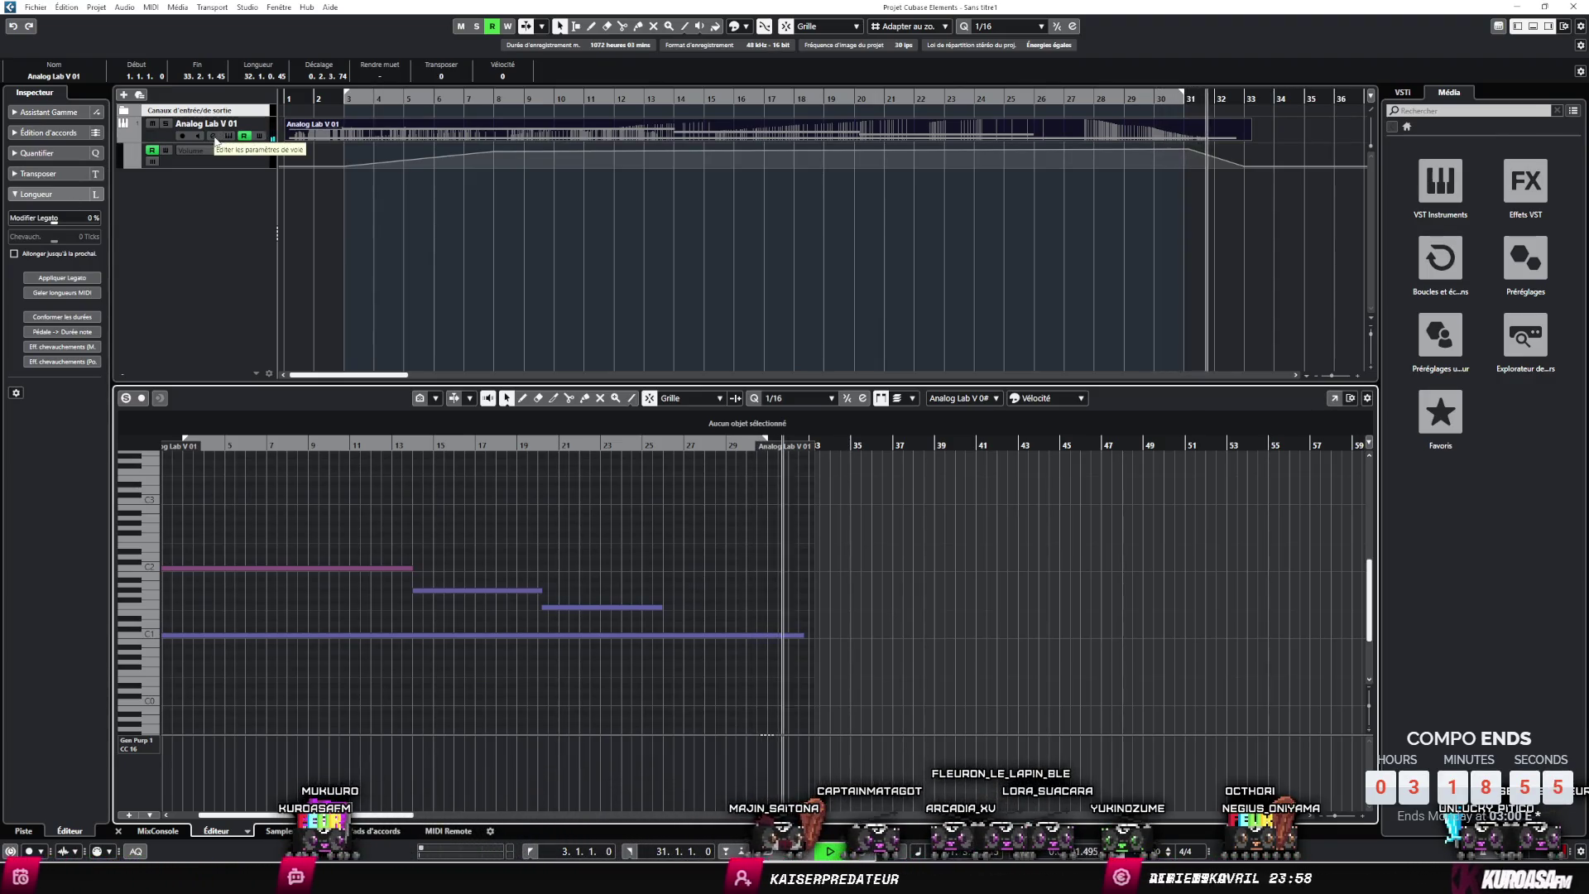
- Export the Cubase mixdown over the existing walk.mp3 with Ctrl+Shift+E, then switch to Godot
key("ctrl+s")
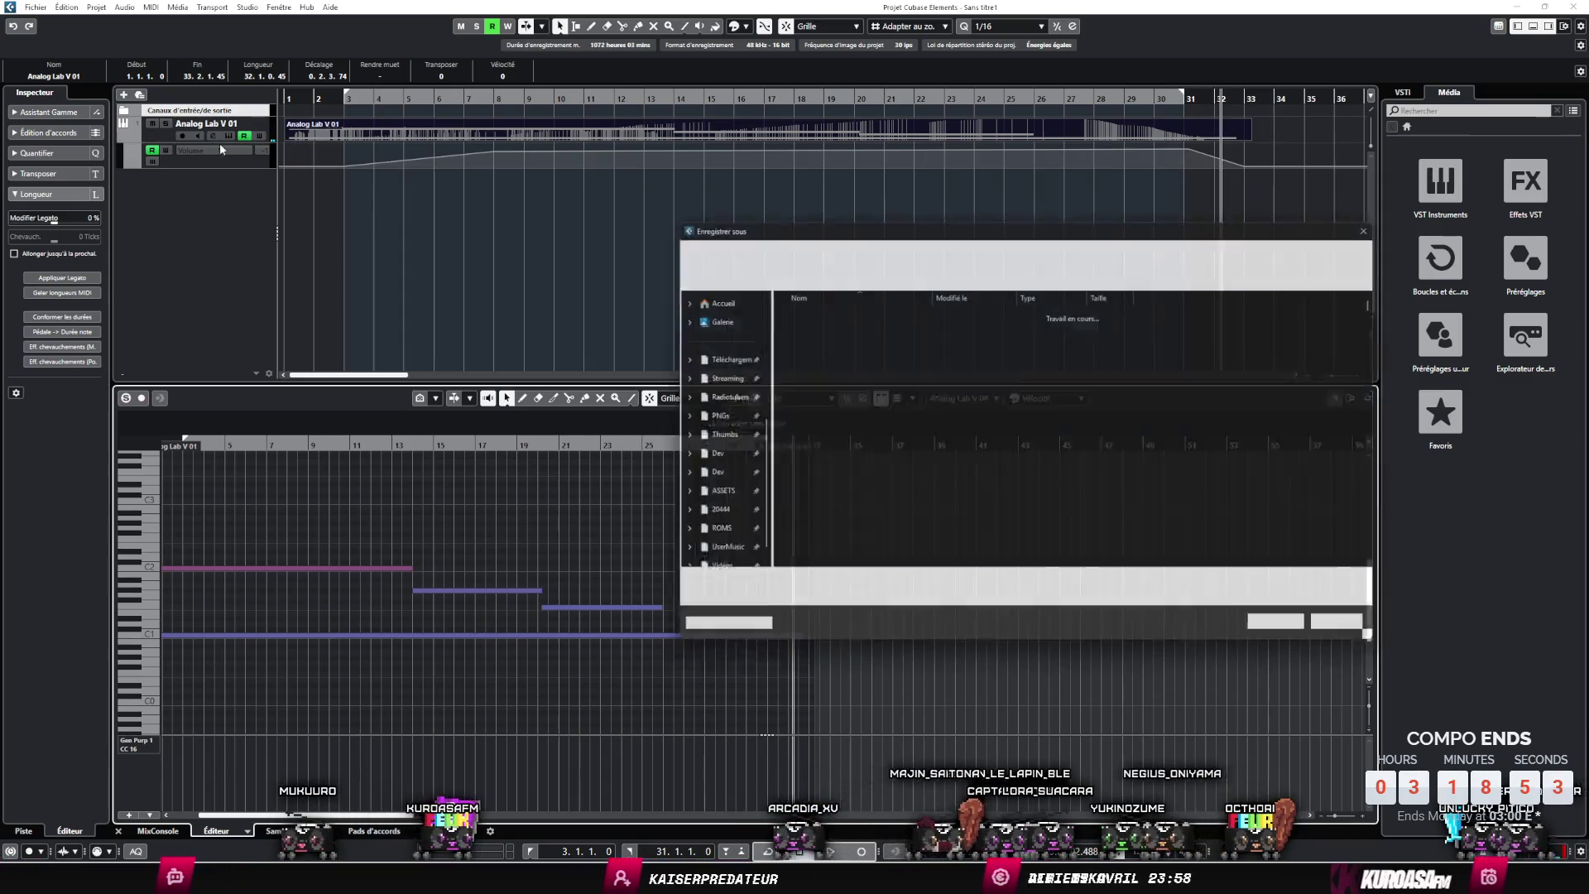
key("Escape")
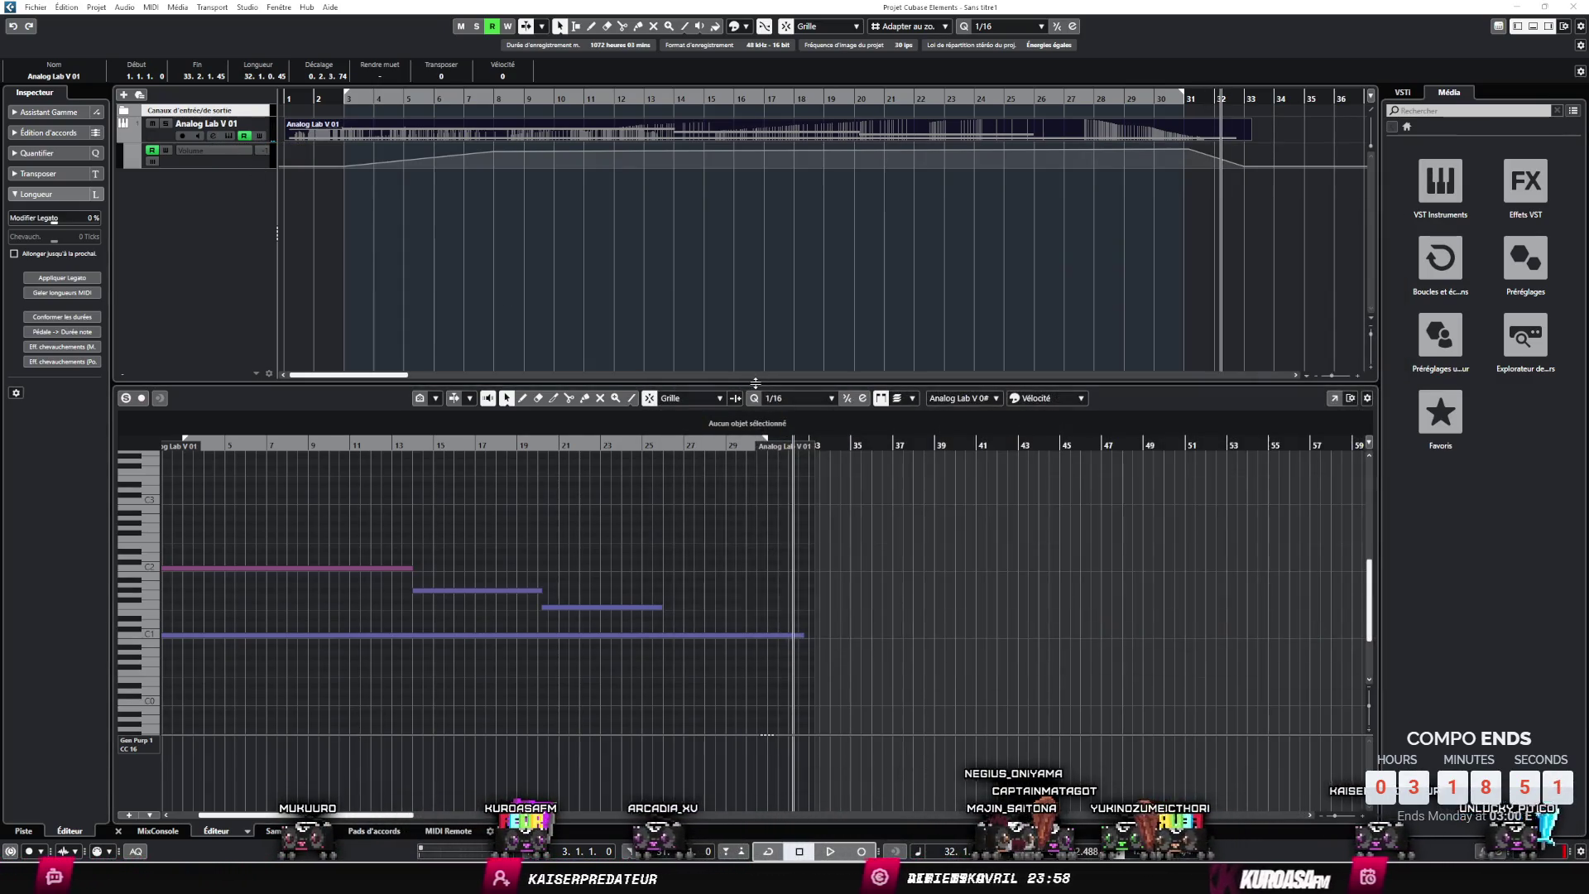
key("ctrl+shift+e")
left_click(985, 675)
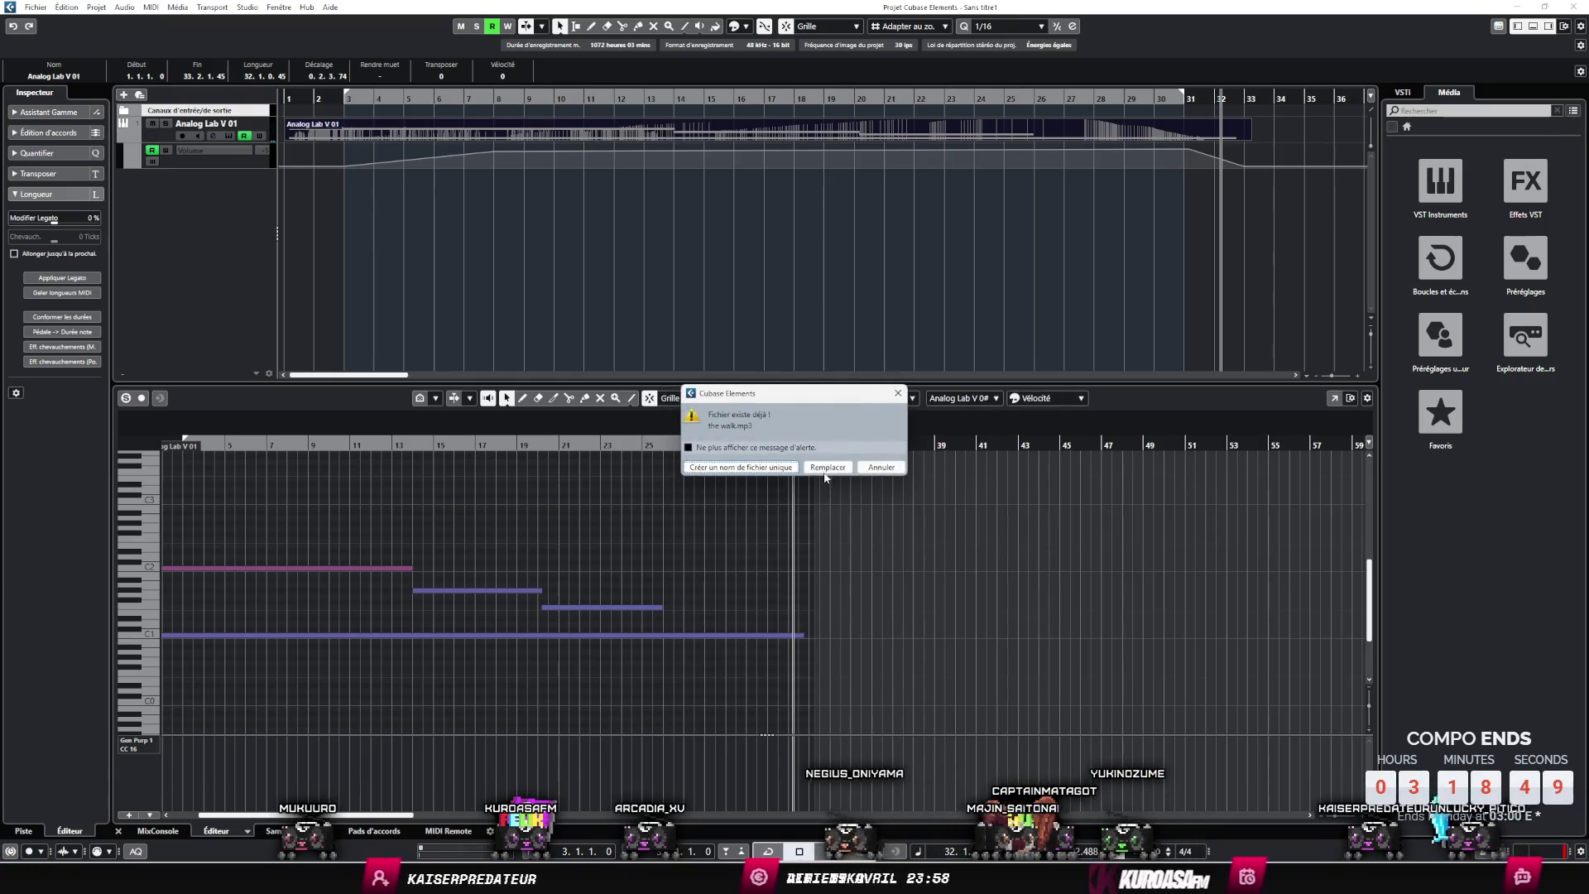
left_click(824, 472)
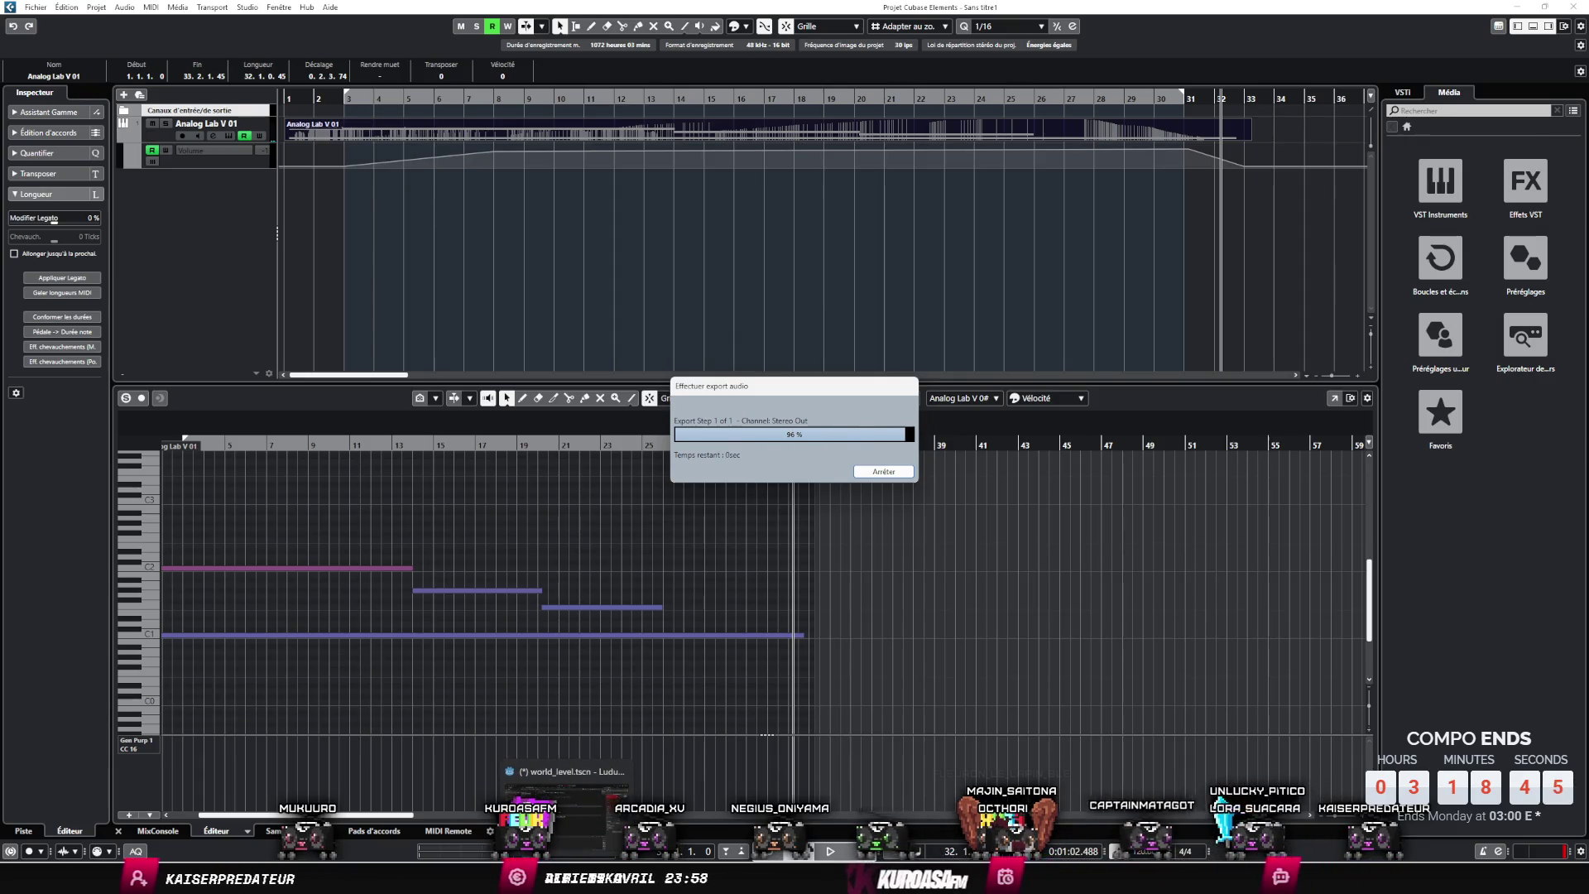
left_click(567, 798)
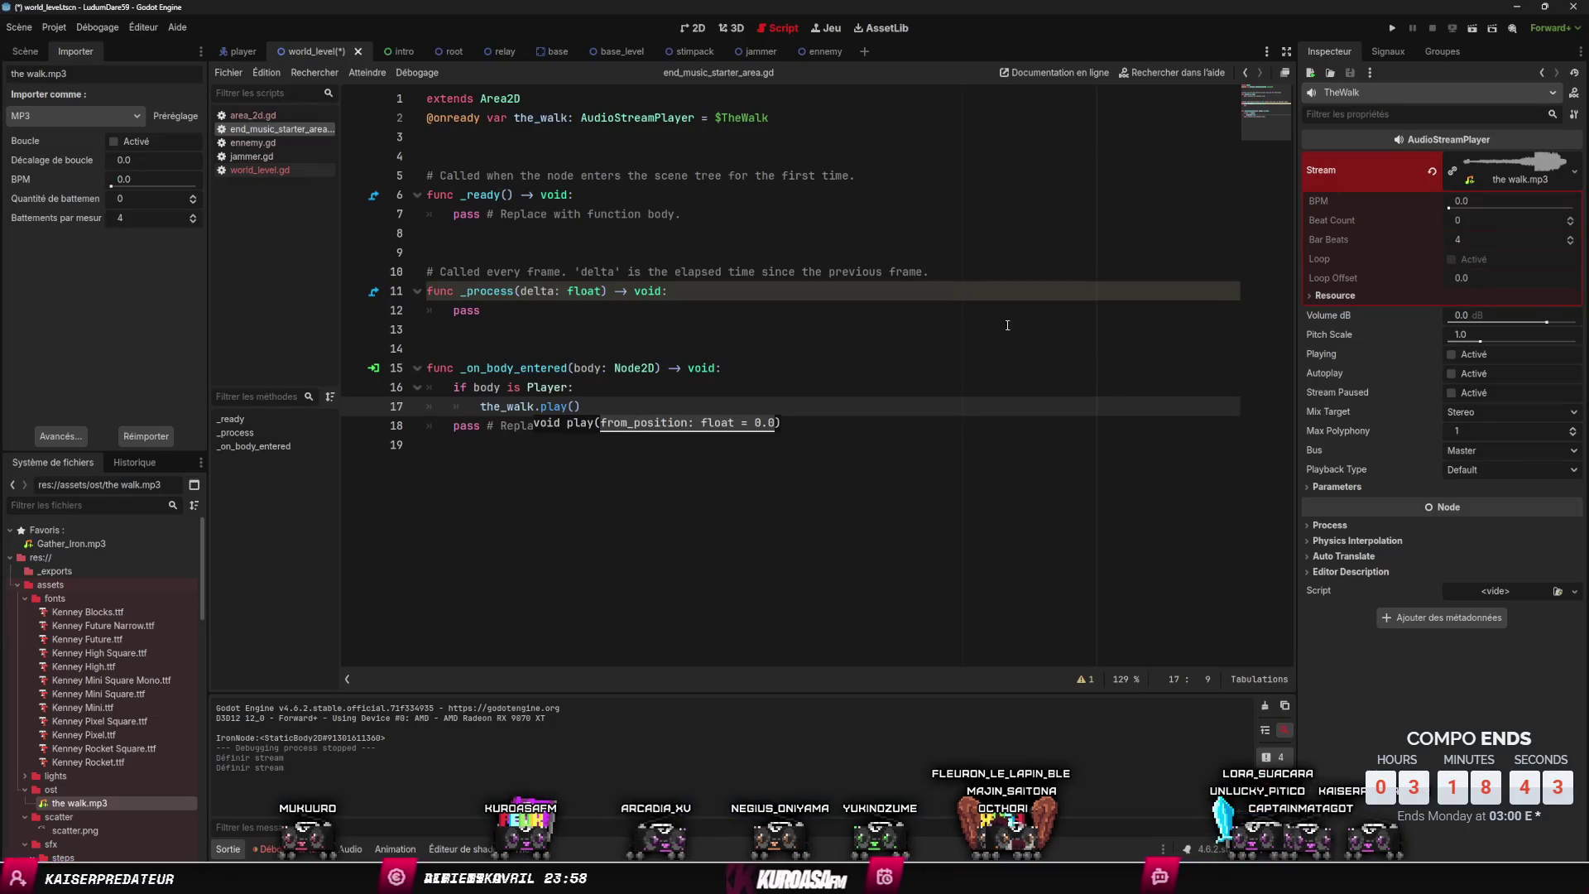
- Launch the game, skip the intro letter, and walk the character down the path
left_click(1393, 28)
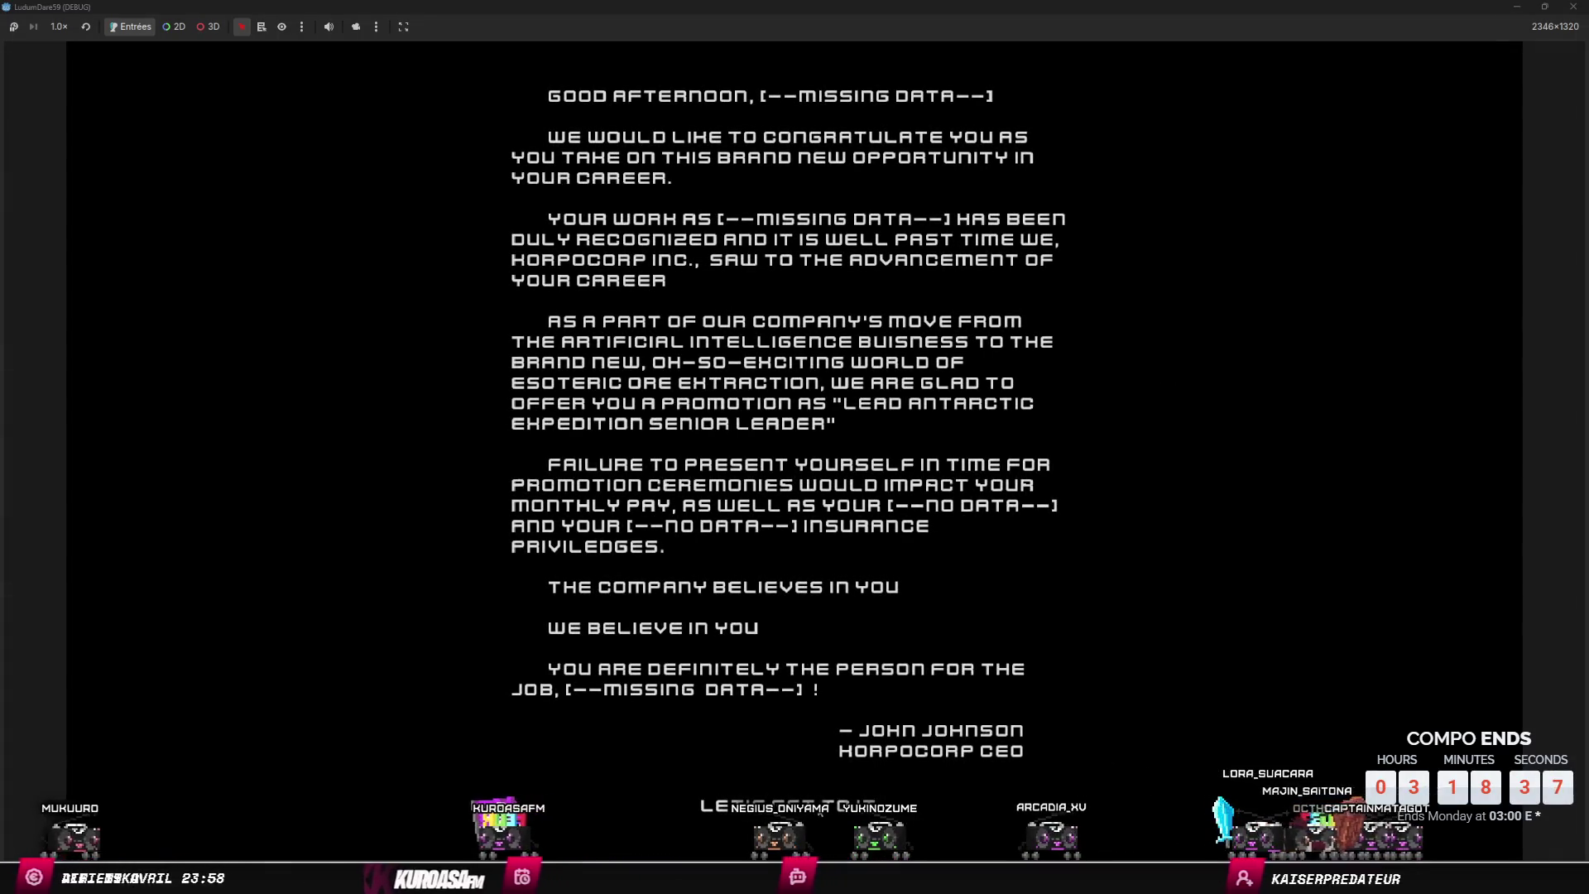
left_click(922, 548)
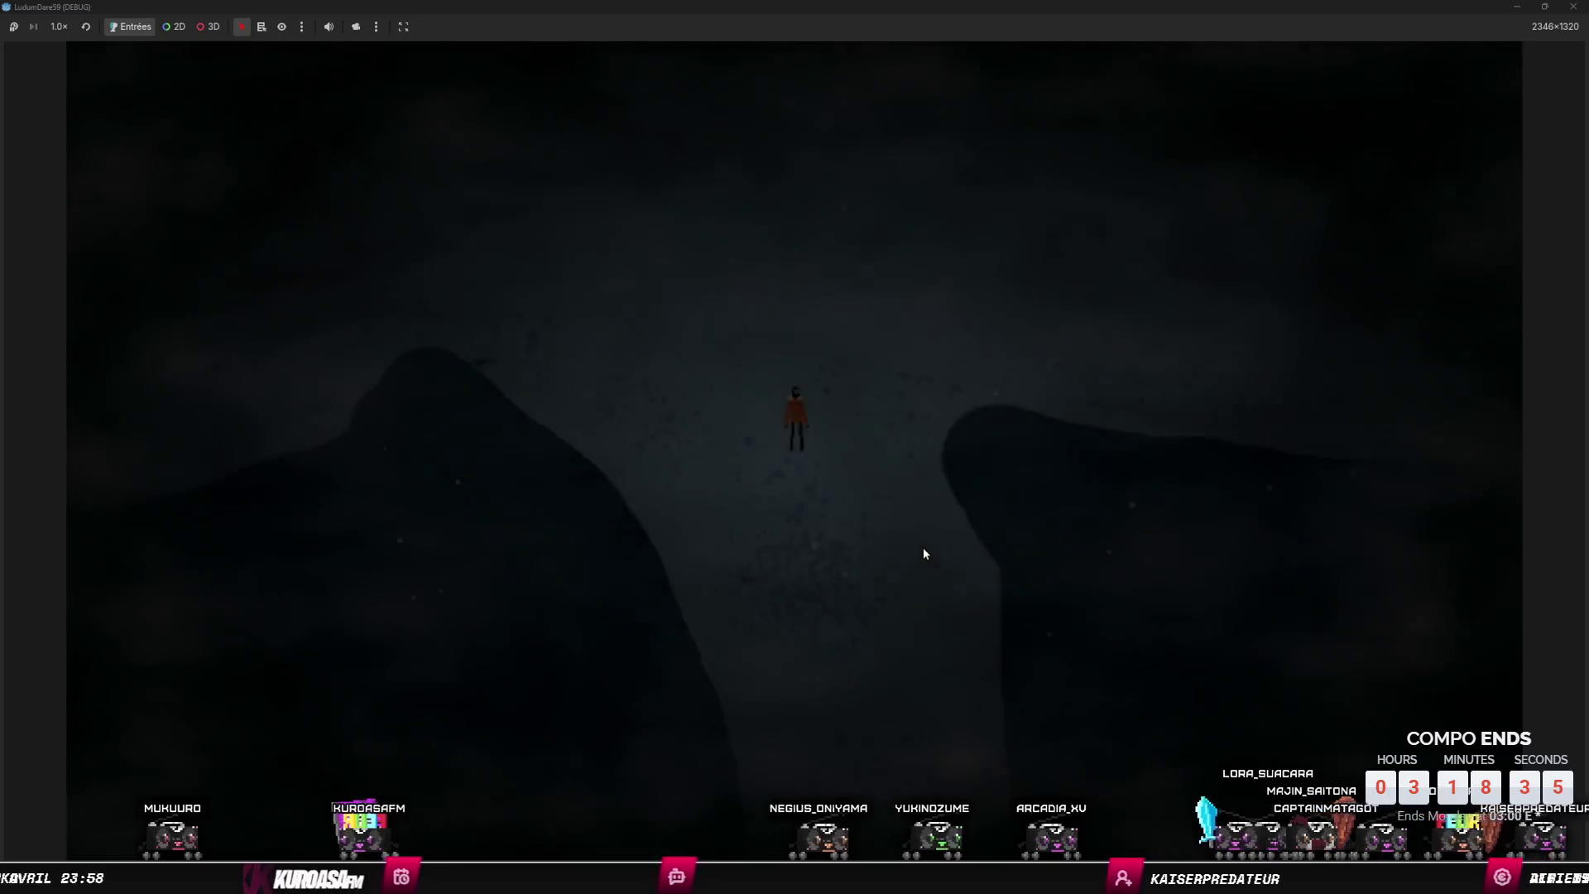
key("s")
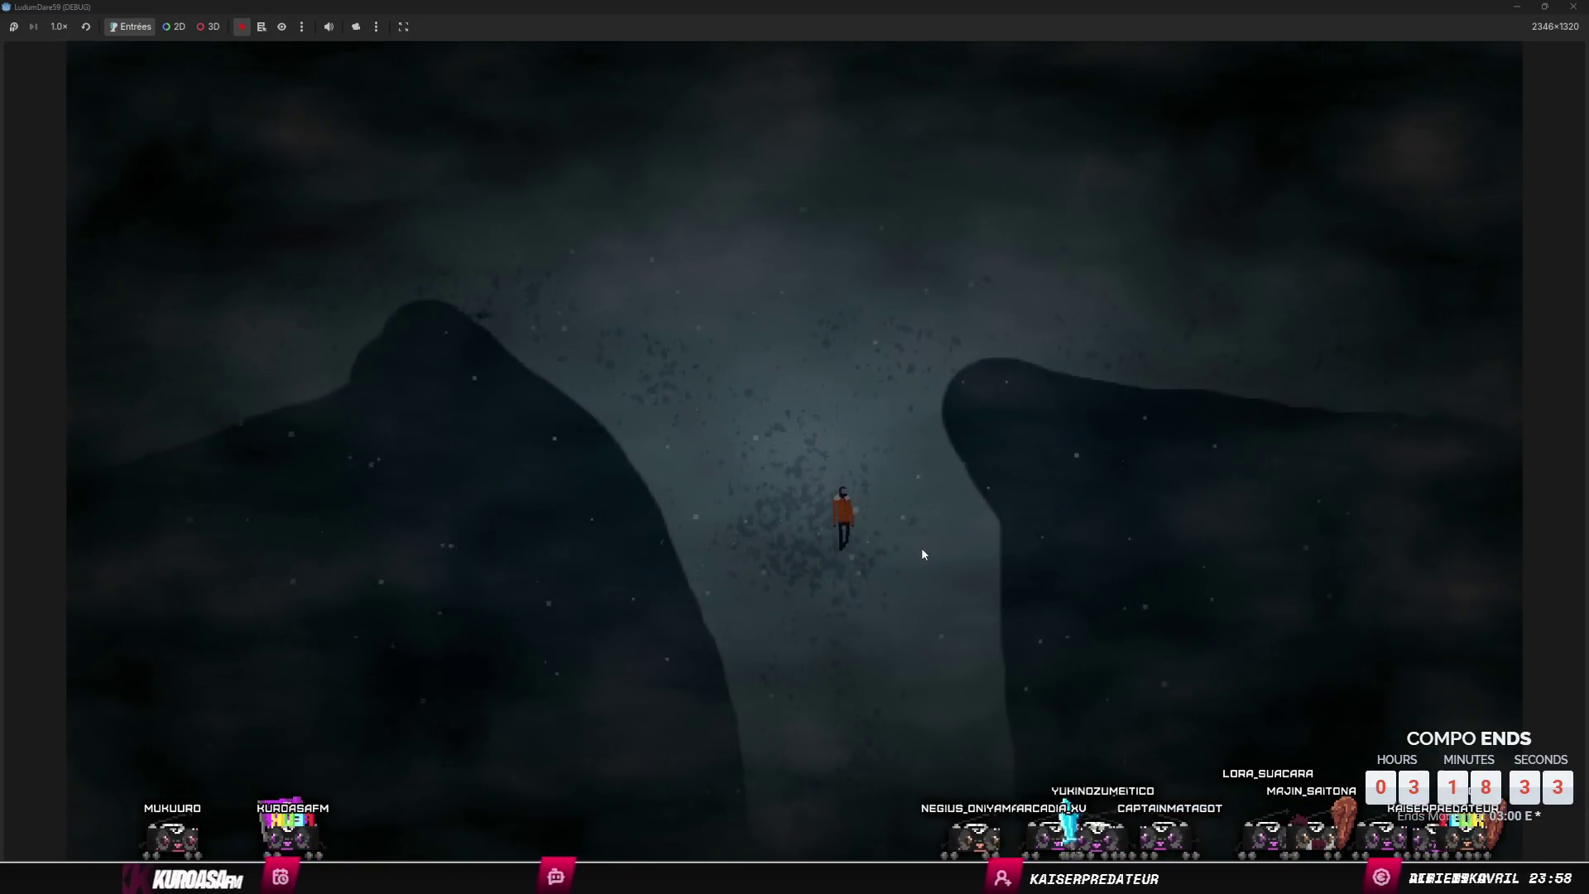
key("s")
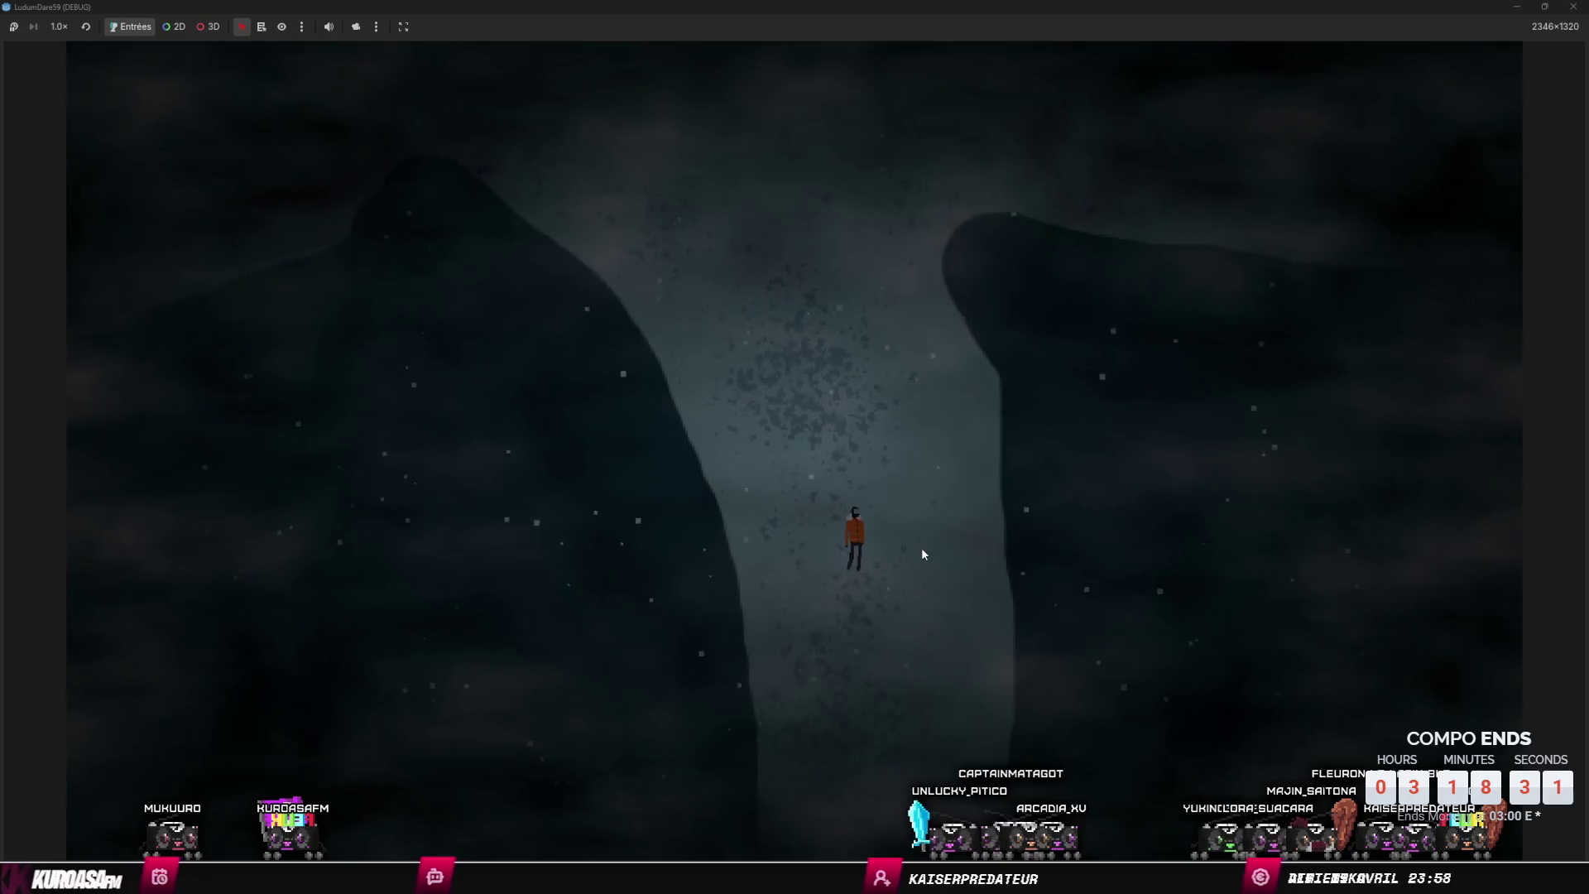
key("s")
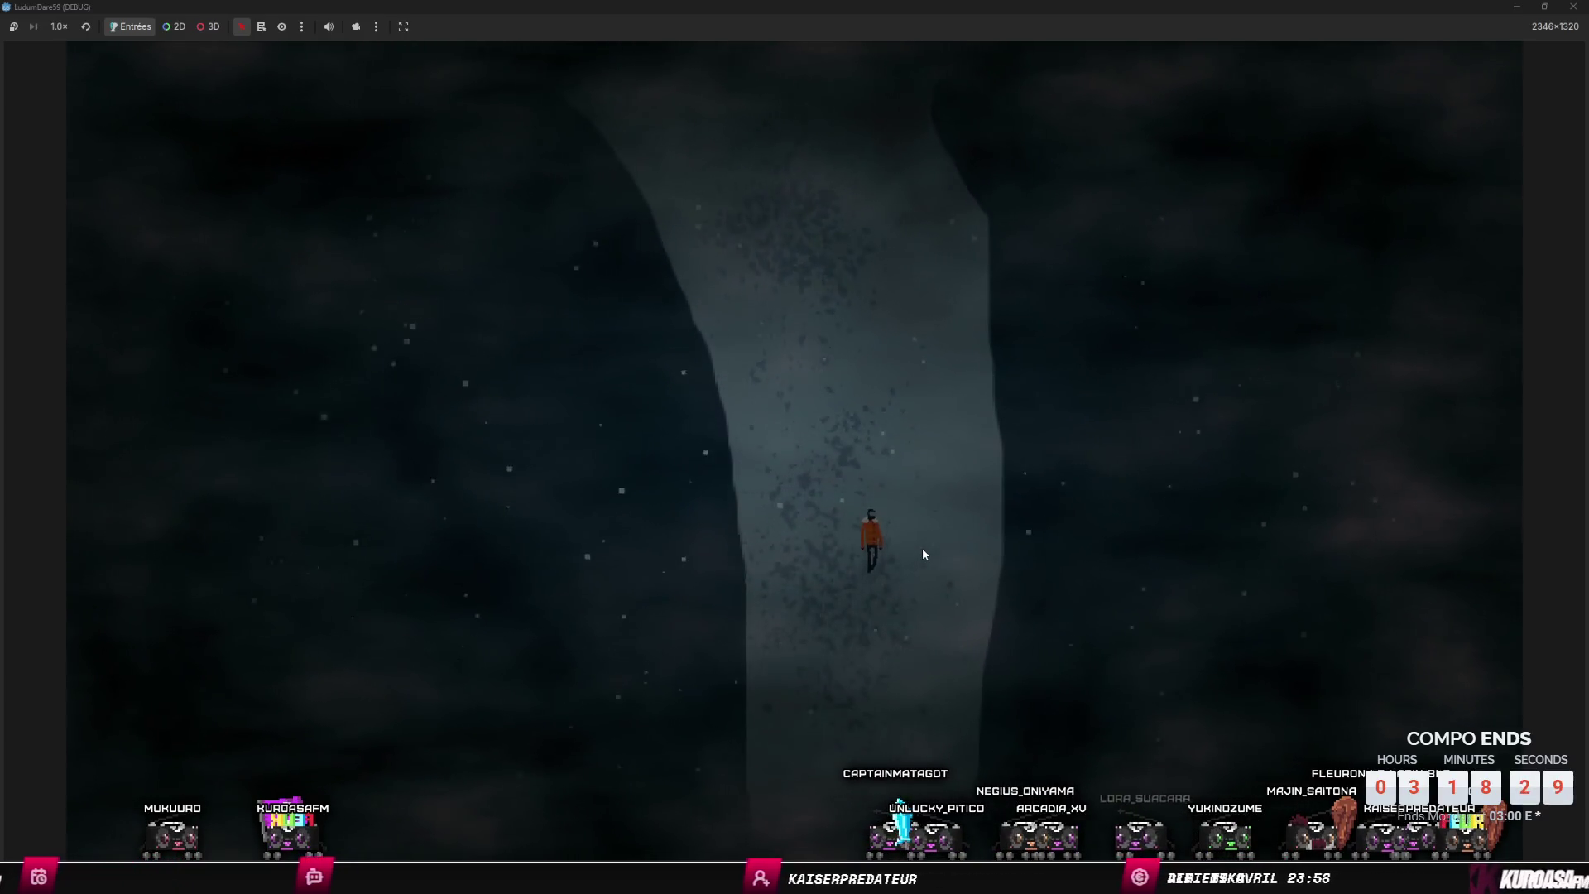
key("s")
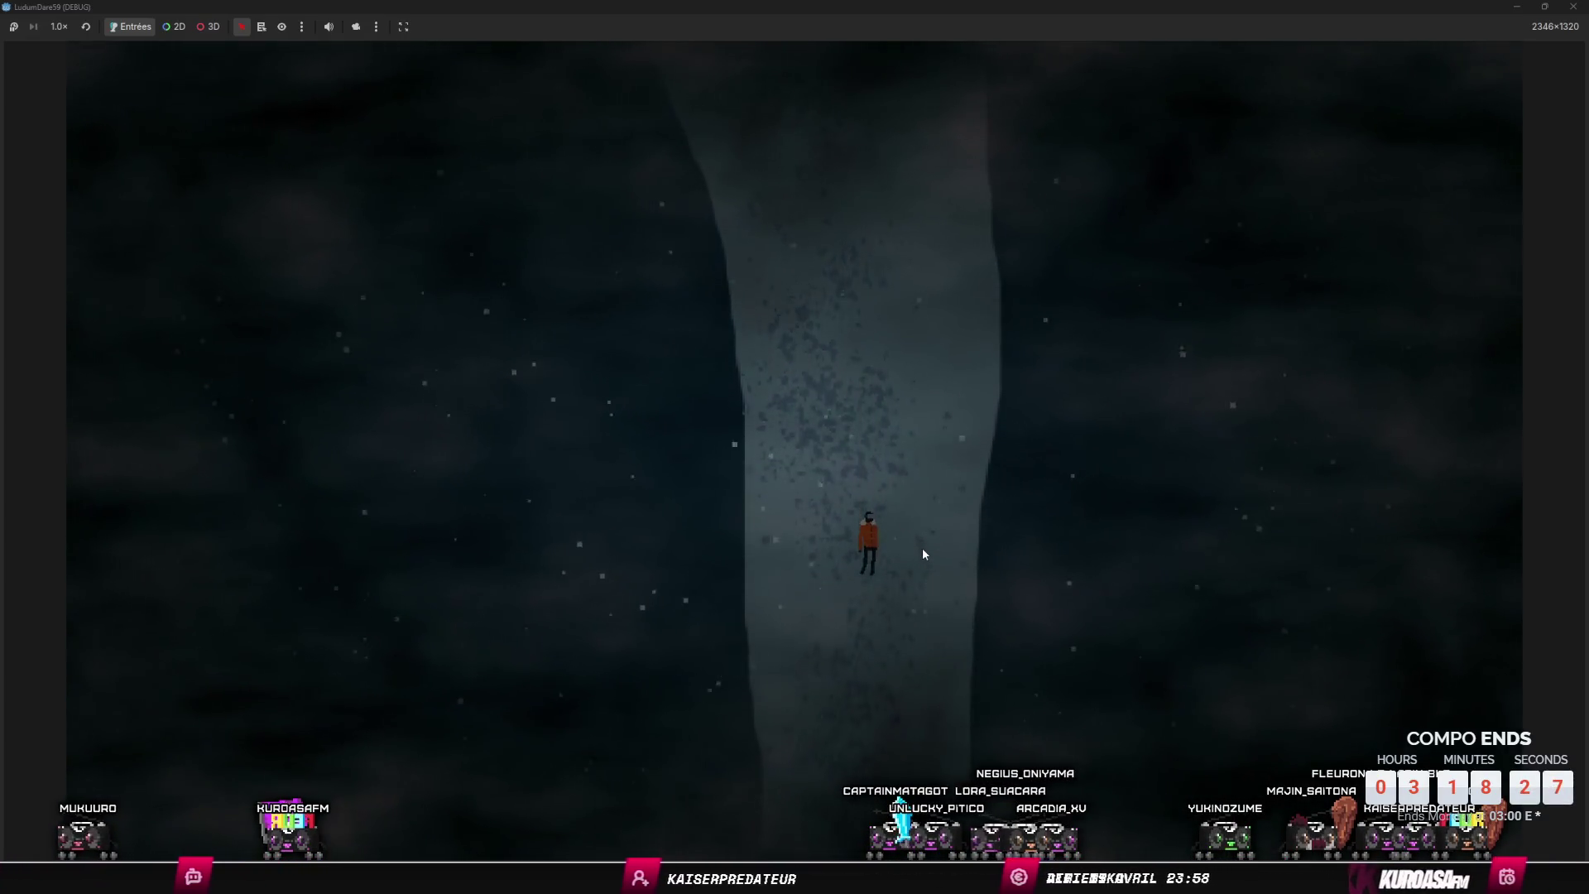
key("s")
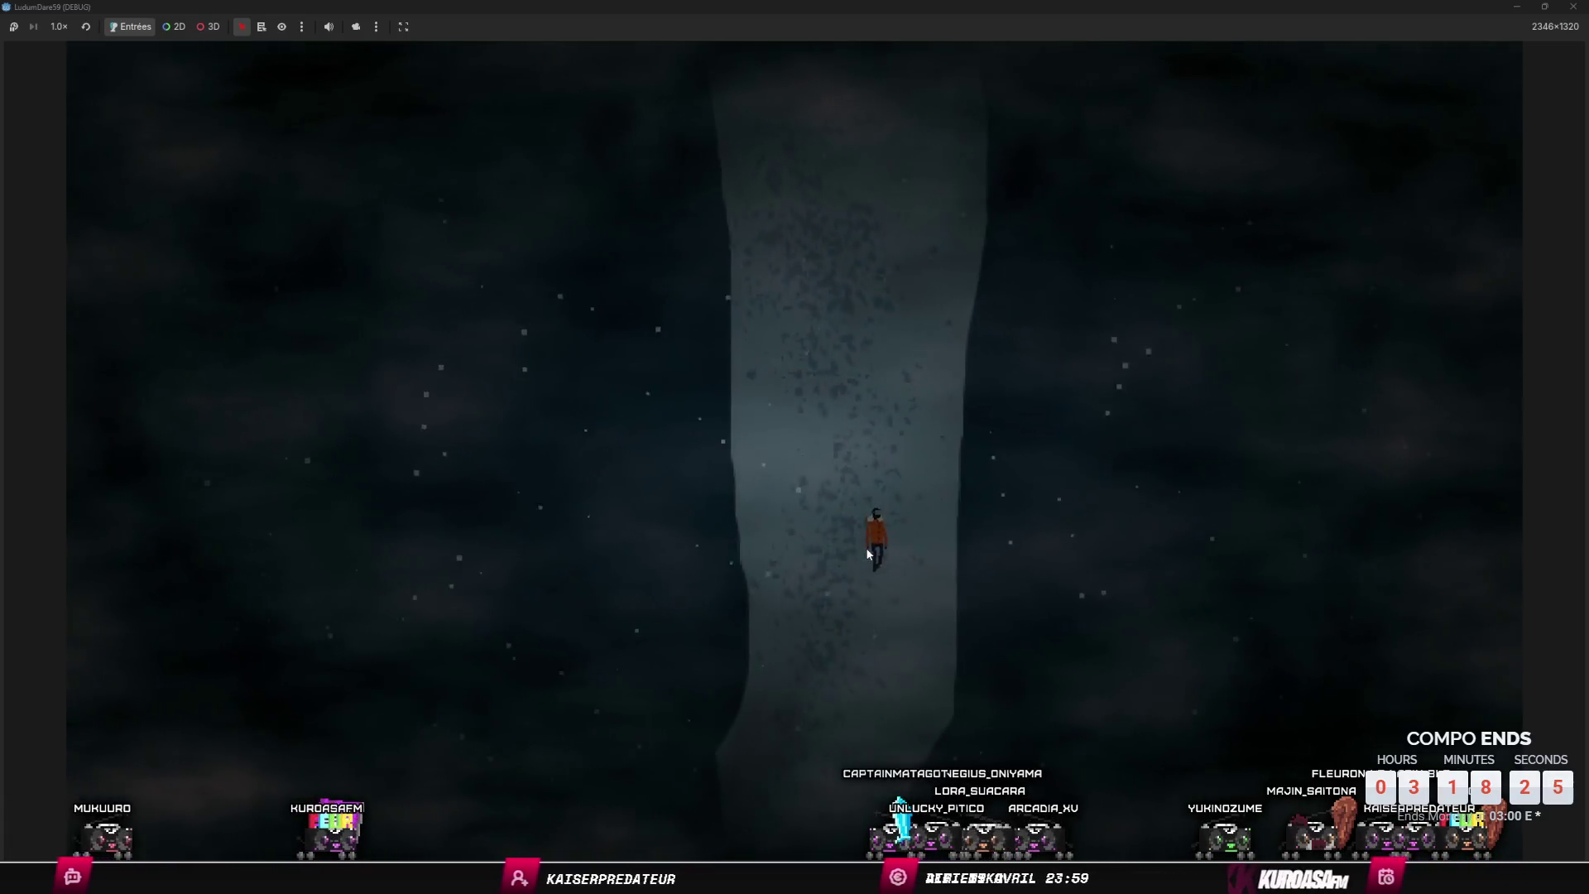
key("s")
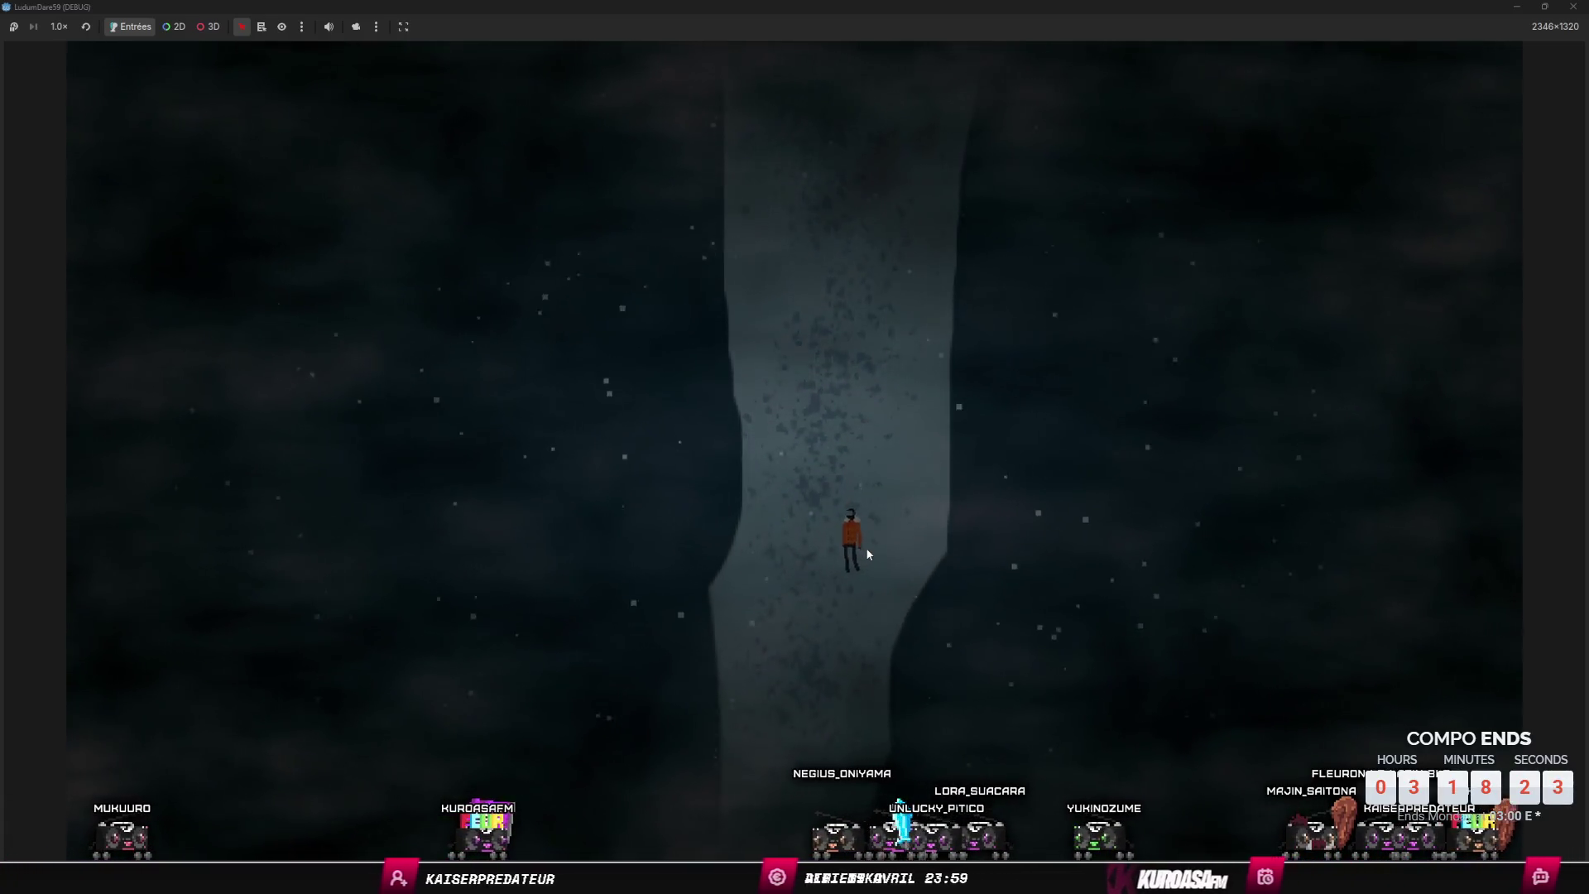
key("s")
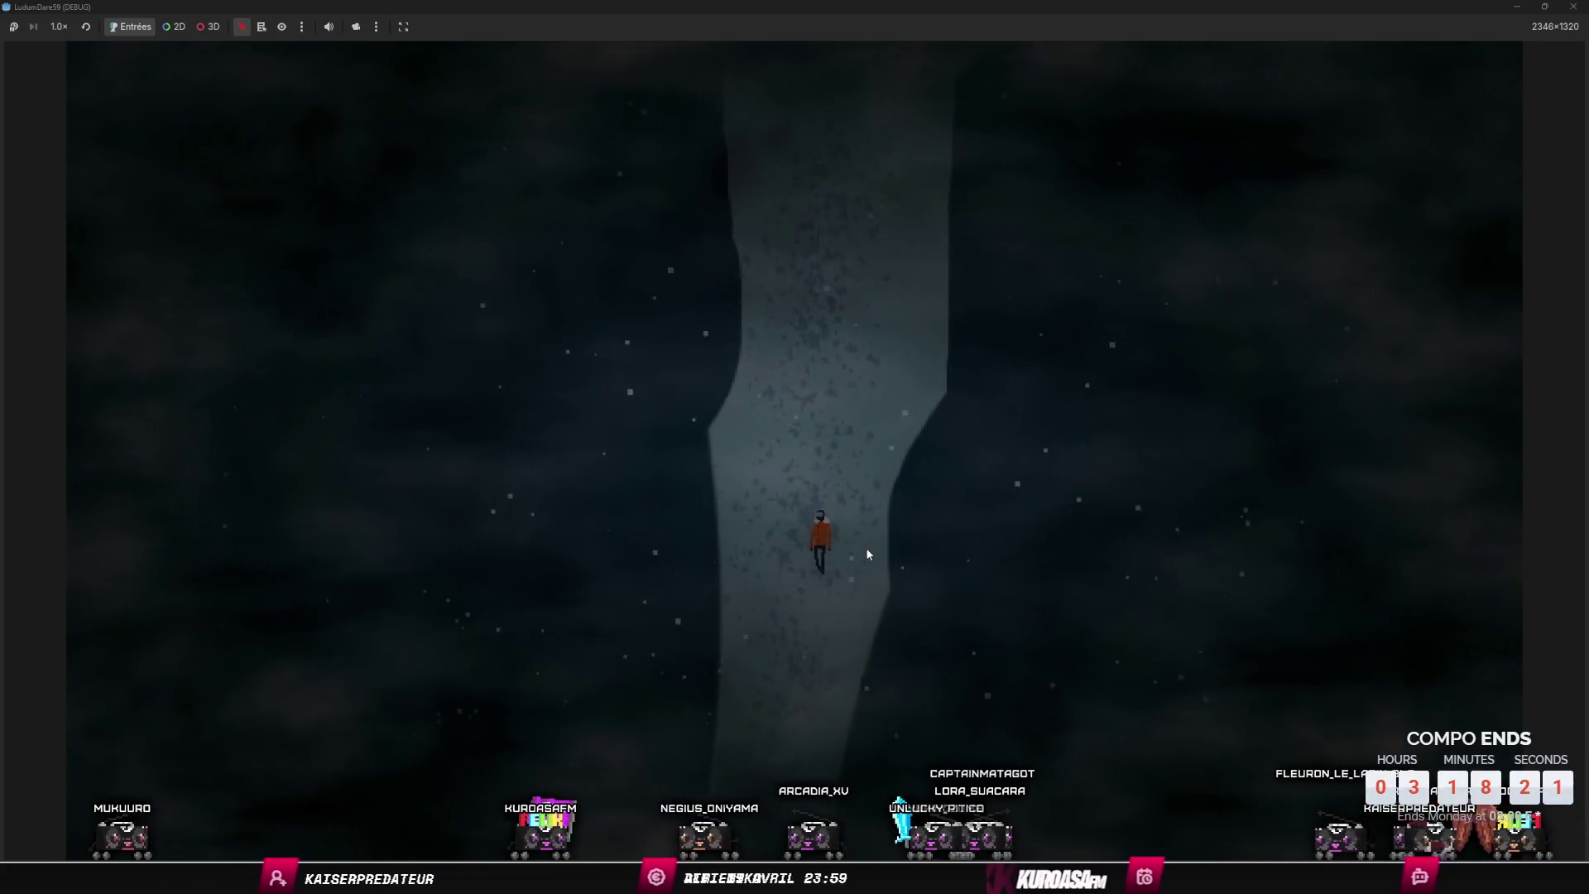
key("s")
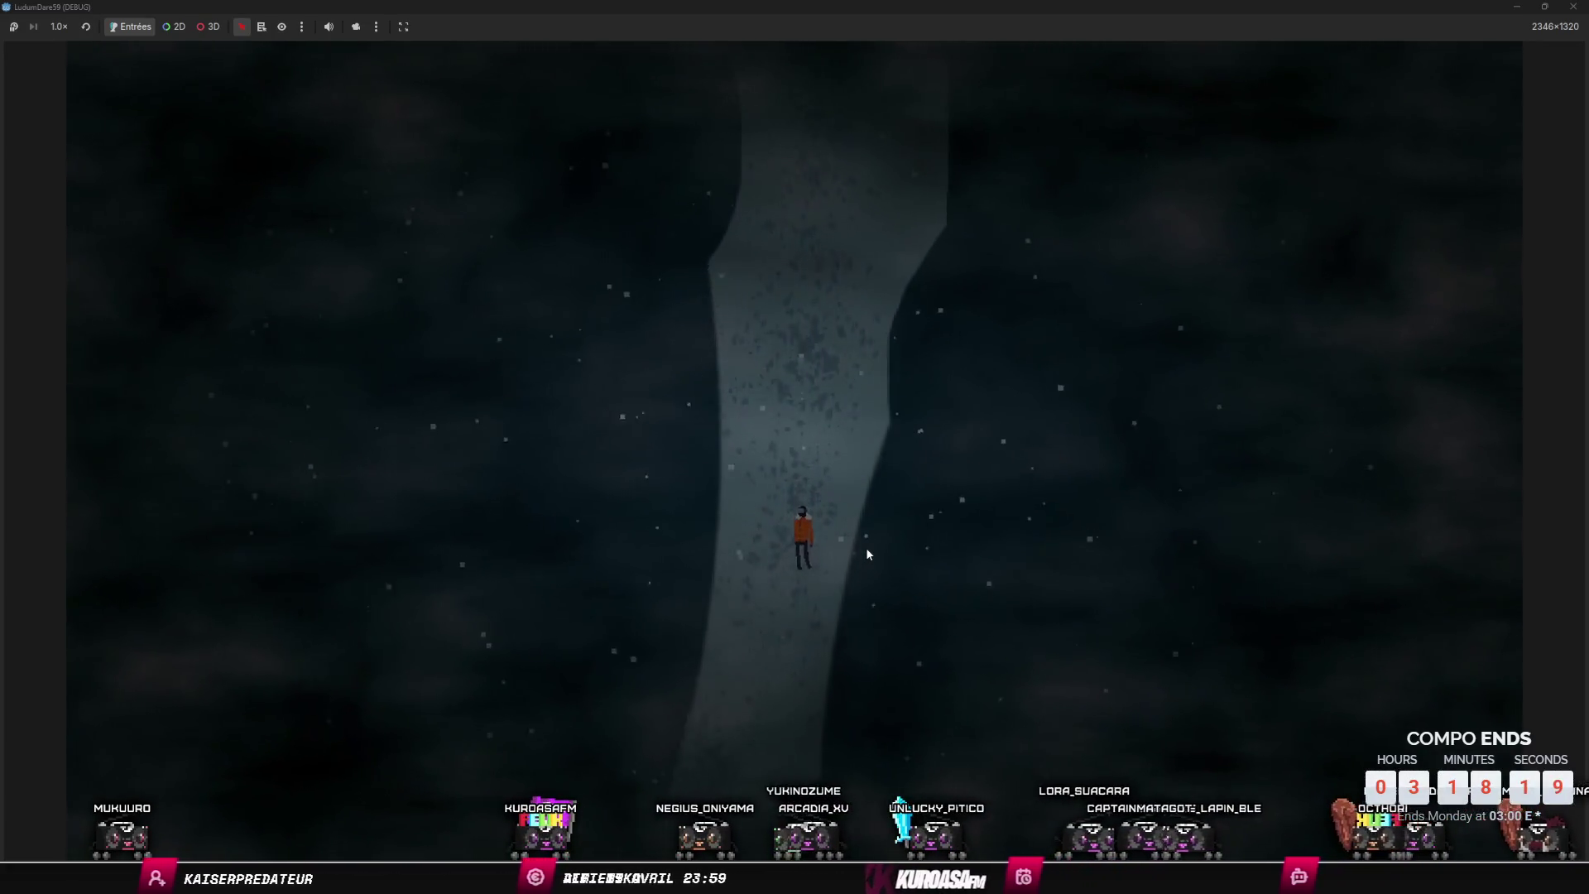
key("s")
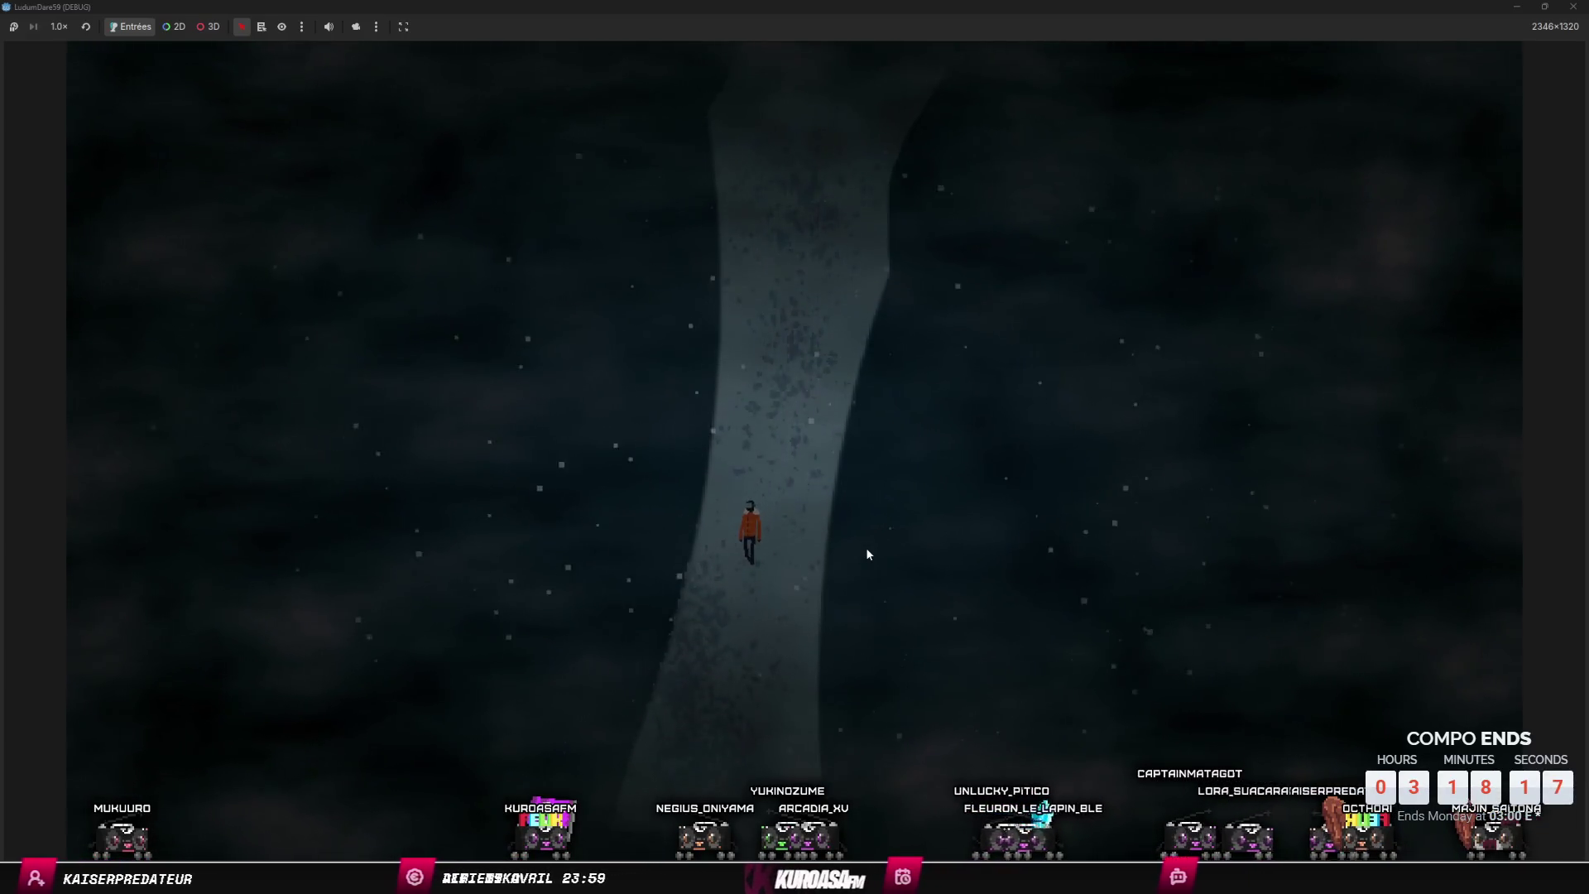
key("s")
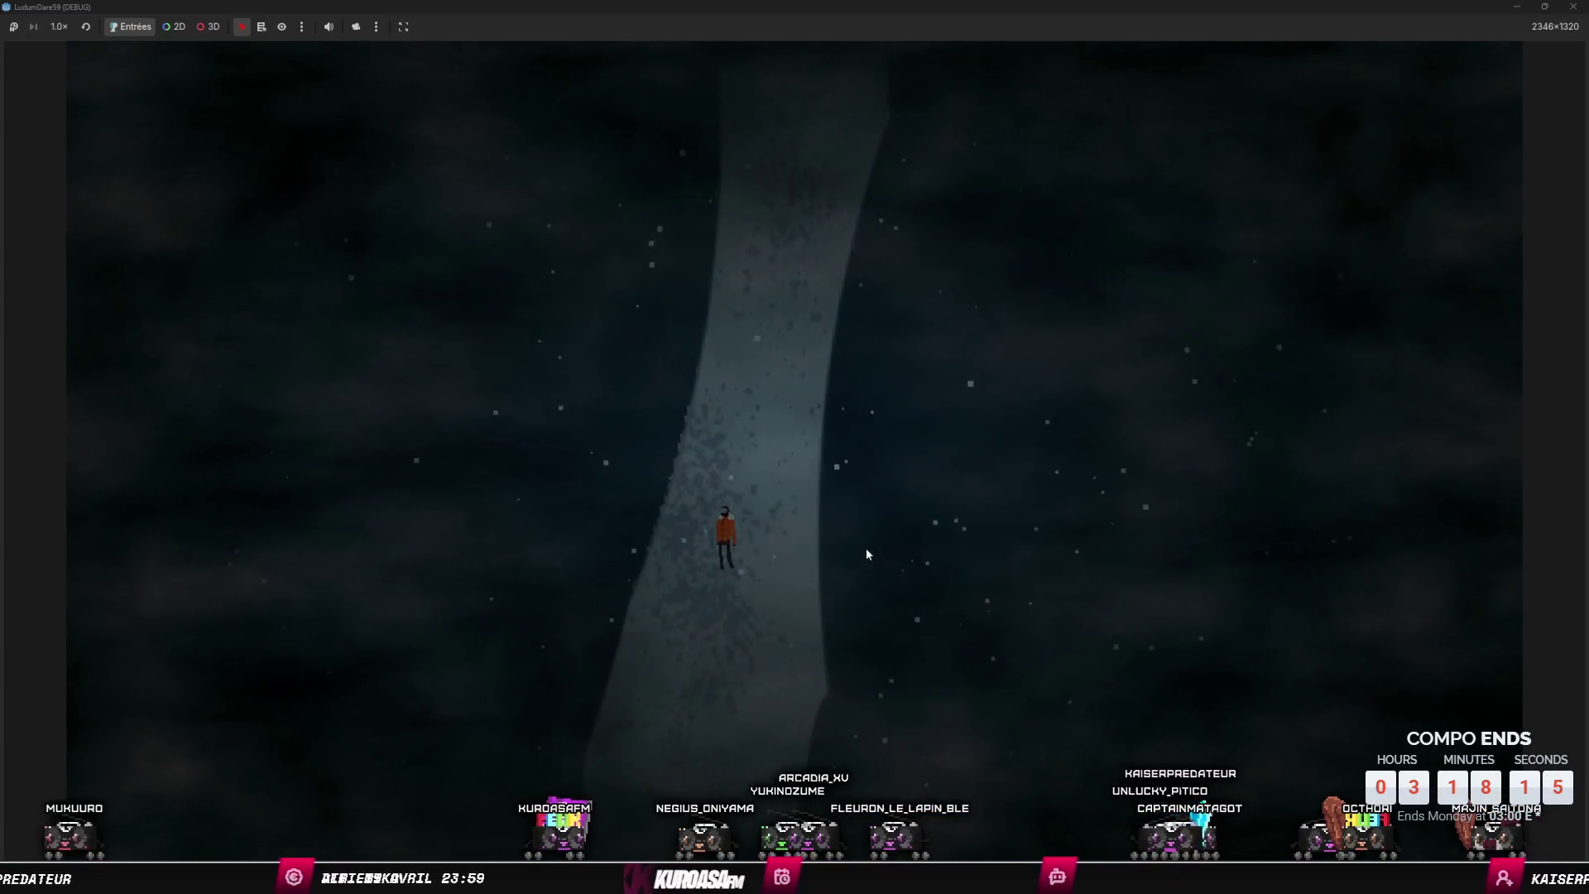
key("s")
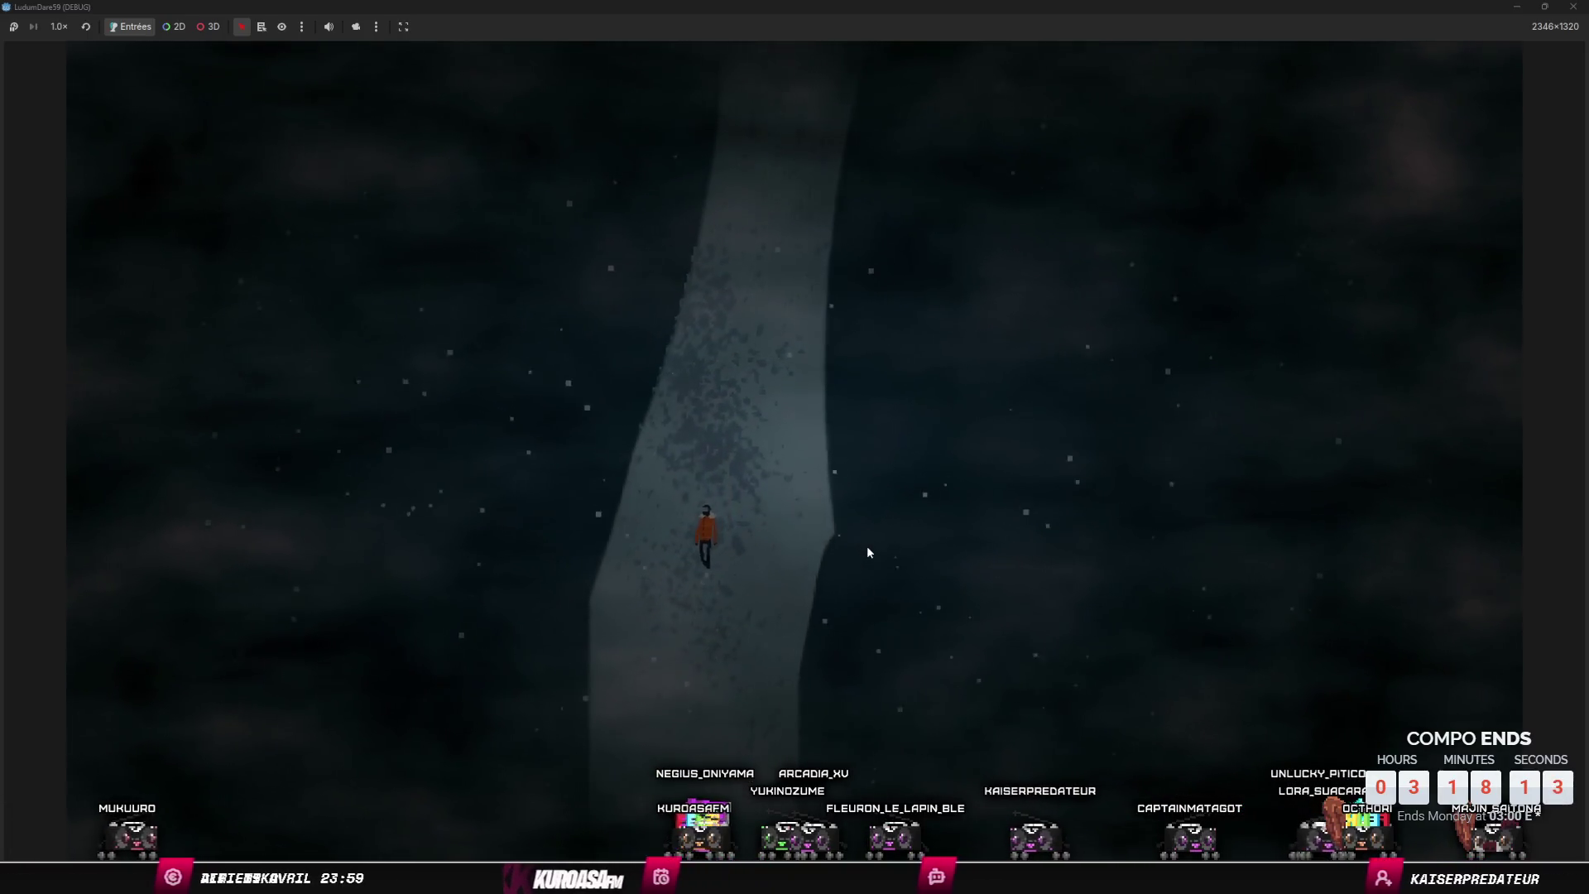
key("s")
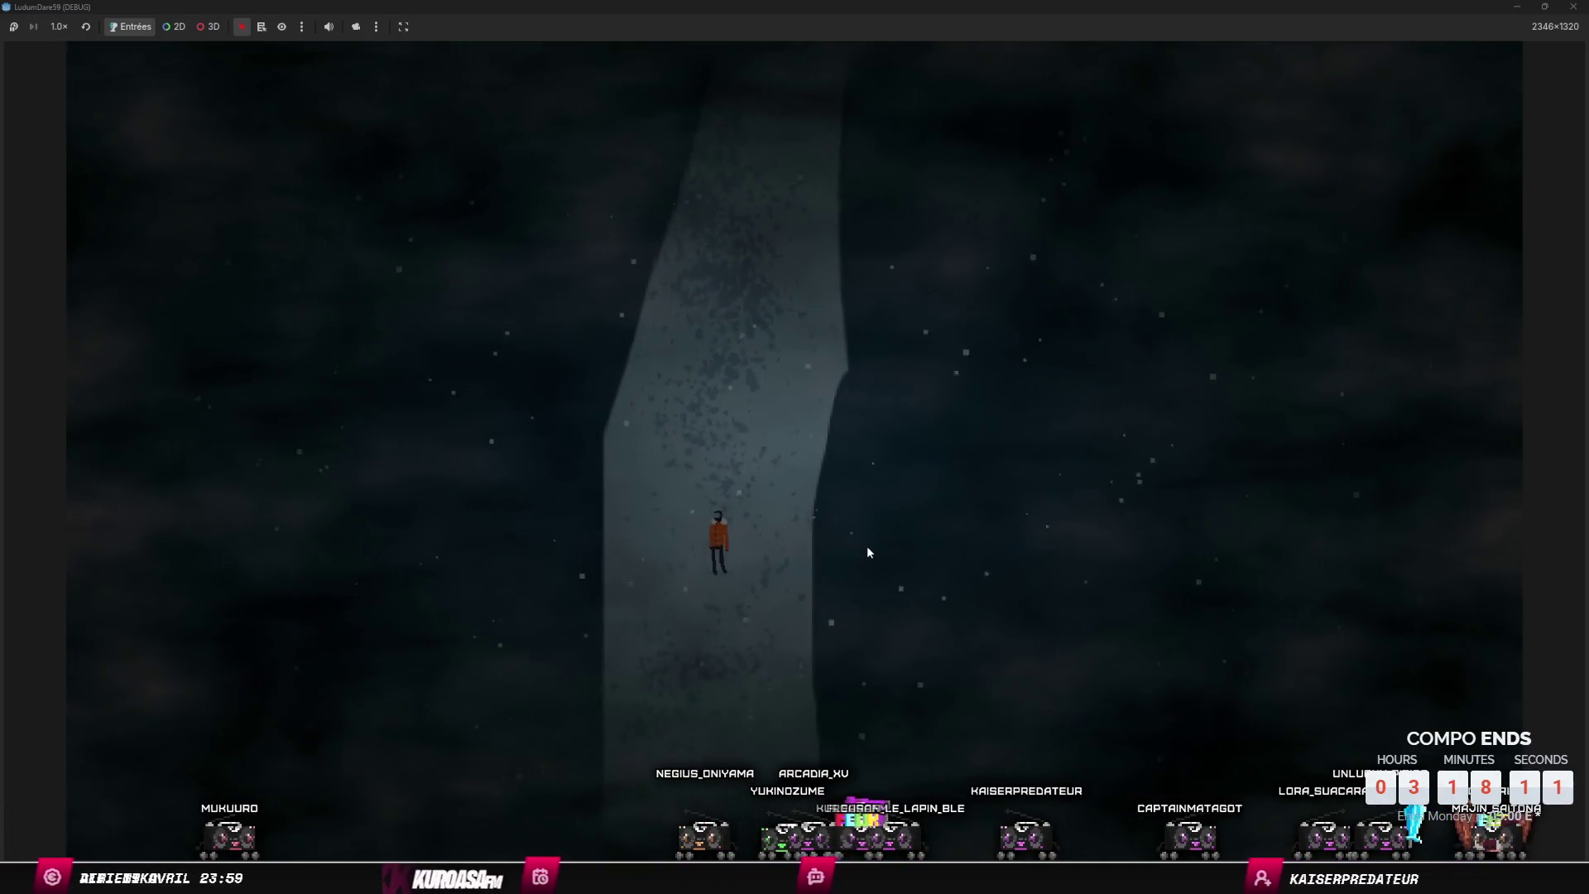
key("s")
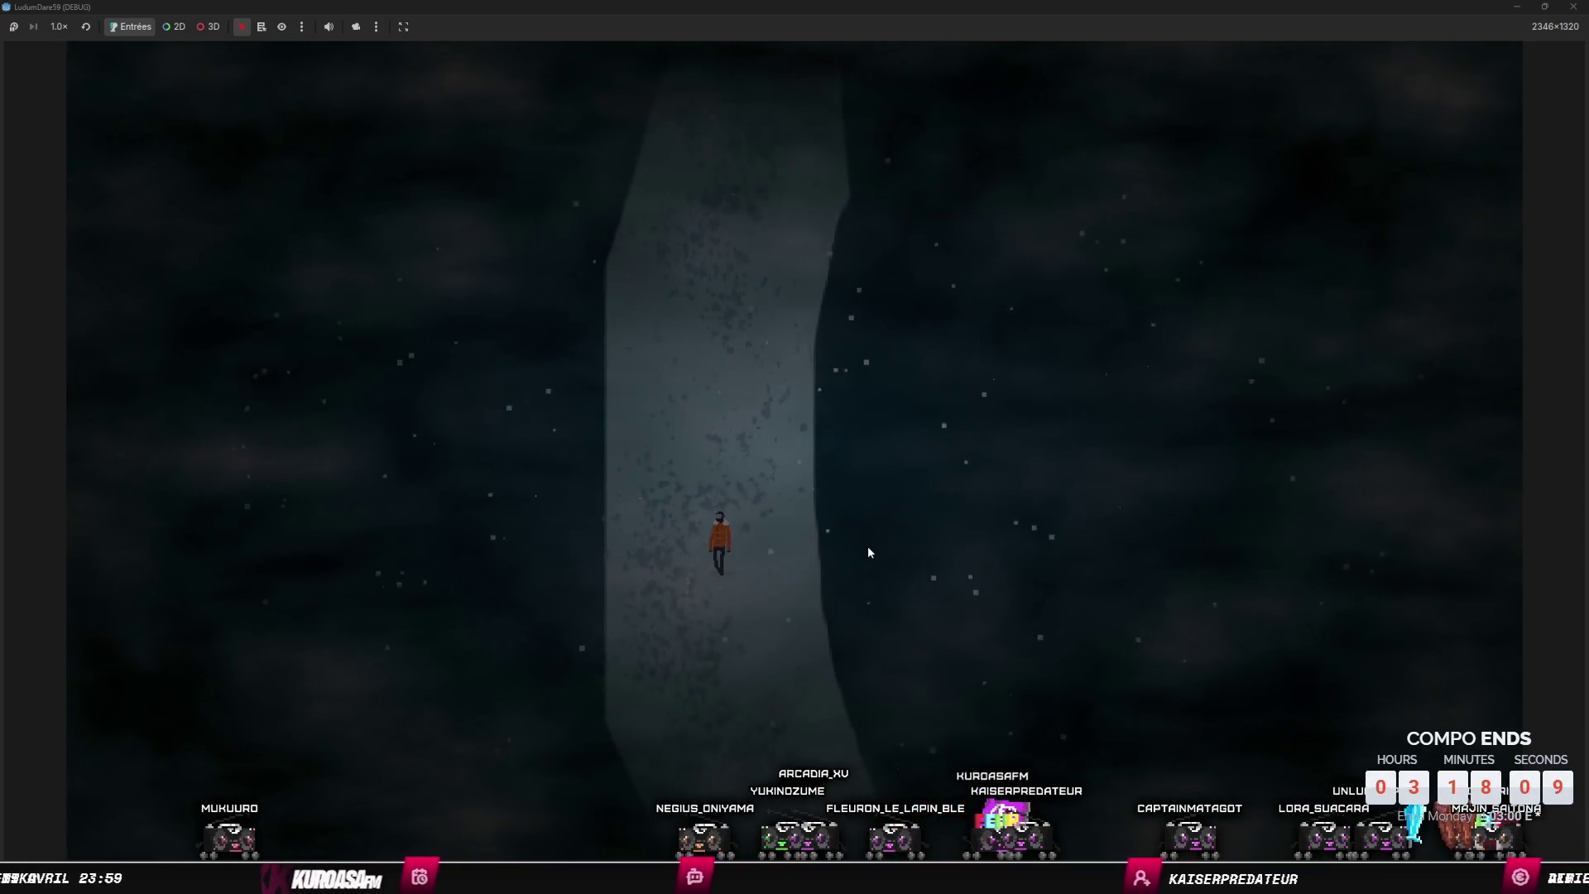
key("s")
- Keep walking down the pale strip, steering right and then left
key("d")
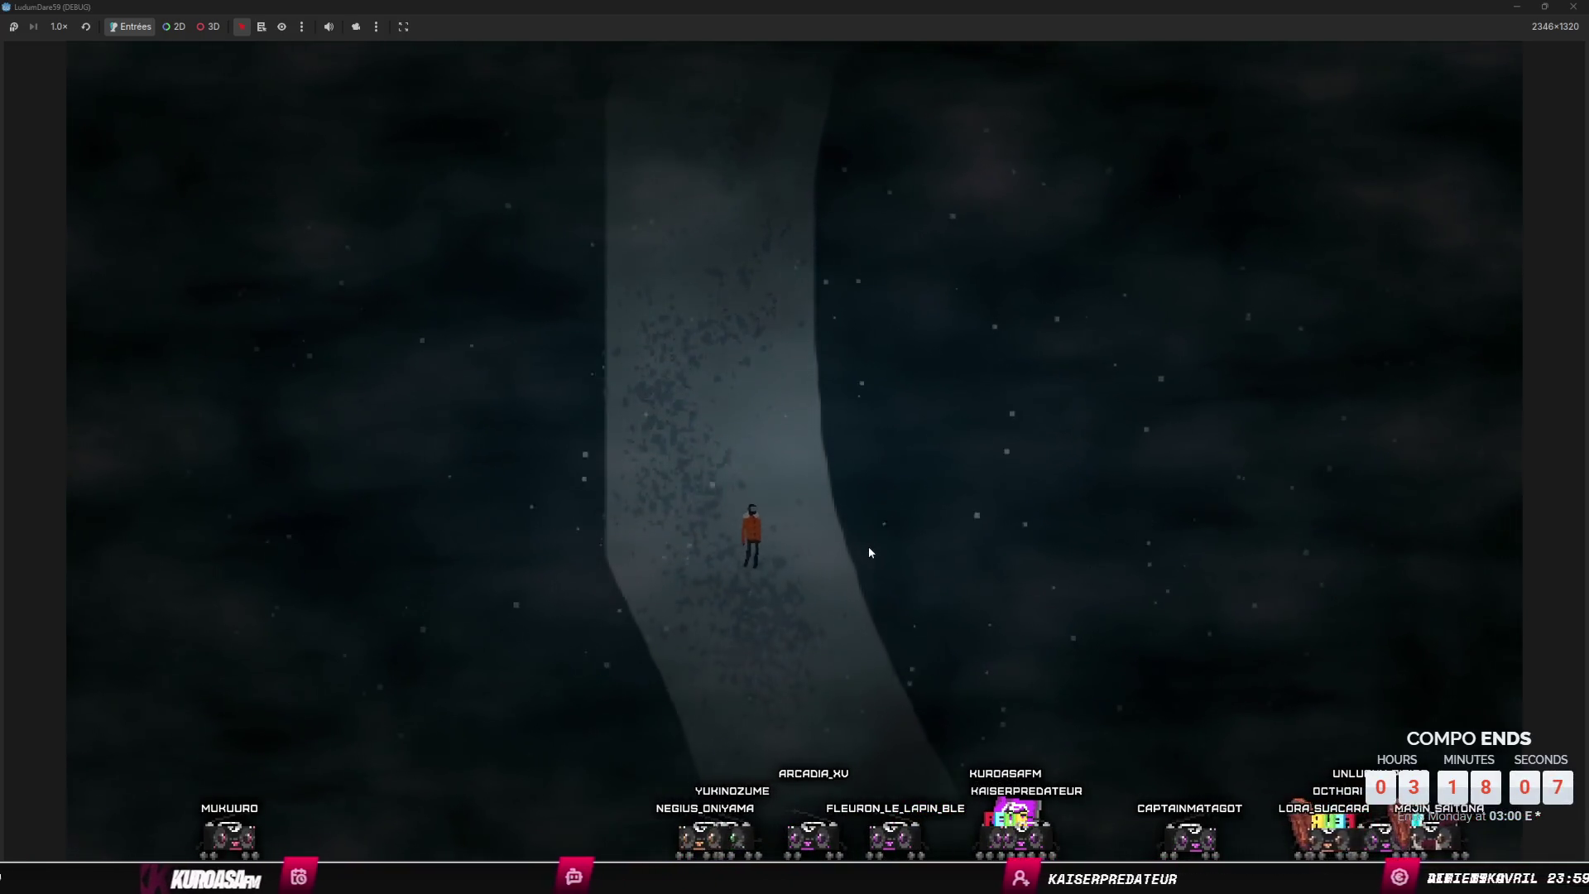
key("s")
key("d")
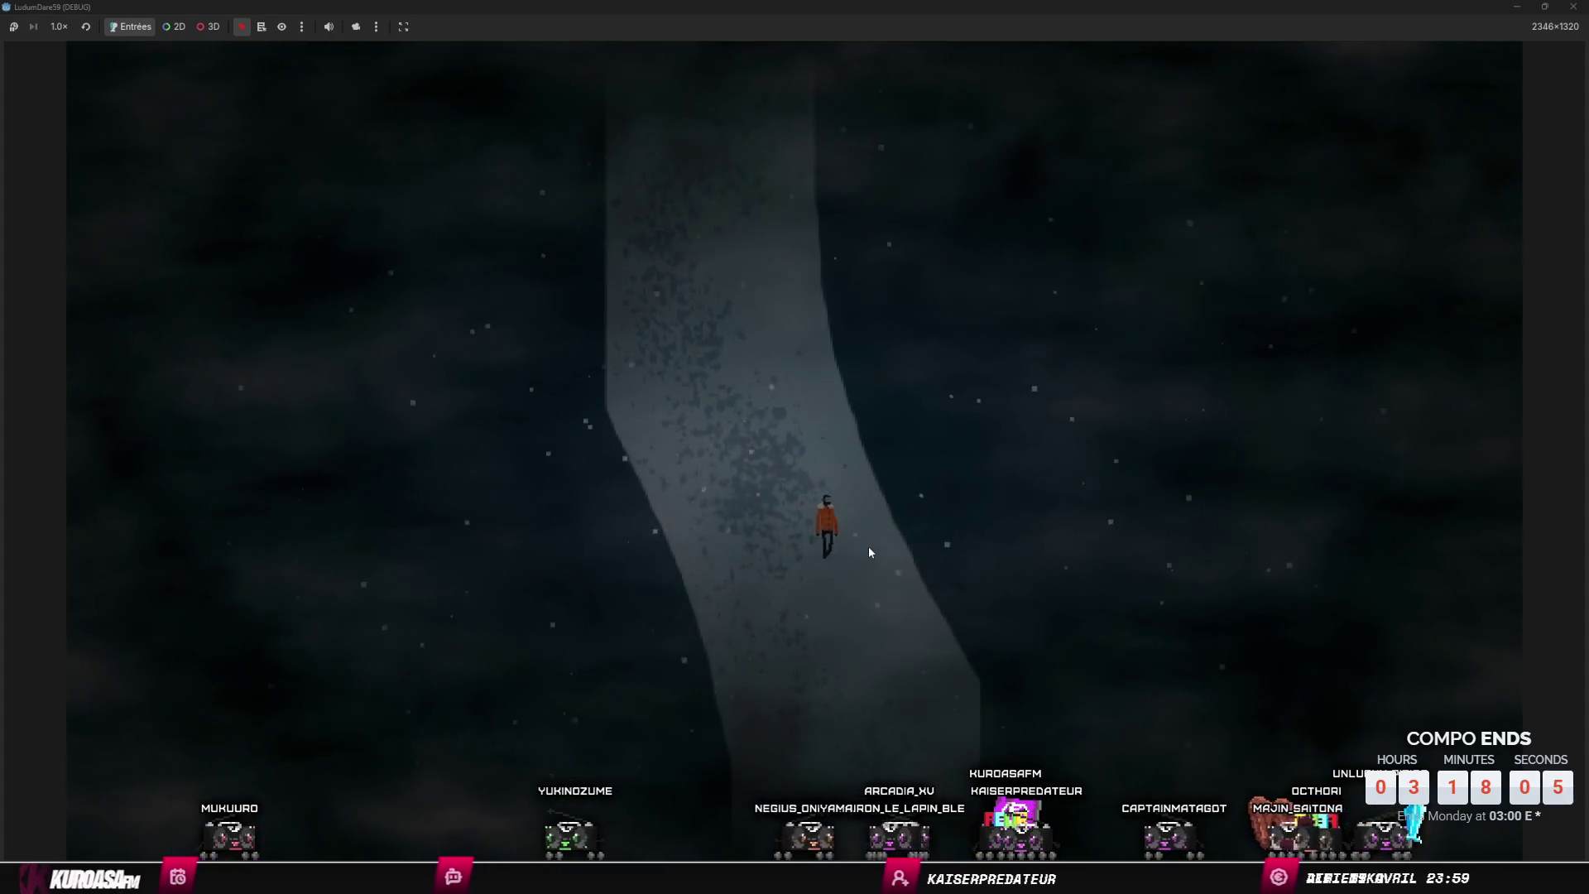
key("s")
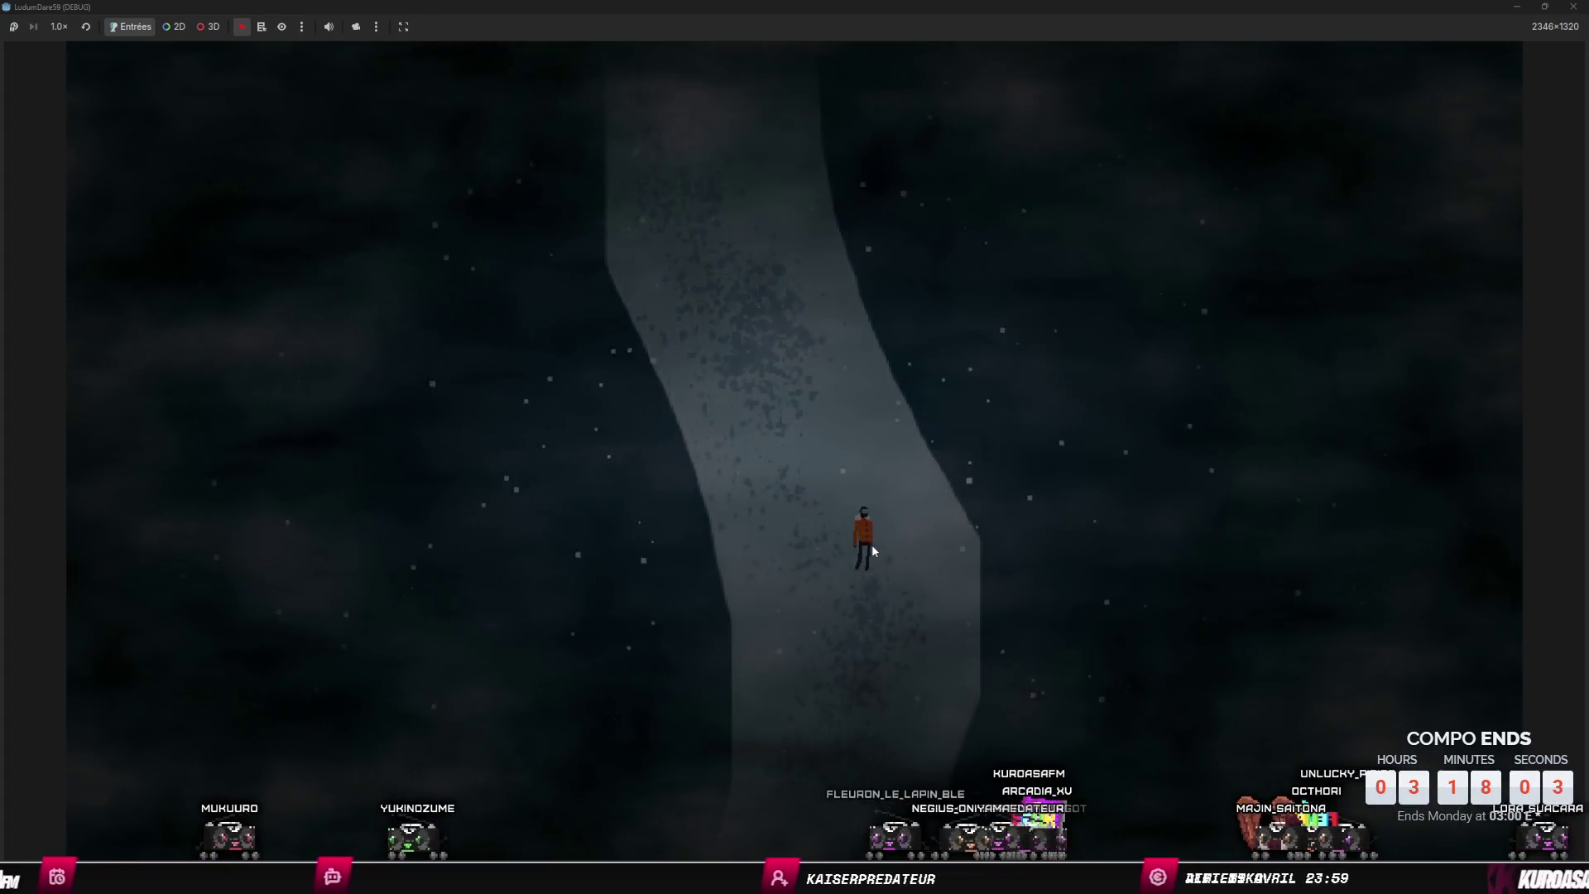
key("s")
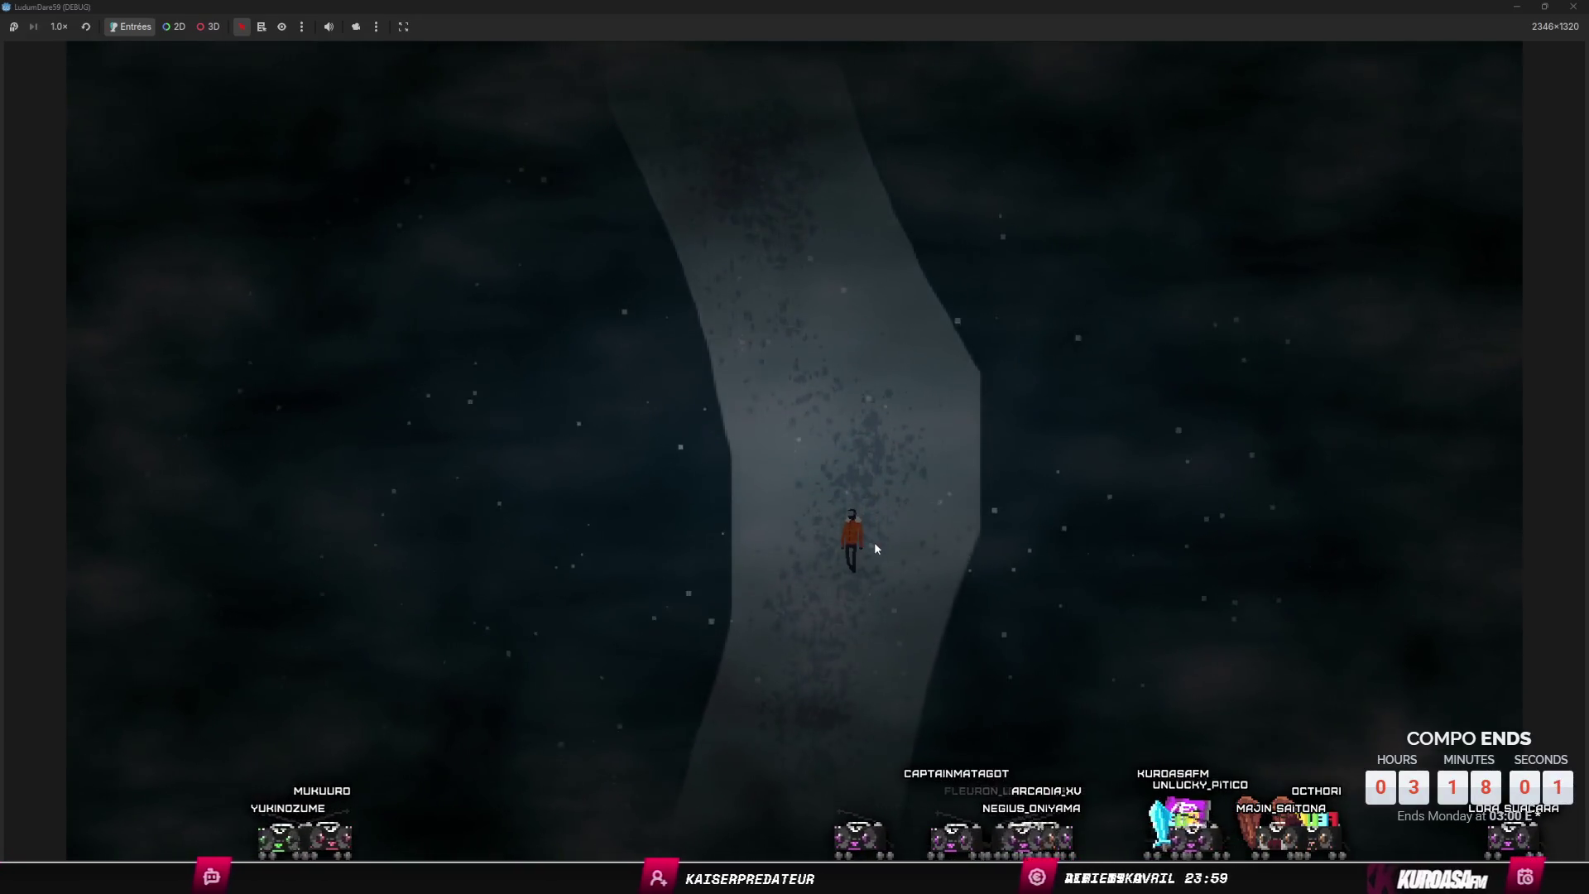
key("s")
key("a")
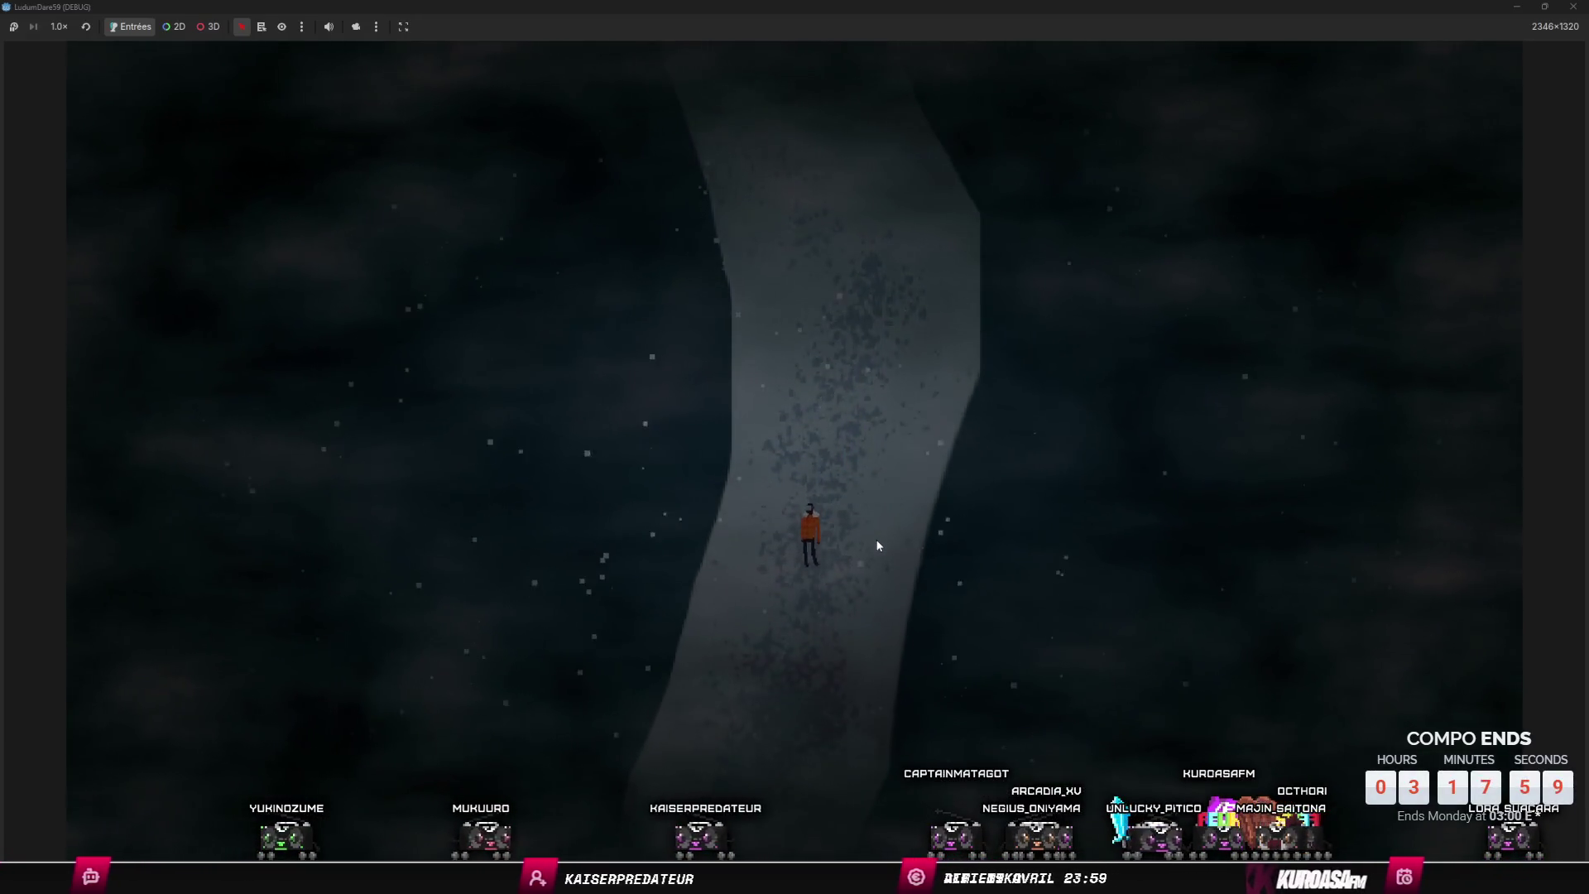
key("s")
key("a")
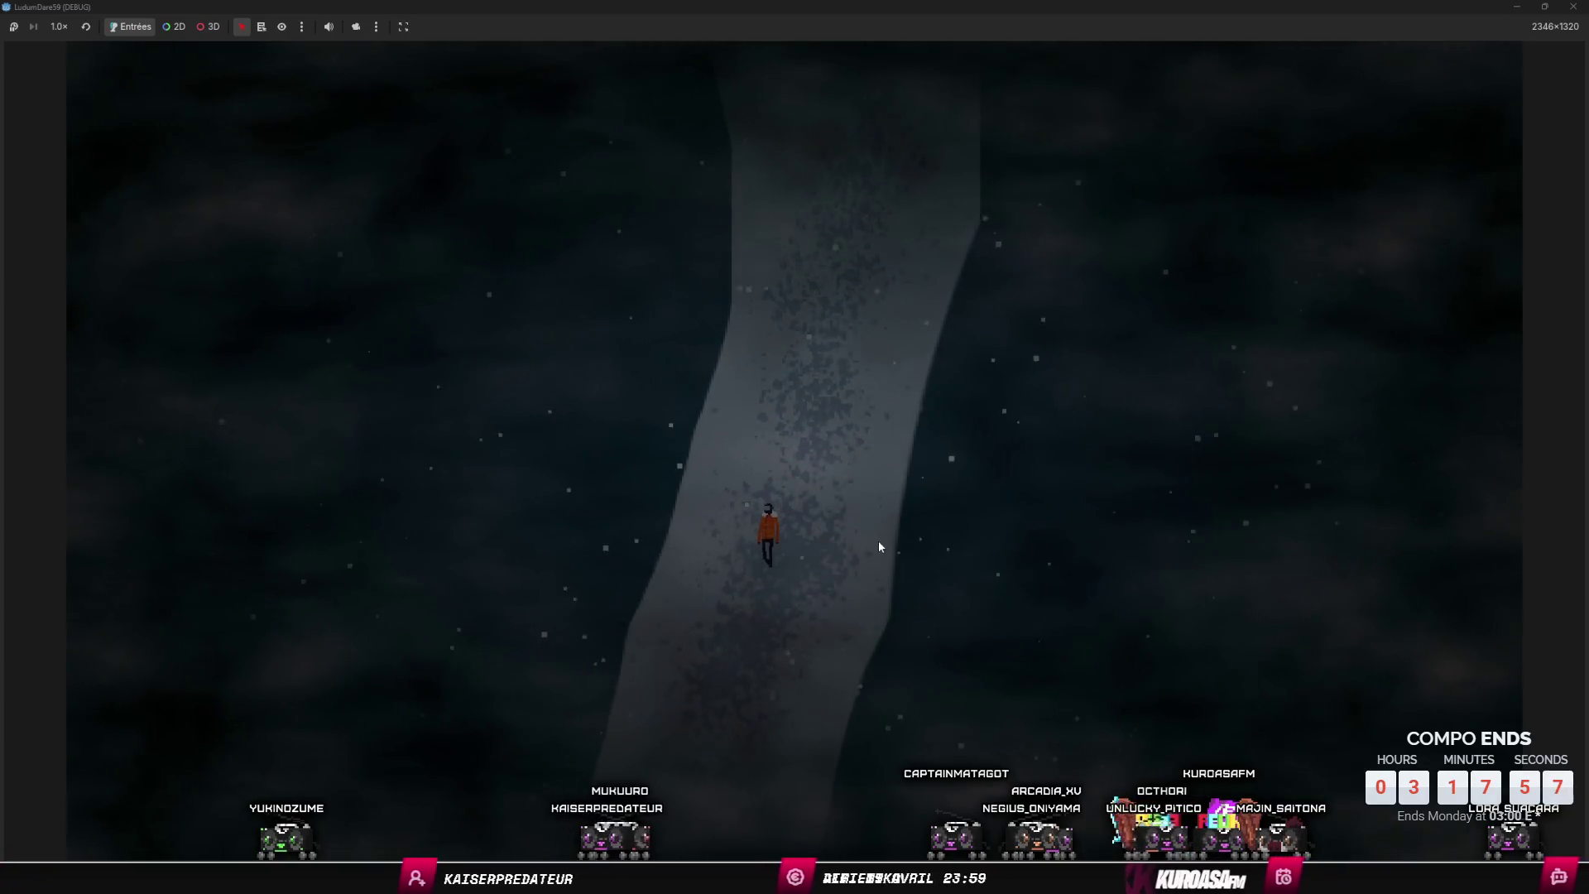
key("s")
key("a")
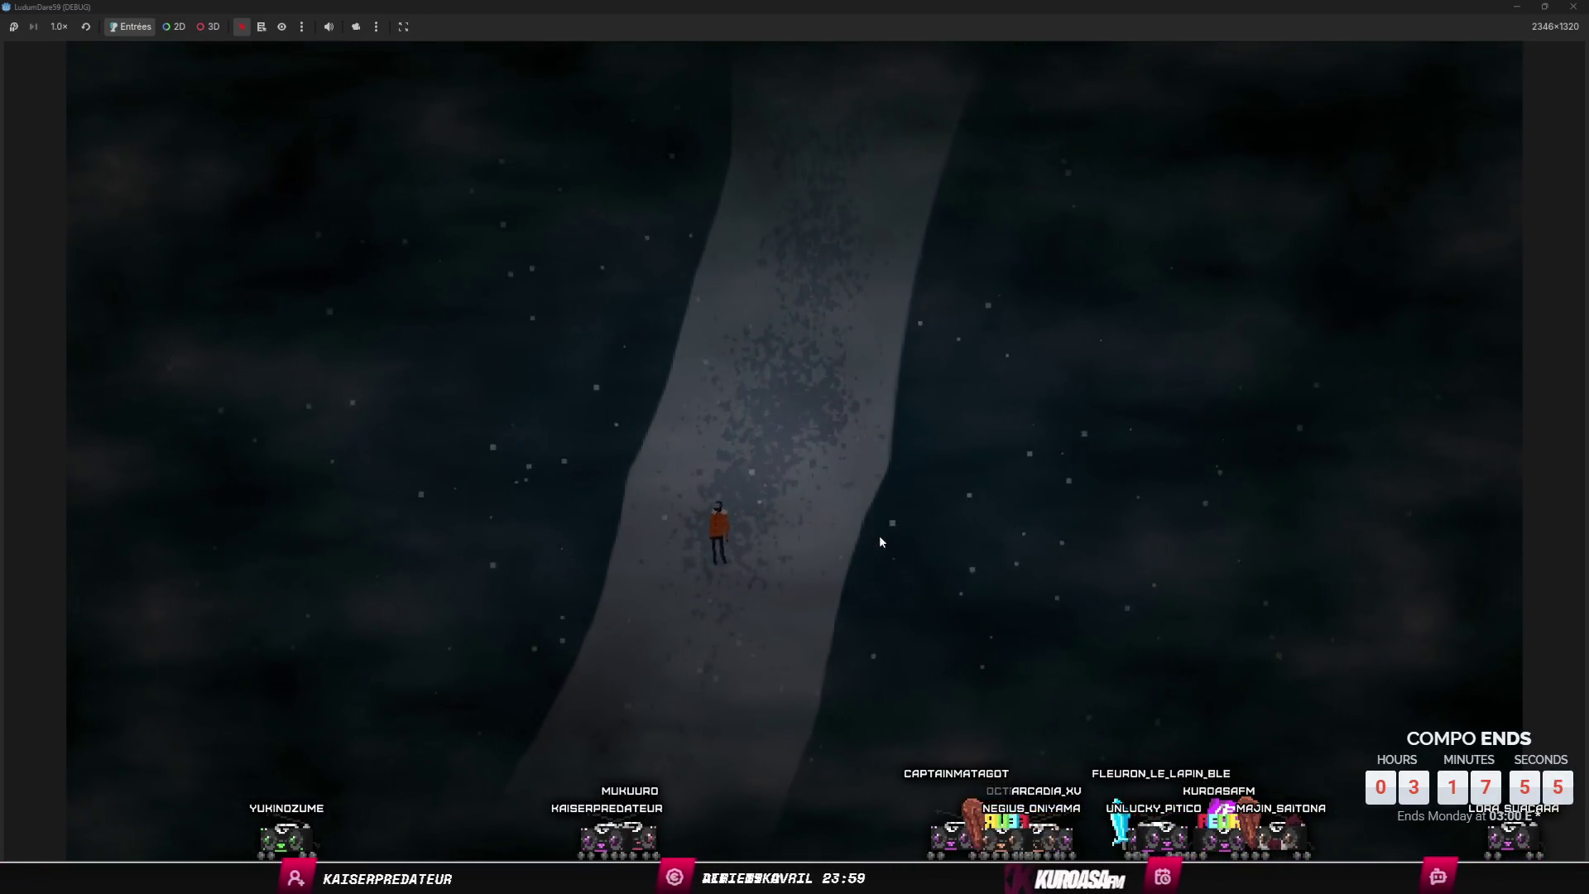
key("s")
key("a")
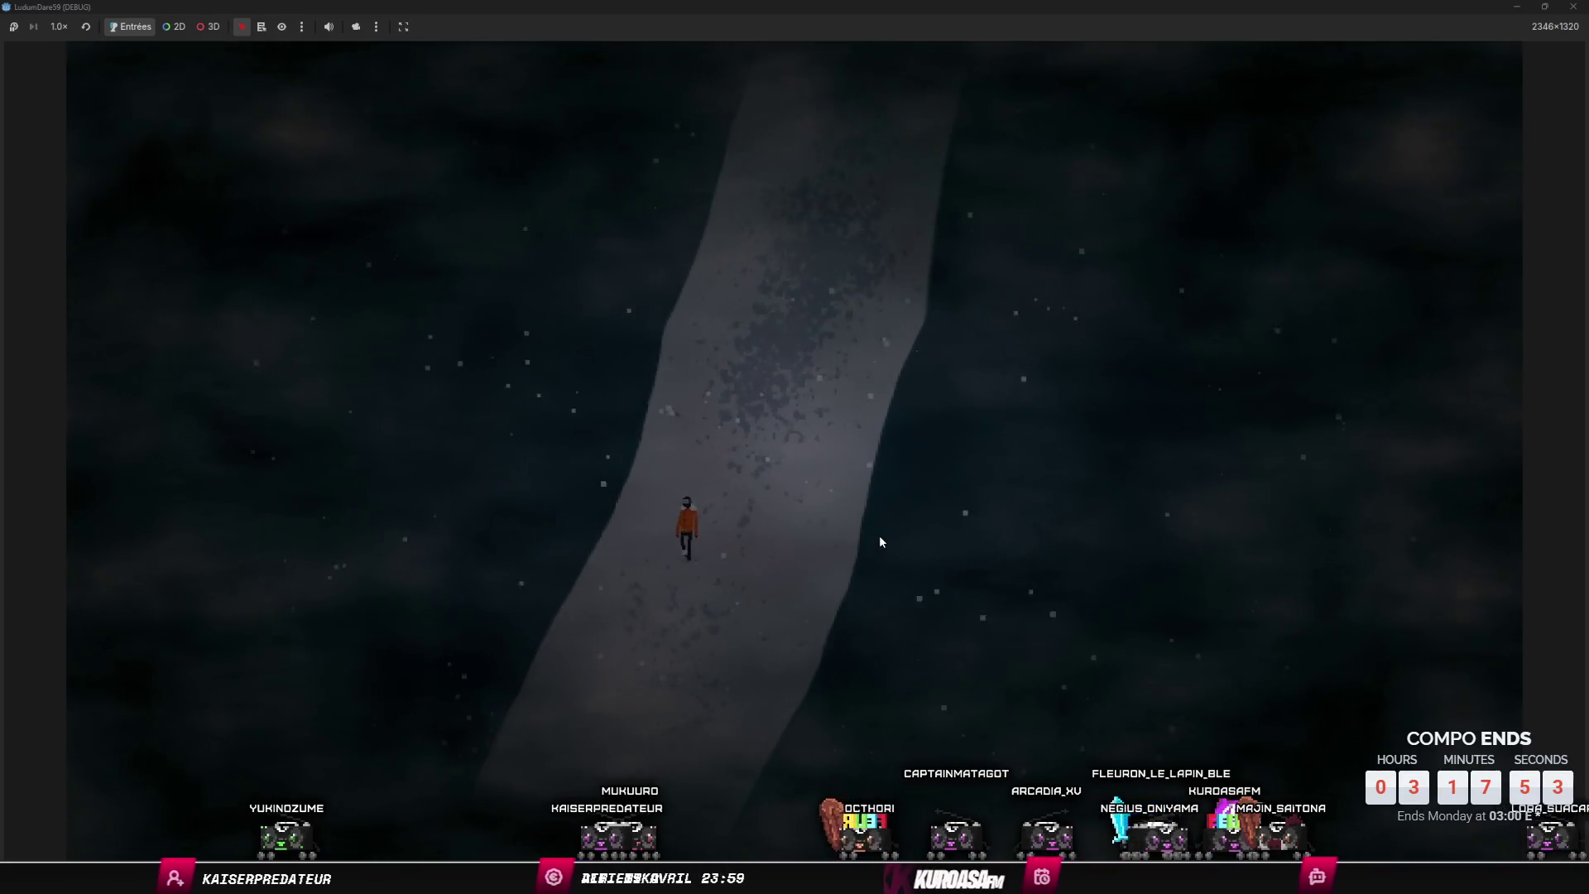
- Walk the character back up the path, then stop the game and return to Cubase
key("w")
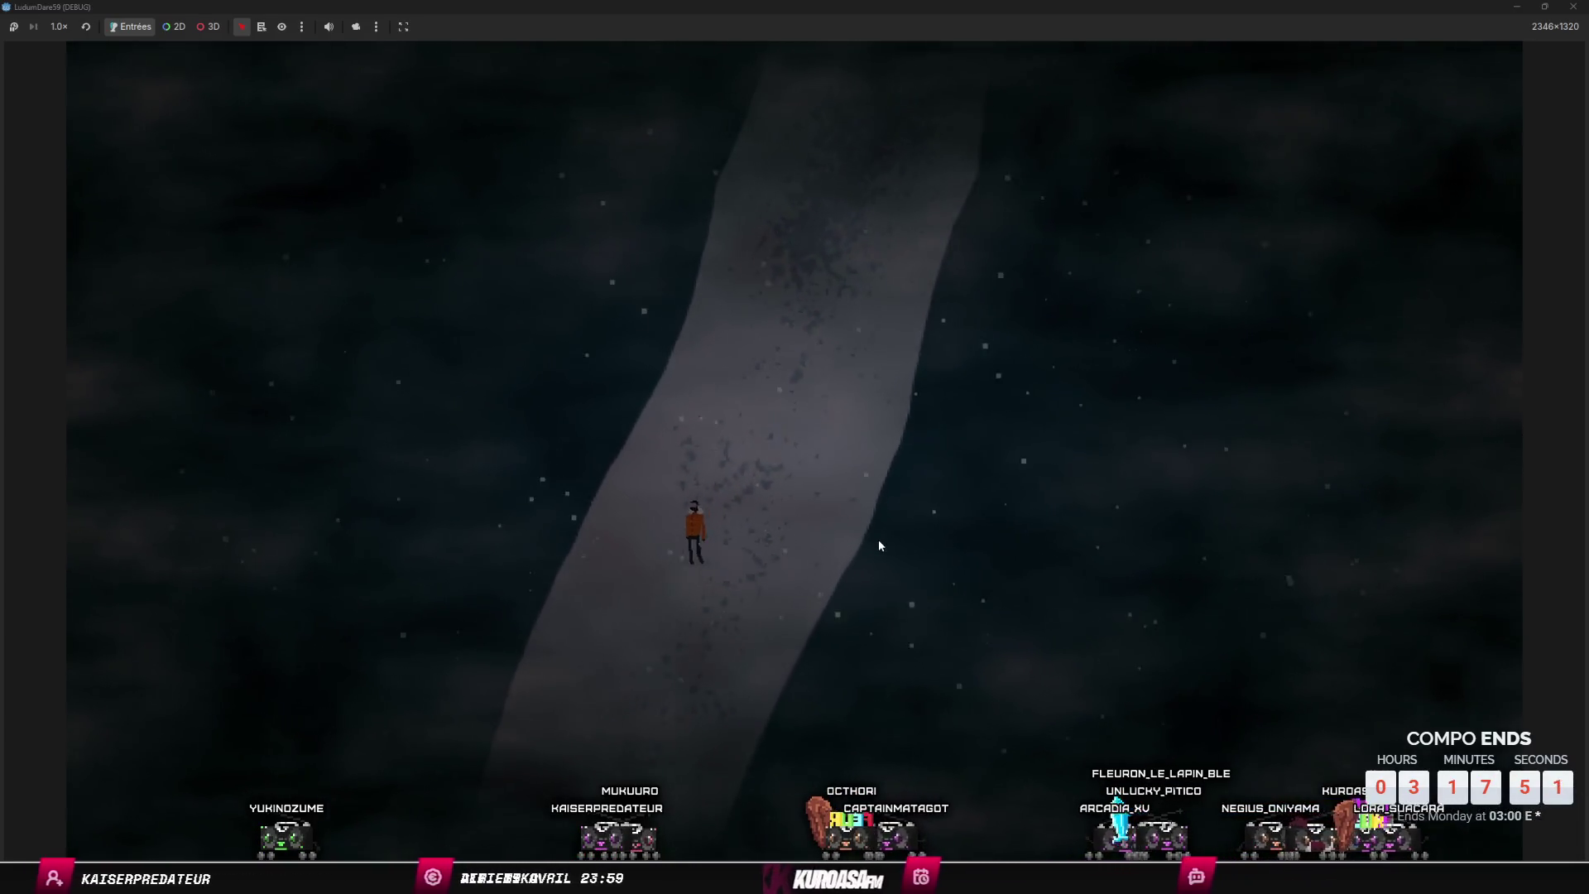
key("s")
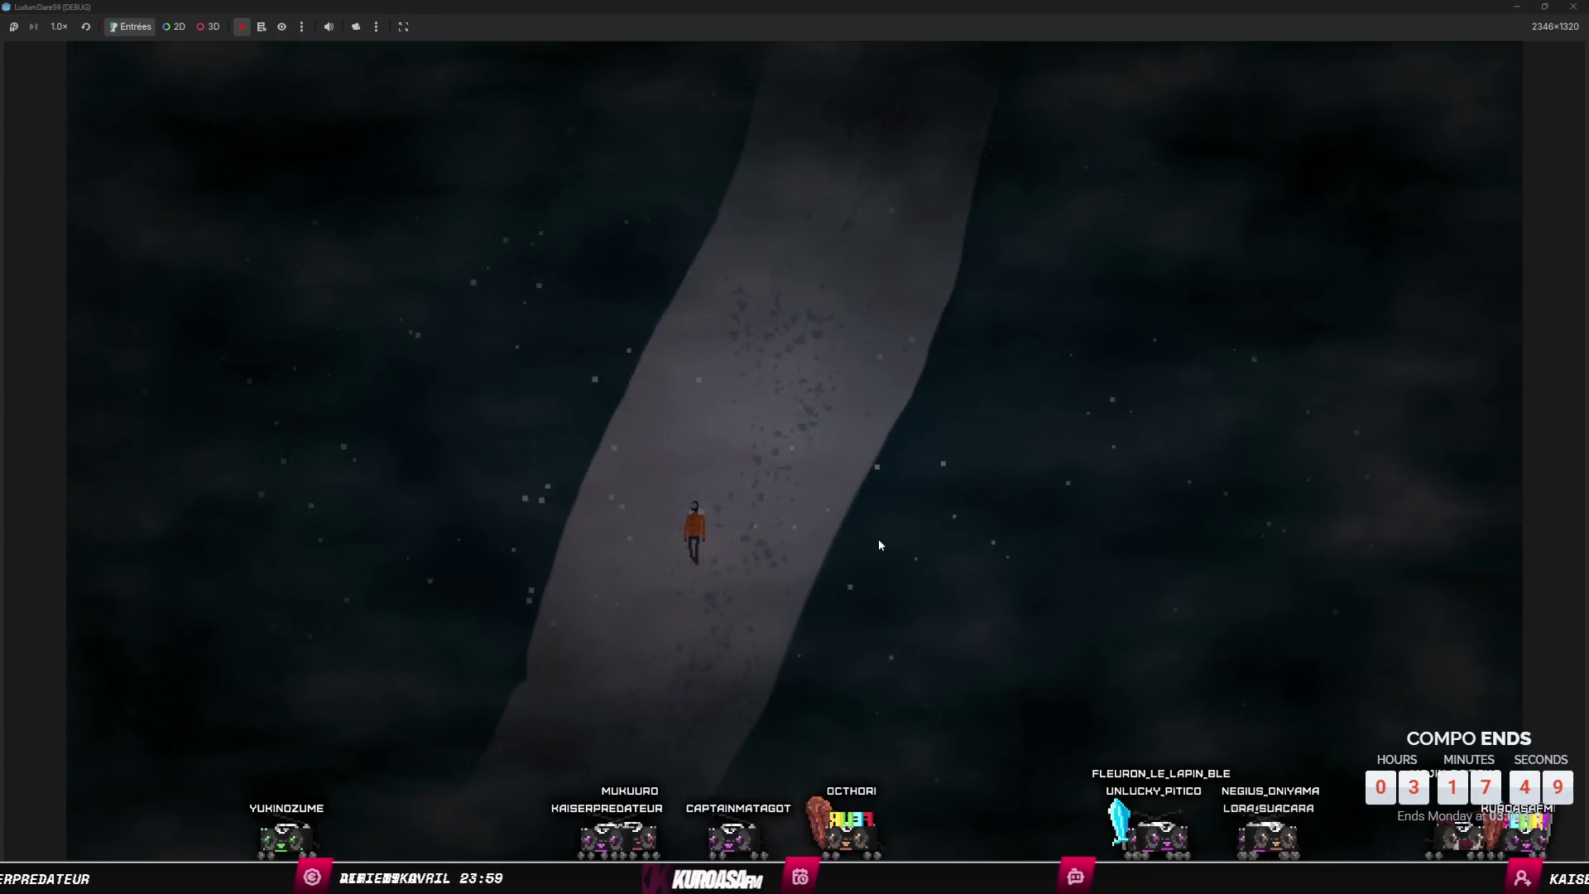
key("w")
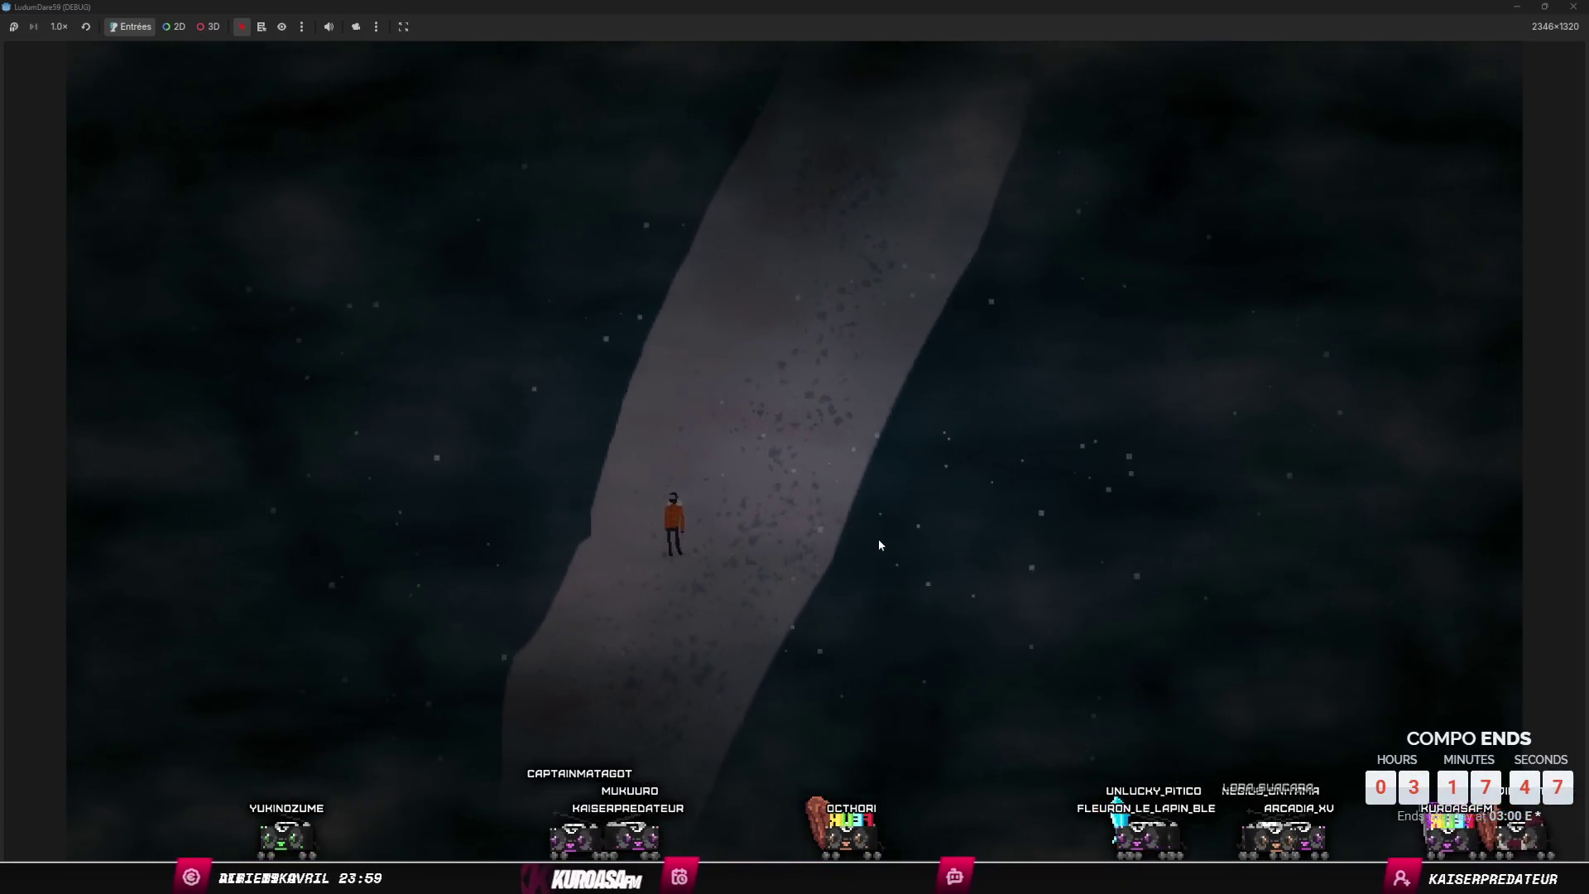
key("w")
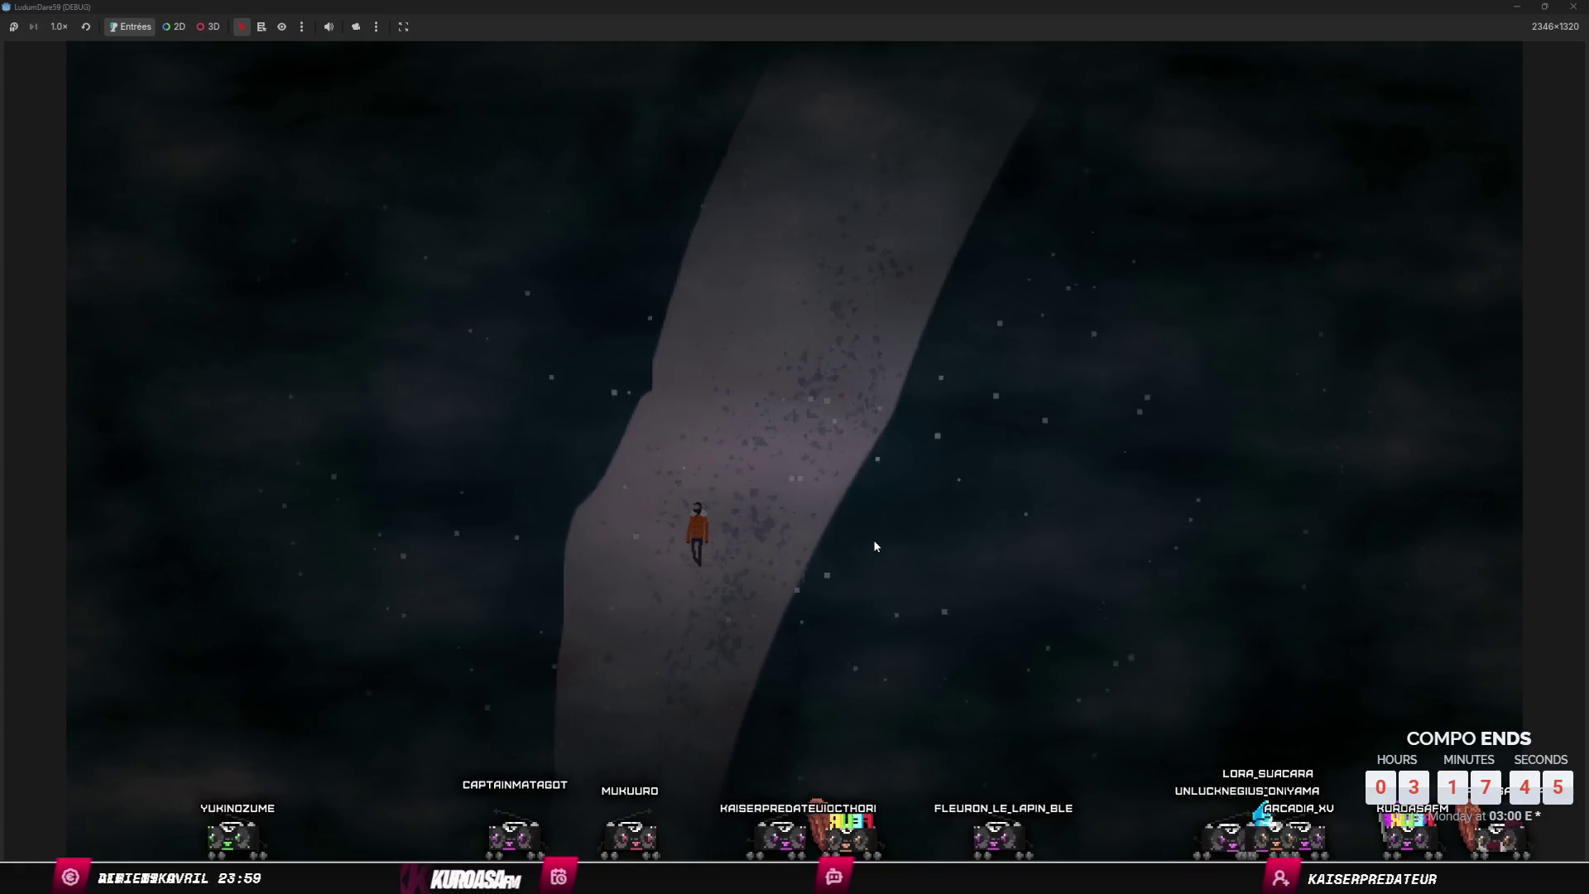
key("w")
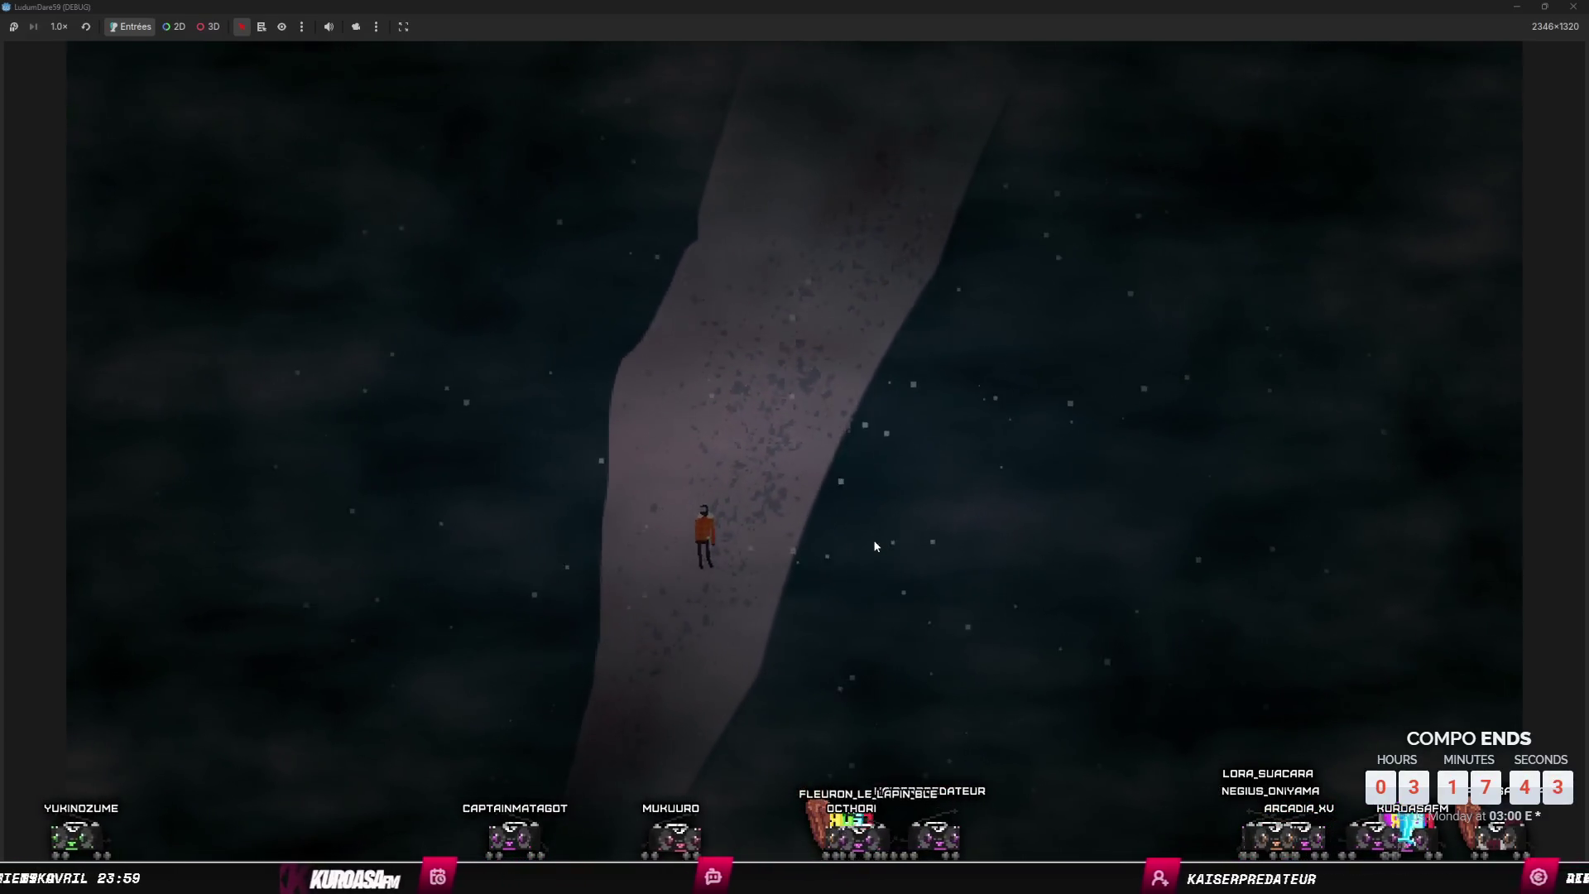
key("w")
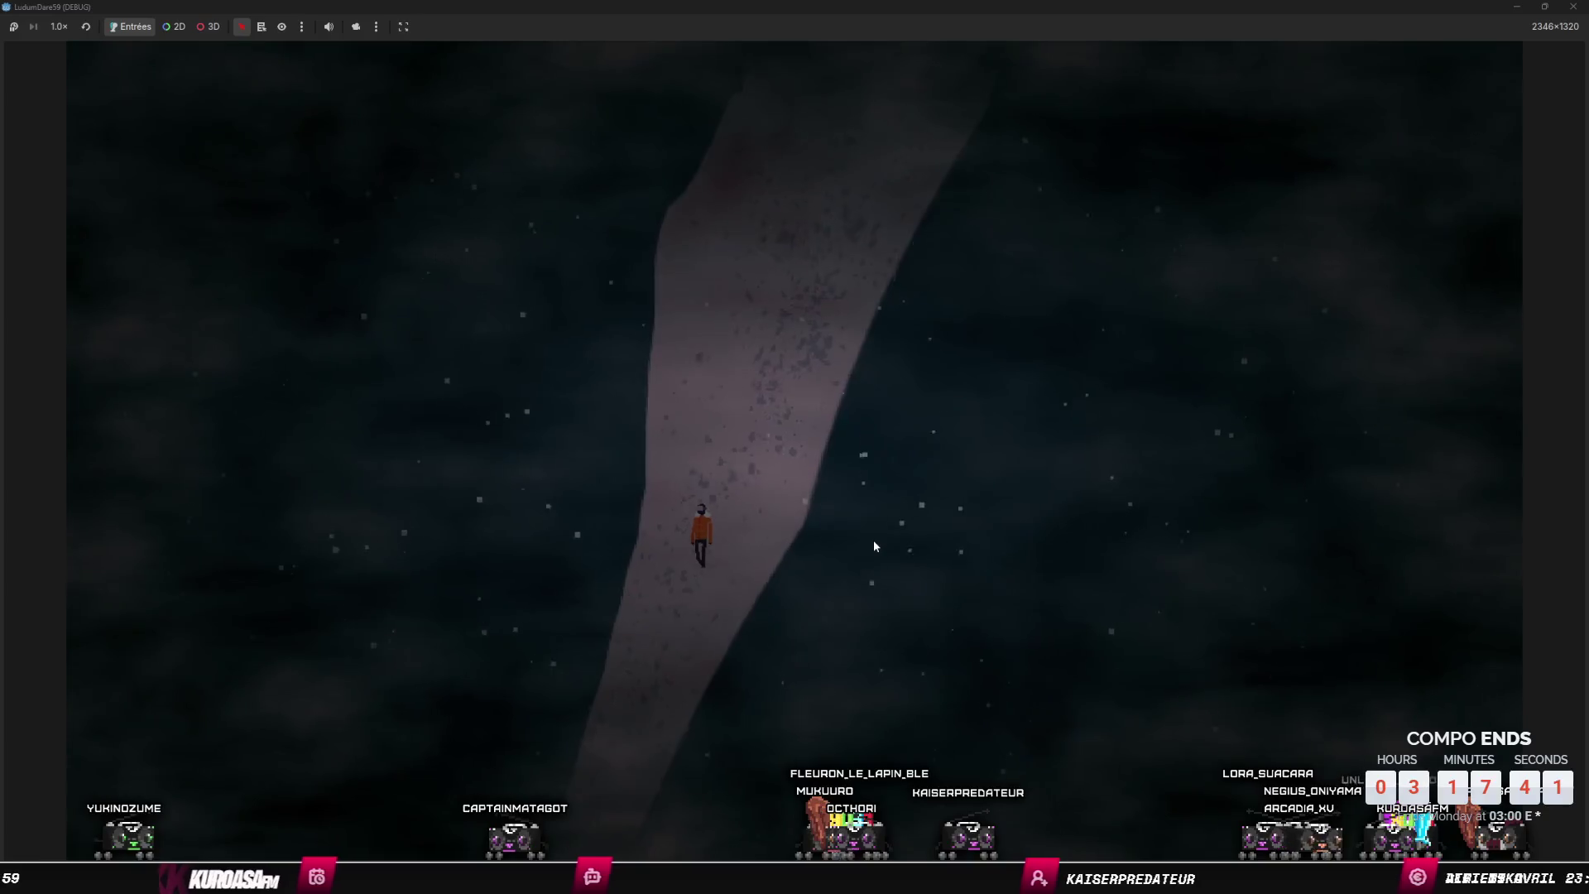
key("w")
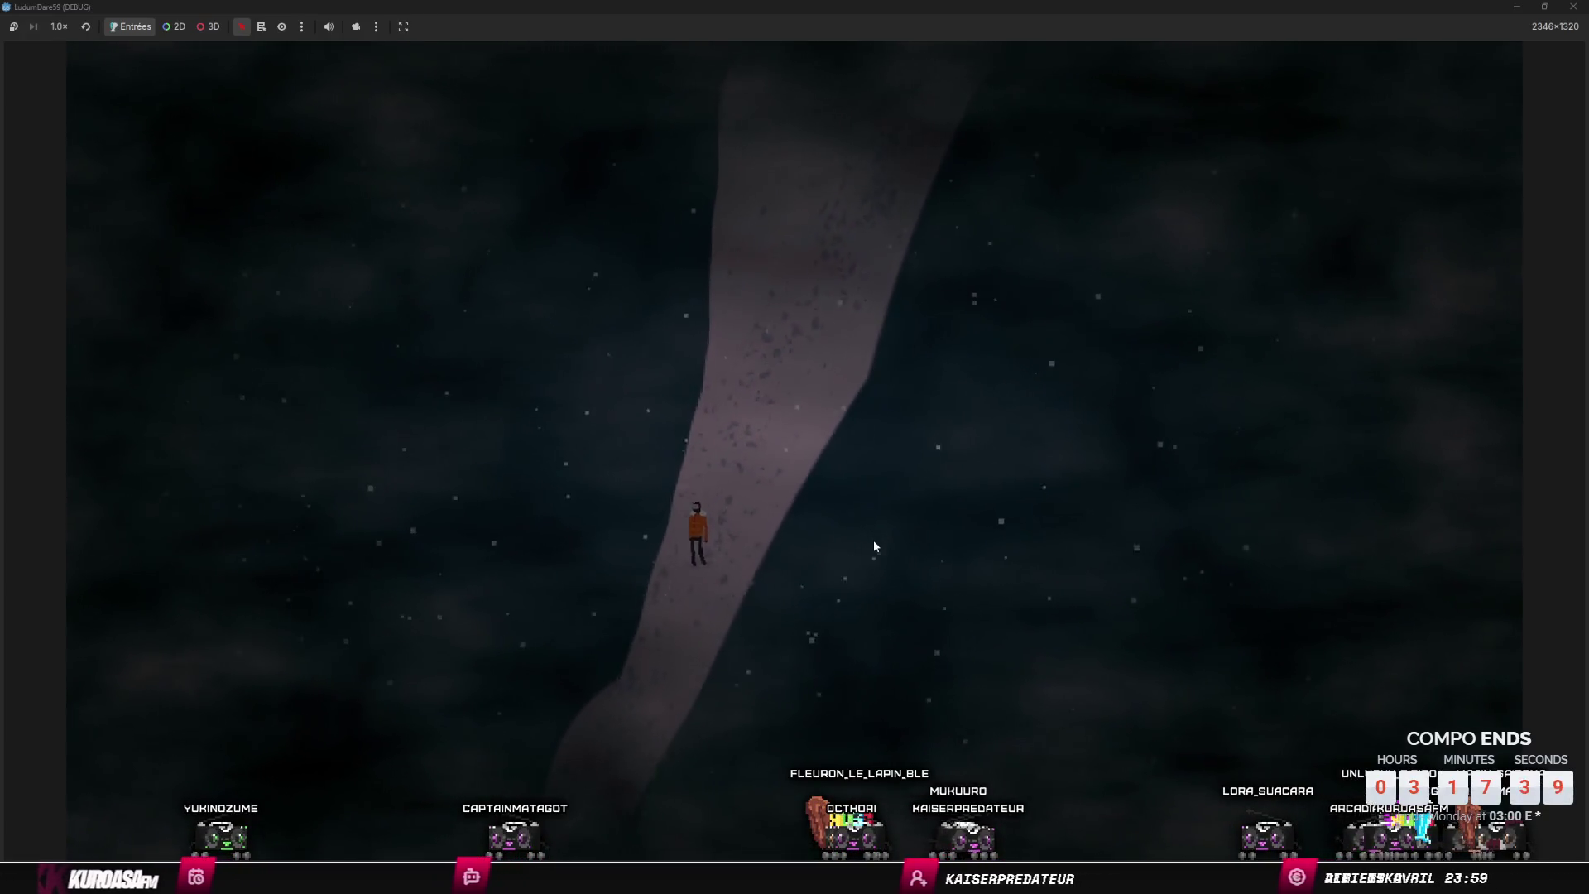
key("w")
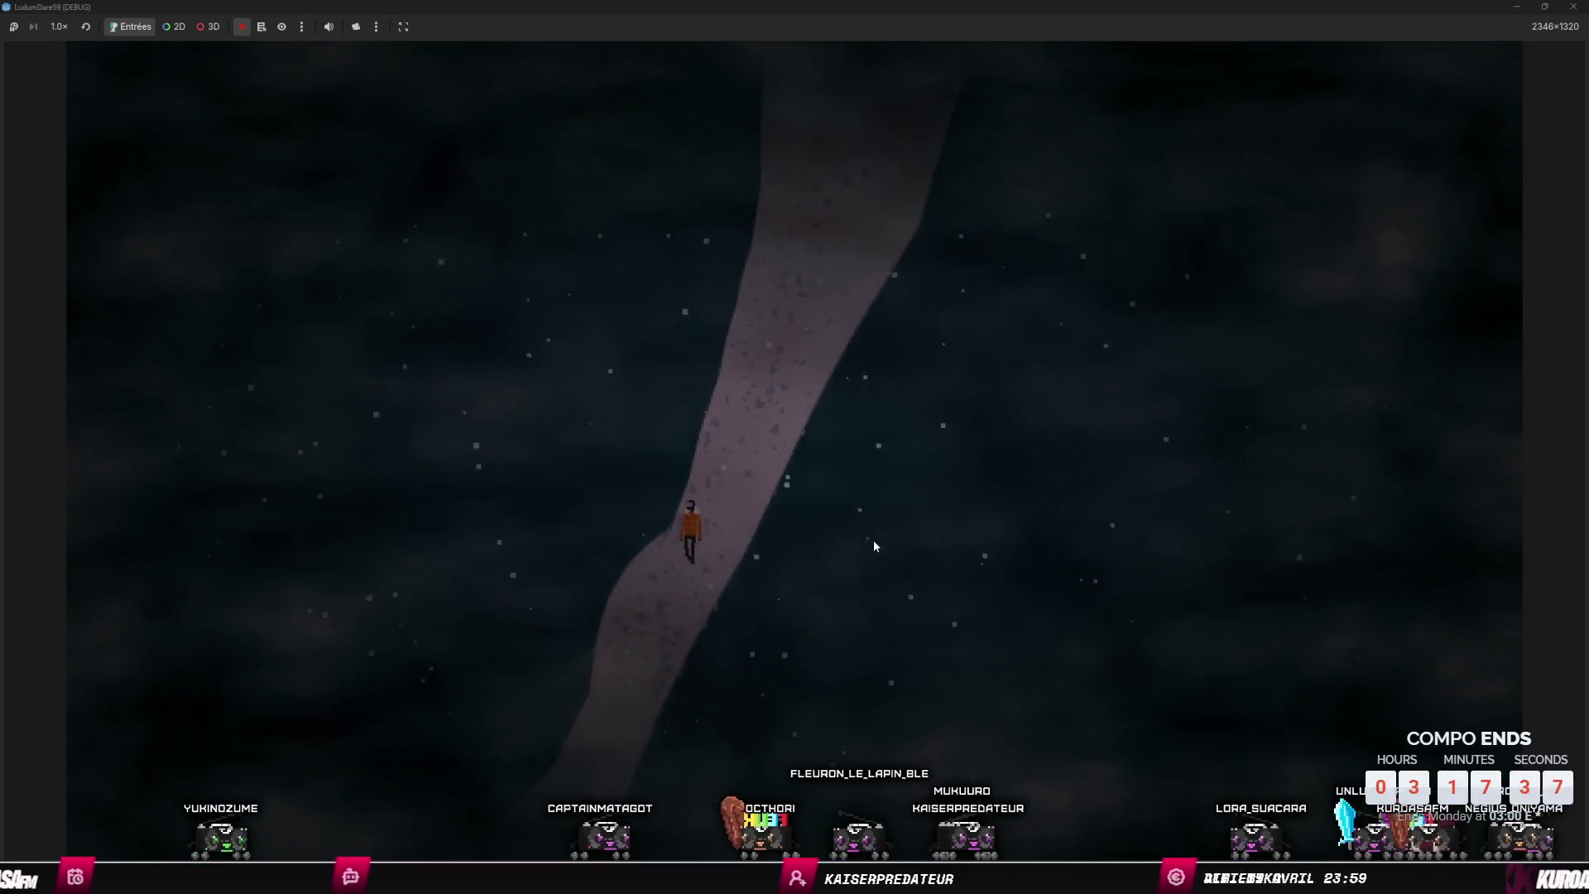
key("w")
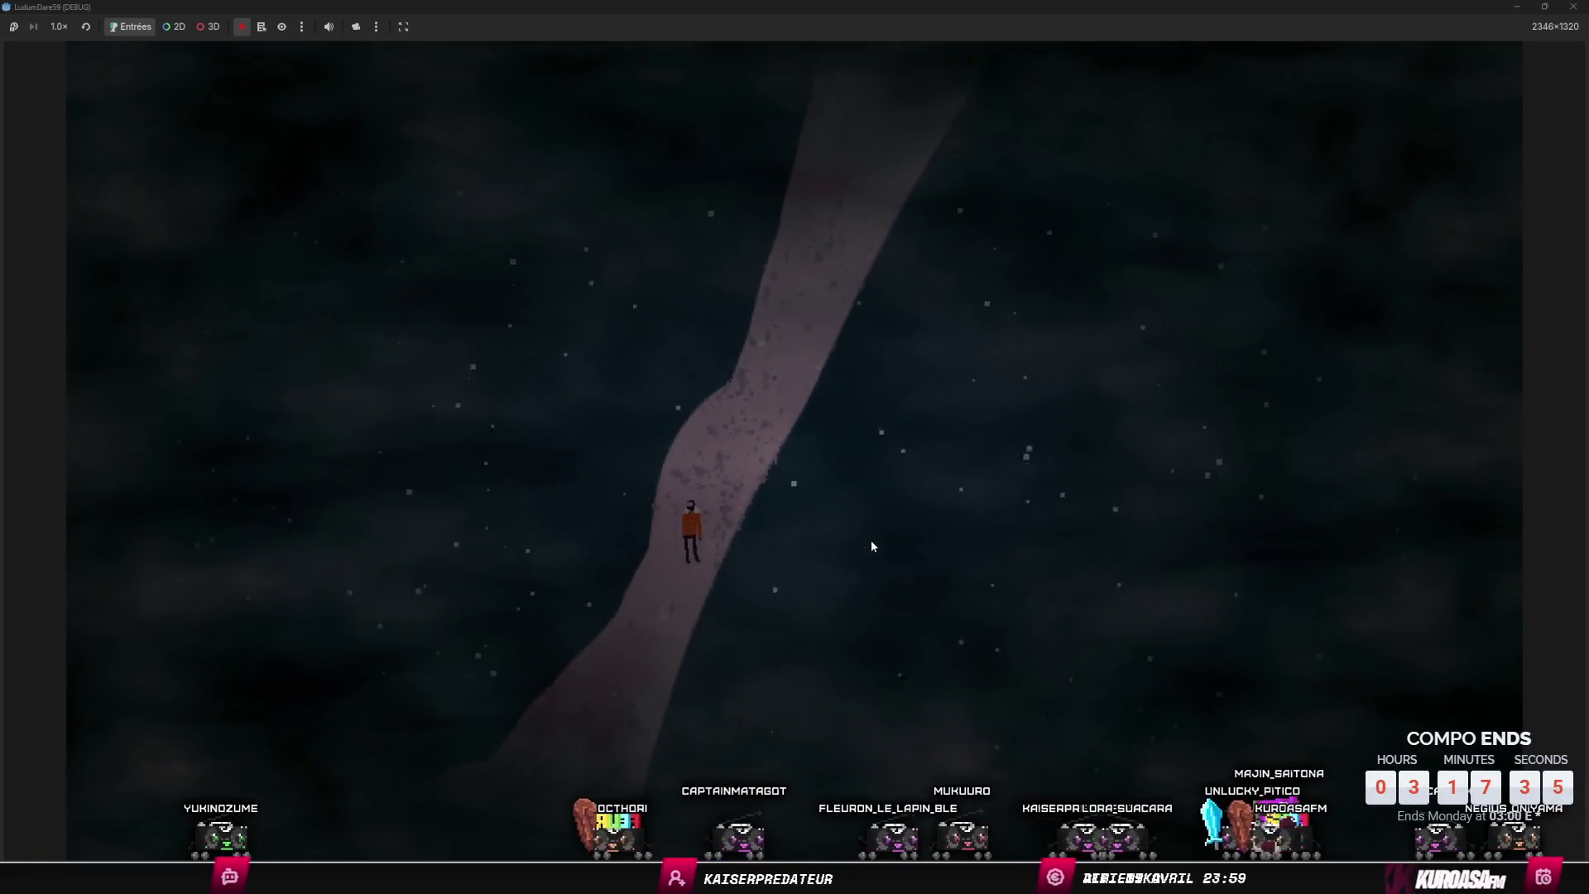
key("w")
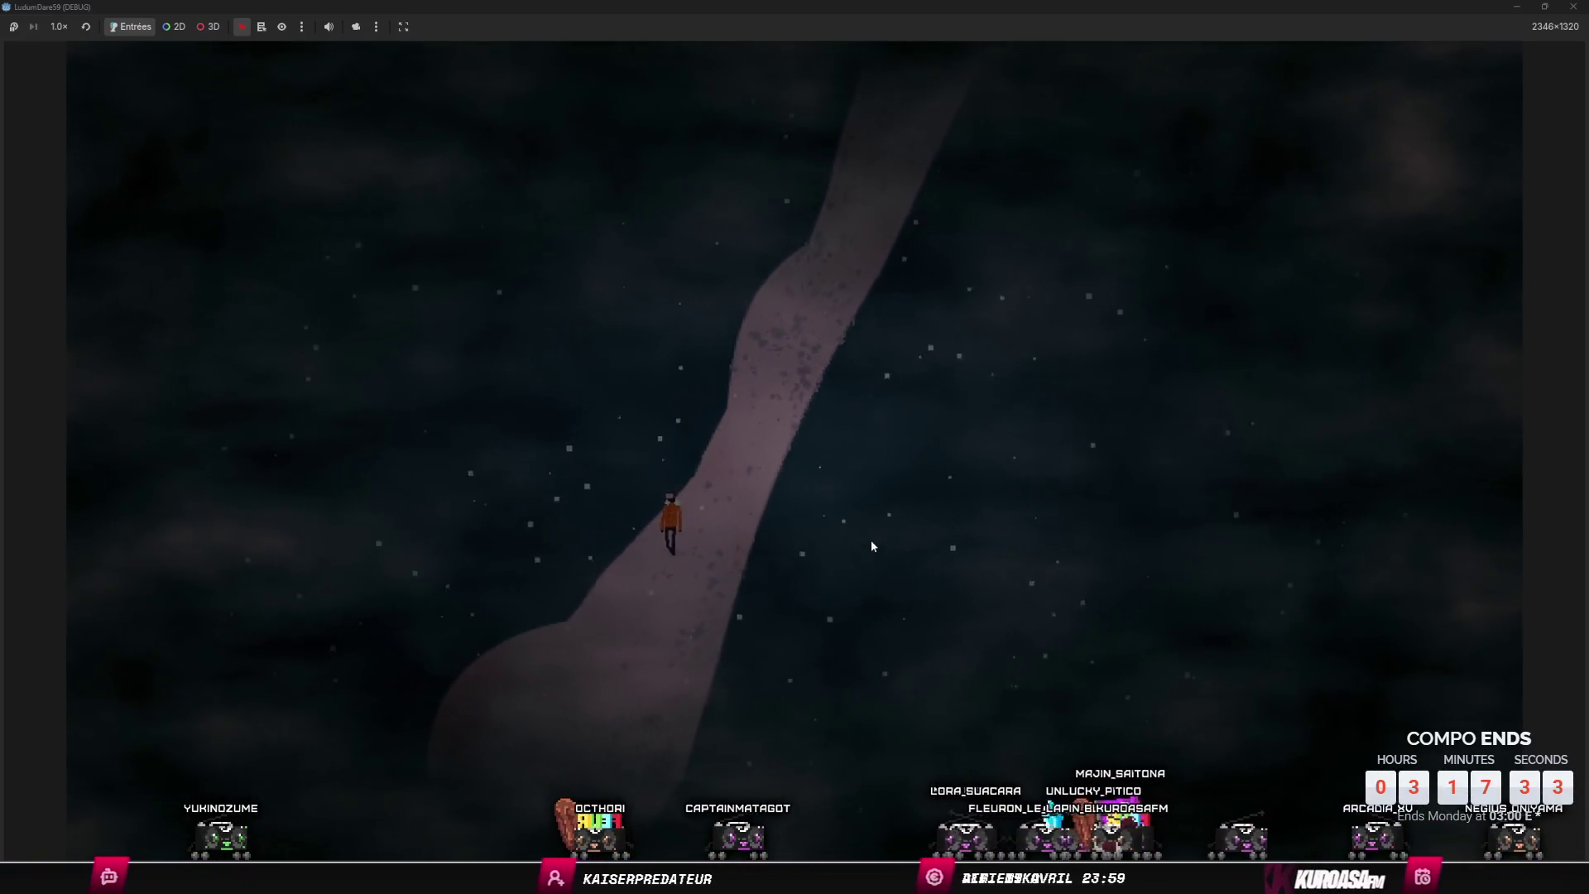
key("w")
key("F8")
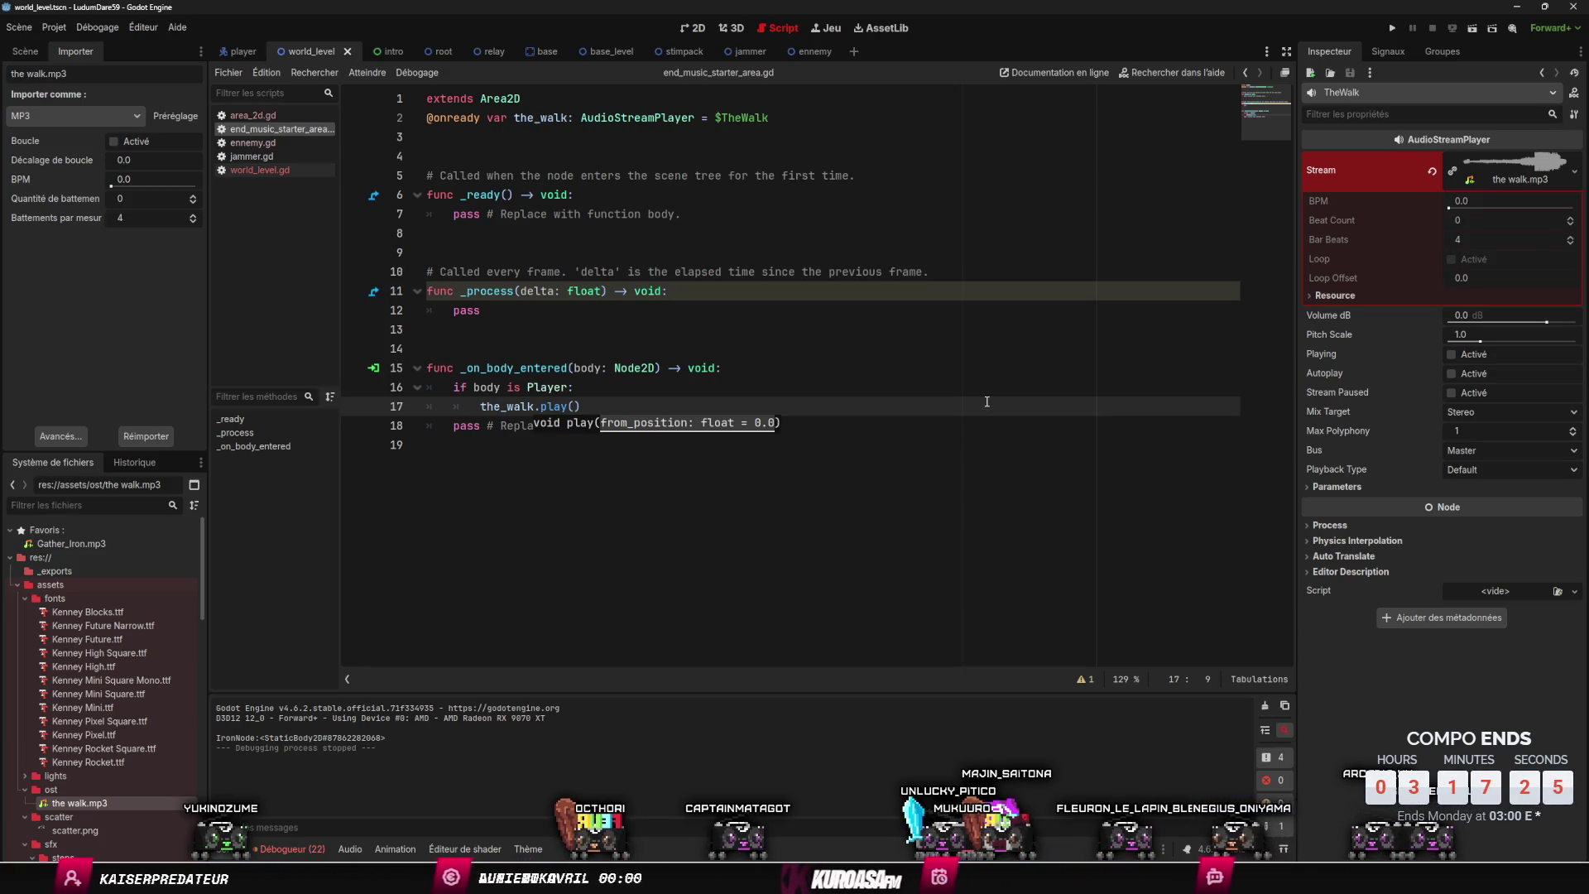
key("alt+Tab")
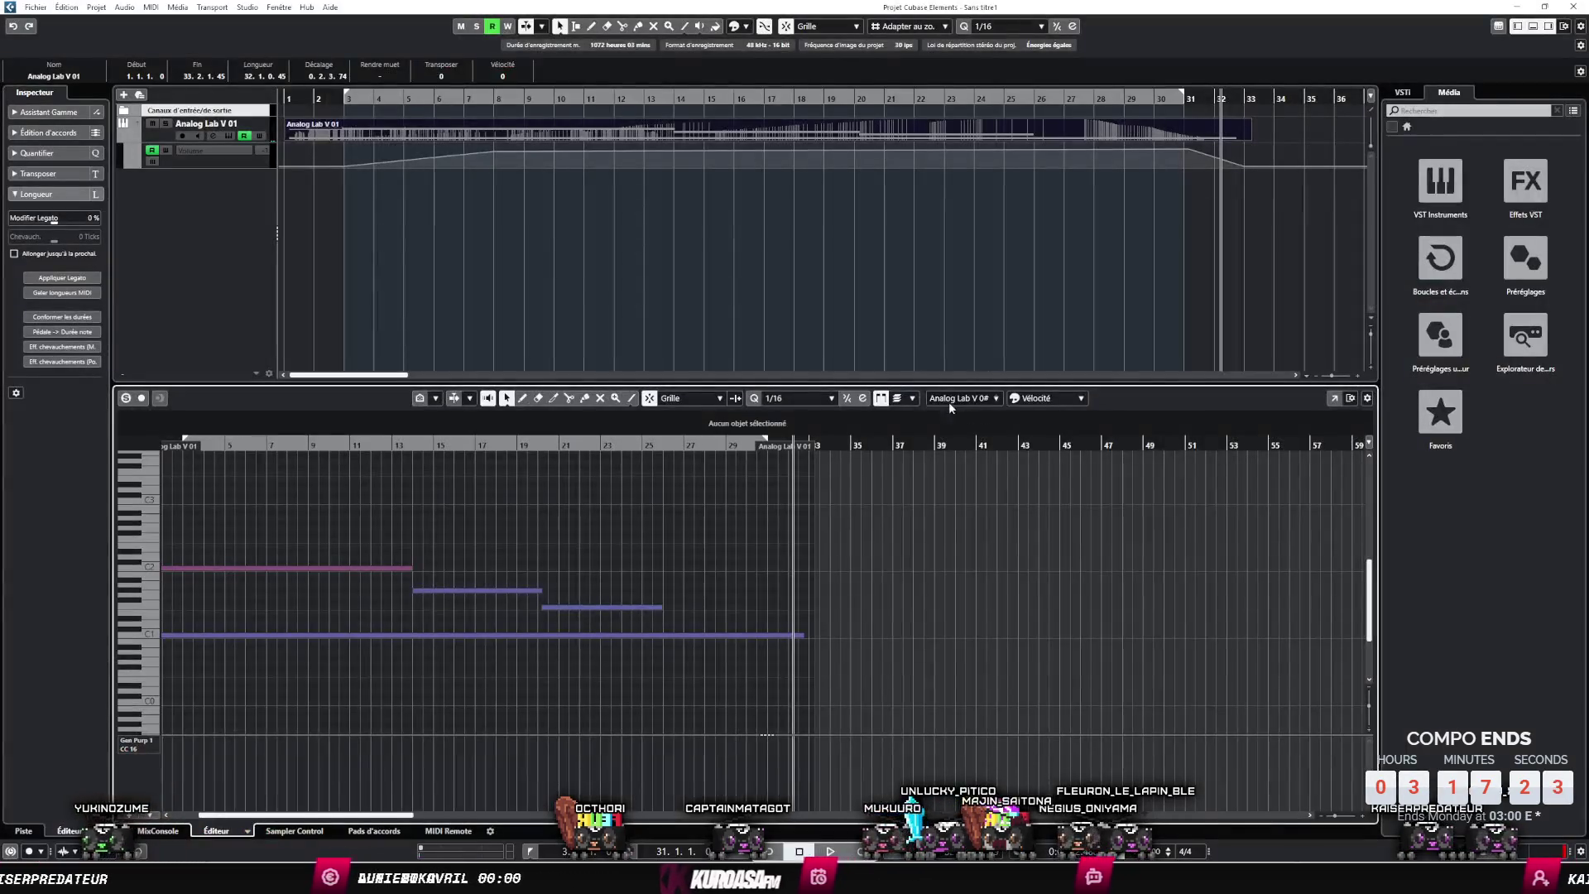
- Load Rev INTENSITY on the Analog Lab V 01 channel and lower its Dry/Wet during playback
left_click(870, 99)
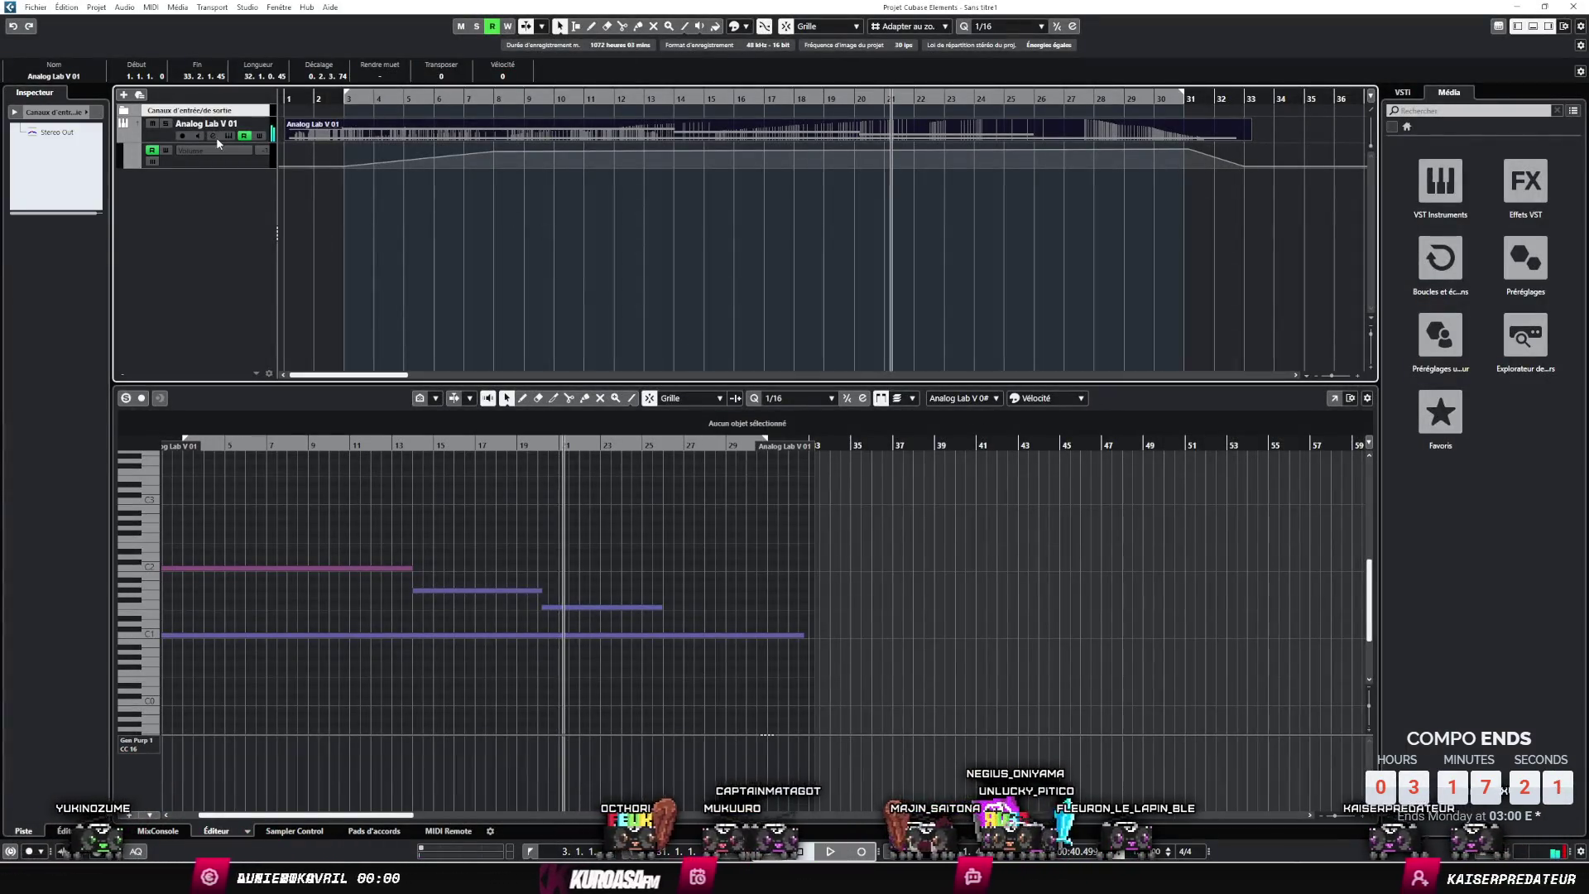
left_click(214, 136)
left_click(571, 468)
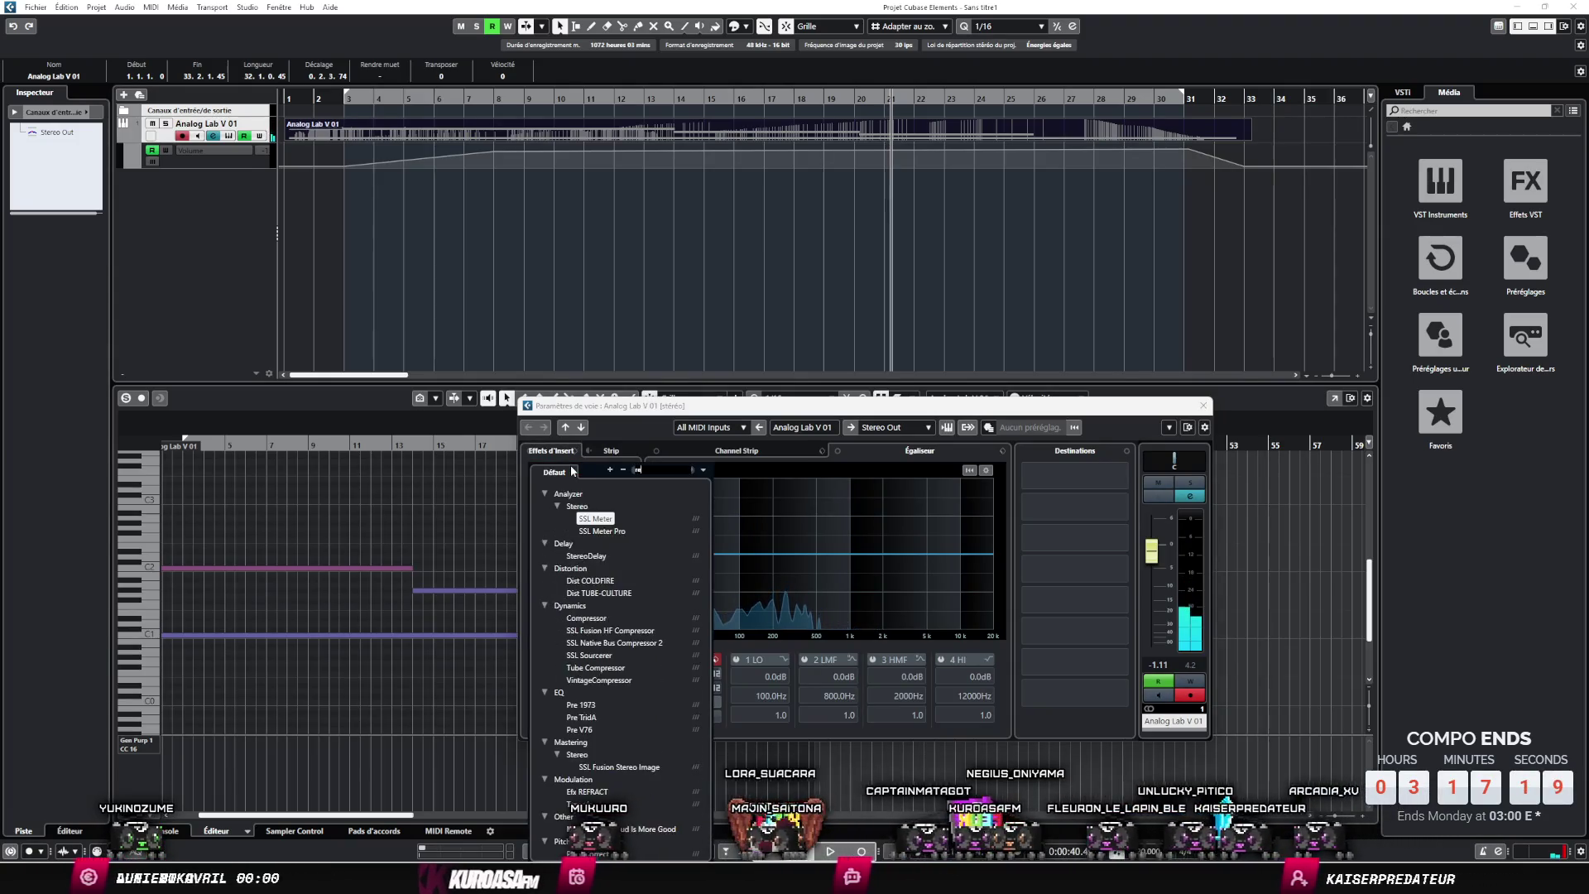
type("rev")
key("Escape")
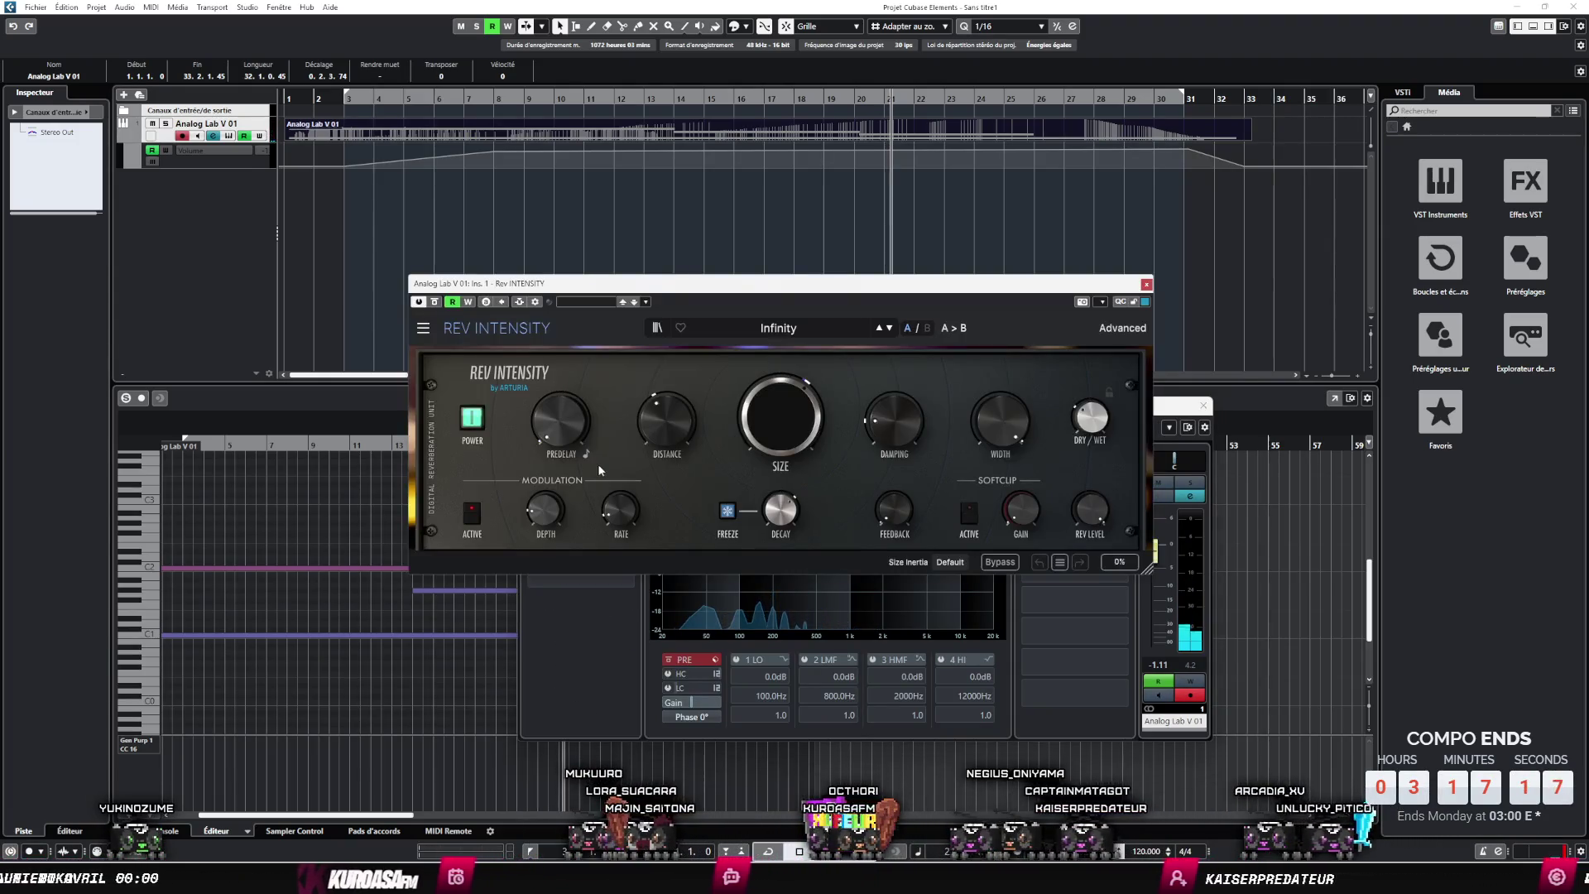
left_click(331, 103)
key("space")
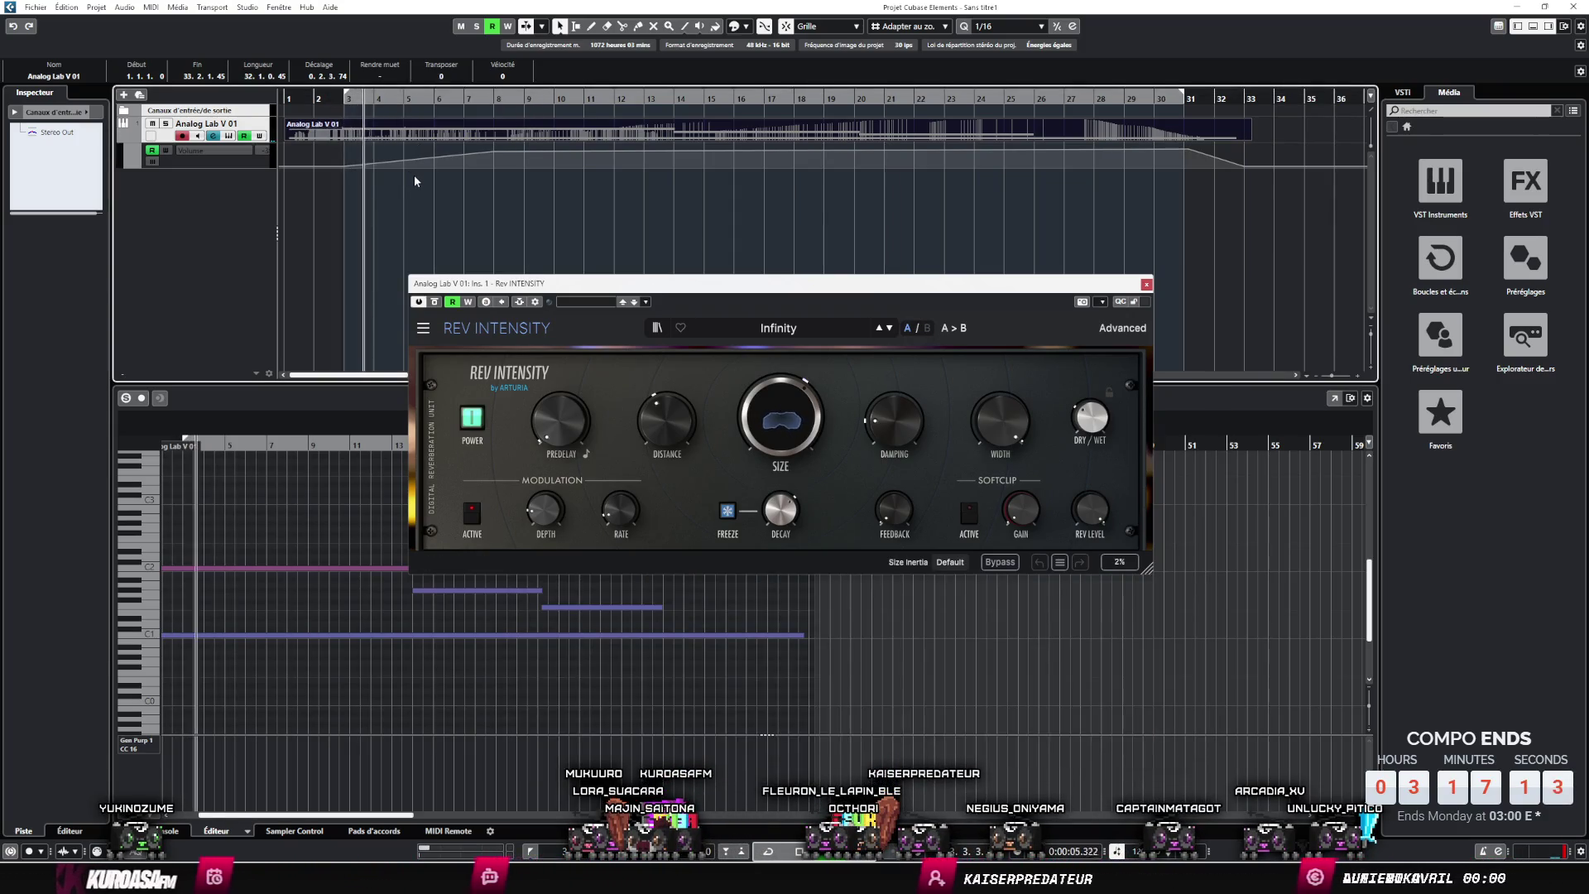
left_click_drag(1091, 416, 1091, 416)
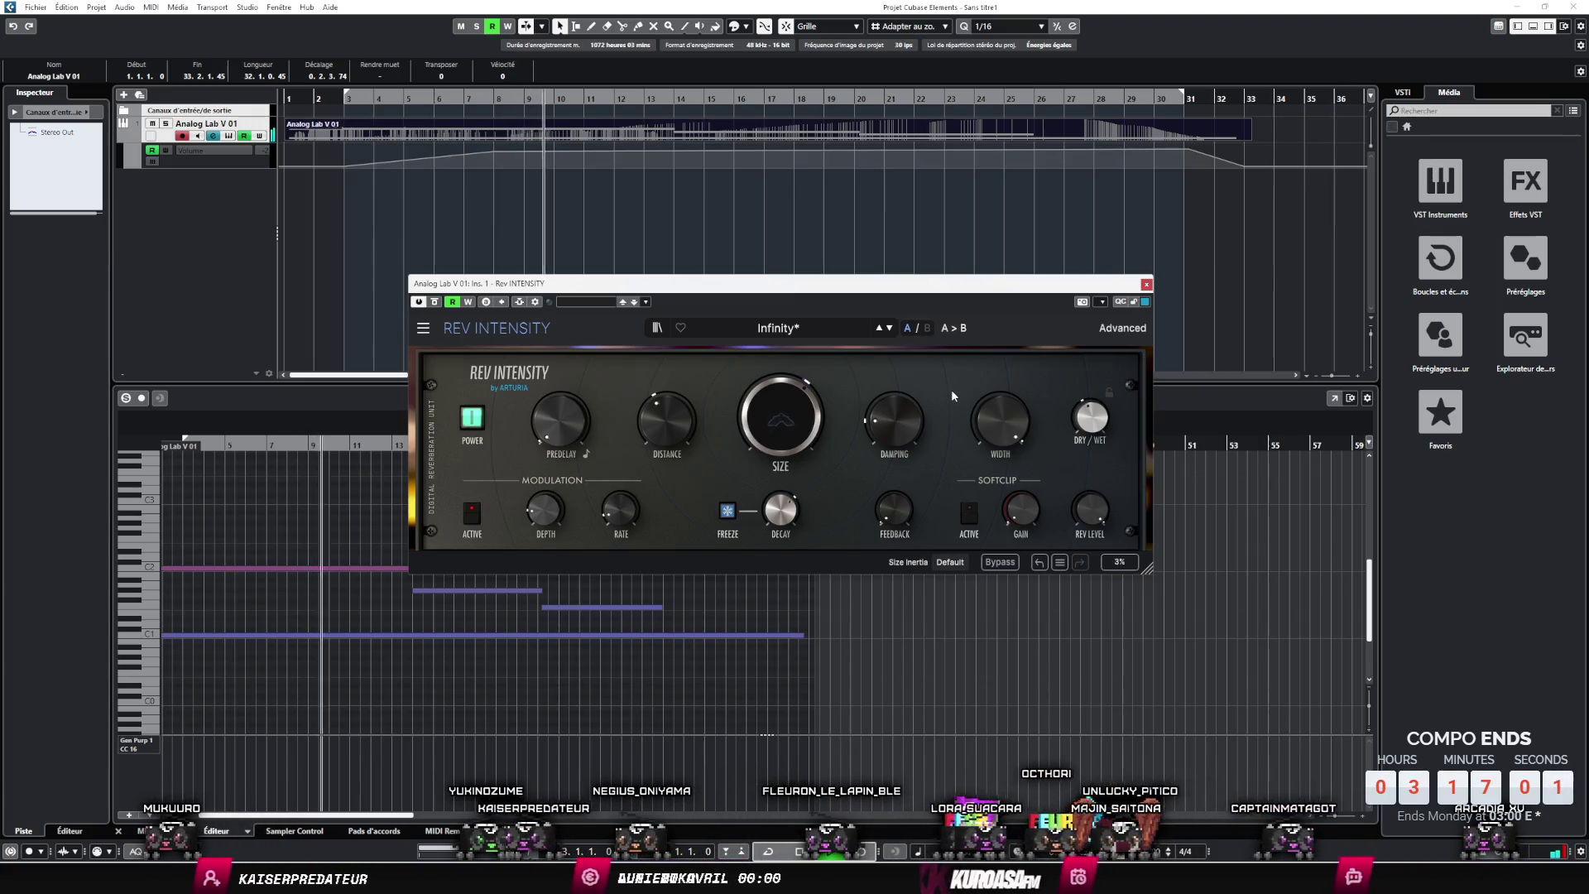
mouse_move(1085, 425)
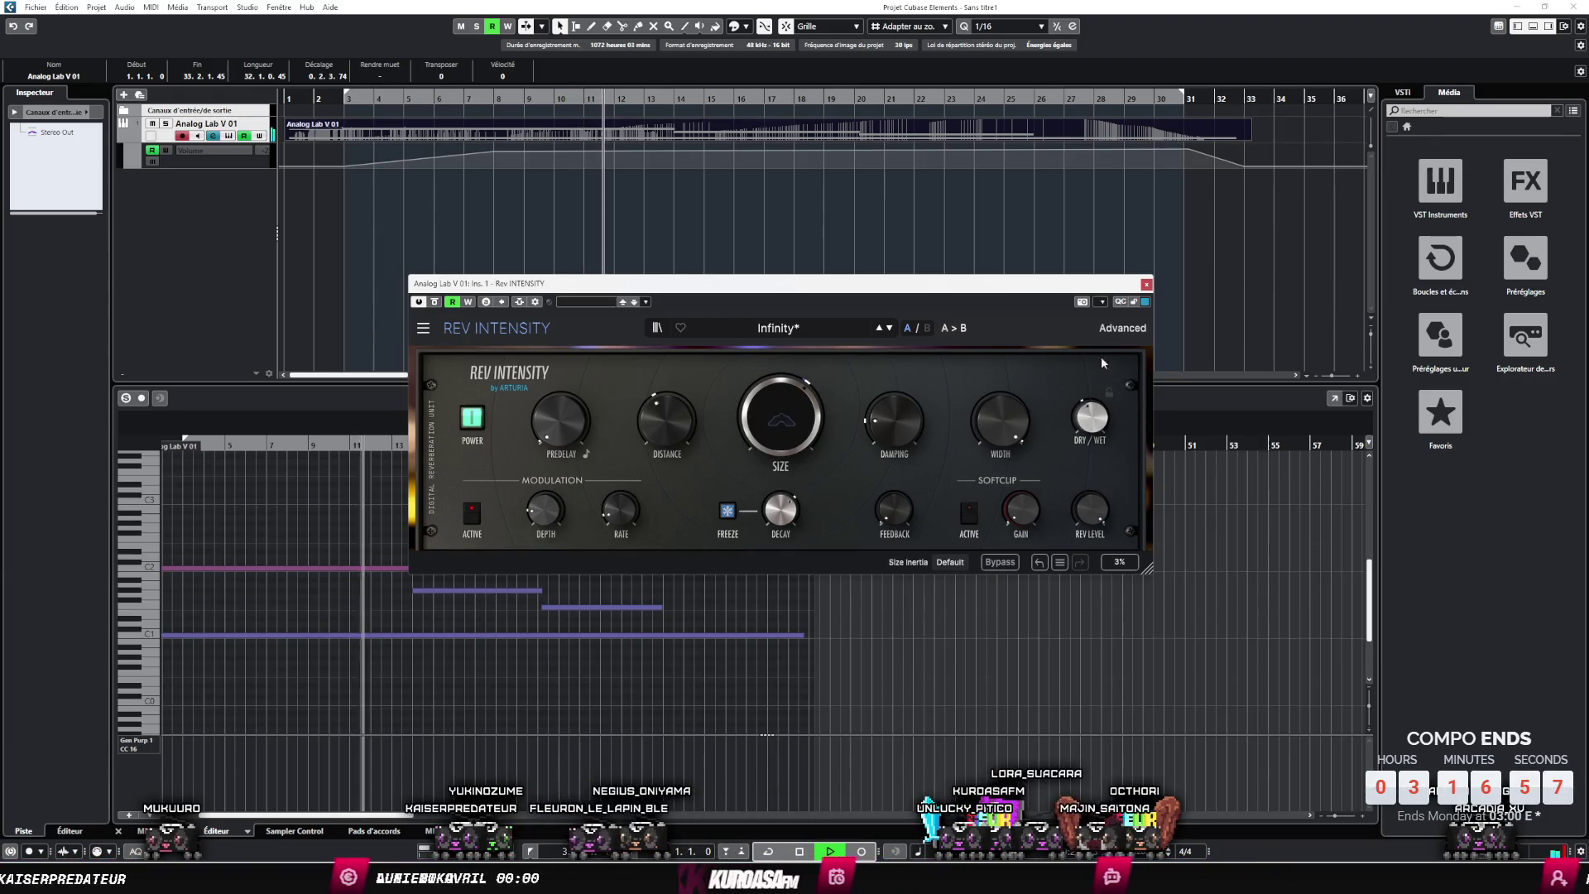
left_click(1146, 284)
- Insert SSL Native X-Saturator in slot 2 with +6dB engaged and drive lowered
left_click(213, 135)
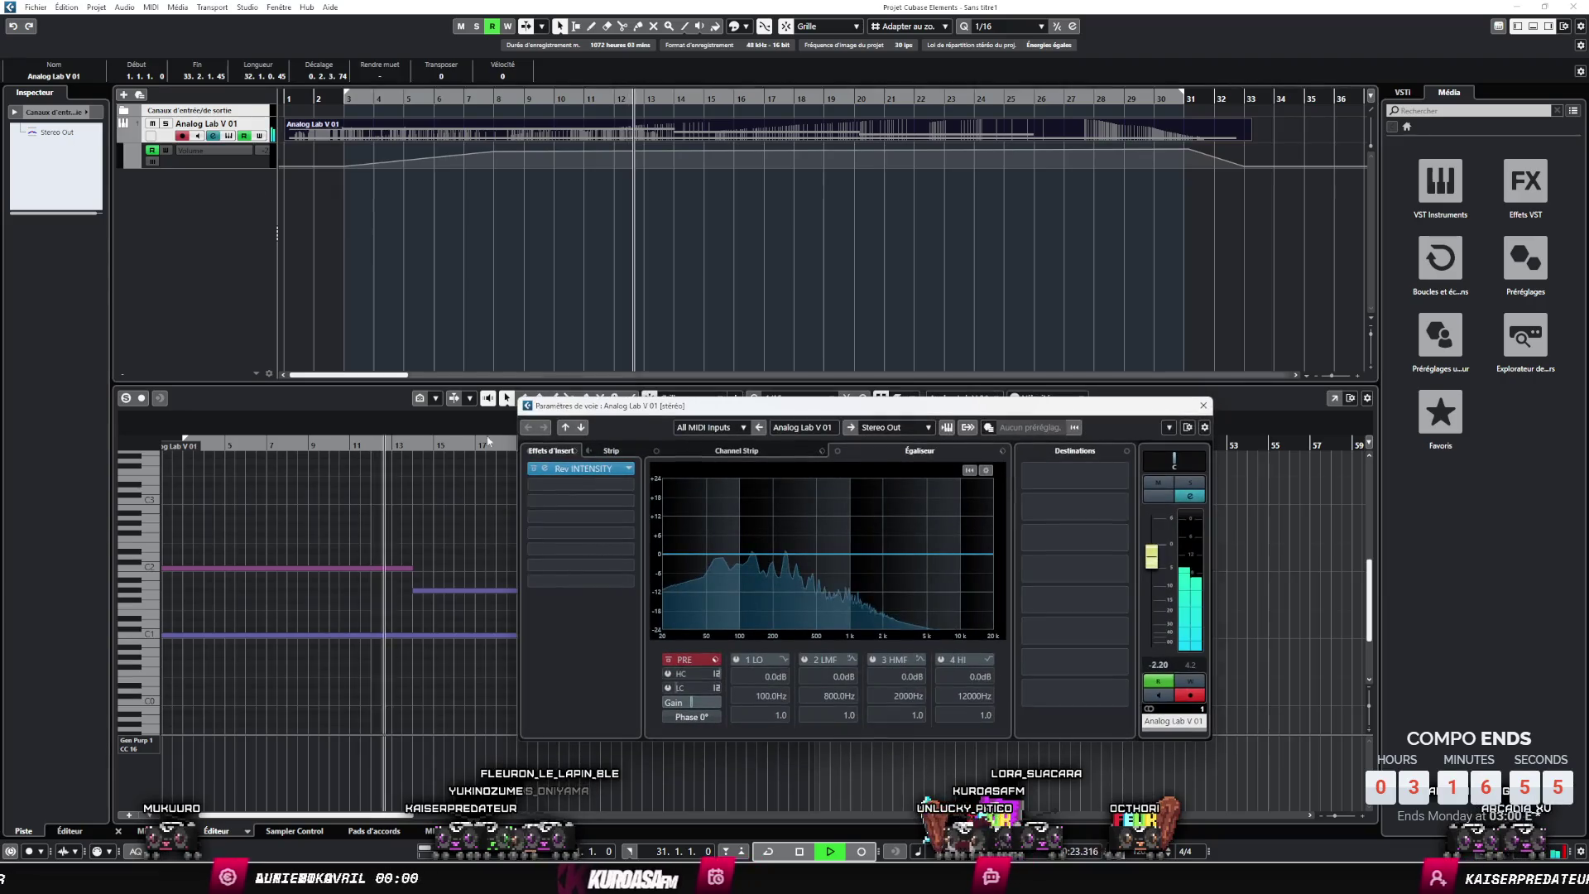
left_click_drag(580, 468, 581, 489)
left_click(581, 486)
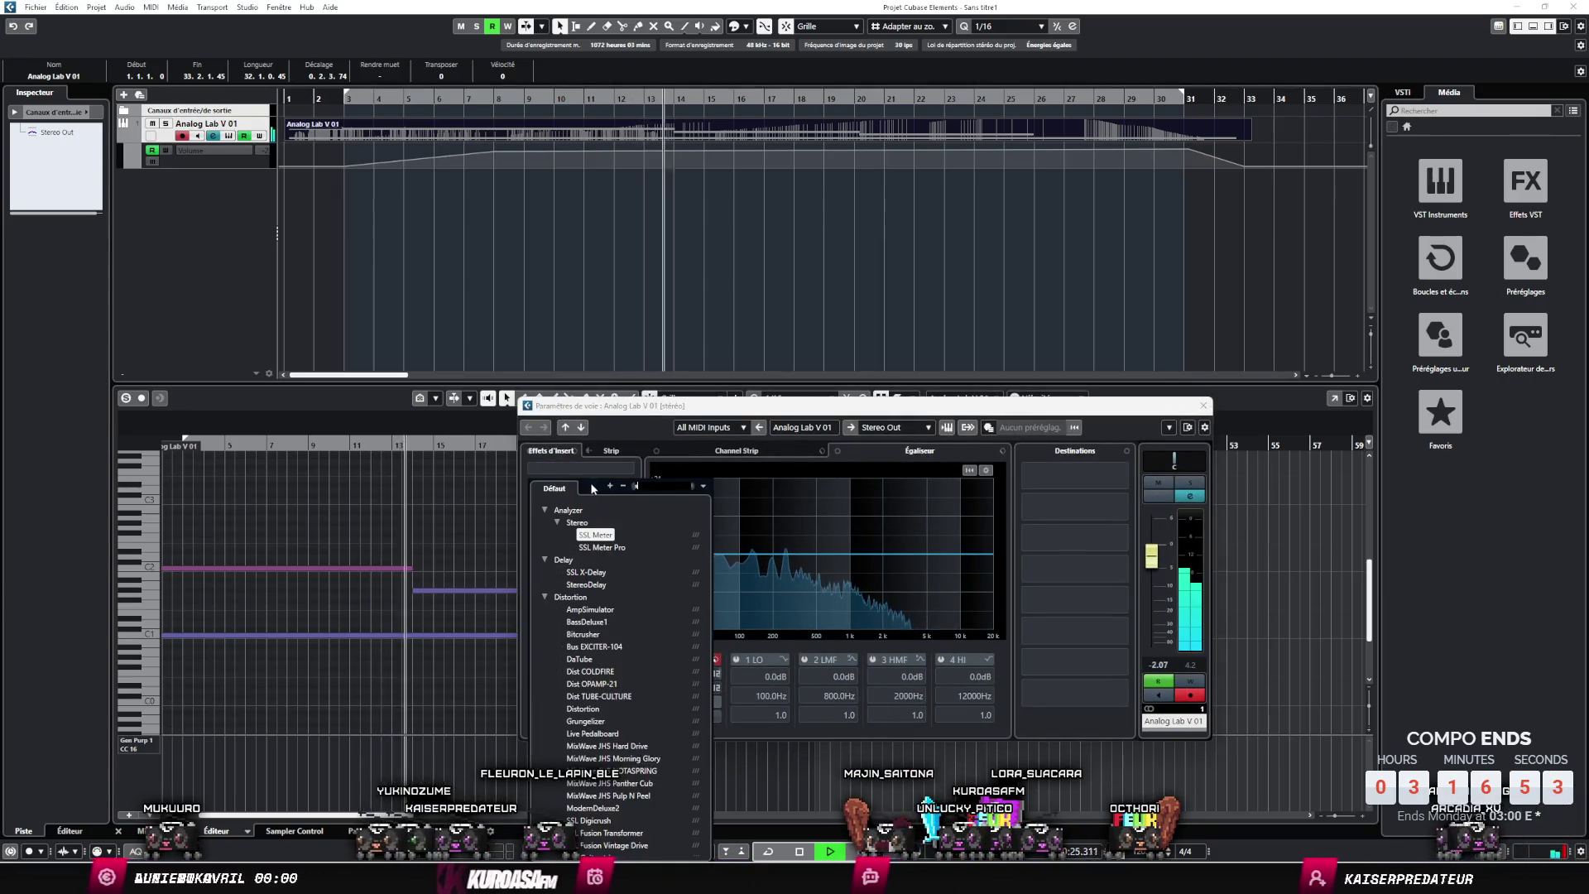
type("sat")
key("Return")
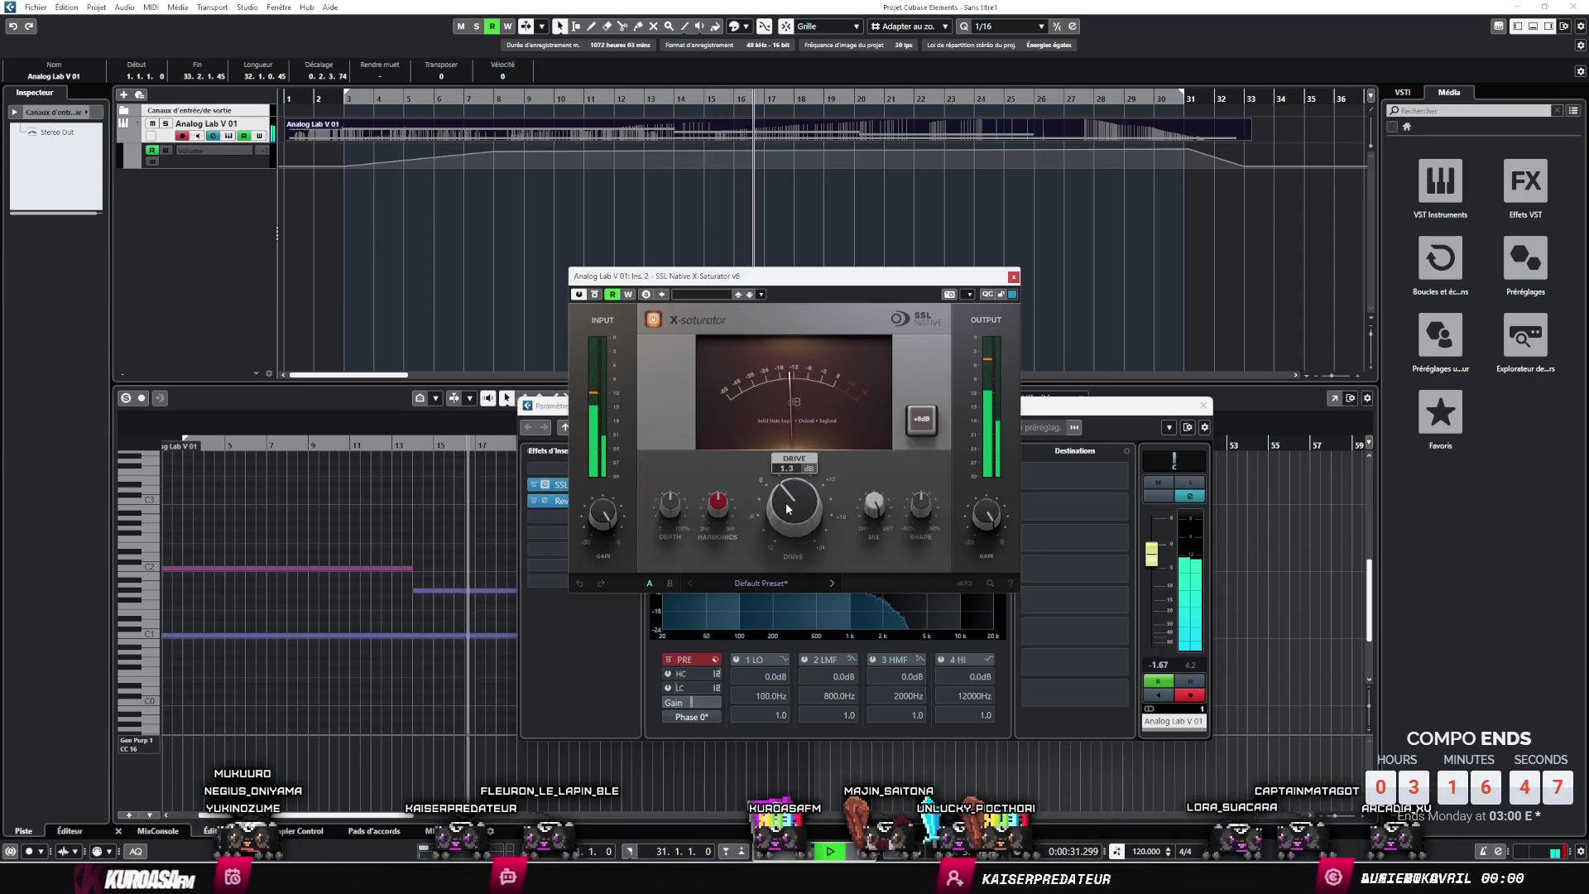
left_click(907, 437)
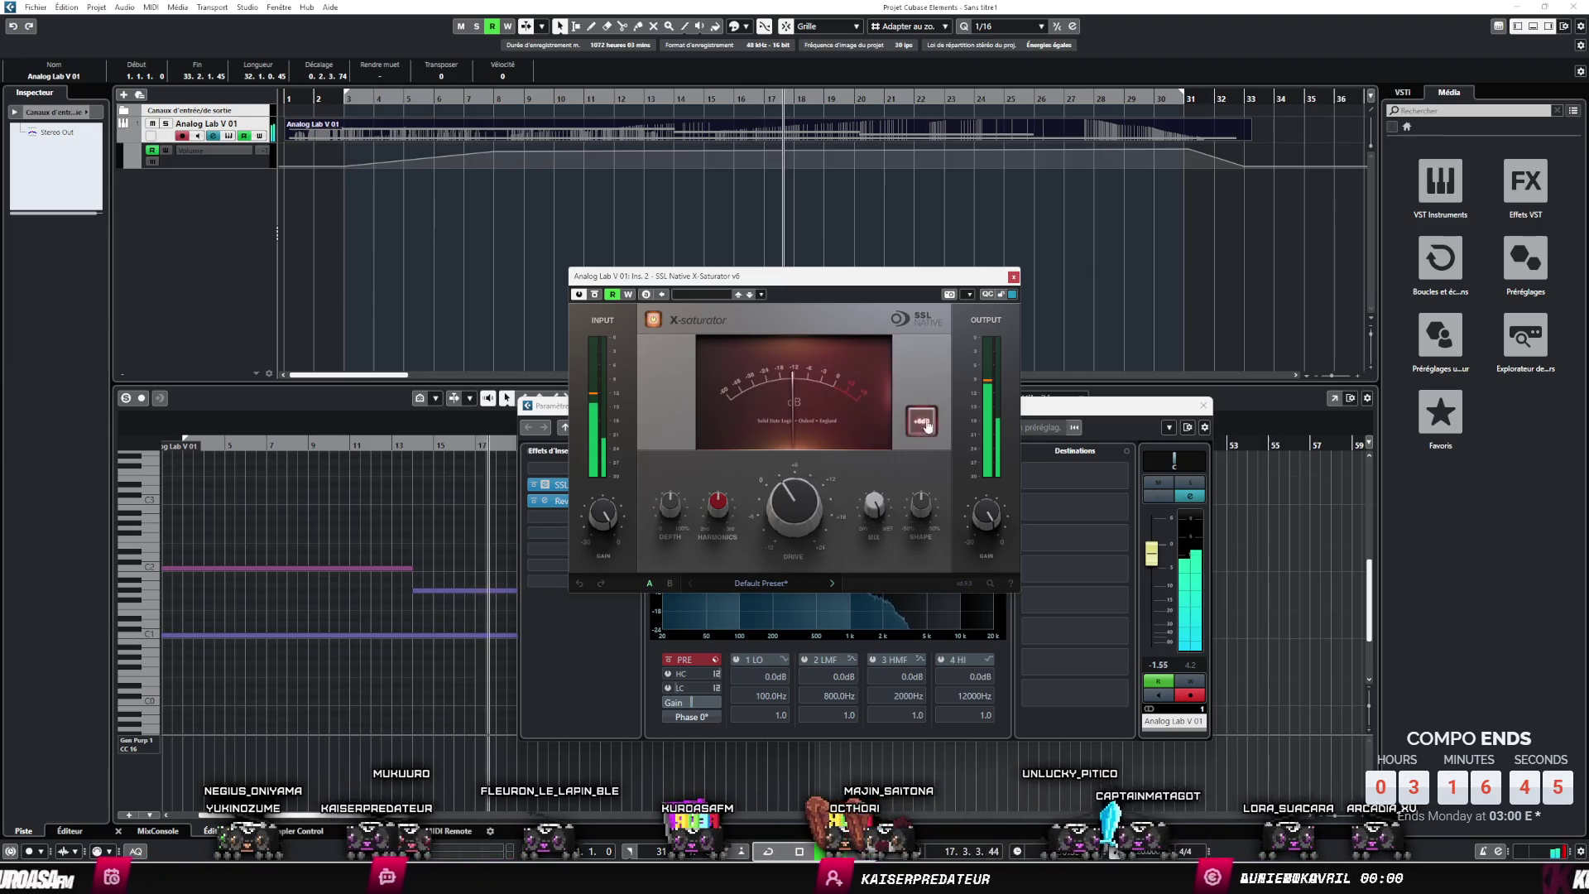
scroll(808, 518, "down", 3)
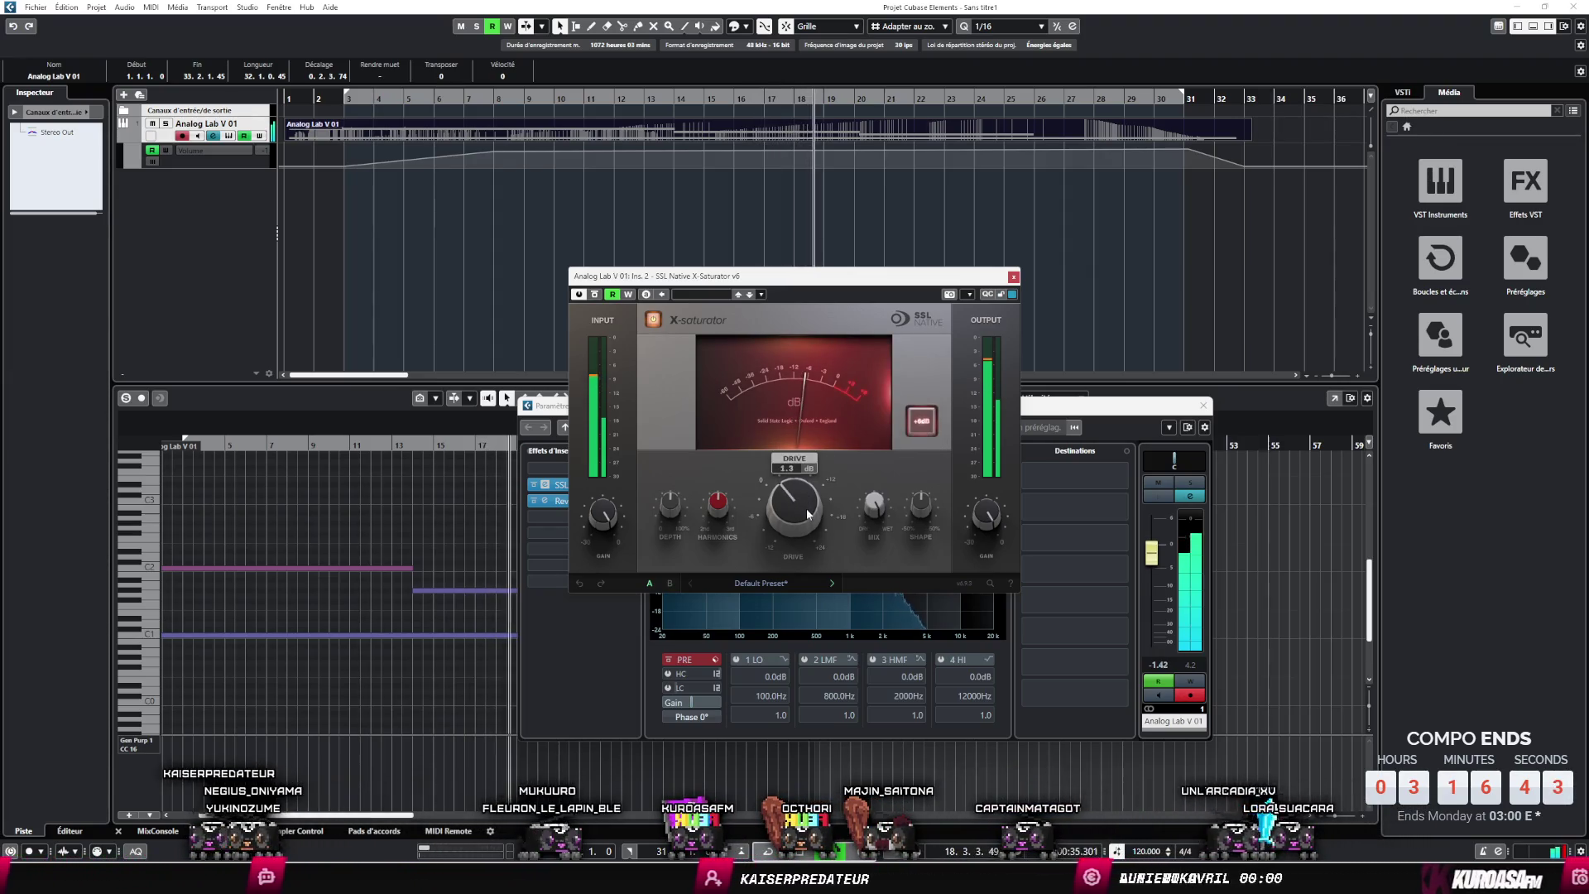
left_click(1013, 277)
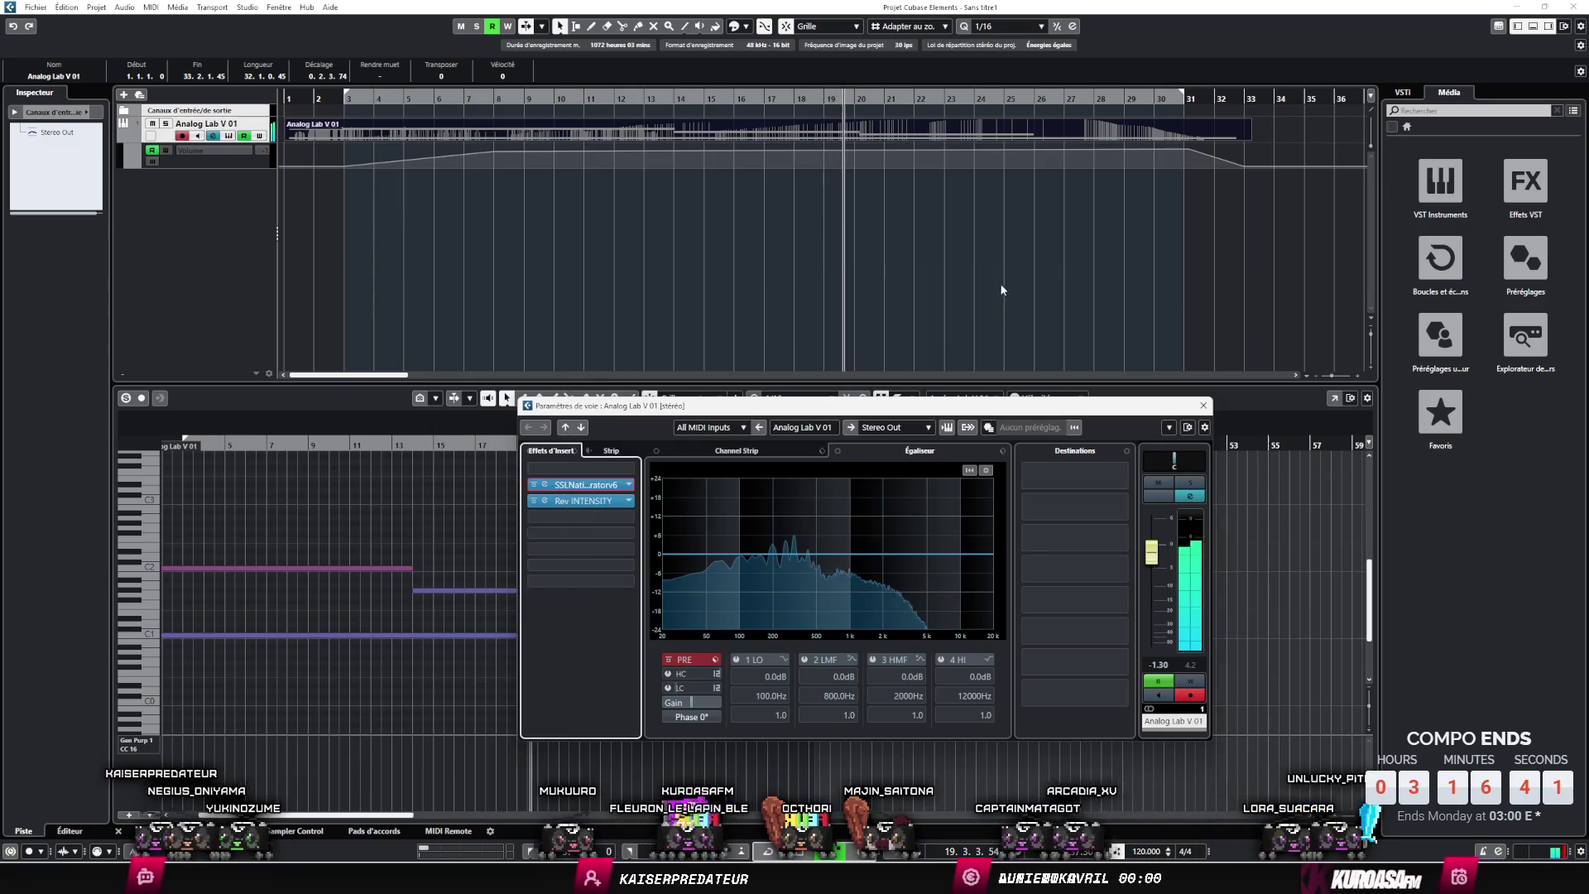
- Add the SSL 4K G channel strip to another insert slot using the '4k' filter
left_click(592, 517)
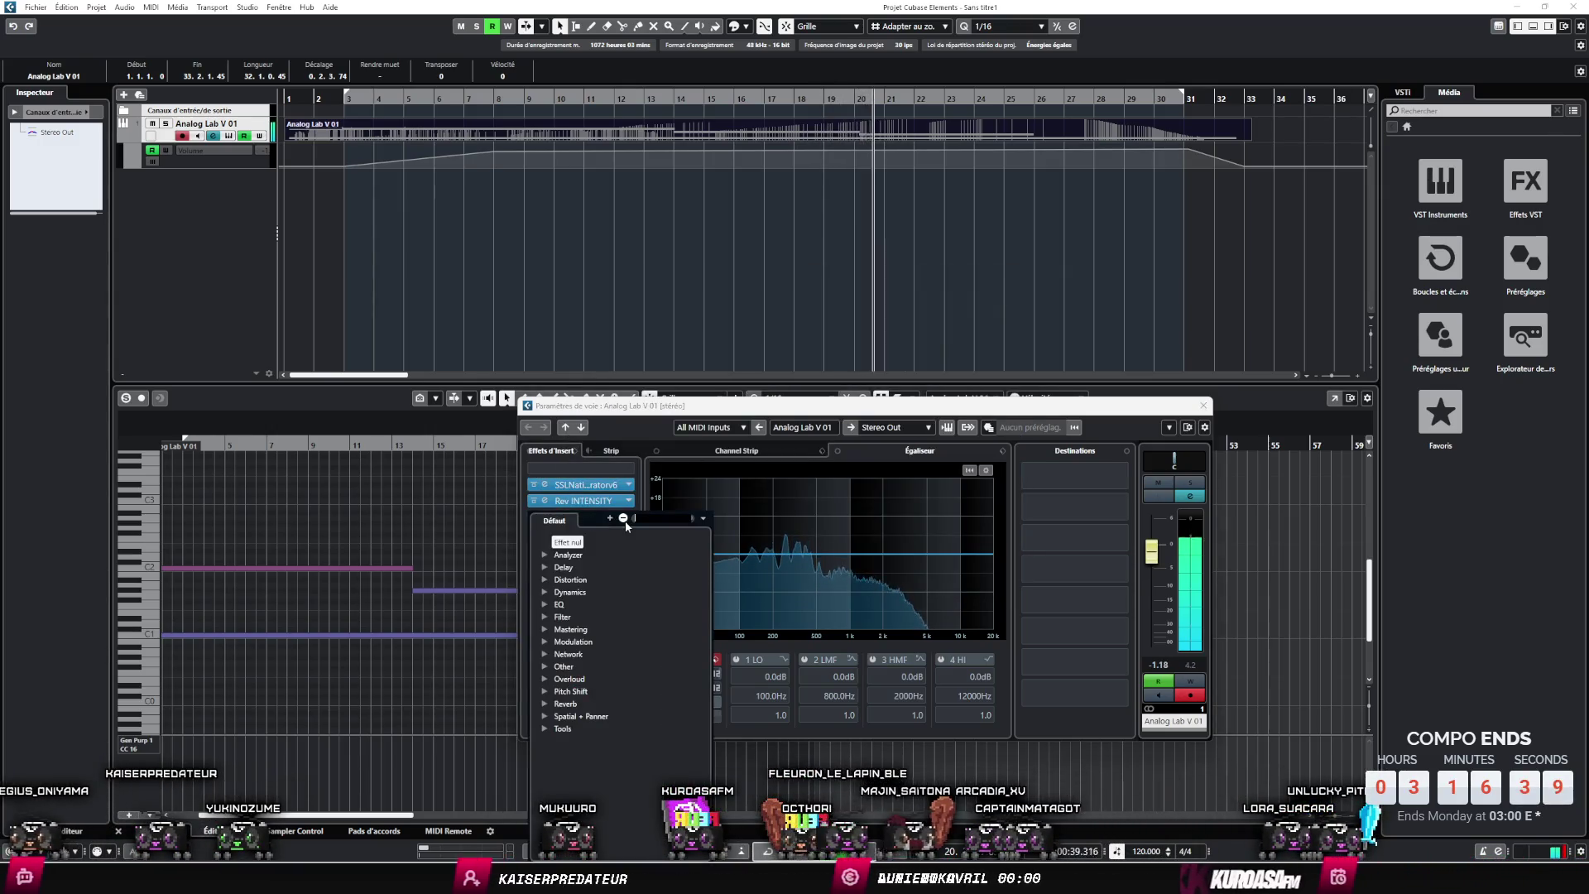
left_click(619, 460)
left_click(608, 569)
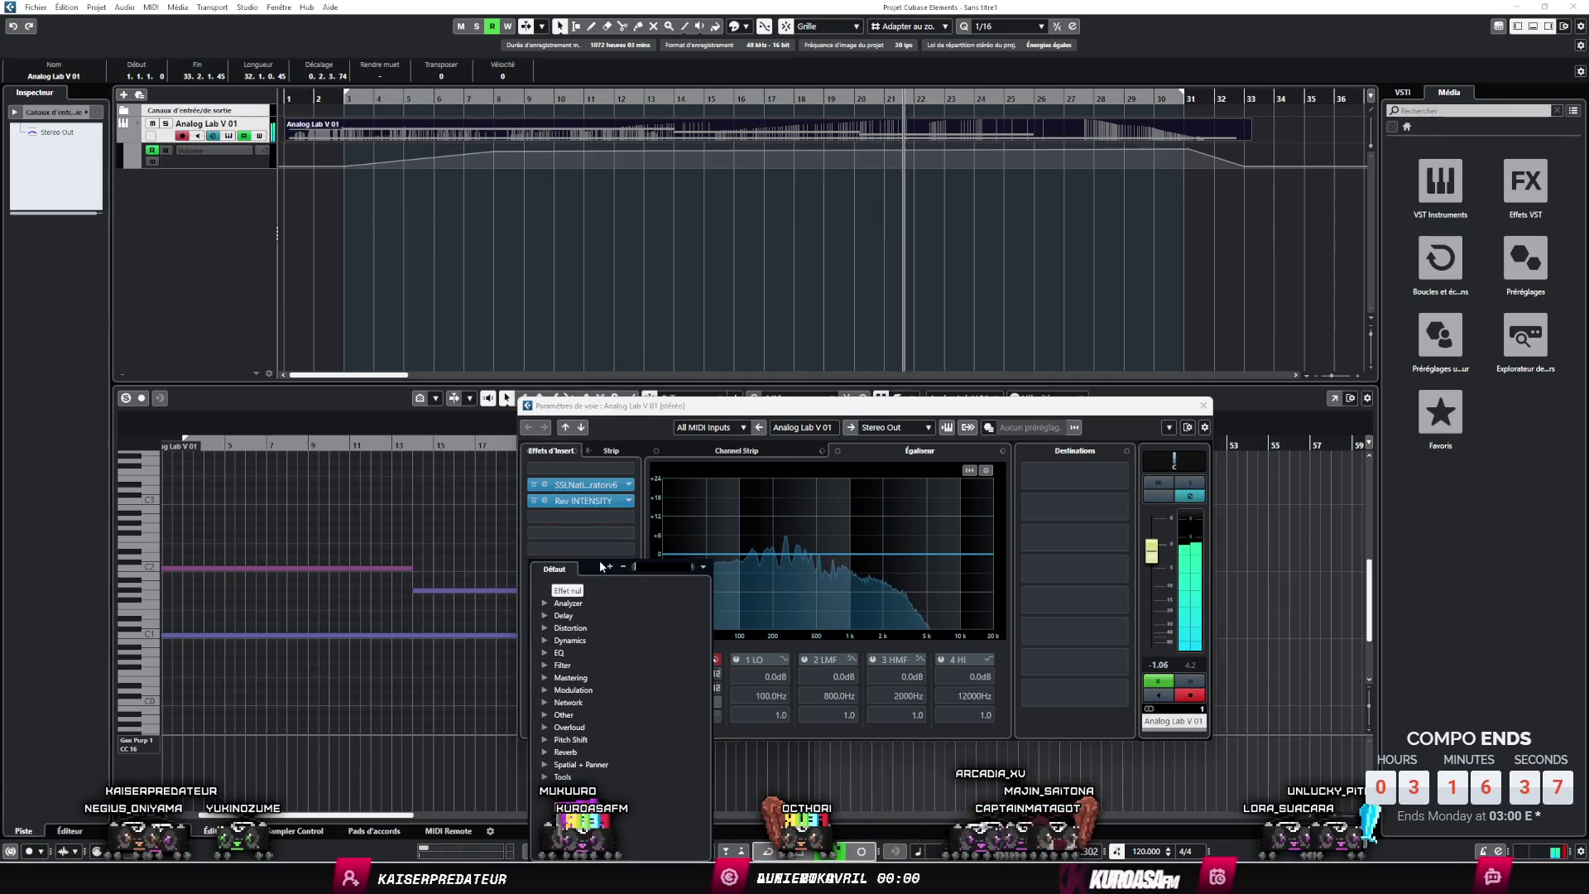
type("4k")
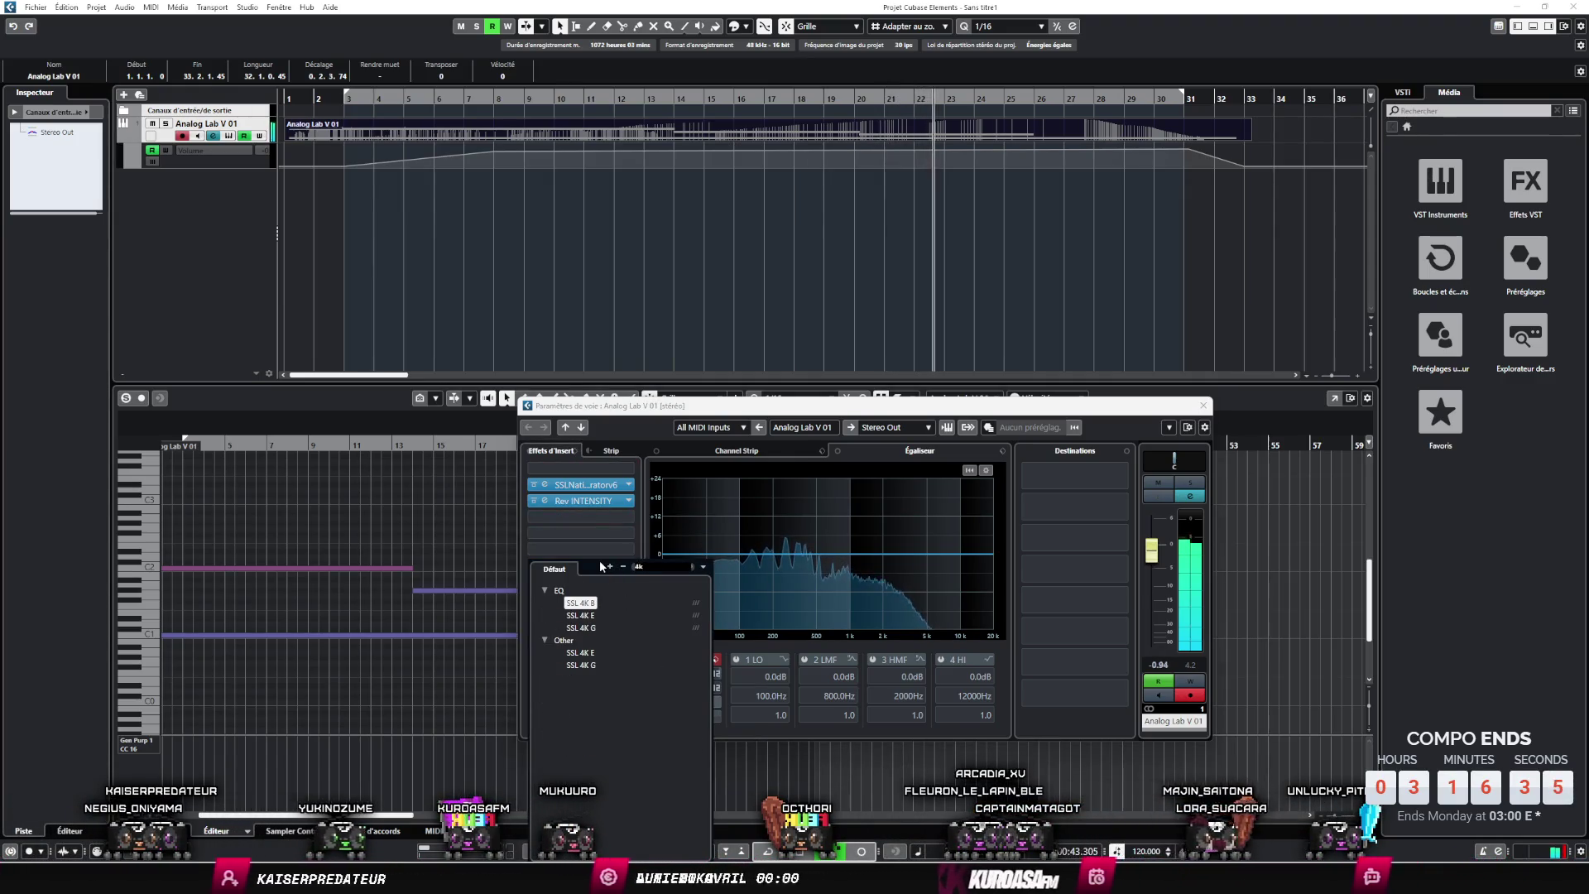
left_click(597, 605)
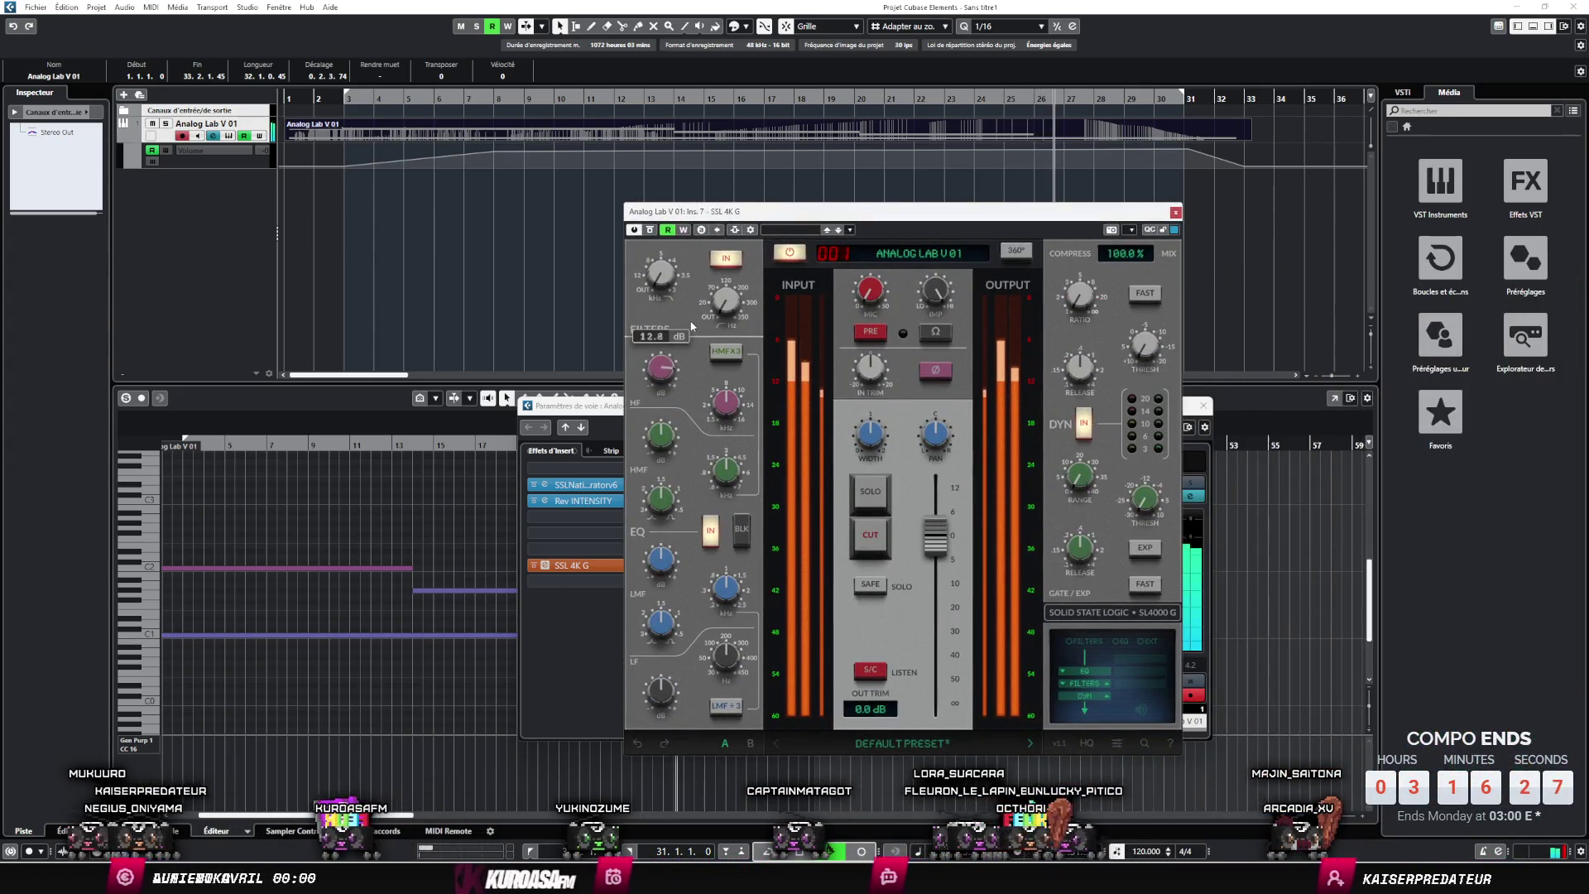
- Play the project while checking the SSL 4K G EQ knobs, close its window, and stop playback
left_click(355, 99)
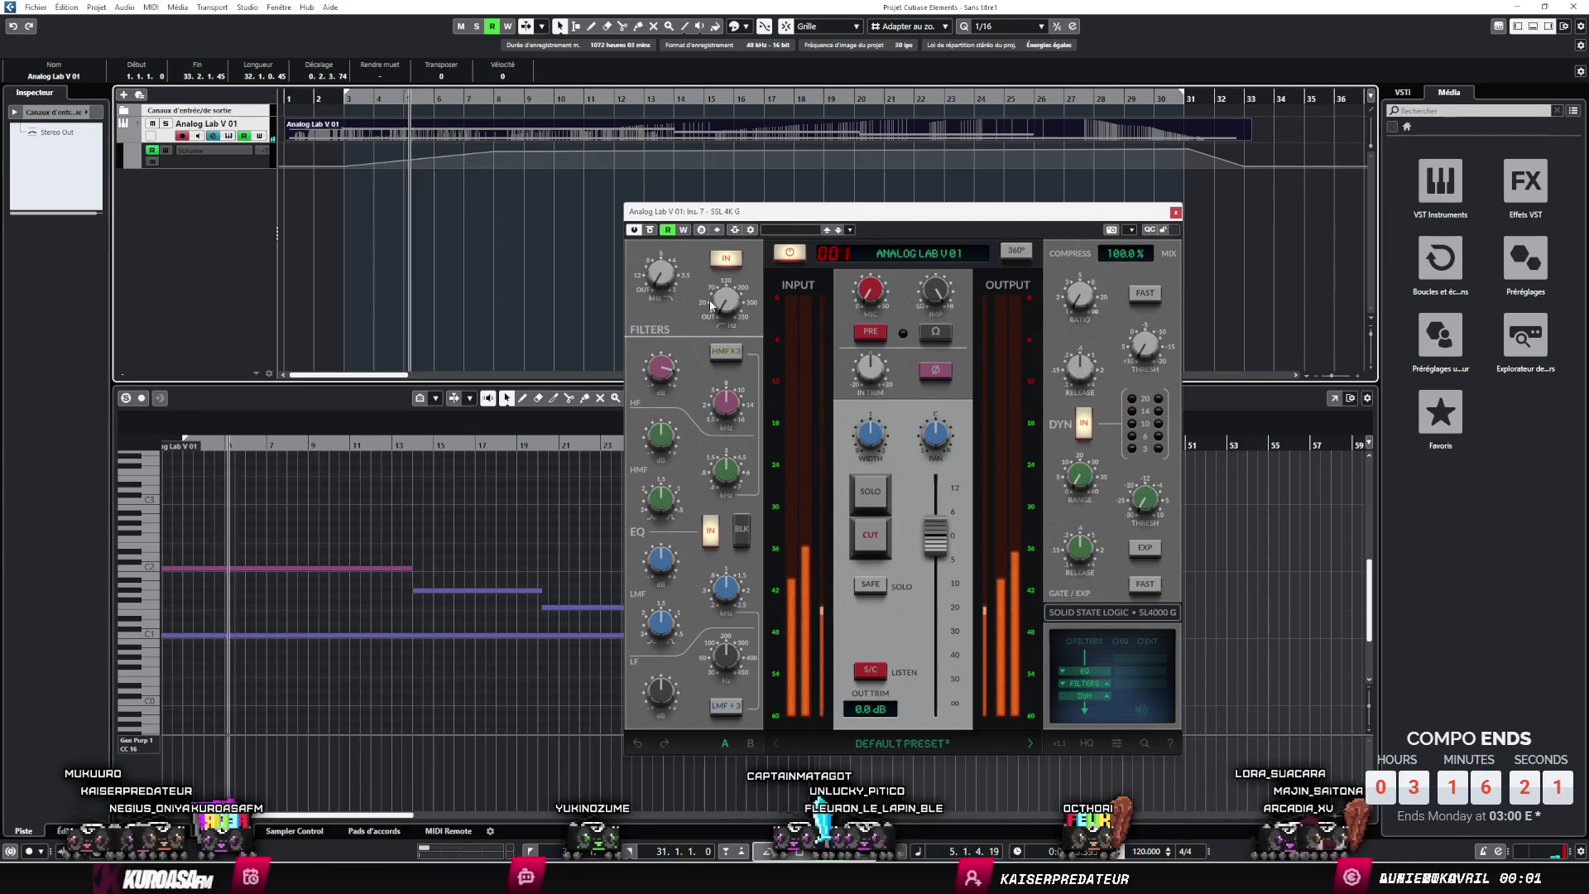
mouse_move(710, 303)
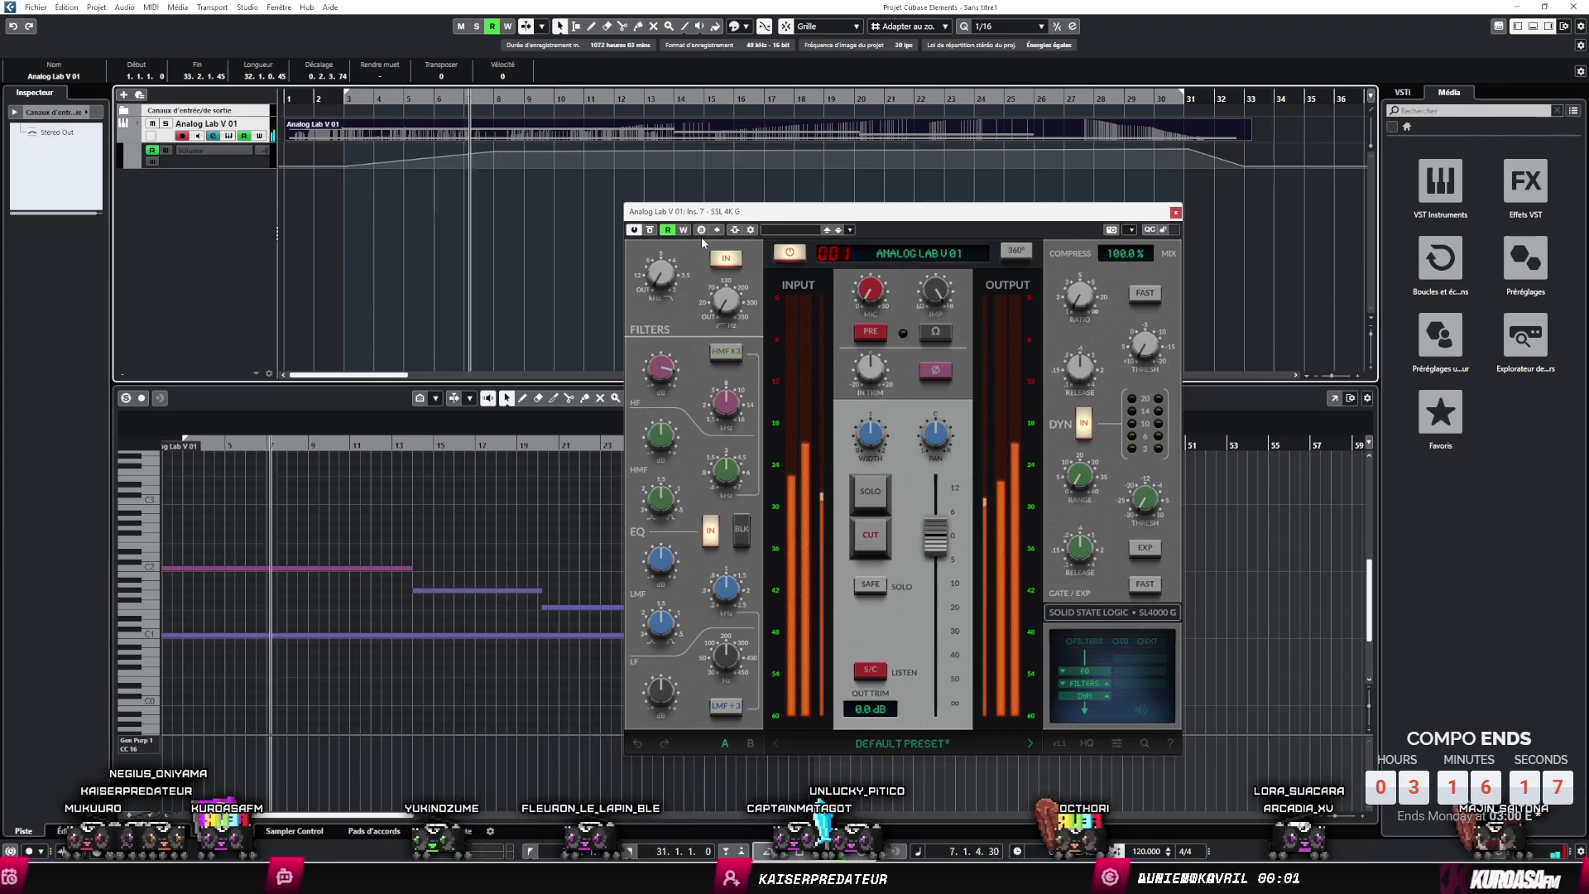
mouse_move(725, 577)
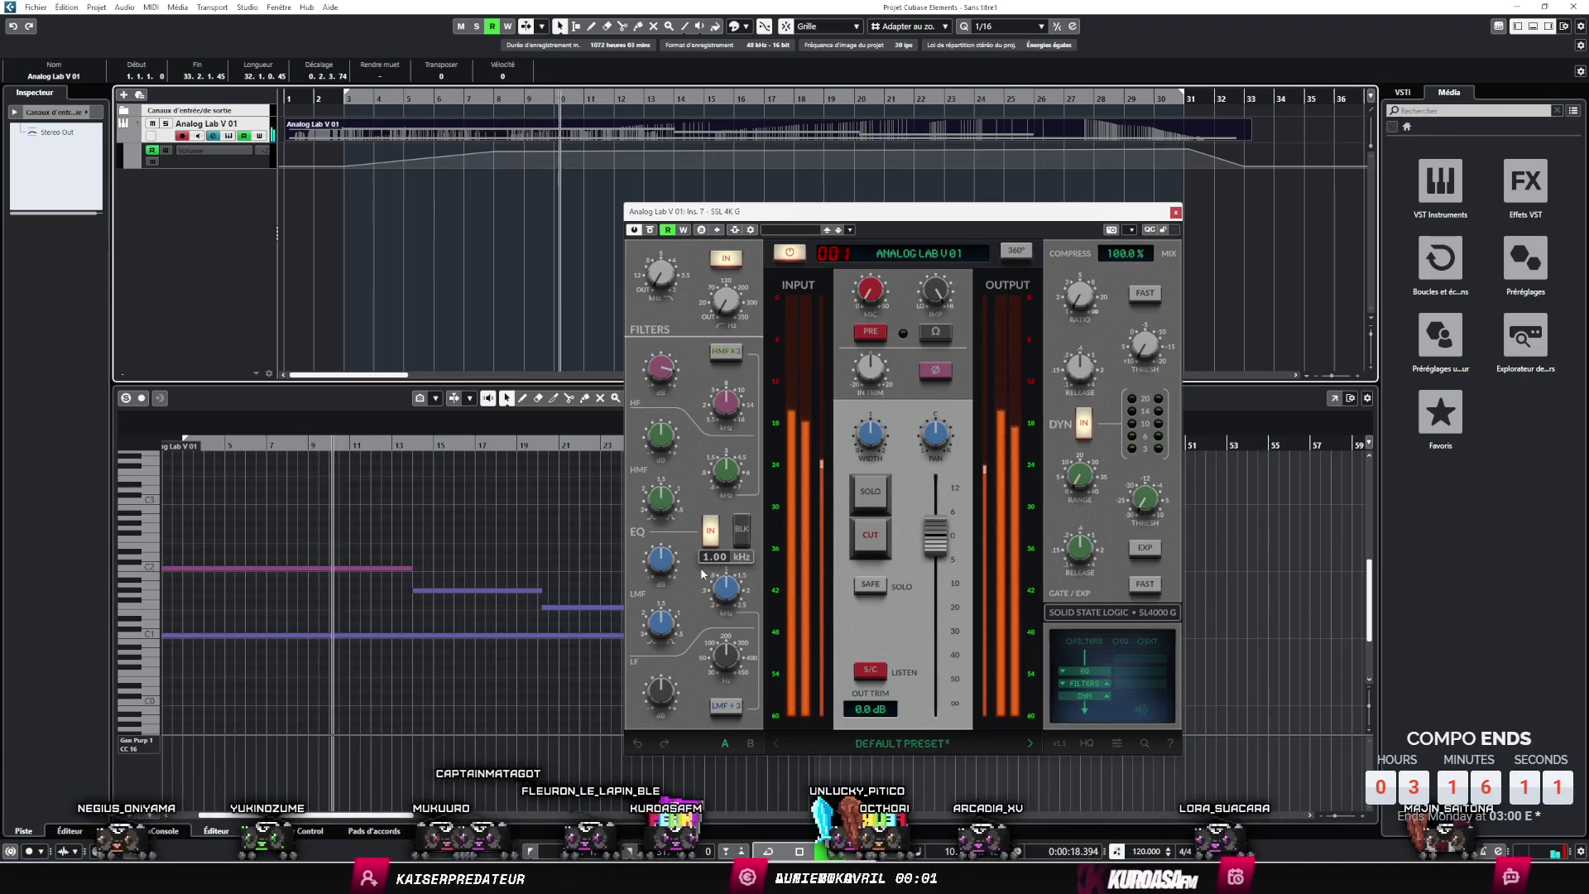
mouse_move(671, 378)
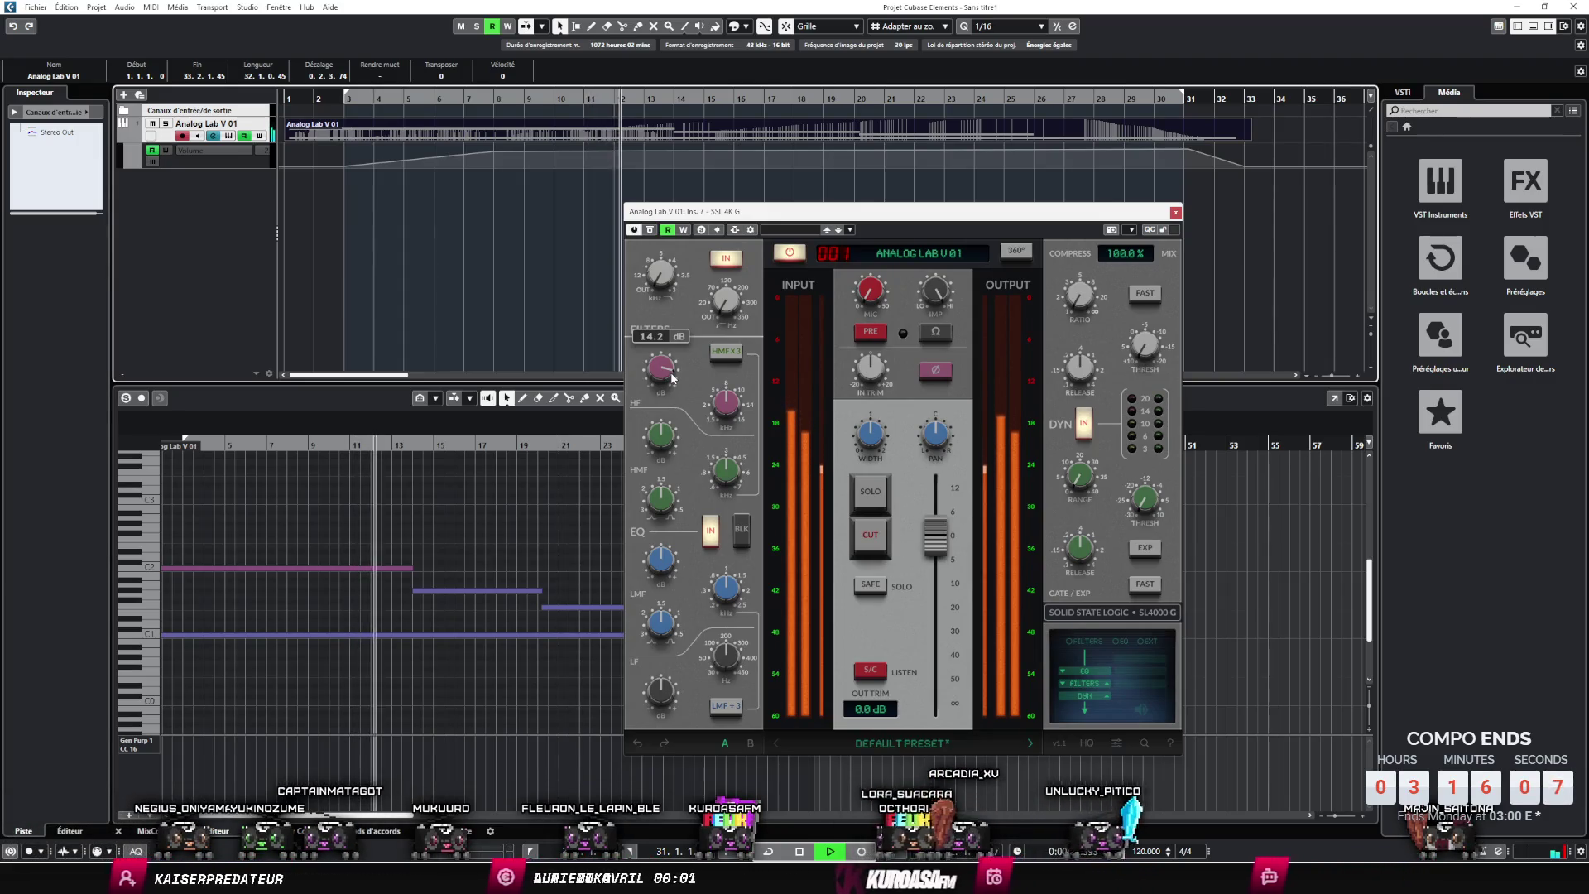
left_click(1175, 214)
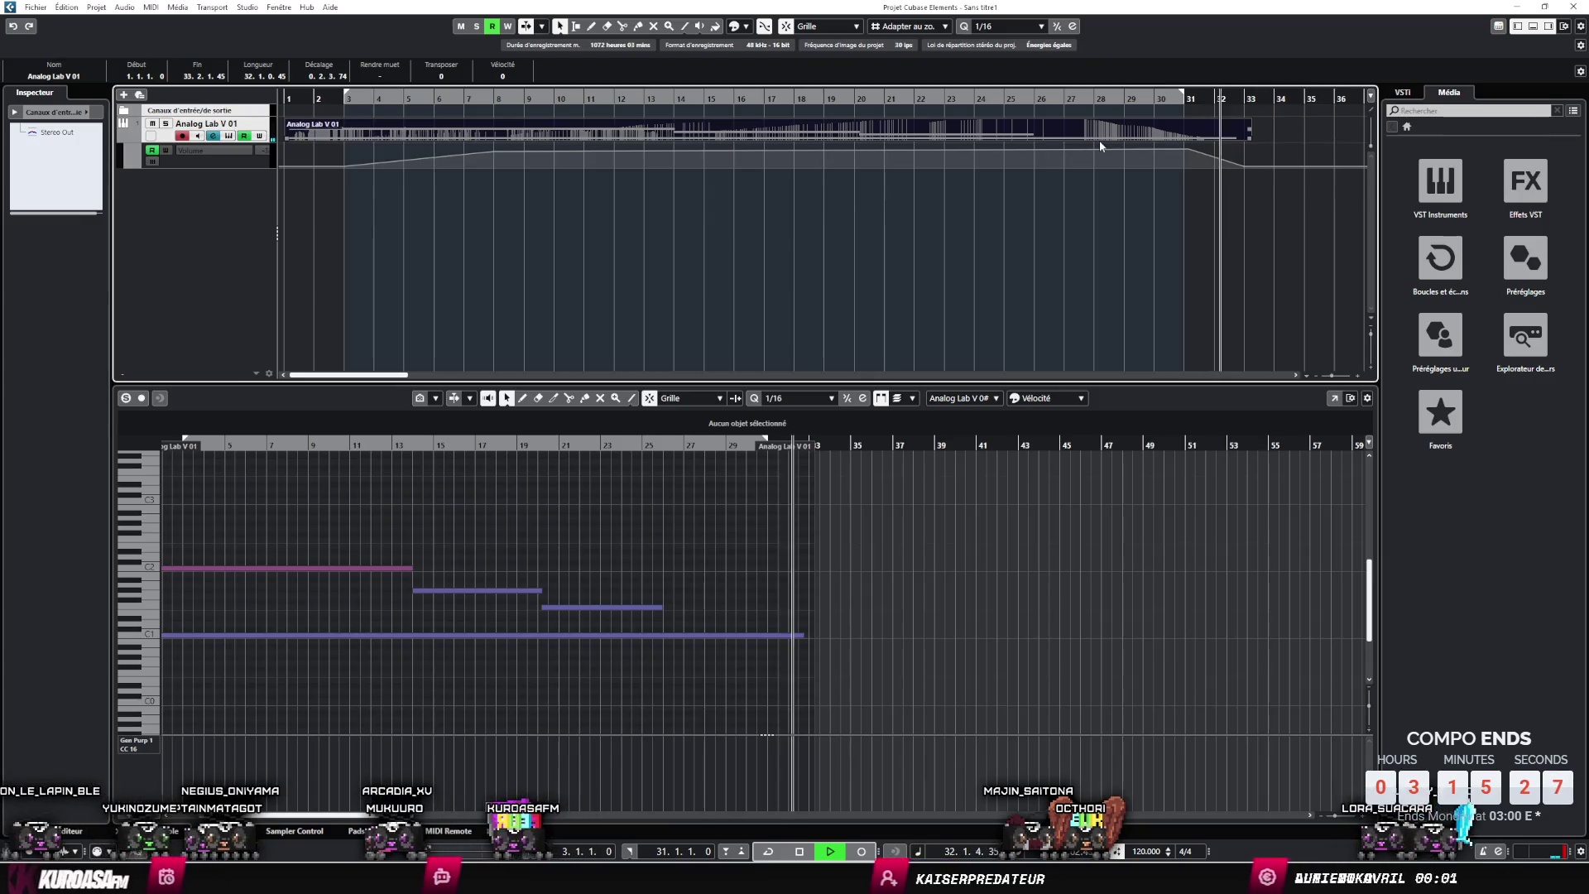
key("space")
- End the Analog Lab part at bar 30 and play back the ending
left_click_drag(1250, 135, 1161, 142)
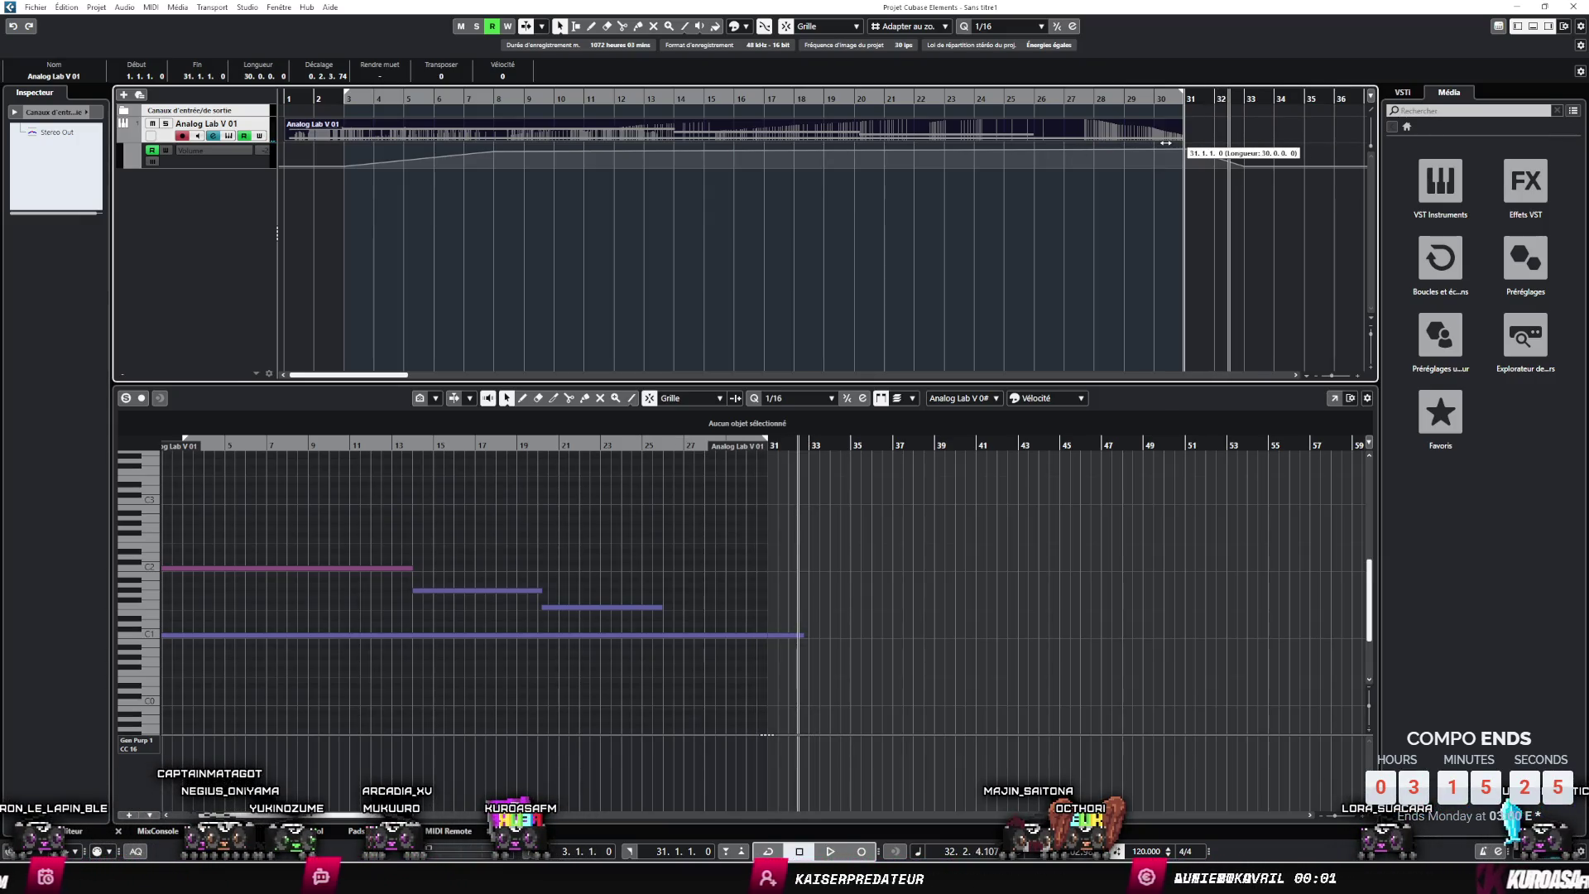
left_click(1162, 142)
key("space")
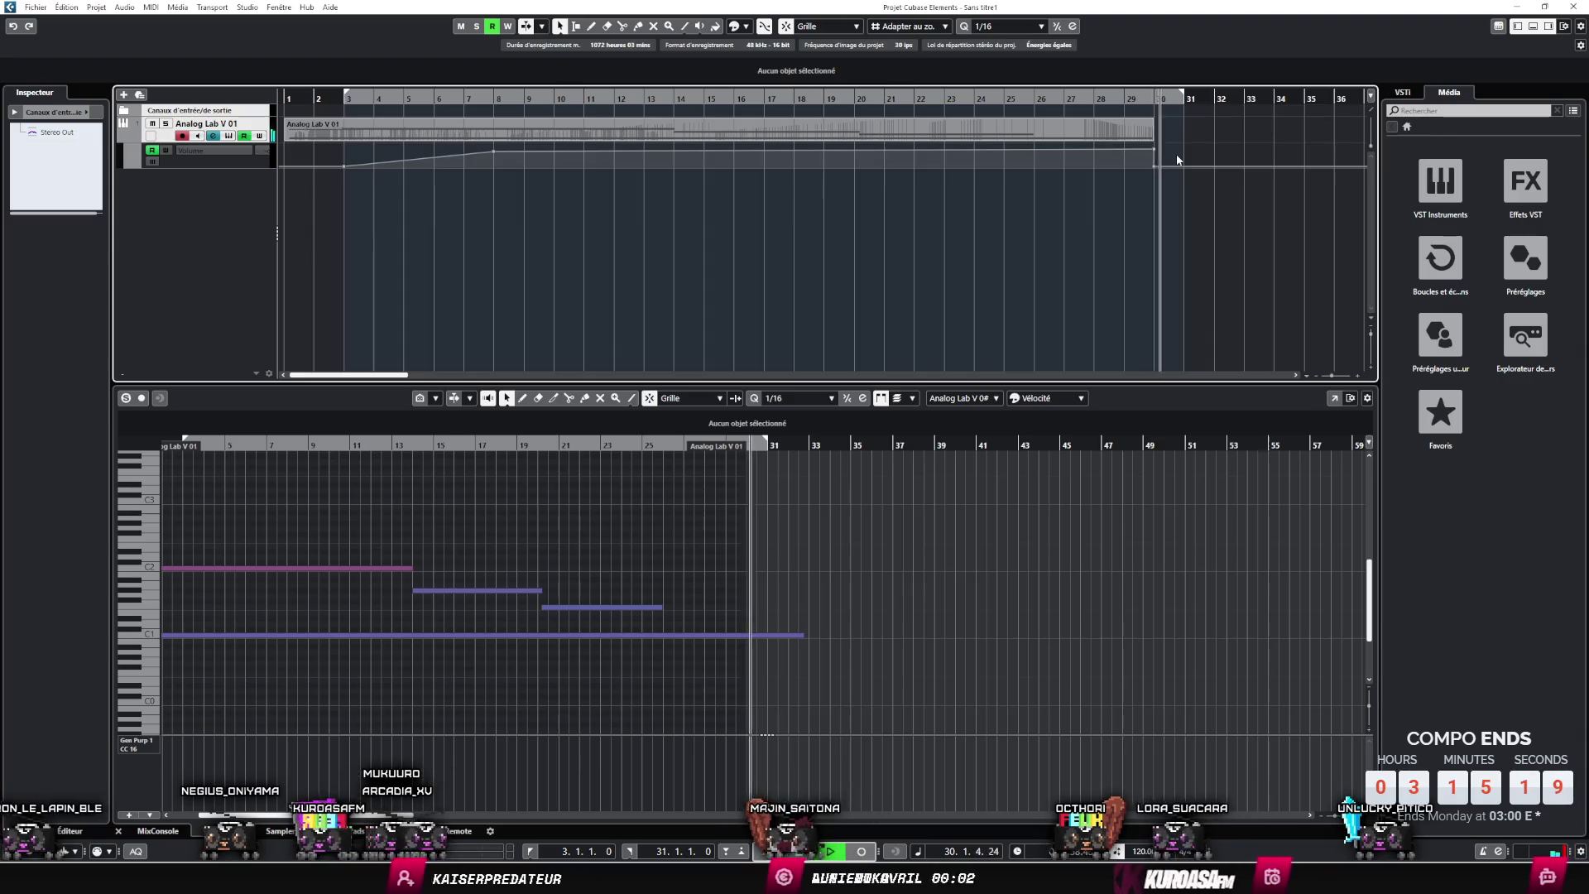
key("space")
- Fade volume to -58.5 at bar 31, shorten the long C1 note, and open Save As
left_click_drag(1179, 159, 1193, 171)
key("space")
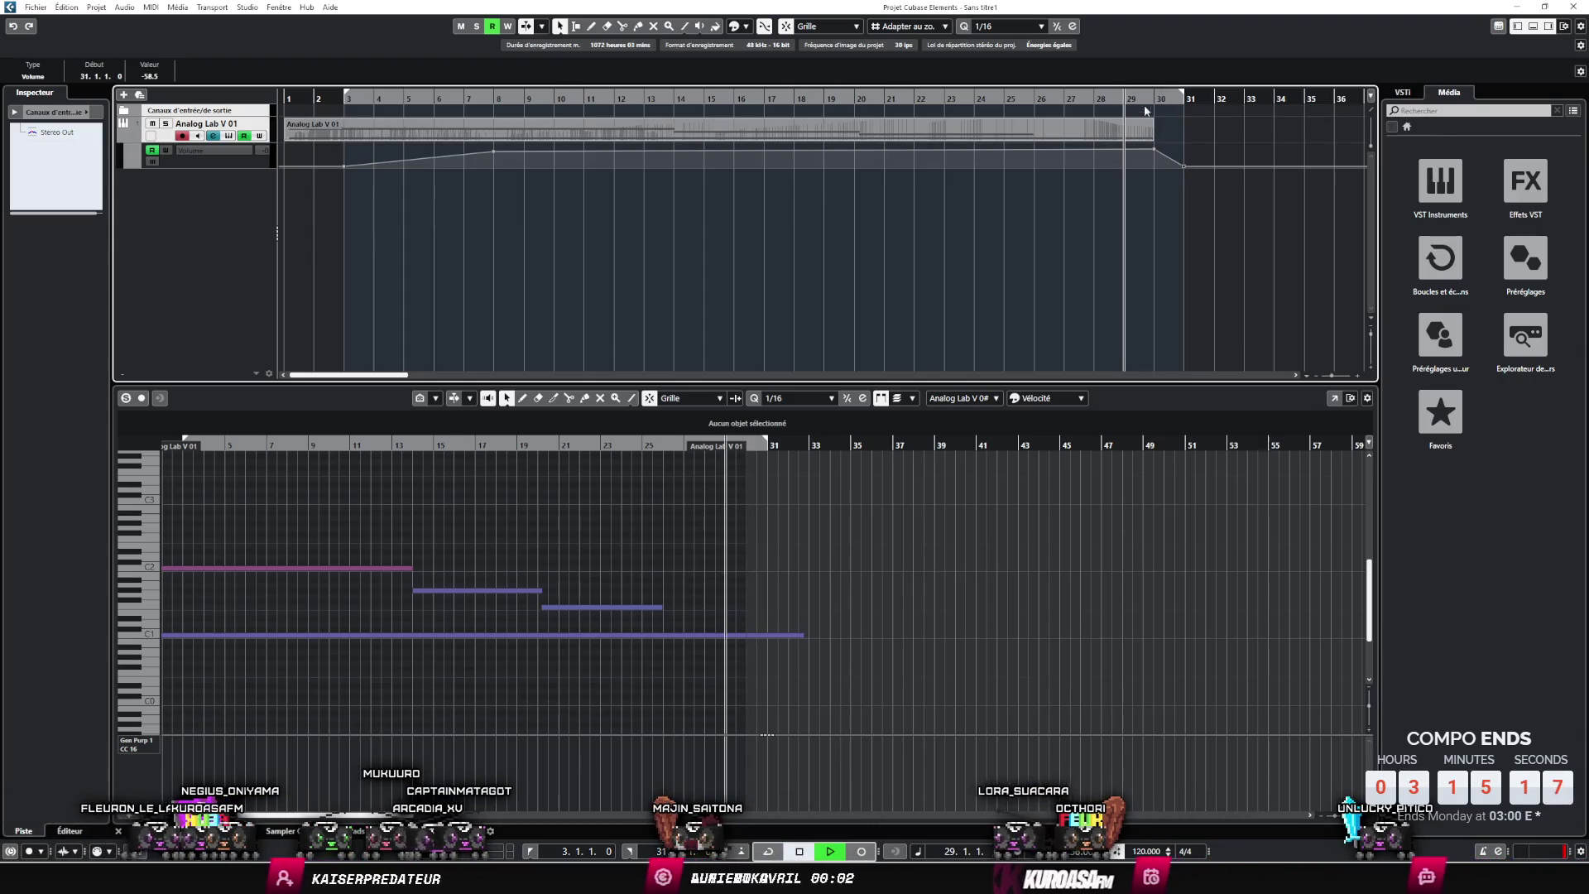
left_click_drag(798, 634, 726, 634)
key("space")
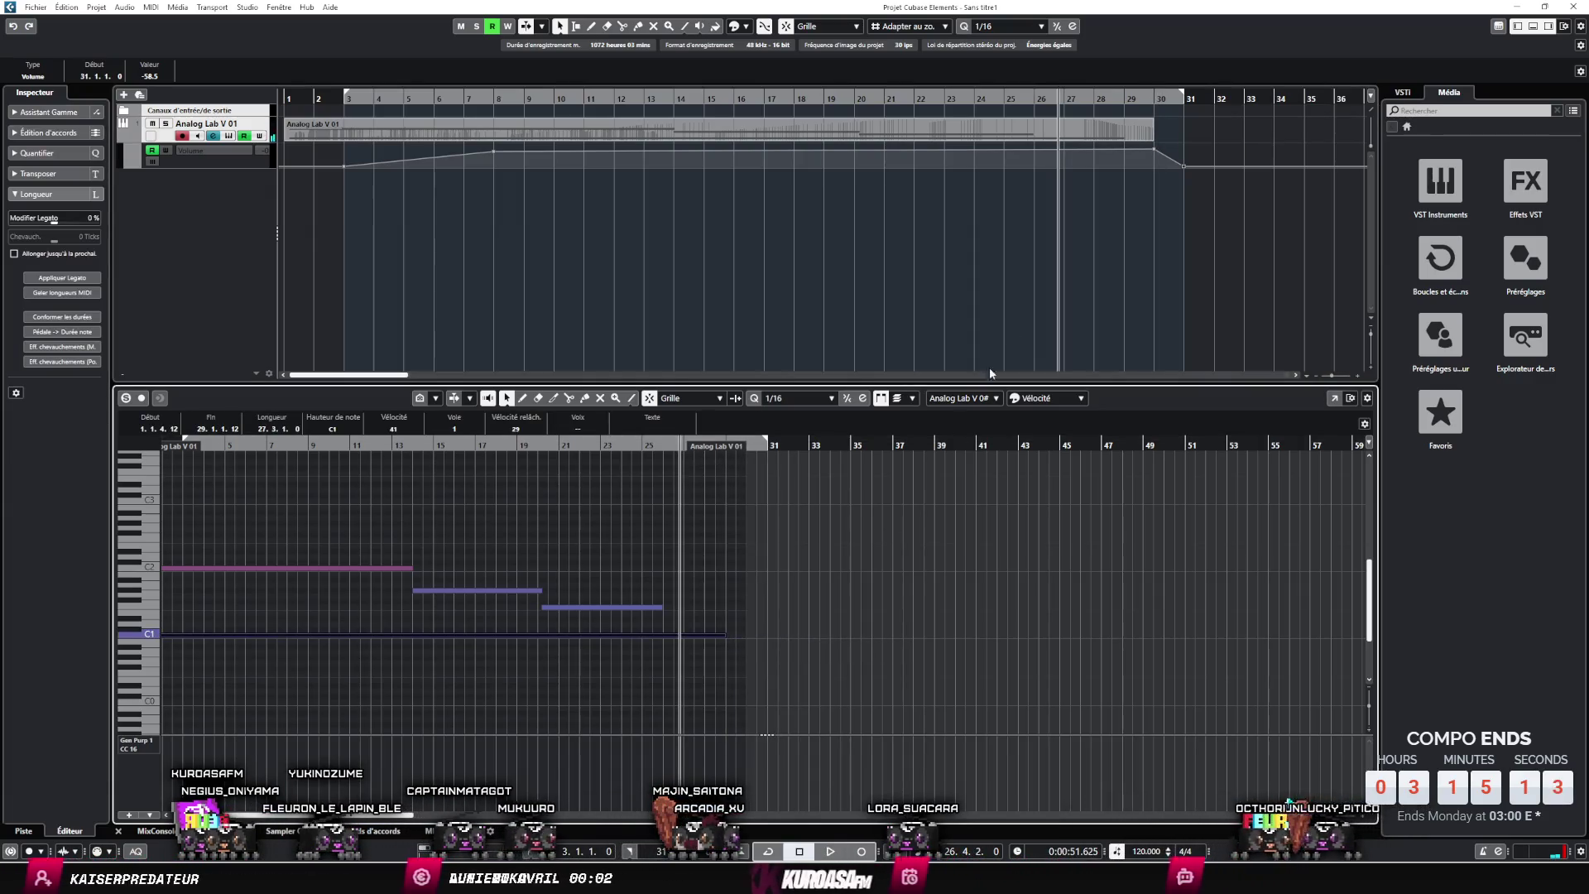
key("space")
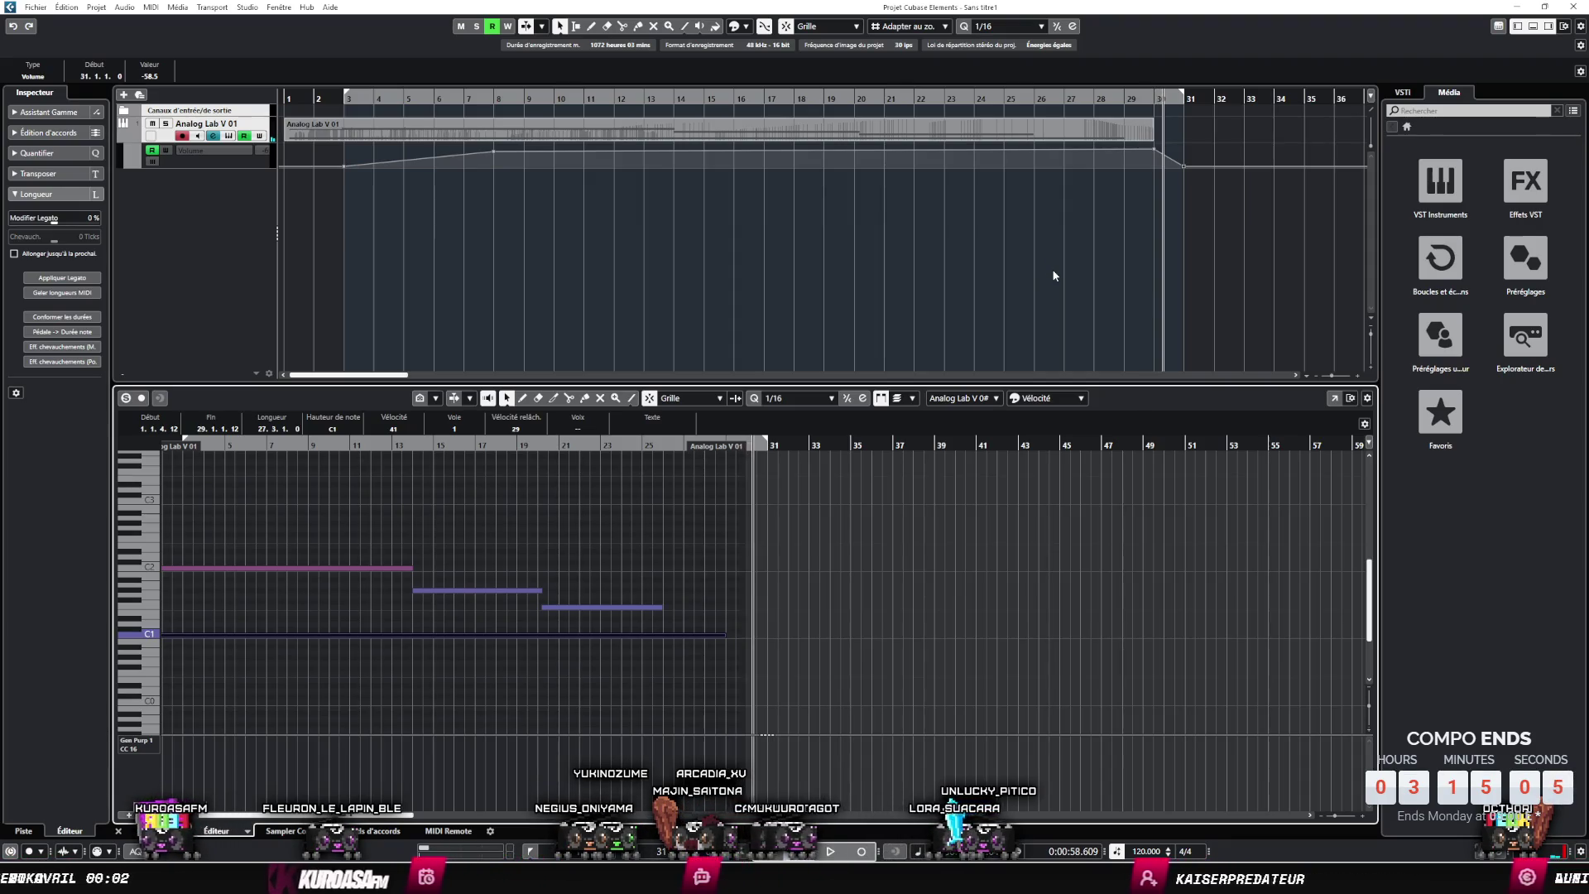
key("ctrl+s")
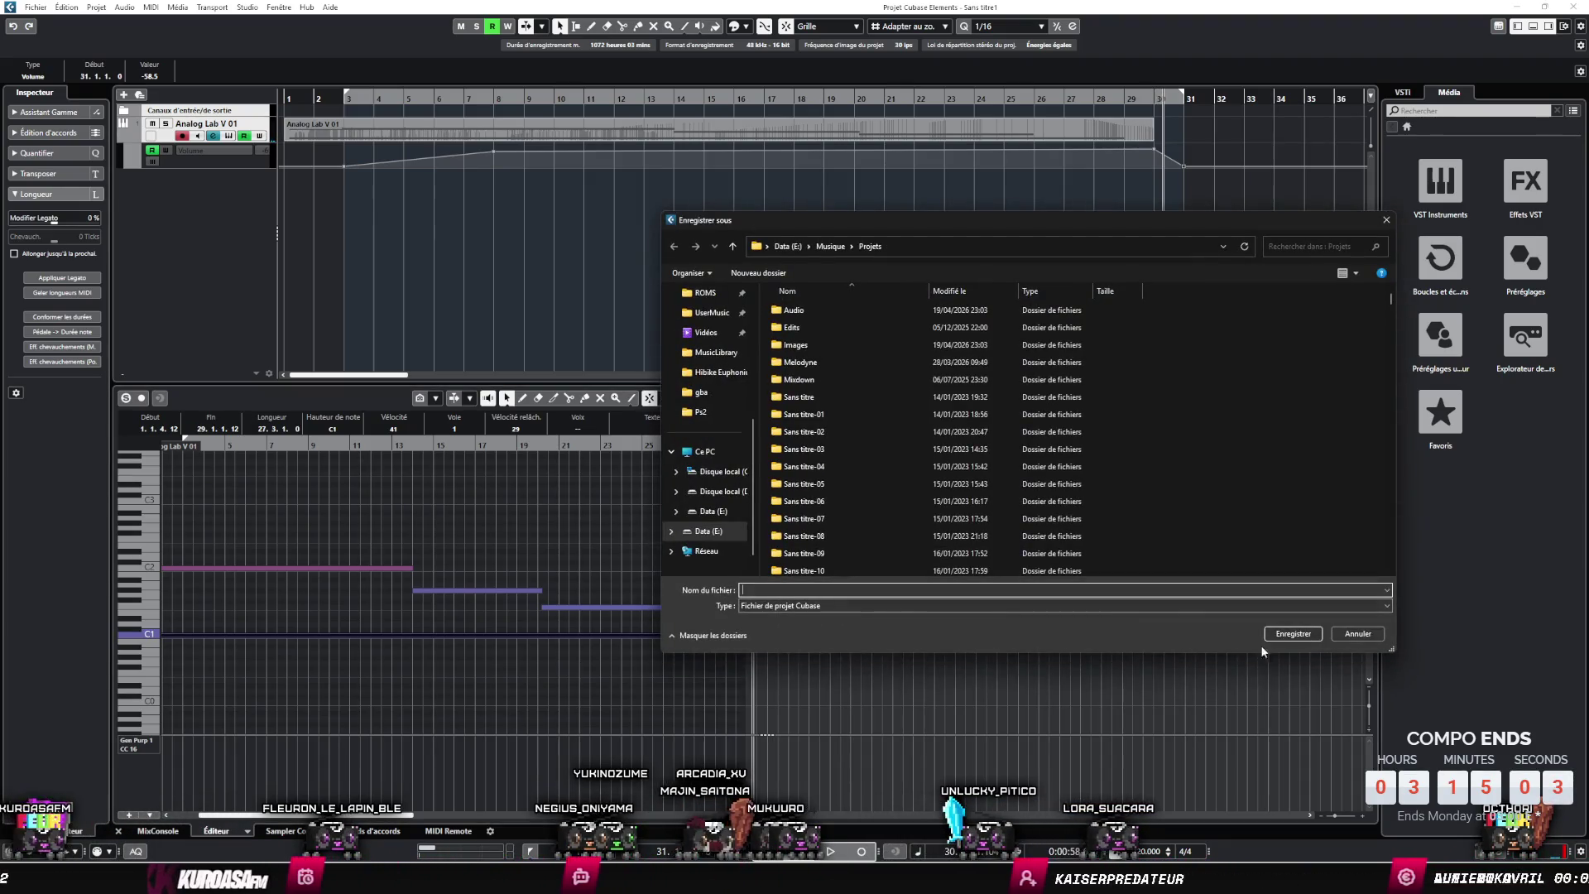
- Cancel the Save As dialog and play the song from the beginning
left_click(1316, 635)
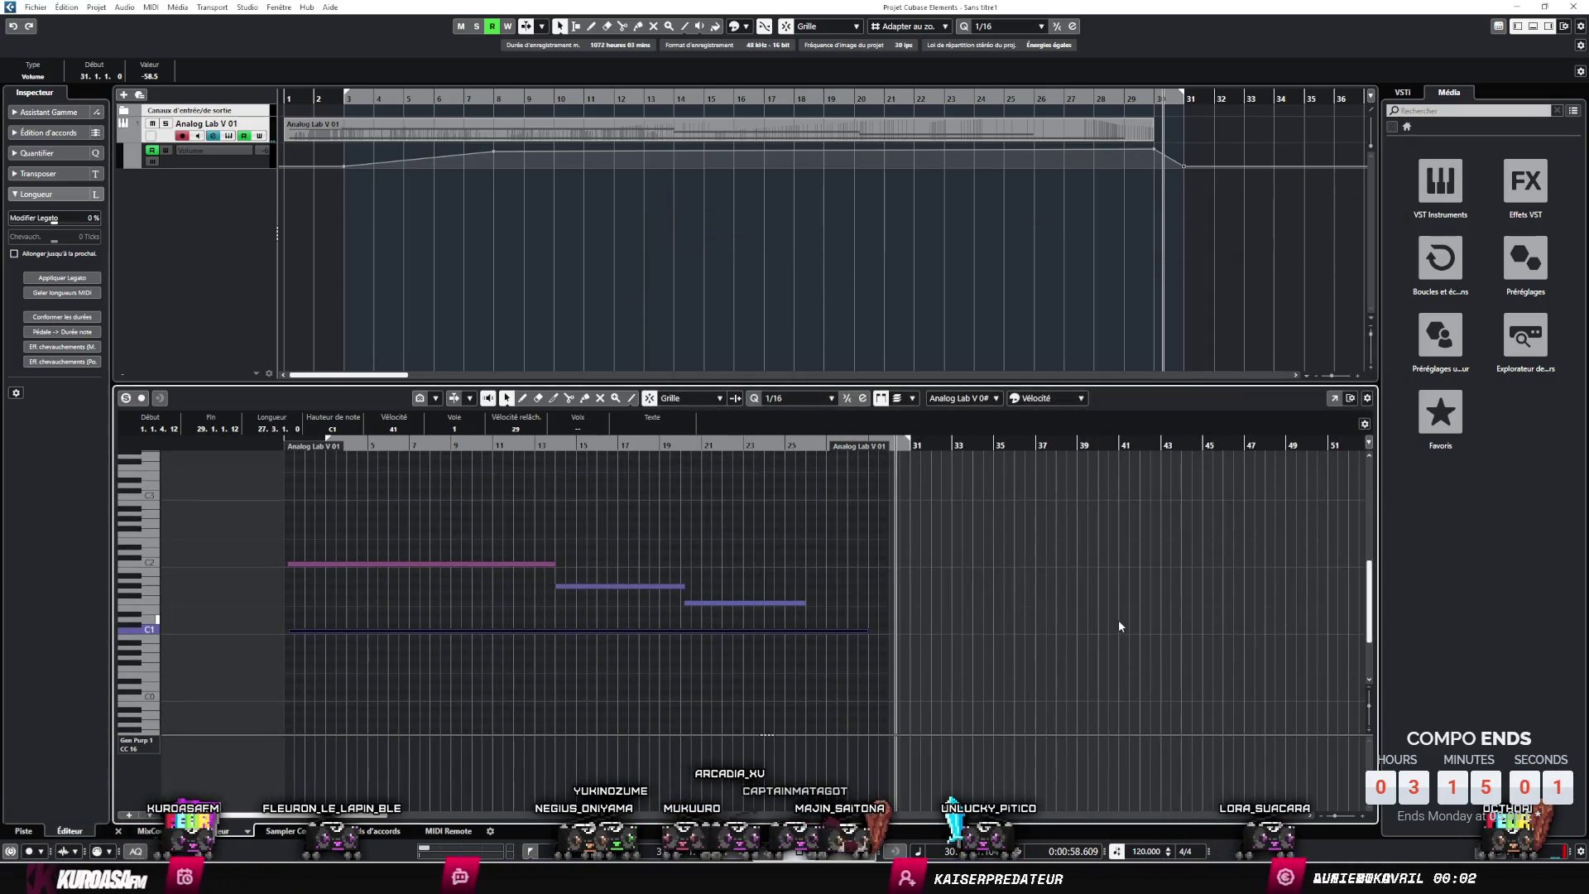
left_click(1344, 634)
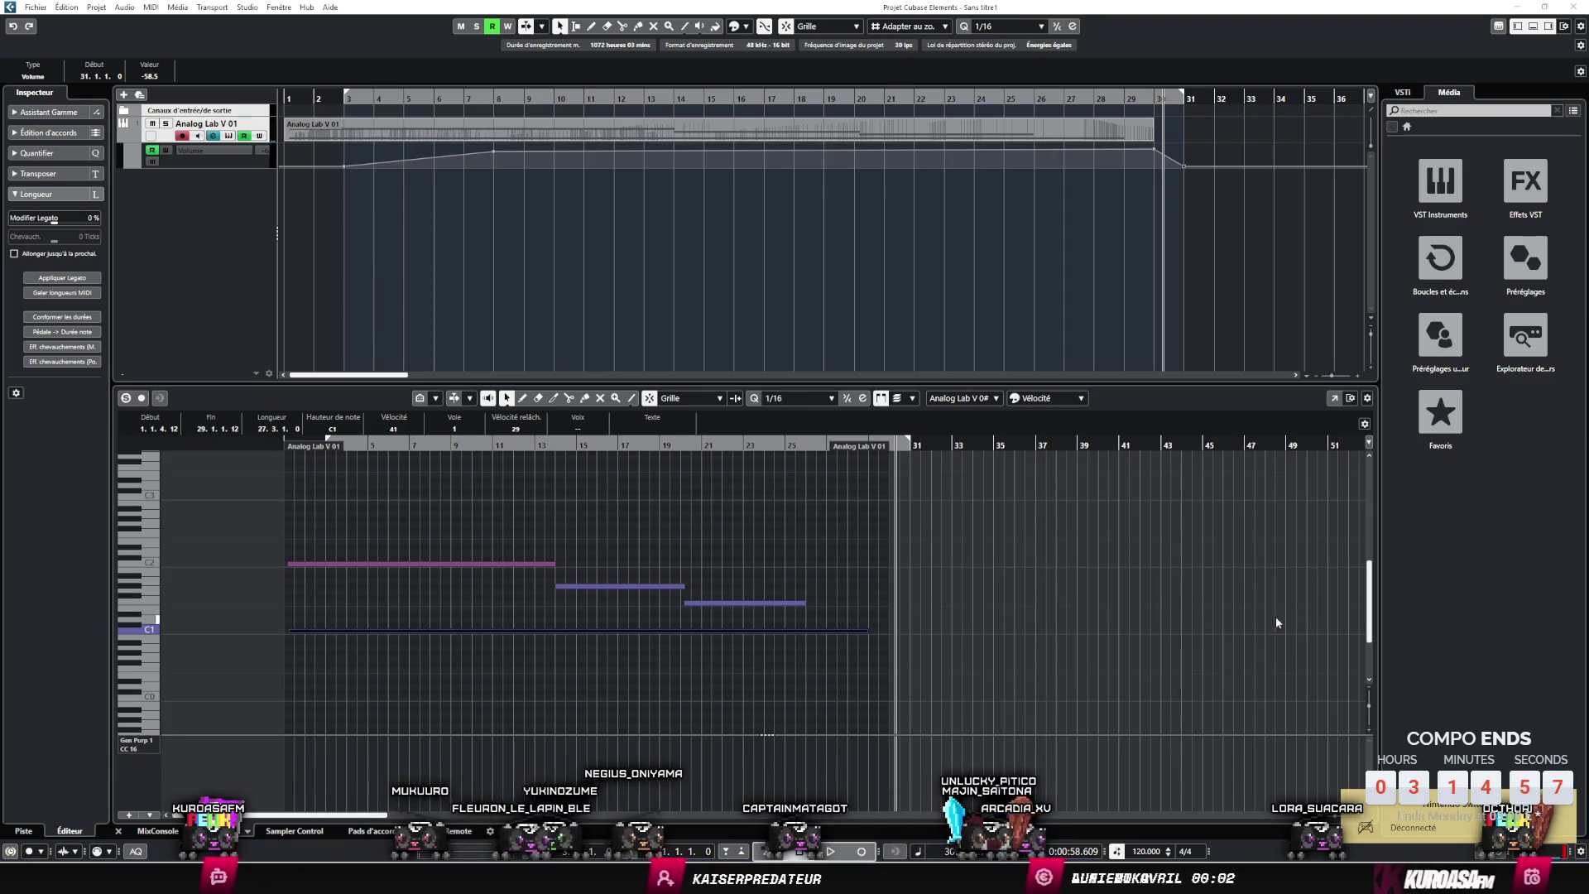
scroll(943, 638, "down", 1)
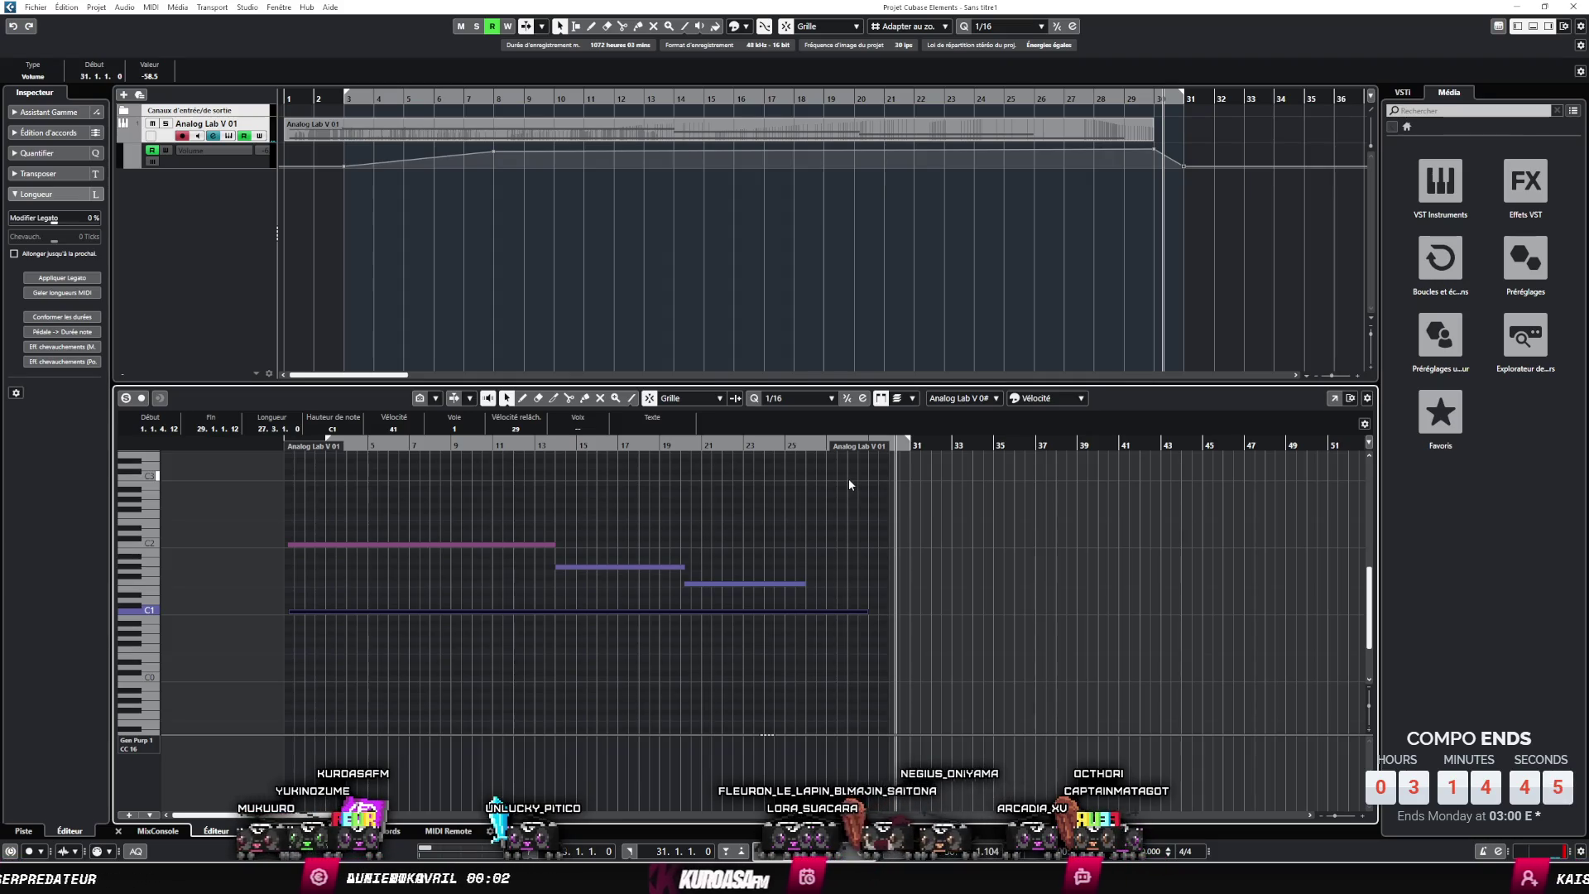
key("Home")
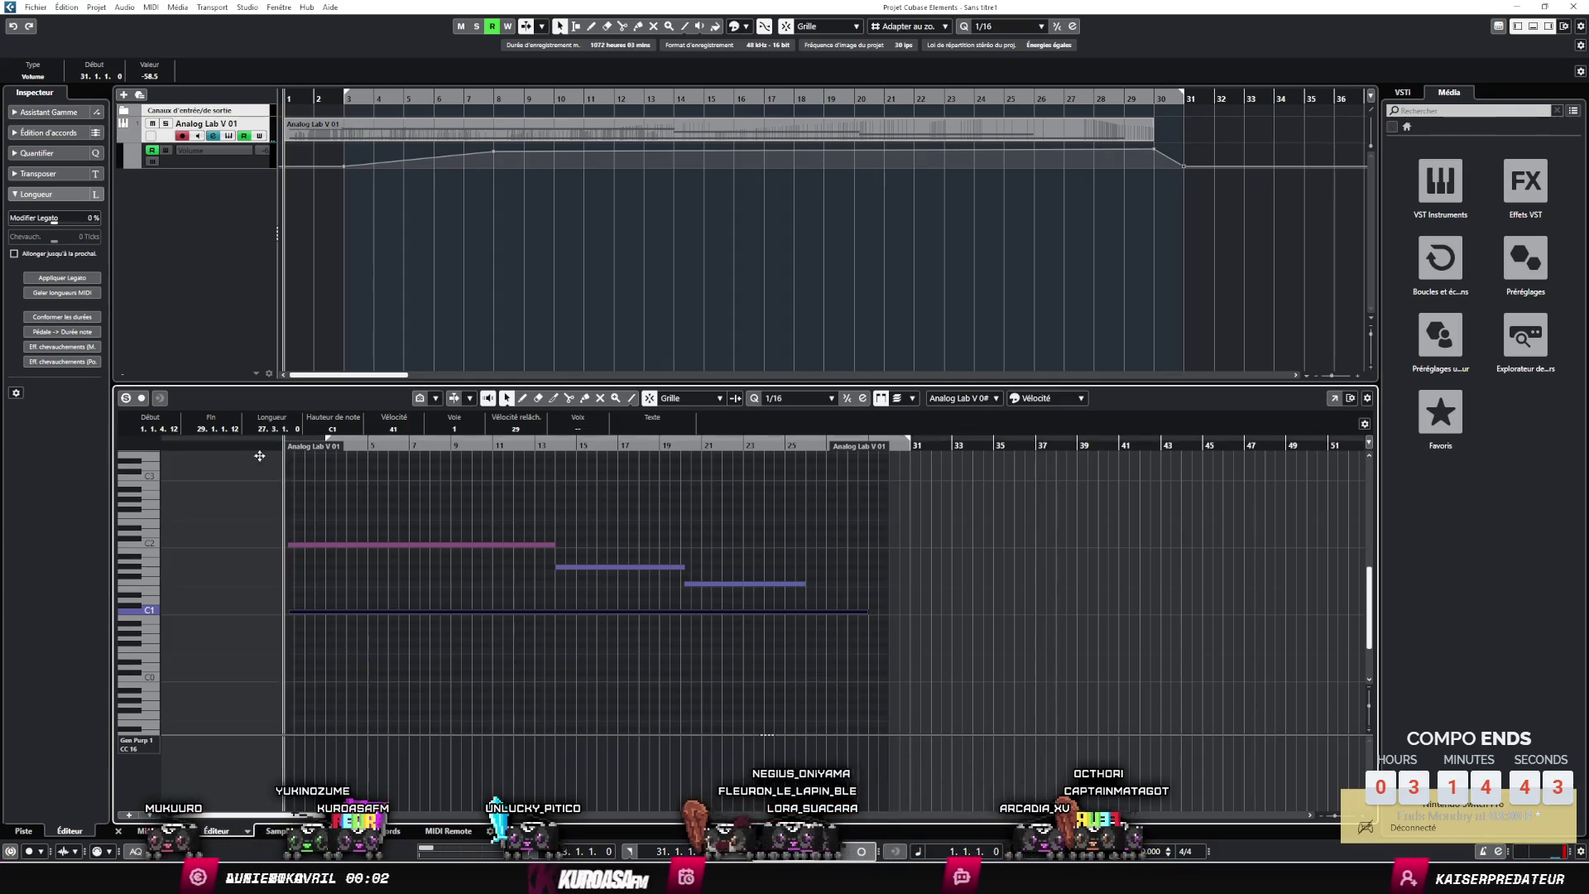
key("h")
key("space")
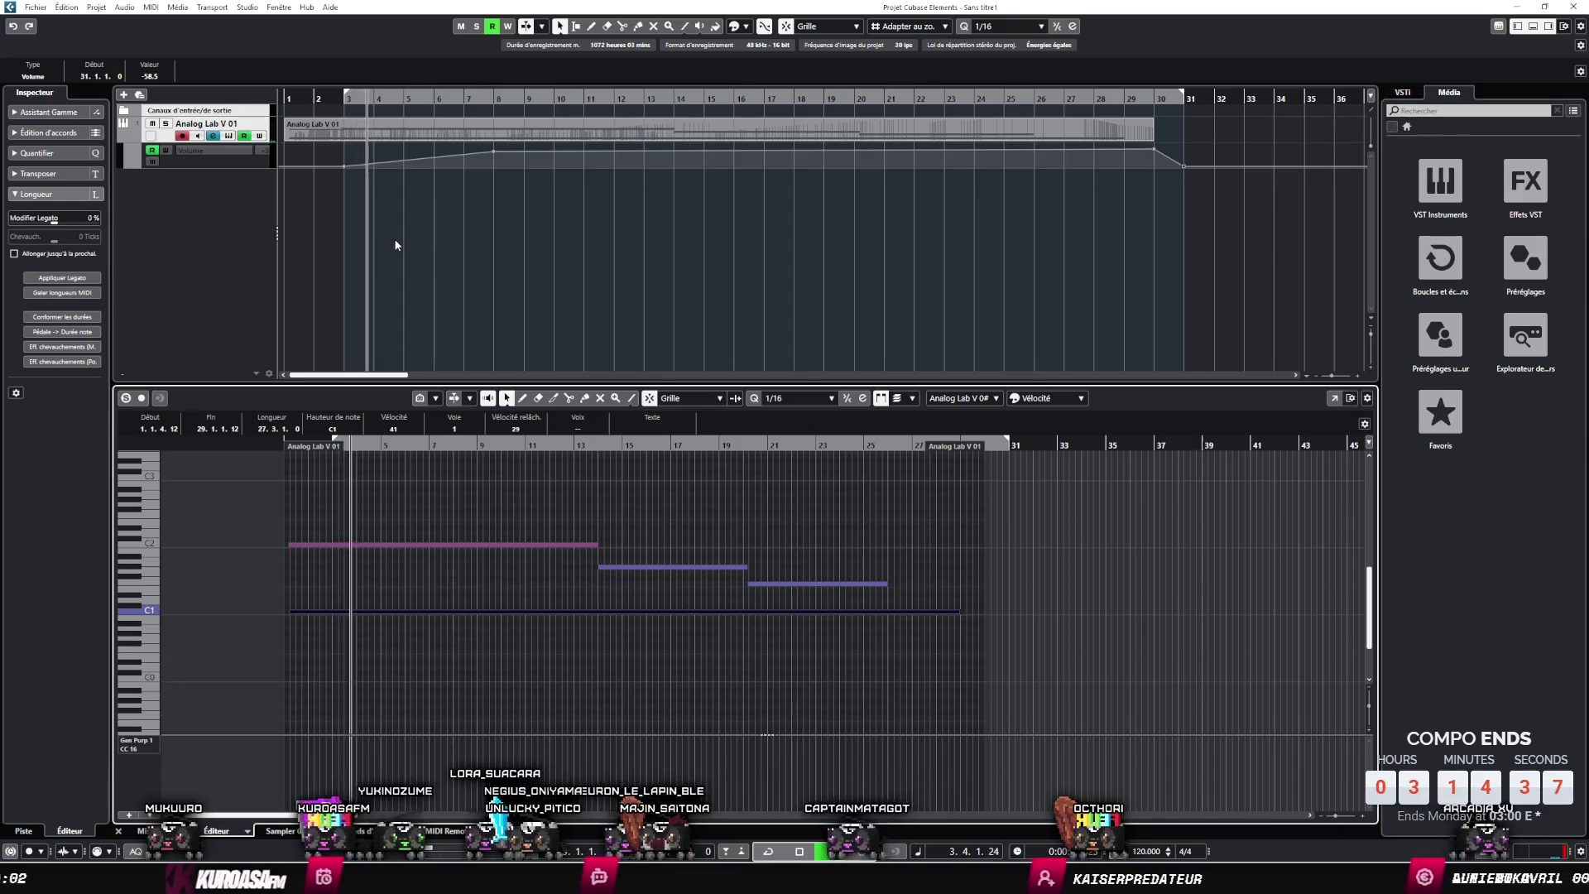
- Export the mixdown over the existing walk.mp3 and switch back to Godot
key("ctrl+shift+e")
left_click(944, 801)
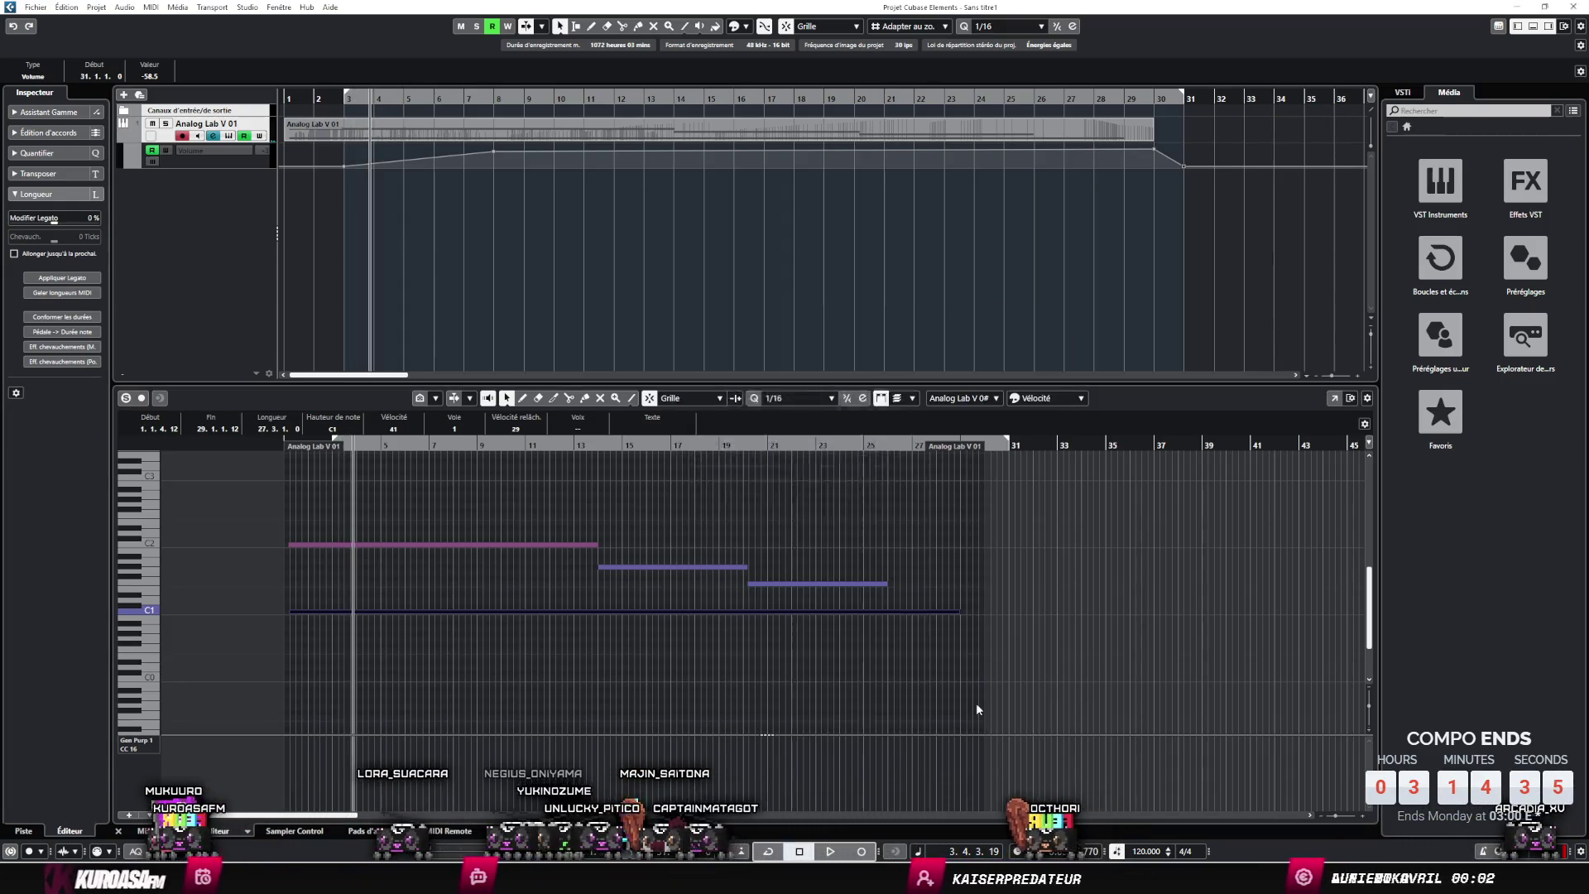
left_click(808, 467)
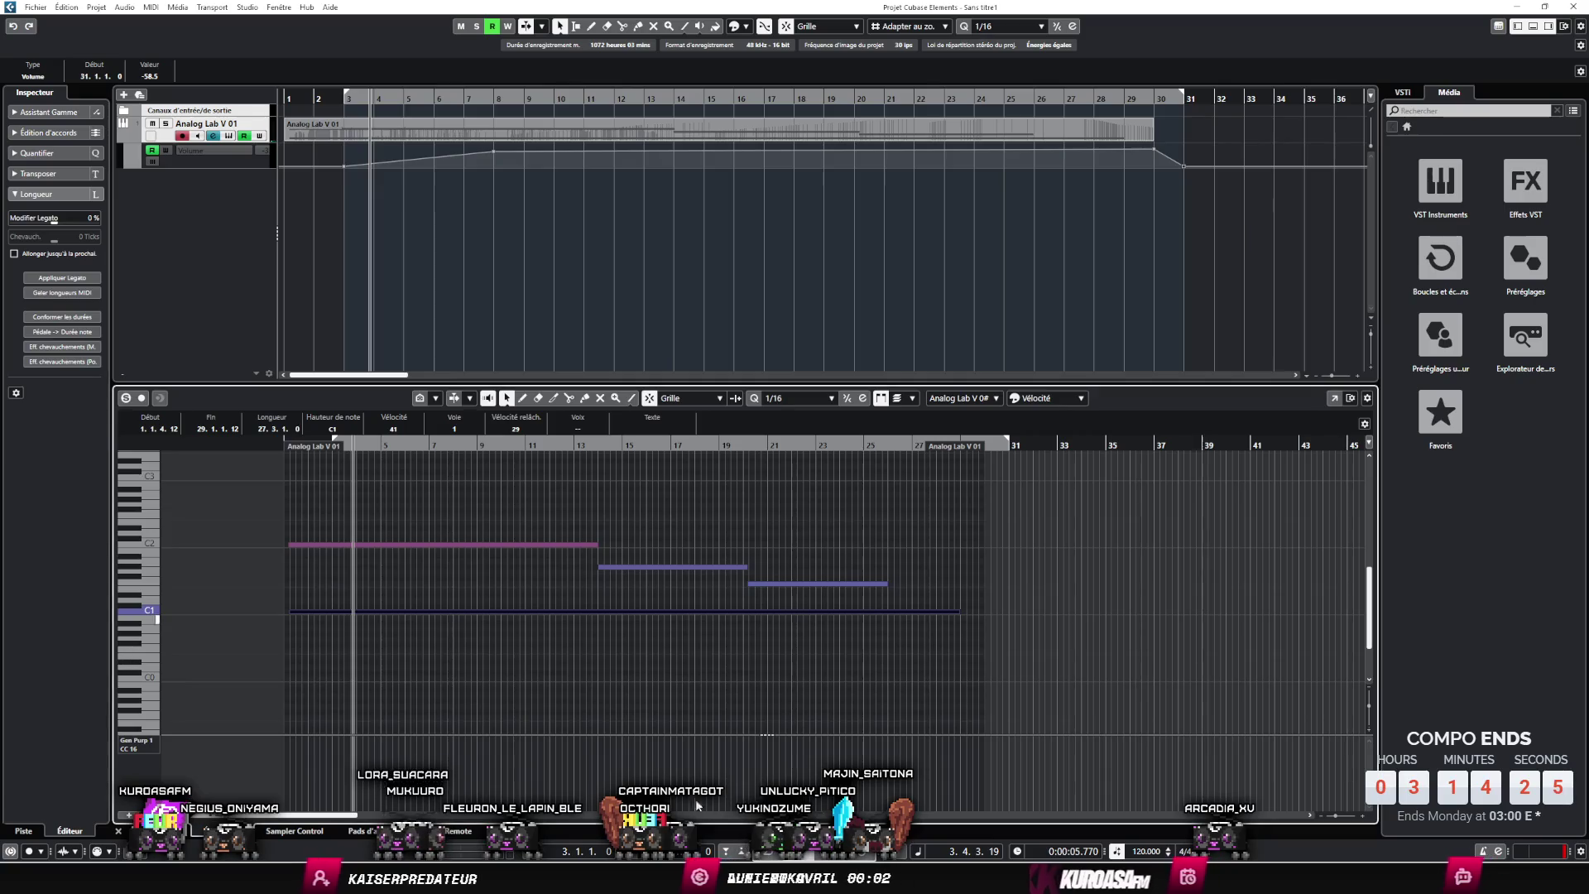
key("alt+Tab")
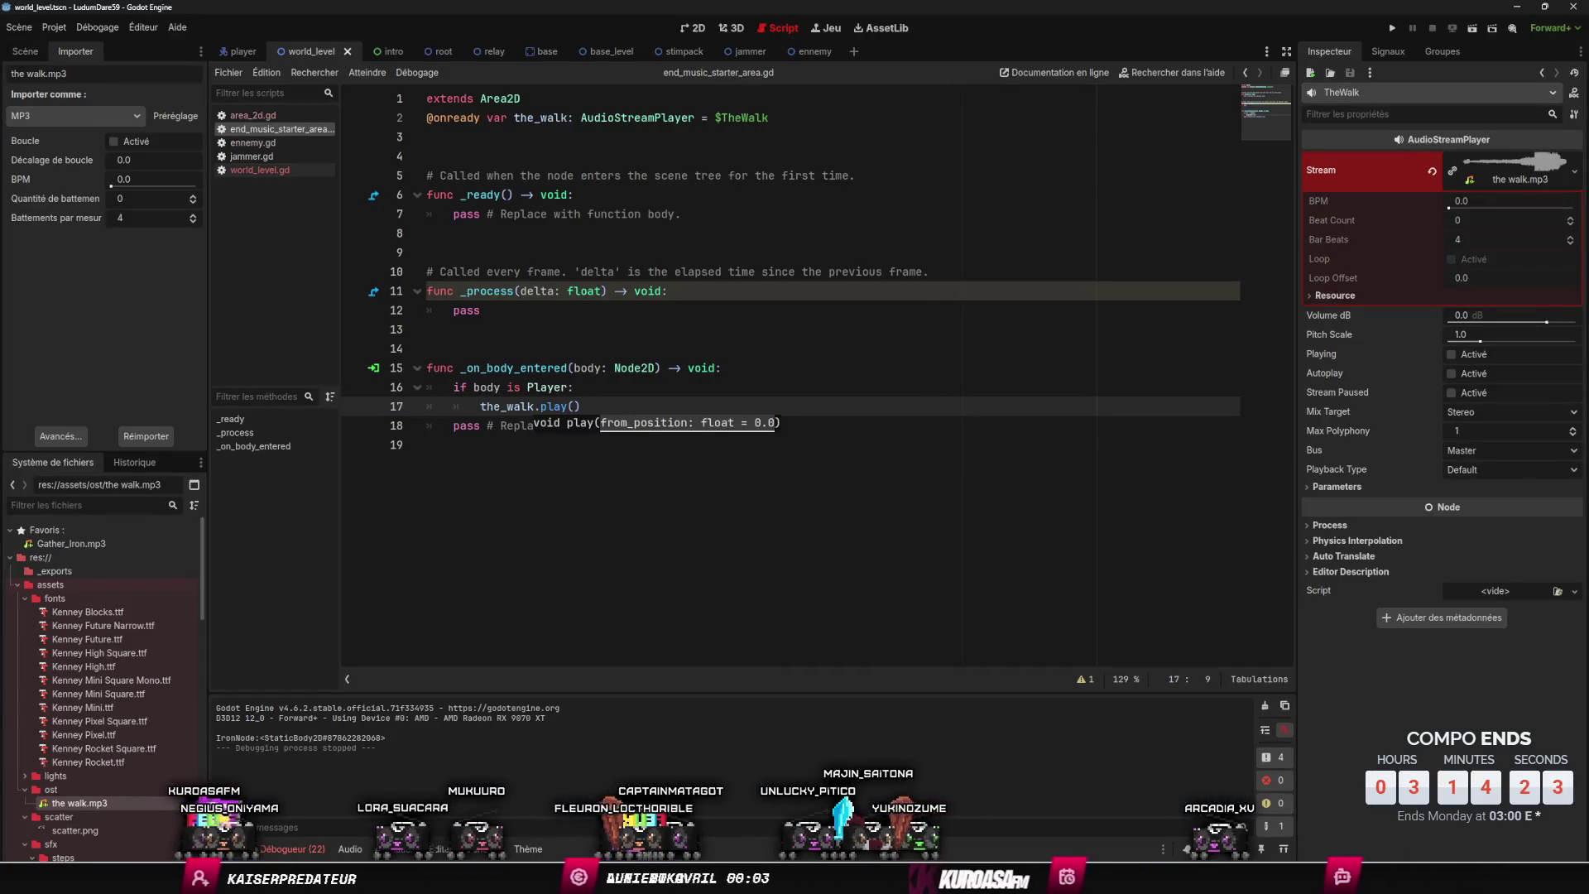
- Run the project and click GET TO IT on the intro letter
left_click(1391, 28)
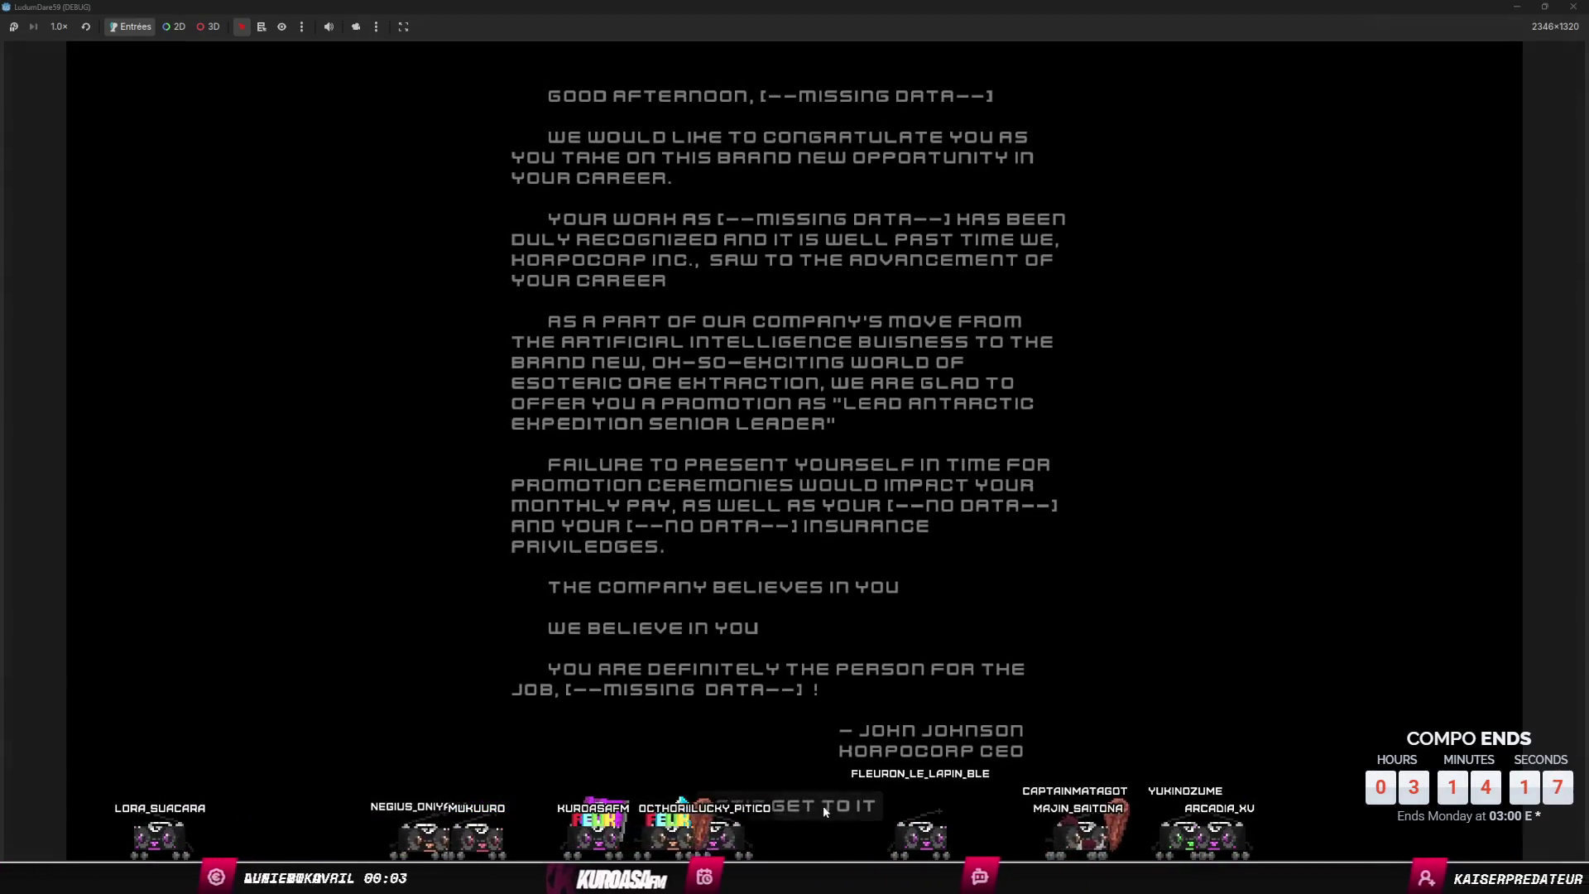
left_click(1149, 573)
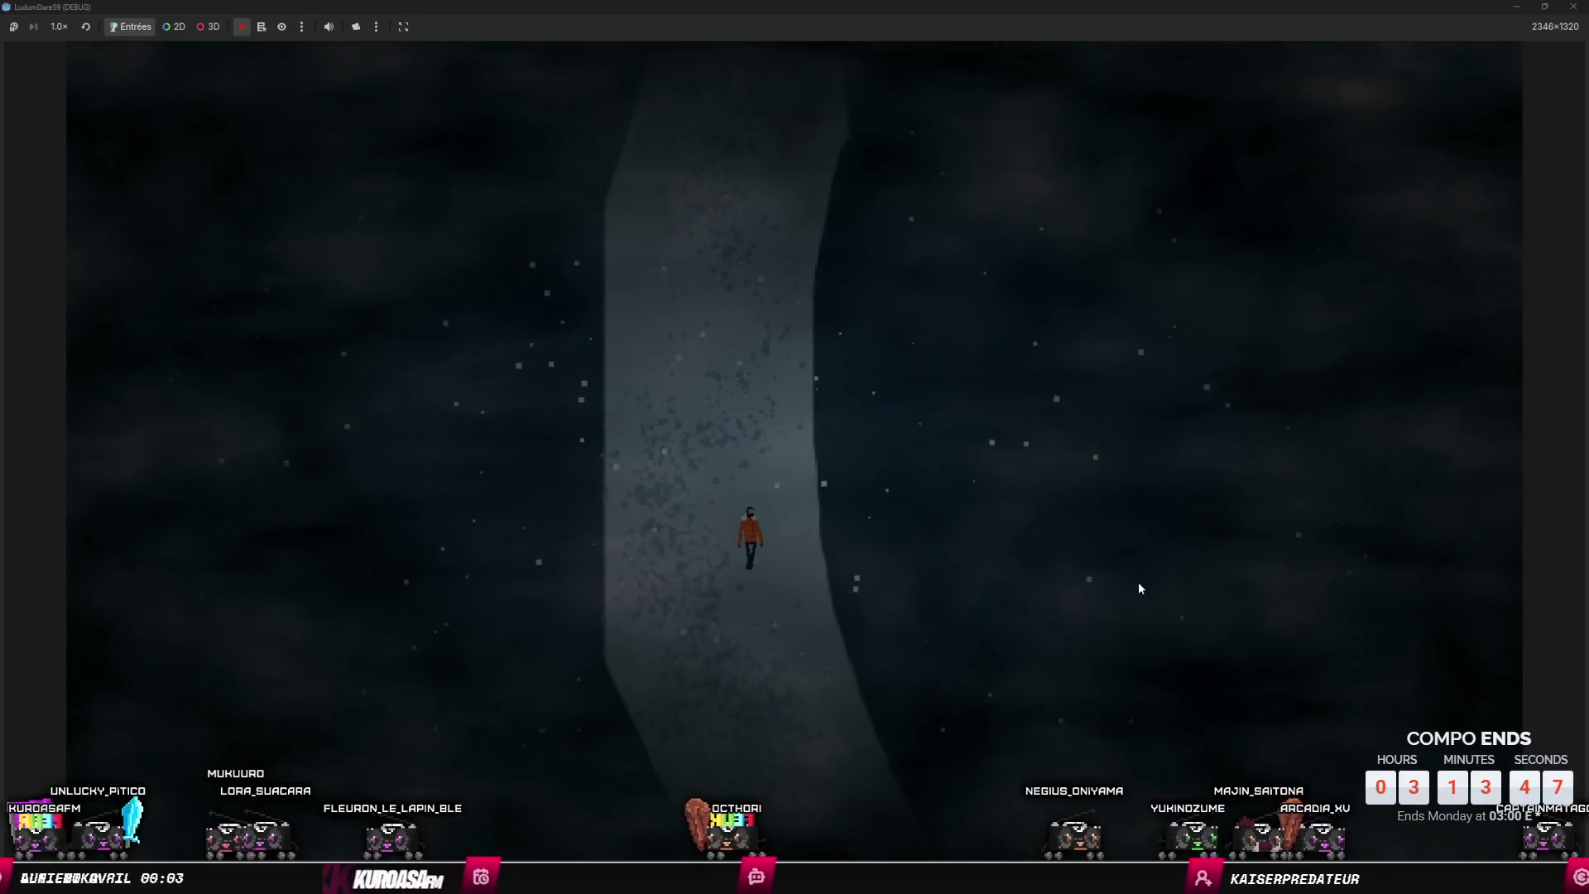
- Walk the character down the snowy path, steering slightly left
key("d")
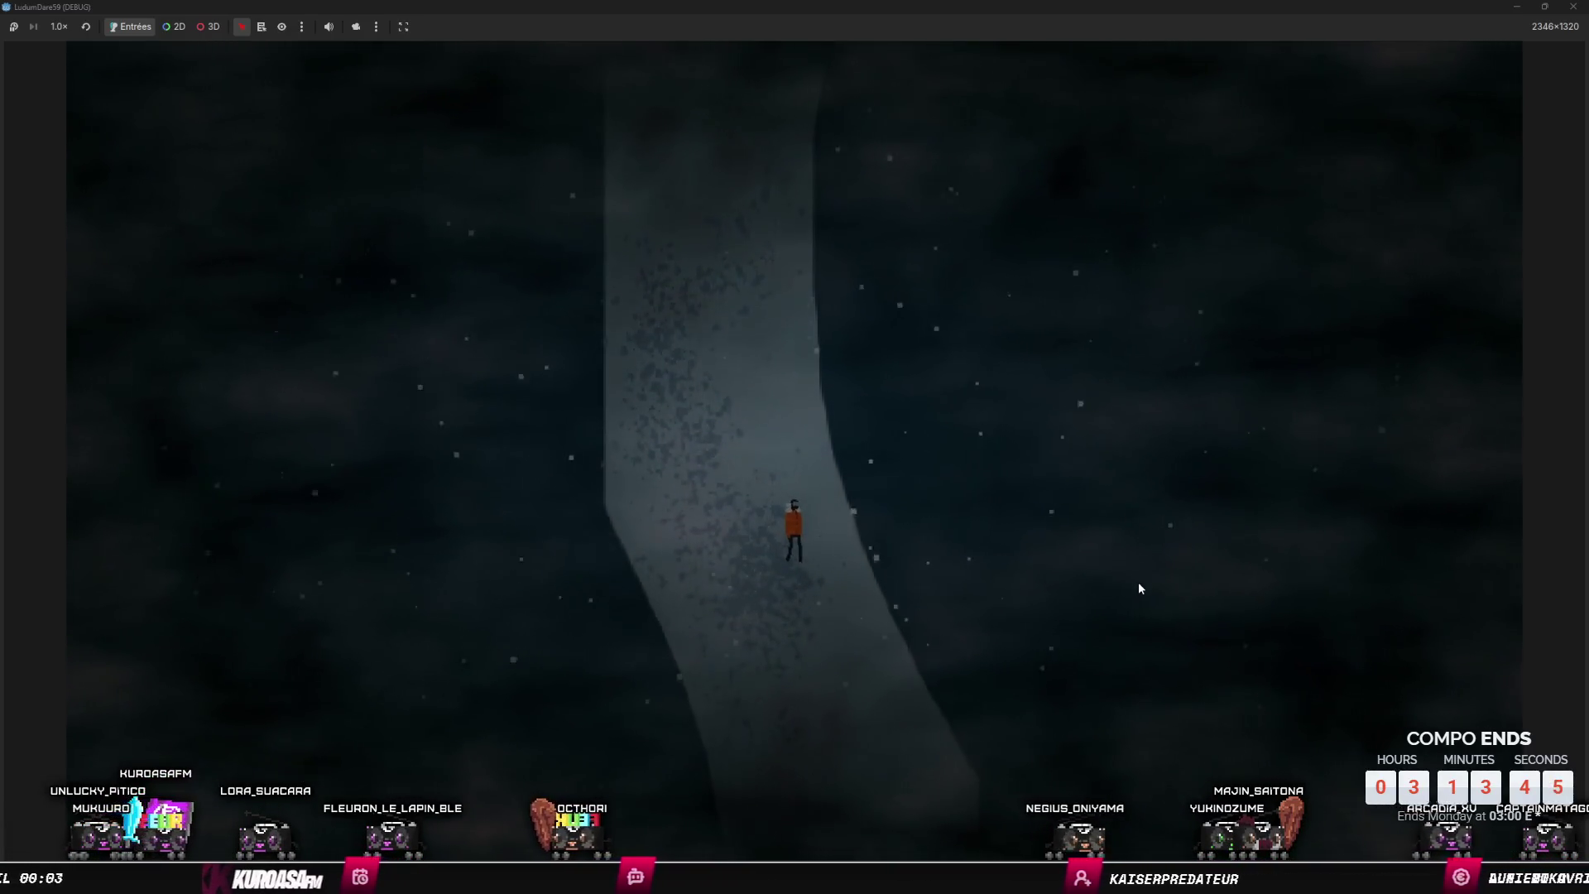
key("s")
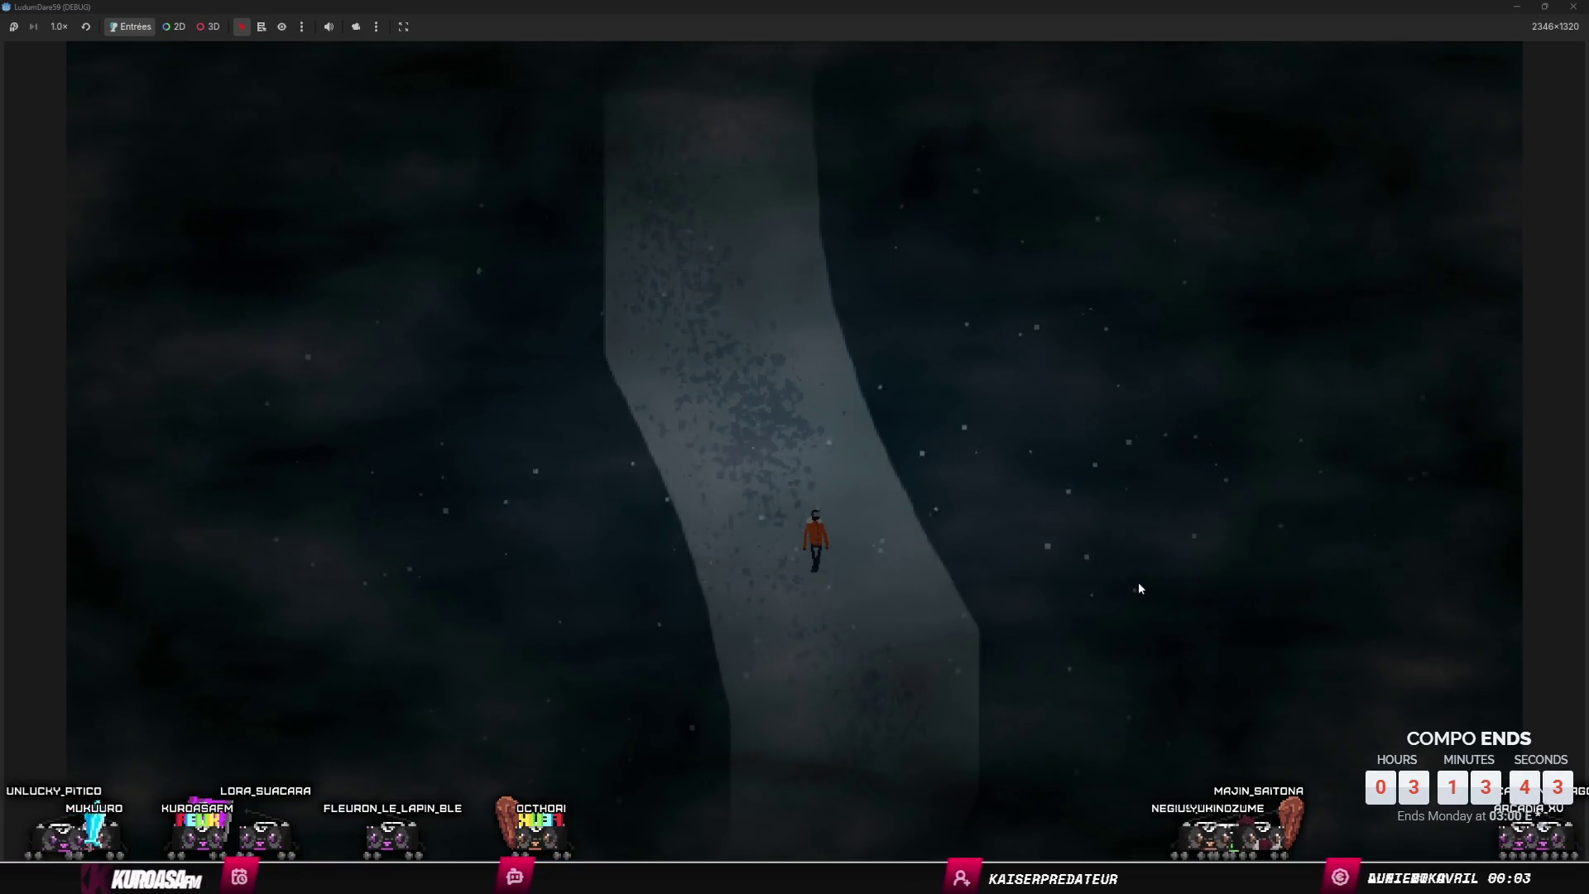
key("s")
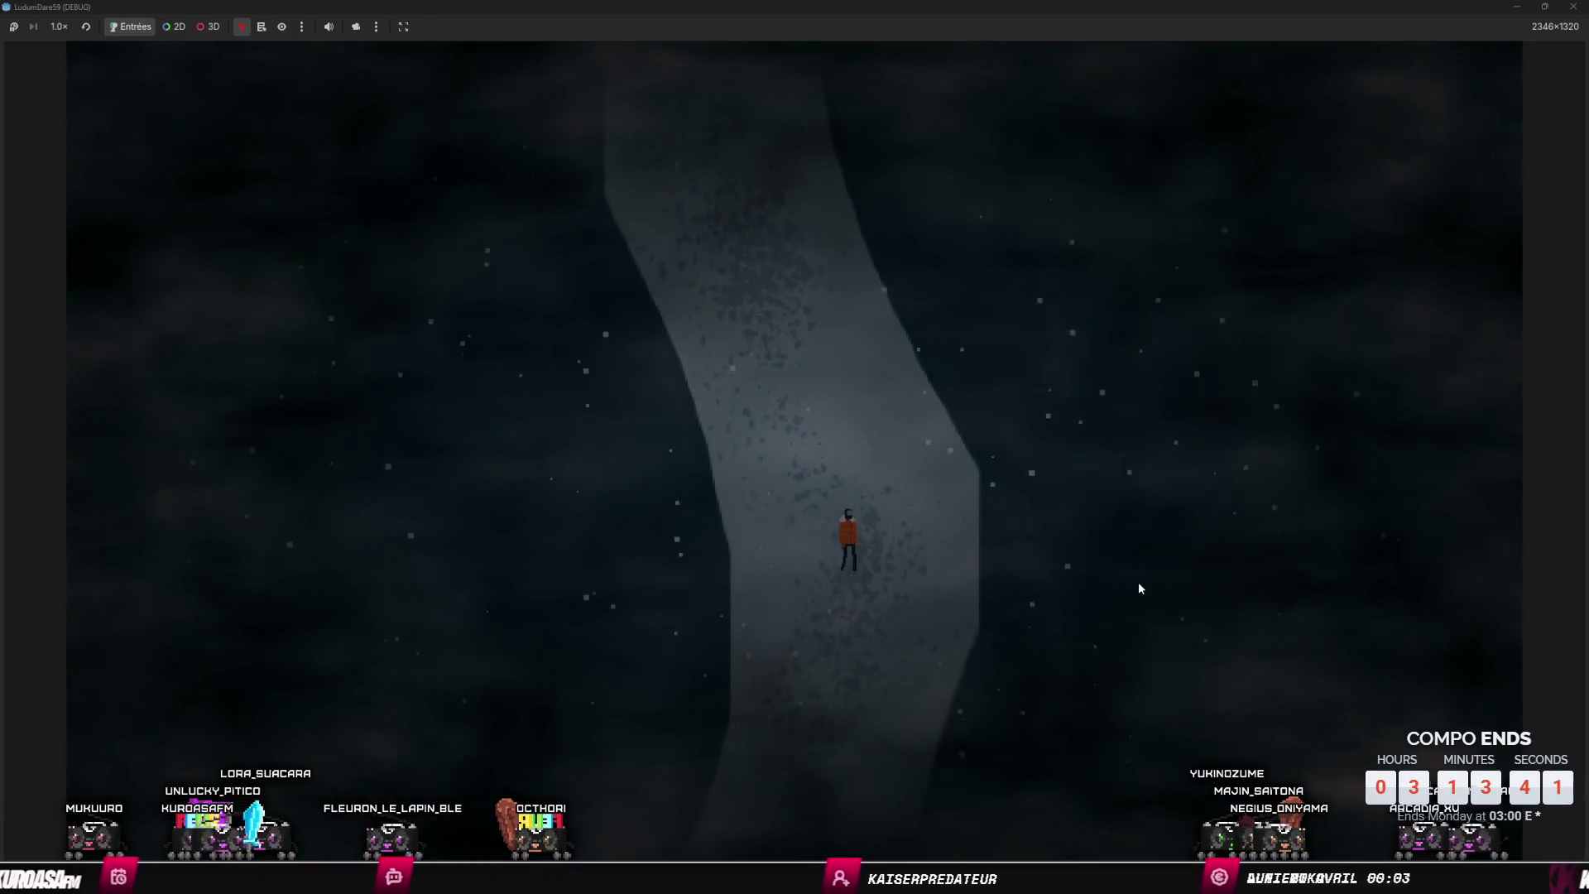
key("s")
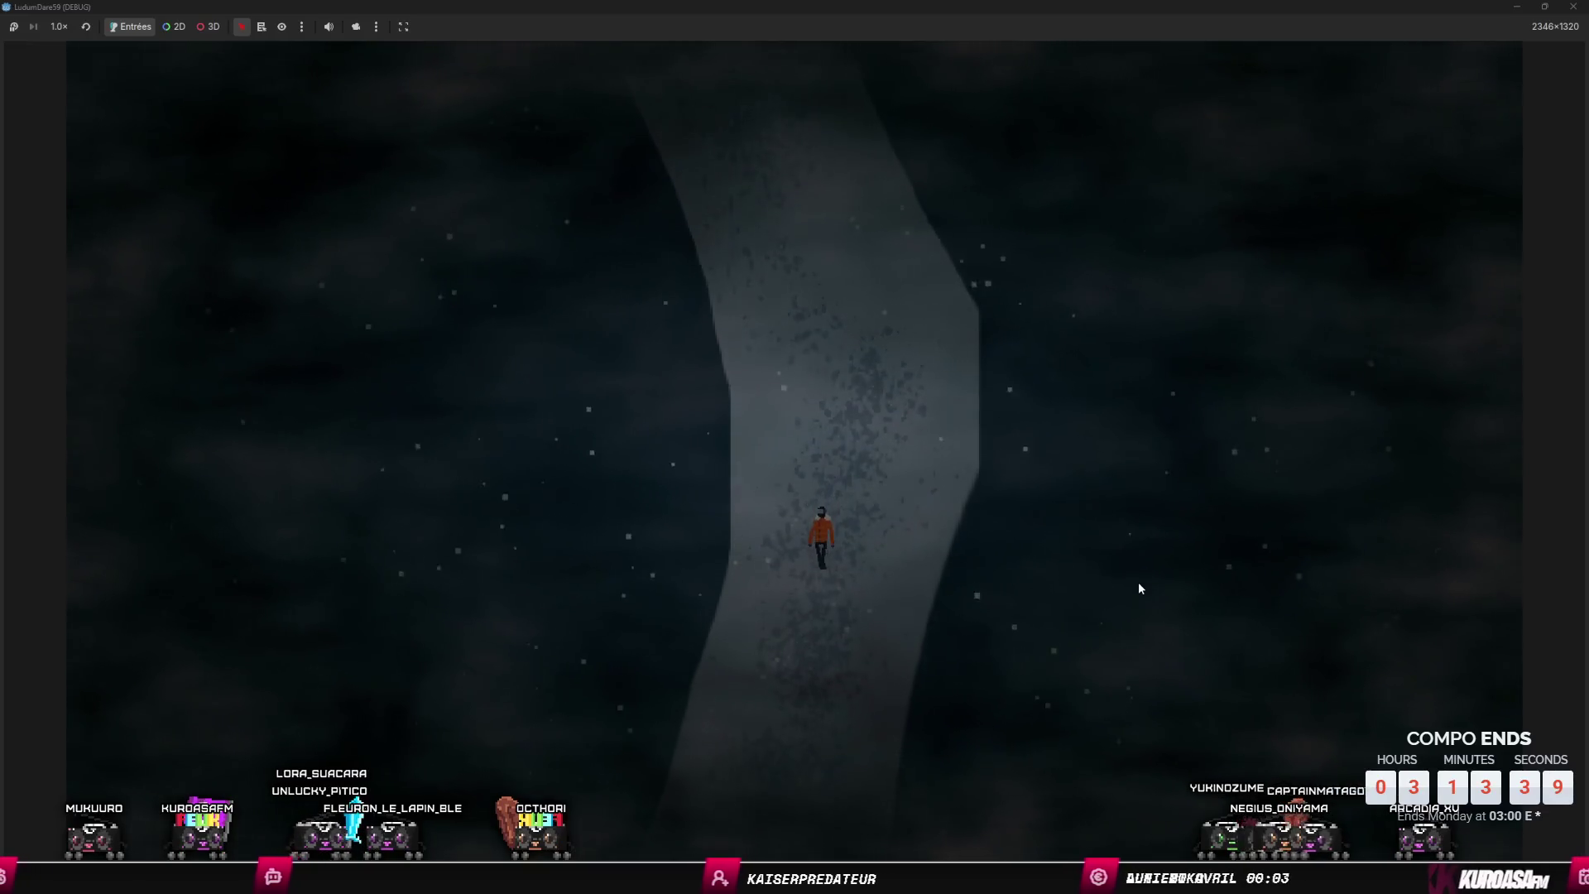
key("s")
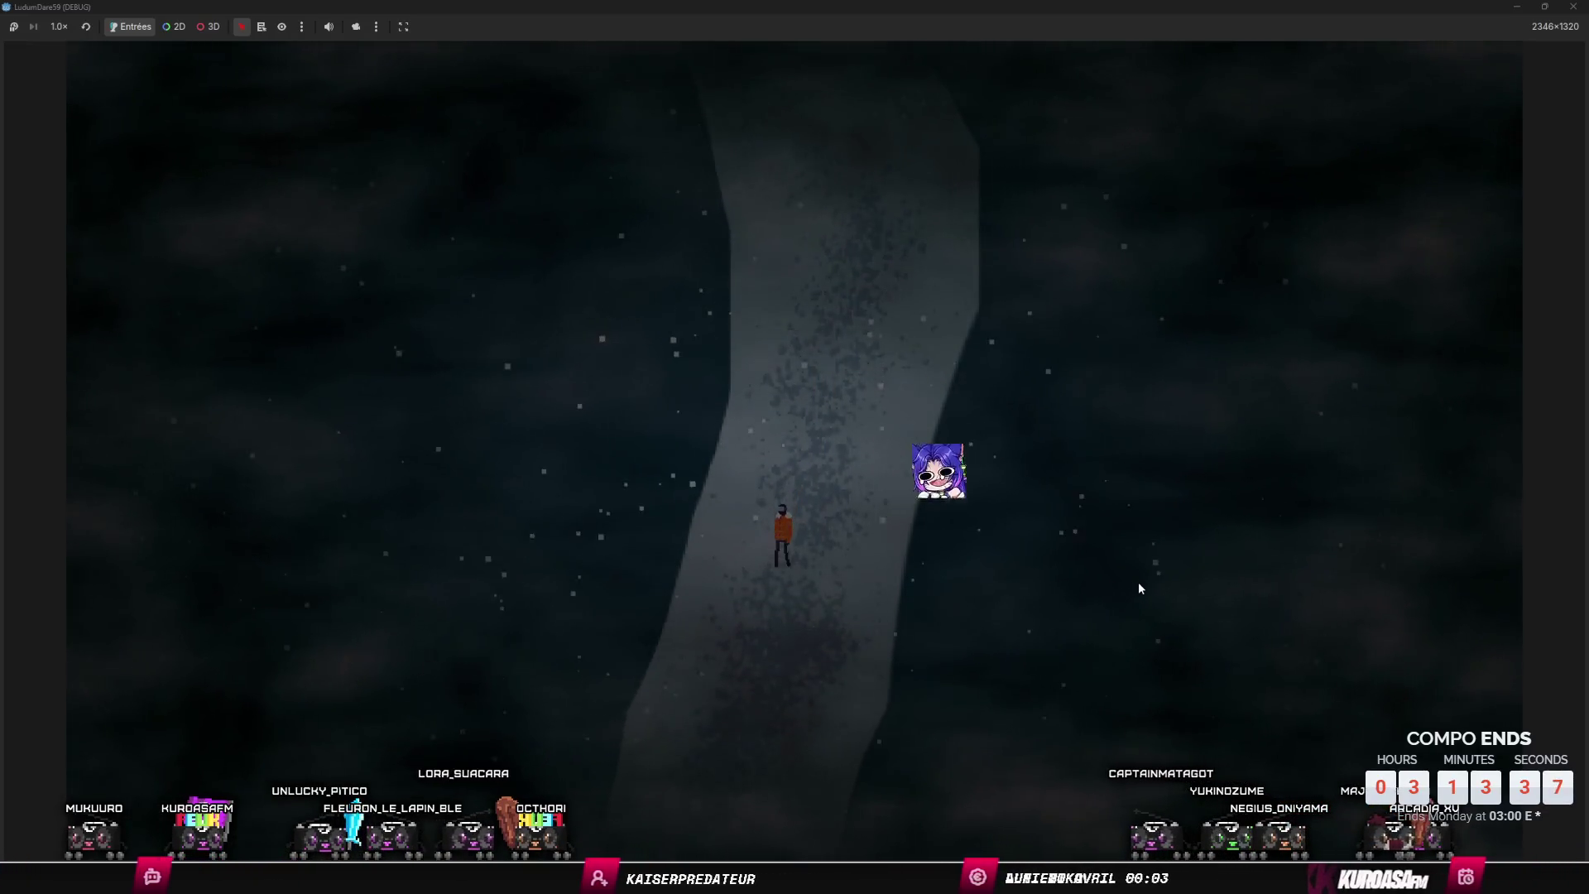
key("s")
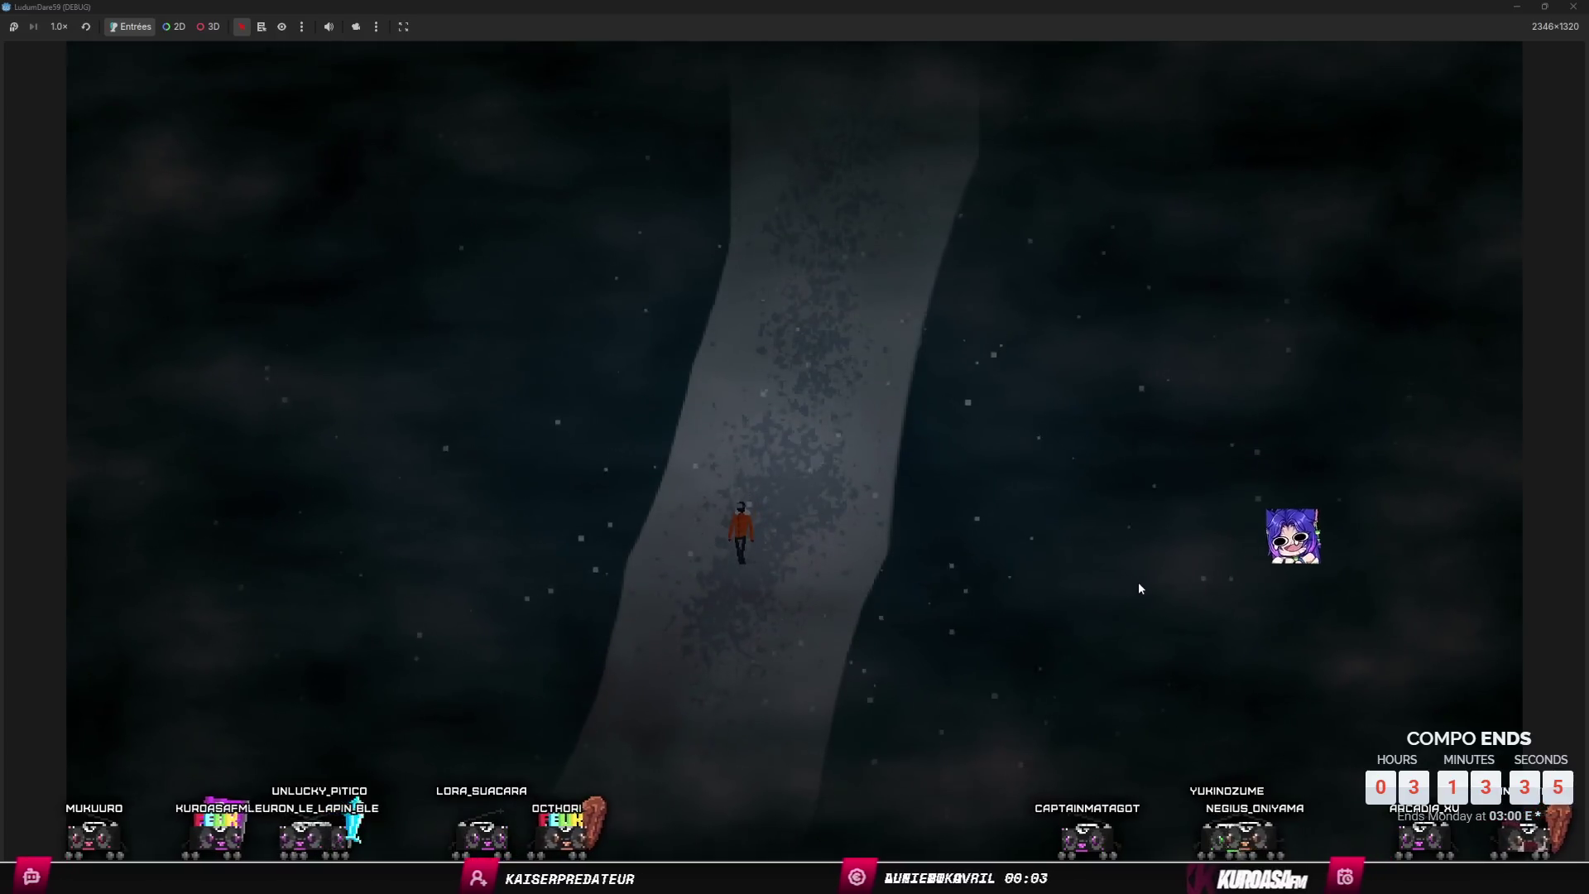
key("s")
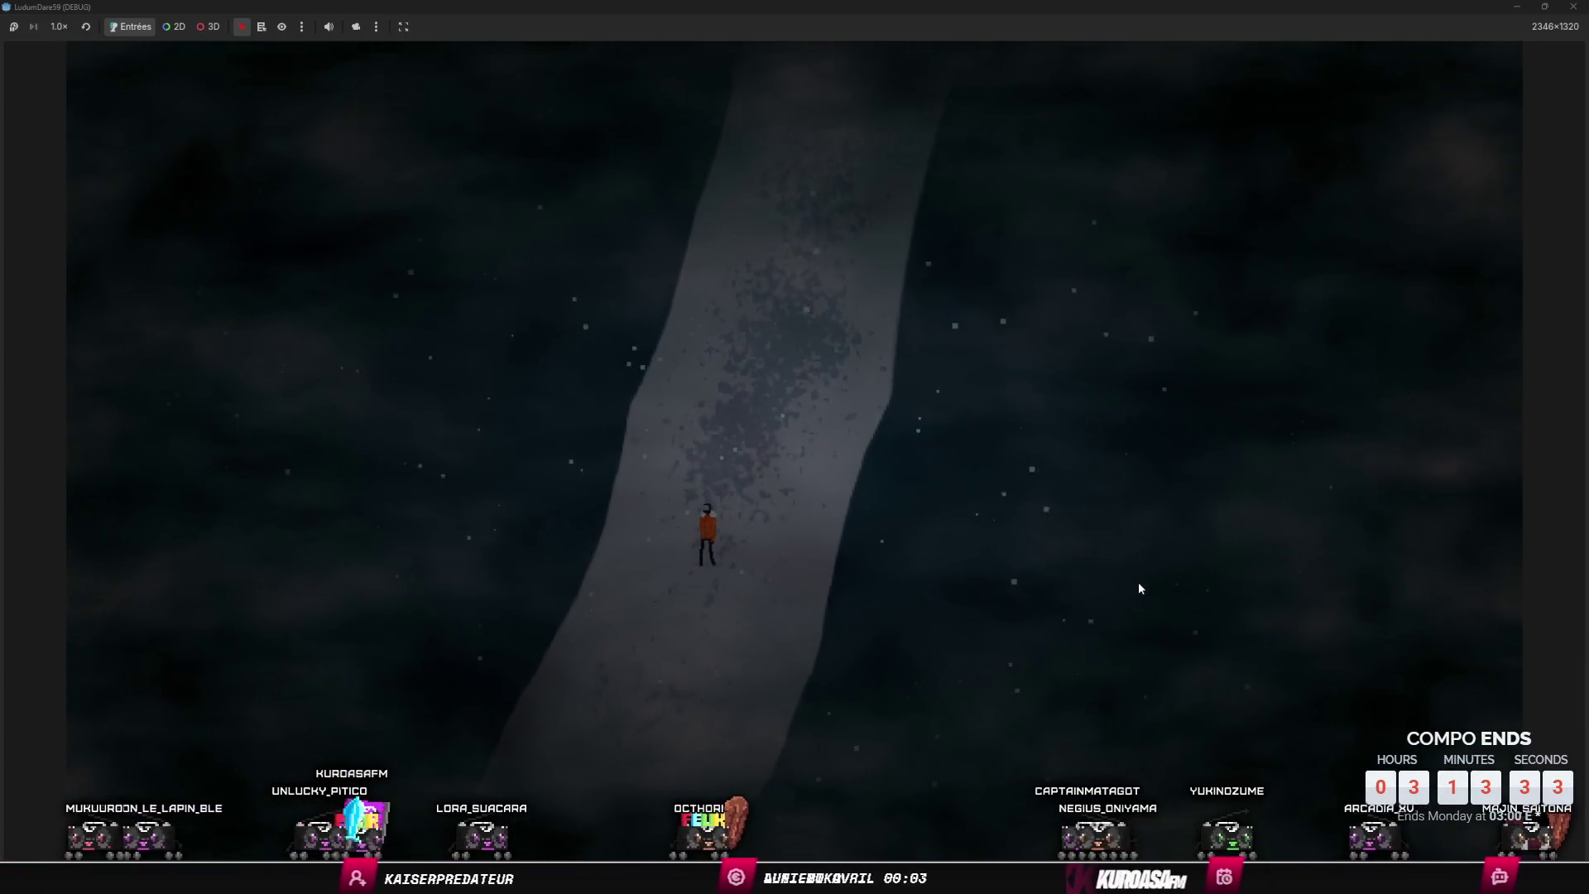
key("s")
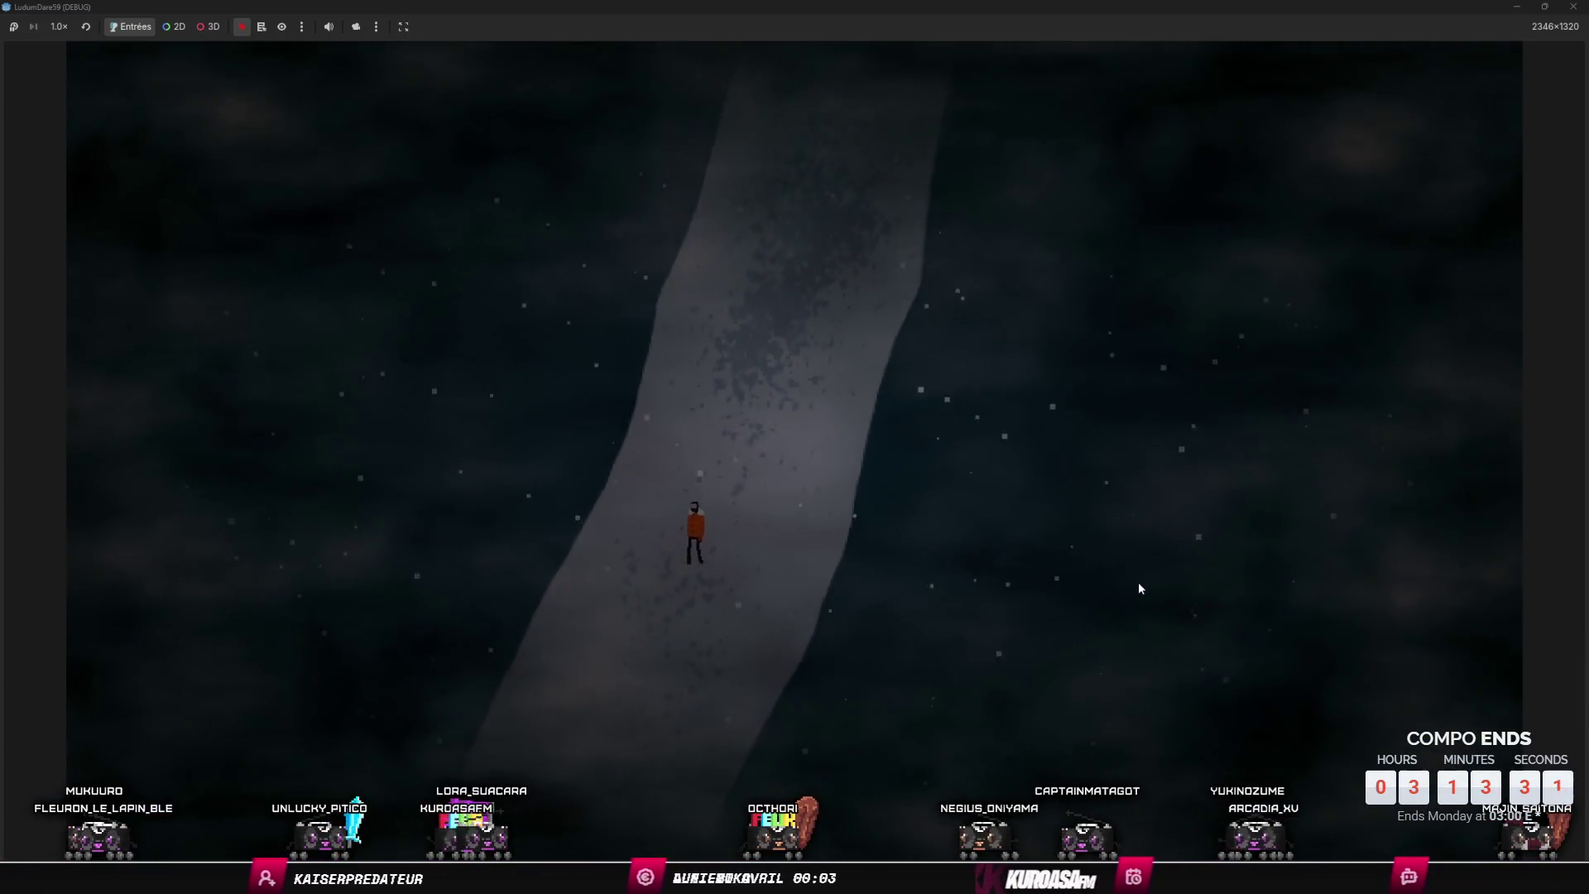
key("s")
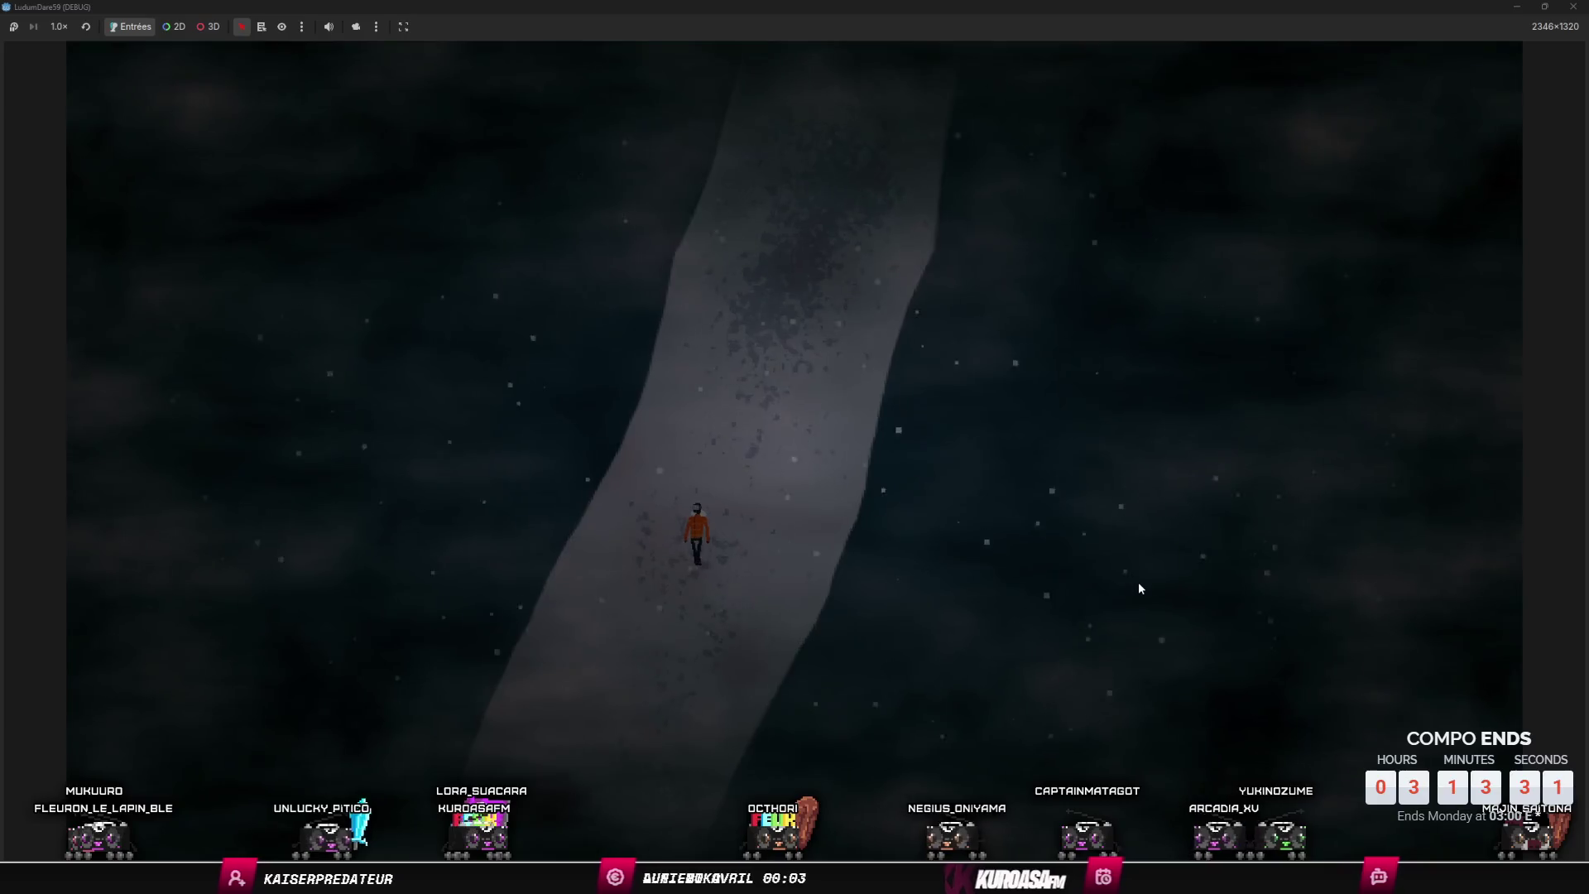
key("s")
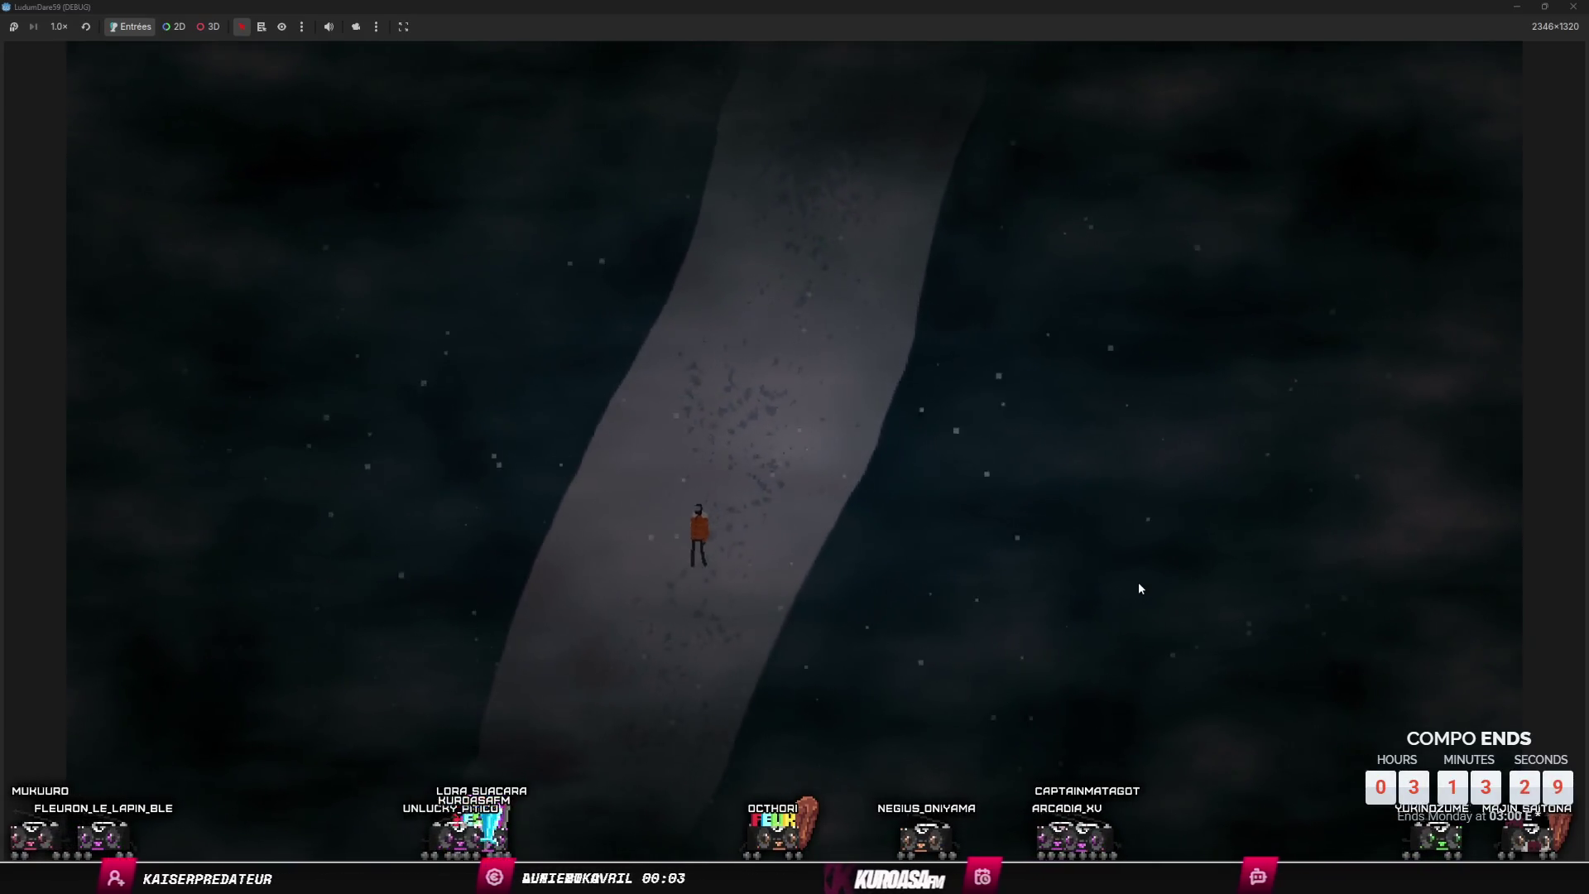
key("s")
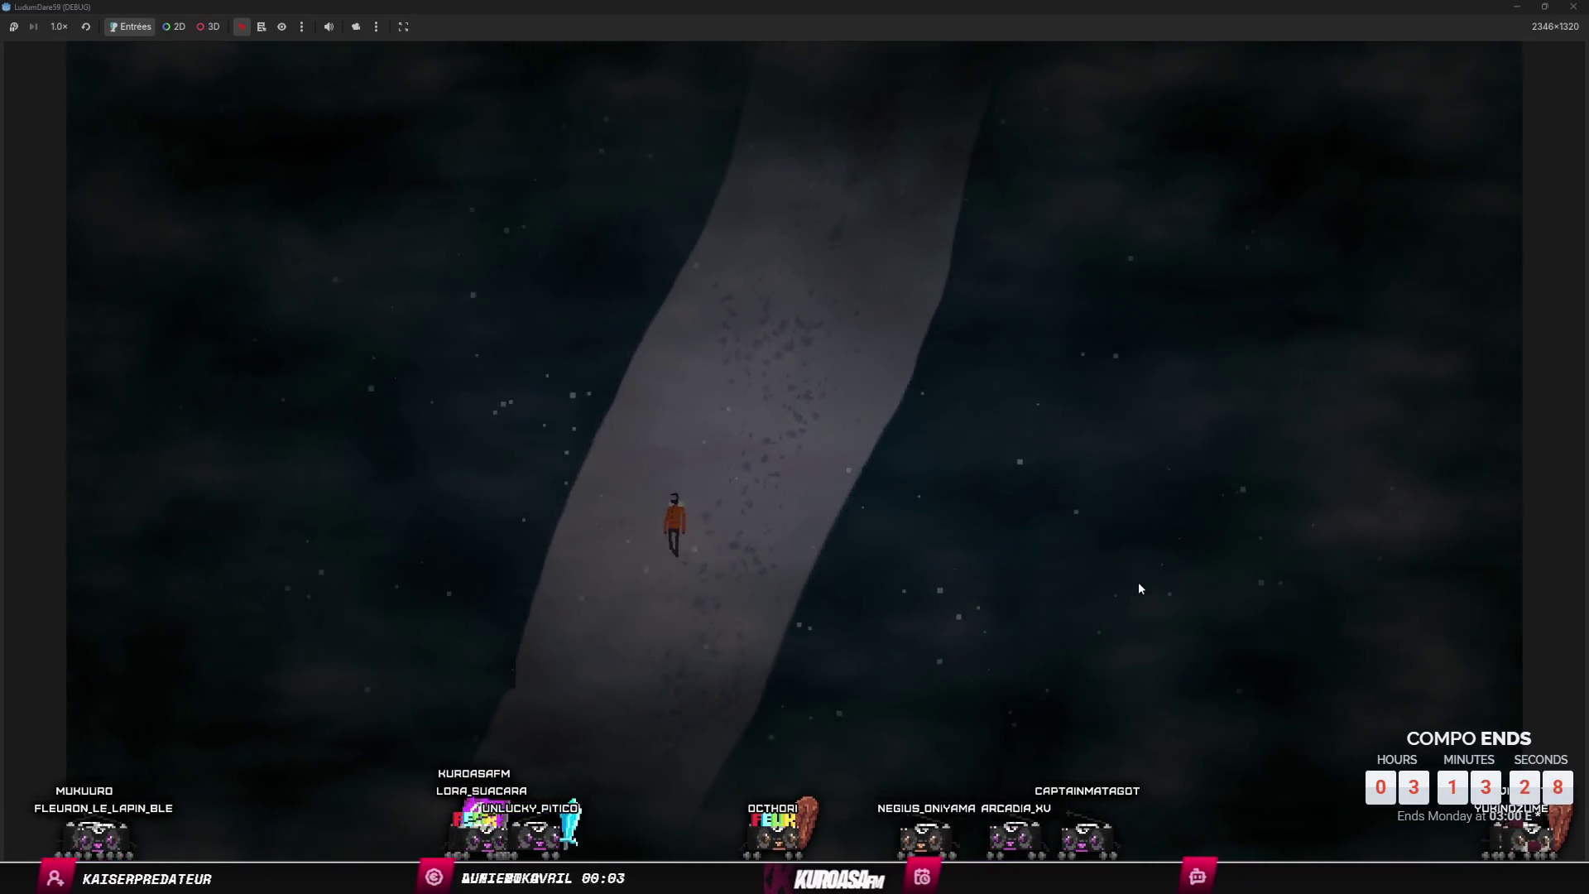
key("s")
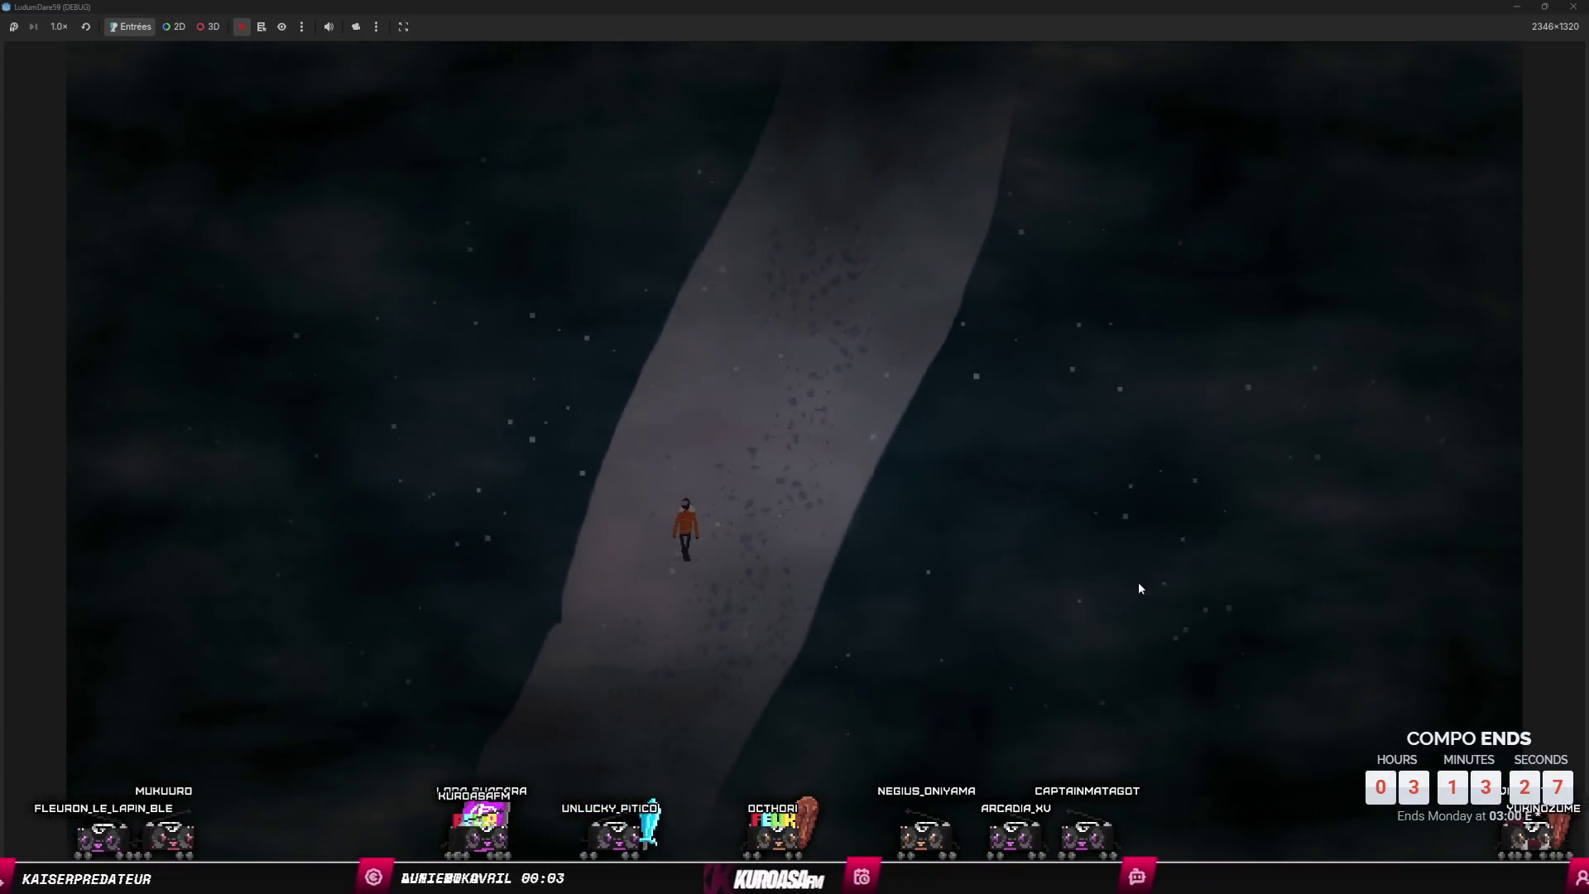
key("s")
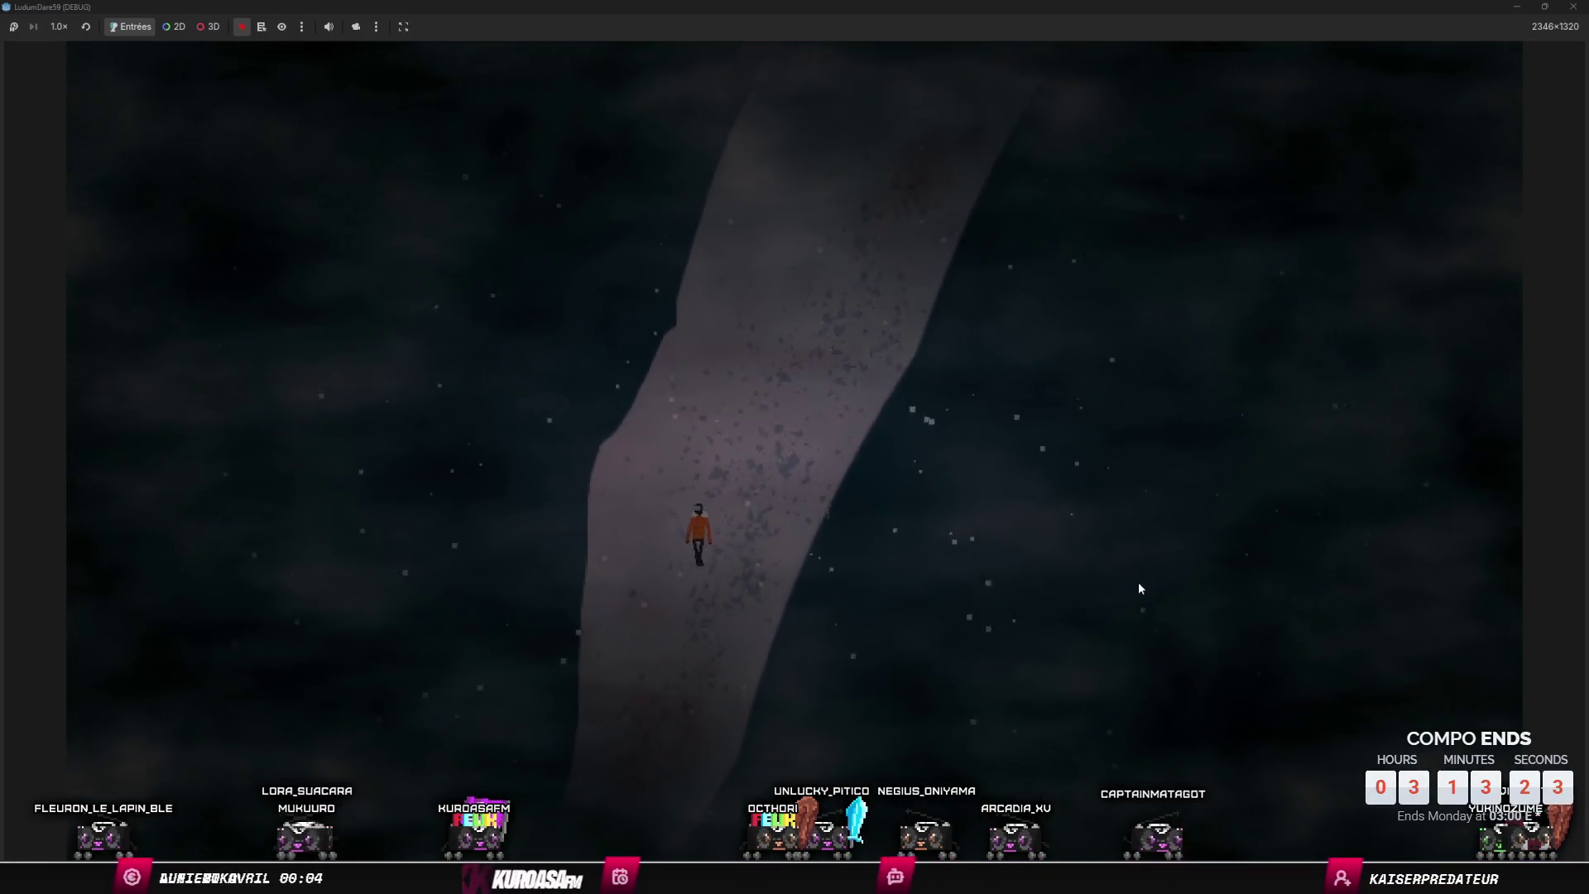
key("s")
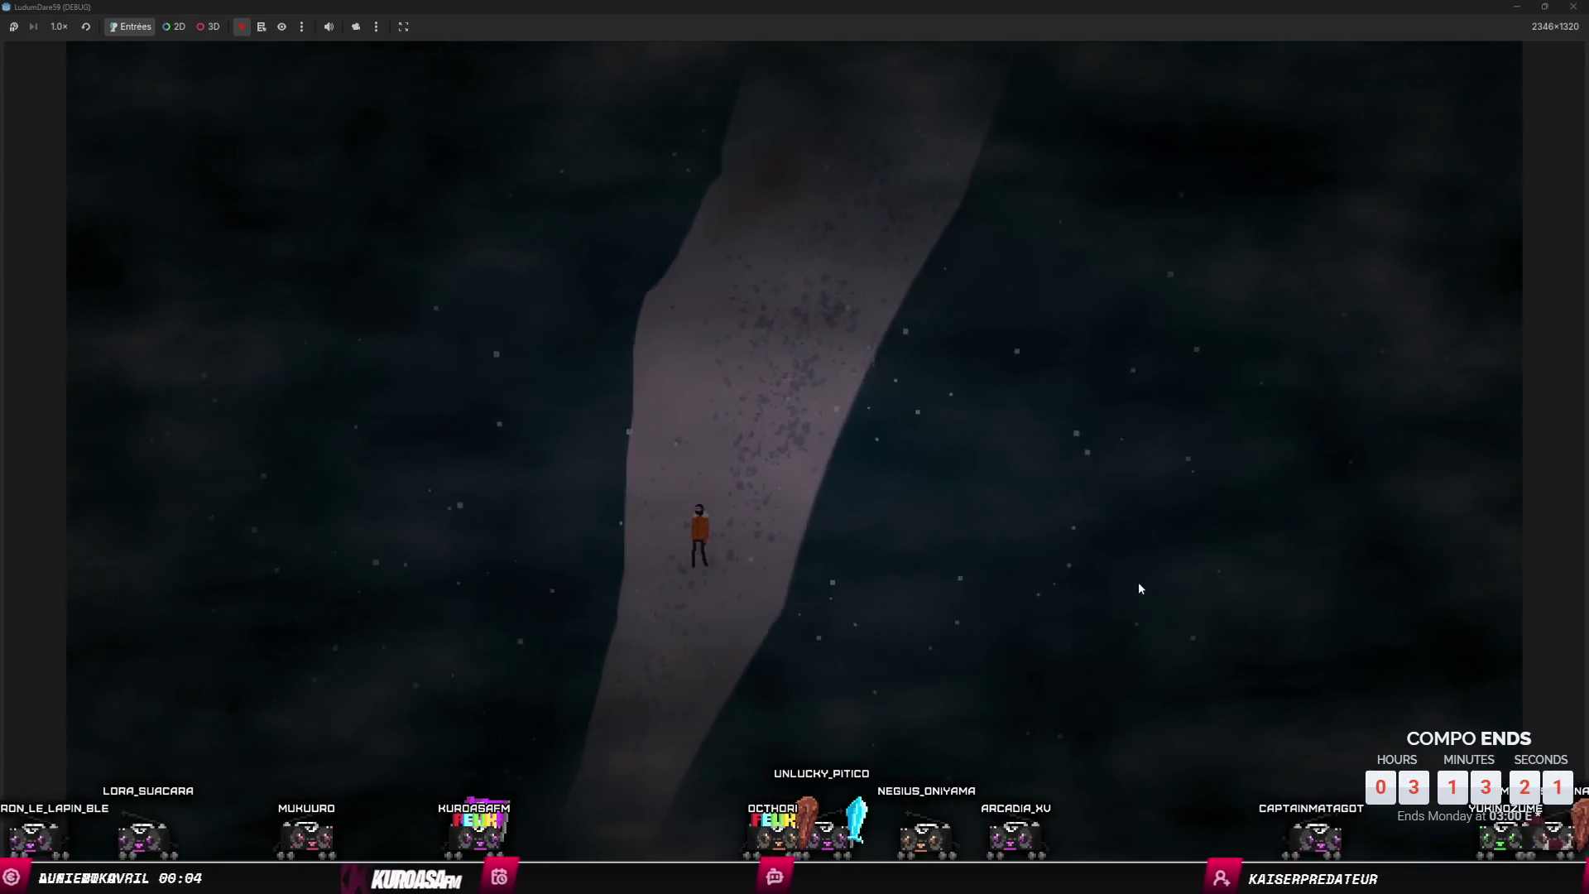
key("s")
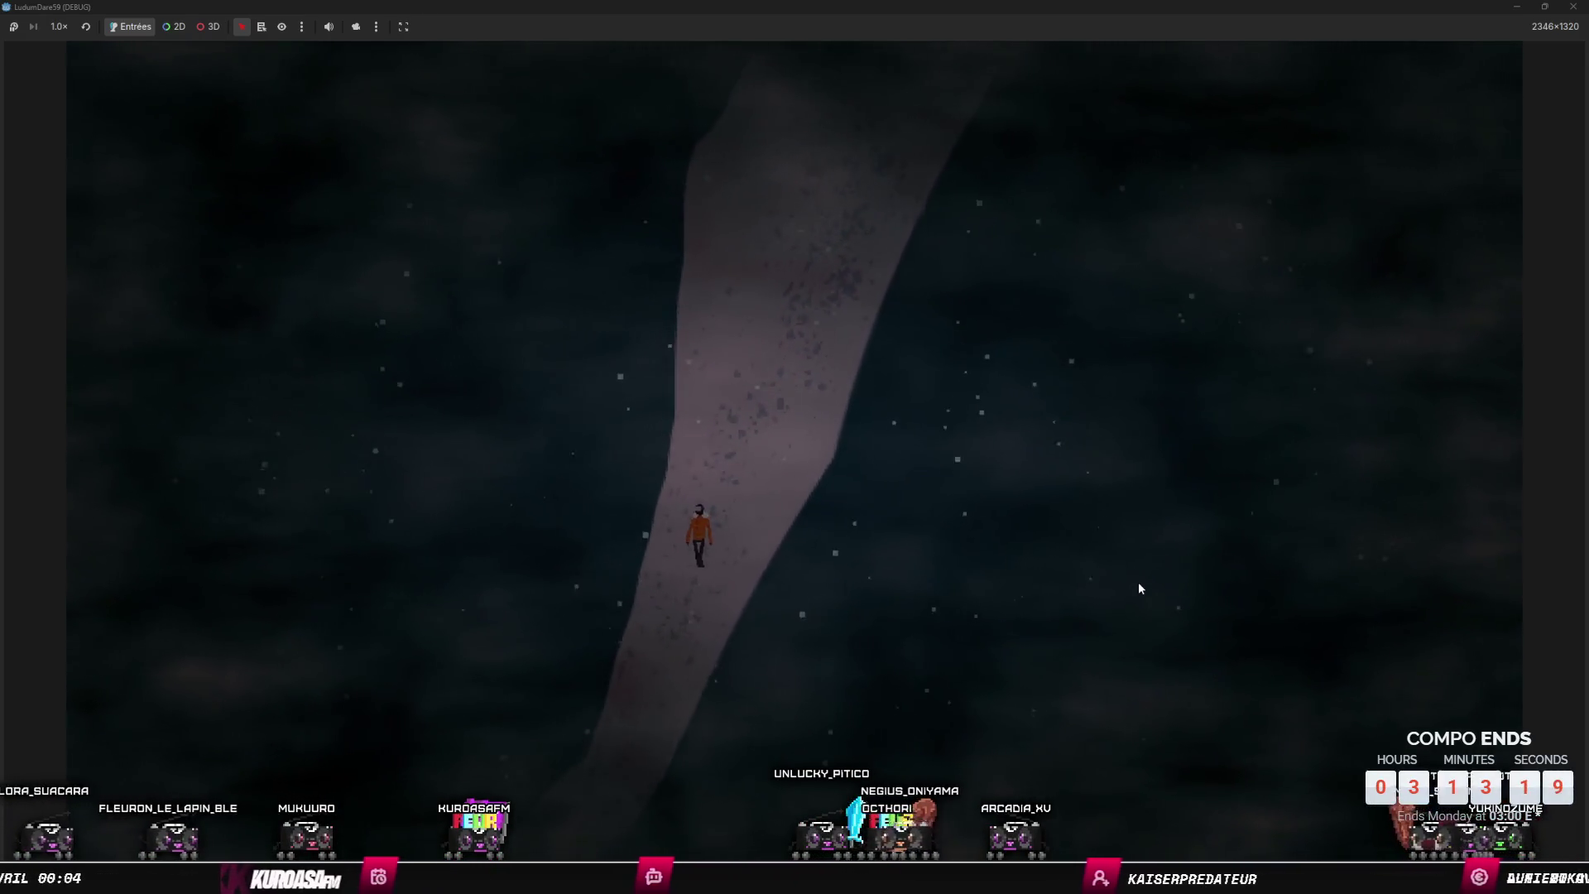
- Continue down and left to the red ruins, then close the game window
key("s")
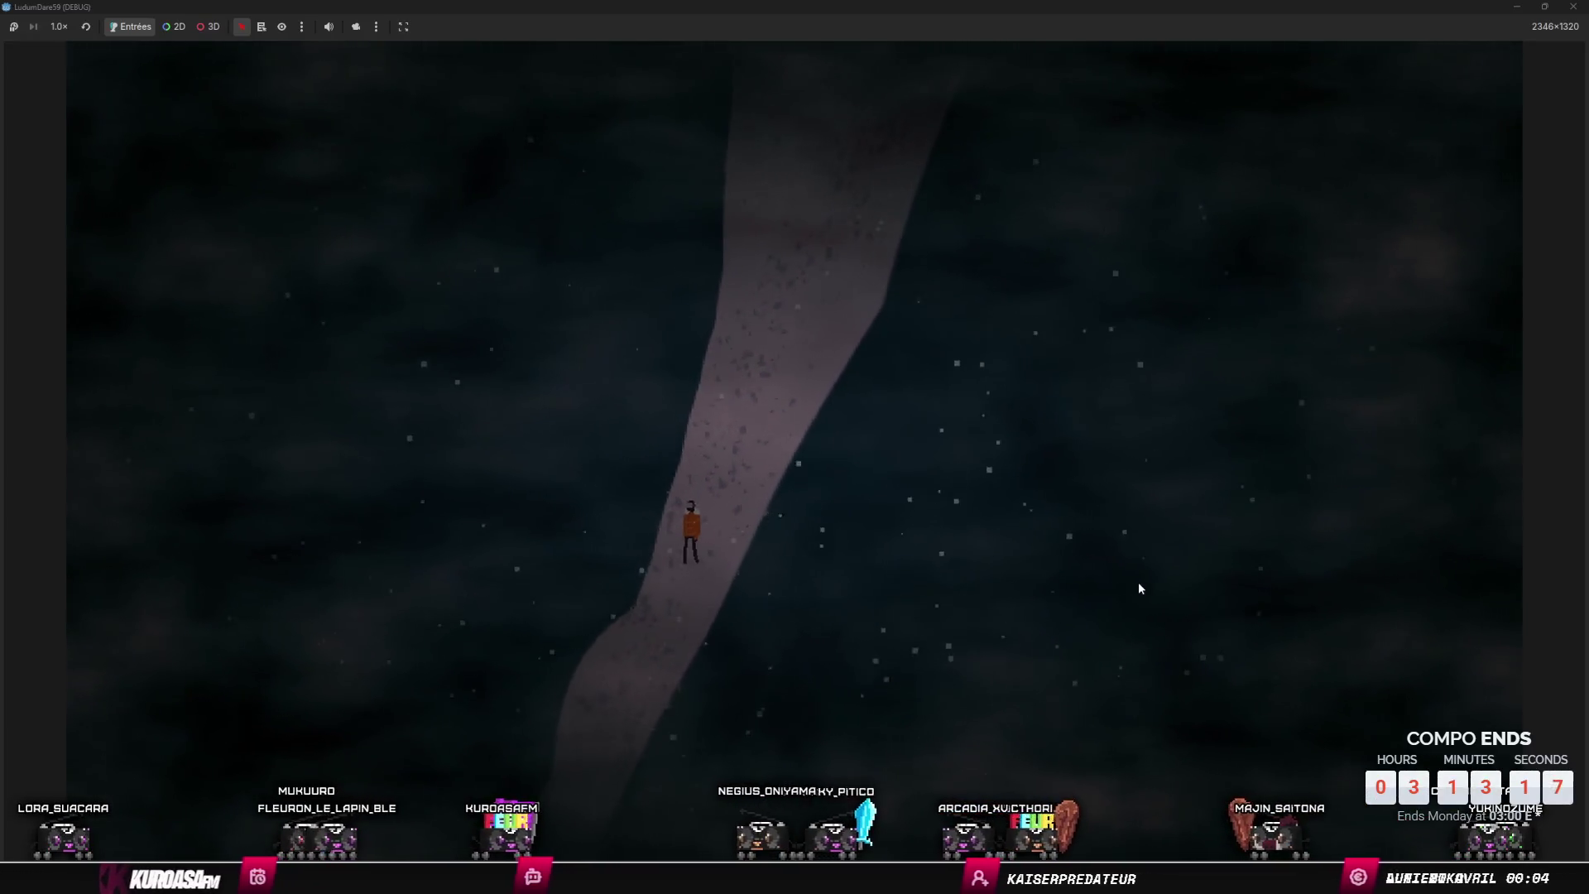
key("s")
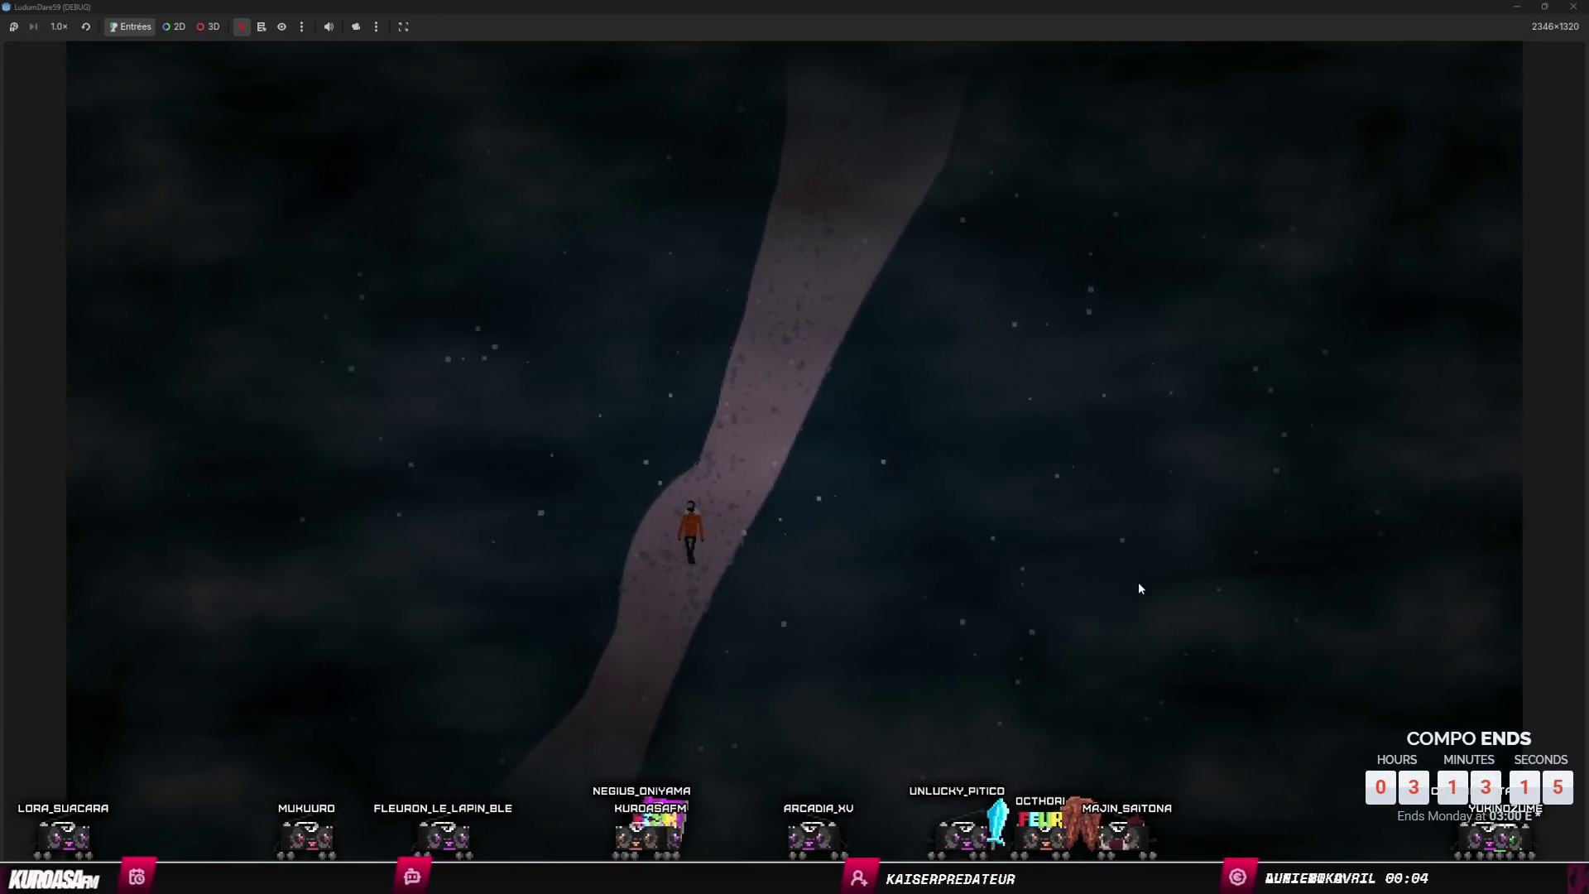
key("s")
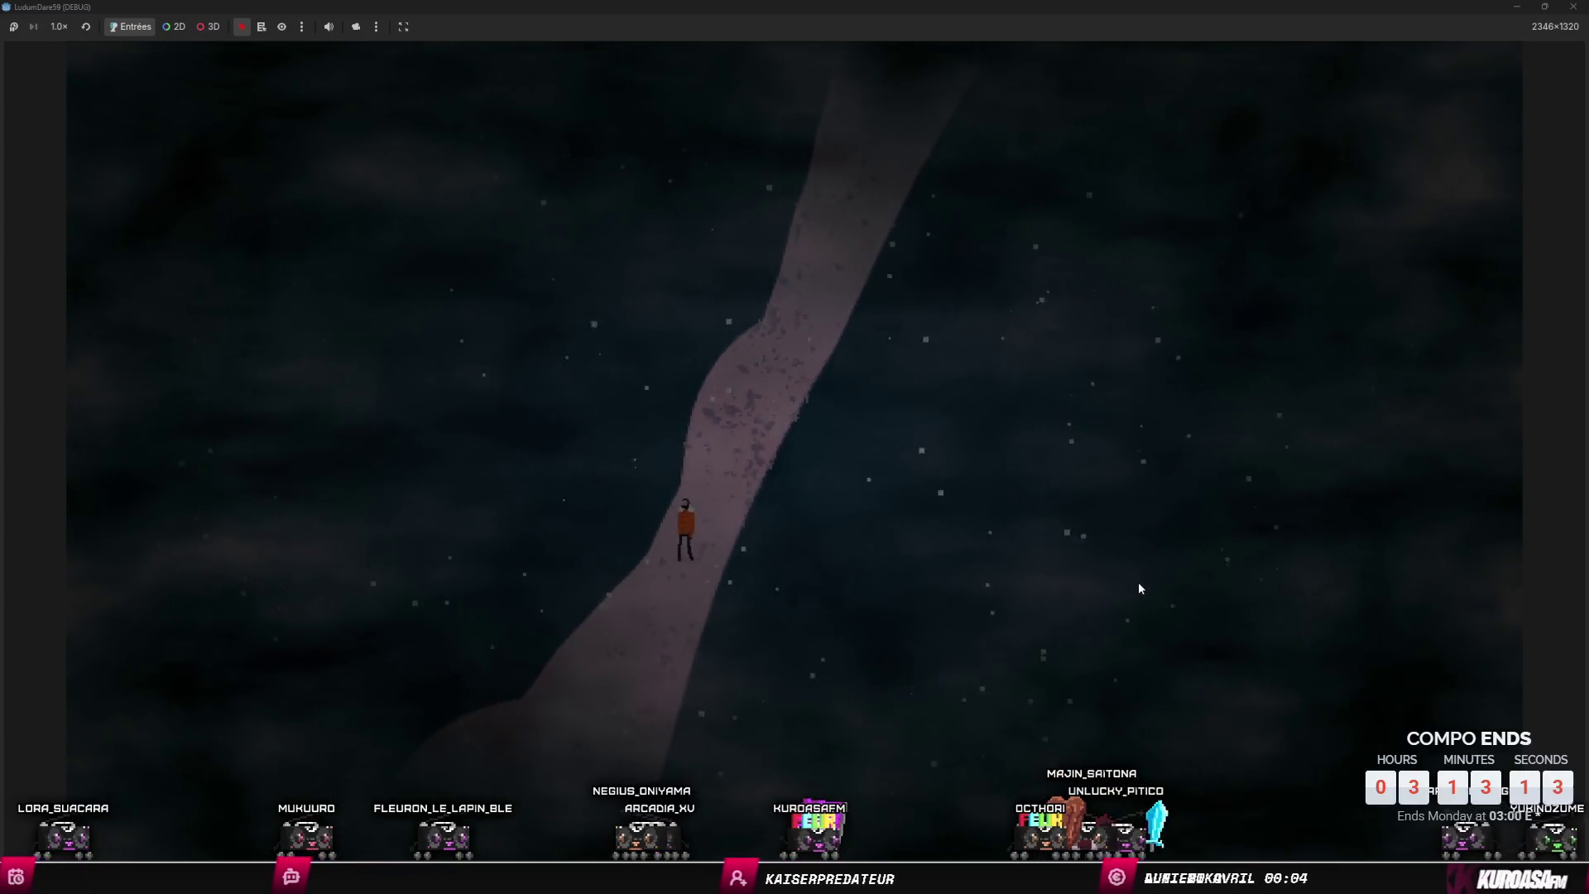
key("s")
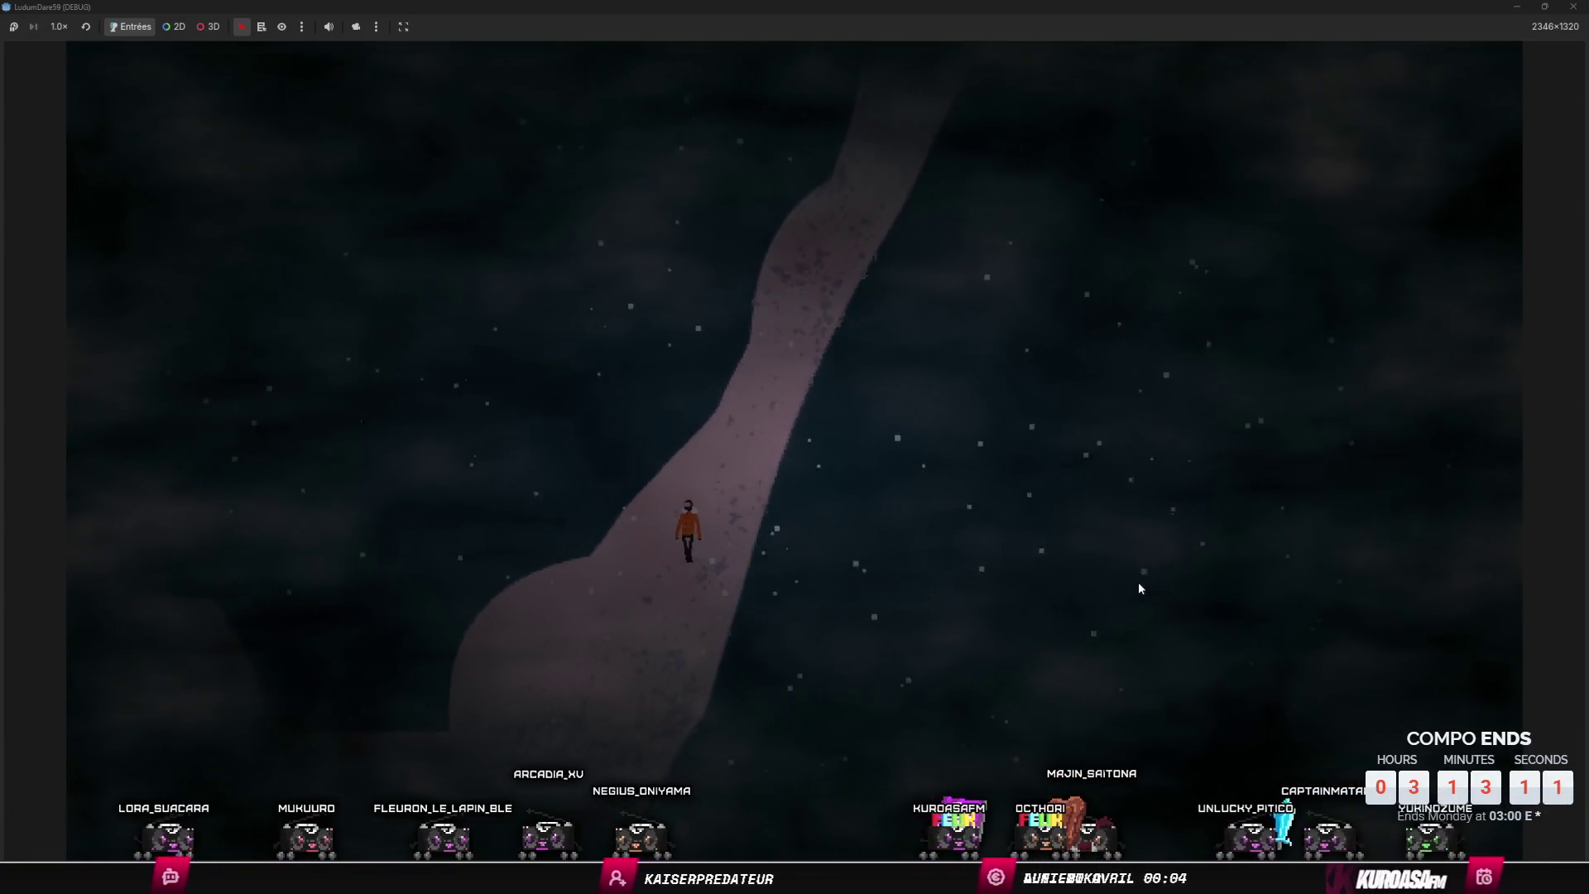
key("s")
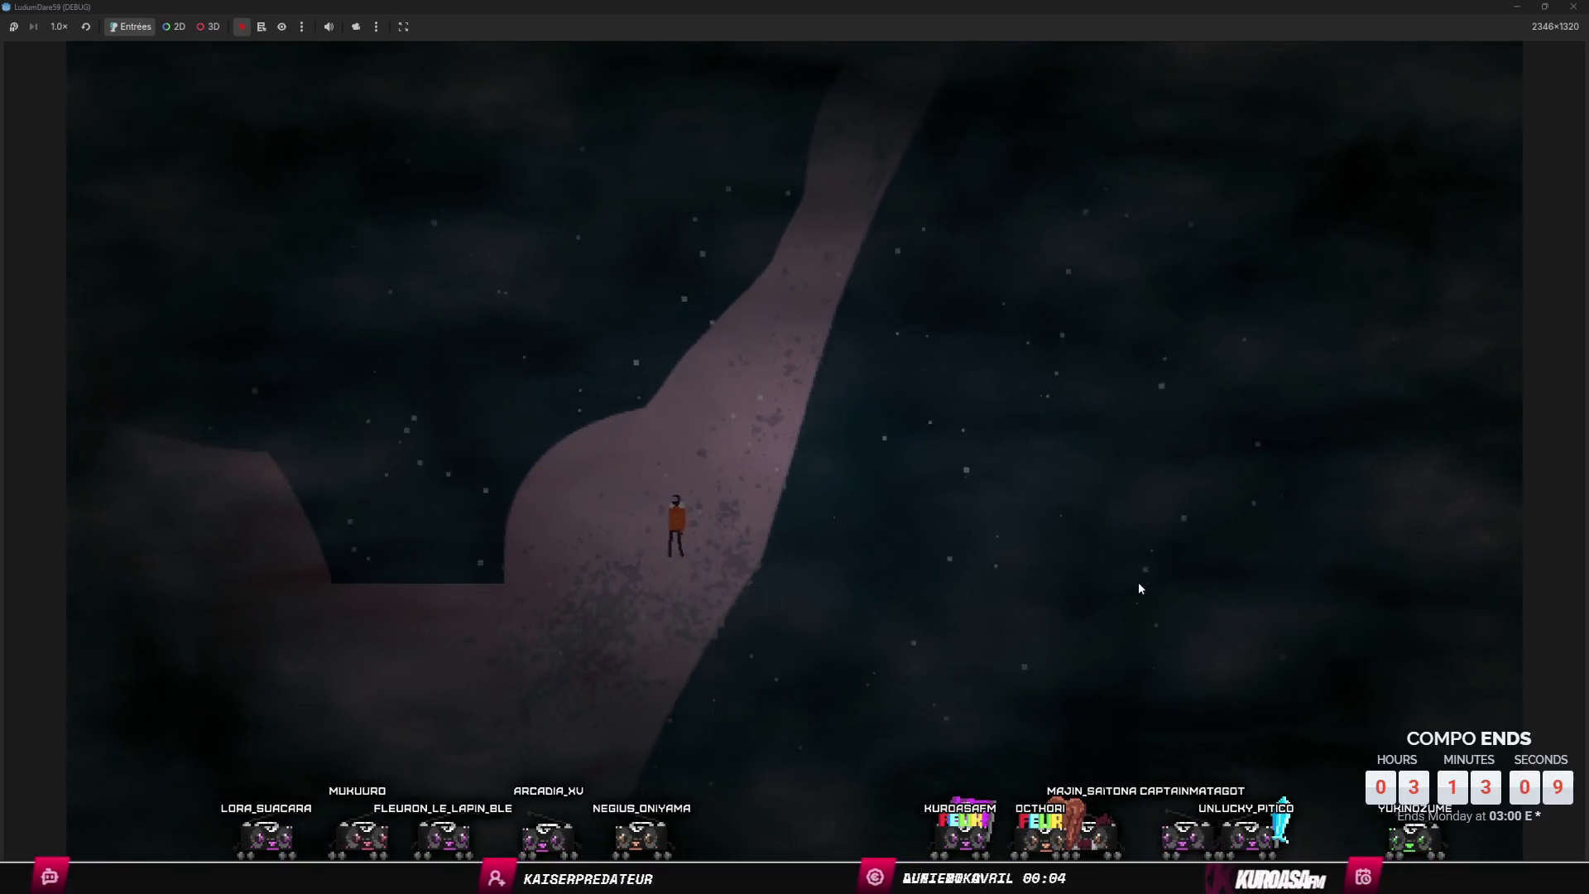
key("s")
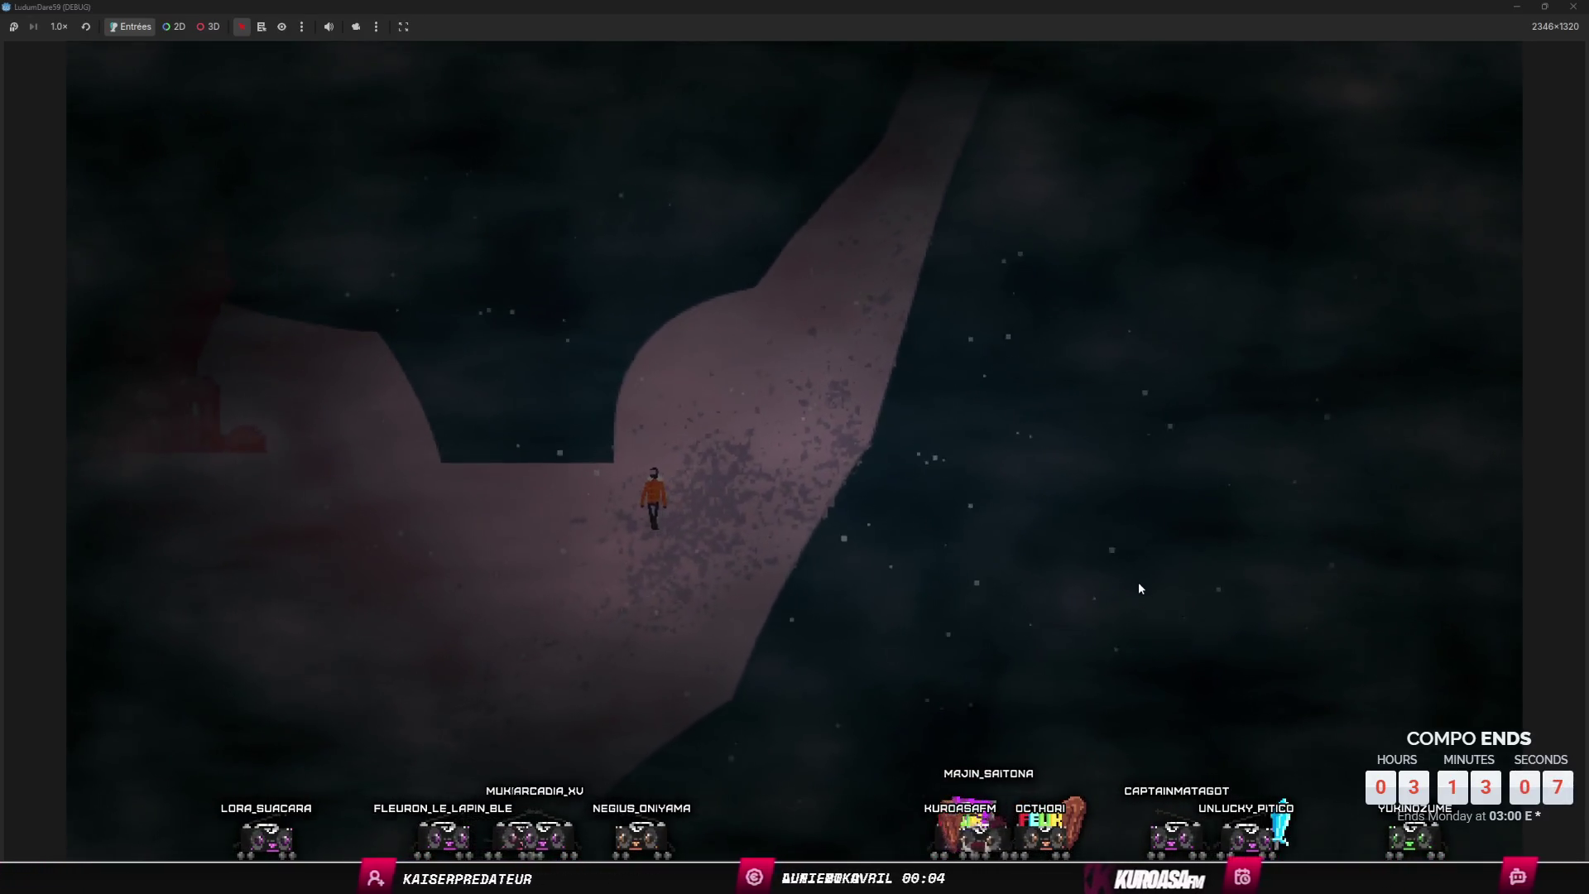
key("s")
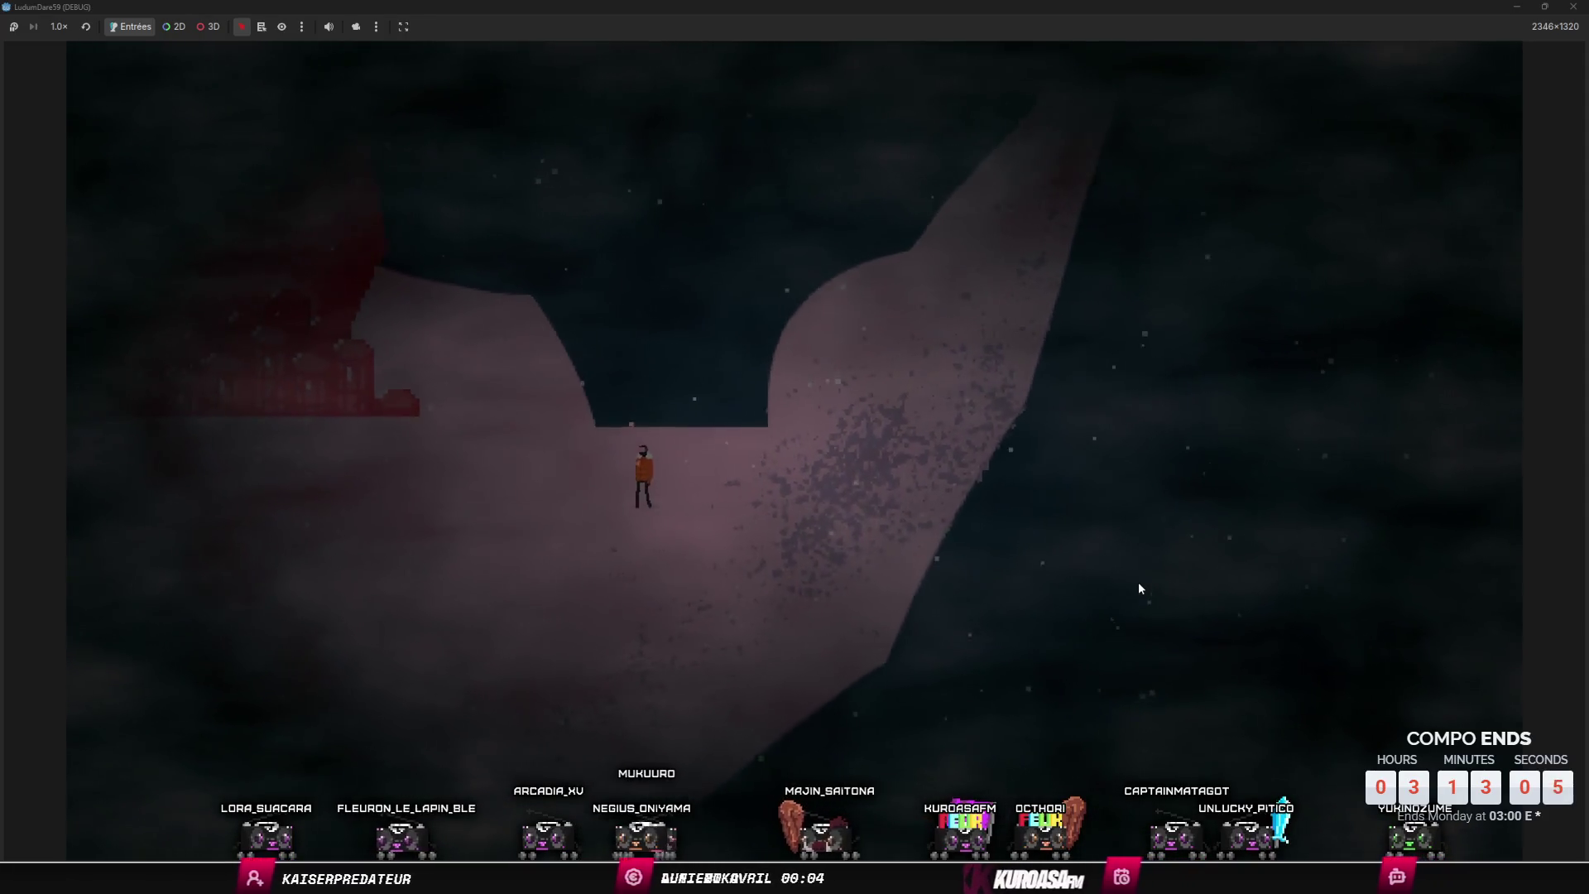
key("Left")
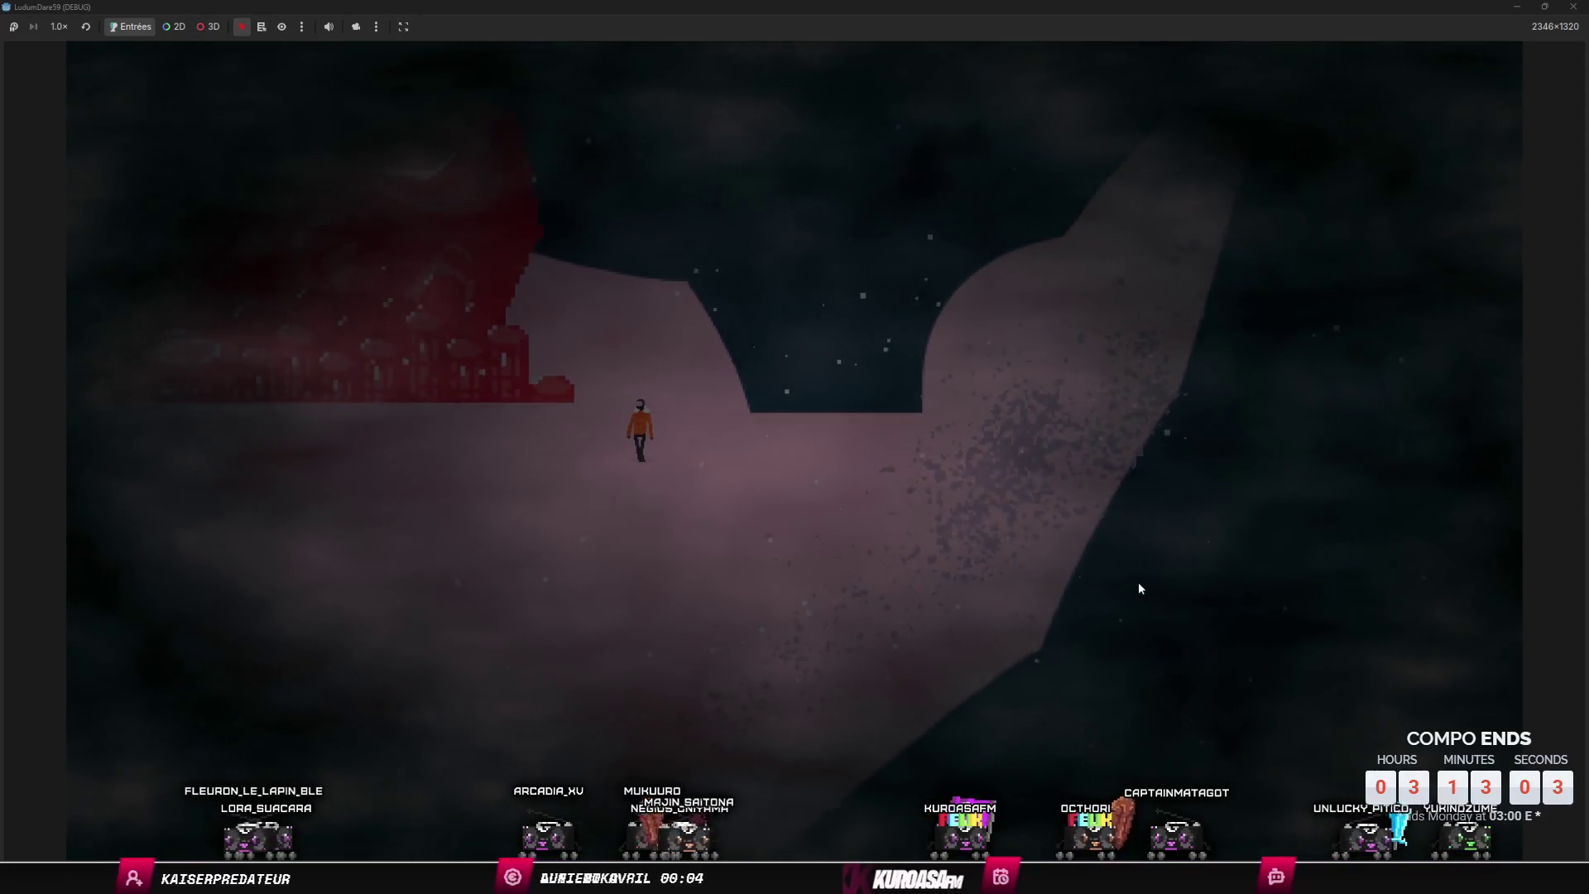
key("Left")
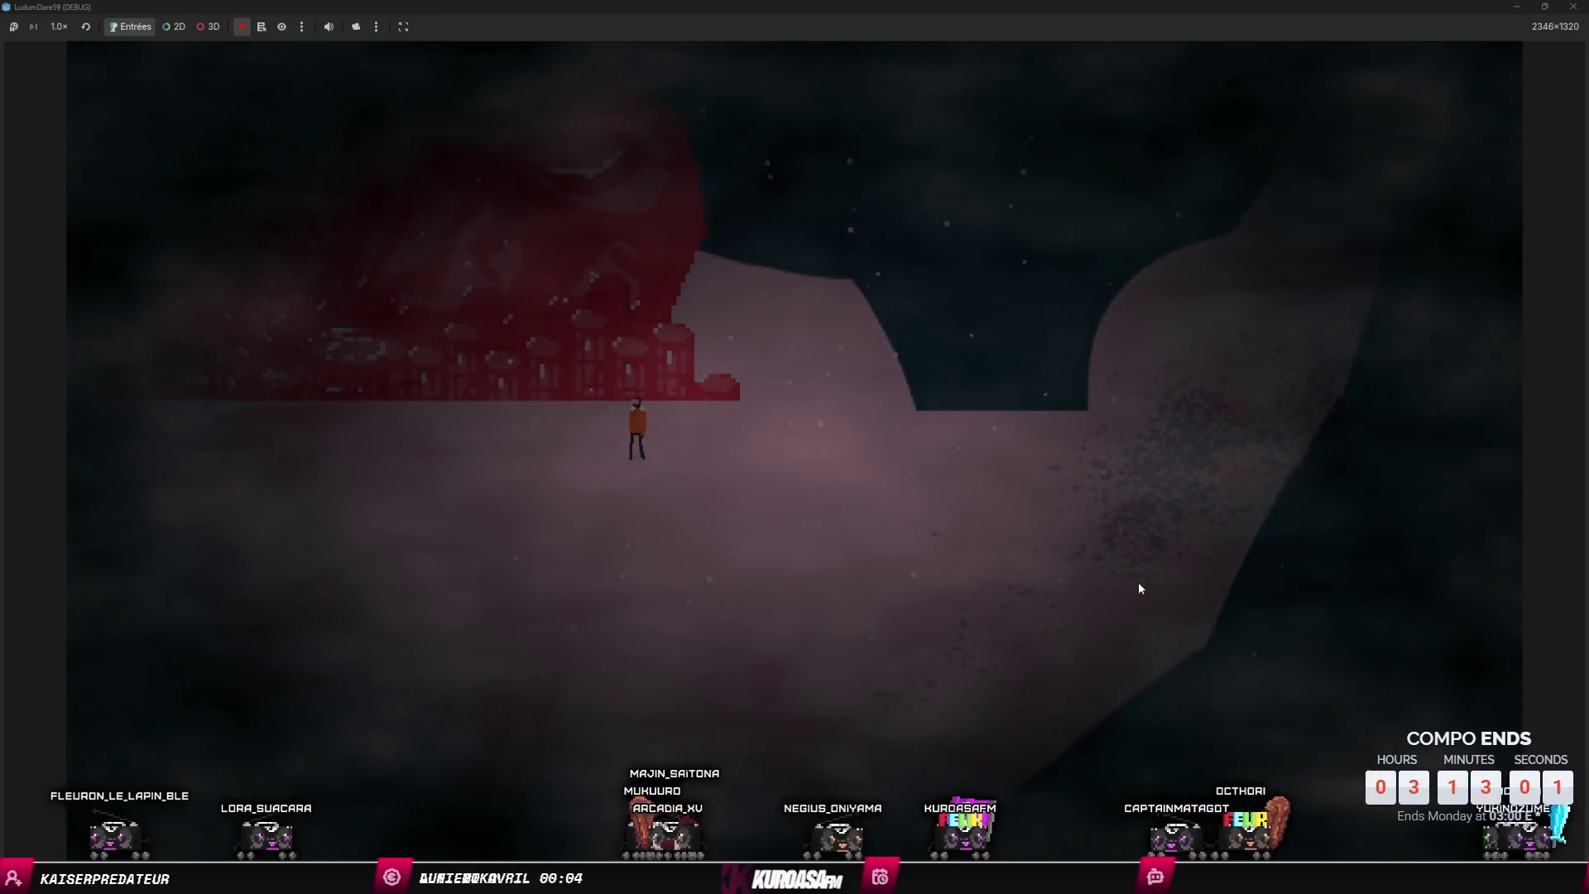
key("Left")
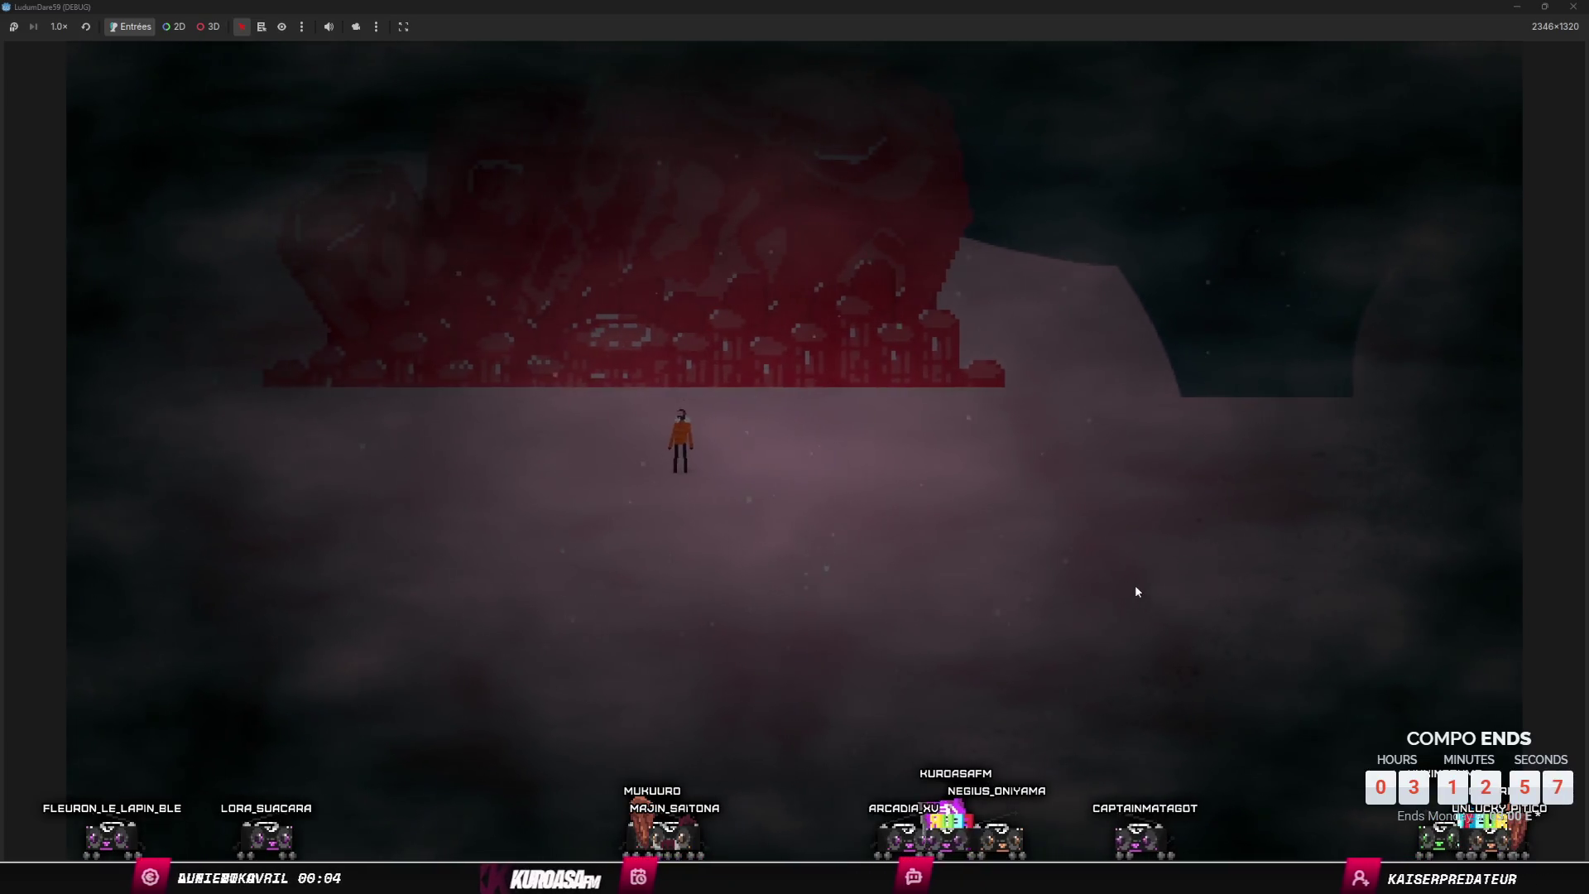
key("alt+Tab")
key("alt+Tab")
key("Left")
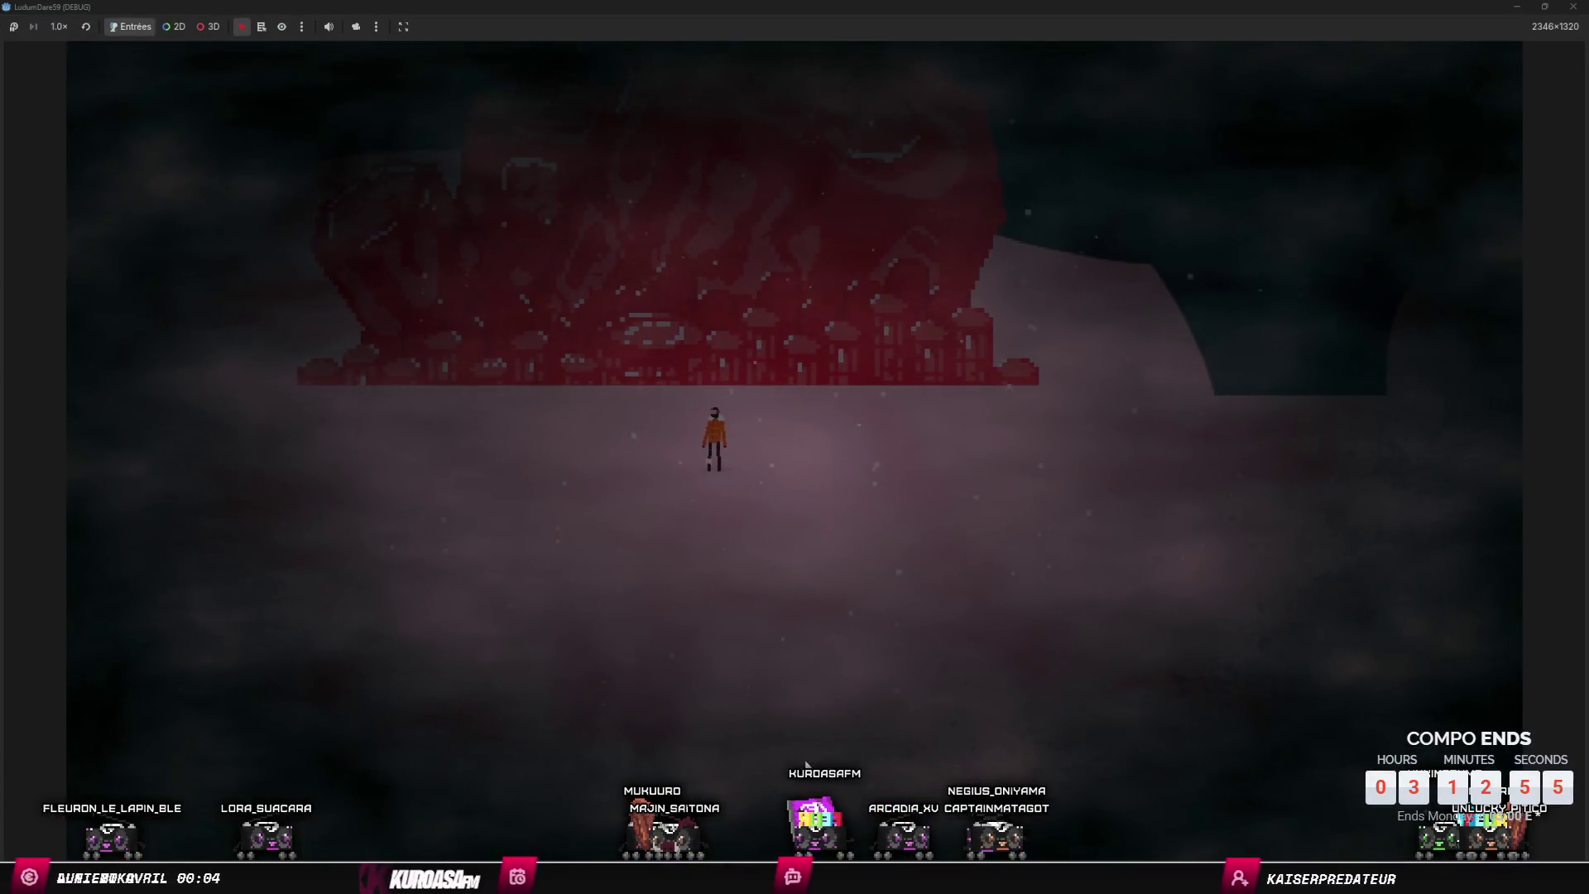
left_click(1572, 7)
- Lengthen the Analog Lab V 01 part to bar 36 and extend the long C1 note
key("alt+Tab")
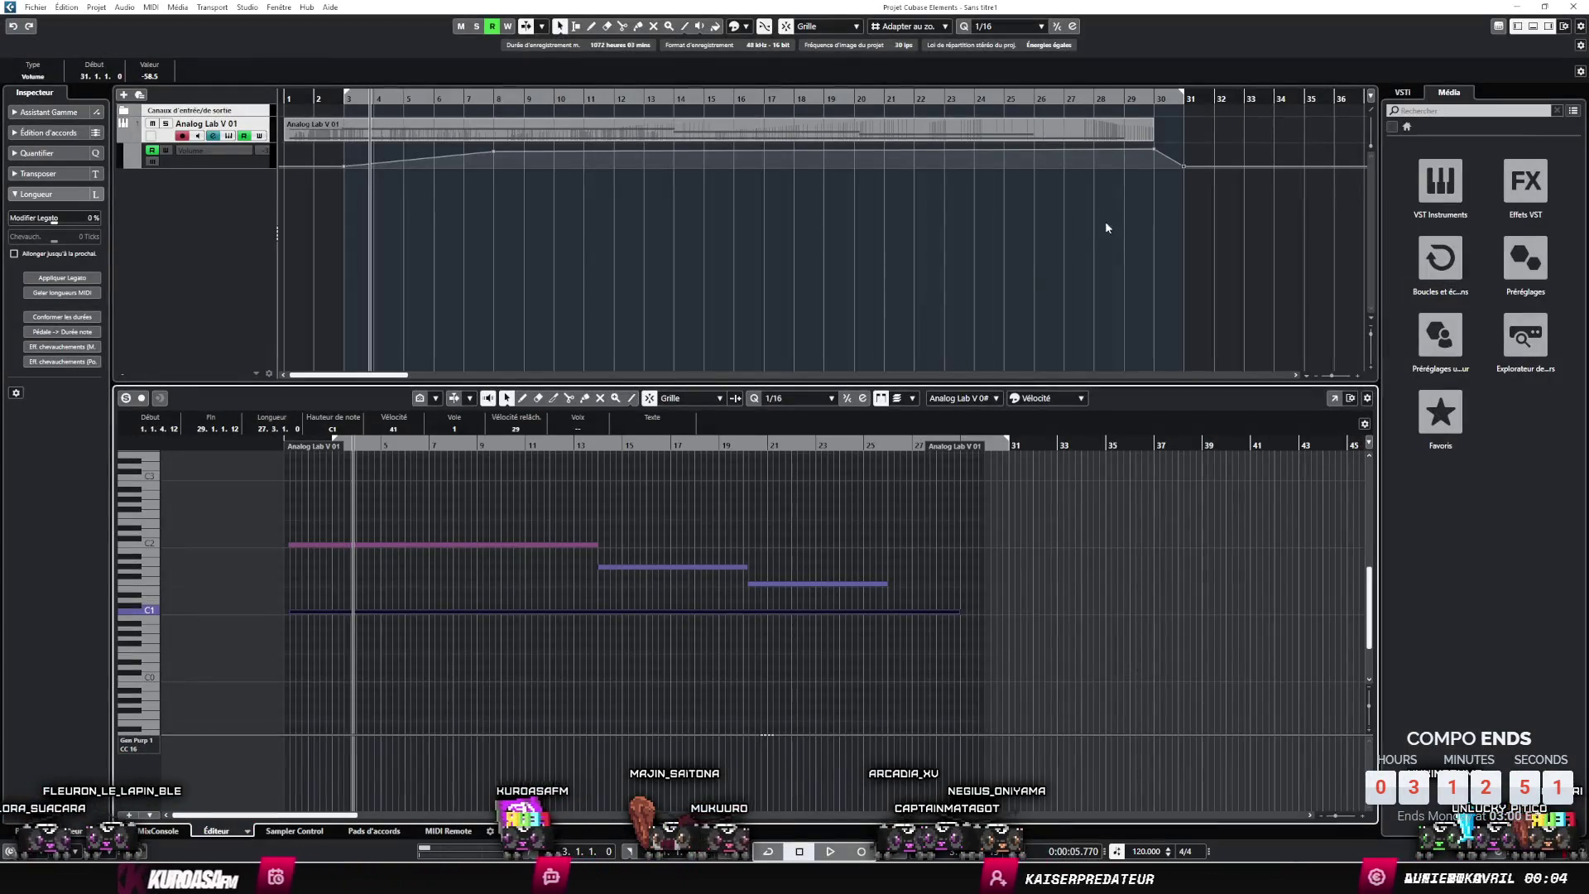
left_click(1175, 233)
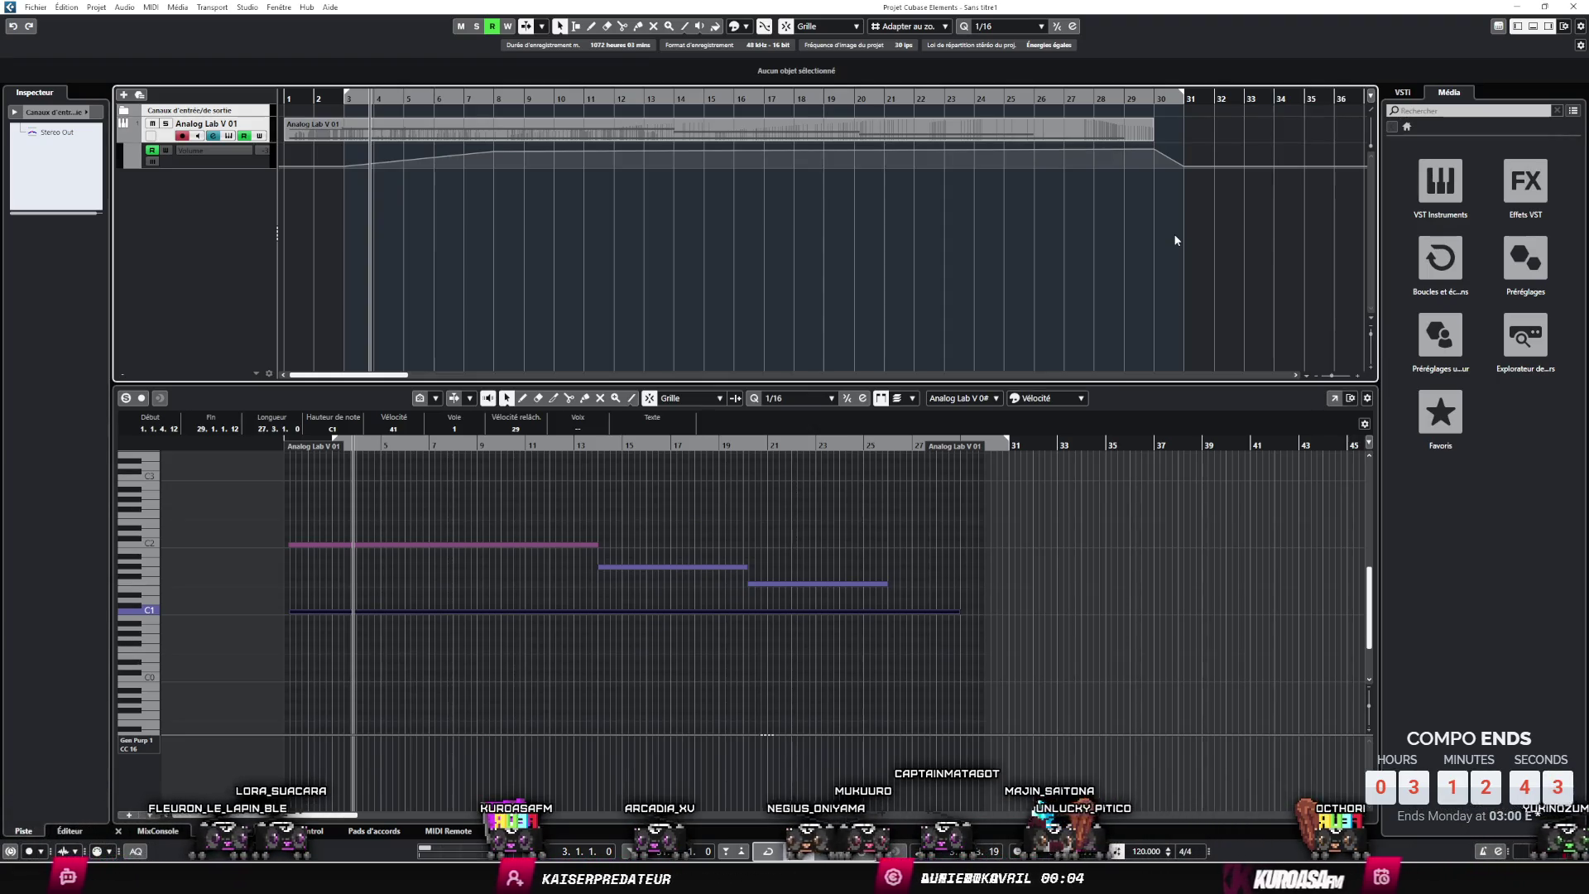
scroll(1189, 219, "right", 5)
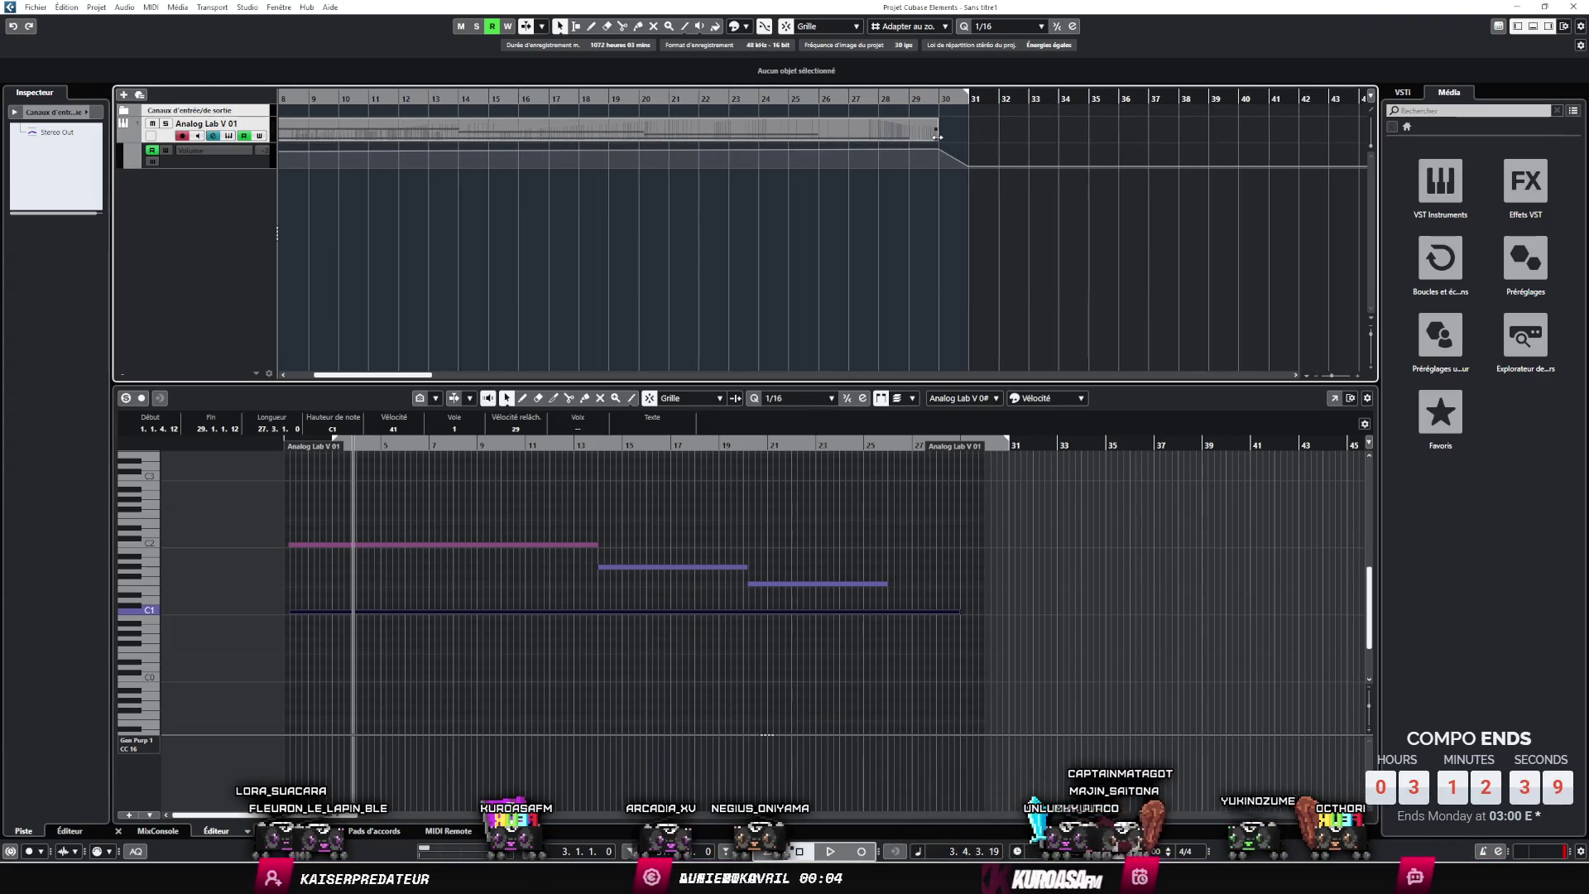
left_click_drag(938, 136, 1118, 139)
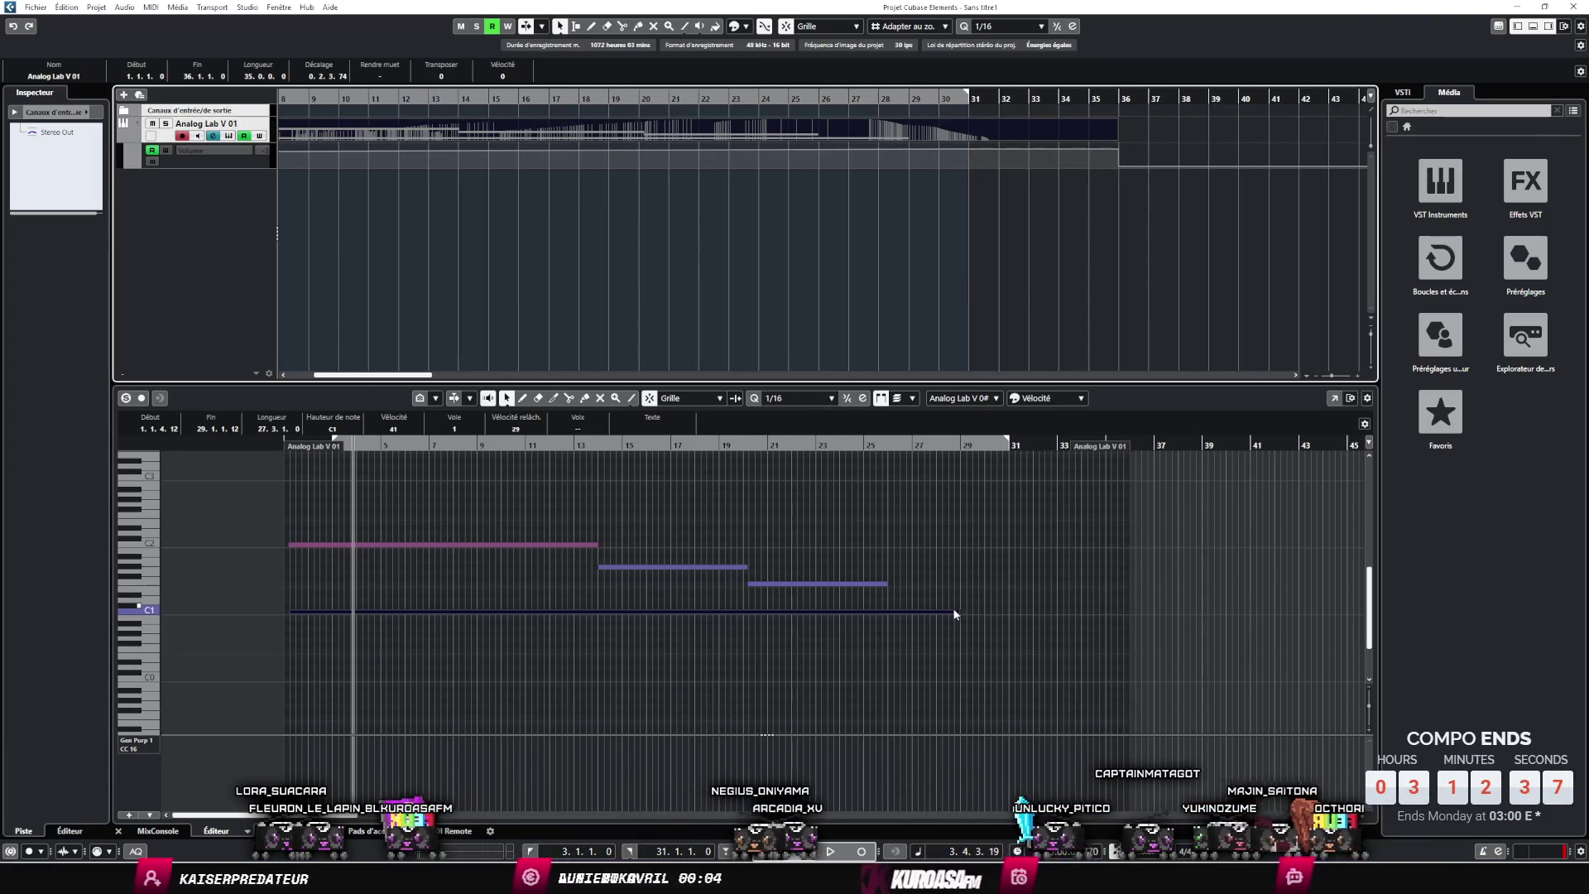
left_click_drag(955, 614, 1194, 615)
- Draw a volume fade to silence at the part's end and play back from bar 30
scroll(1069, 261, "right", 3)
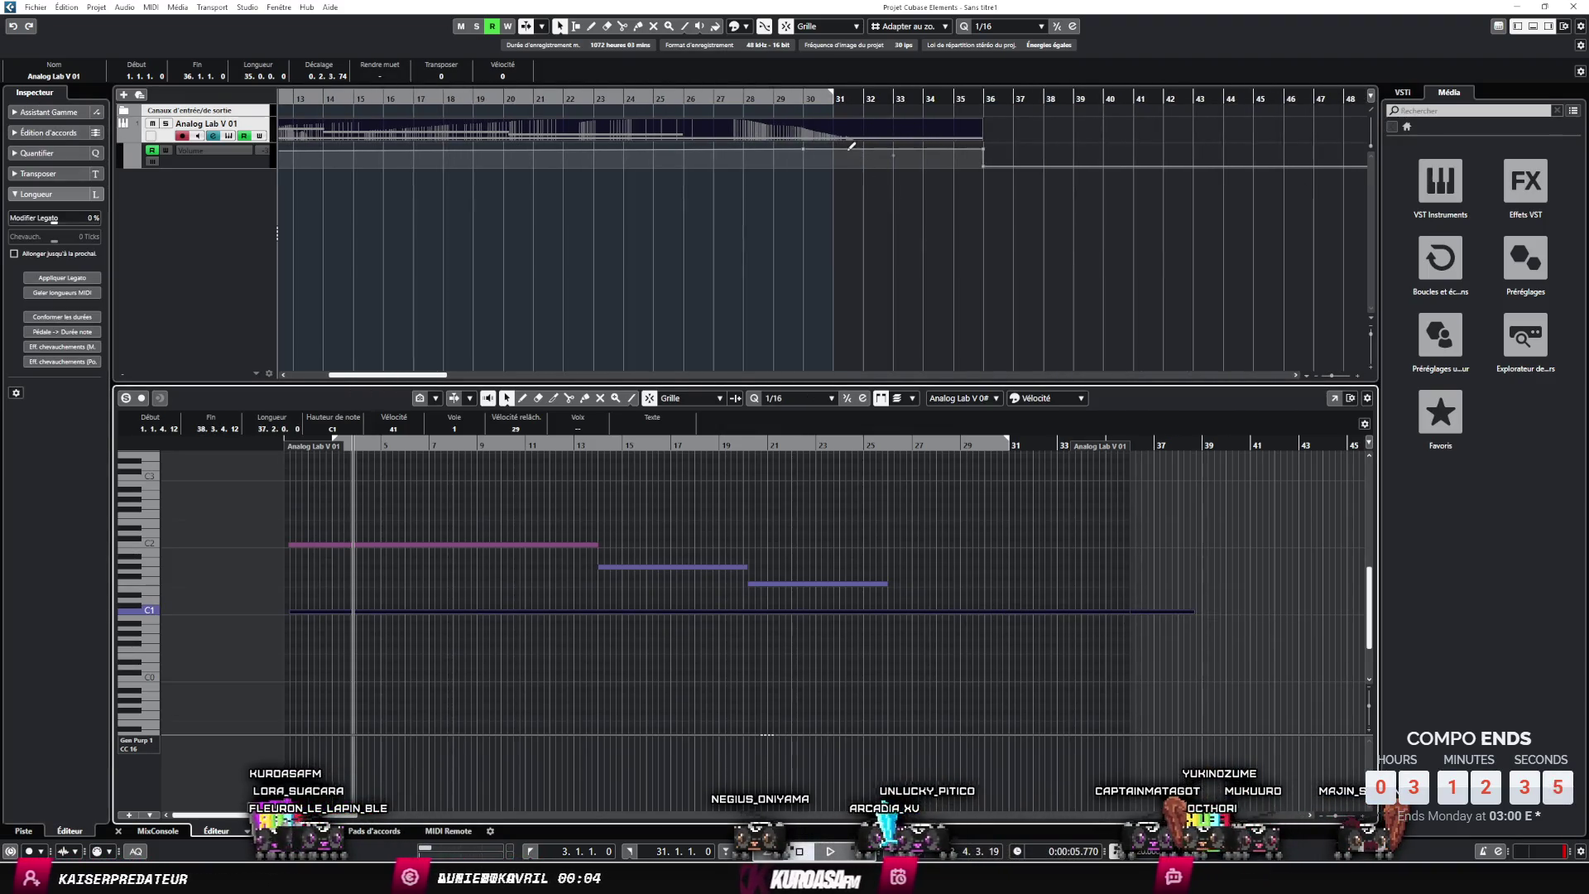
left_click(856, 148)
left_click_drag(983, 146, 983, 167)
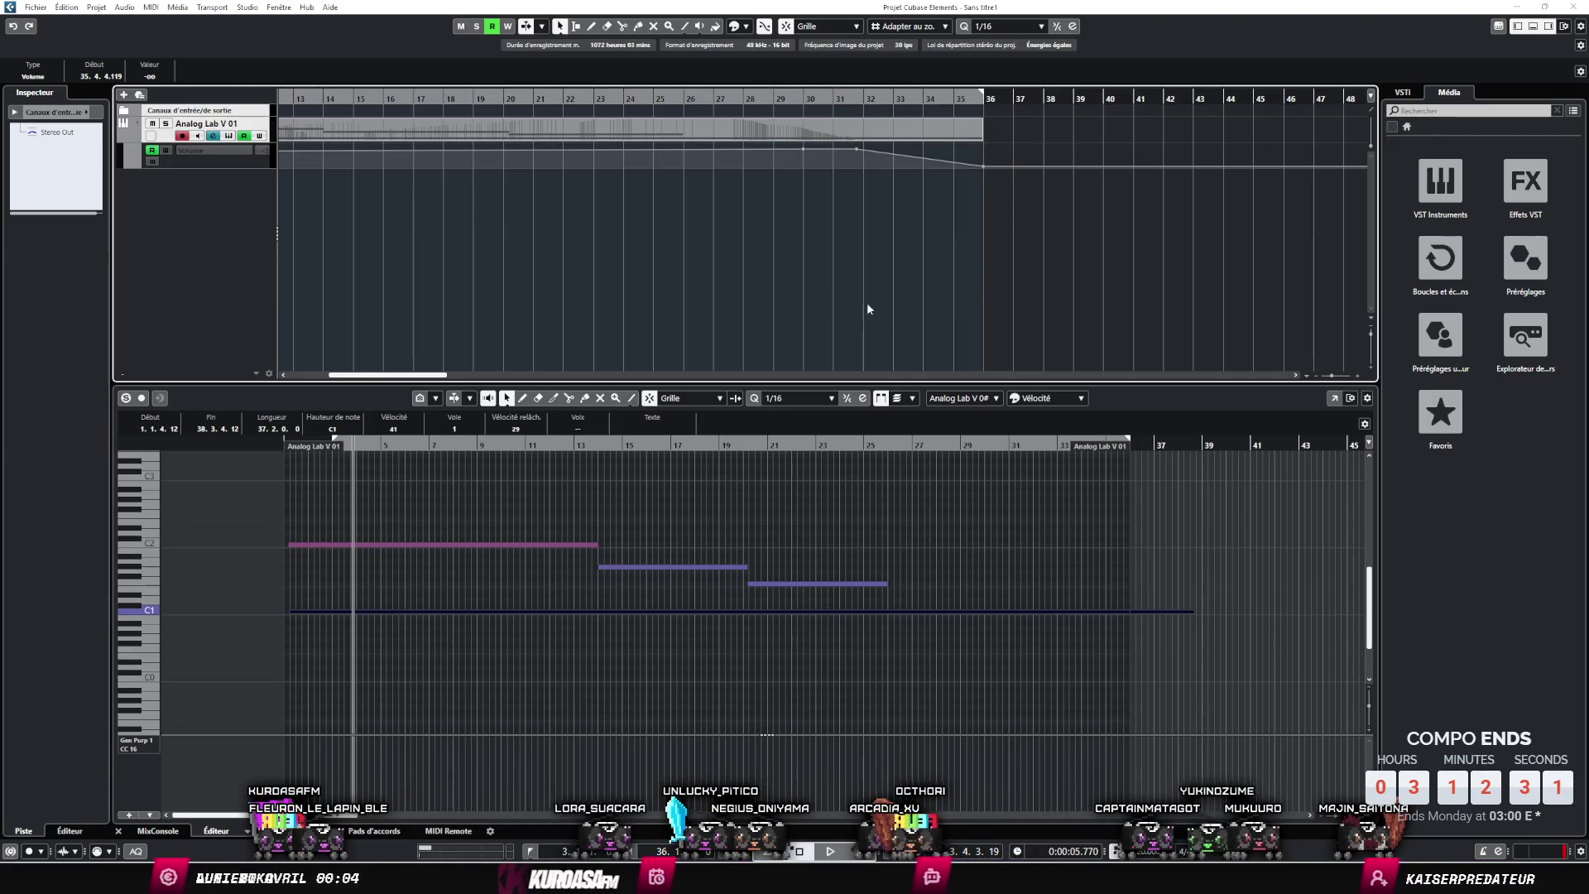
key("ctrl+s")
key("Escape")
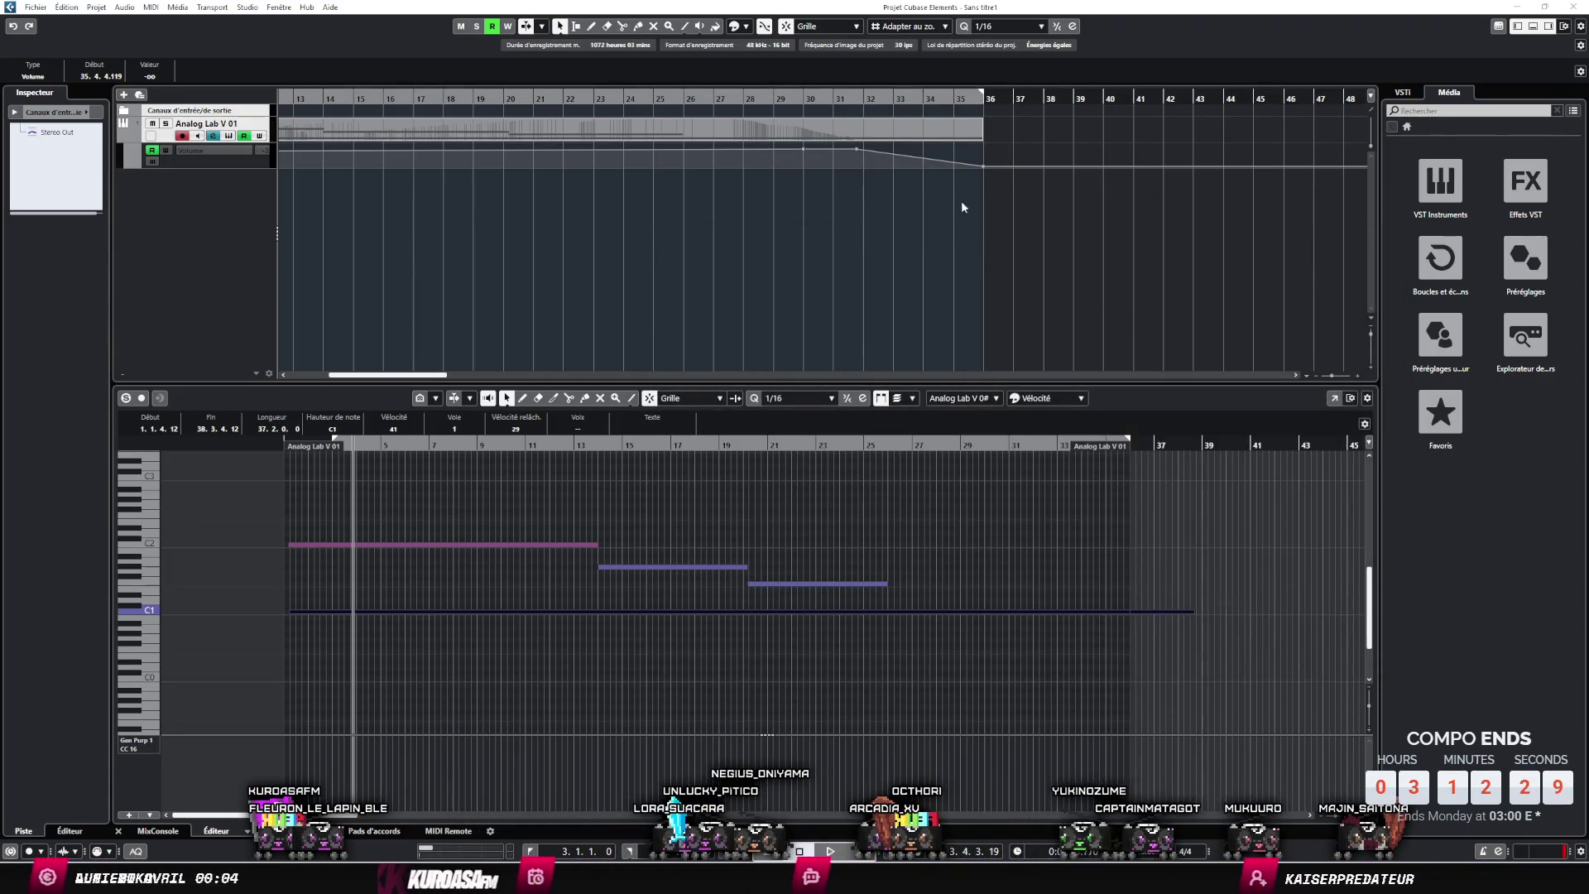
left_click(804, 99)
key("space")
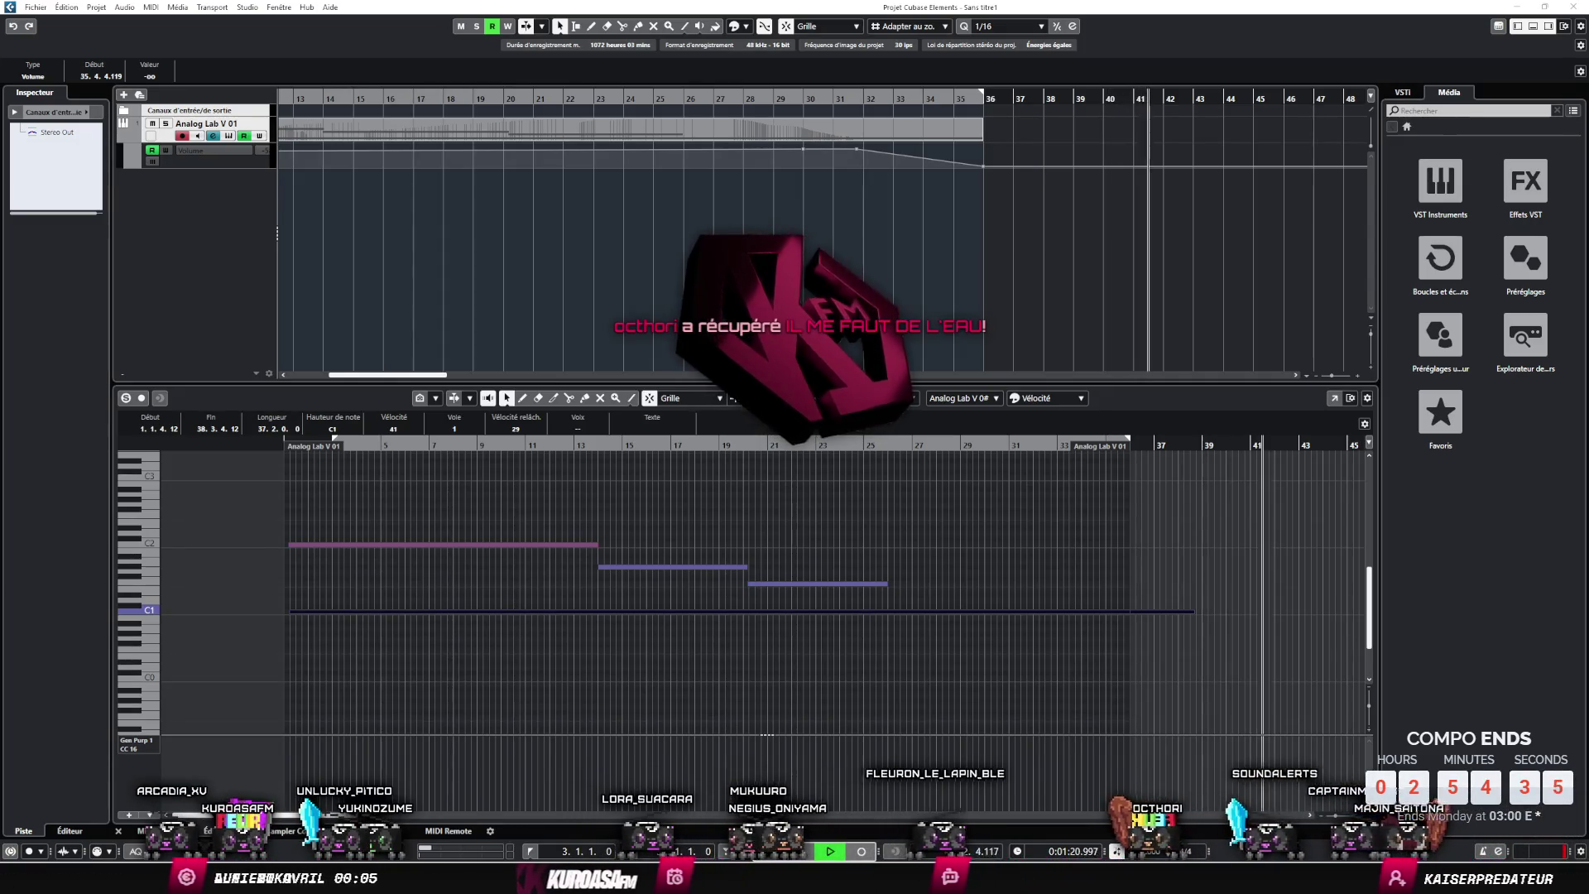
- Stop playback and export the mixdown as walk.mp3 (MPEG 1 Layer 3, 320 kB/s) into assets\ost
left_click(1135, 242)
key("space")
key("ctrl+shift+e")
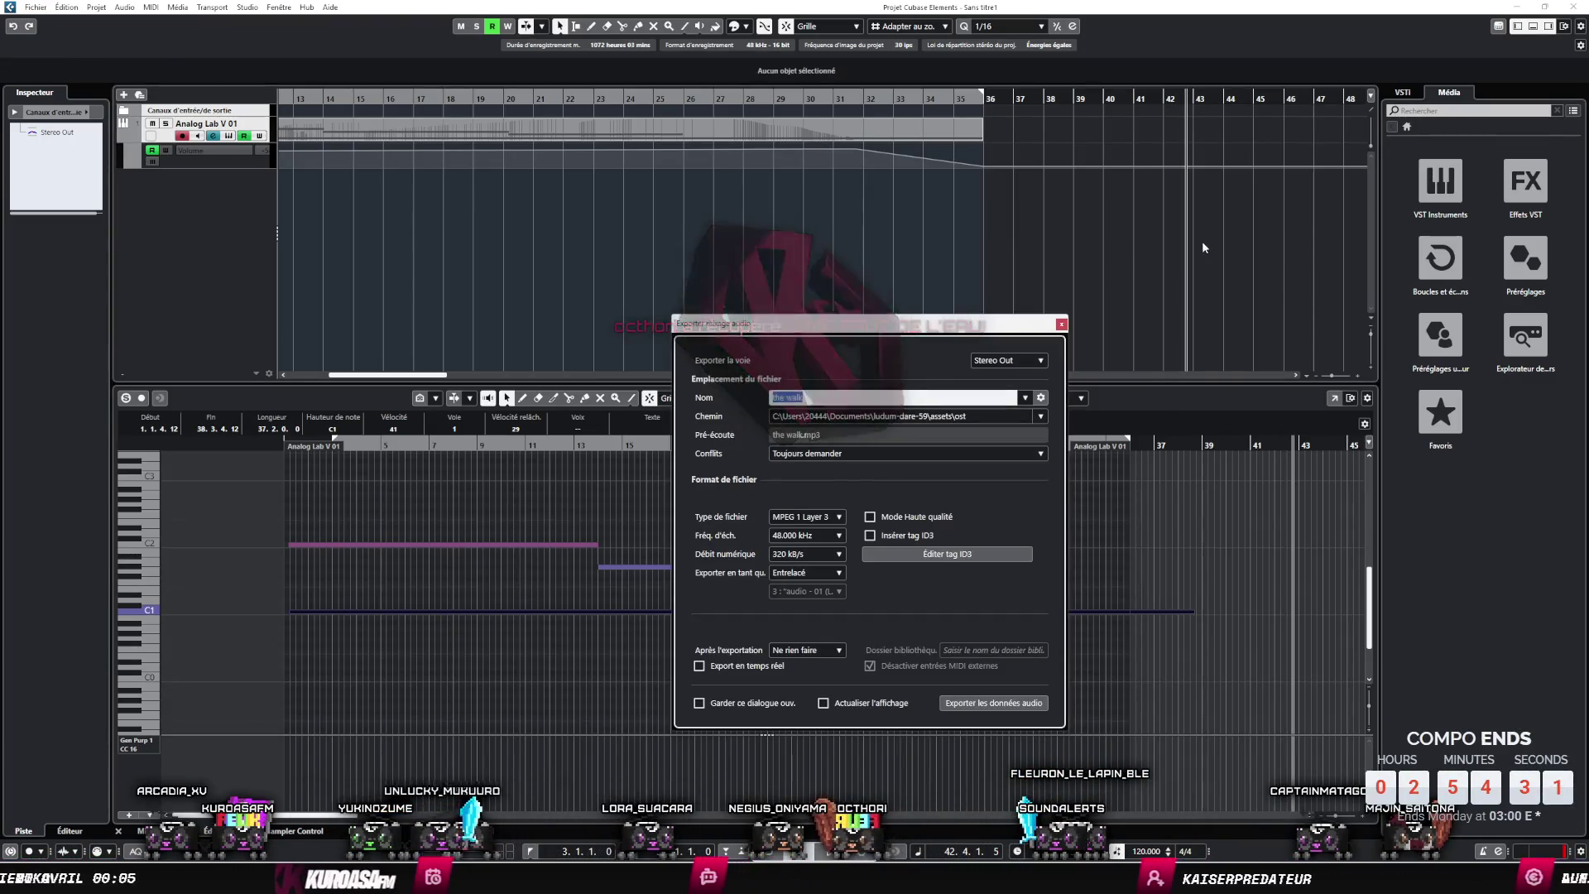
left_click(990, 703)
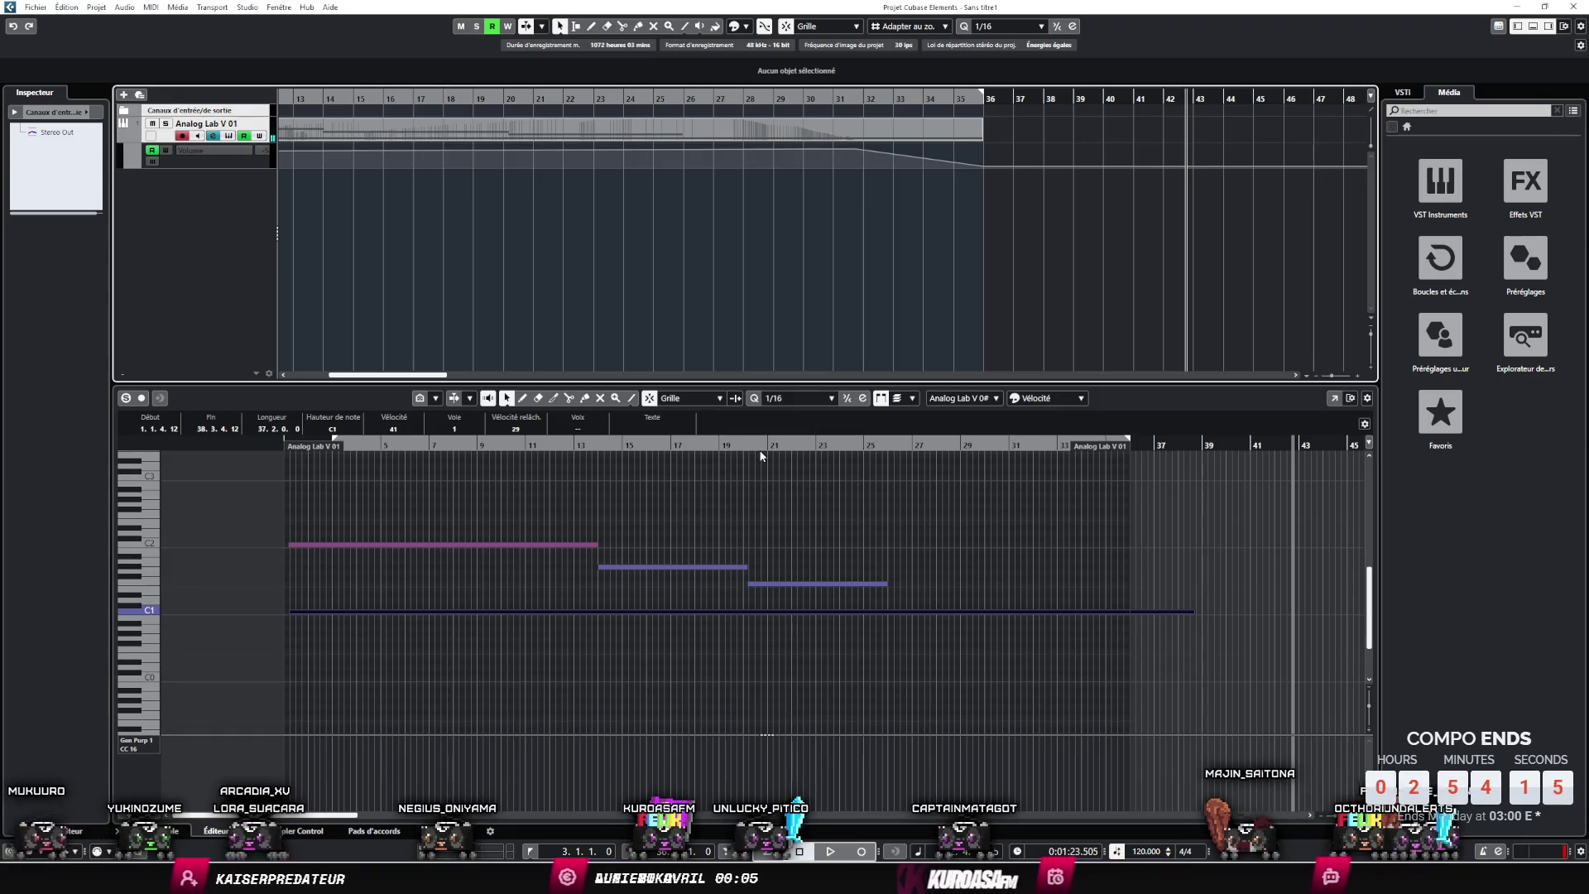
scroll(1032, 326, "right", 1)
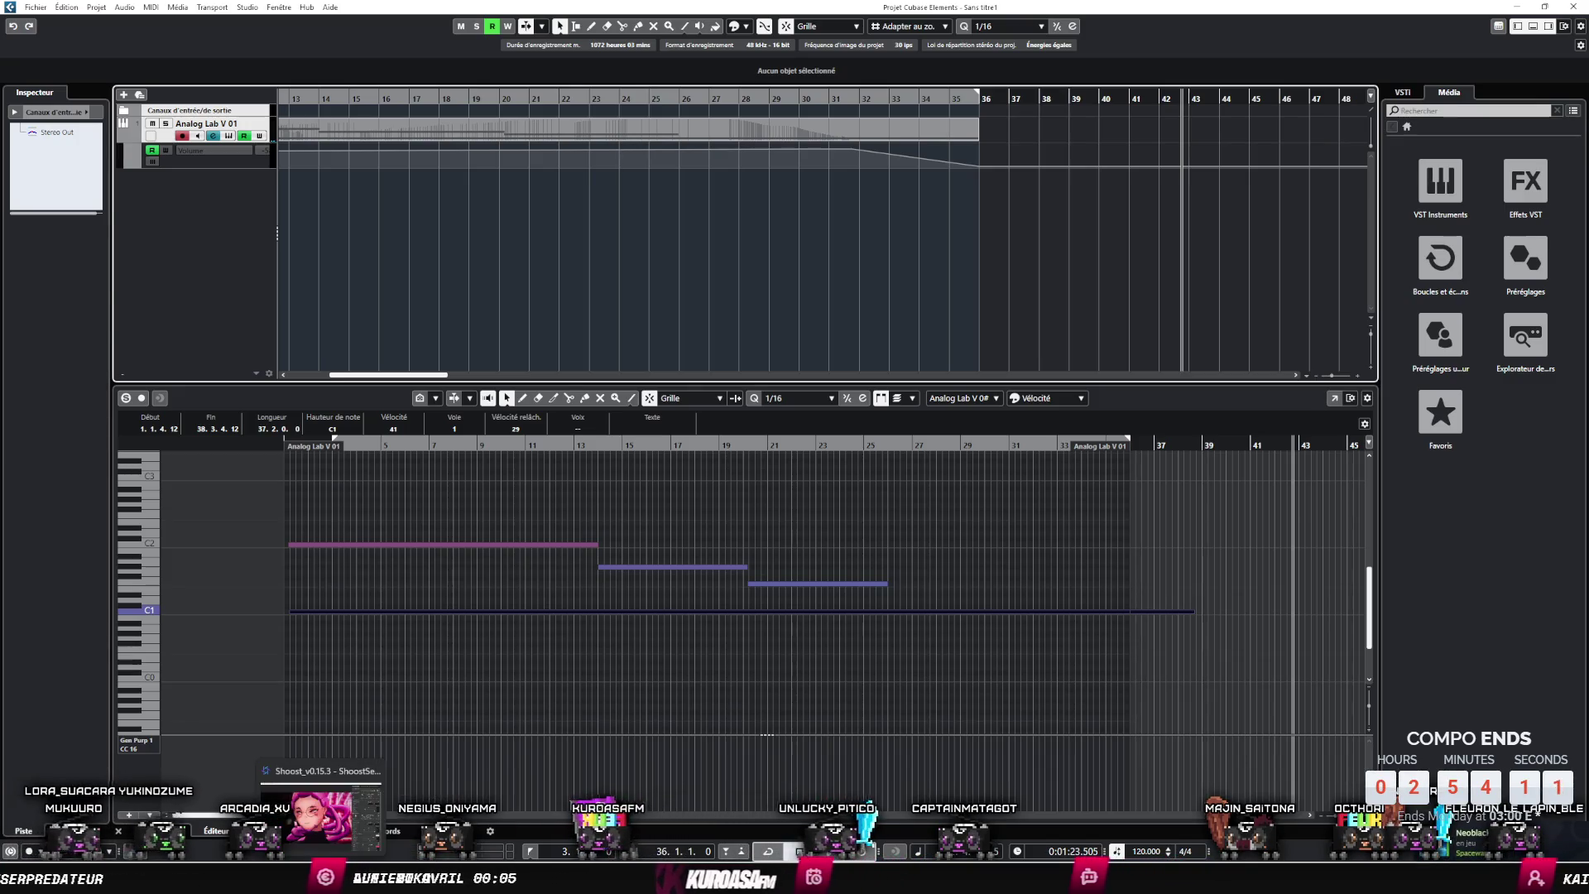
key("alt+Tab")
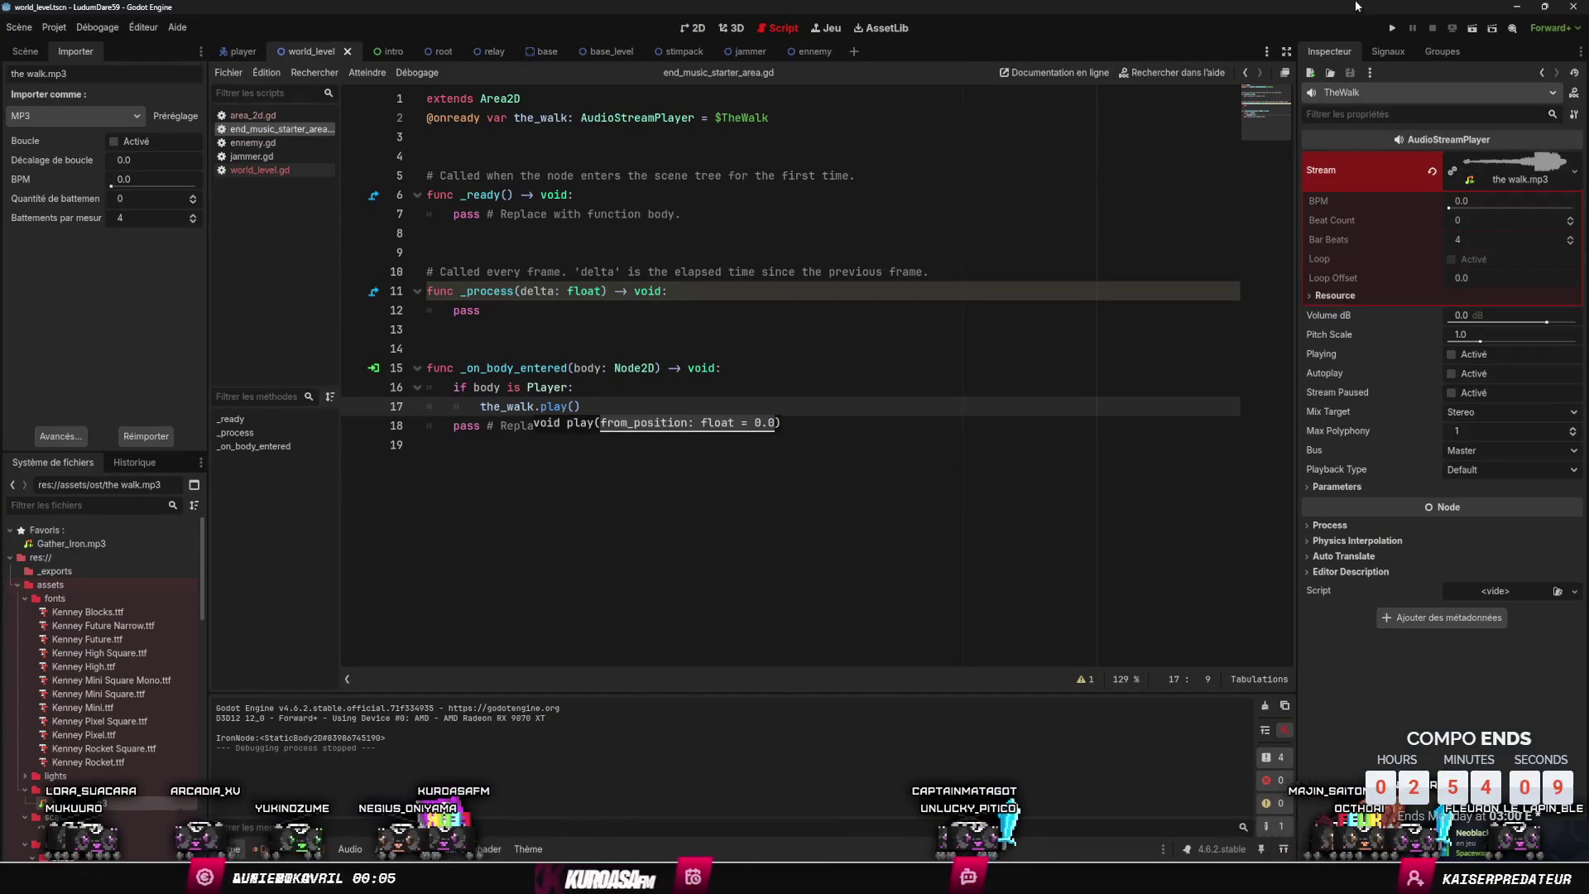
- Playtest the game past the intro letter, walk the character down between the rocks, then stop and save
key("F5")
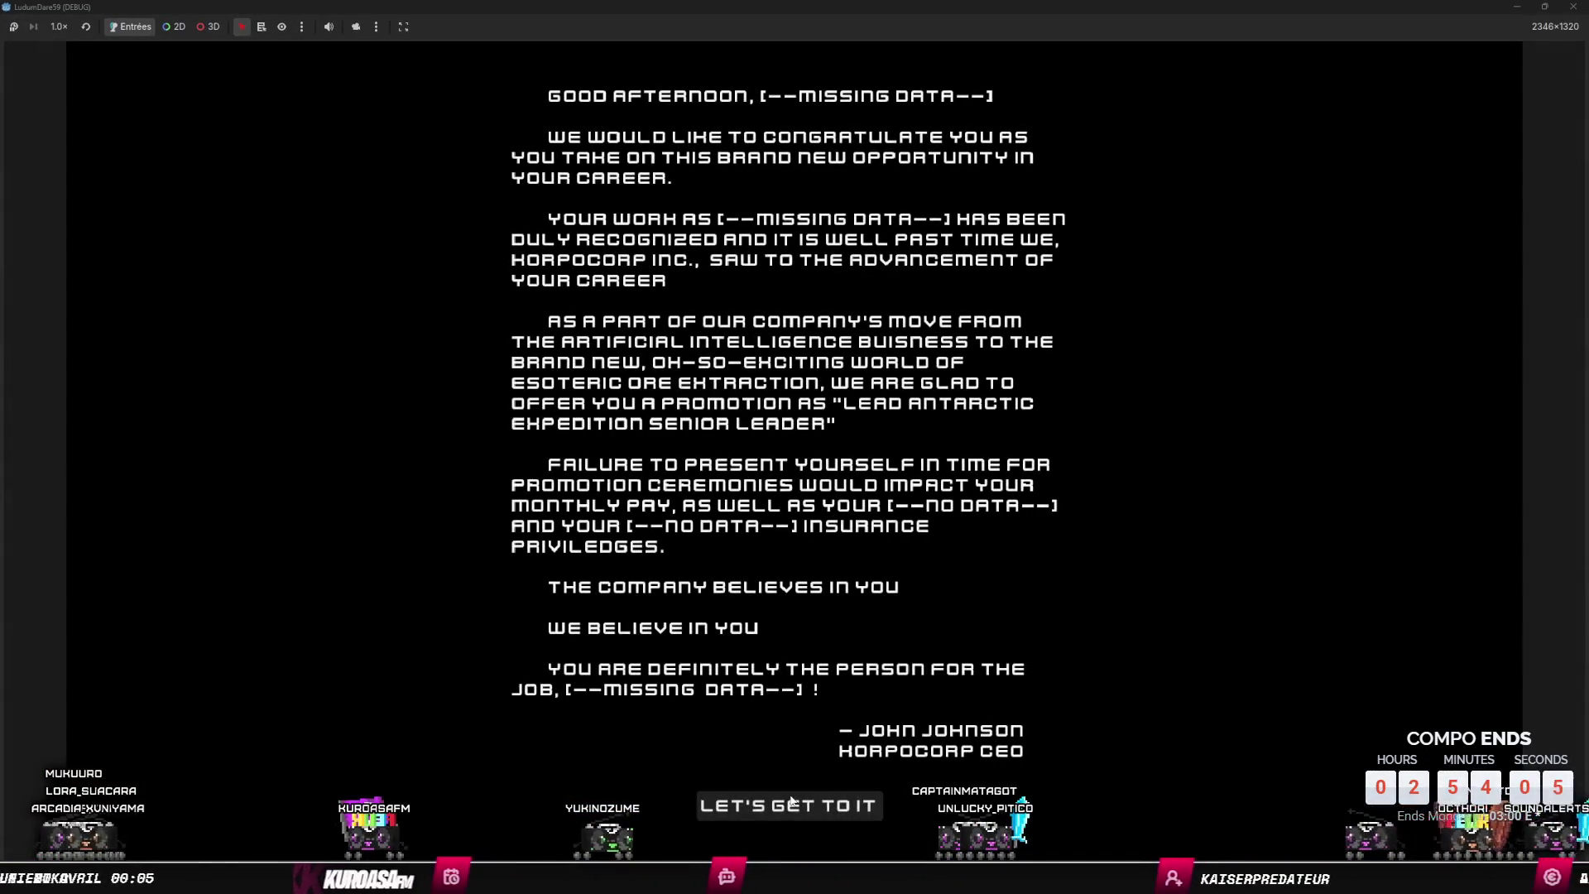
left_click(917, 712)
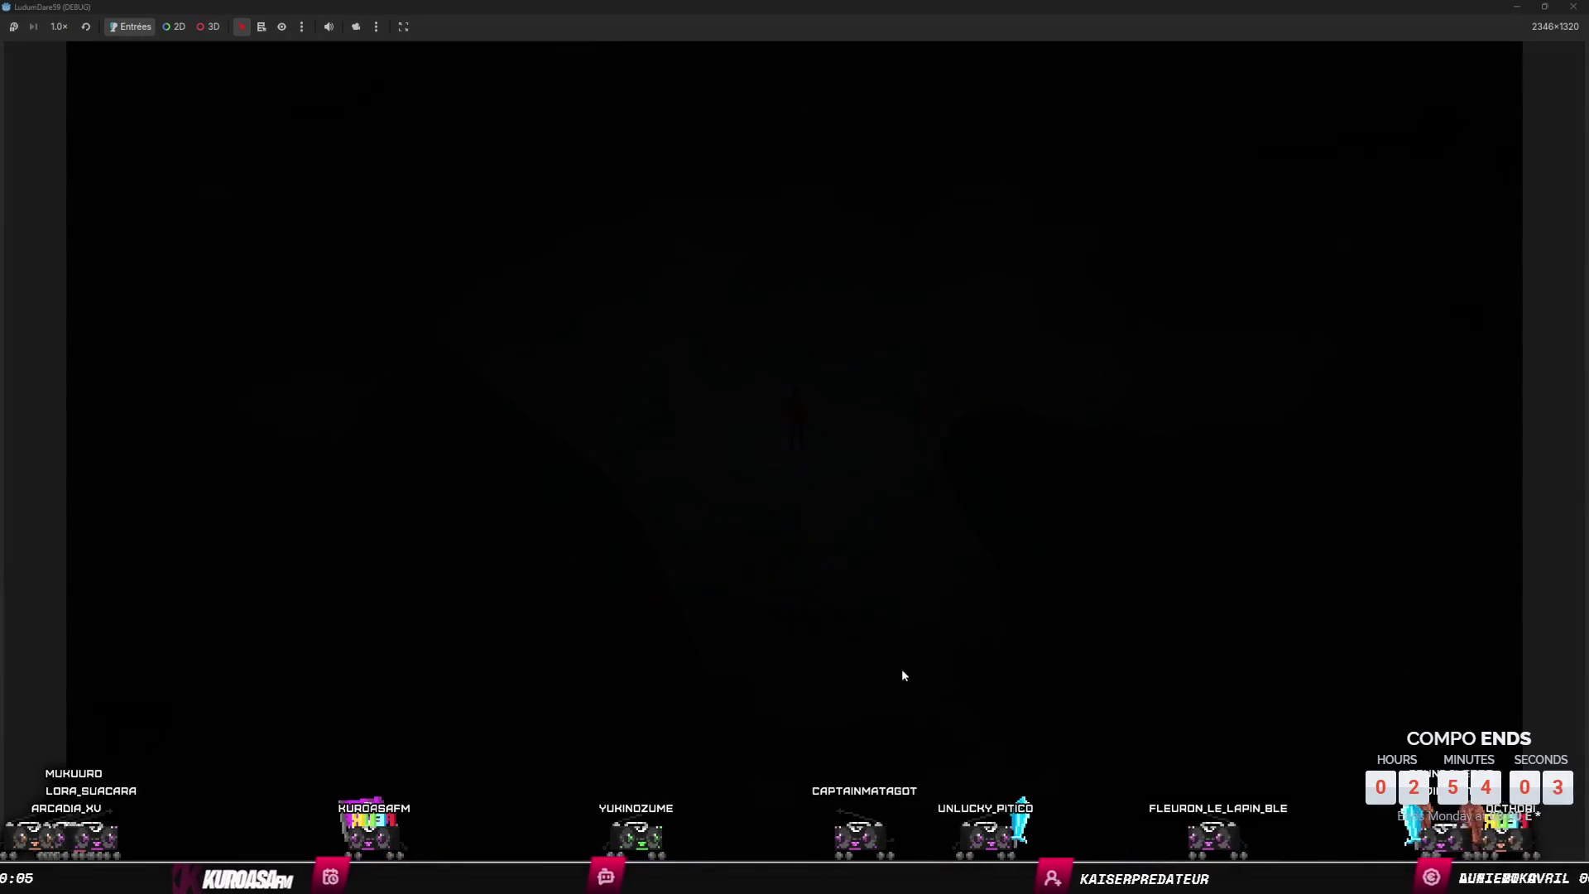
key("Right")
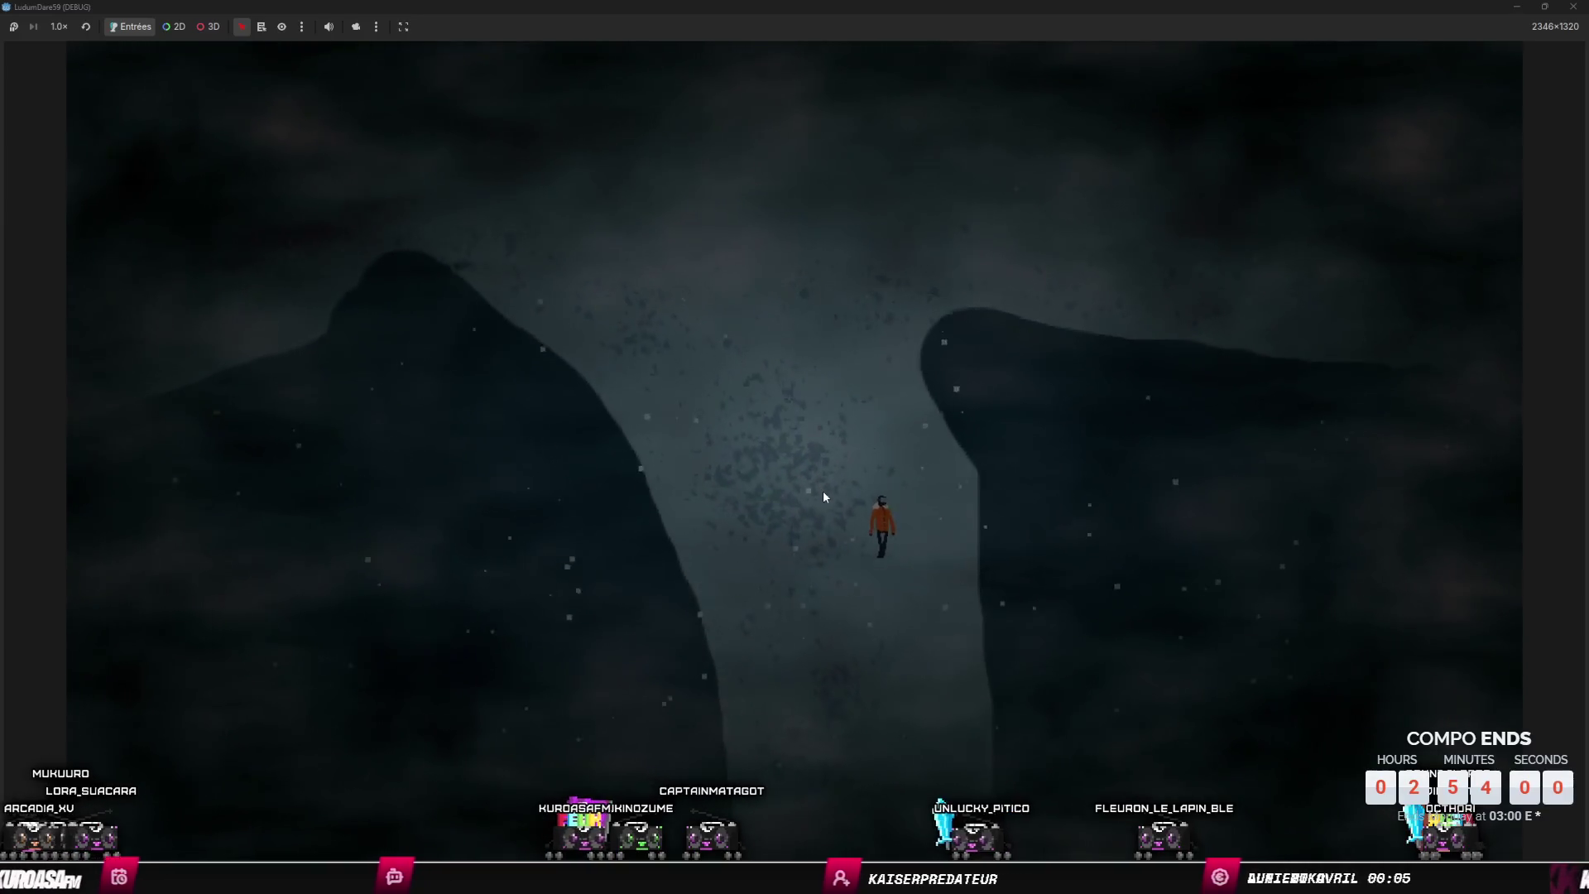
key("Down")
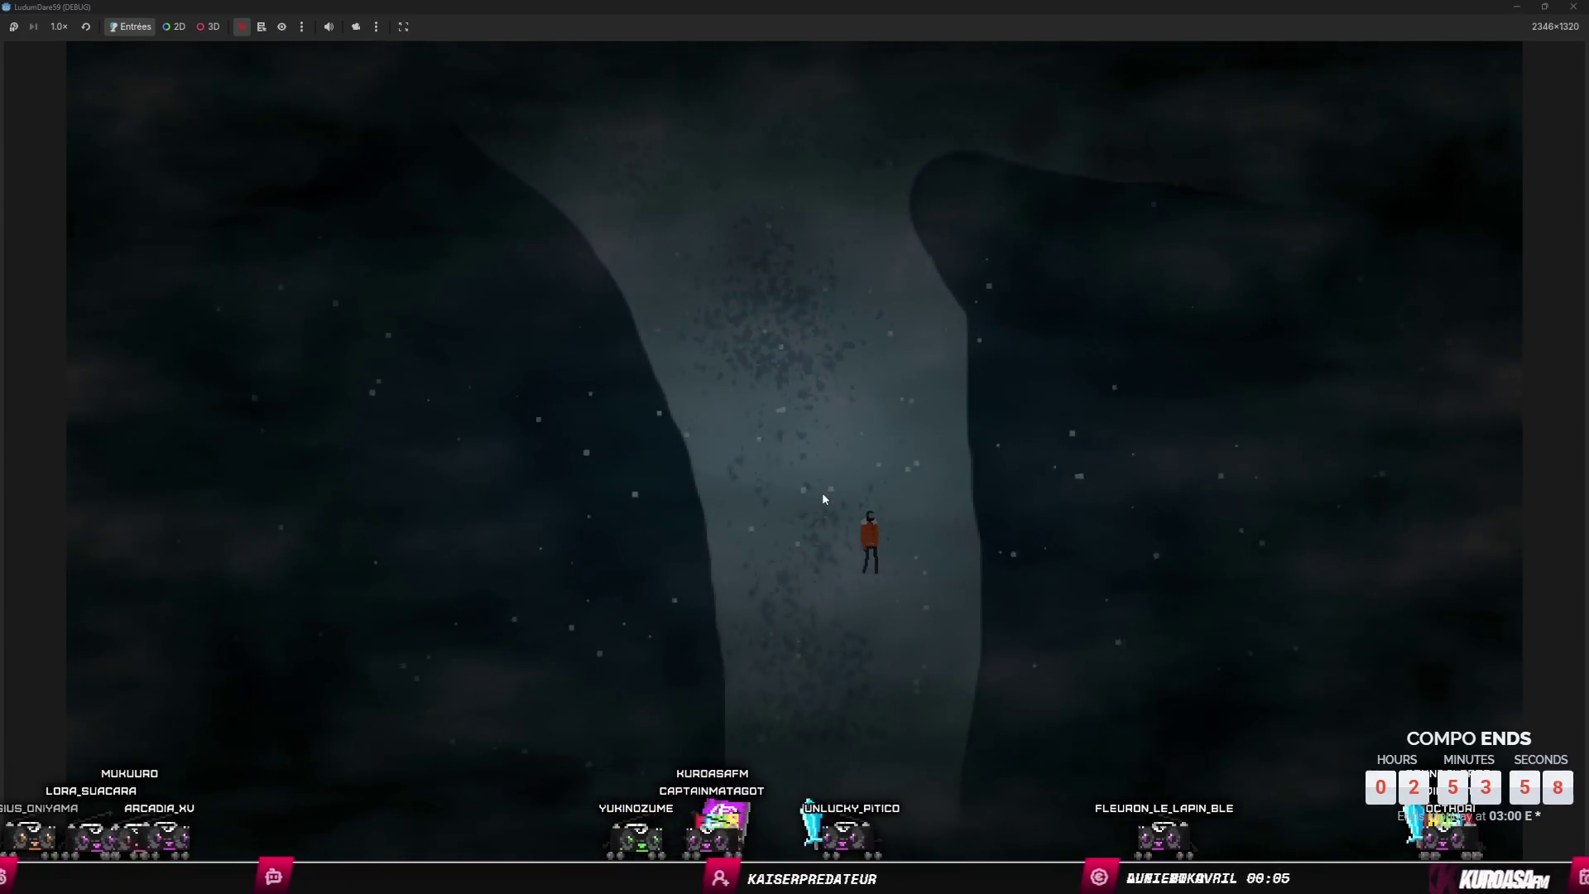
key("Down")
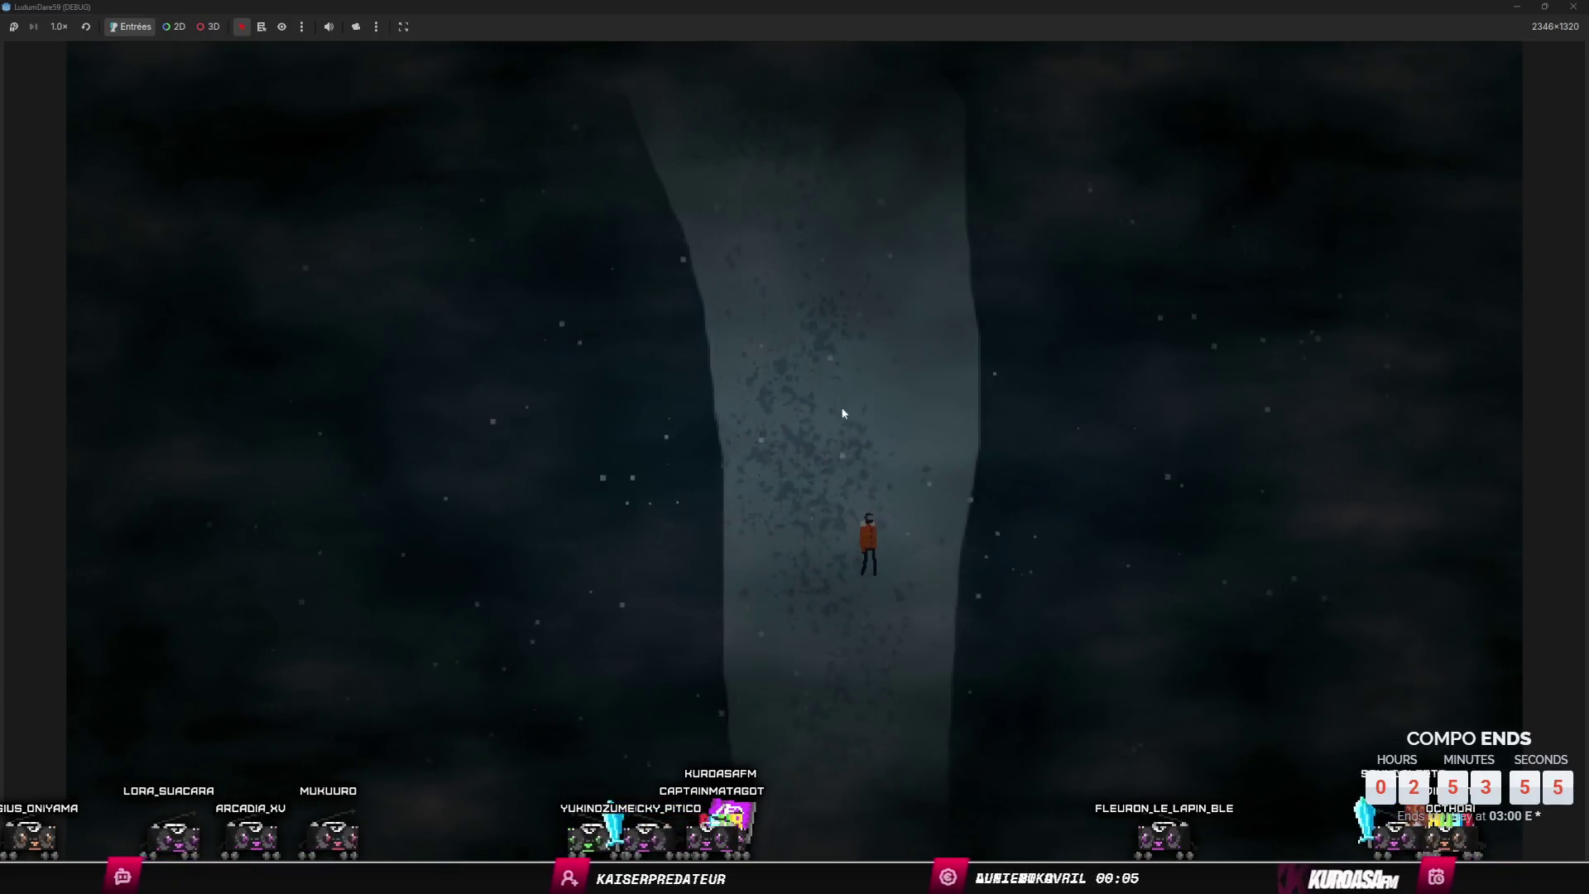
key("F8")
key("ctrl+s")
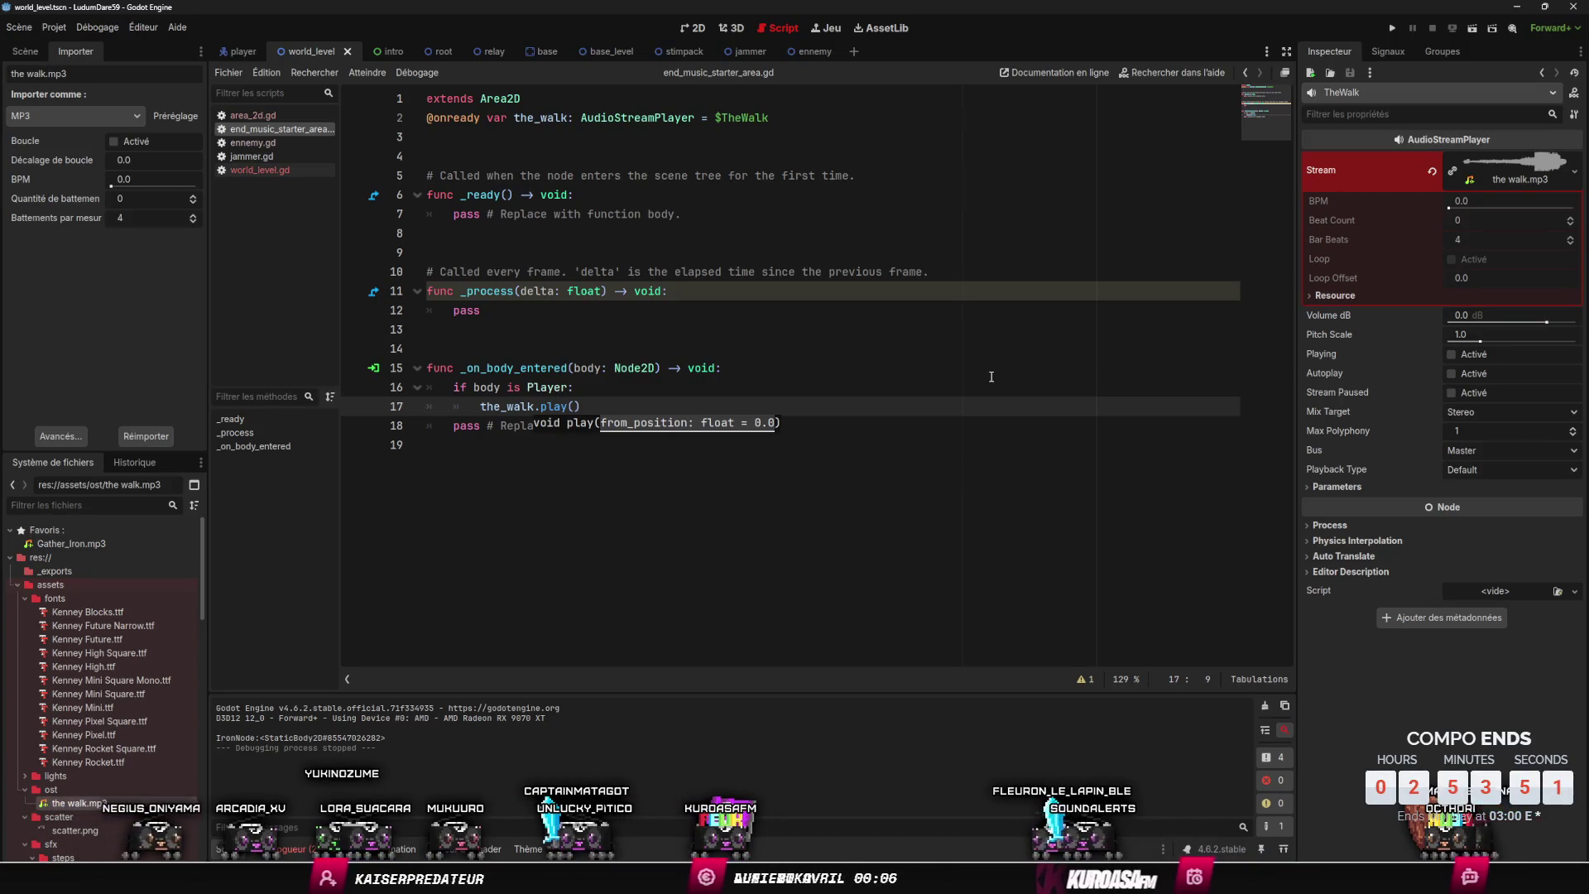
- Find the red crystal Megacluster sprite in the level and open megacluster.tscn from the scene tree
left_click(687, 27)
scroll(904, 319, "down", 10)
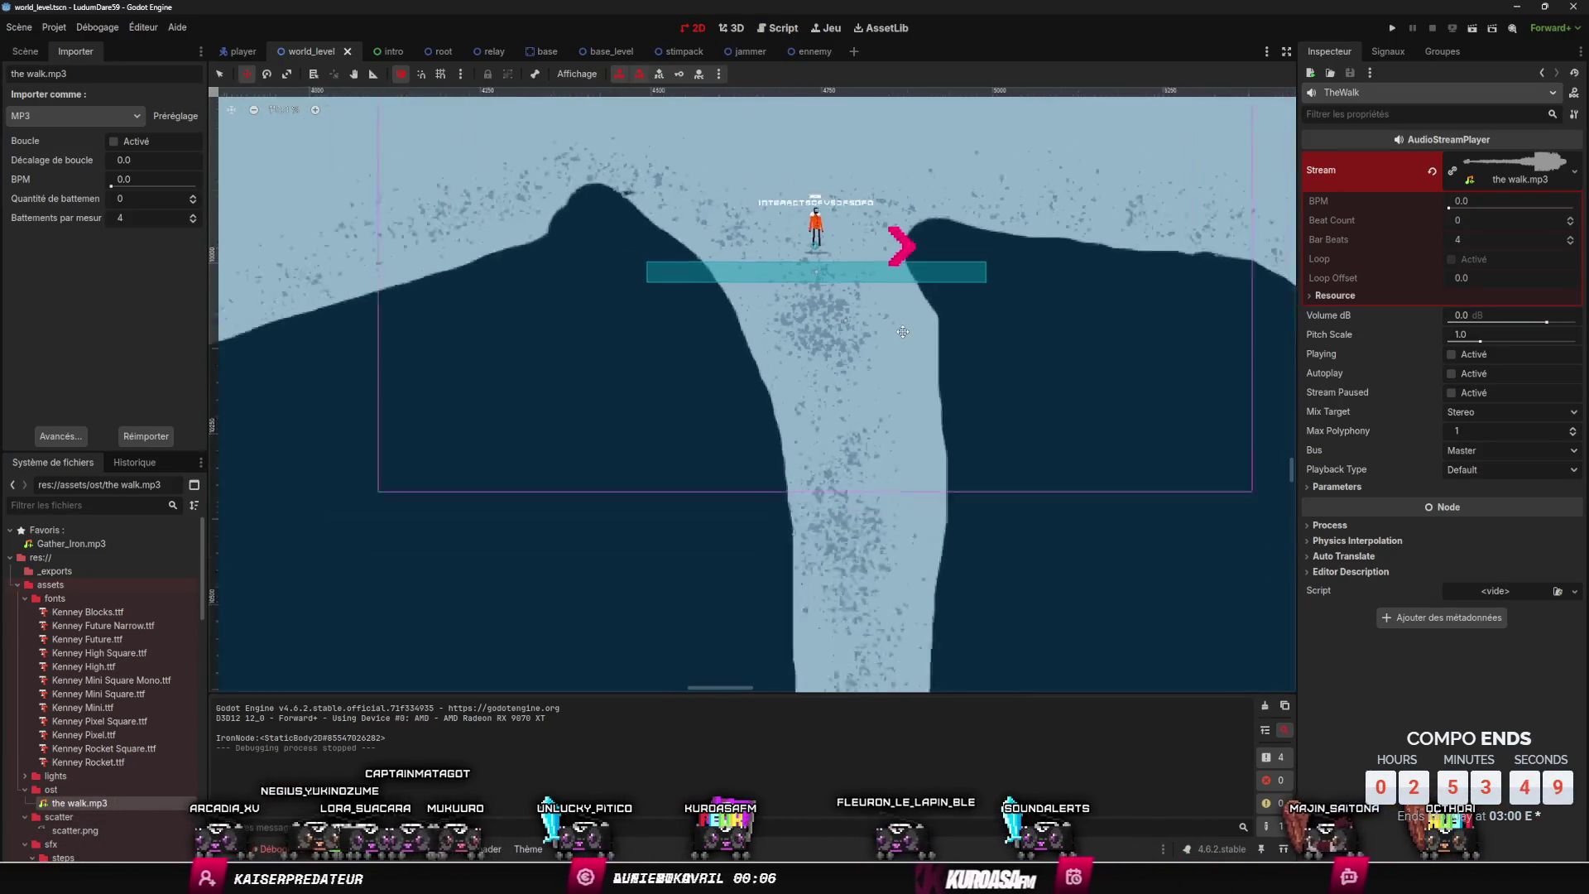
scroll(876, 323, "up", 15)
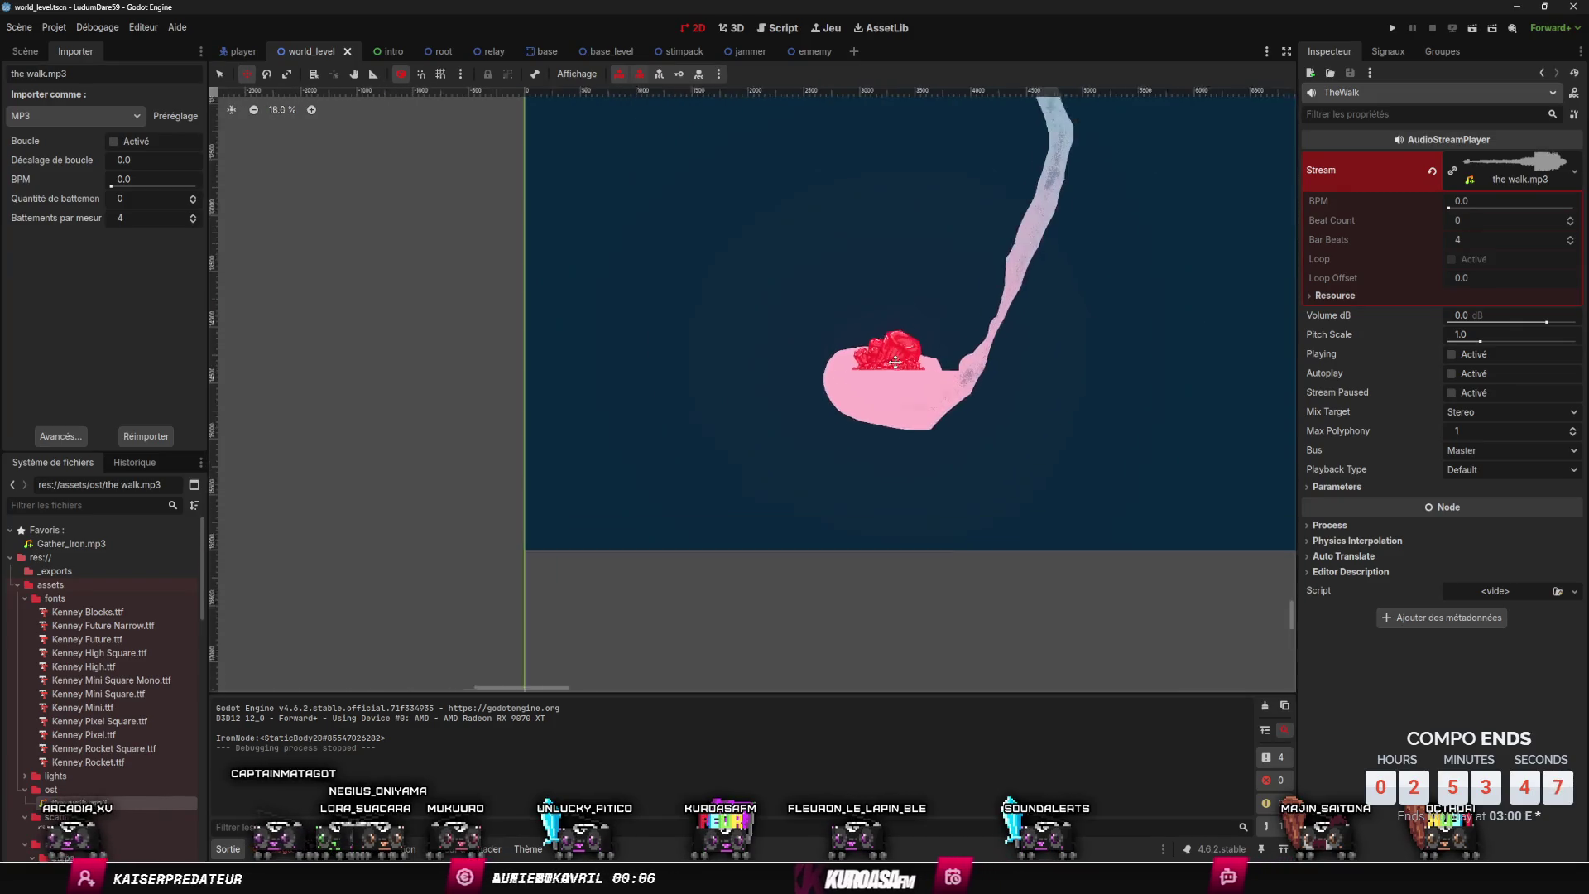
scroll(896, 334, "up", 3)
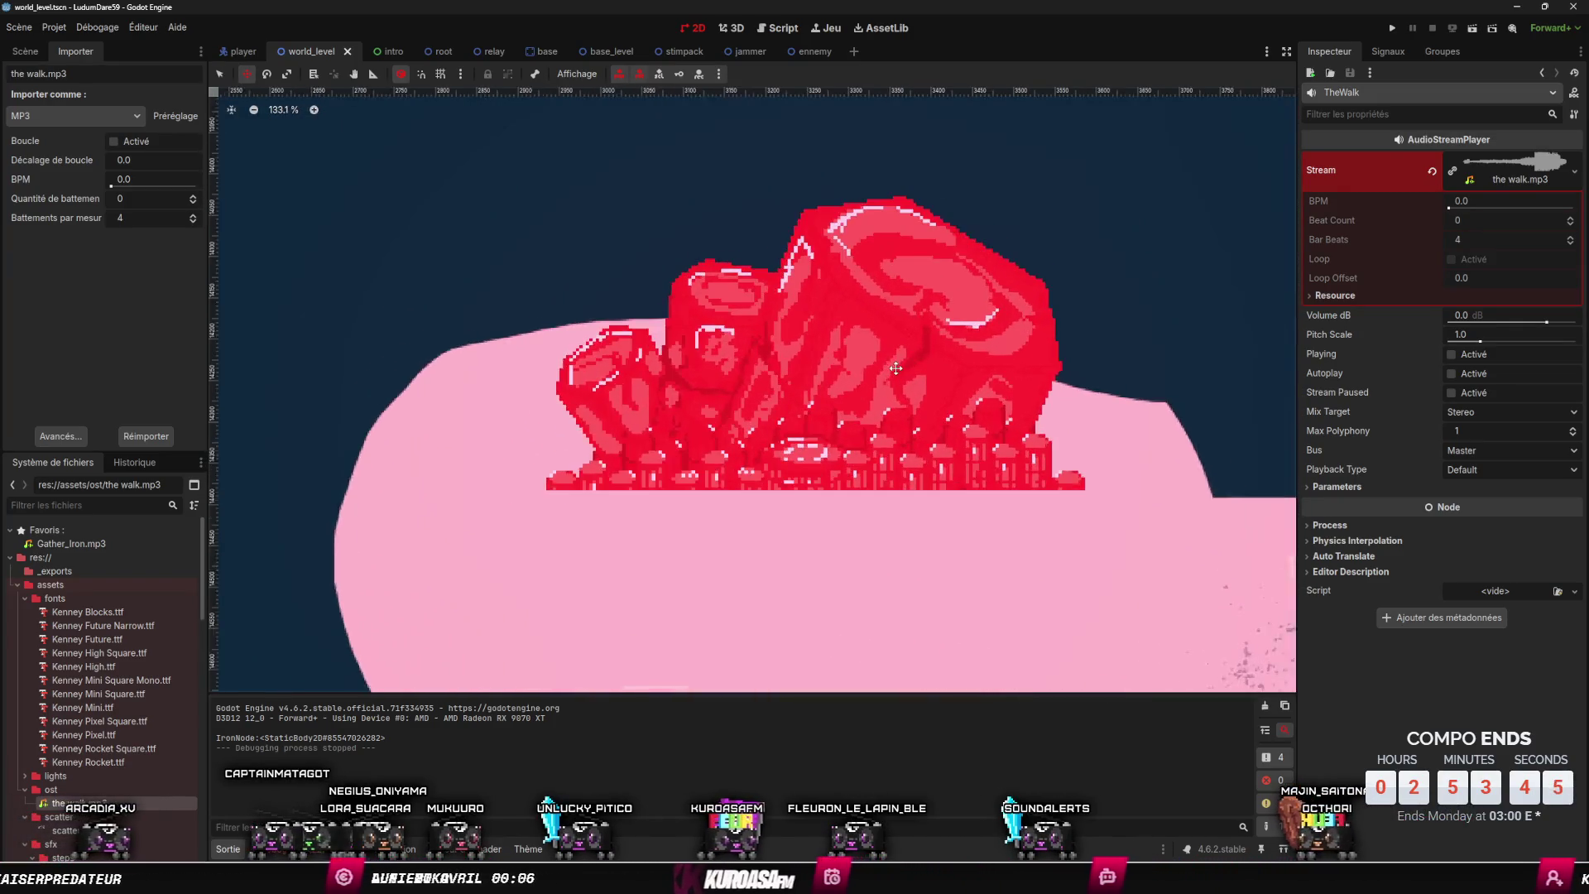
scroll(952, 347, "down", 3)
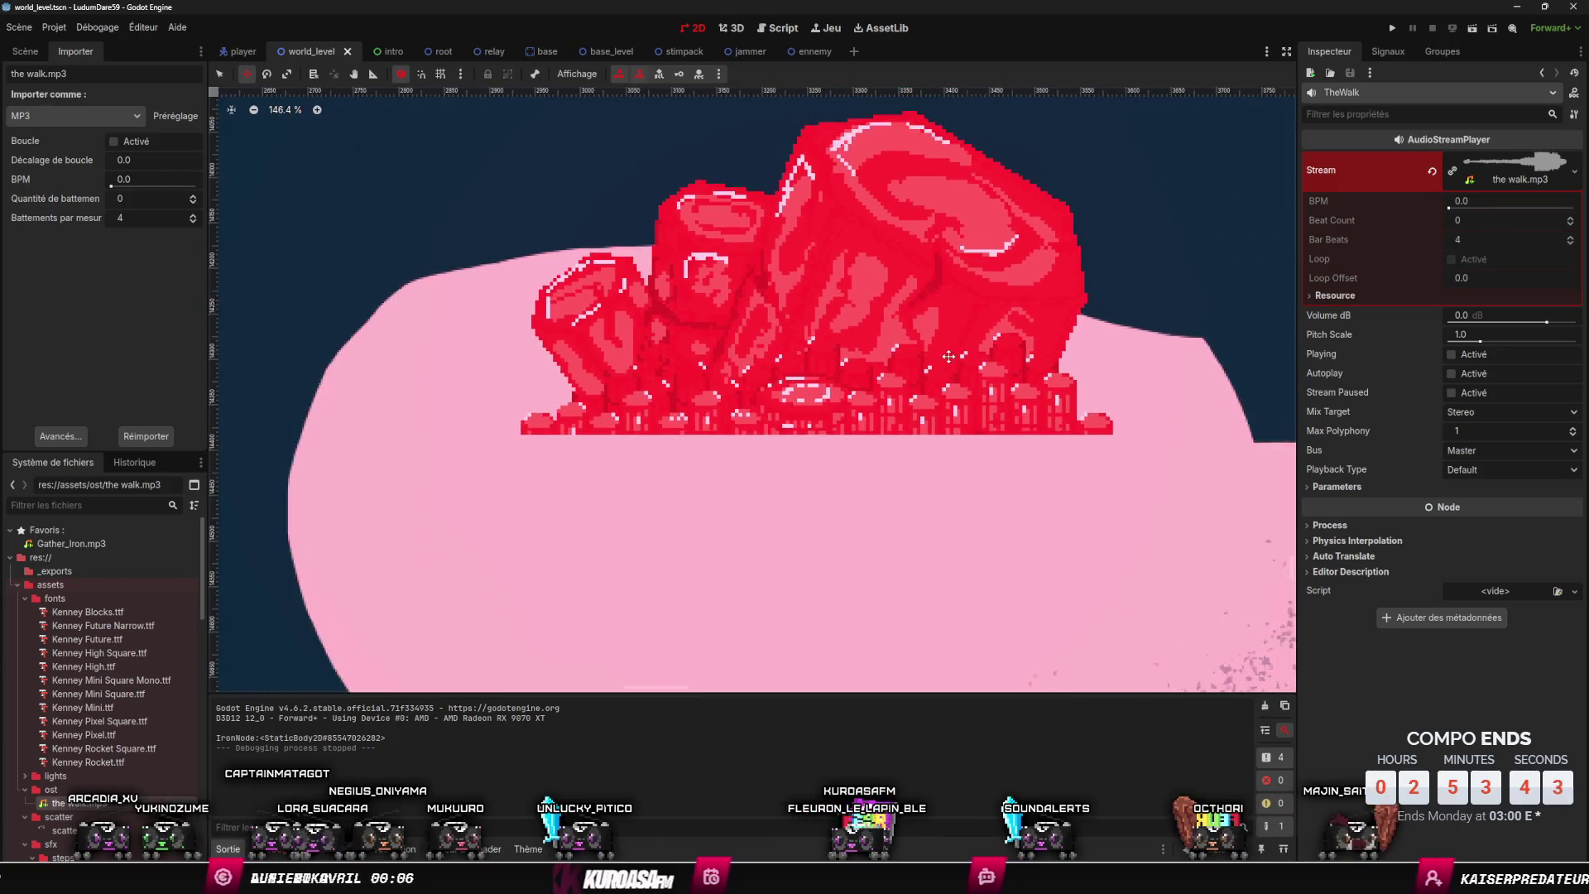
scroll(828, 372, "up", 2)
left_click(733, 388)
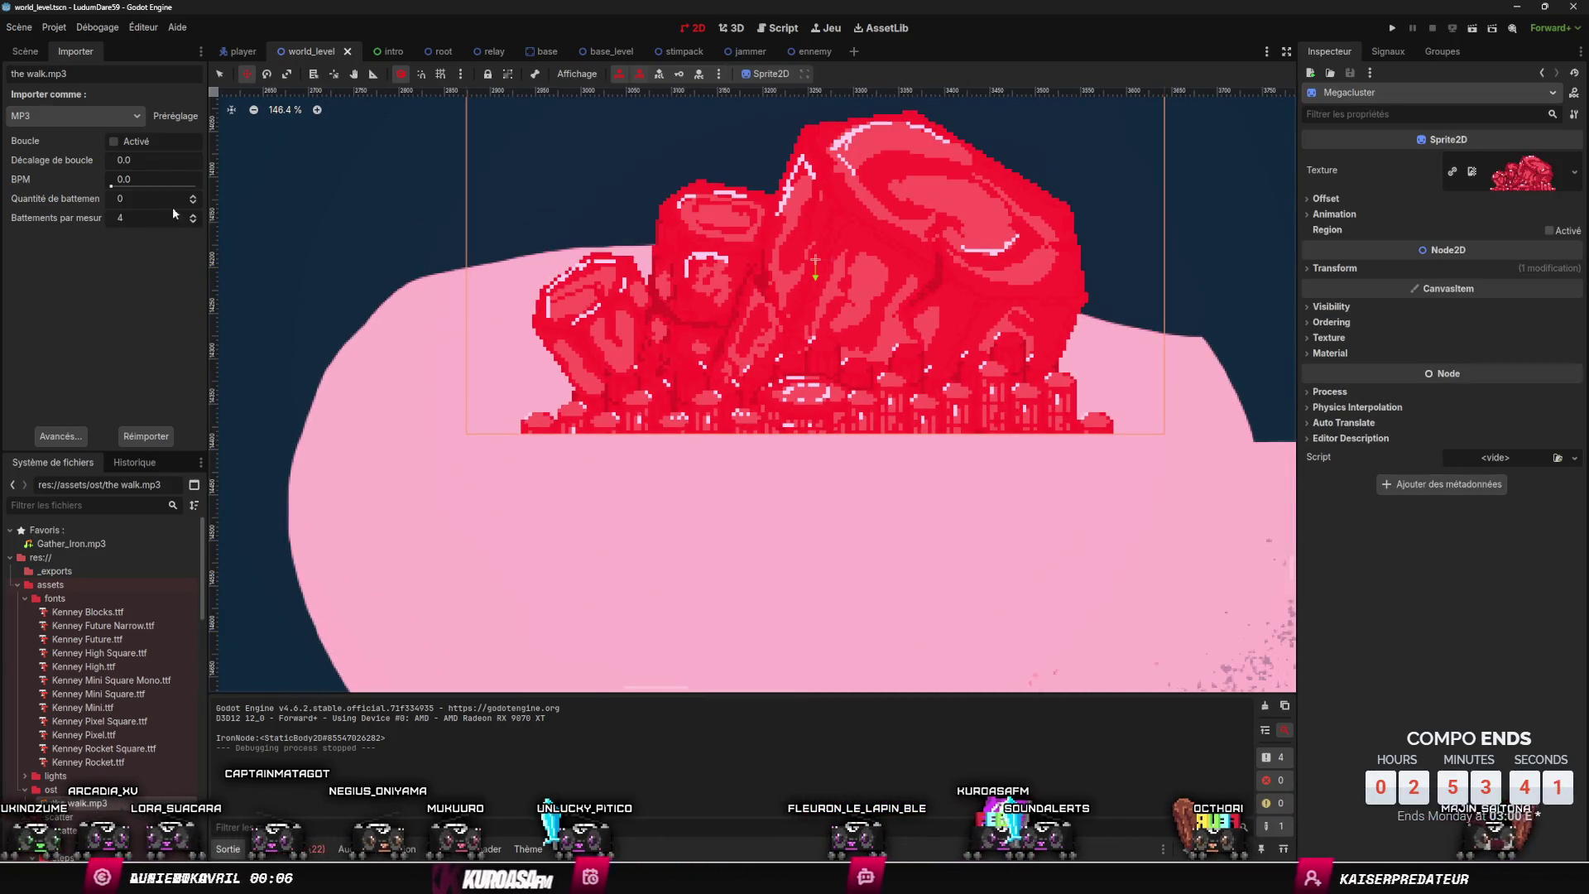
left_click(26, 52)
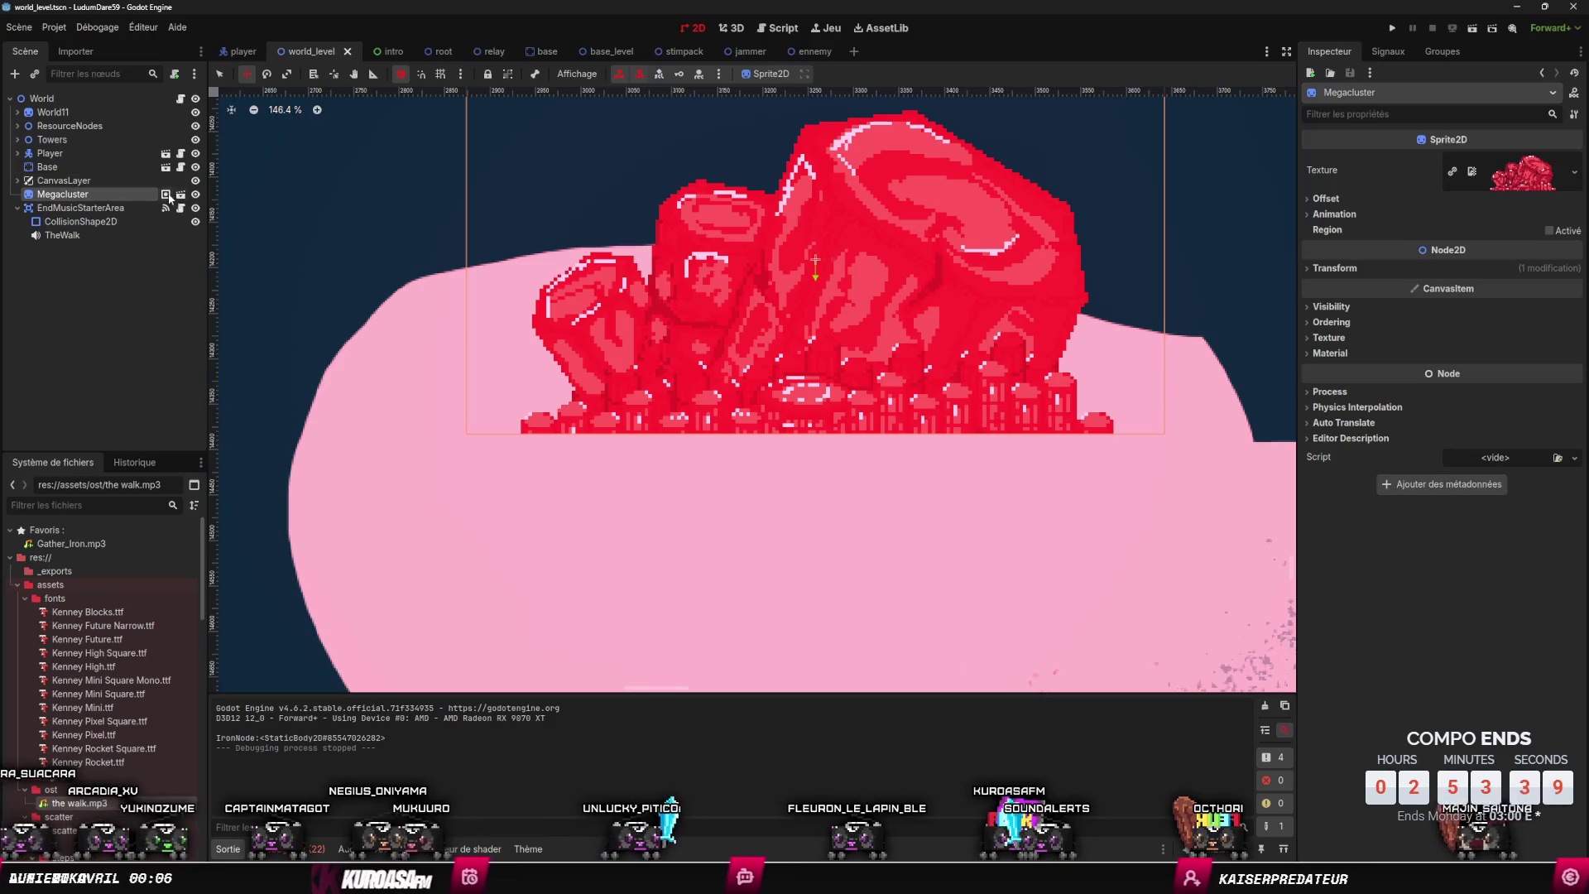
left_click(168, 195)
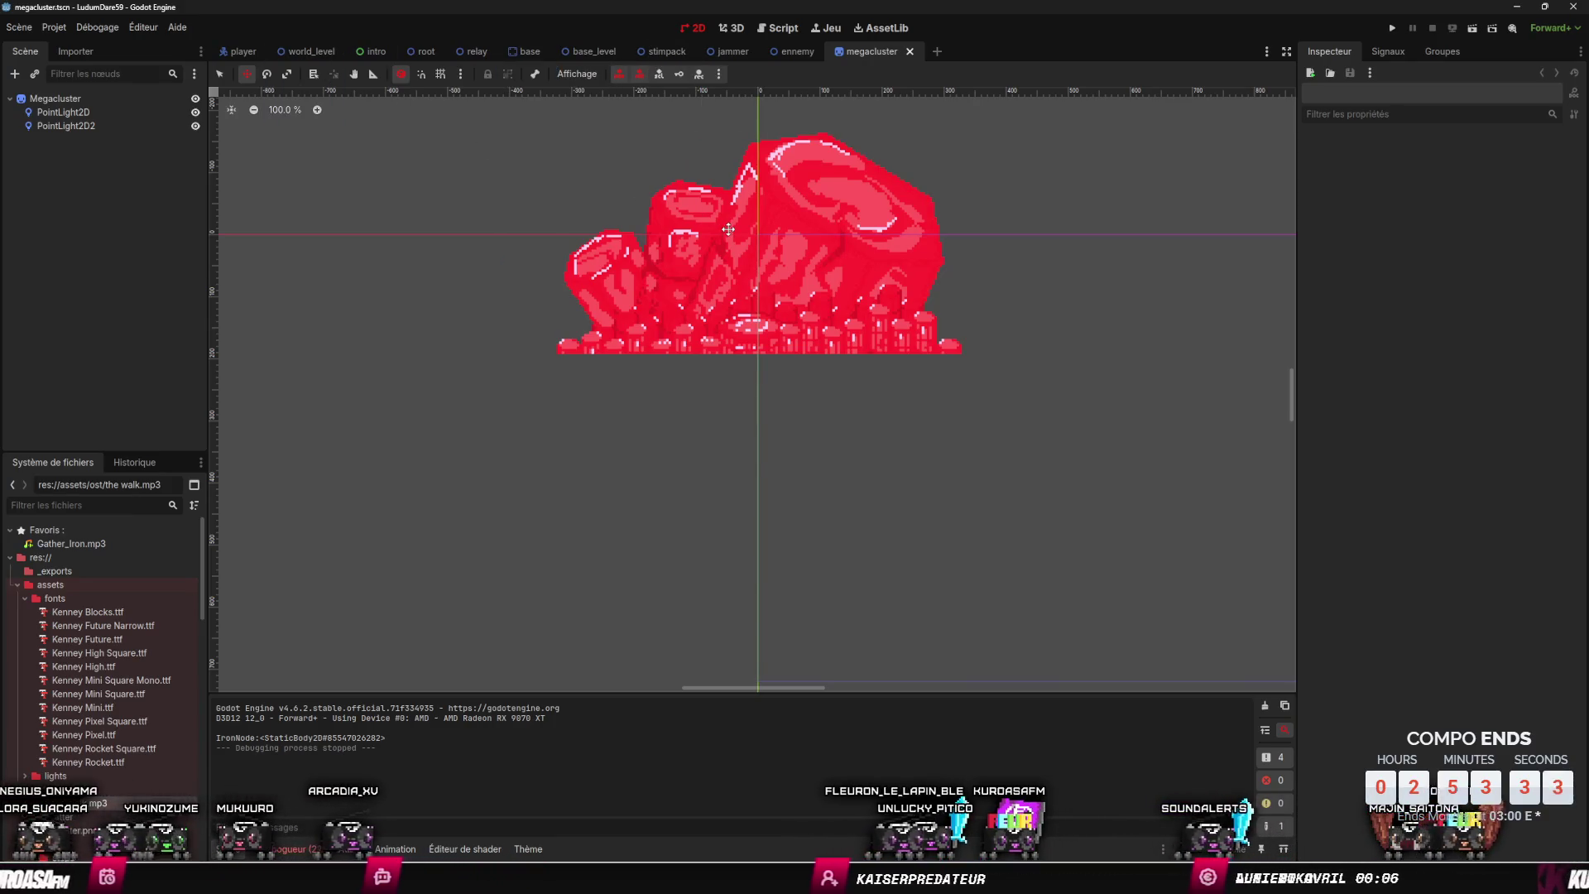
- Open tower.tscn via quick search, select its InteractionArea node, and return to the megacluster scene
key("shift+alt+o")
type("tower")
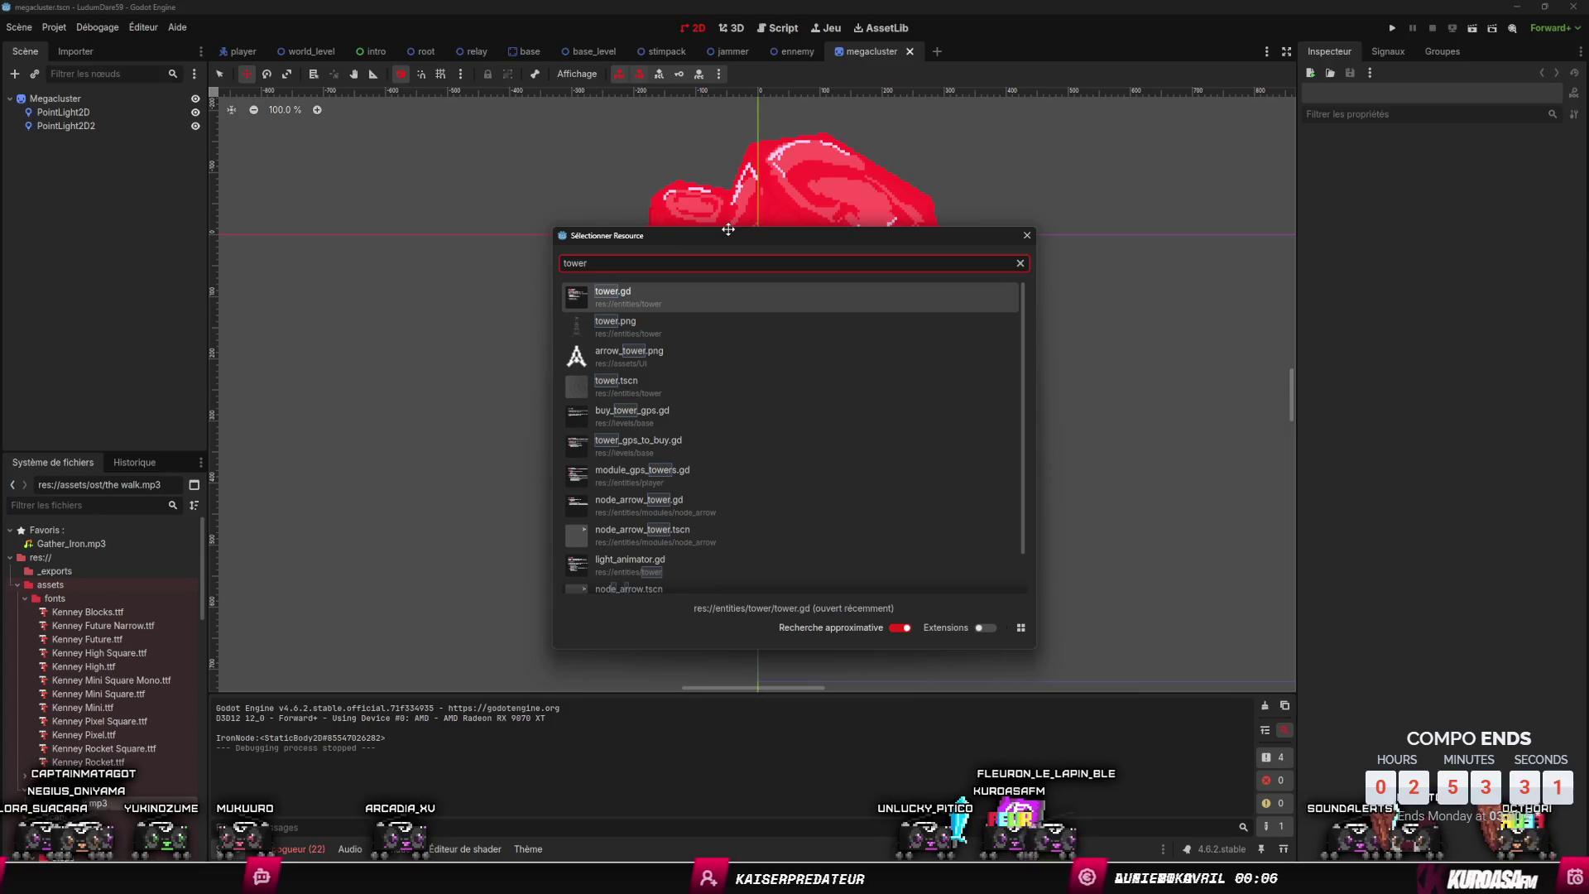
key("Down")
key("Down")
key("Down")
key("Return")
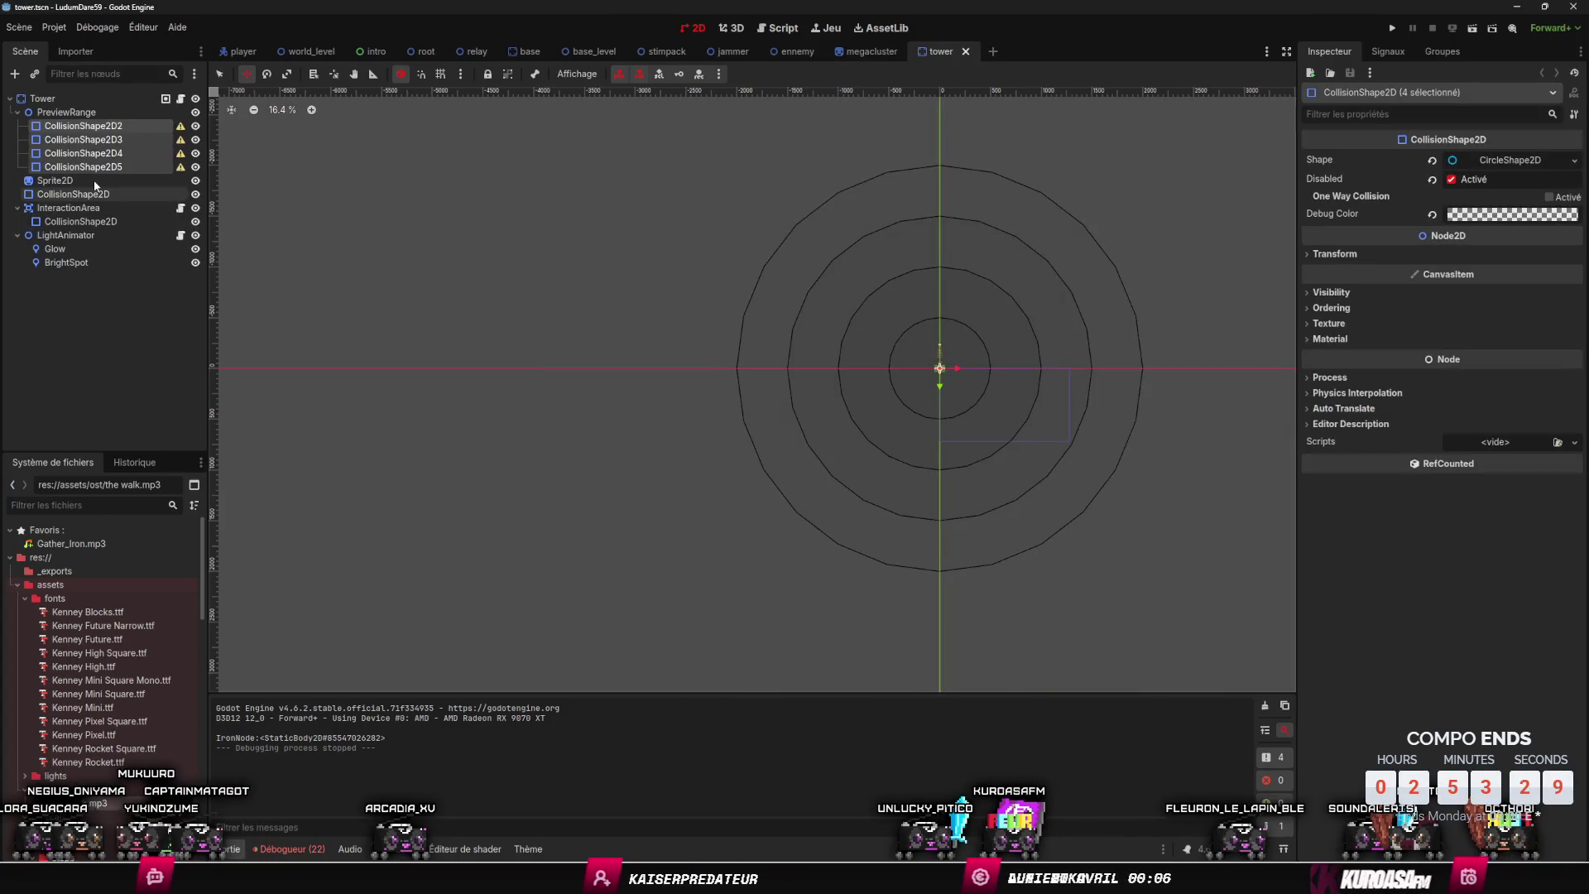
left_click(71, 209)
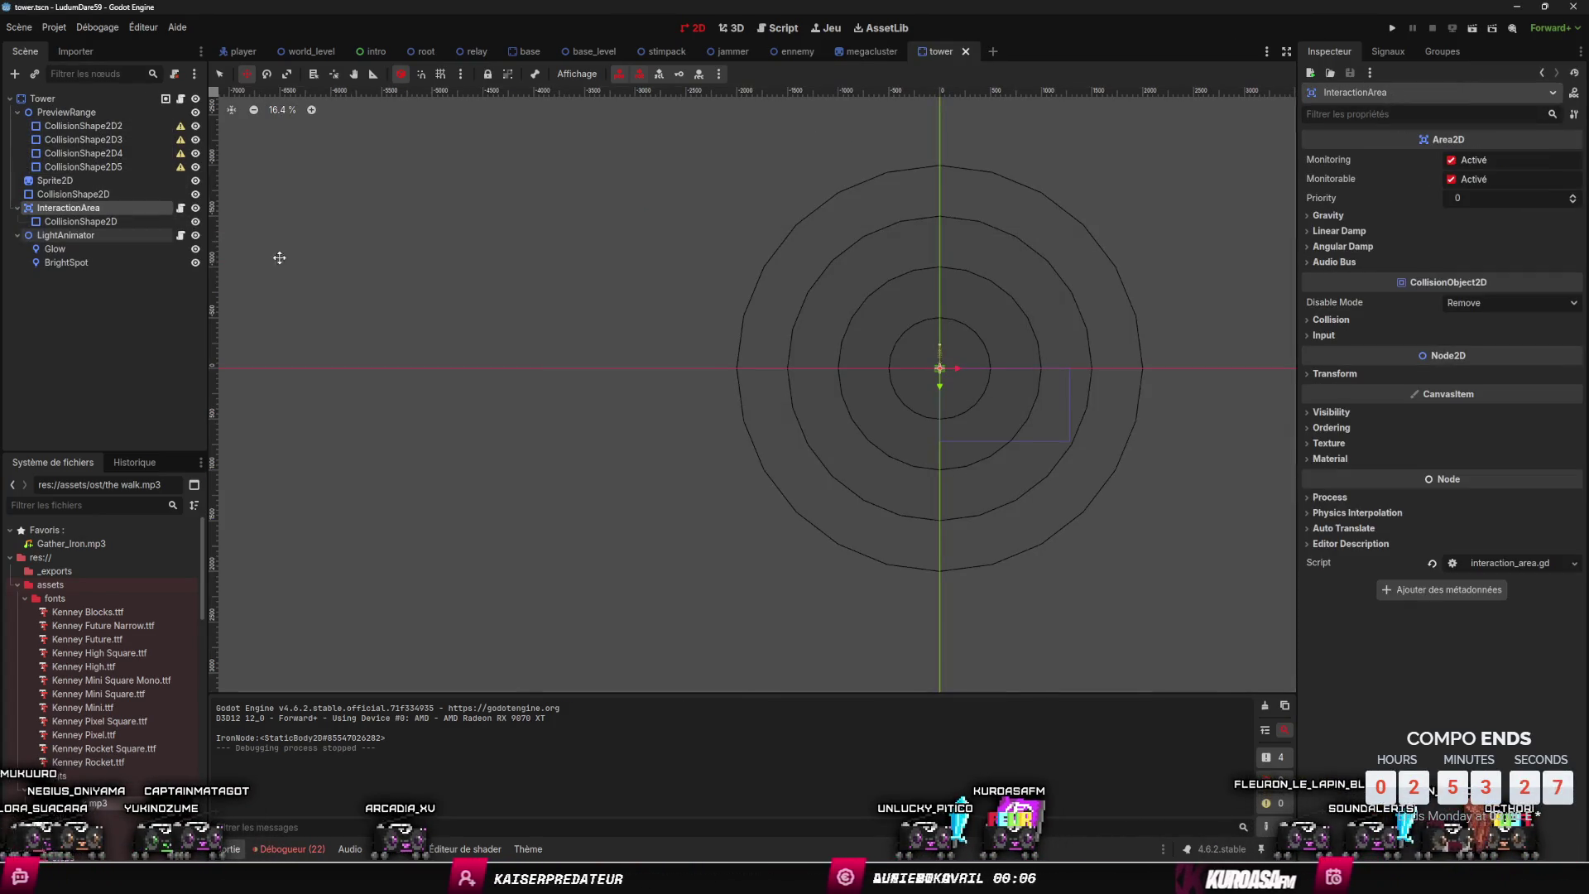
left_click(871, 55)
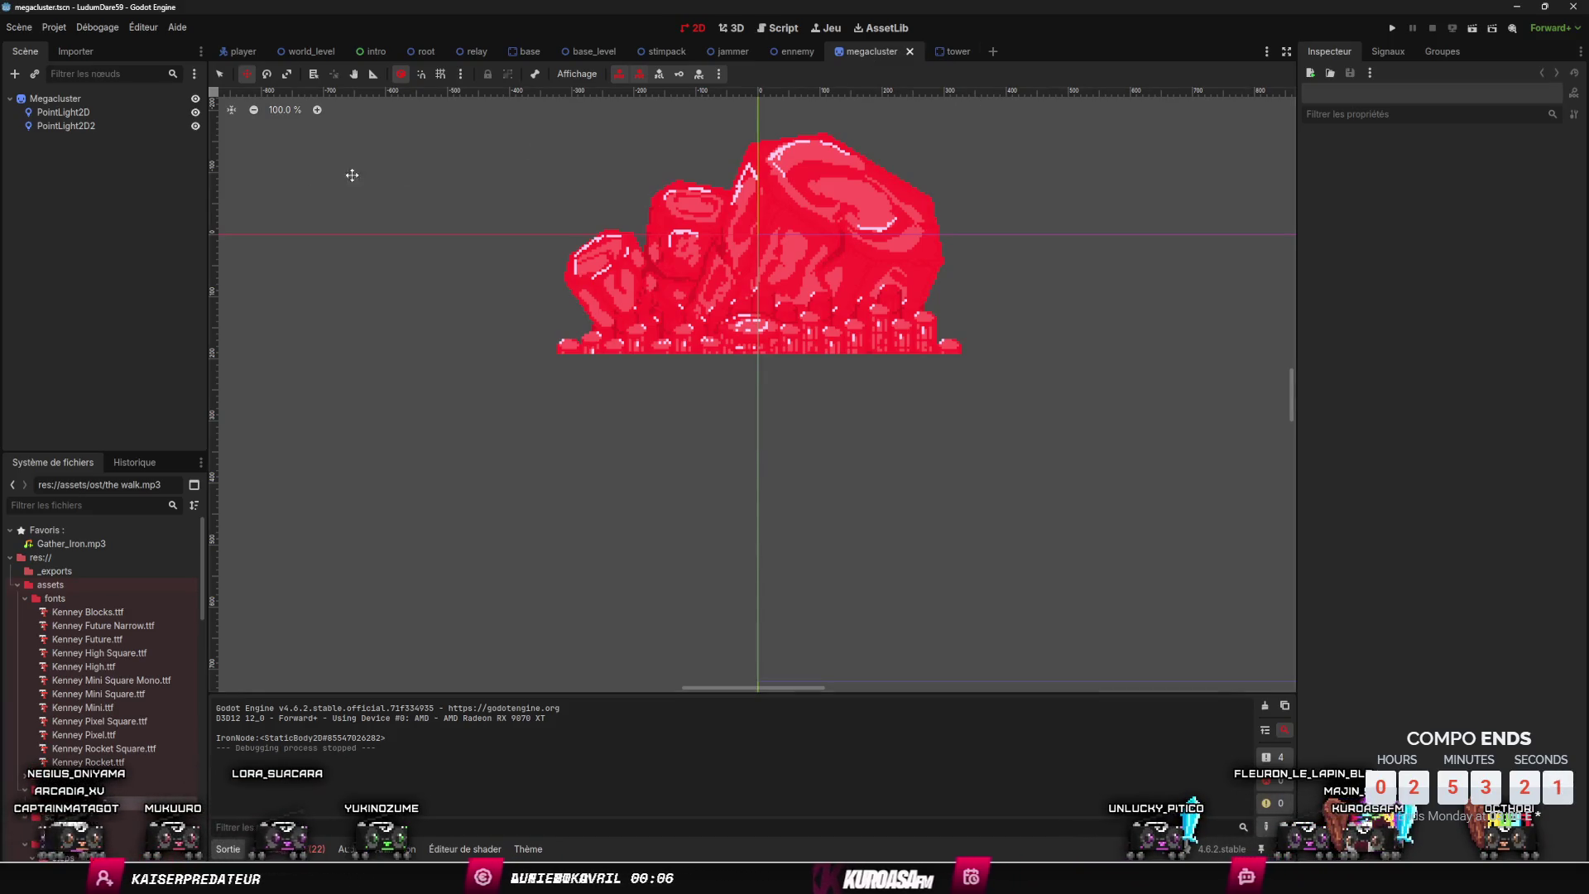
scroll(647, 189, "up", 2)
- Paste the InteractionArea under Megacluster and shrink its collision box to a small rectangle at the crystals' base
key("ctrl+v")
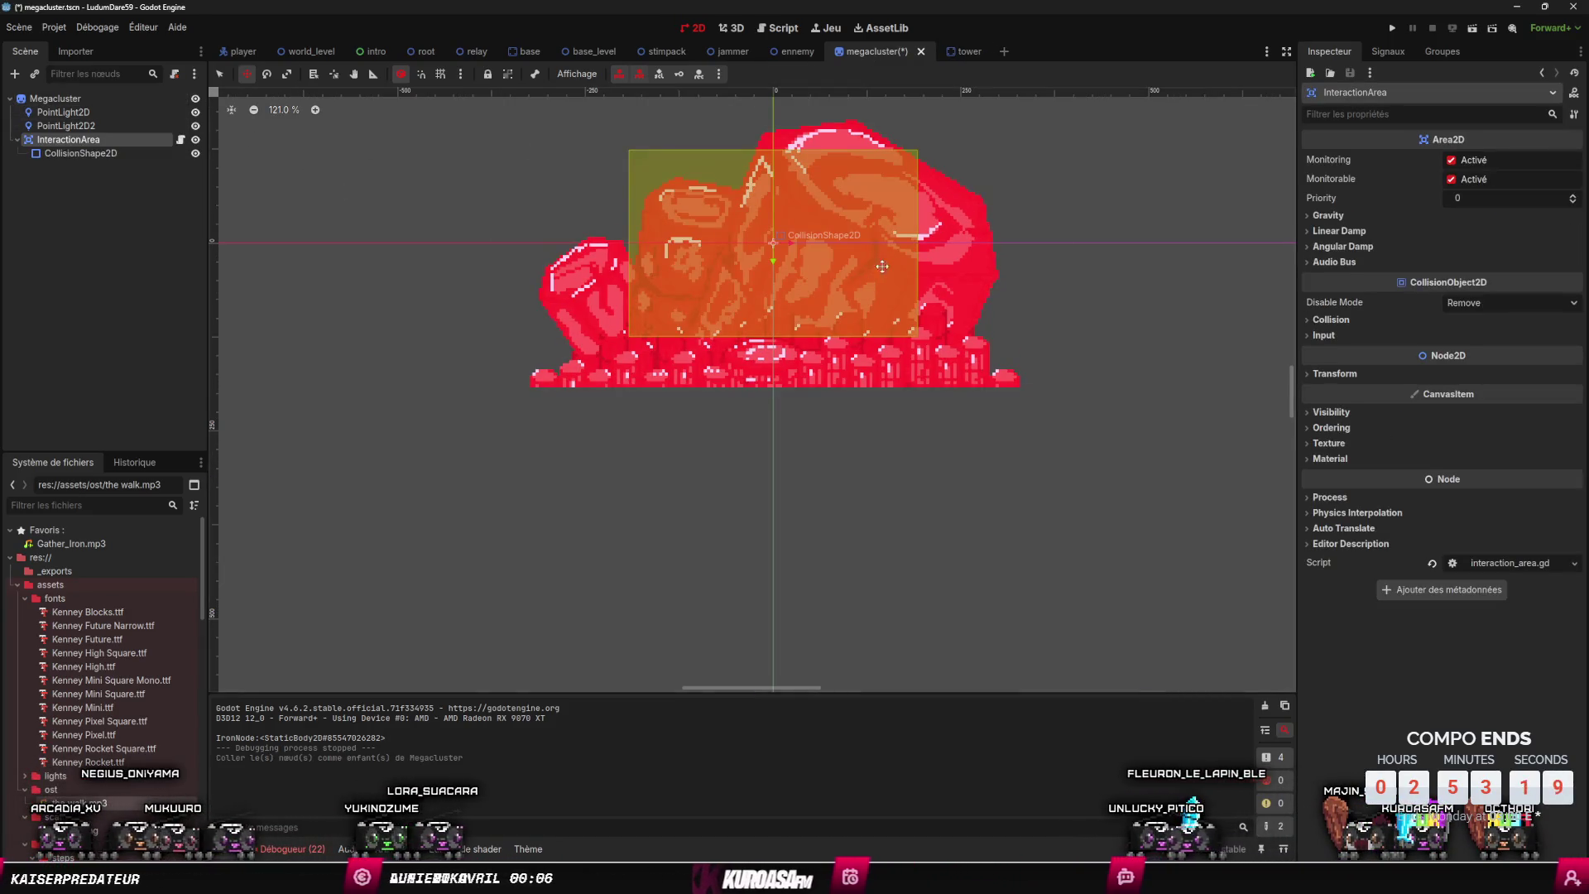
left_click_drag(779, 248, 783, 388)
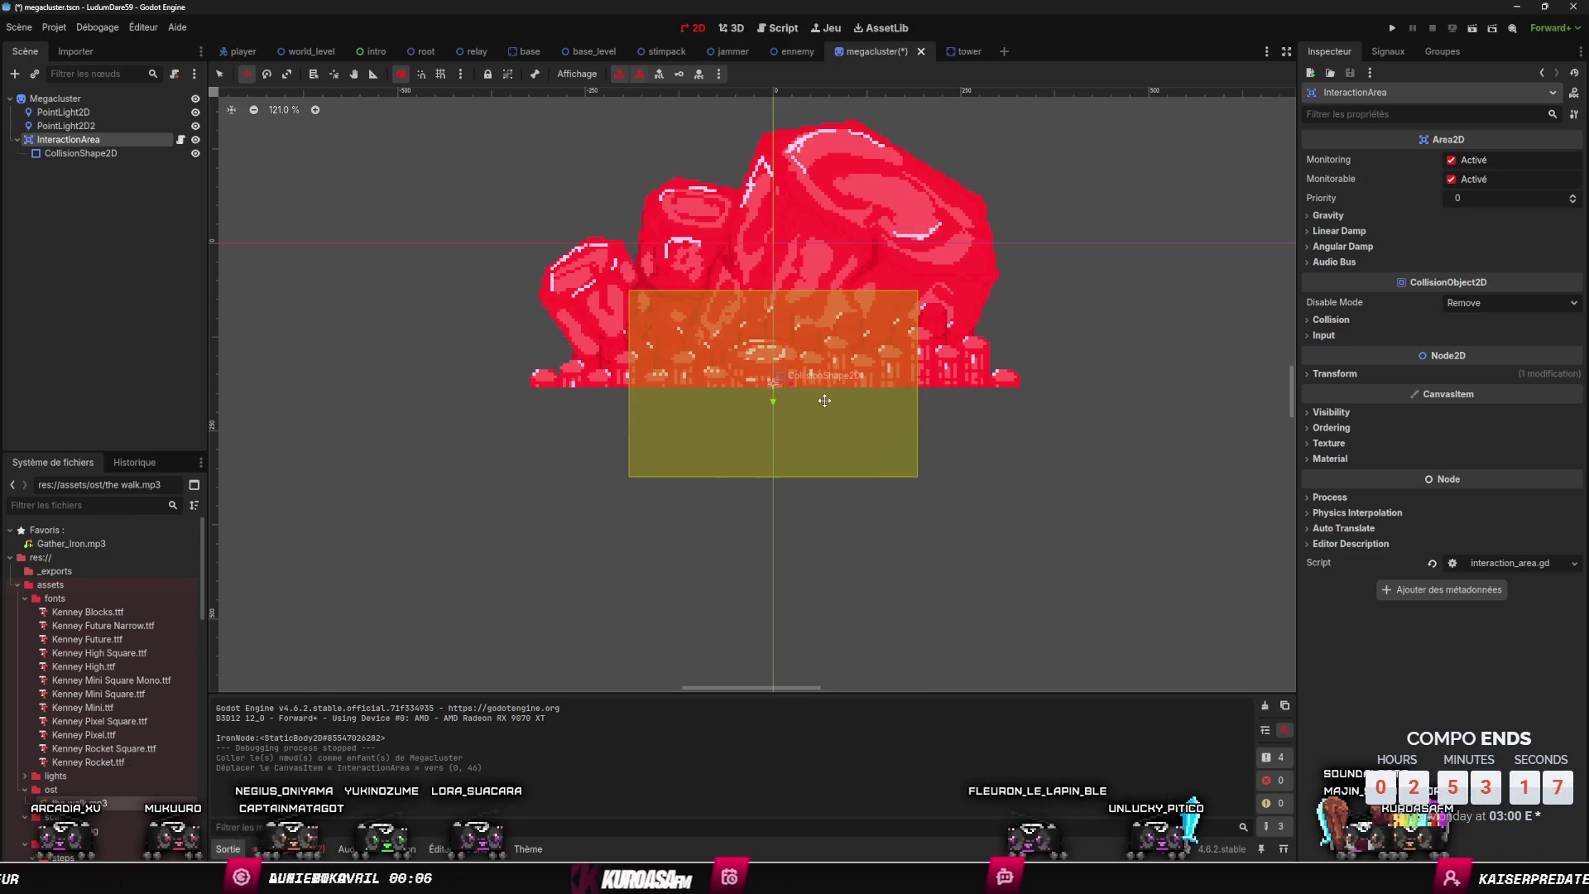
scroll(824, 401, "up", 6)
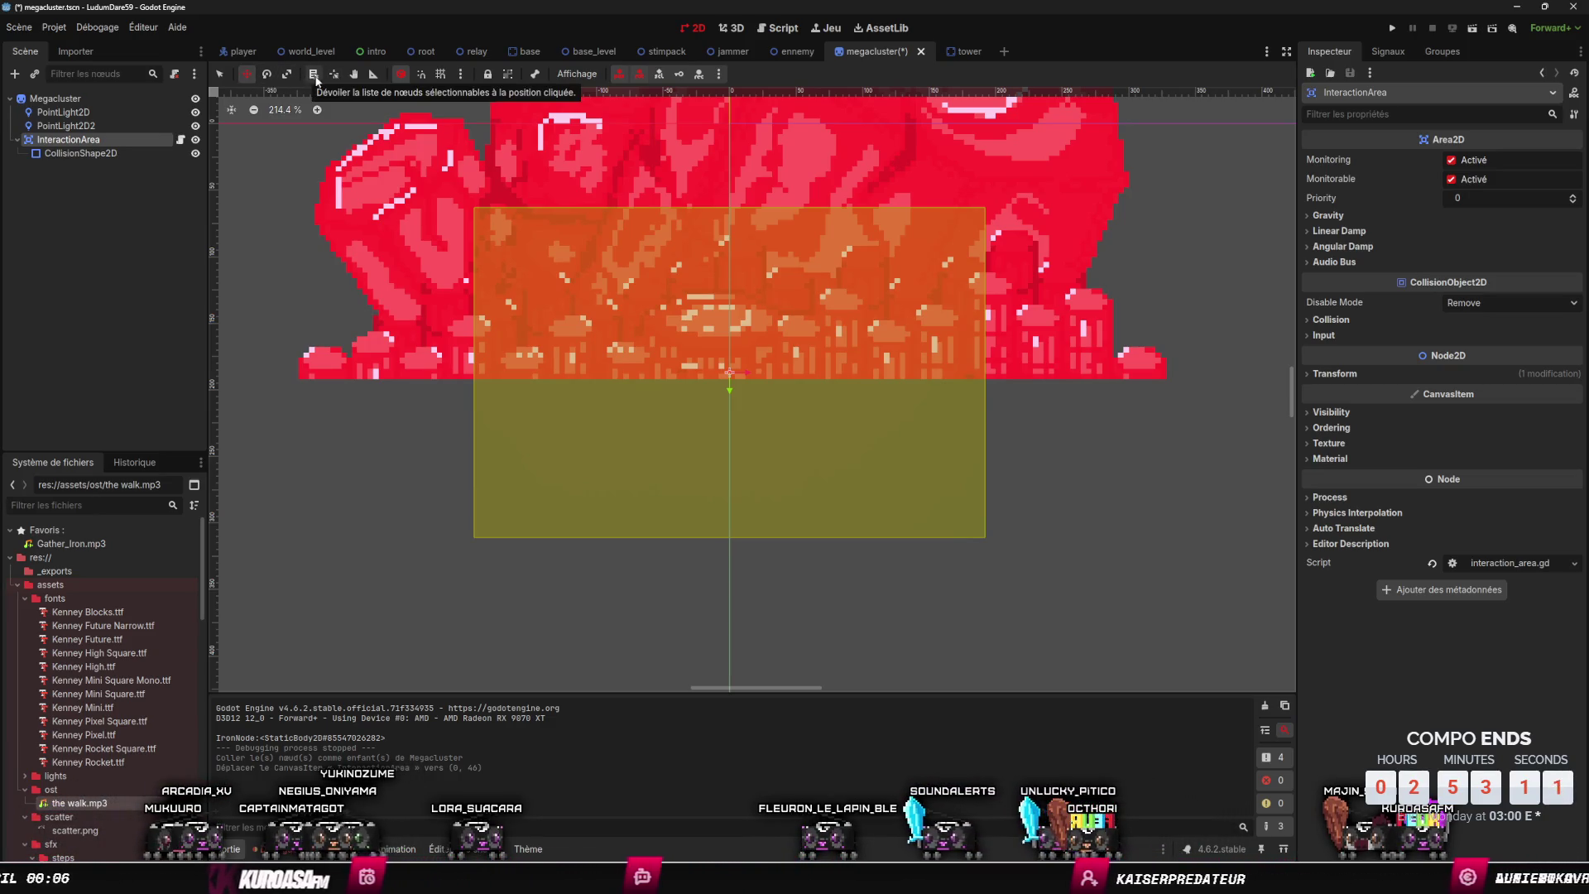
left_click(288, 76)
mouse_move(983, 536)
left_mouse_down()
mouse_move(816, 342)
mouse_move(782, 407)
mouse_move(798, 397)
mouse_move(716, 368)
left_mouse_up()
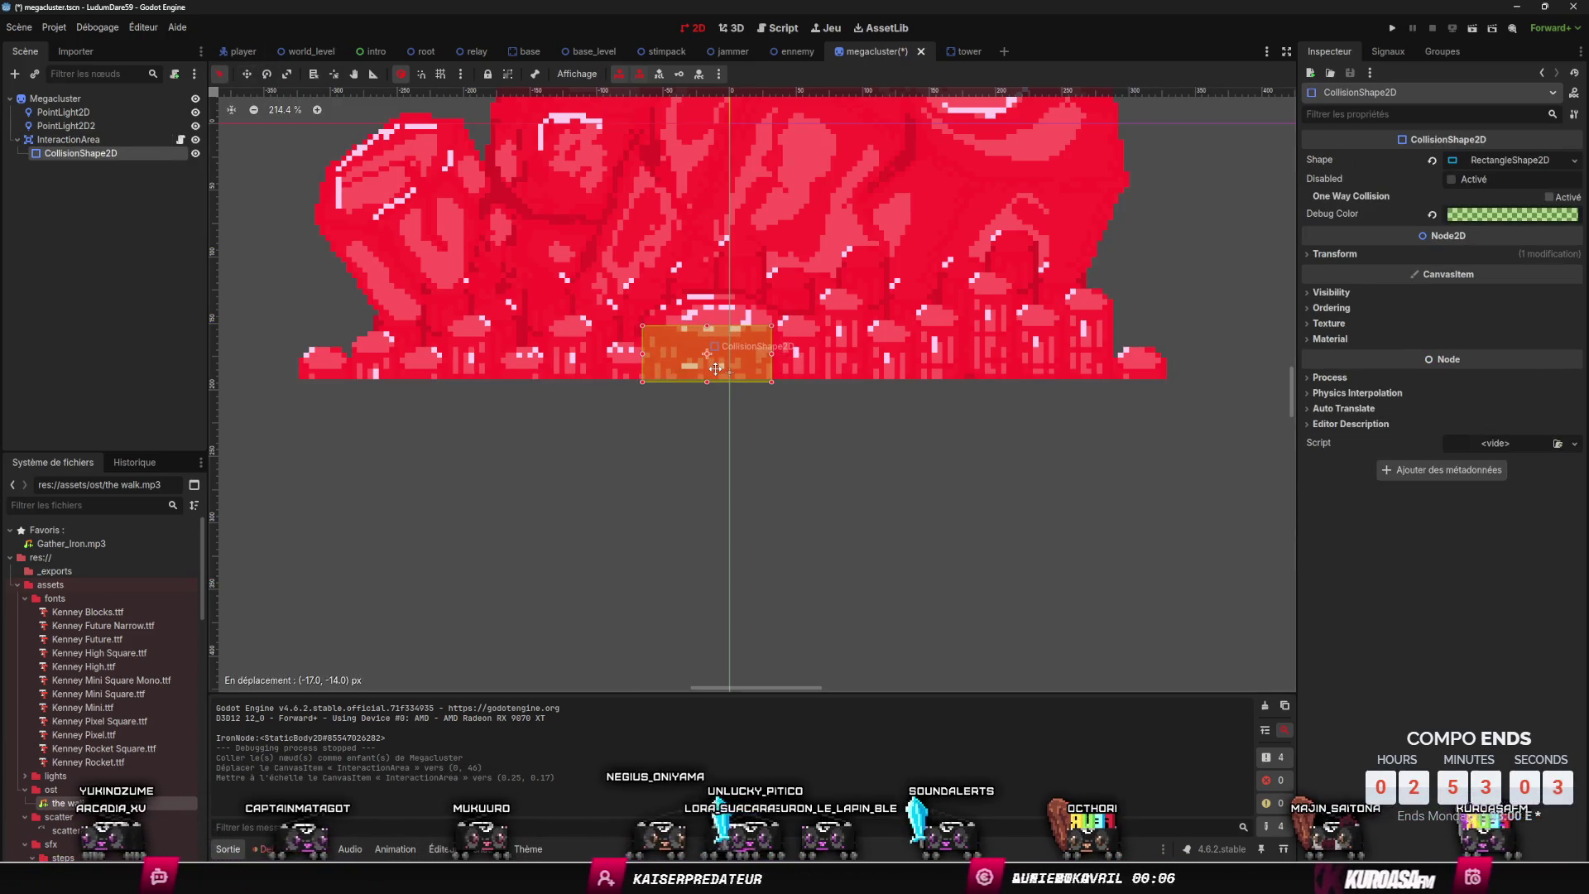
left_click(759, 418)
scroll(778, 446, "up", 3)
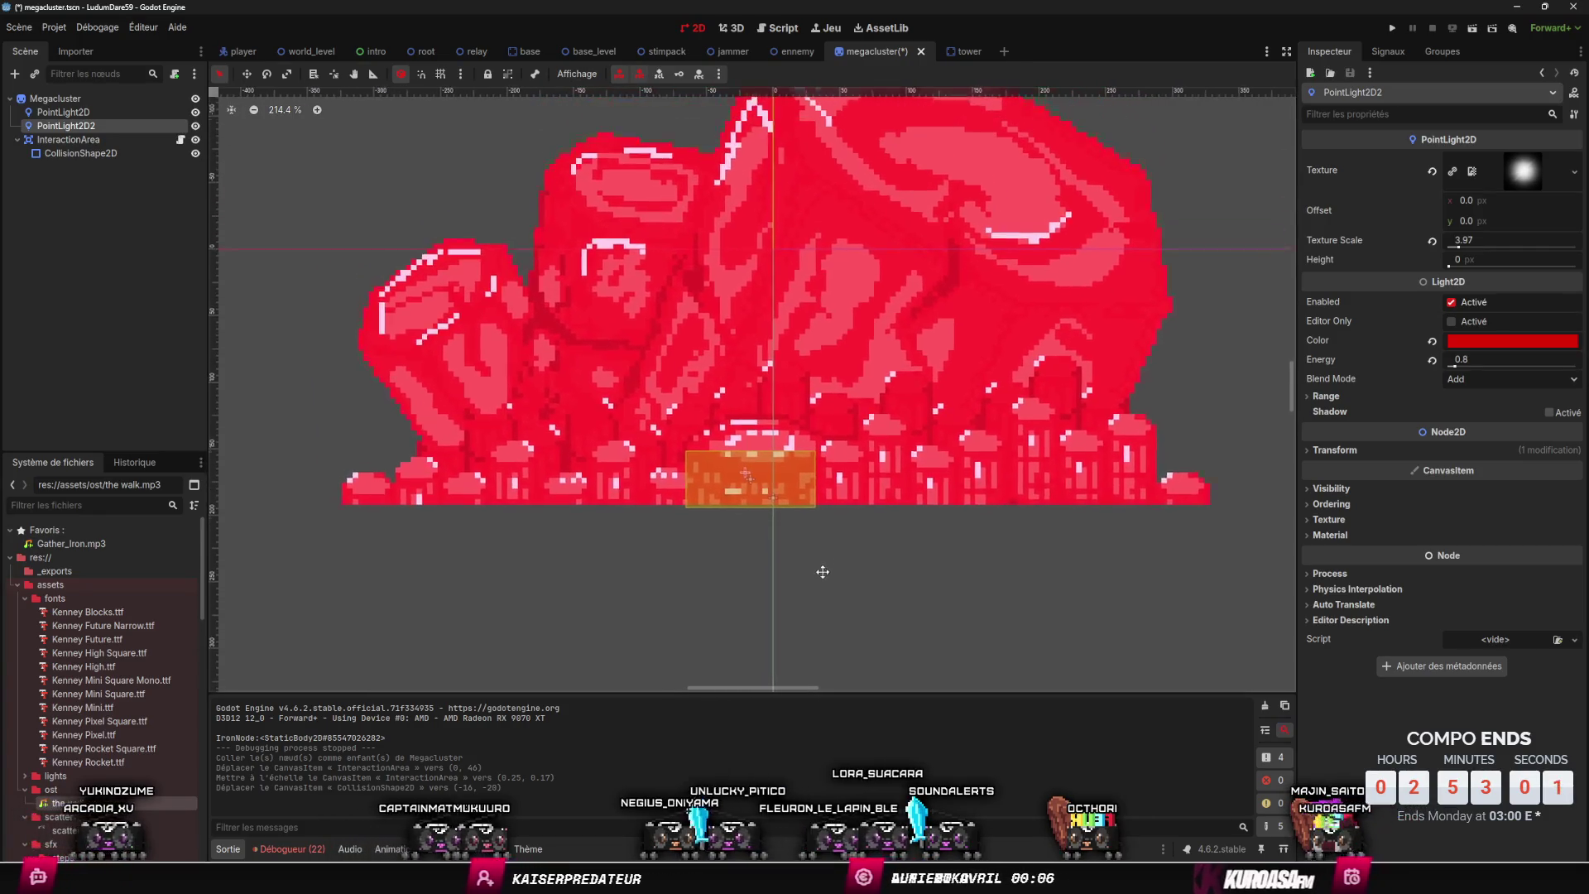
left_click(794, 515)
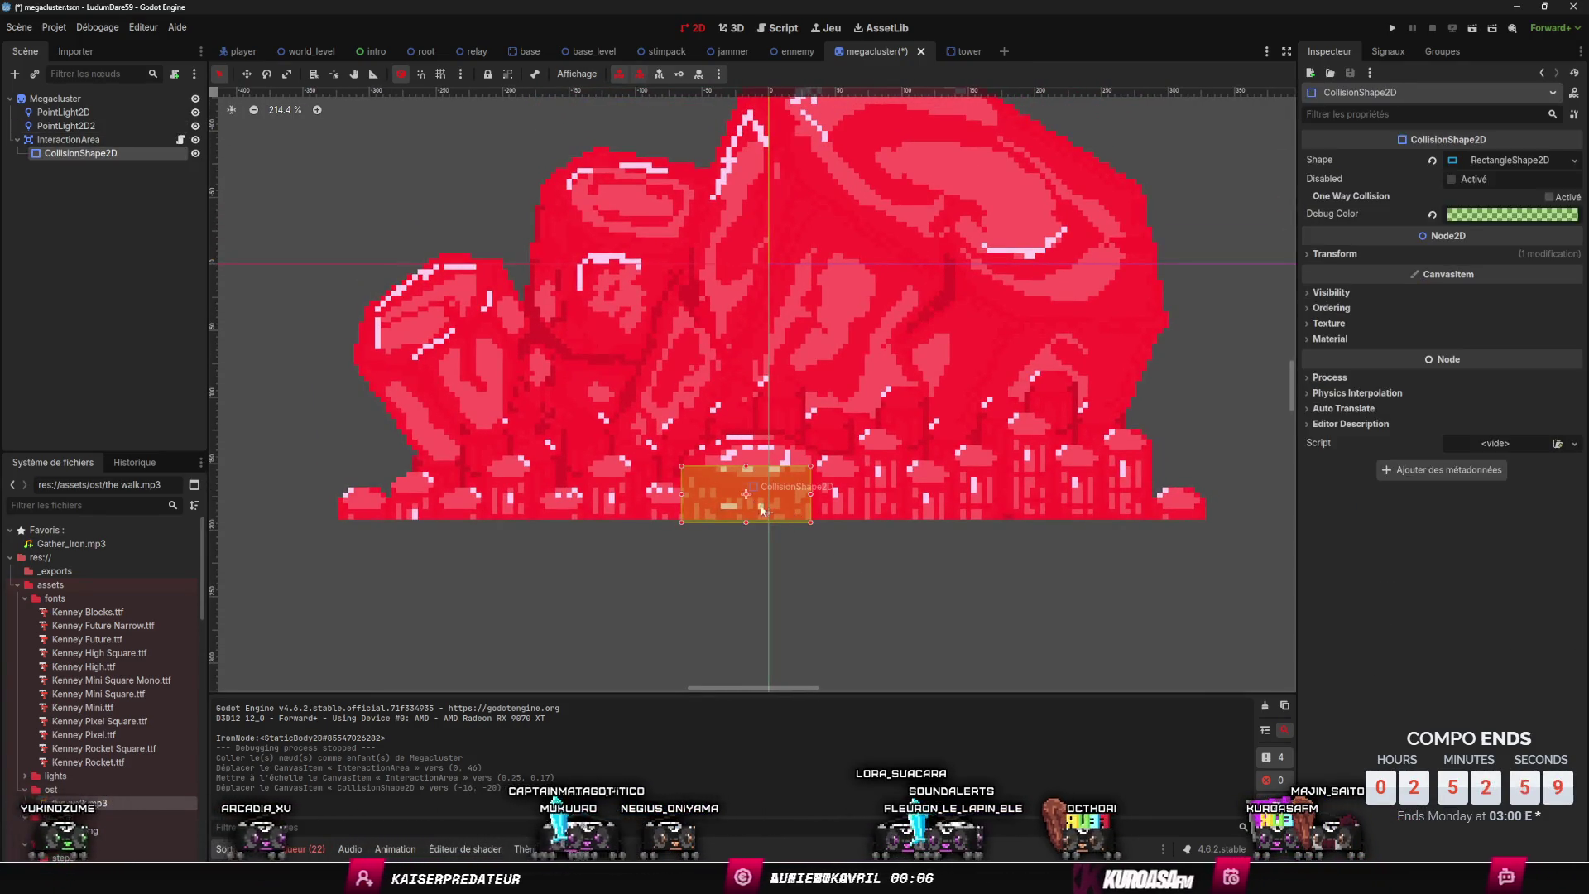
left_click(768, 489)
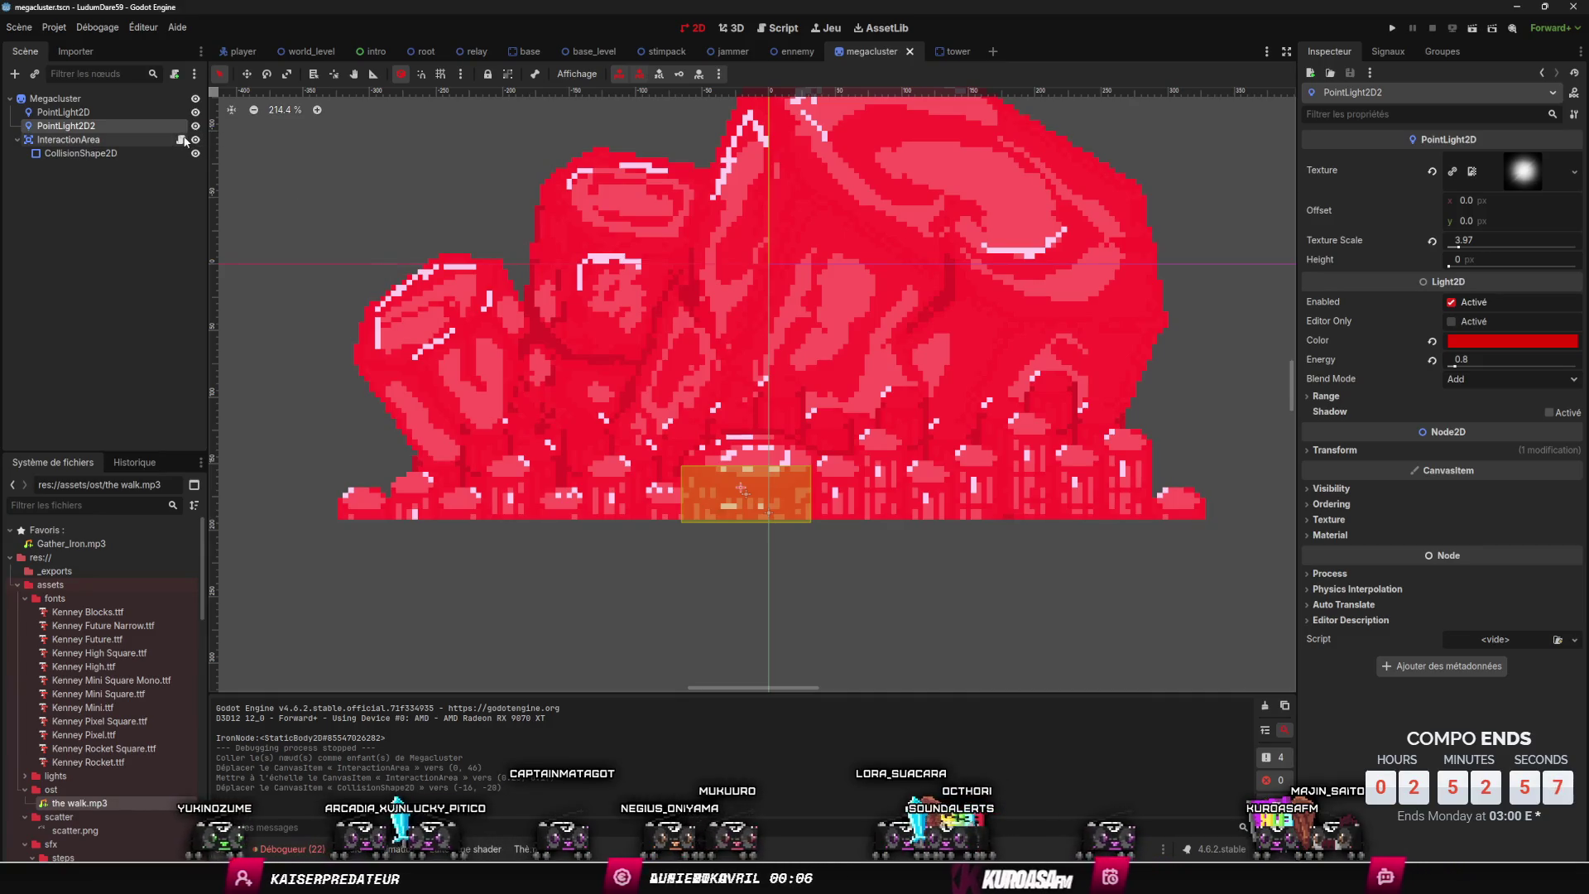
- Attach a new megacluster.gd script extending Sprite2D to the Megacluster root node
left_click(182, 140)
left_click(587, 175)
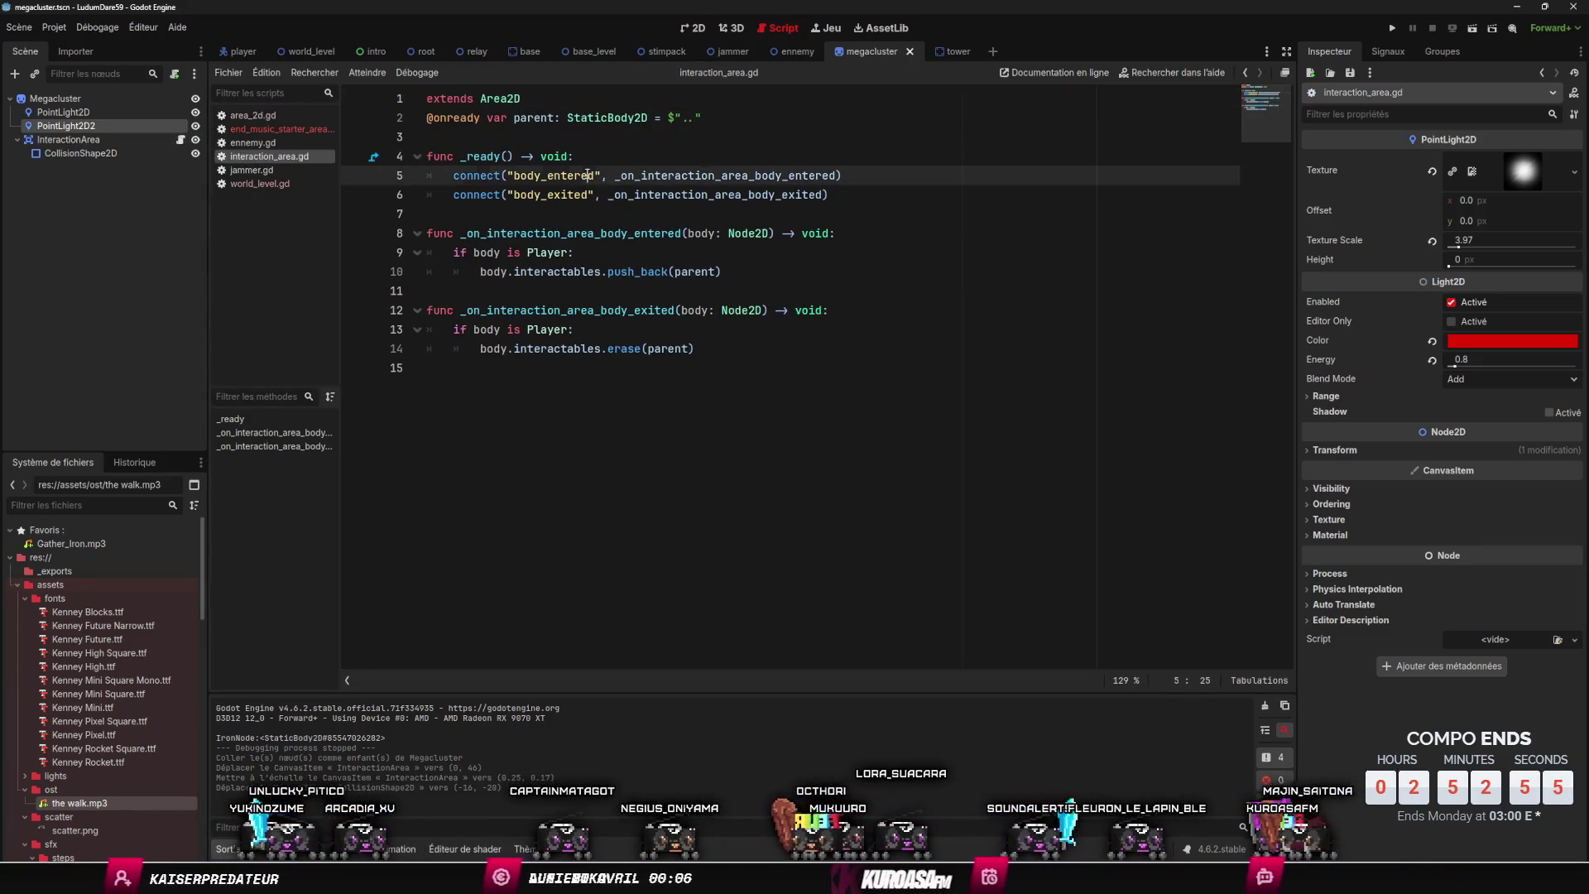
left_click(104, 98)
left_click(175, 74)
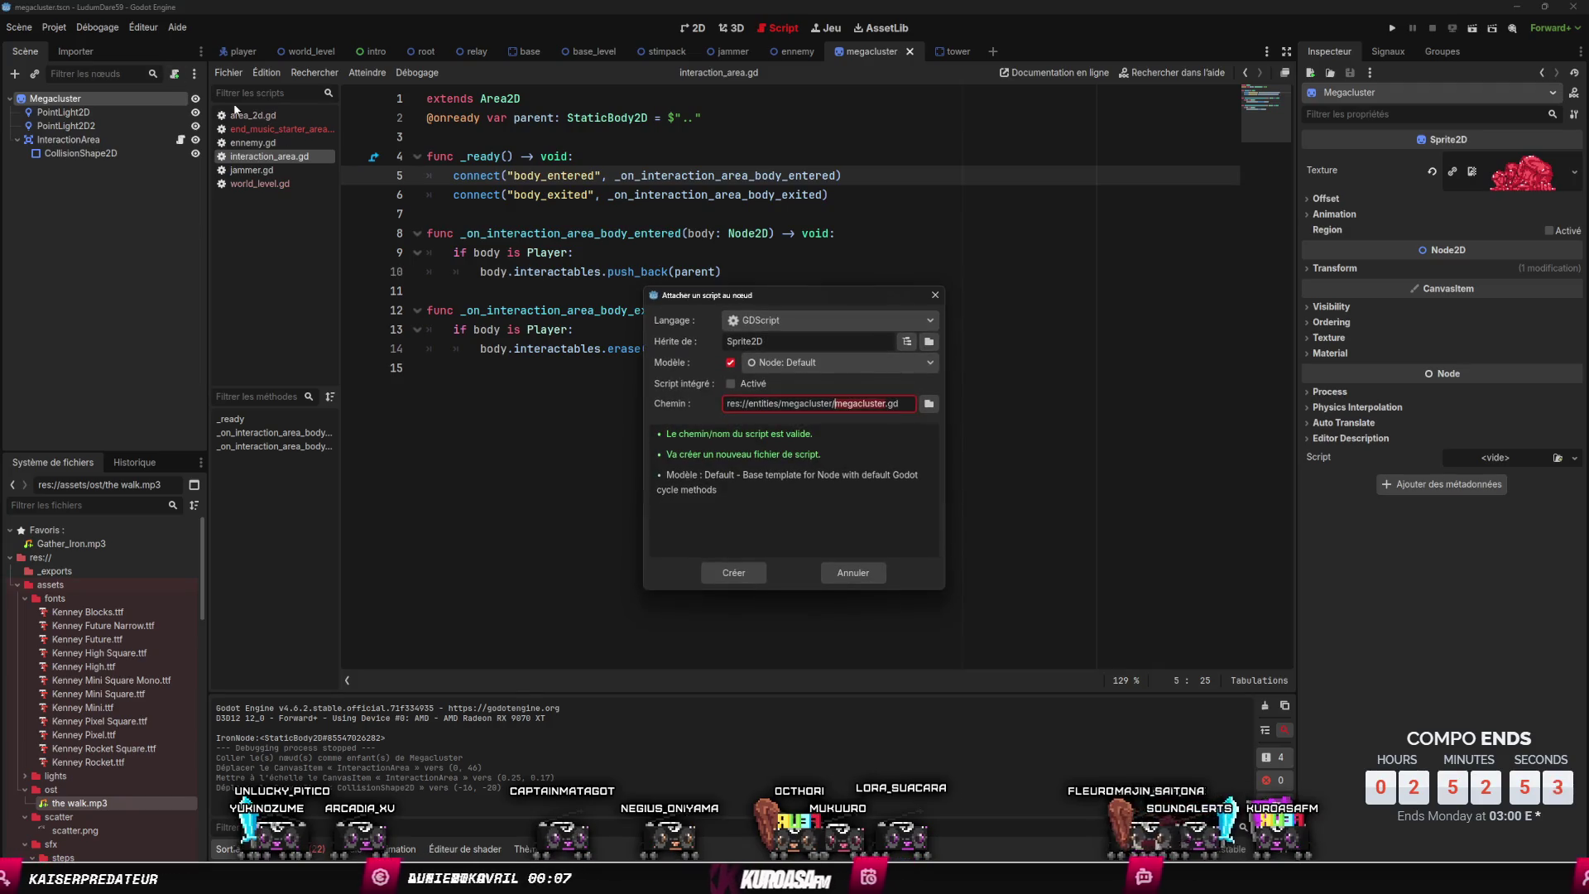
left_click(735, 573)
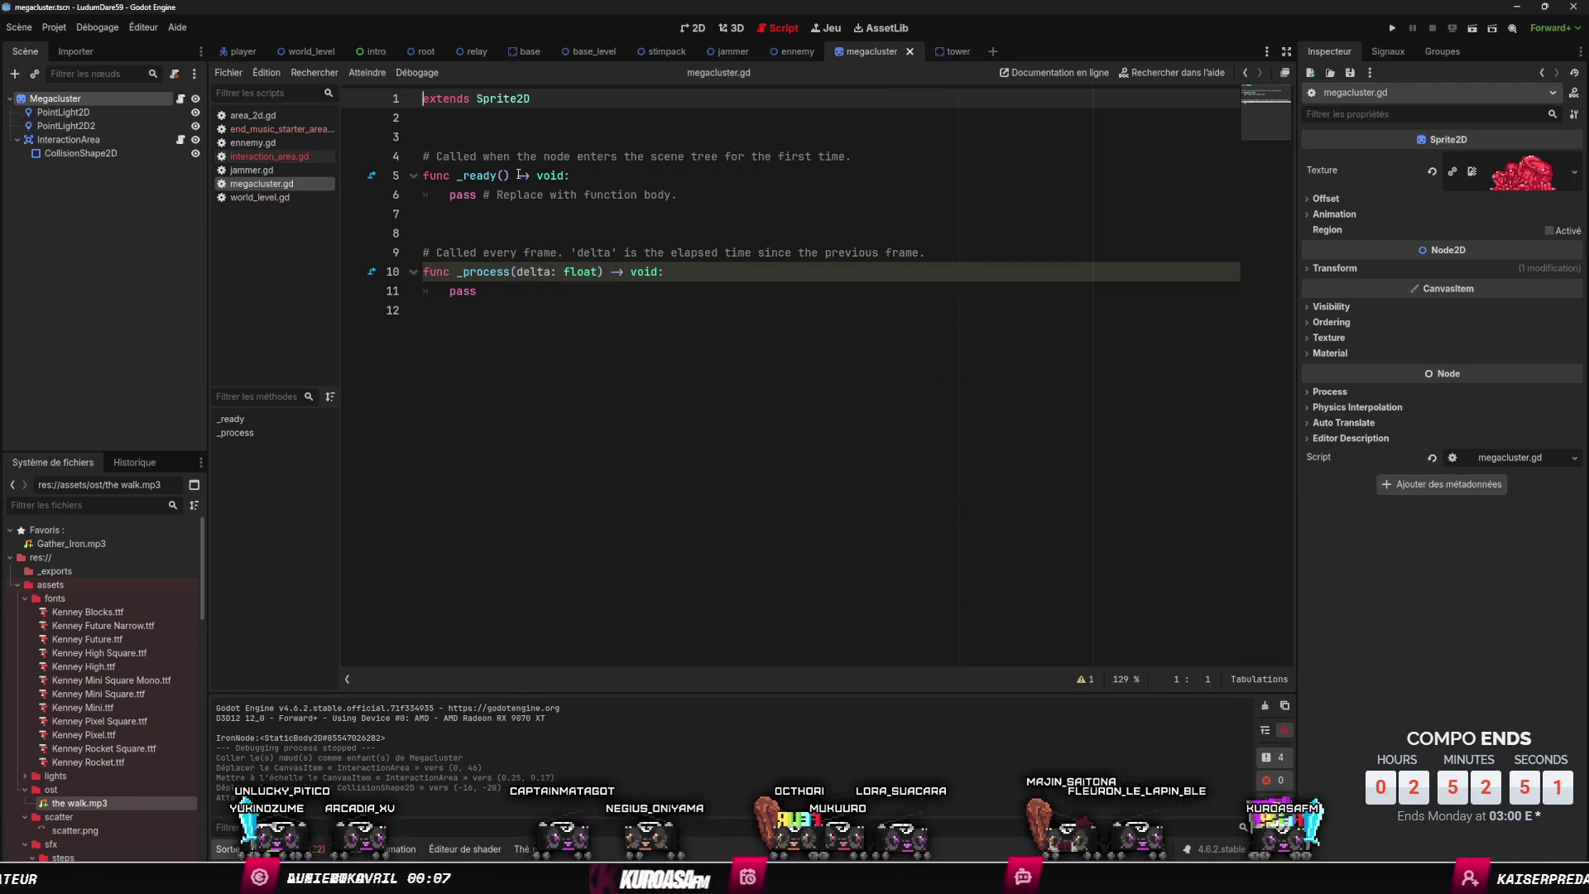
left_click(948, 51)
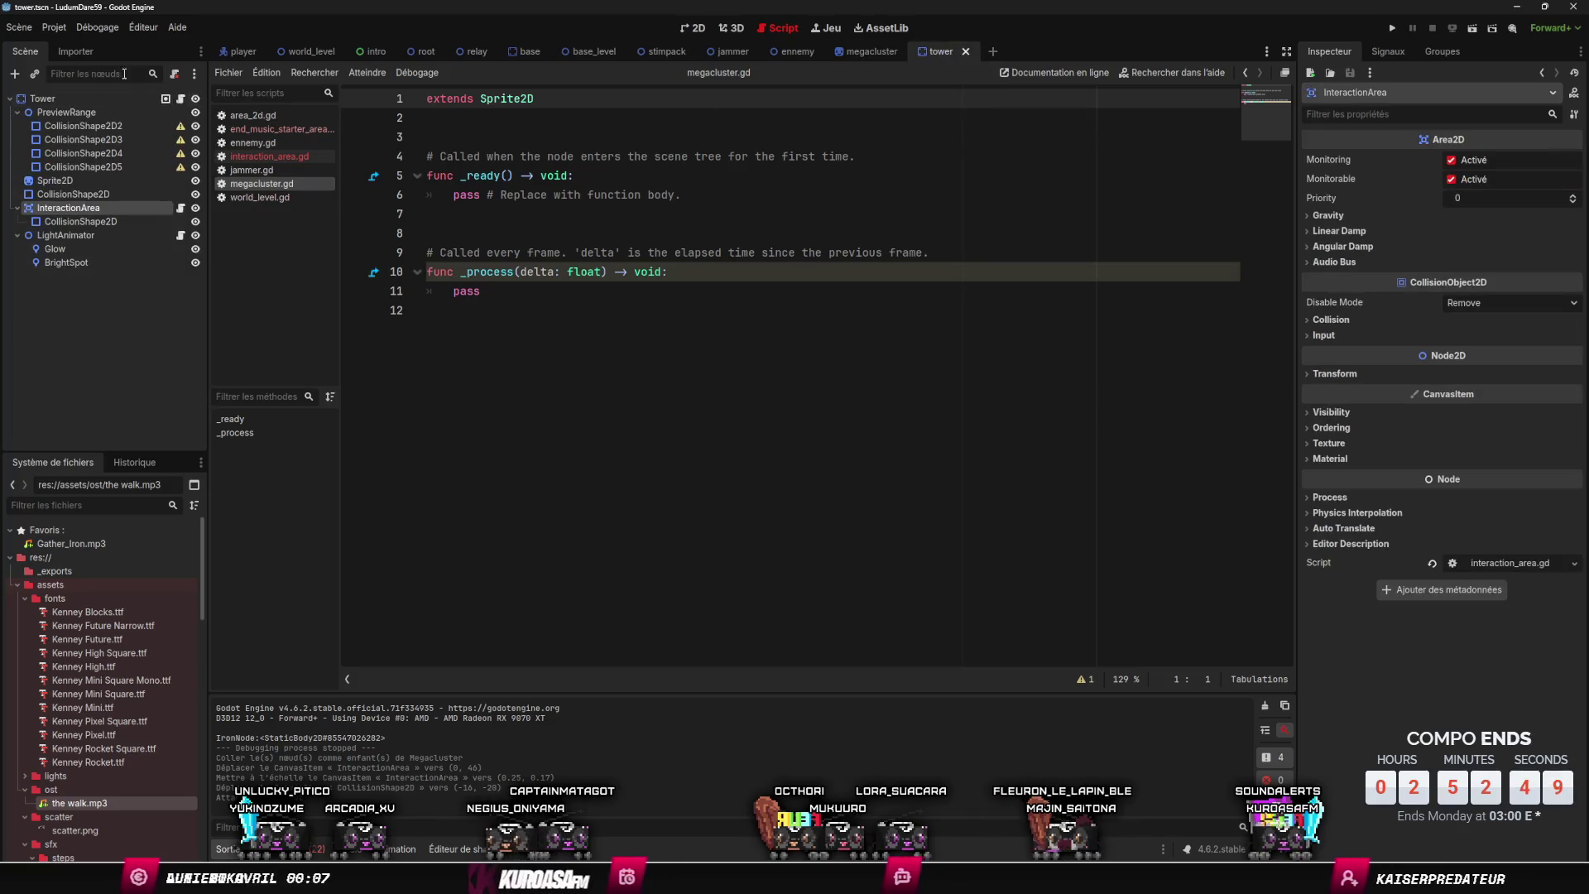
- Open tower.gd and copy its interact_text and time_to_interact declarations on lines 4–5
left_click(181, 99)
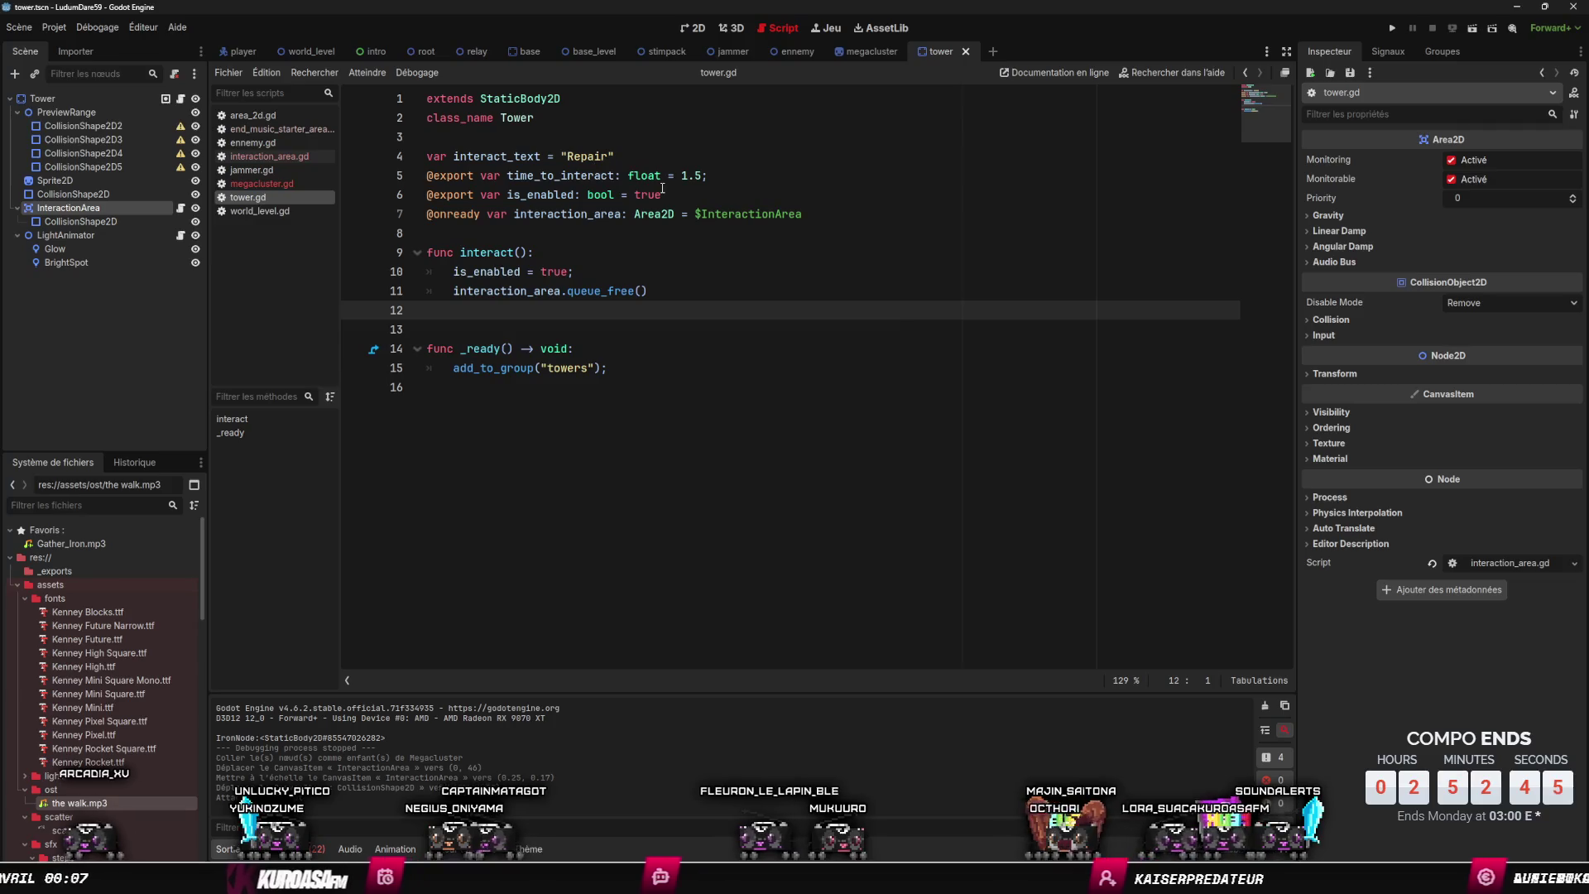
left_click(617, 155)
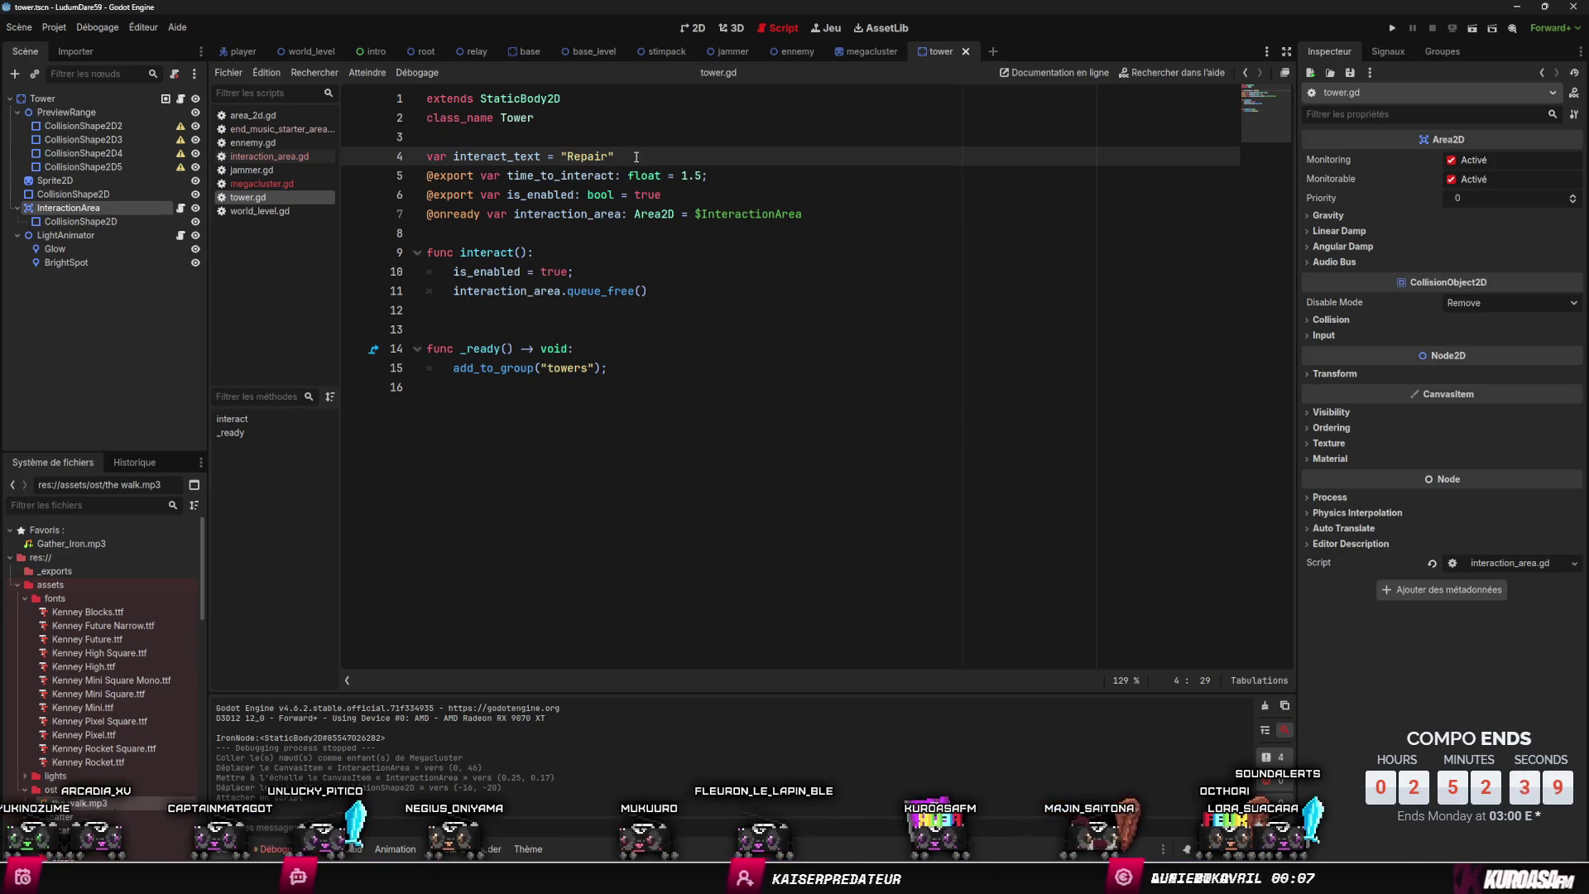
key("Right")
key("Down")
key("Down")
key("Down")
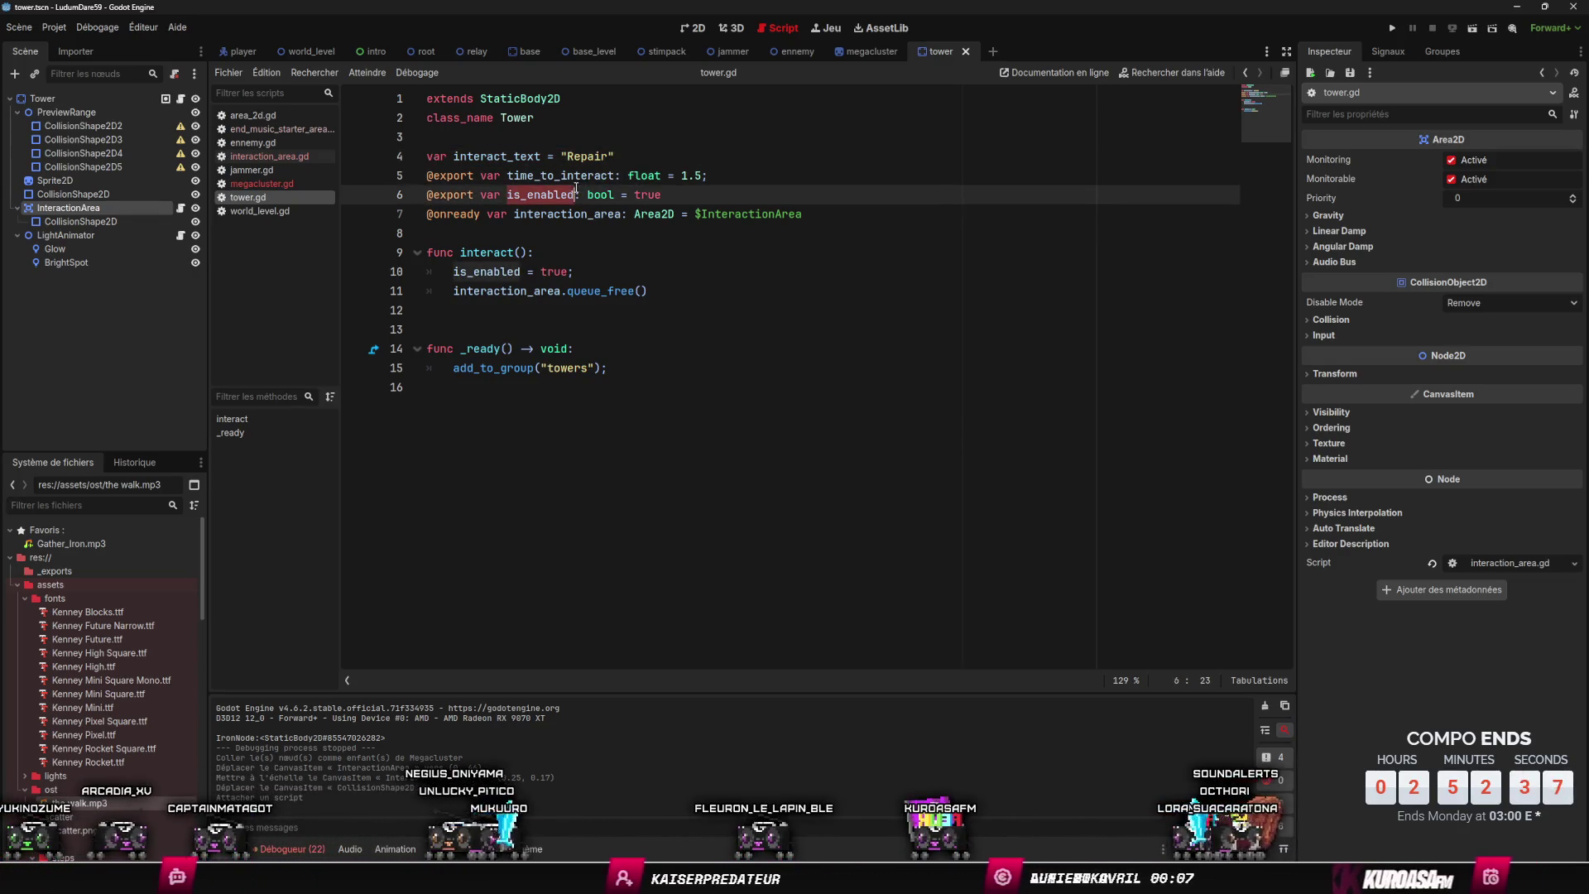
left_click(560, 149)
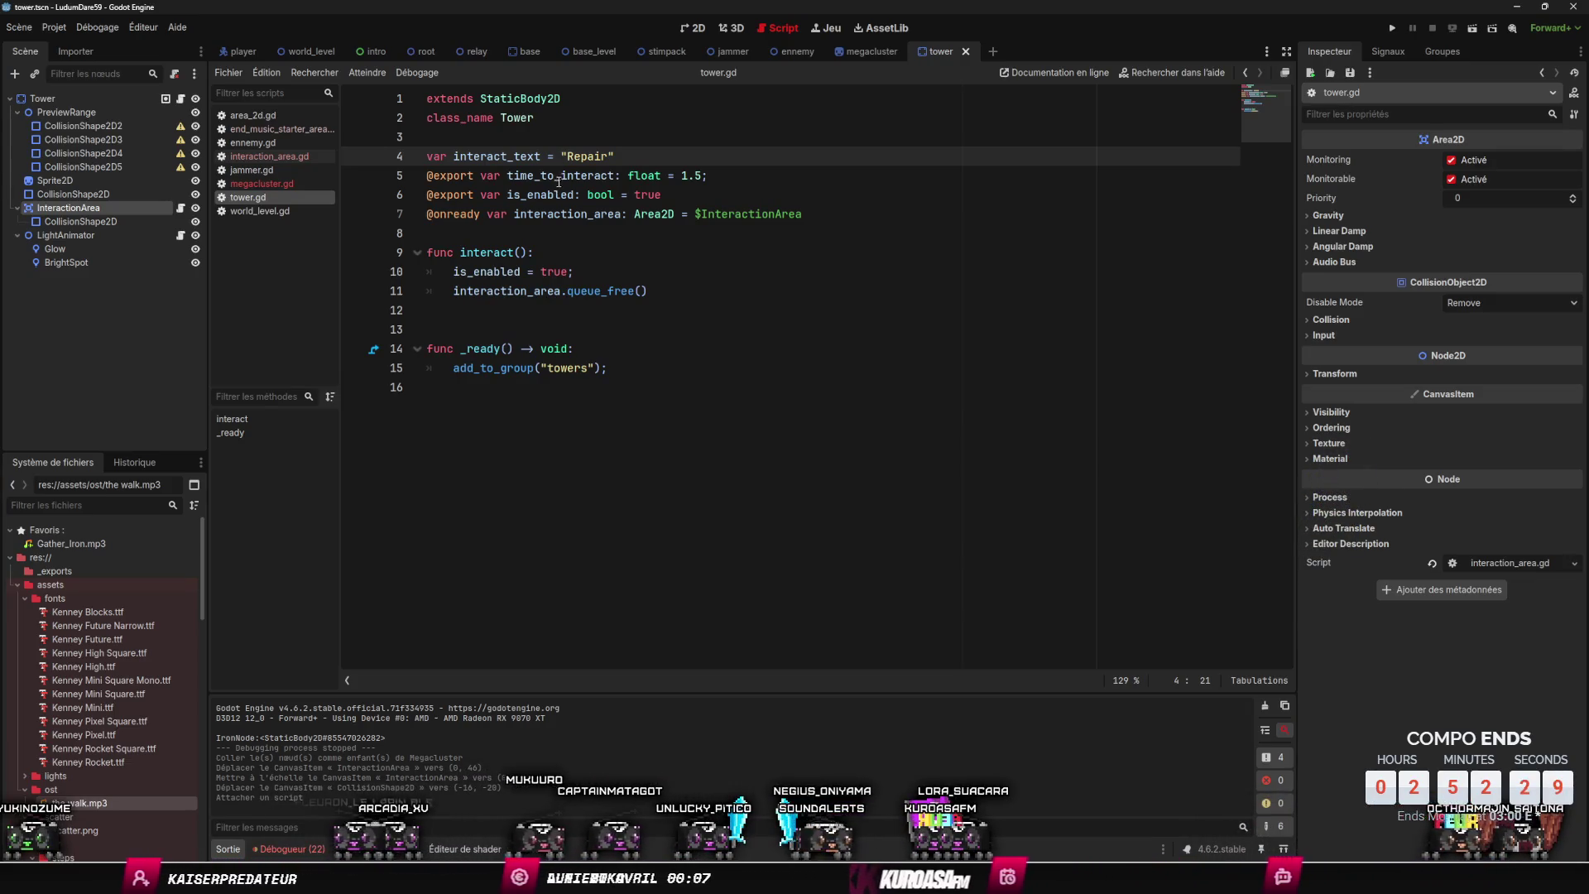
left_click(548, 176)
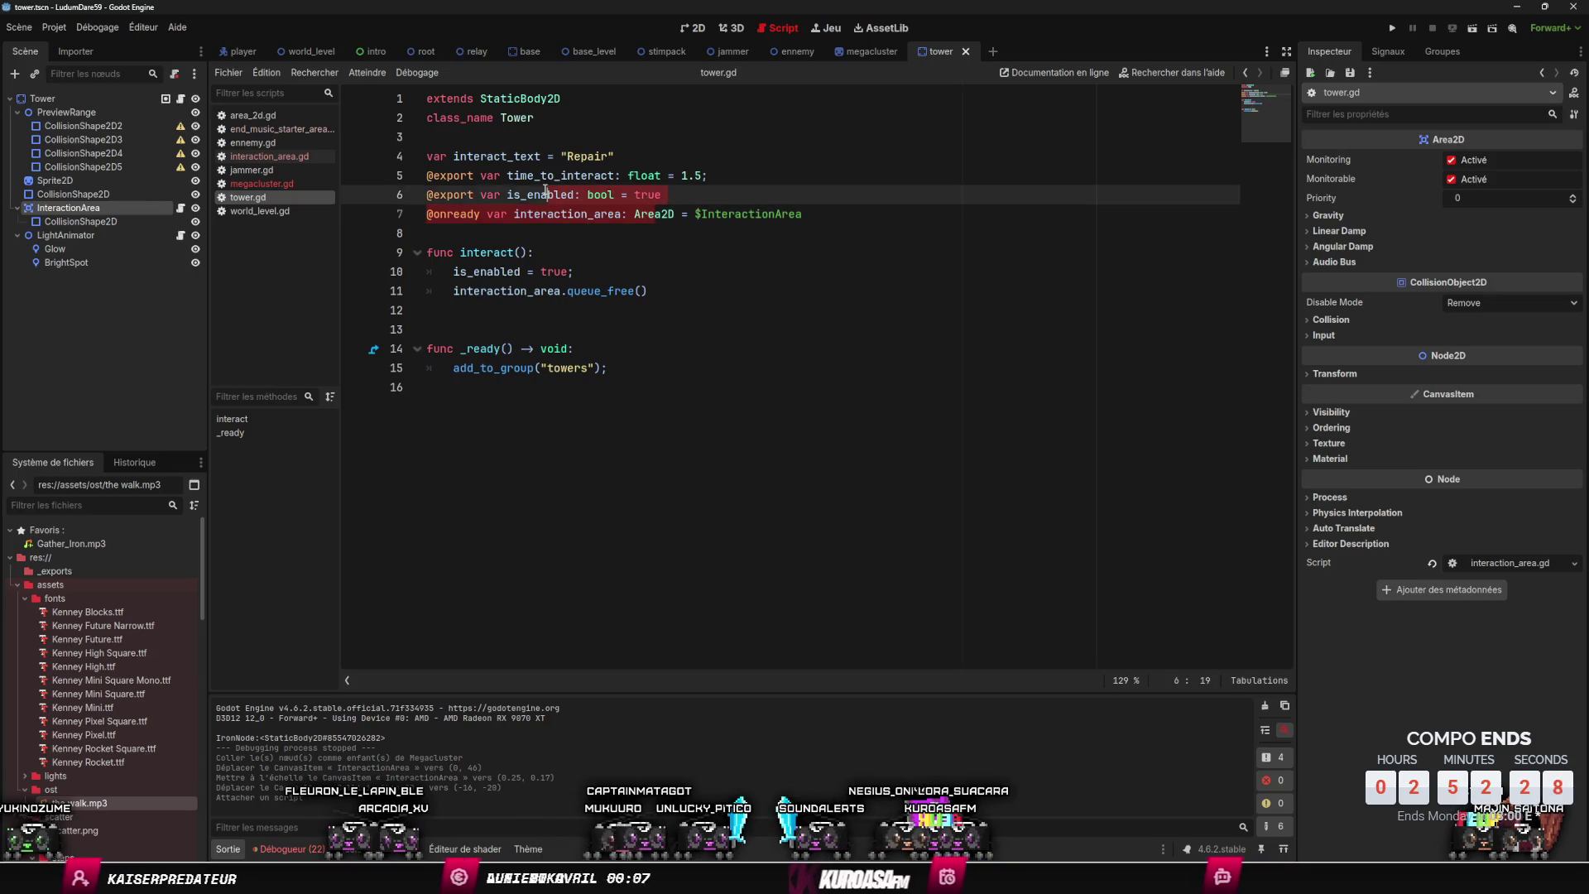
triple_click(461, 155)
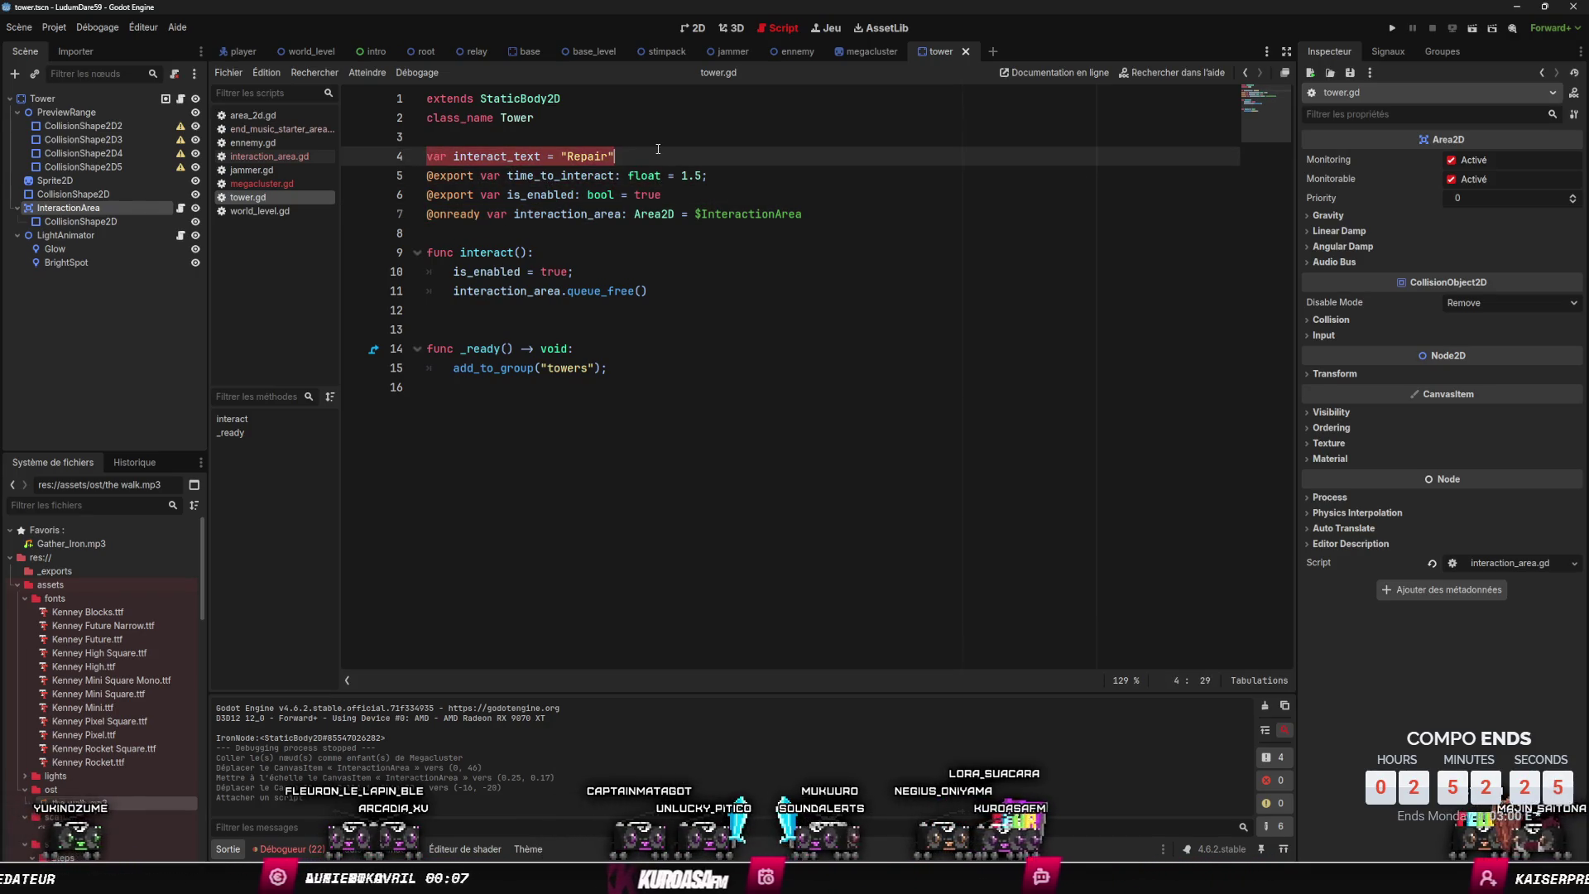
left_click_drag(730, 194, 482, 157)
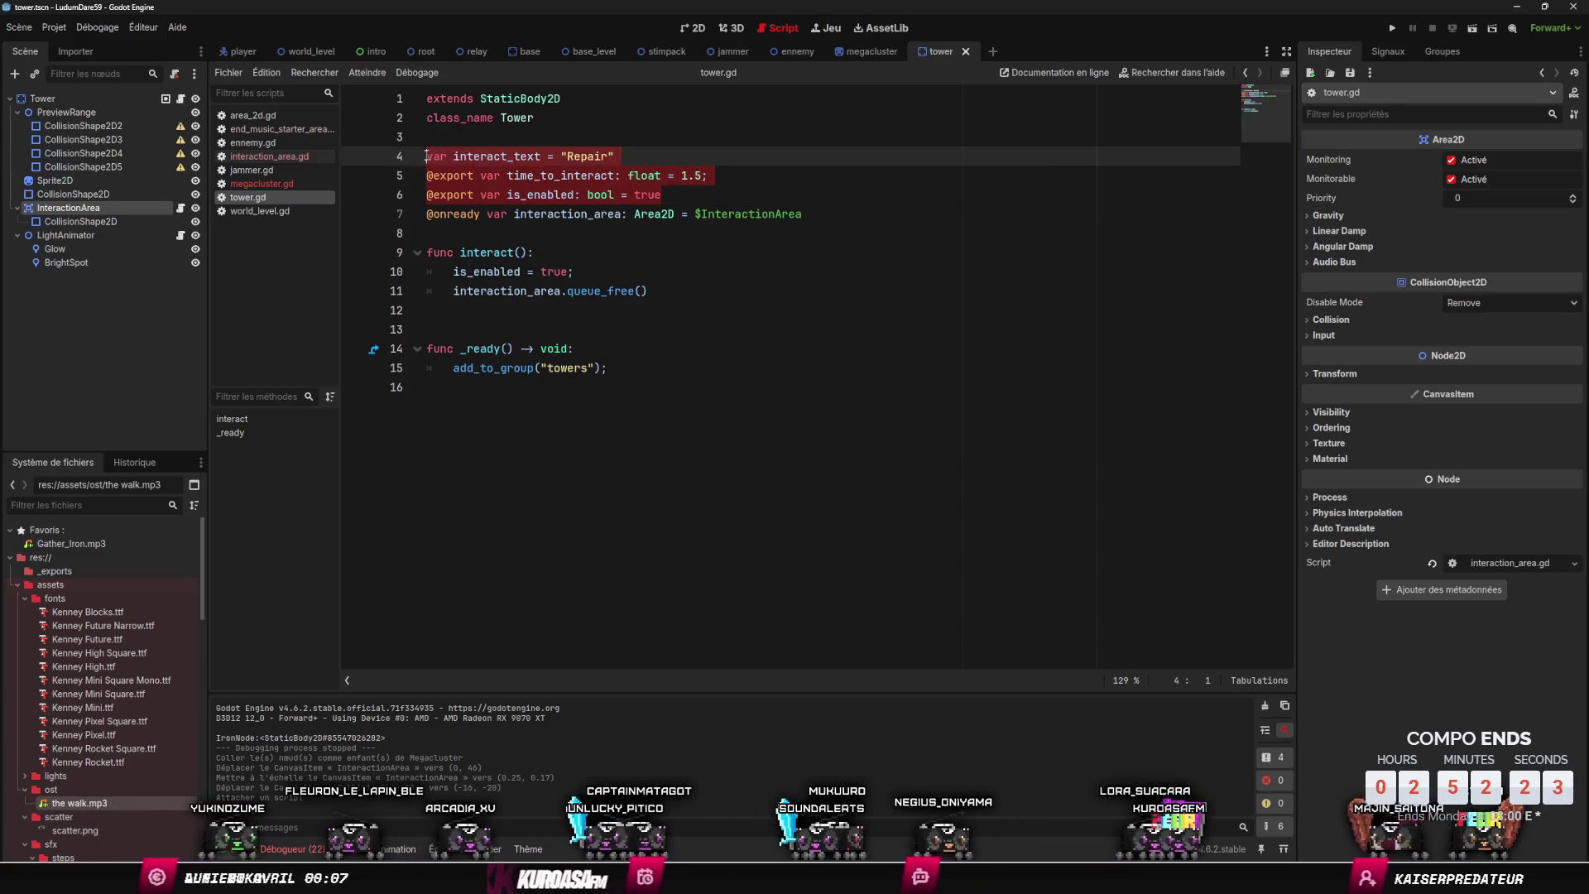
mouse_move(759, 178)
left_mouse_down()
mouse_move(389, 140)
mouse_move(387, 155)
left_mouse_up()
left_click(869, 51)
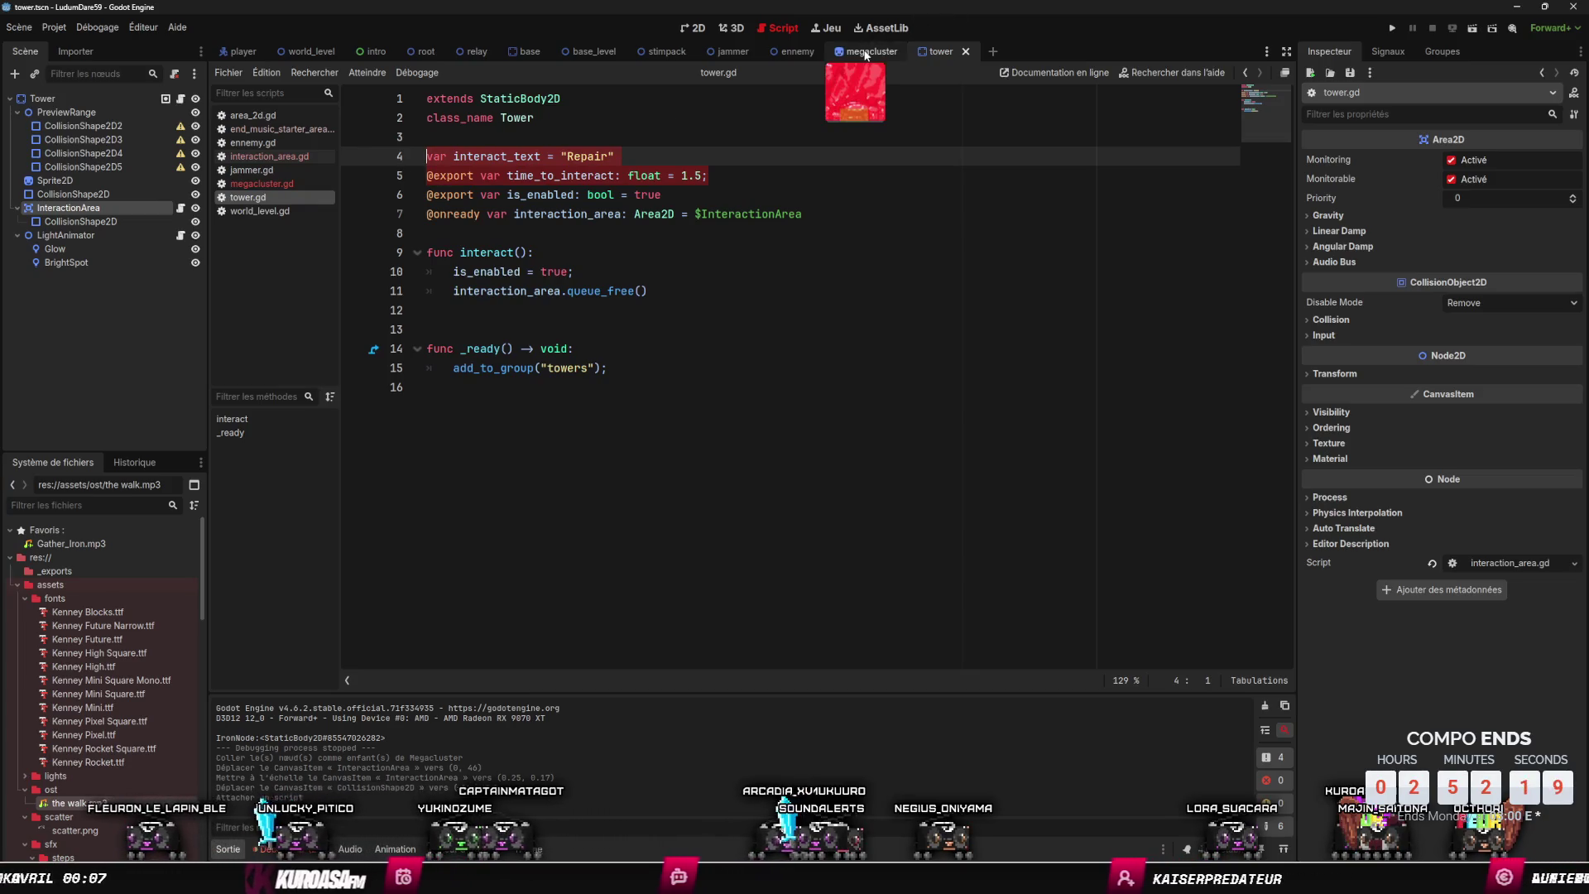
left_click(734, 153)
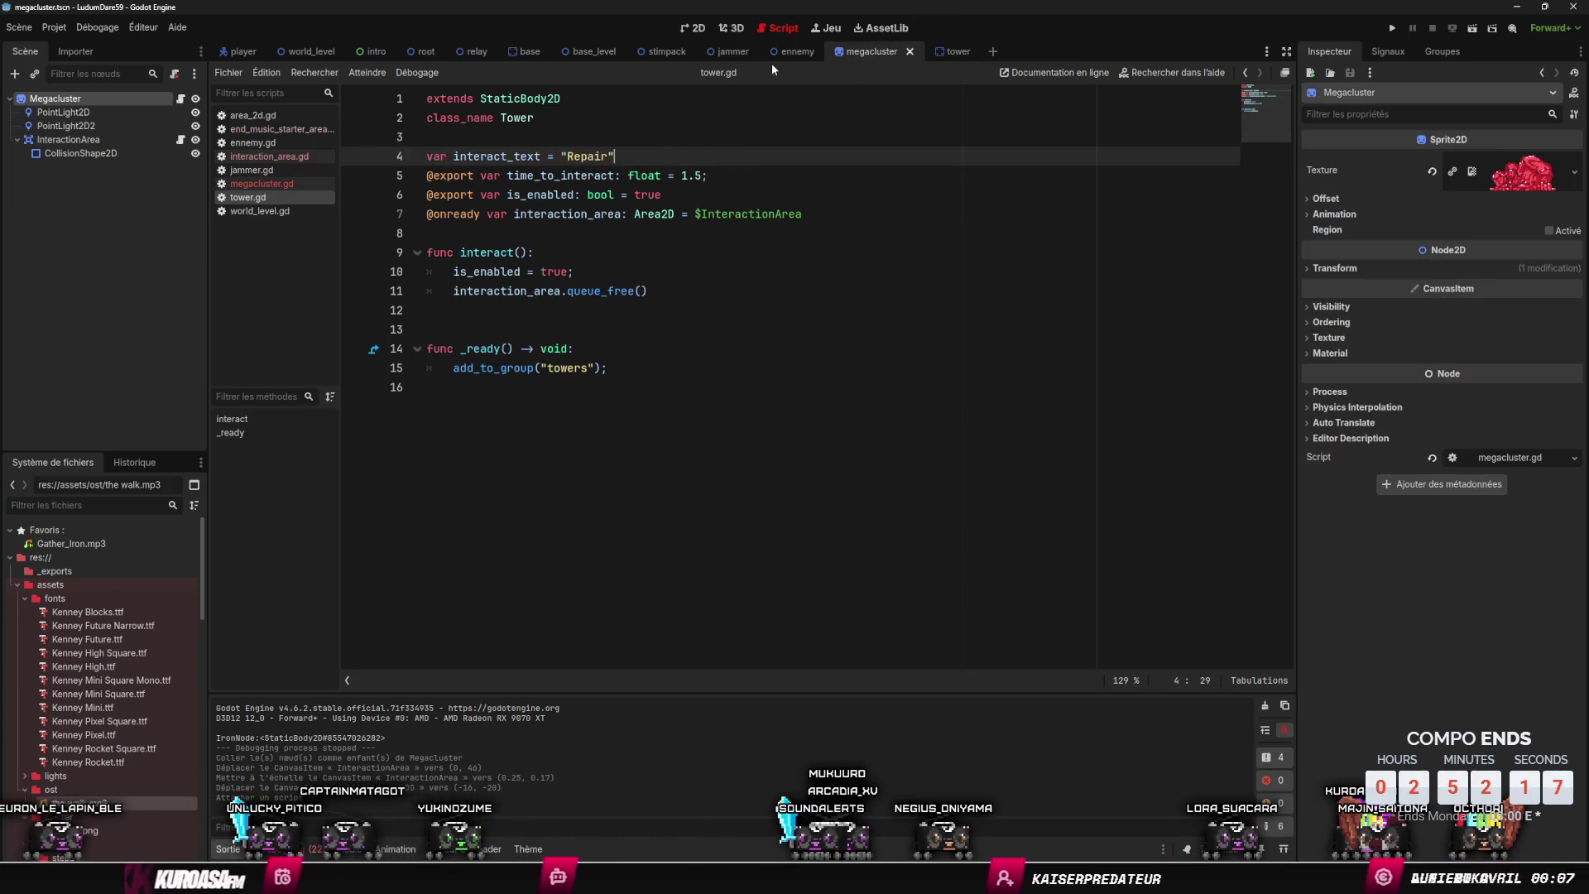
- Paste the copied interact_text and time_to_interact declarations into megacluster.gd
left_click(270, 182)
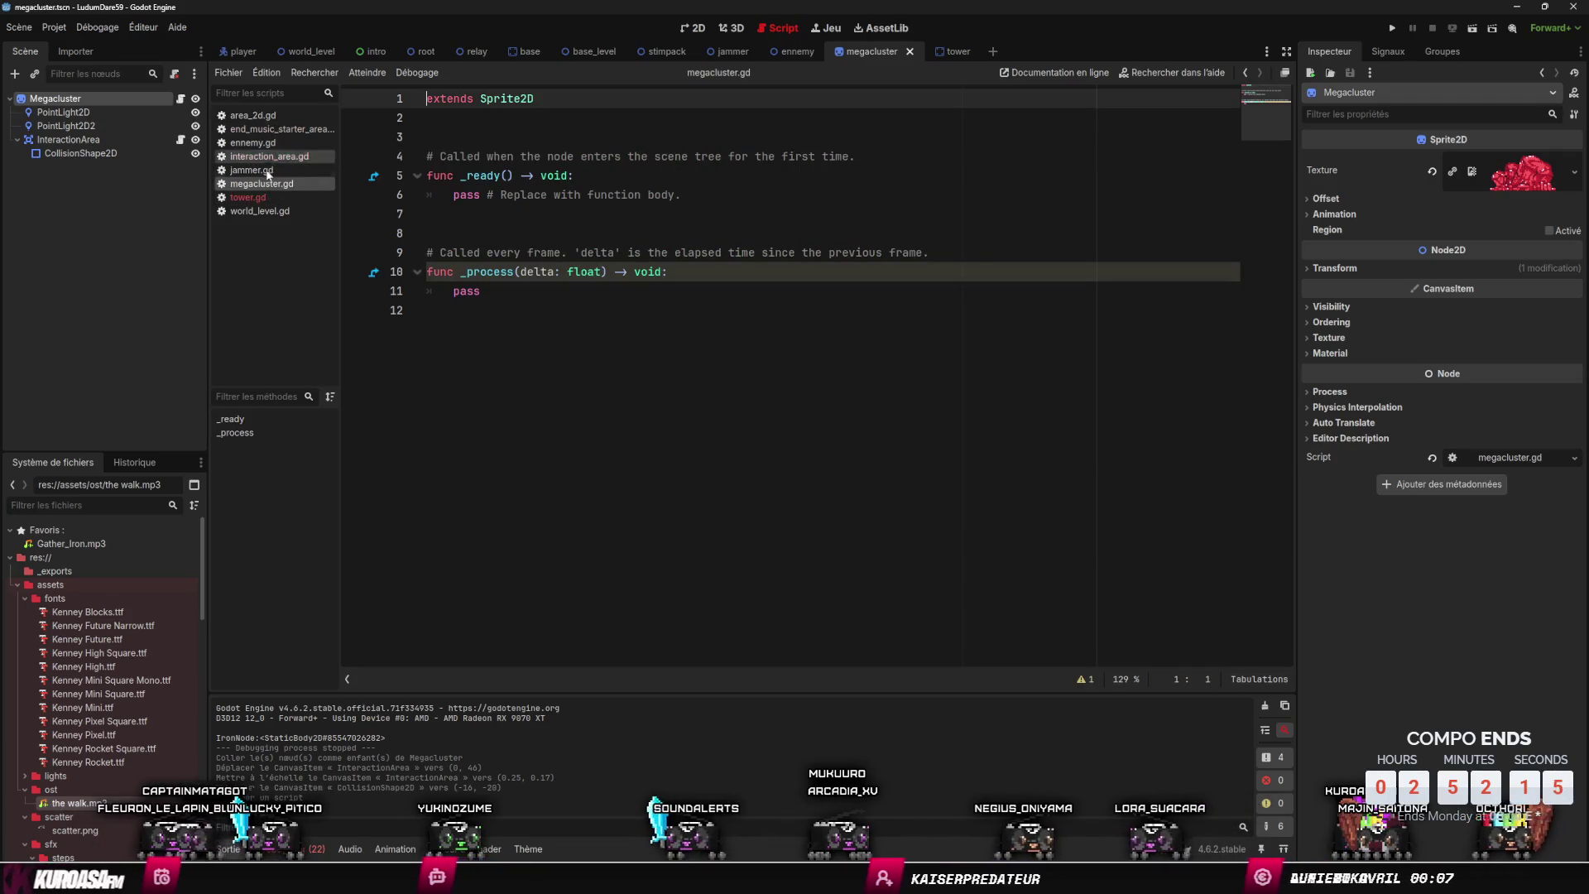
left_click(266, 170)
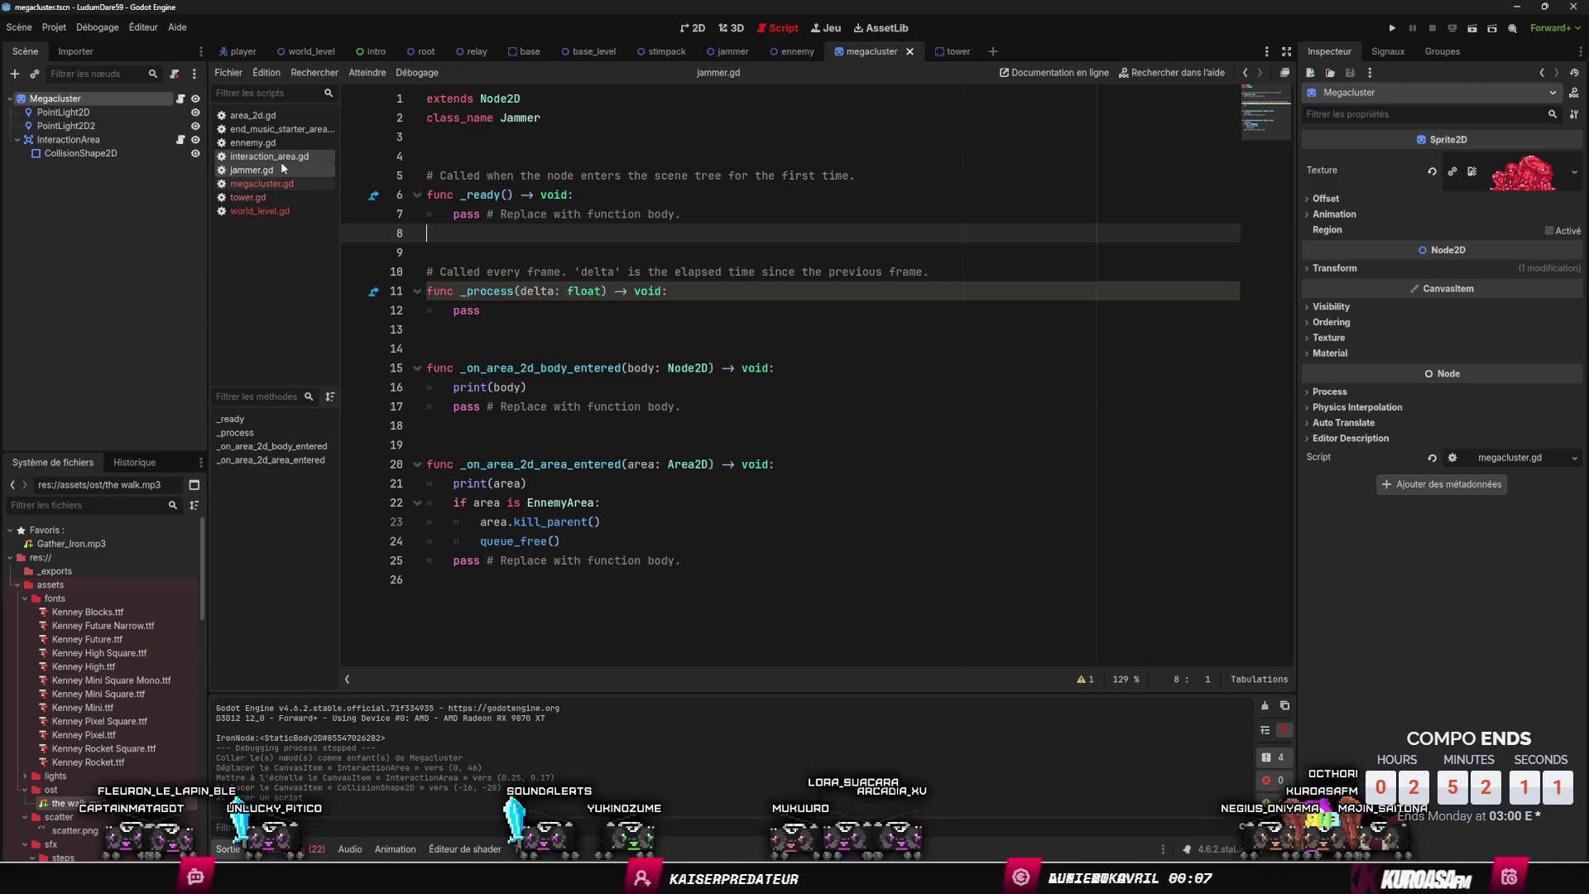
left_click(302, 157)
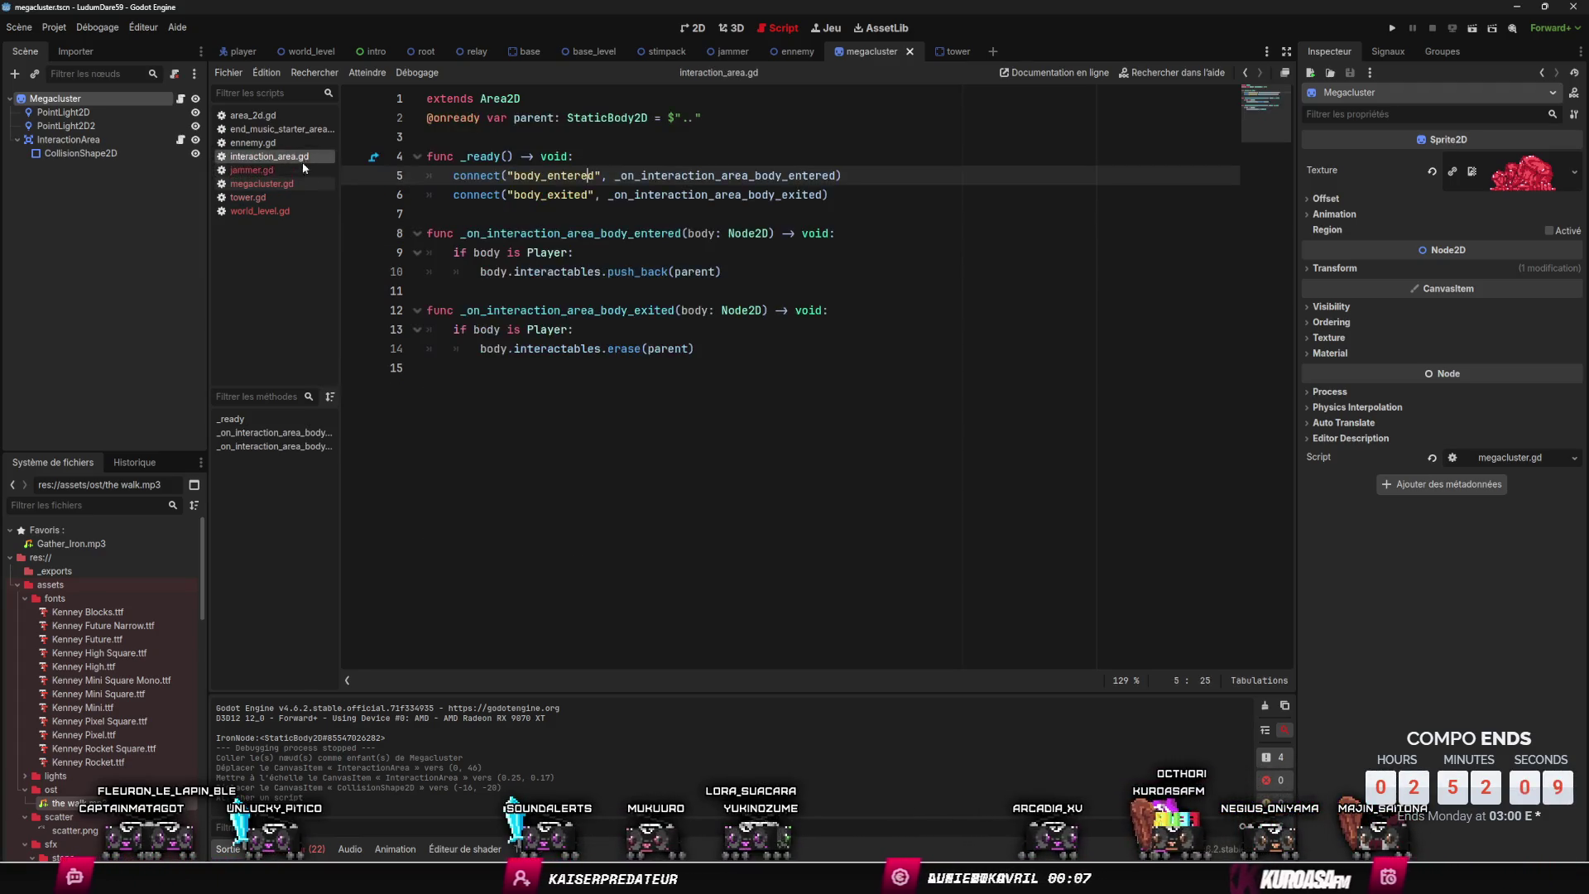
left_click(290, 184)
left_click(545, 215)
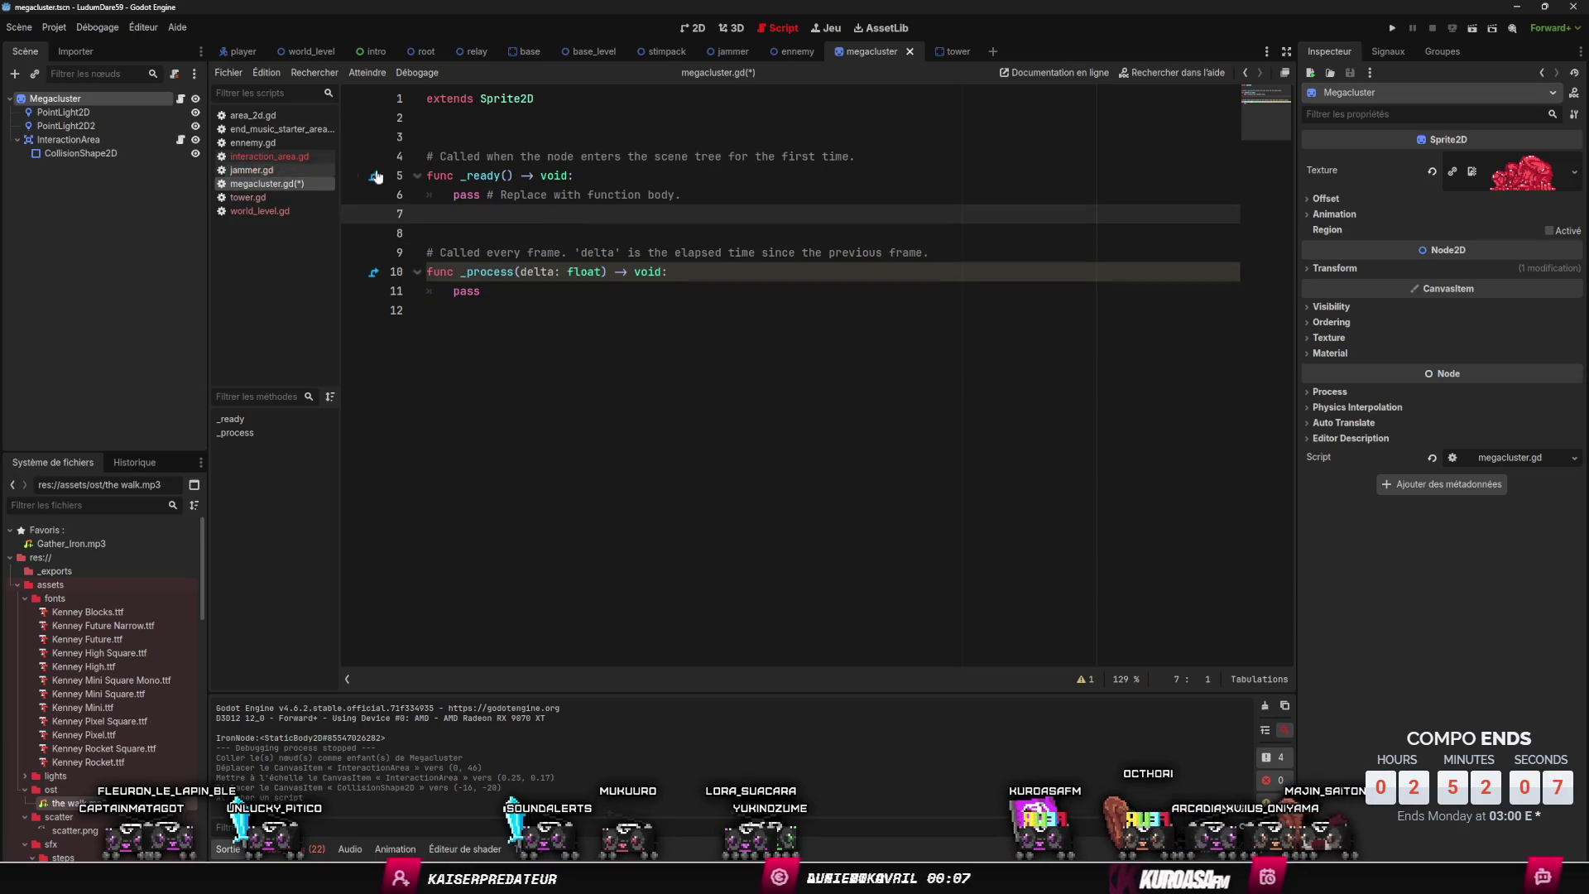
key("ctrl+s")
- Change interact_text to "Gather ?" and time_to_interact to 3.5, saving the script
double_click(588, 118)
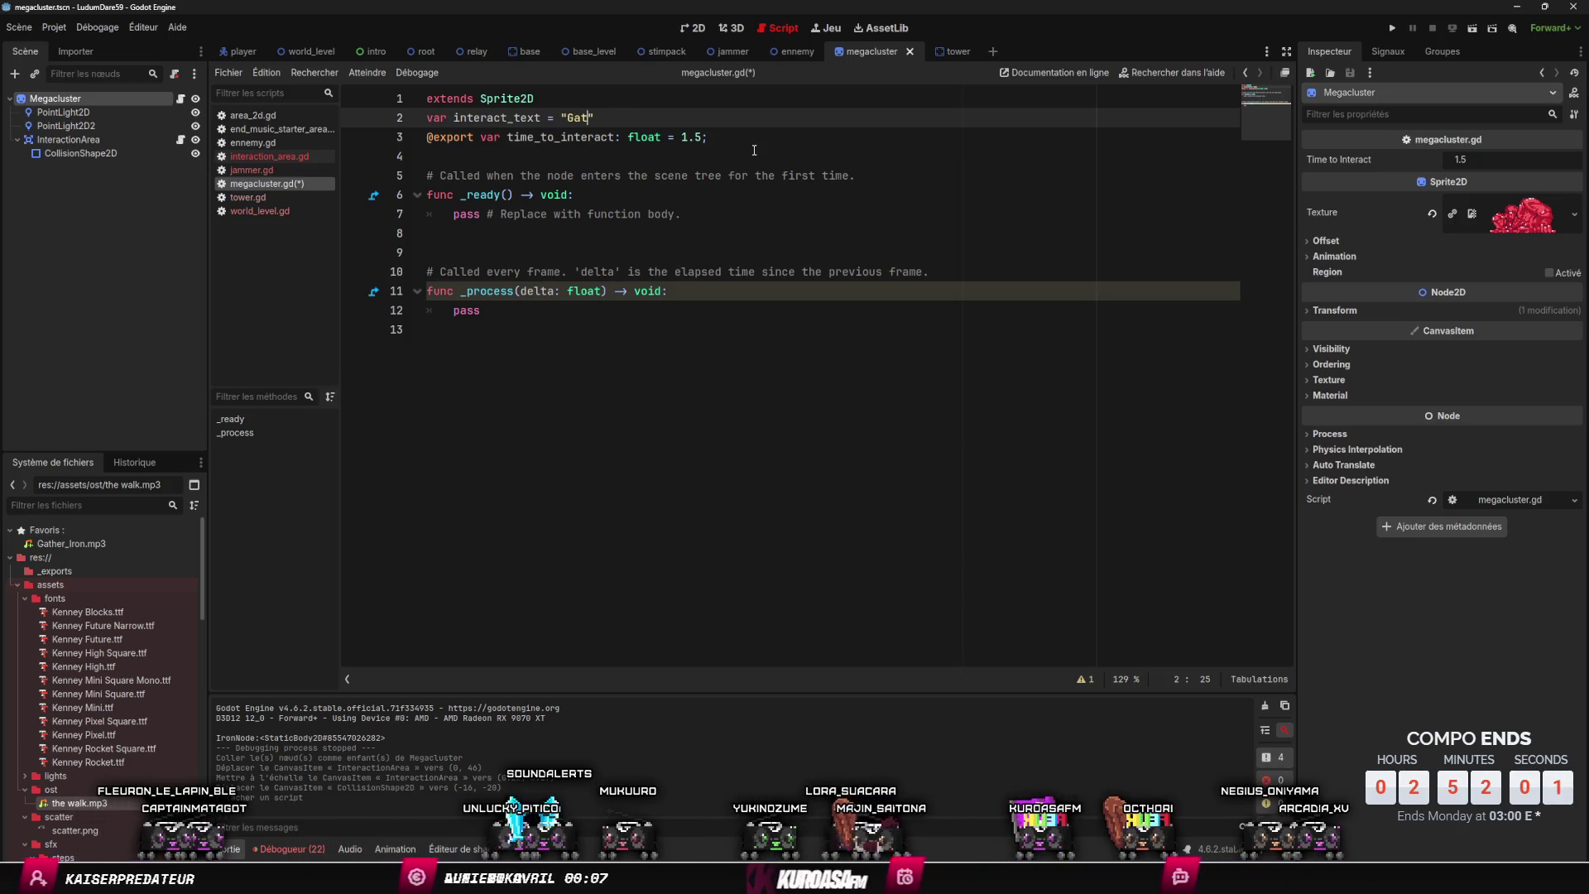
type("her ?")
key("ctrl+s")
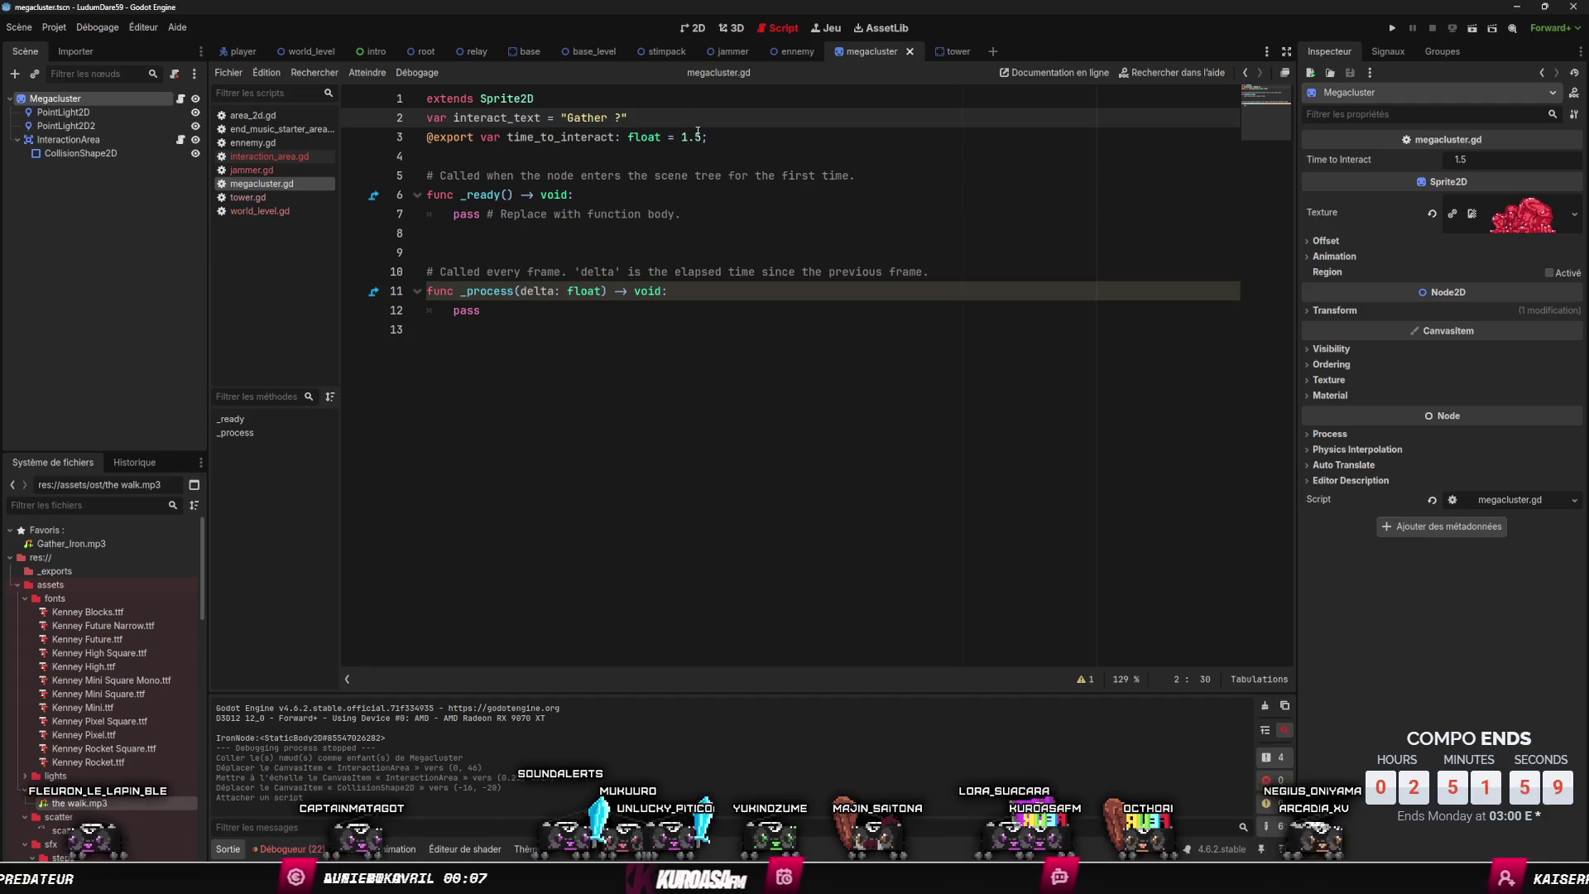
left_click(697, 137)
type("3")
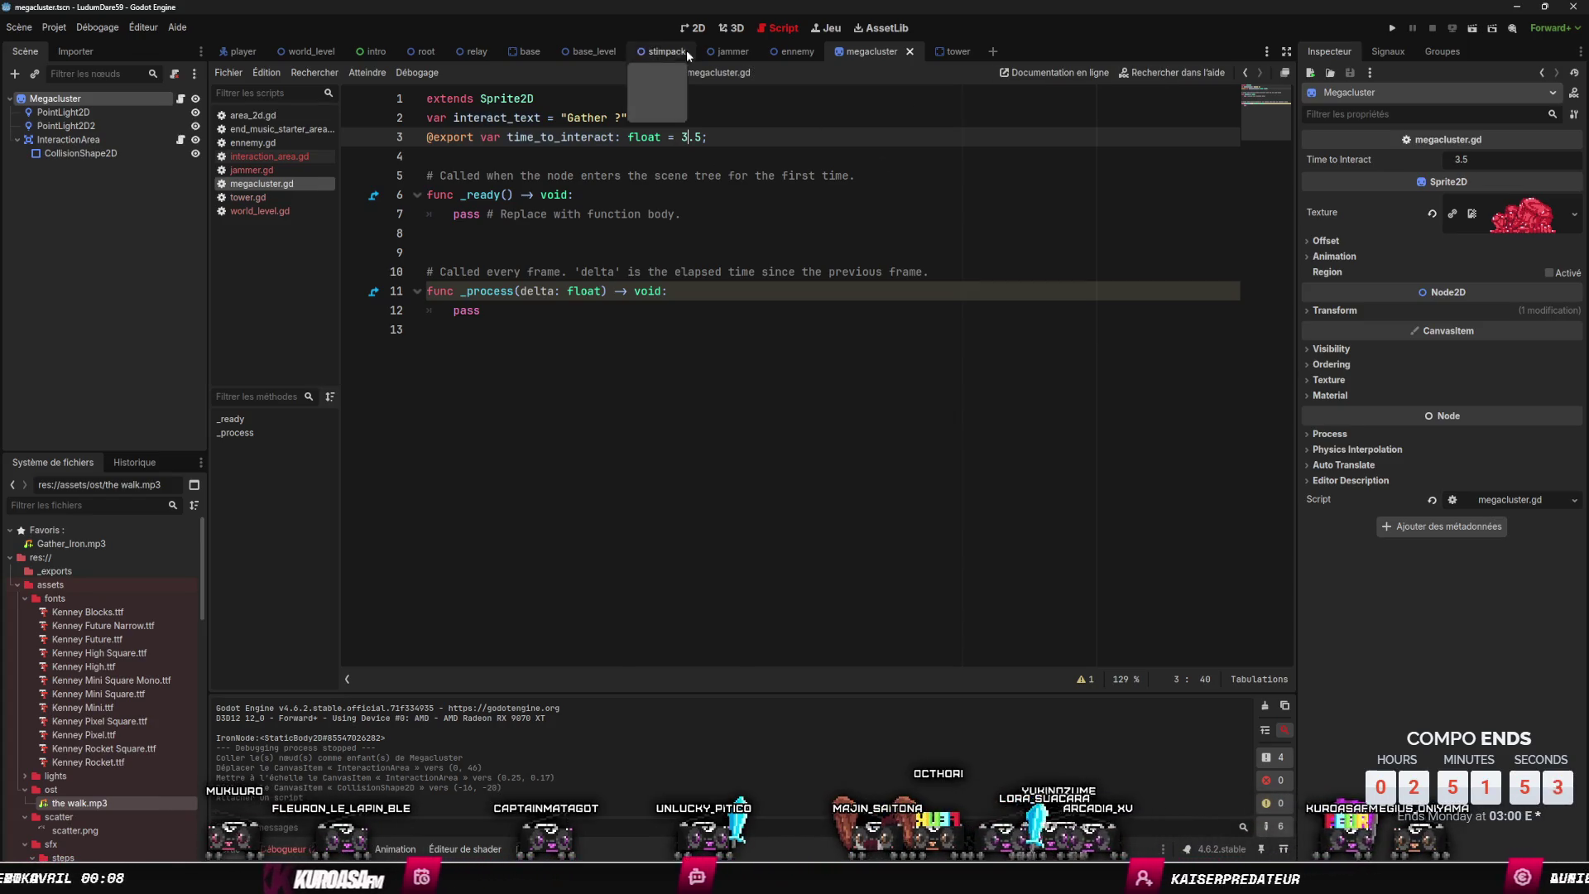
left_click(728, 28)
left_click(693, 28)
scroll(712, 199, "down", 5)
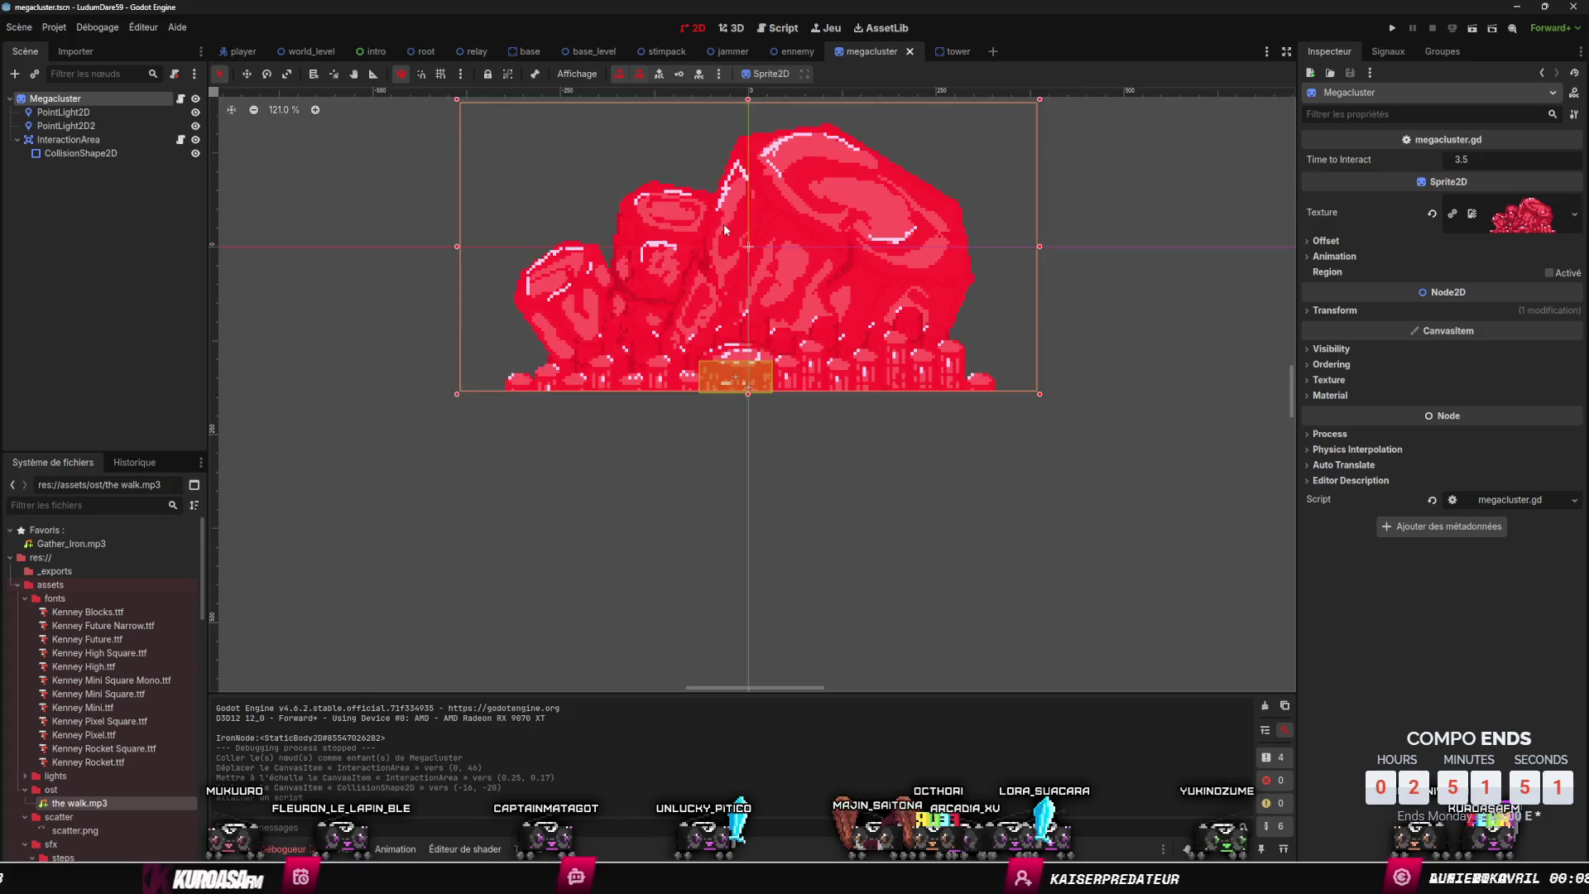
- Move the Player just below the megacluster in world_level and start a playtest, which halts on a type error
left_click(240, 51)
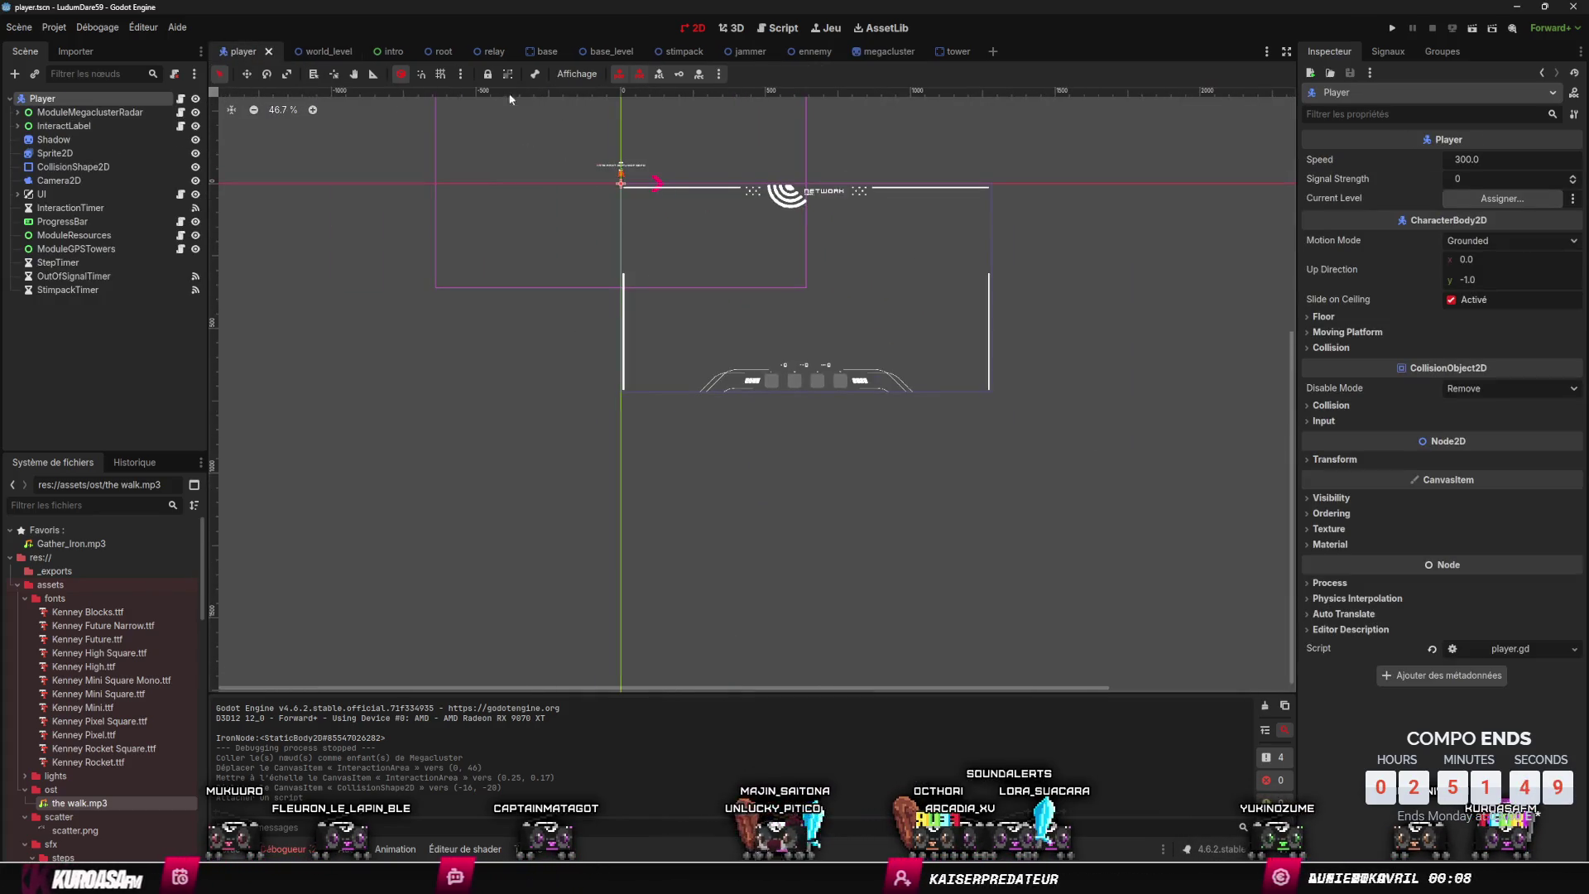
left_click(323, 51)
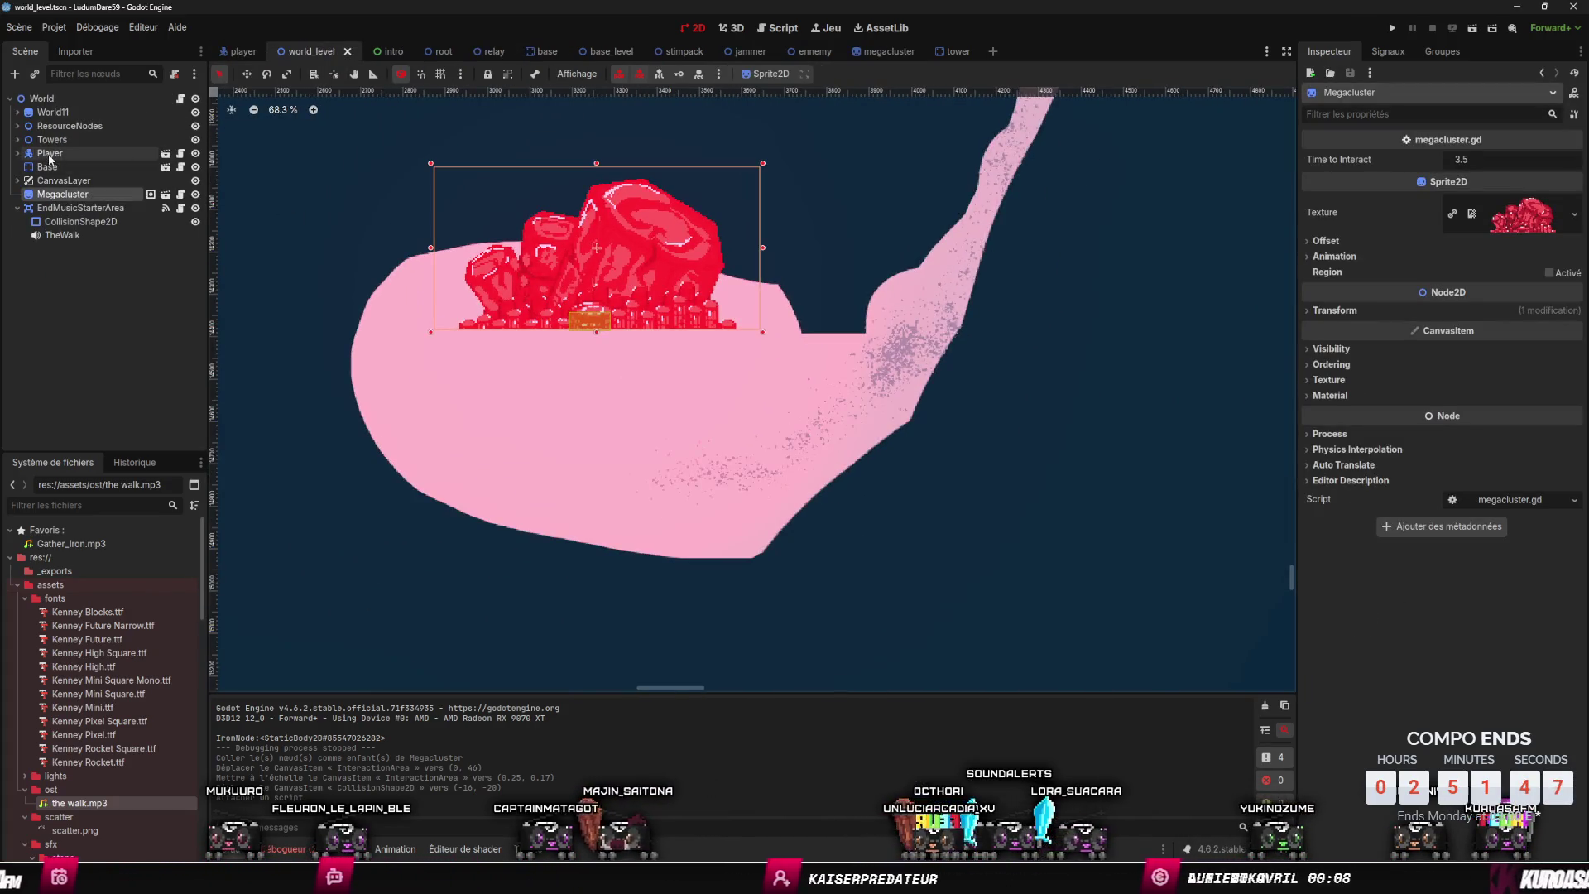
left_click(50, 153)
key("w")
mouse_move(946, 415)
left_mouse_down()
mouse_move(915, 459)
mouse_move(1004, 224)
mouse_move(961, 177)
mouse_move(1189, 351)
mouse_move(844, 333)
mouse_move(755, 396)
left_mouse_up()
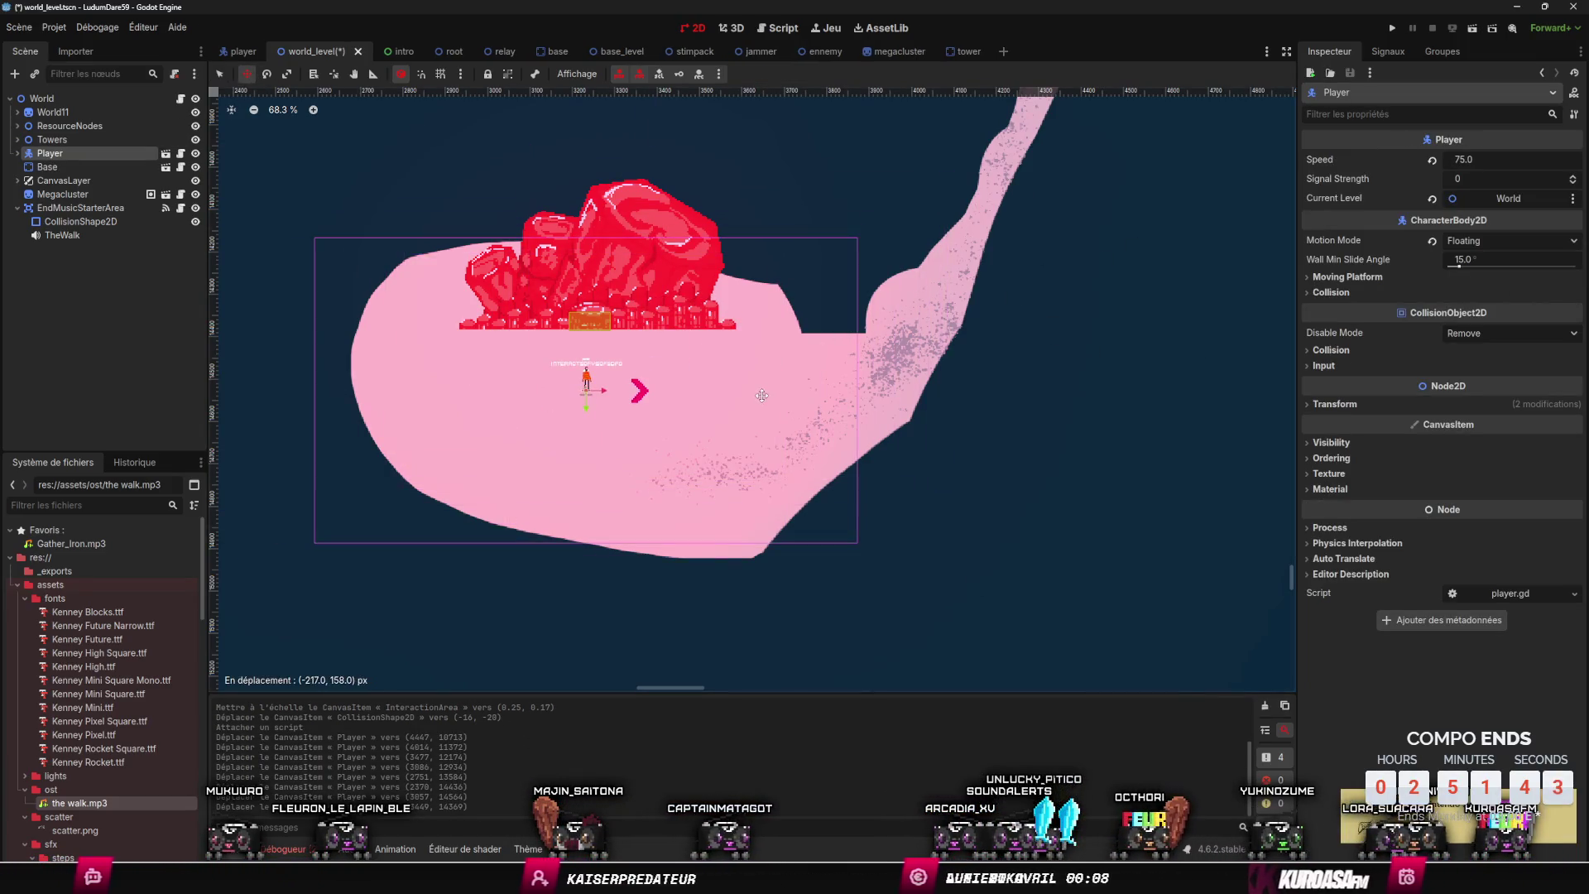
left_click(1392, 28)
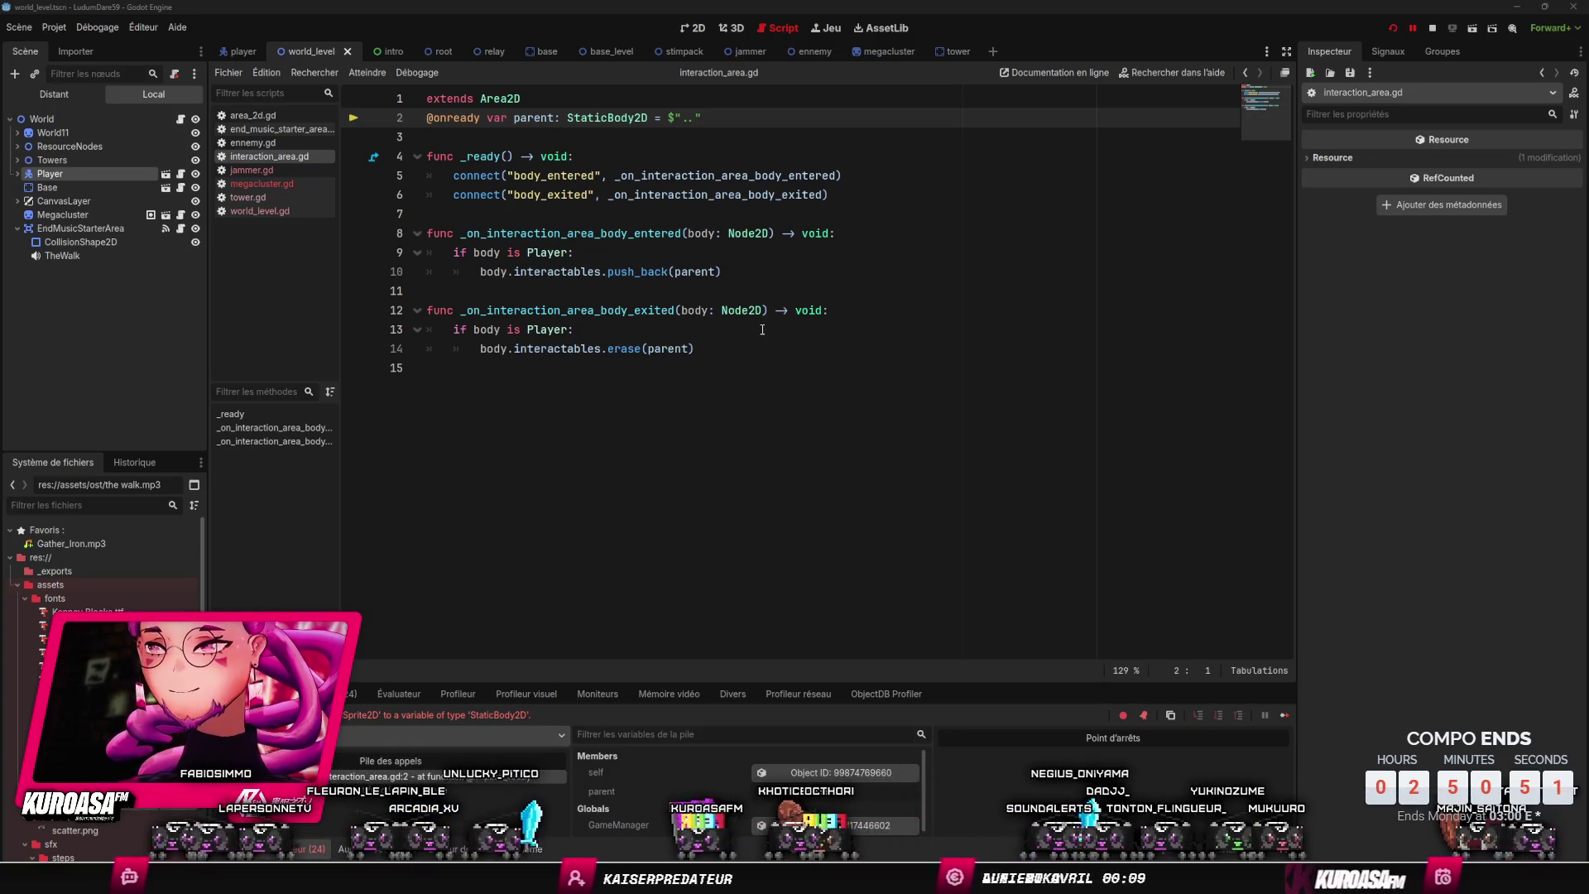
- Pan and zoom around the world_level map to survey the winding path, player area and towers
left_click(694, 28)
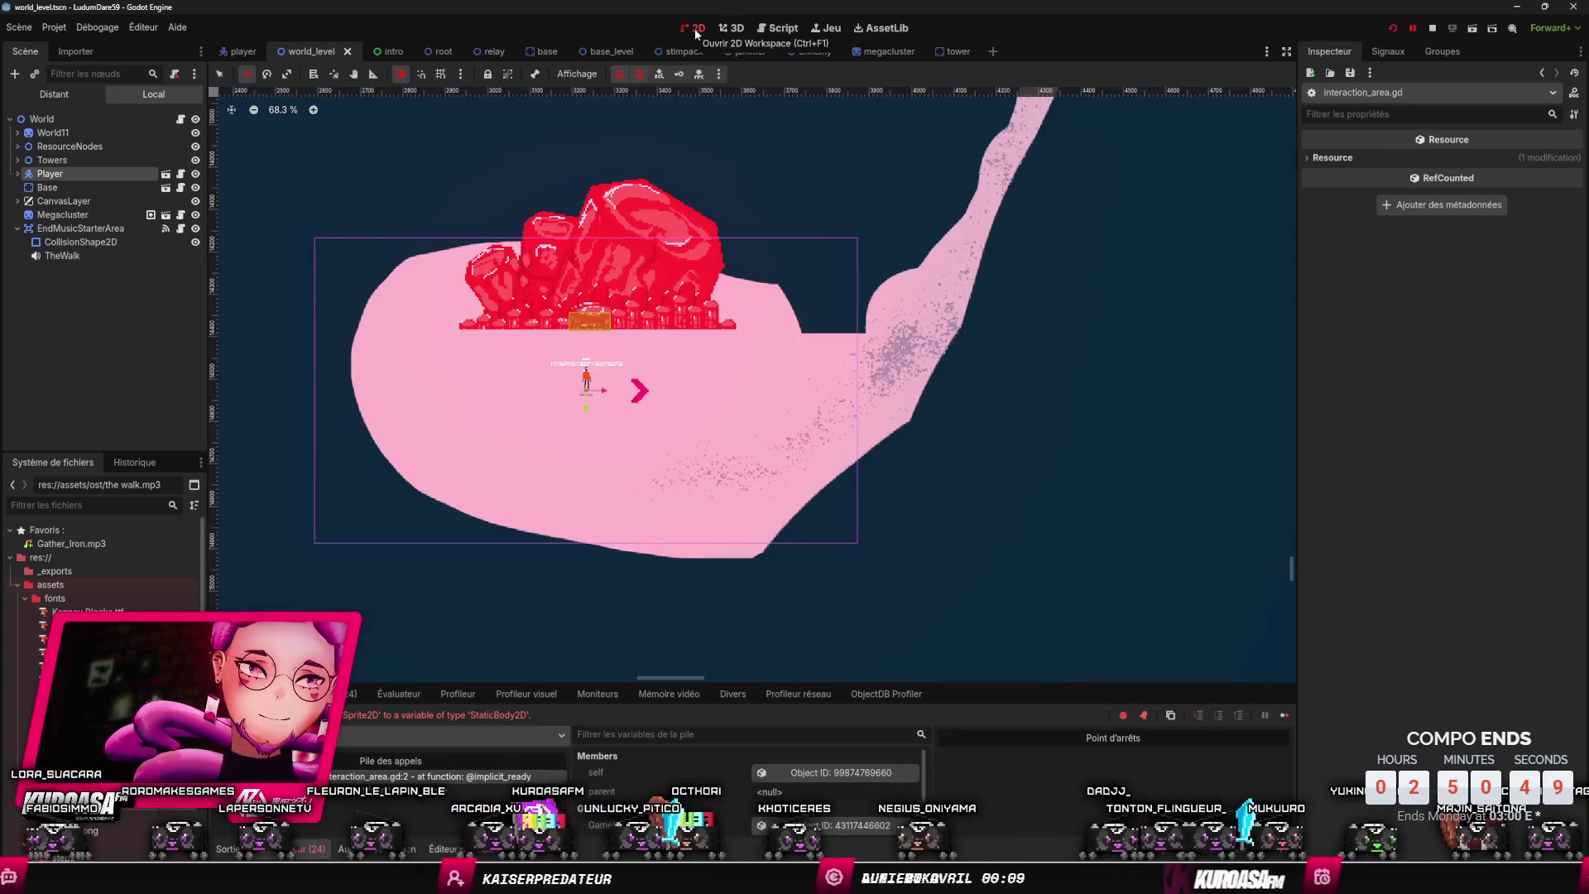
scroll(827, 372, "down", 8)
mouse_move(977, 264)
left_mouse_down()
mouse_move(851, 550)
mouse_move(806, 501)
mouse_move(938, 536)
left_mouse_up()
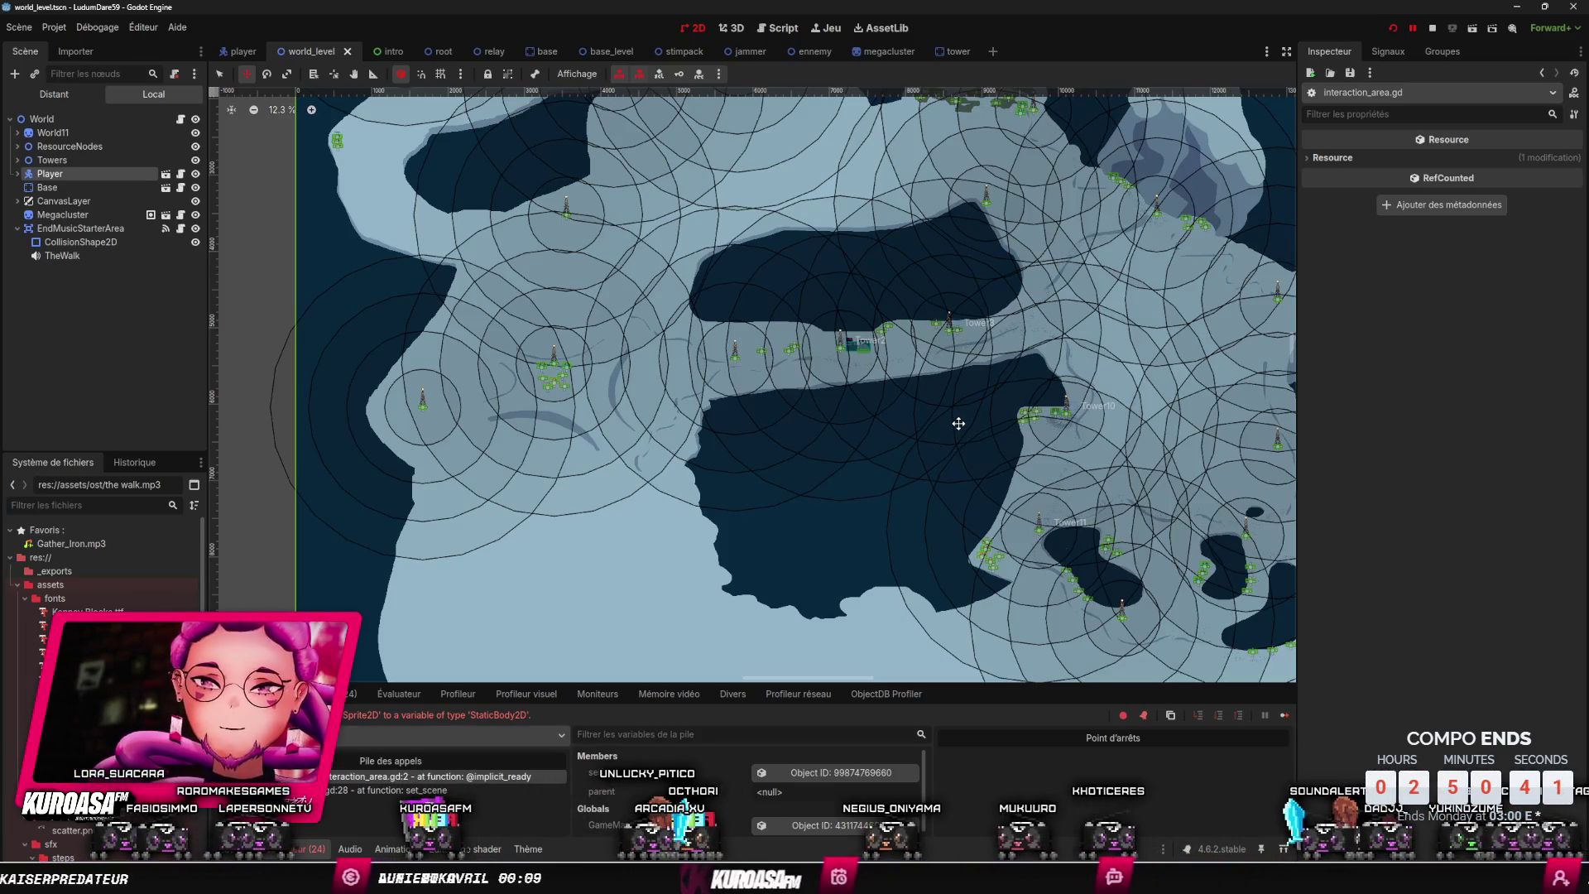
left_click_drag(959, 423, 972, 326)
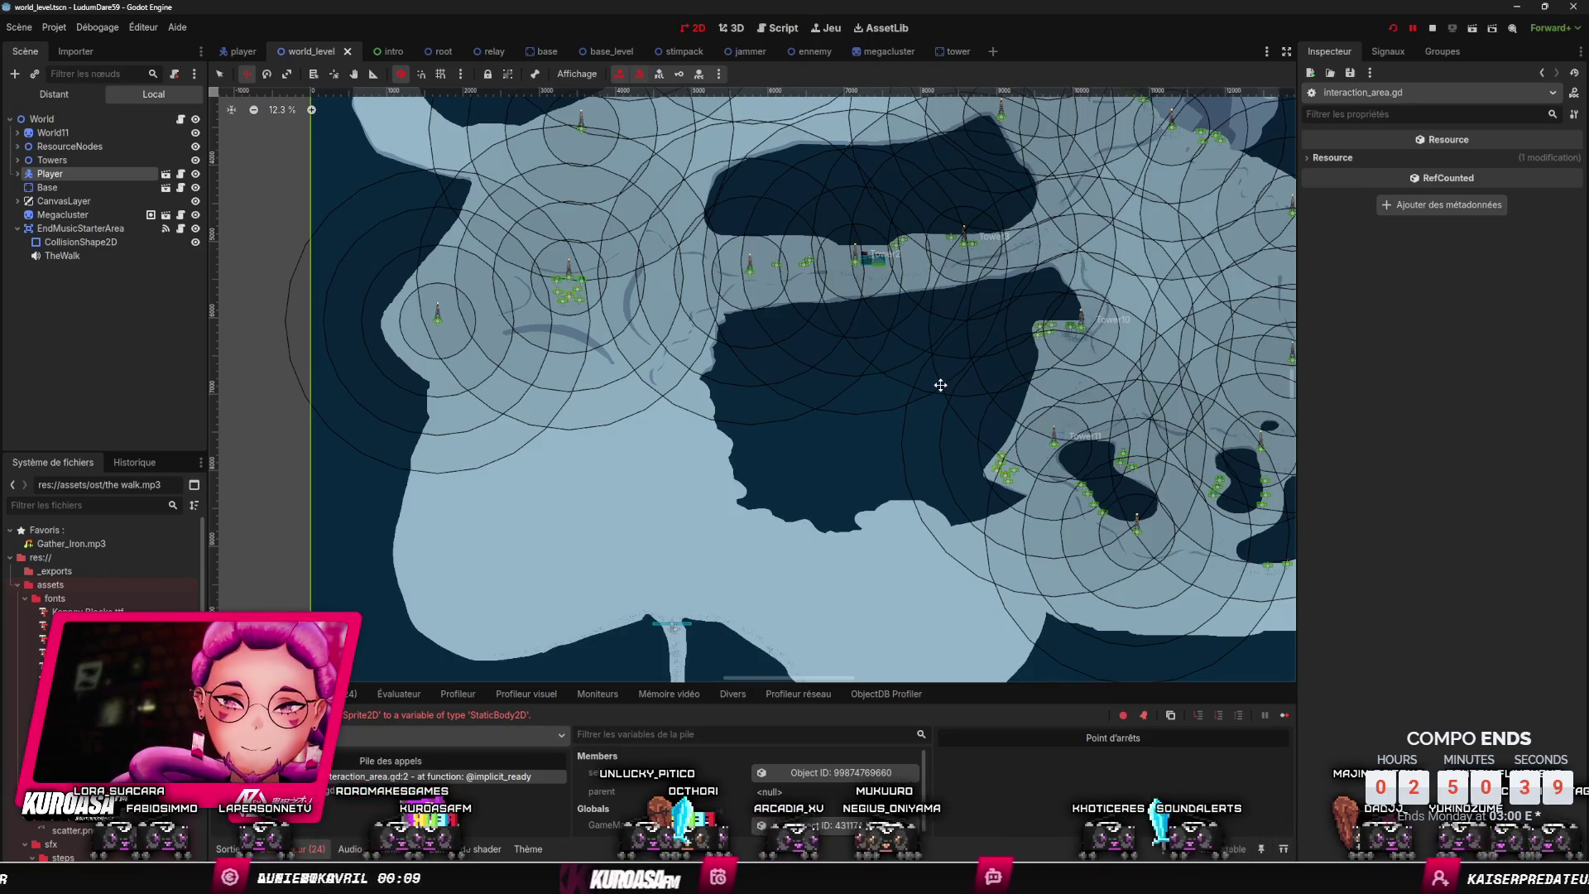
left_click_drag(941, 378, 980, 288)
left_click_drag(952, 463, 1005, 286)
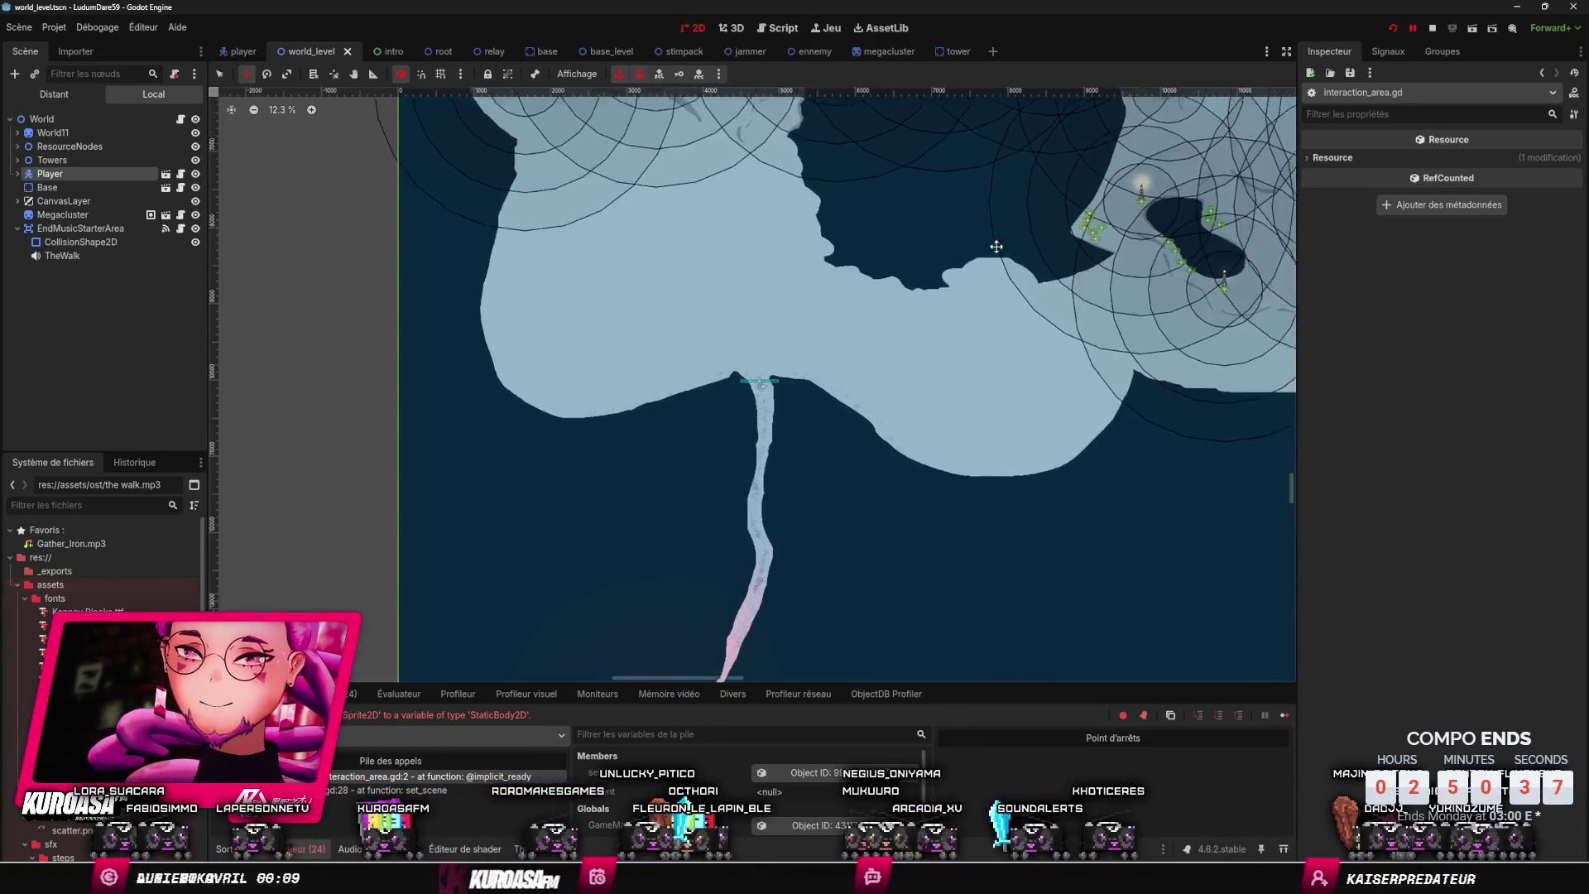
left_click_drag(914, 442, 992, 311)
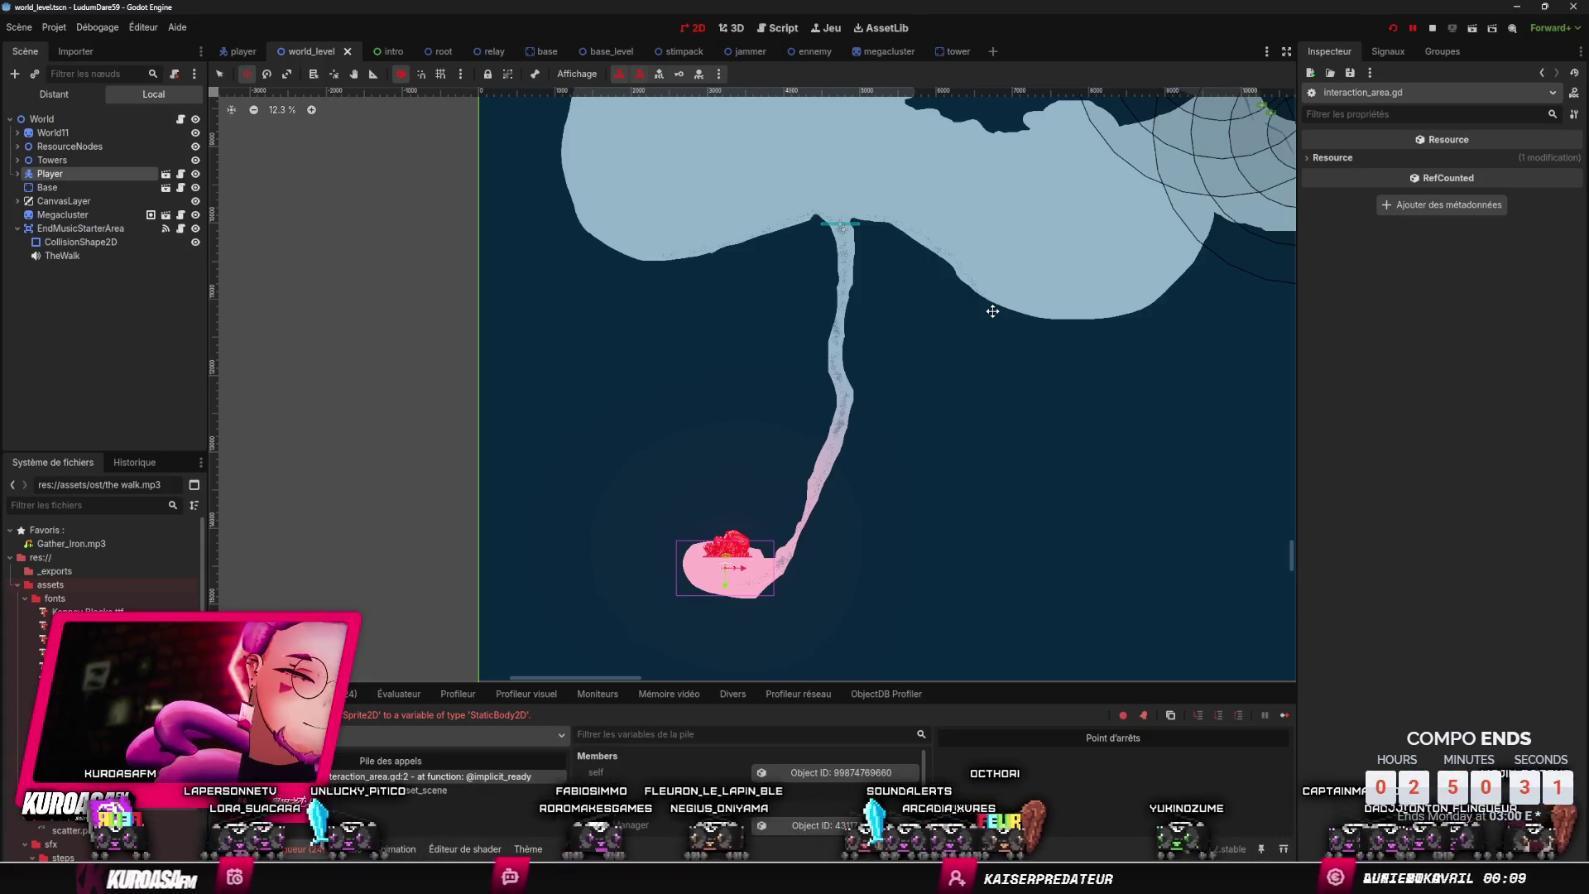
left_click_drag(992, 311, 976, 248)
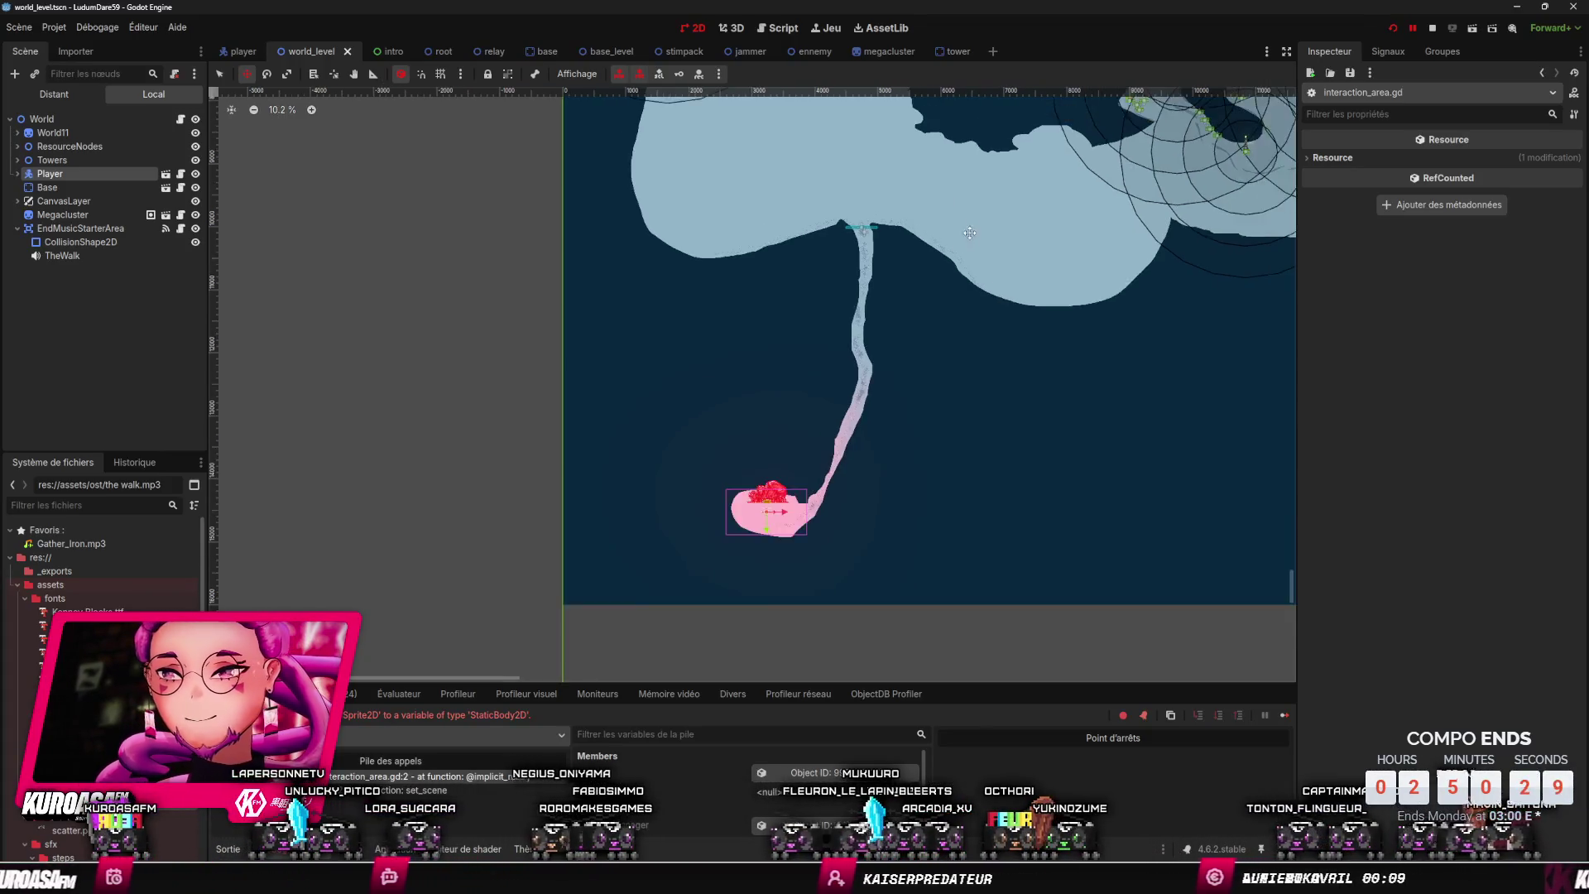
scroll(976, 248, "down", 4)
scroll(944, 289, "up", 2)
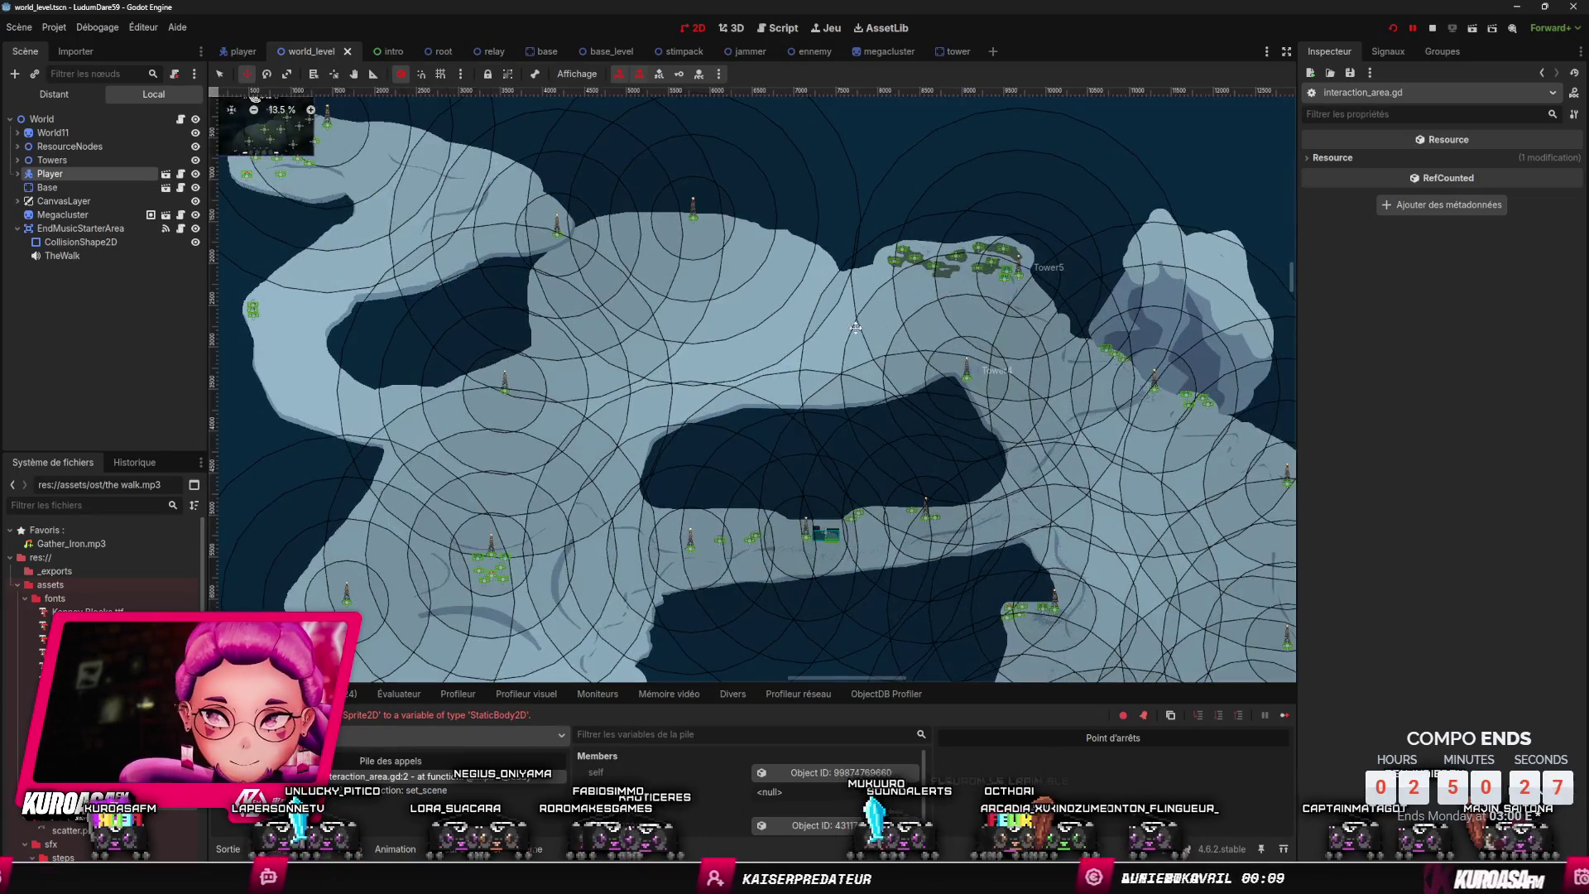
- Pan along the Tower2 corridor and center the map view on Tower3
scroll(815, 331, "up", 1)
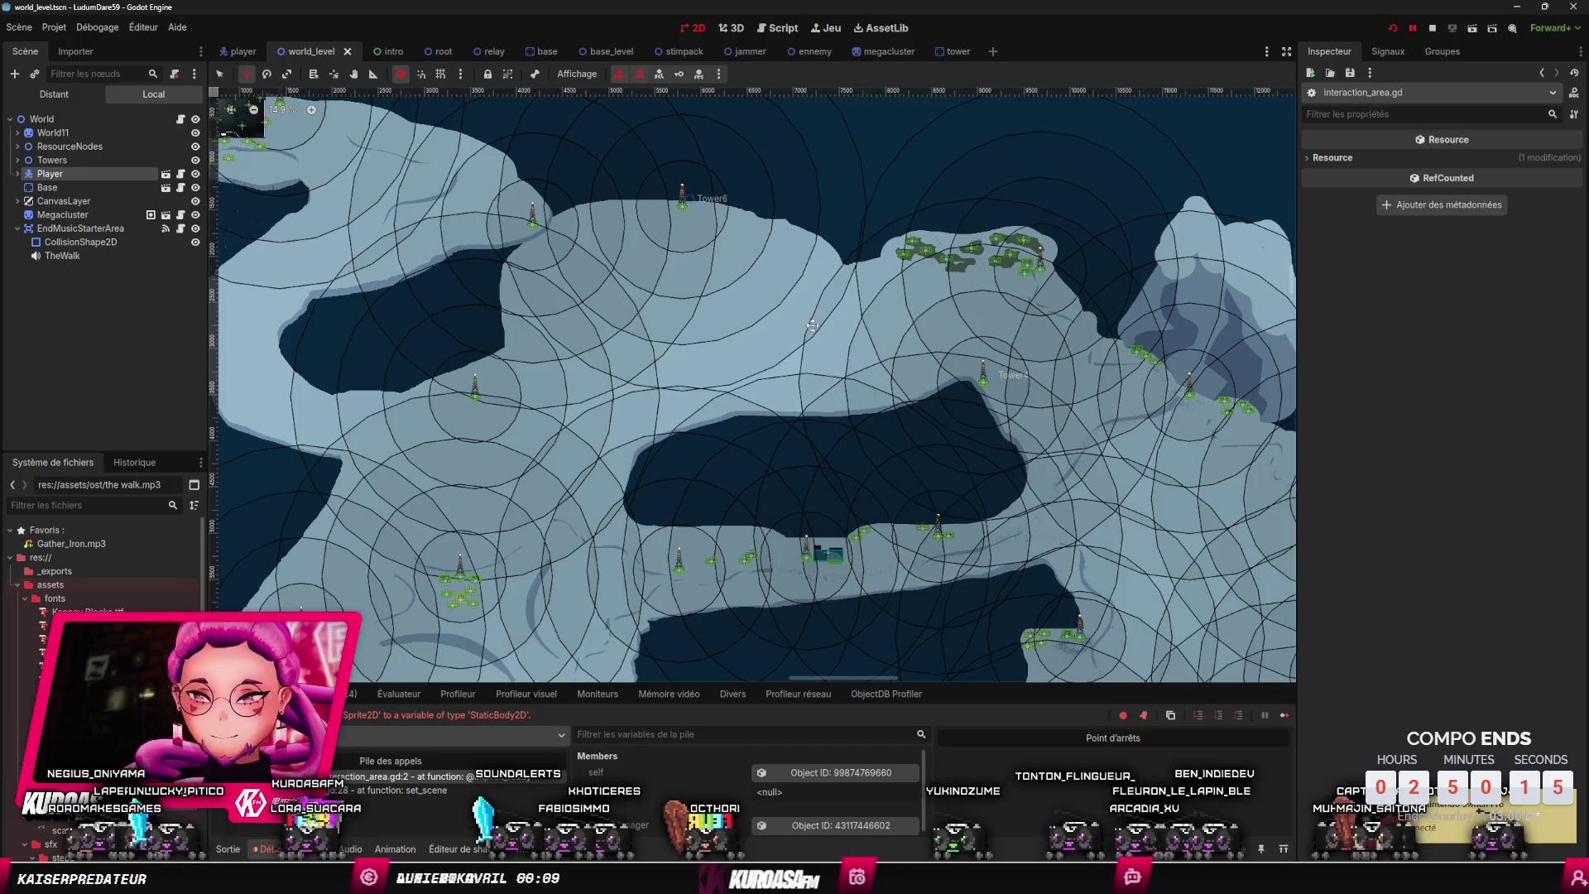
scroll(812, 325, "up", 5)
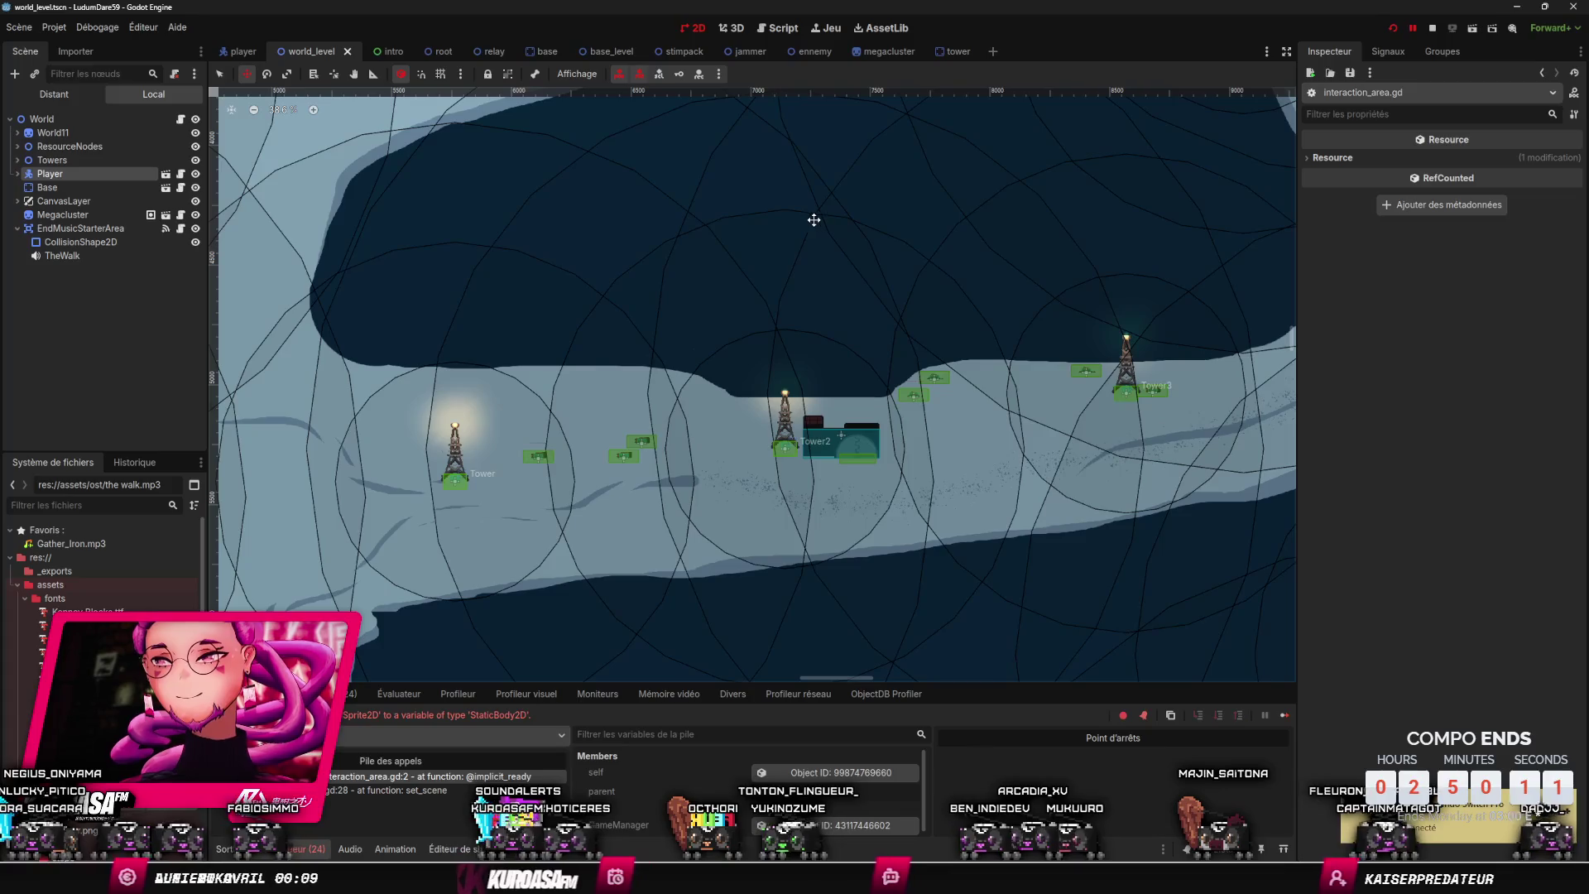
left_click_drag(853, 292, 696, 284)
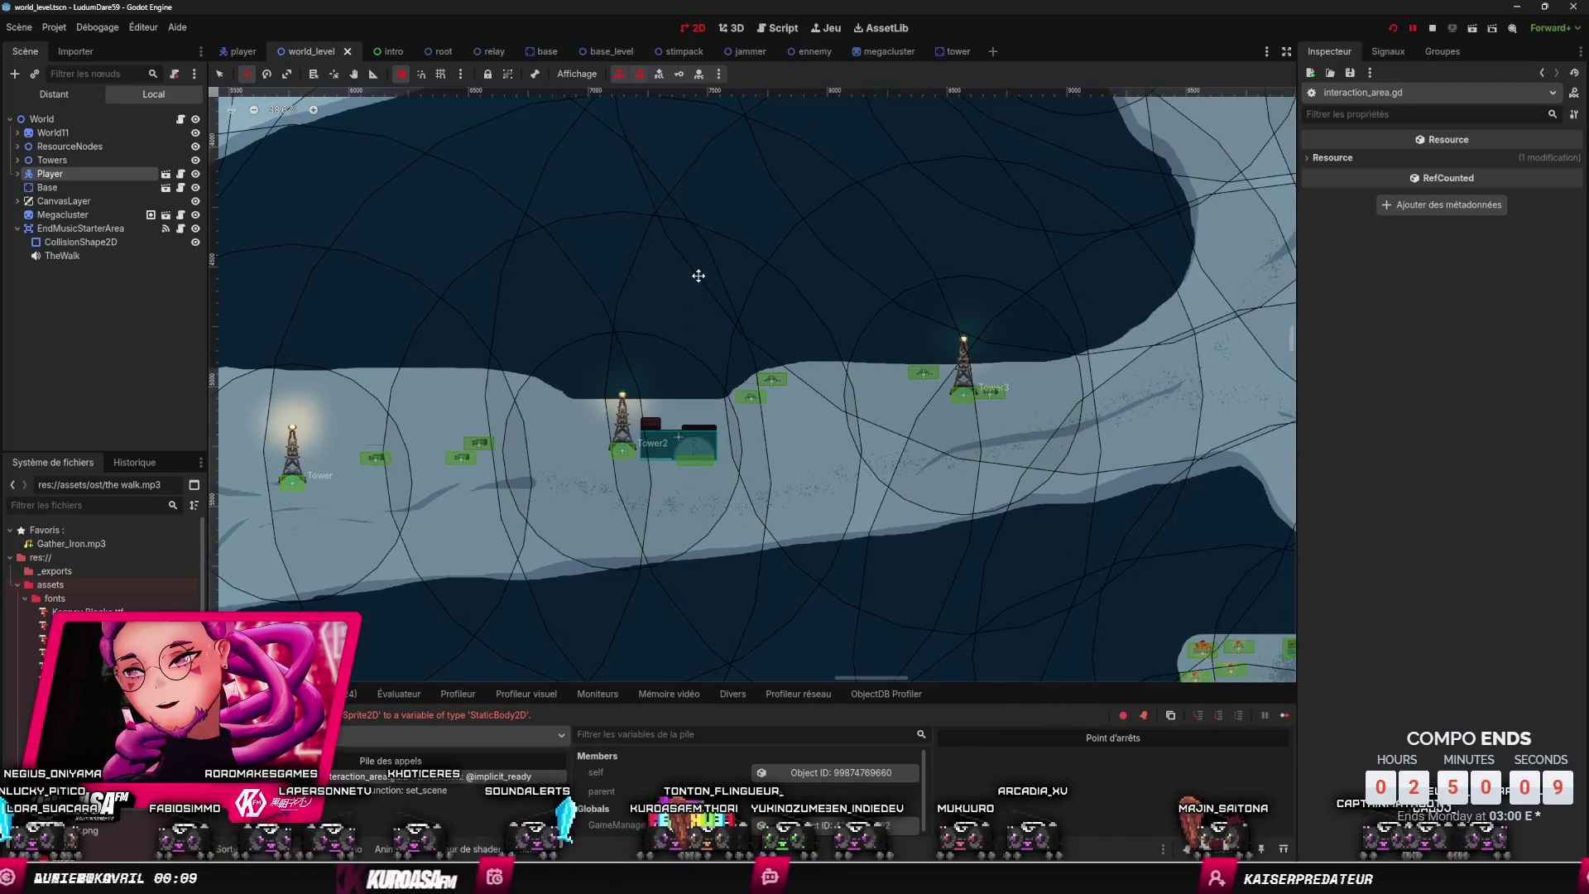
scroll(697, 277, "down", 3)
scroll(692, 295, "up", 3)
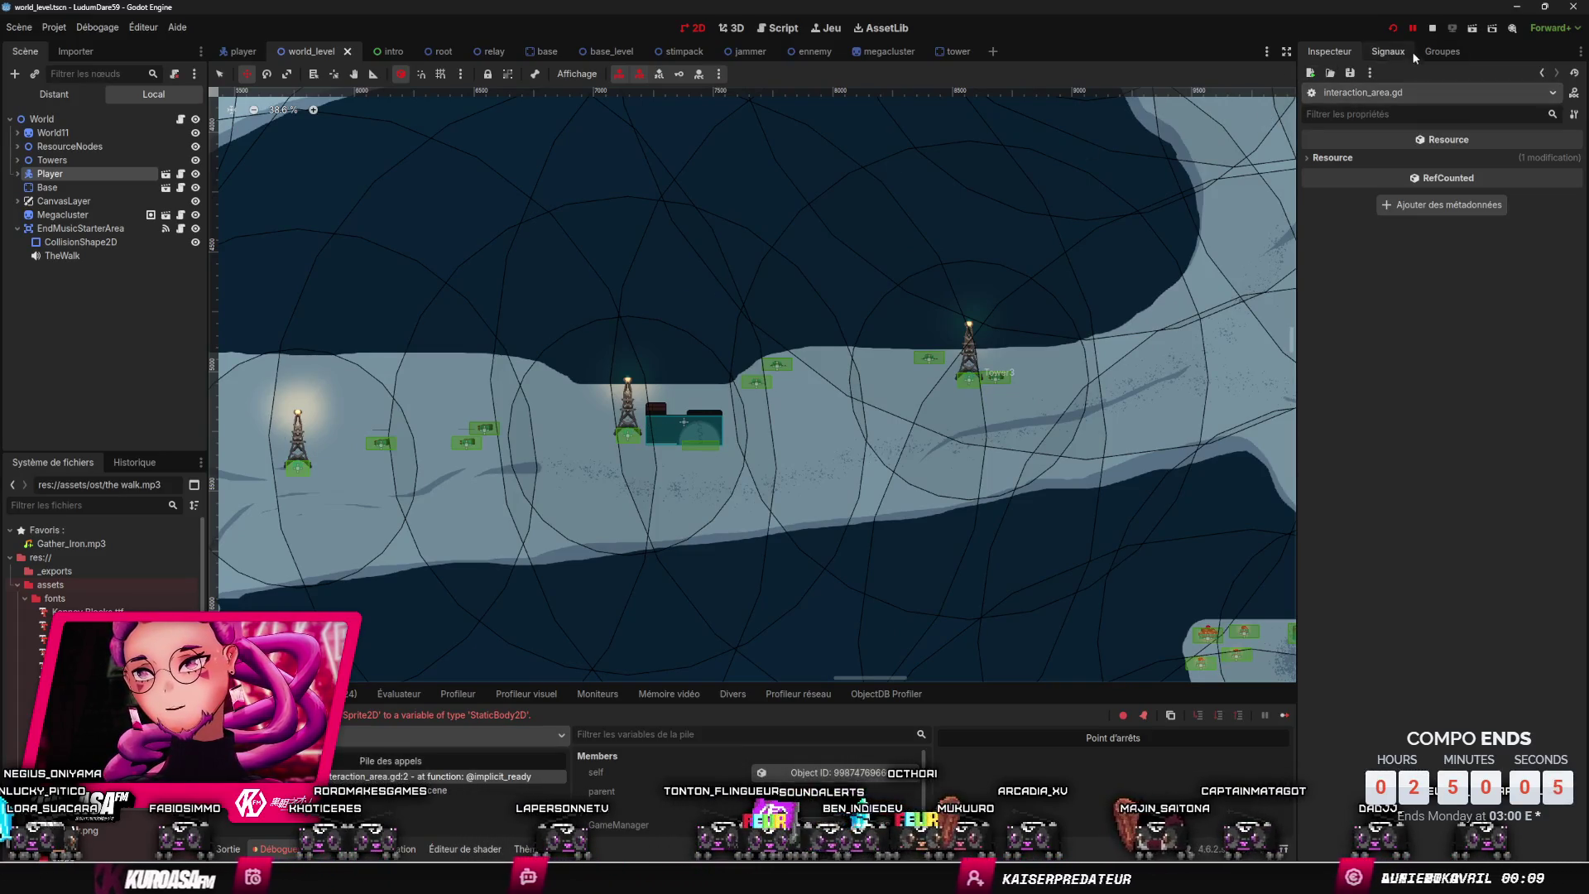
scroll(561, 462, "down", 3)
scroll(800, 358, "up", 5)
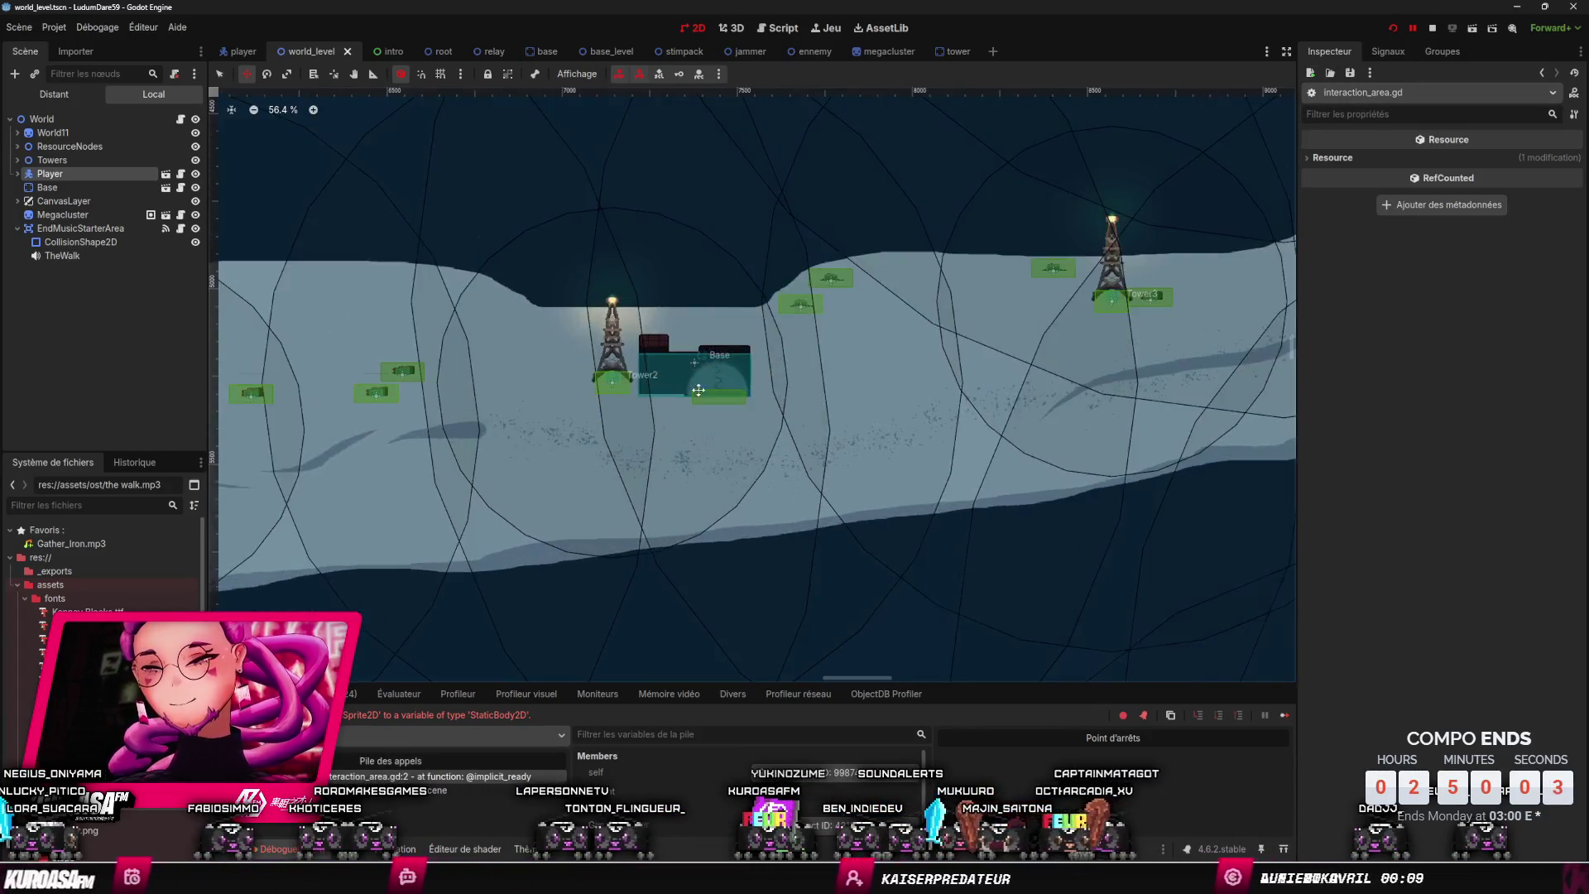
left_click_drag(801, 359, 439, 433)
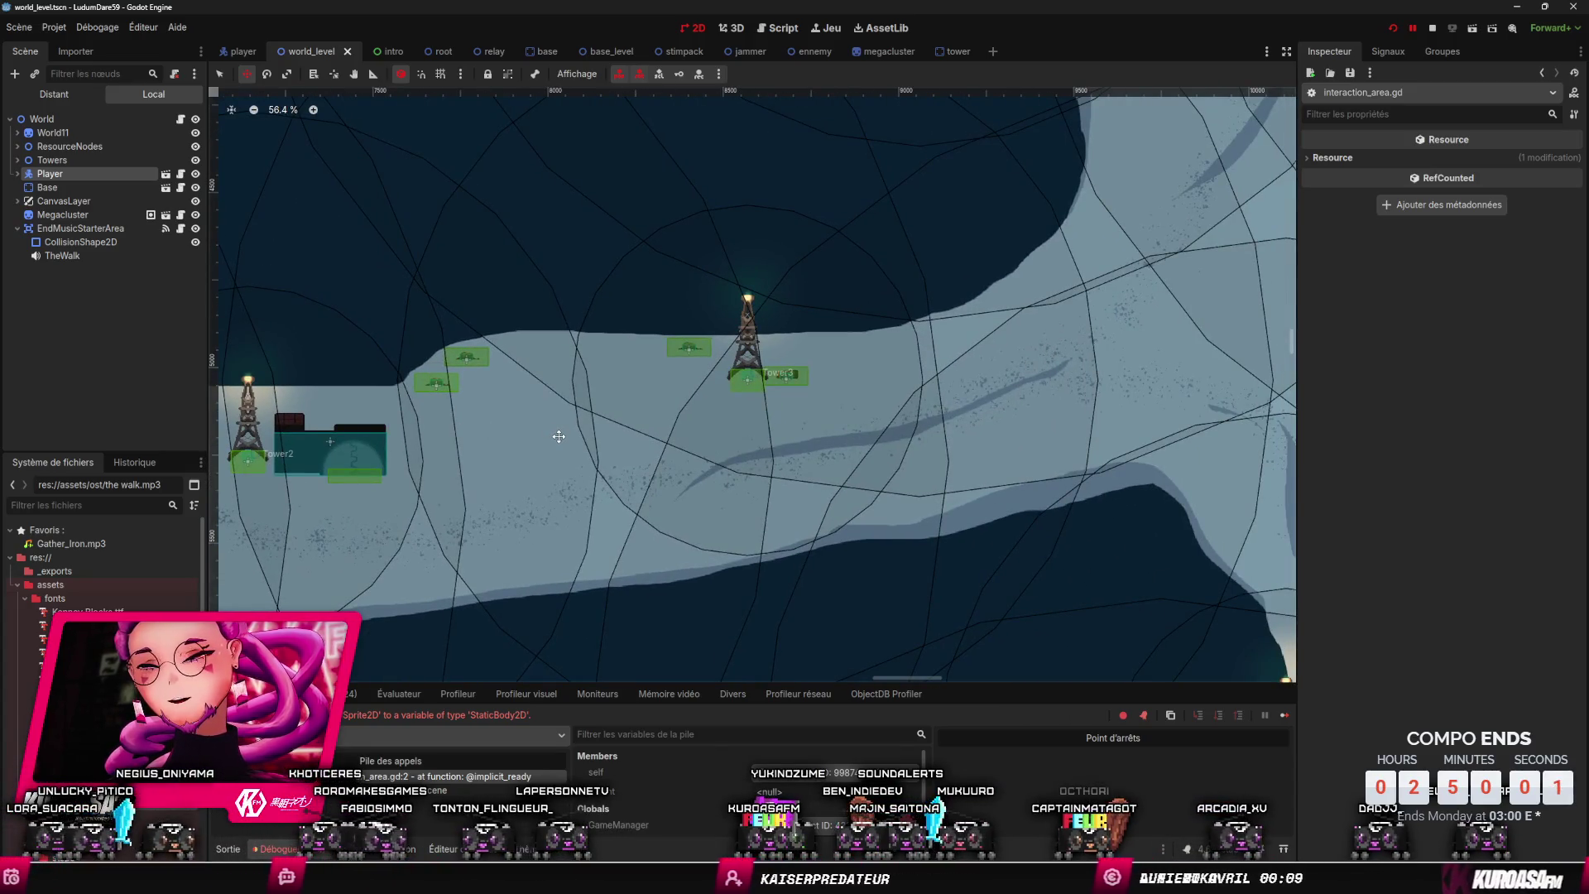
scroll(559, 435, "down", 7)
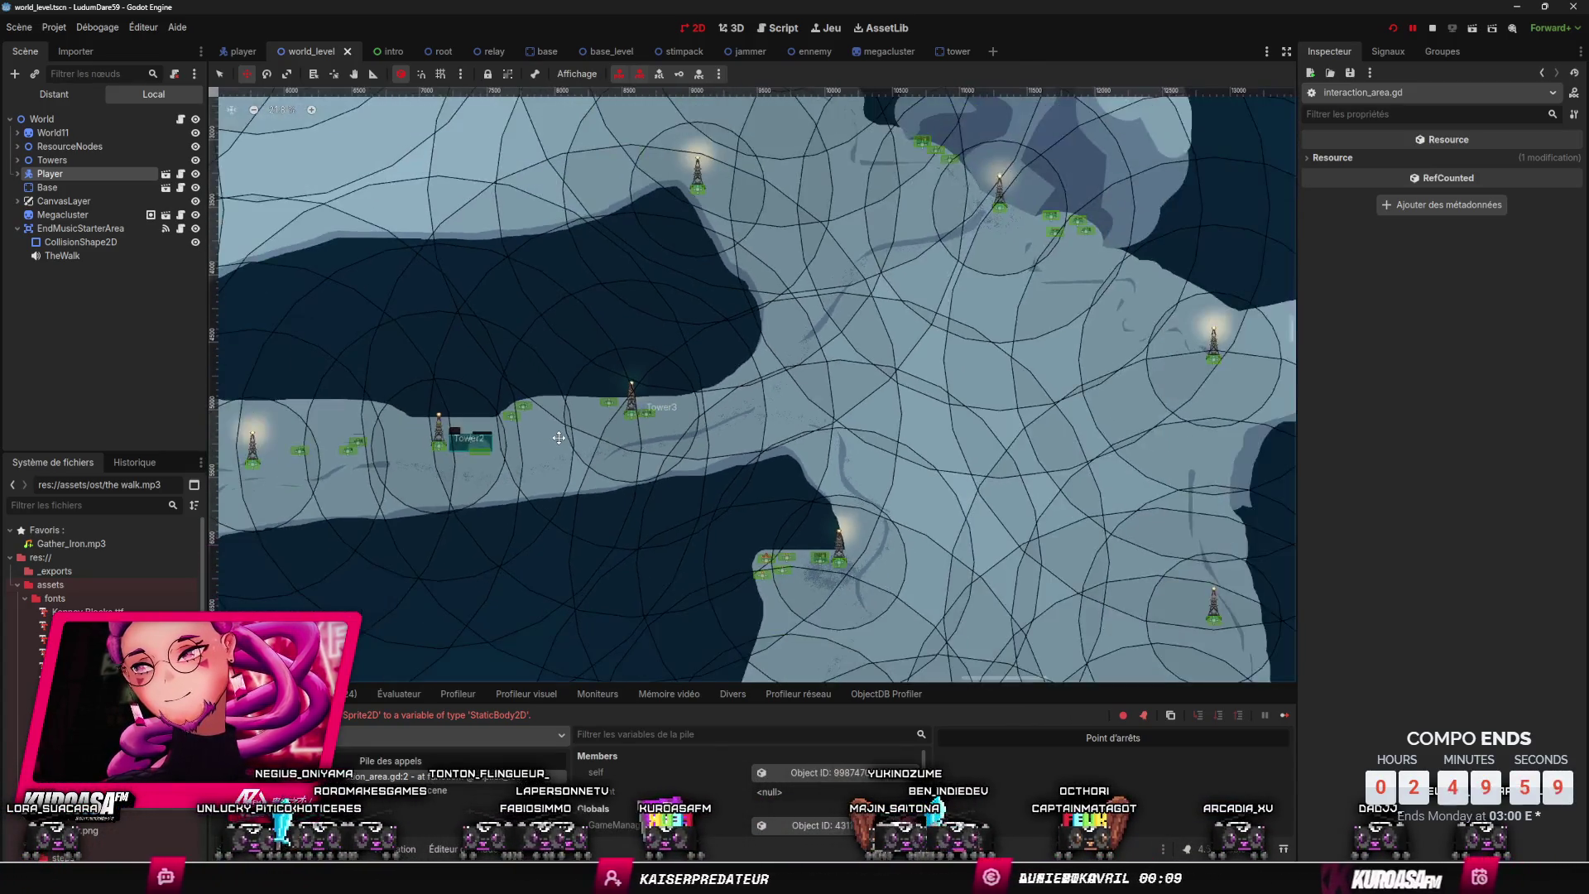
mouse_move(524, 442)
left_mouse_down()
mouse_move(731, 486)
mouse_move(685, 455)
mouse_move(505, 476)
left_mouse_up()
- Move the Player up into the light-blue lake area of the world level
scroll(504, 476, "down", 3)
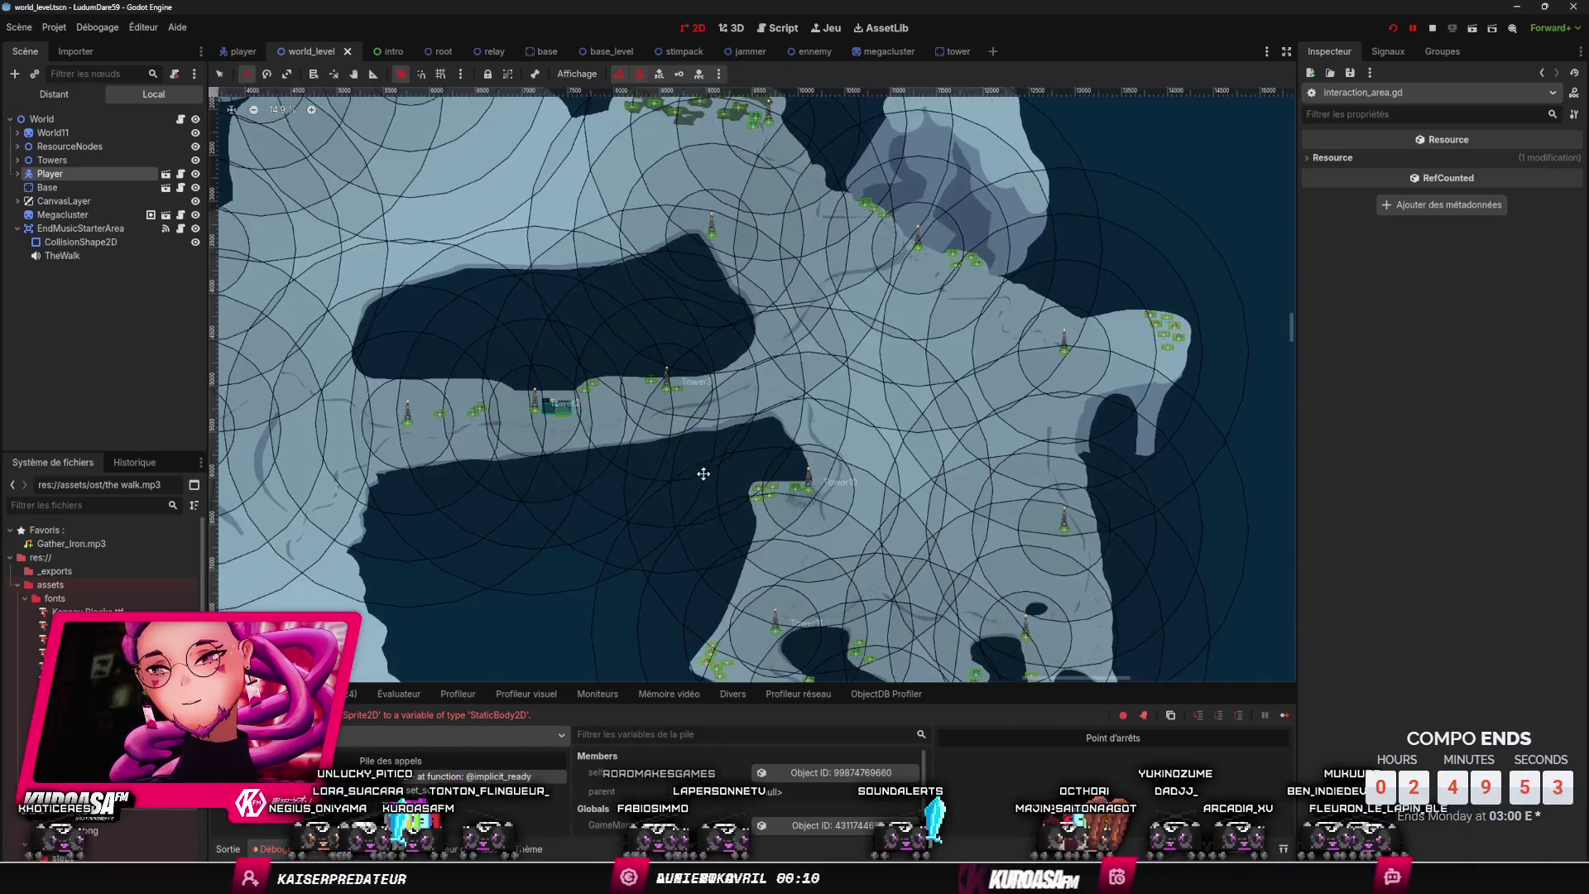
scroll(707, 562, "down", 5)
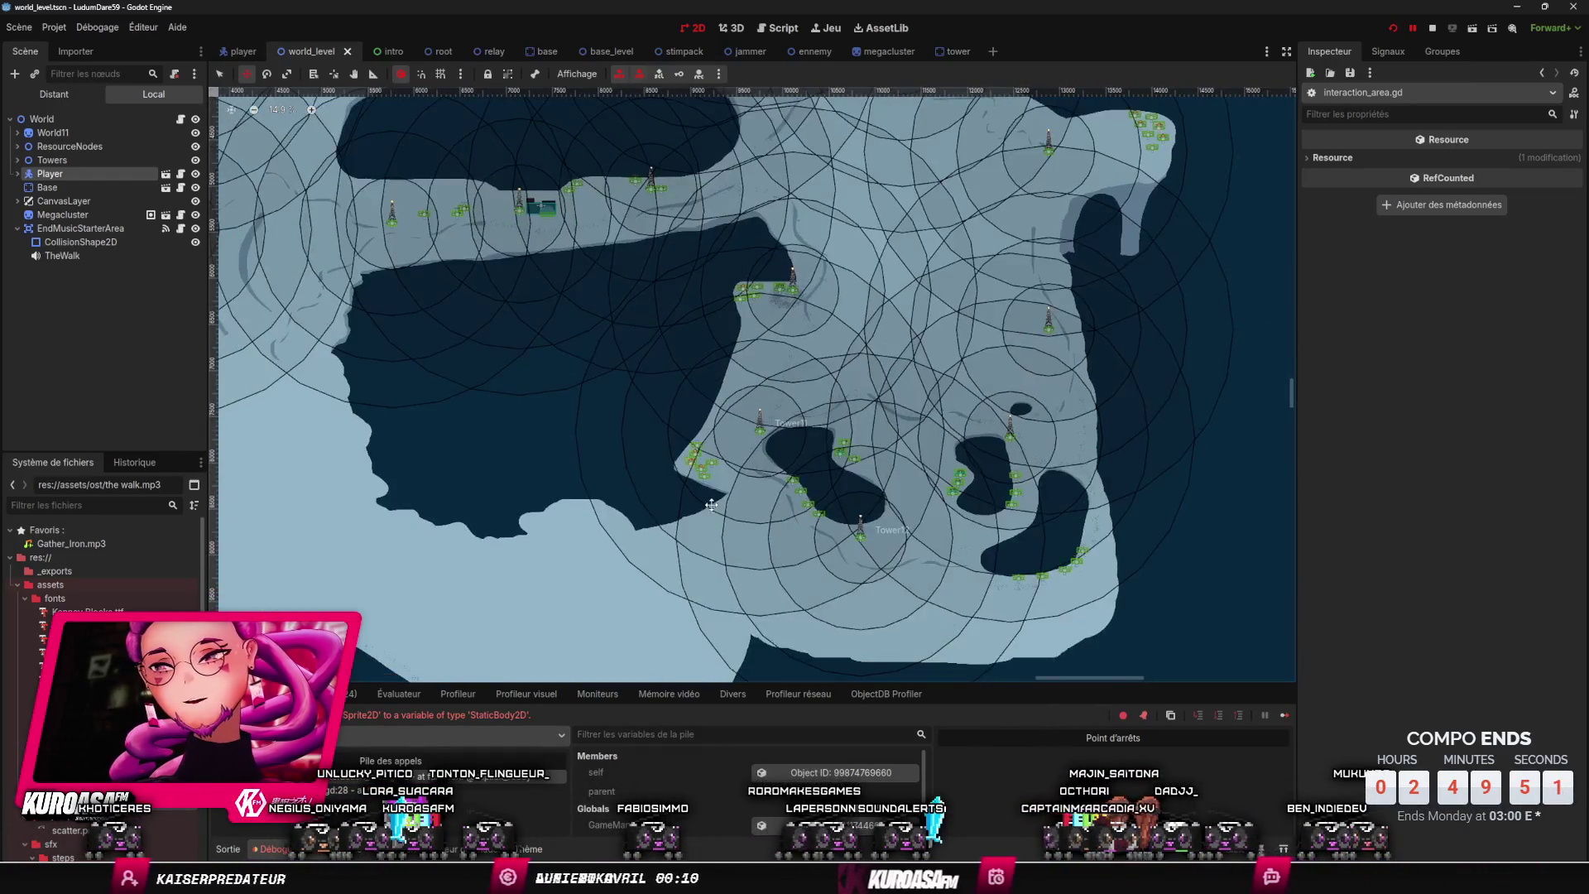
scroll(720, 554, "left", 5)
scroll(753, 557, "down", 2, "ctrl")
scroll(773, 530, "down", 3)
scroll(752, 451, "up", 11, "ctrl")
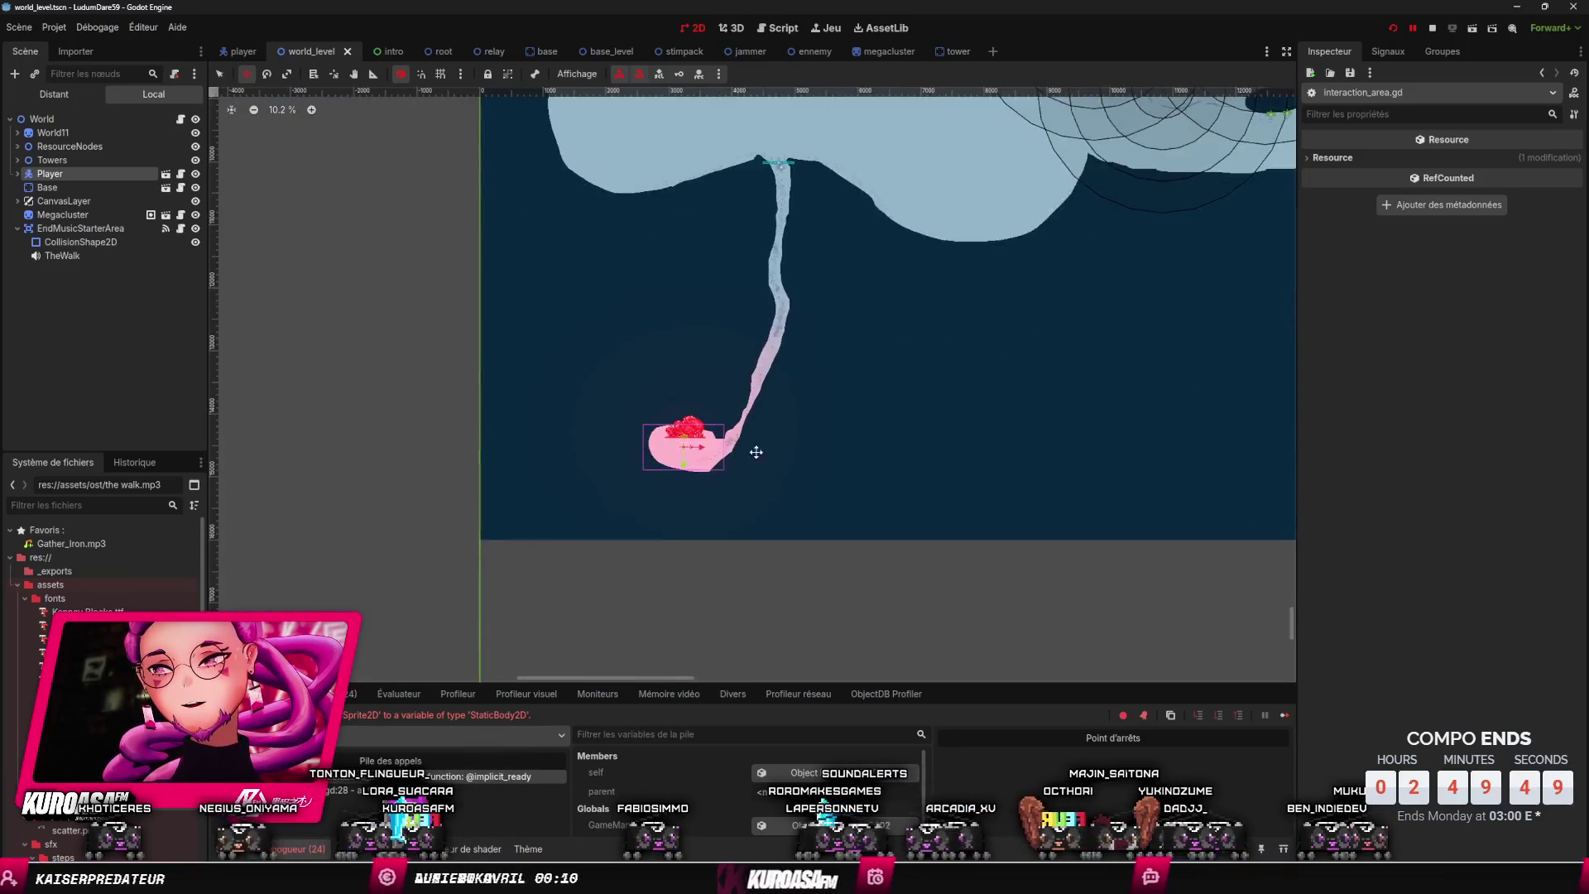
scroll(768, 397, "down", 9, "ctrl")
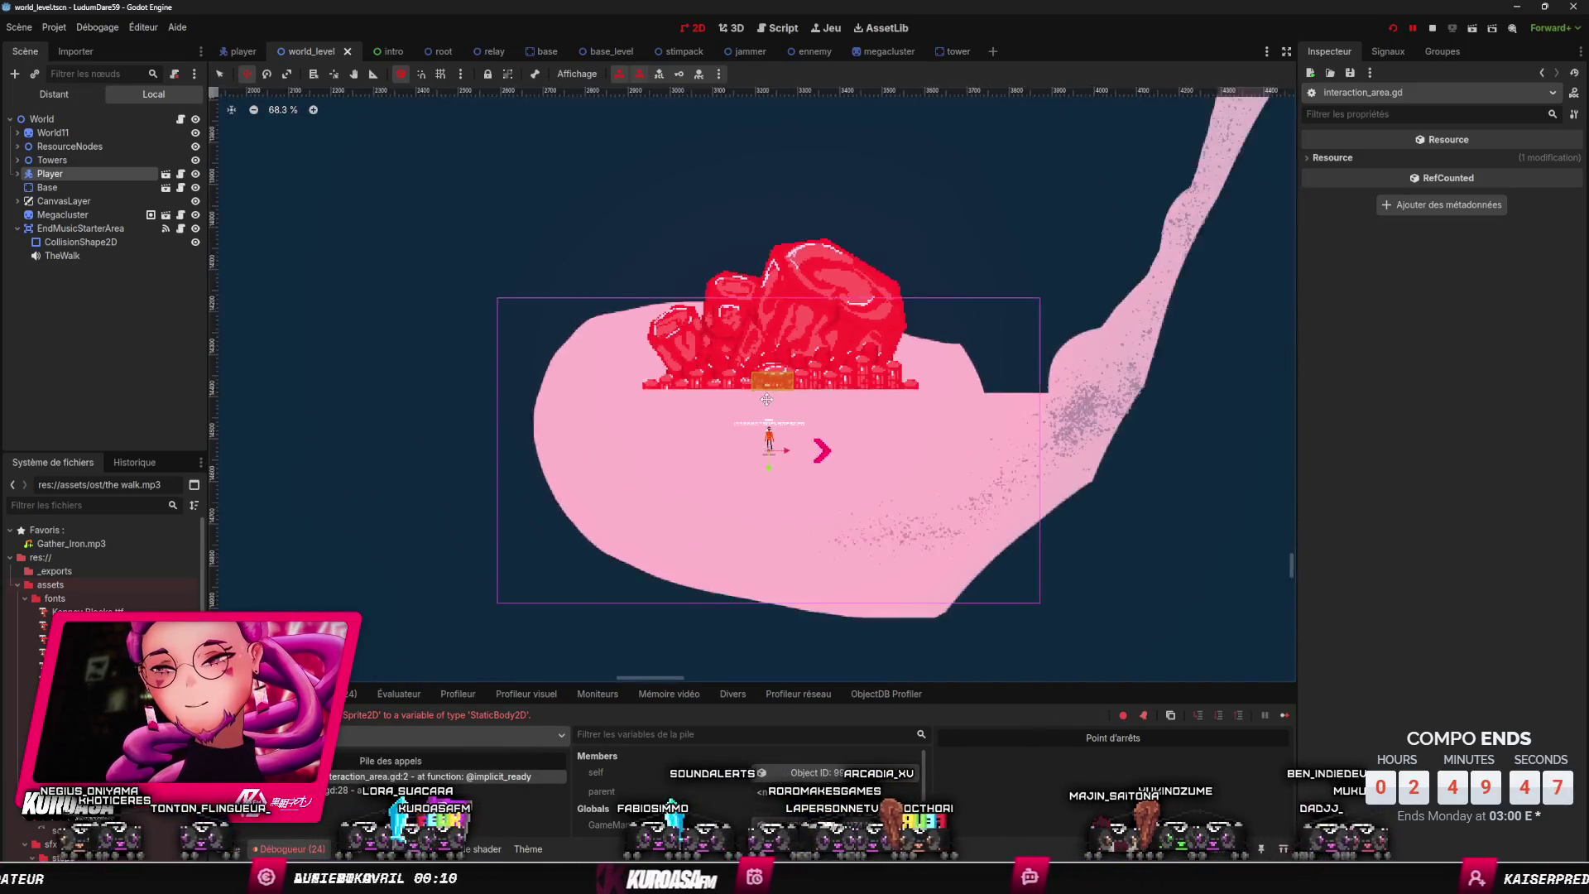
scroll(861, 356, "up", 5)
scroll(745, 463, "right", 5)
scroll(642, 573, "up", 6)
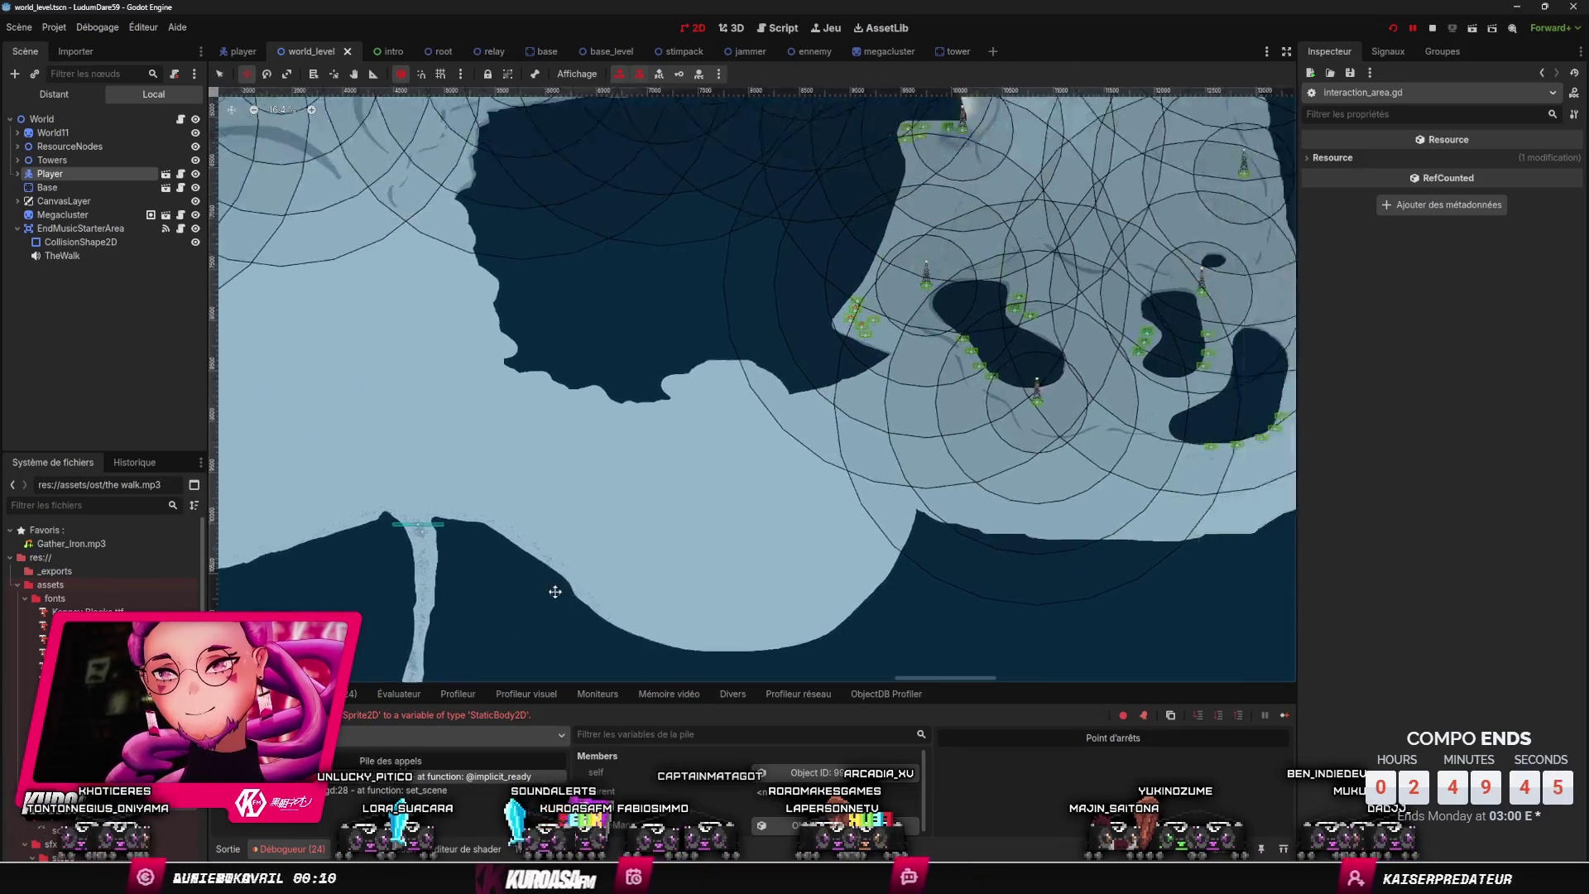
scroll(827, 488, "right", 5)
scroll(828, 487, "up", 1, "ctrl")
scroll(828, 487, "right", 5)
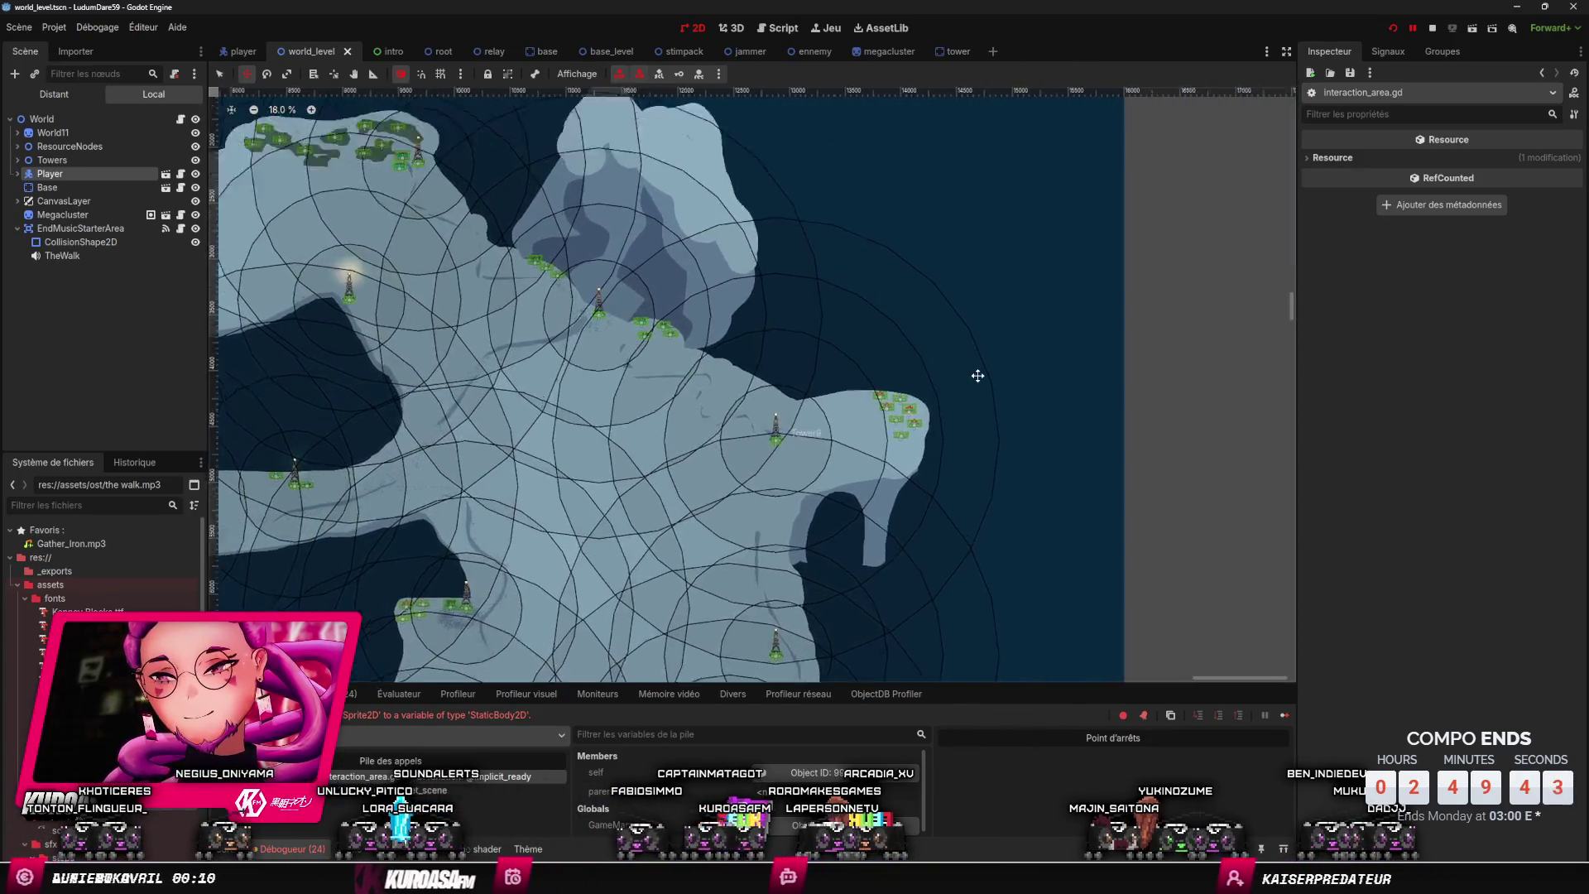
scroll(832, 433, "up", 4, "ctrl")
scroll(832, 434, "down", 3, "ctrl")
scroll(833, 434, "down", 2, "ctrl")
scroll(827, 430, "left", 8)
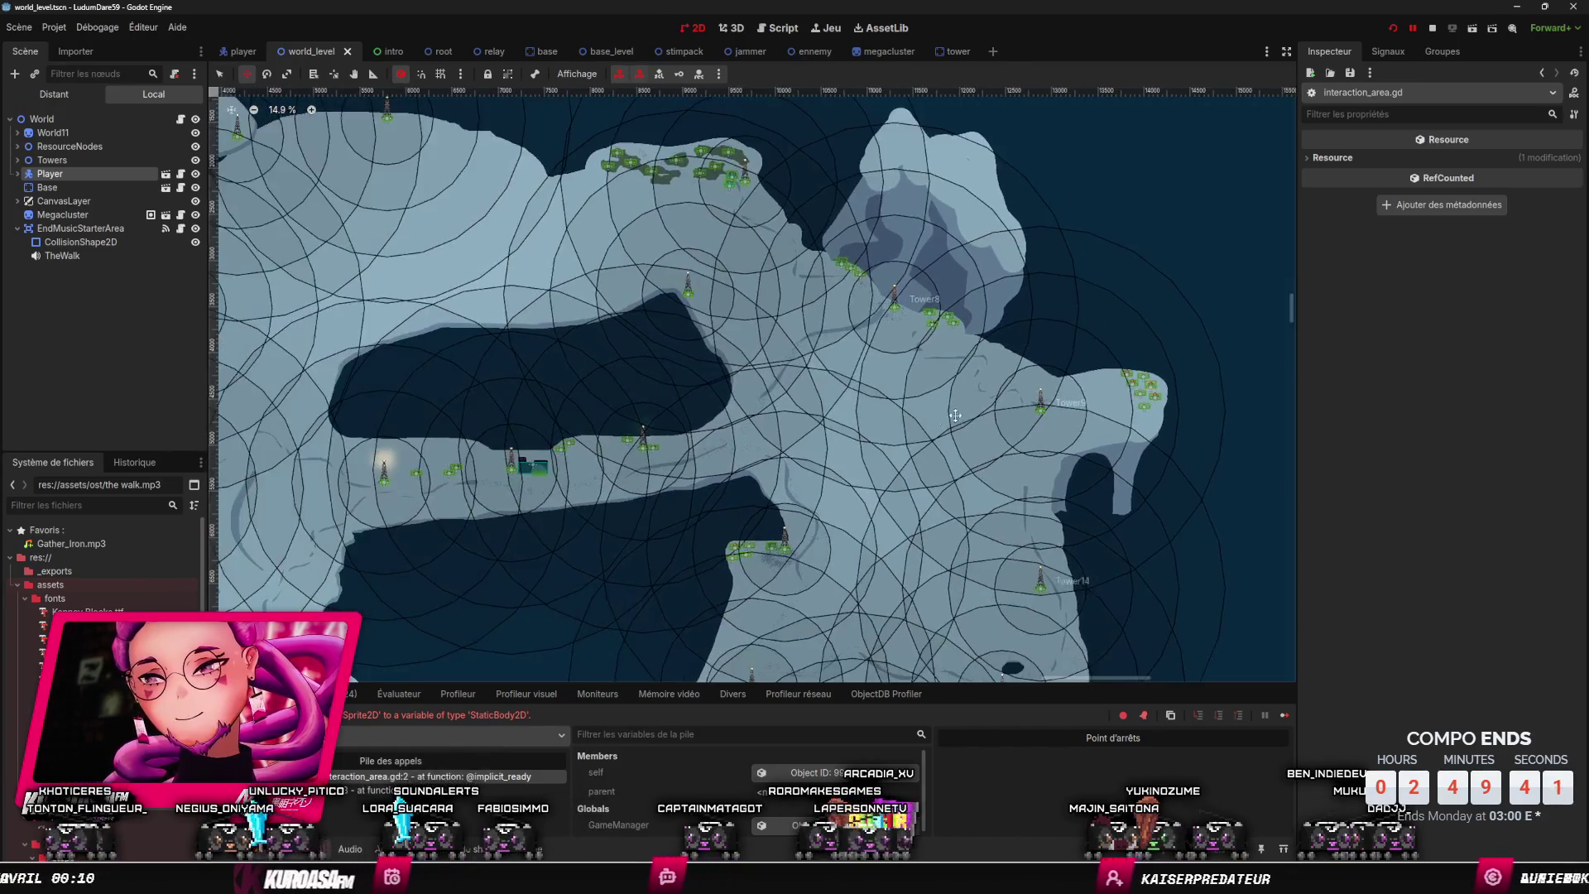
scroll(802, 422, "down", 1)
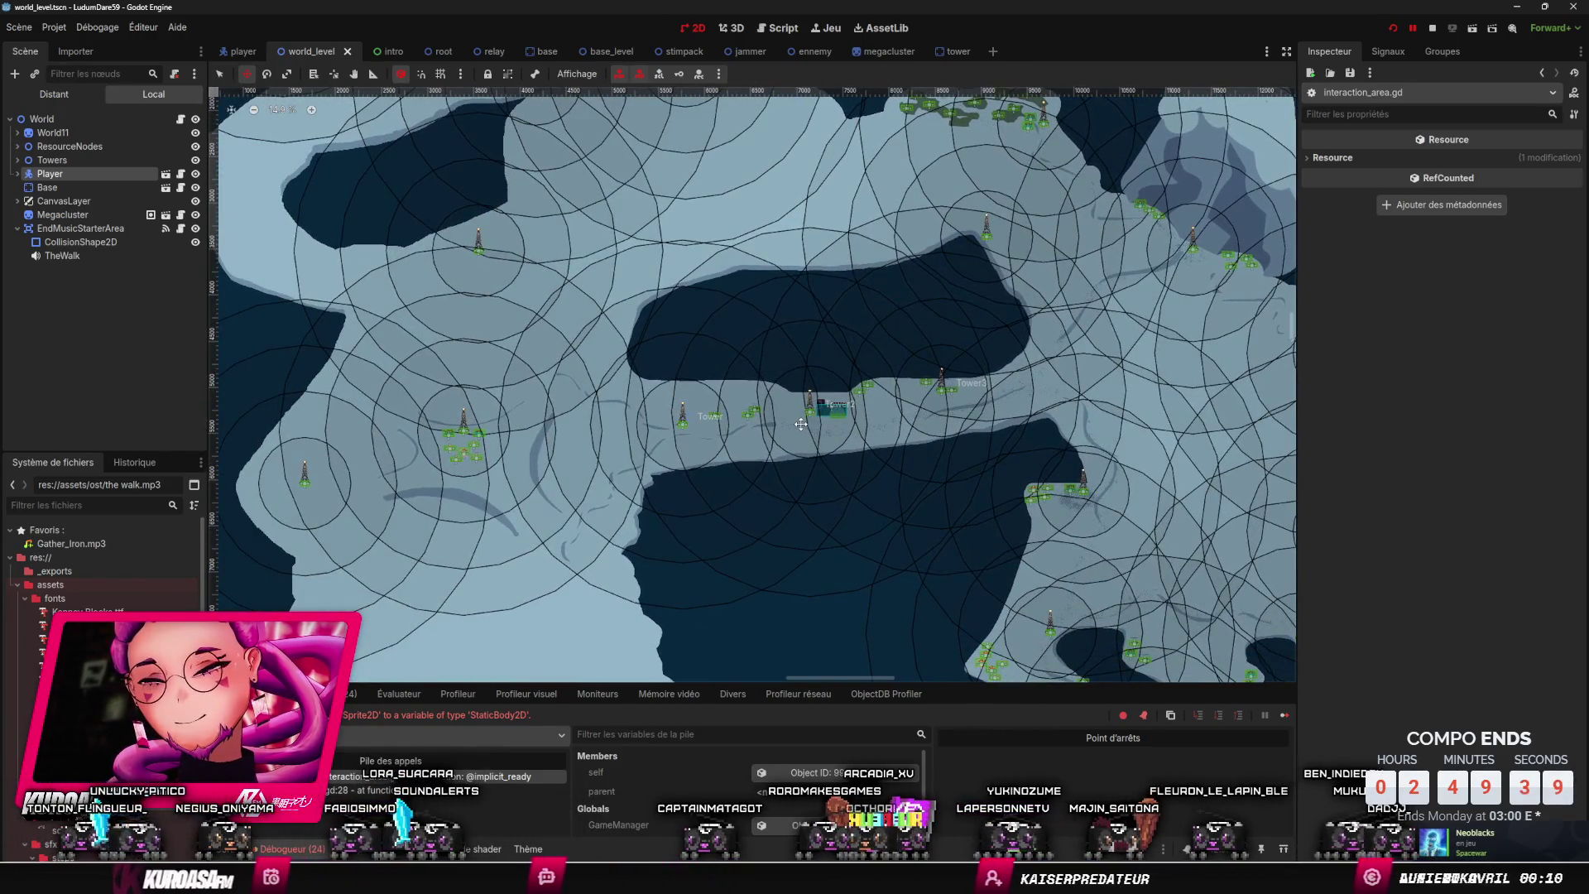
scroll(741, 470, "down", 5)
scroll(786, 504, "up", 3, "ctrl")
scroll(793, 515, "down", 6, "ctrl")
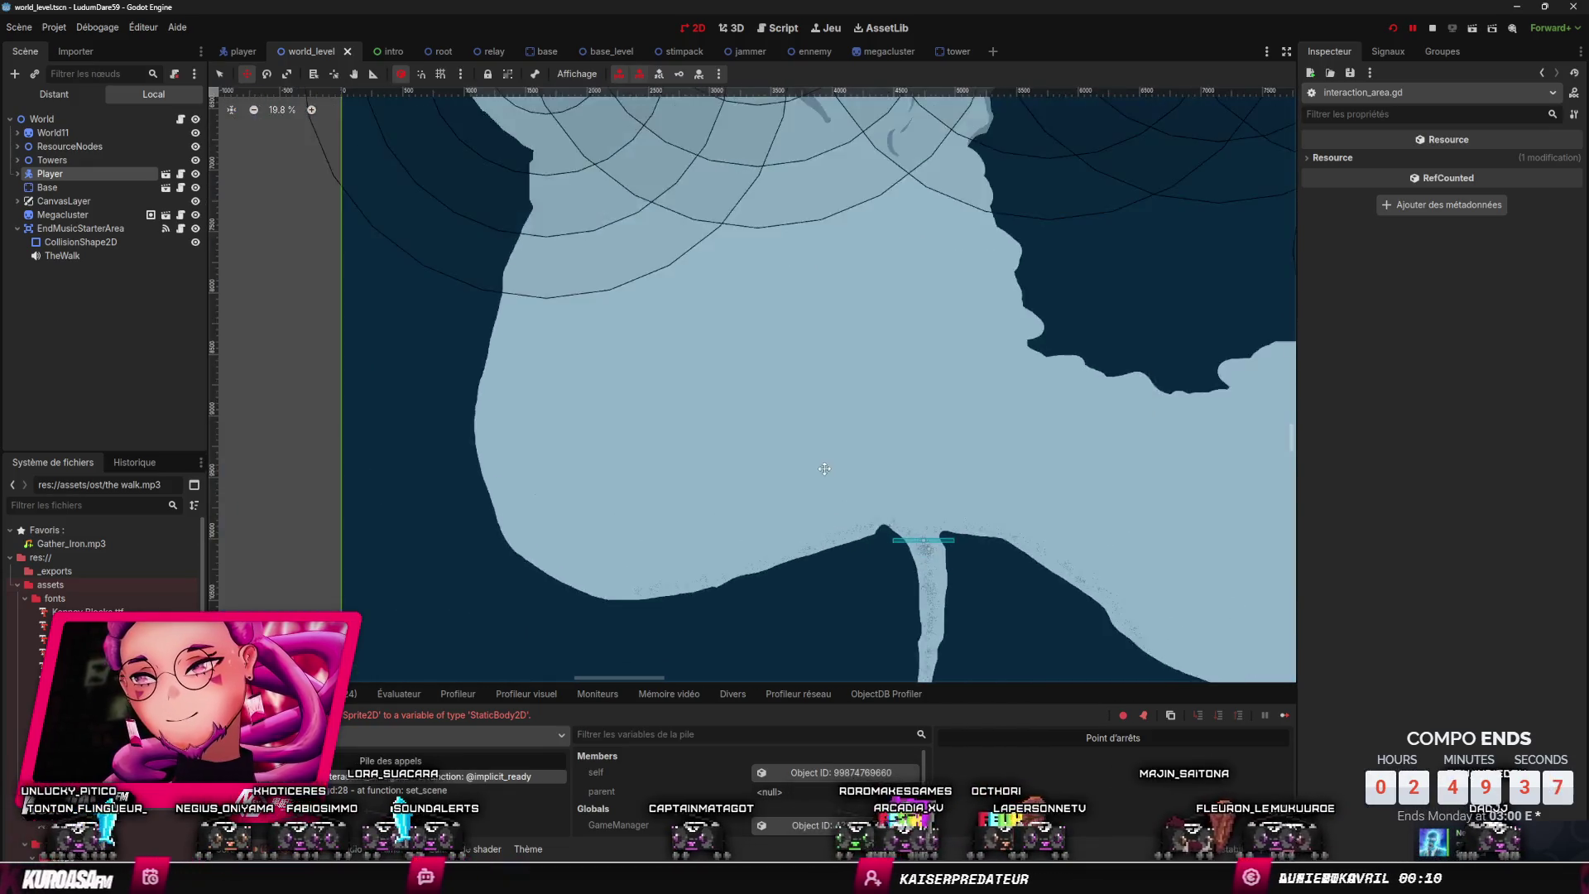
scroll(793, 516, "down", 4)
scroll(862, 343, "left", 1)
left_click_drag(936, 291, 926, 161)
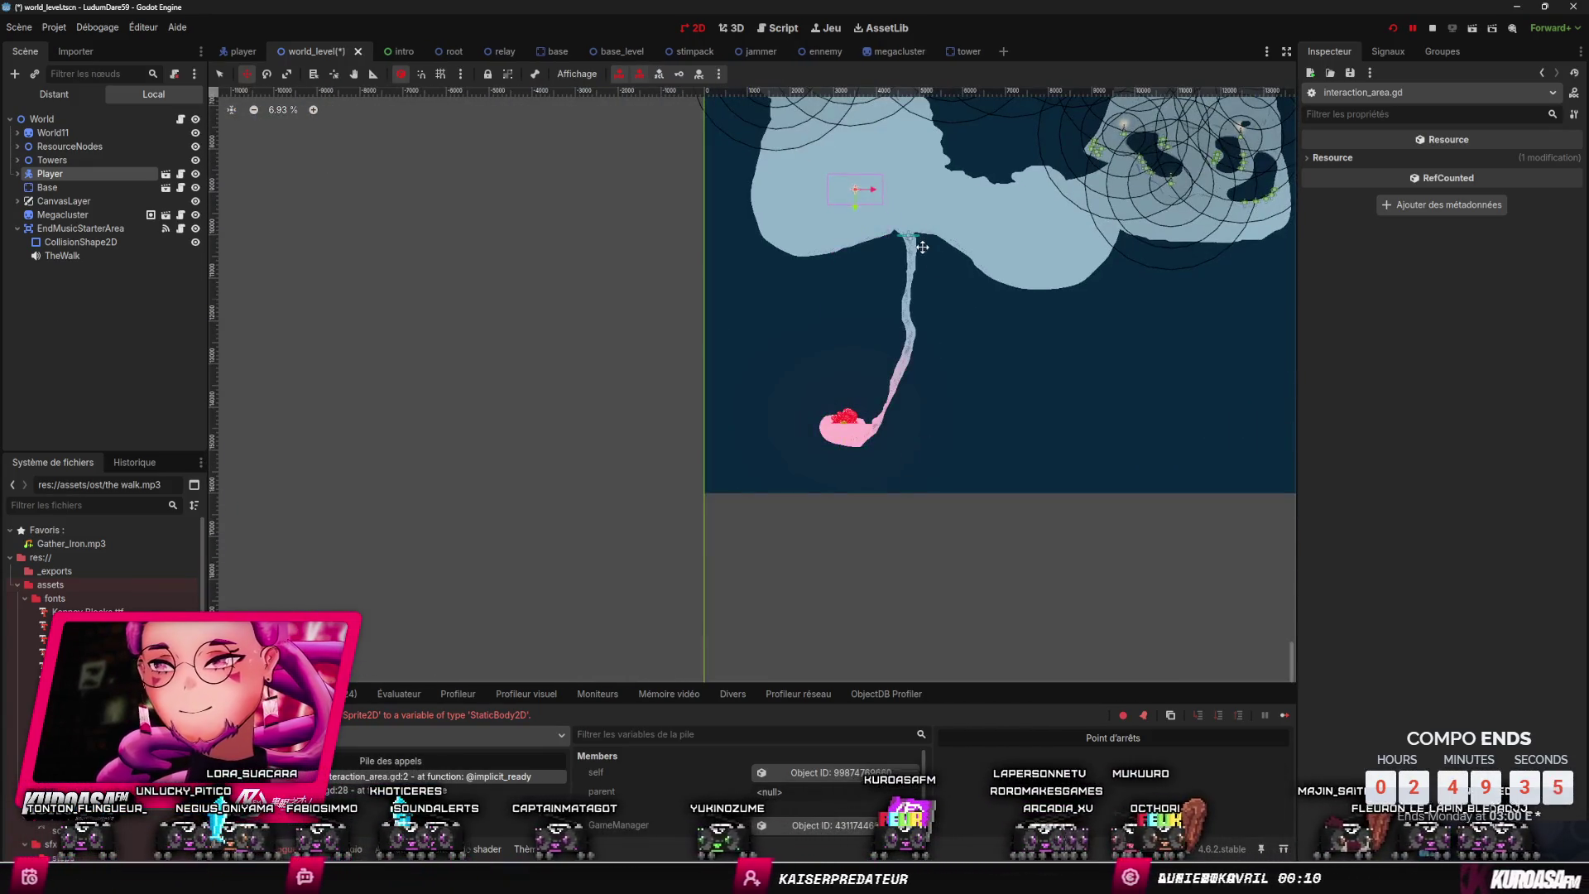
scroll(894, 215, "up", 10, "ctrl")
scroll(824, 464, "left", 3)
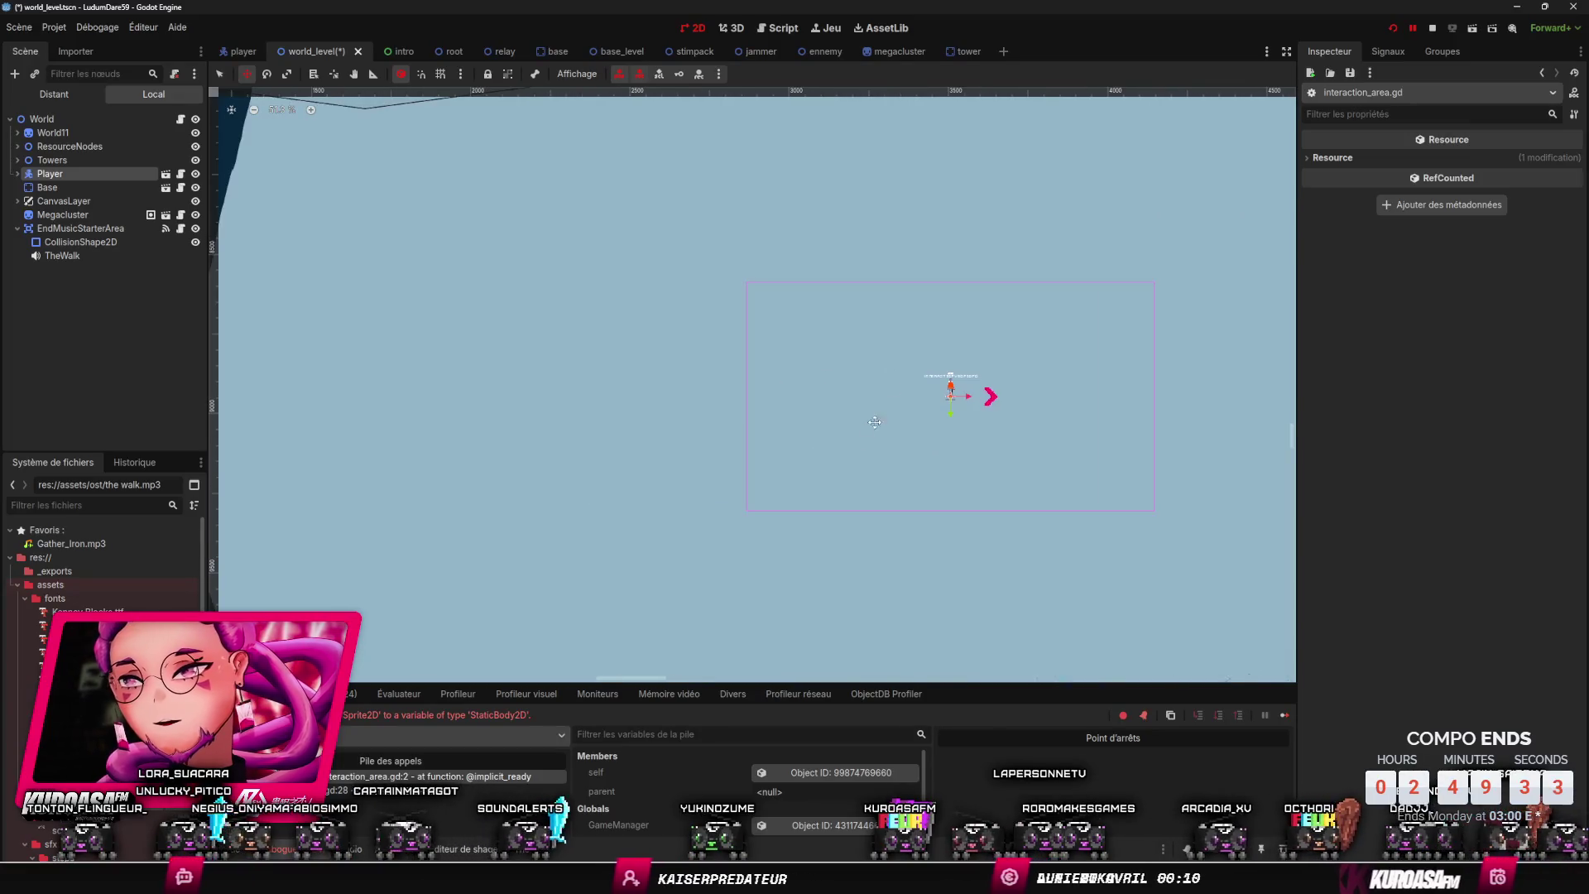
left_click(91, 502)
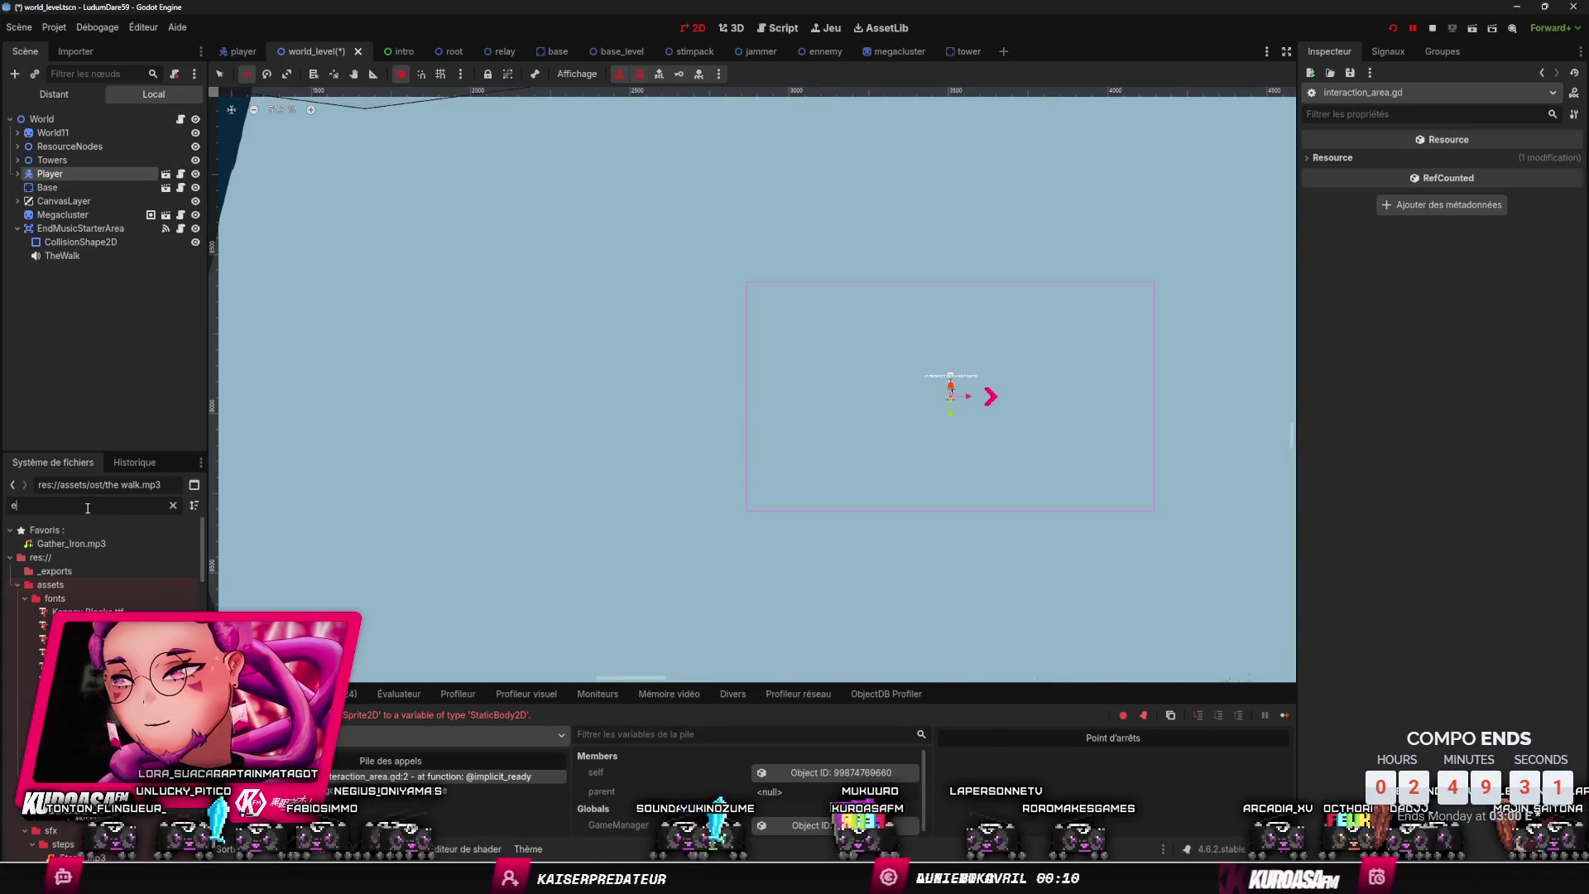
- Drop an Ennemy instance from ennemy.tscn just left of the Player, then run the game
type("ennem")
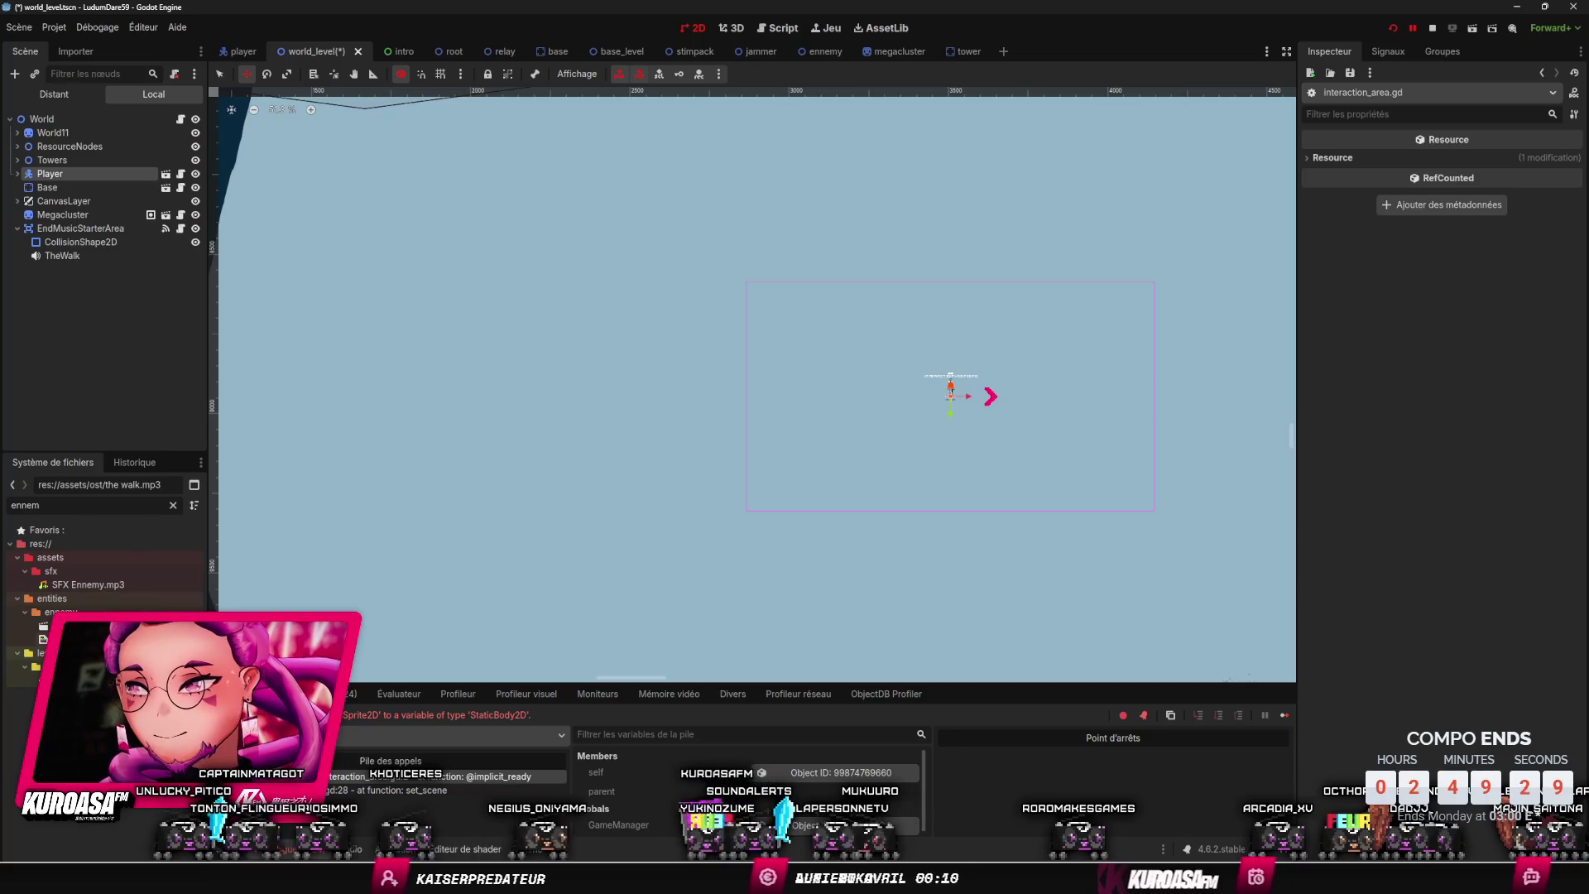
mouse_move(49, 625)
left_mouse_down()
mouse_move(532, 457)
mouse_move(798, 373)
mouse_move(805, 387)
left_mouse_up()
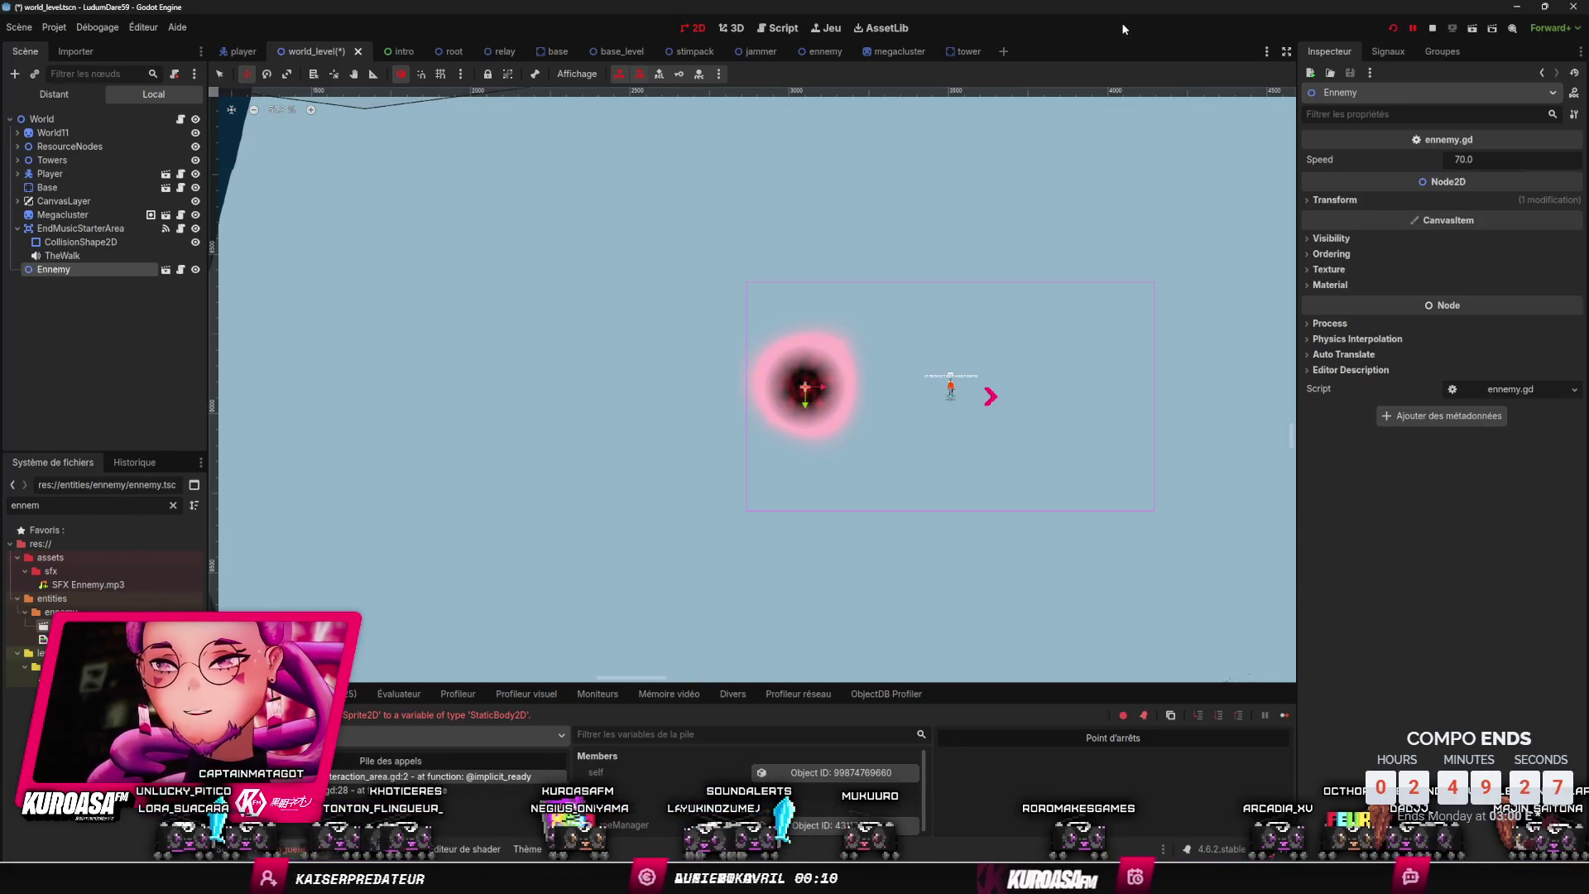
left_click(1393, 28)
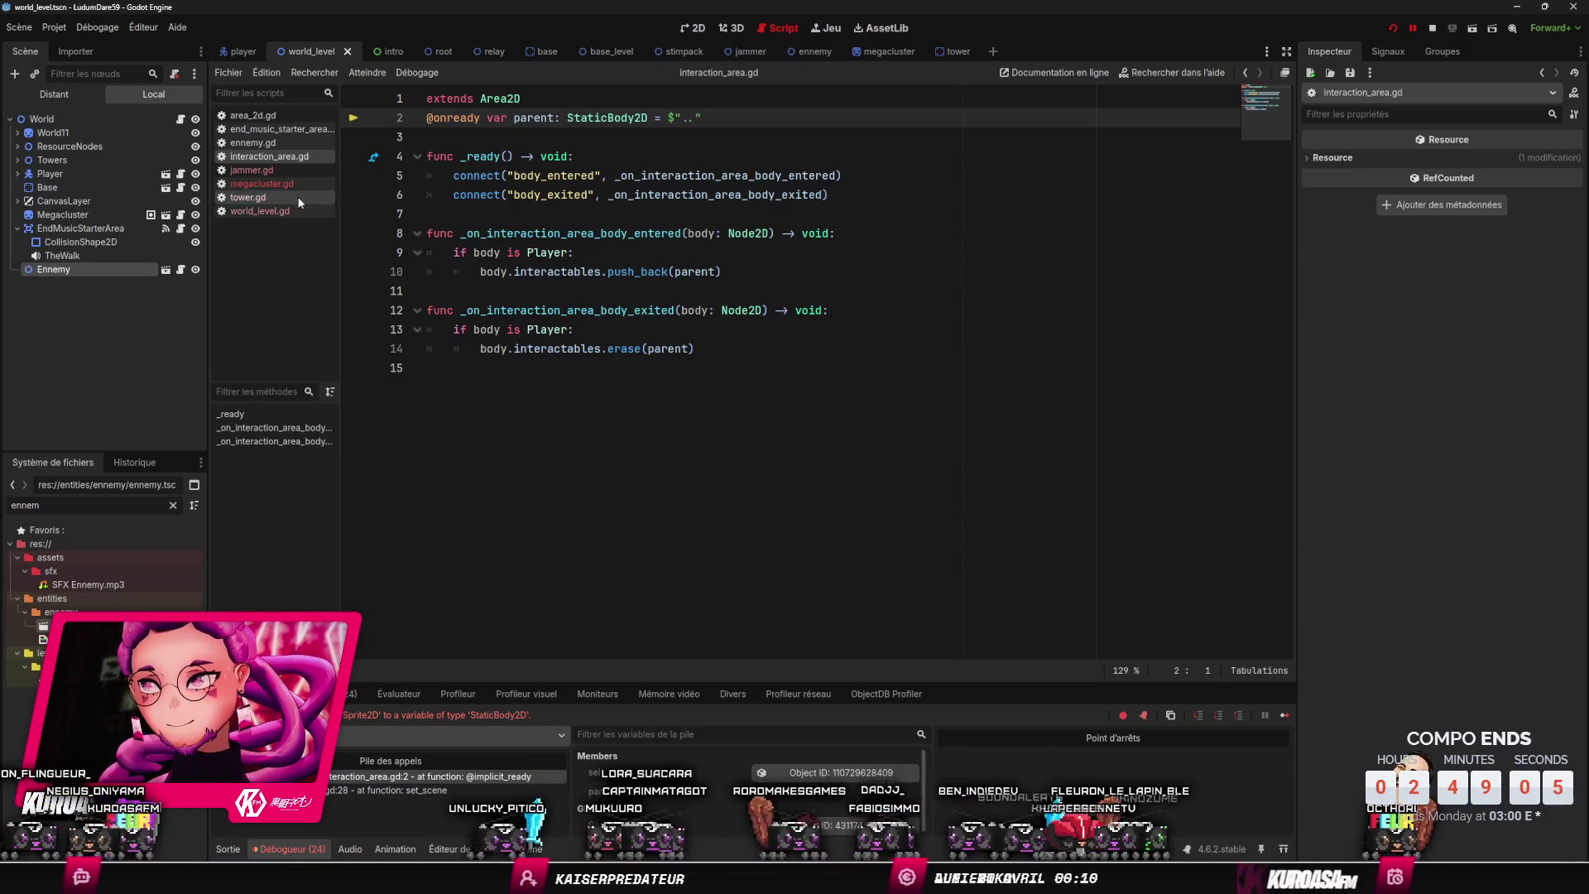
- Delete the InteractionArea node from the megacluster scene and launch the game with F5
double_click(593, 117)
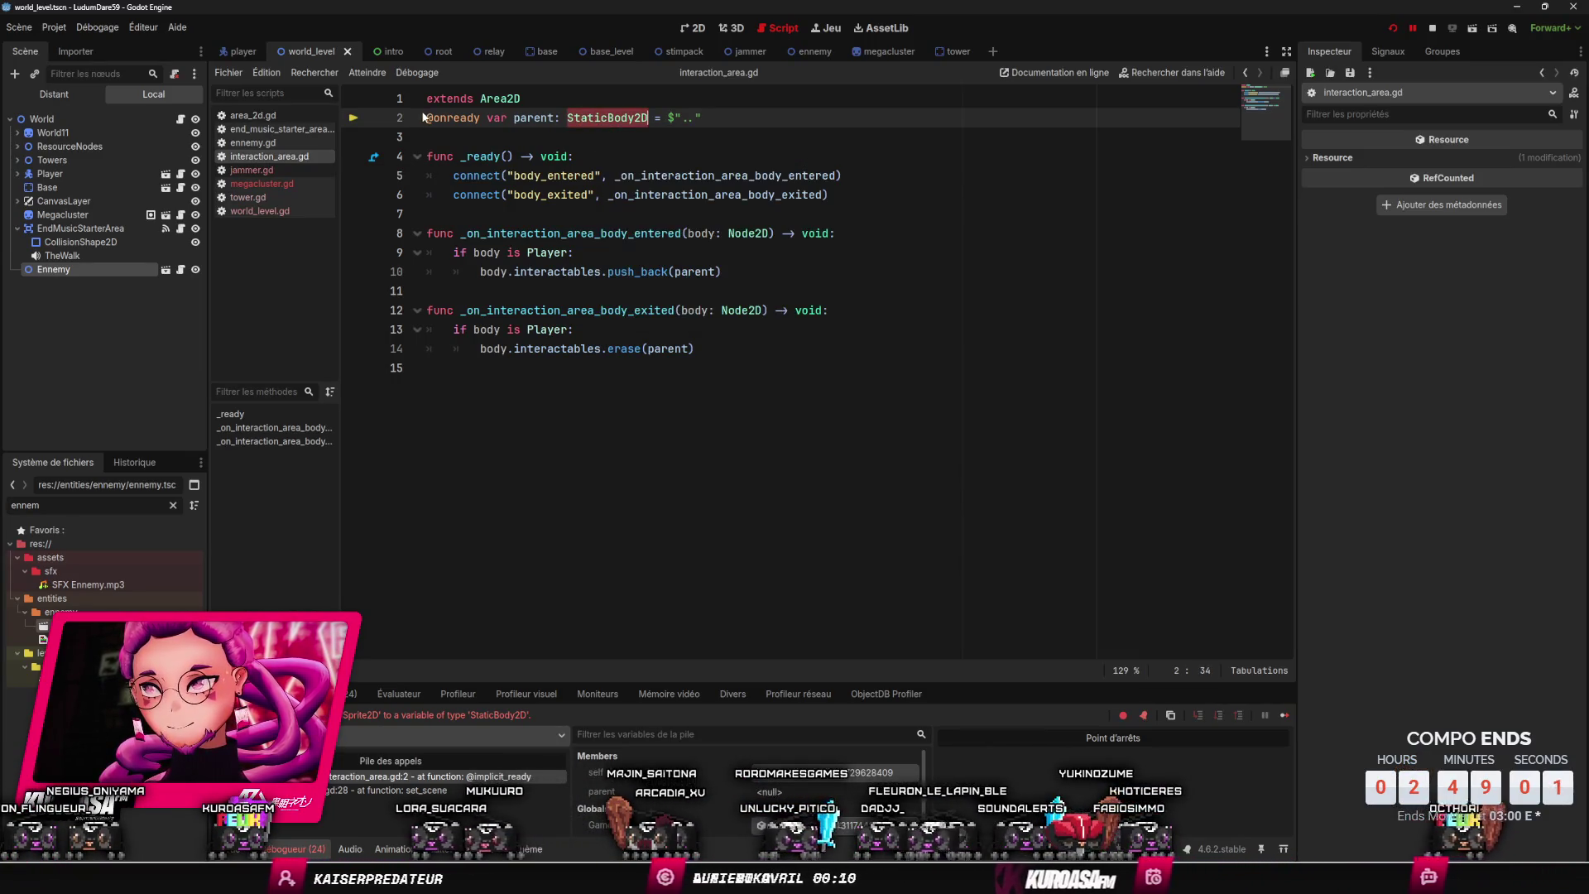
left_click(879, 52)
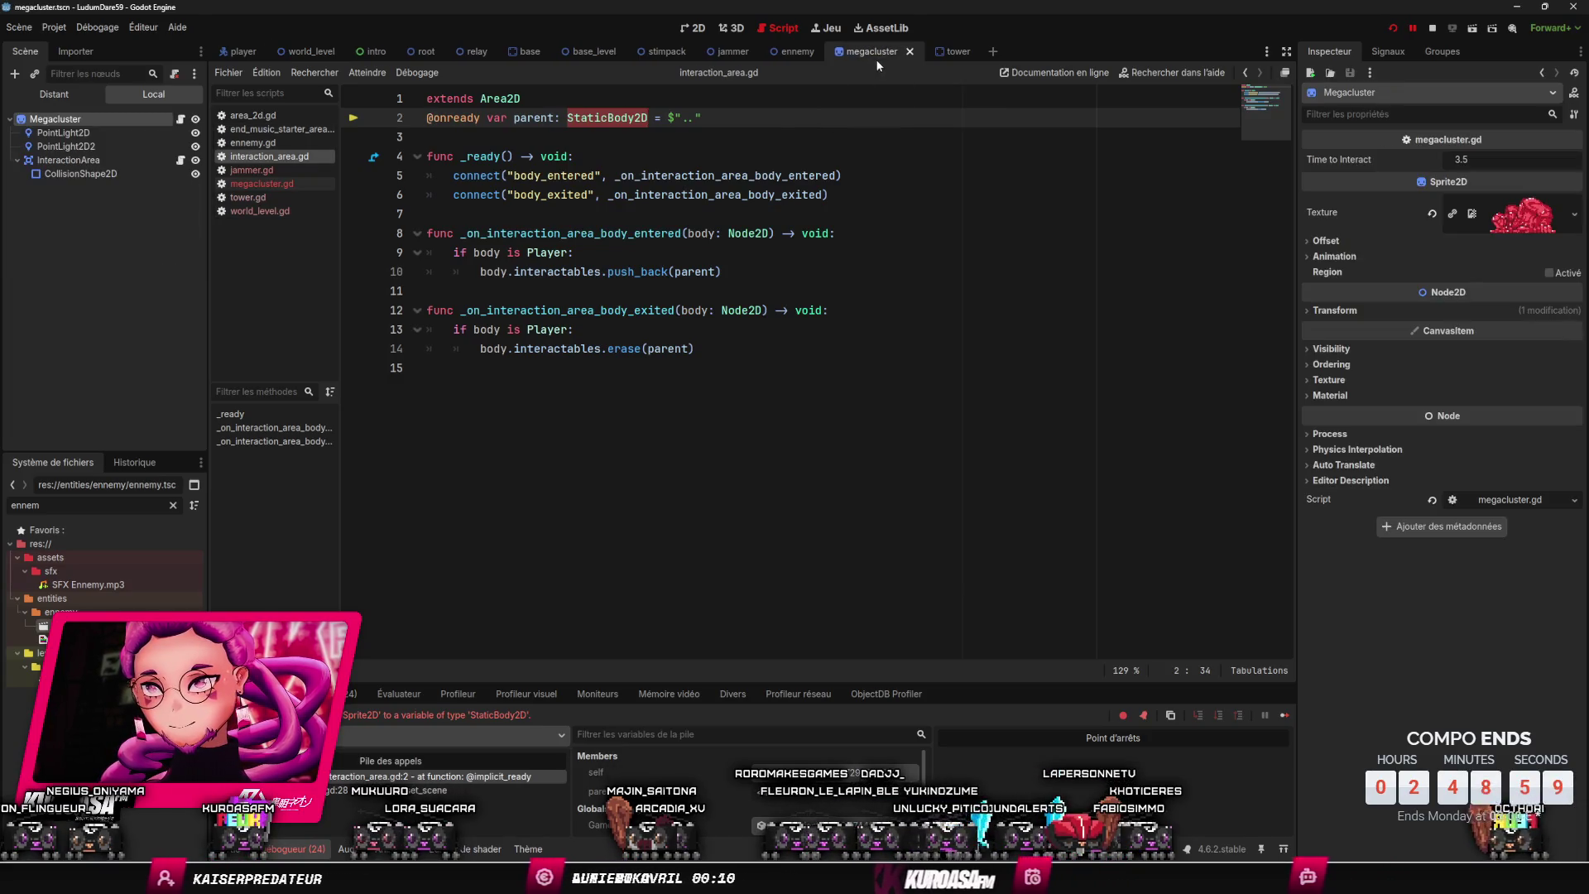
left_click(83, 161)
key("Delete")
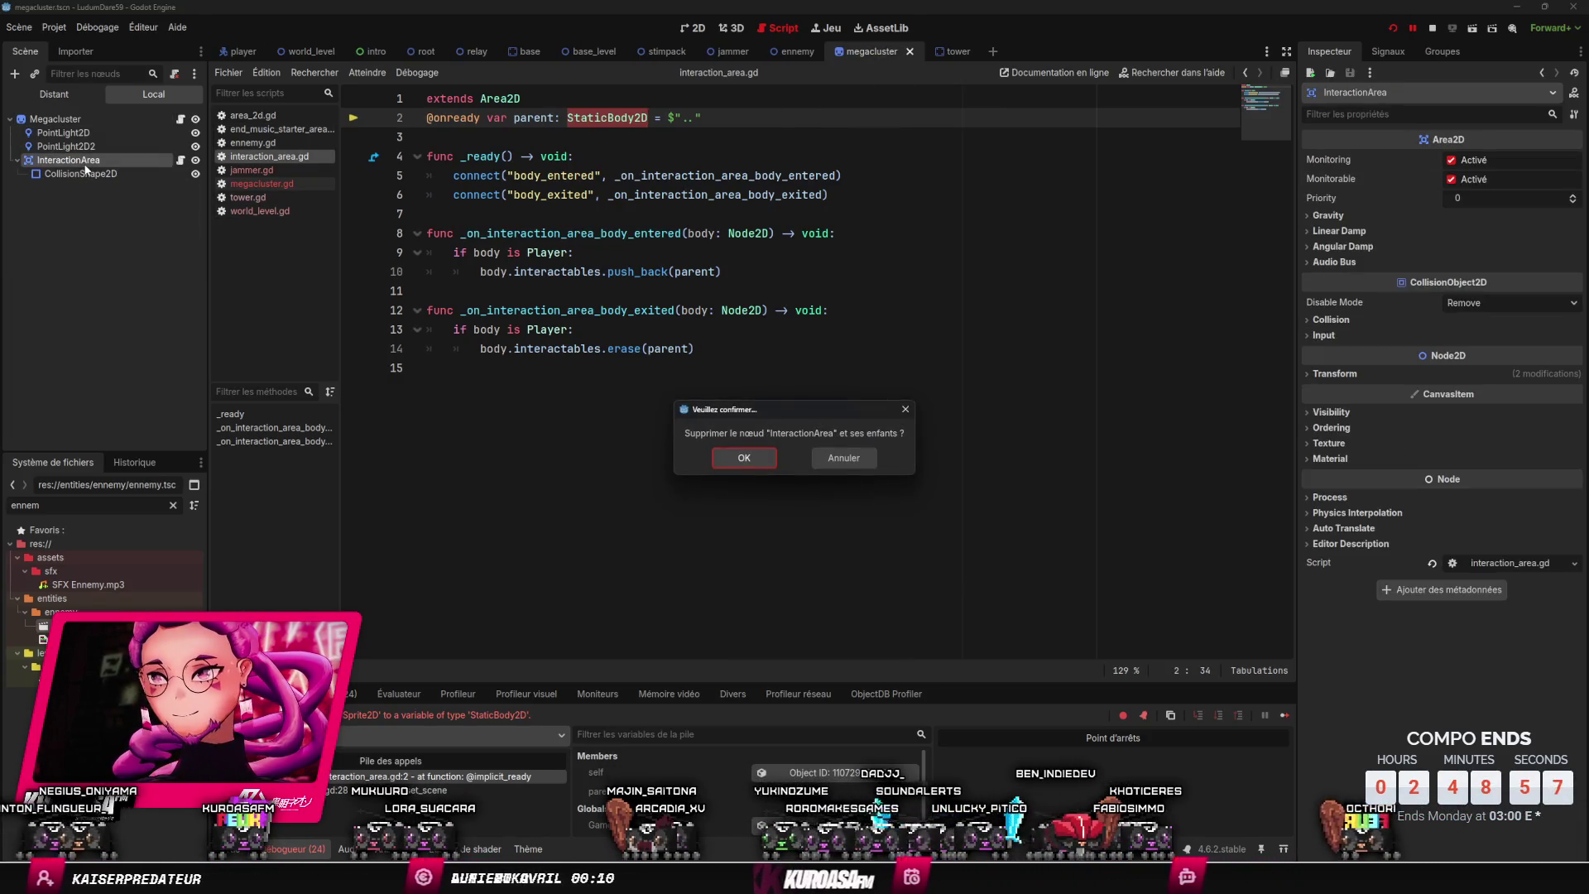
key("Return")
key("F5")
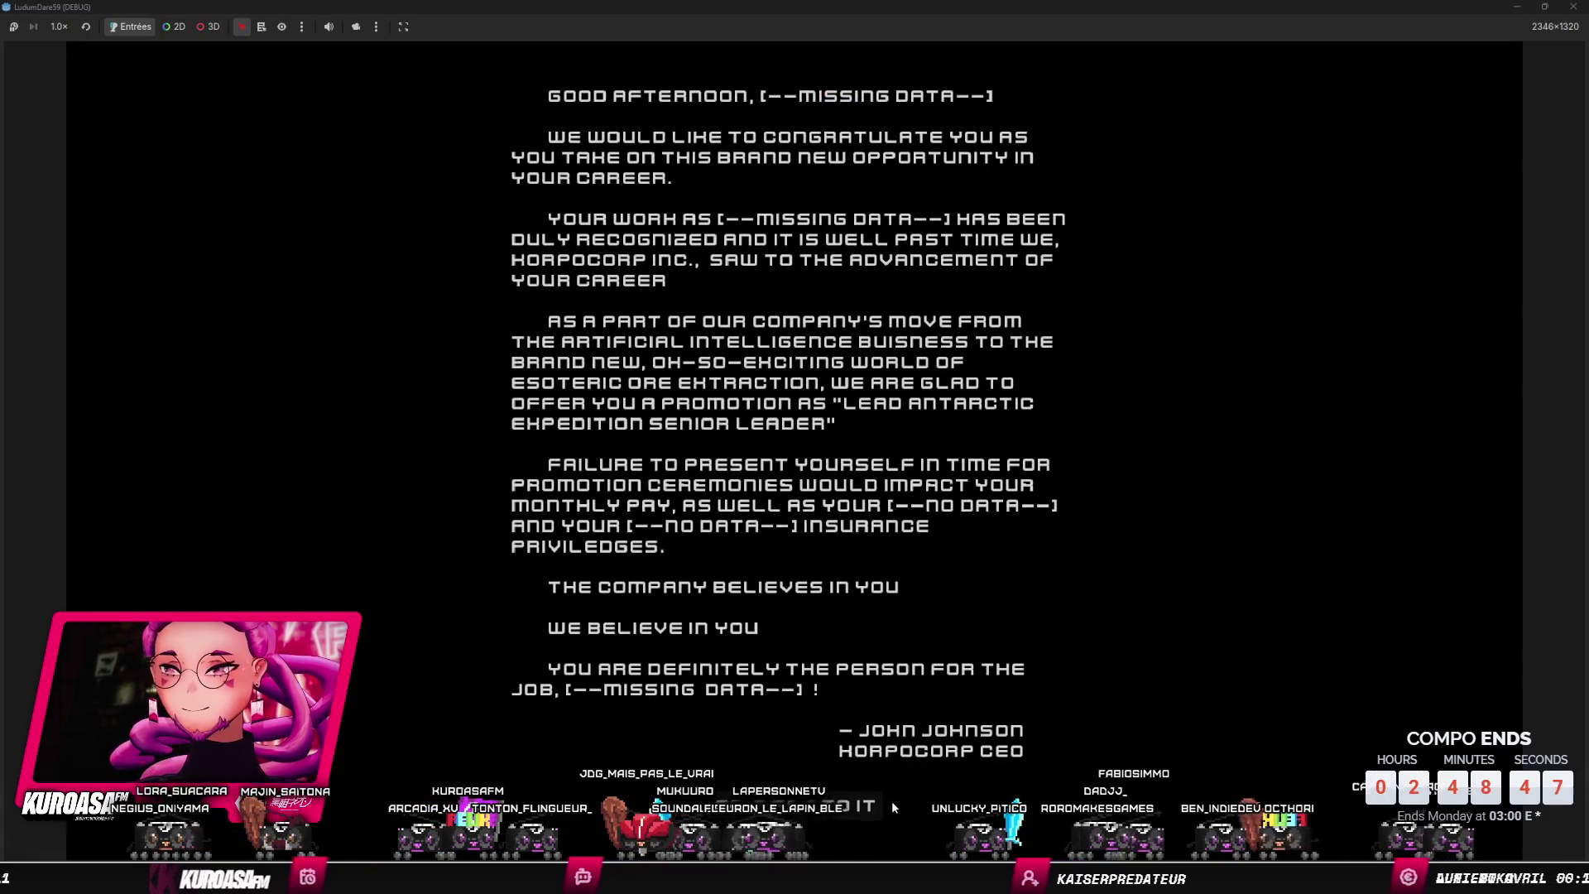
- Skip the intro letter and walk the character up, left and down toward the vortex
left_click(860, 807)
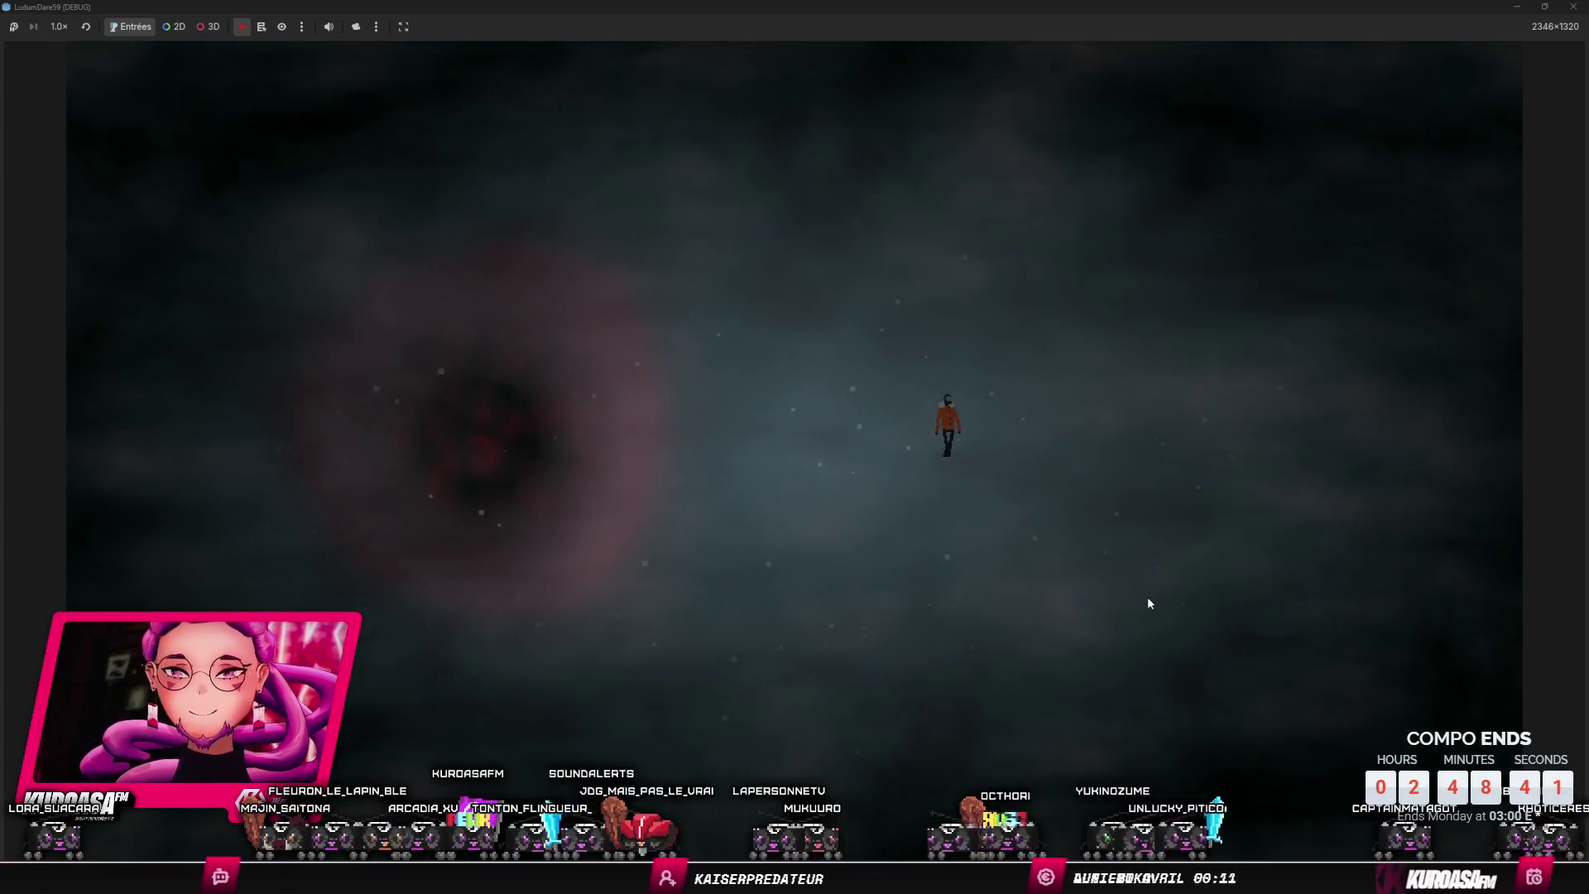
key("w")
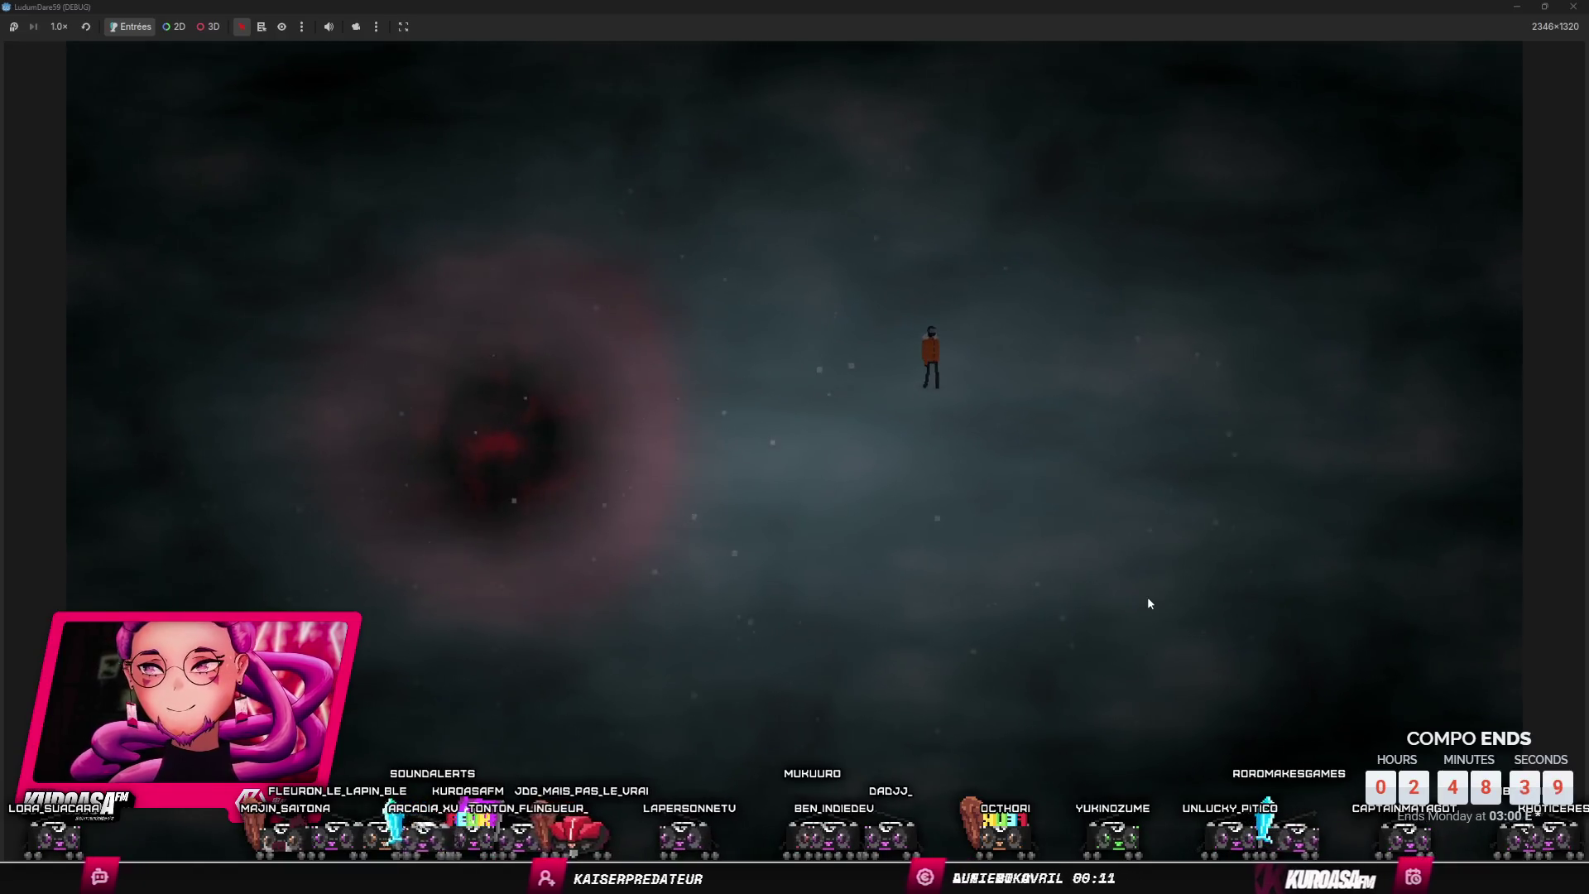
key("a")
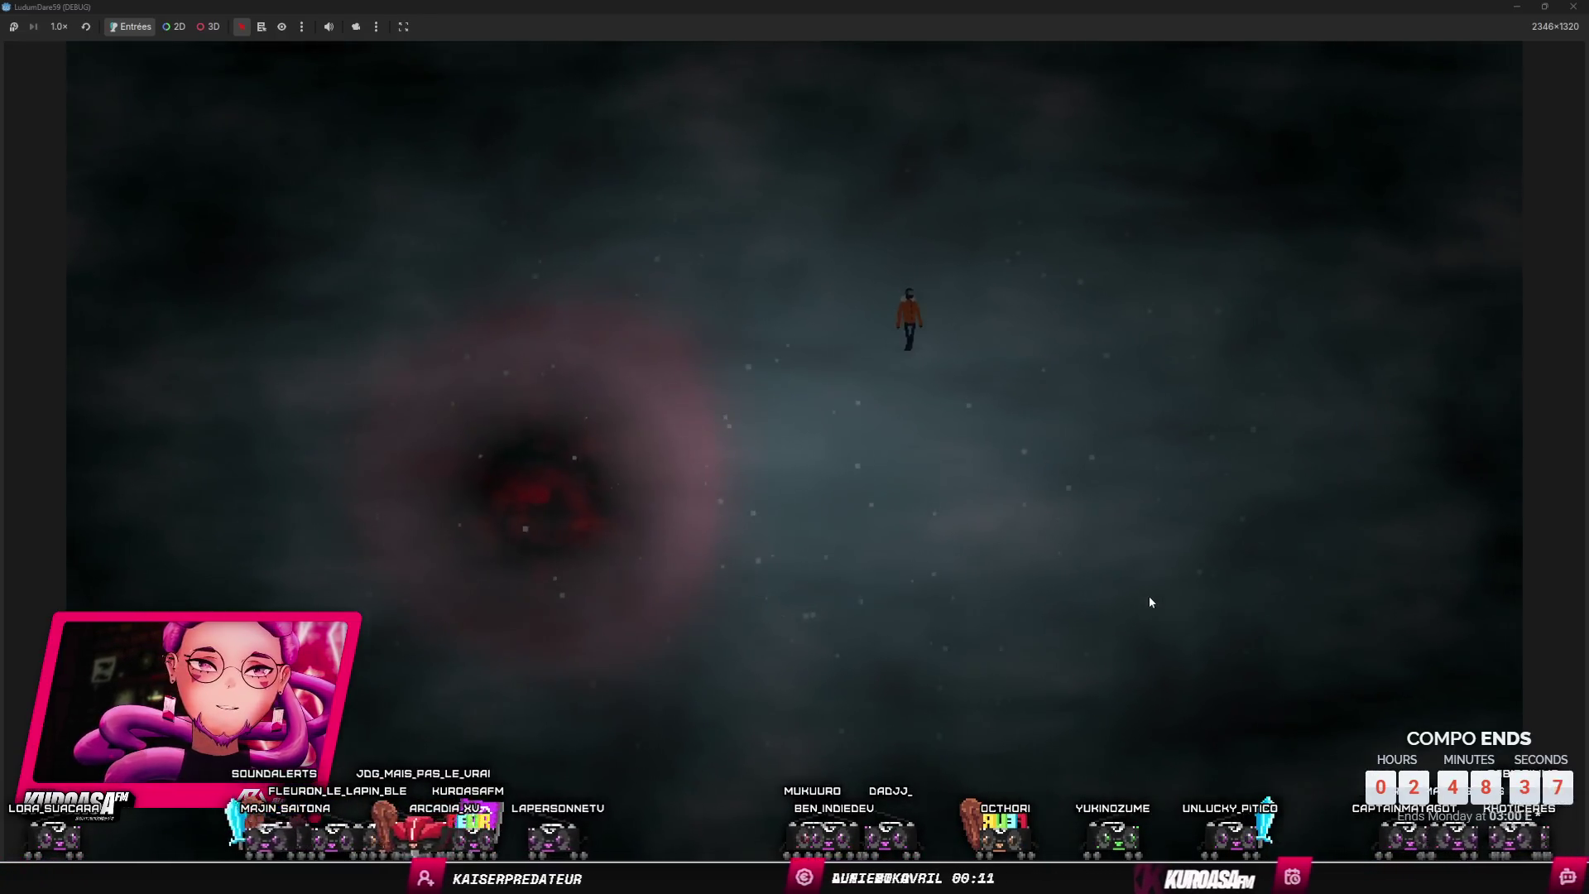
key("s")
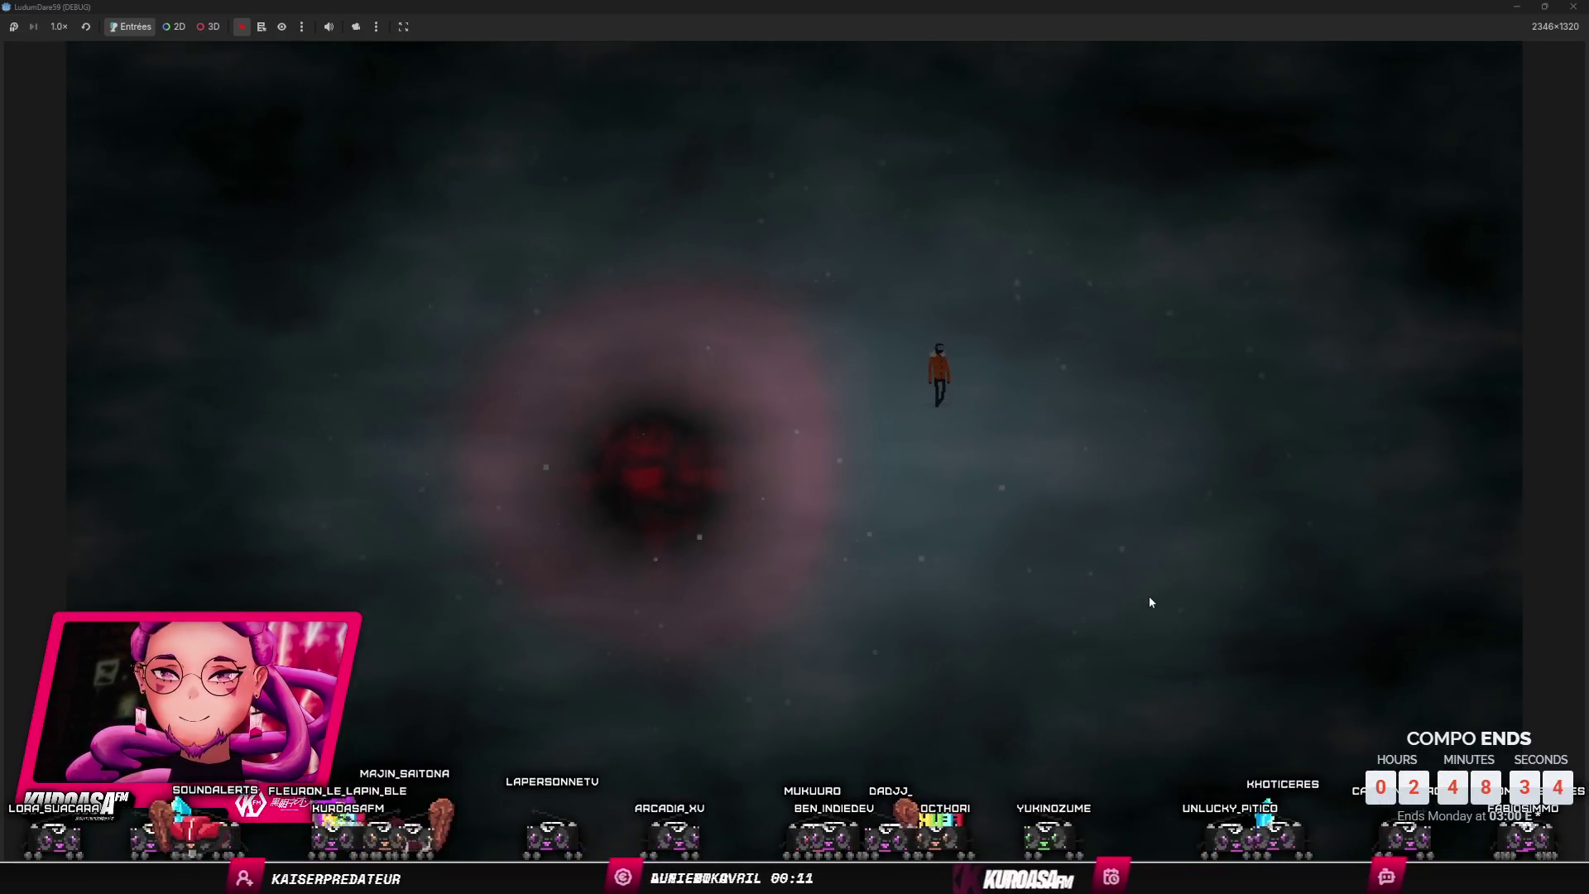
key("s")
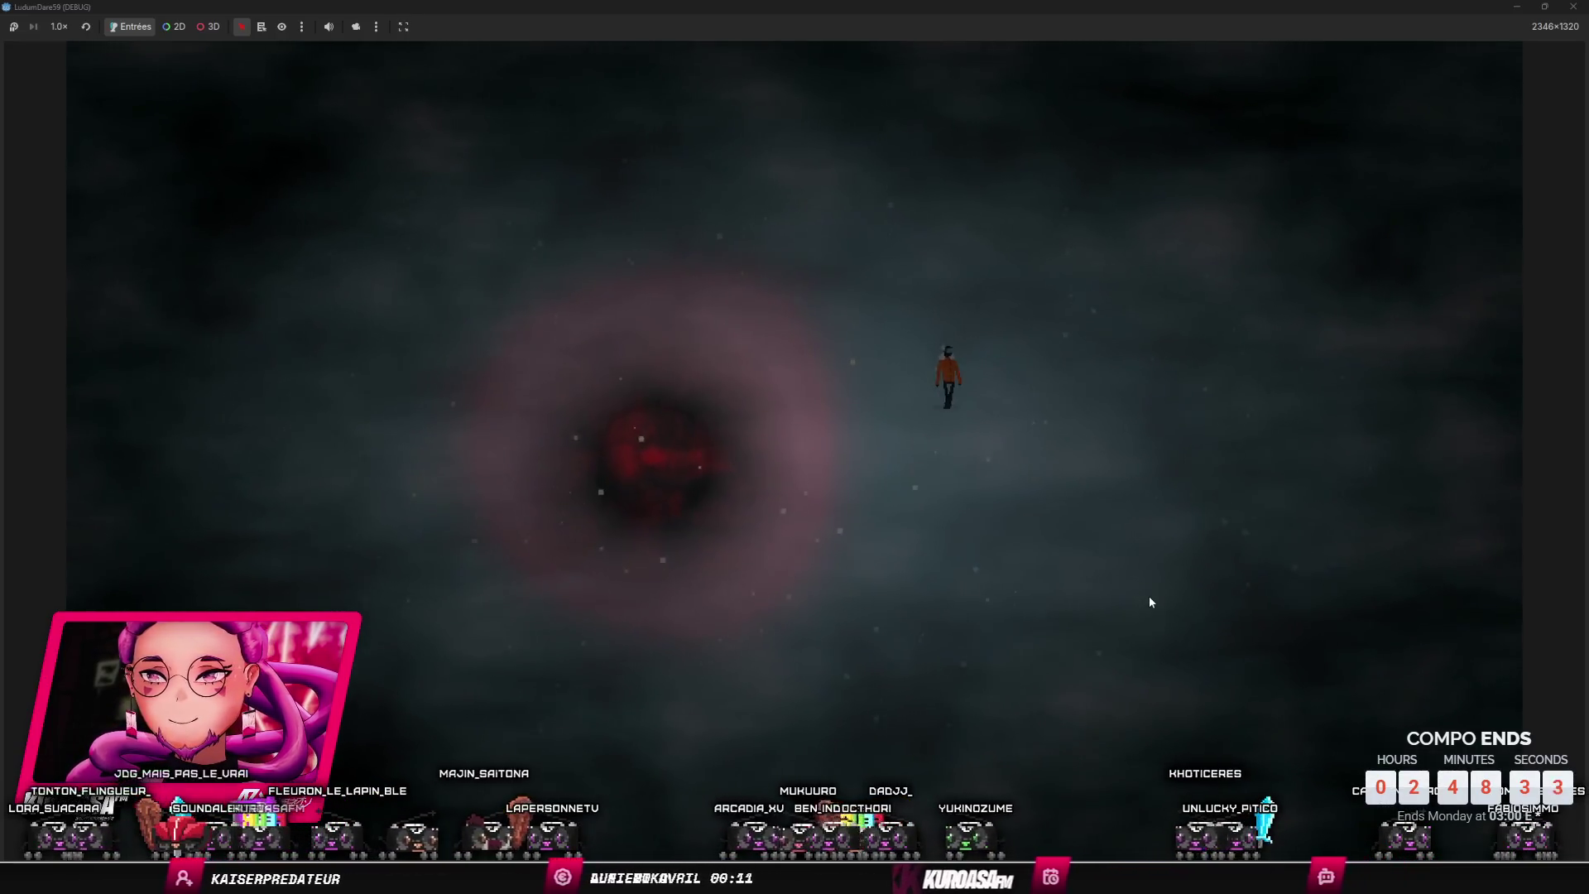
key("s")
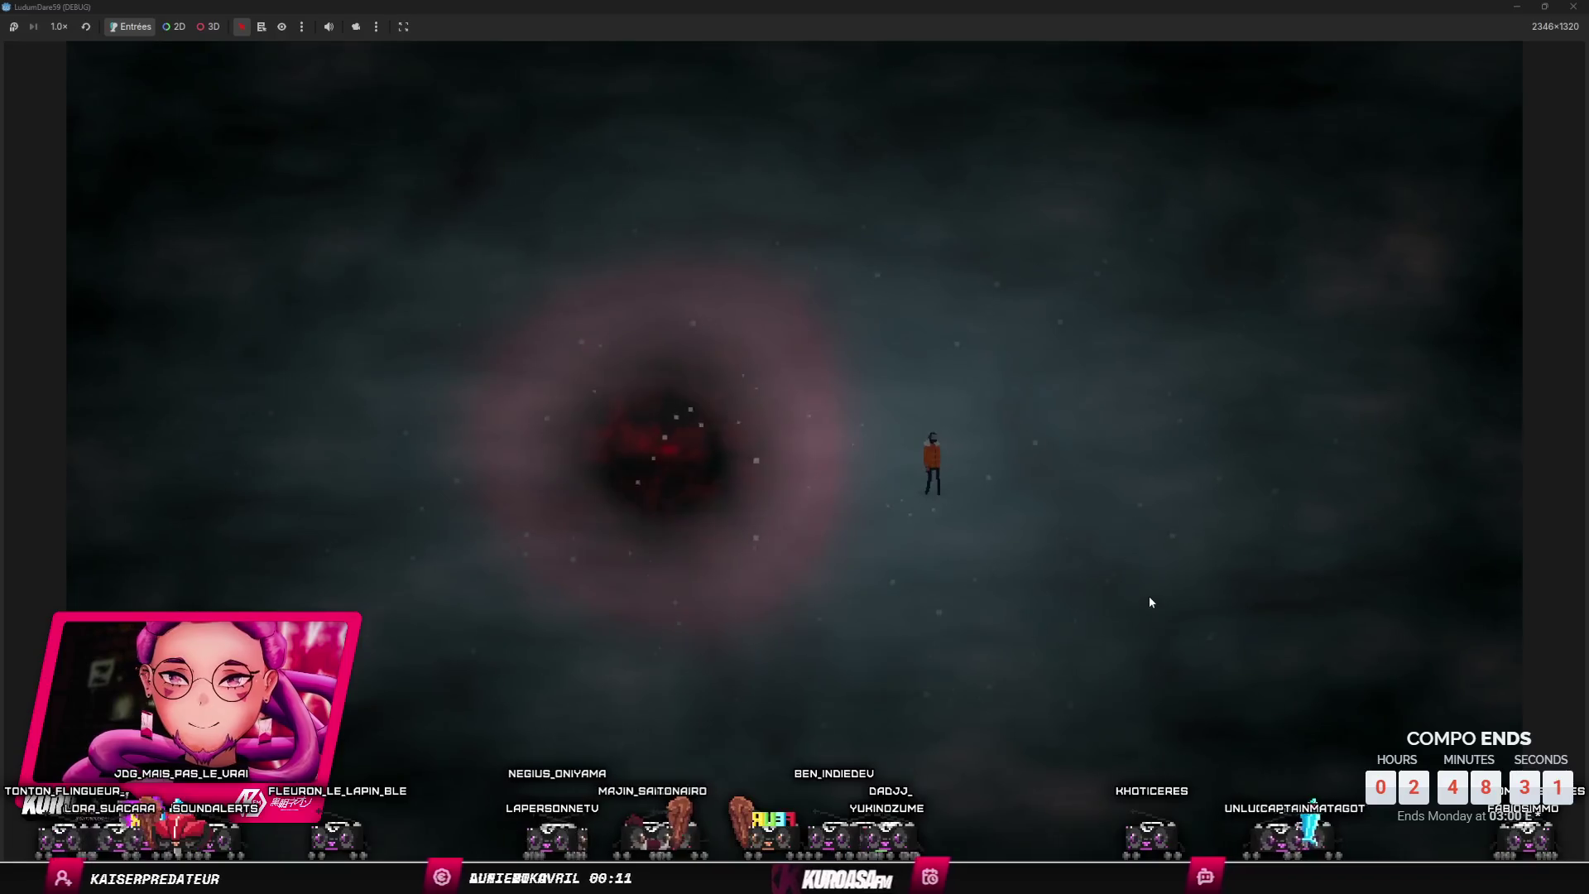
key("s")
key("a")
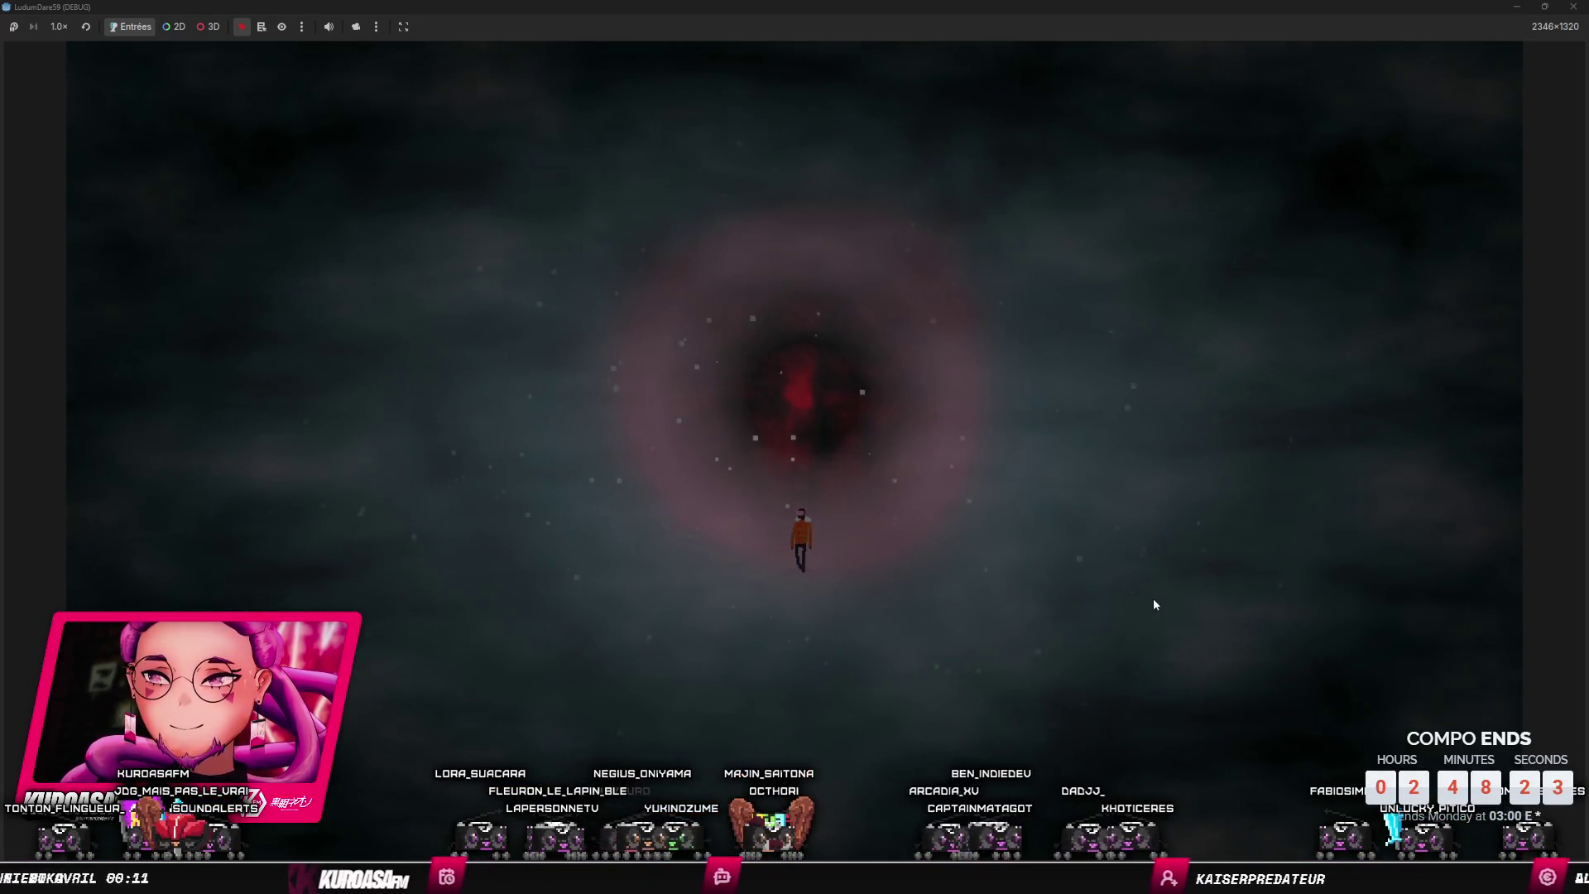
- Keep walking the character around the vortex, then stop the game with F8
key("s")
key("a")
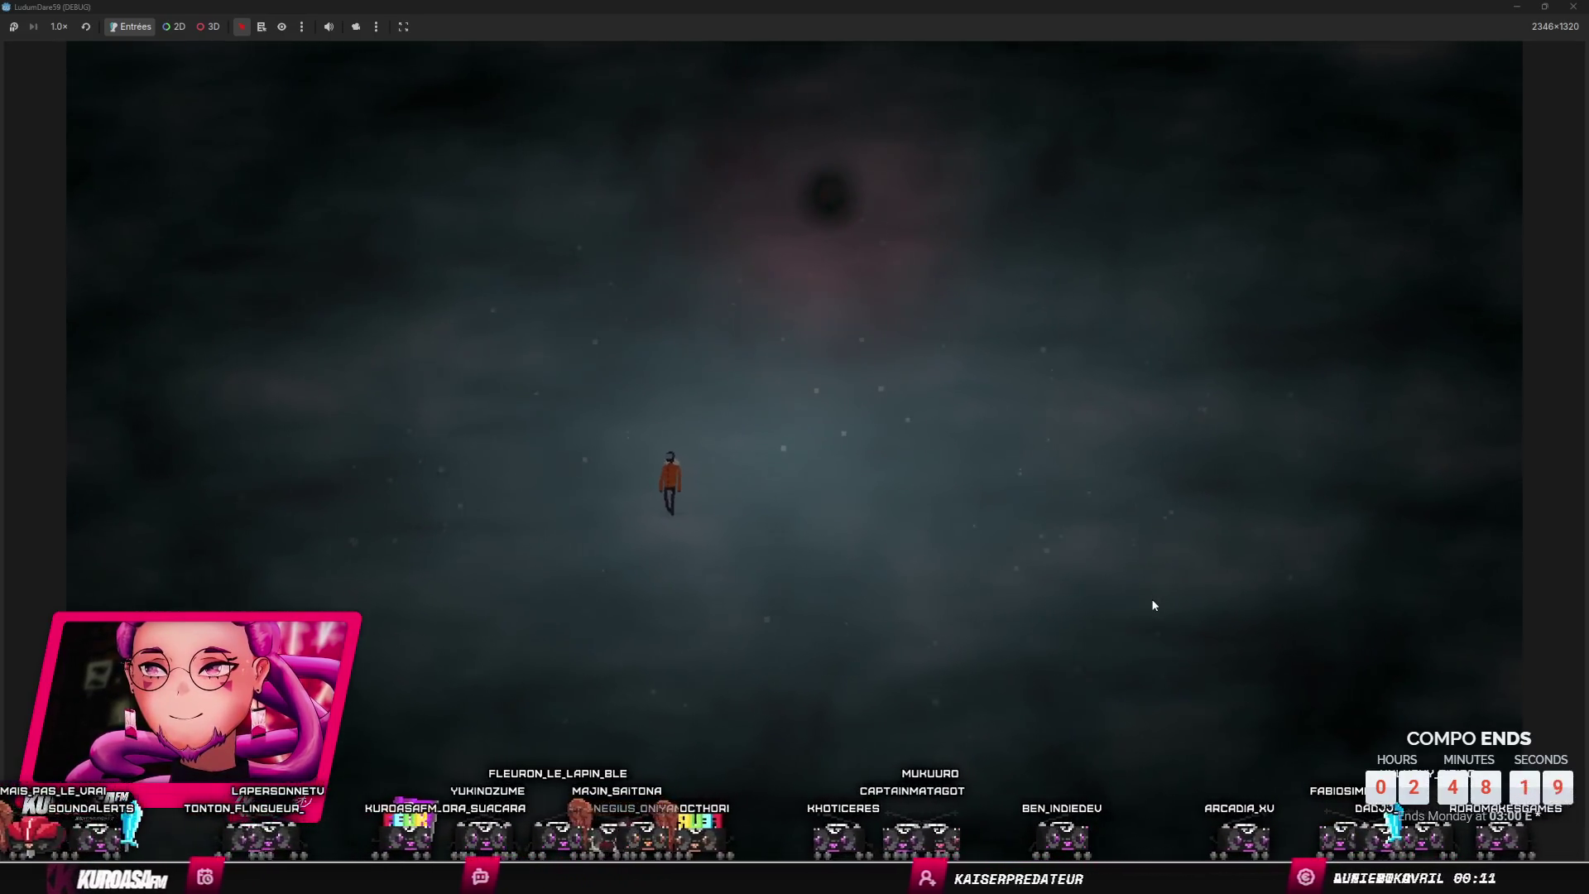
key("w")
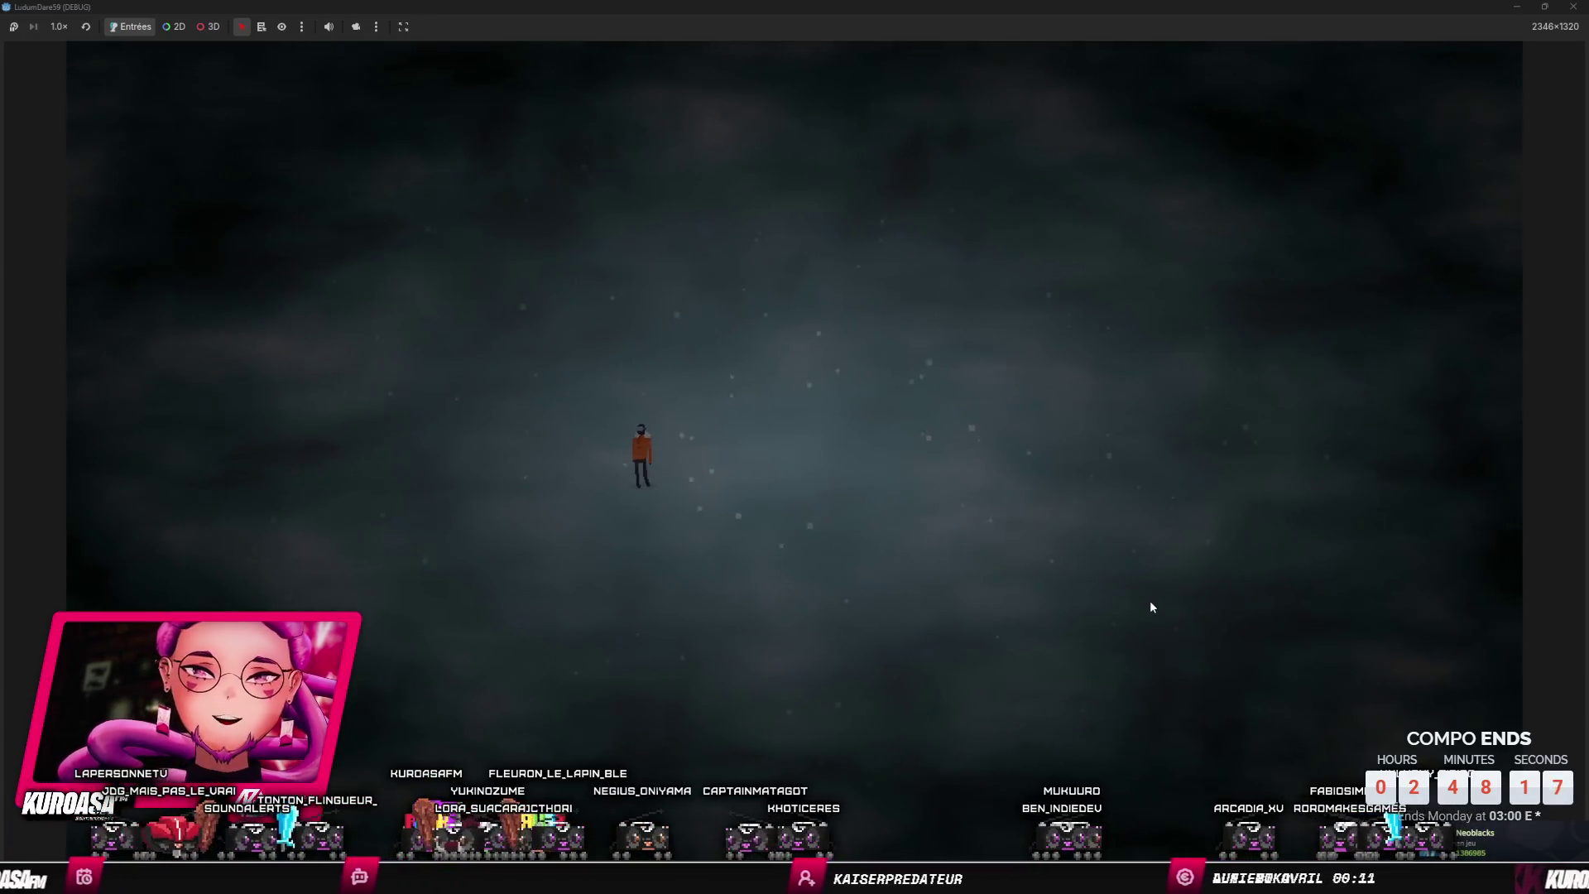
key("s")
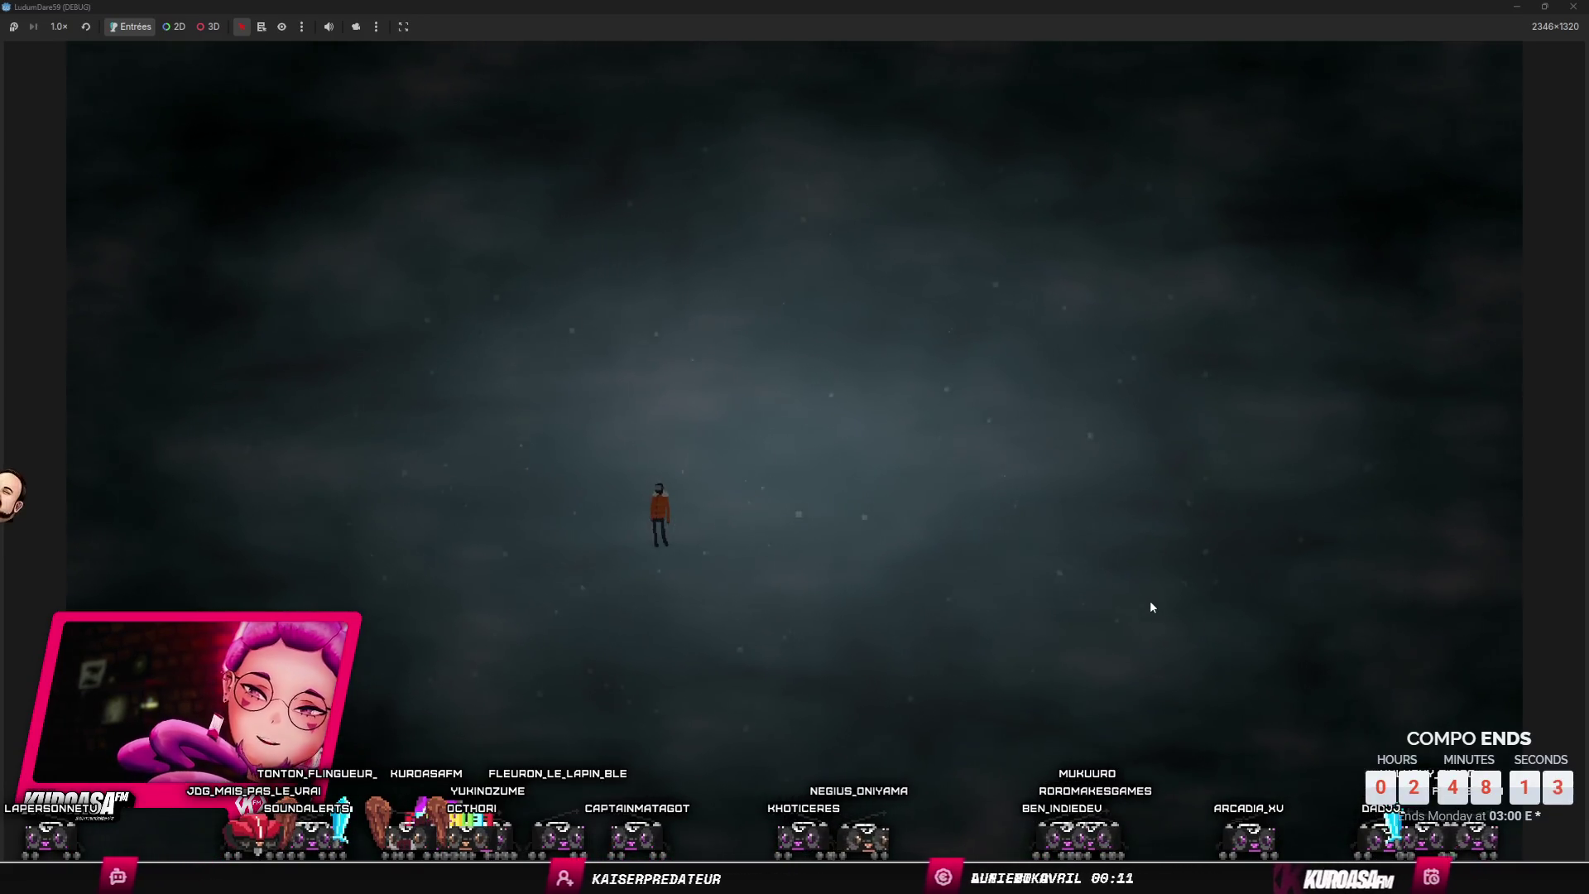
key("w")
key("d")
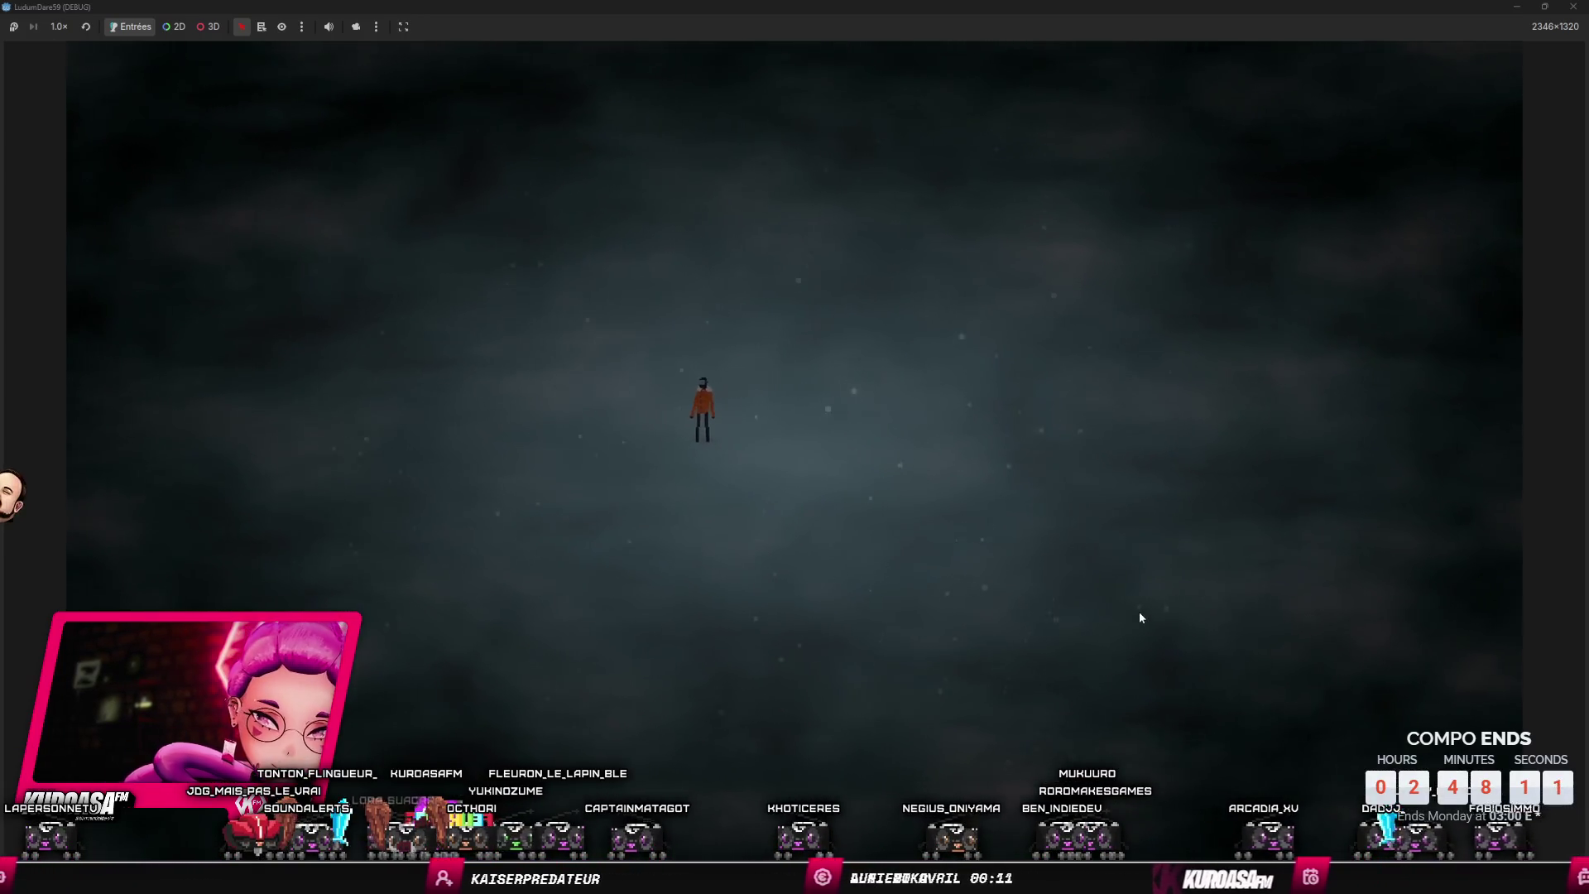
key("d")
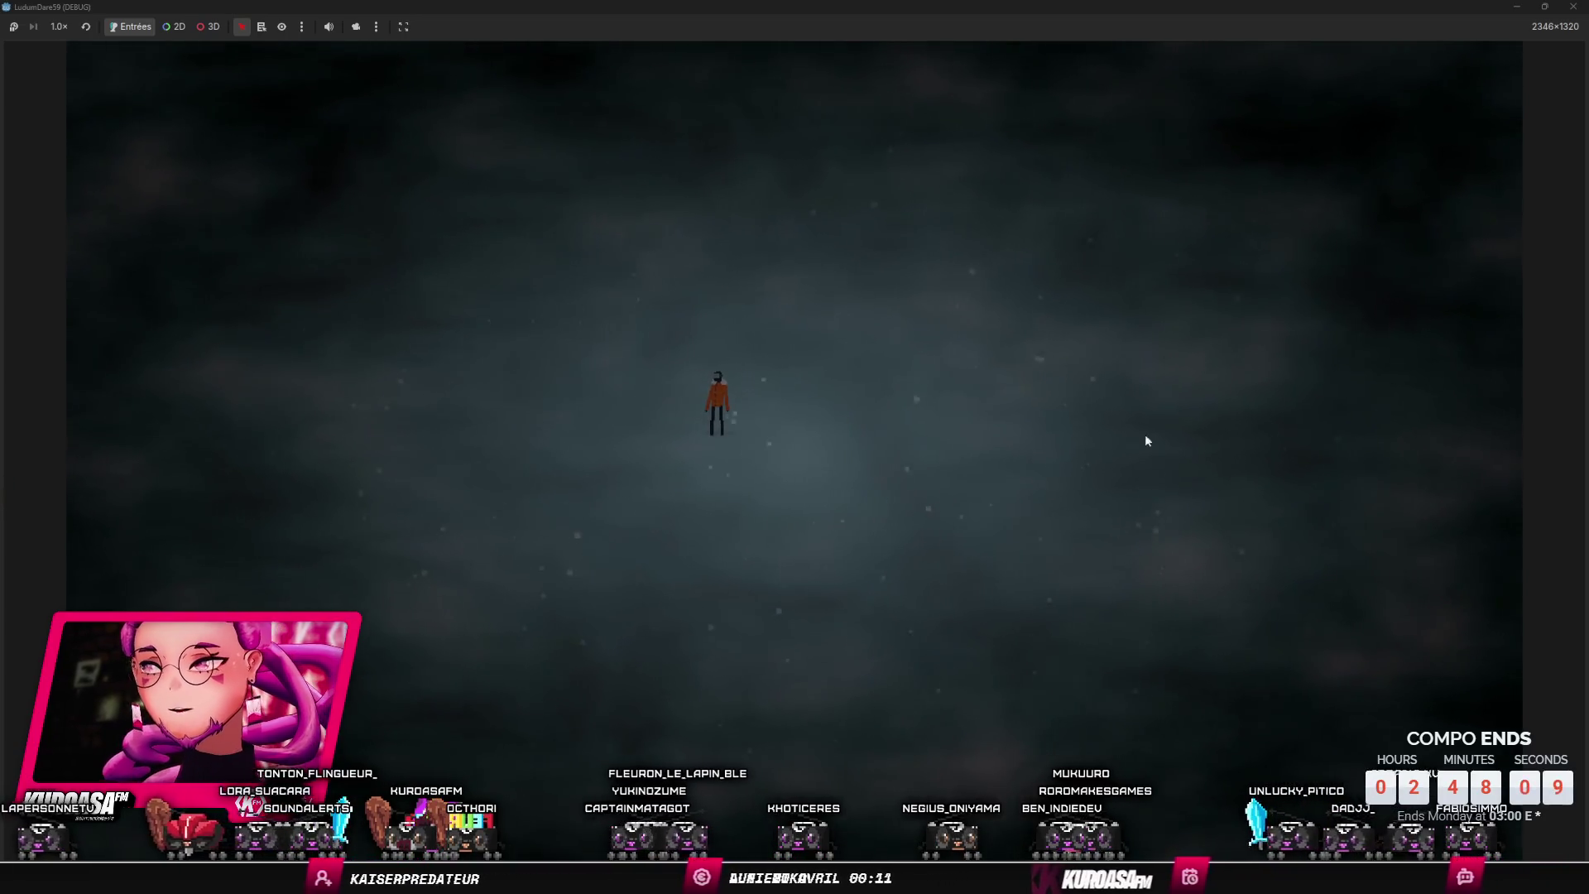
key("F8")
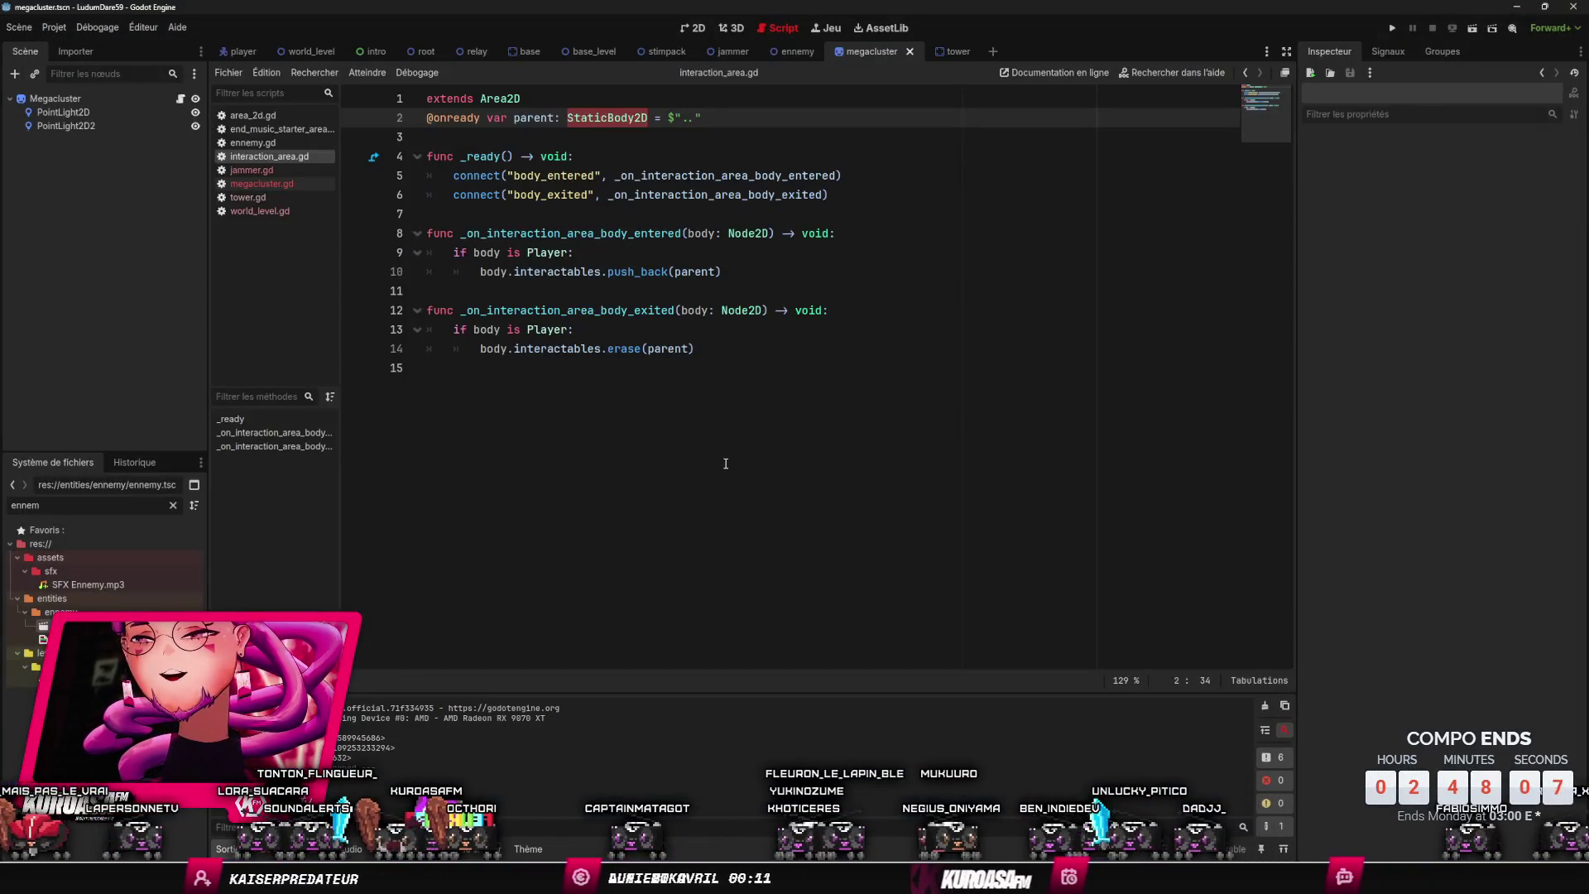
- Undo the deletion to bring back InteractionArea with its CollisionShape2D, and save the megacluster scene
left_click(726, 464)
key("ctrl+s")
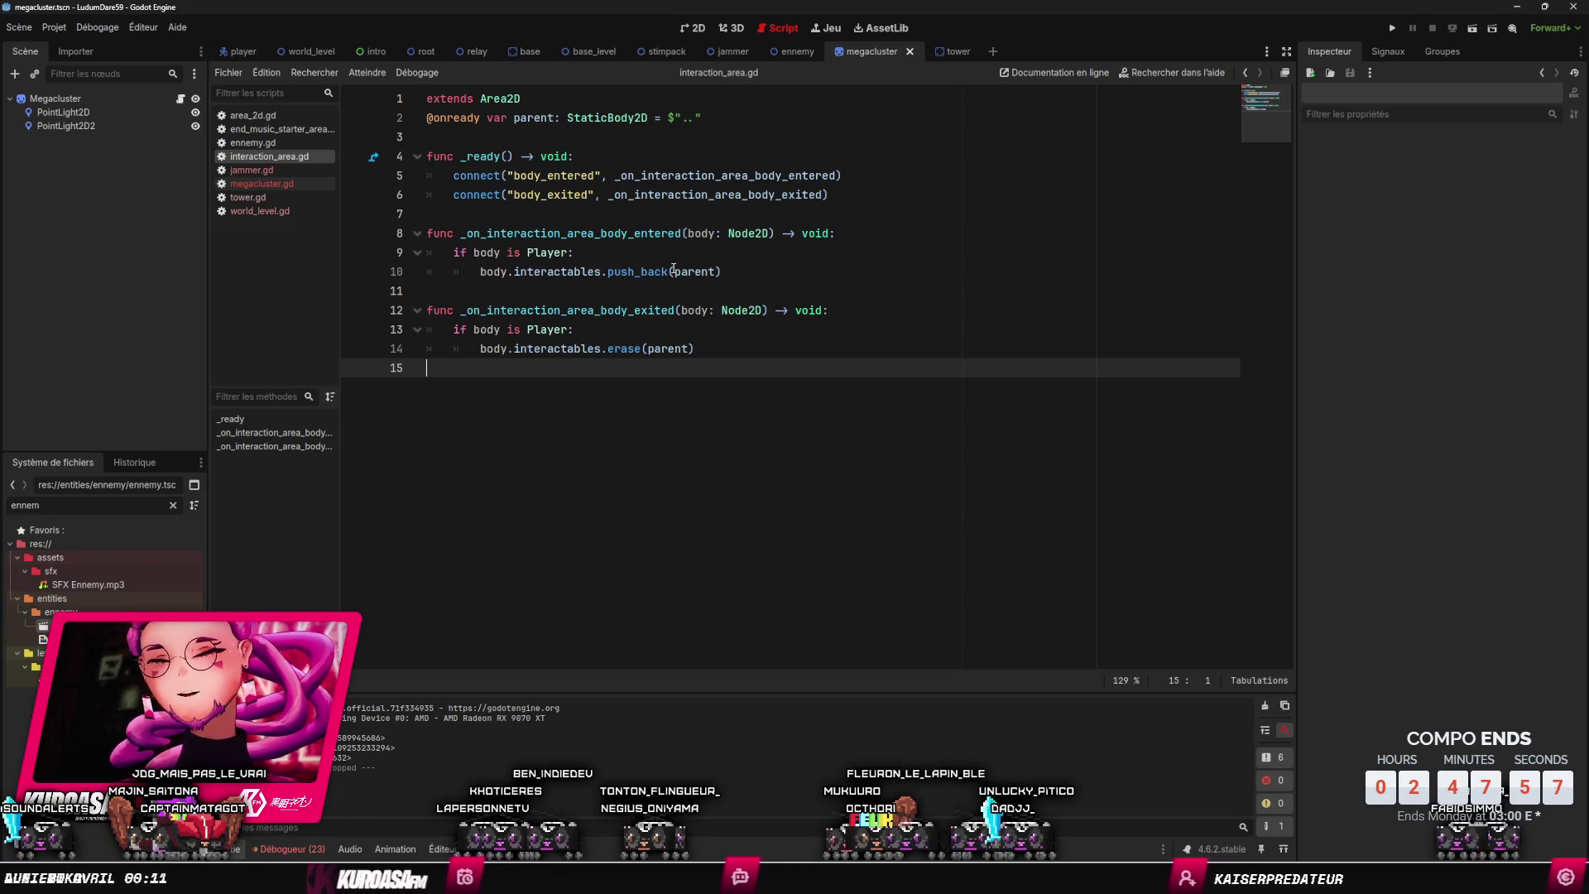
mouse_move(673, 269)
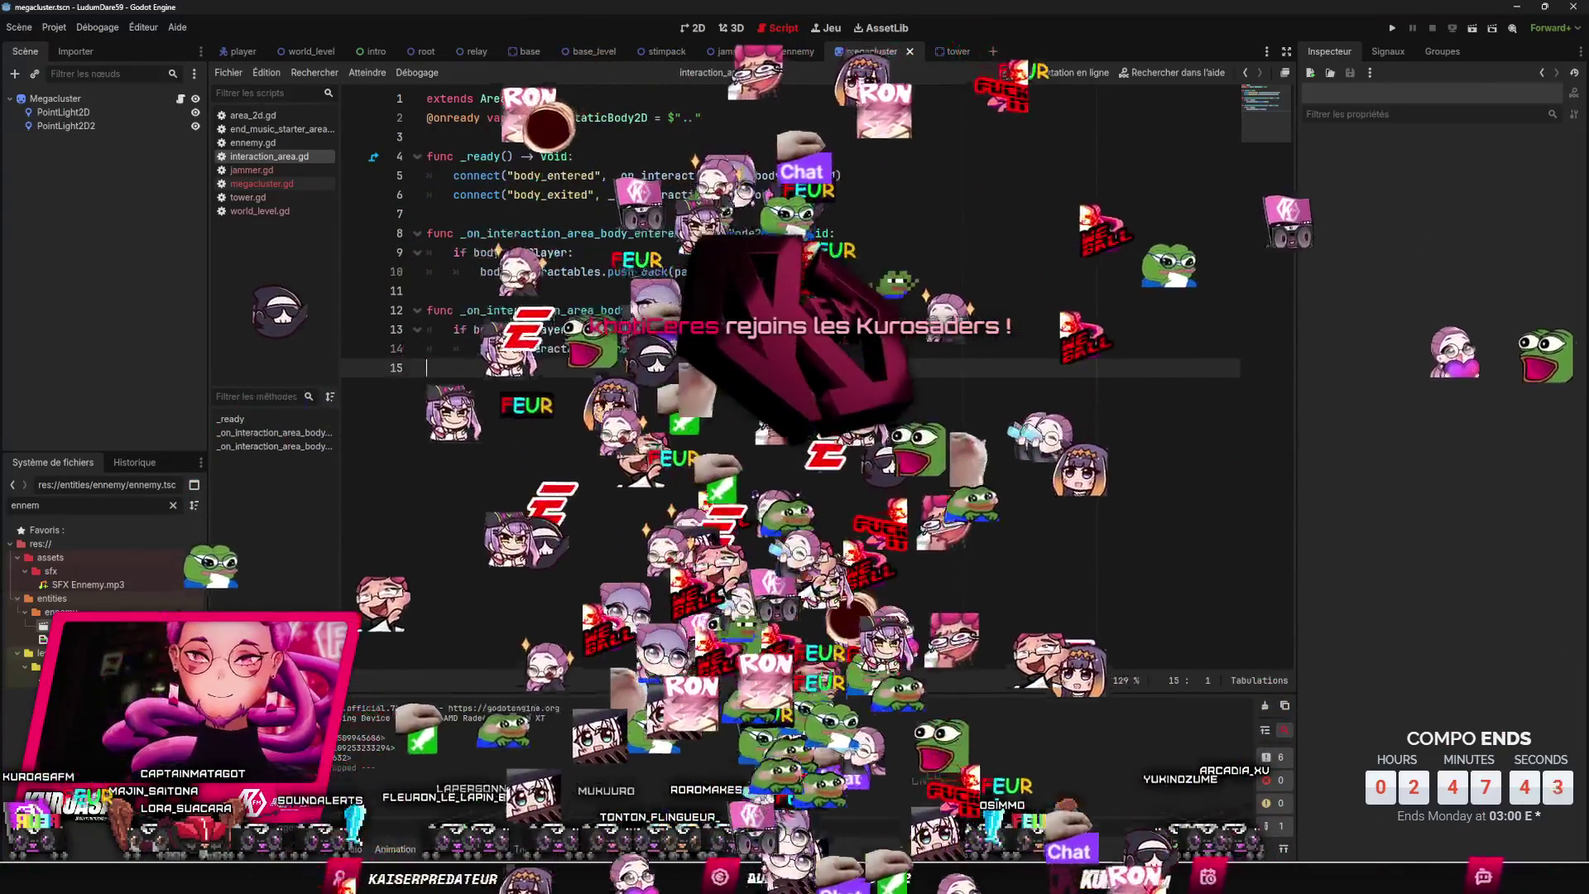
left_click(427, 291)
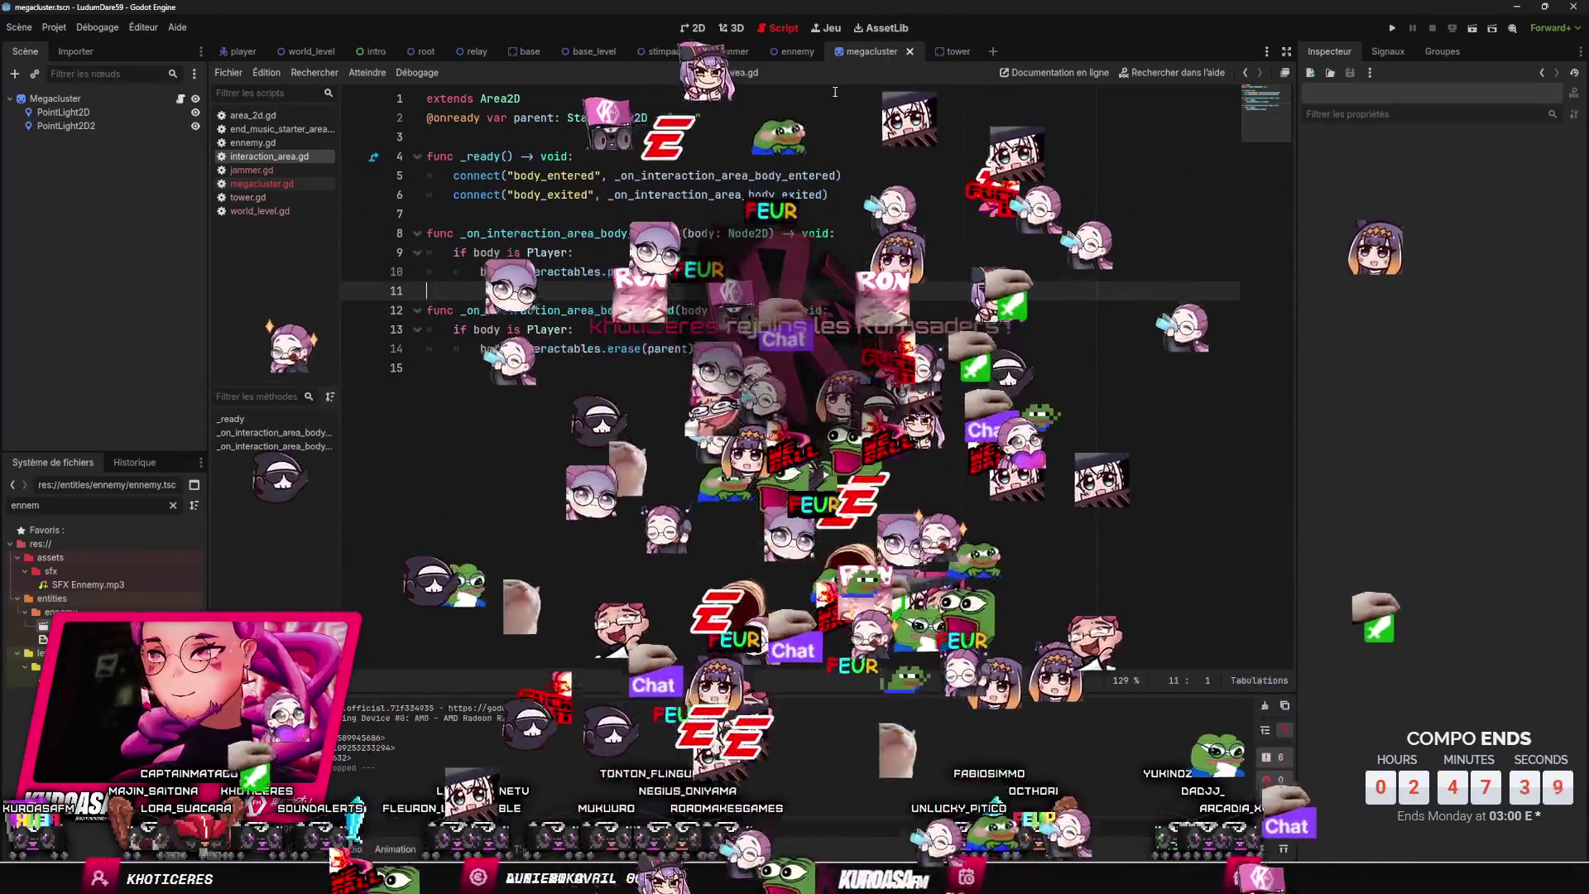
key("ctrl+z")
key("ctrl+s")
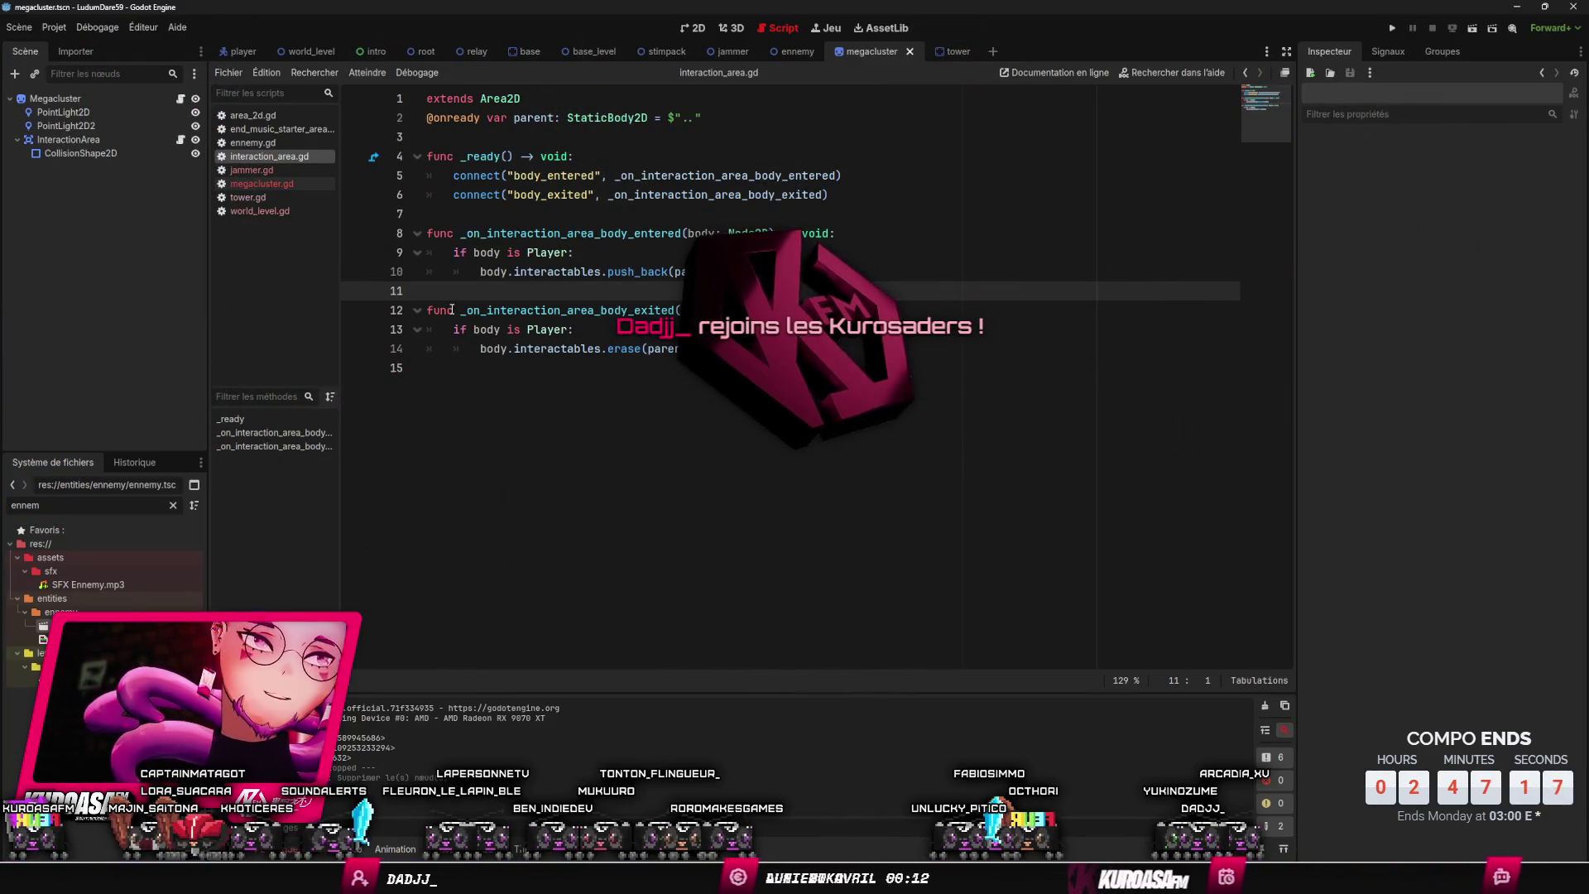
left_click(516, 311)
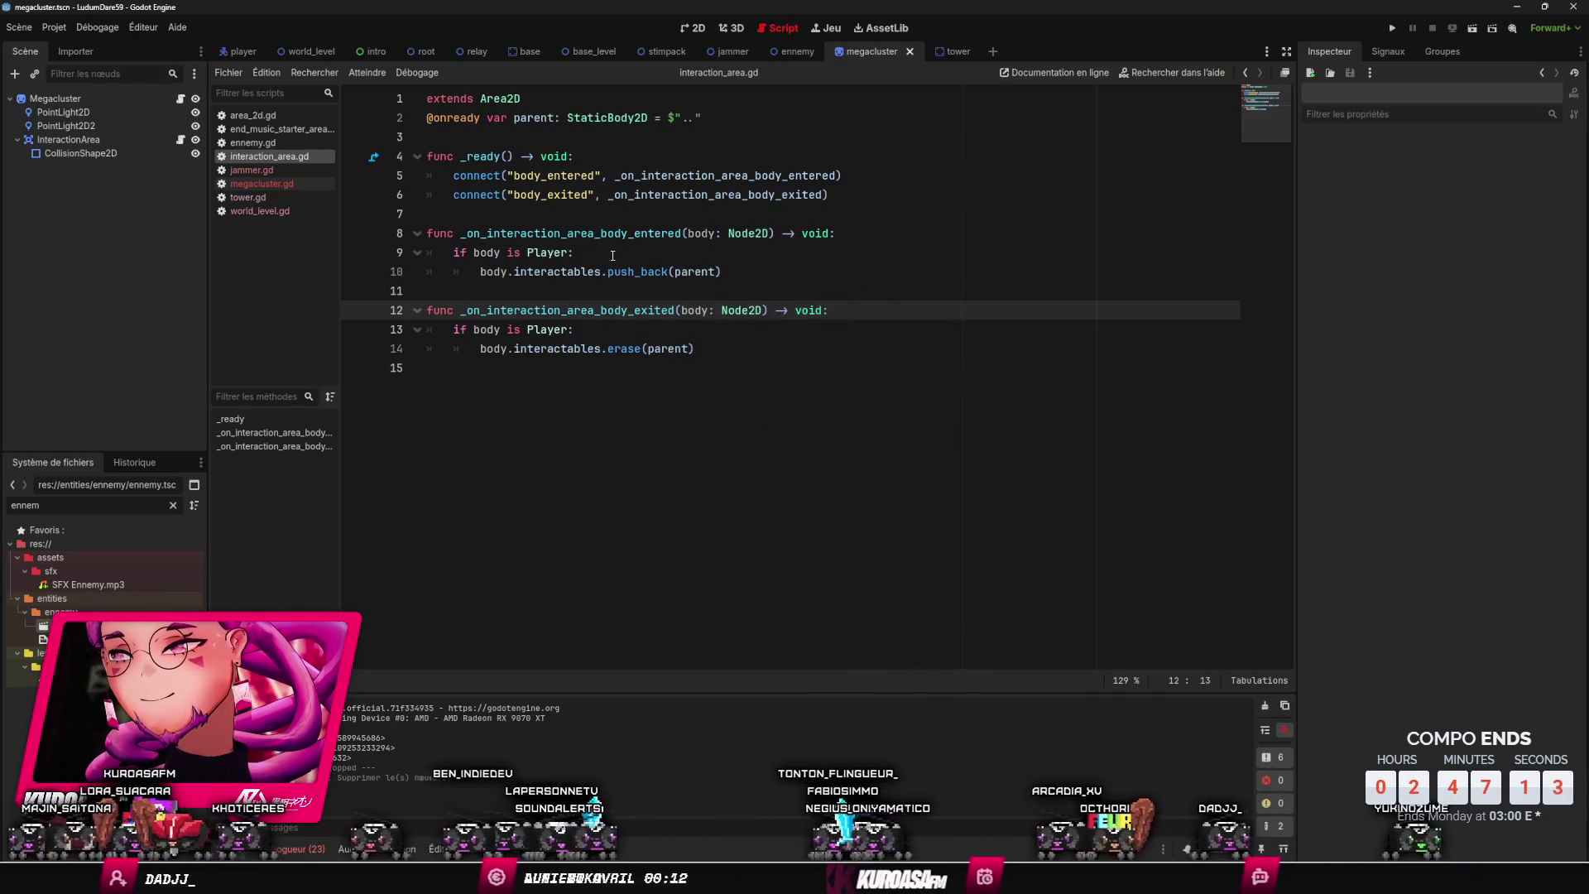
- Open the InteractionArea's script, interaction_area.gd, from the megacluster 2D view
left_click(693, 27)
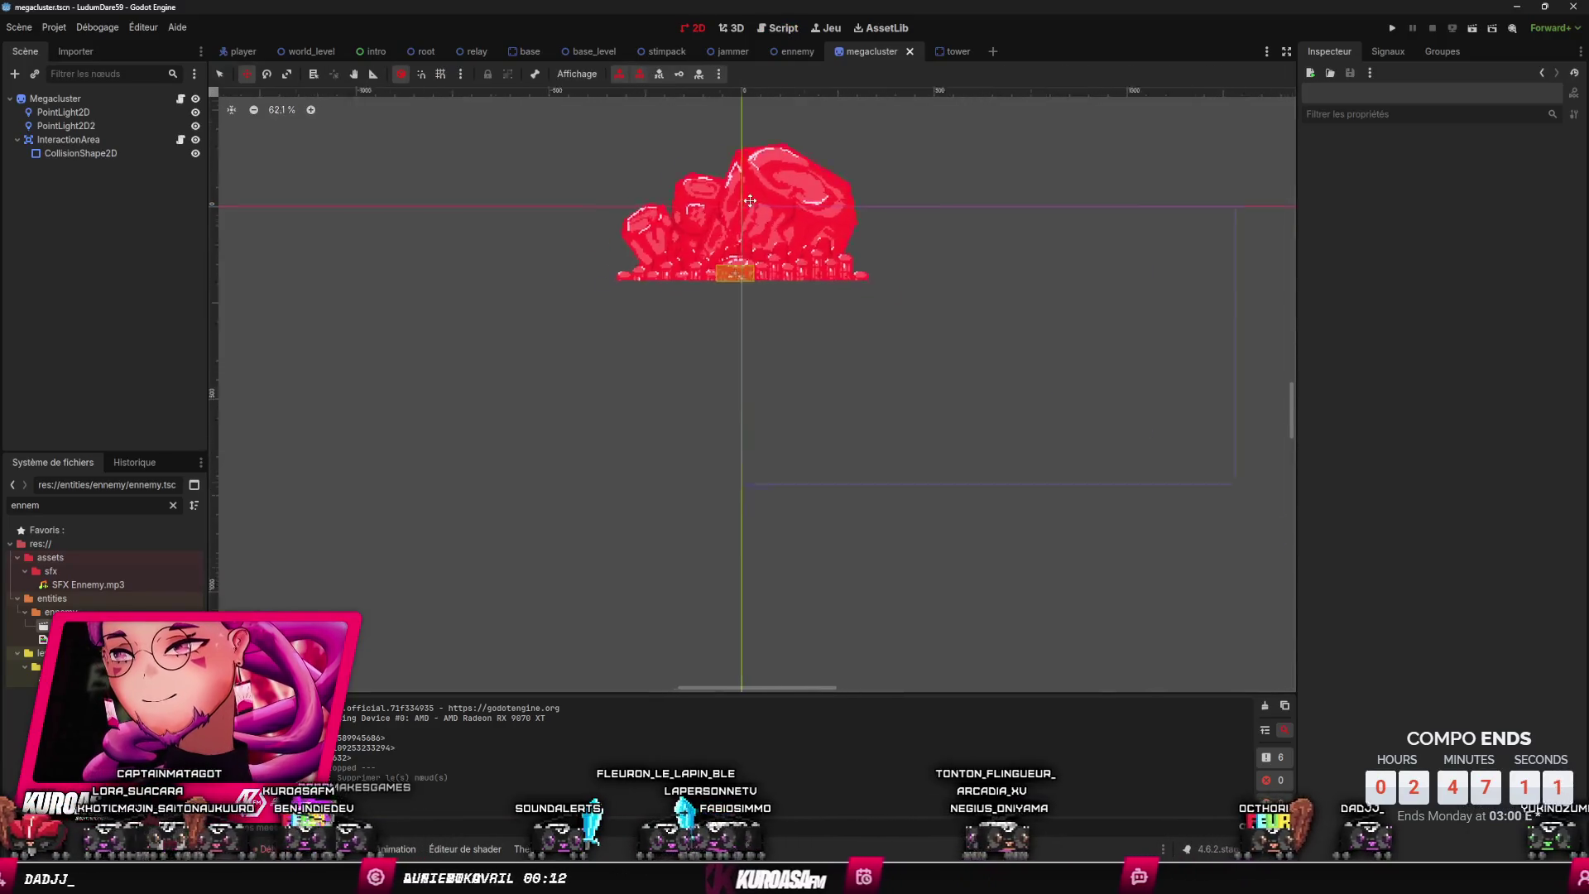
scroll(750, 201, "up", 4)
left_click(181, 139)
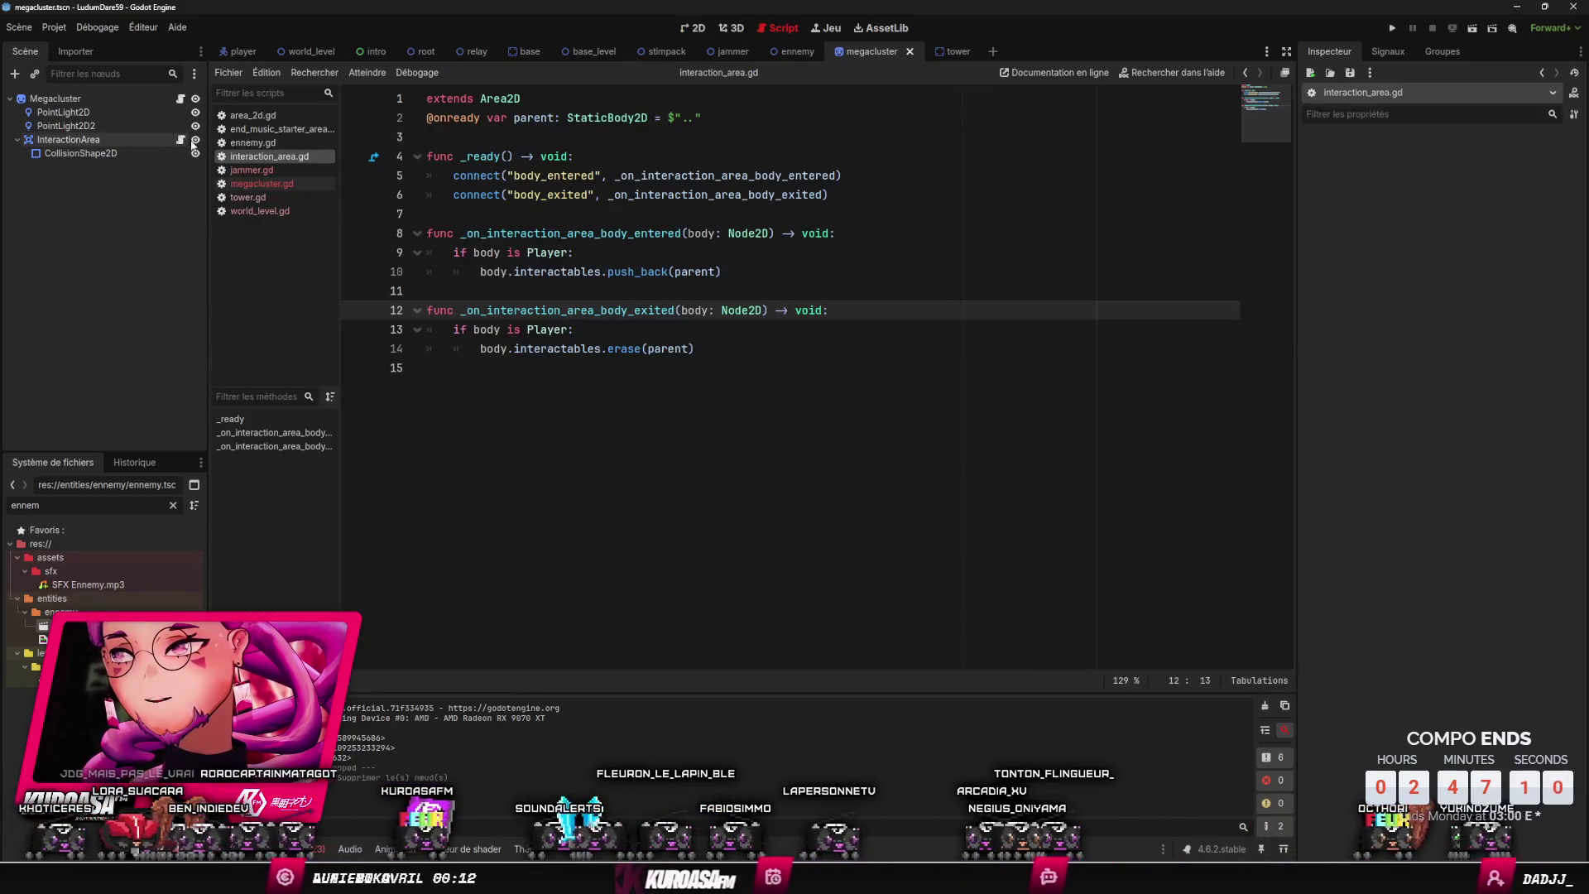
left_click(607, 130)
left_click(101, 100)
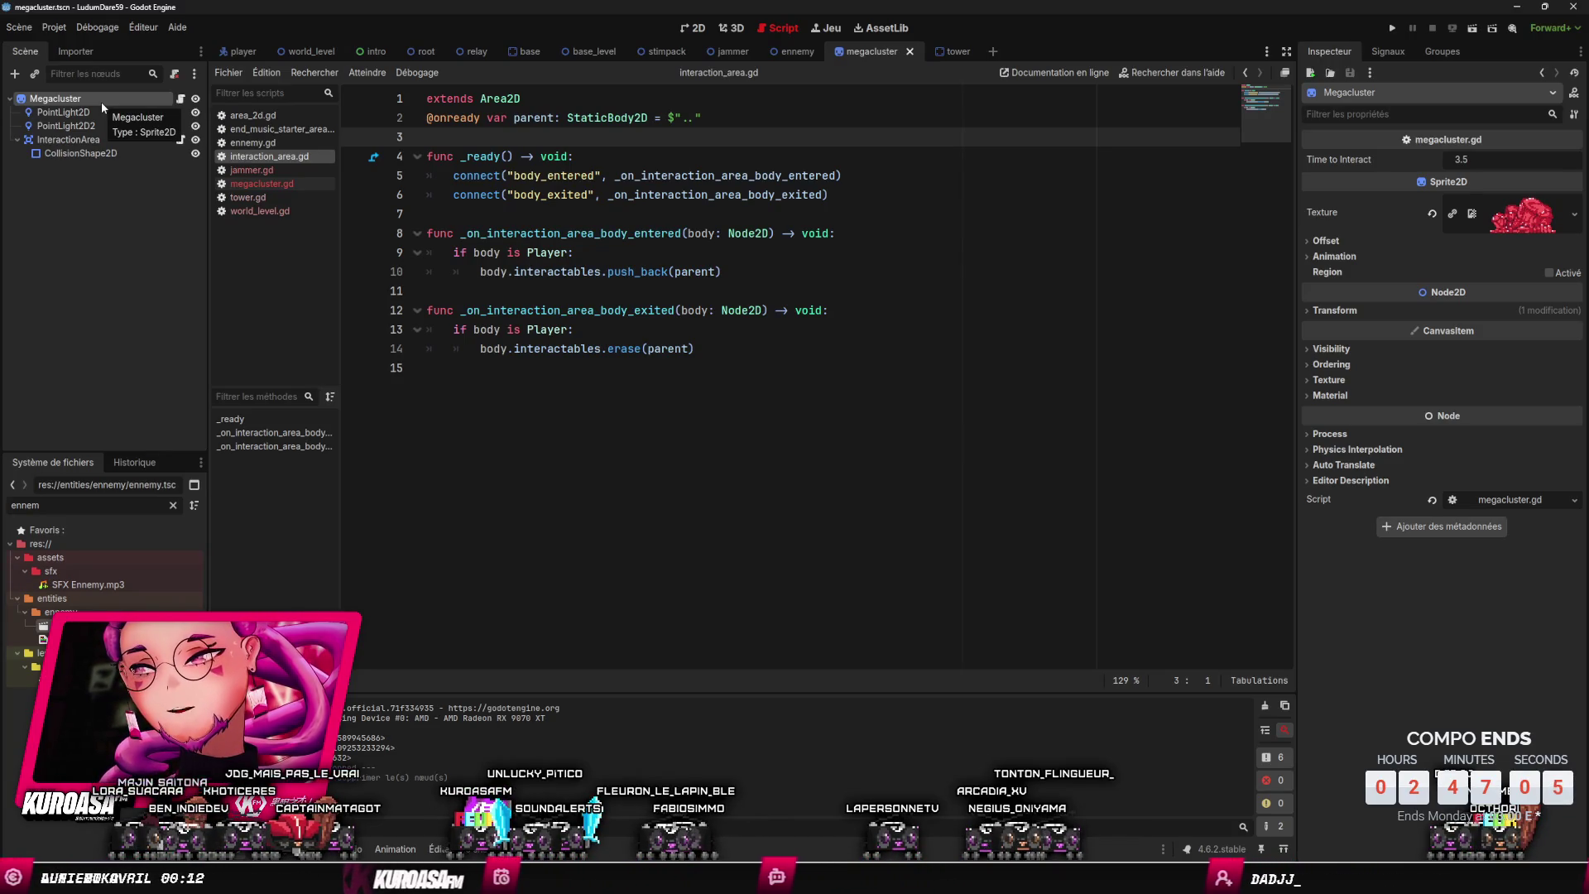
- Inspect the StaticBody2D-typed parent variable, then jump to the interactables definition in player.gd
double_click(626, 117)
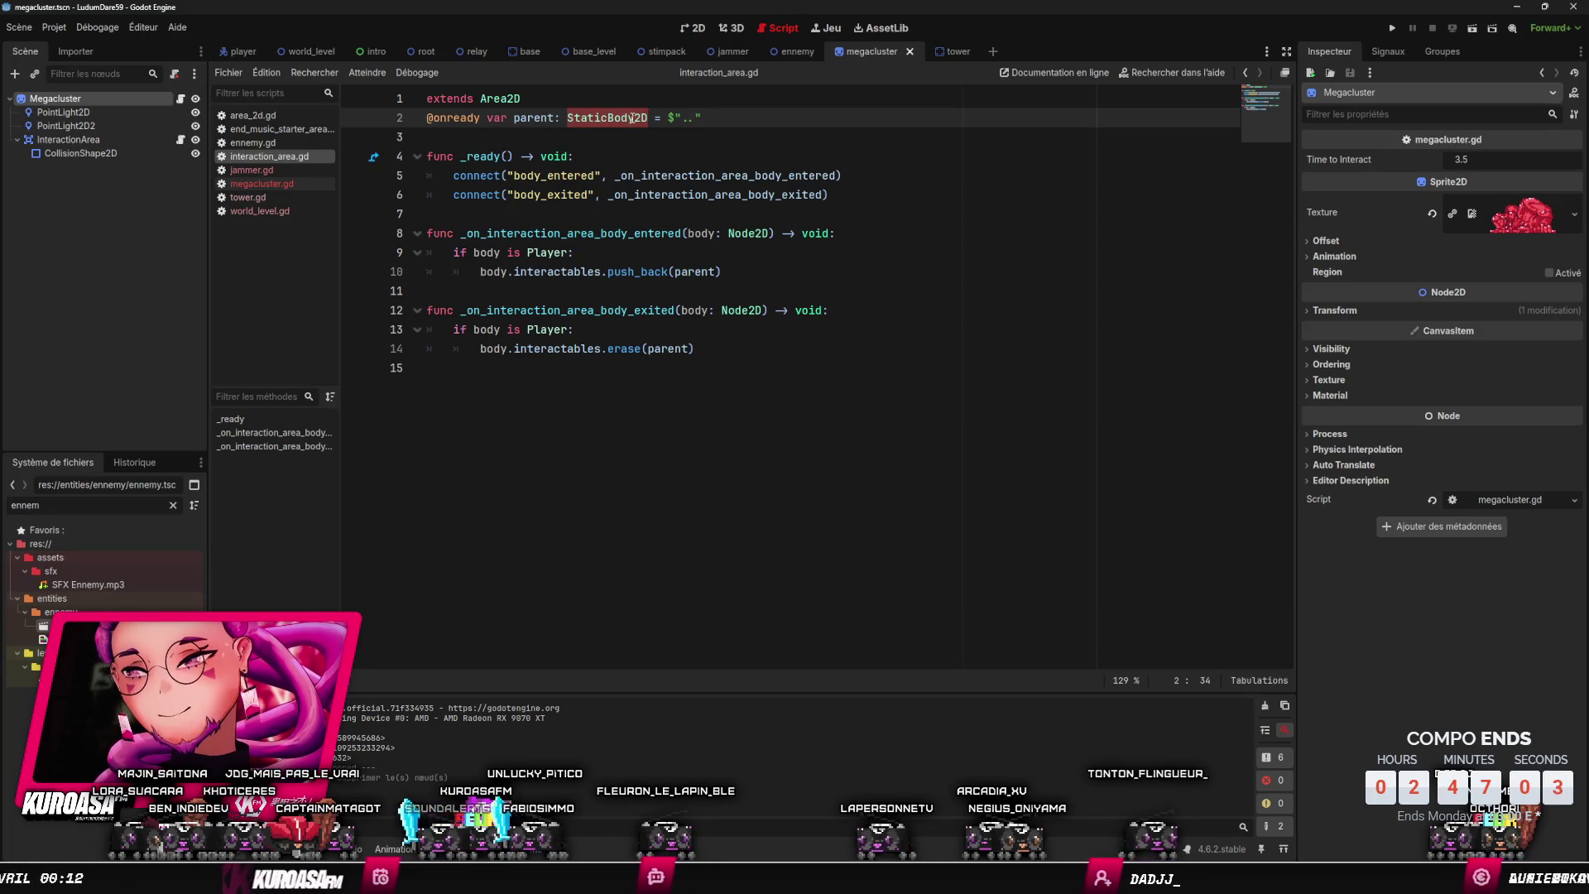
mouse_move(636, 116)
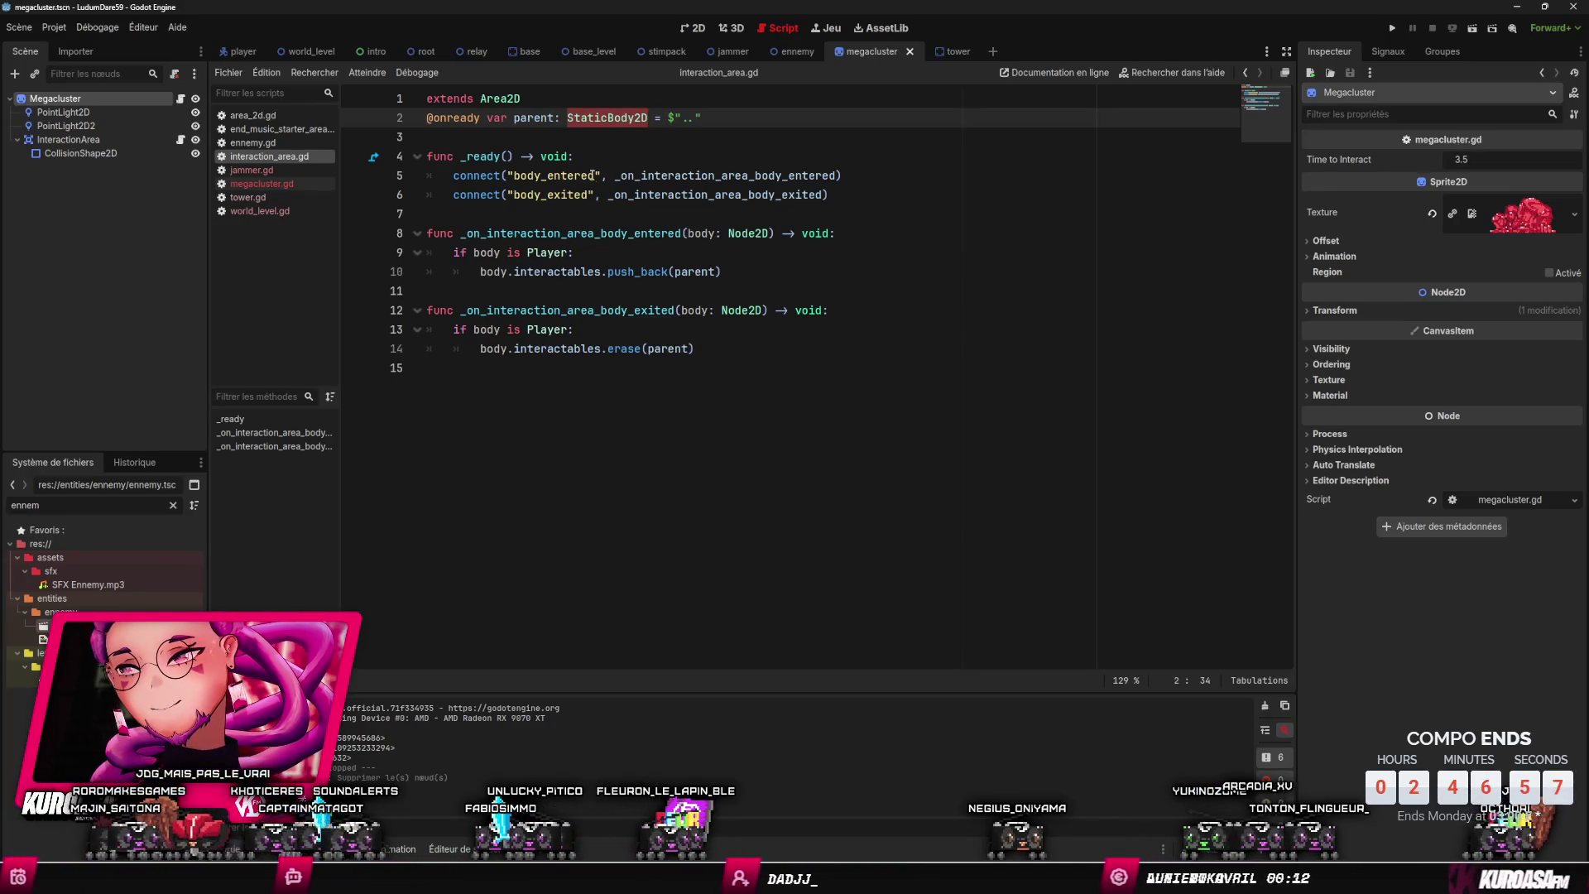
double_click(537, 116)
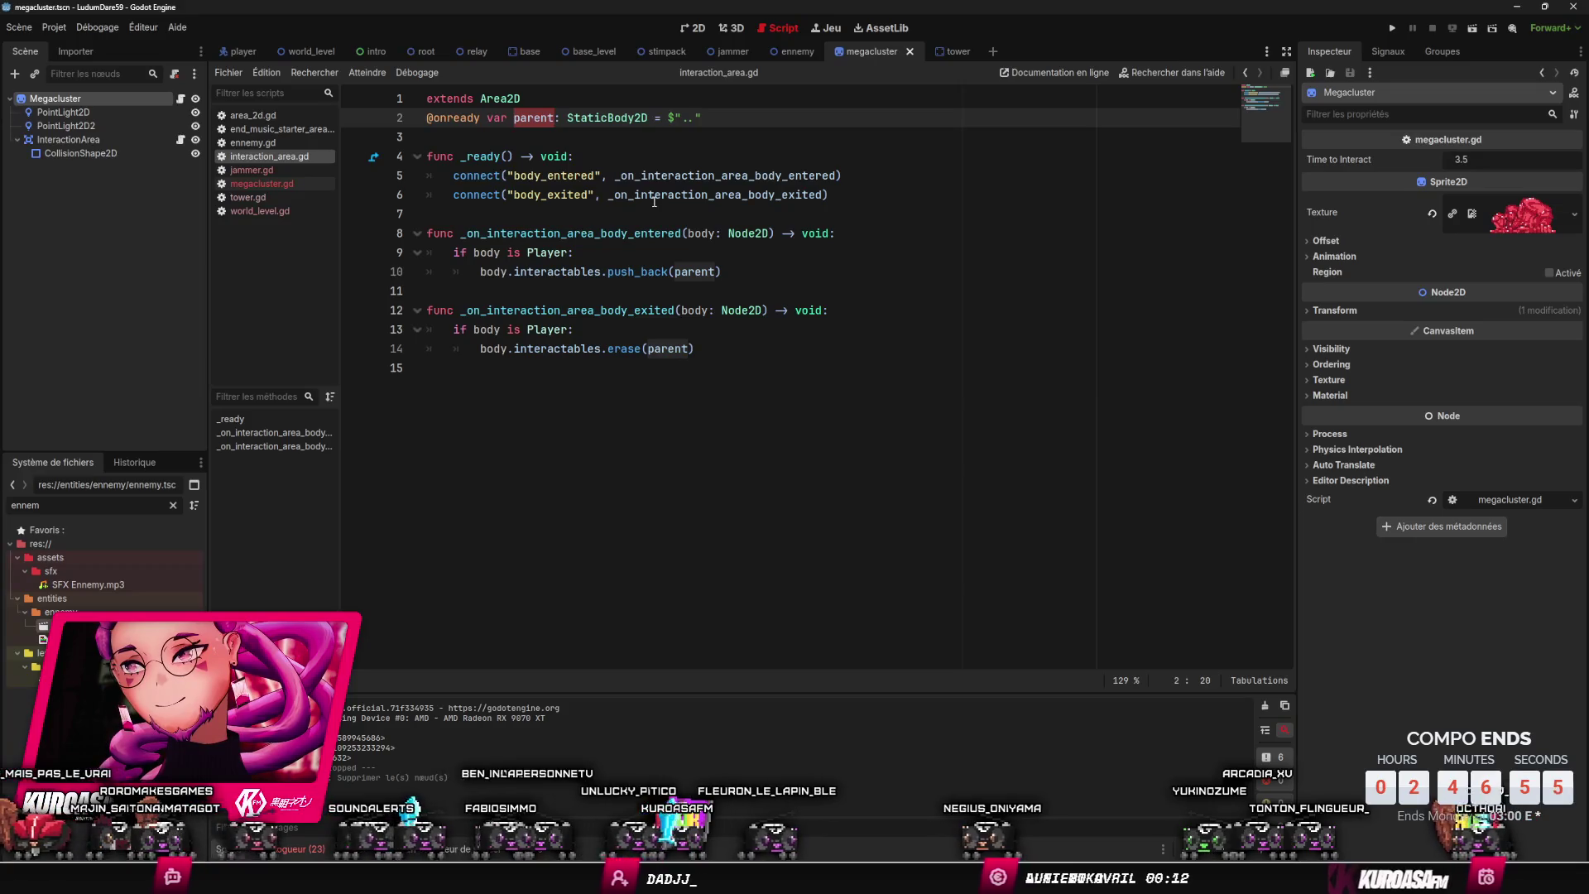
mouse_move(654, 201)
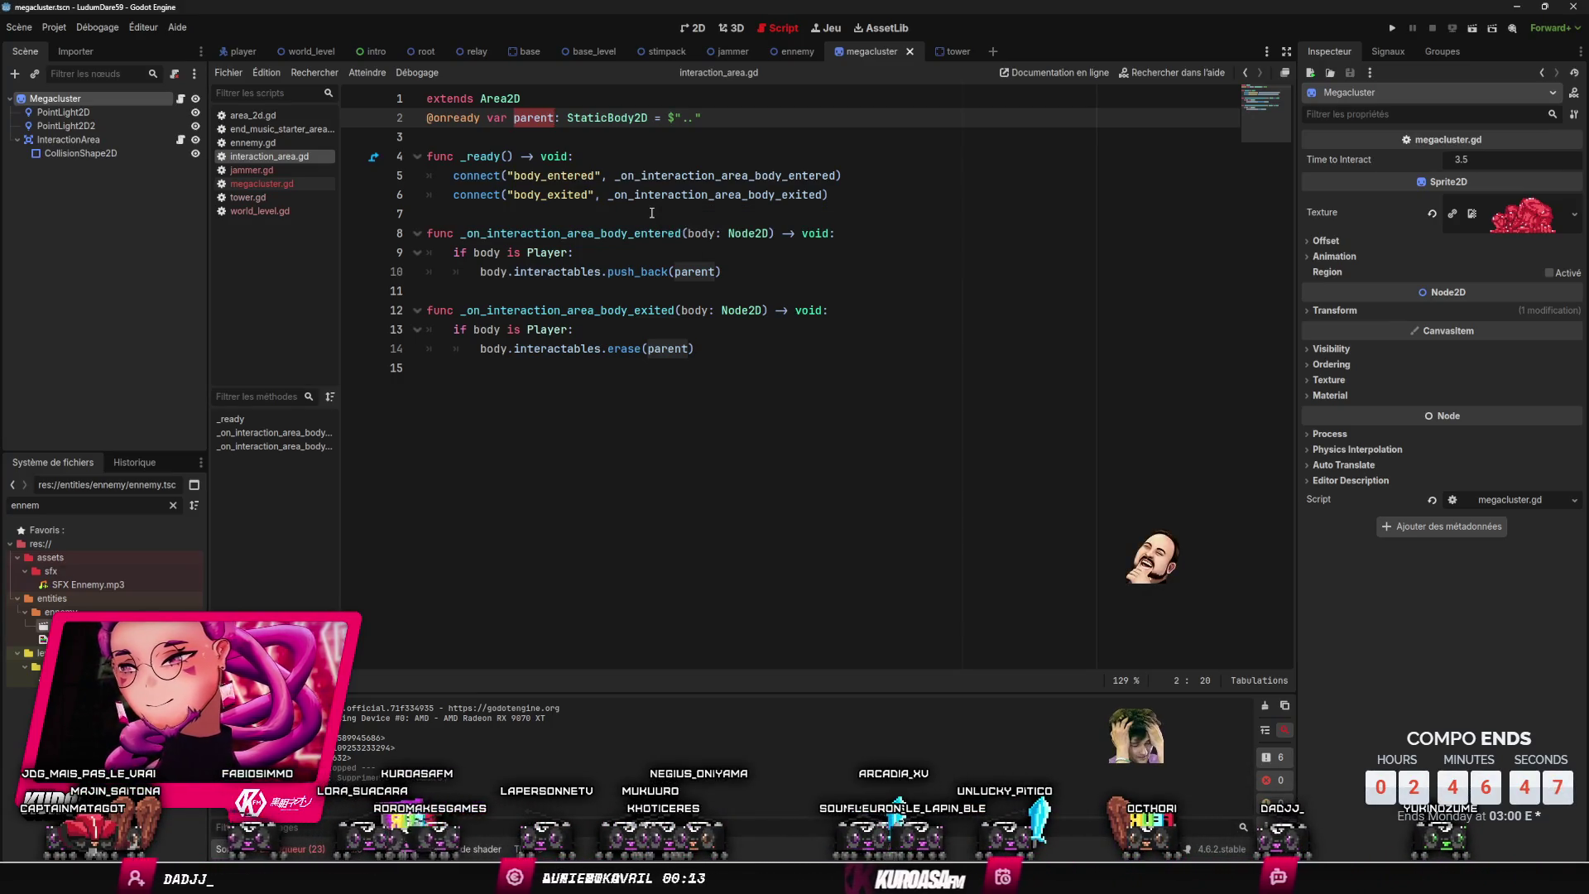
left_click(576, 273, "ctrl")
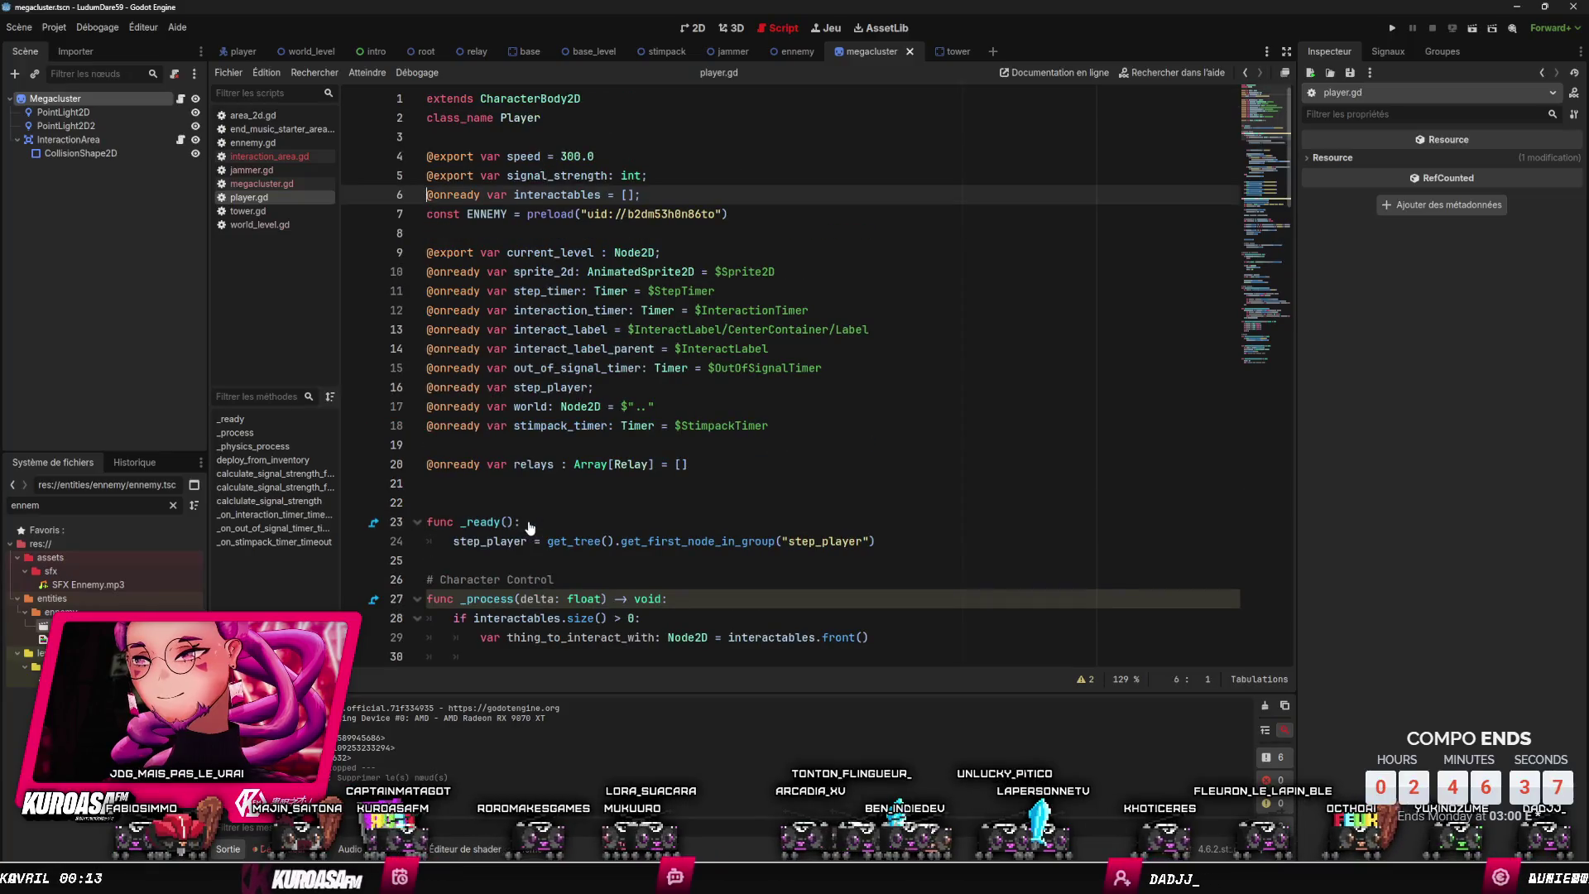
- Back in interaction_area.gd, change parent's type from StaticBody2D to Node2D and save
scroll(690, 329, "down", 4)
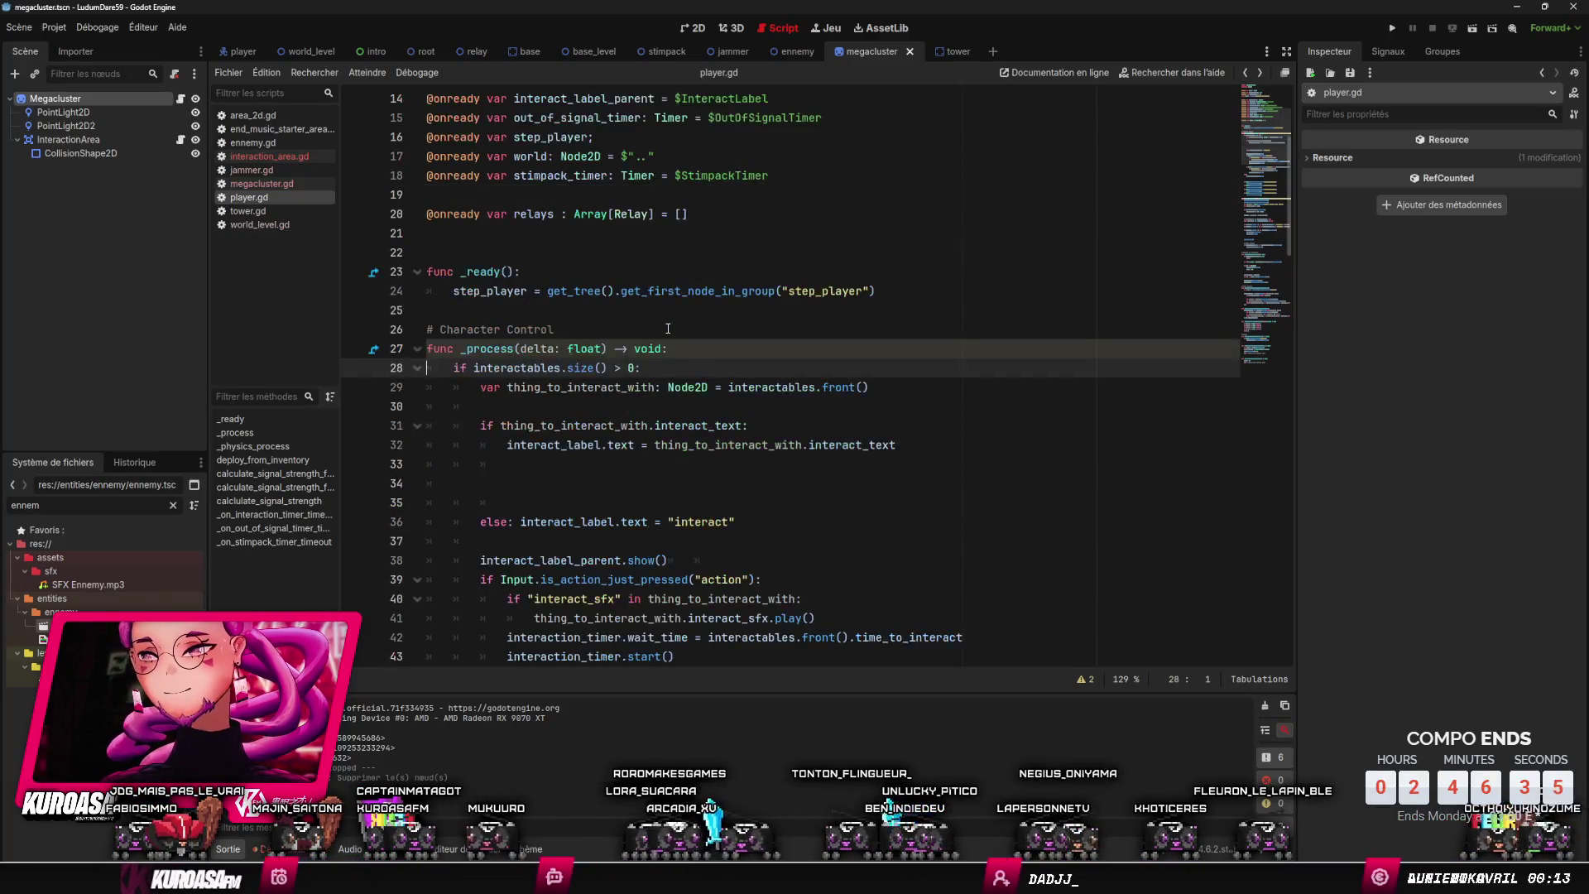
scroll(672, 320, "up", 3)
scroll(672, 320, "up", 2)
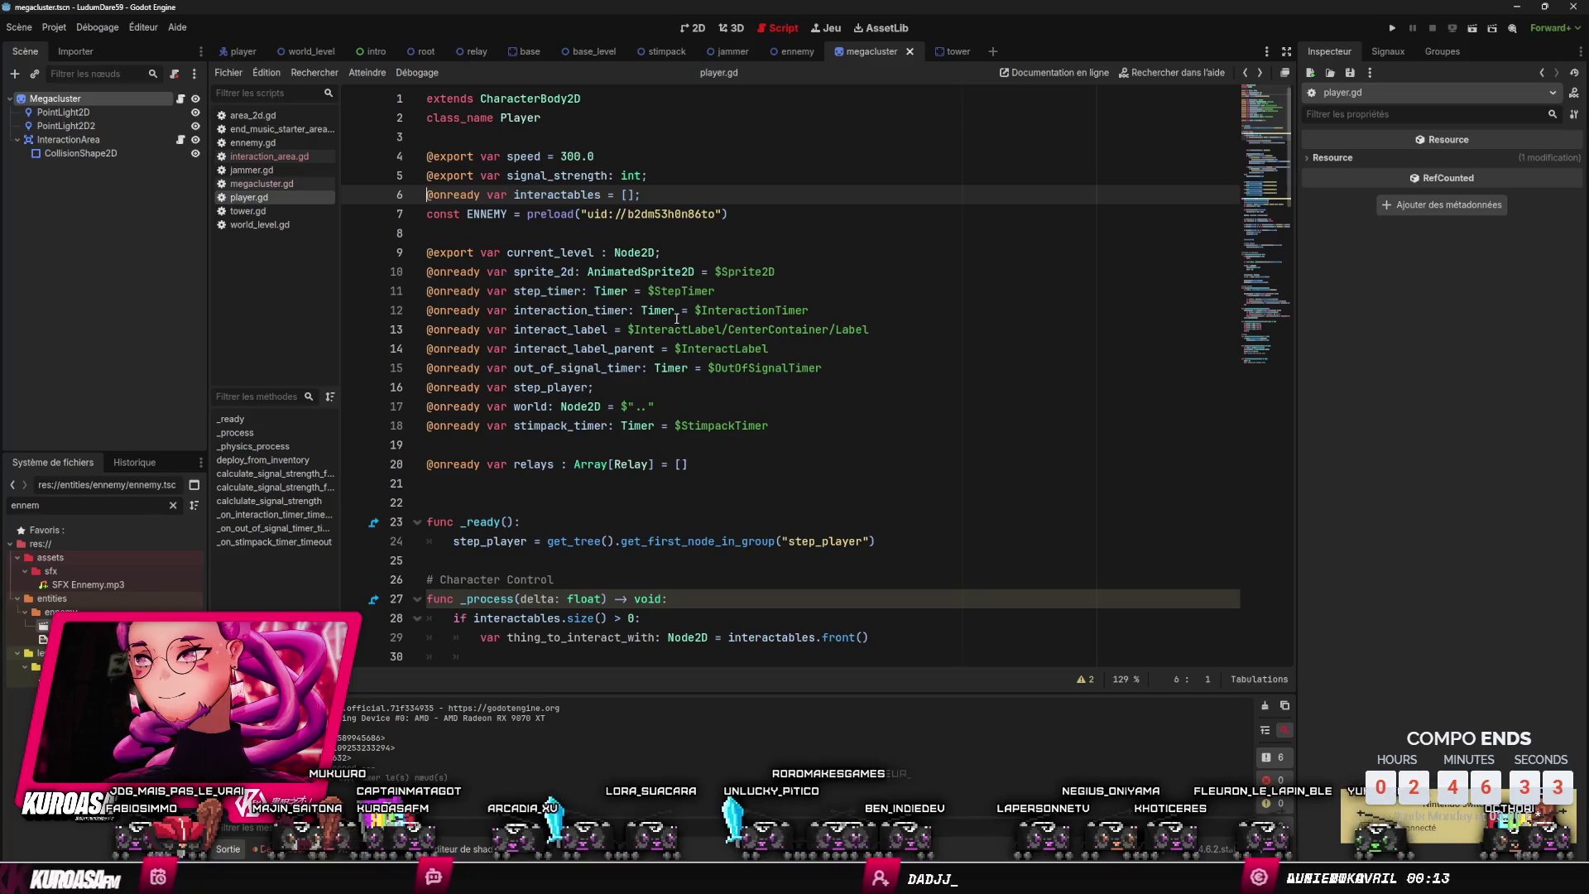
key("alt+Left")
double_click(612, 117)
type("Node2D")
key("ctrl+s")
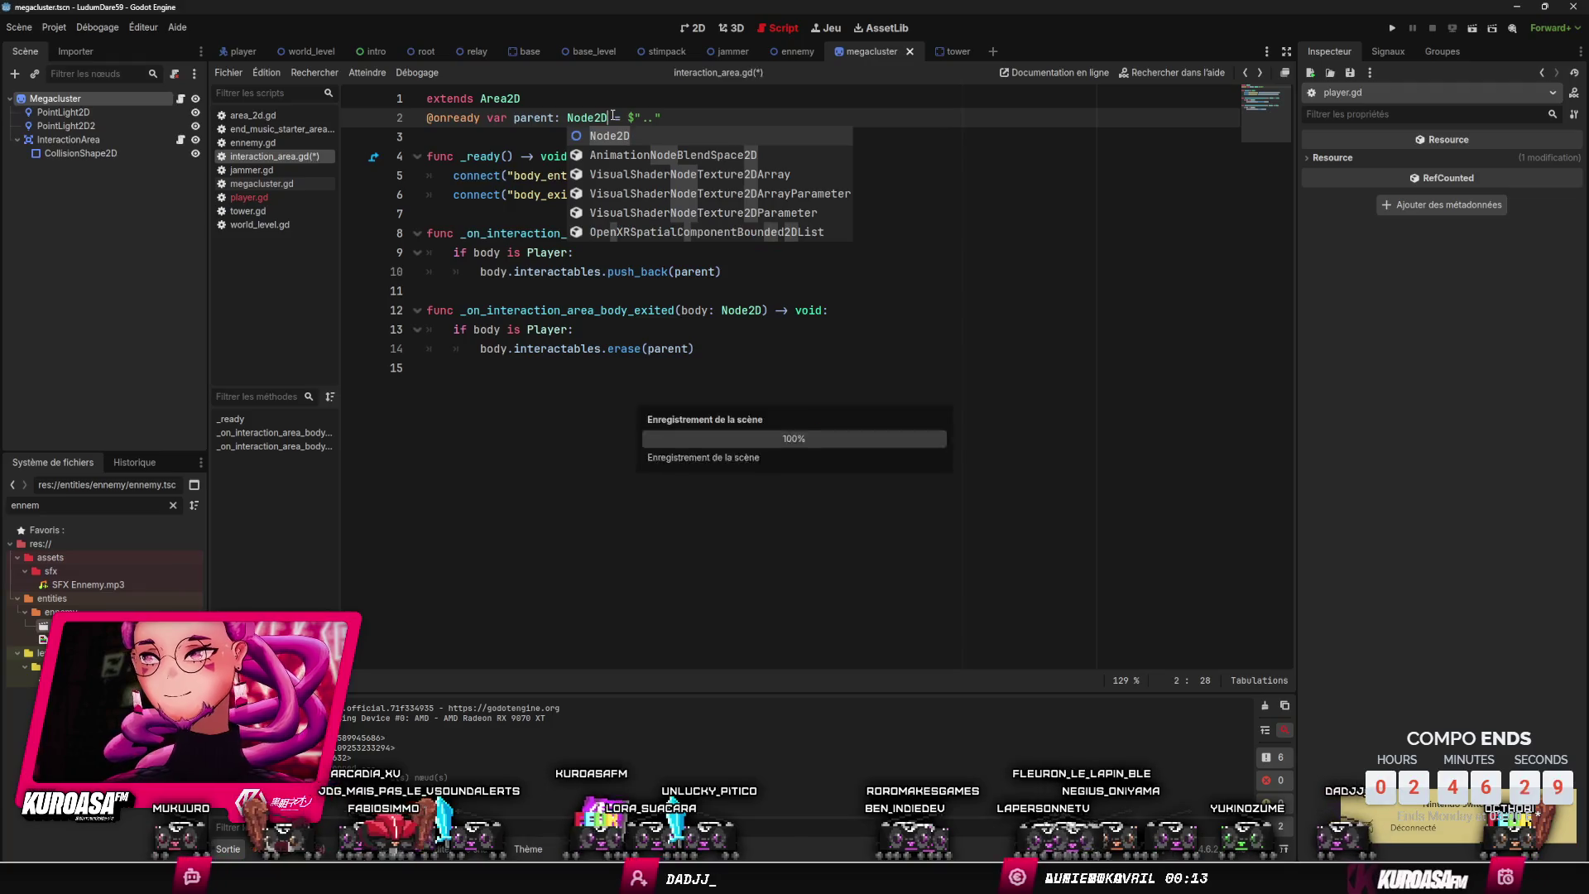
- Look over the entered handler's code in interaction_area.gd
left_click(615, 107)
left_click(736, 310)
left_click(738, 285)
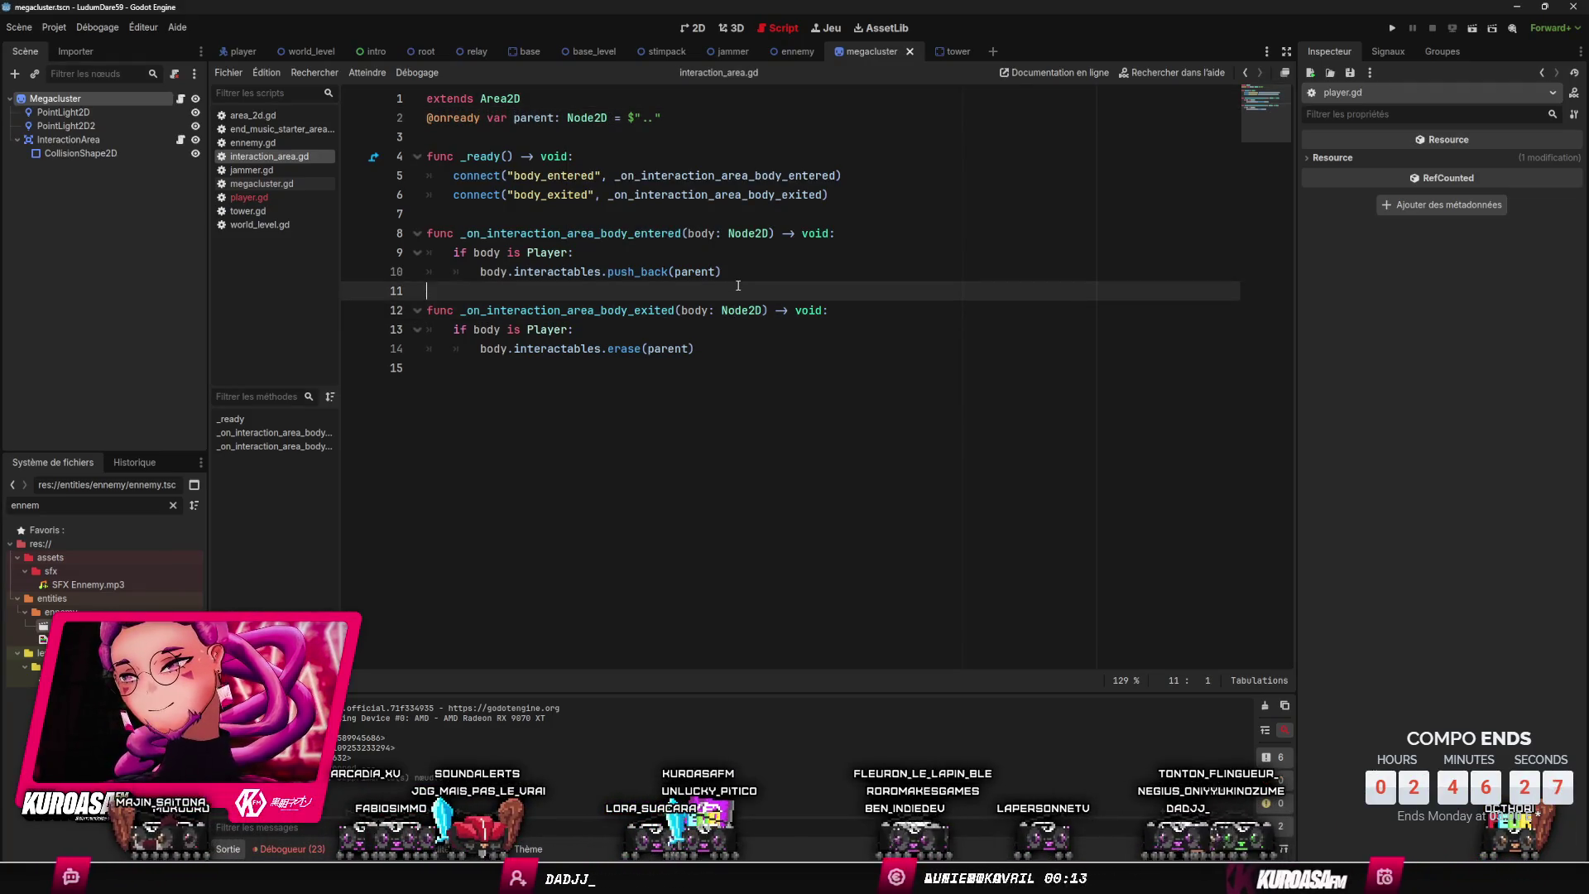
mouse_move(717, 277)
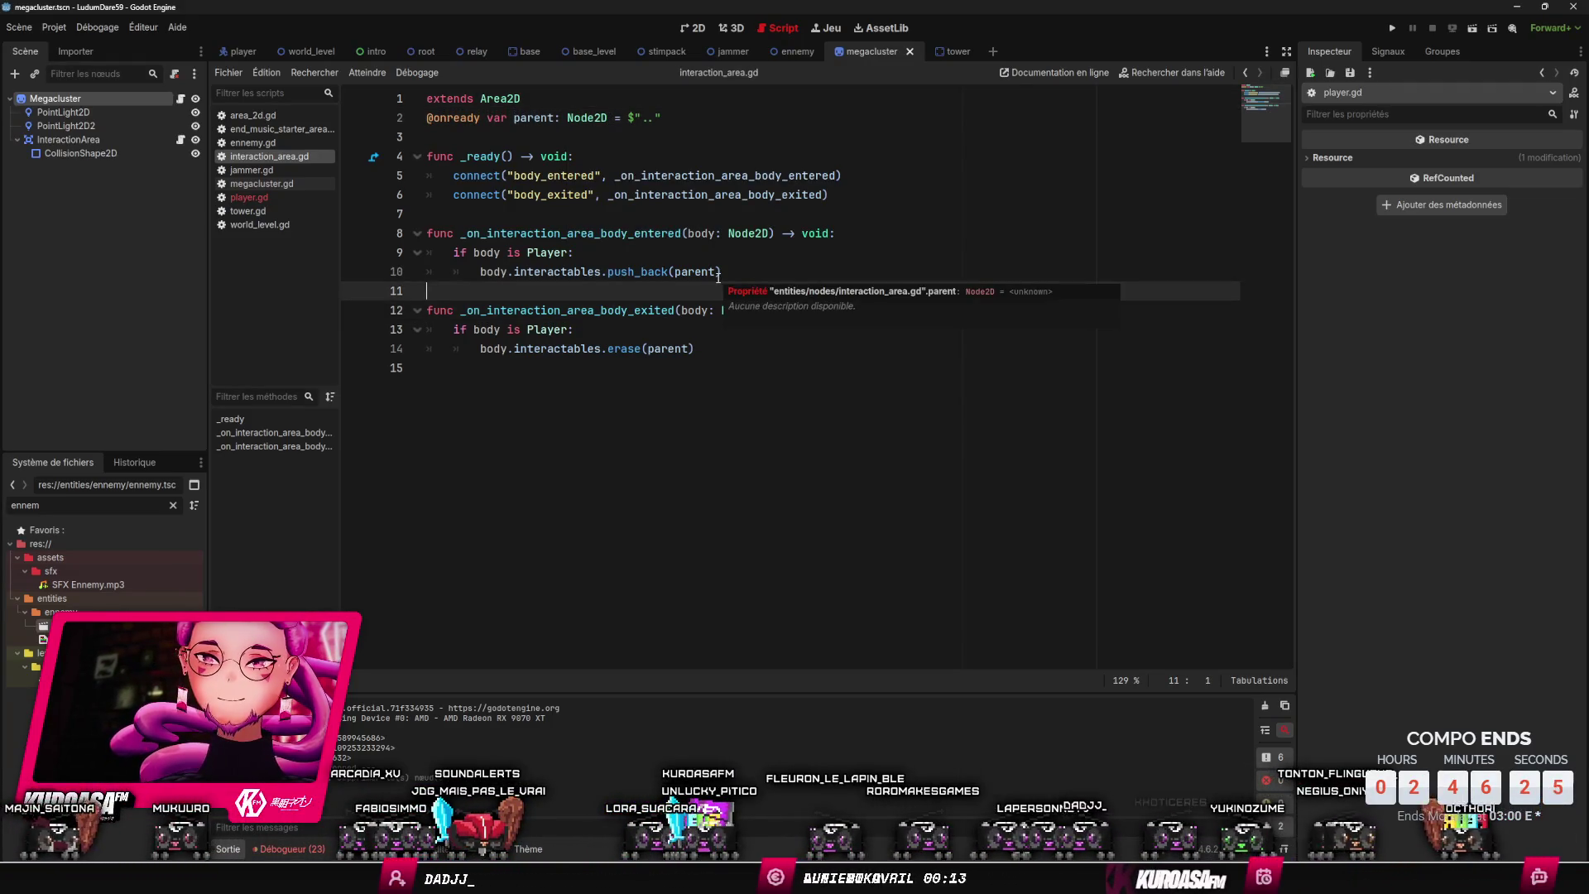
left_click(735, 217)
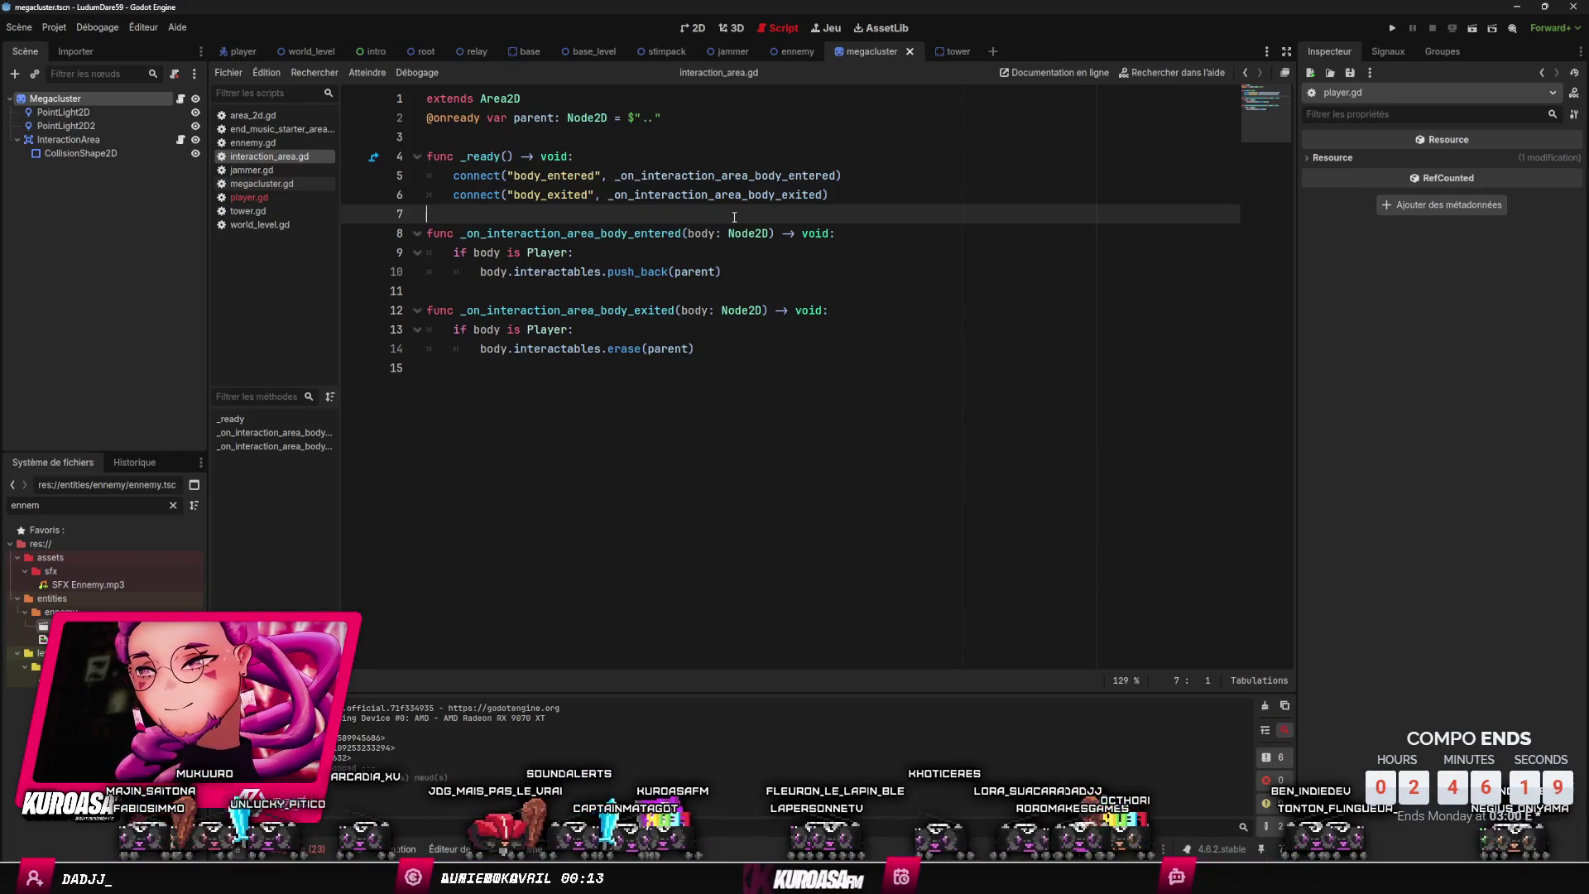
left_click(745, 233)
left_click(761, 272)
left_click(778, 256)
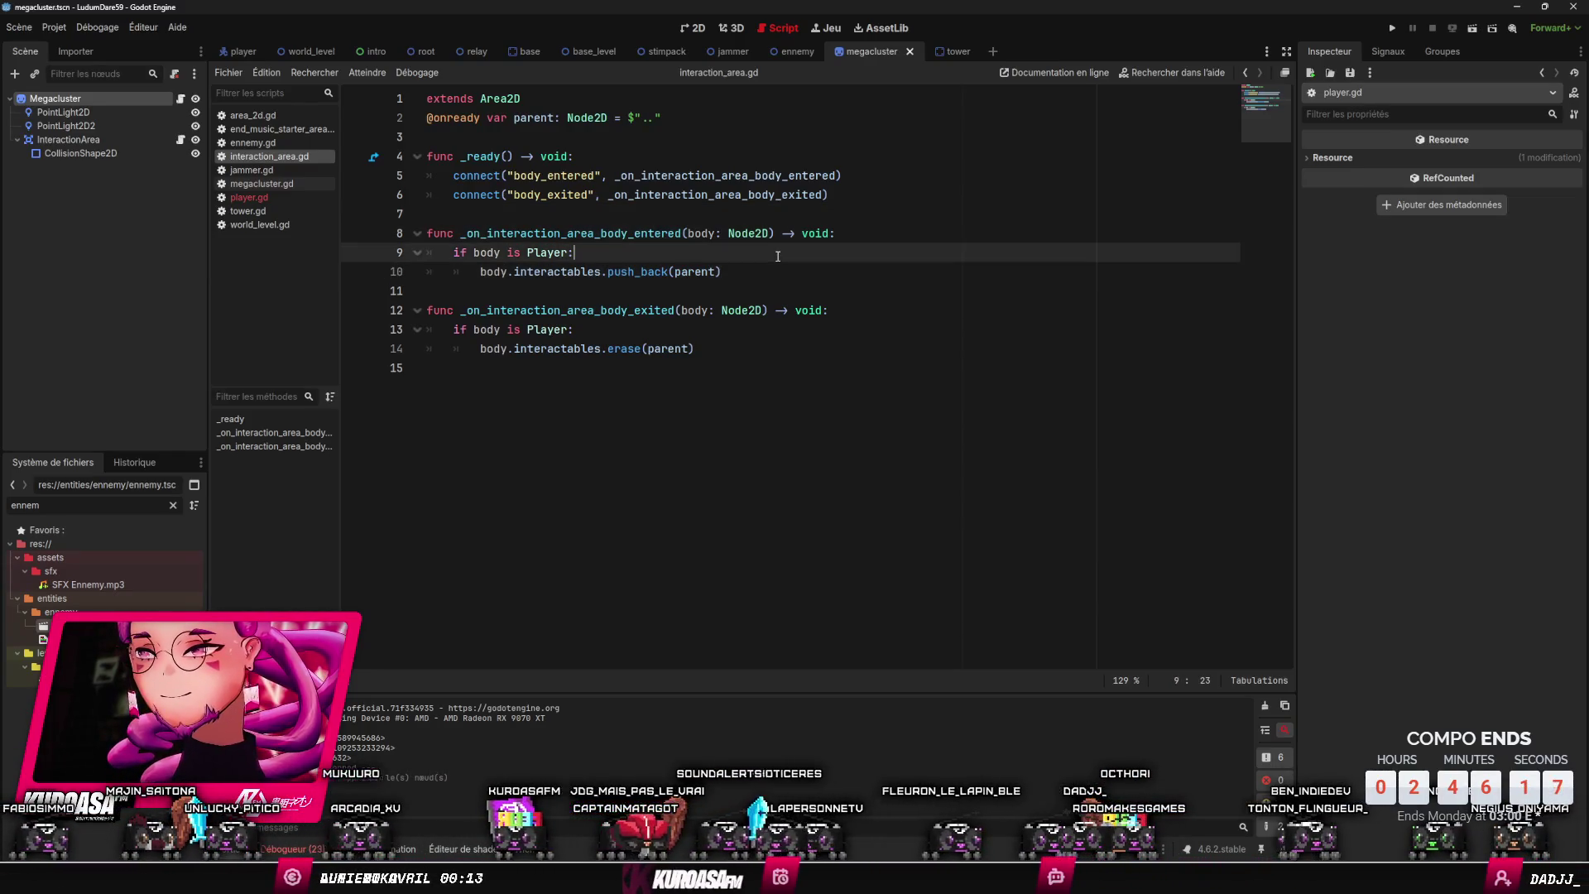
left_click(789, 234)
left_click(790, 213)
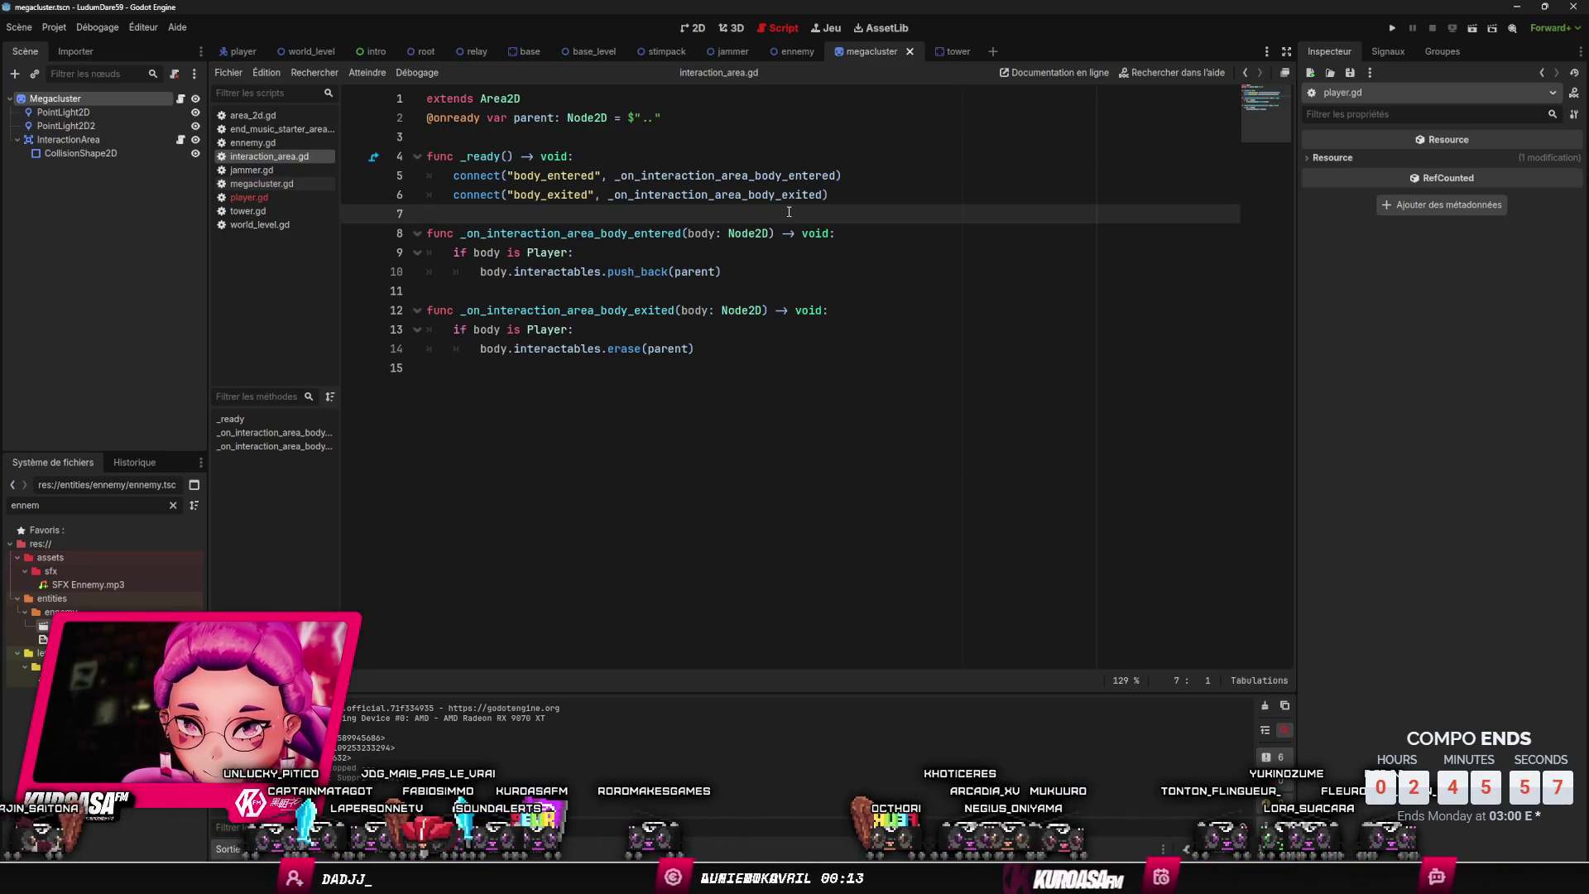
mouse_move(762, 228)
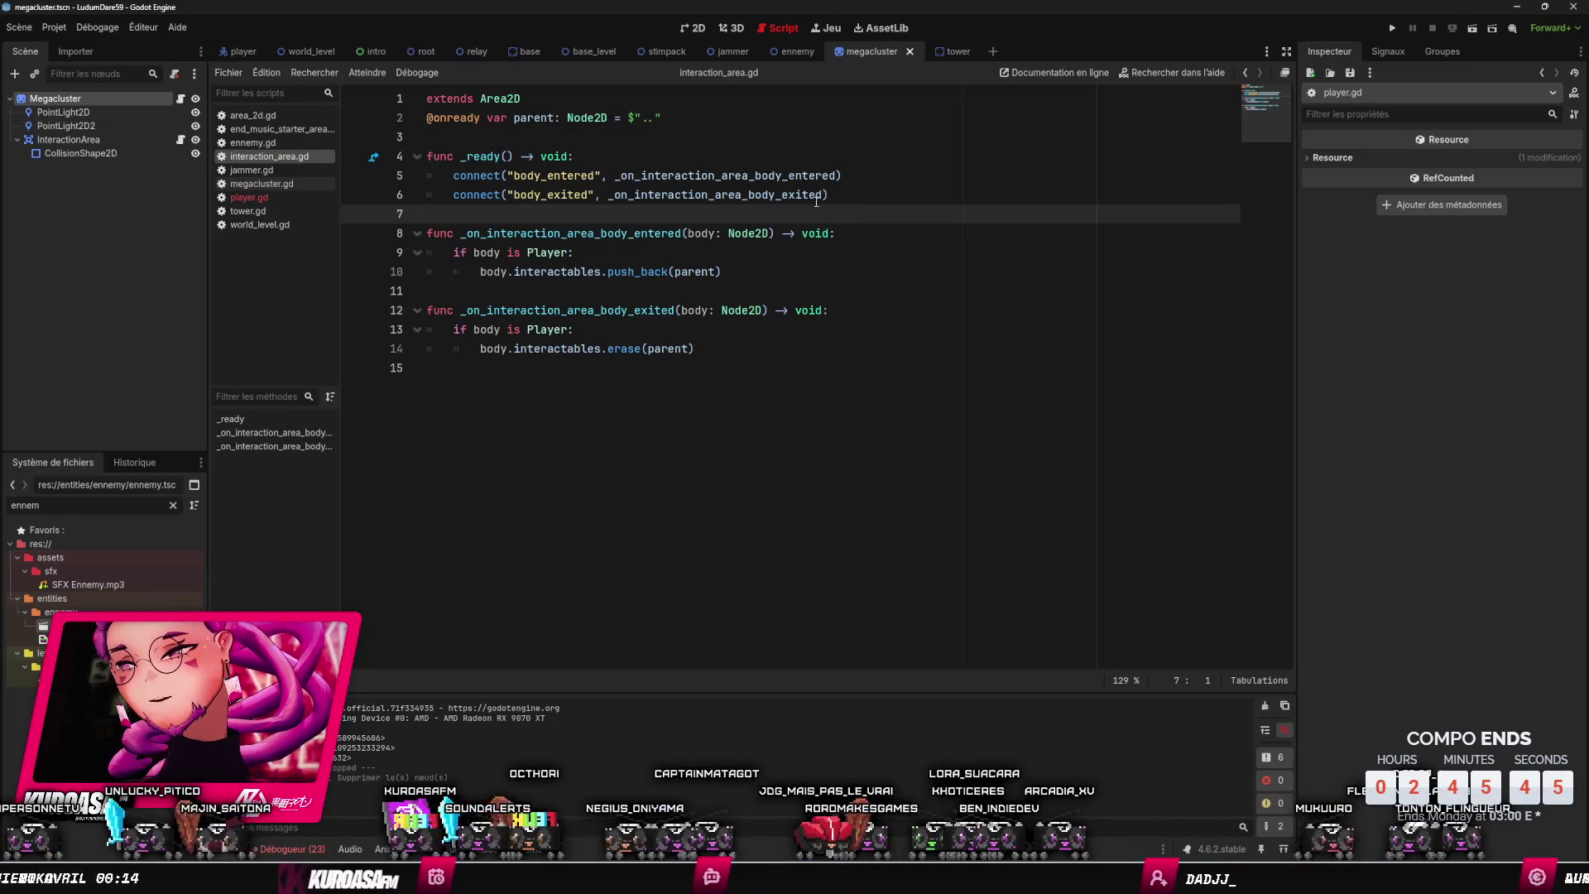
- Save the script again and launch the game with F5
left_click(610, 134)
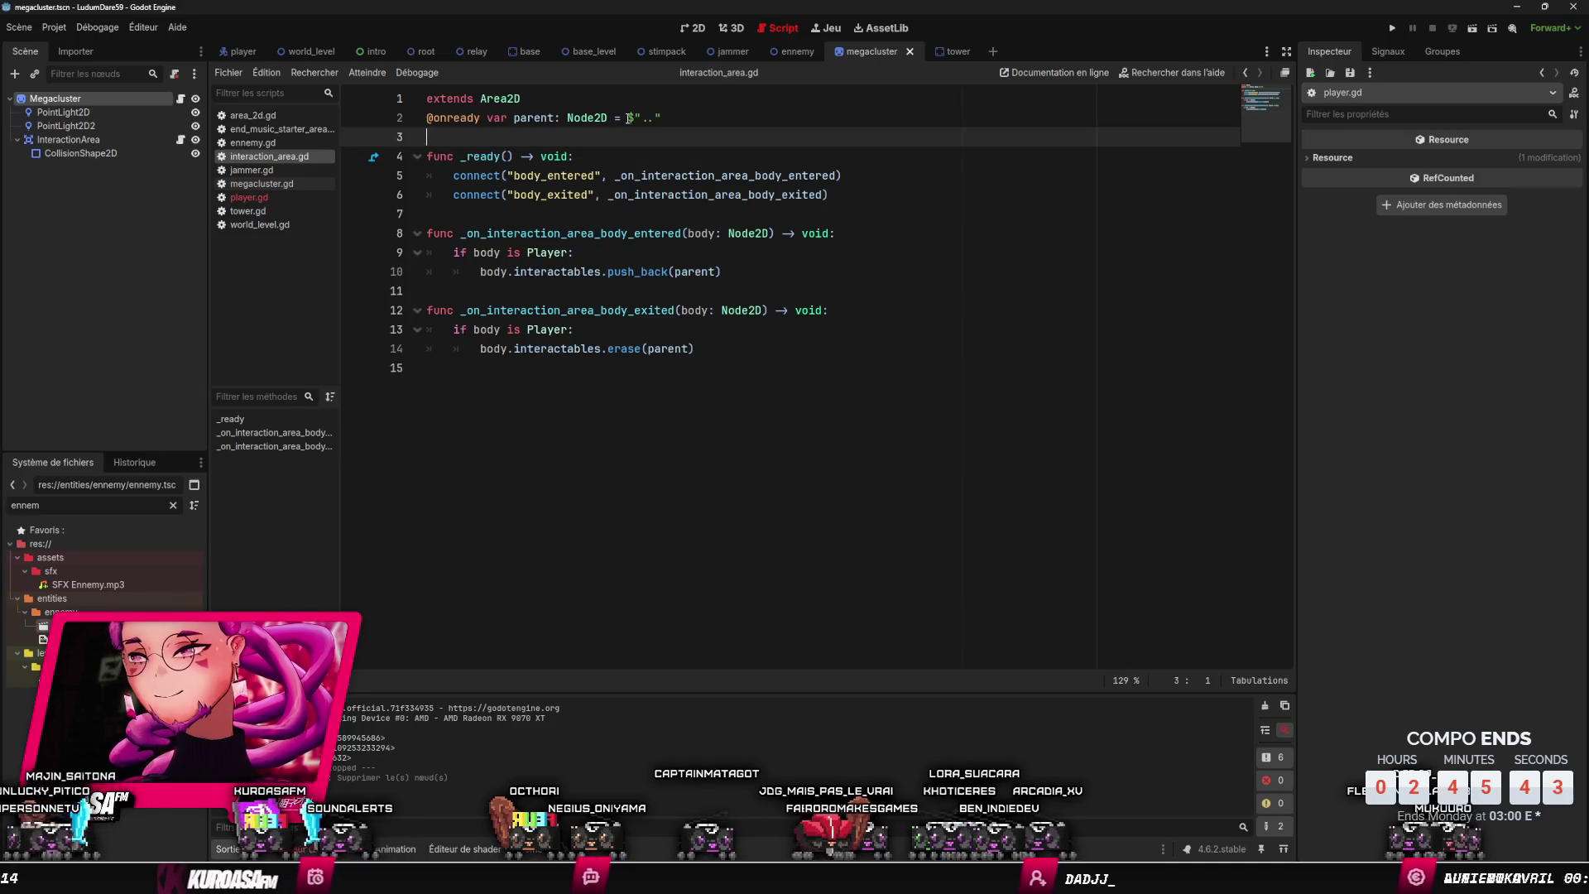
left_click(627, 118)
key("ctrl+s")
key("F5")
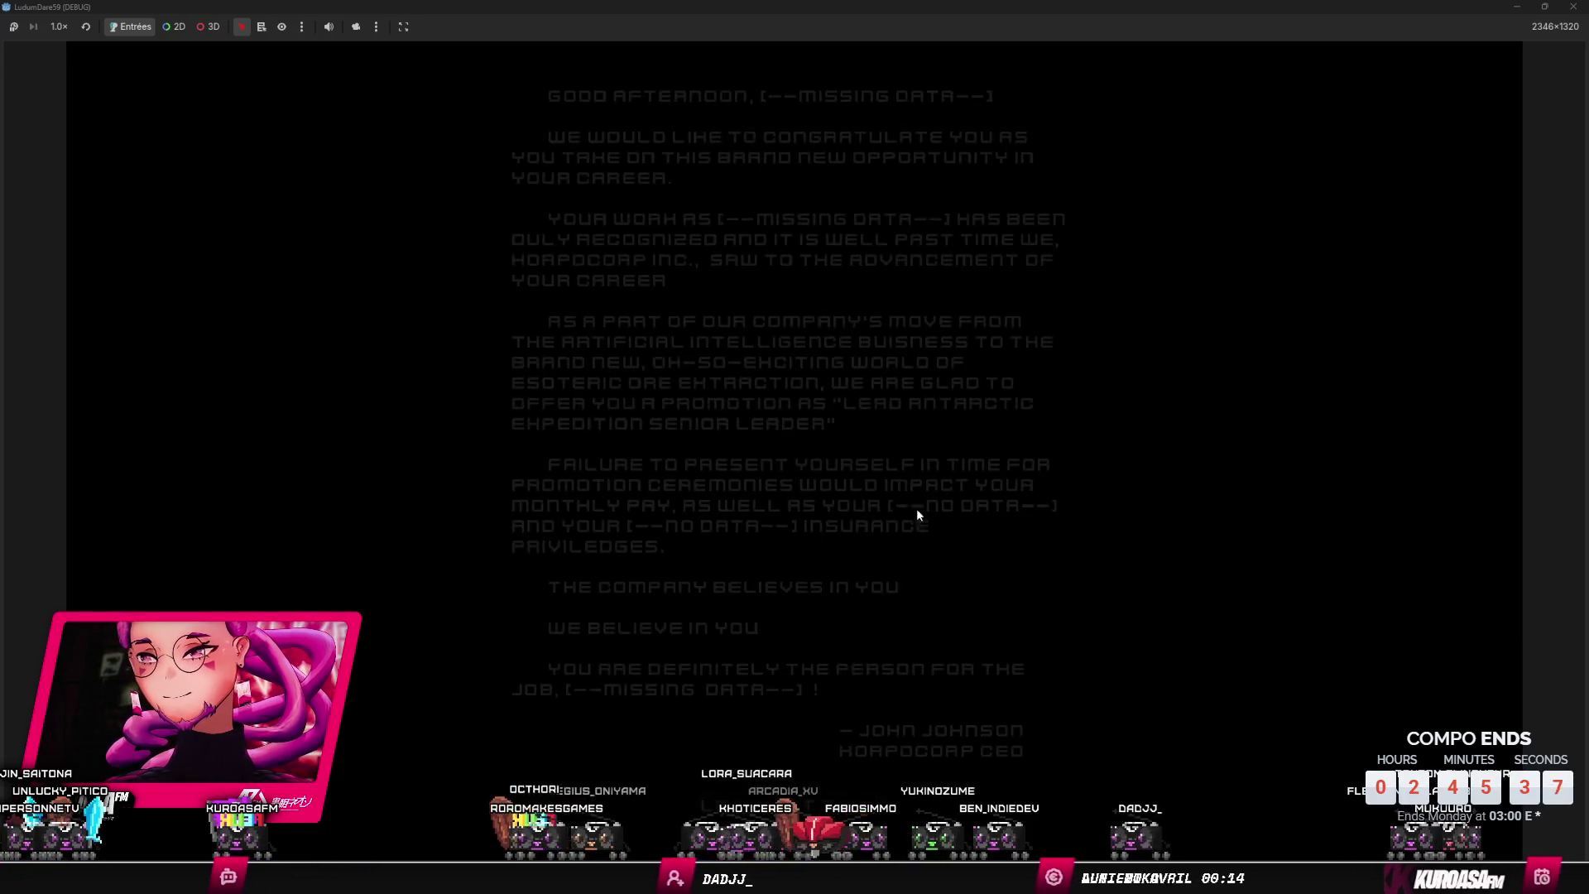
- Skip the intro letter, stop the game with F8, and show the megacluster in the 2D view
left_click(1035, 531)
key("F8")
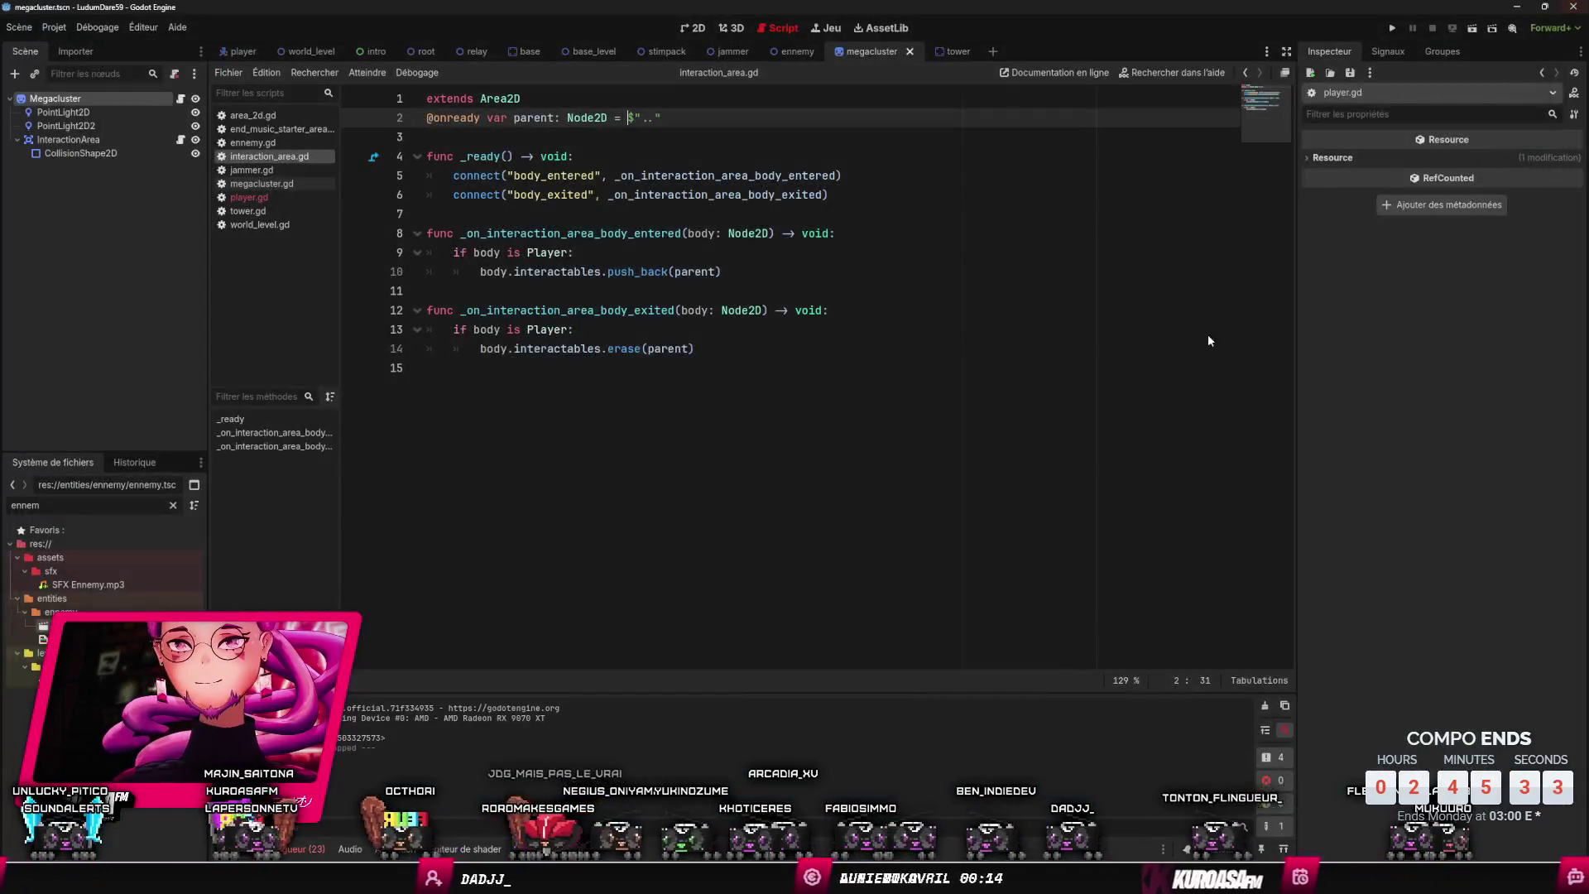
left_click(697, 29)
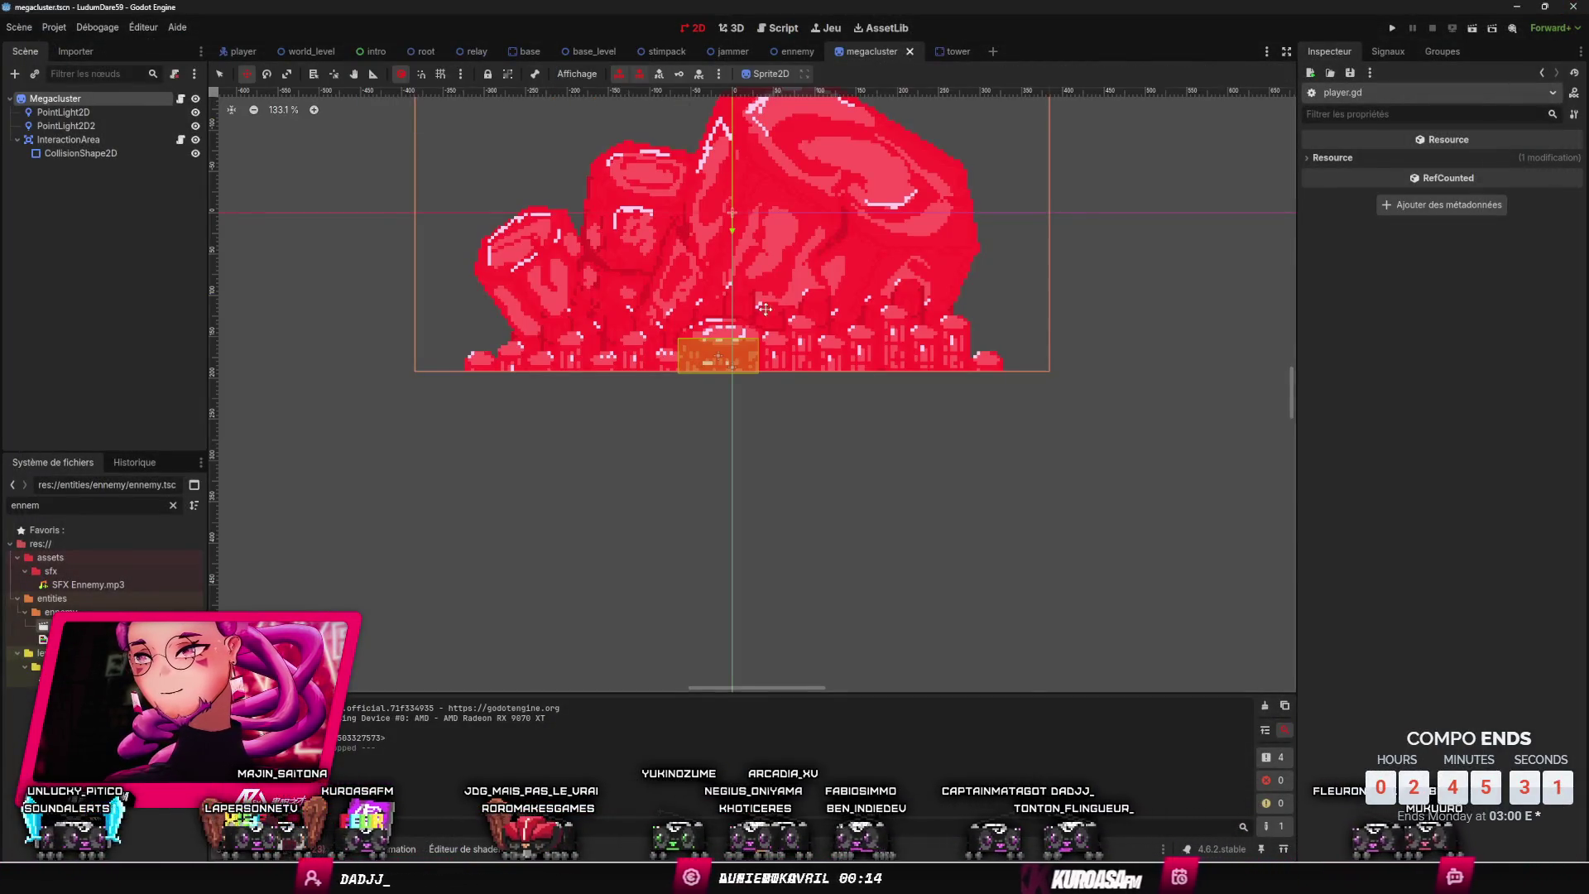
scroll(776, 323, "down", 5)
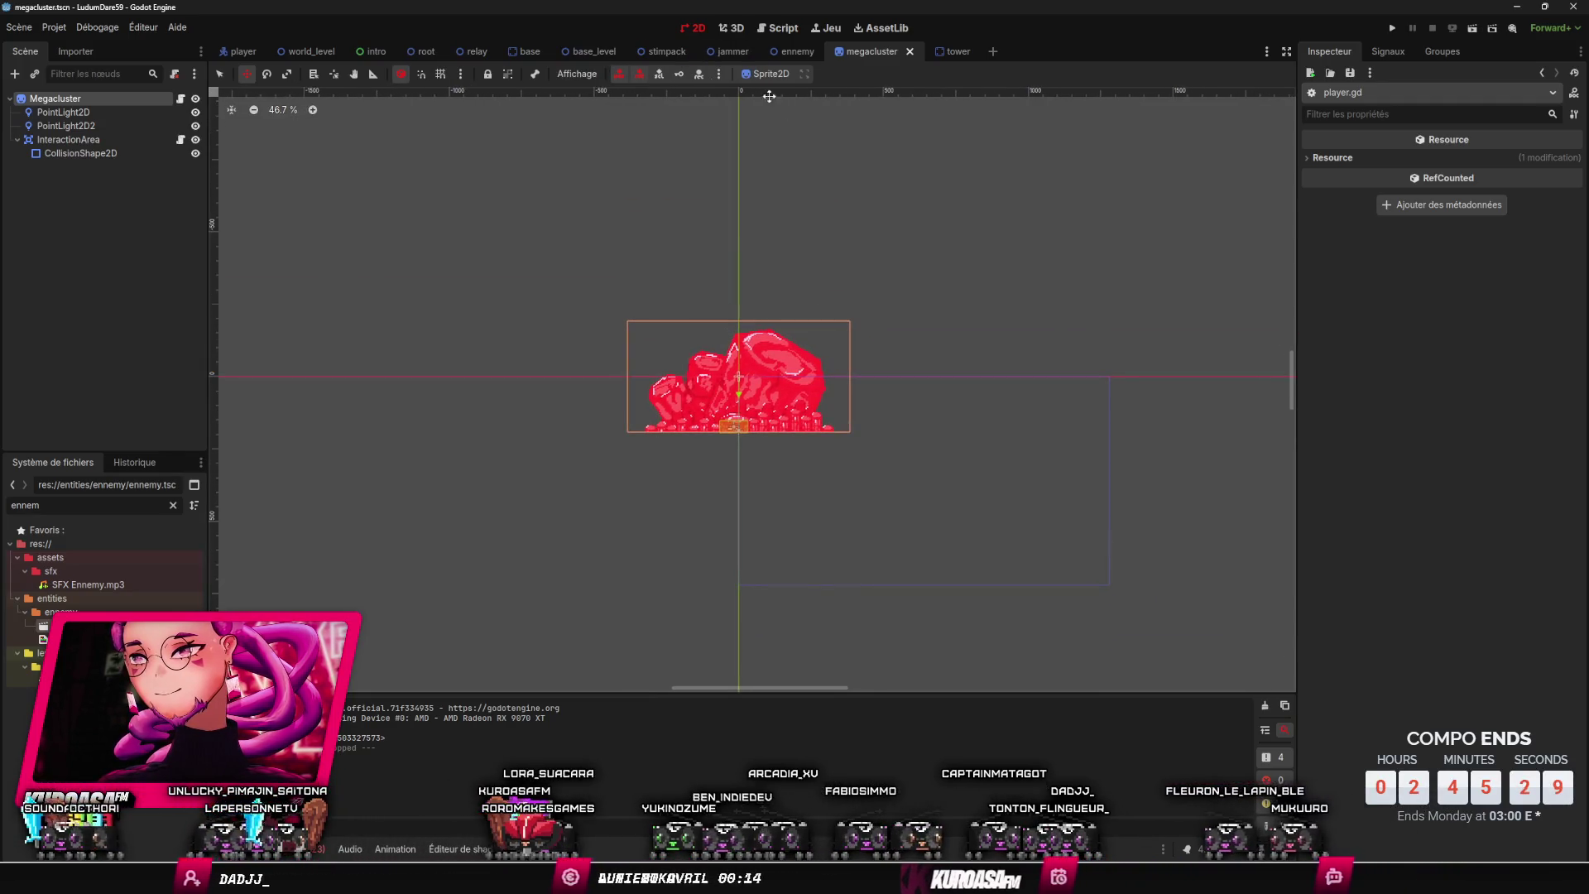
- Delete the Ennemy node from the world_level scene
left_click(303, 54)
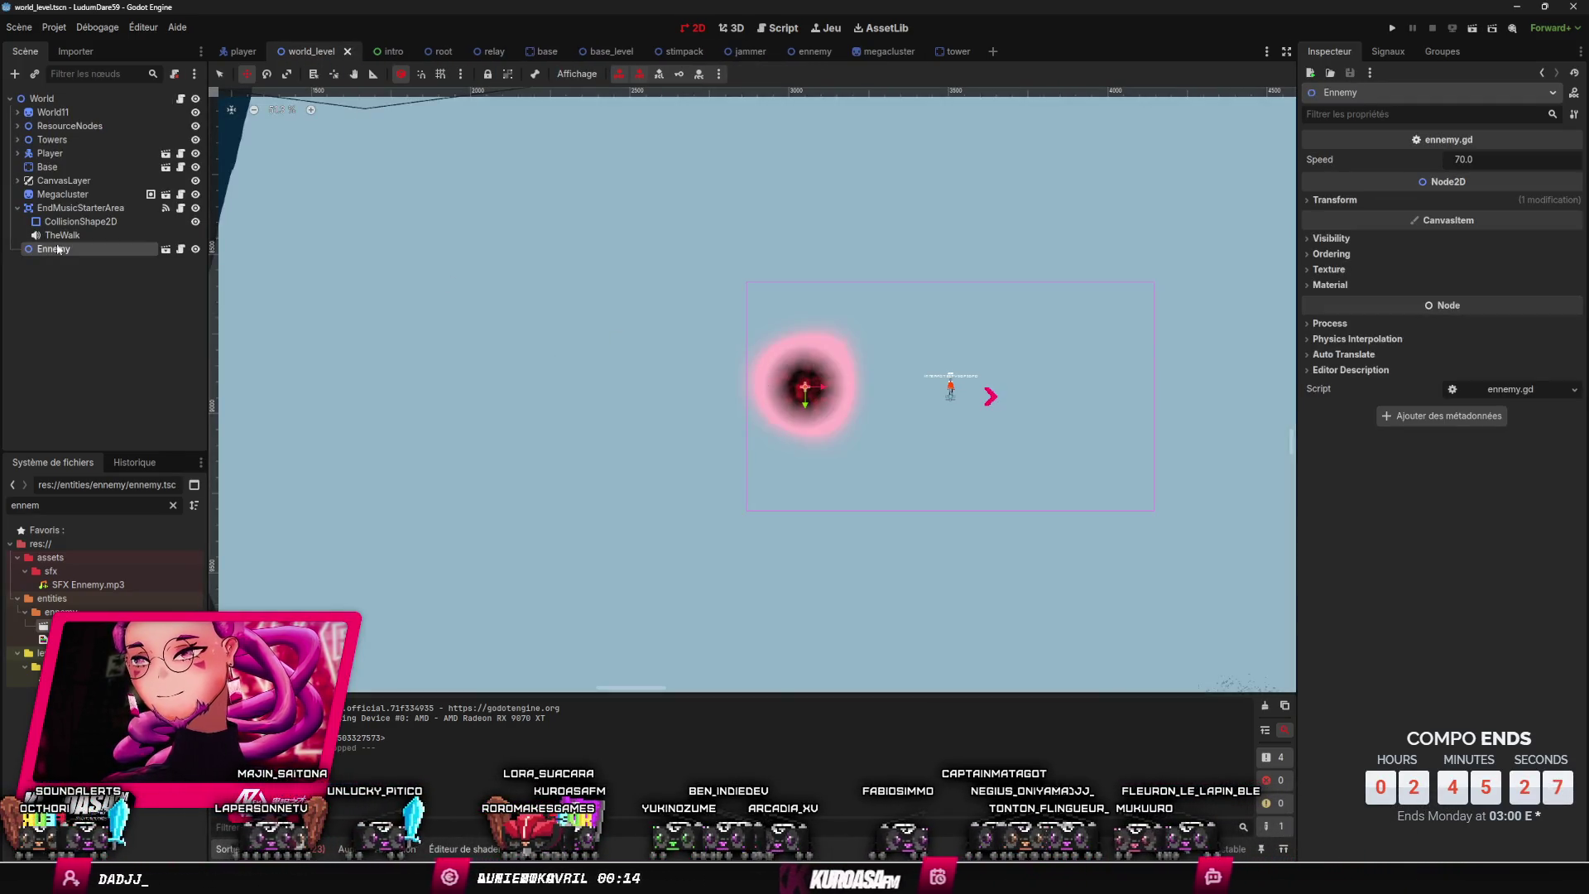
key("Delete")
key("Return")
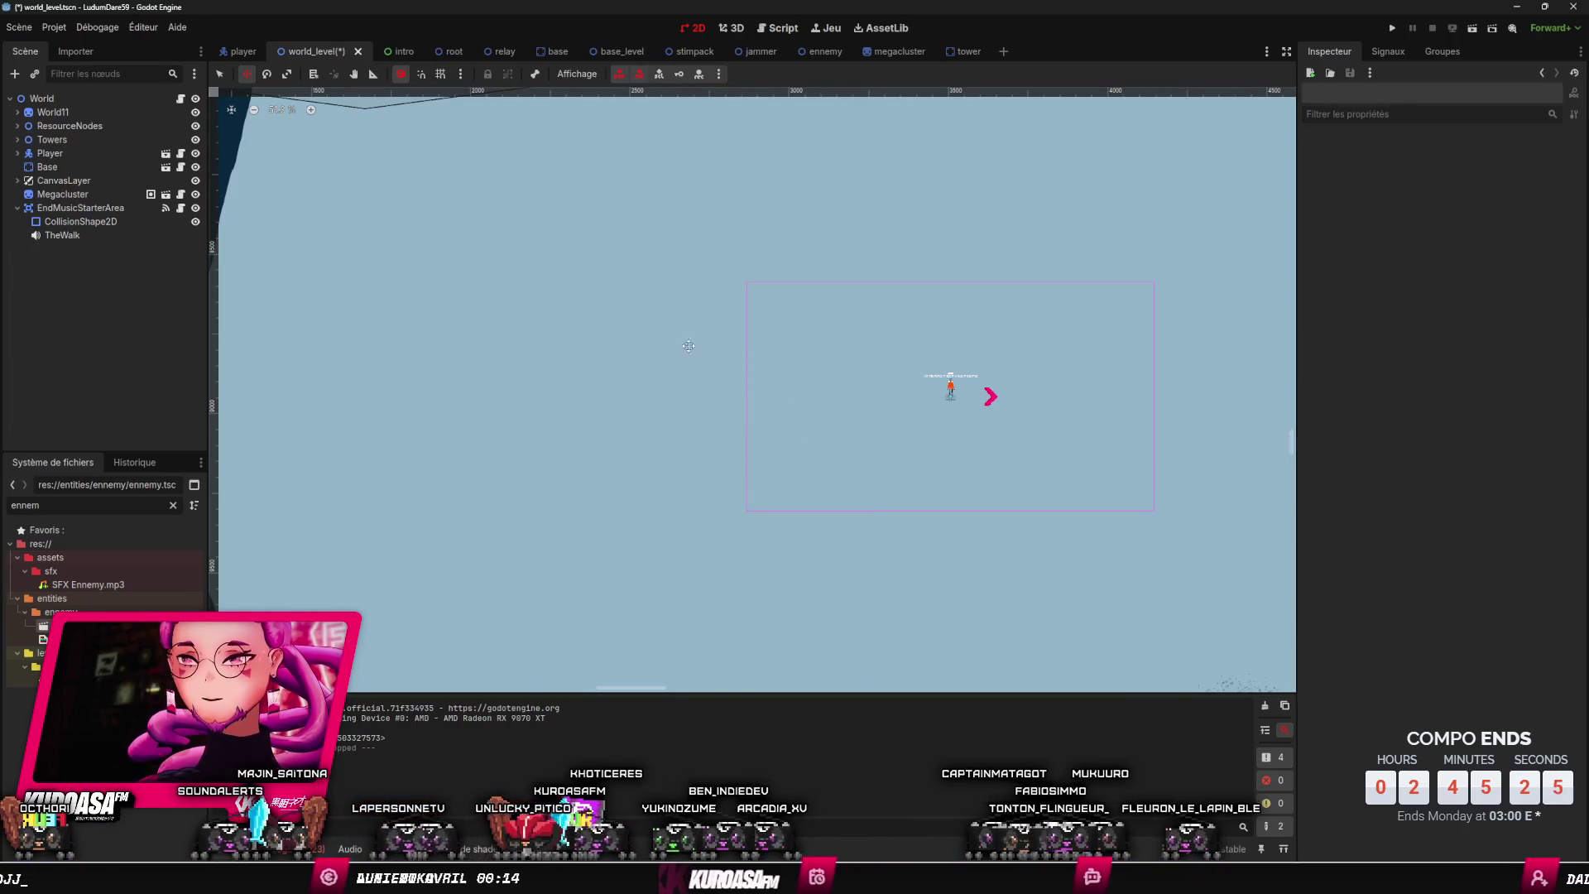
- Move the Player into the pink pocket beside the crystals, save world_level, and run it
scroll(318, 358, "down", 6)
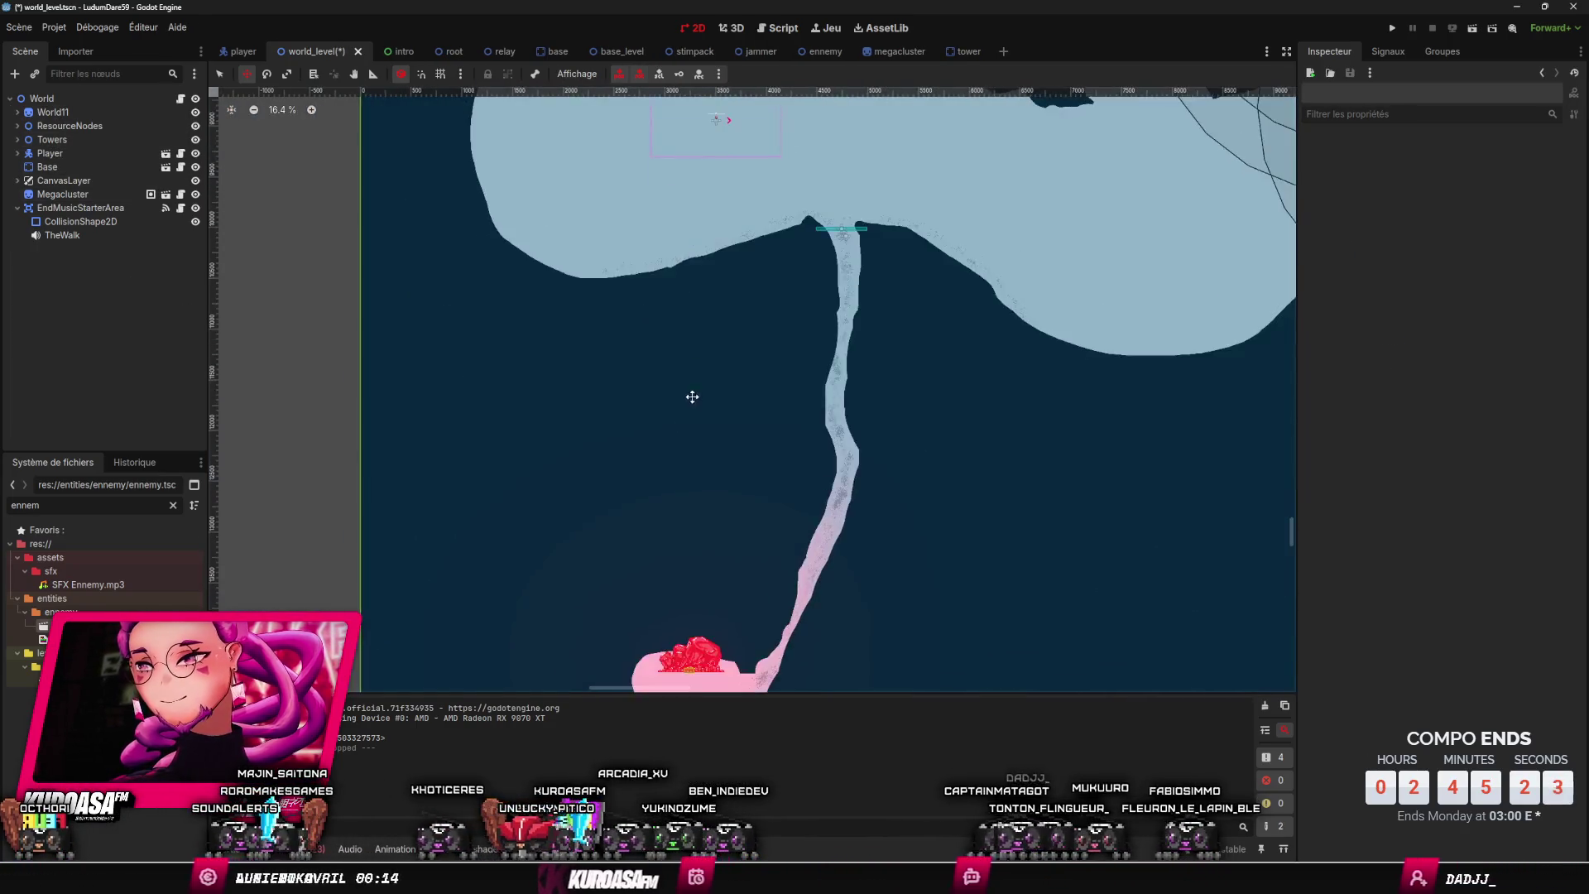
left_click(714, 333)
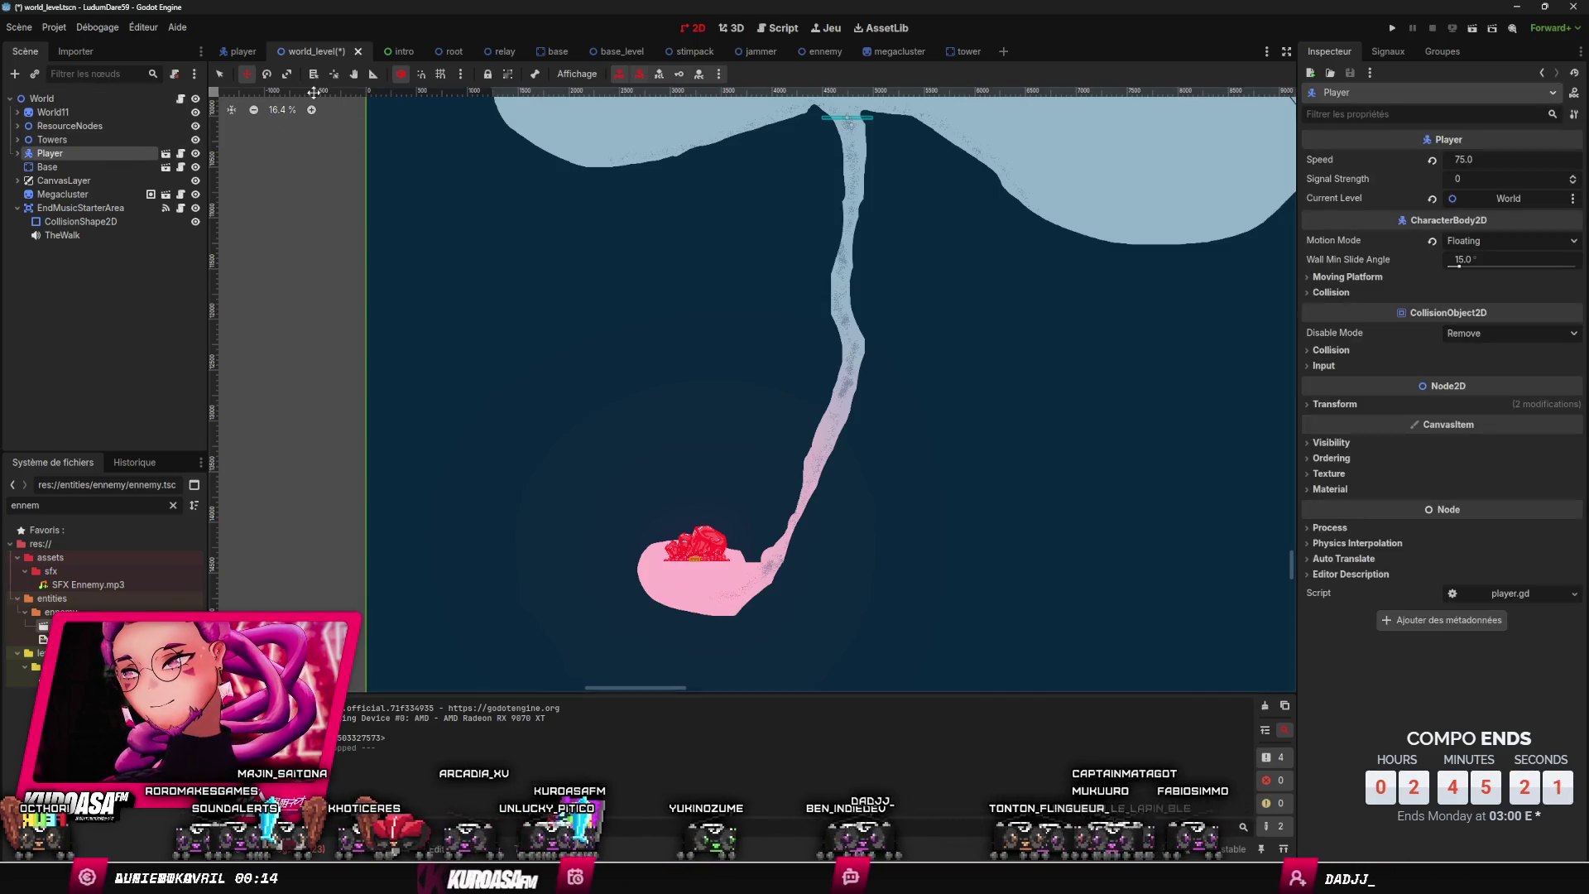
left_click_drag(621, 284, 697, 569)
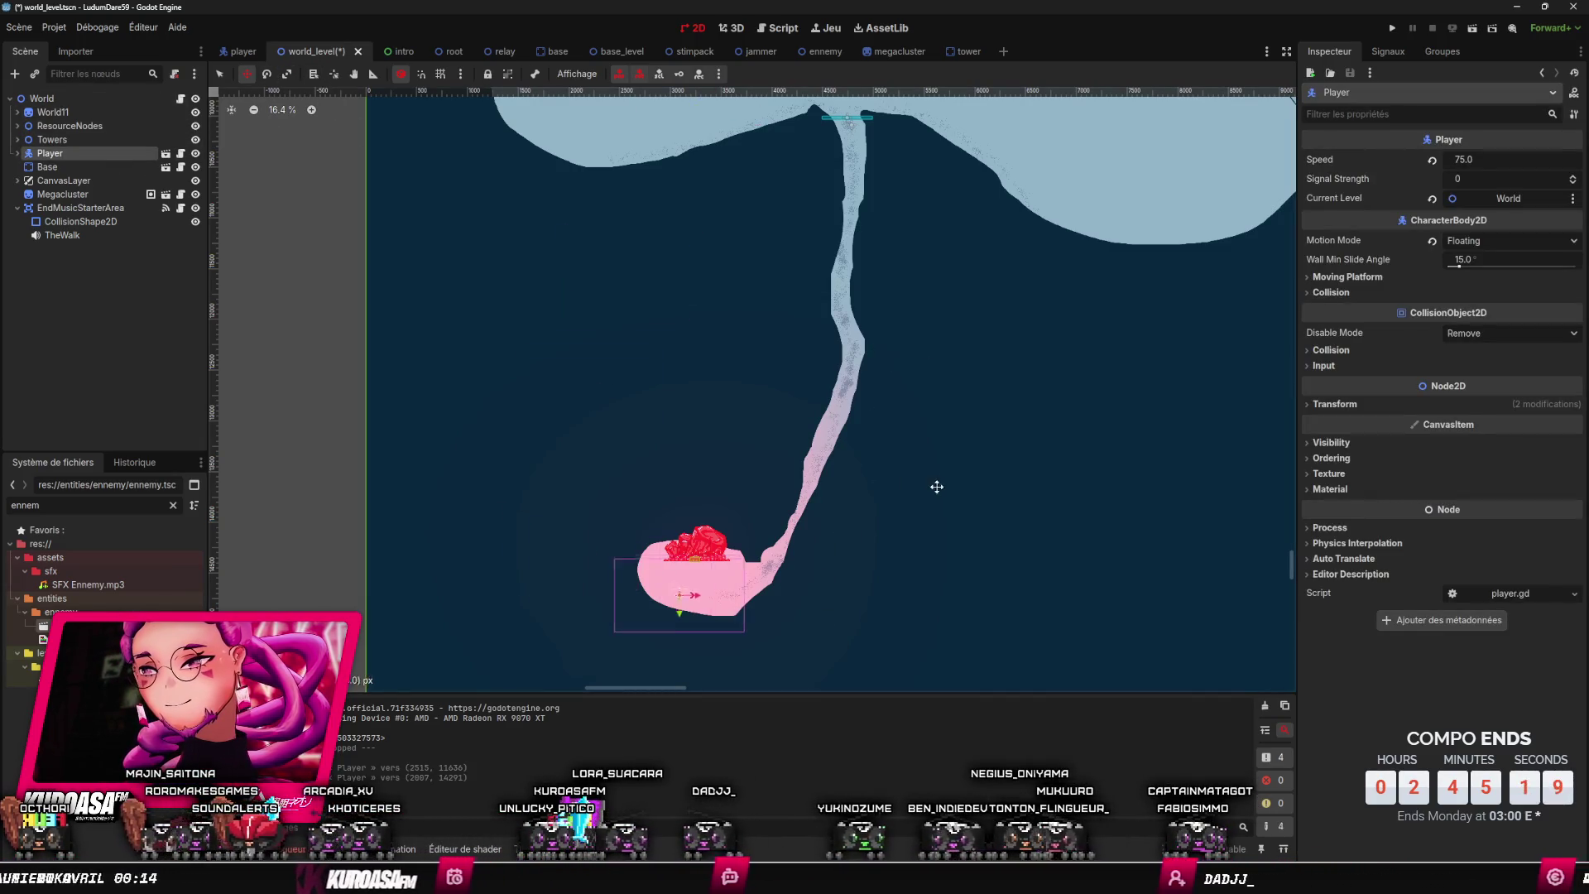
key("ctrl+s")
key("F6")
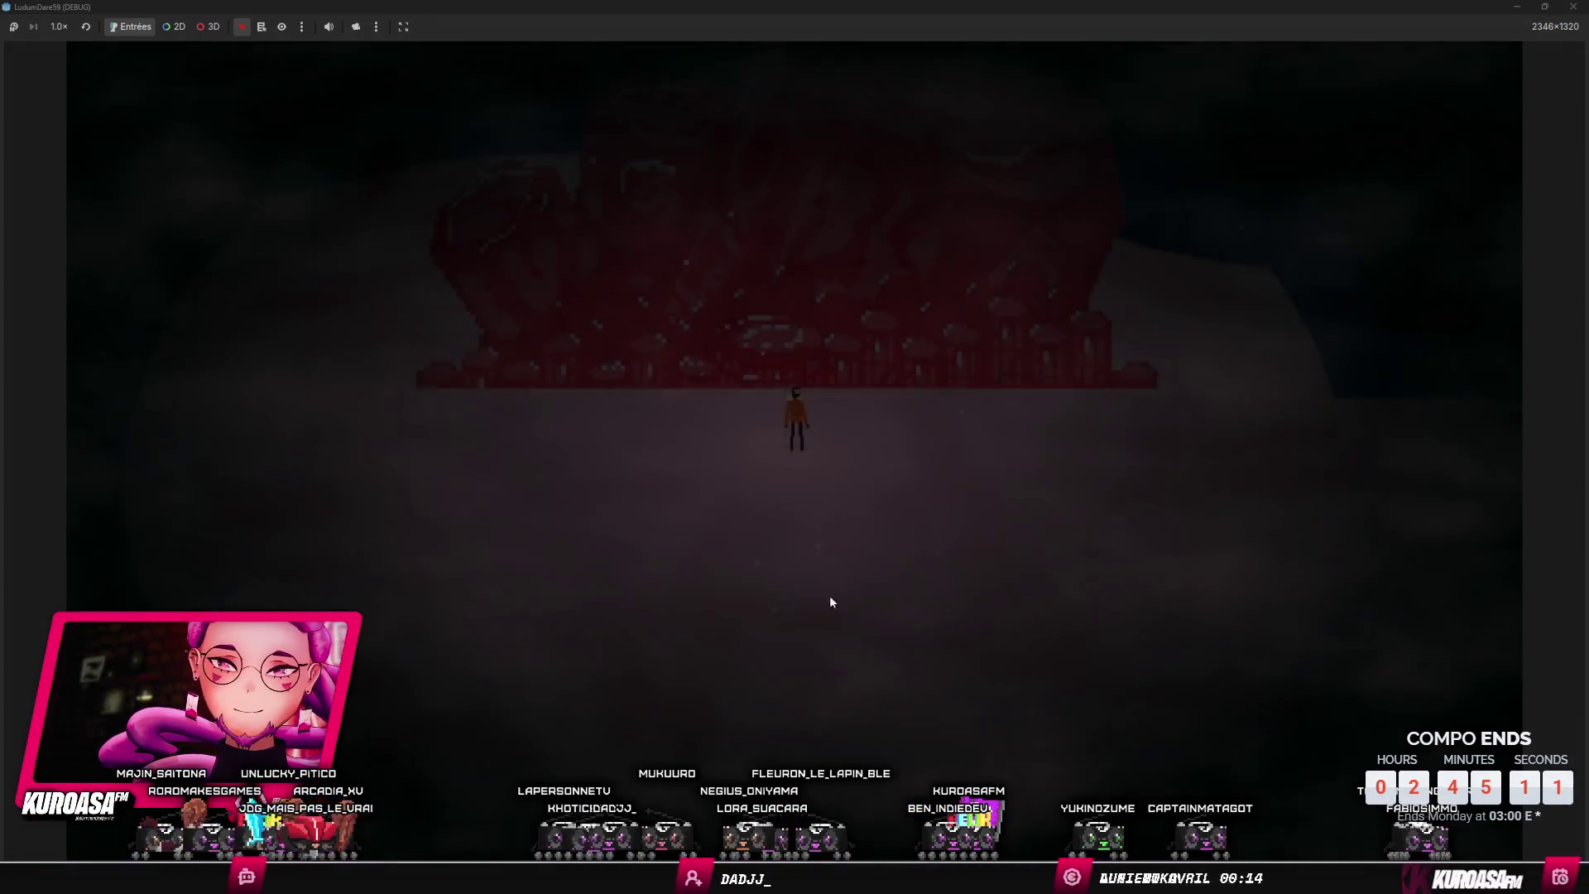
- Walk the character into the red megacluster until GATHER ? appears, then try gathering
key("Left")
key("Up")
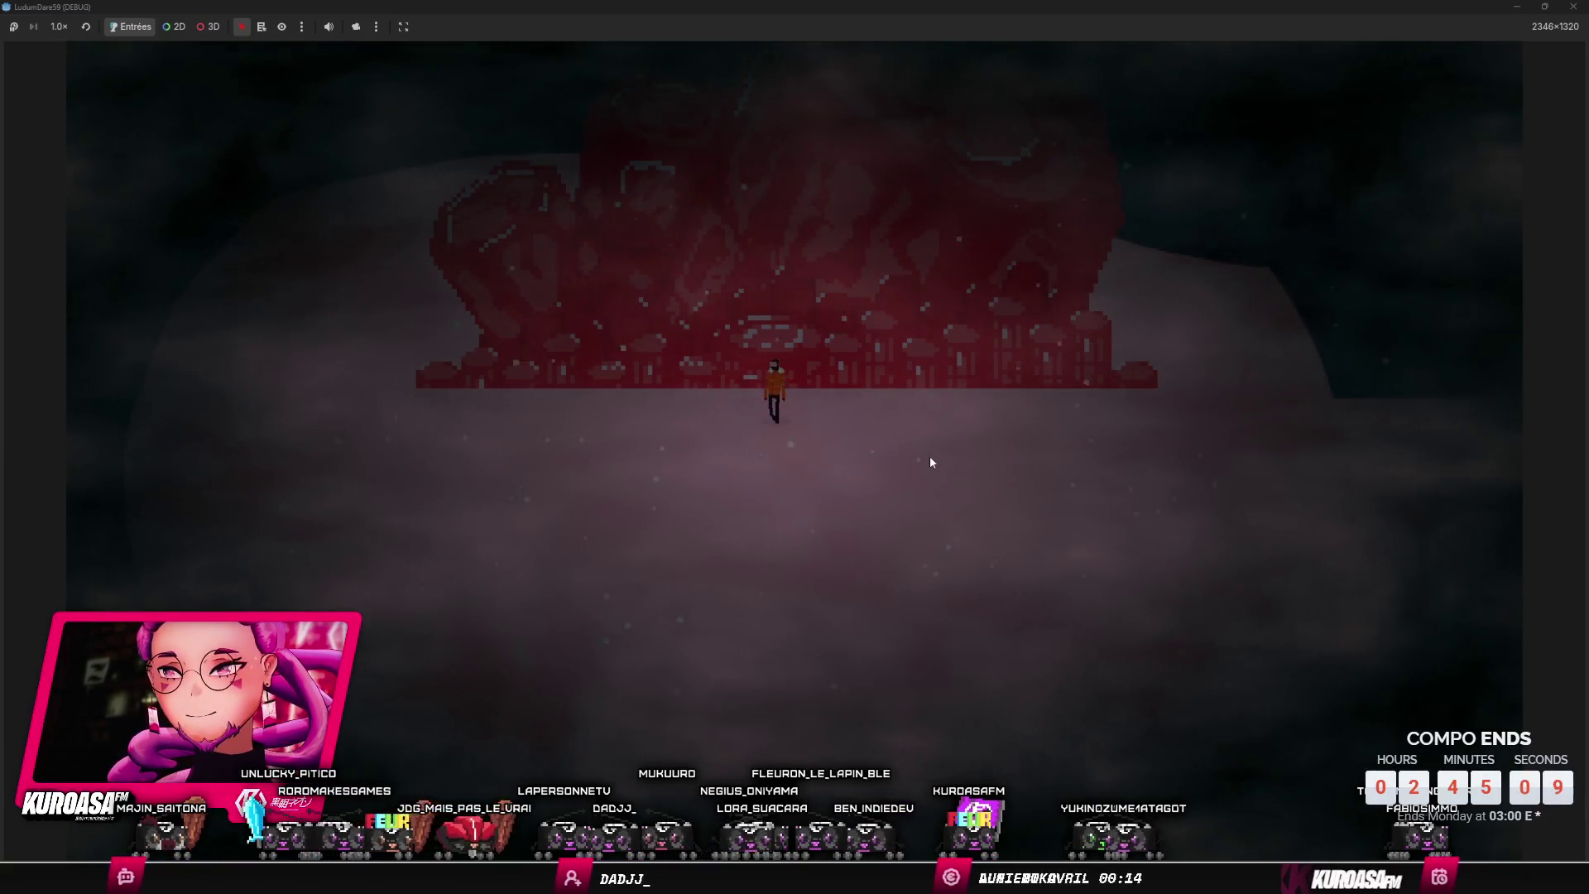
key("Down")
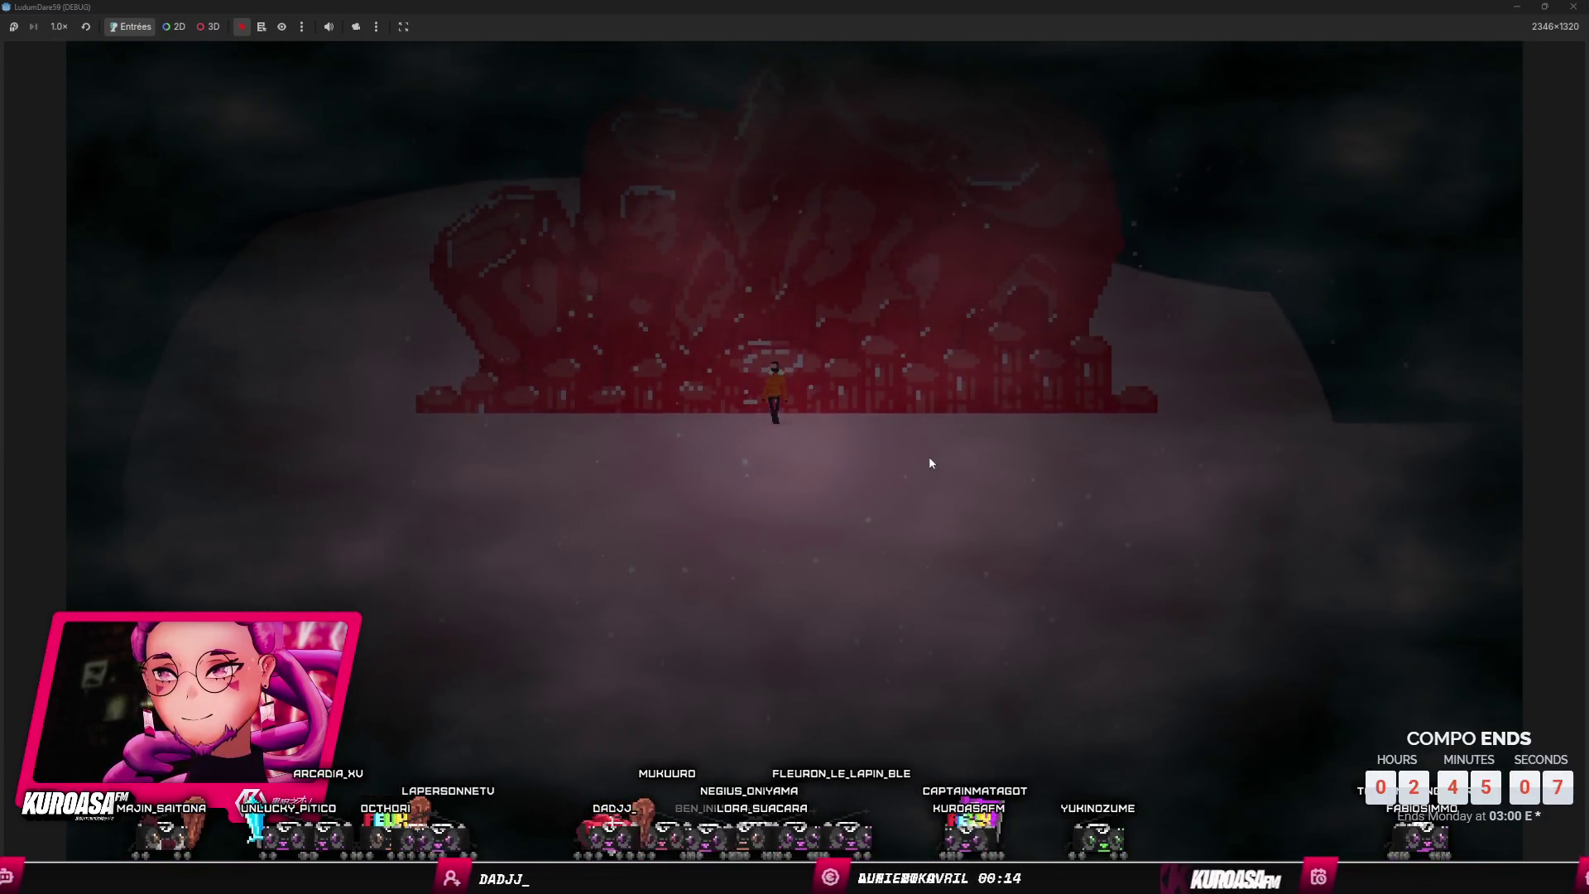
key("Up")
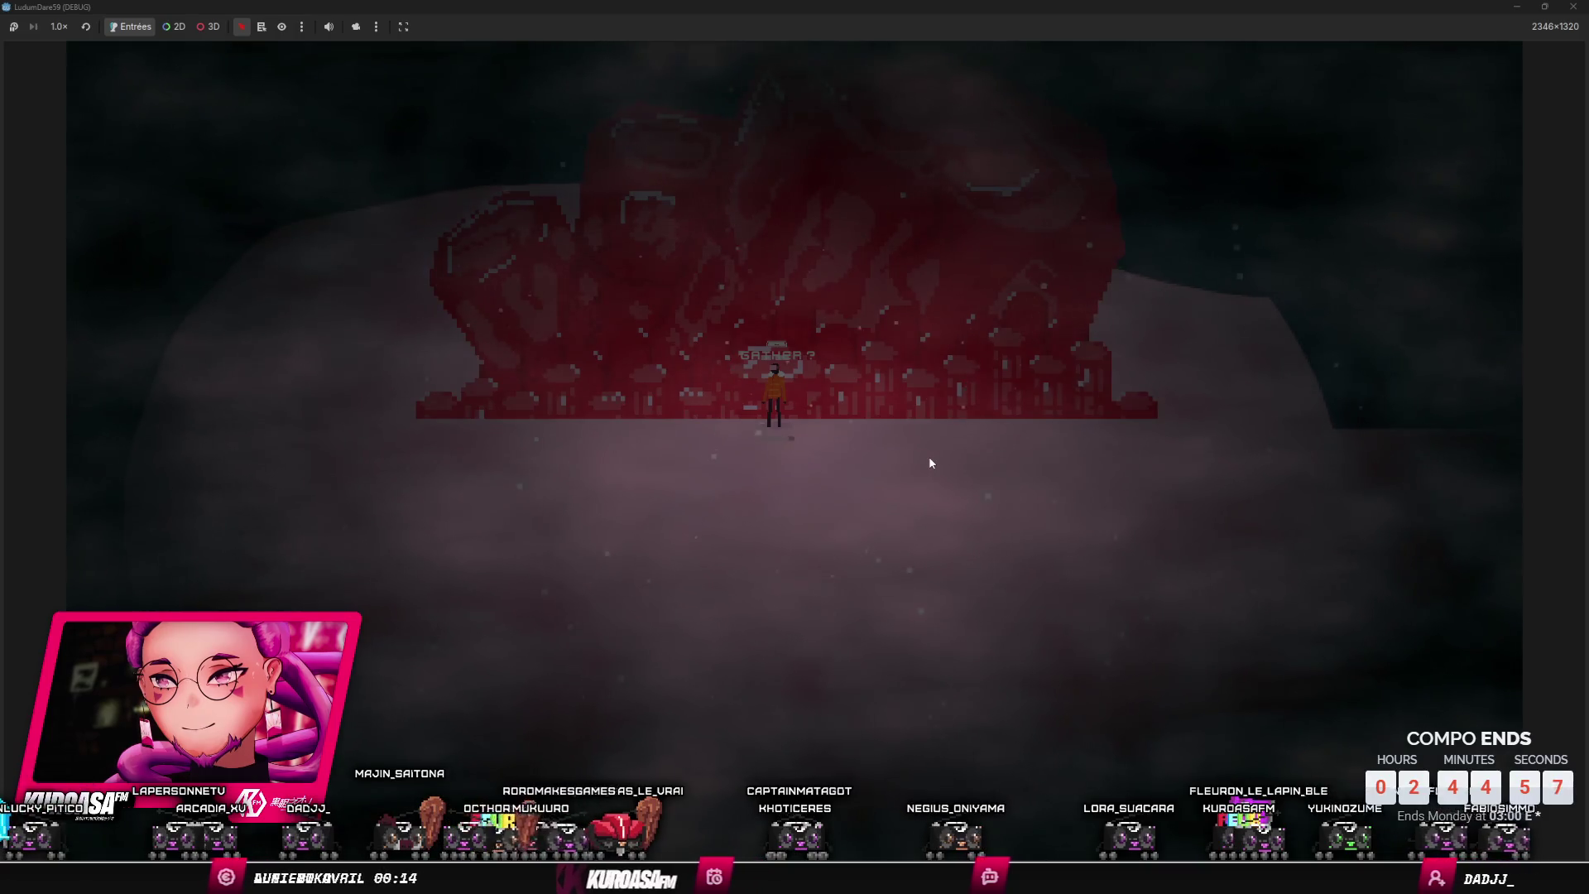
key("alt+Tab")
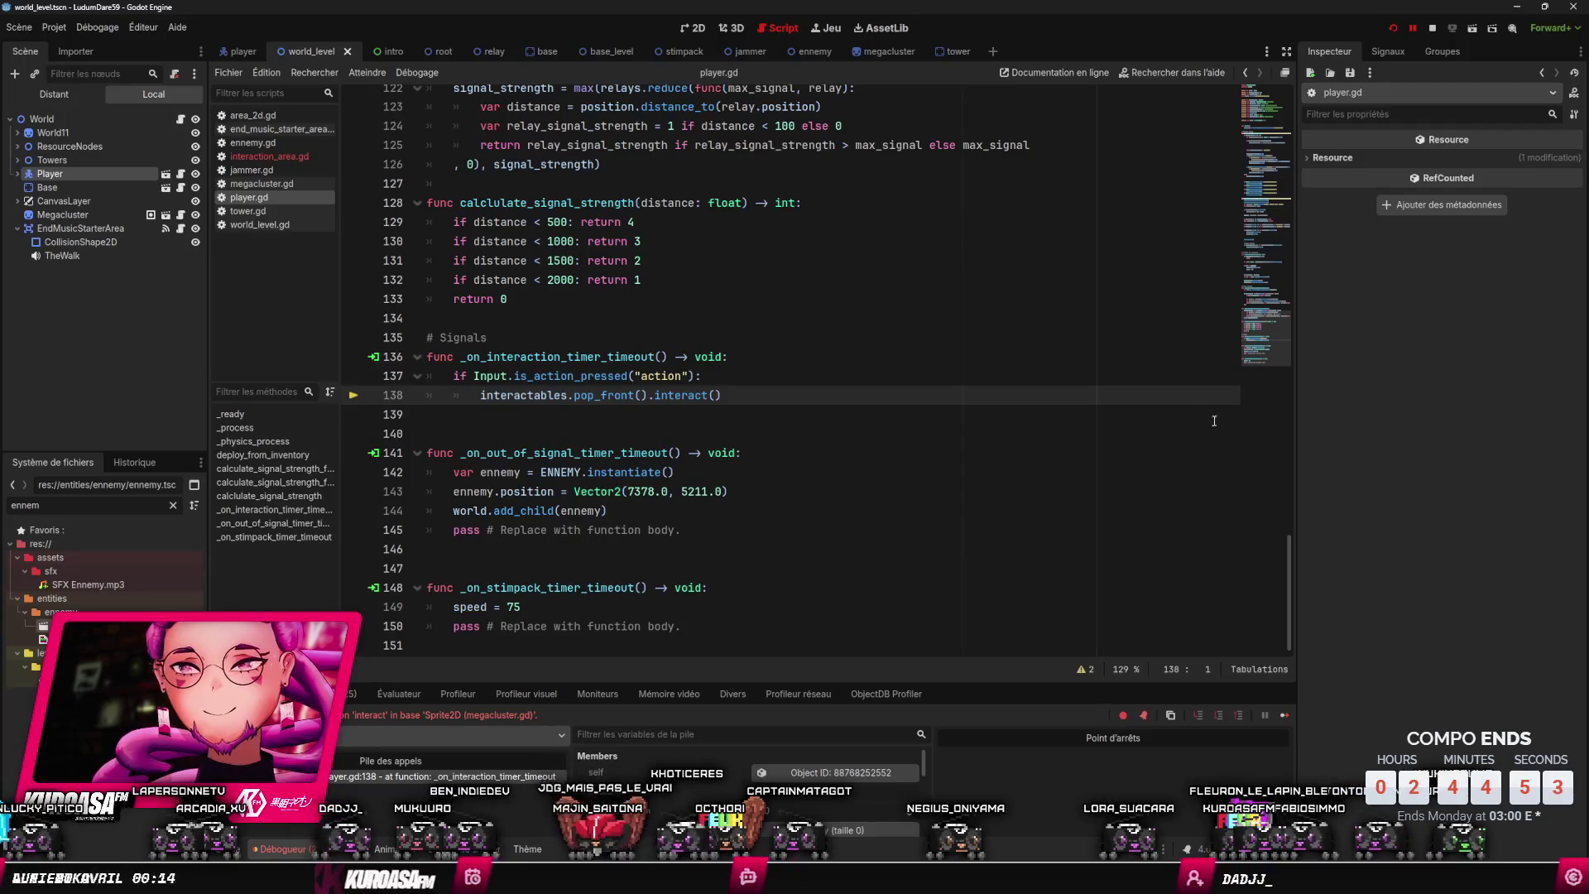
- Close the running game window
key("alt+Tab")
left_click(1583, 10)
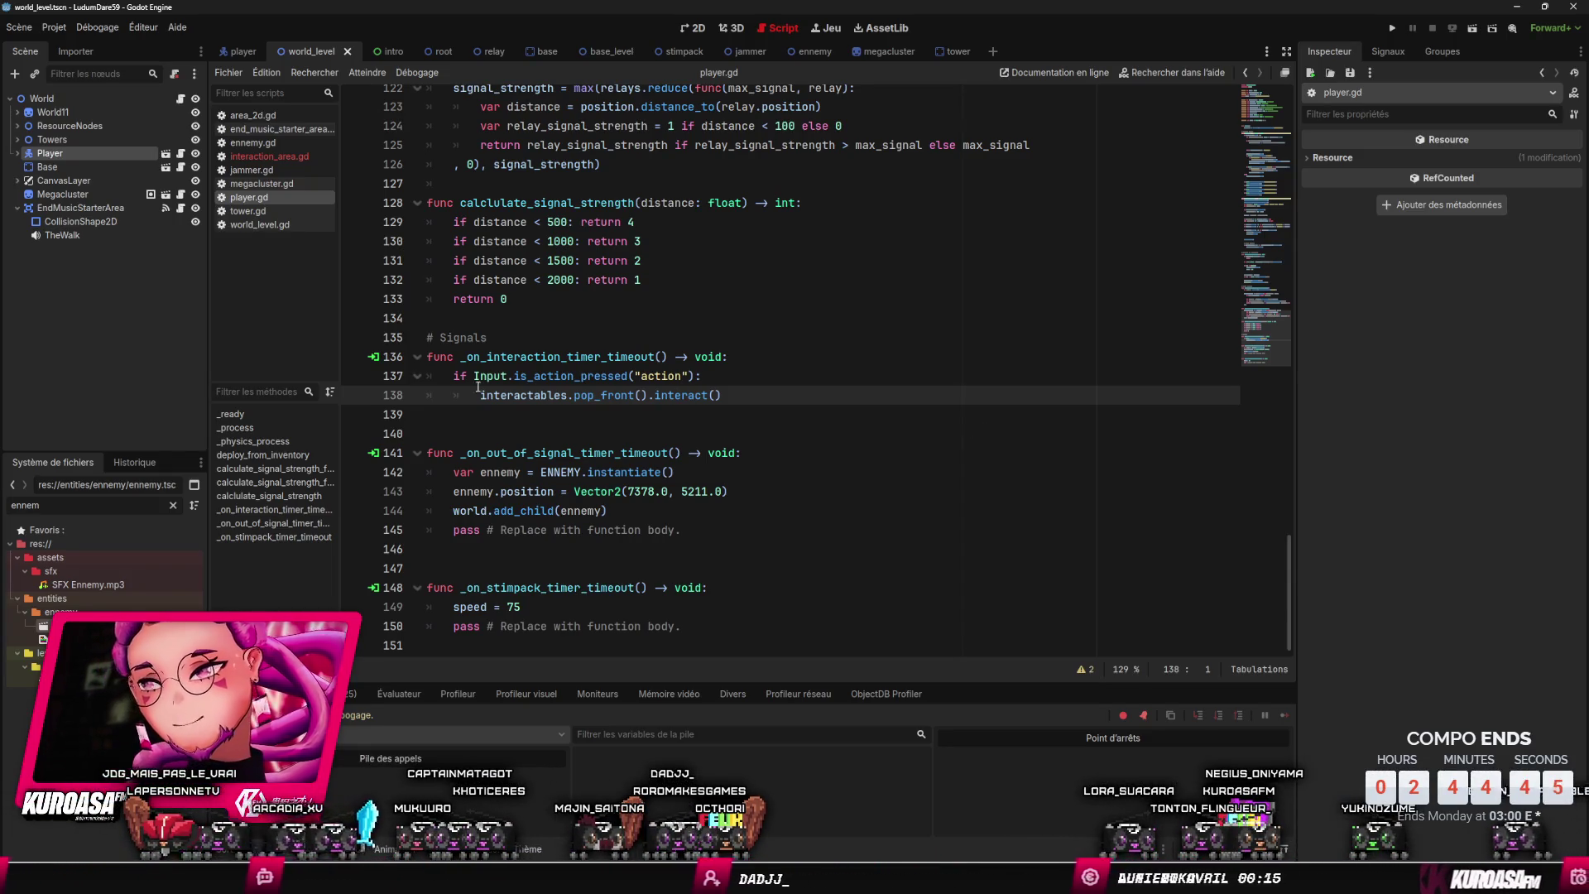
scroll(497, 99, "up", 6)
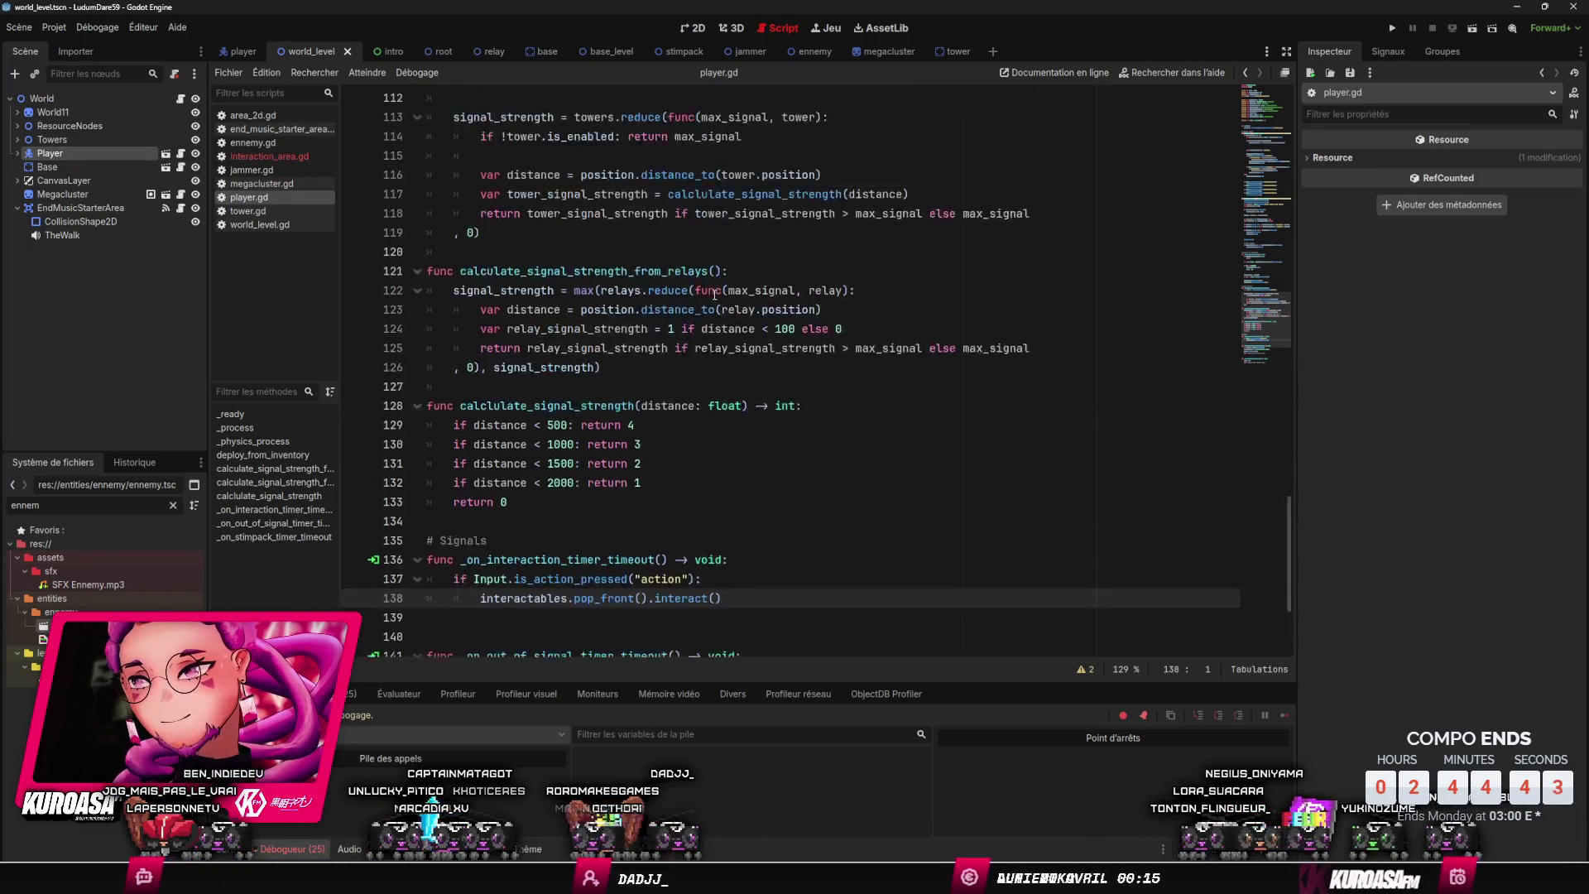
- Delete the unused _ready and _process stubs from megacluster.gd
left_click(880, 52)
left_click(179, 99)
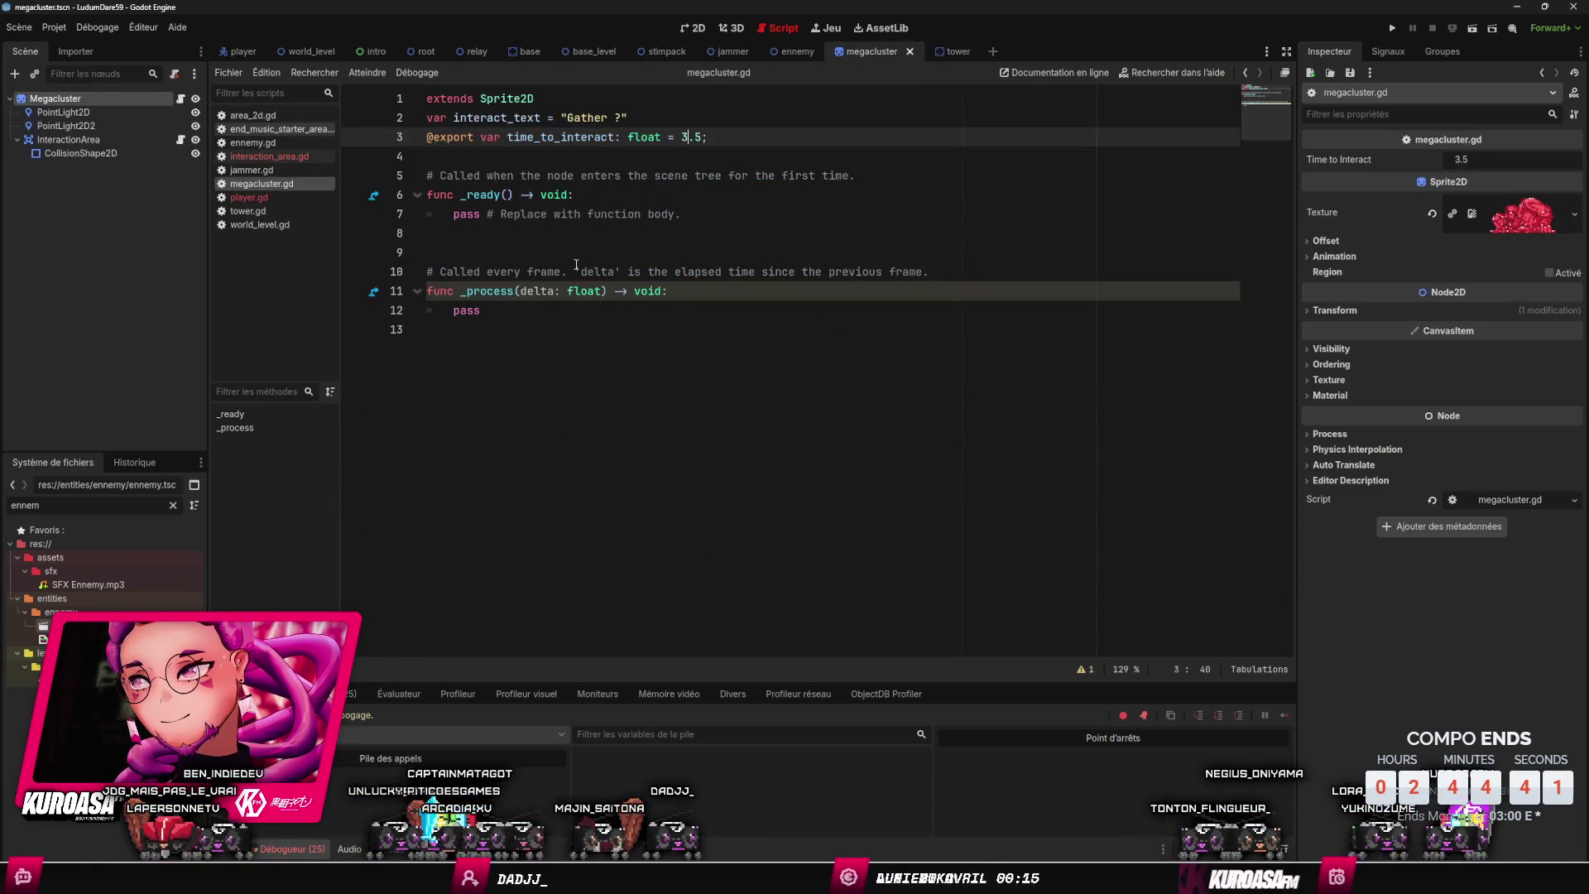
left_click_drag(603, 330, 395, 189)
key("BackSpace")
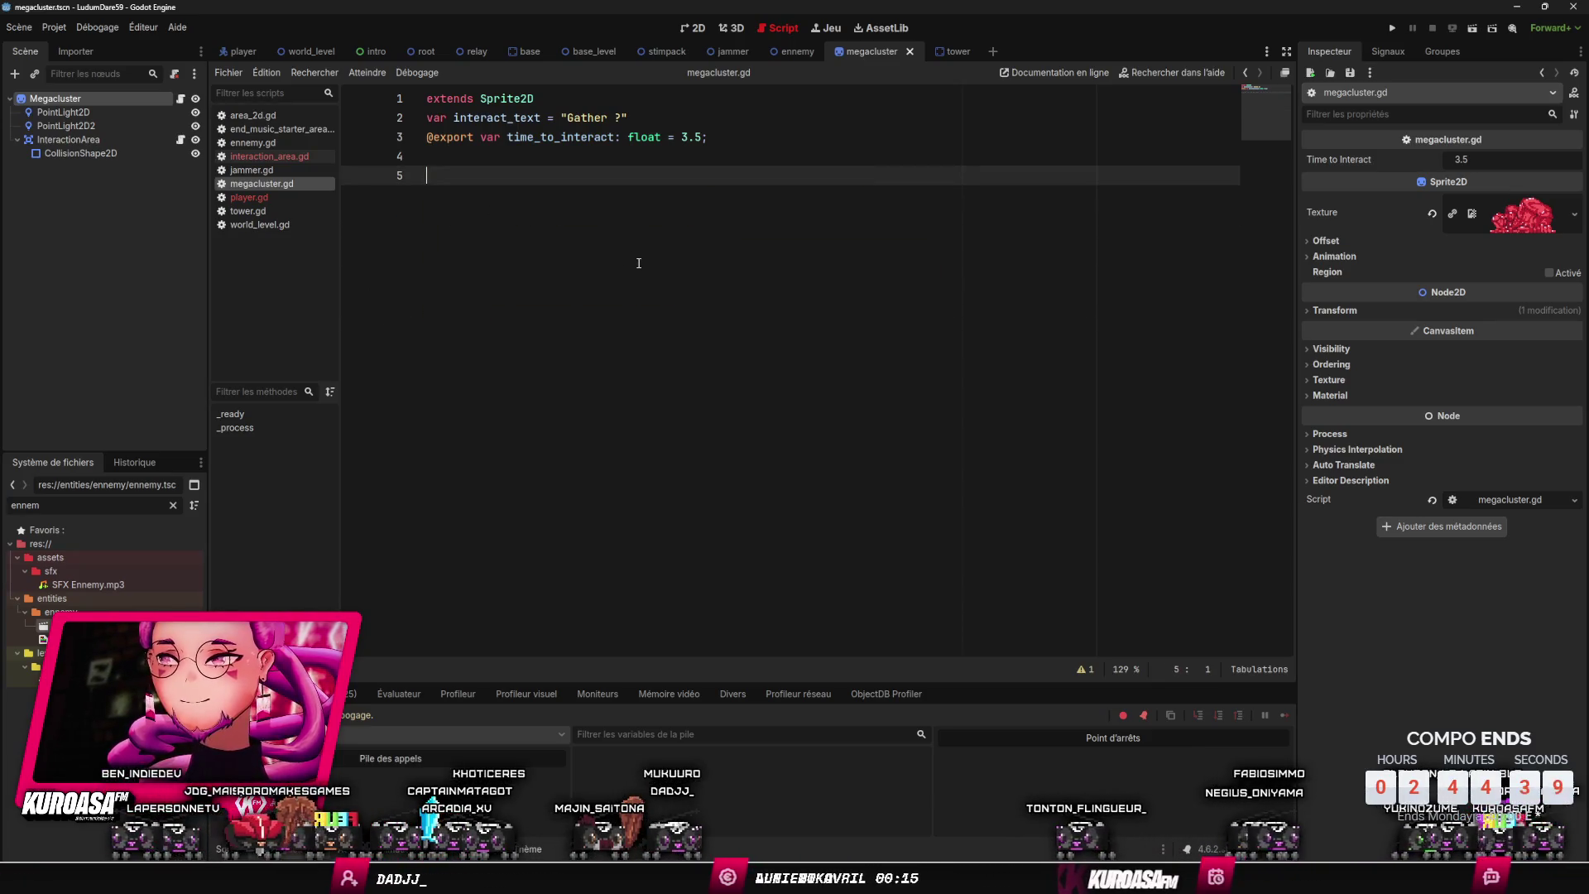
- Write 'func interact():' with a 'pass' body and save the script
type("interact")
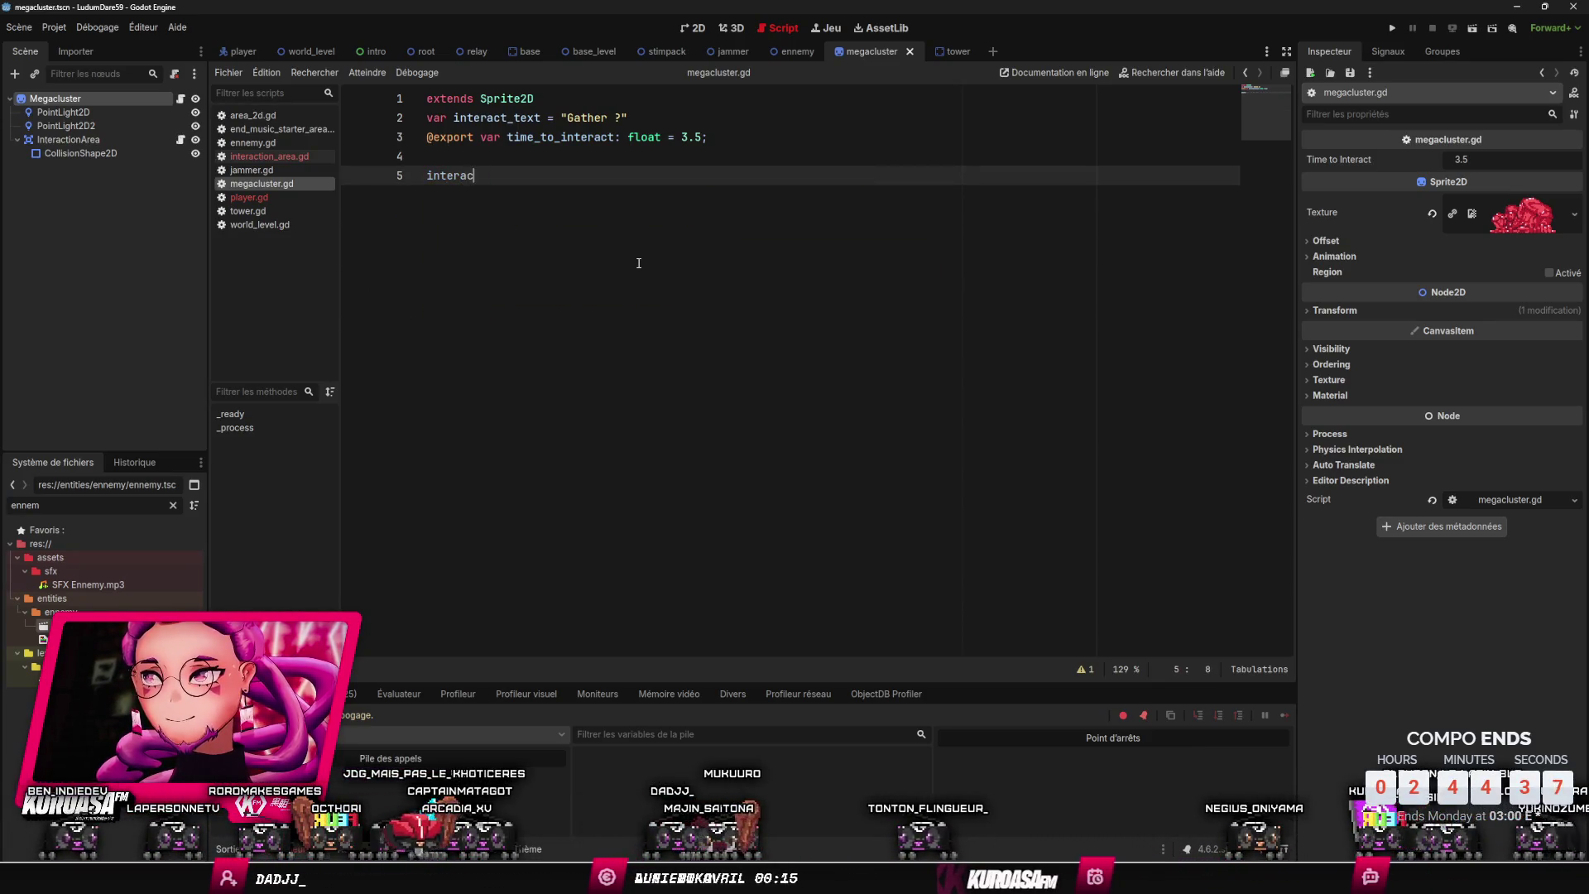
key("Home")
type("func")
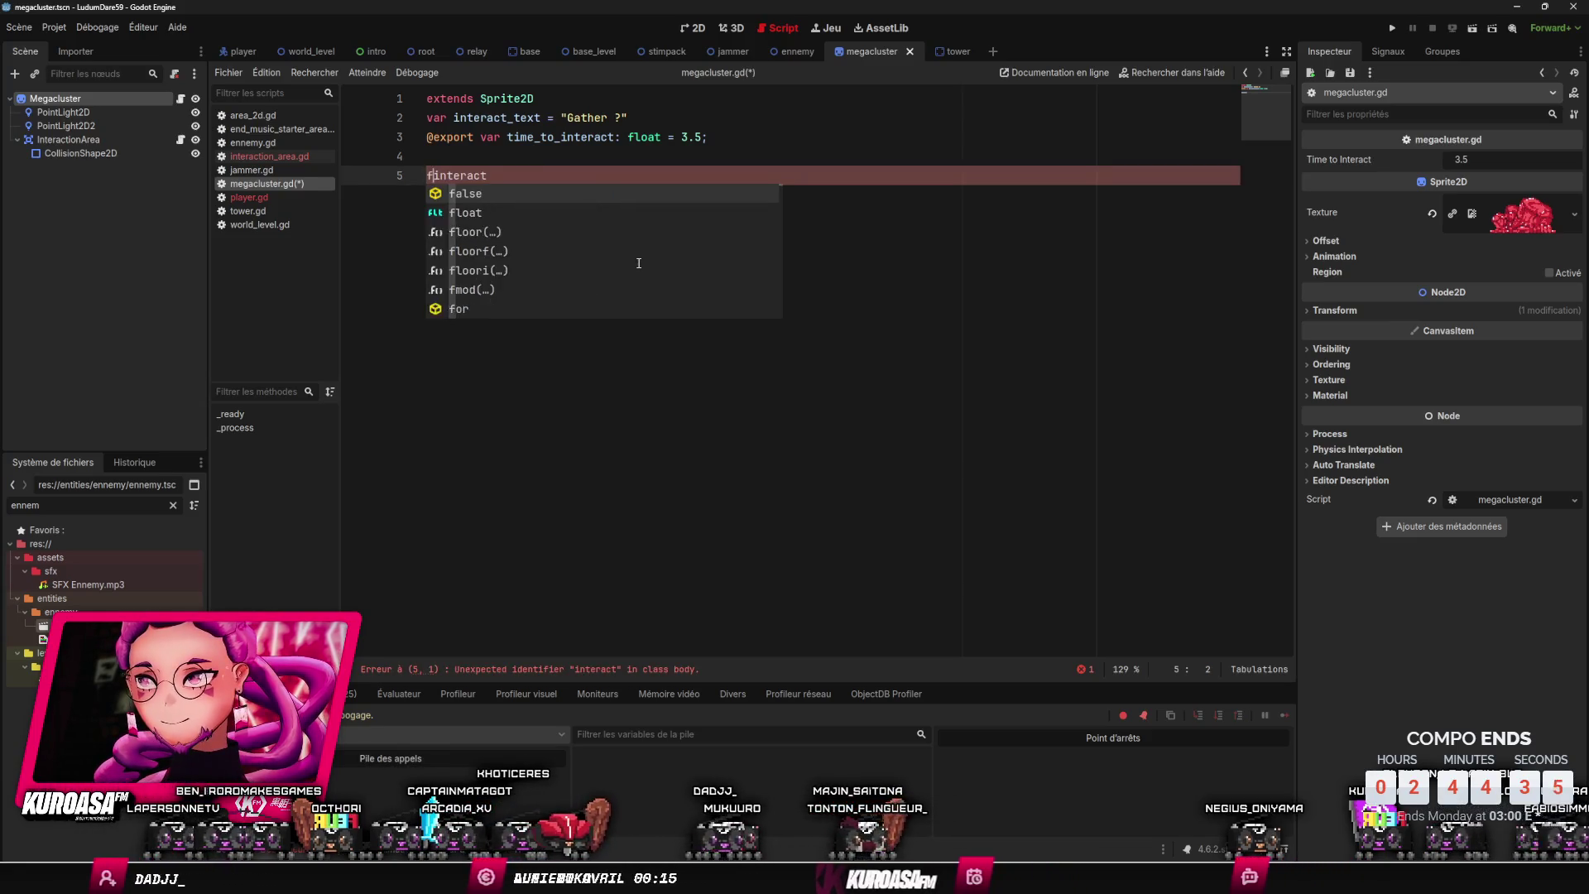
key("End")
type("(")
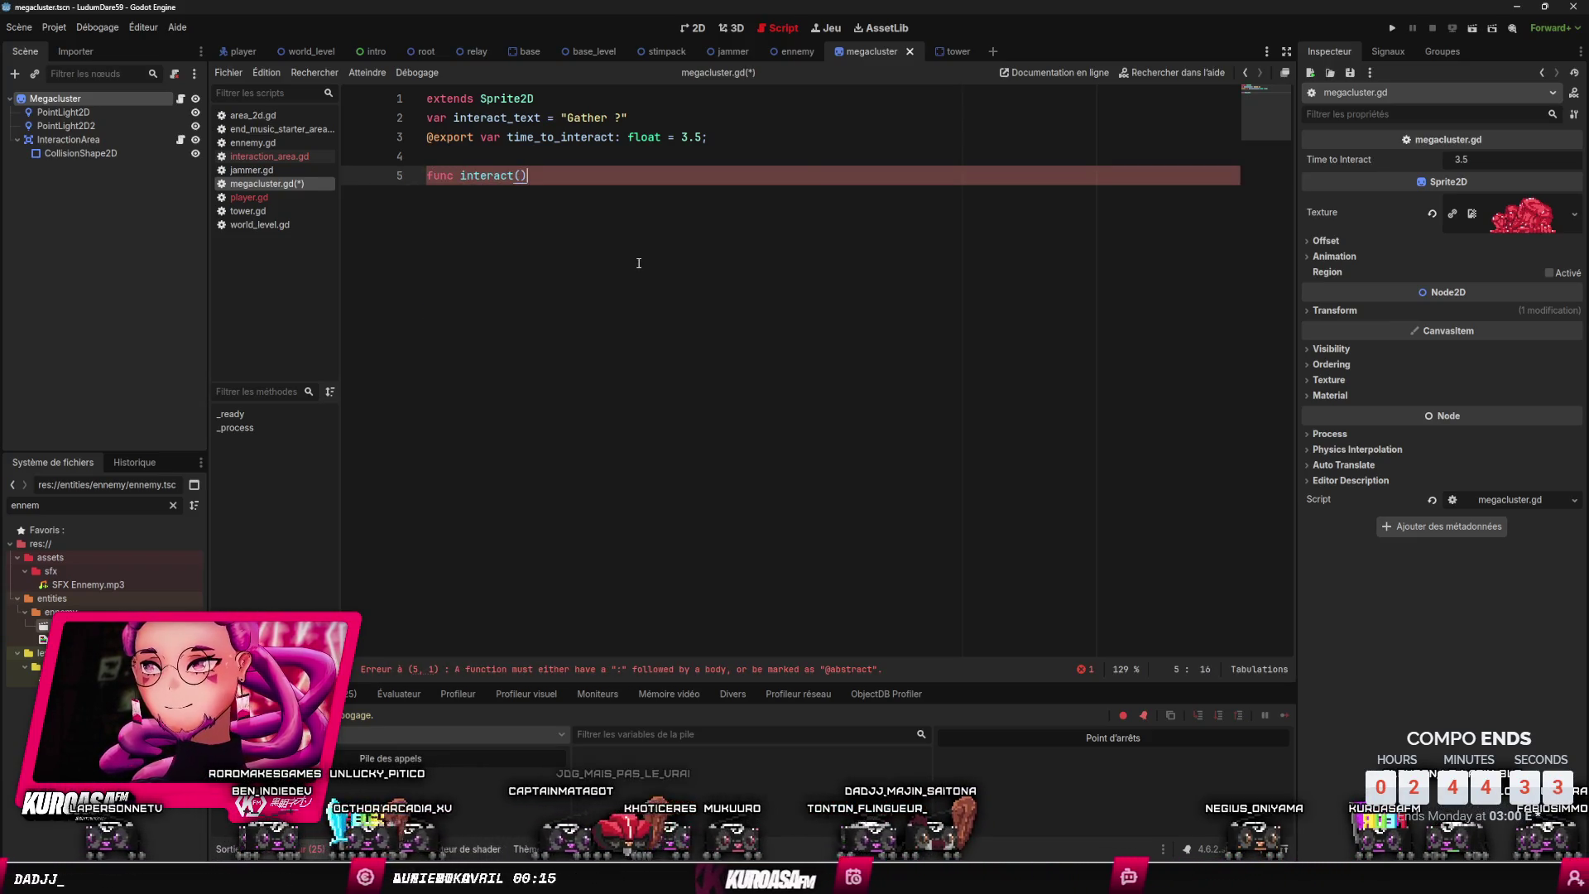
type("):")
key("Return")
type("pass")
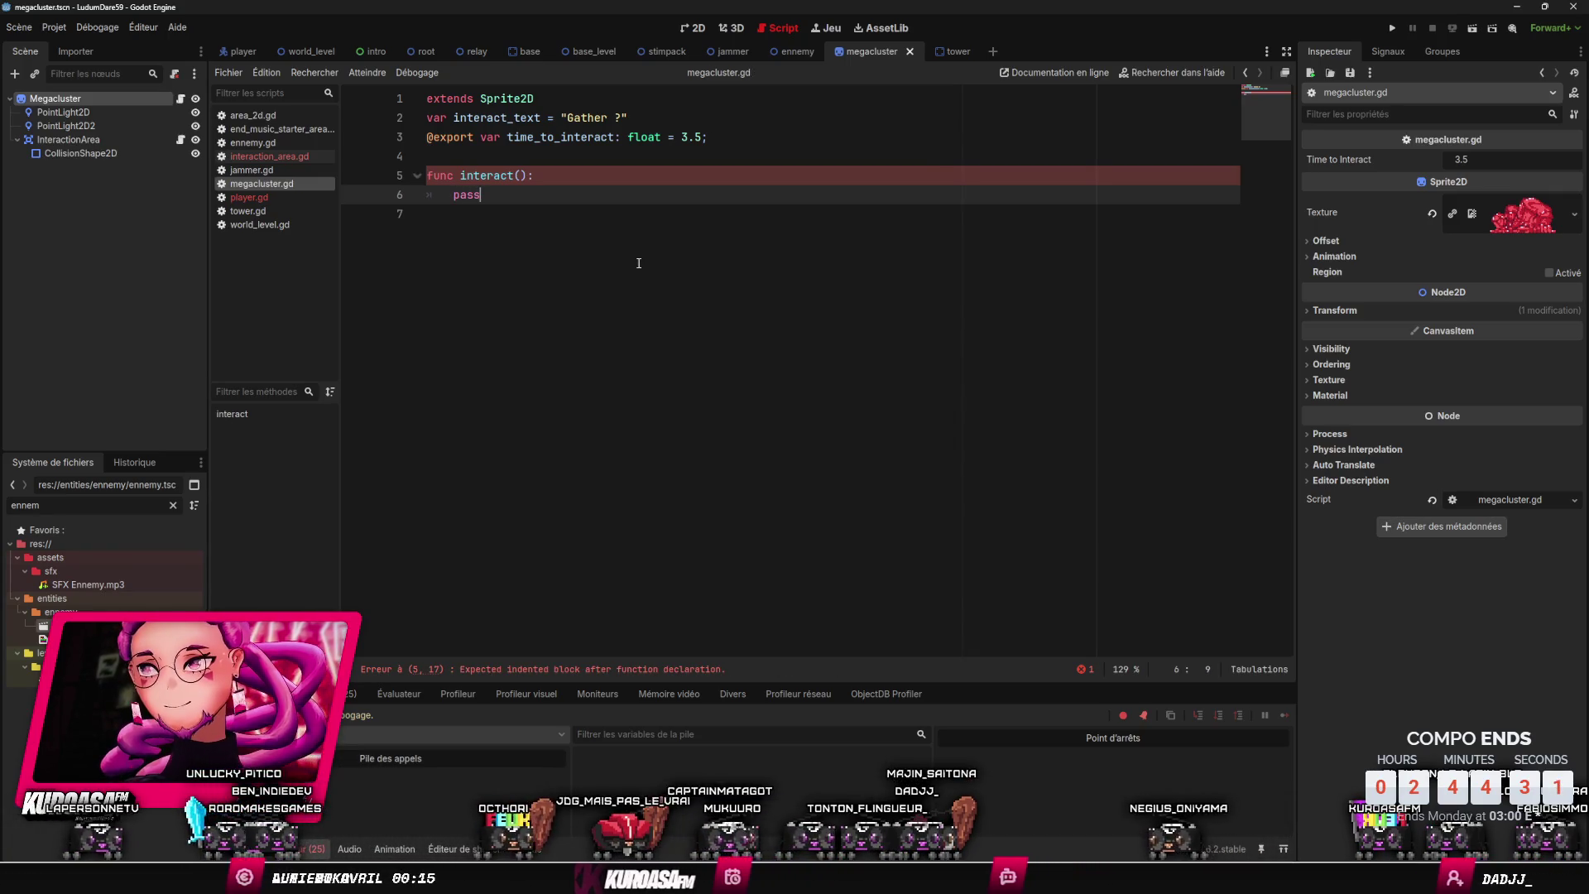
key("ctrl+s")
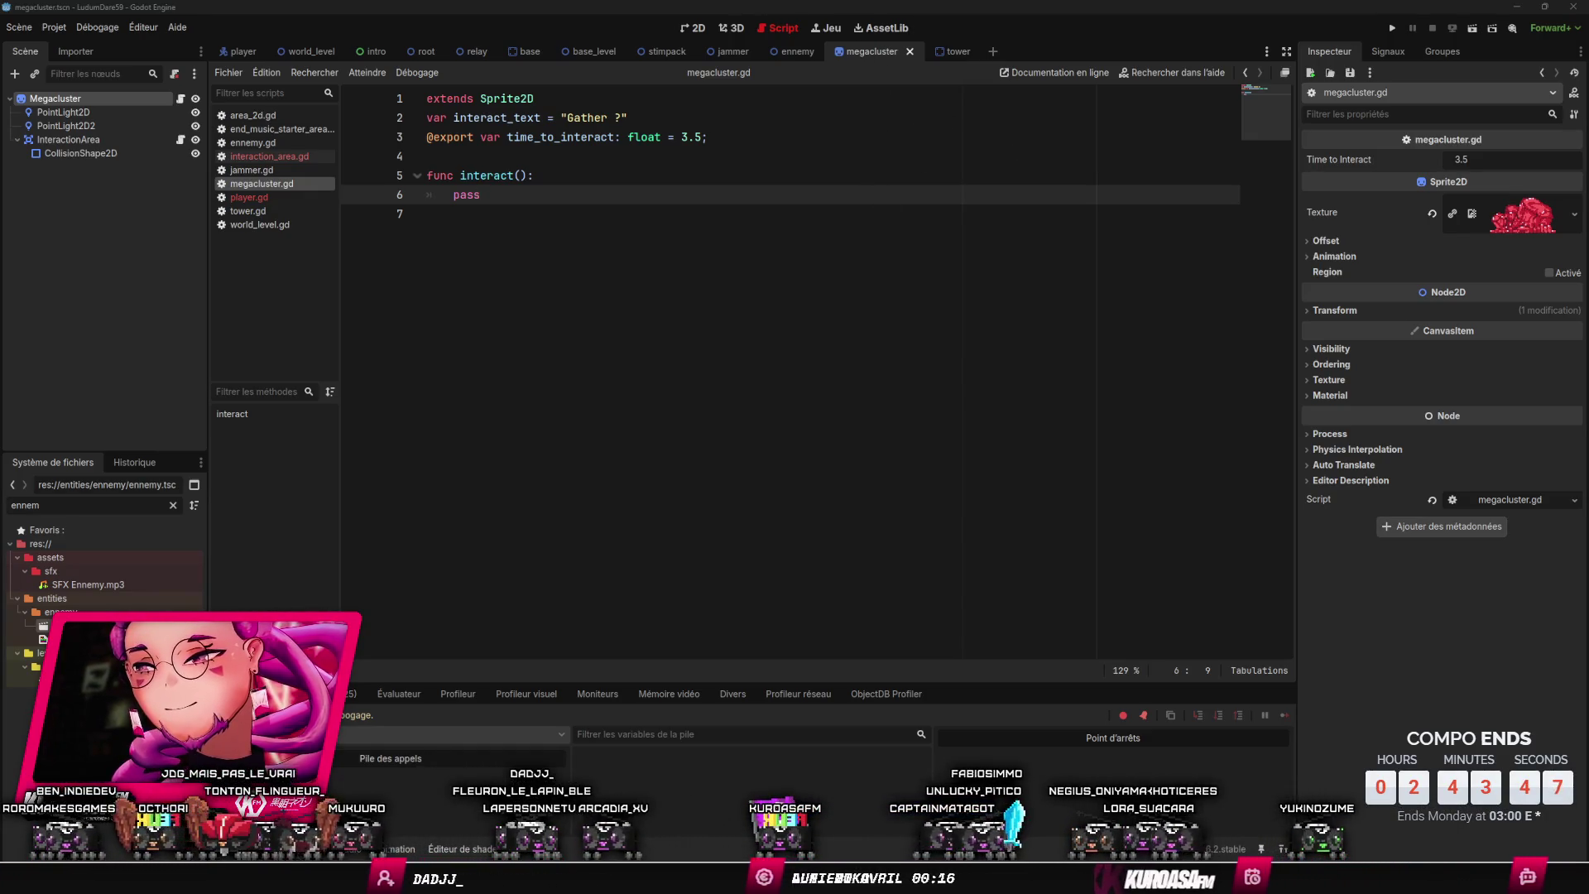
- Bring the Cubase project forward, zoom out to the whole project and play it from around bar 8
mouse_move(623, 877)
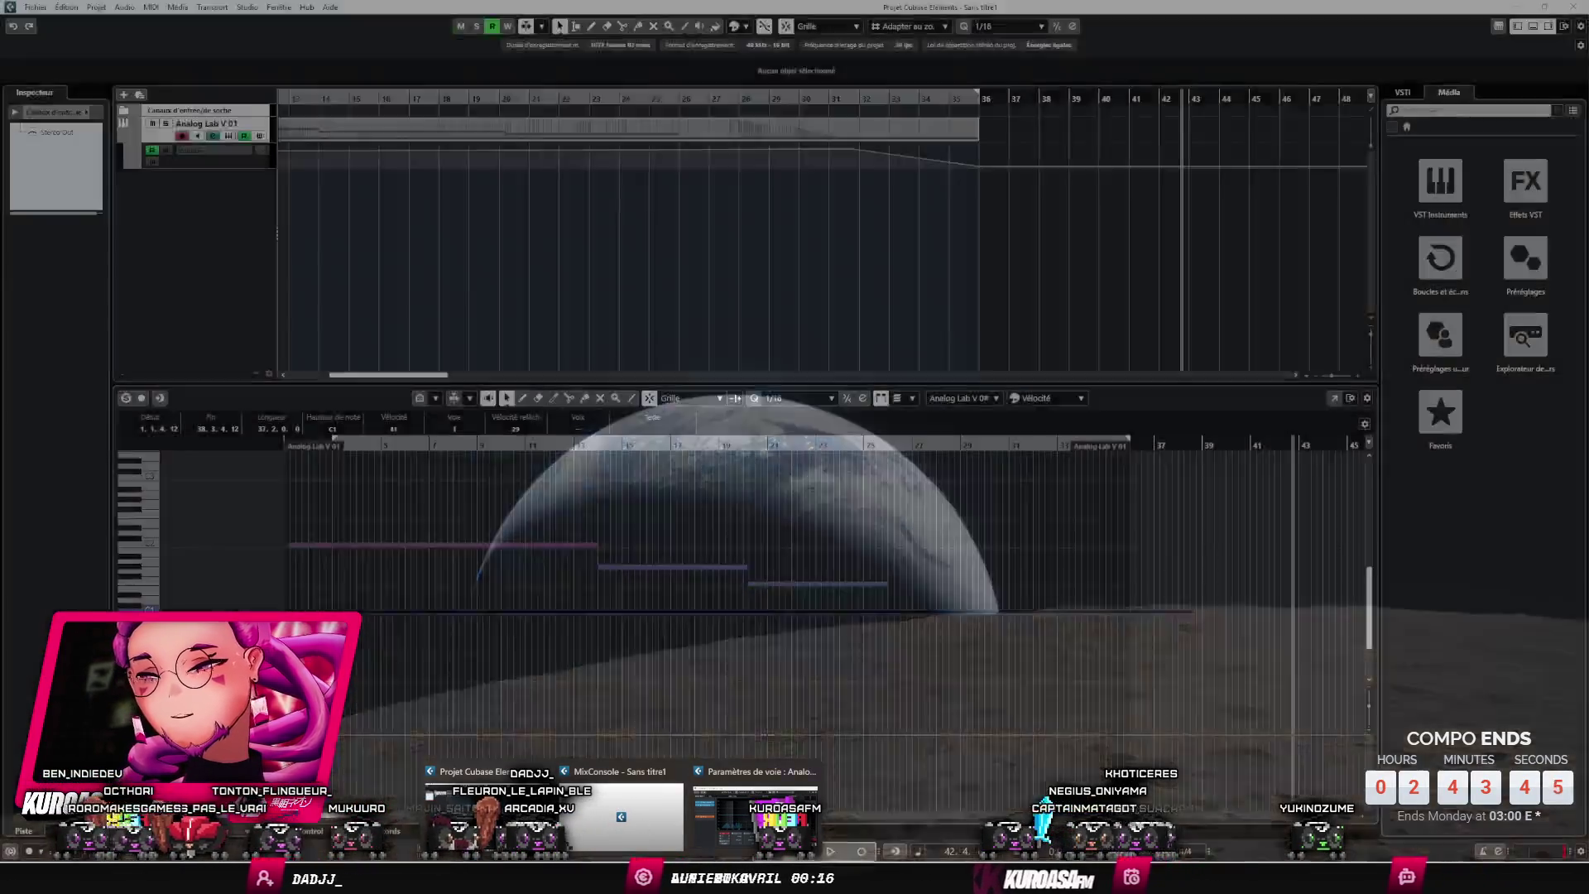
left_click(488, 815)
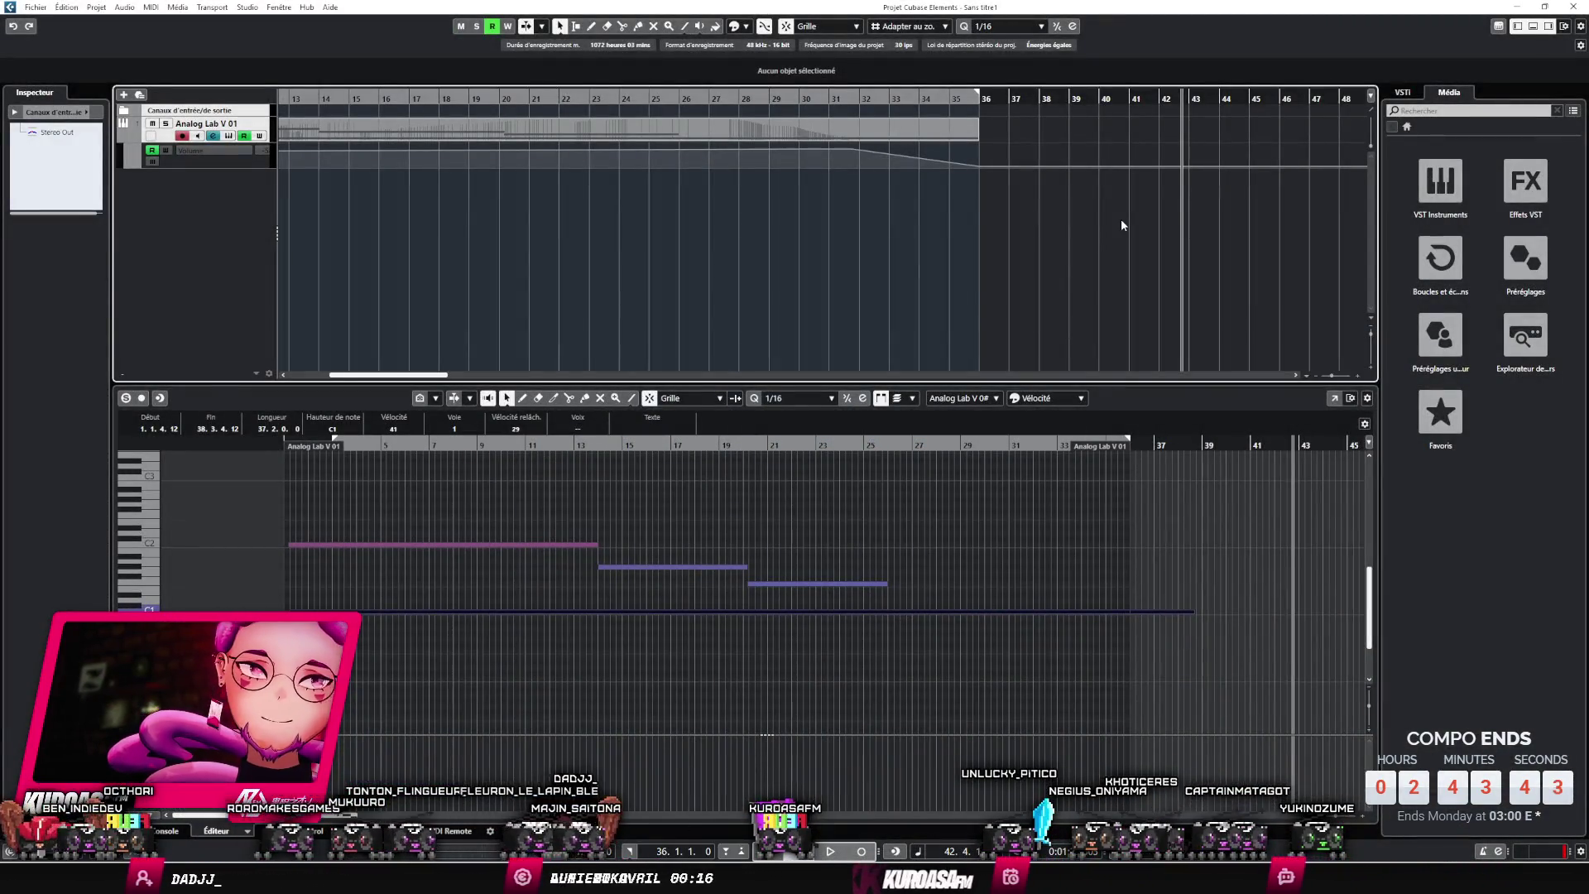
key("g")
key("g")
key("g")
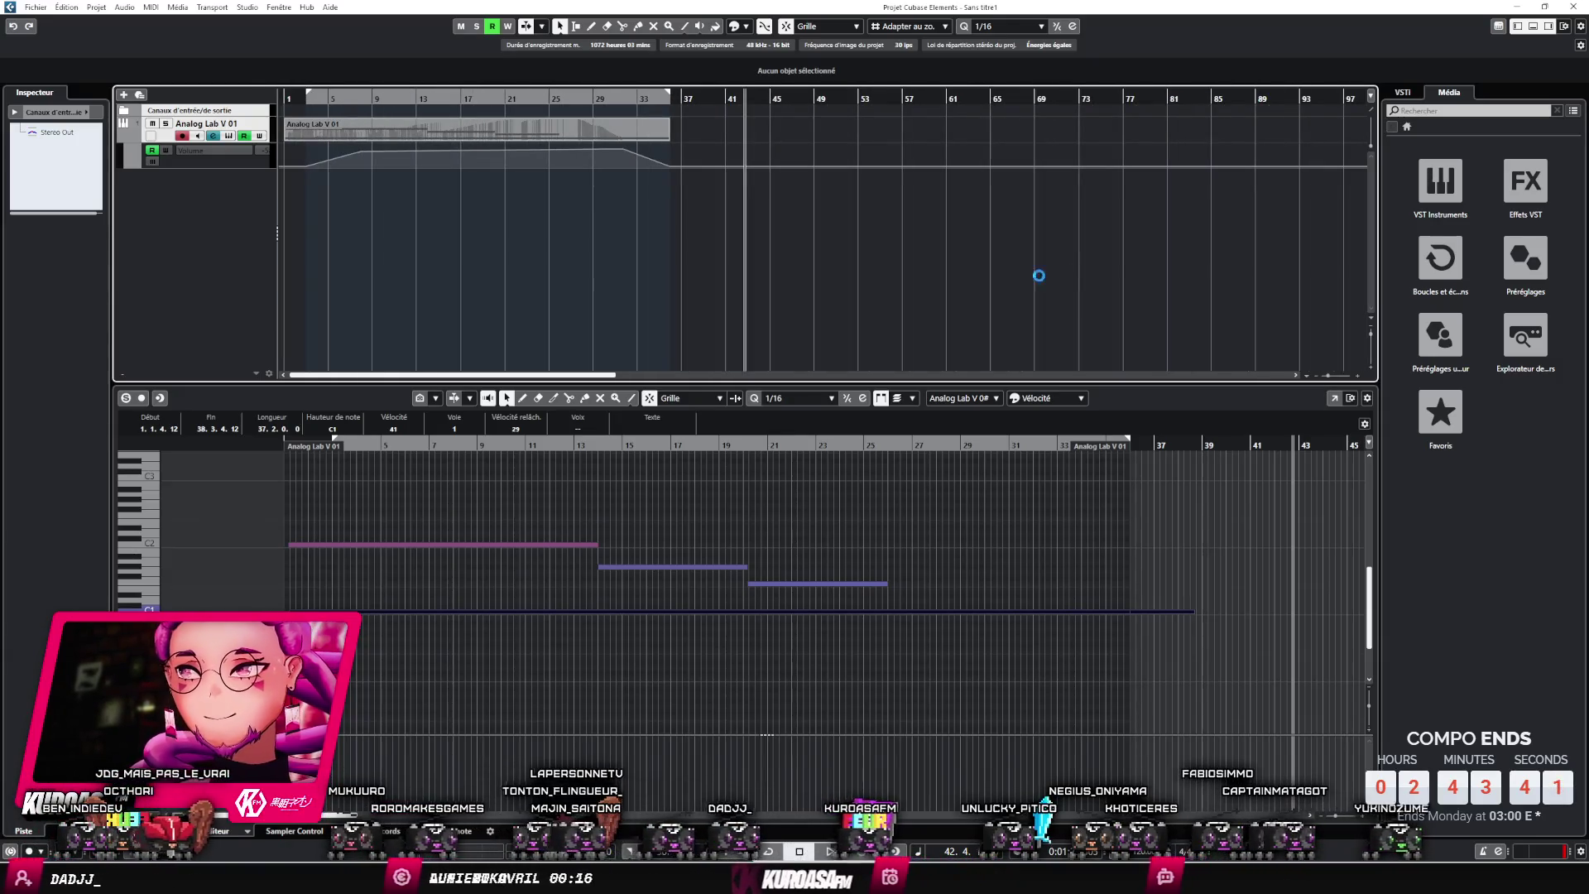
key("Escape")
left_click(549, 98)
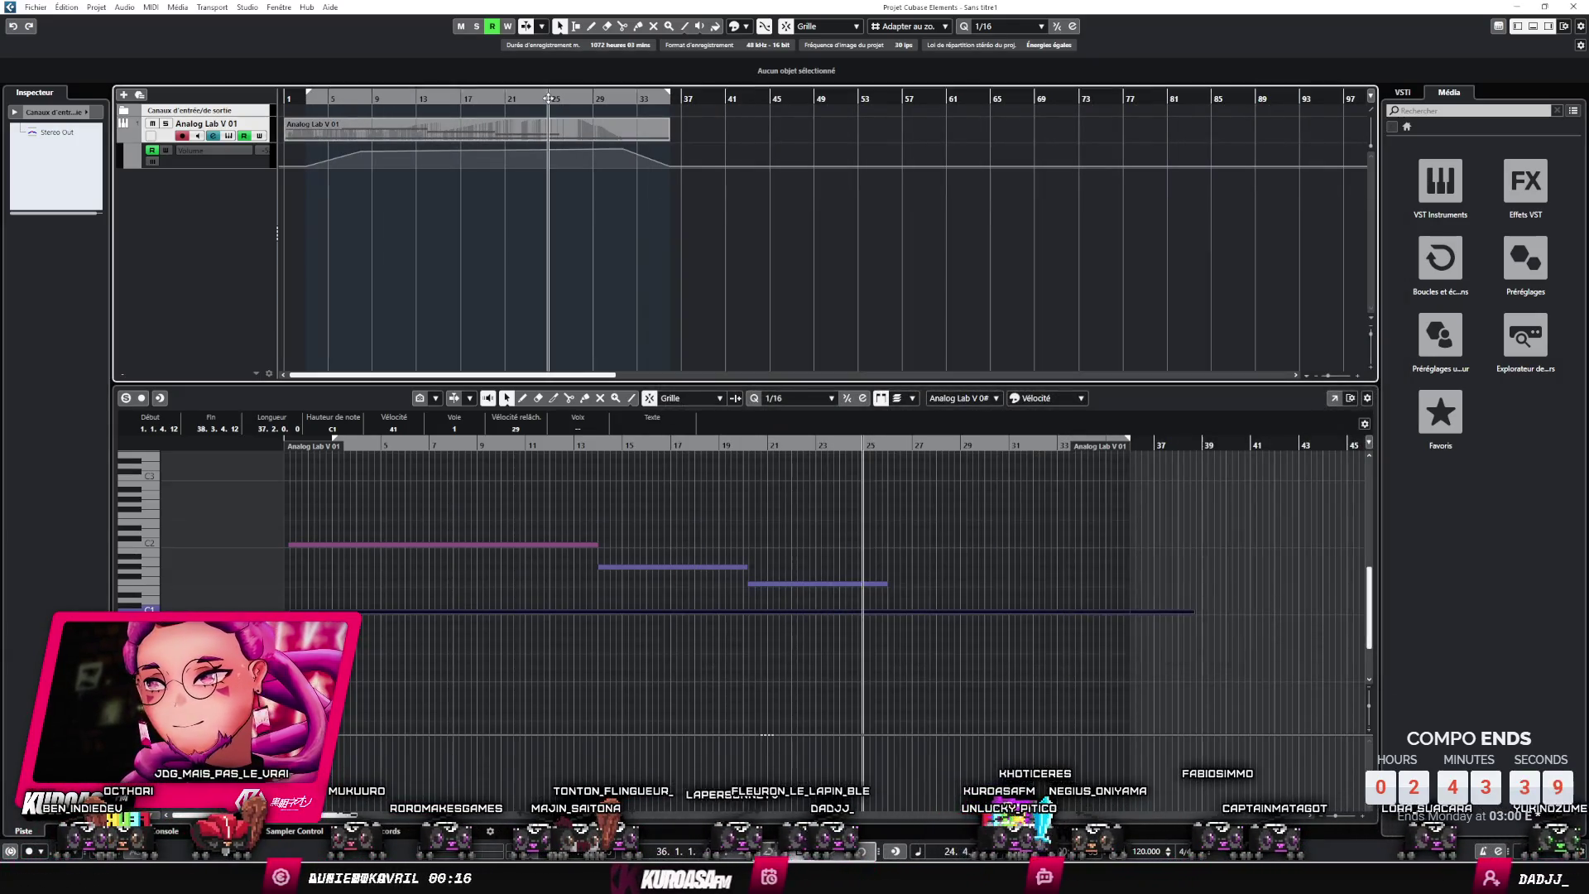
key("space")
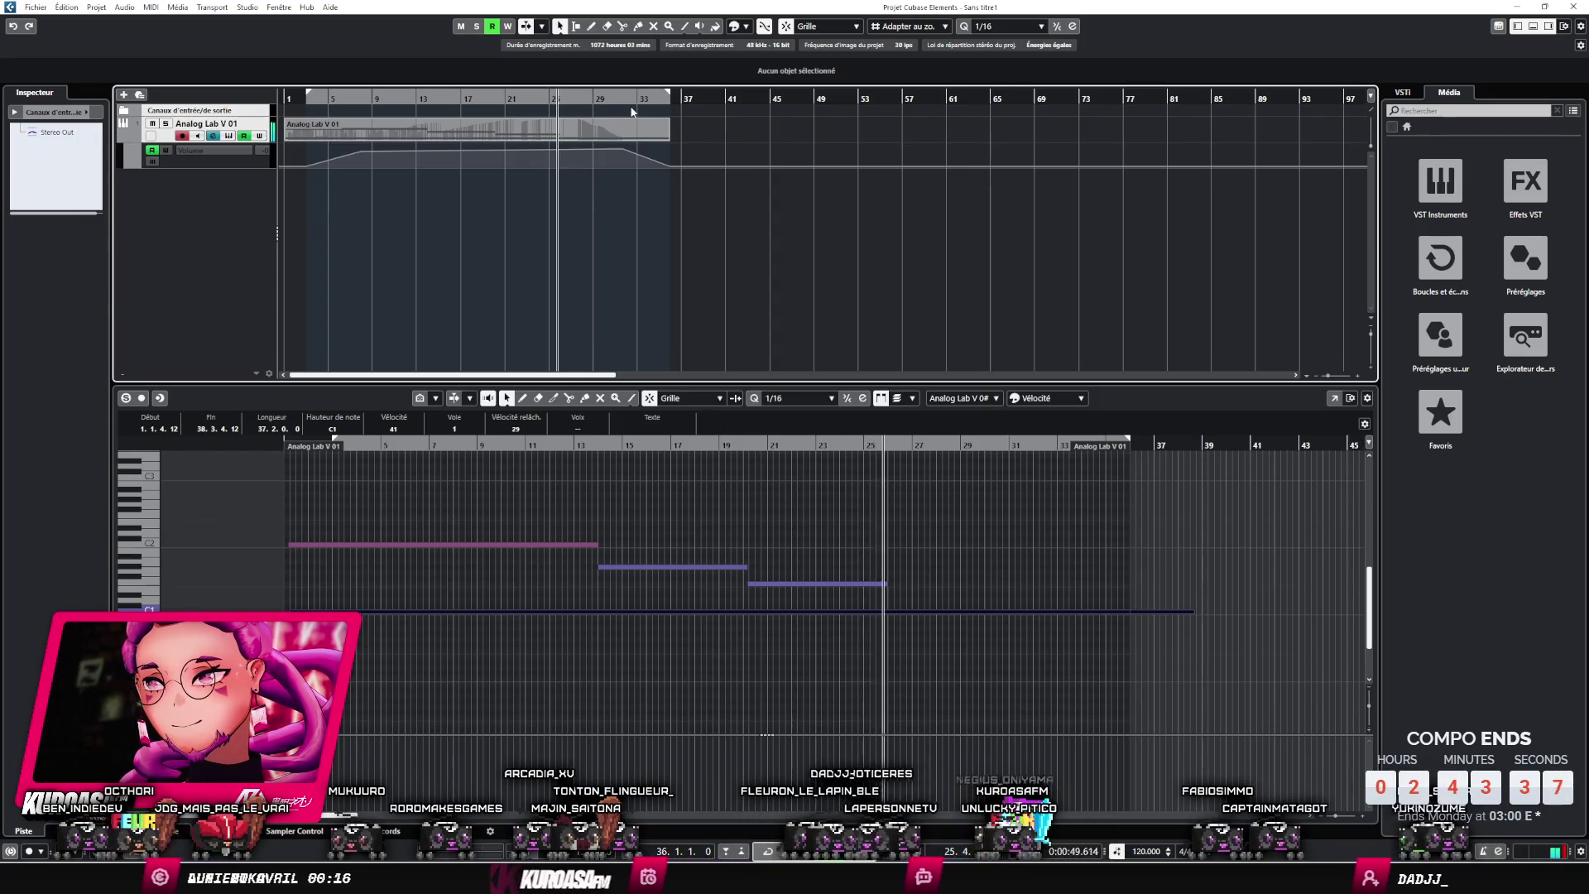
left_click(366, 98)
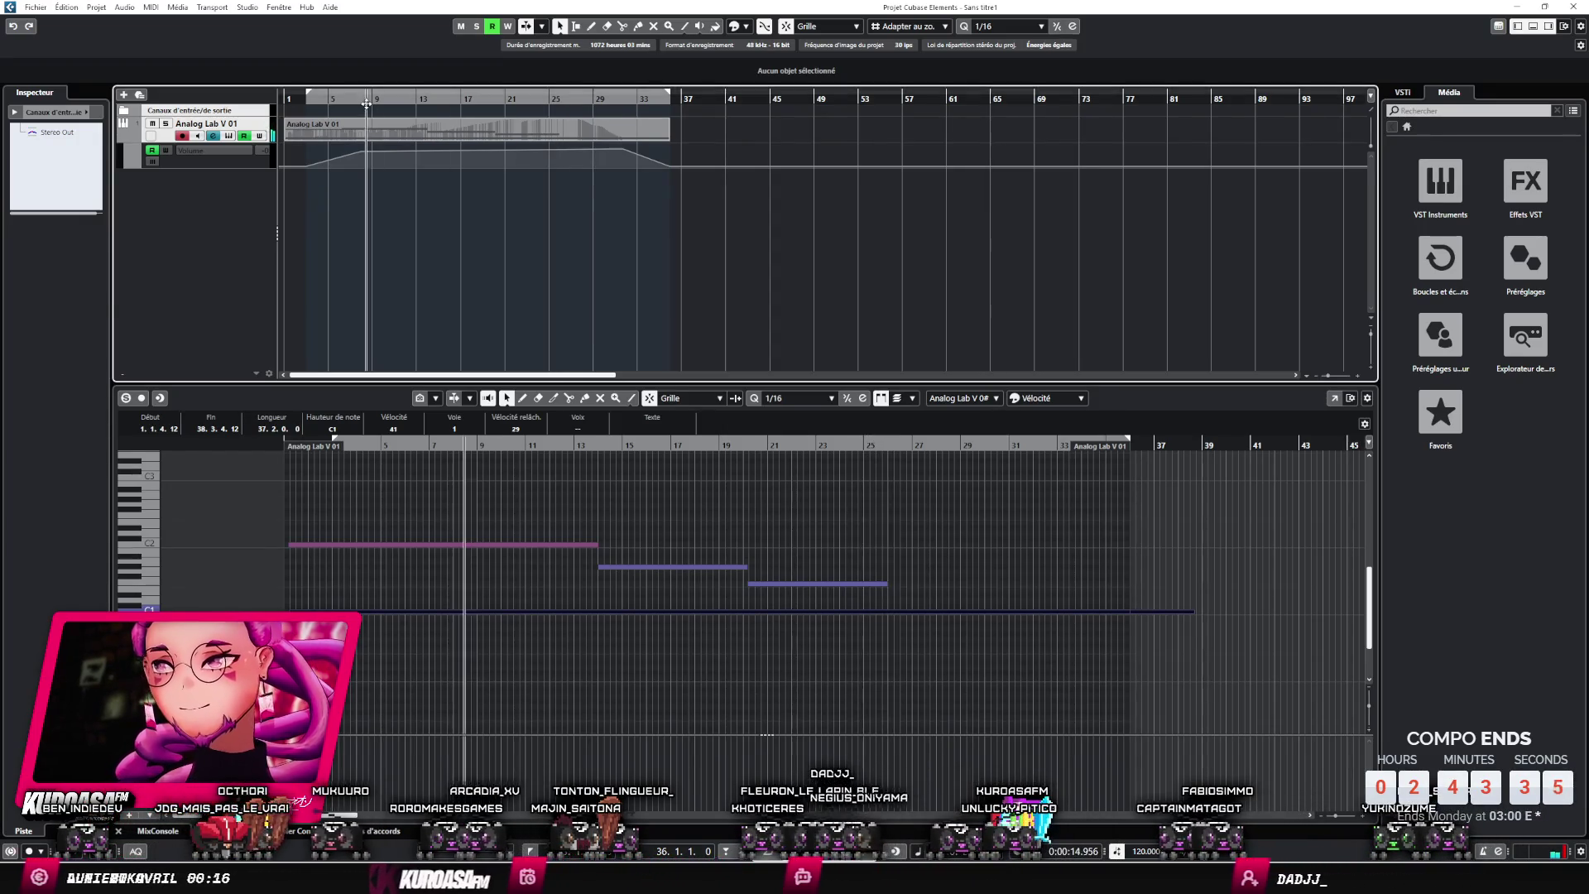
- Zoom to bars 49–57 and raise the Volume automation point at 49.3.1.0 to -2.85
scroll(744, 98, "right", 3)
mouse_move(748, 99)
left_mouse_down()
mouse_move(728, 141)
mouse_move(661, 100)
left_mouse_up()
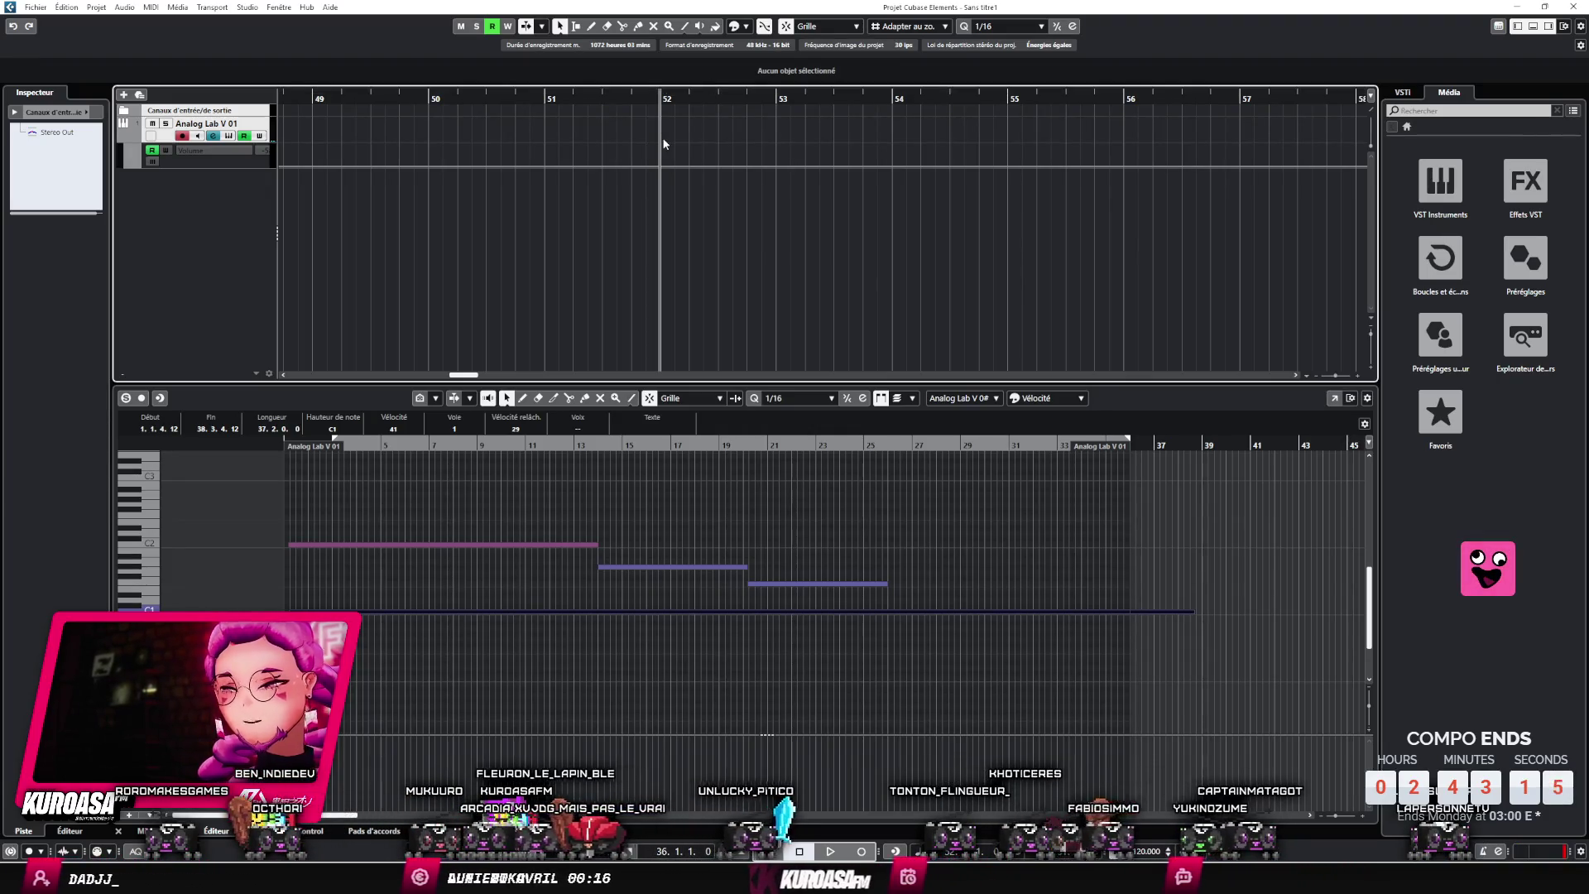
left_click(309, 199)
scroll(809, 327, "left", 3)
scroll(773, 255, "down", 3)
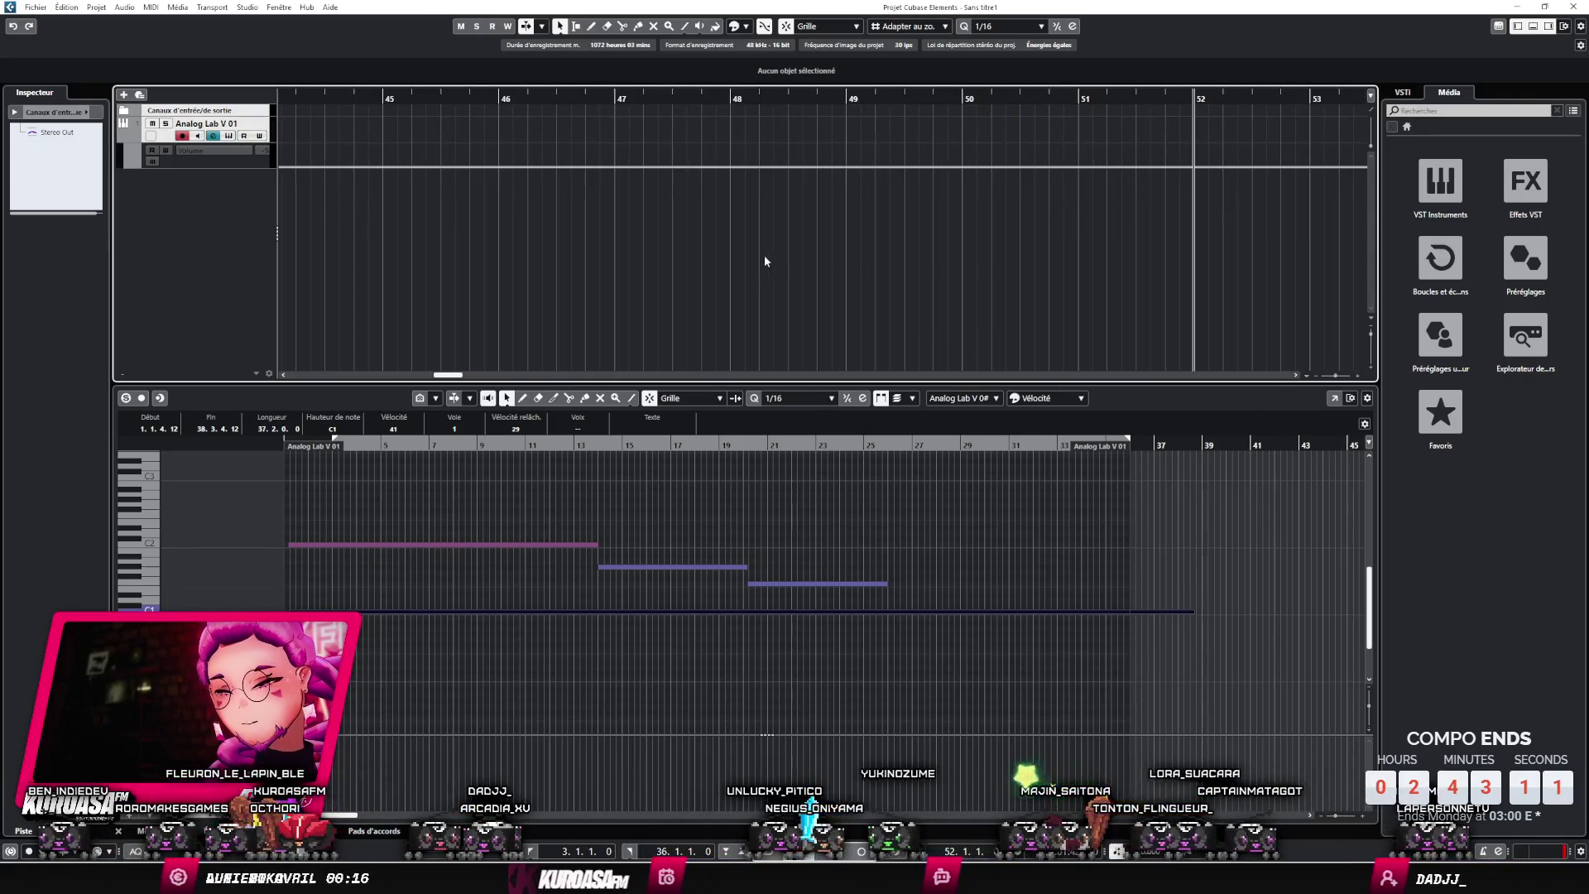
left_click(746, 168)
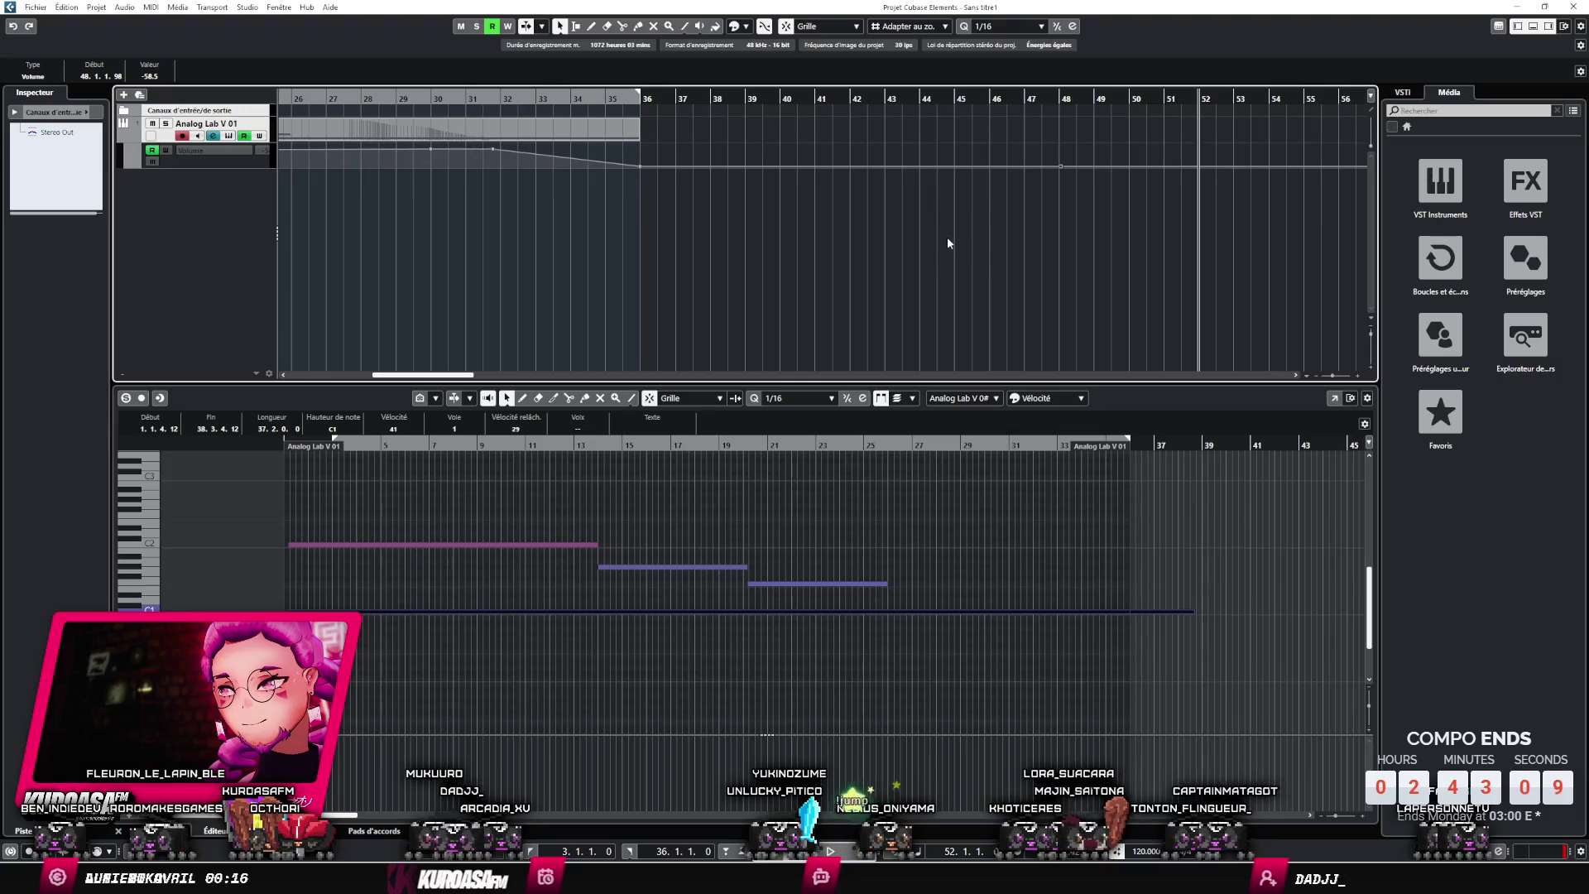
scroll(647, 242, "right", 2)
left_click_drag(730, 166, 733, 151)
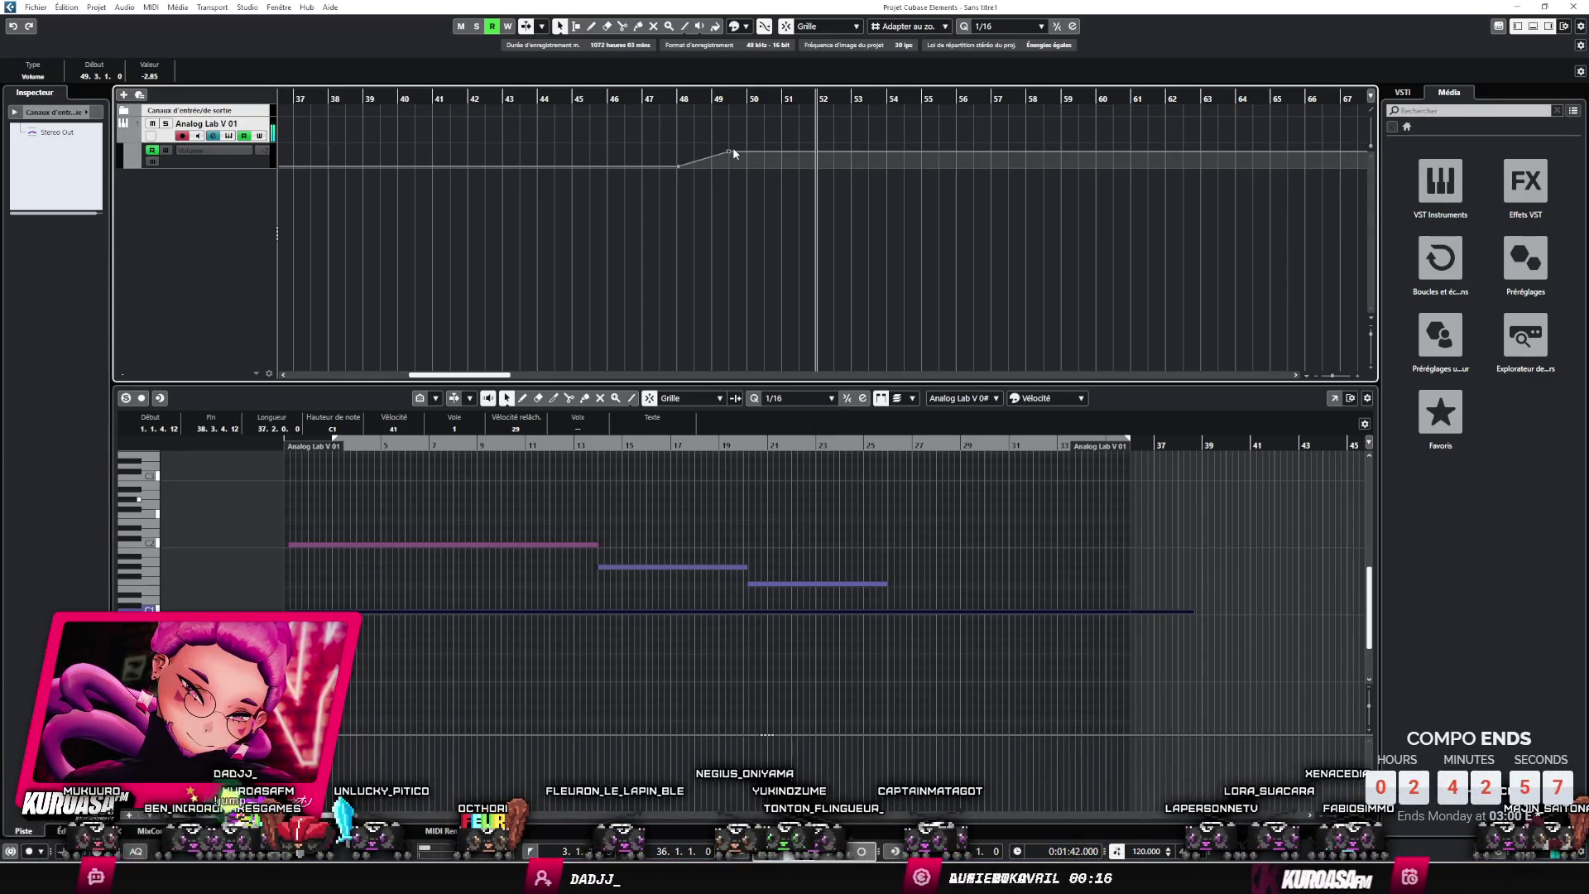
- Add a new Analog Lab V instrument track
right_click(178, 221)
left_click(207, 239)
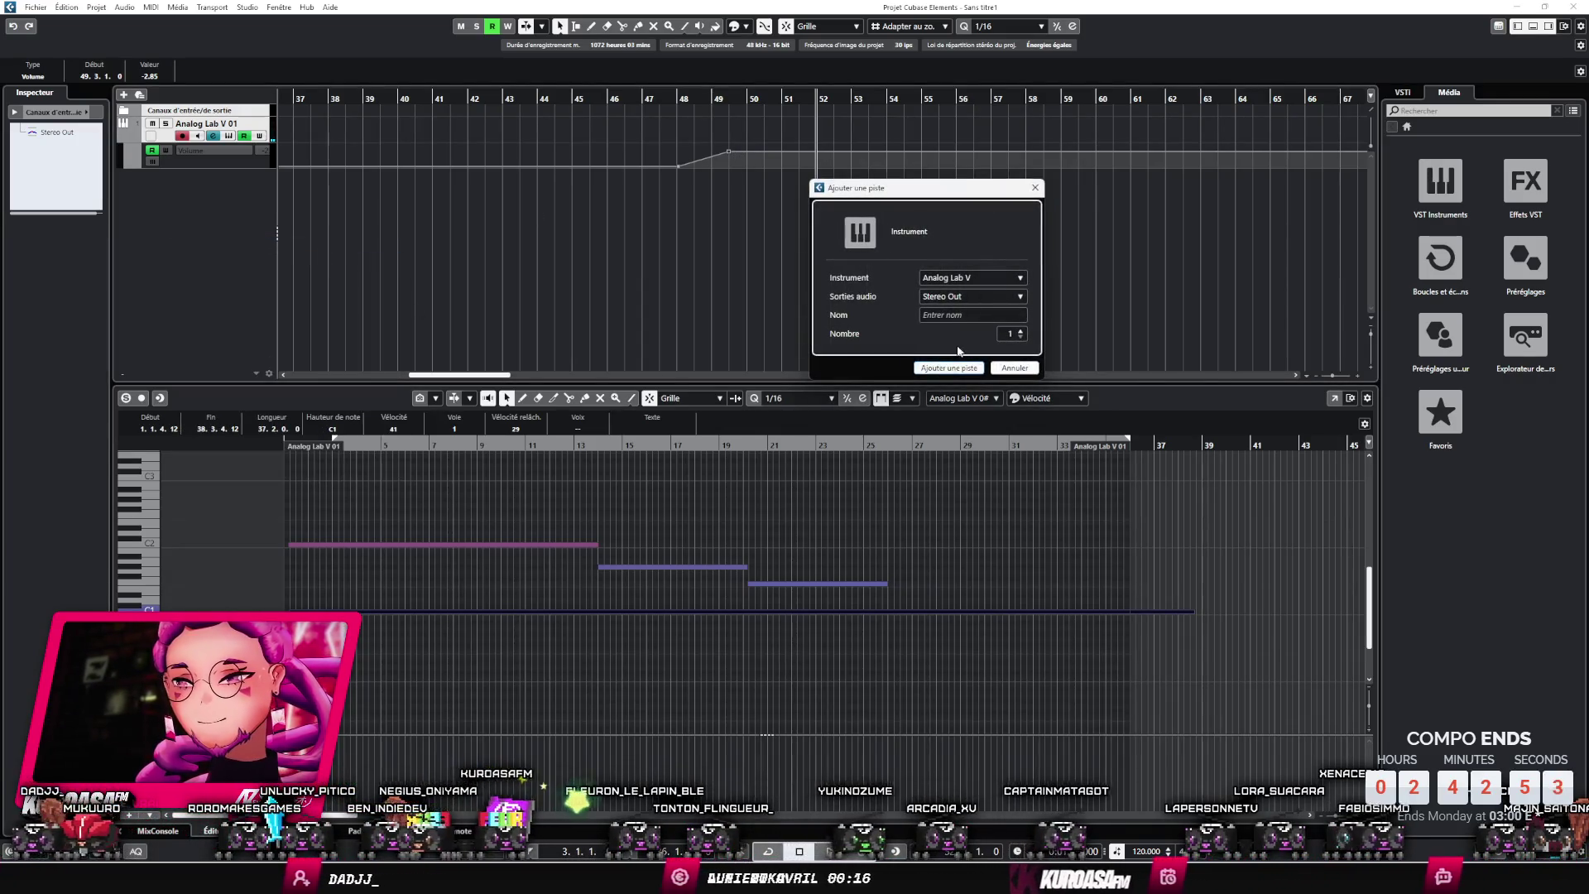
left_click(949, 367)
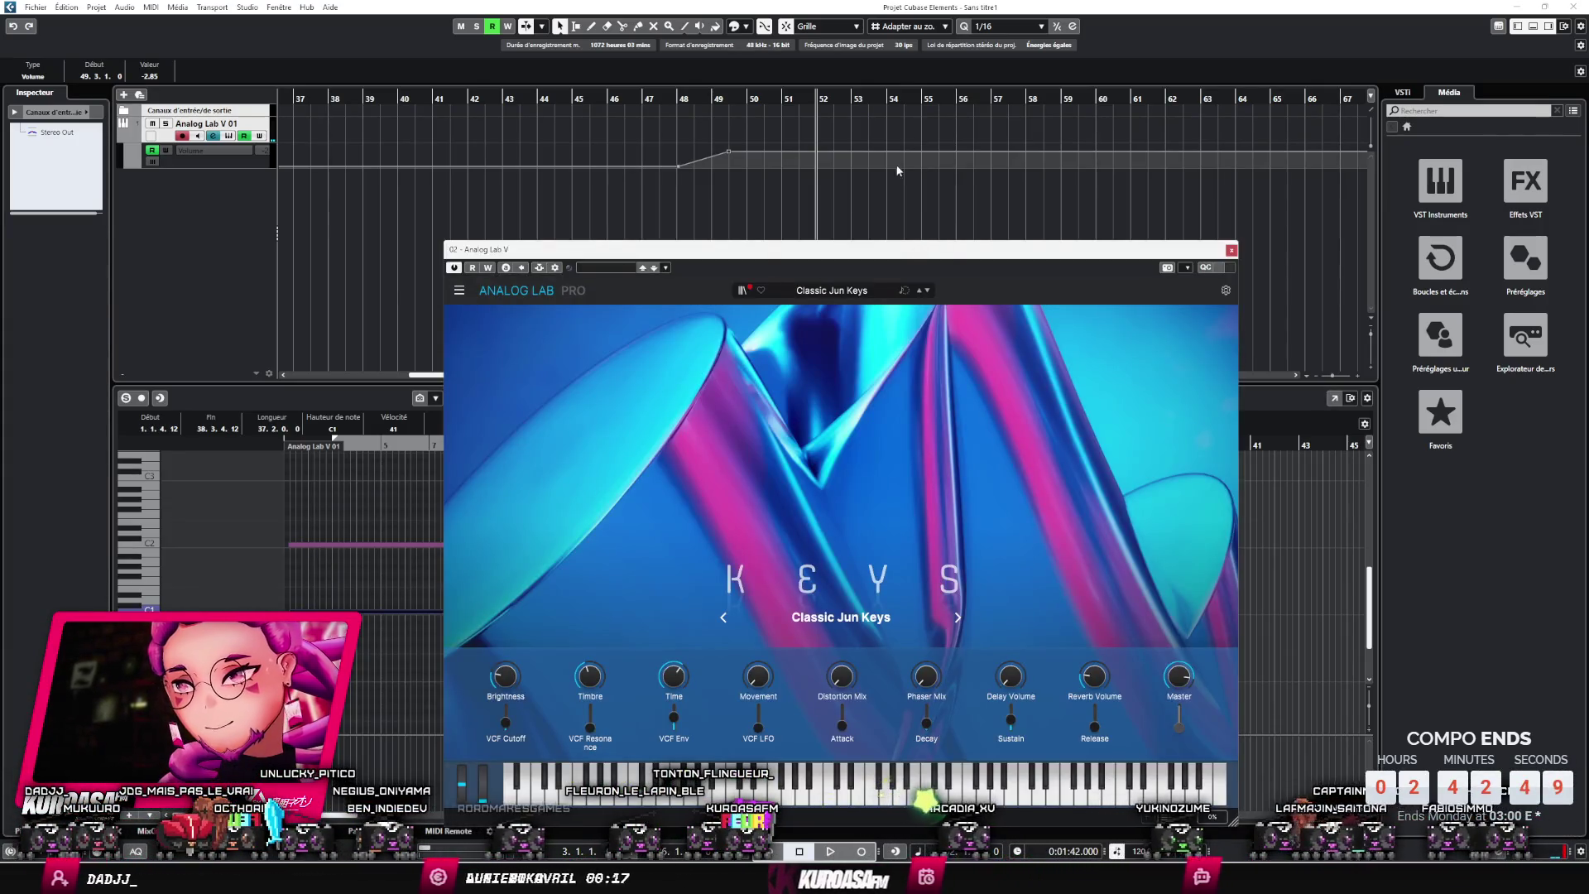
- Load the That's It electric piano preset from Analog Lab's Liked presets
left_click(745, 291)
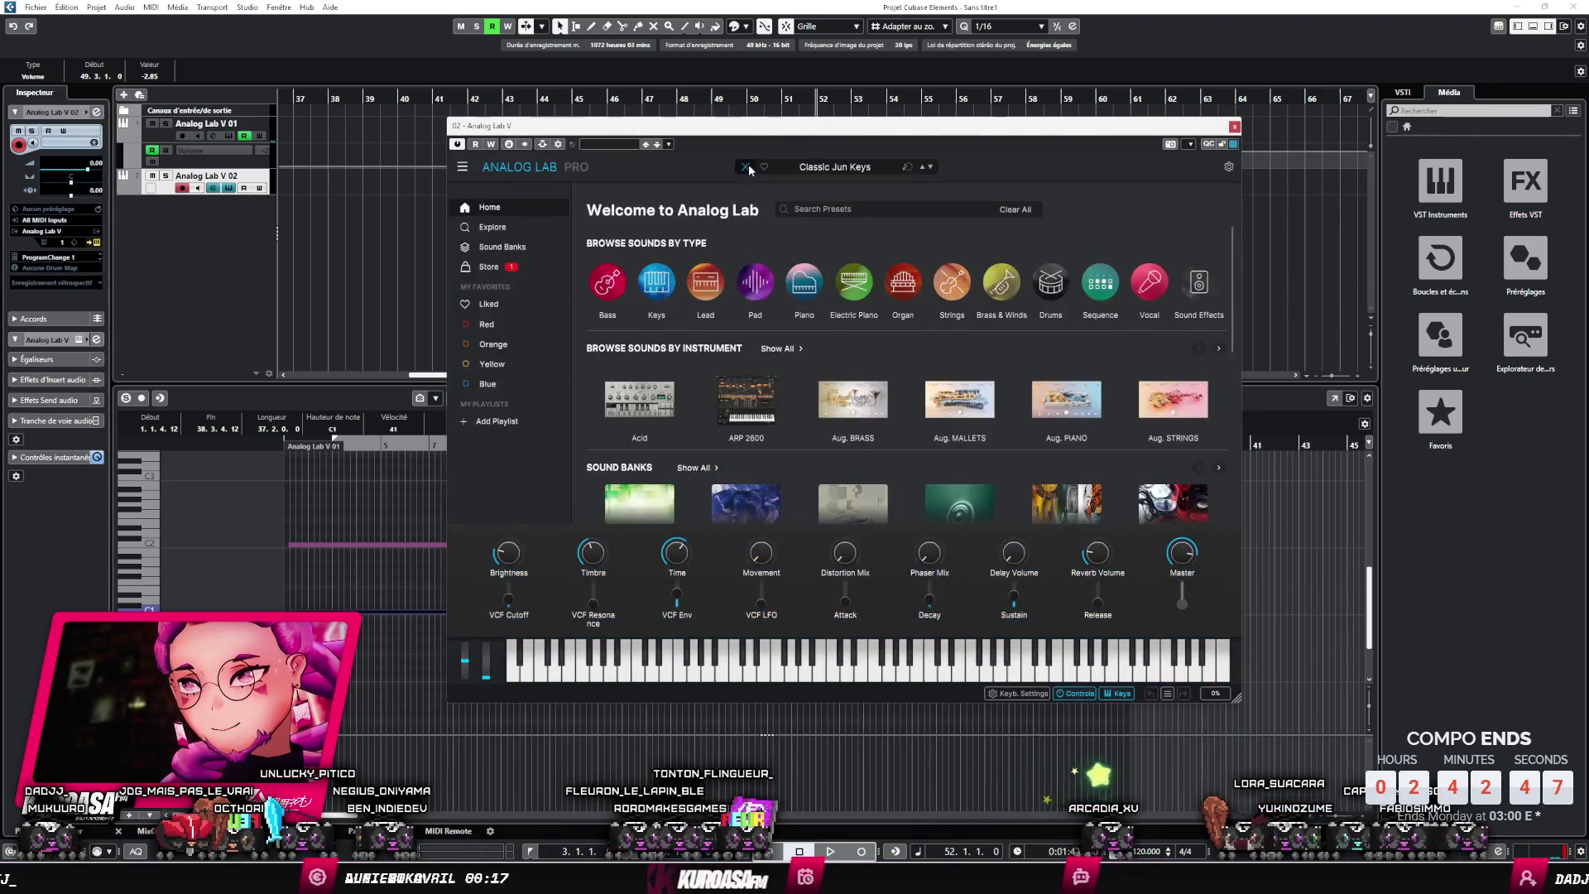
left_click(512, 306)
scroll(712, 455, "down", 5)
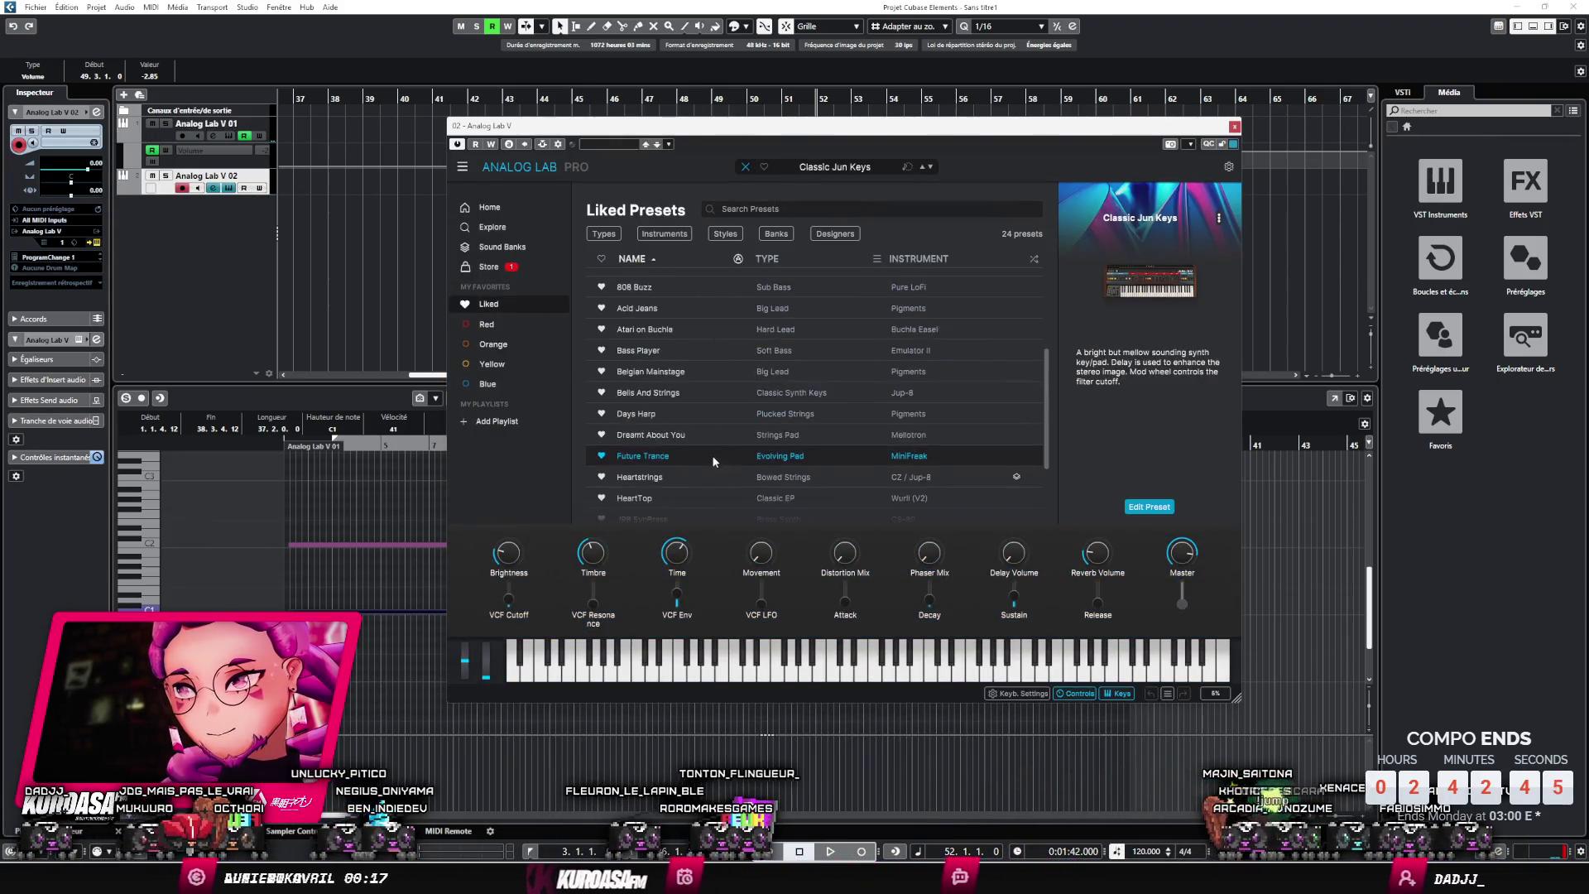
left_click(697, 490)
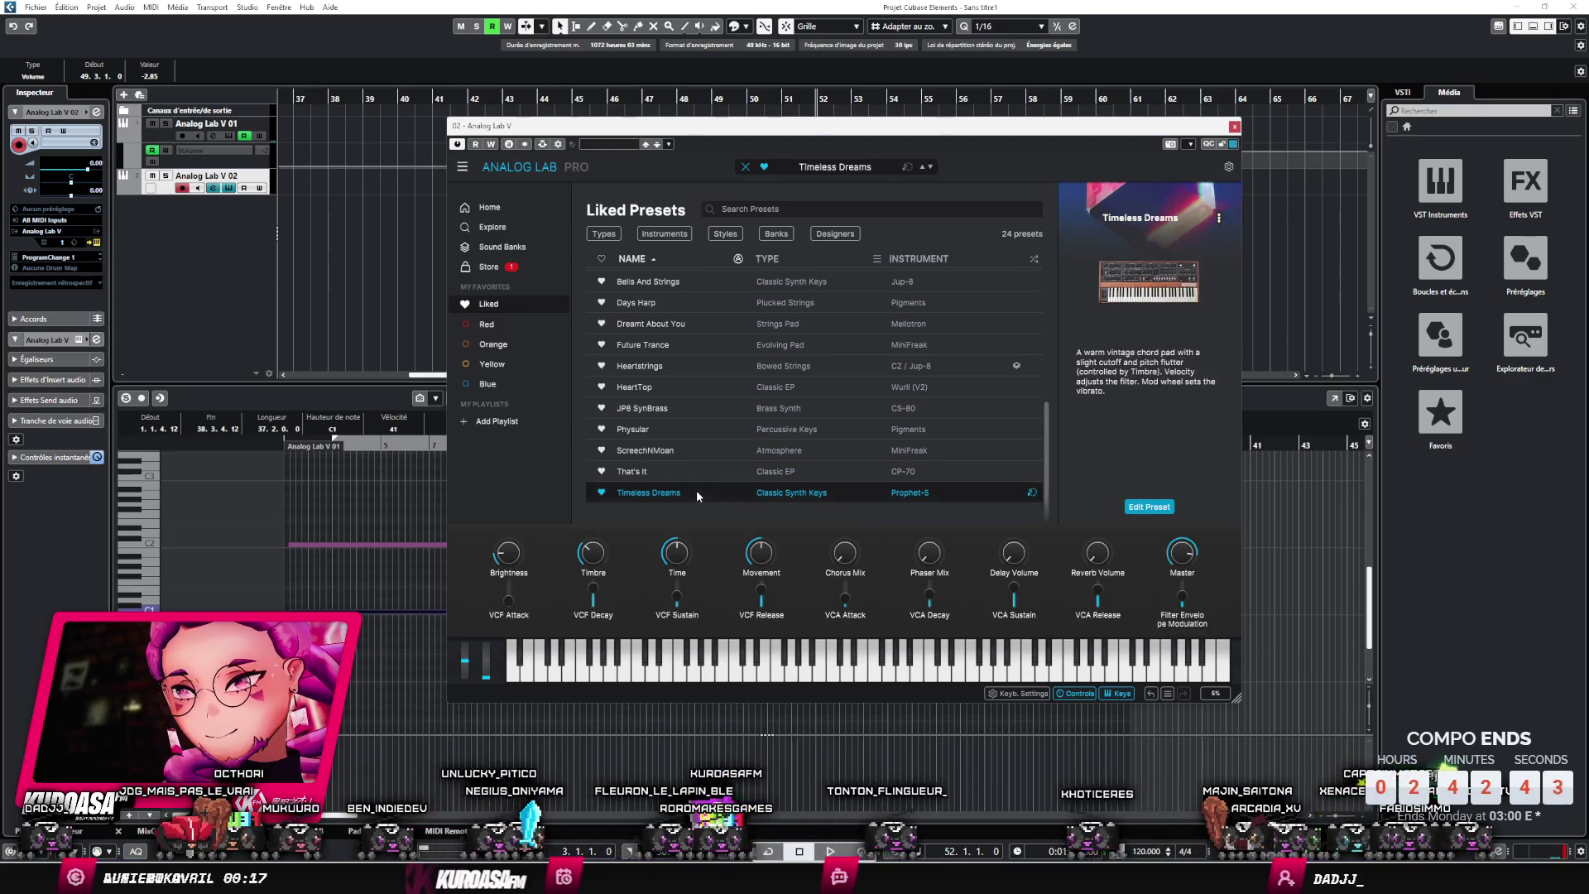
left_click(696, 472)
scroll(698, 458, "up", 3)
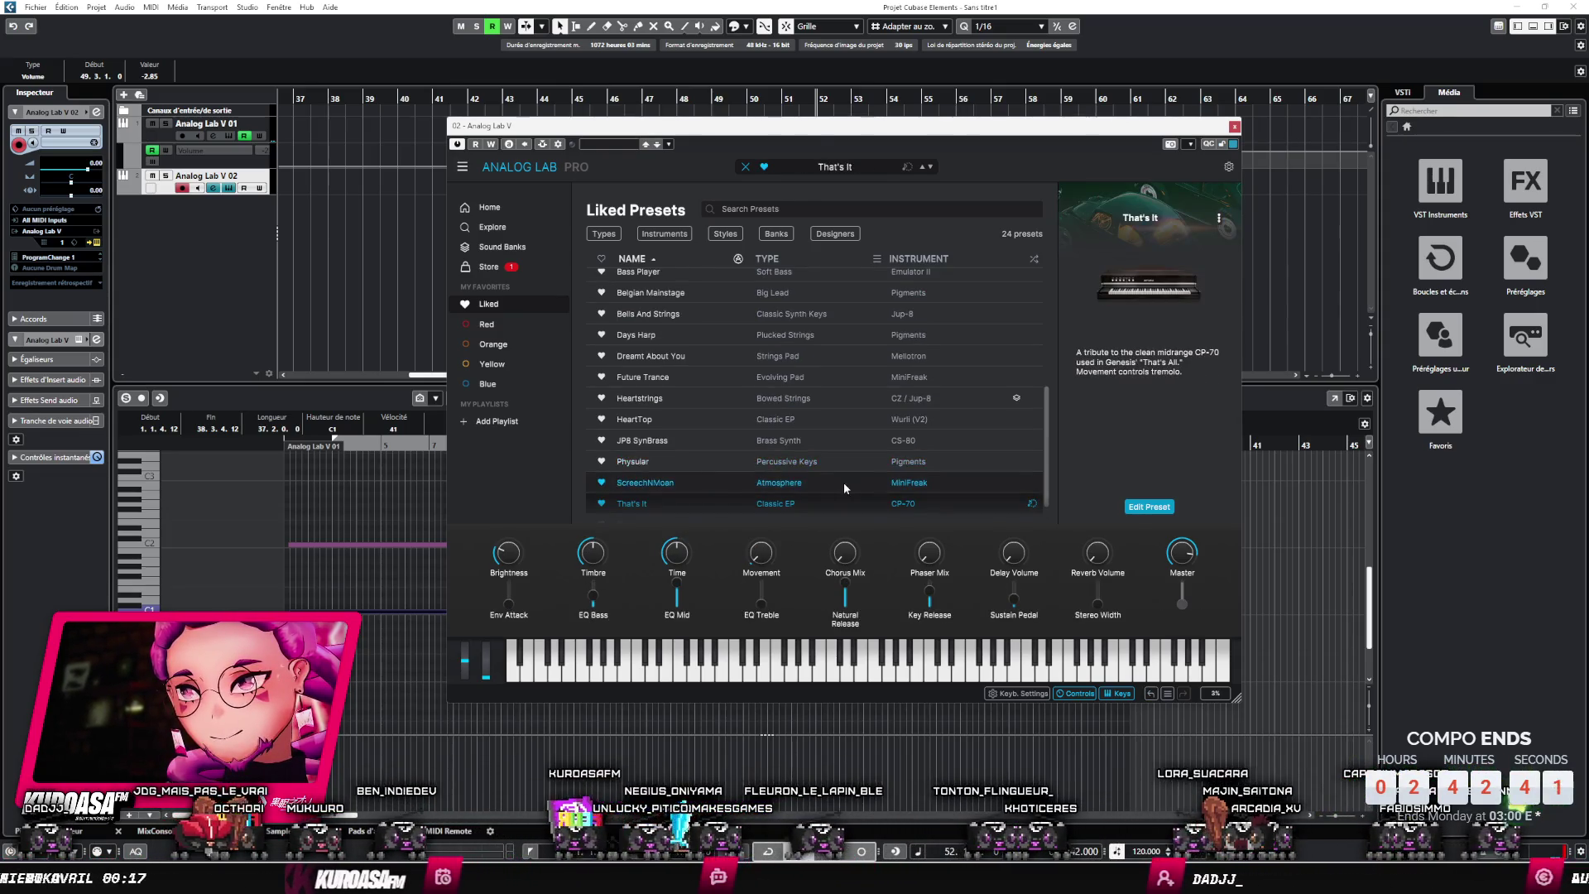
scroll(913, 438, "up", 5)
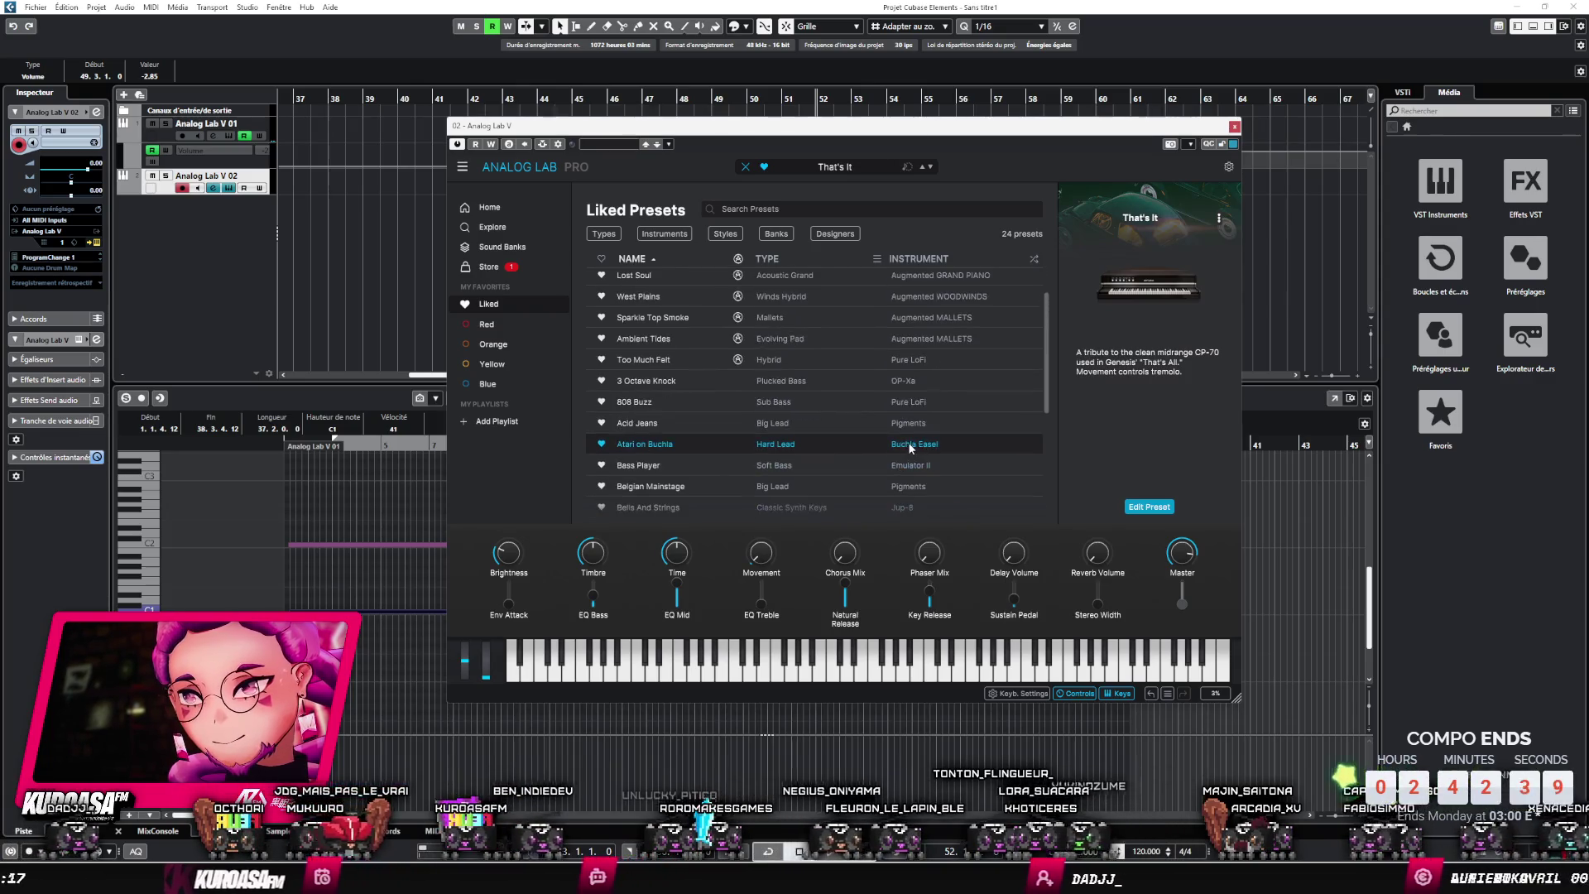
- Open Analog Lab's full preset explorer and browse presets by instrument
left_click(502, 247)
left_click(532, 229)
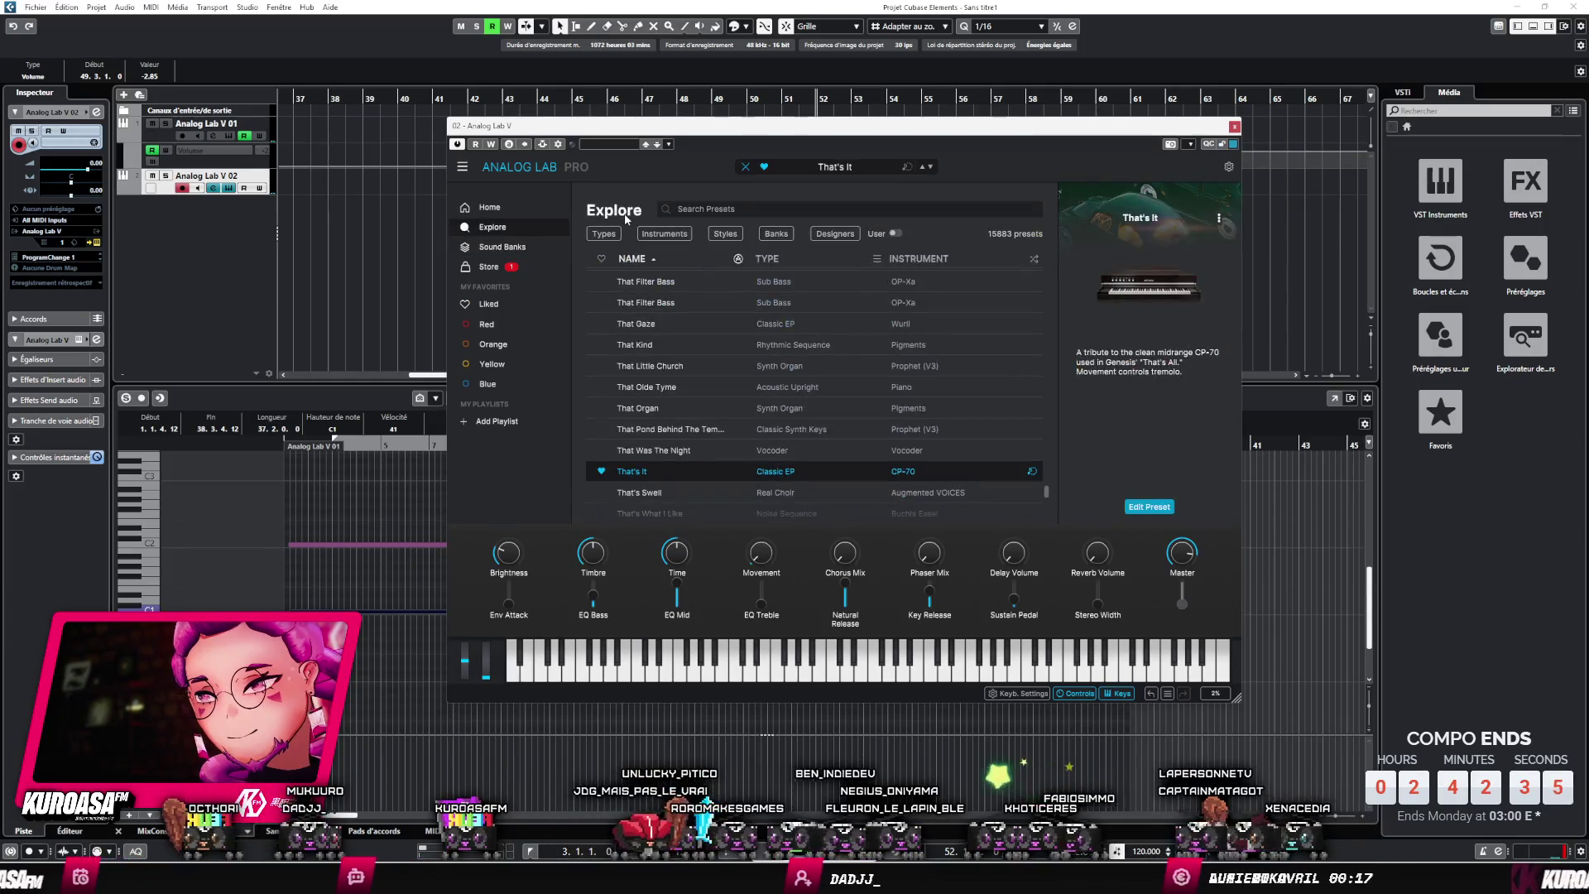
left_click(639, 233)
scroll(833, 373, "down", 5)
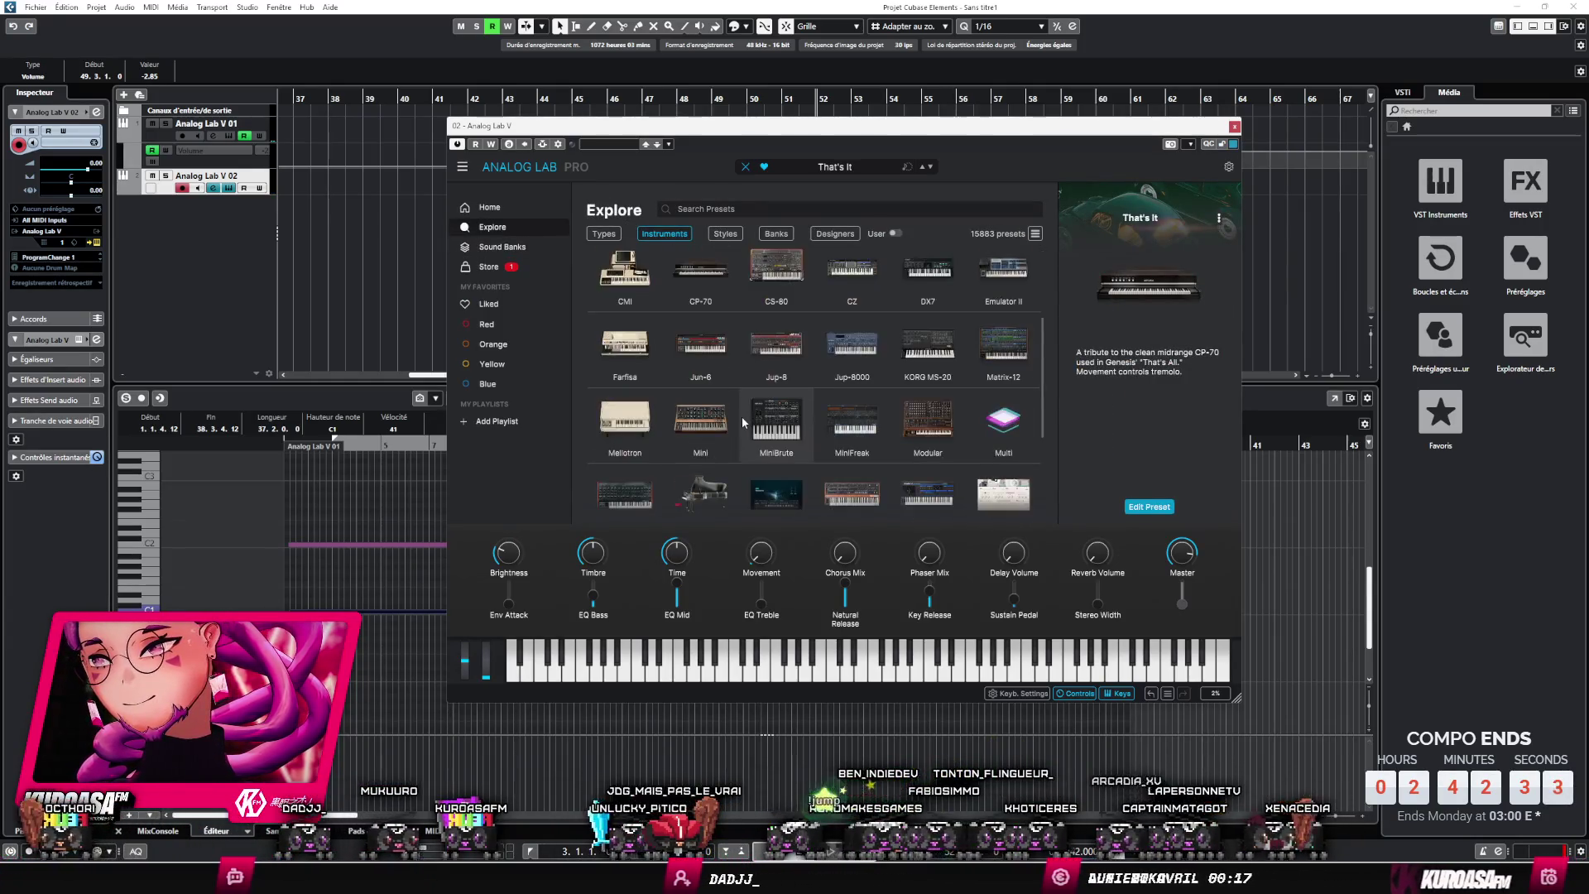
- Load the Morning Rhodes preset from the Stage-73 instrument and reselect the Analog Lab V 02 track
left_click(833, 372)
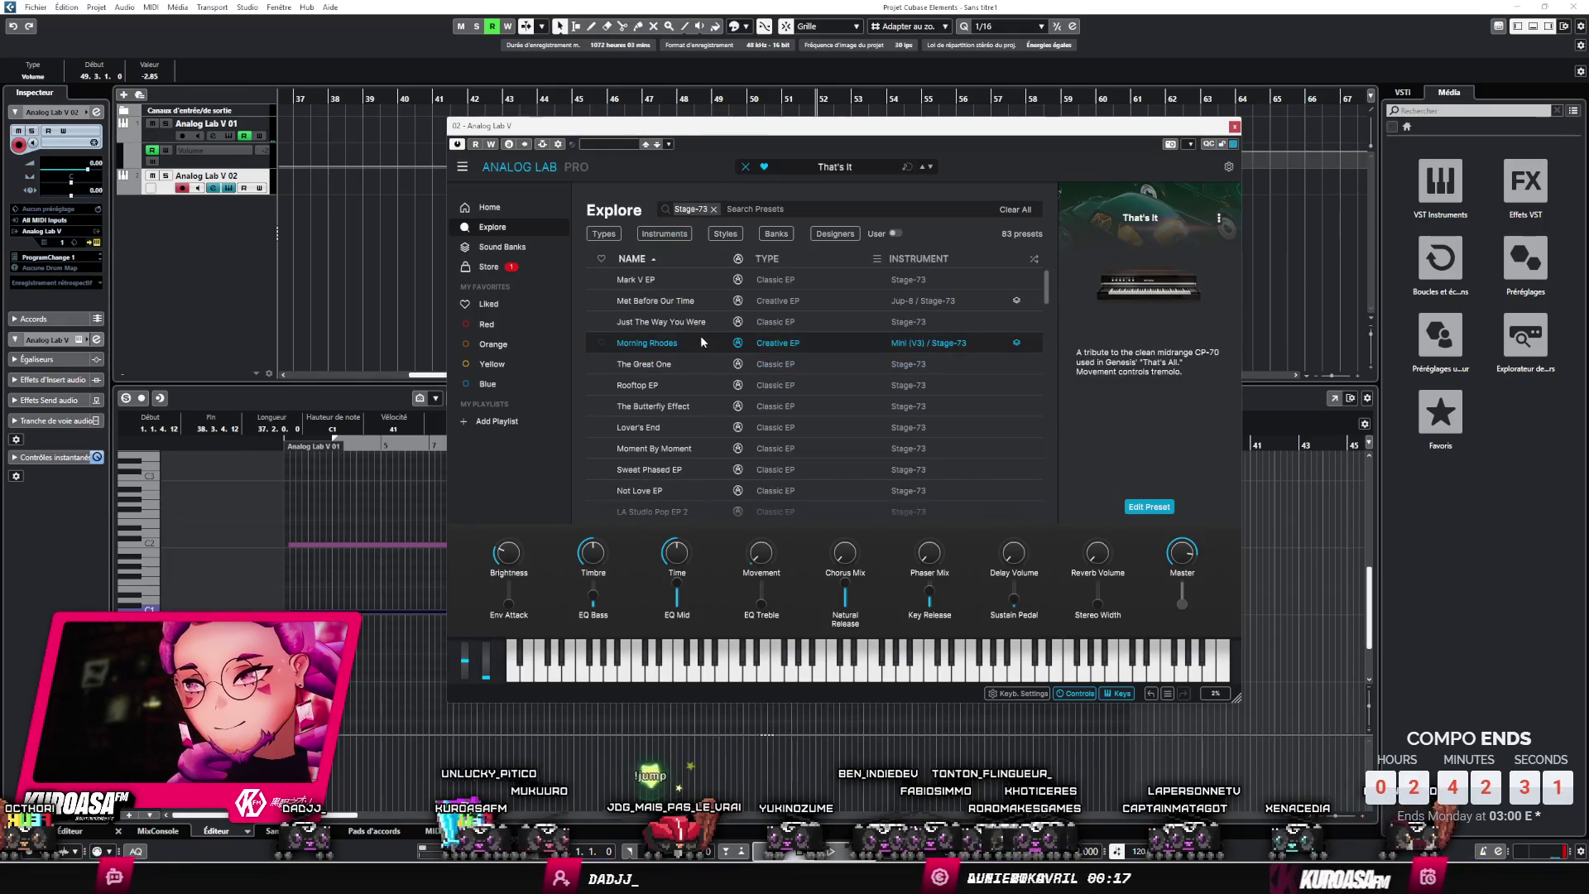
left_click(693, 303)
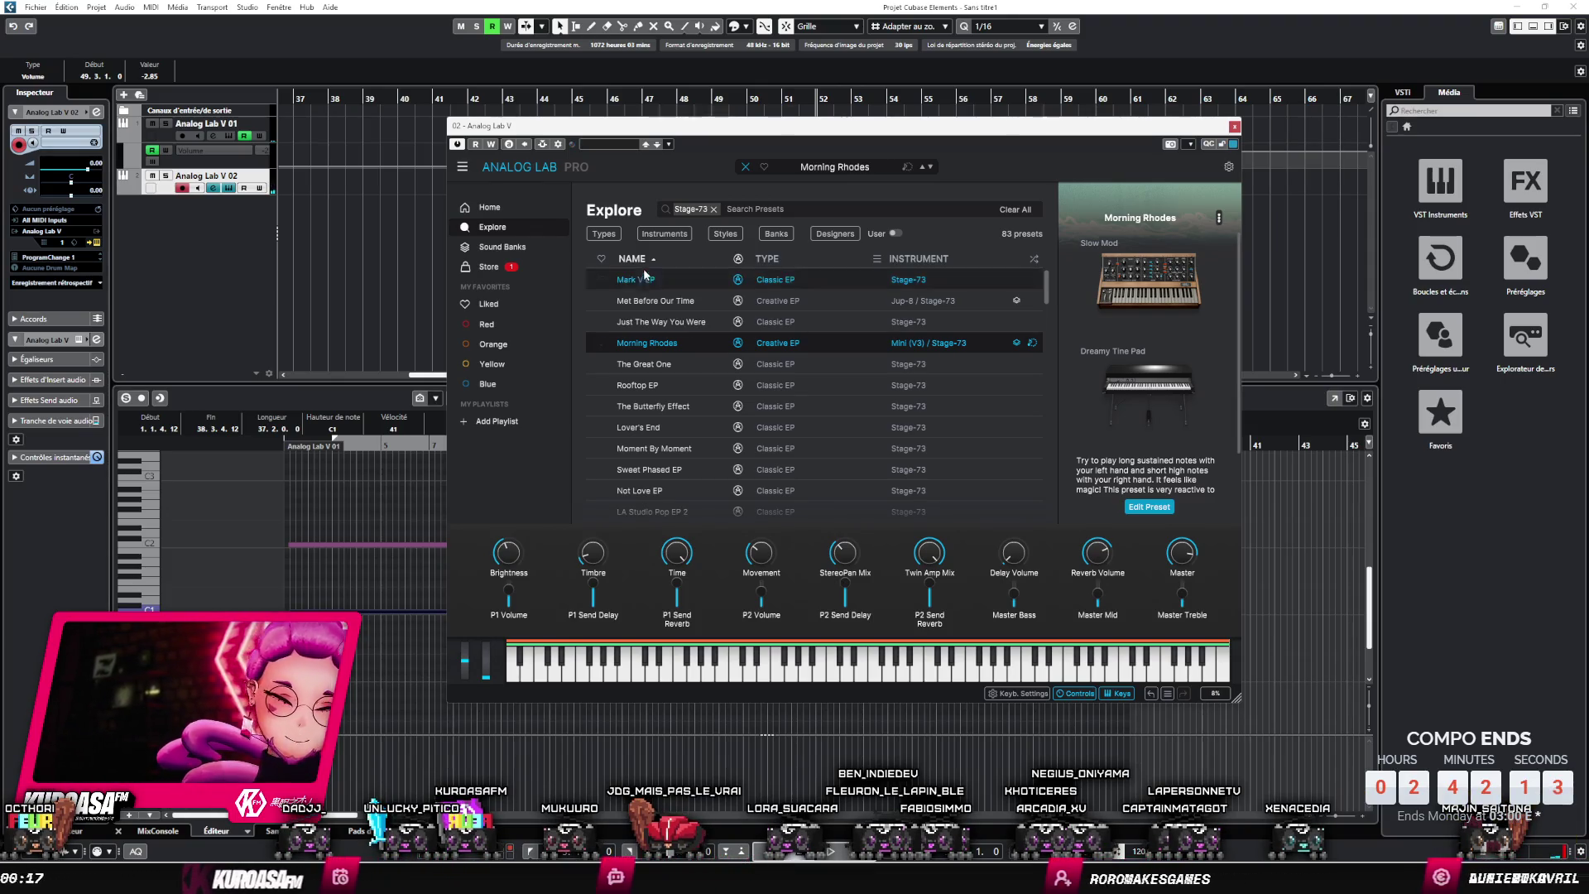
left_click(157, 140)
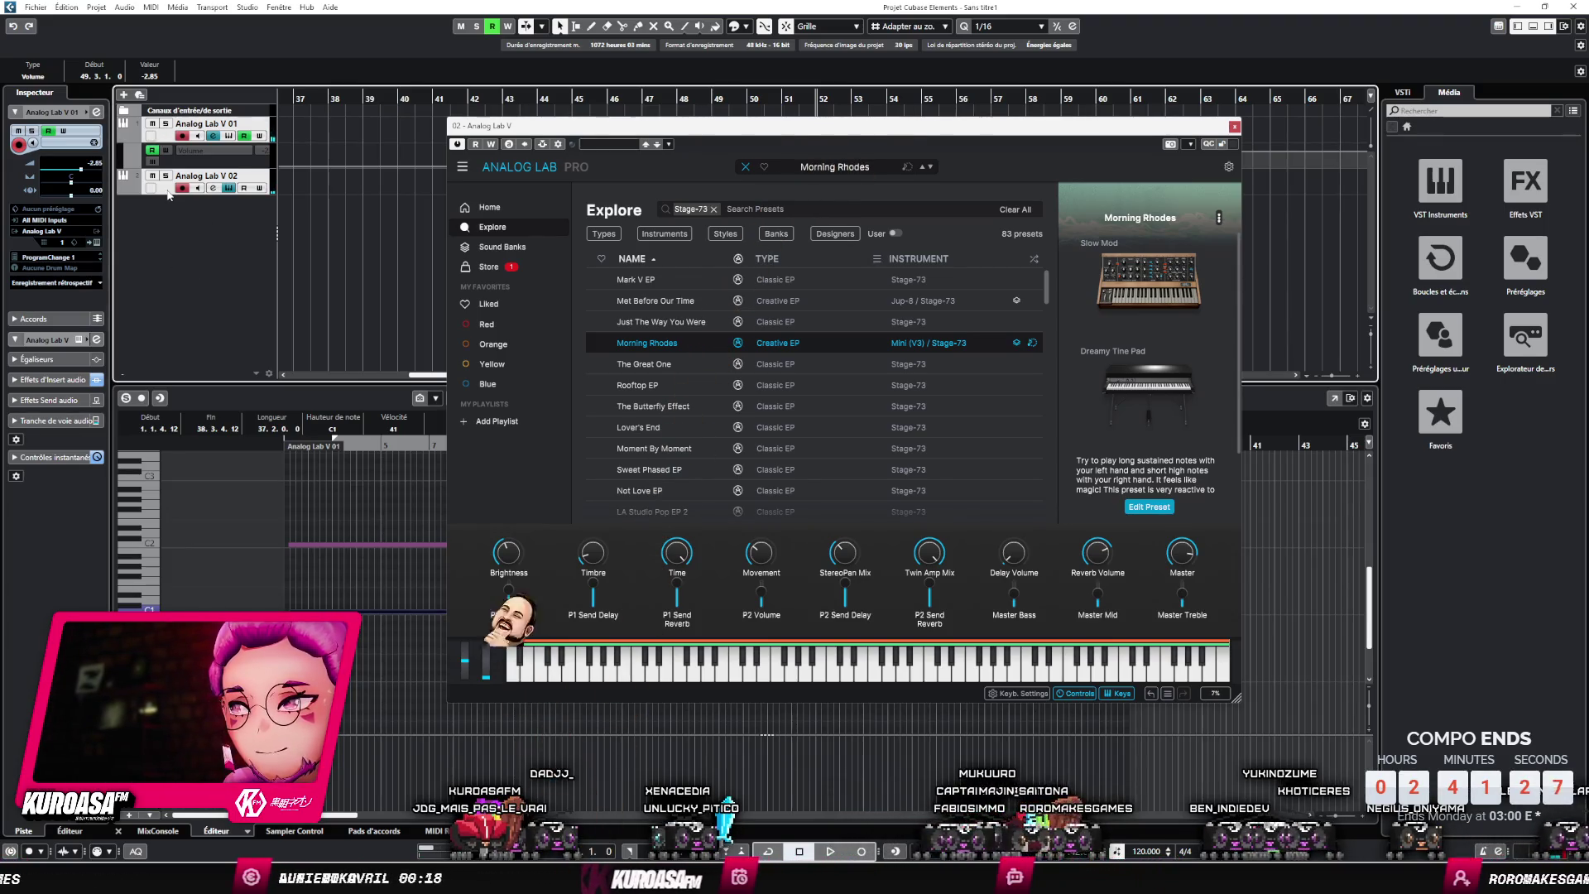
left_click(184, 170)
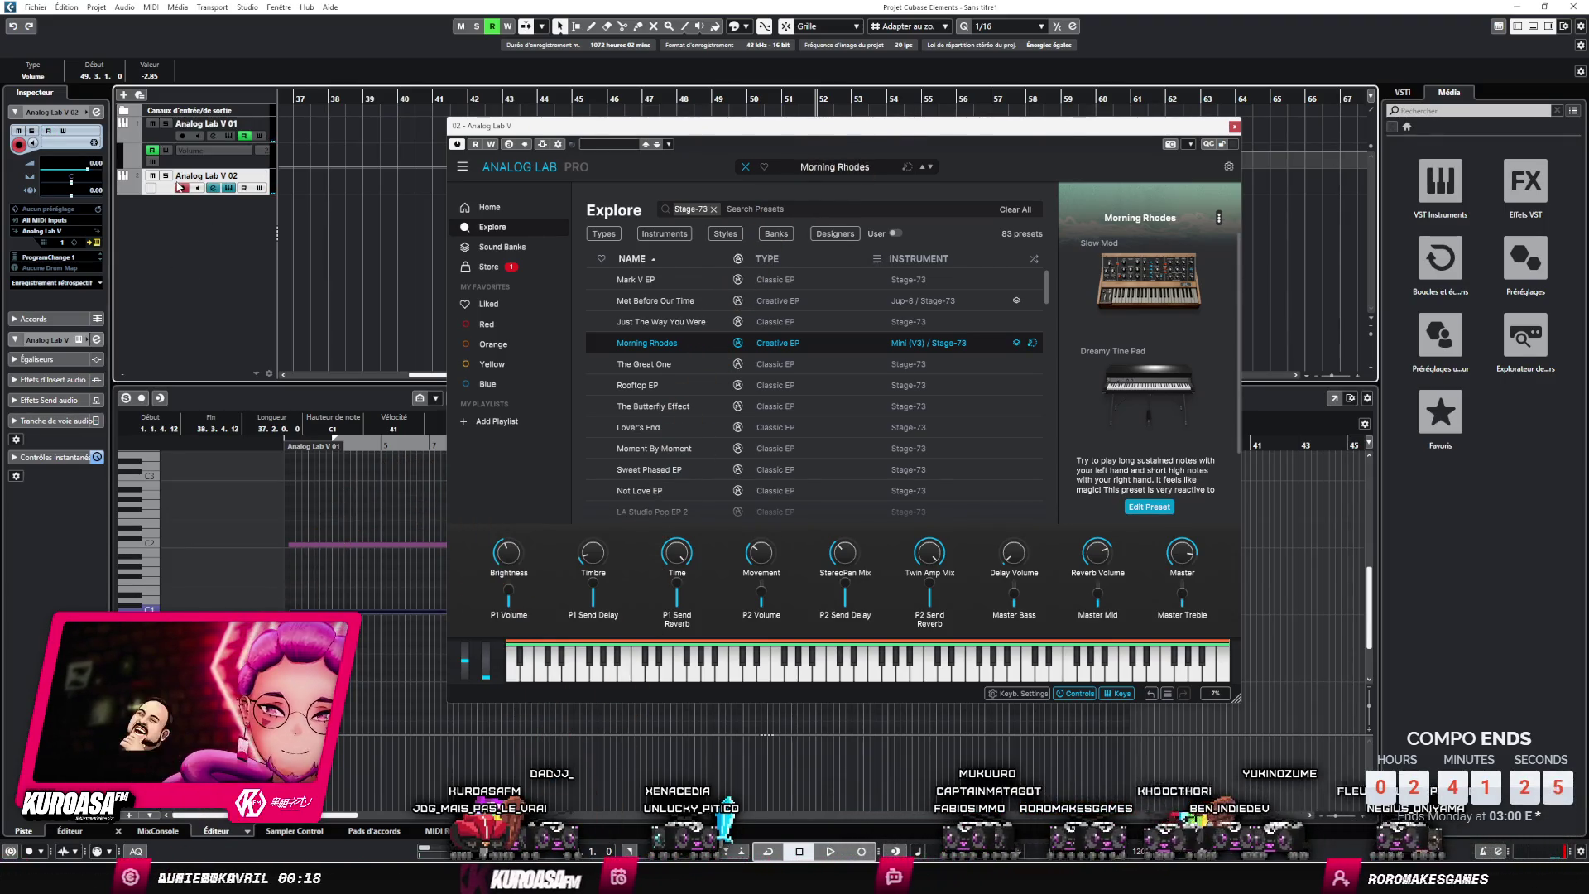
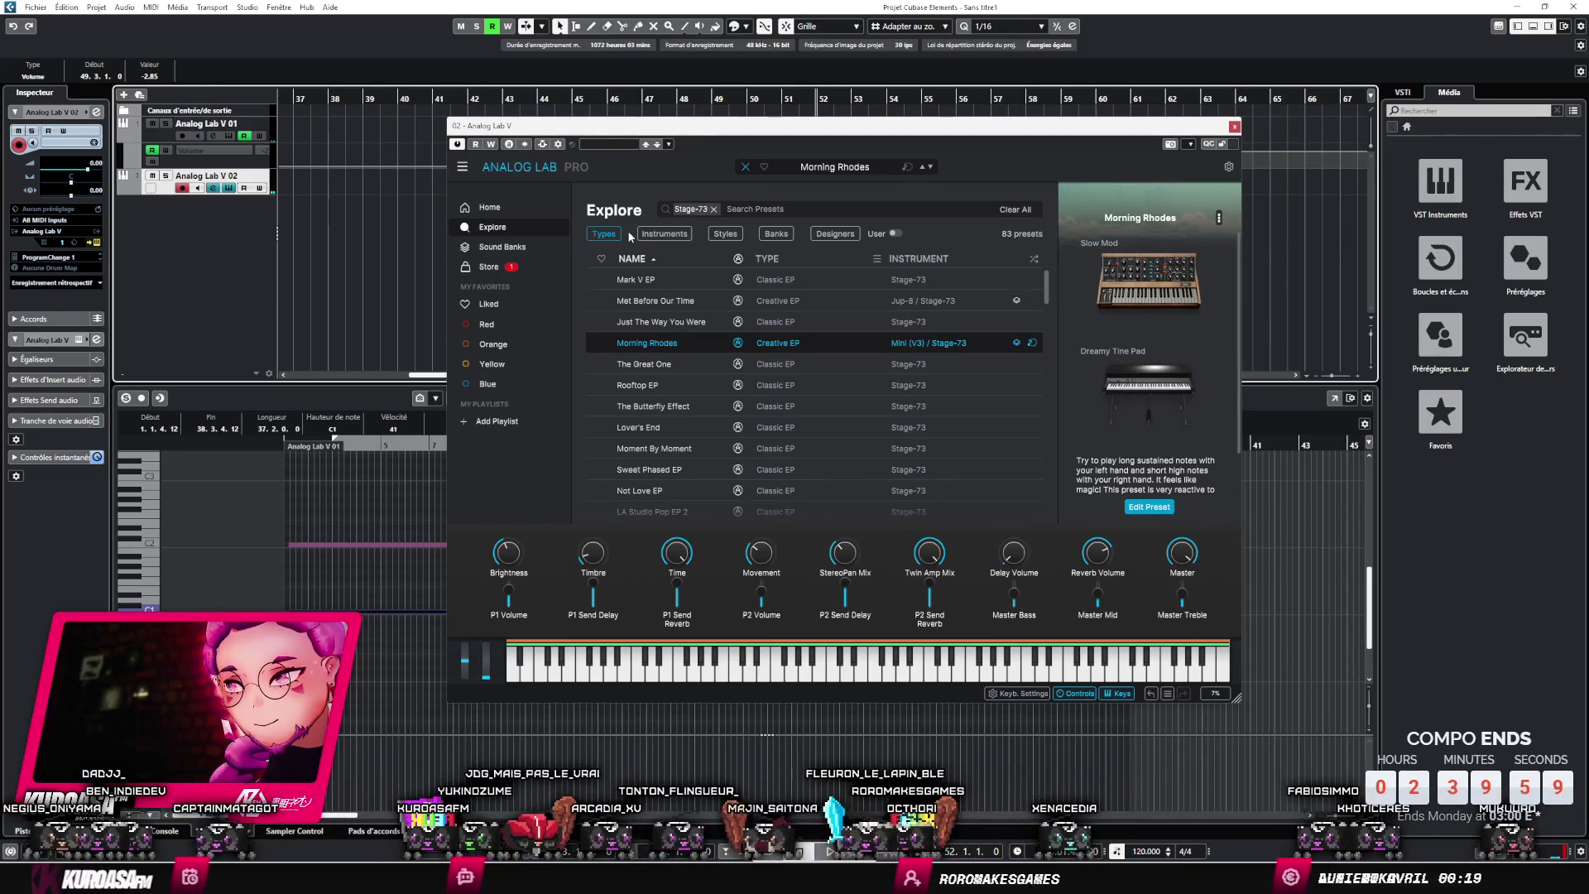
- Filter Analog Lab presets to Jup-8, load 'Met Before Our Time', and show the Liked list
left_click(665, 233)
scroll(831, 329, "down", 3)
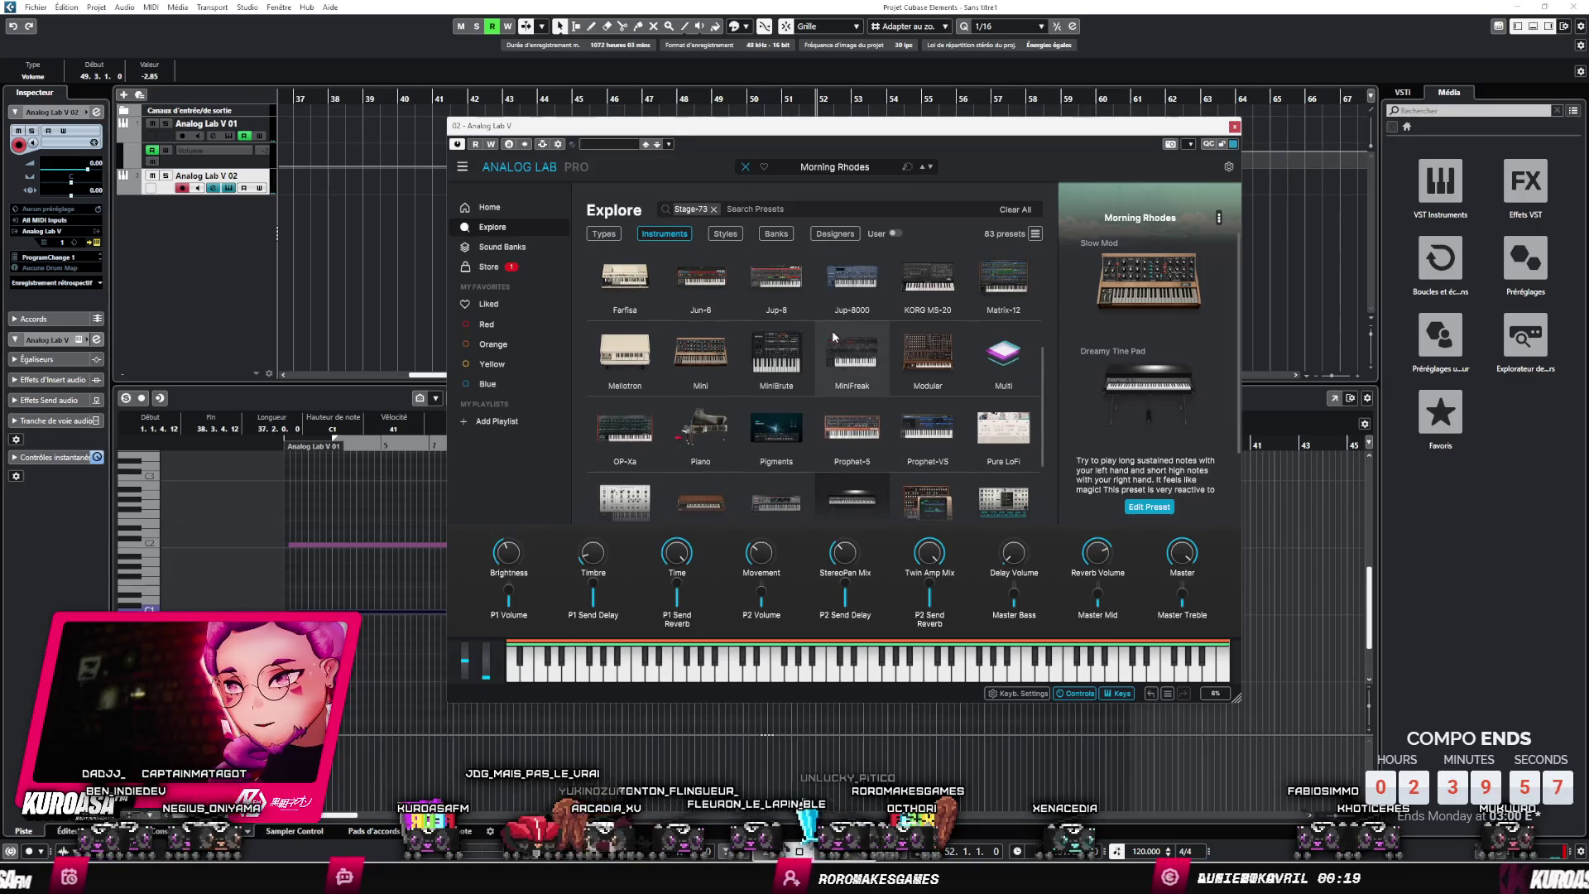
scroll(877, 340, "up", 1)
left_click(758, 389)
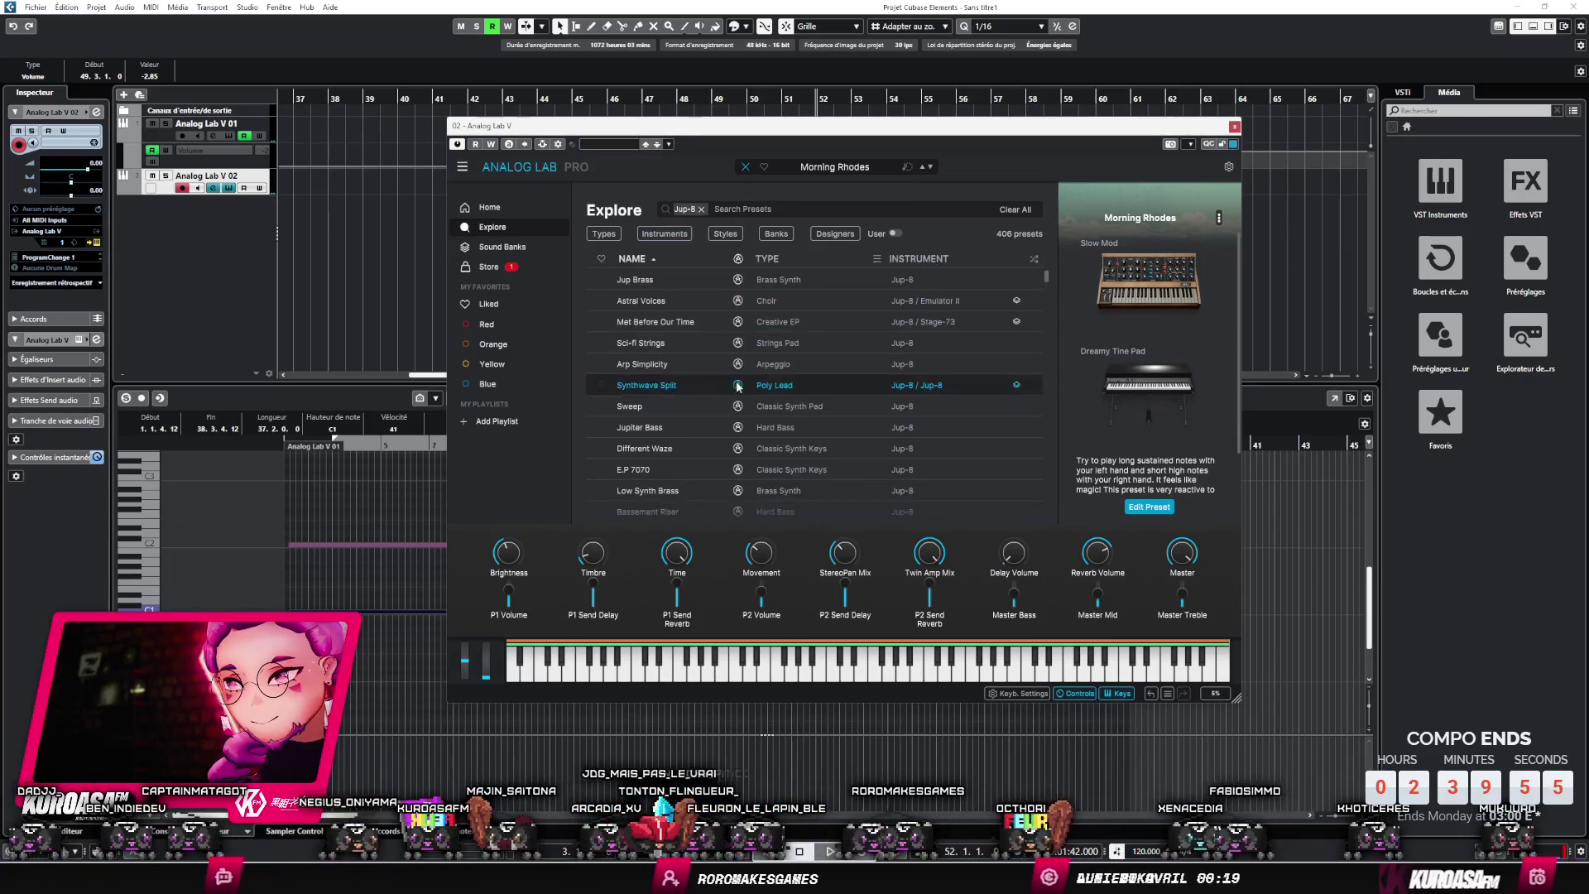
left_click(692, 325)
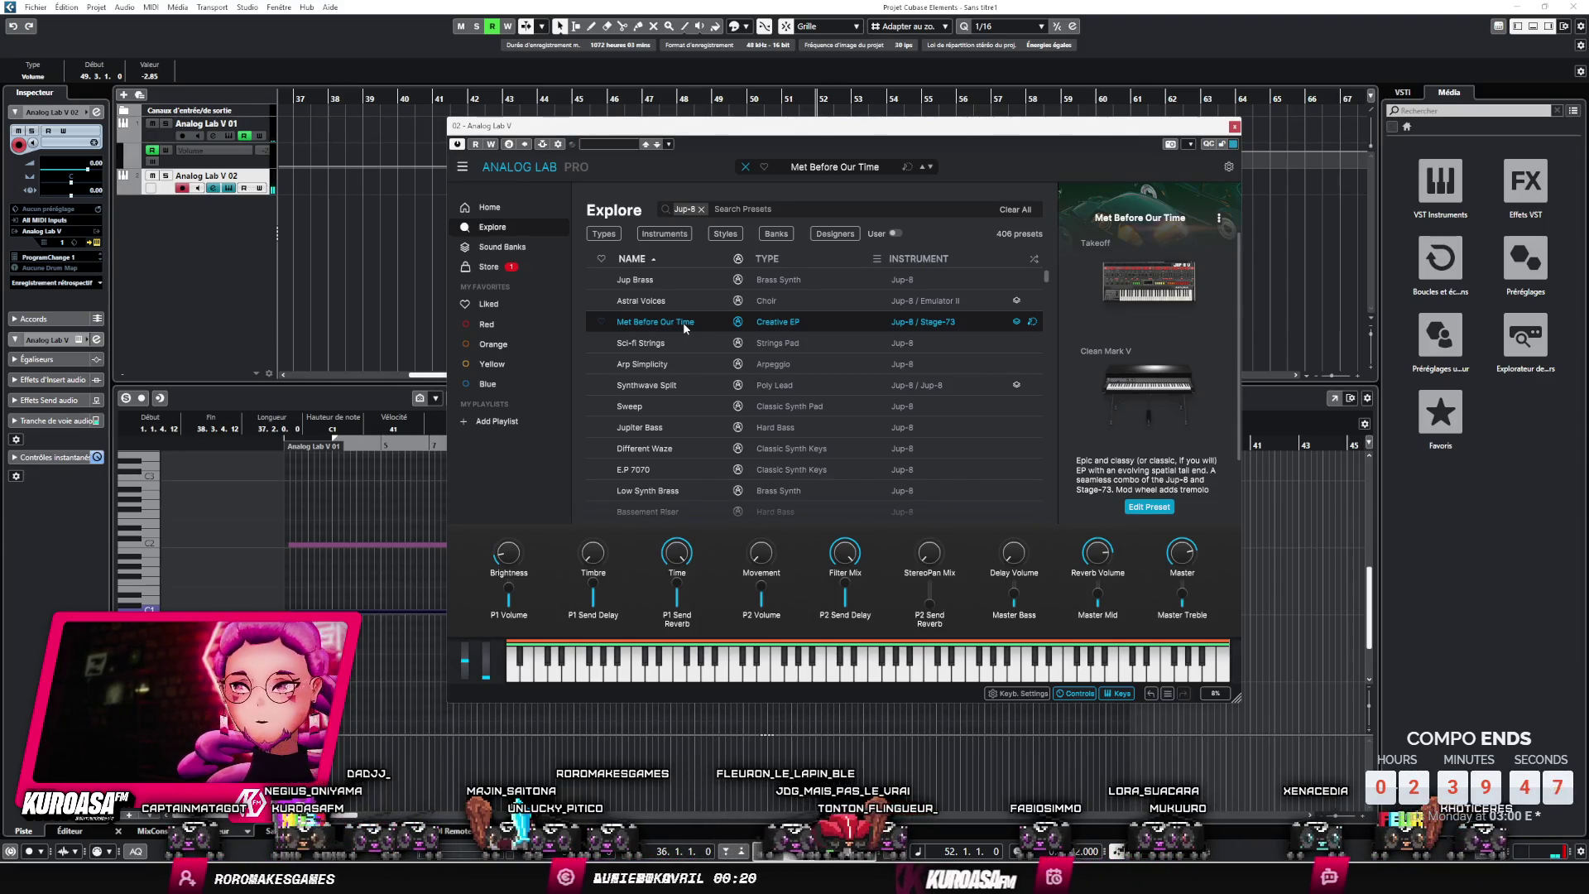
left_click(488, 304)
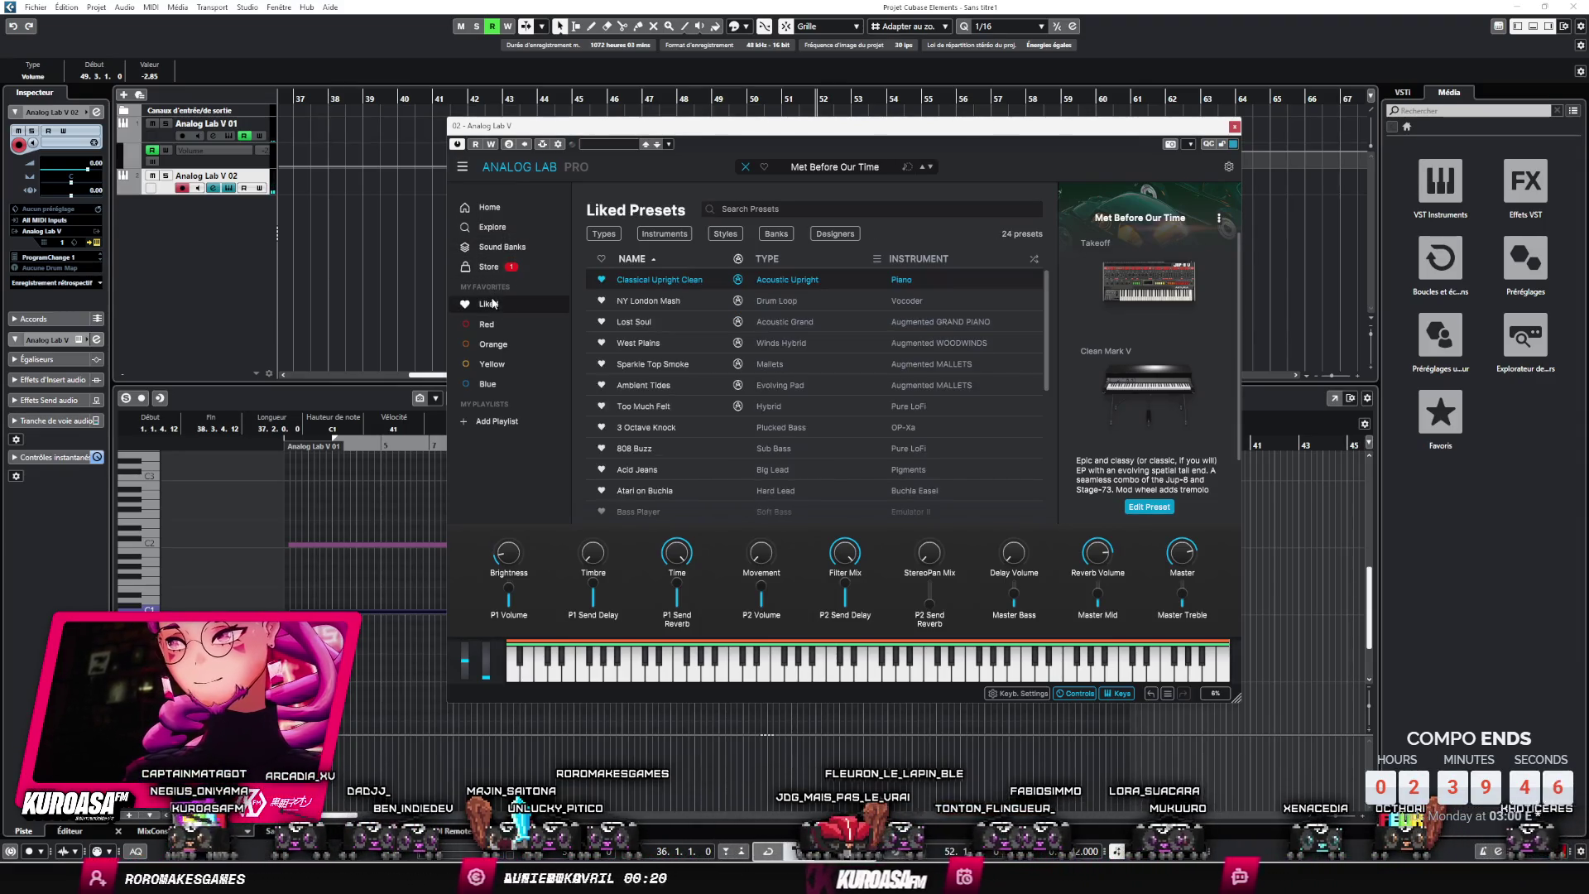
- Load the Ambient Tides pad from Liked Presets and close the Analog Lab window
left_click(679, 386)
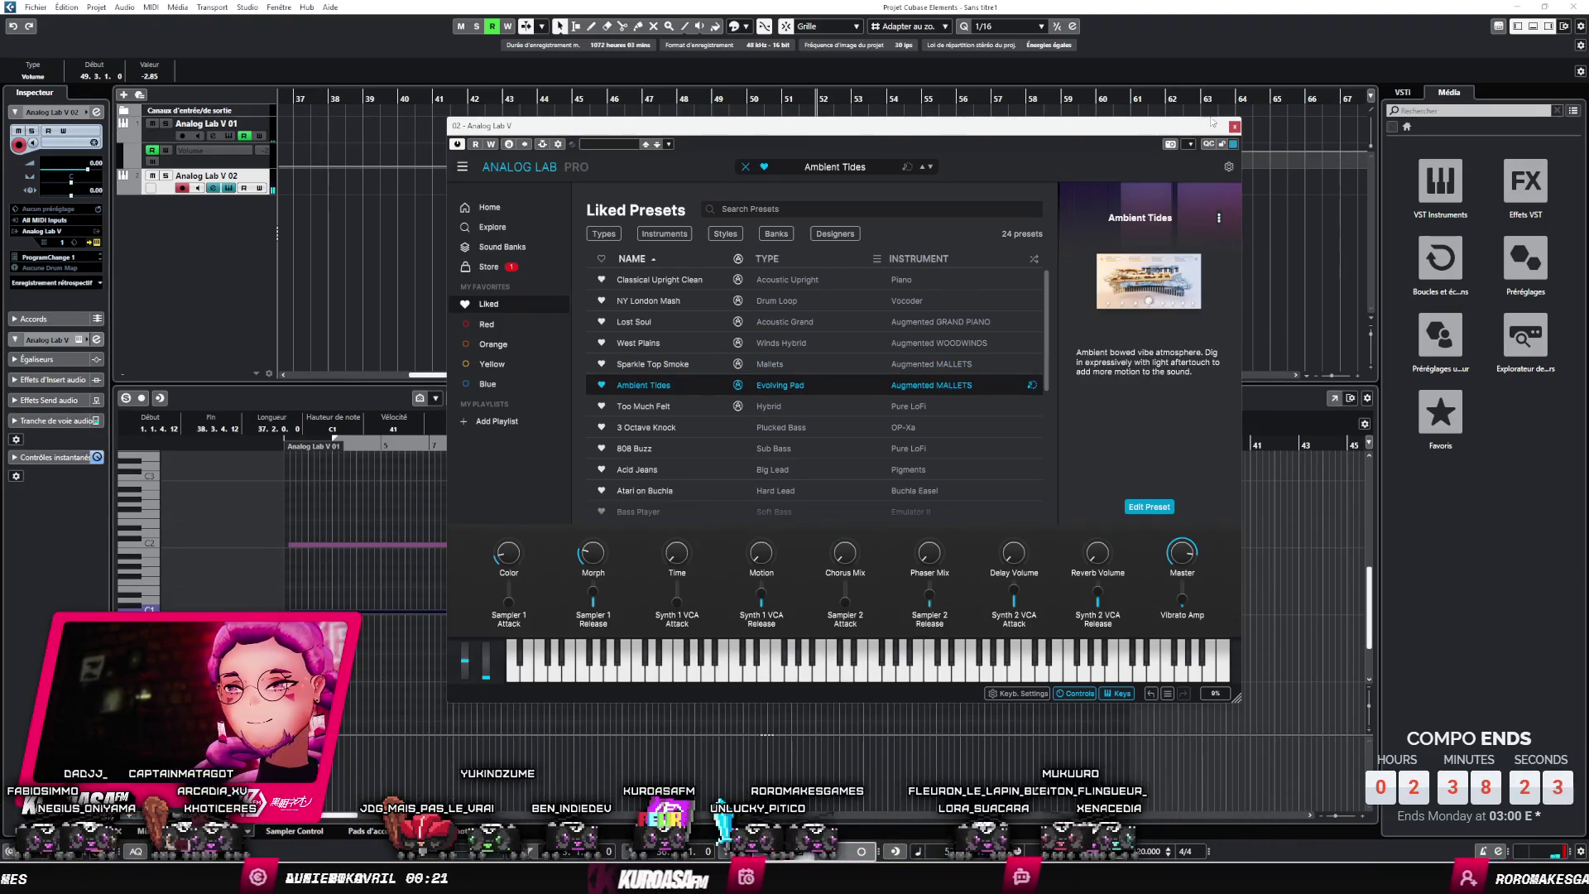
left_click(1234, 126)
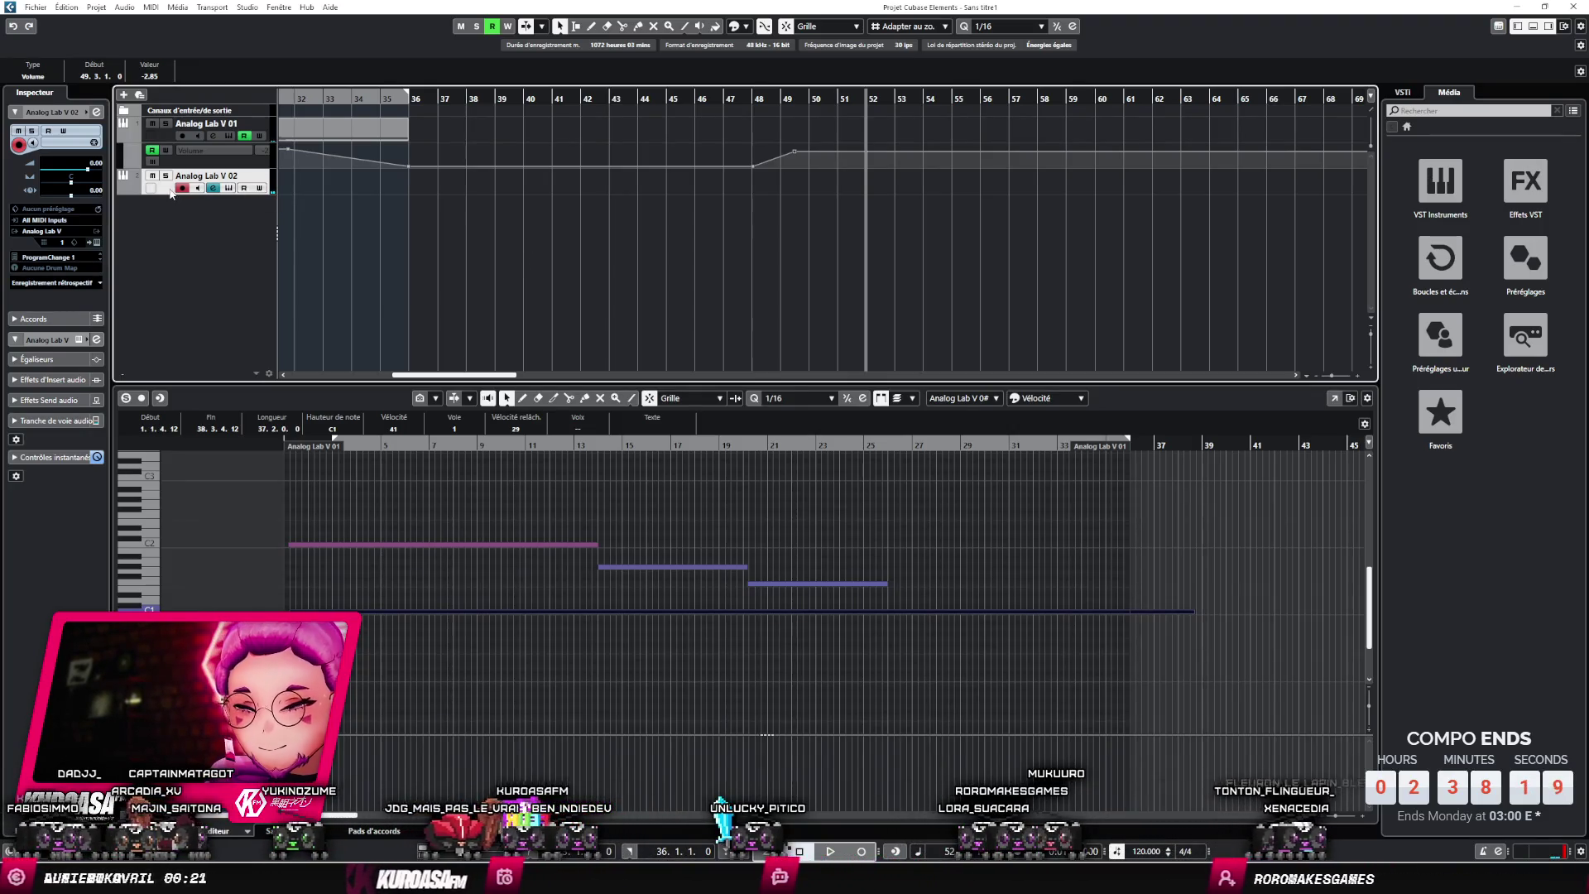
- Record on Analog Lab V 02, then carry recording onto Analog Lab V 01 near bar 91
key("KP_Multiply")
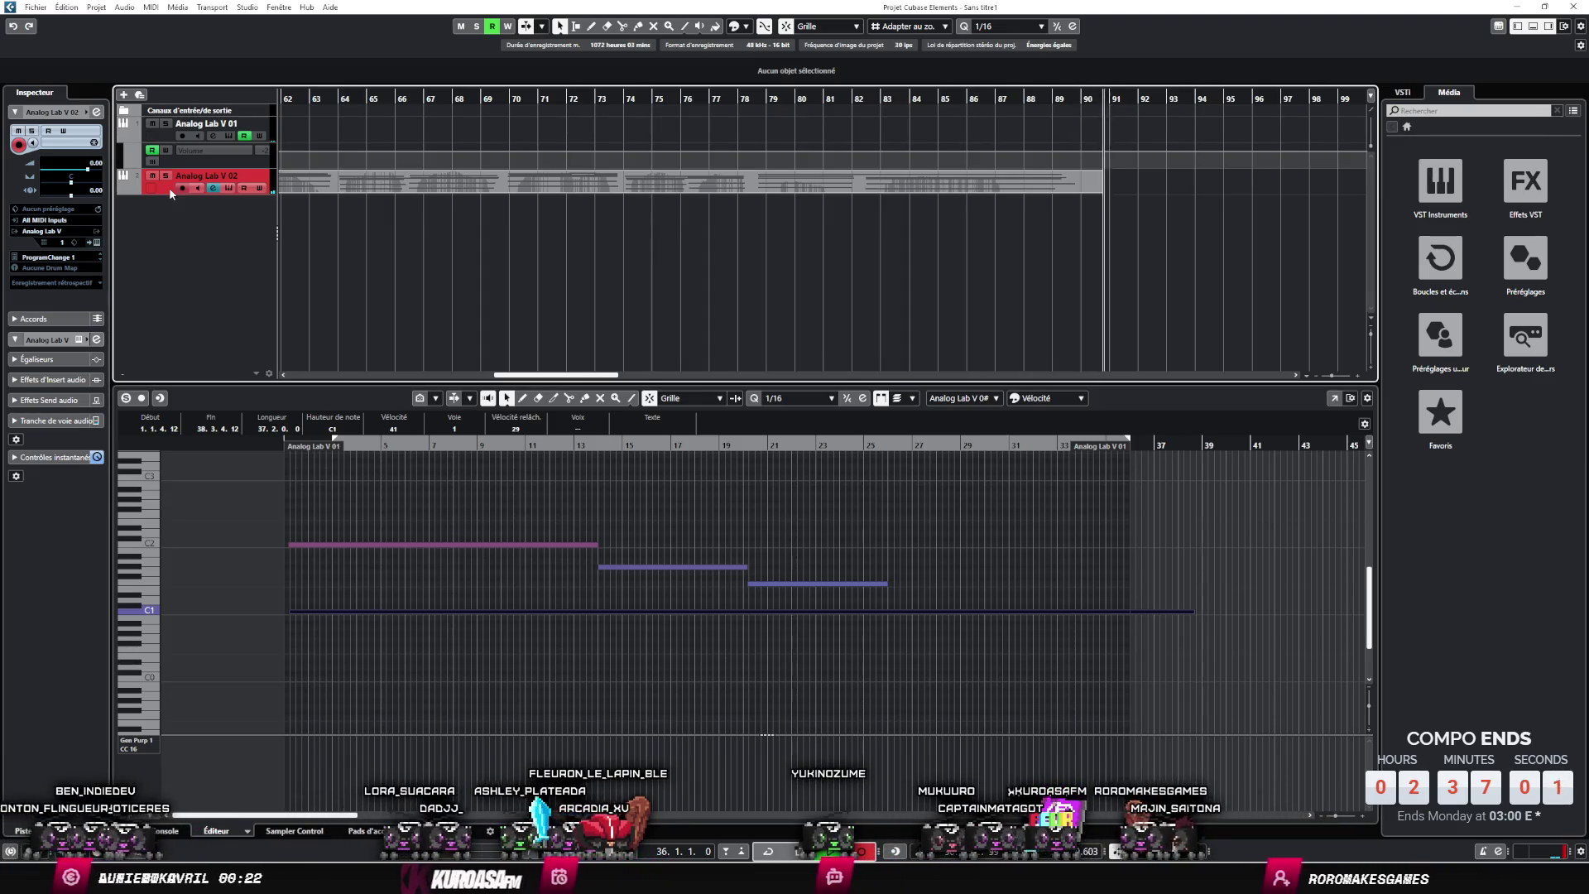
key("Up")
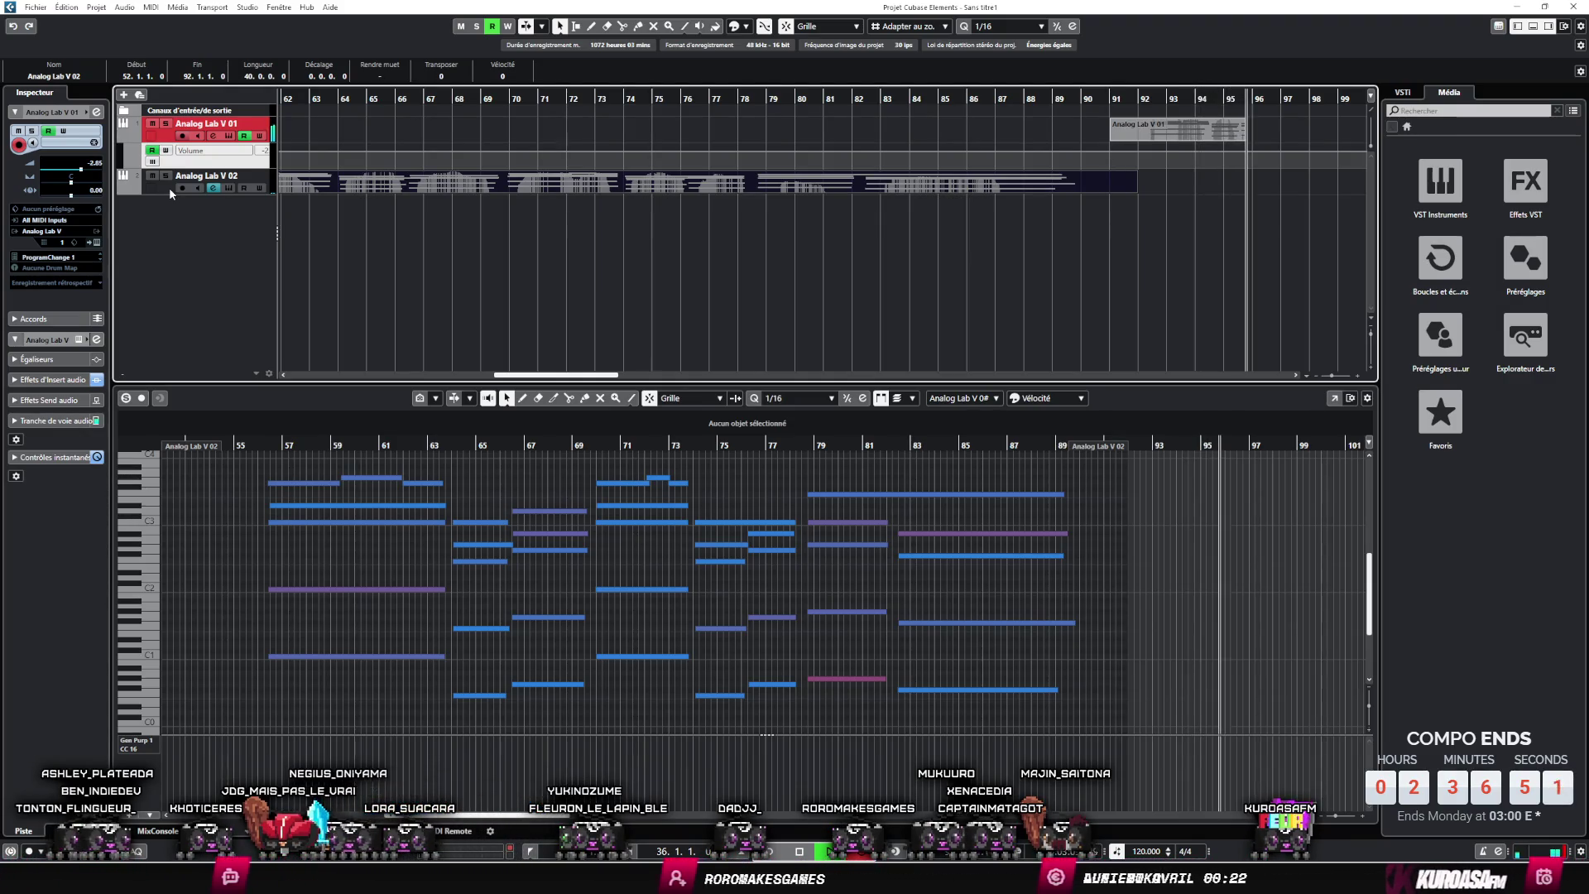
- Stop recording and undo the take on Analog Lab V 01
key("space")
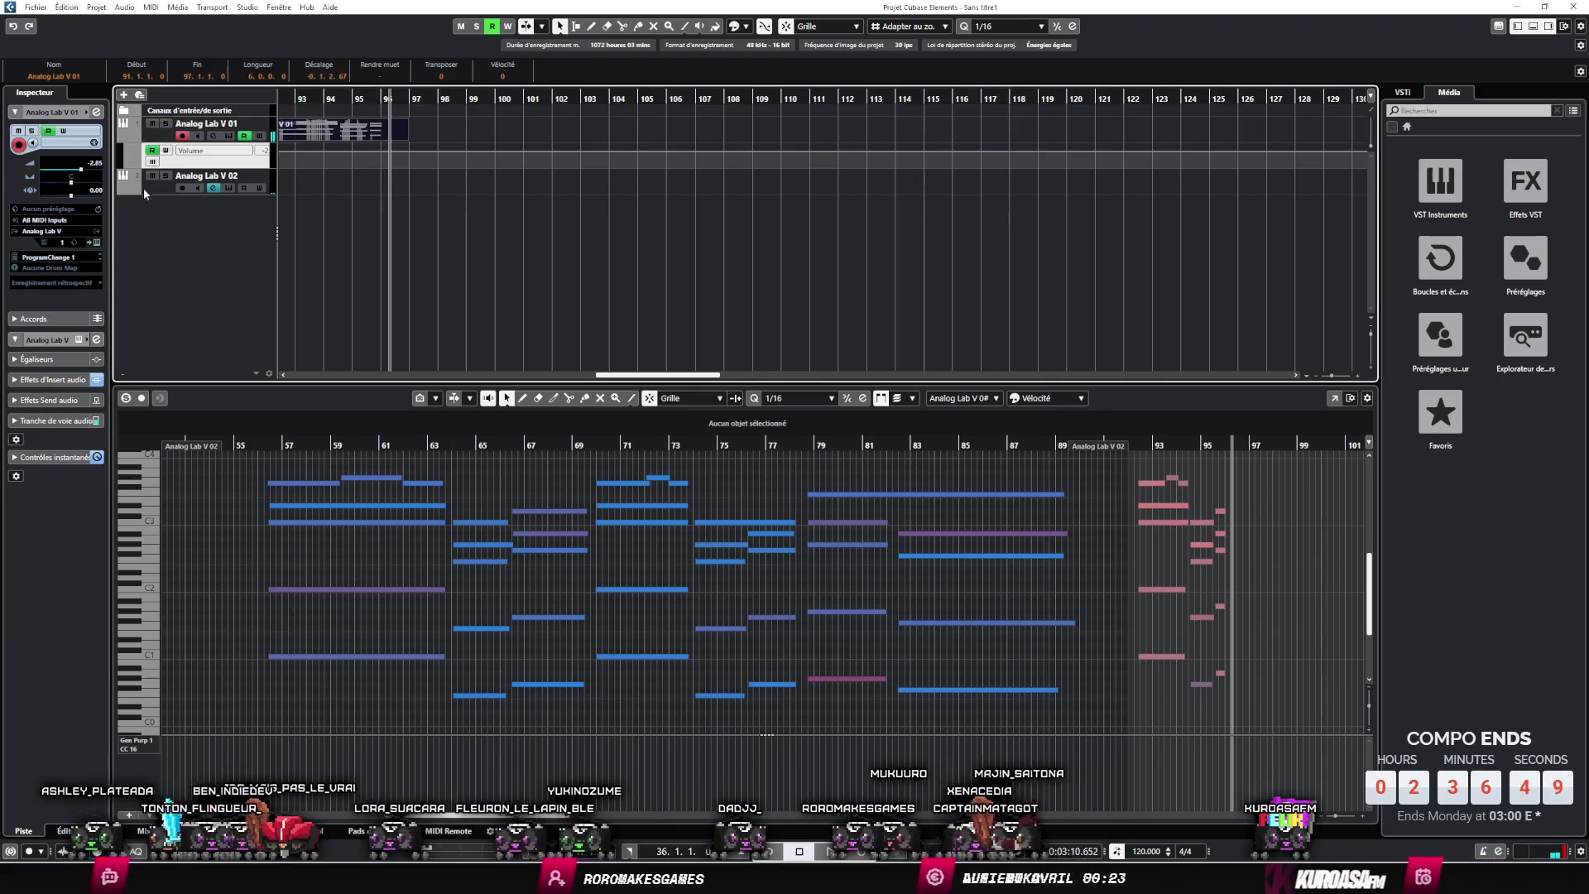
key("Delete")
scroll(579, 248, "left", 5)
scroll(677, 275, "down", 5)
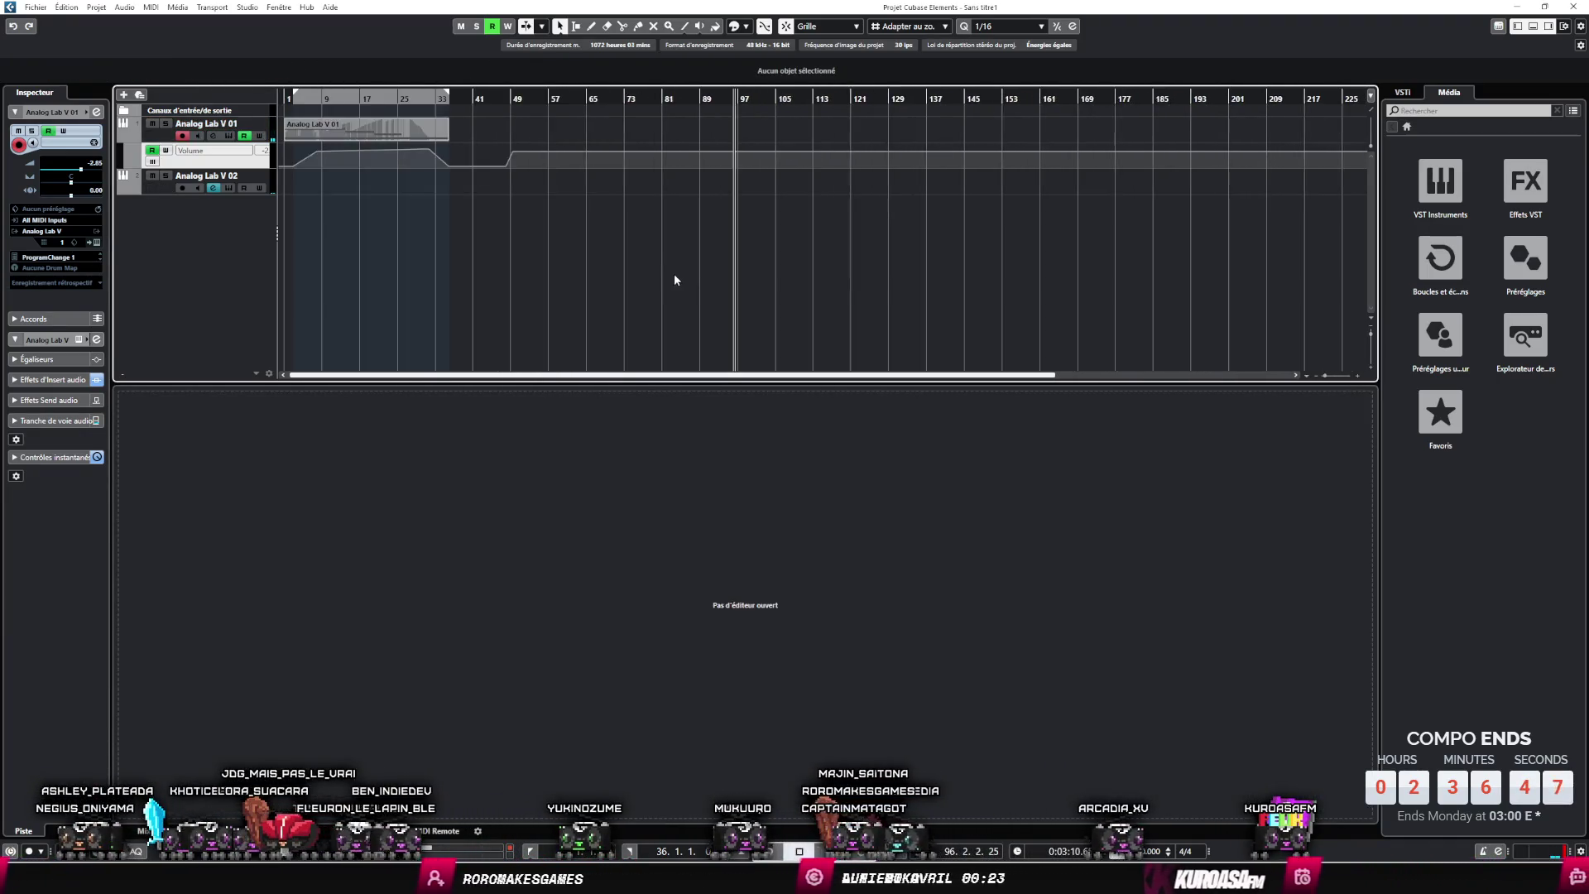
- Delete the stray clip near bar 93 and play from bar 56
left_click(615, 130)
key("Delete")
scroll(504, 285, "up", 8)
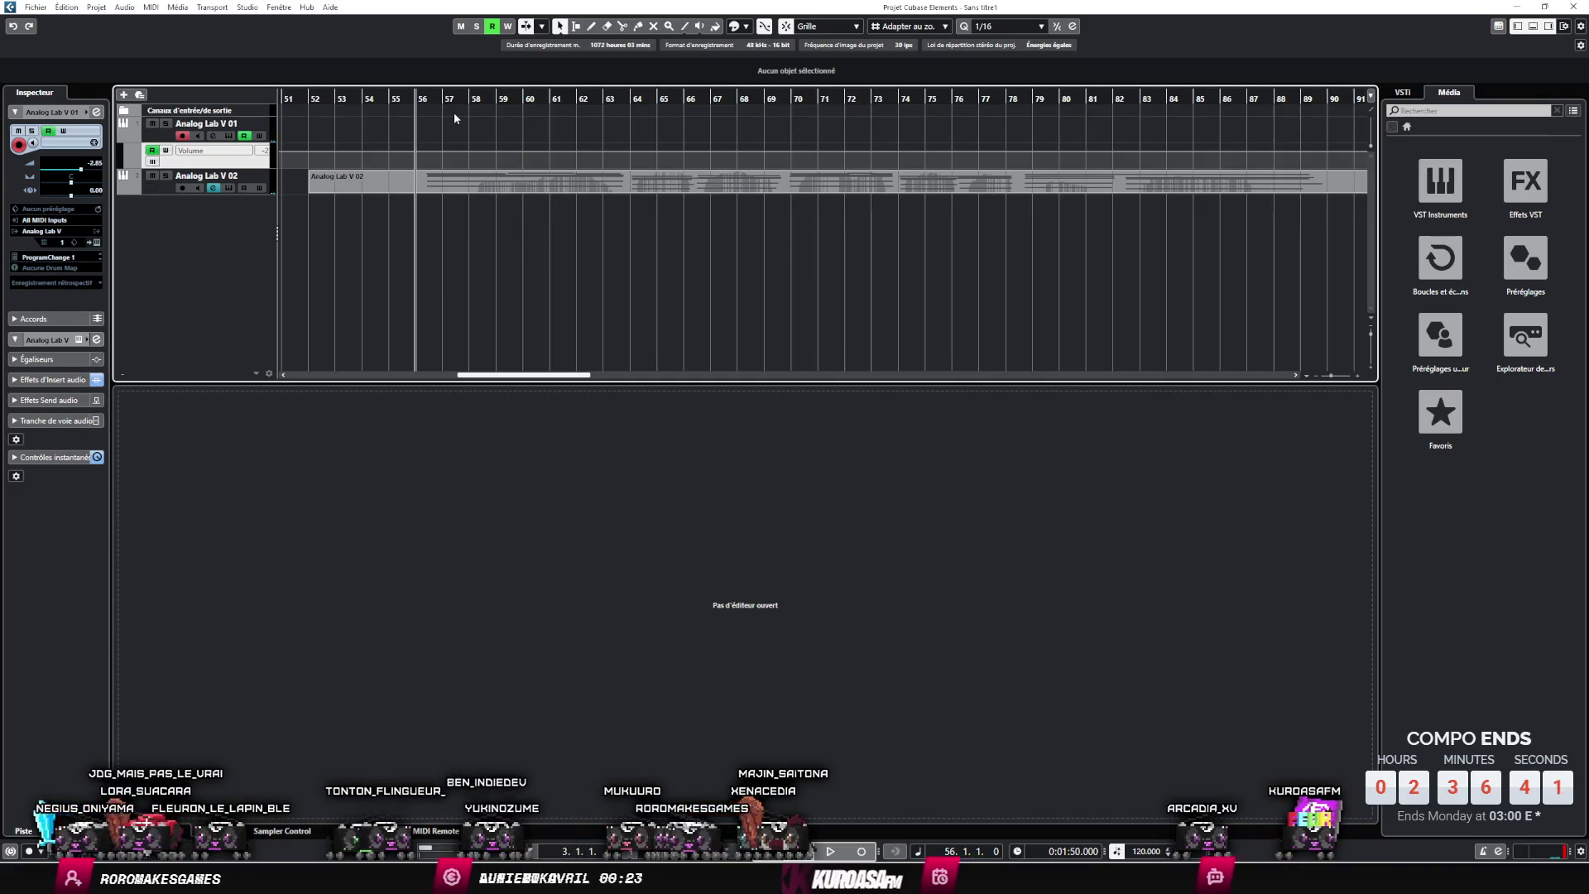
key("space")
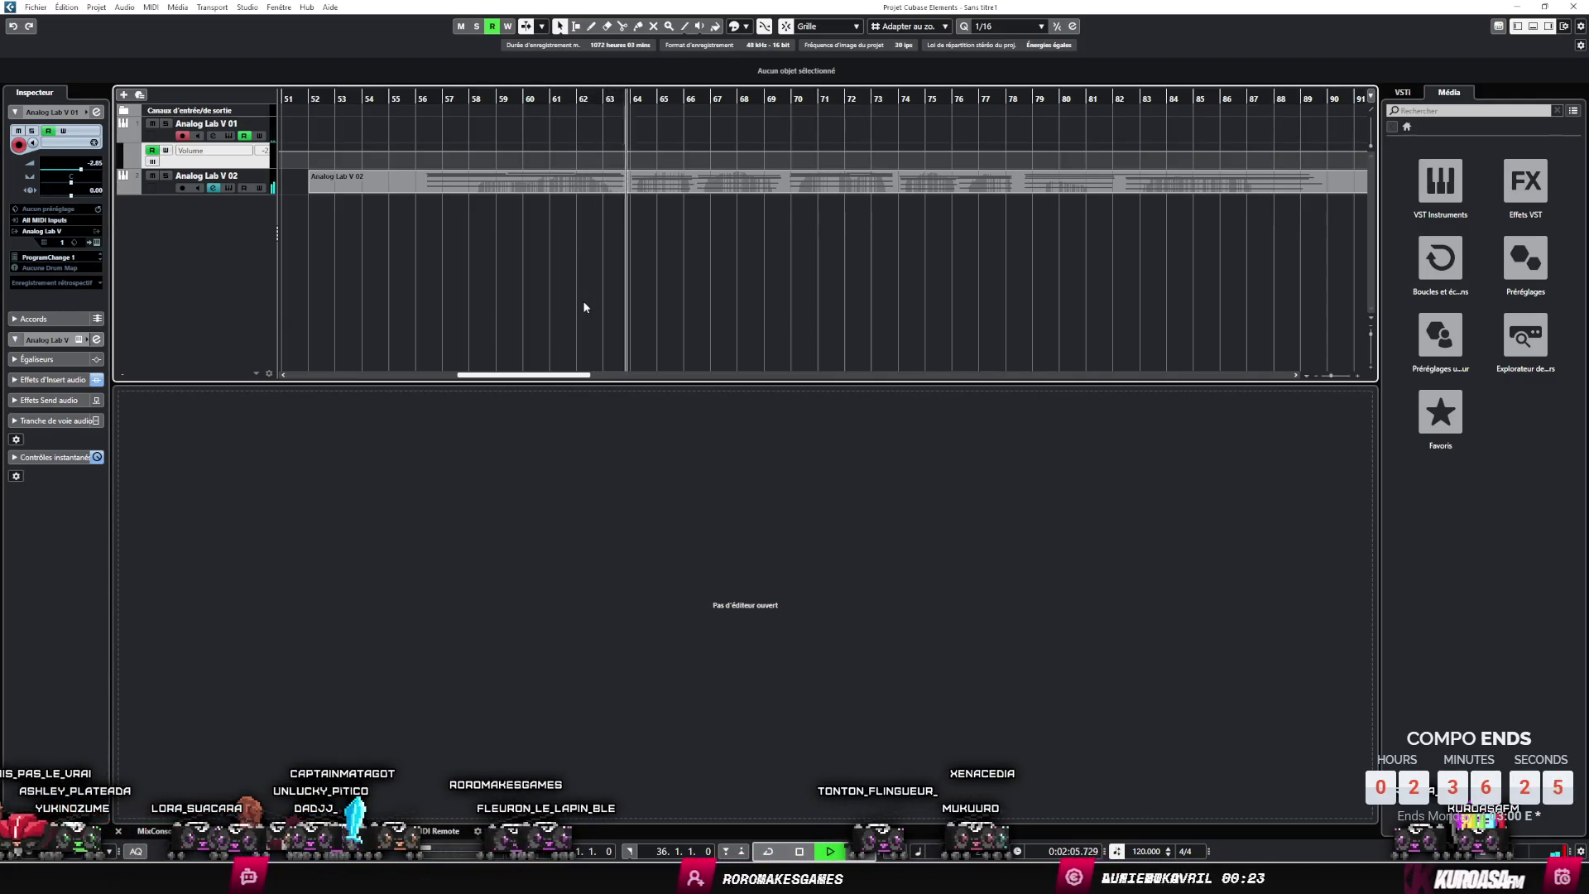
- Insert Rev LX-24 in Analog Lab V 02's third slot with the Pearl Piano reverb preset
left_click(214, 187)
left_click(598, 498)
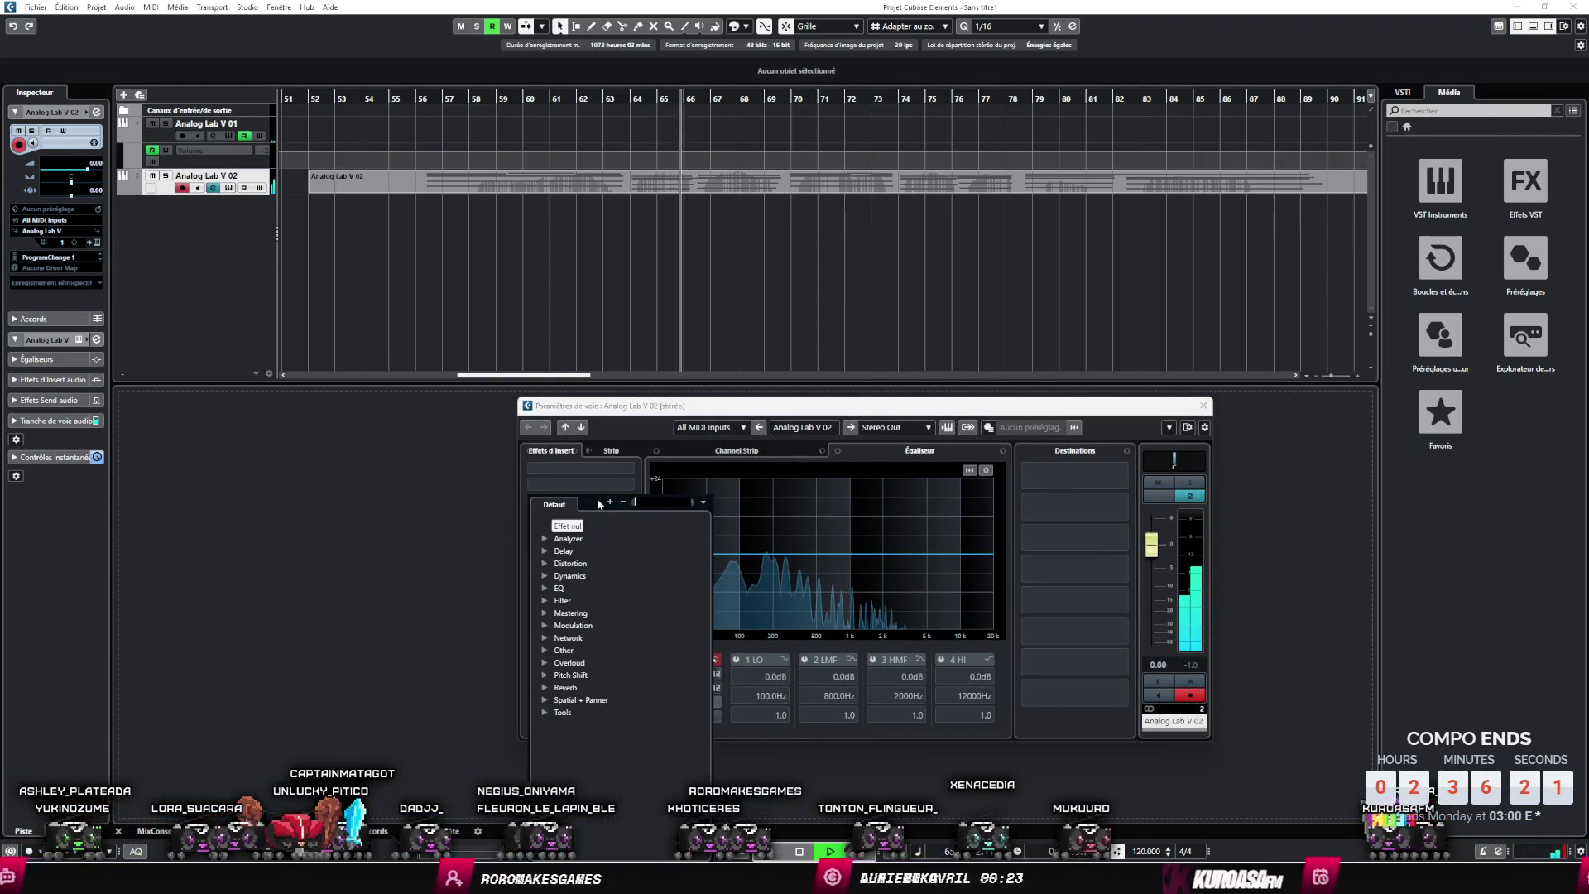
key("Escape")
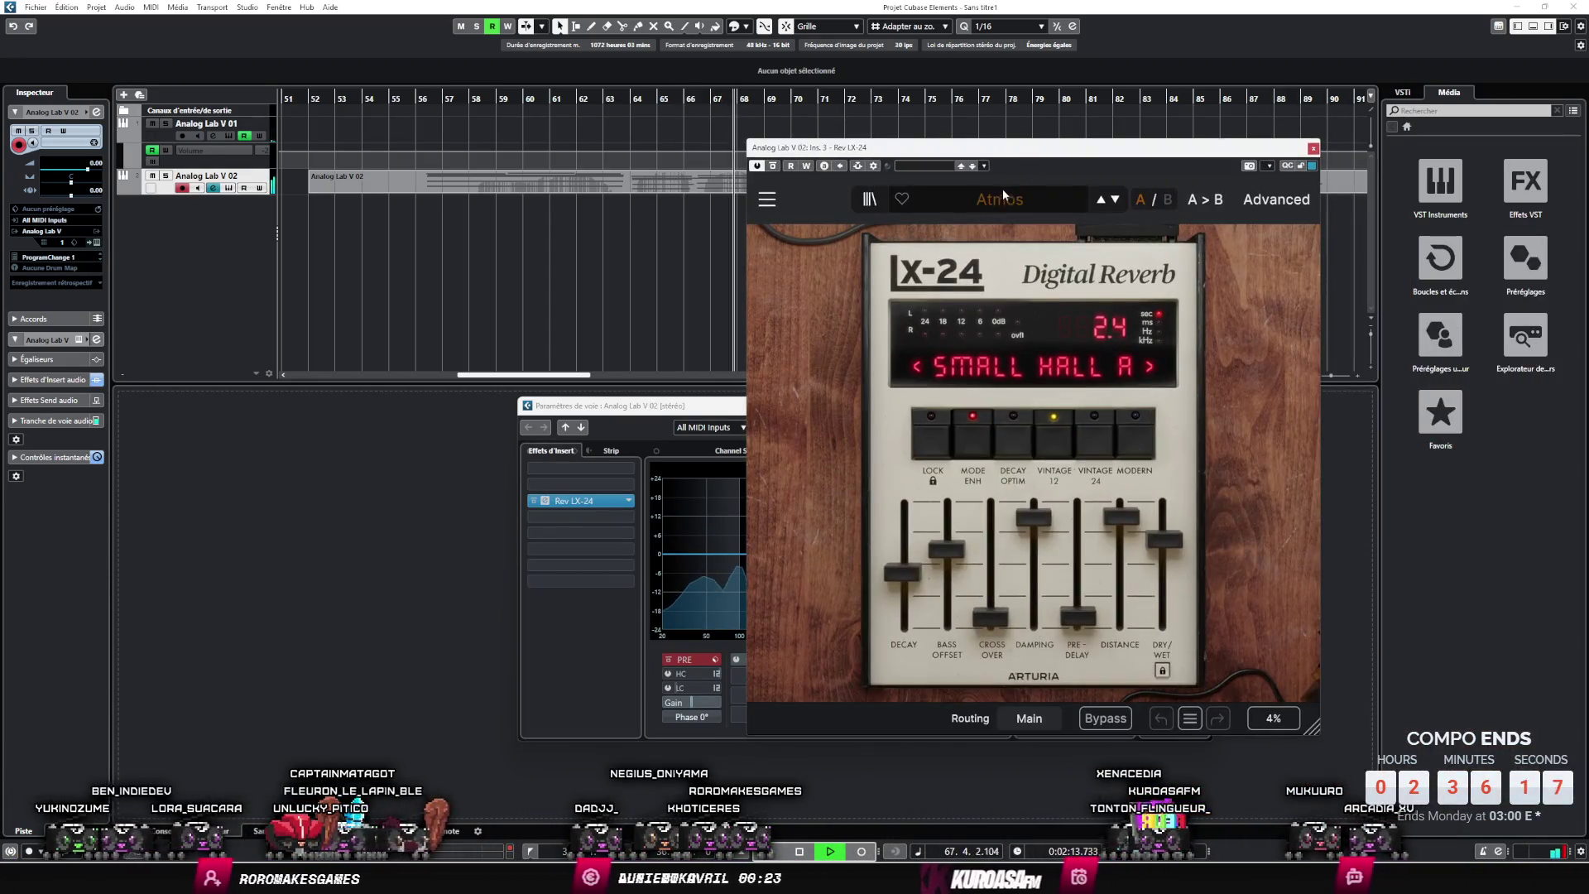
left_click(1001, 196)
mouse_move(952, 252)
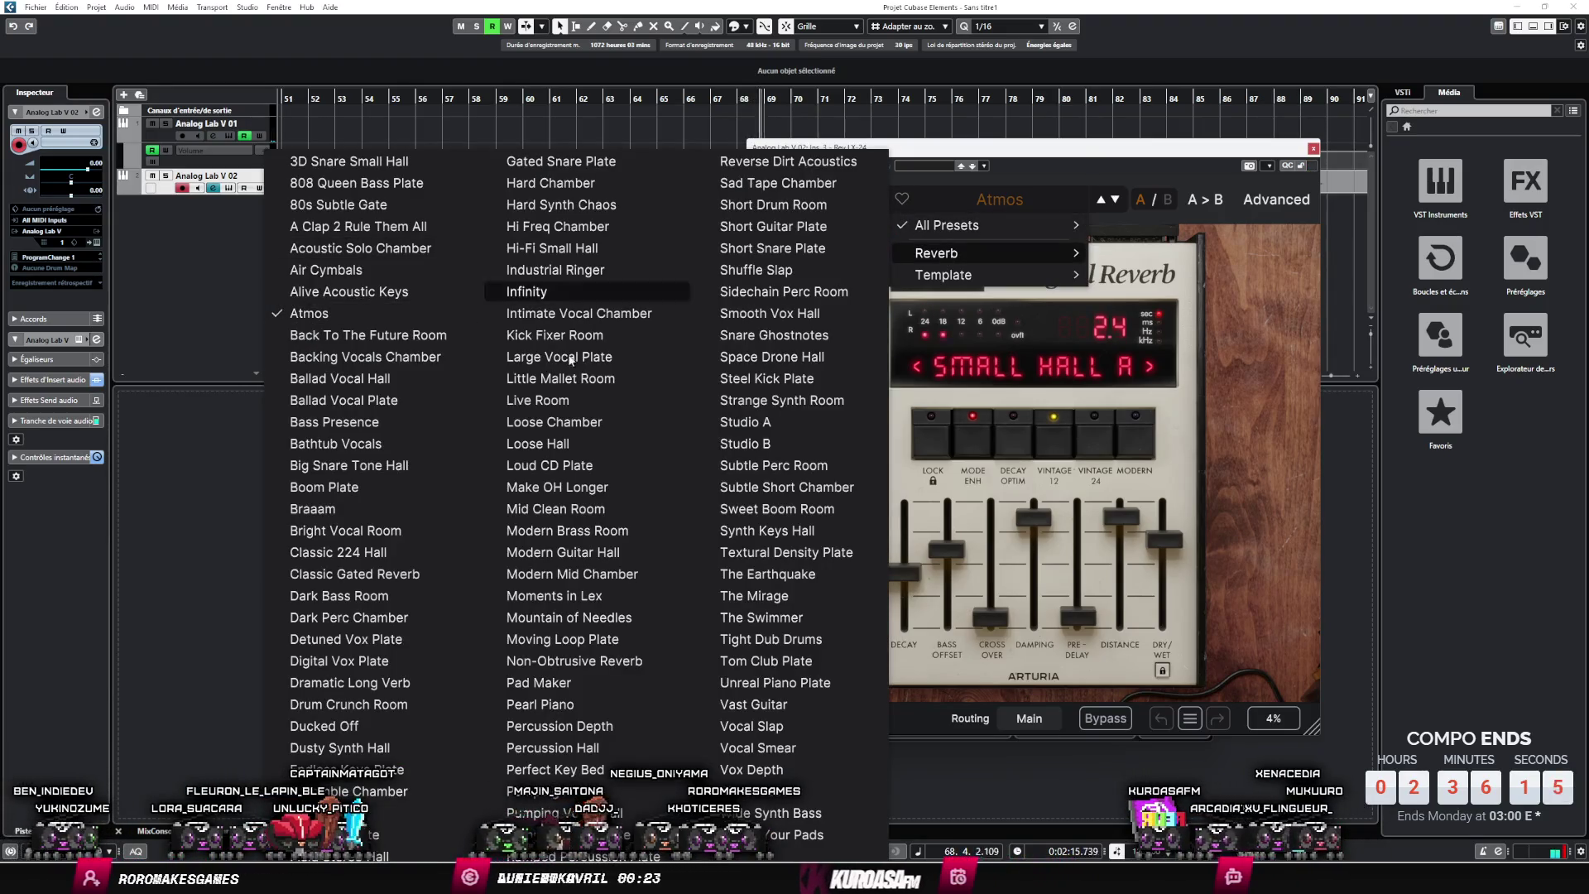
left_click(540, 705)
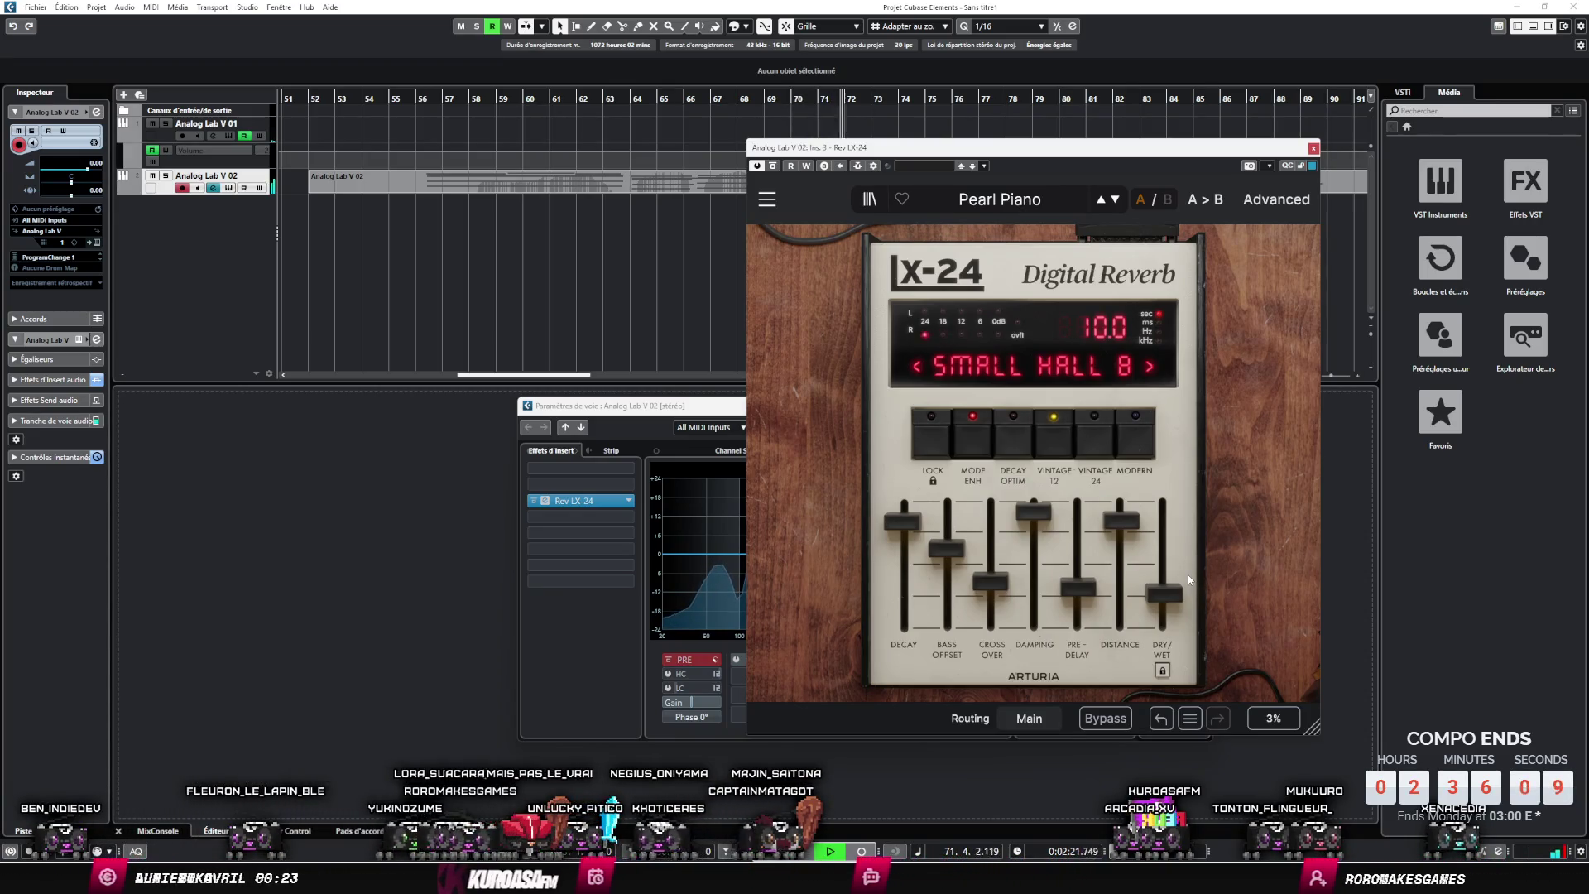
left_click_drag(1264, 152, 1285, 227)
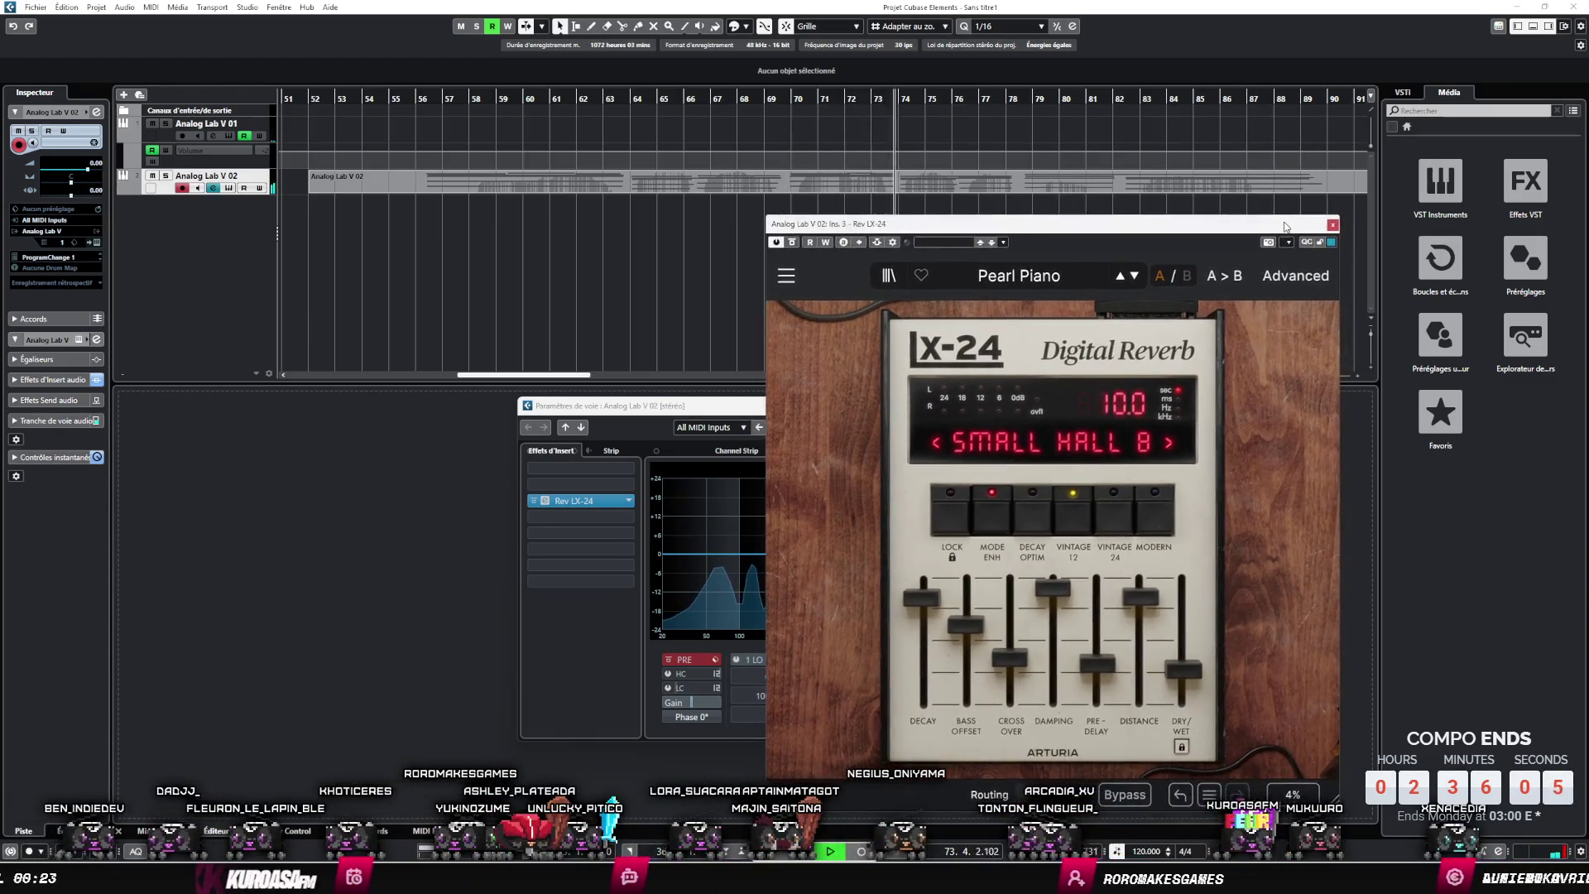
left_click(354, 189)
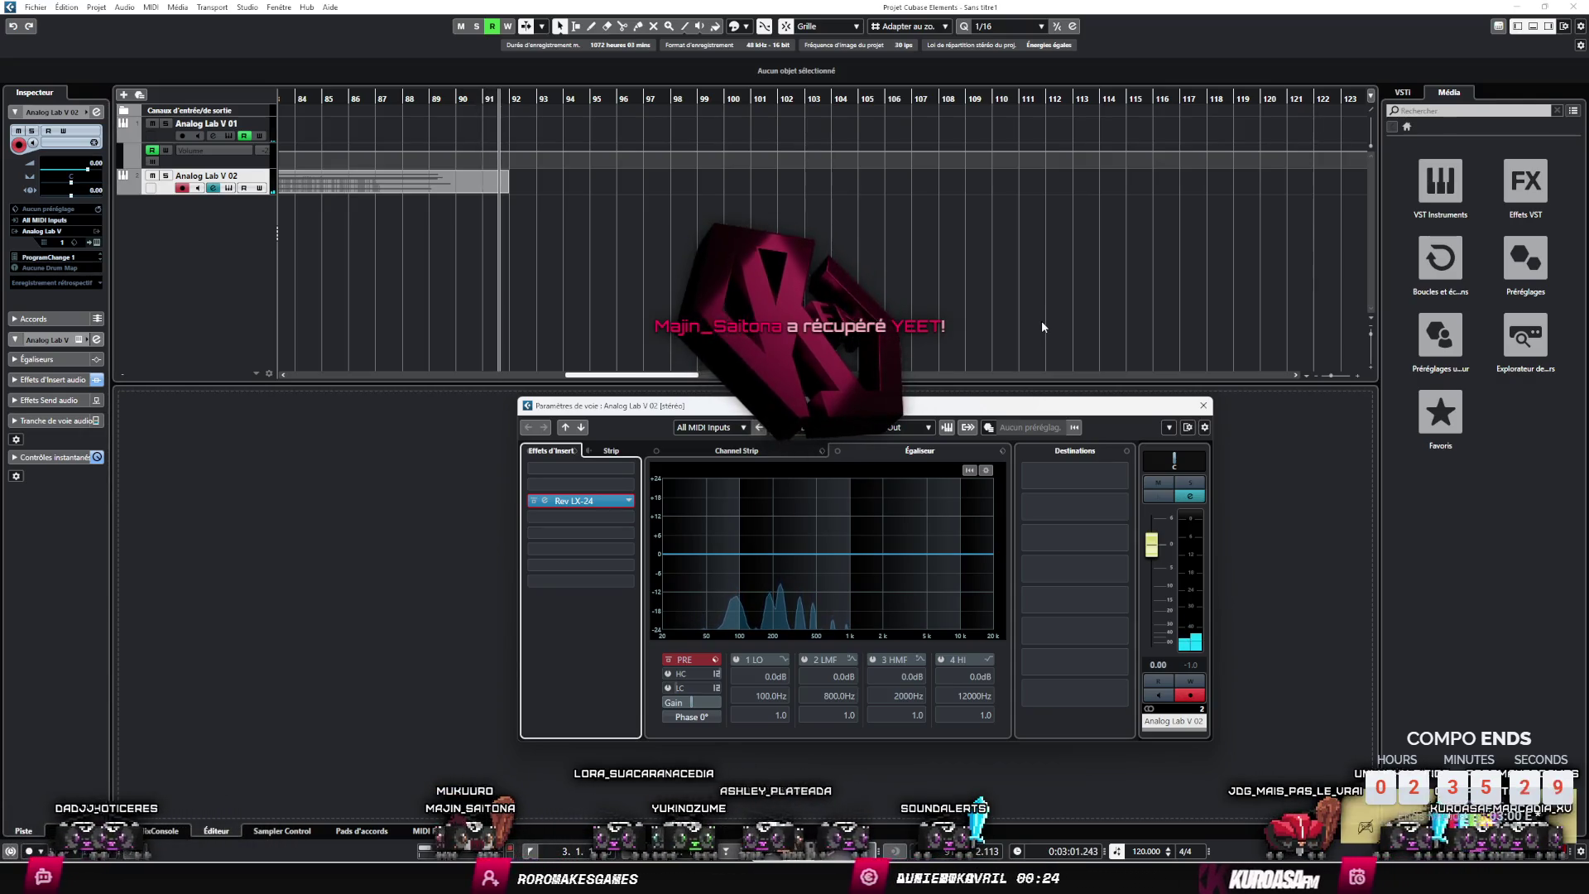
- Cancel the Ctrl+S save dialog and stop playback
key("ctrl+s")
key("Escape")
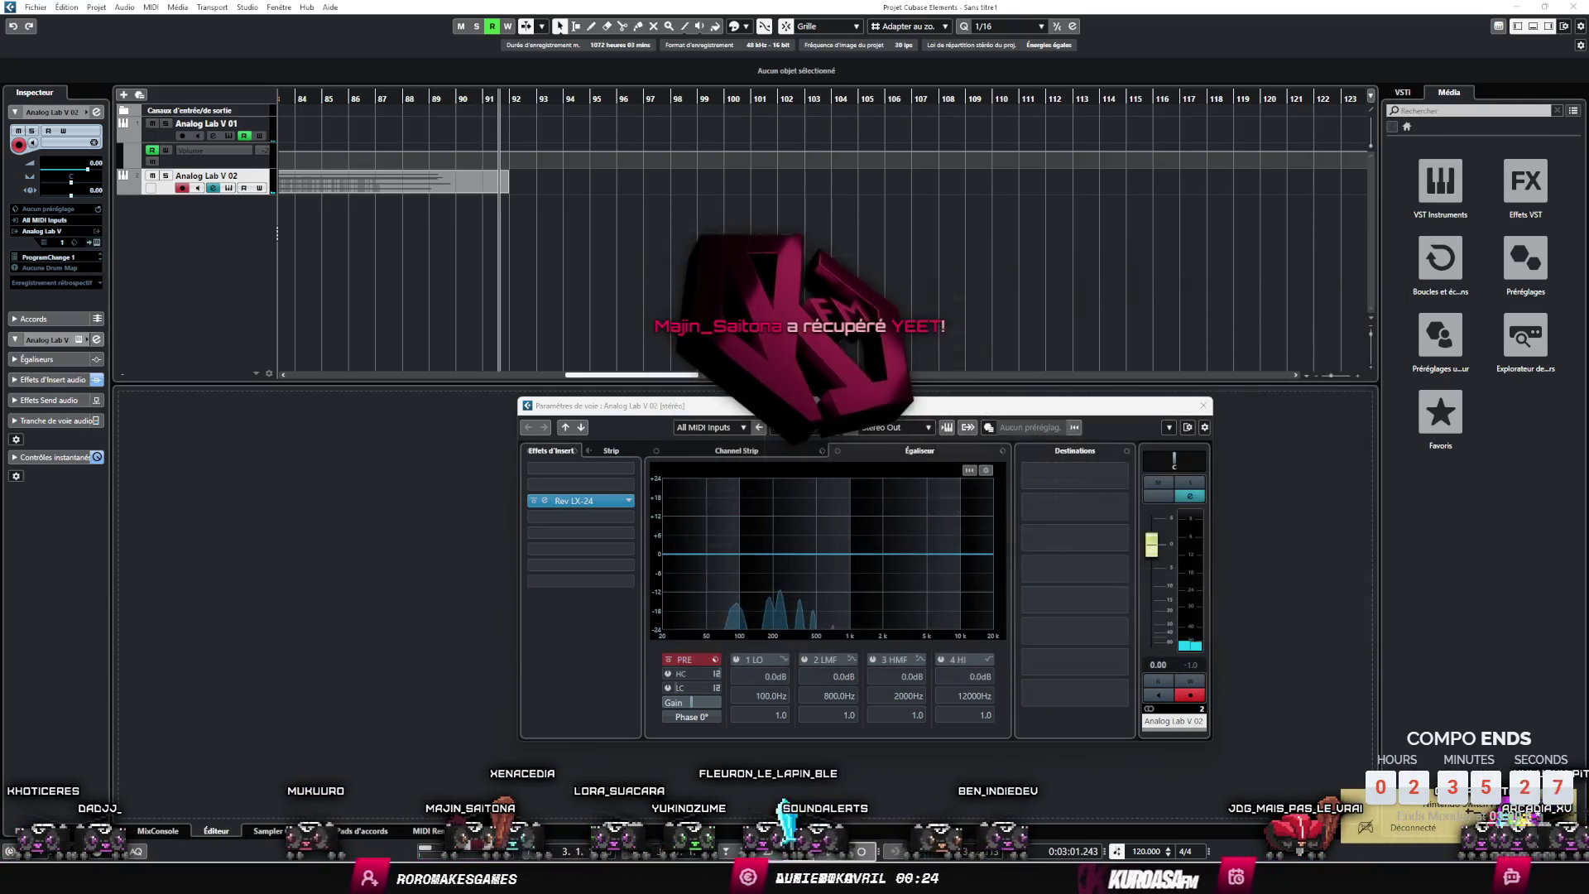
key("space")
scroll(919, 270, "left", 5)
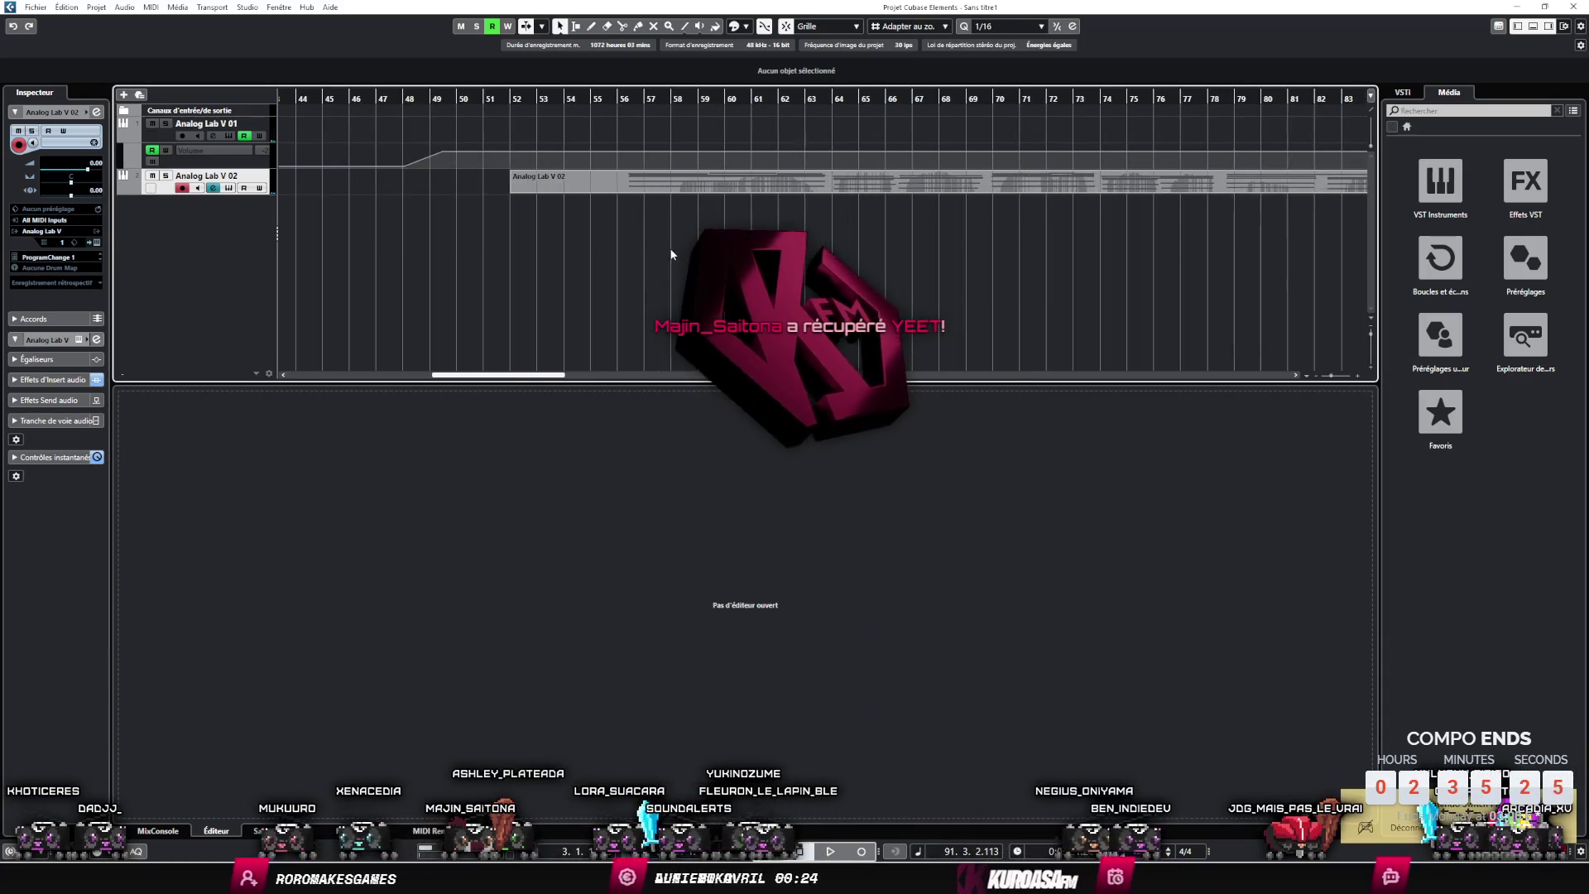
- Play Analog Lab V 02 from bar 56, jump back to bar 77, then open Save As
scroll(654, 228, "right", 1)
left_click(616, 102)
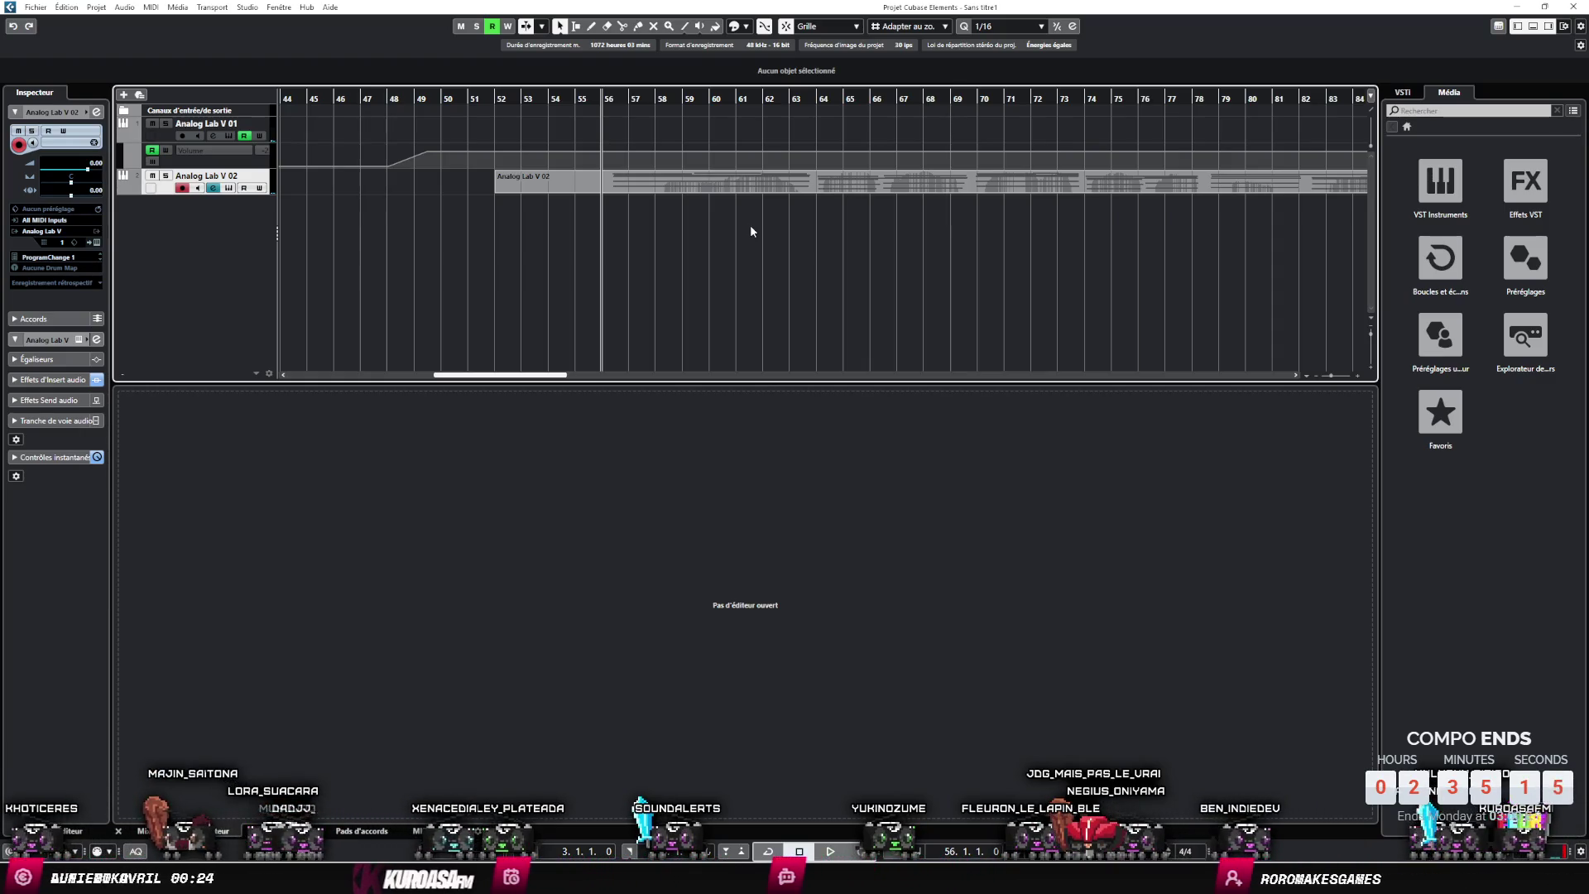
key("space")
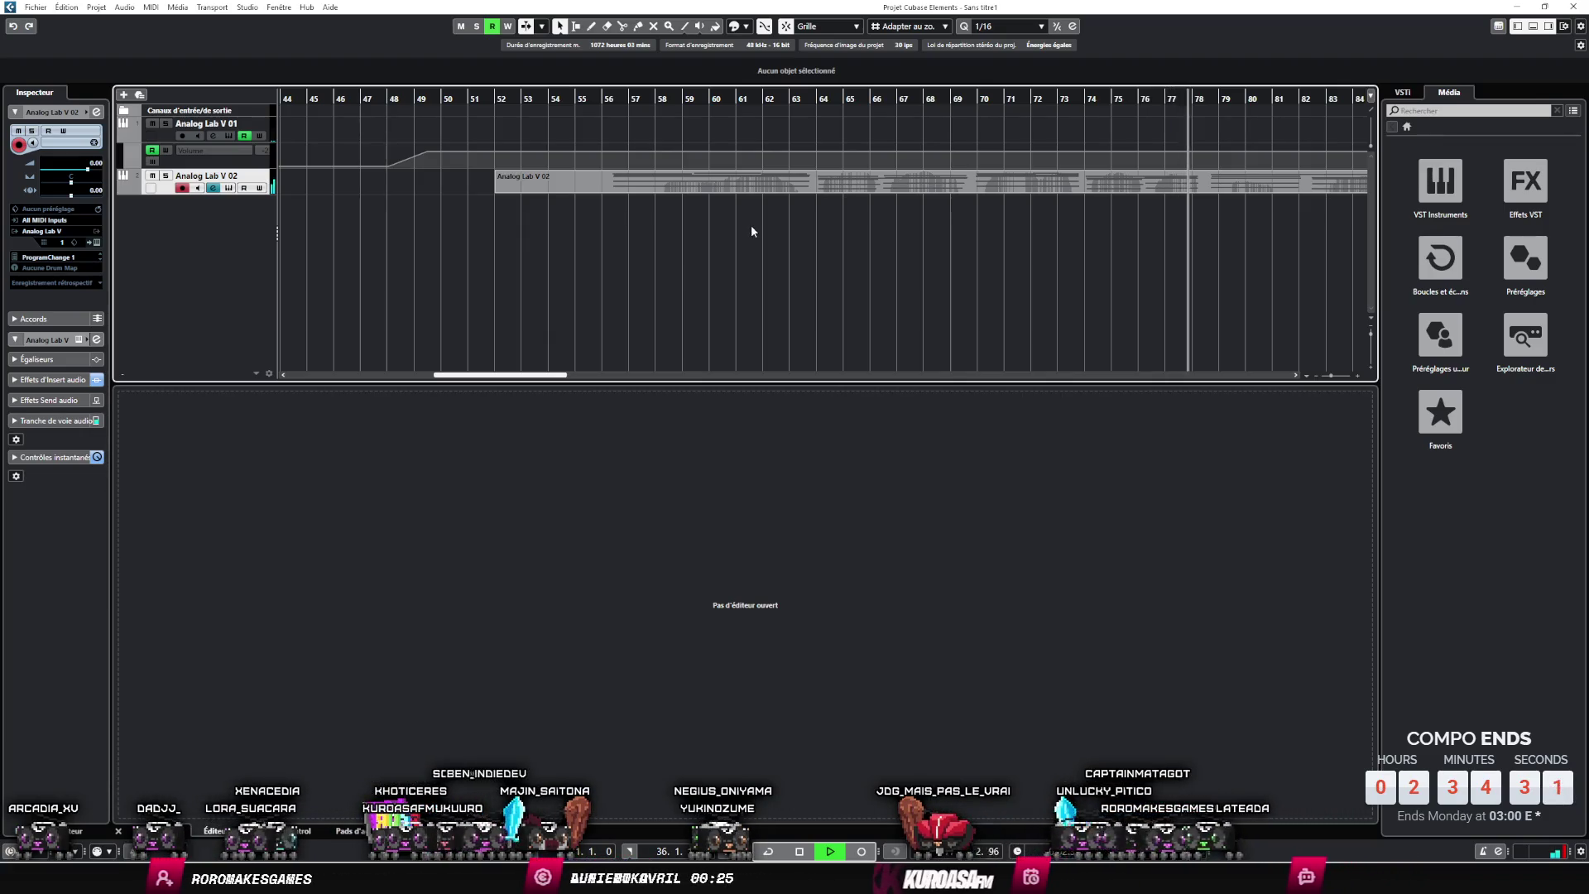
scroll(962, 281, "right", 3)
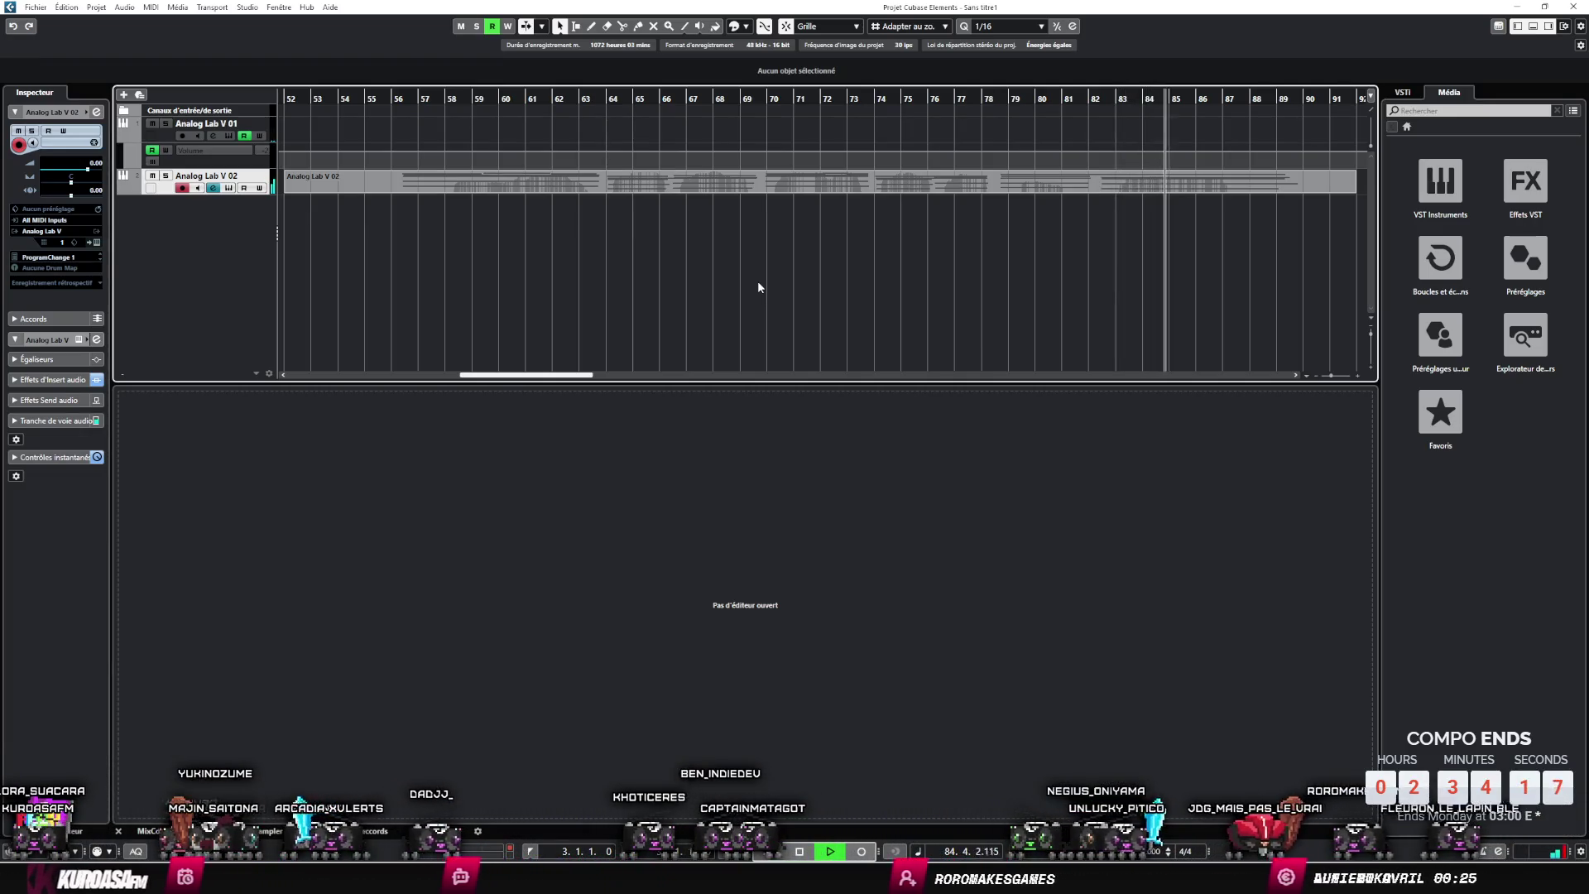
left_click(974, 99)
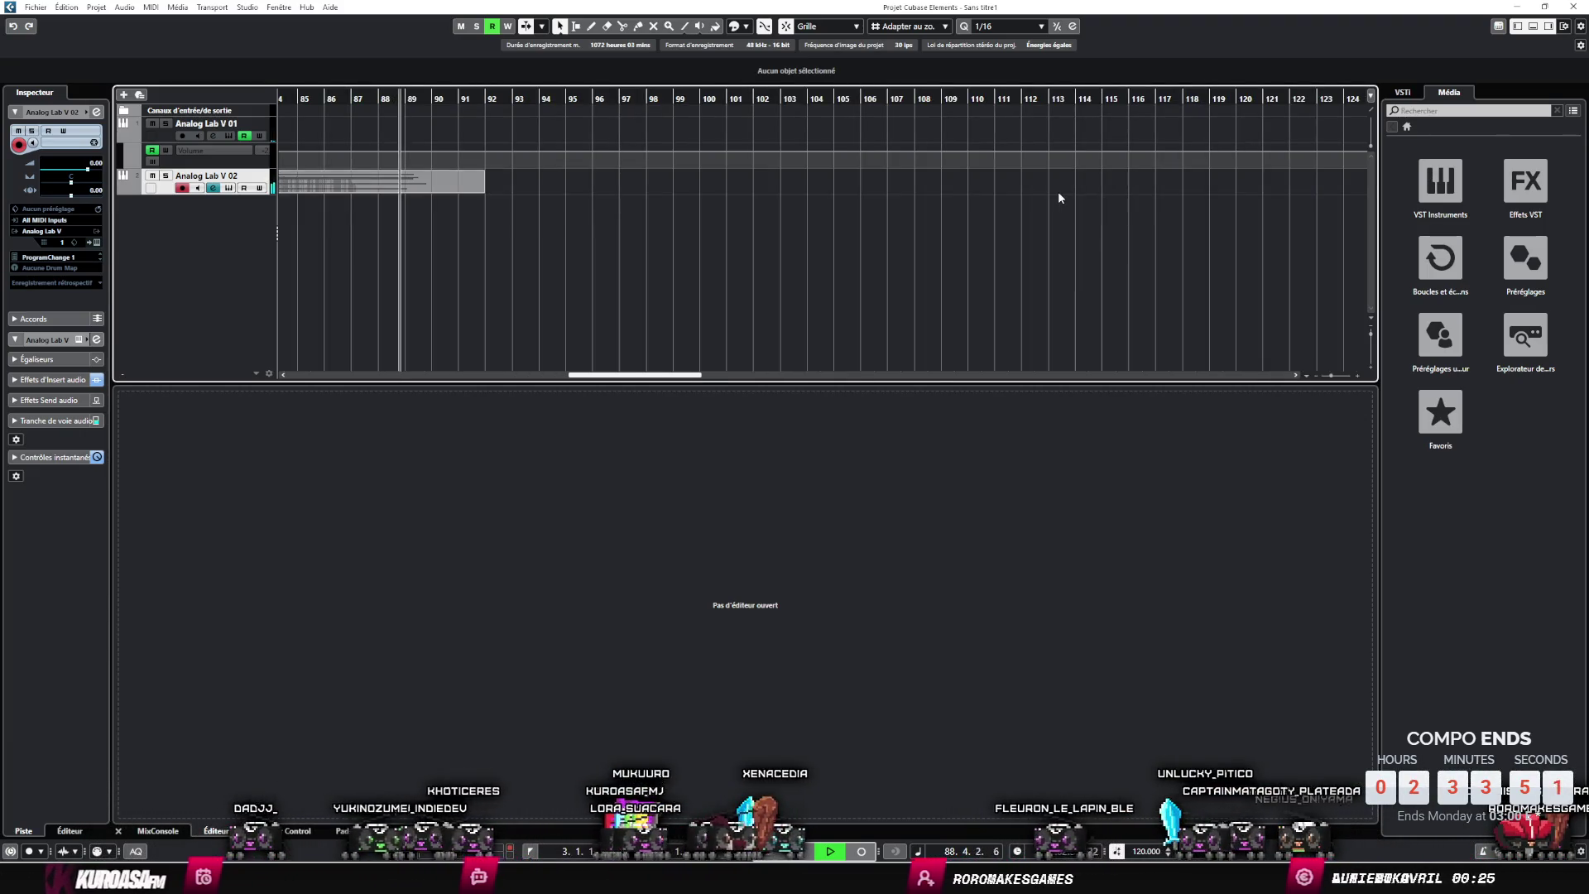
scroll(1165, 319, "left", 5)
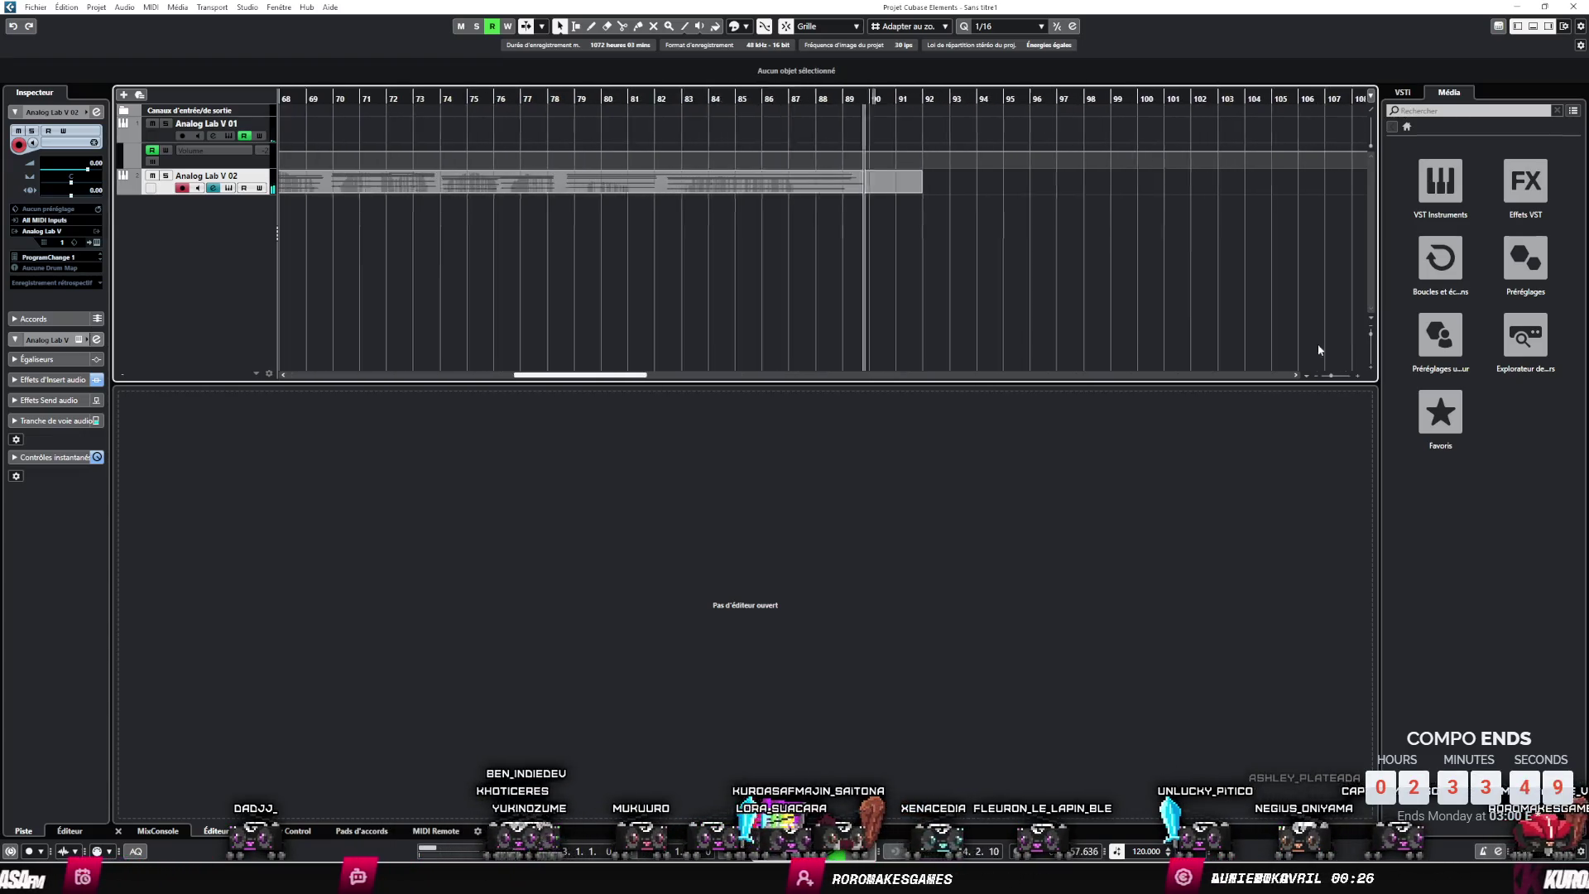
key("ctrl+s")
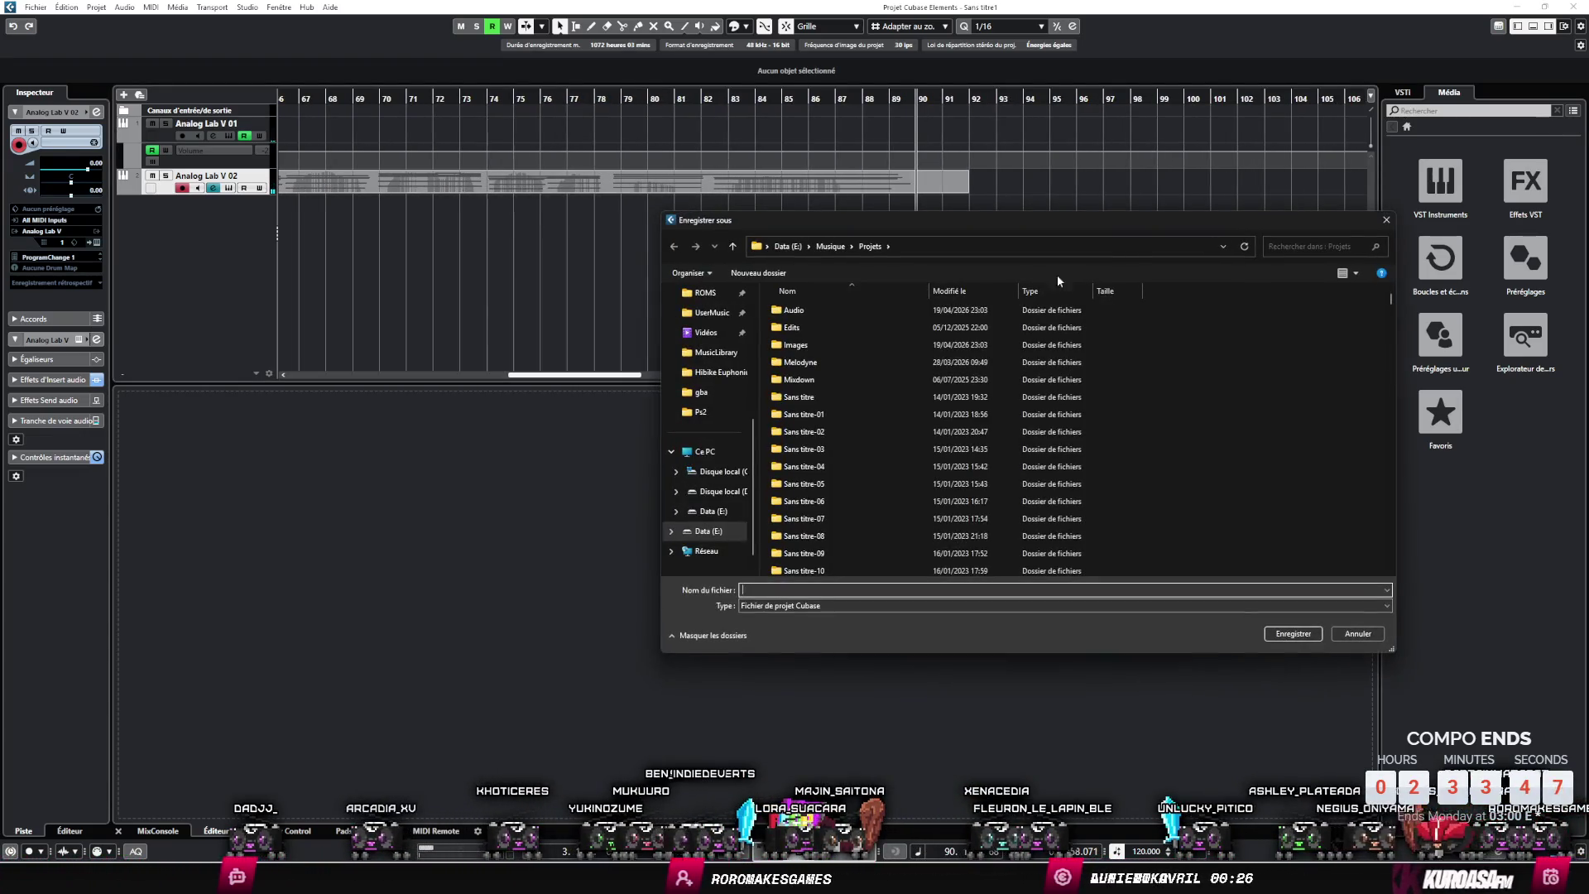
- Cancel the Save As dialog, zoom out, and play back from an earlier bar before stopping
left_click(1392, 220)
key("h")
key("h")
left_click(731, 98)
scroll(891, 251, "up", 2)
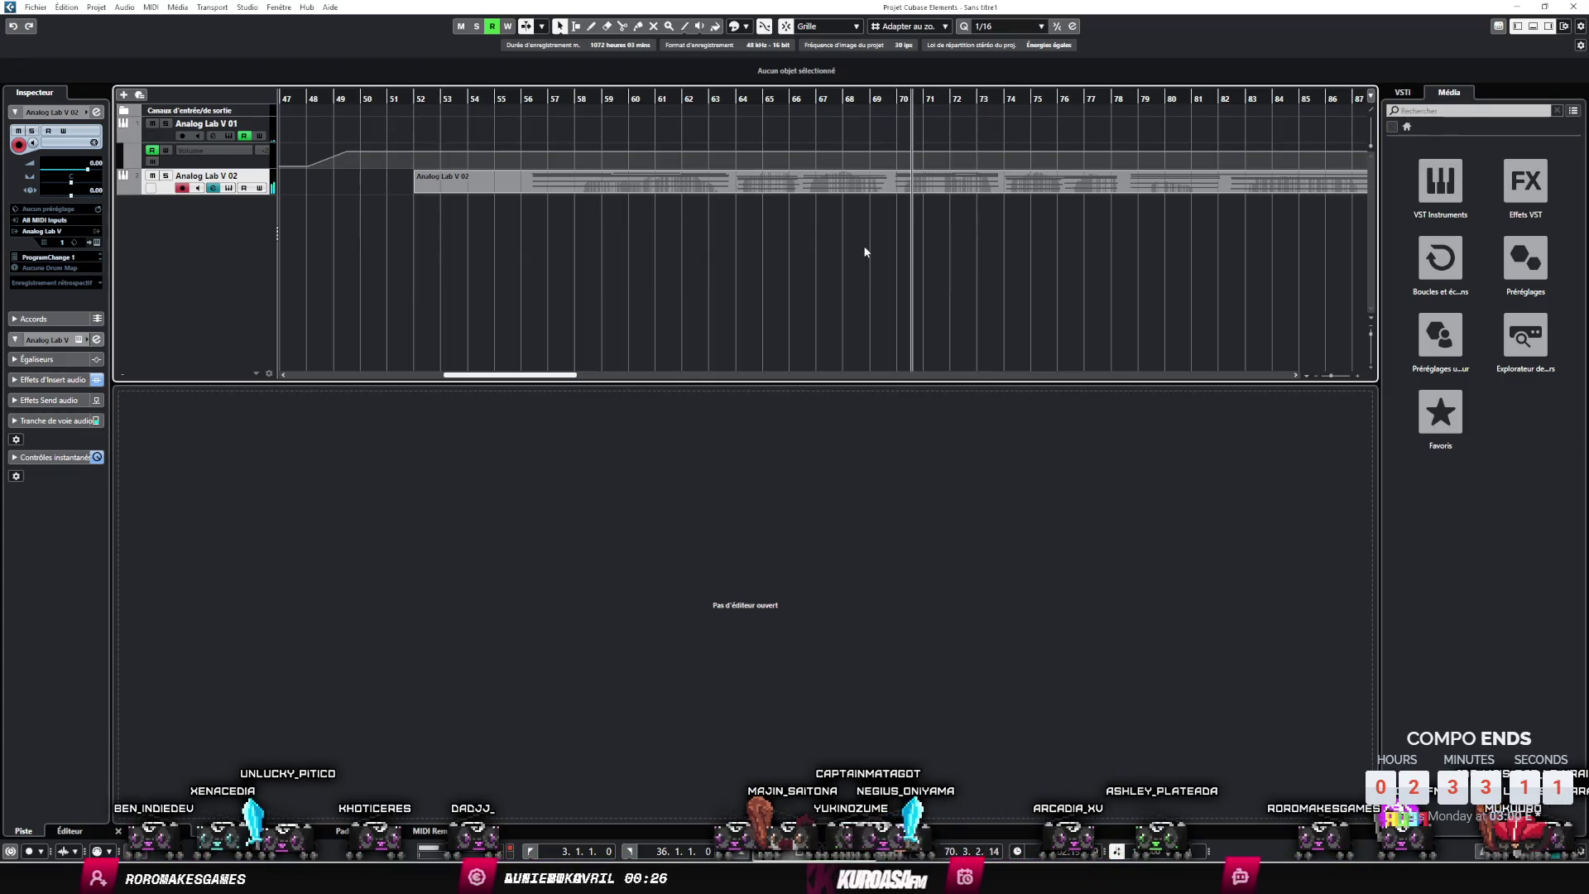
key("space")
left_click(260, 122)
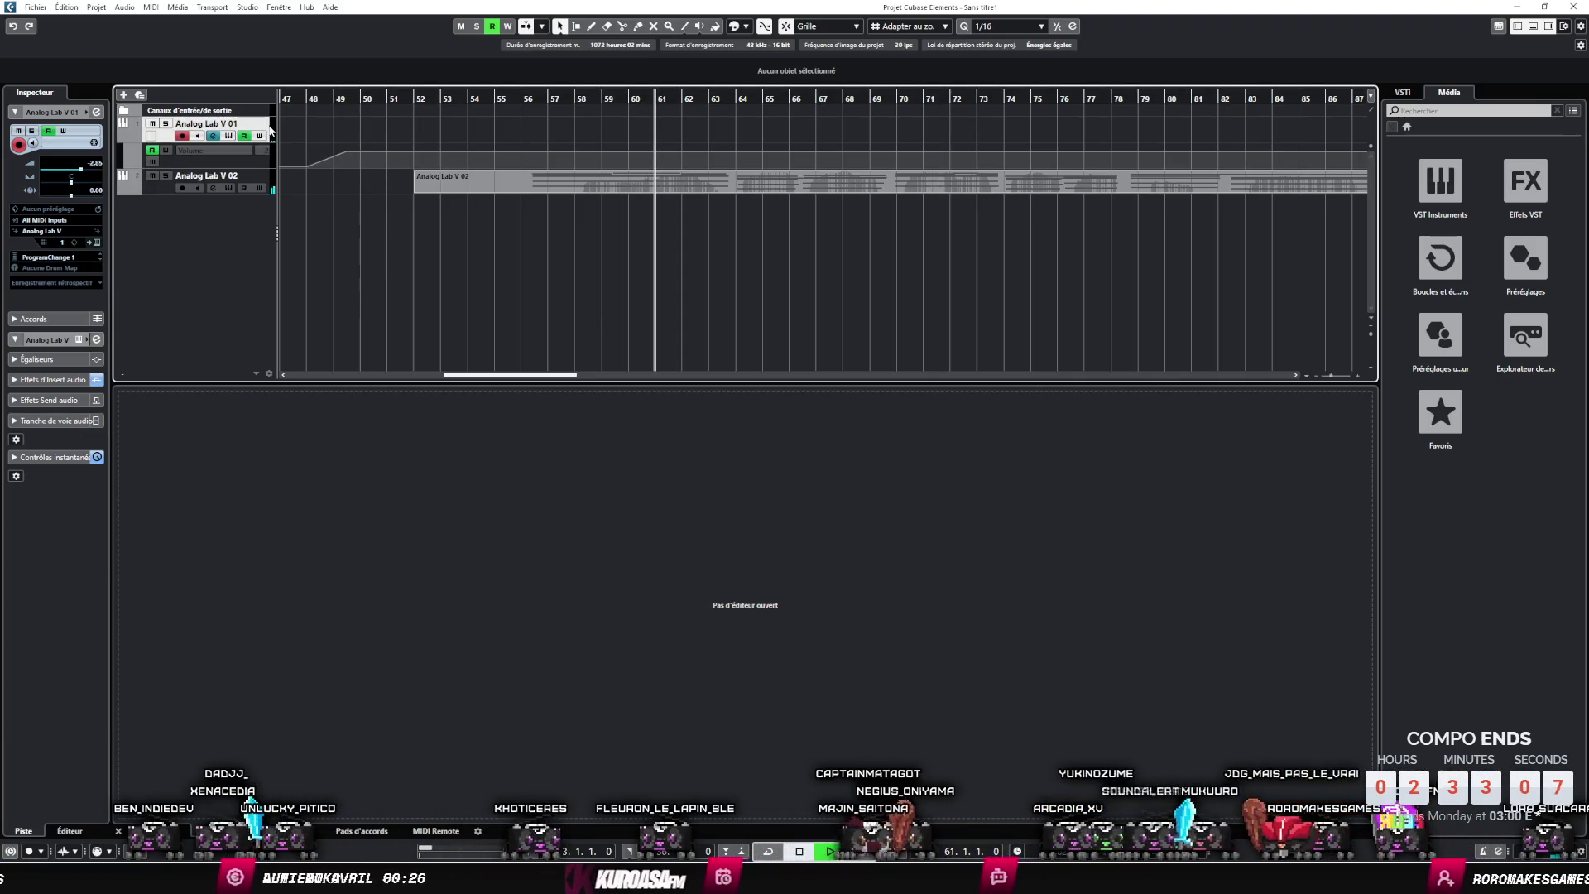
left_click(790, 96)
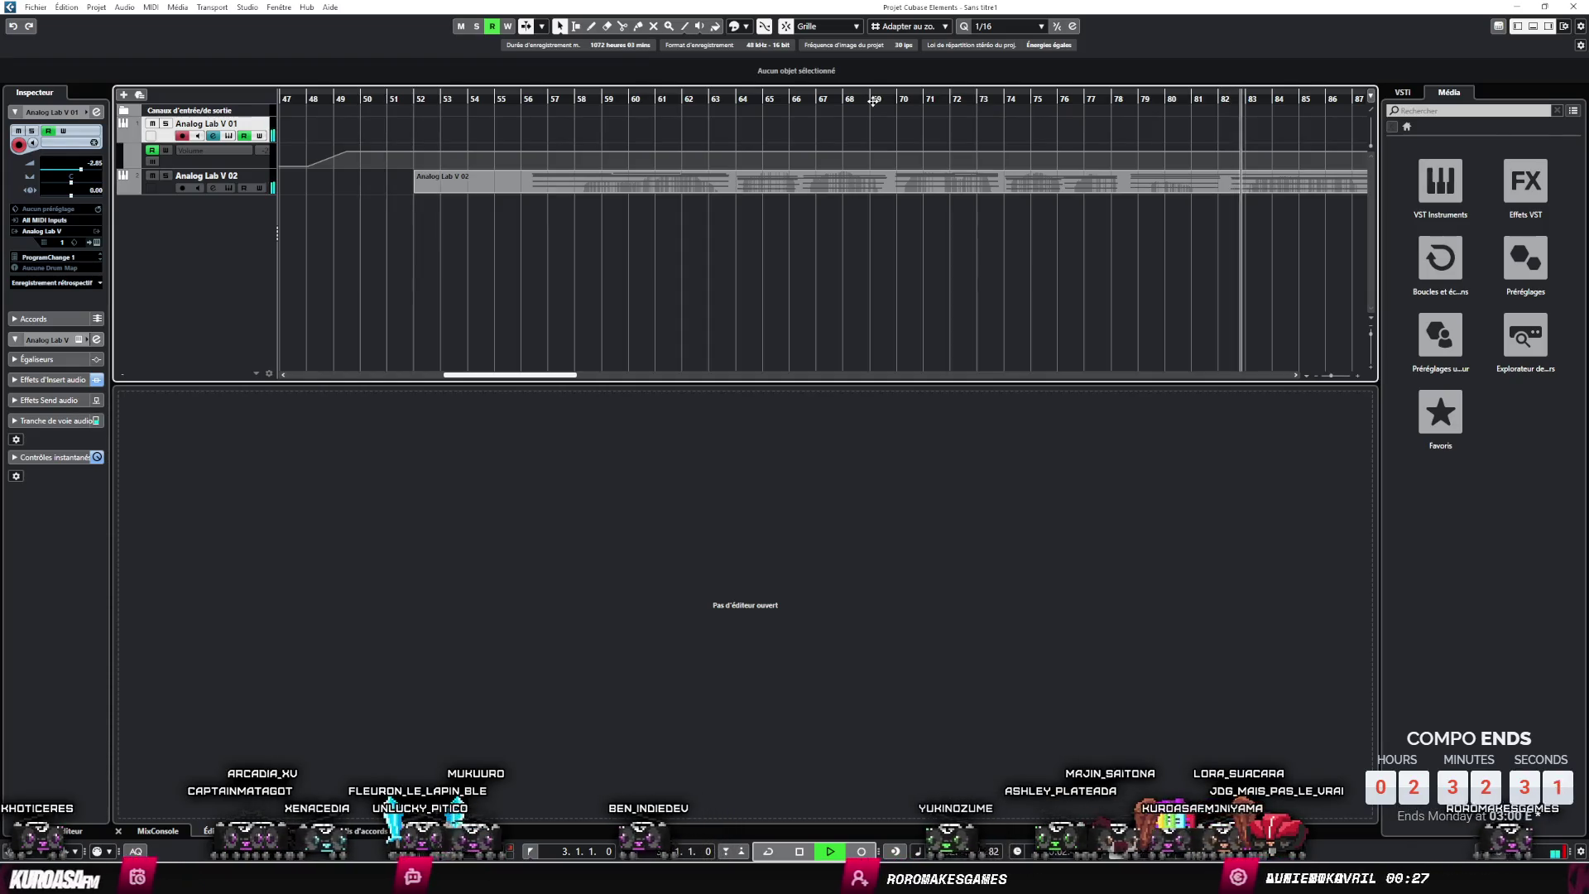
- Draw a cycle range on the ruler from bar 55 to bar 89
scroll(836, 121, "right", 5)
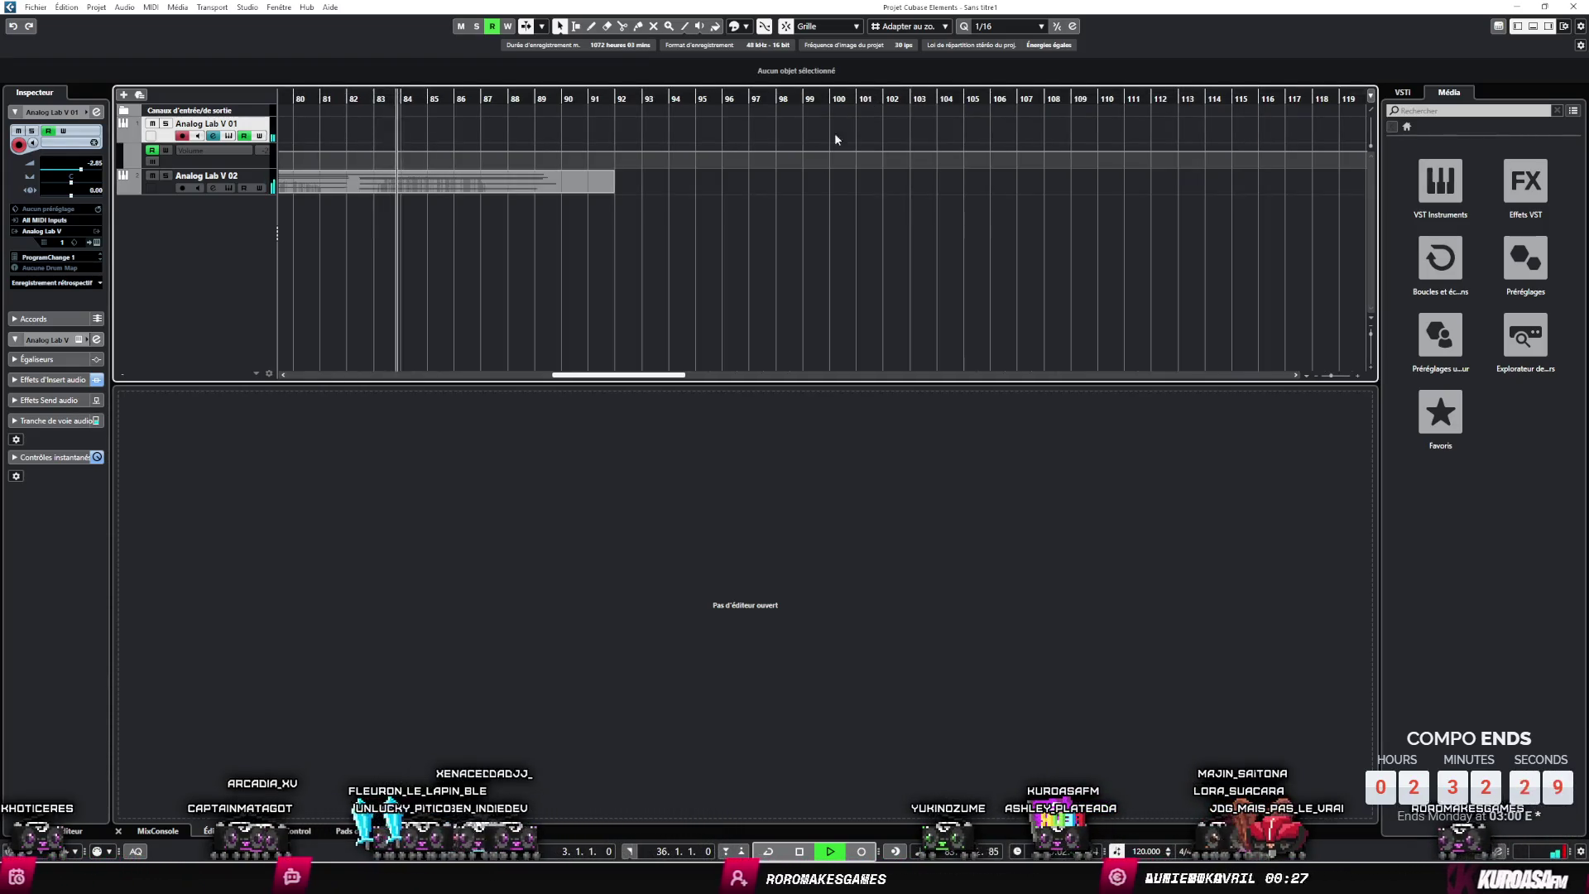
scroll(960, 198, "left", 2)
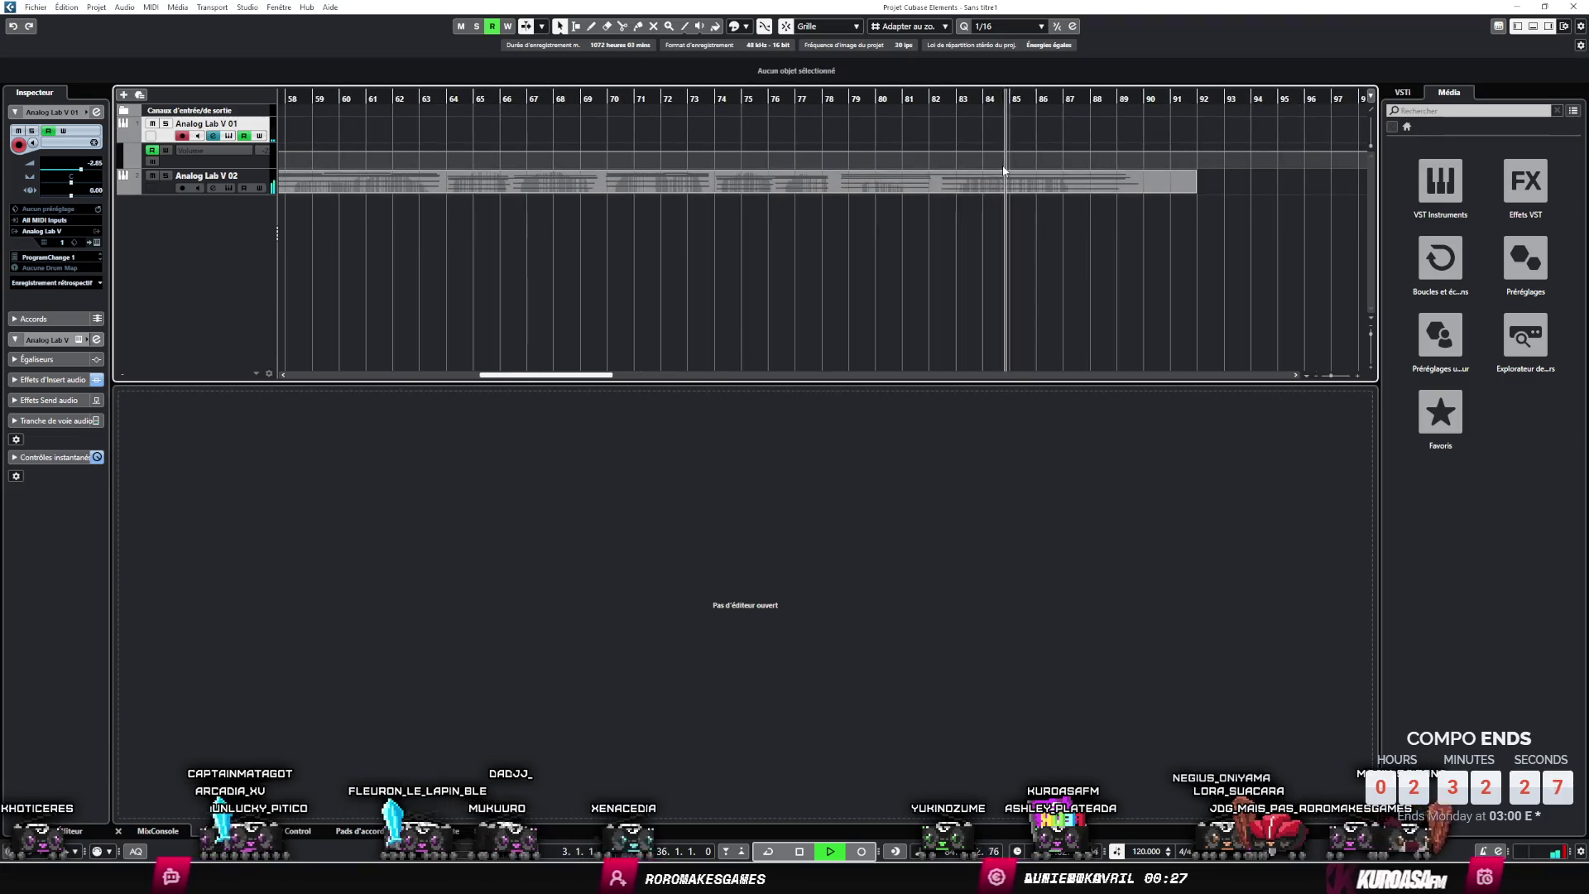
scroll(1202, 285, "left", 2)
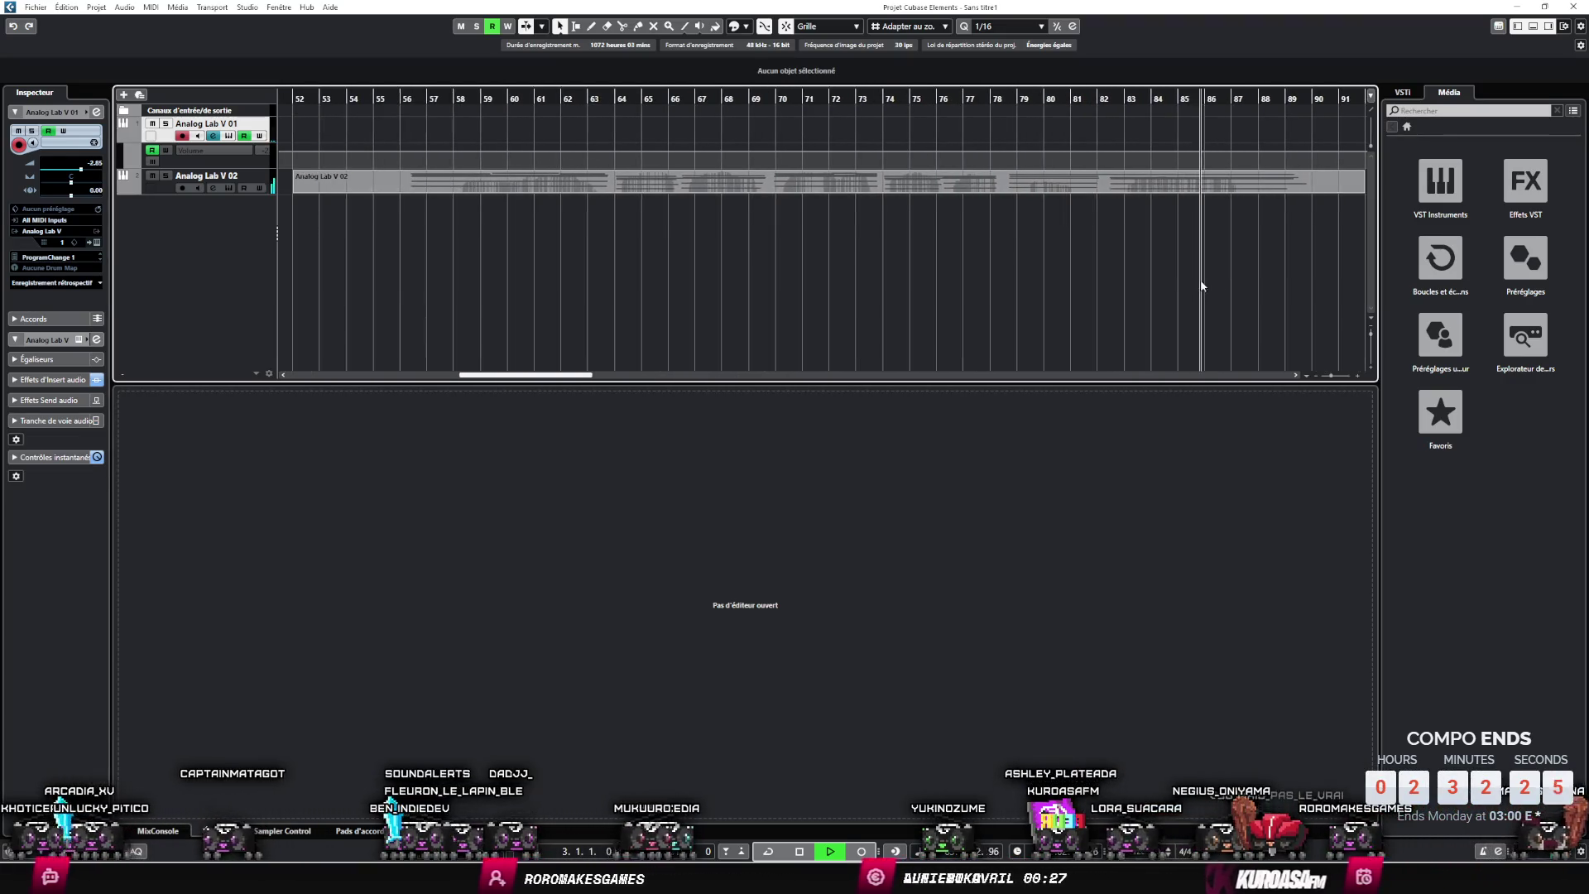
scroll(1135, 236, "down", 3)
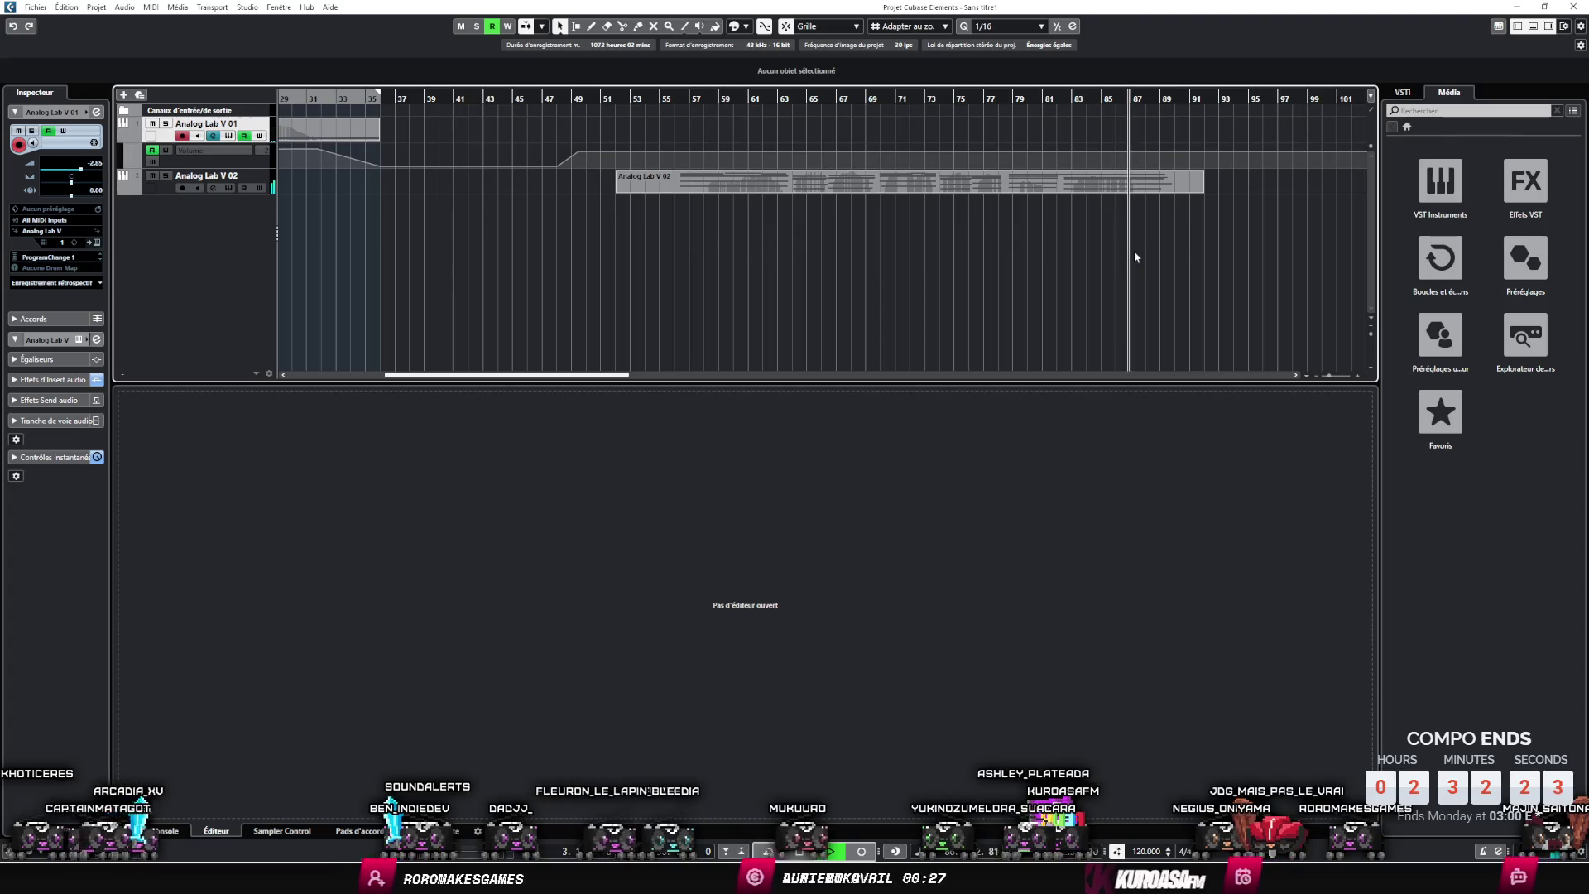
scroll(1146, 250, "right", 1)
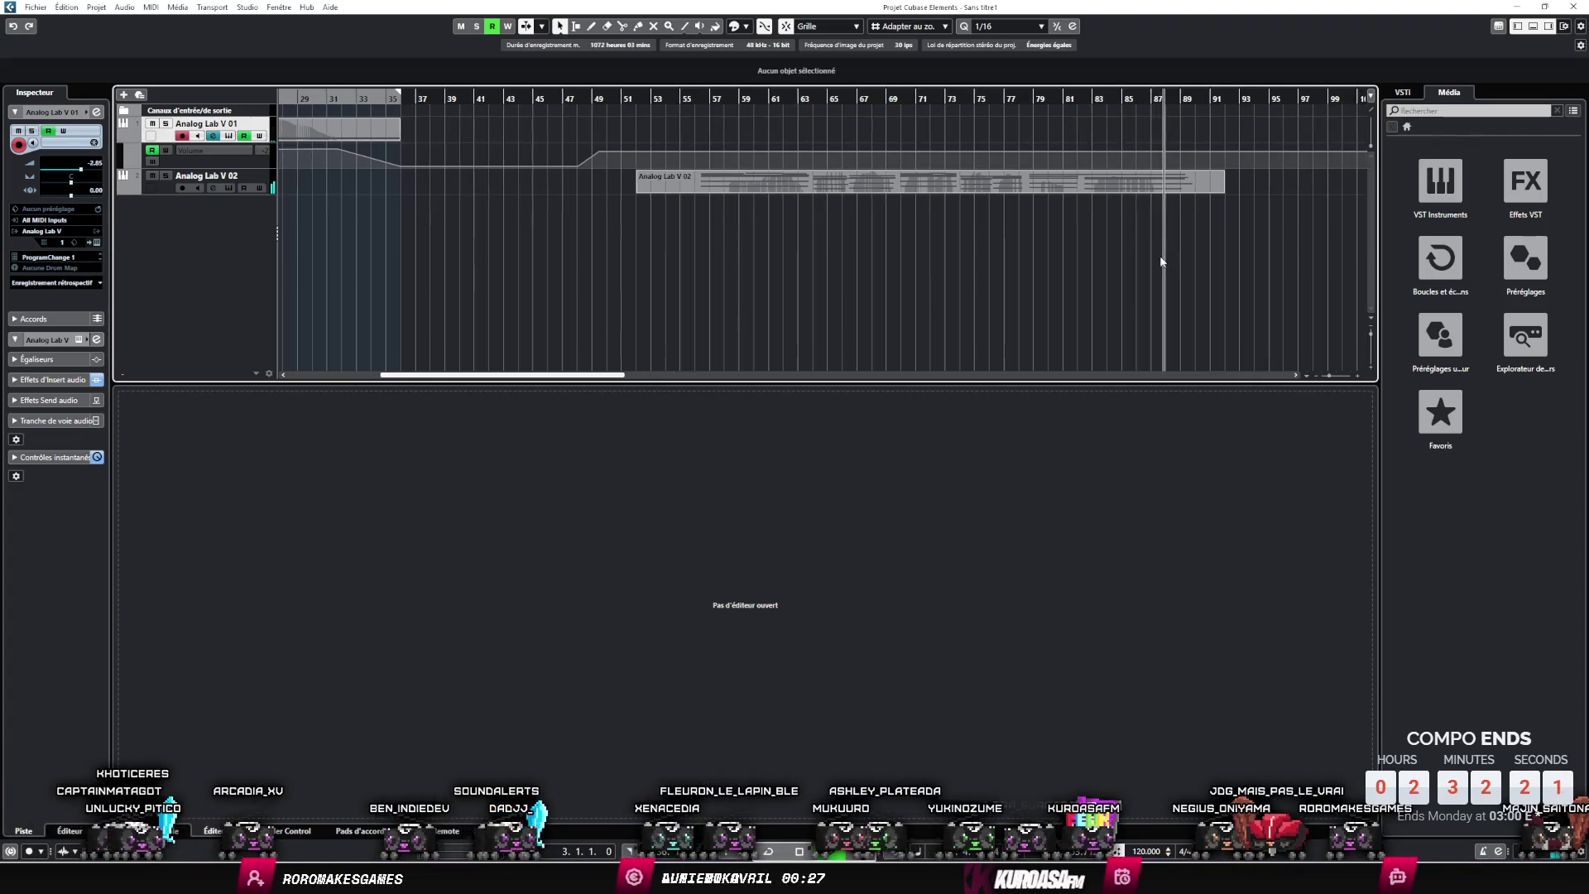
scroll(1128, 275, "right", 2)
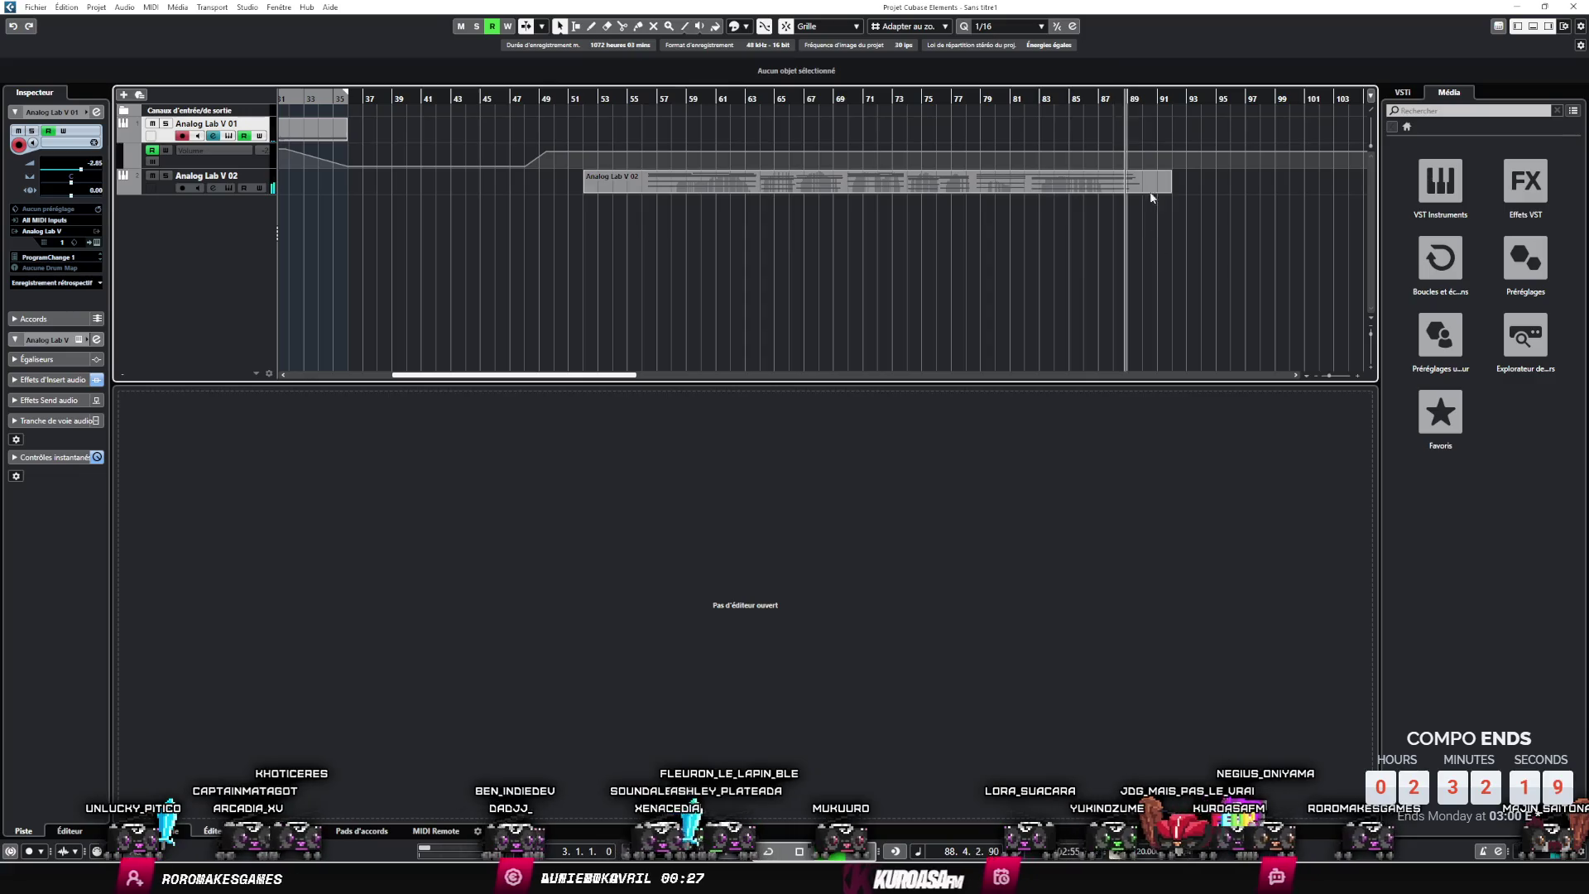
left_click_drag(1149, 88, 646, 90)
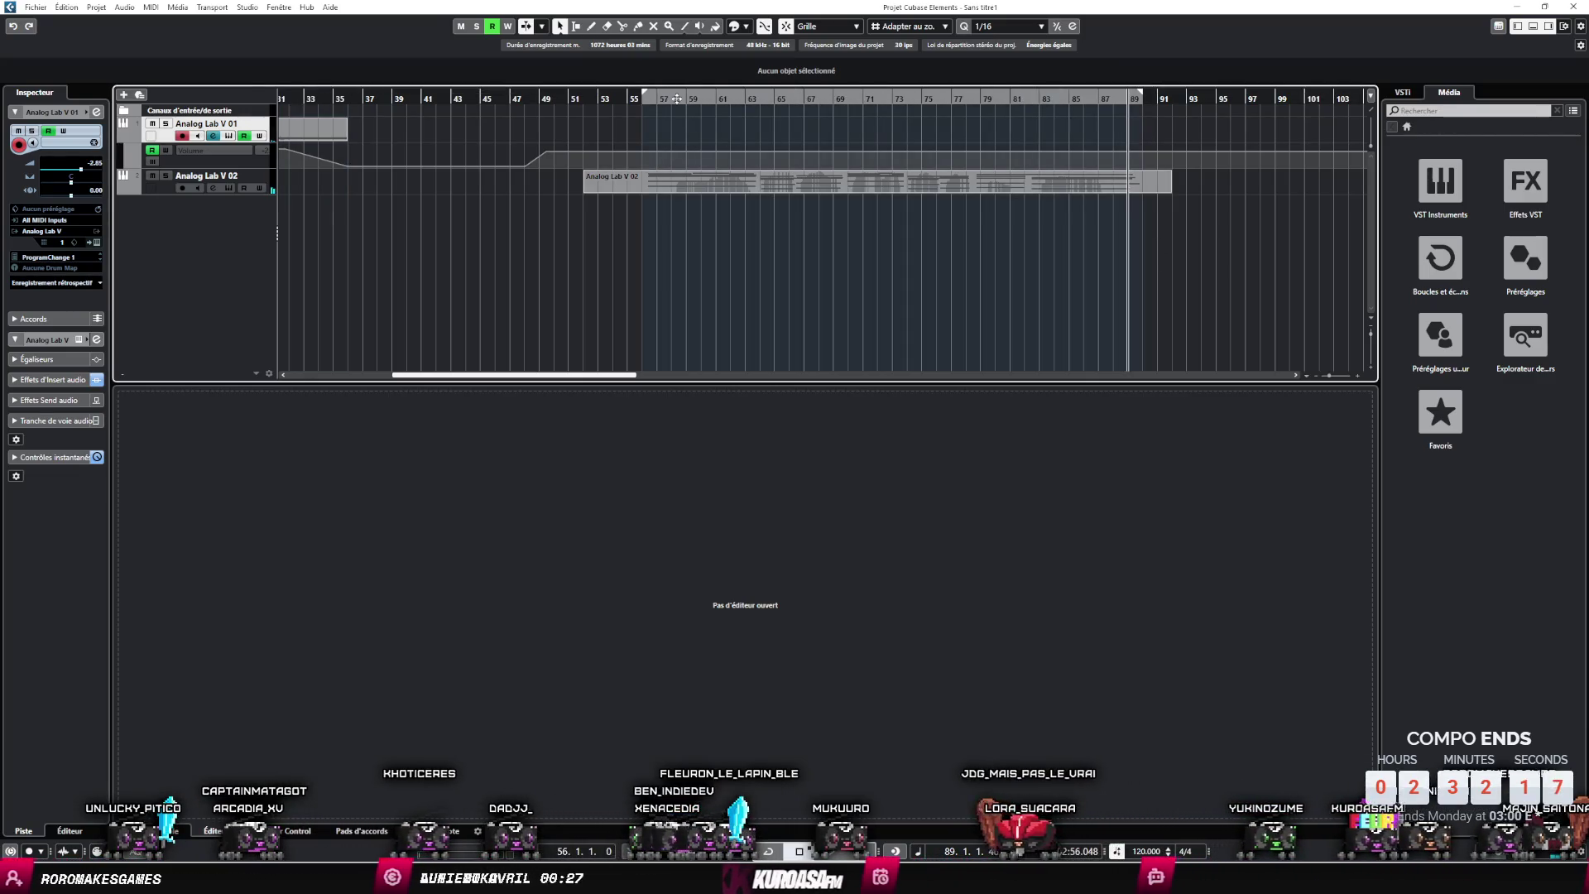
- Shift the loop start to about bar 57 and bring up the Audio Mixdown export dialog
scroll(652, 111, "up", 1)
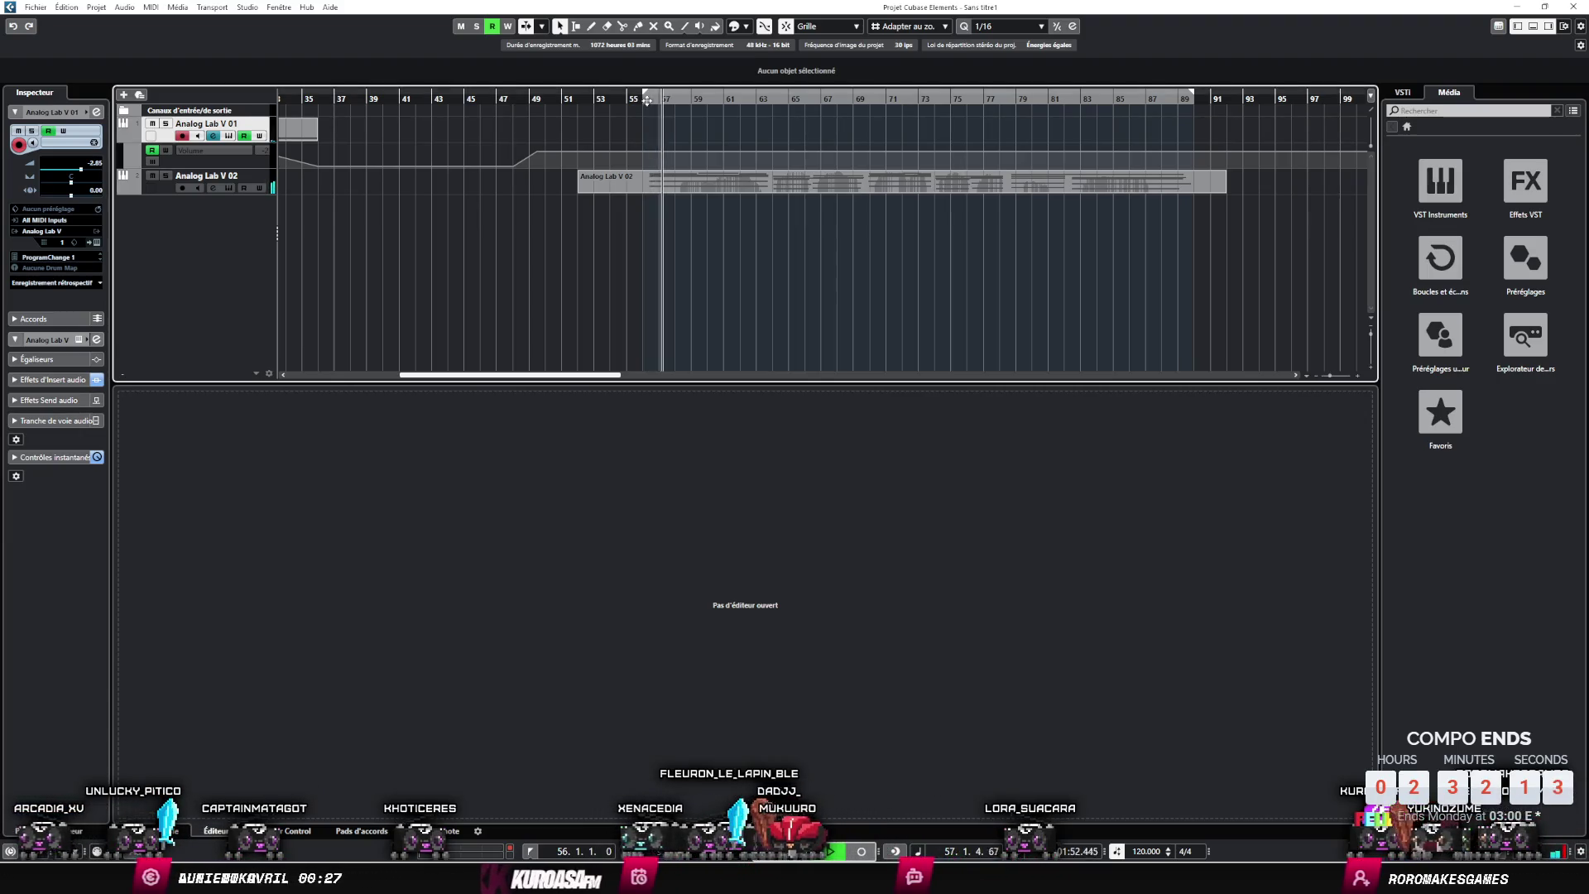
scroll(650, 100, "up", 5)
left_click_drag(551, 98, 605, 109)
scroll(693, 190, "down", 6)
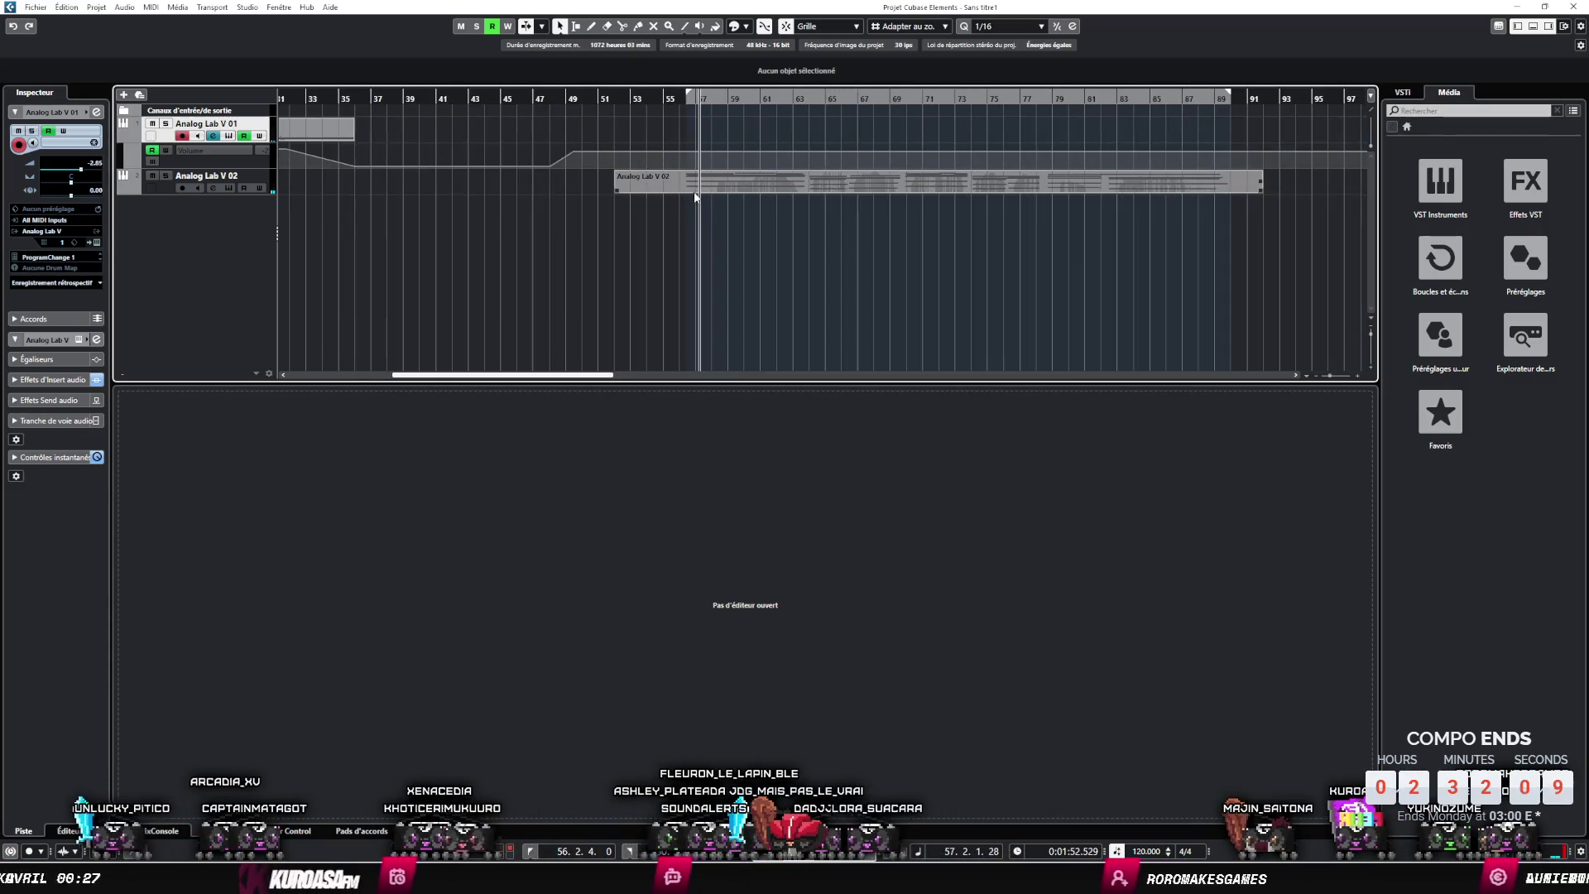
key("ctrl+shift+e")
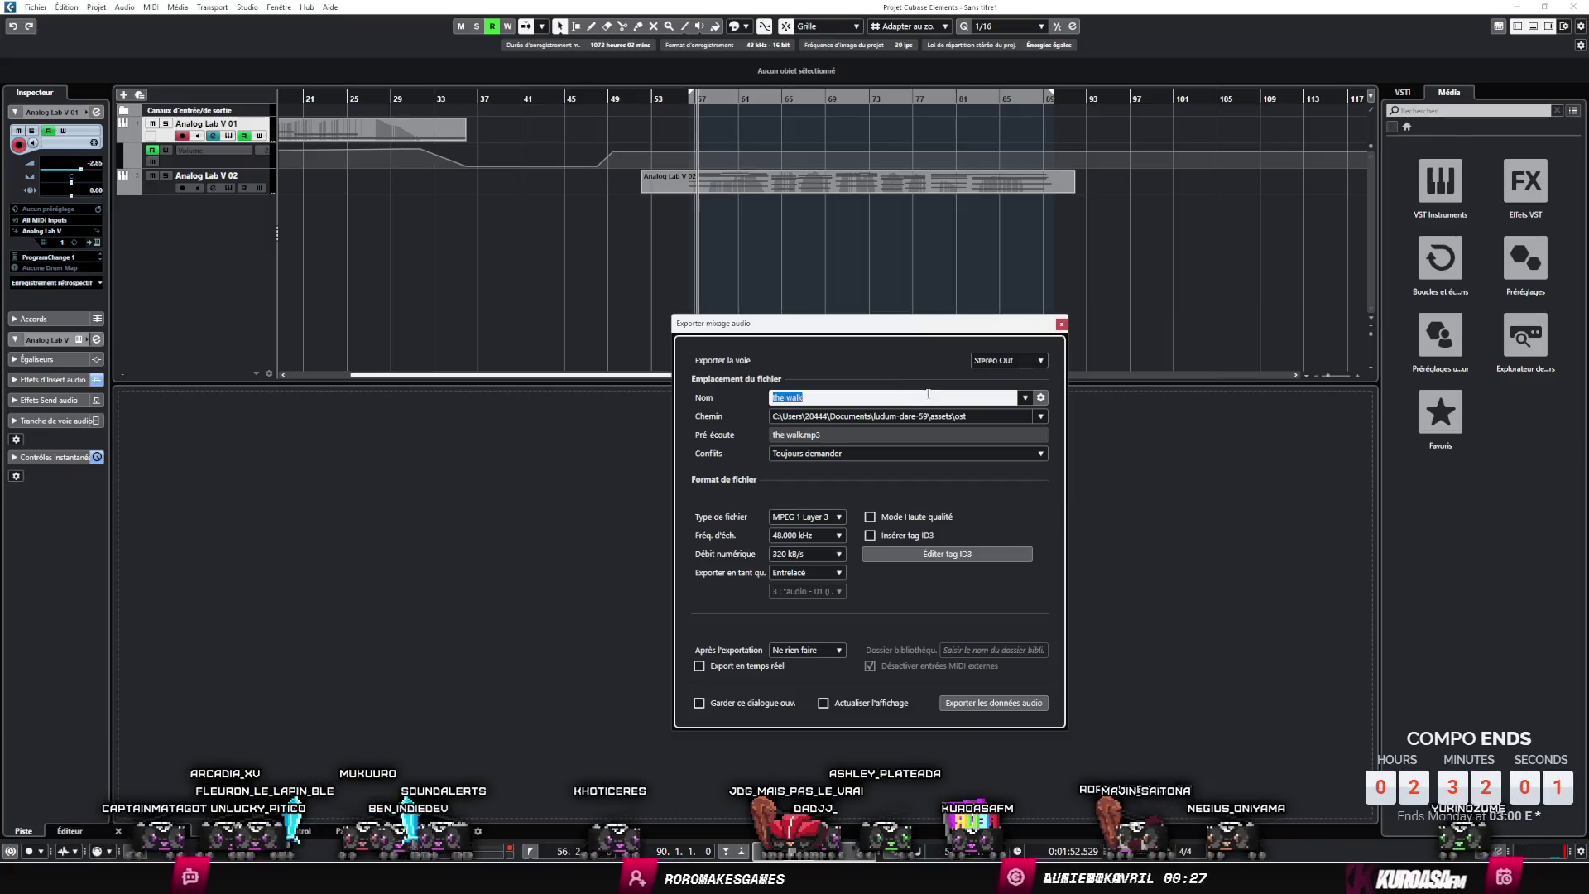
- Export the mixdown as 'the crack.mp3', then return to Godot's megacluster scene in 2D
type("t")
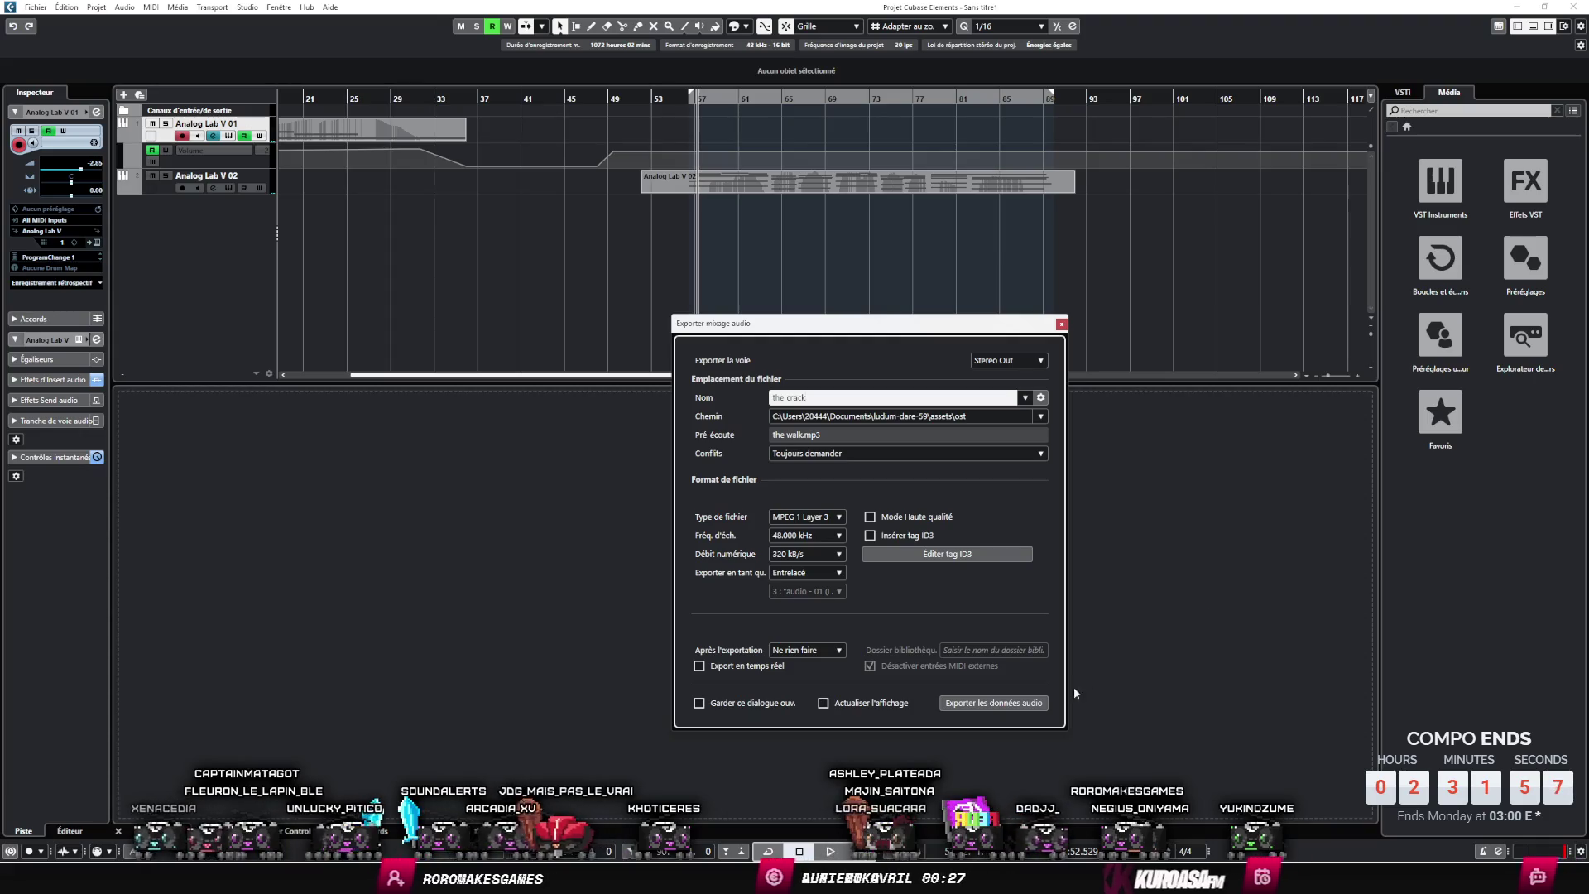
left_click(1023, 705)
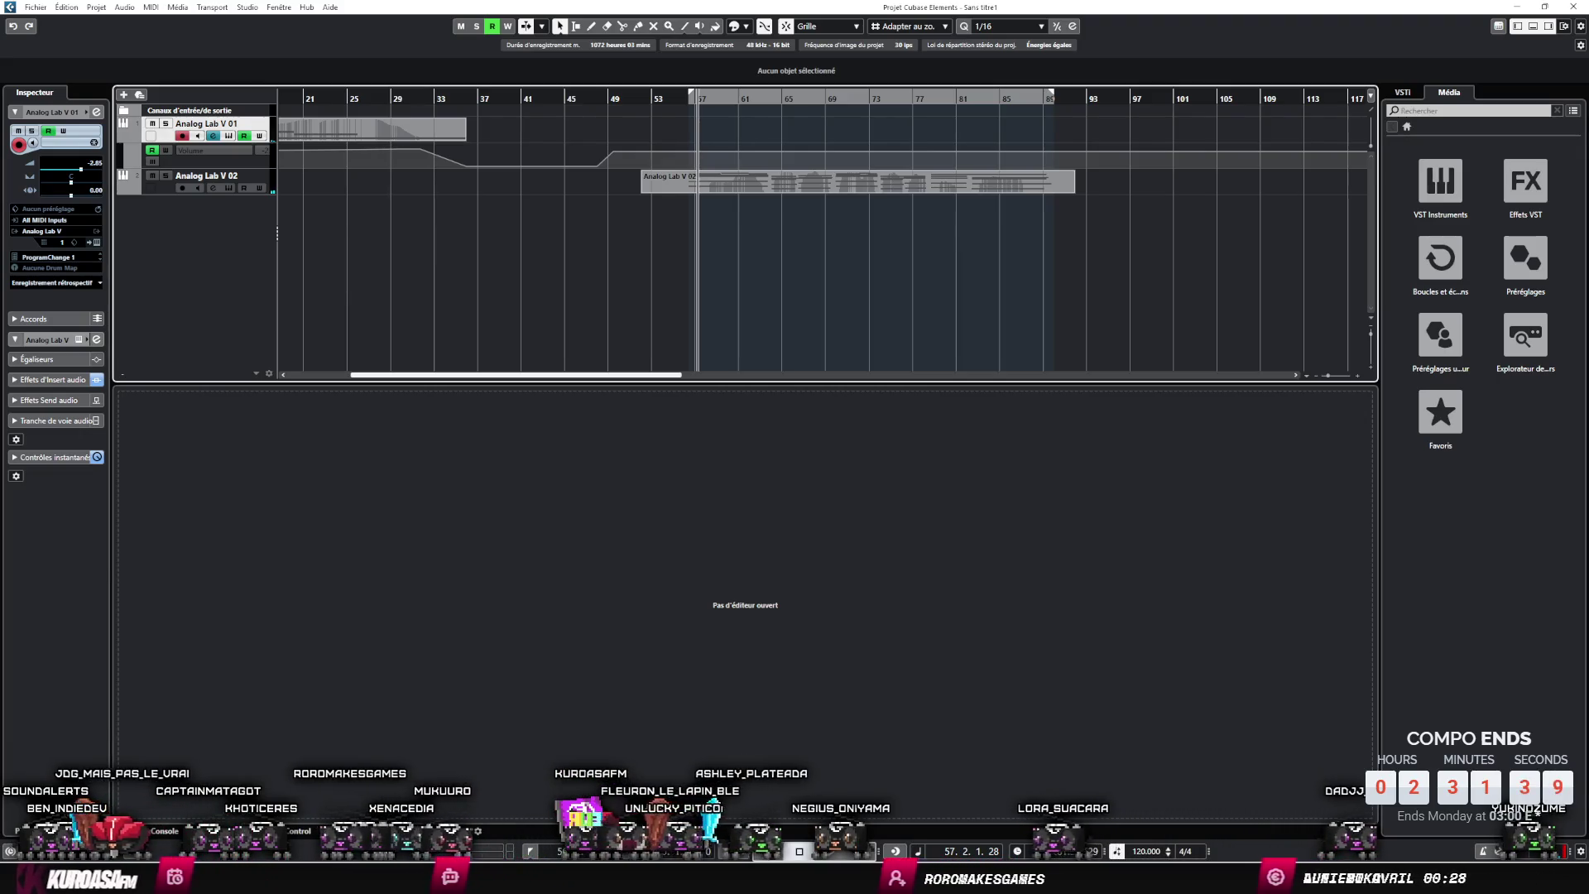
key("alt+Tab")
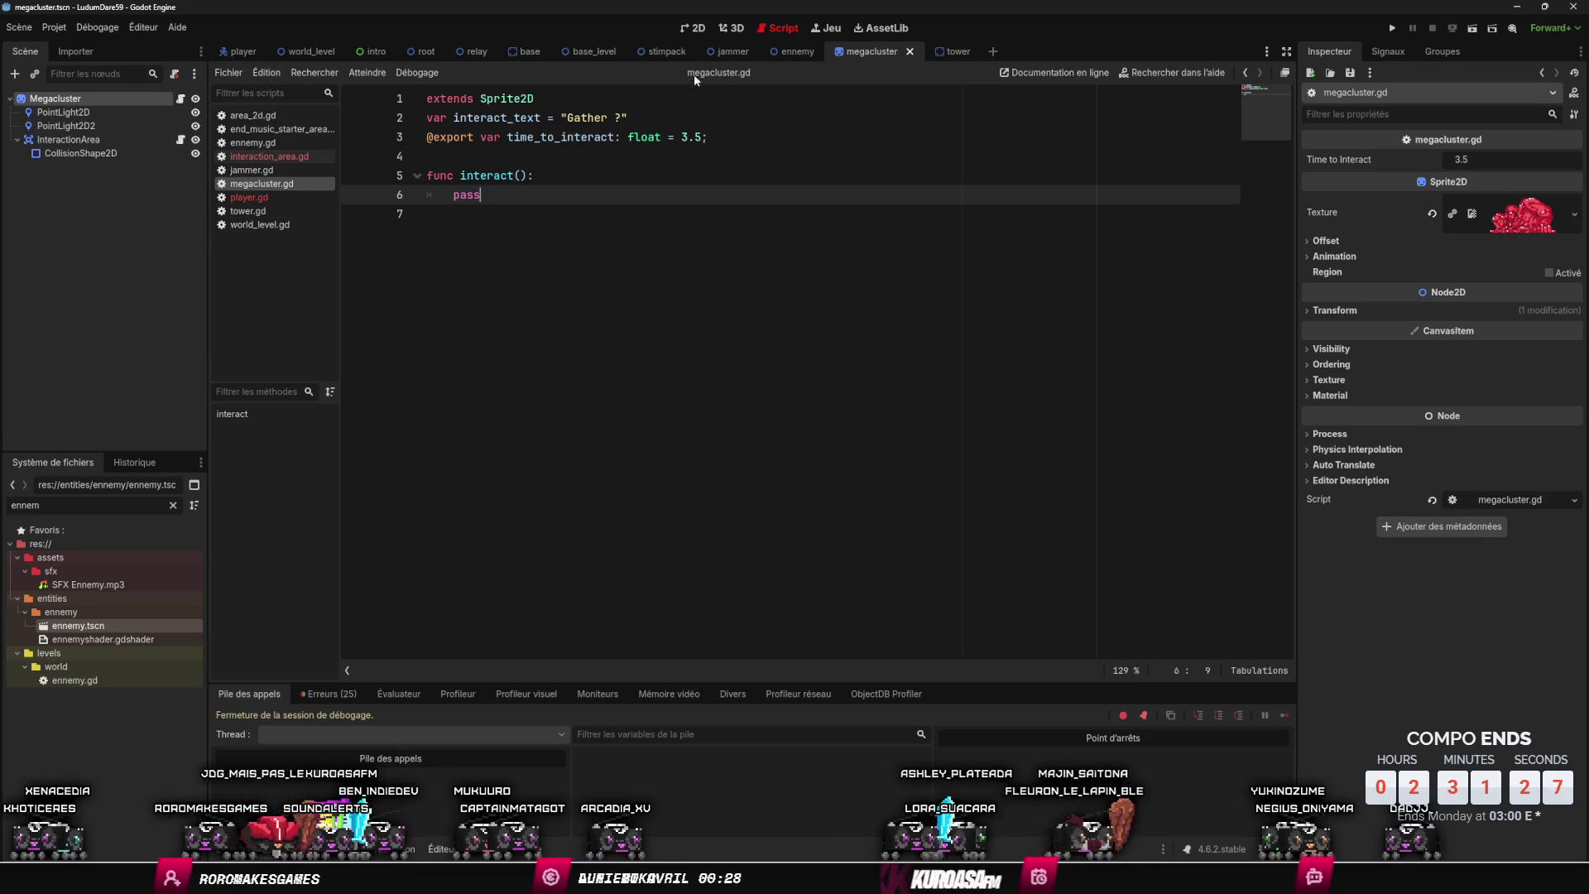
left_click(693, 28)
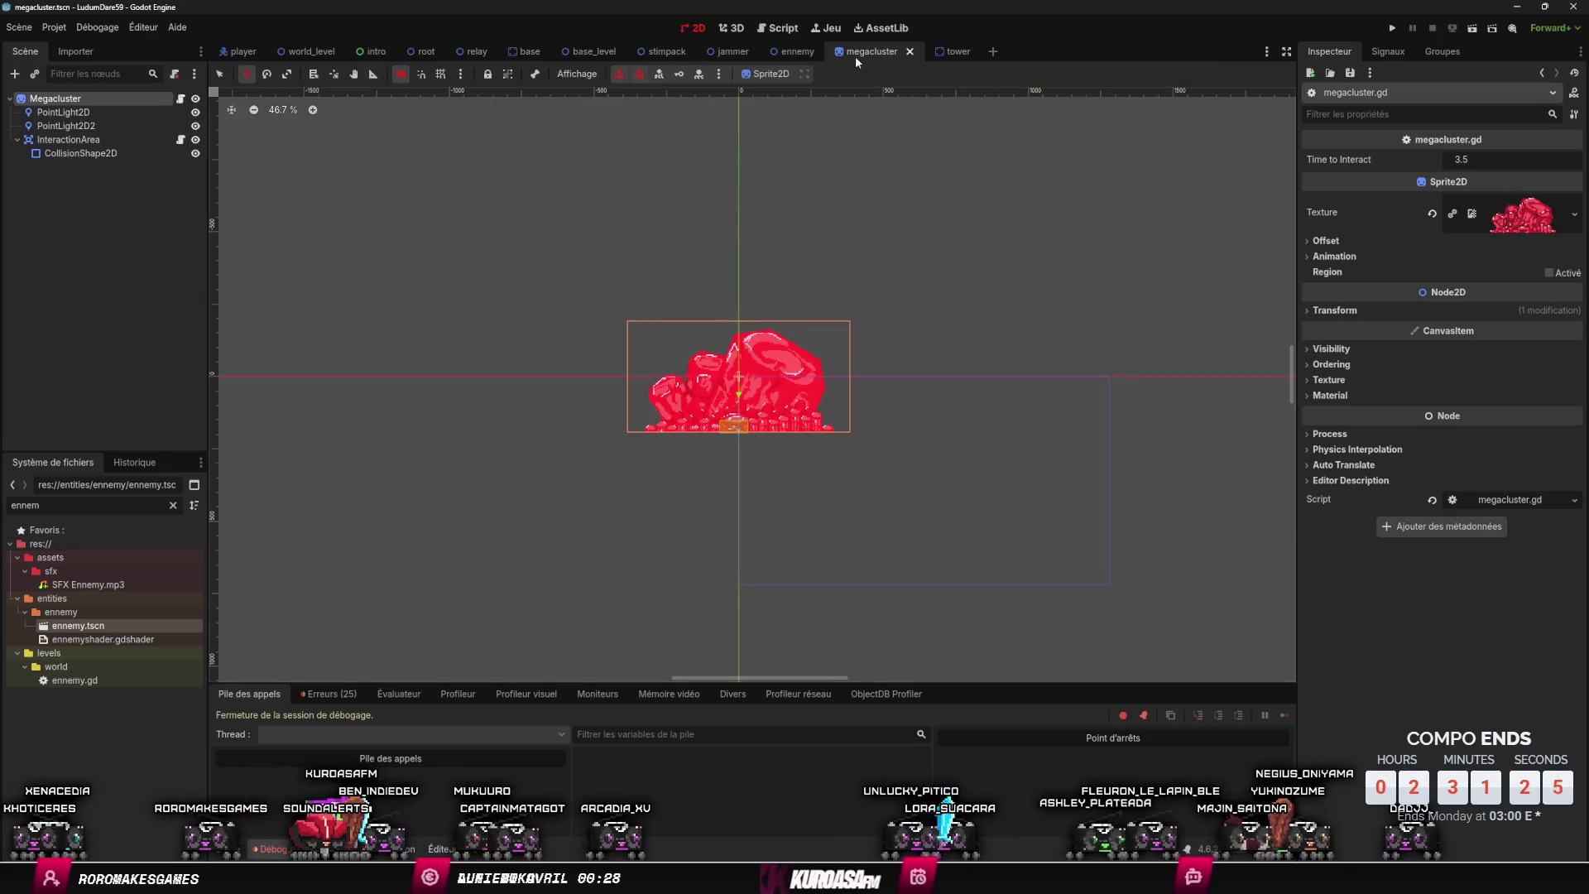
- Close the enemy scene and the other unneeded scene tabs, then save world_level
left_click(819, 51)
middle_click(375, 52)
middle_click(376, 52)
middle_click(376, 53)
middle_click(376, 52)
middle_click(375, 52)
middle_click(376, 52)
middle_click(375, 52)
middle_click(376, 52)
scroll(687, 606, "up", 8)
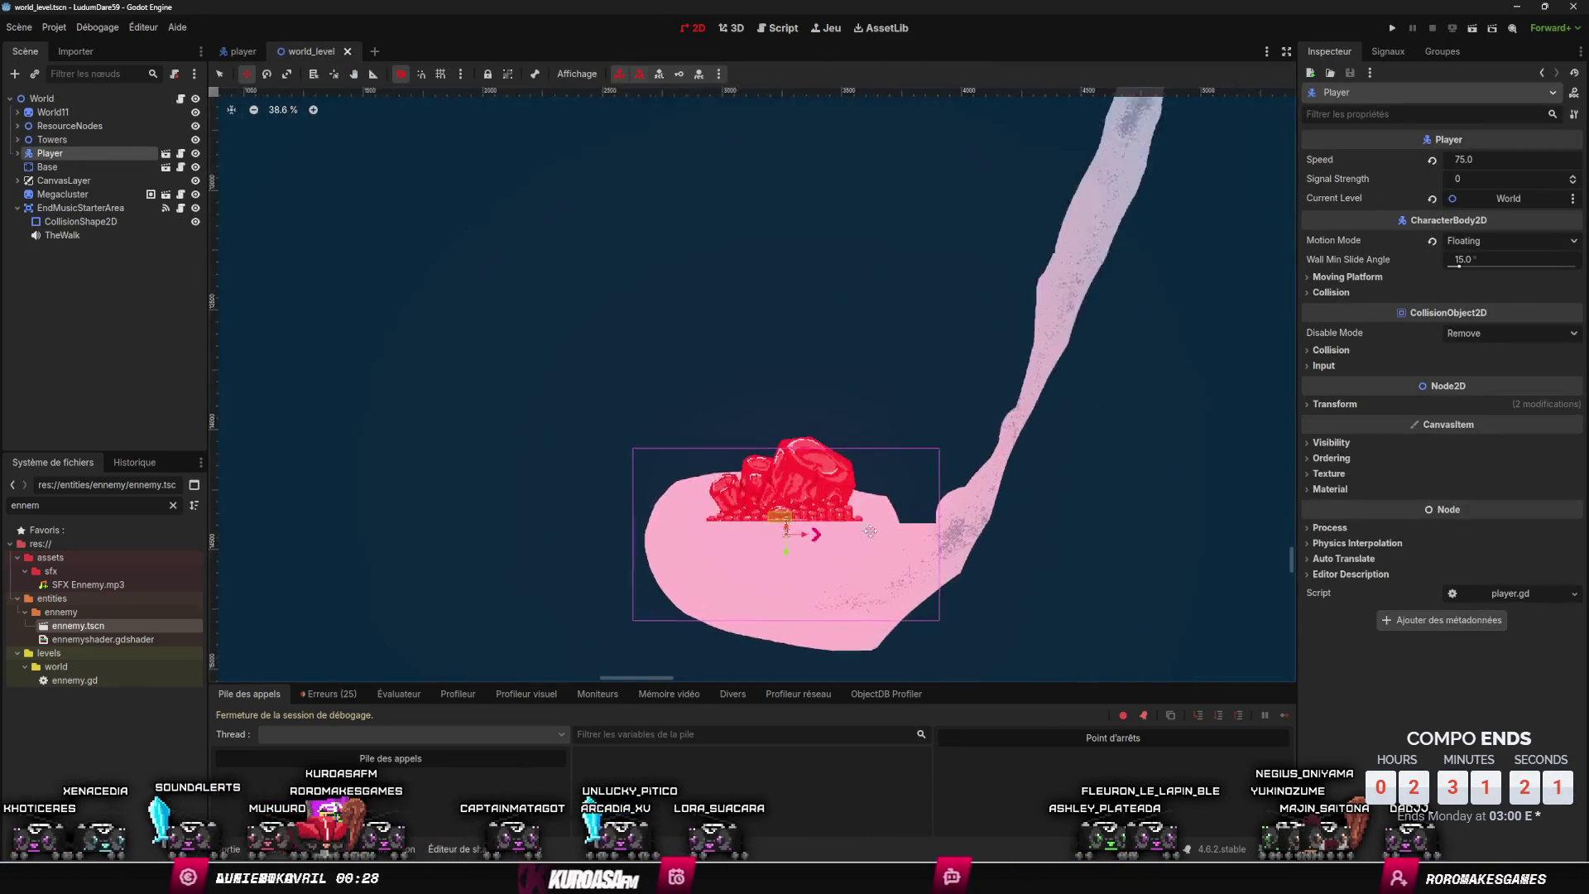
key("ctrl+s")
scroll(271, 607, "down", 2)
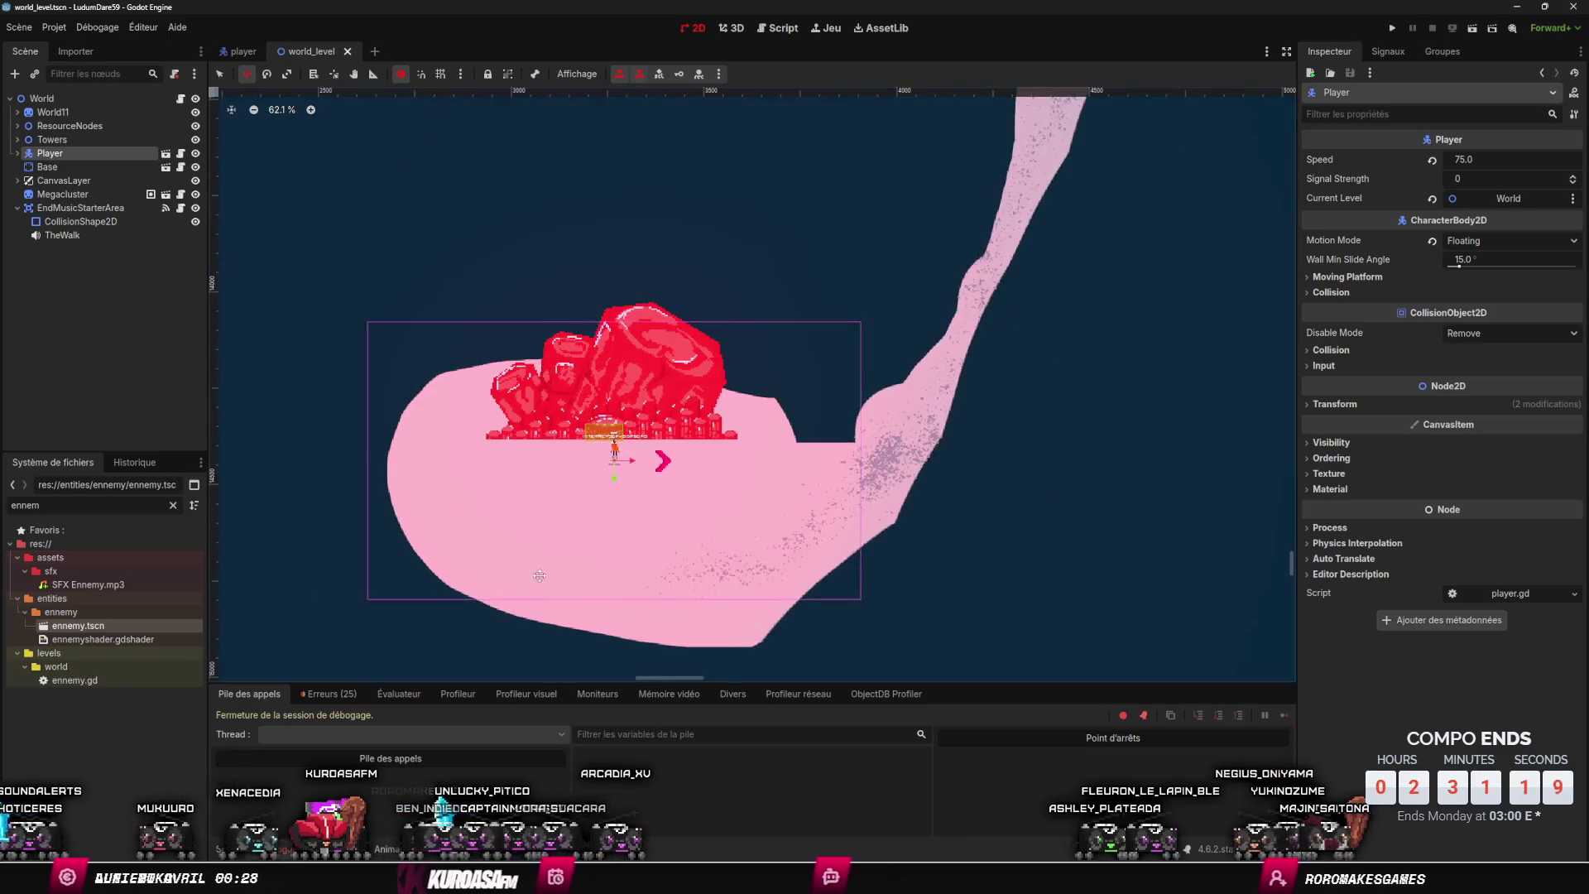
scroll(680, 369, "up", 4)
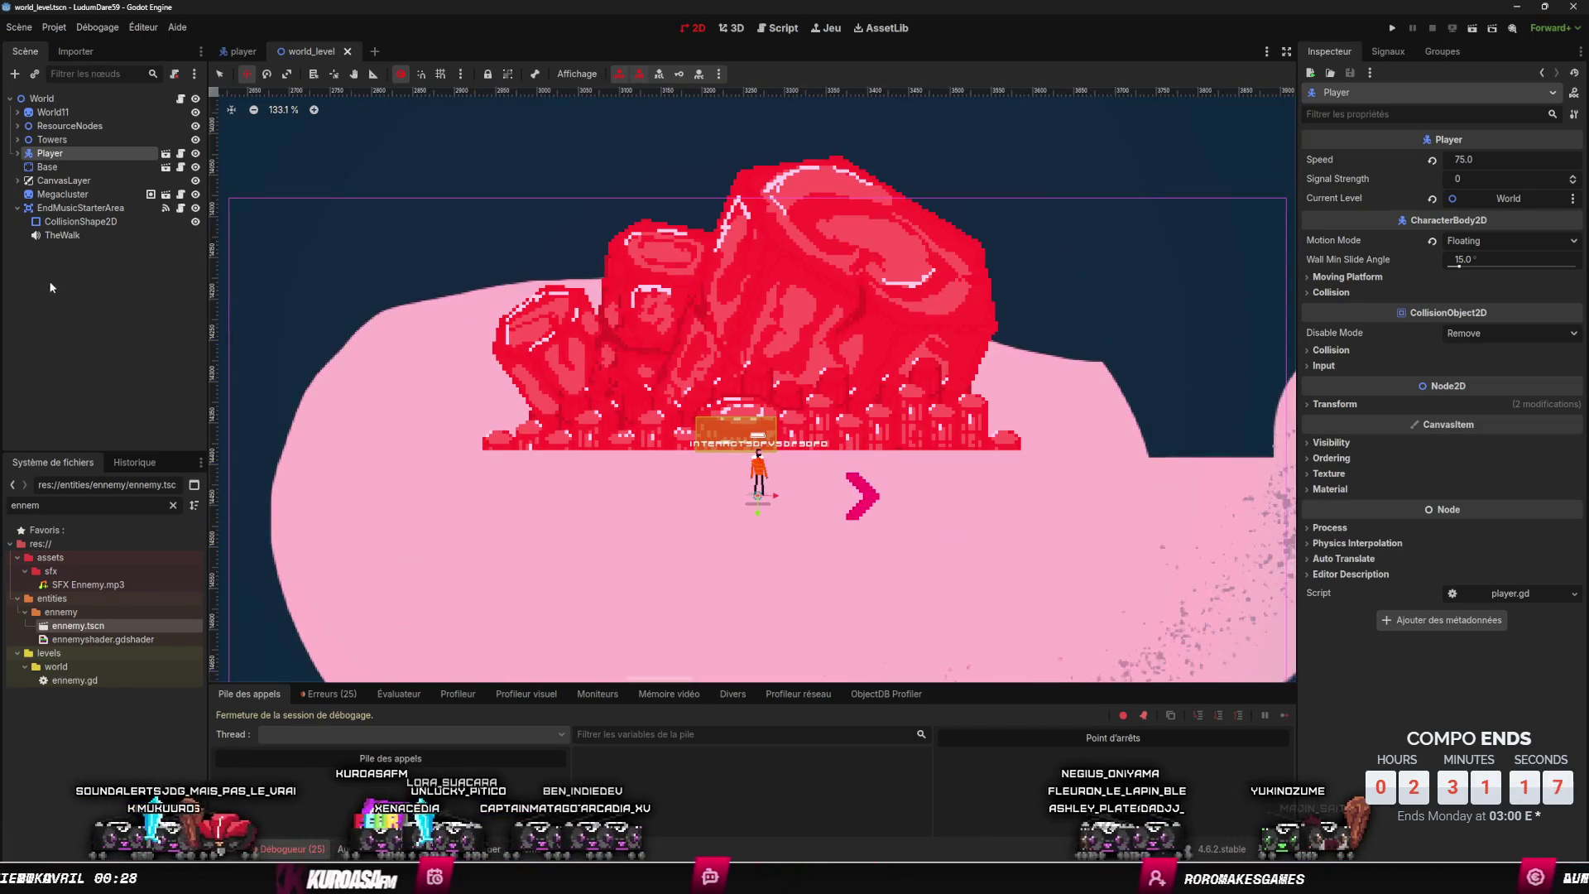
- Filter the FileSystem dock for 'meg' and open megacluster.tscn
left_click(80, 208)
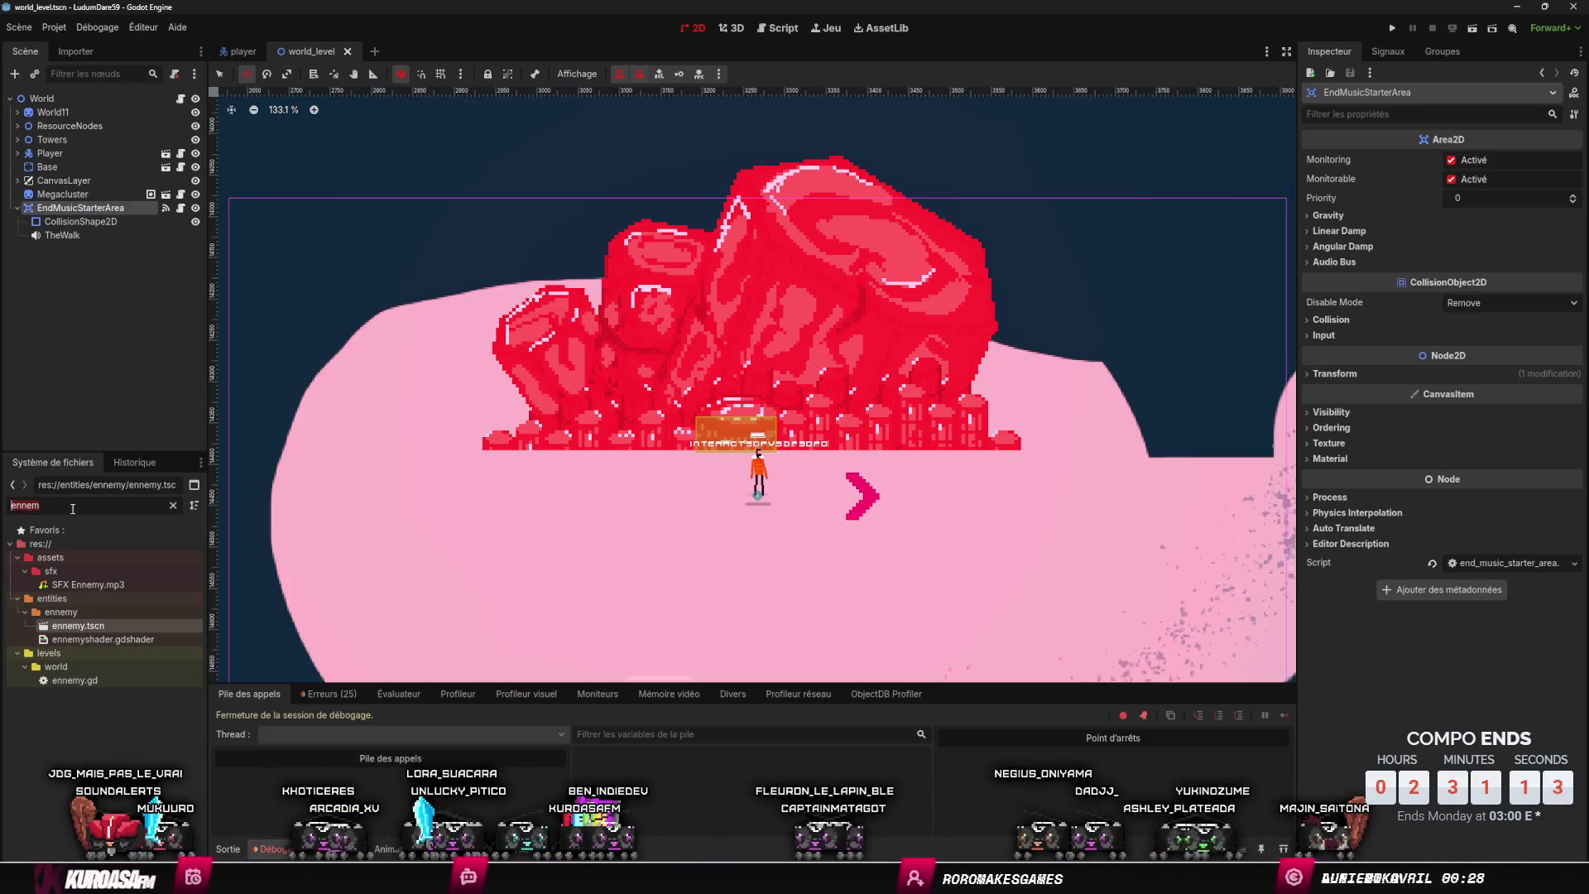
type("mga")
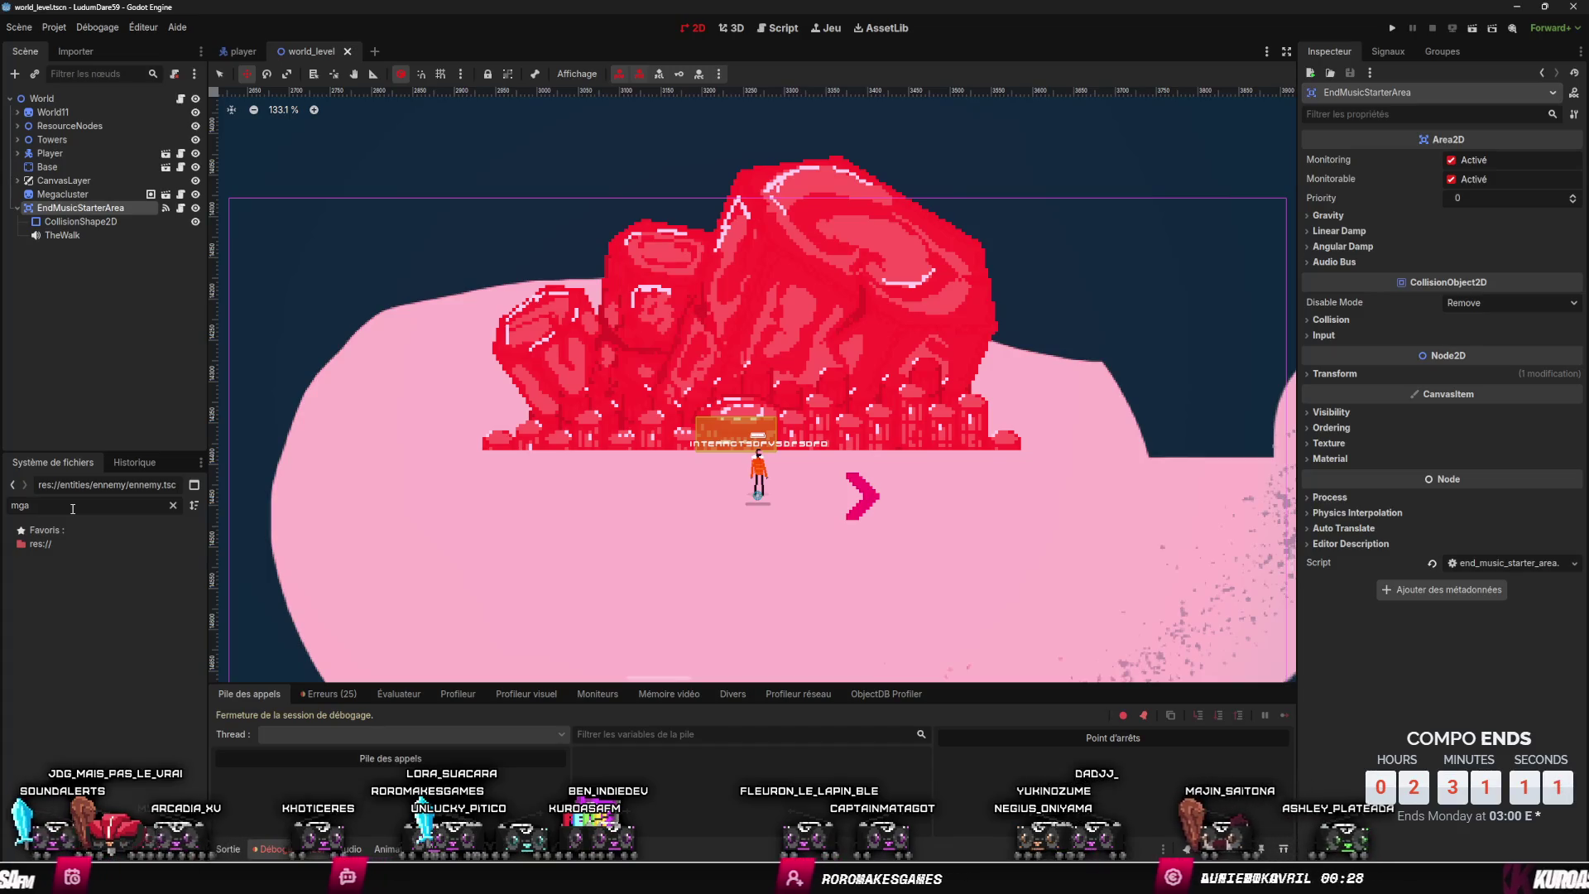
key("BackSpace")
key("BackSpace")
type("eg")
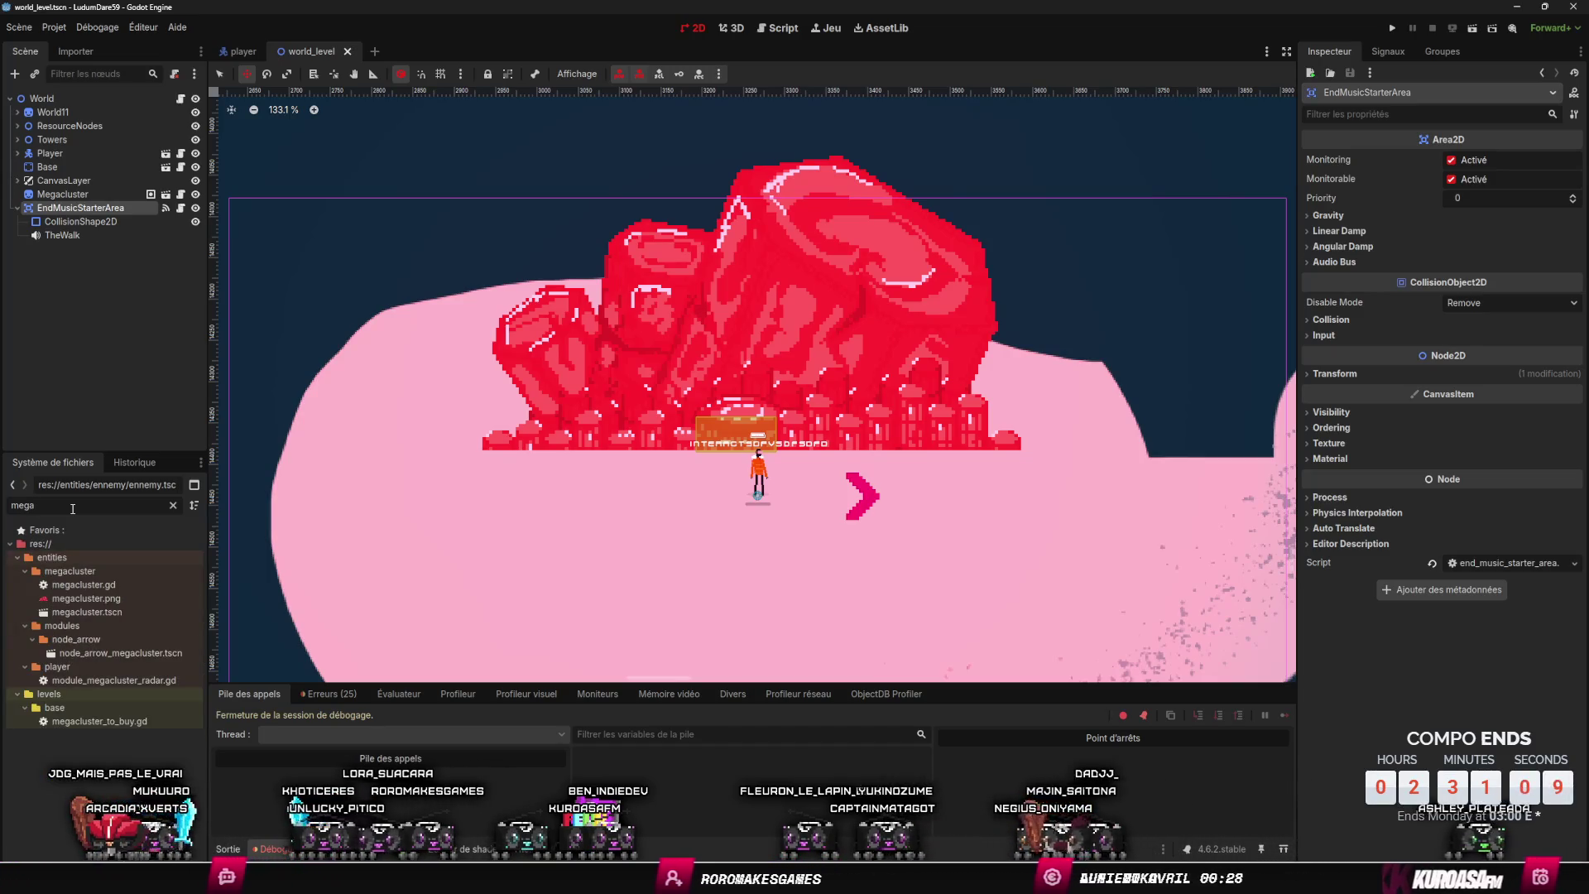
double_click(98, 613)
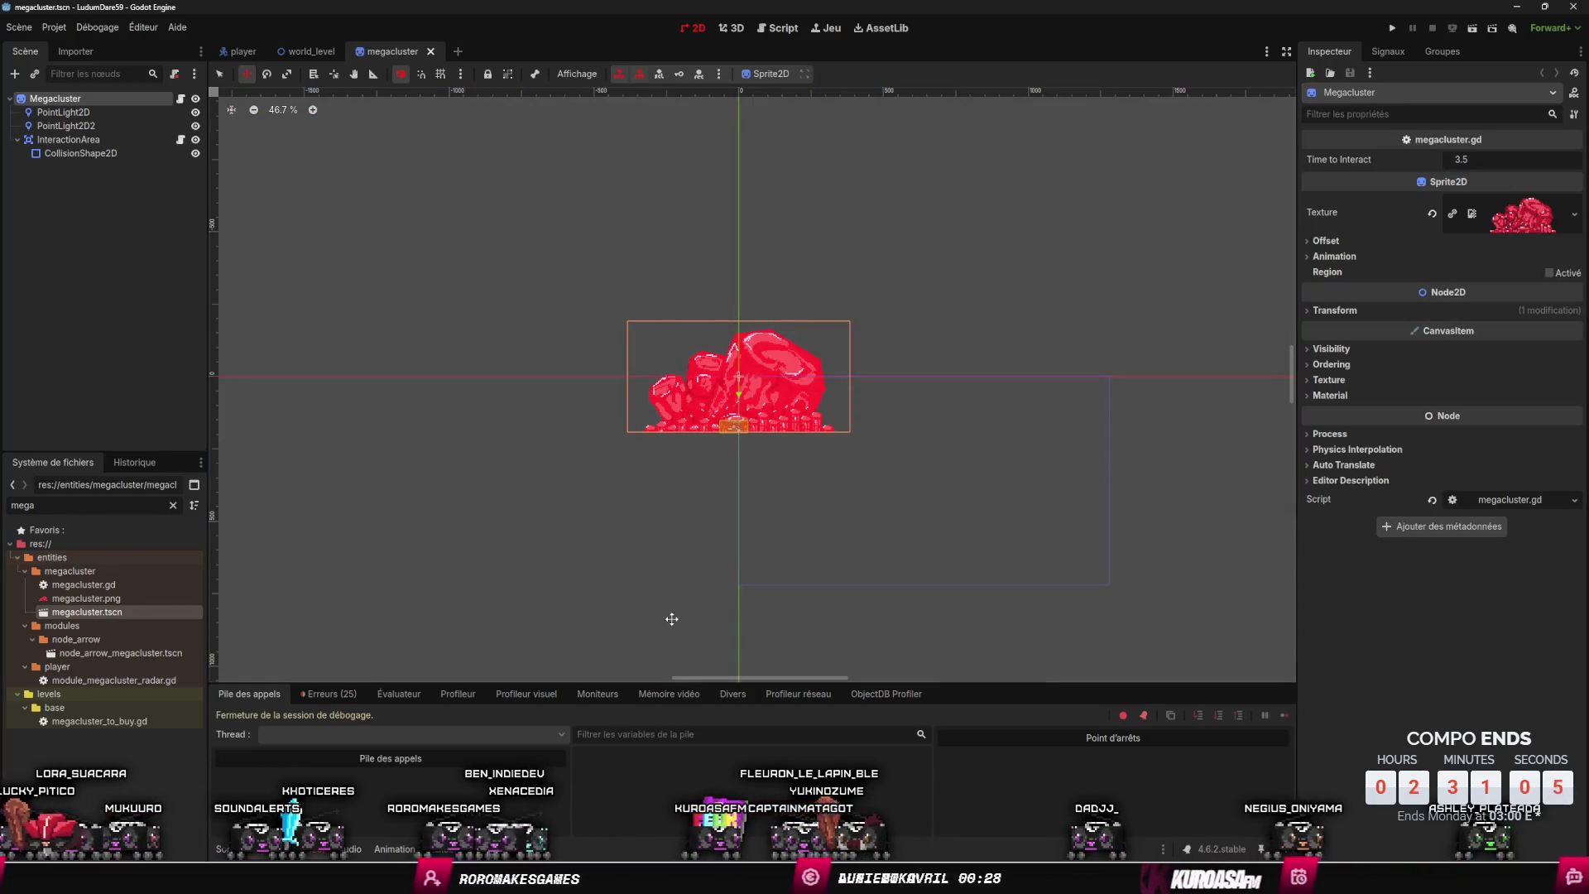
- Zoom in and out on the red megacluster crystal and its interaction area, then return to world_level
scroll(748, 530, "up", 4)
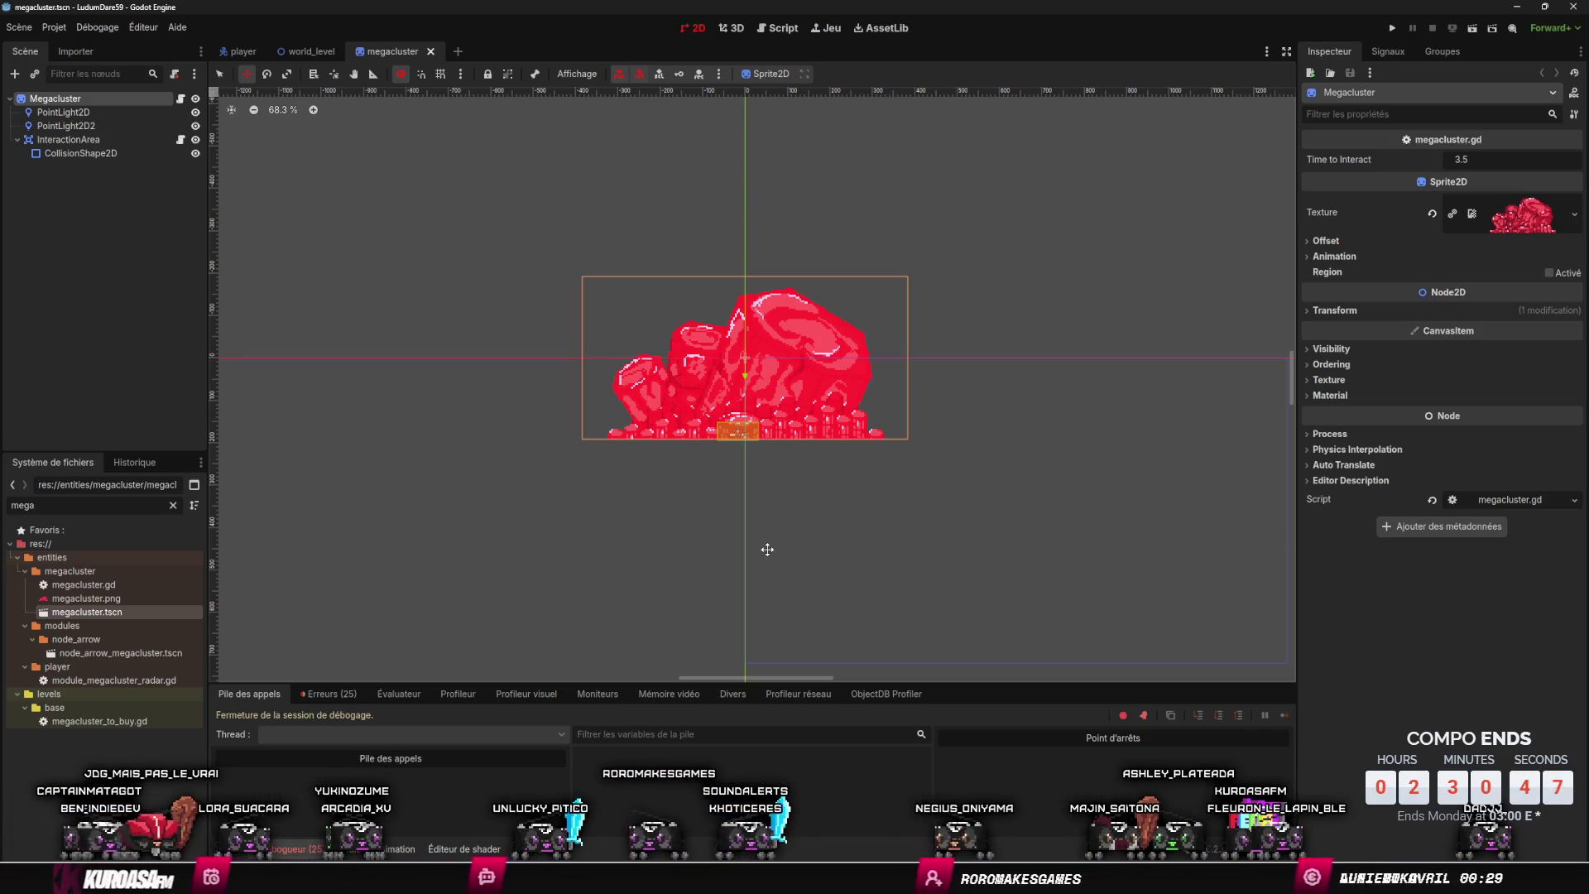
scroll(767, 549, "up", 5)
scroll(778, 580, "down", 1)
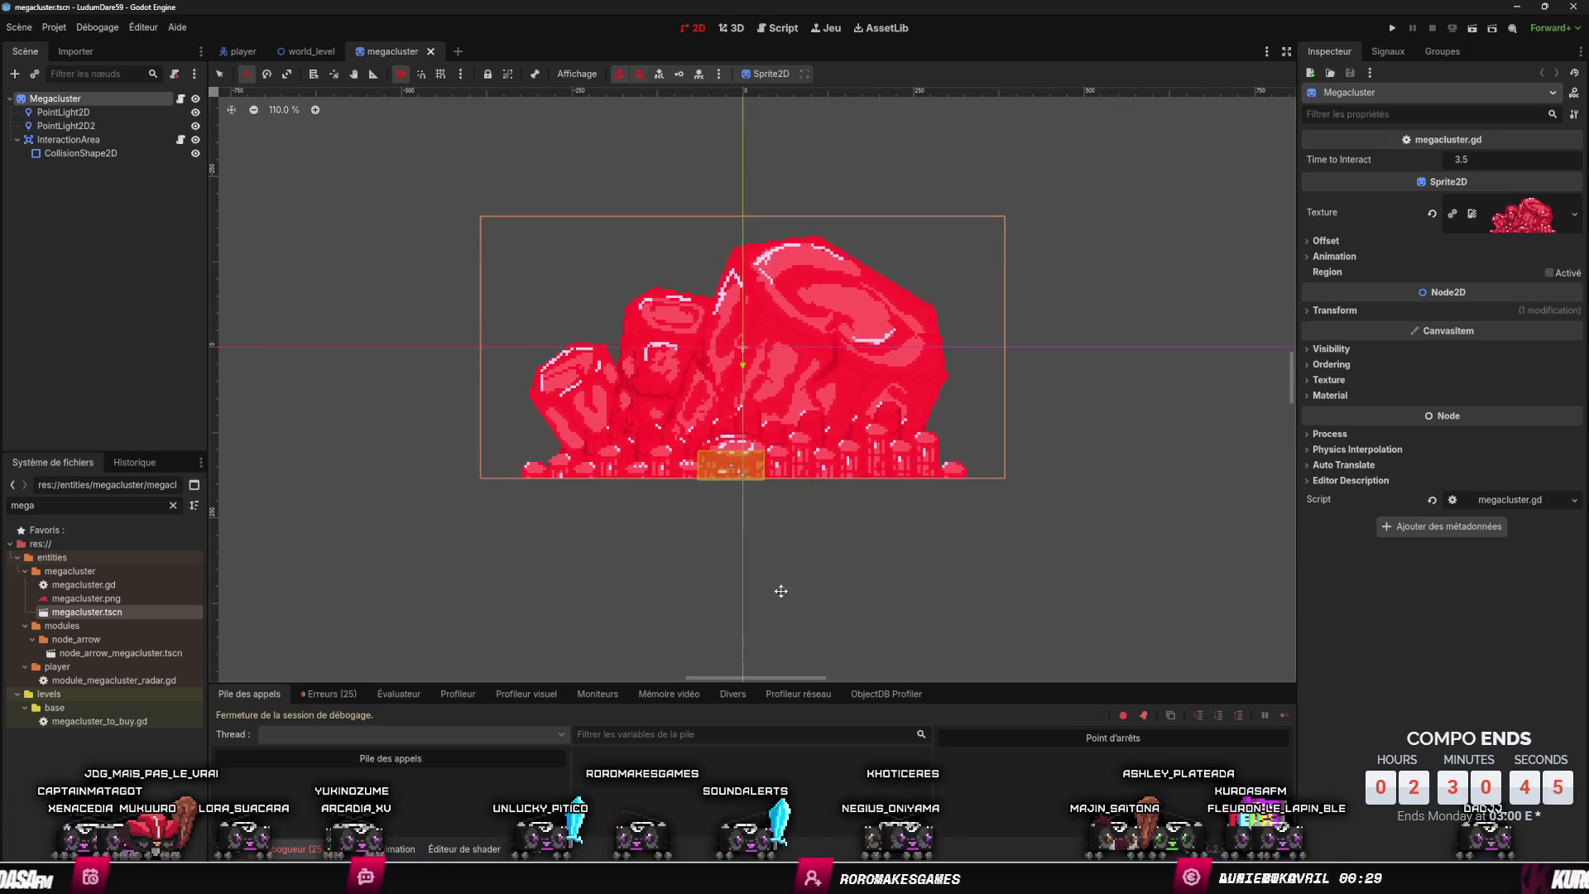
scroll(773, 574, "up", 2)
scroll(773, 593, "down", 2)
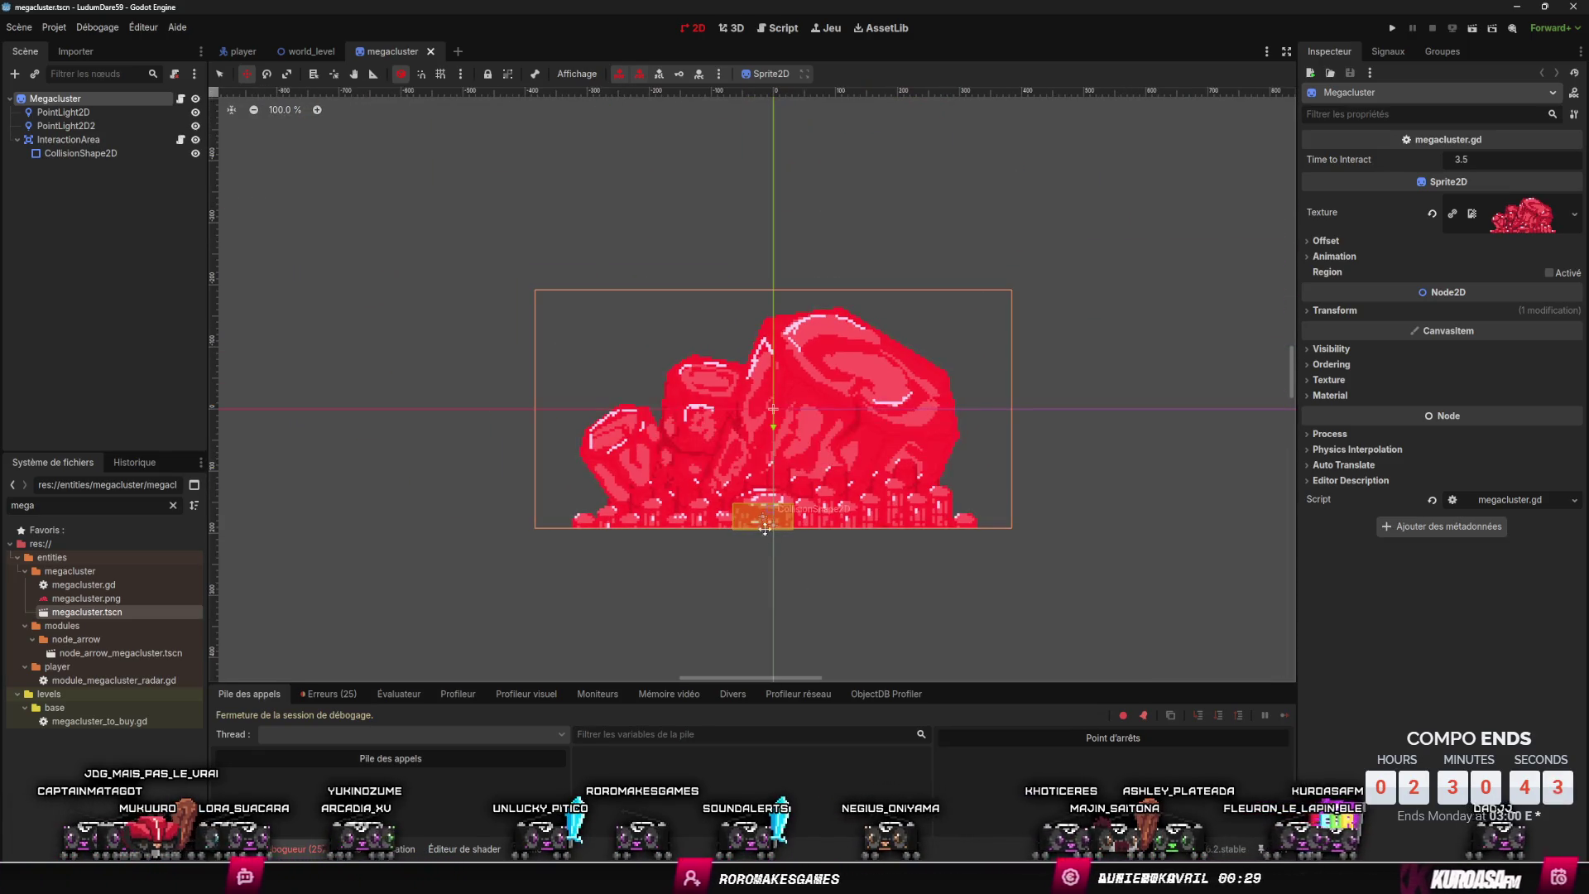
scroll(766, 522, "up", 6)
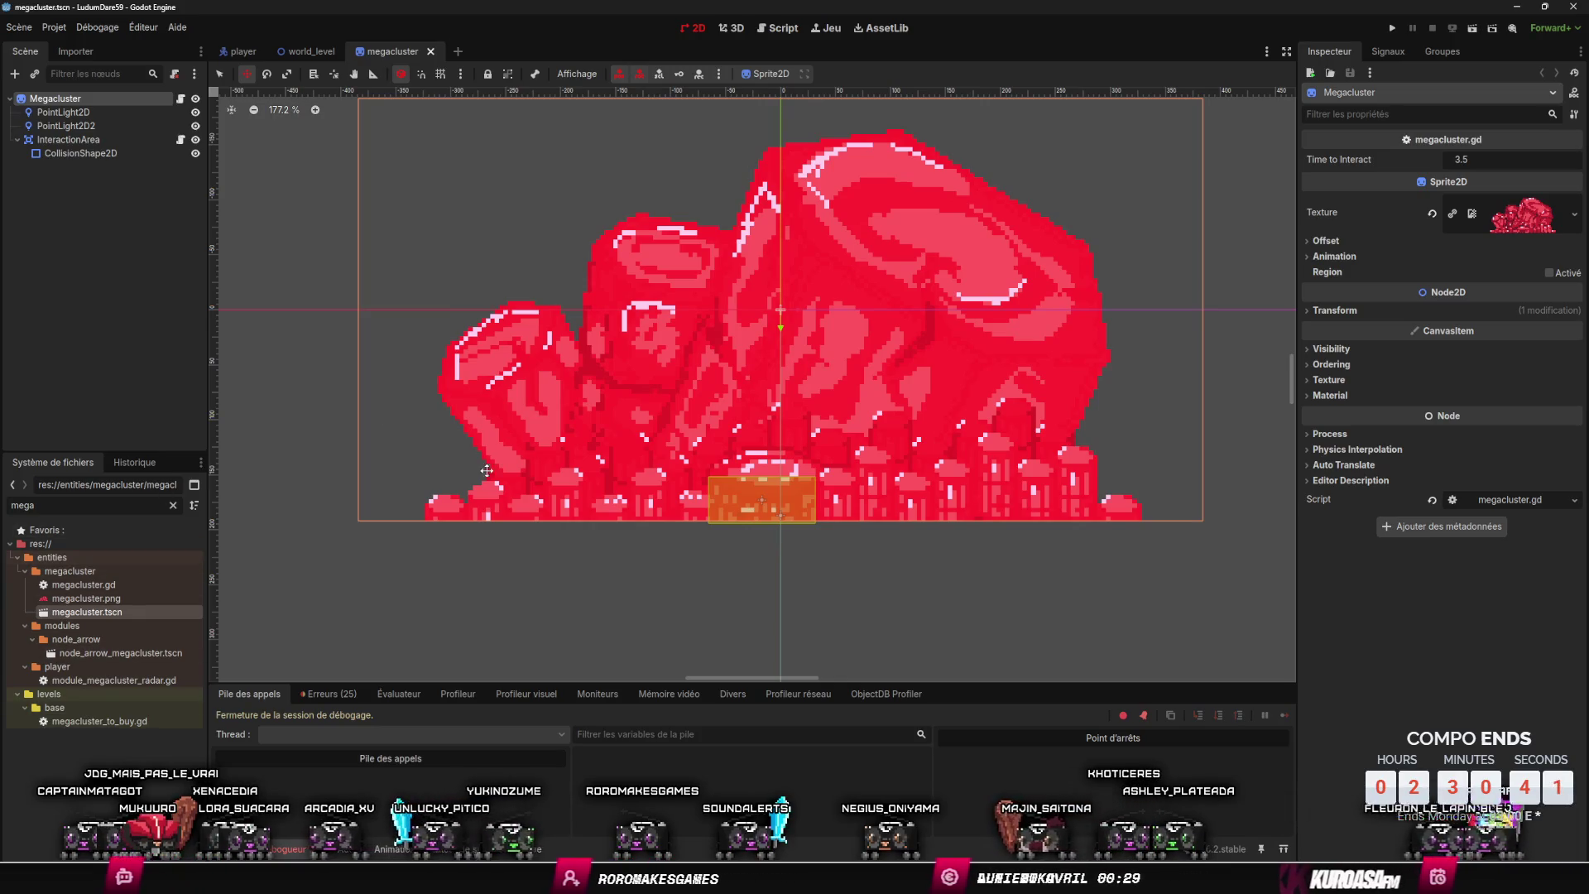
scroll(523, 656, "down", 4)
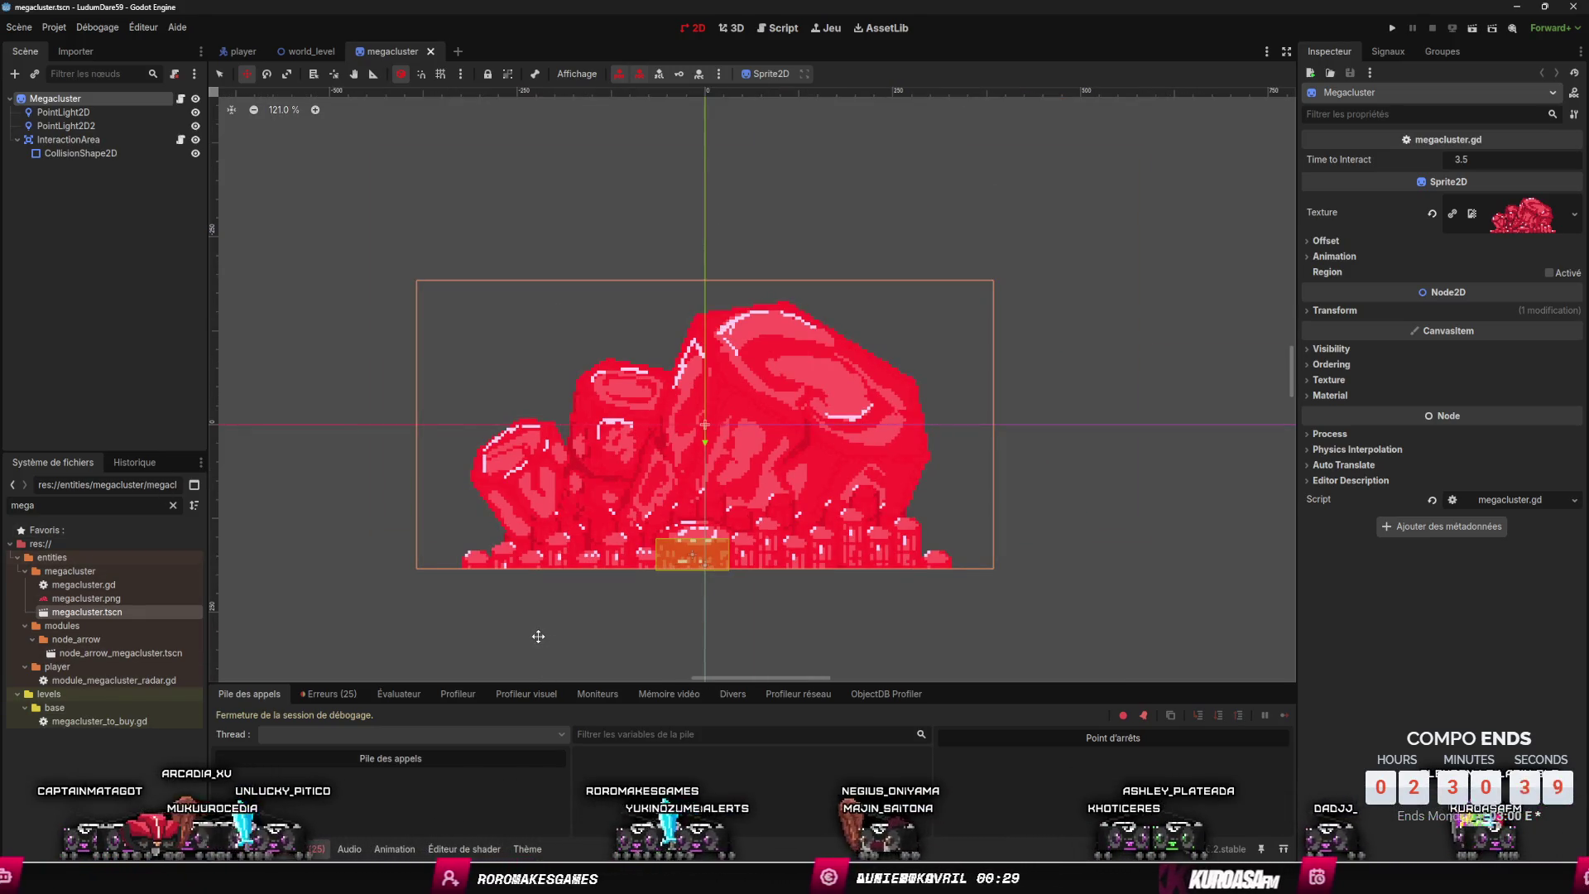
scroll(555, 617, "down", 2)
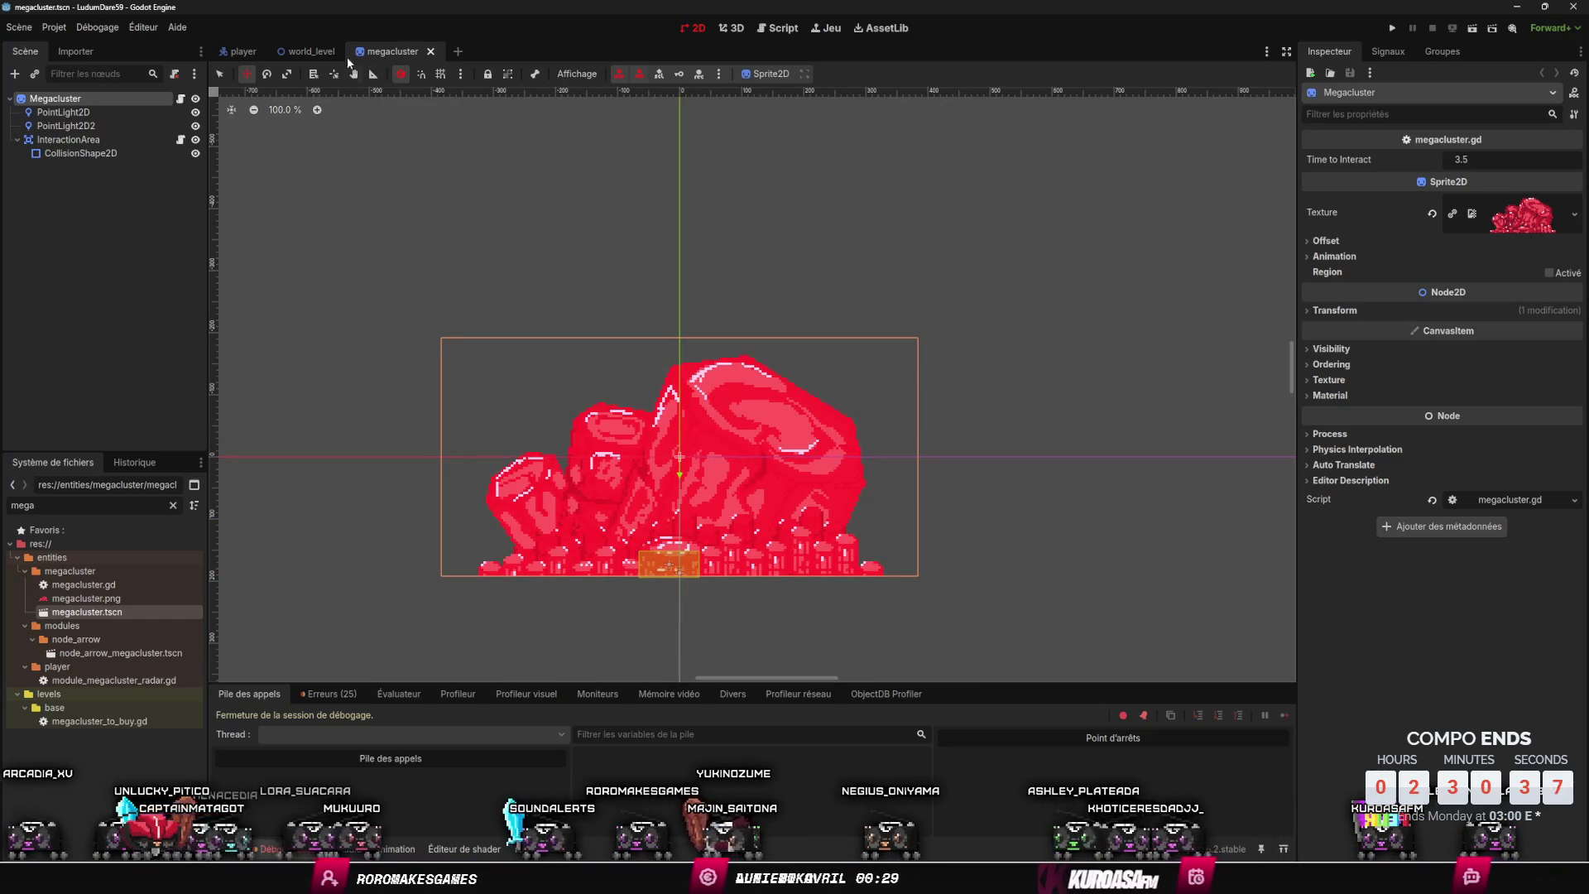
left_click(311, 52)
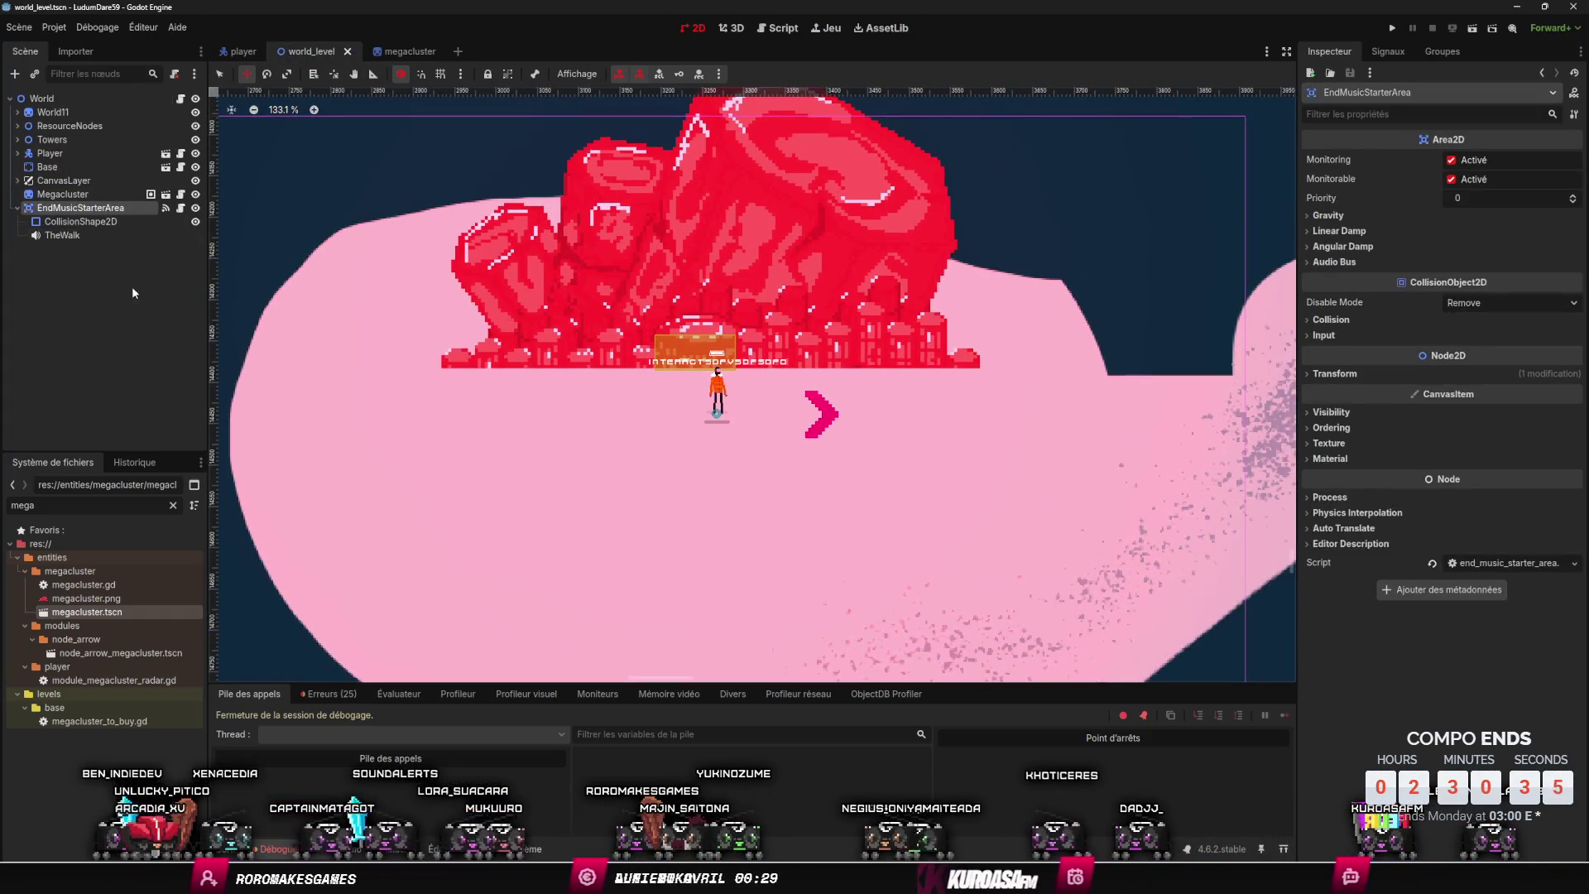
- Duplicate EndMusicStarterArea and rename the copy to EndMusic
key("ctrl+d")
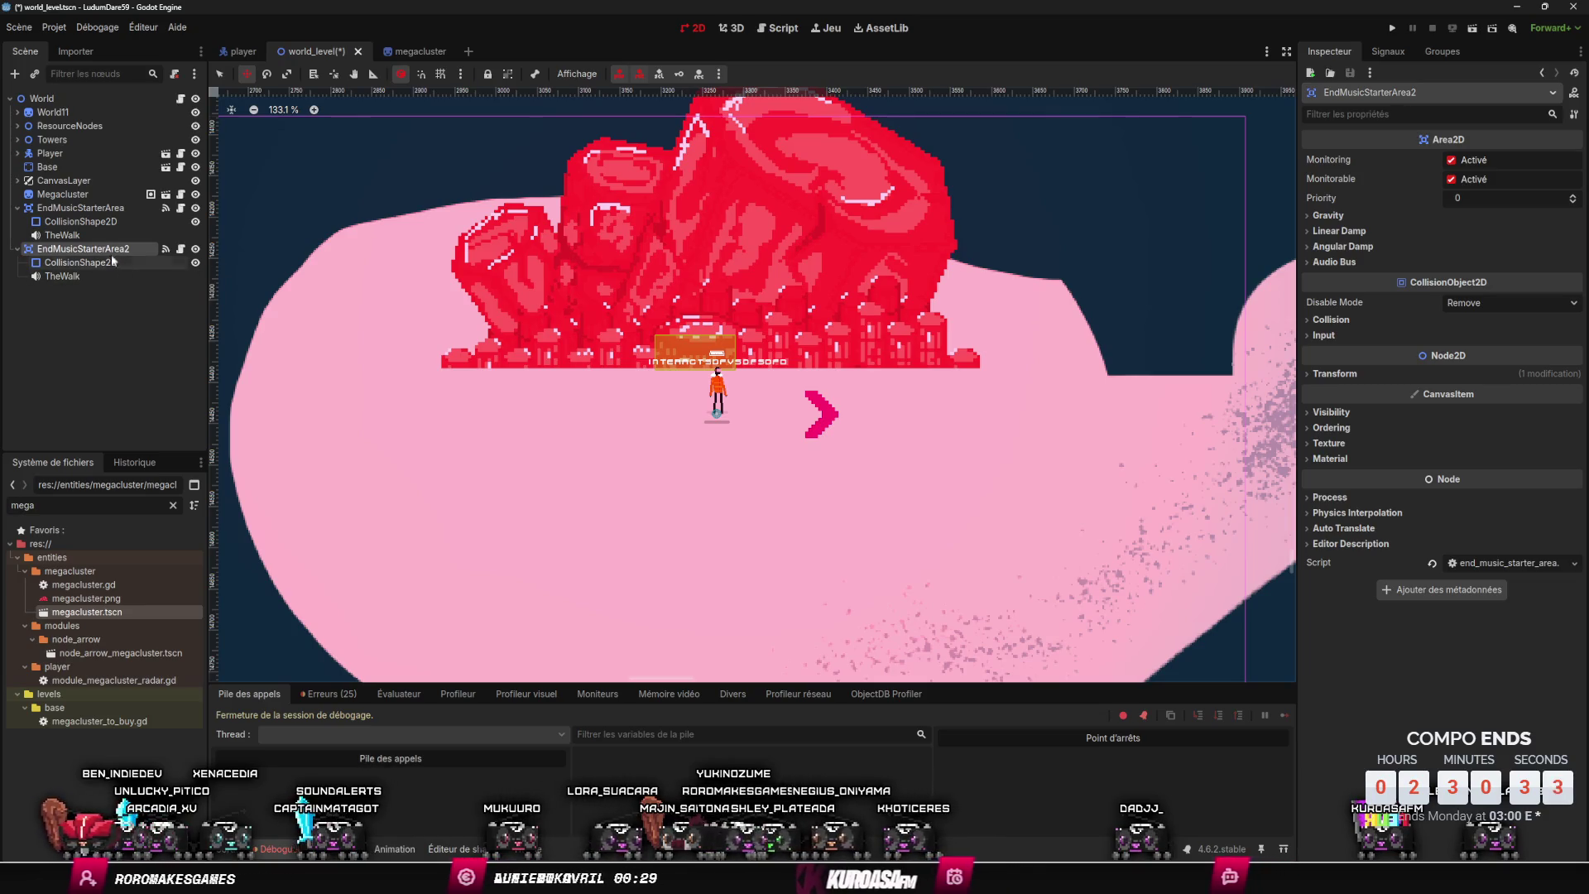
left_click(113, 252)
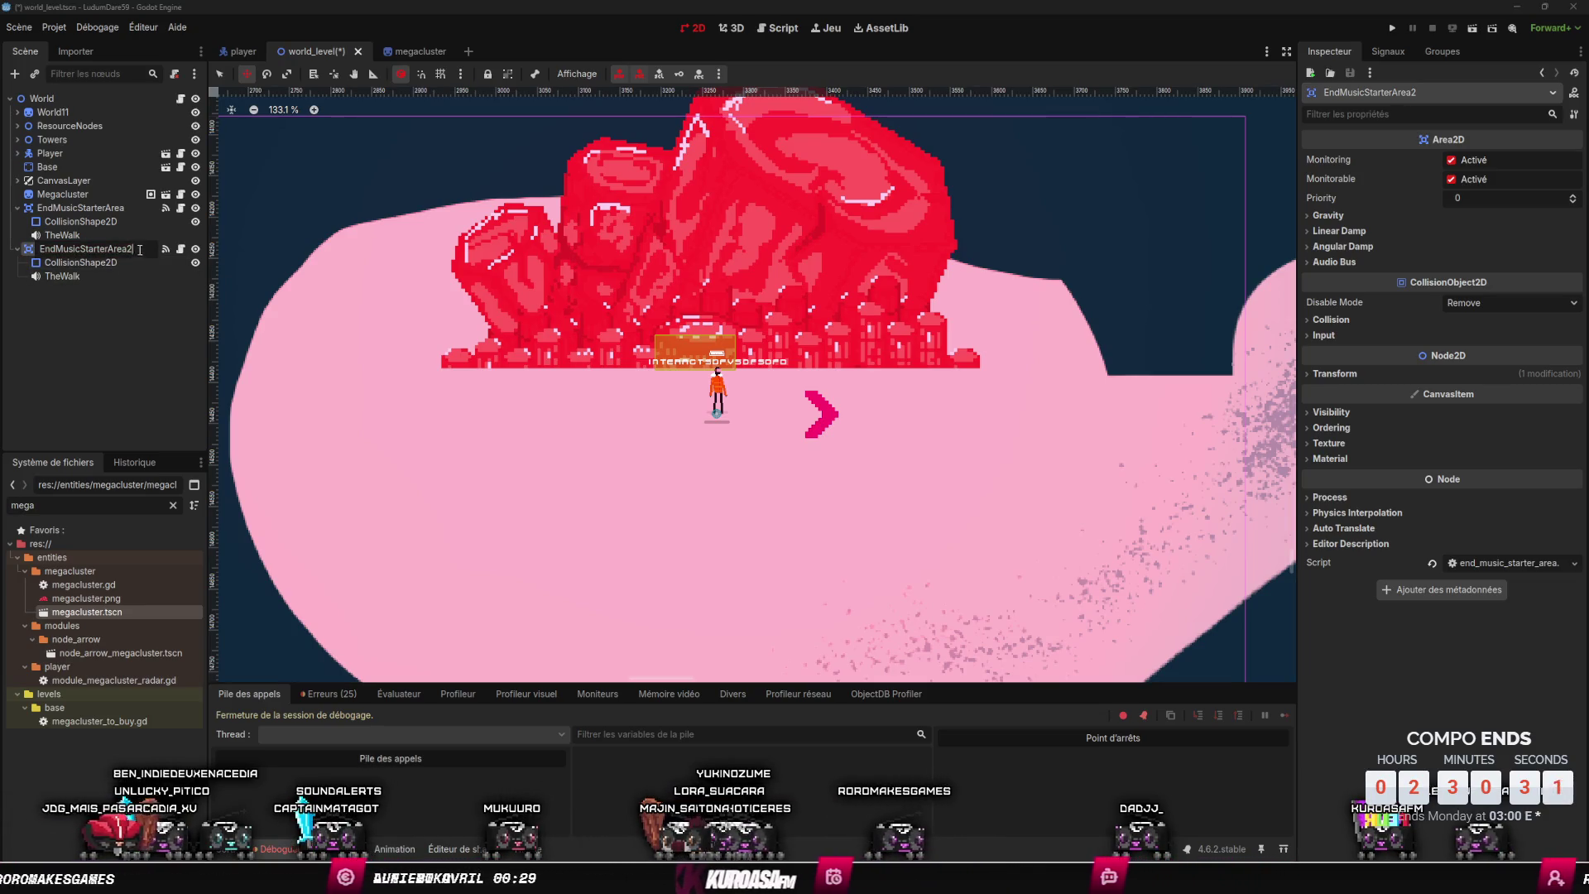
key("BackSpace")
key("Return")
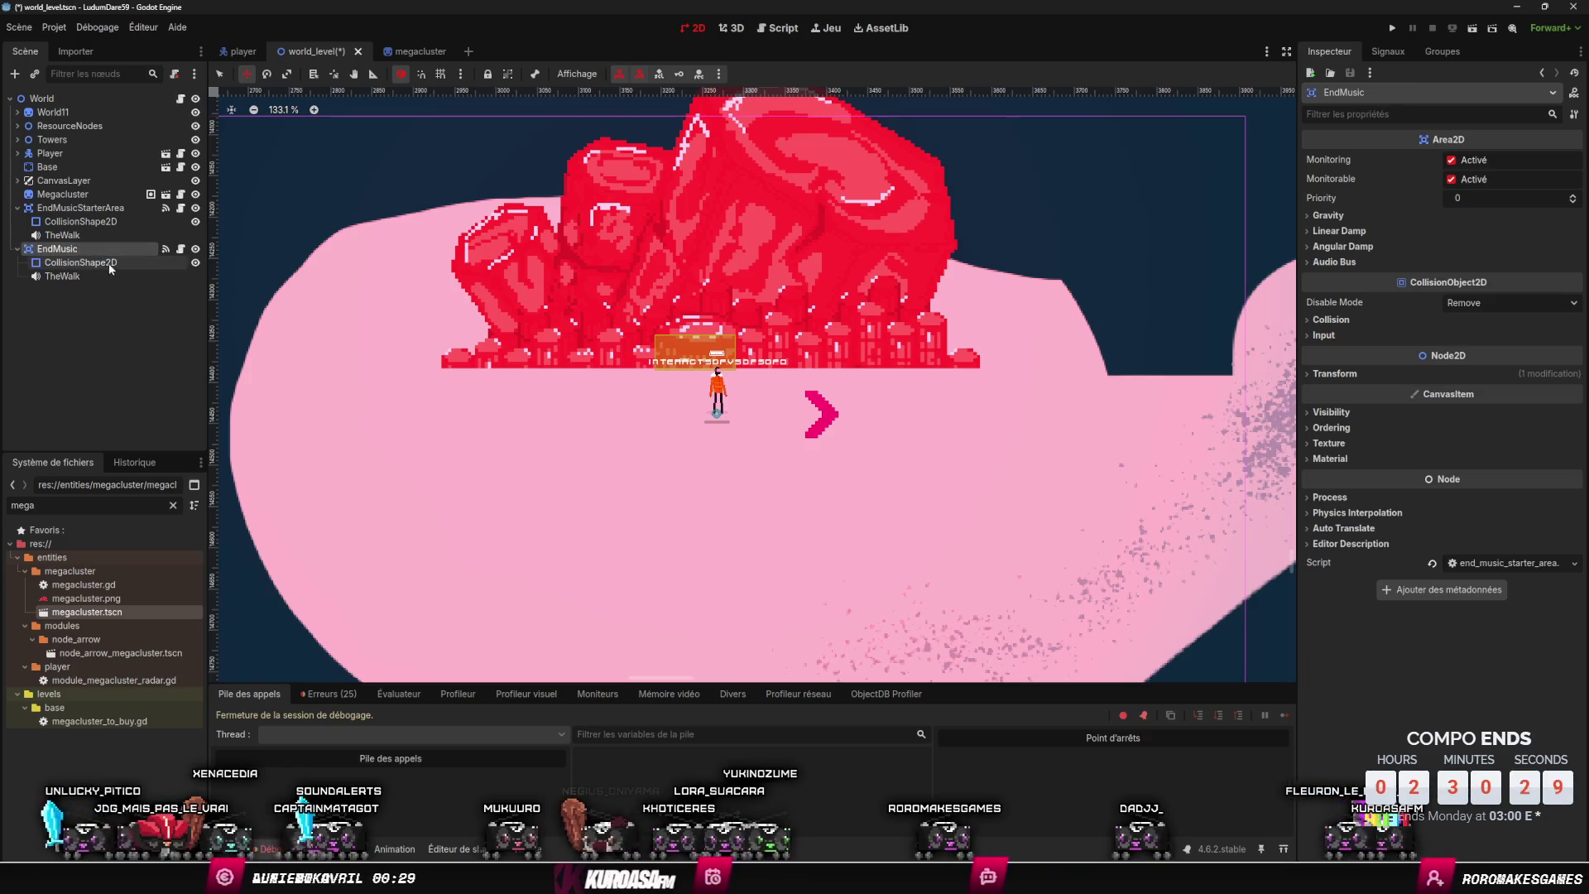
- Delete EndMusic's CollisionShape2D, save, and dismiss the missing-shape warning
left_click(107, 263)
key("Delete")
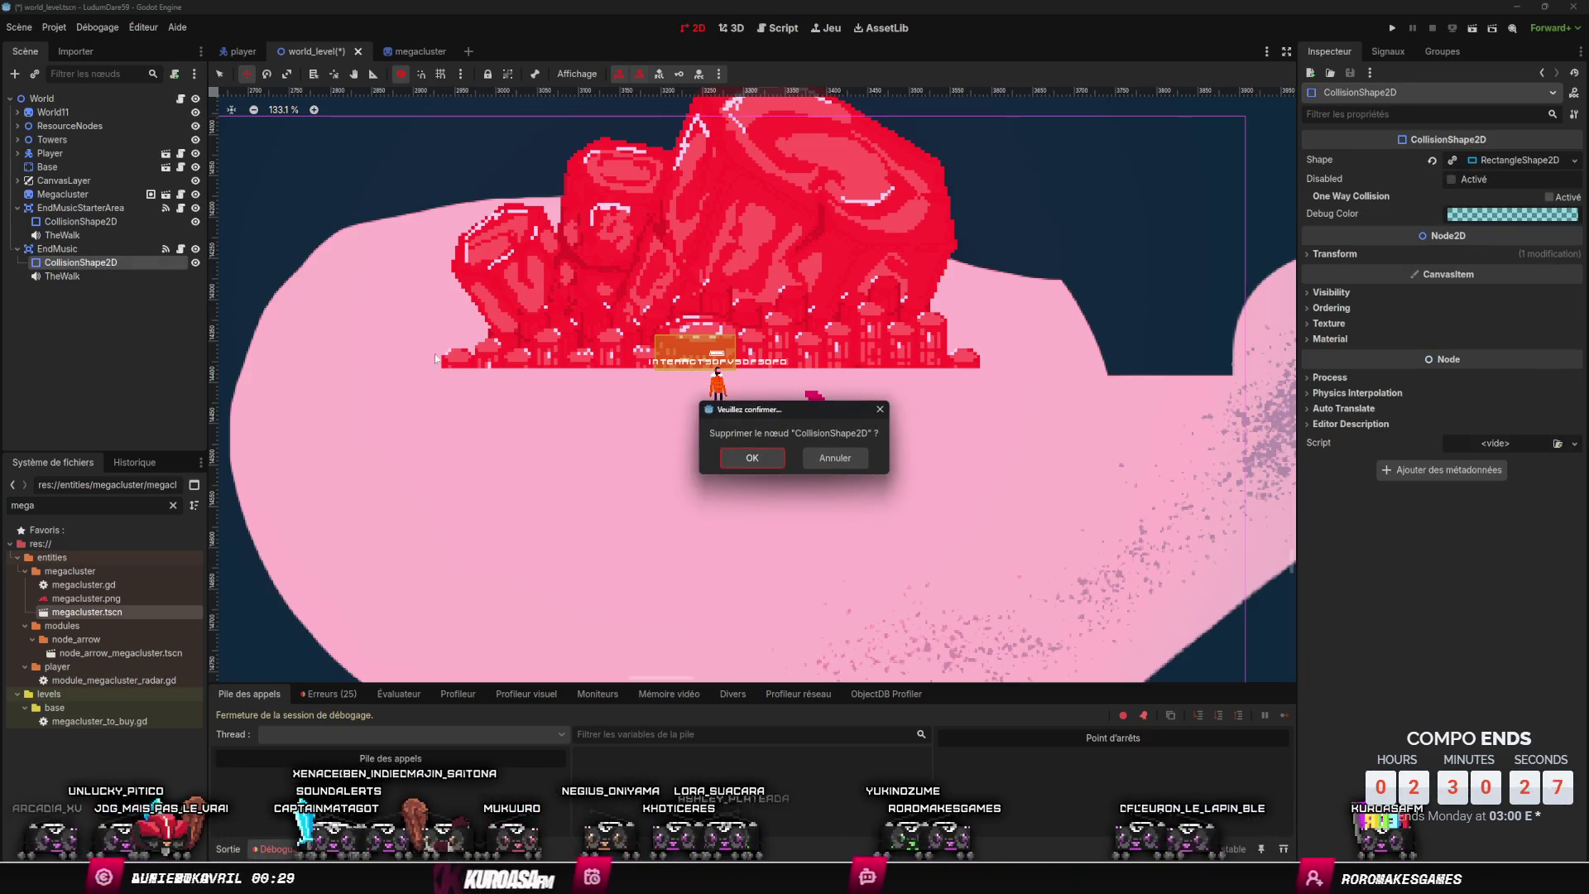
left_click(748, 453)
key("ctrl+s")
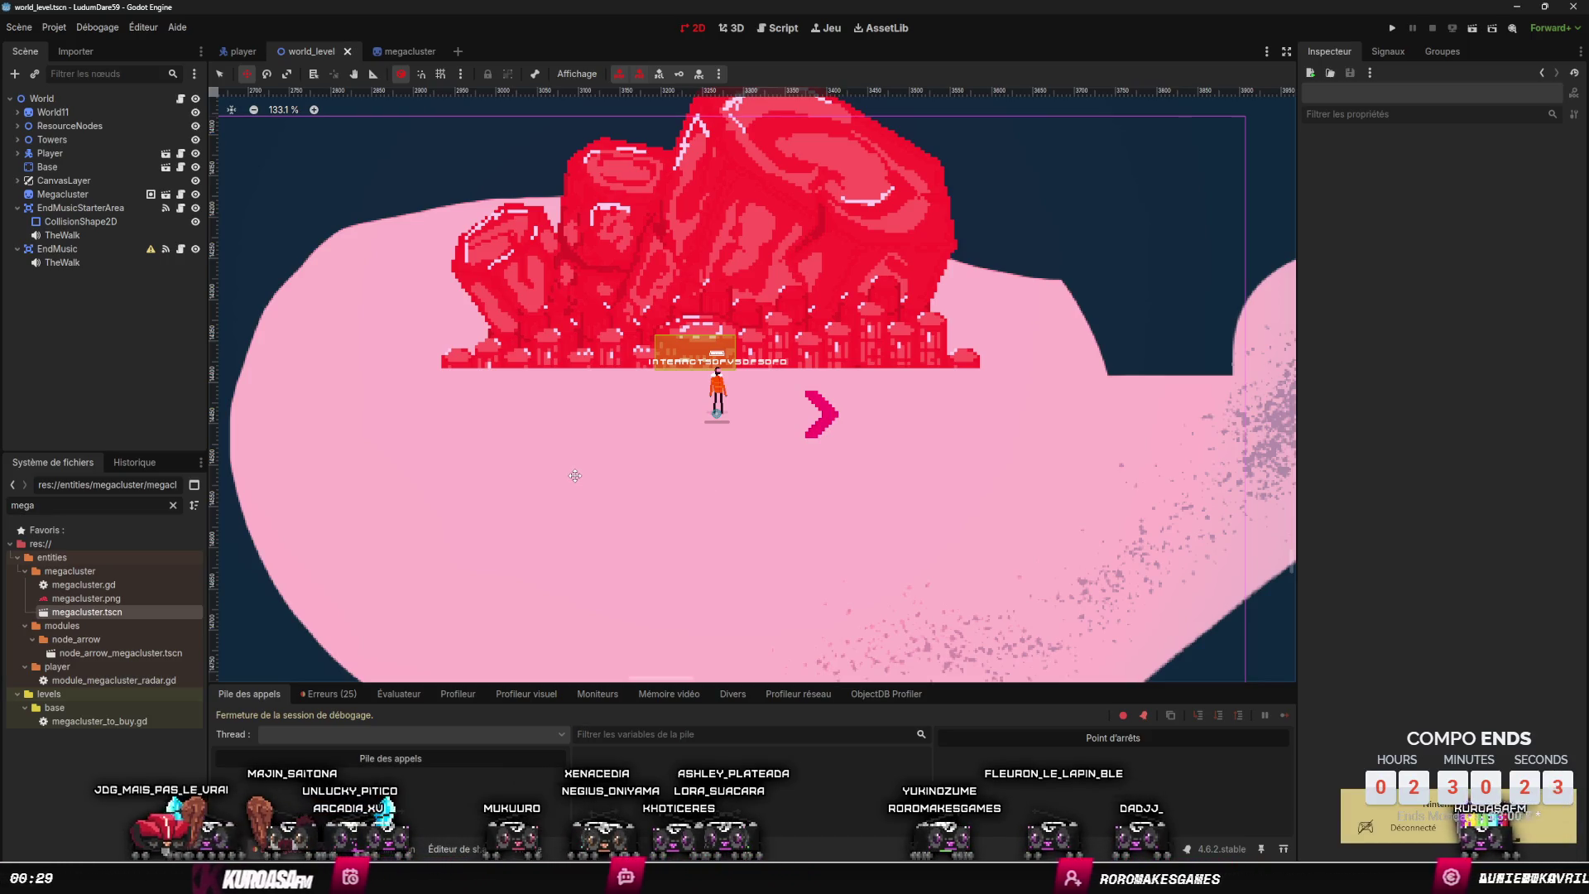
left_click(150, 248)
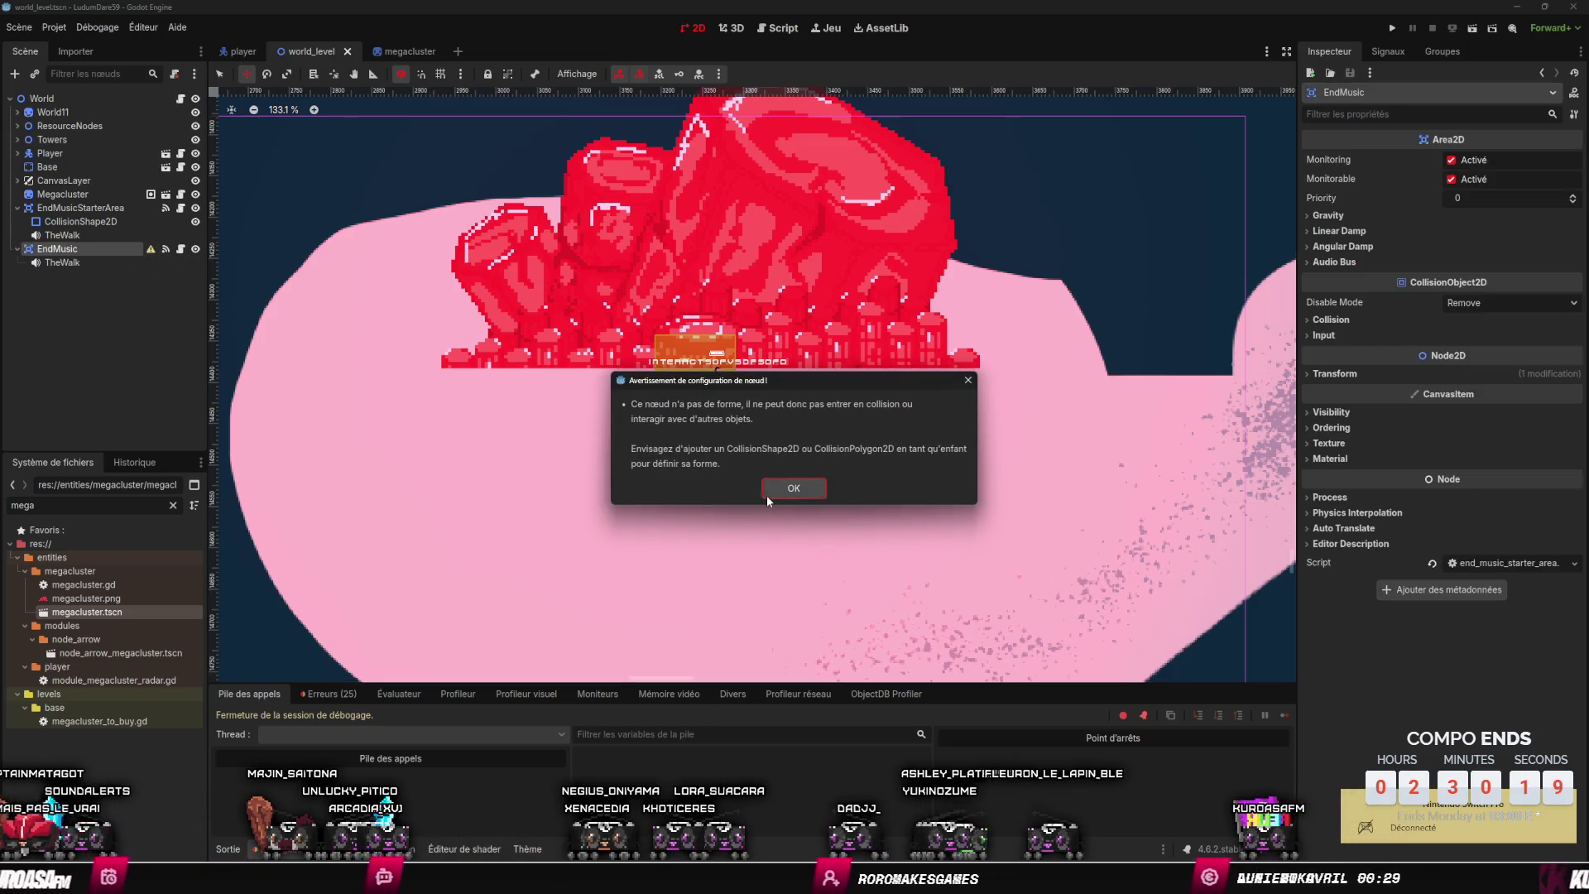
left_click(767, 494)
- Remove the TheWalk audio player from EndMusic
left_click(94, 261)
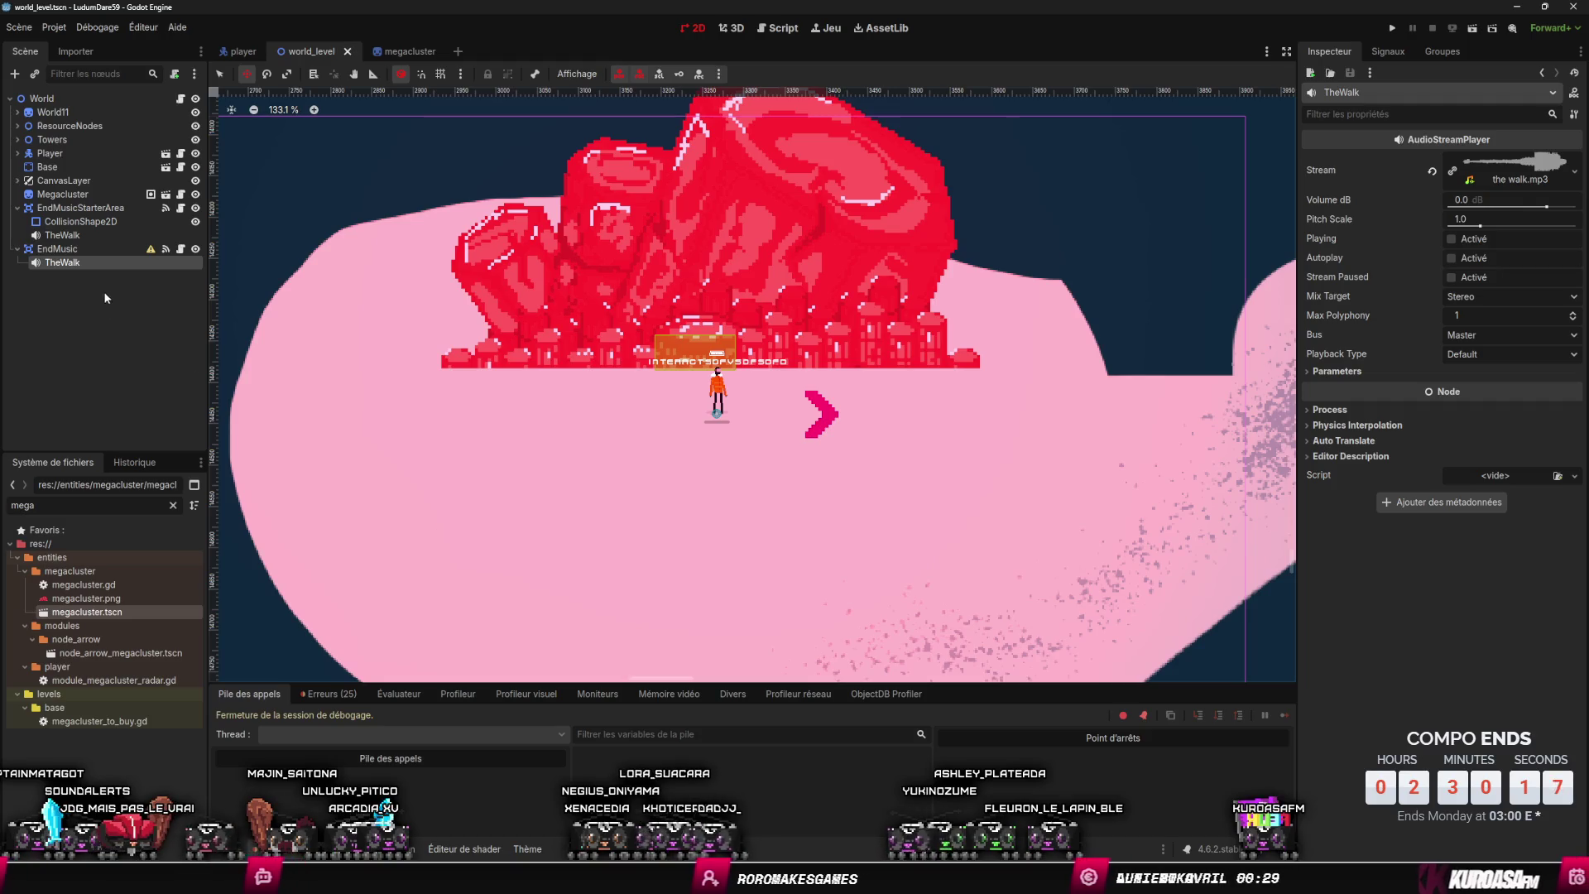
left_click(121, 249)
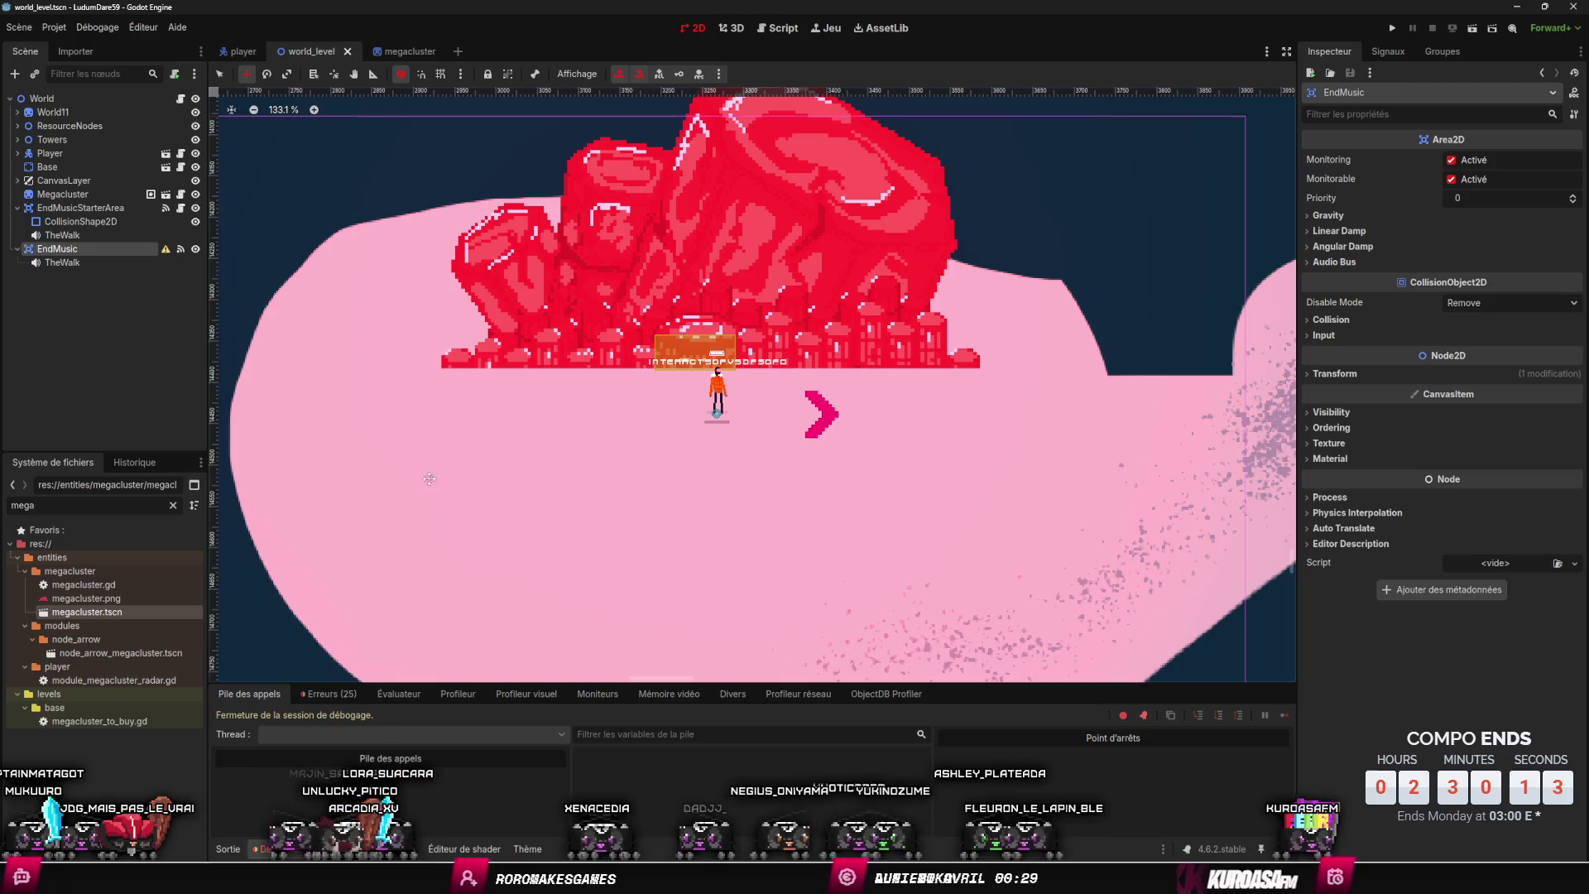
key("ctrl+equal")
key("ctrl+equal")
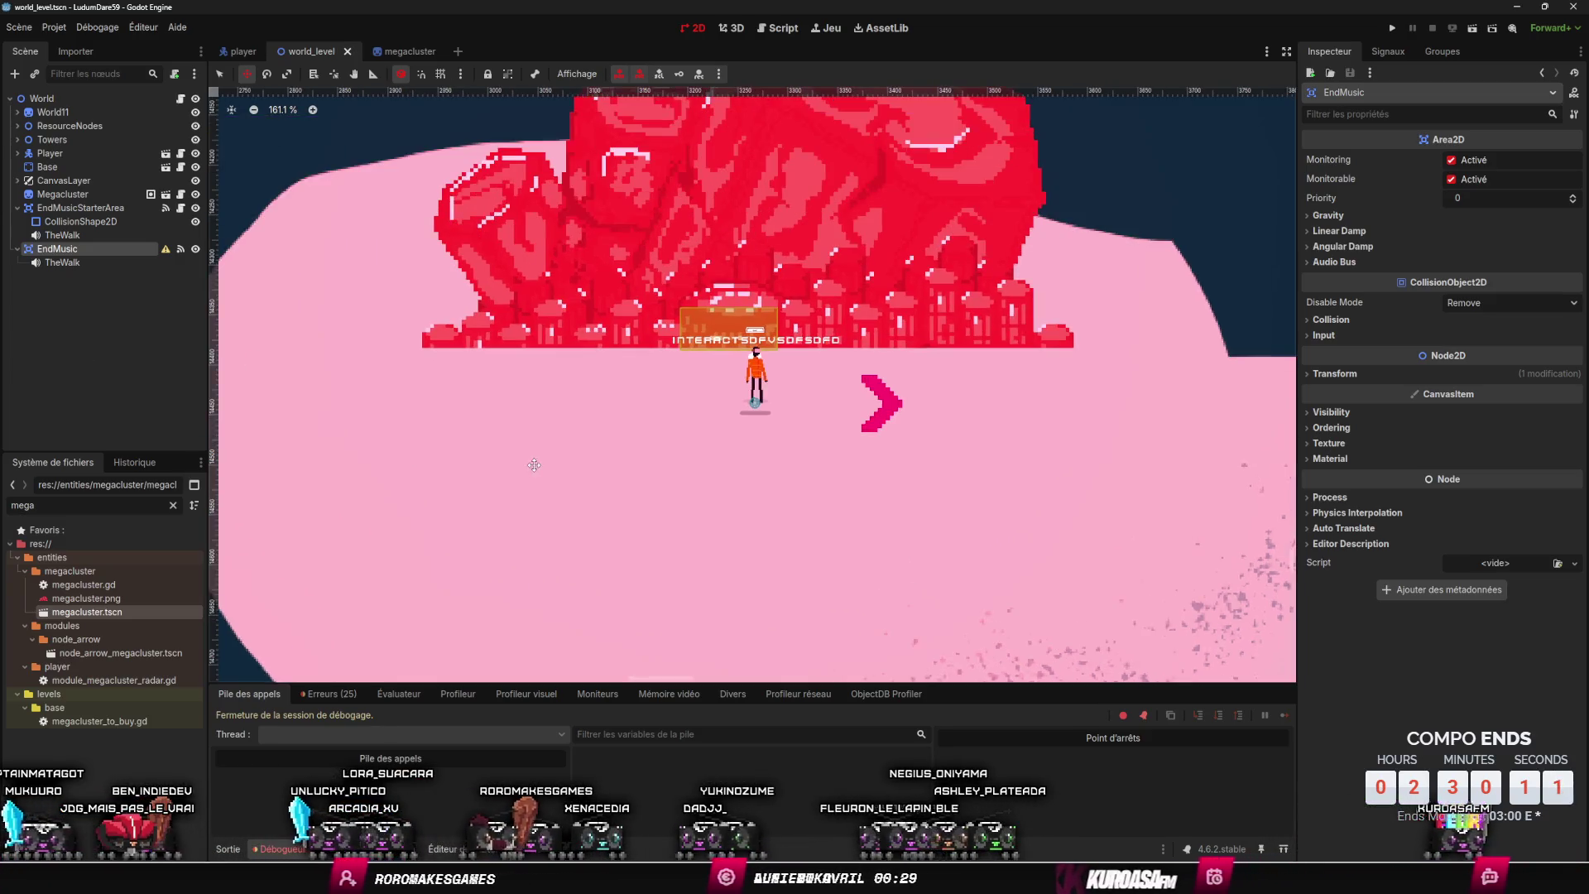
left_click(96, 269)
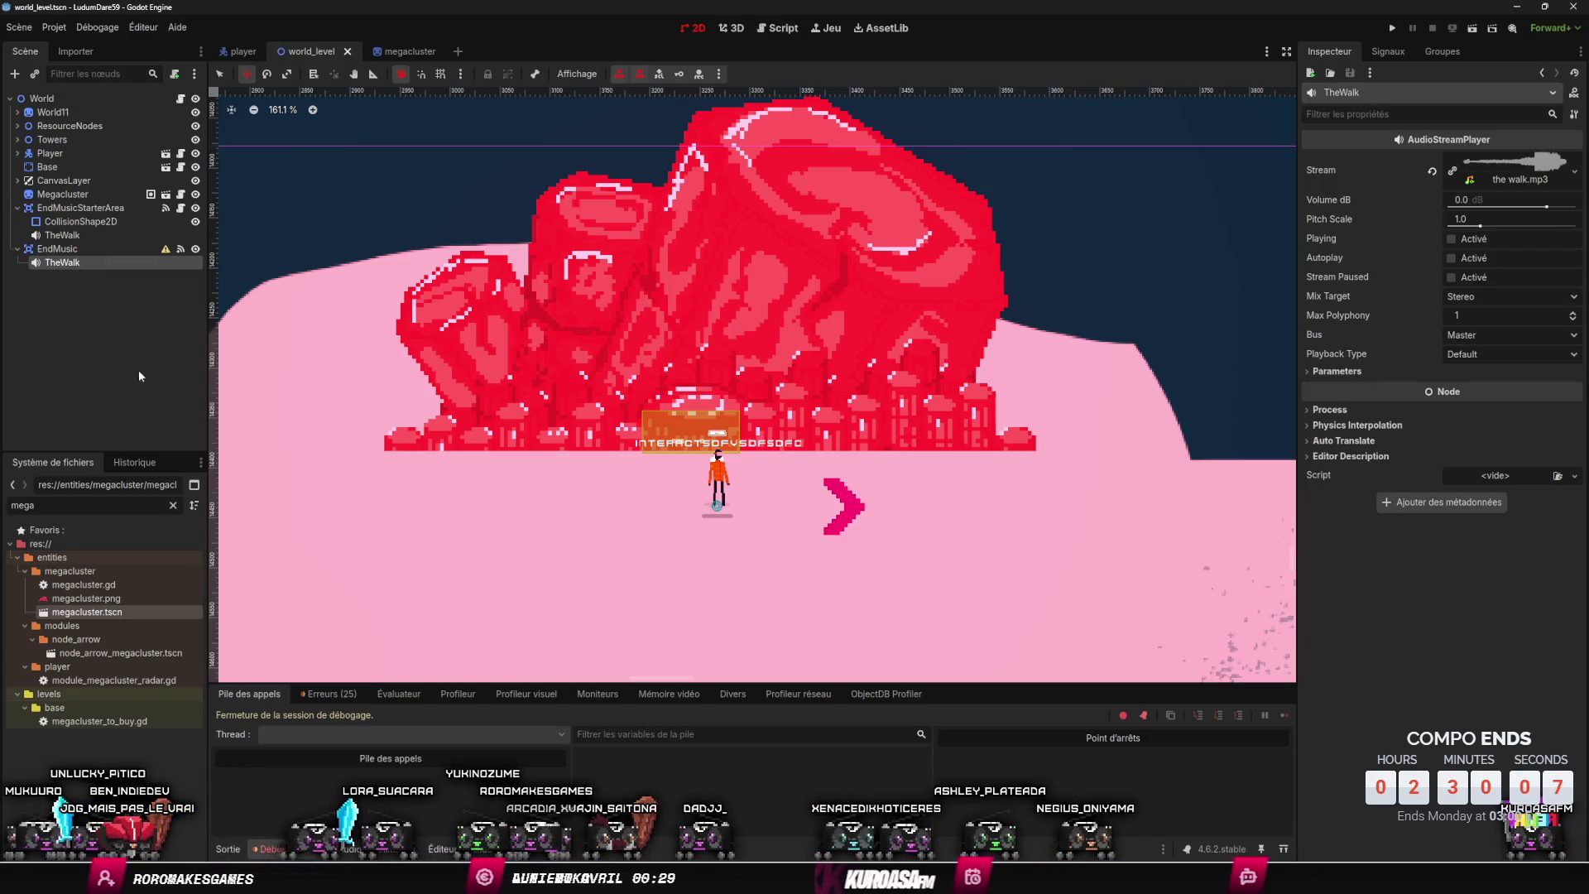
scroll(461, 454, "down", 3)
key("Delete")
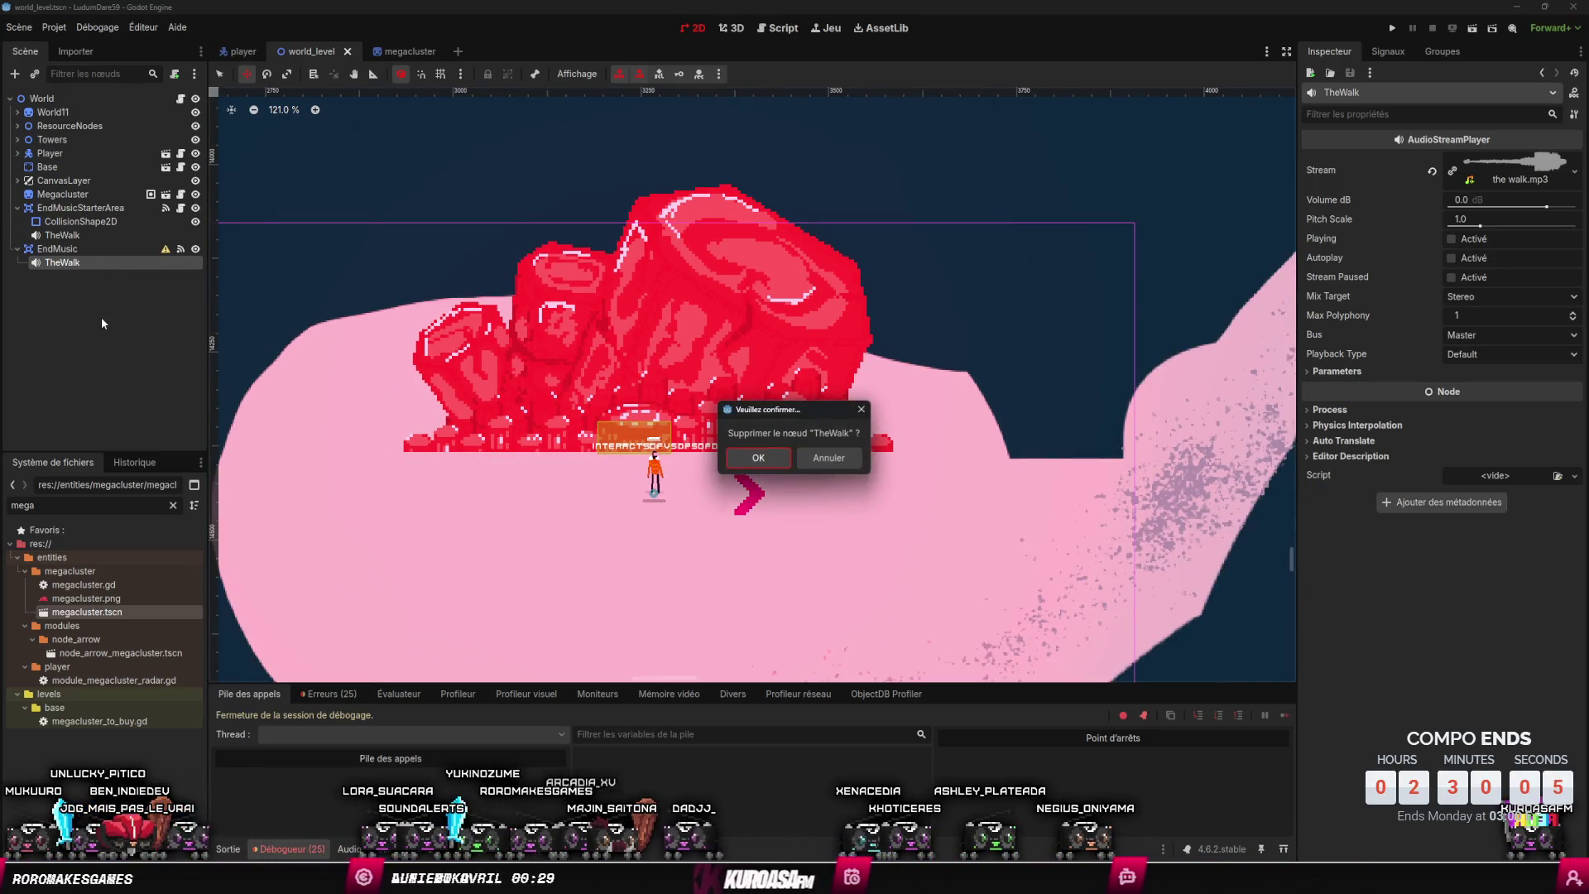
key("Return")
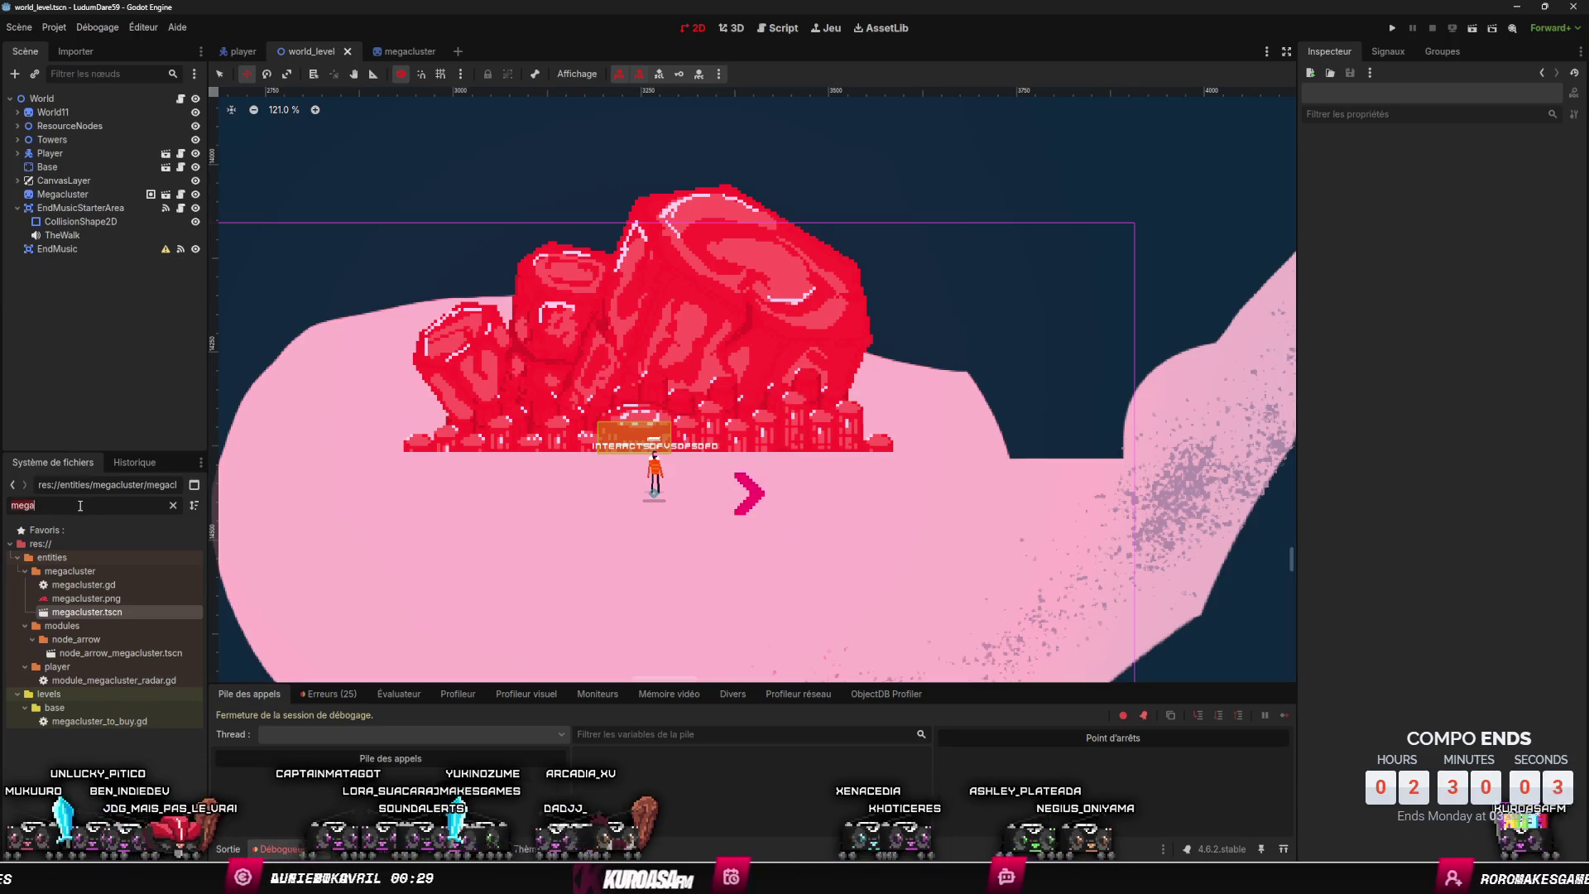
- Filter the FileSystem for 'the' and drop crack.mp3 under EndMusic as the TheCrack player
double_click(80, 505)
type("the")
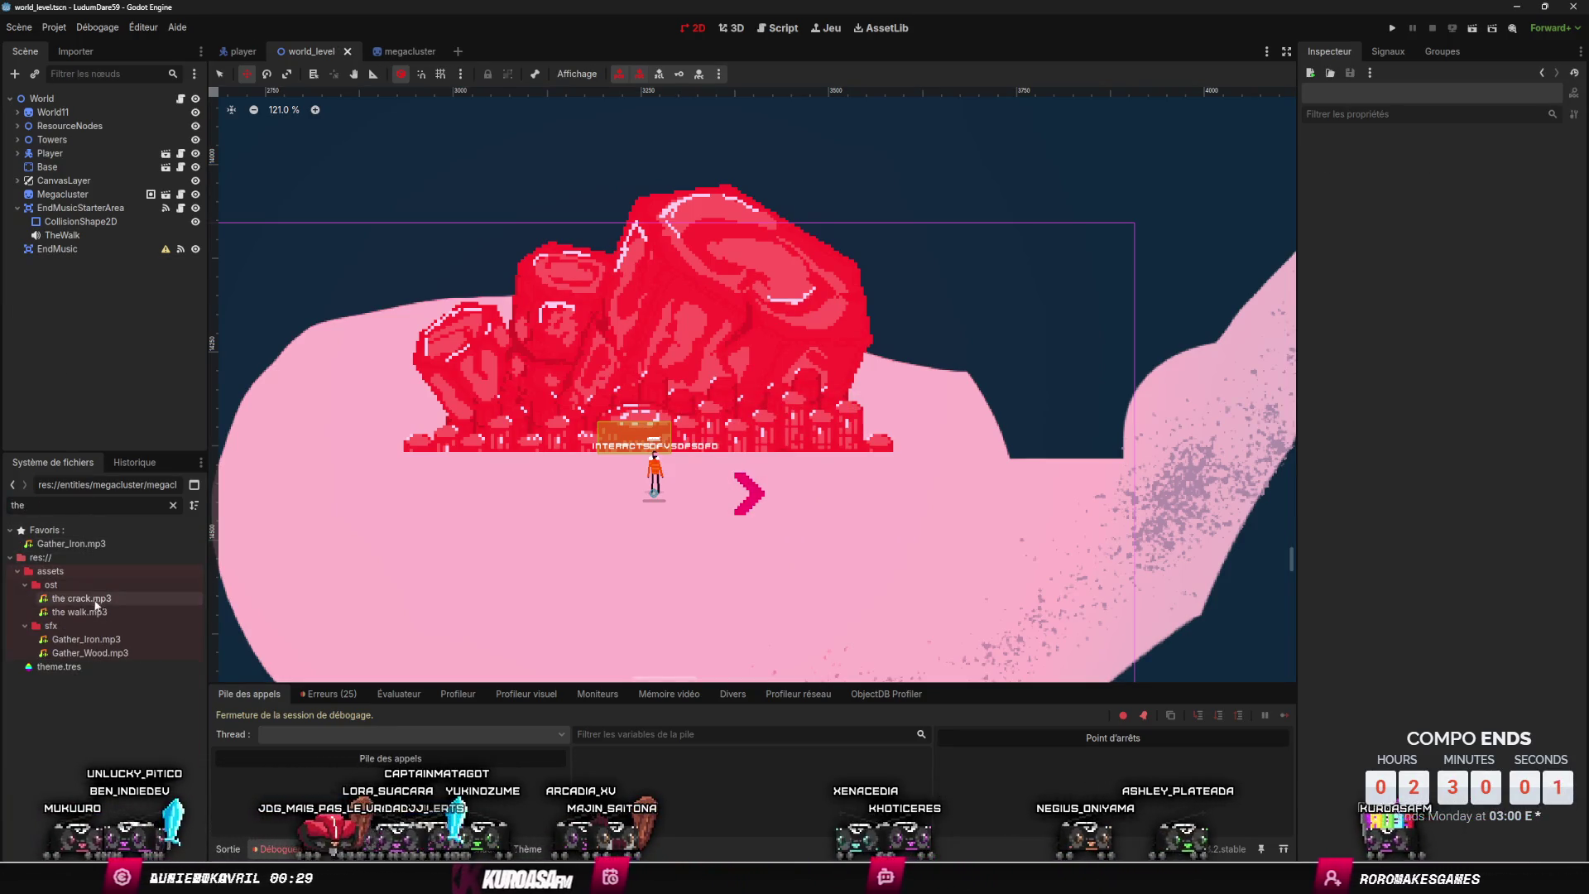
mouse_move(95, 605)
left_mouse_down()
mouse_move(62, 116)
mouse_move(52, 253)
left_mouse_up()
- Disconnect EndMusic's _on_body_entered signal connection and save the level
scroll(238, 625, "up", 3)
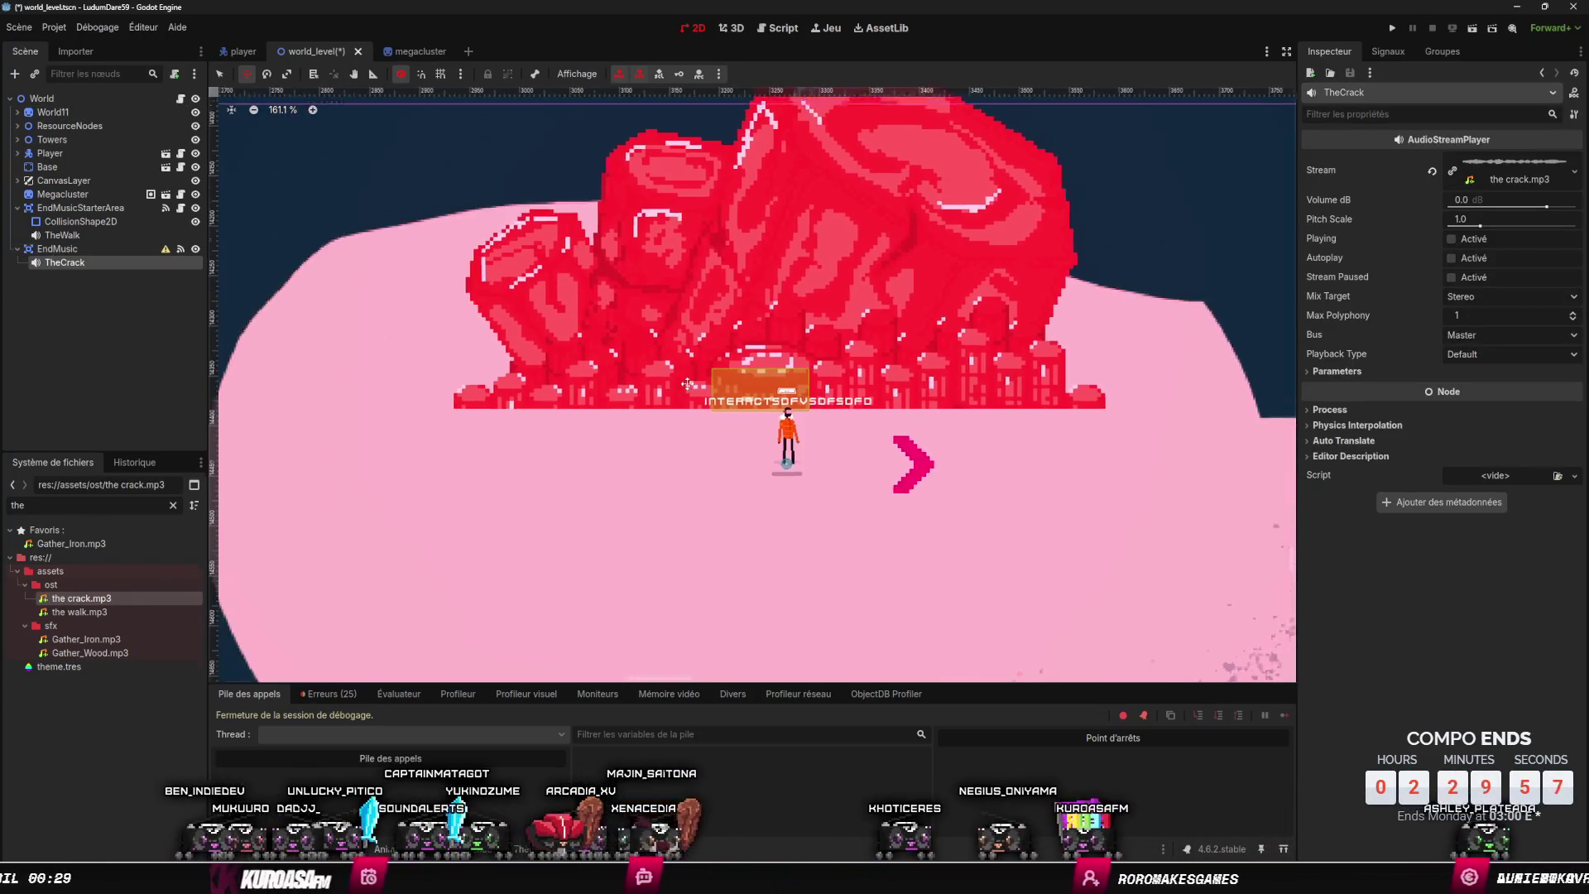
left_click(138, 251)
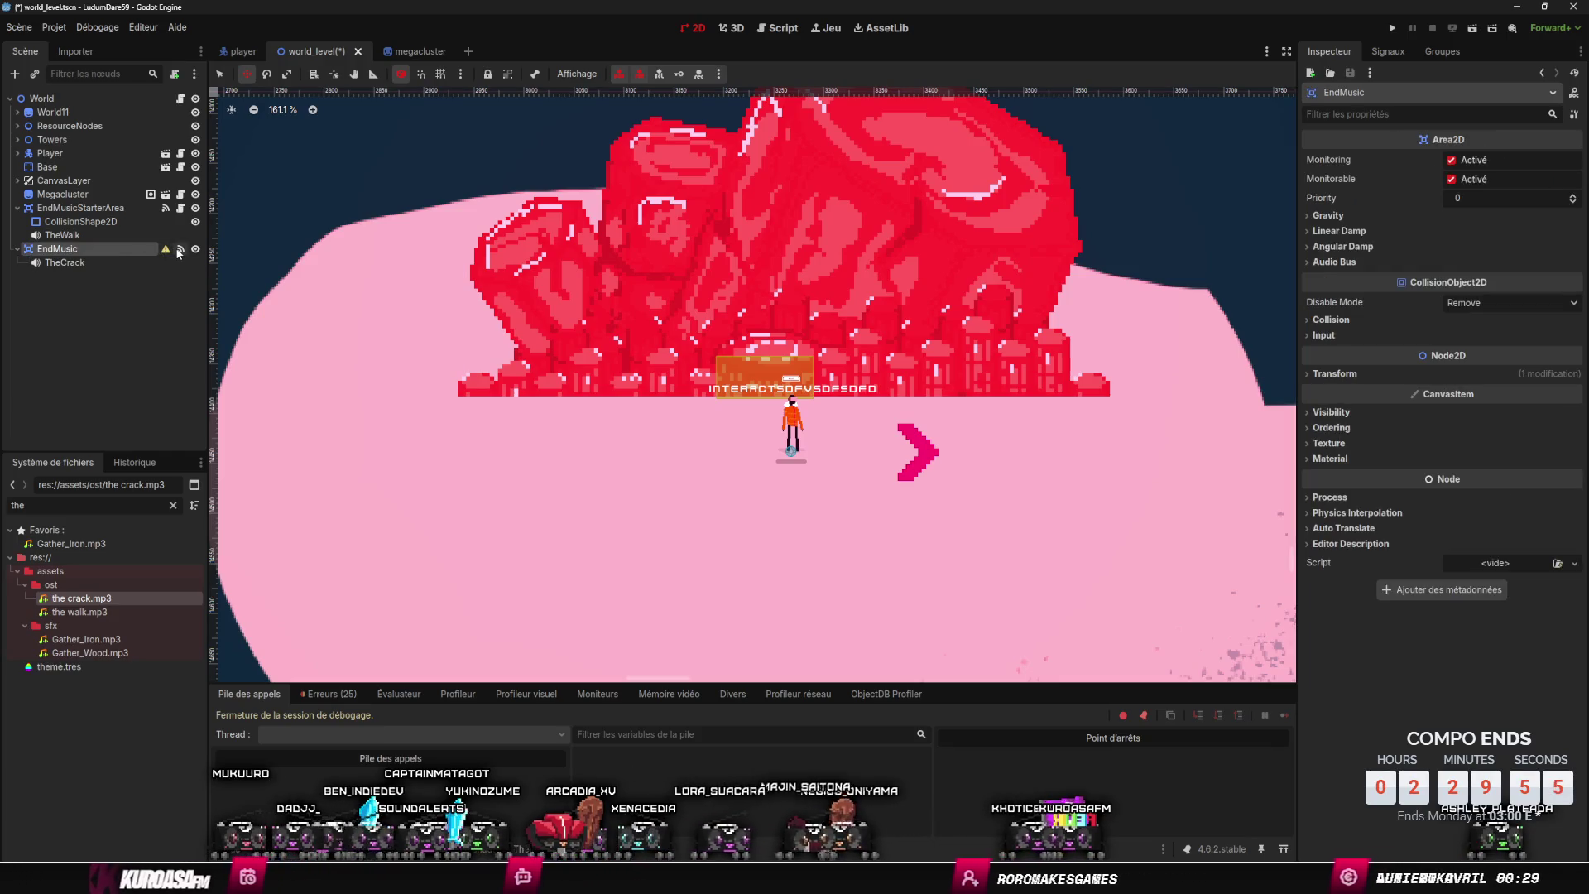
left_click(180, 248)
left_click(1374, 181)
key("Delete")
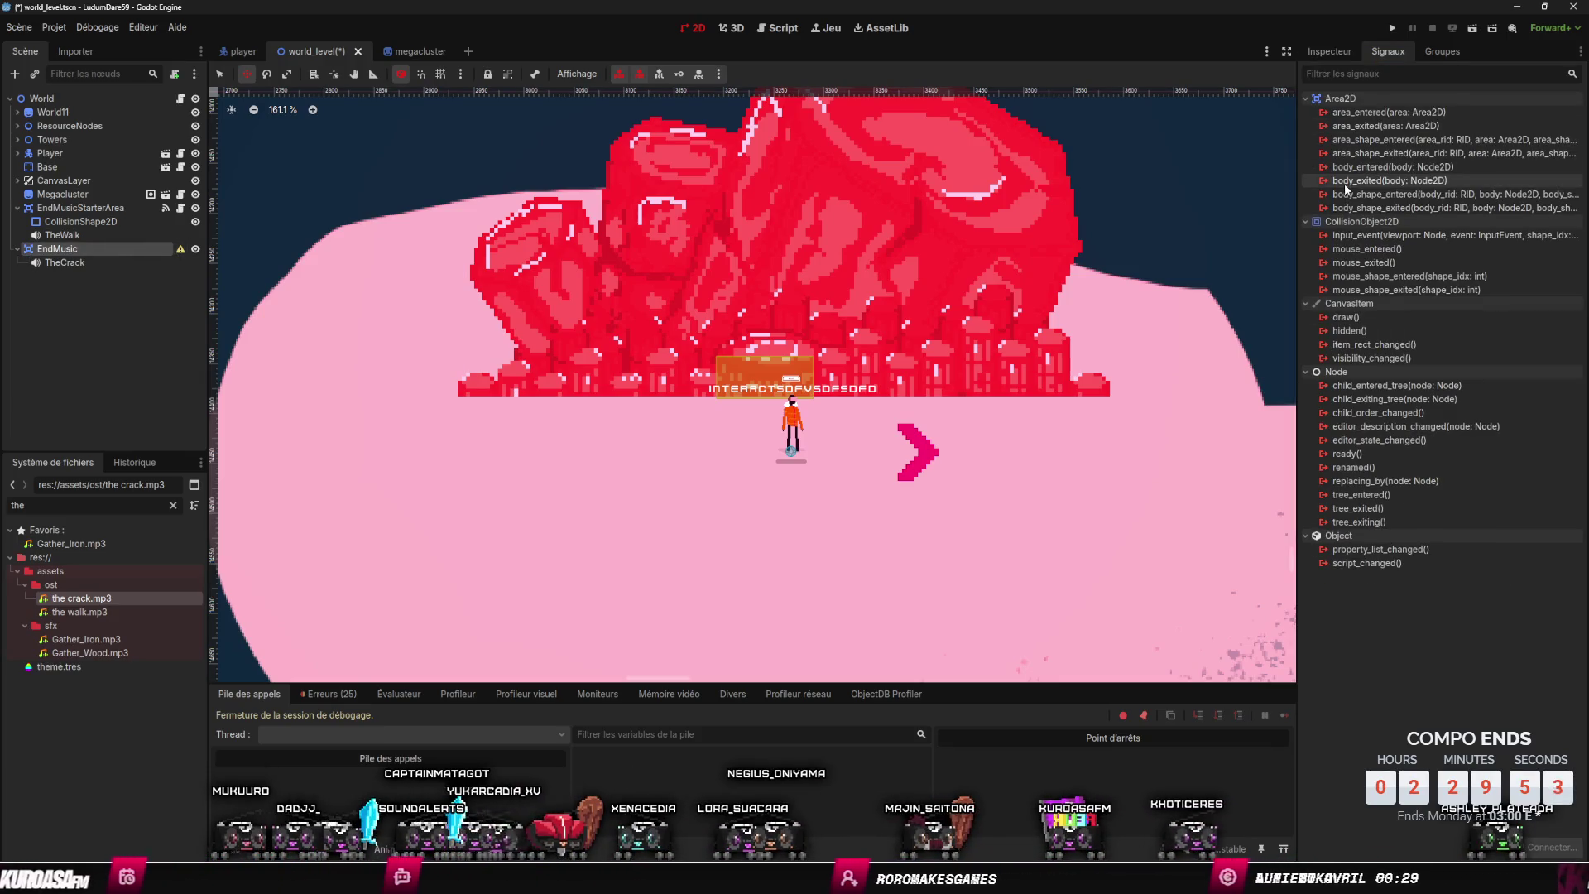
key("ctrl+s")
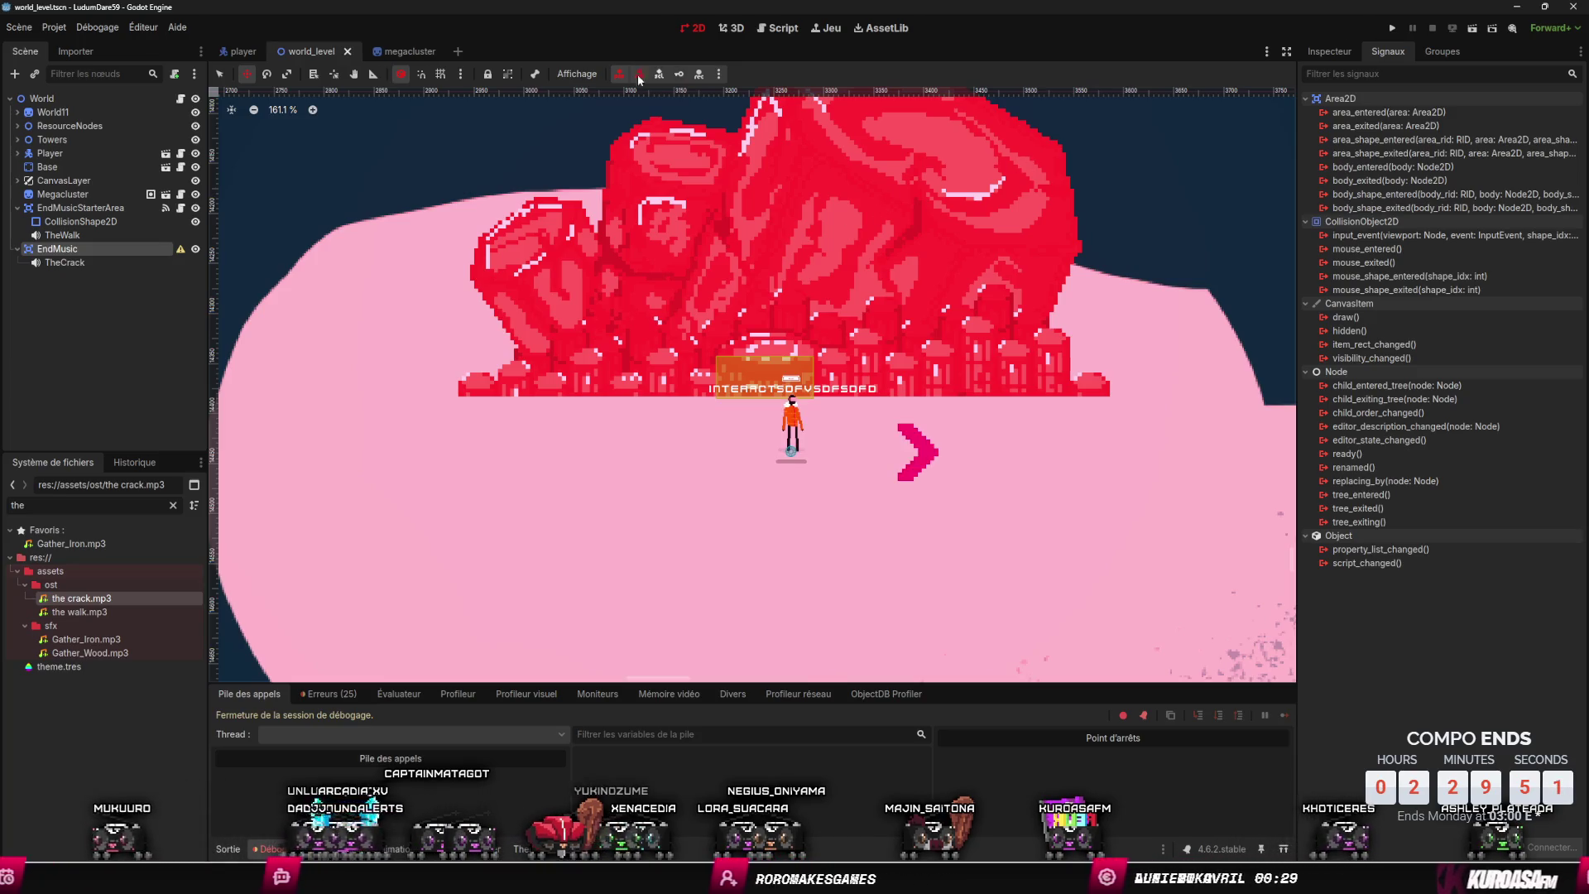
left_click(404, 52)
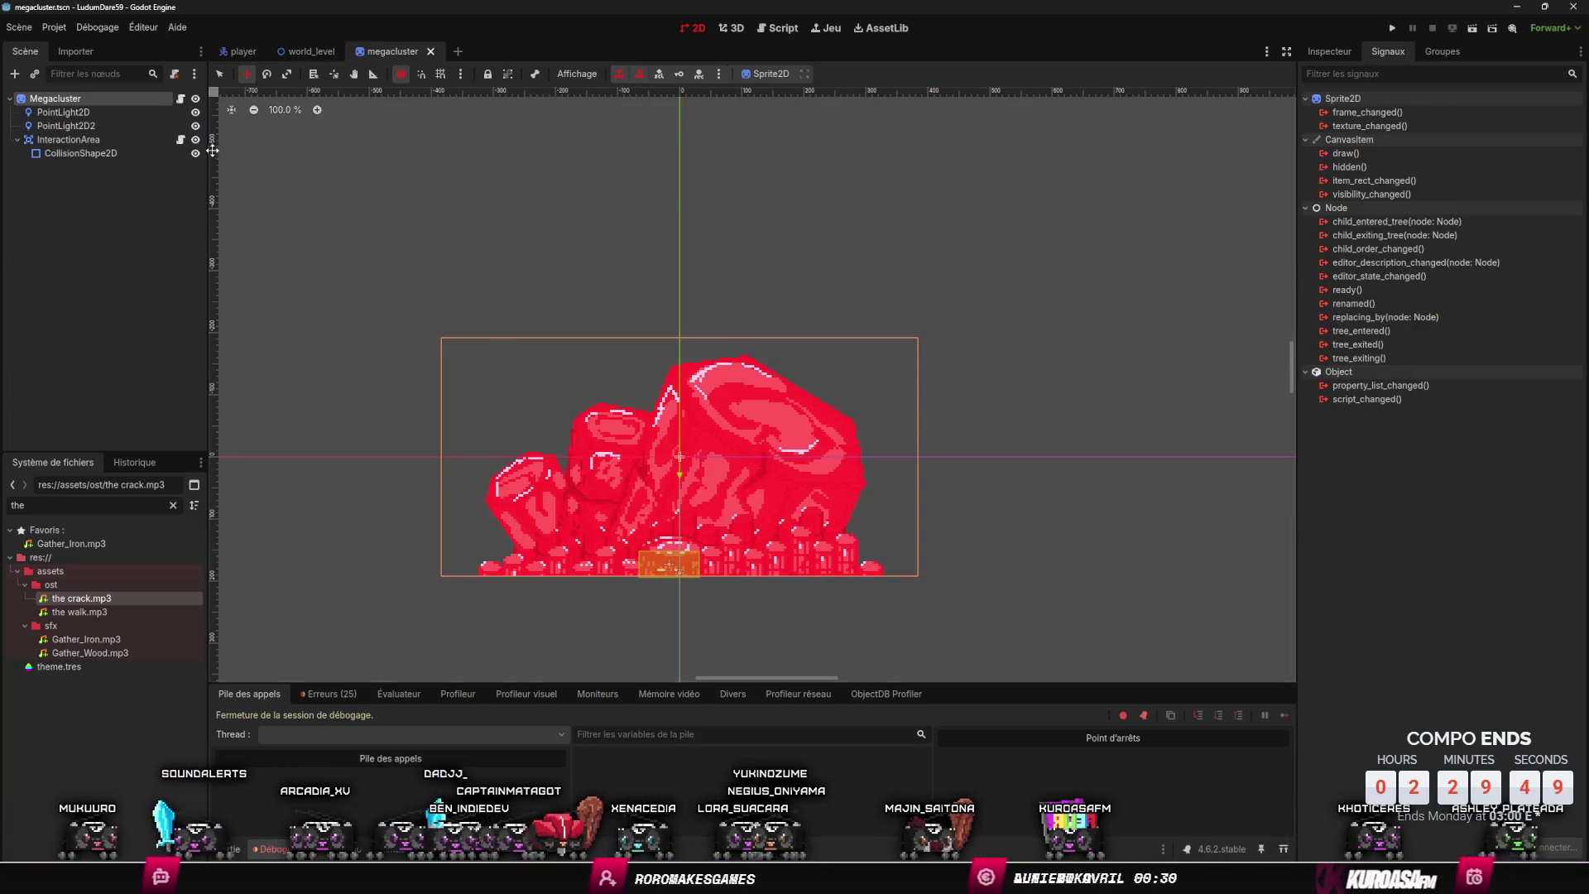
- Add an EndMusic node reference at line 4 of megacluster.gd and save
left_click(181, 99)
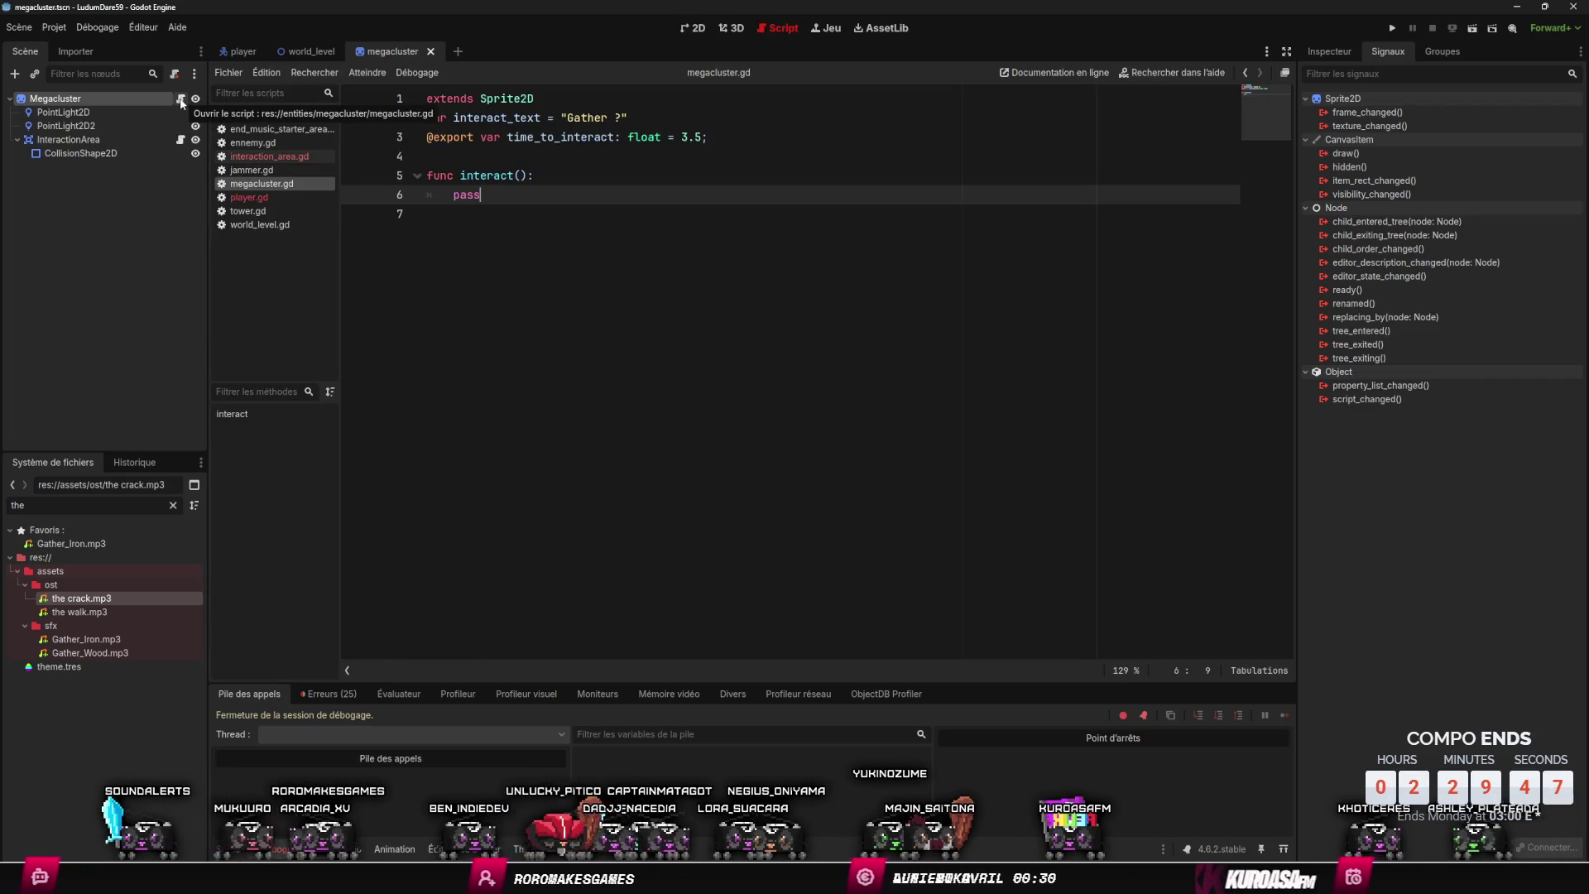
left_click(568, 174)
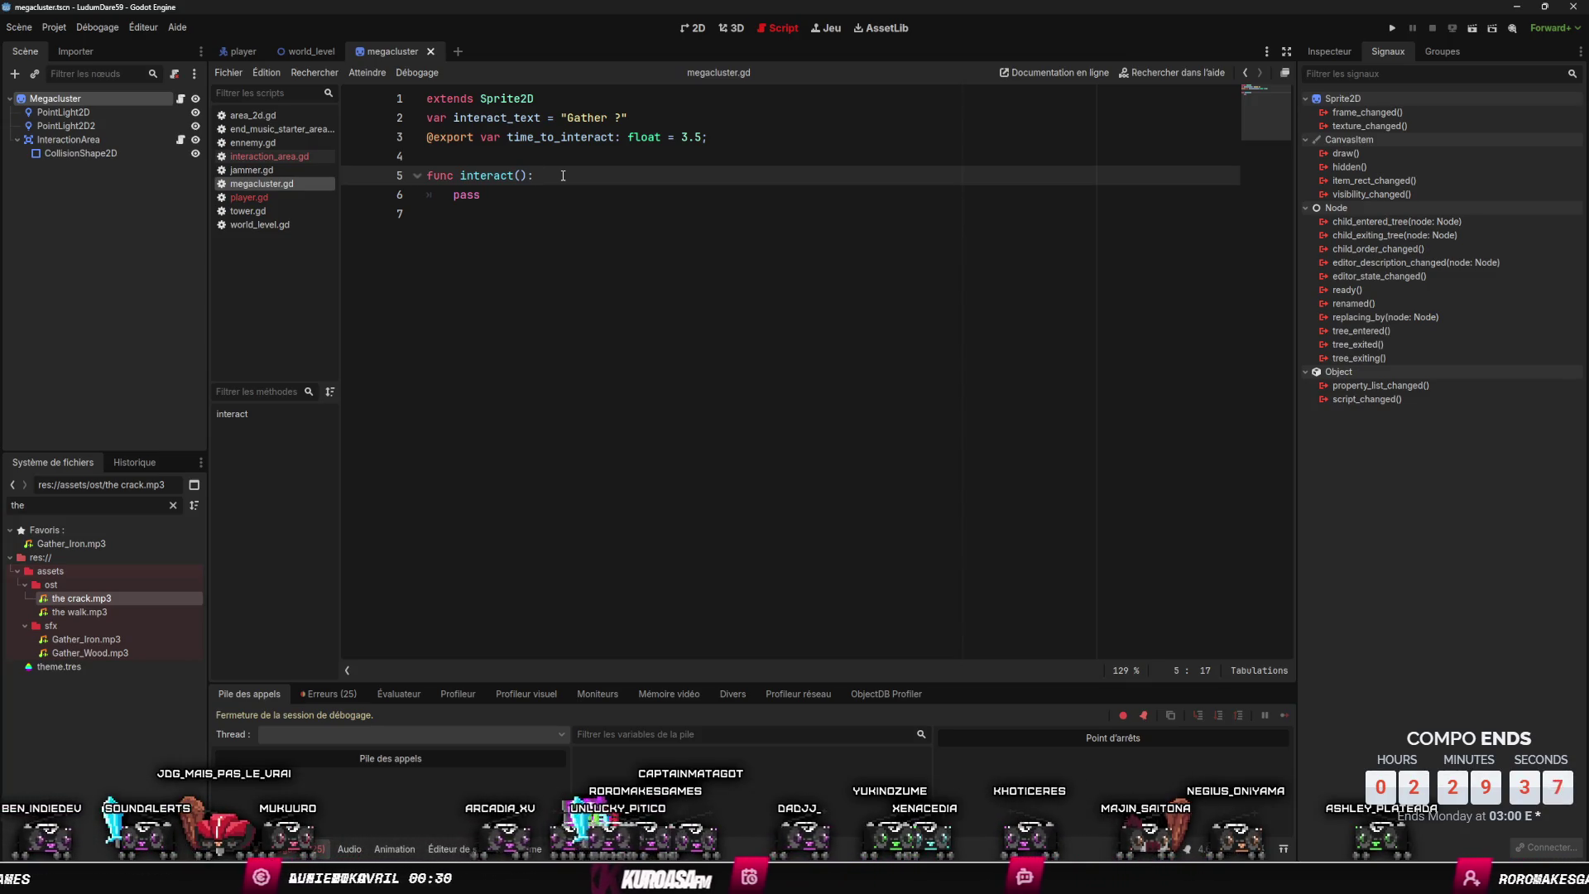
left_click(306, 52)
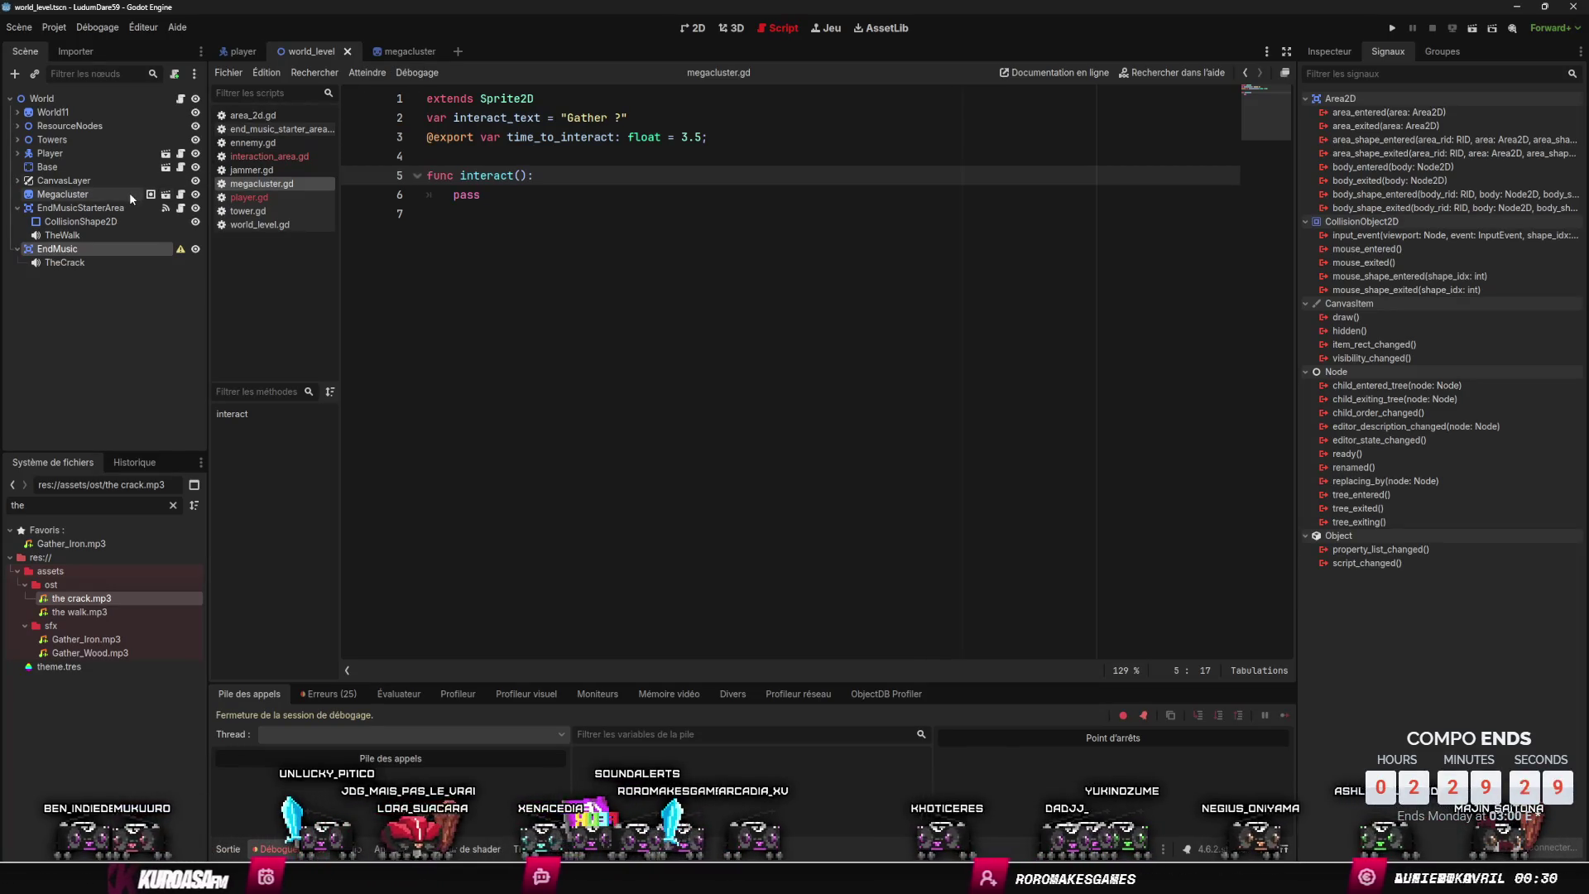
mouse_move(115, 250)
left_mouse_down()
mouse_move(397, 137)
mouse_move(435, 156)
left_mouse_up()
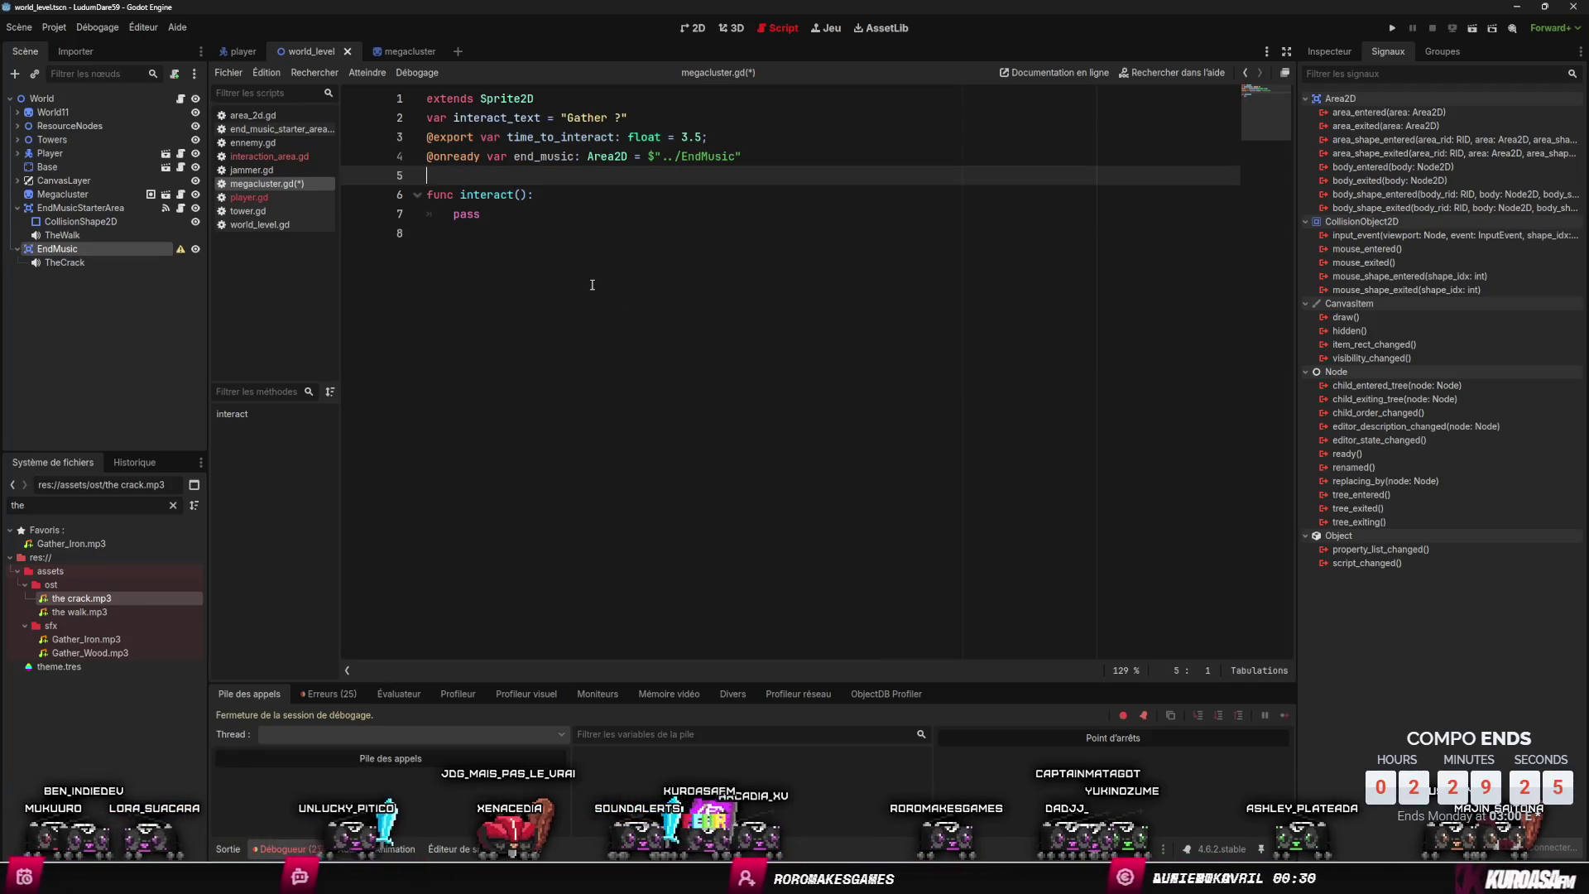
key("ctrl+s")
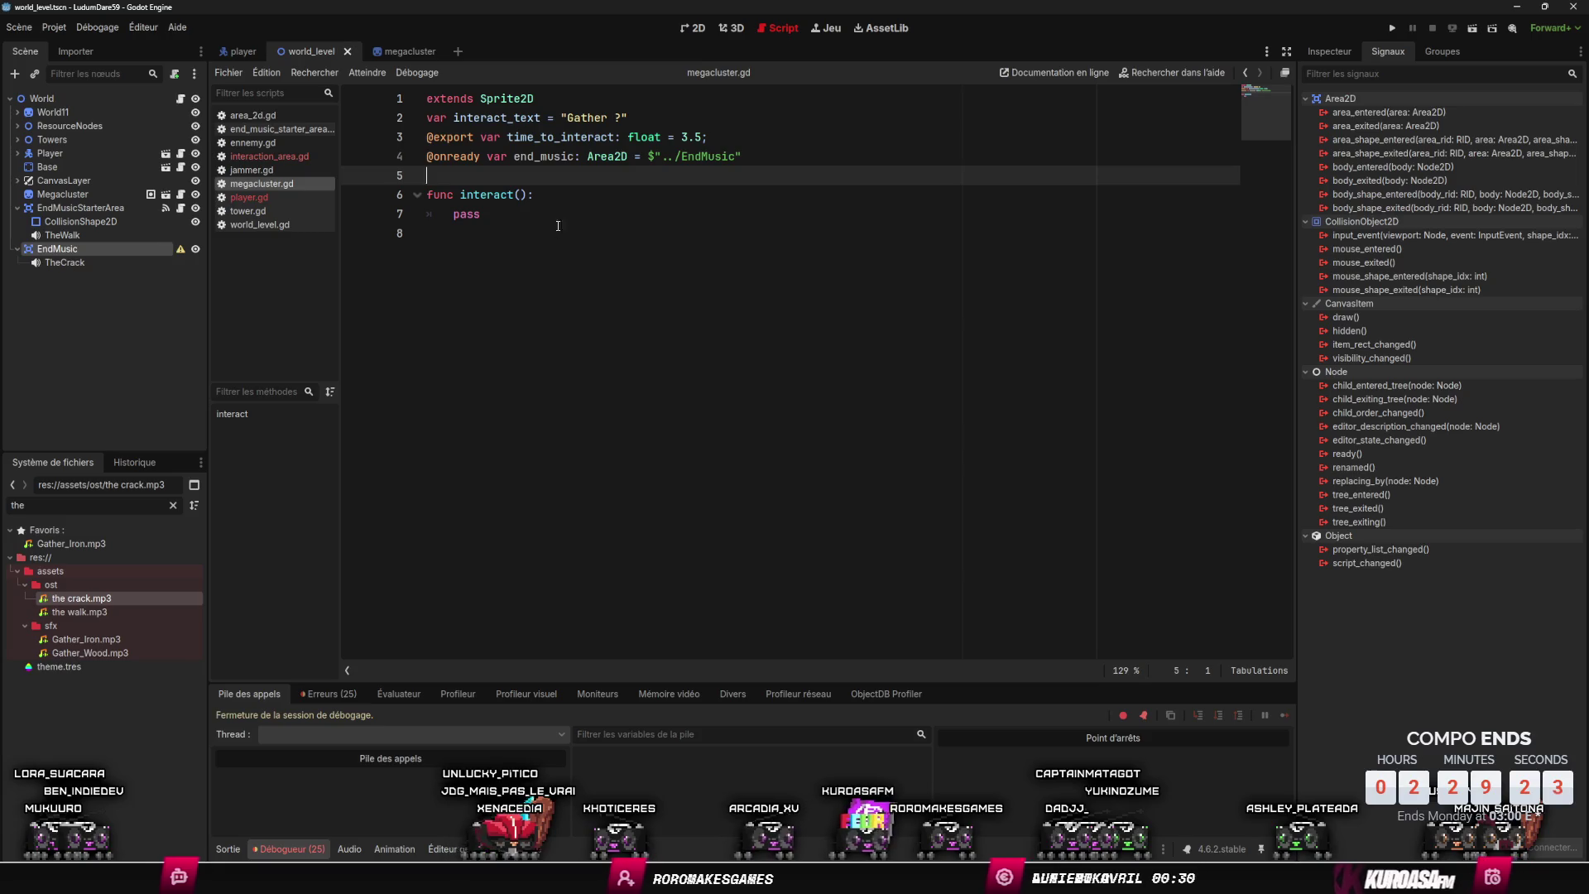
- Replace the end_music reference with a TheCrack reference at line 4 and save
left_click(550, 159)
left_click(554, 197)
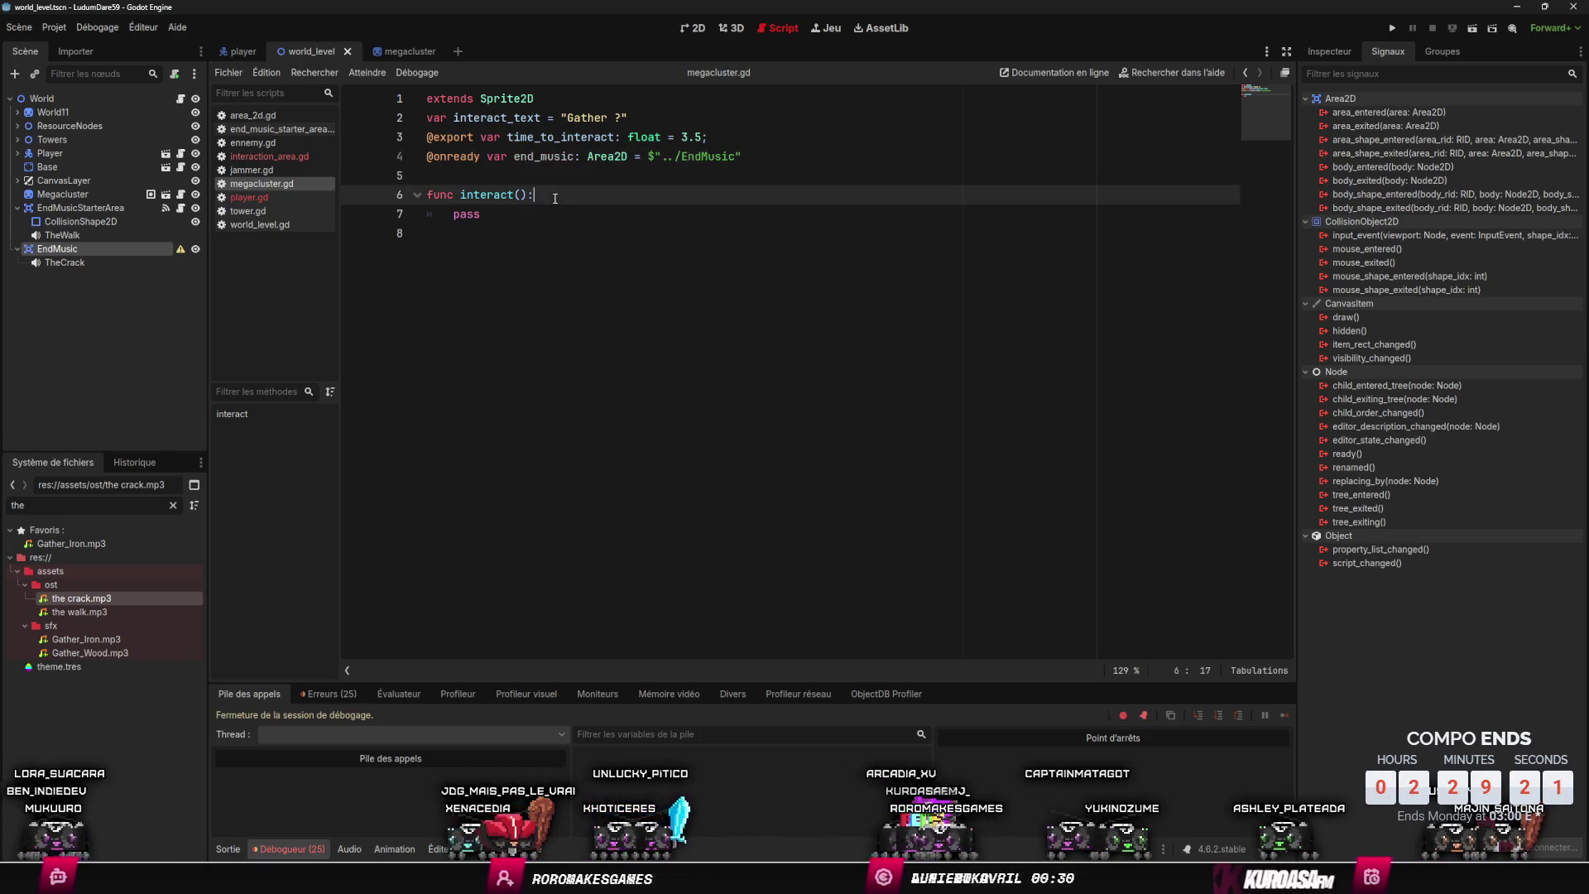
key("Return")
type("end_music.pl")
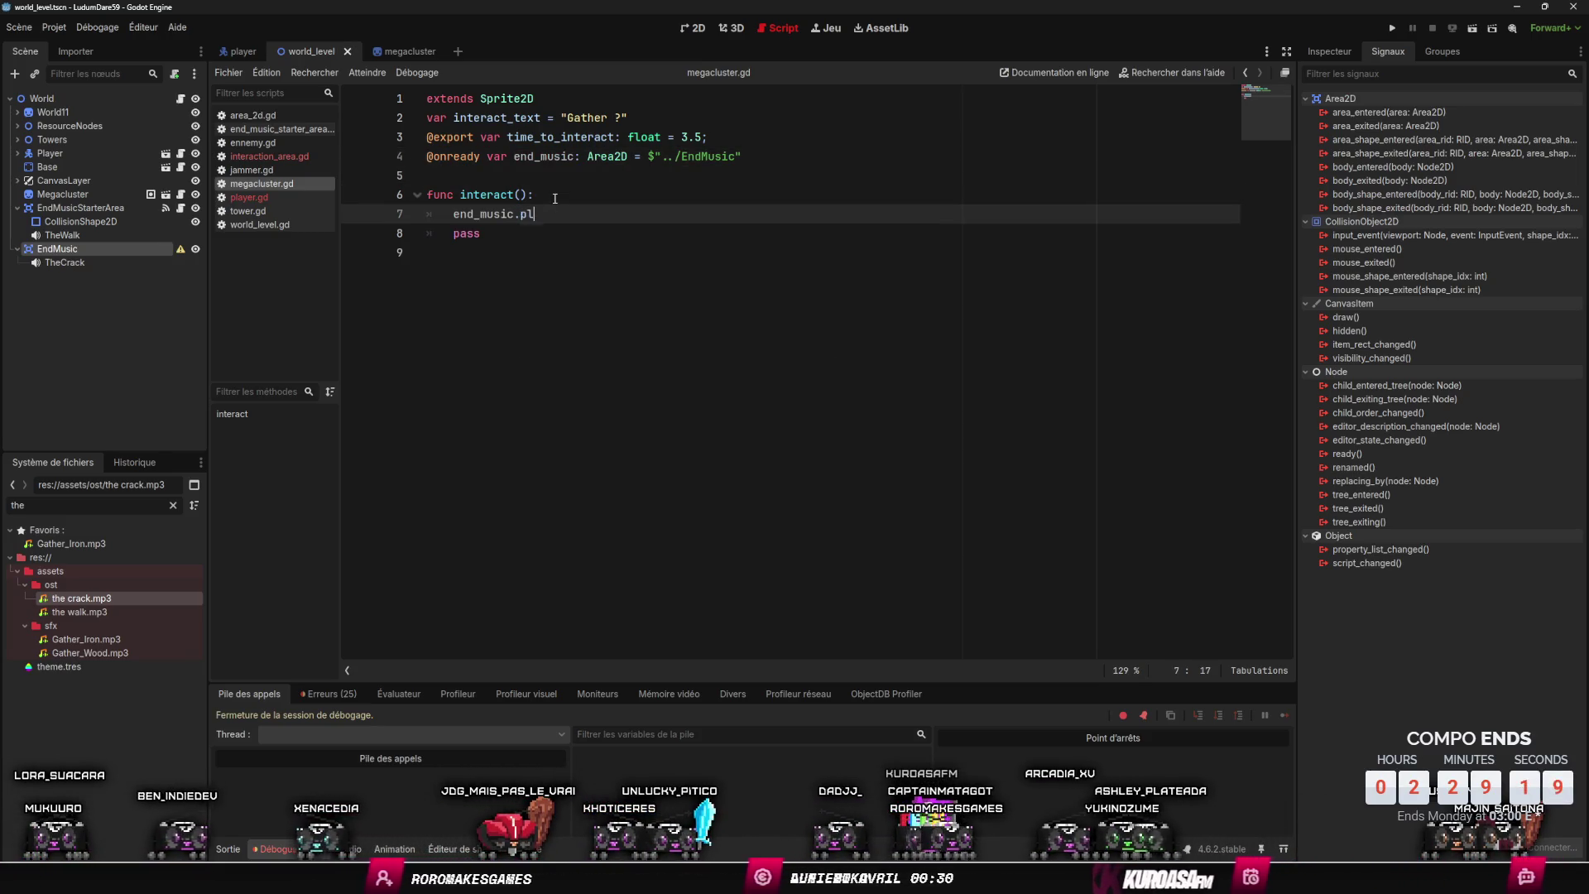
type("a")
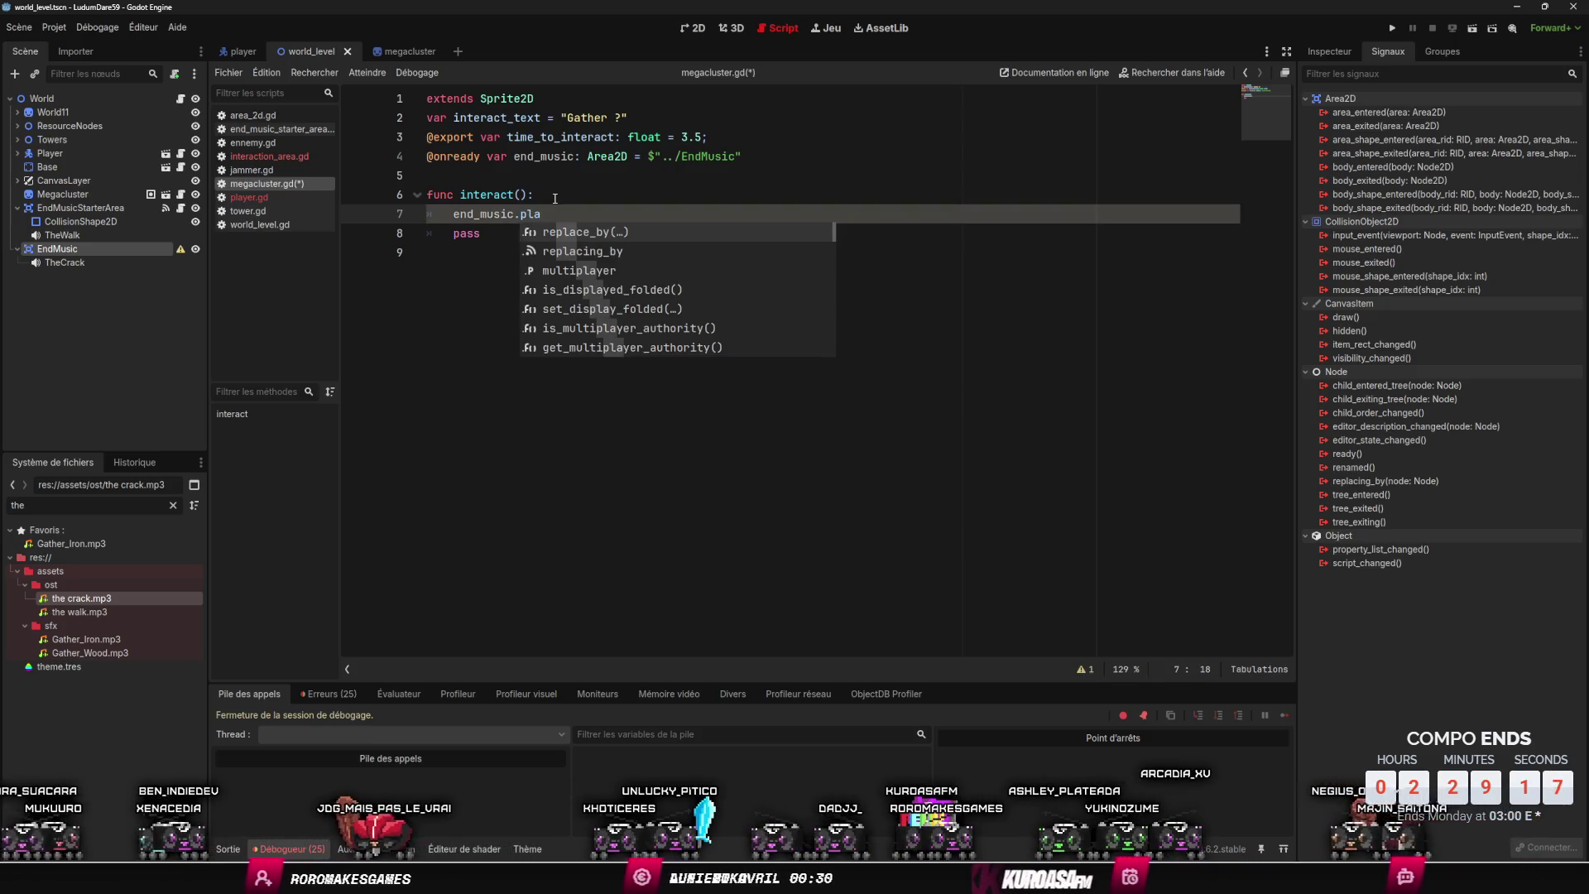
key("BackSpace")
key("BackSpace")
key("BackSpace")
left_click(576, 159)
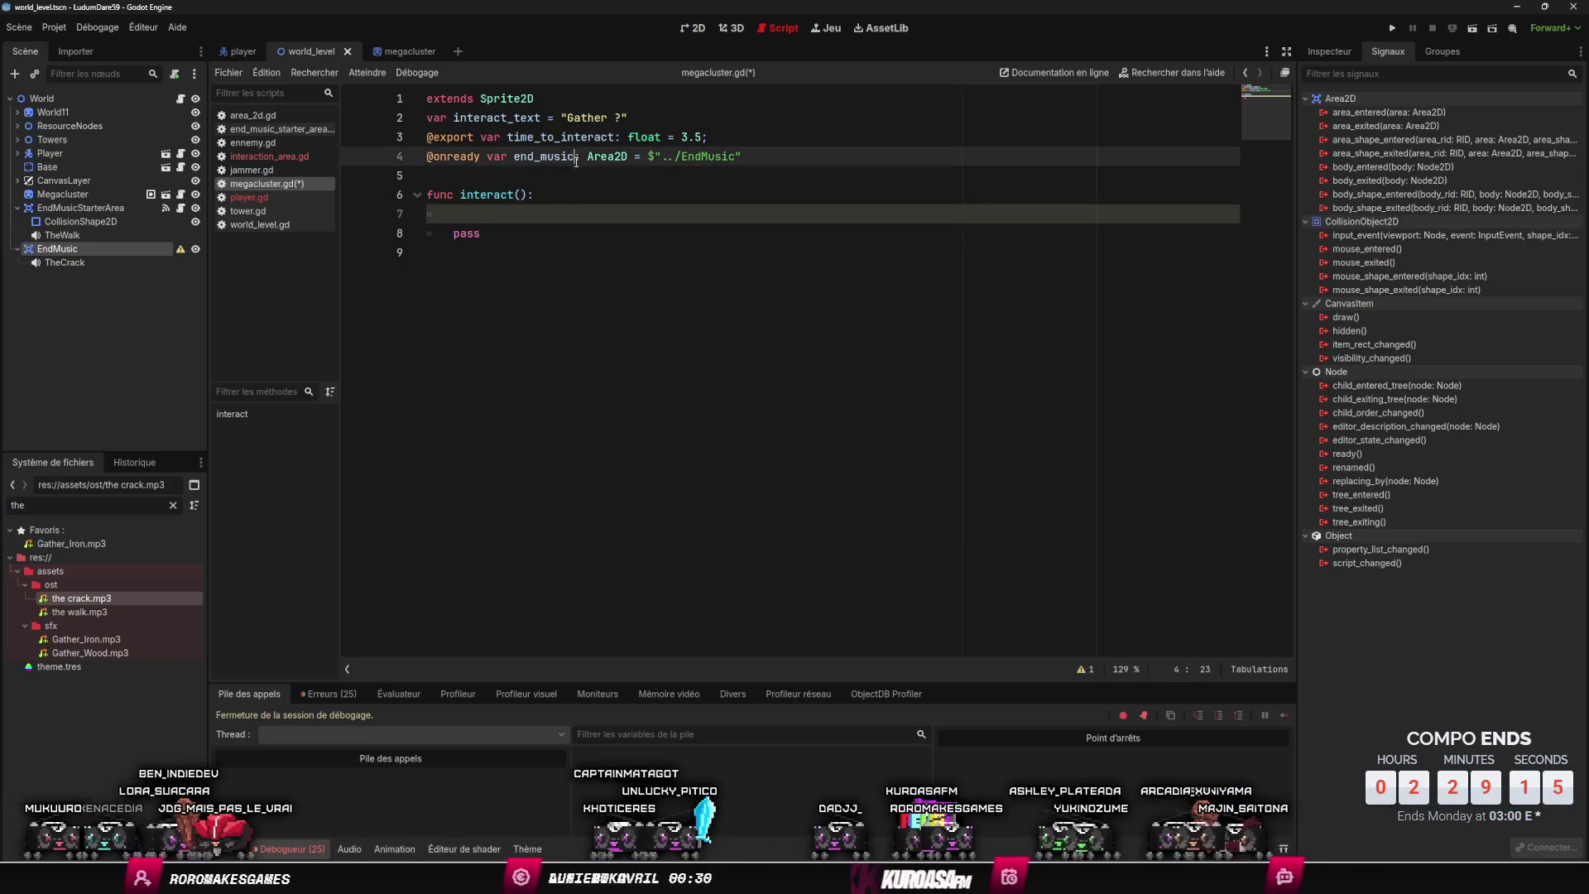
key("ctrl+shift+k")
left_click(65, 262)
left_click_drag(65, 262, 463, 157)
key("ctrl+s")
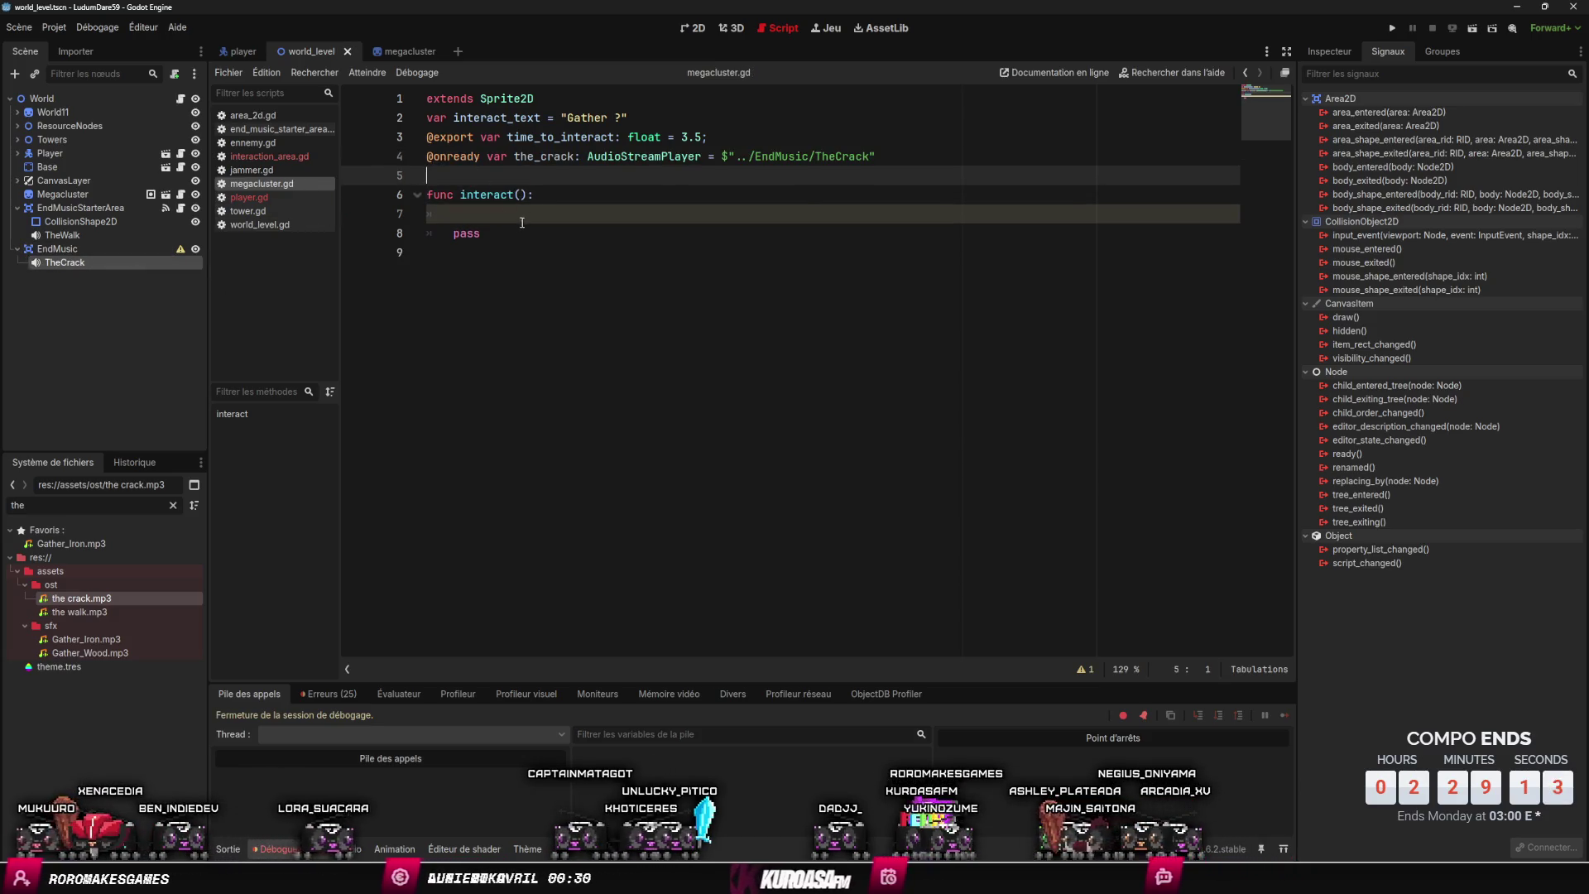
- Add the_crack.play() on line 7 inside interact, save, and run the project
left_click(521, 217)
type("the_crack")
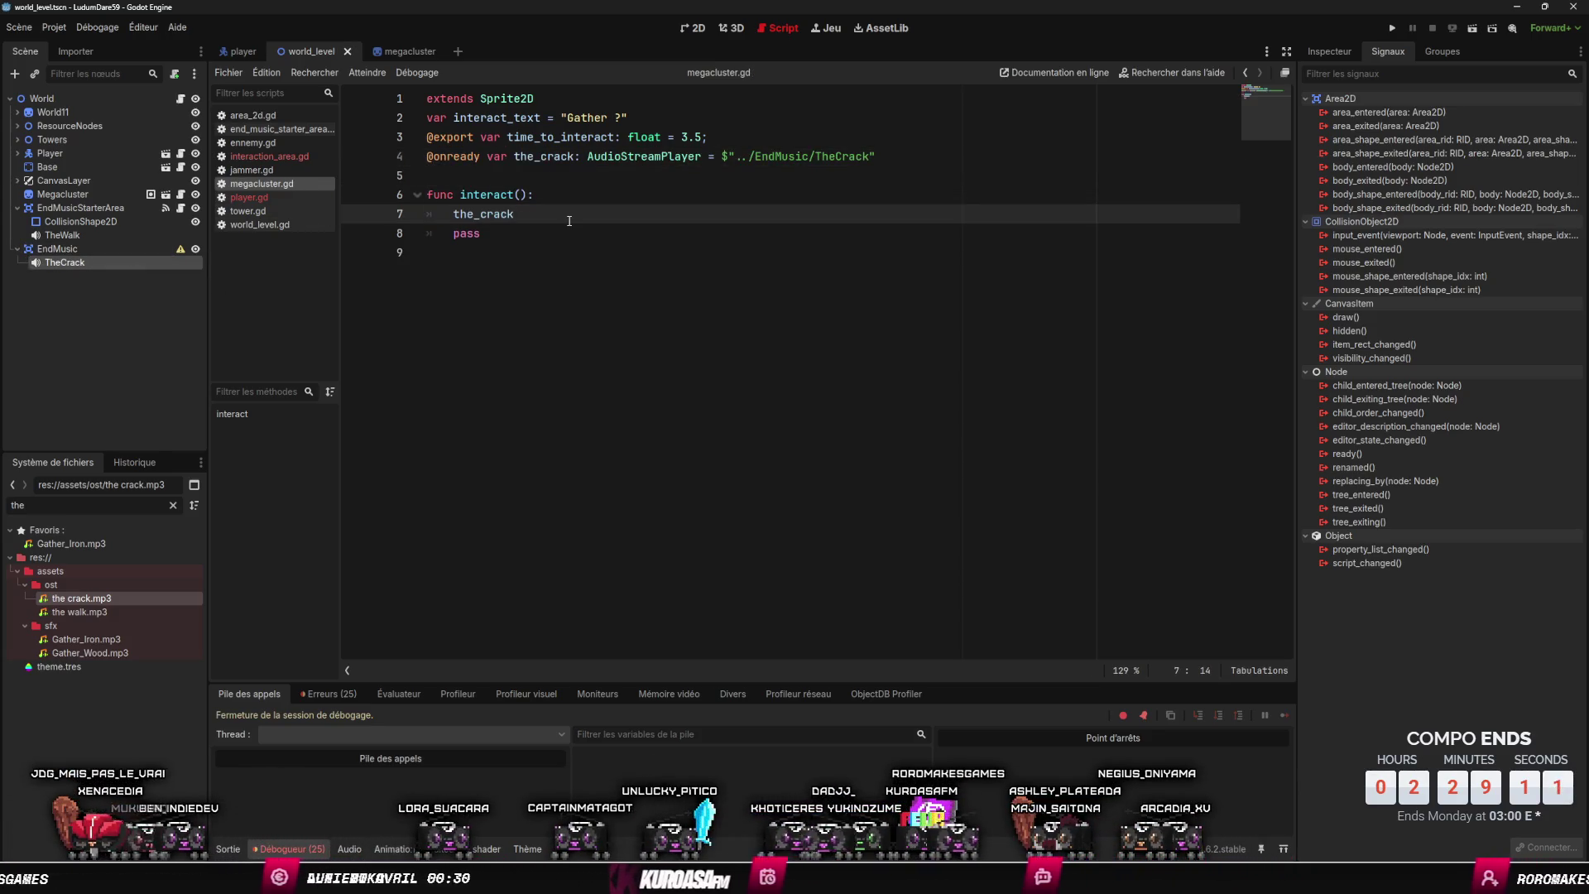
type(".play")
key("Return")
key("ctrl+s")
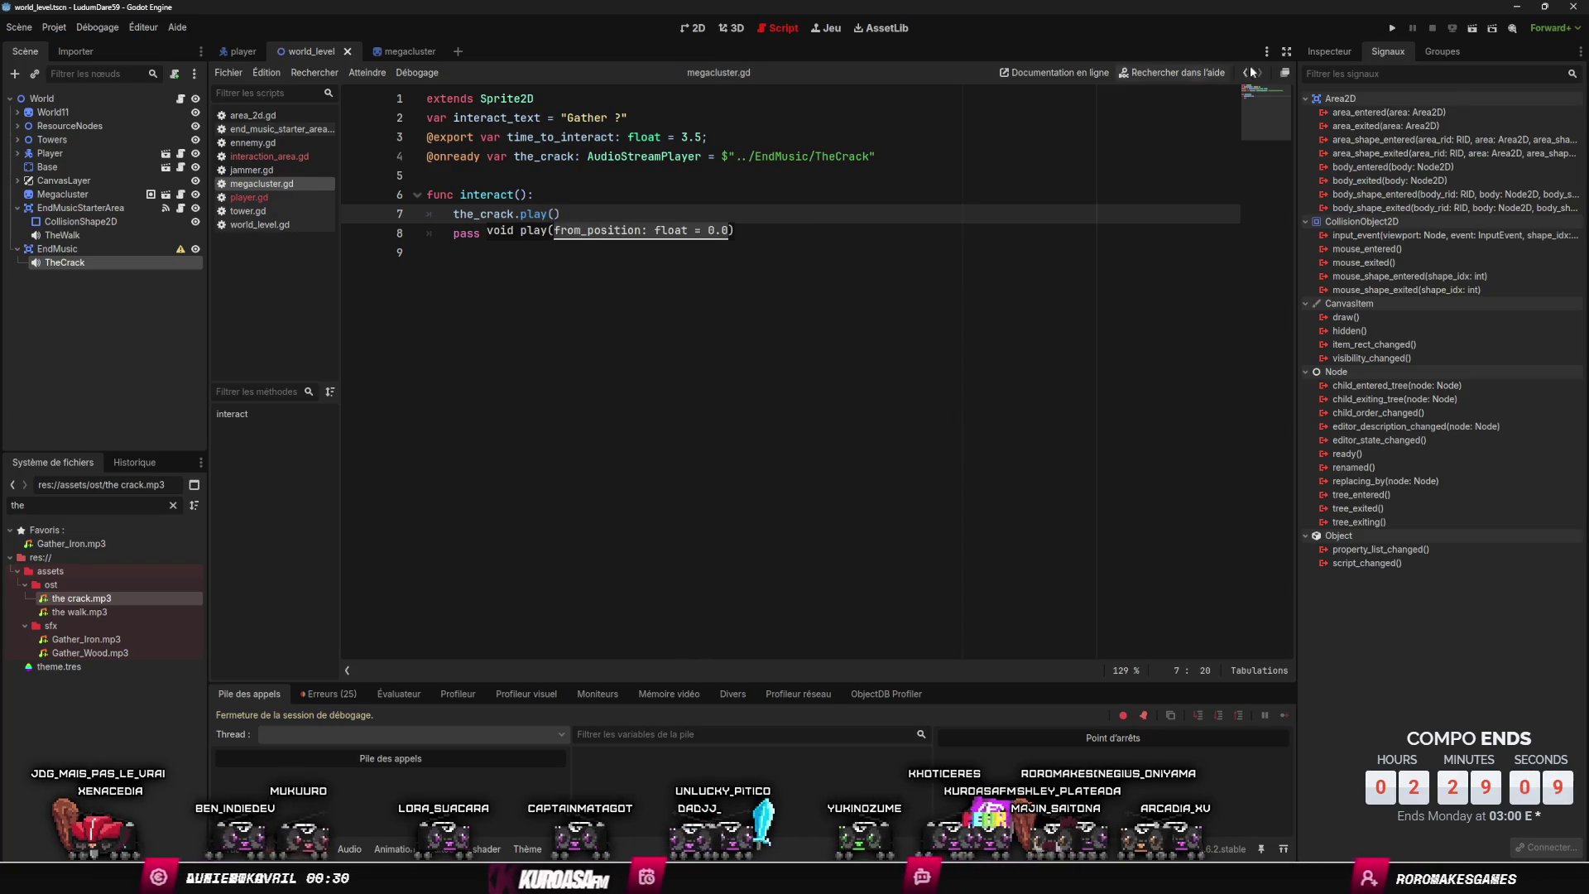
left_click(1390, 29)
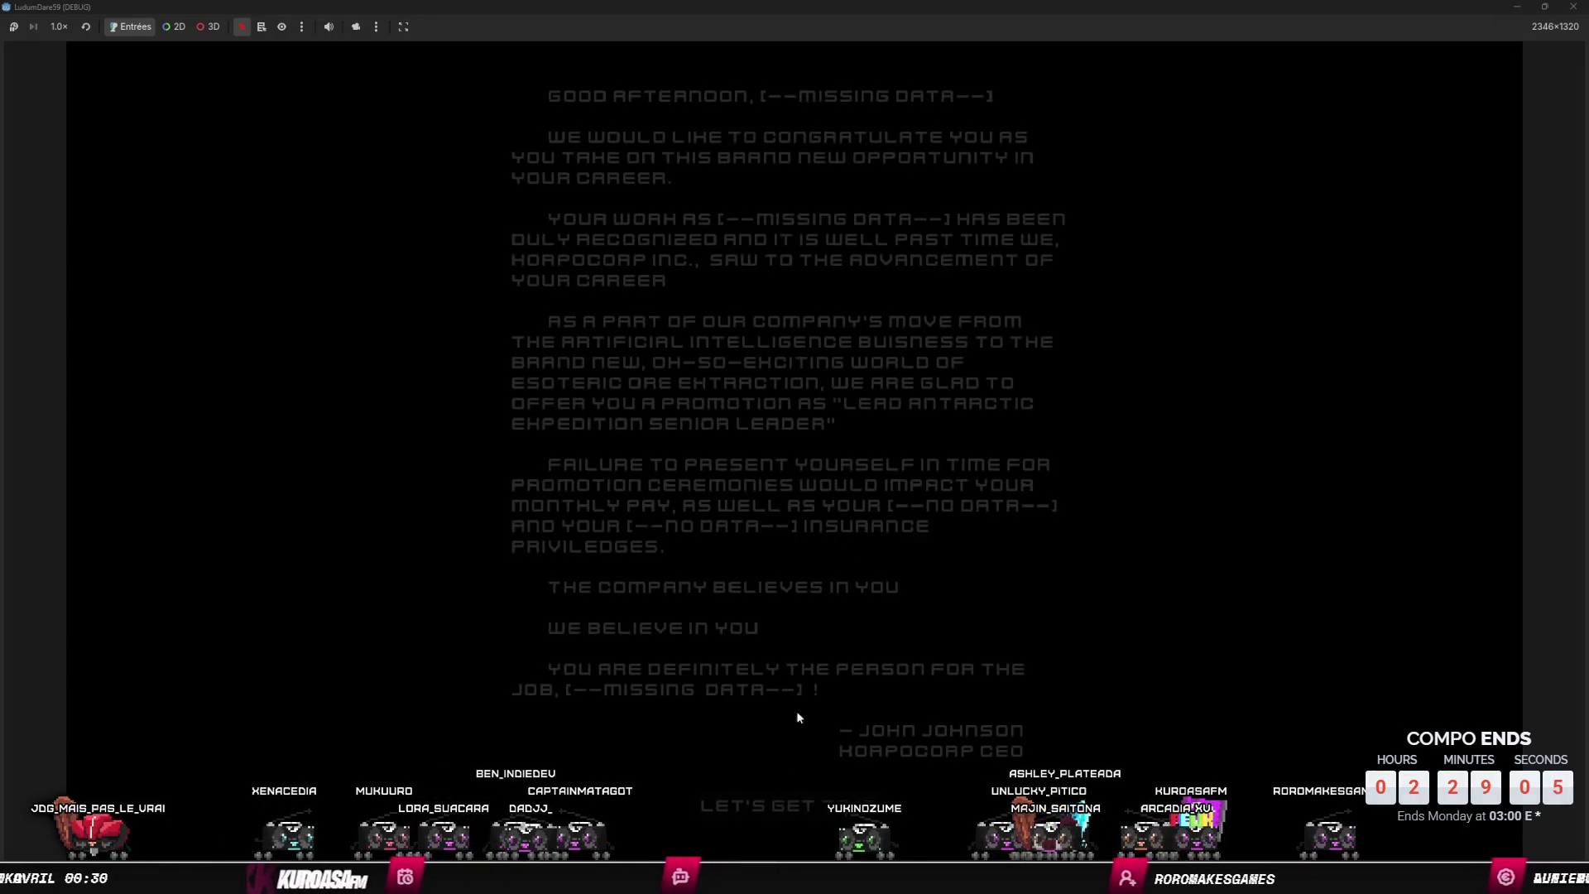
- Skip the intro, walk to the megacluster, press E to gather, then stop the game with F8
left_click(767, 803)
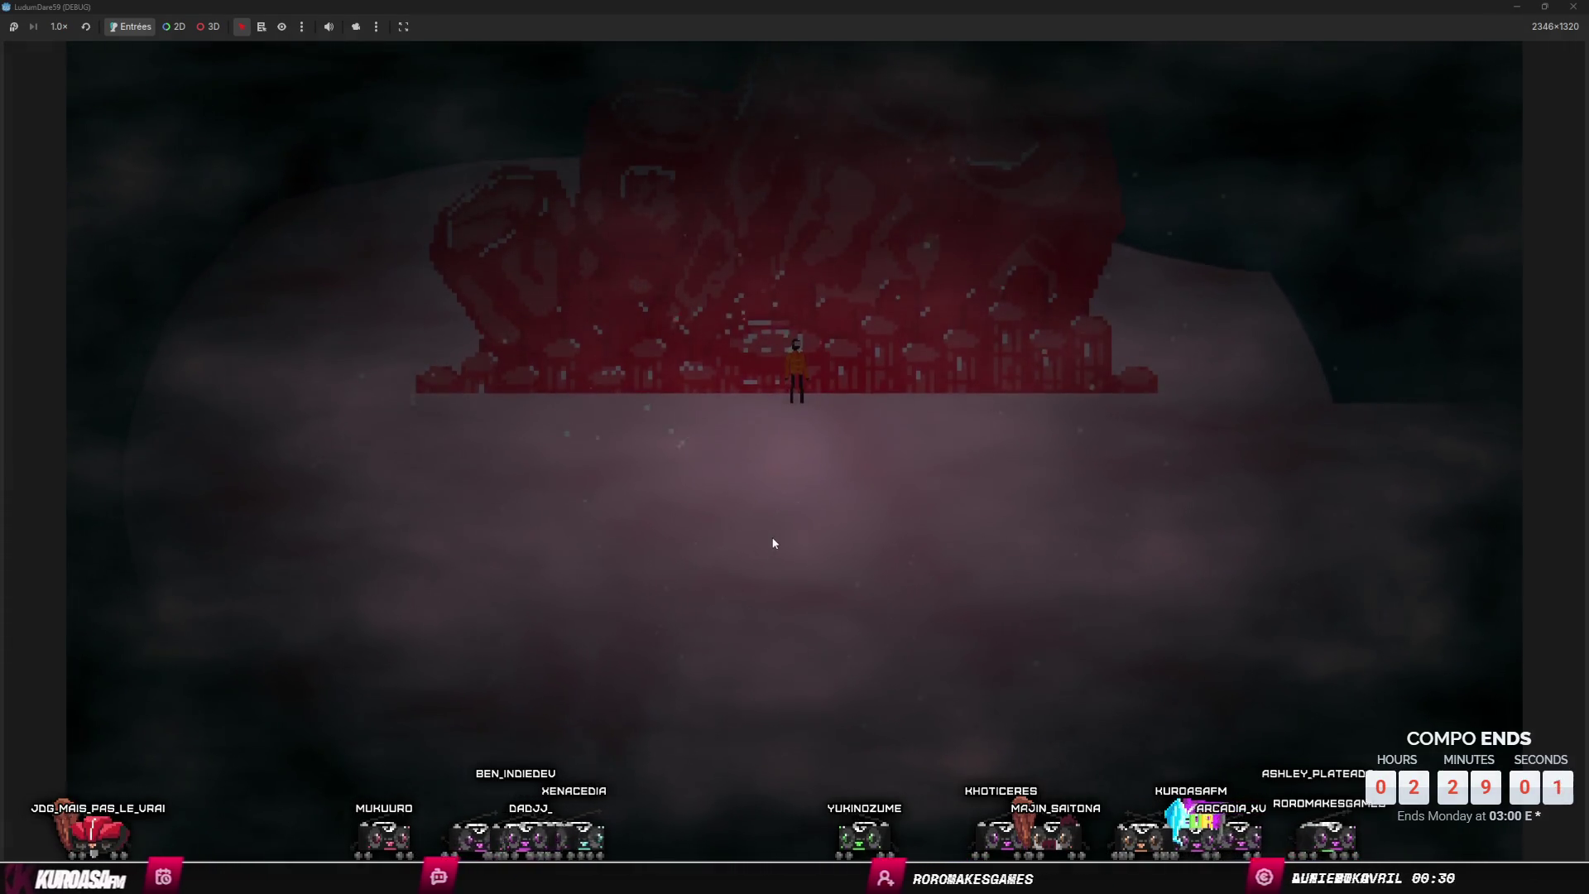
key("Left")
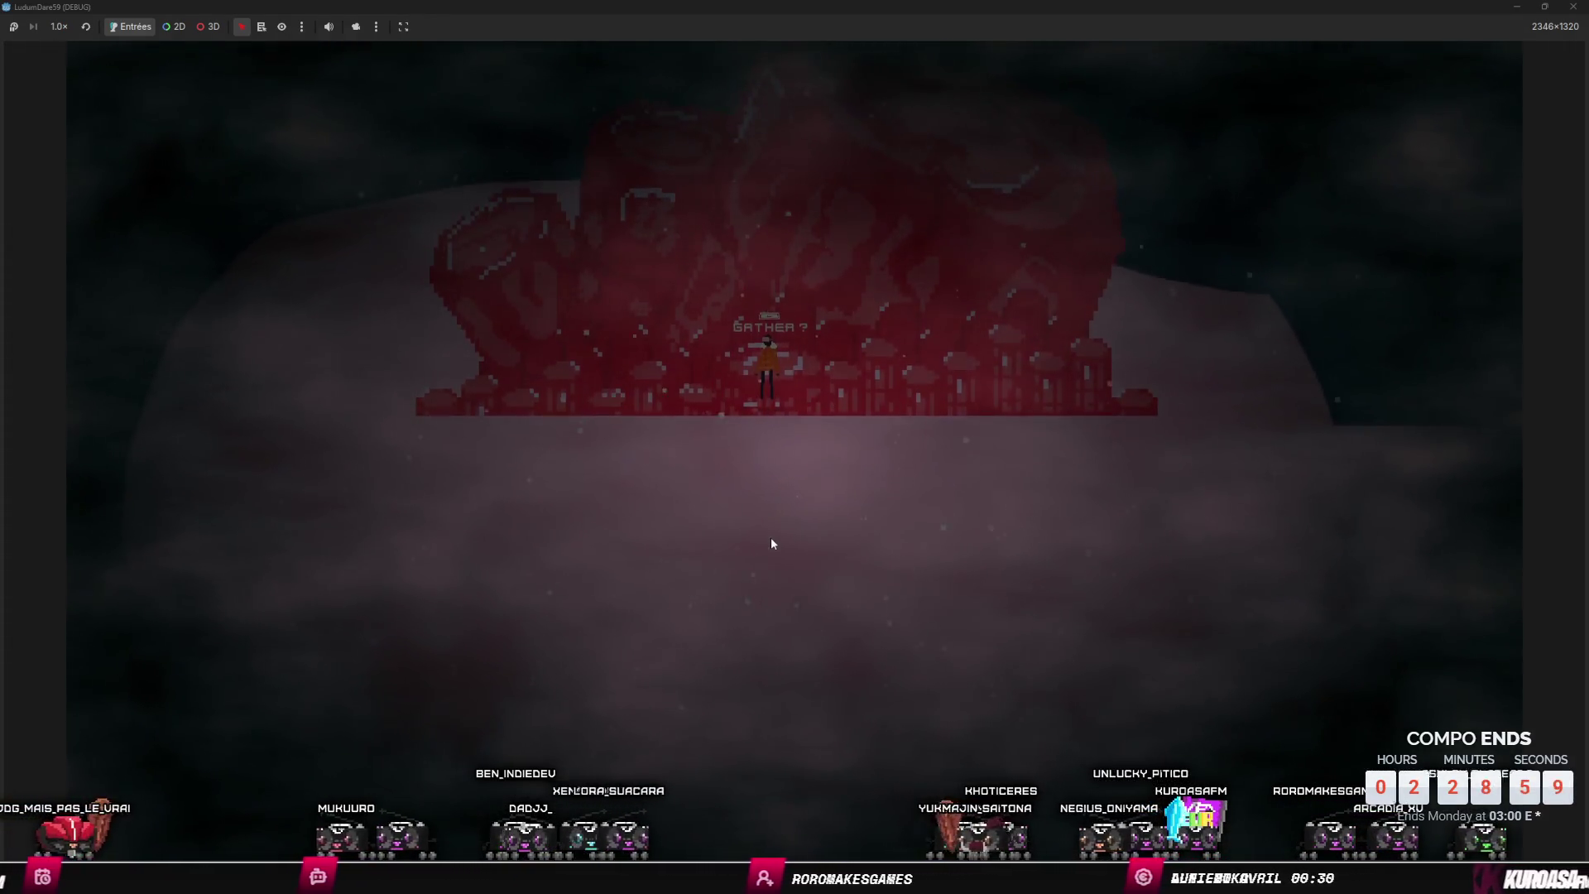
key("e")
key("Down")
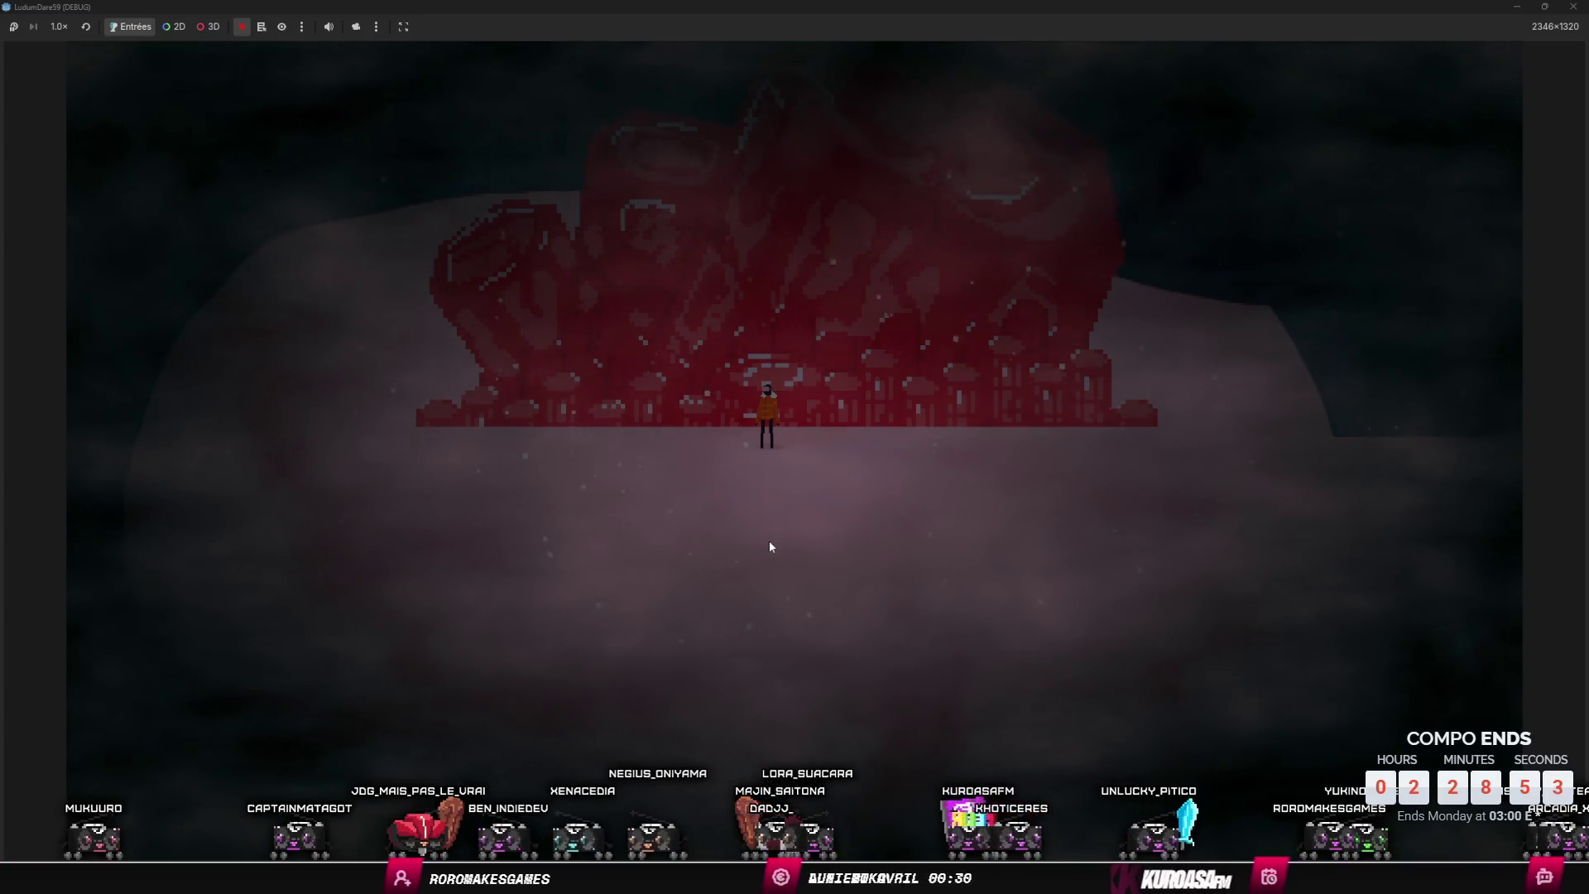
key("F8")
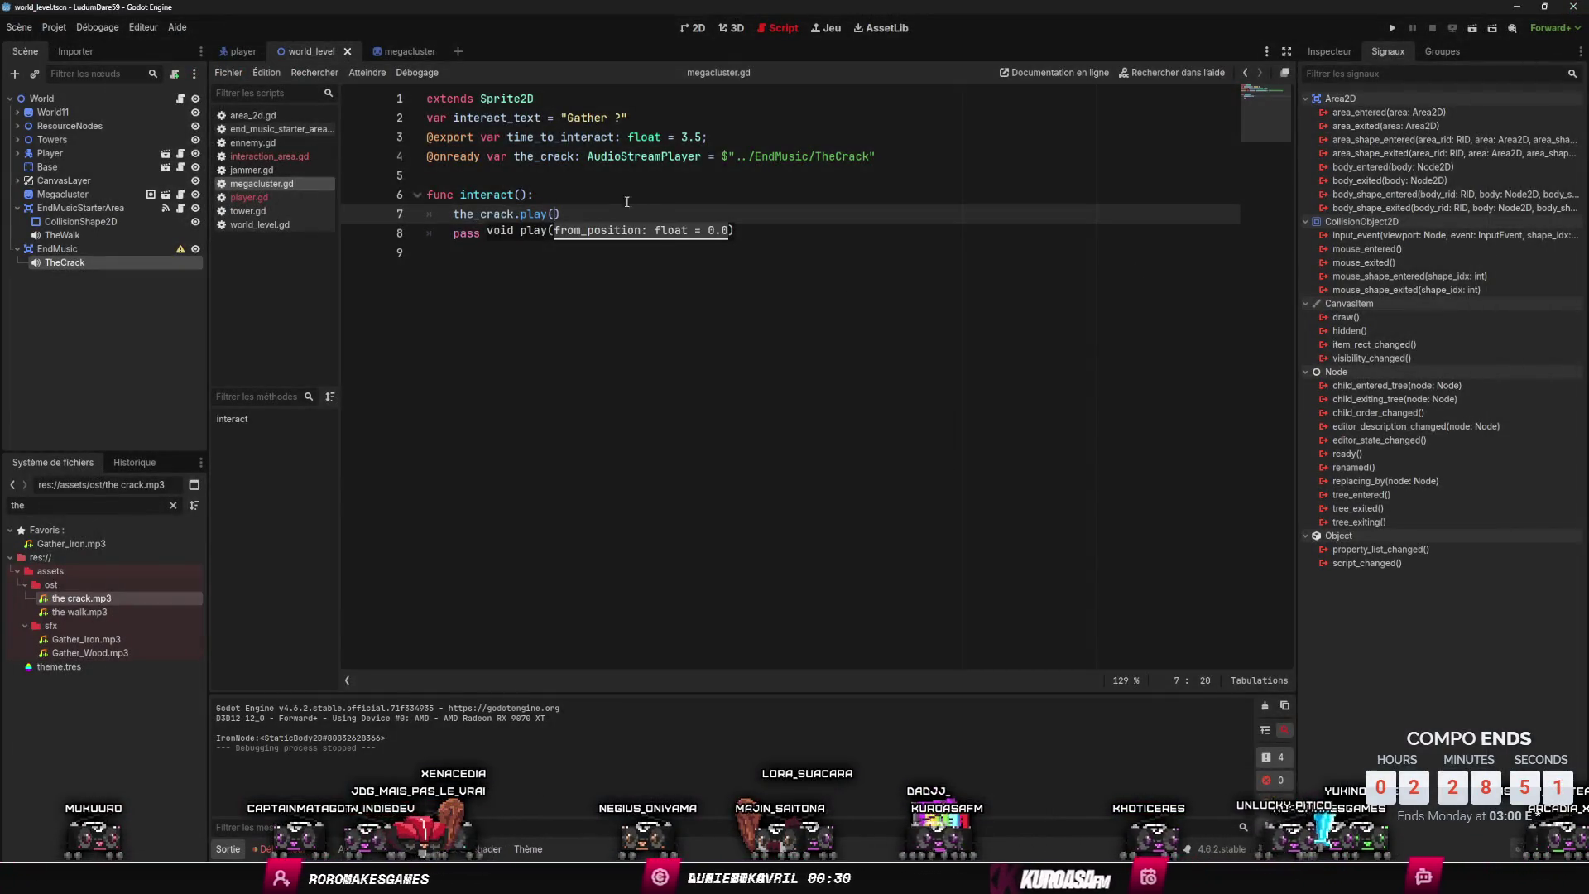
- Swap the the_crack reference for an EndMusic reference and delete the the_crack.play() line
left_click(609, 157)
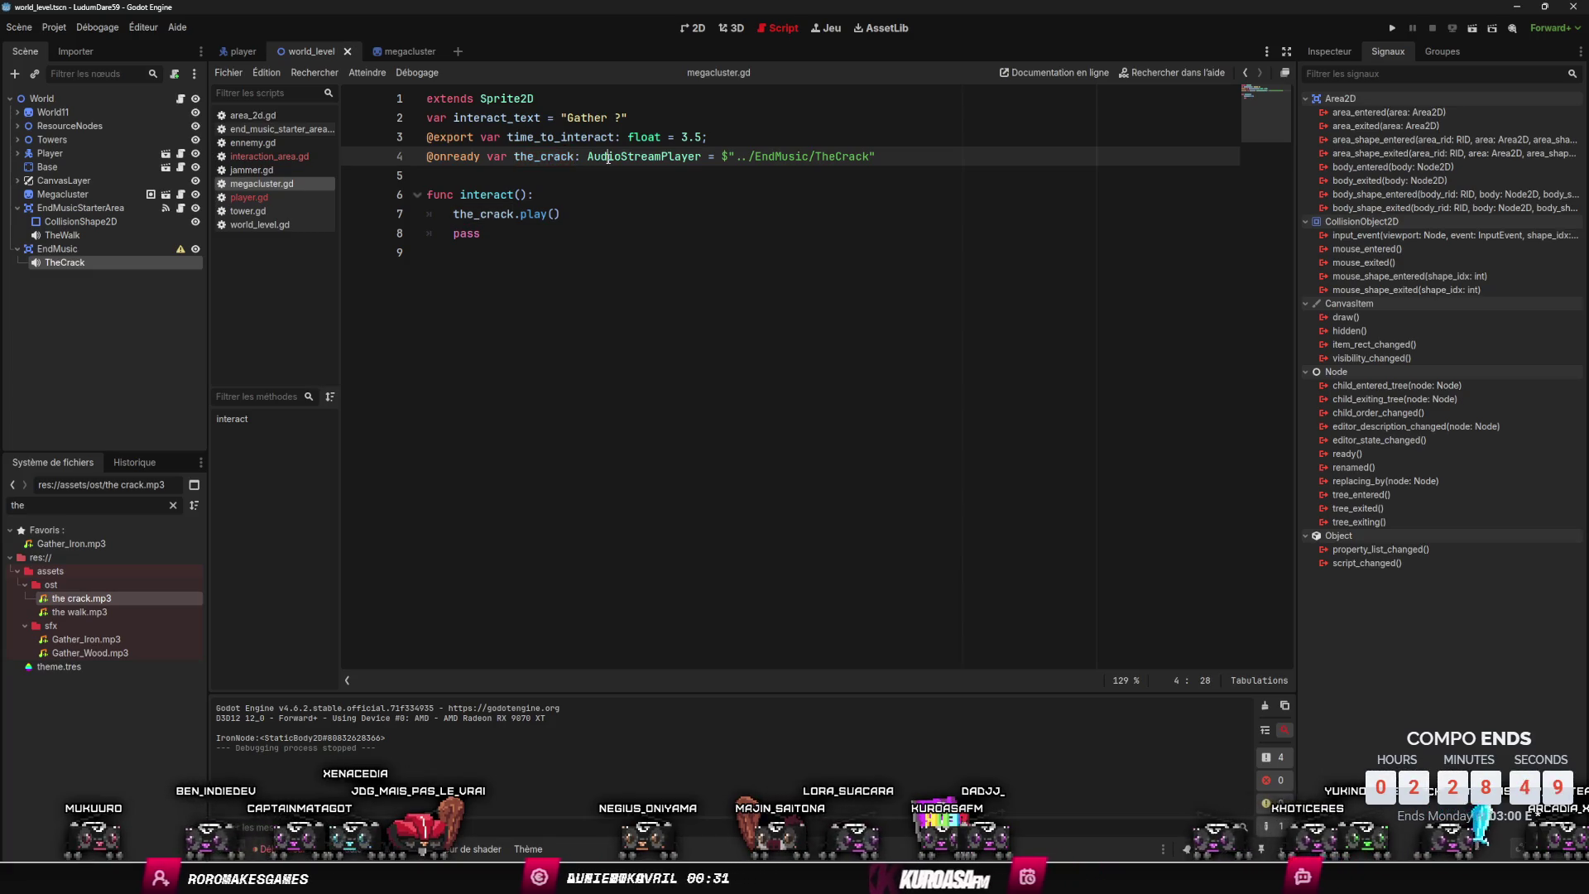
mouse_move(86, 246)
left_mouse_down()
mouse_move(518, 160)
mouse_move(513, 176)
left_mouse_up()
key("ctrl+shift+k")
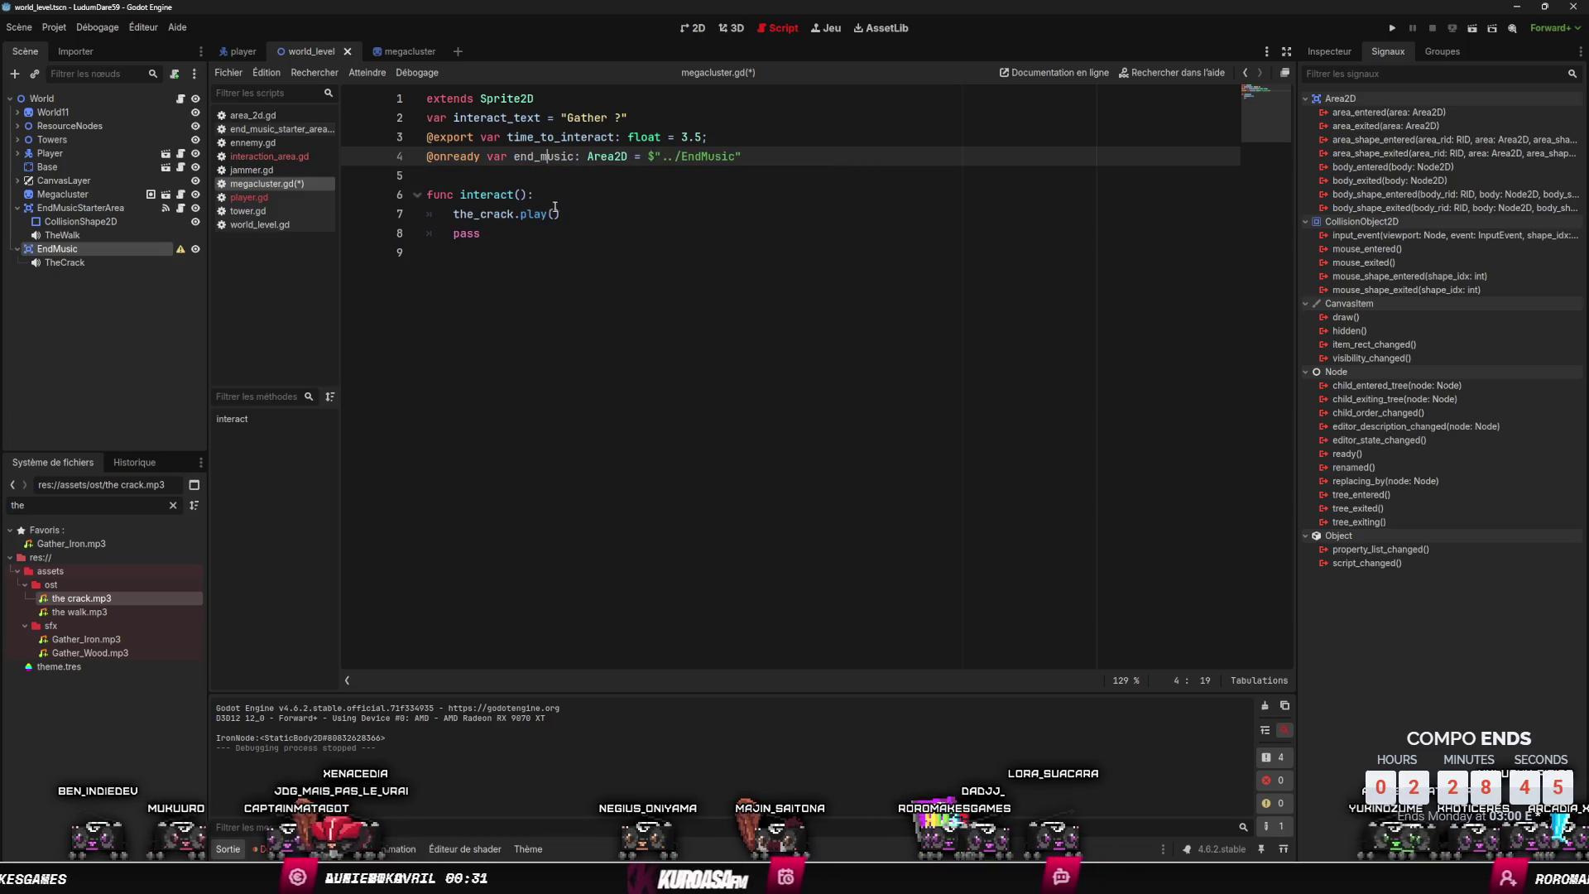
left_click(497, 214)
key("ctrl+shift+k")
- Call end_music.play_end() inside interact and change end_music's type hint from Area2D to Node2D
double_click(543, 156)
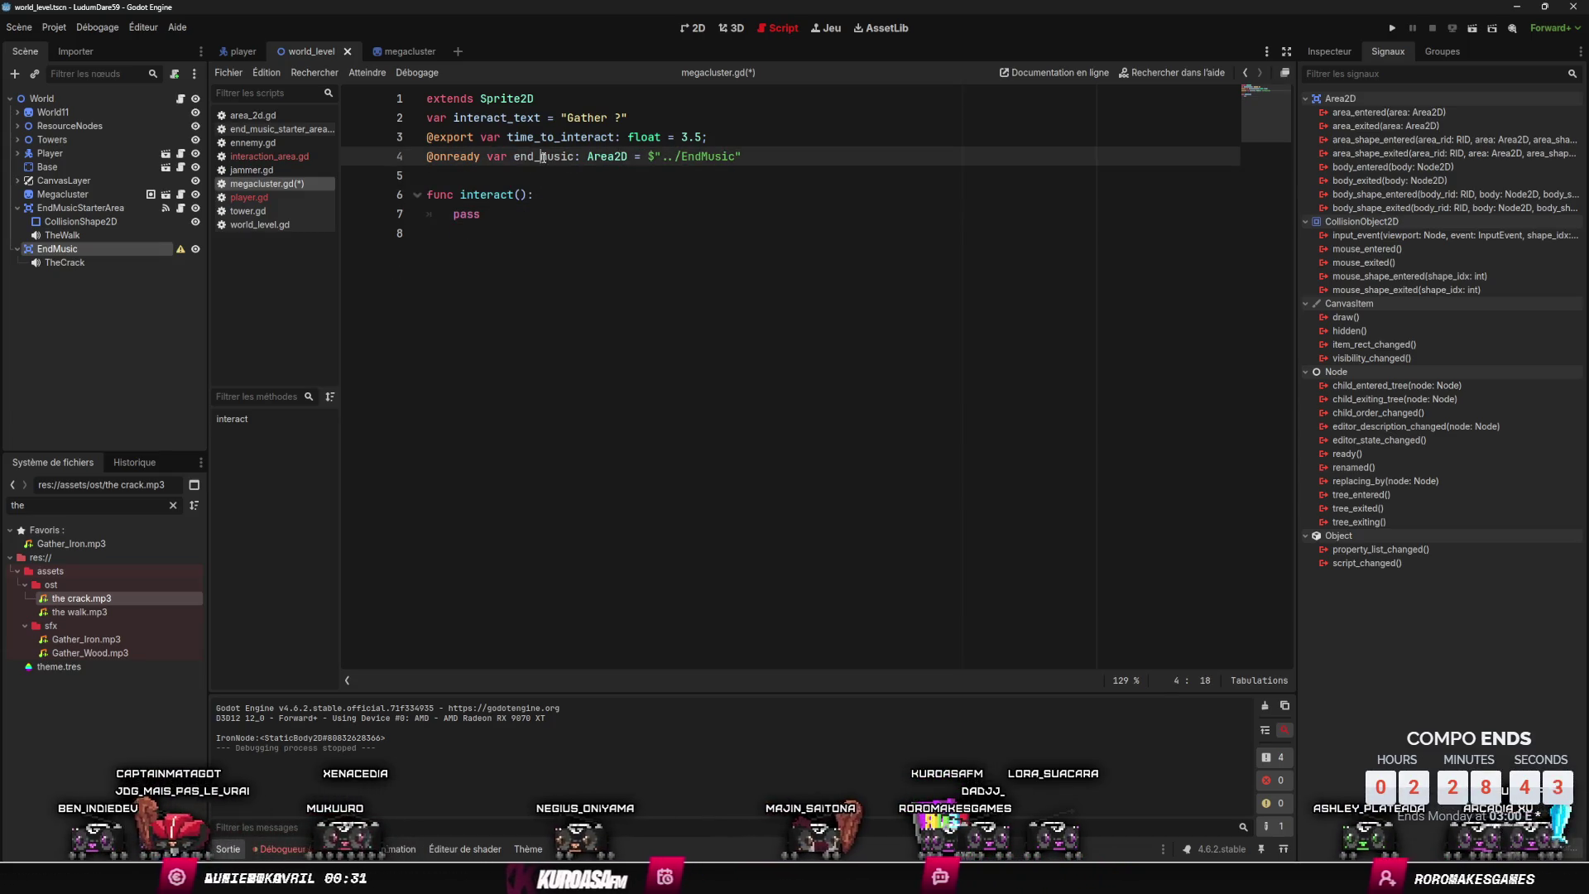
key("ctrl+c")
left_click(566, 196)
key("Return")
key("ctrl+v")
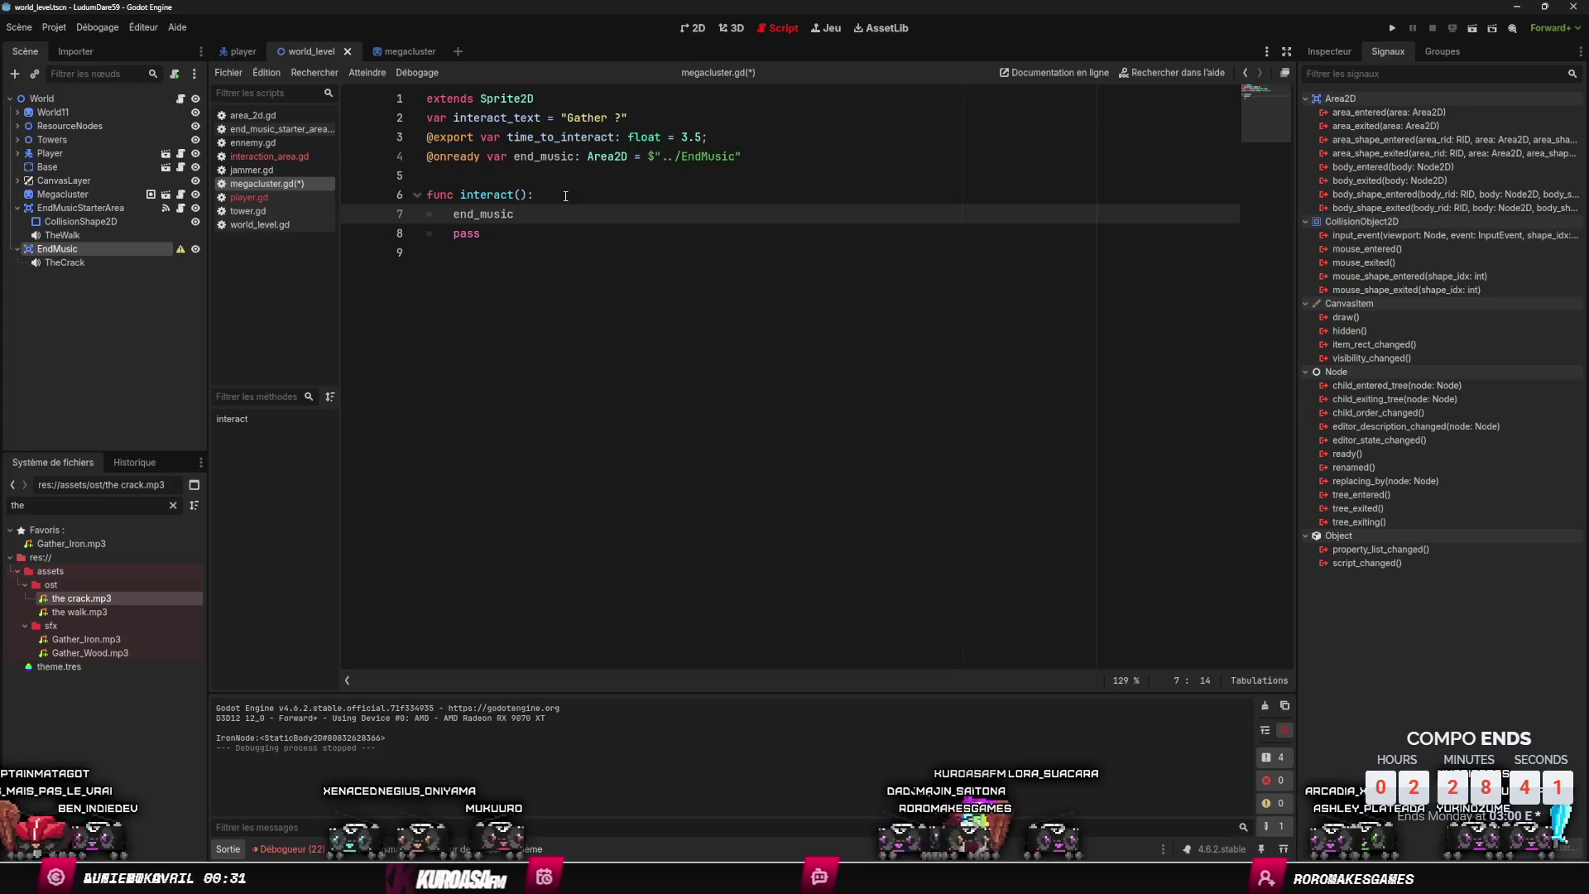
type(".play")
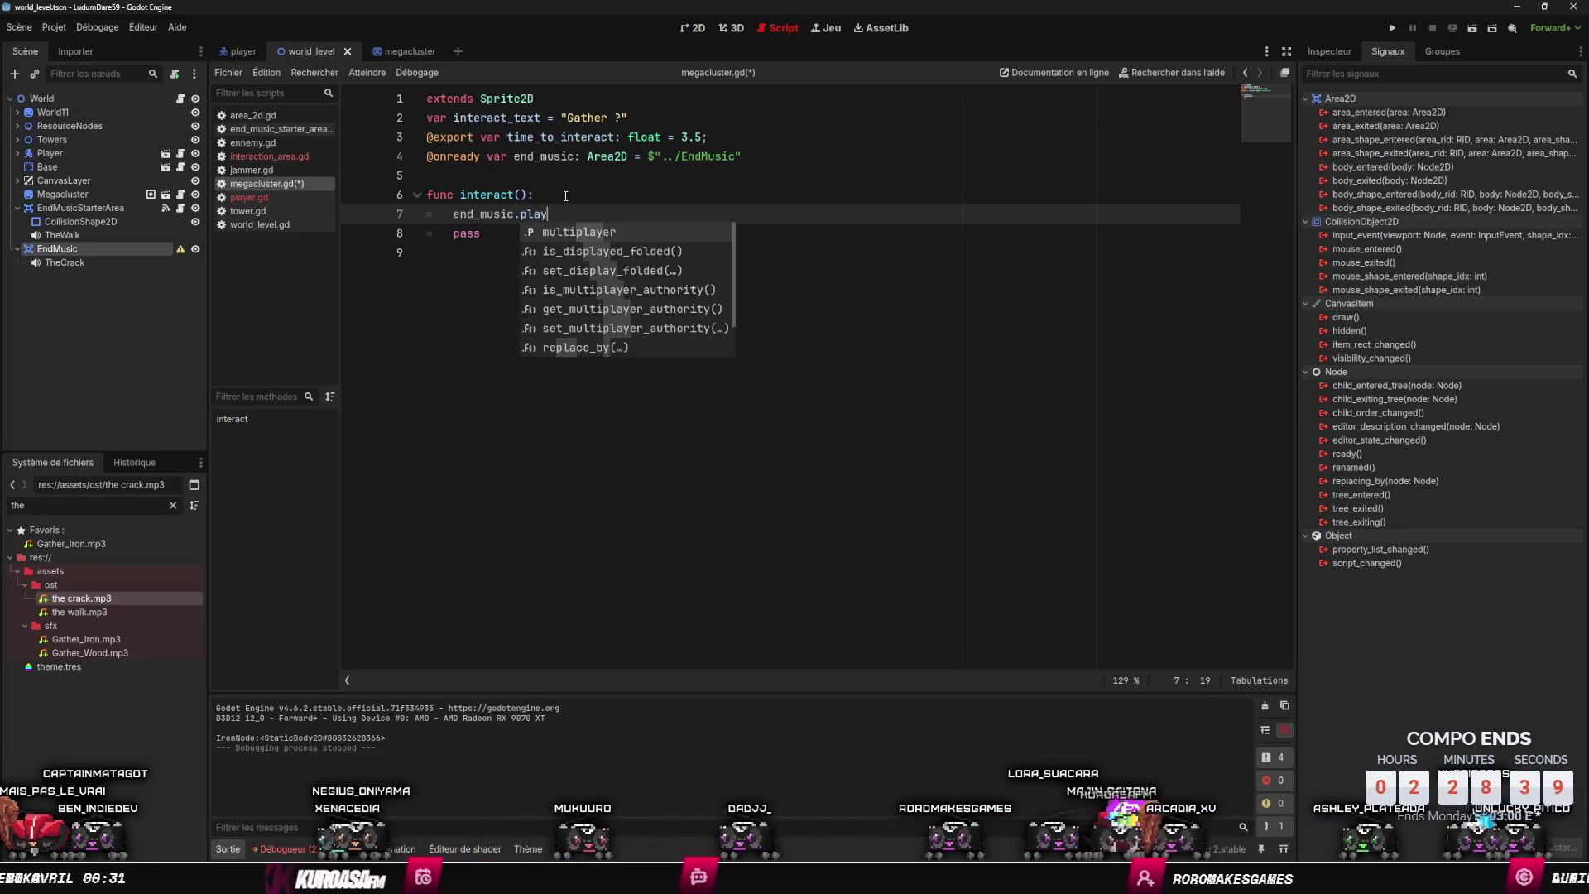
type("_end(")
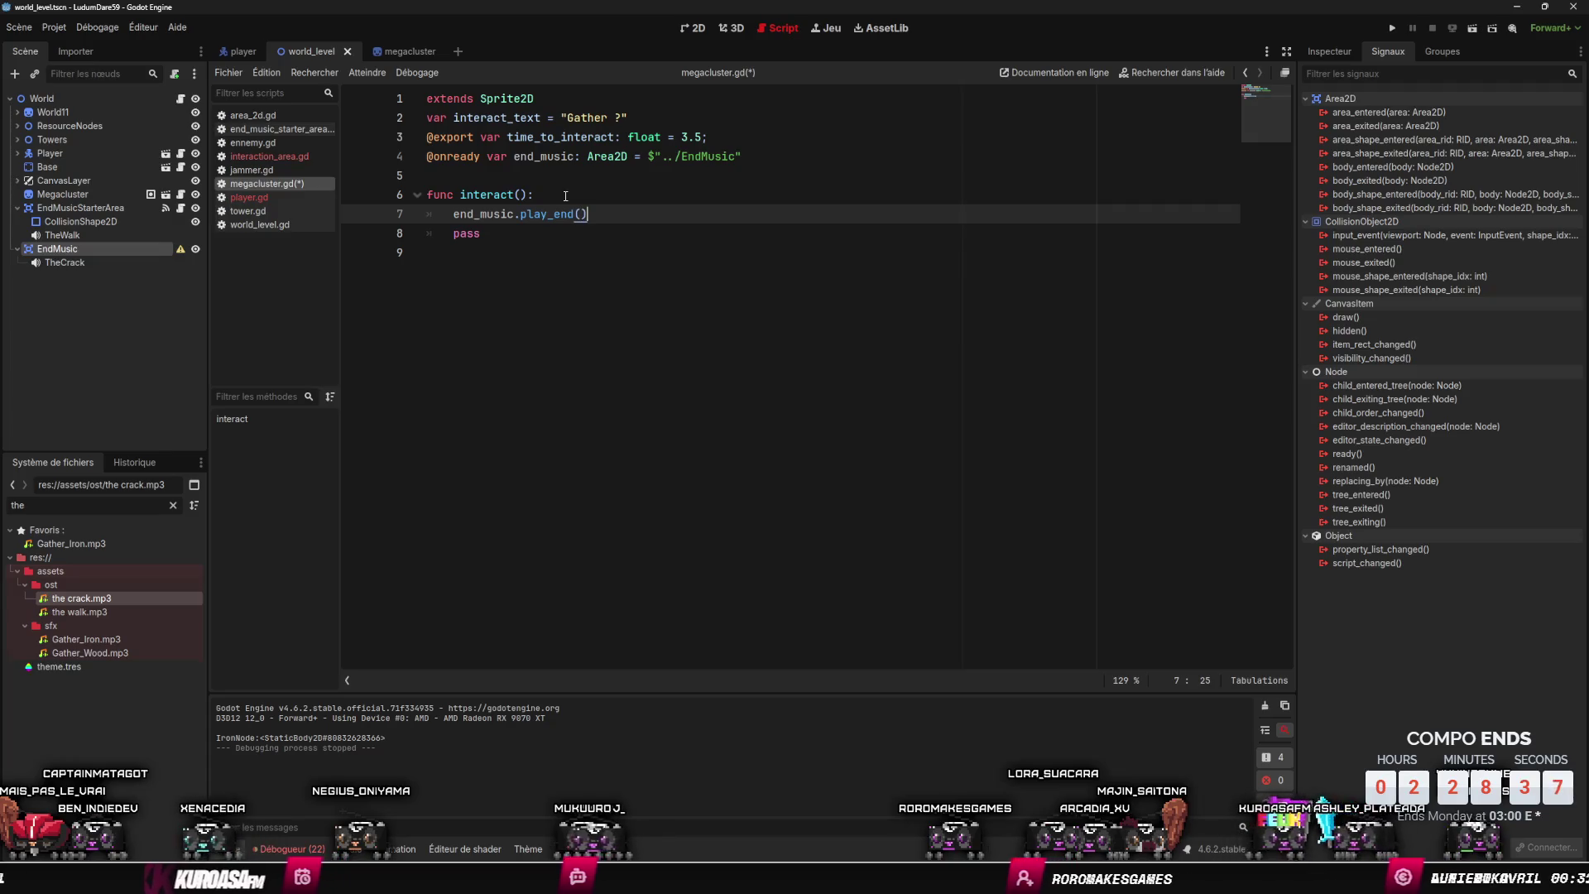
double_click(588, 156)
type("Node2D")
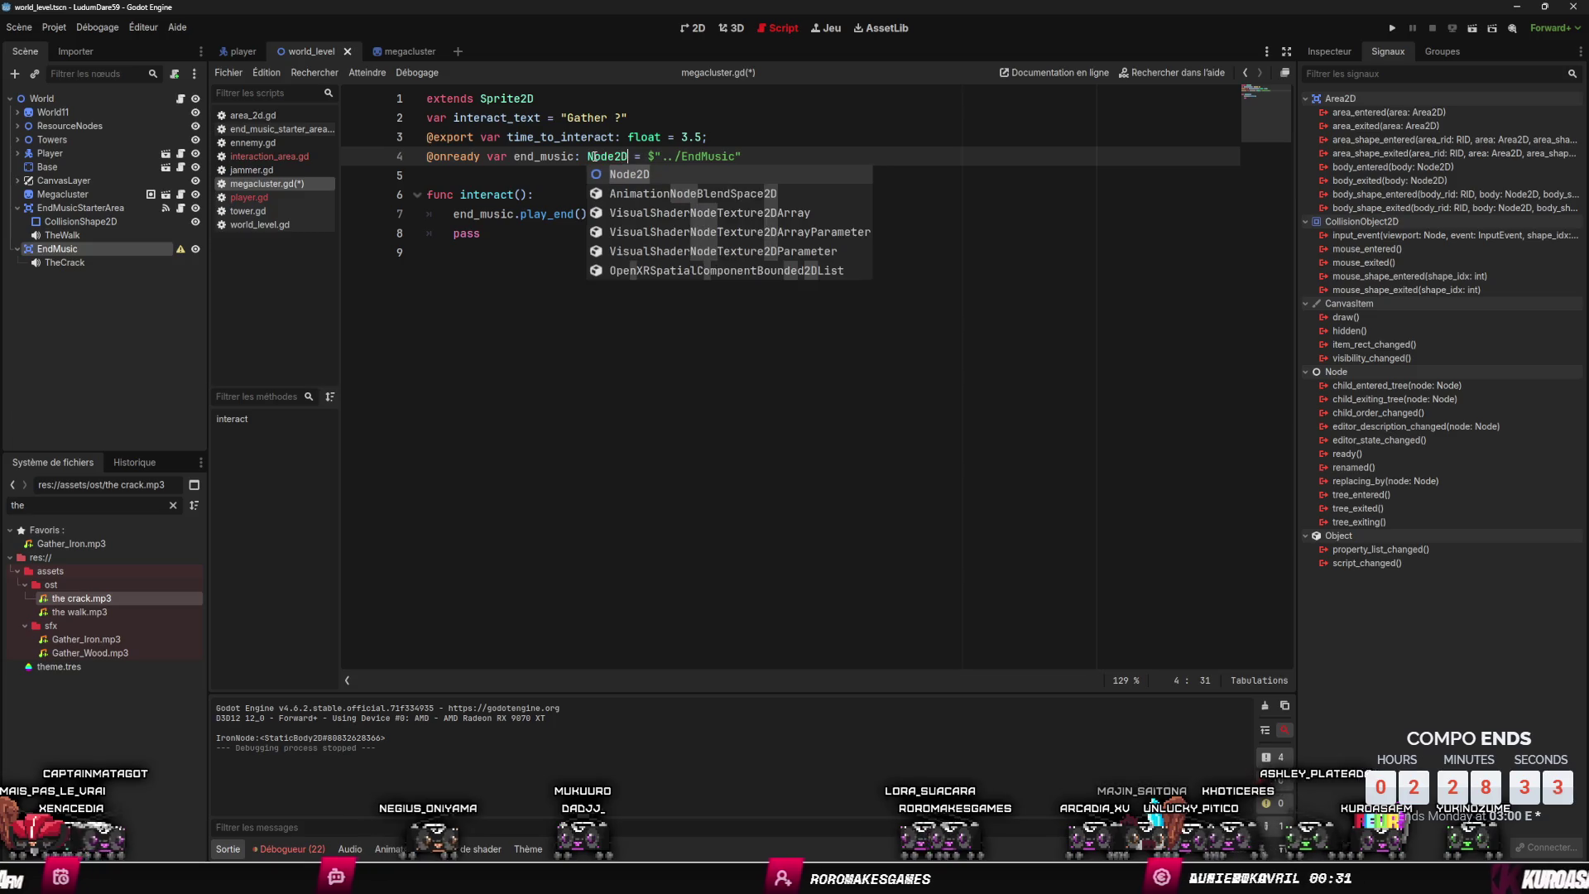
right_click(160, 246)
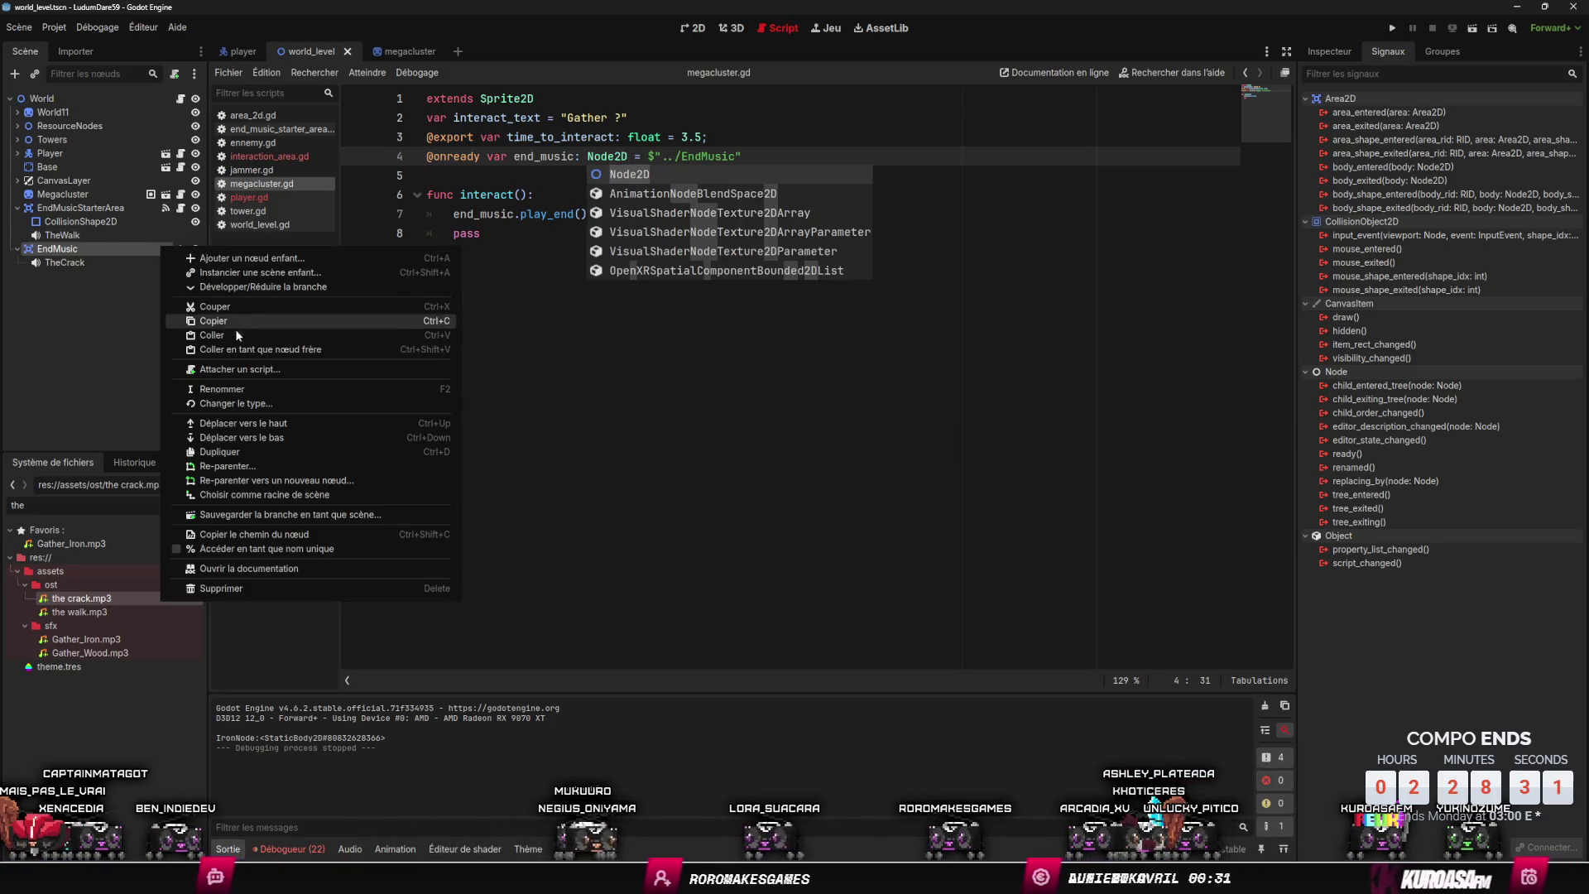
- Change the EndMusic node's type to Node2D
left_click(242, 403)
type("Node")
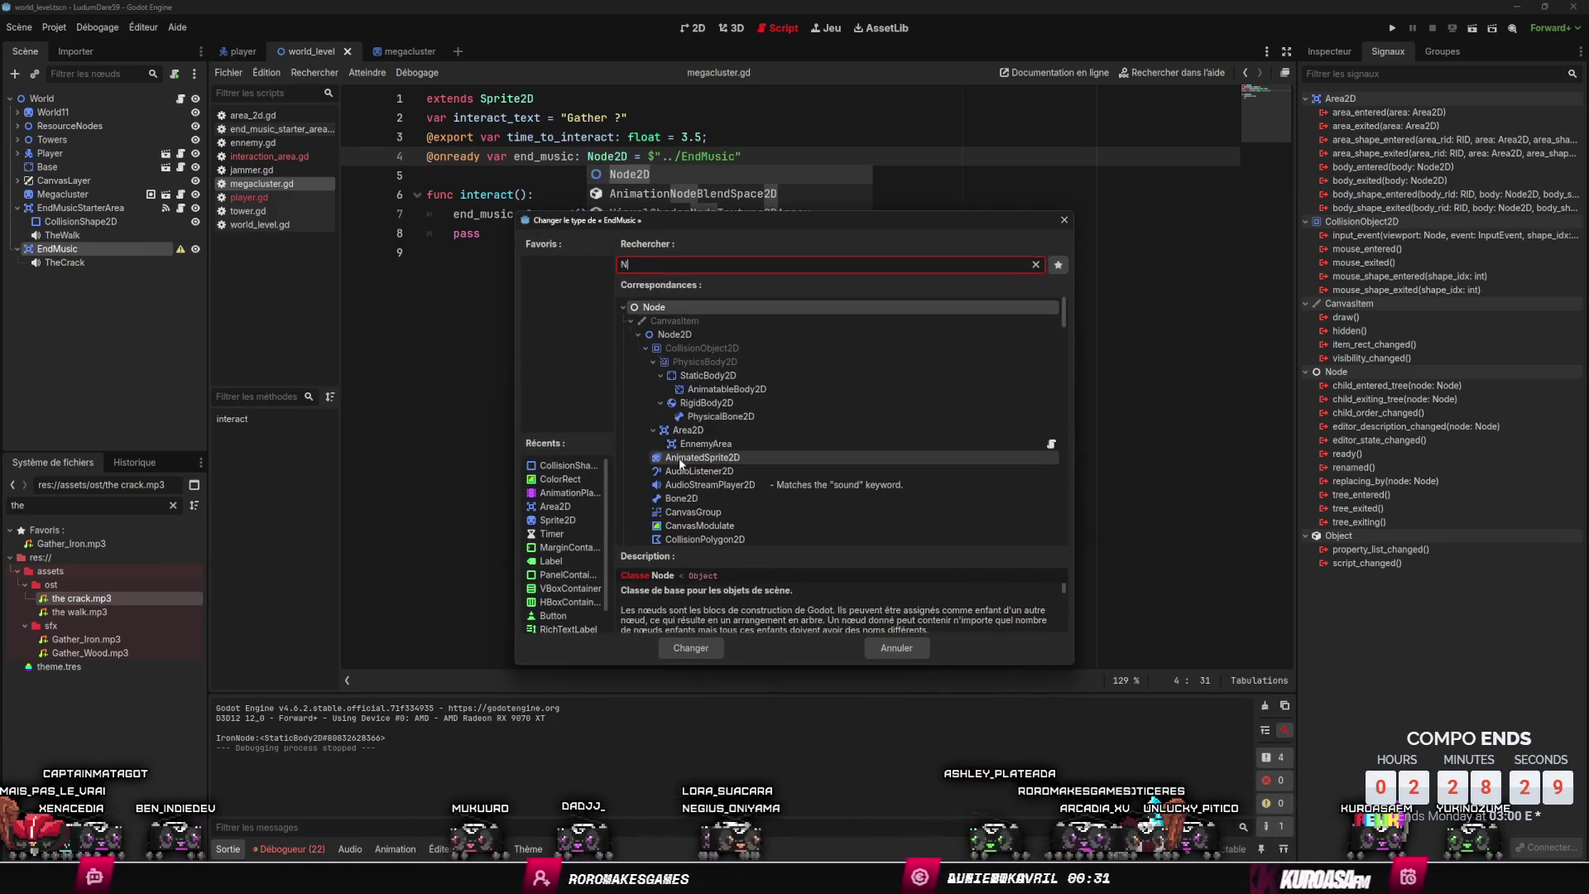
key("Down")
key("Return")
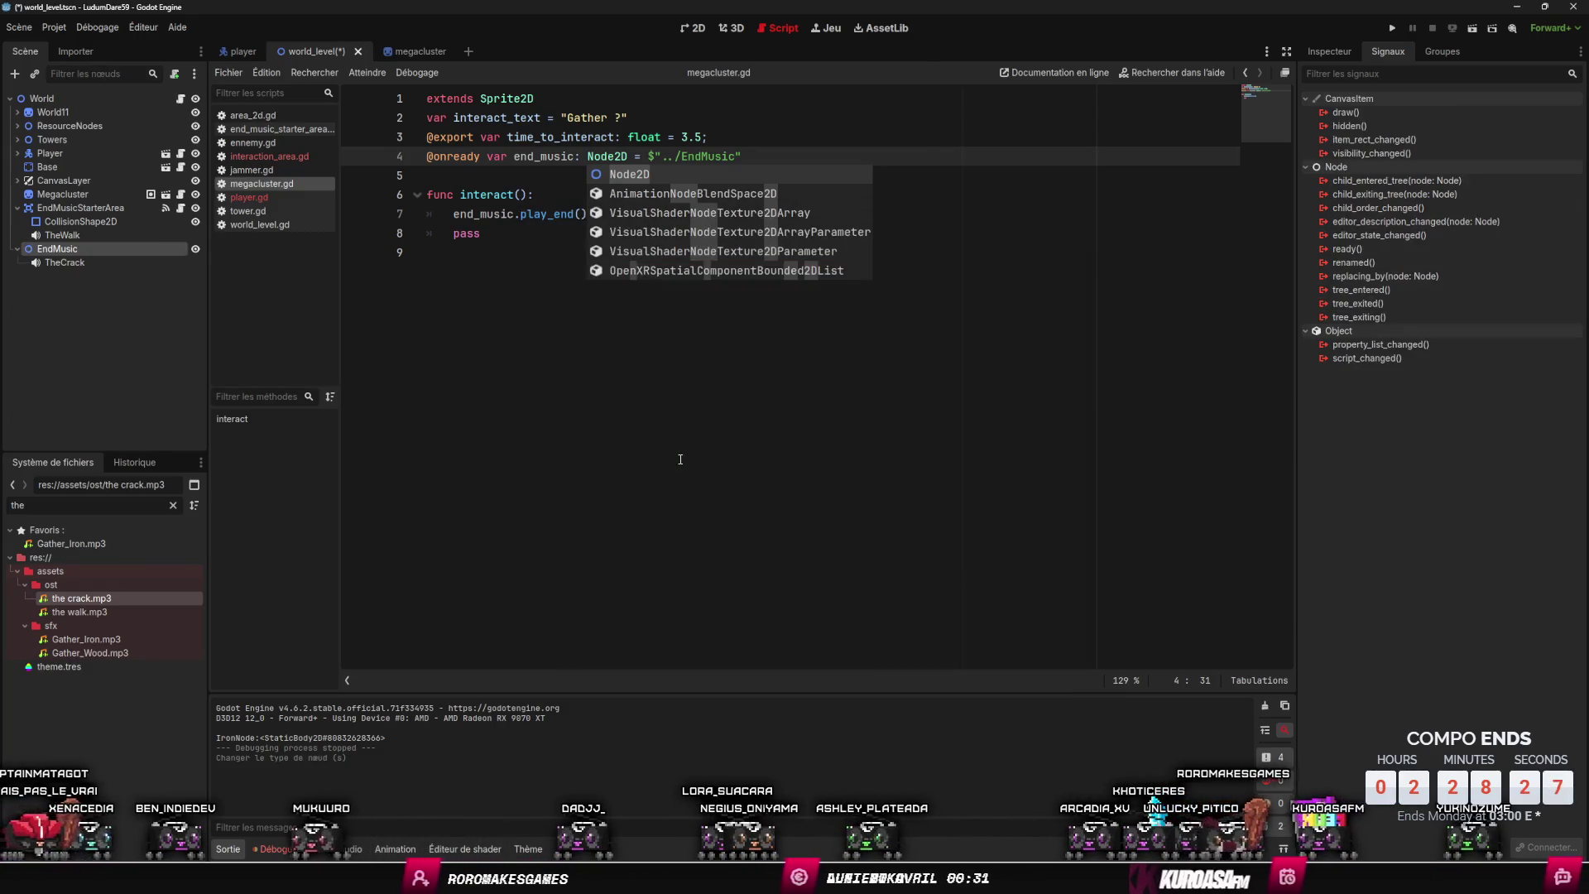
left_click(687, 455)
- Add an AnimationPlayer child node under EndMusic
right_click(141, 249)
left_click(201, 261)
key("BackSpace")
key("BackSpace")
key("BackSpace")
type("Ani")
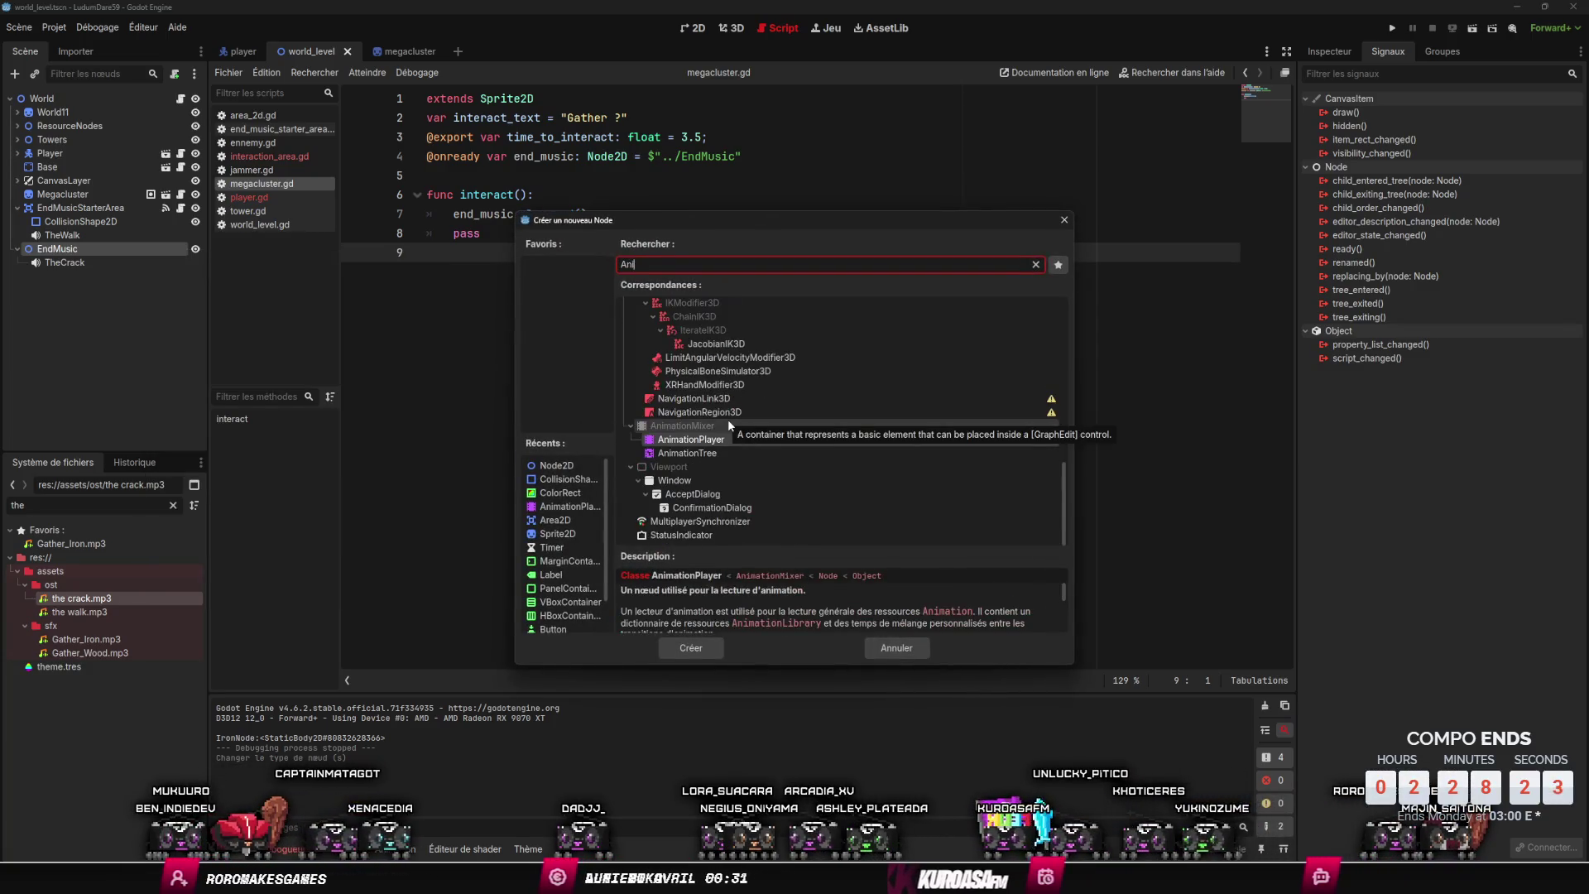
left_click(702, 646)
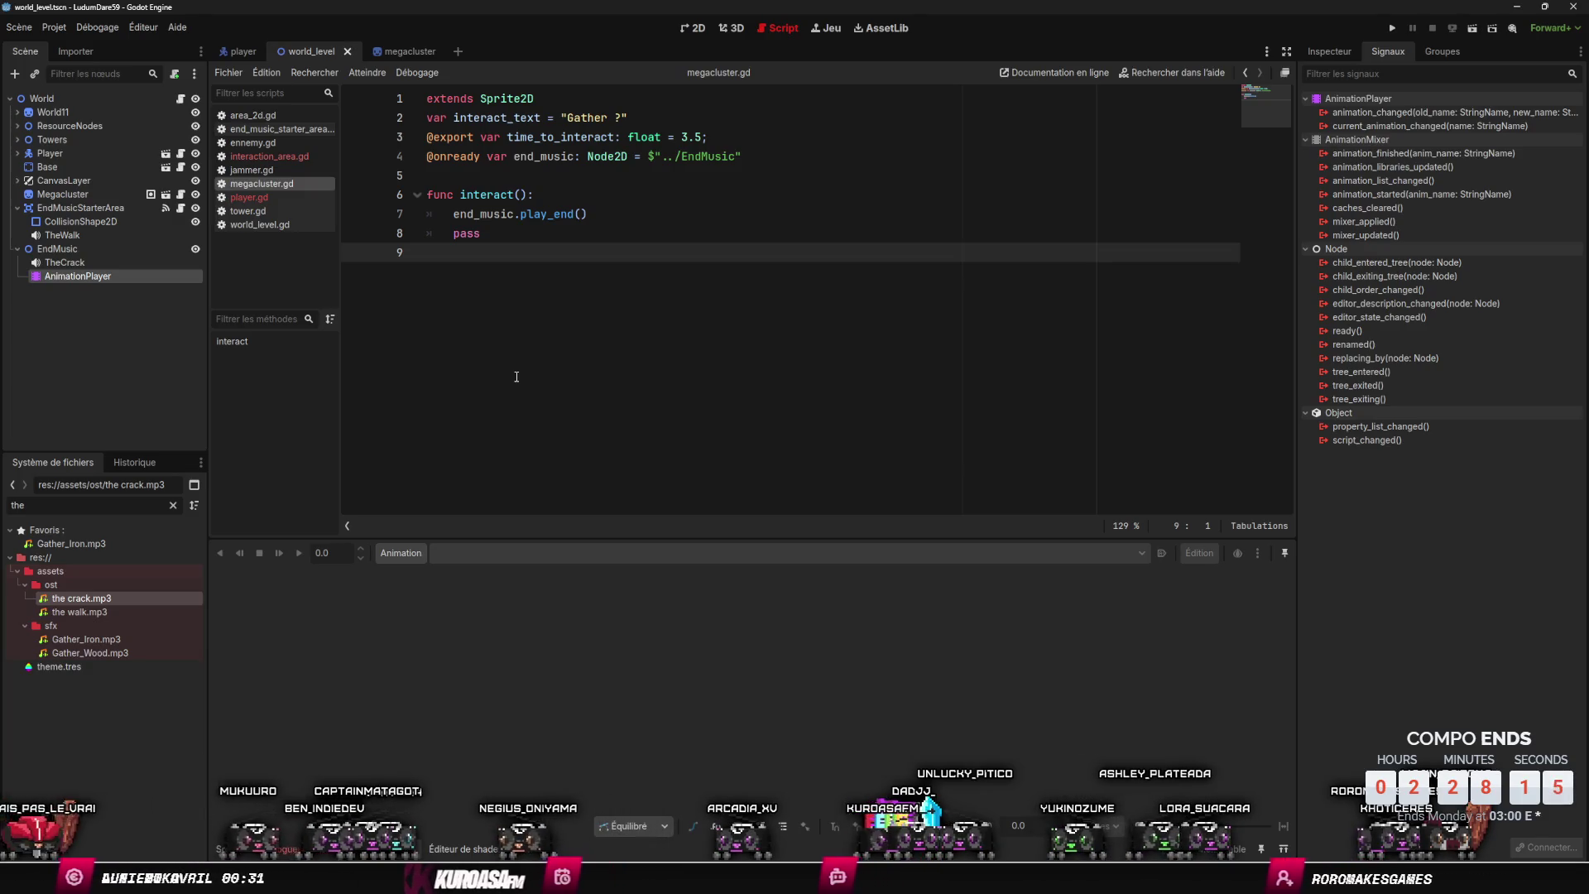
left_click(64, 262)
- Switch the editor to the 2D scene view of the level
left_click(71, 272)
left_click(66, 263)
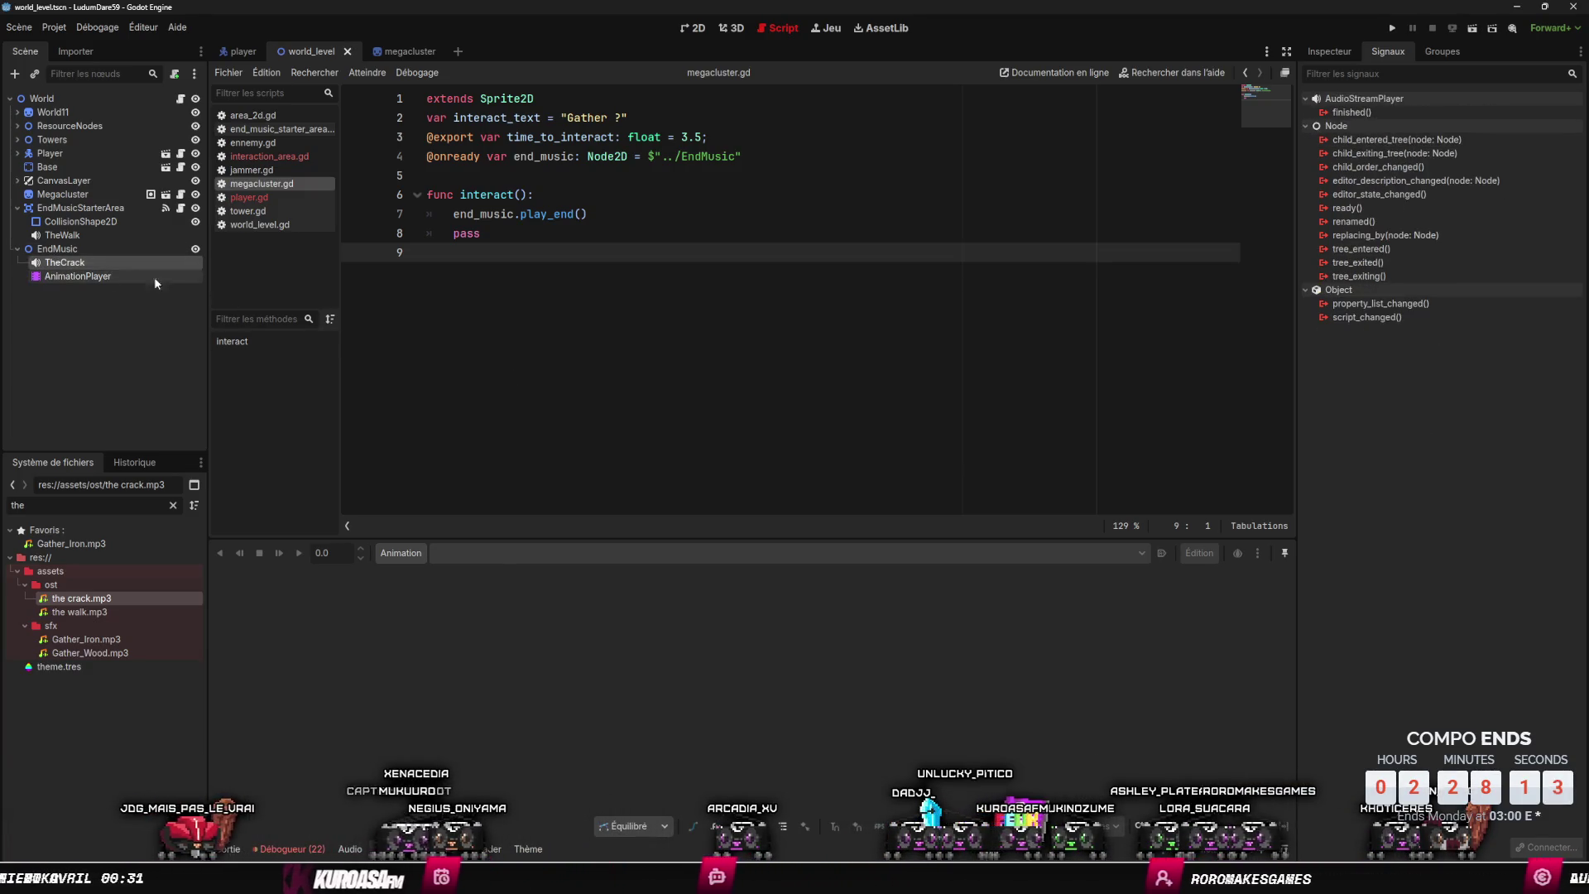
left_click(693, 28)
scroll(662, 331, "down", 4)
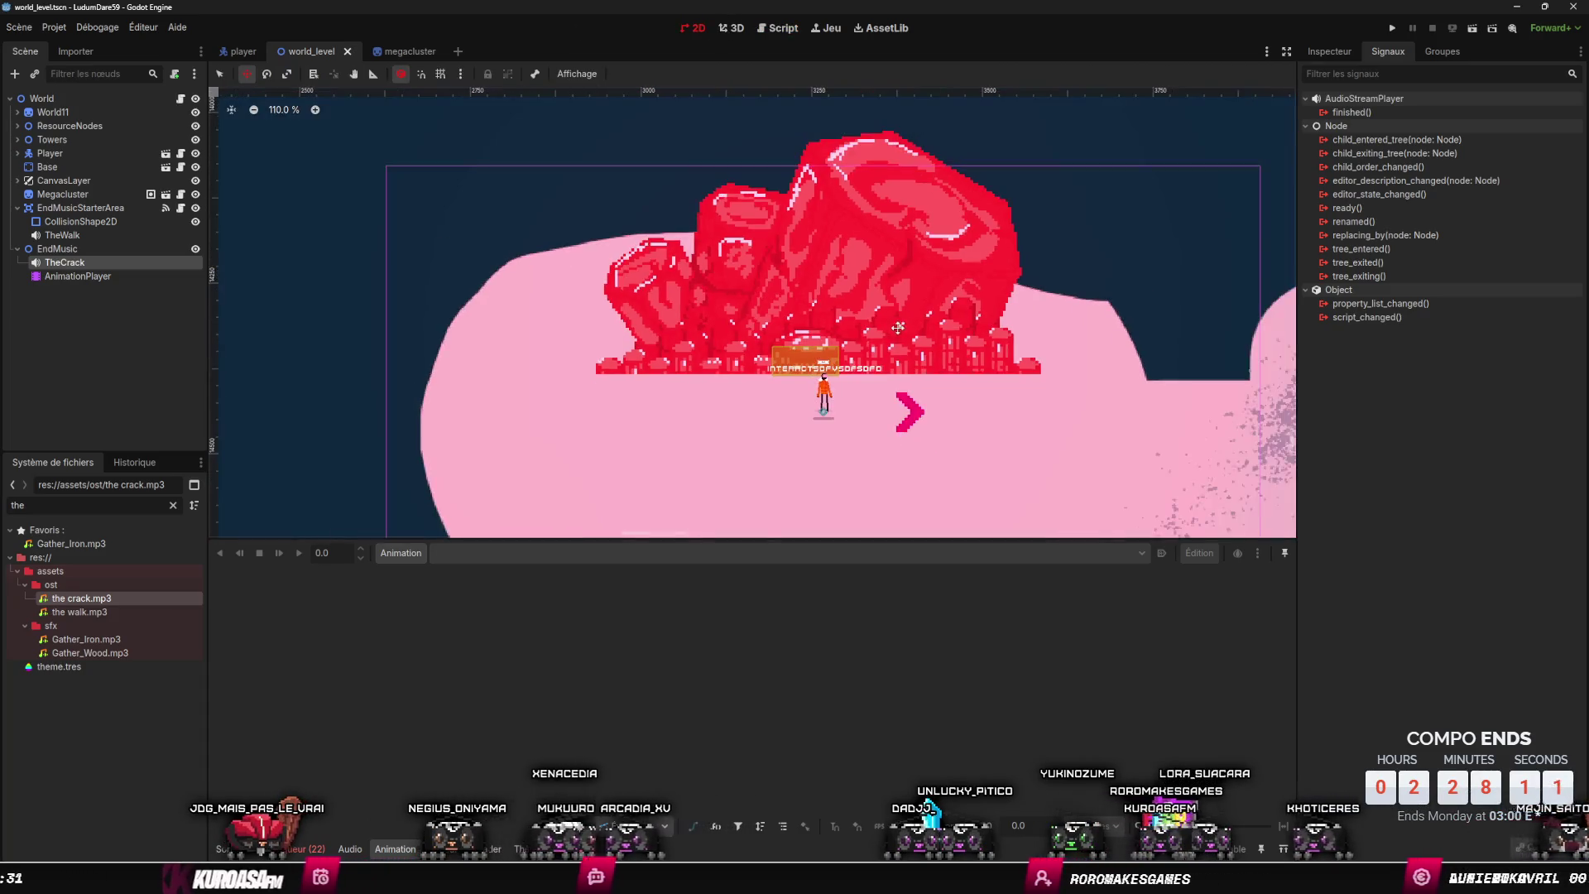
scroll(580, 373, "up", 3)
- Create a new animation named the_end on EndMusic's AnimationPlayer
left_click(113, 278)
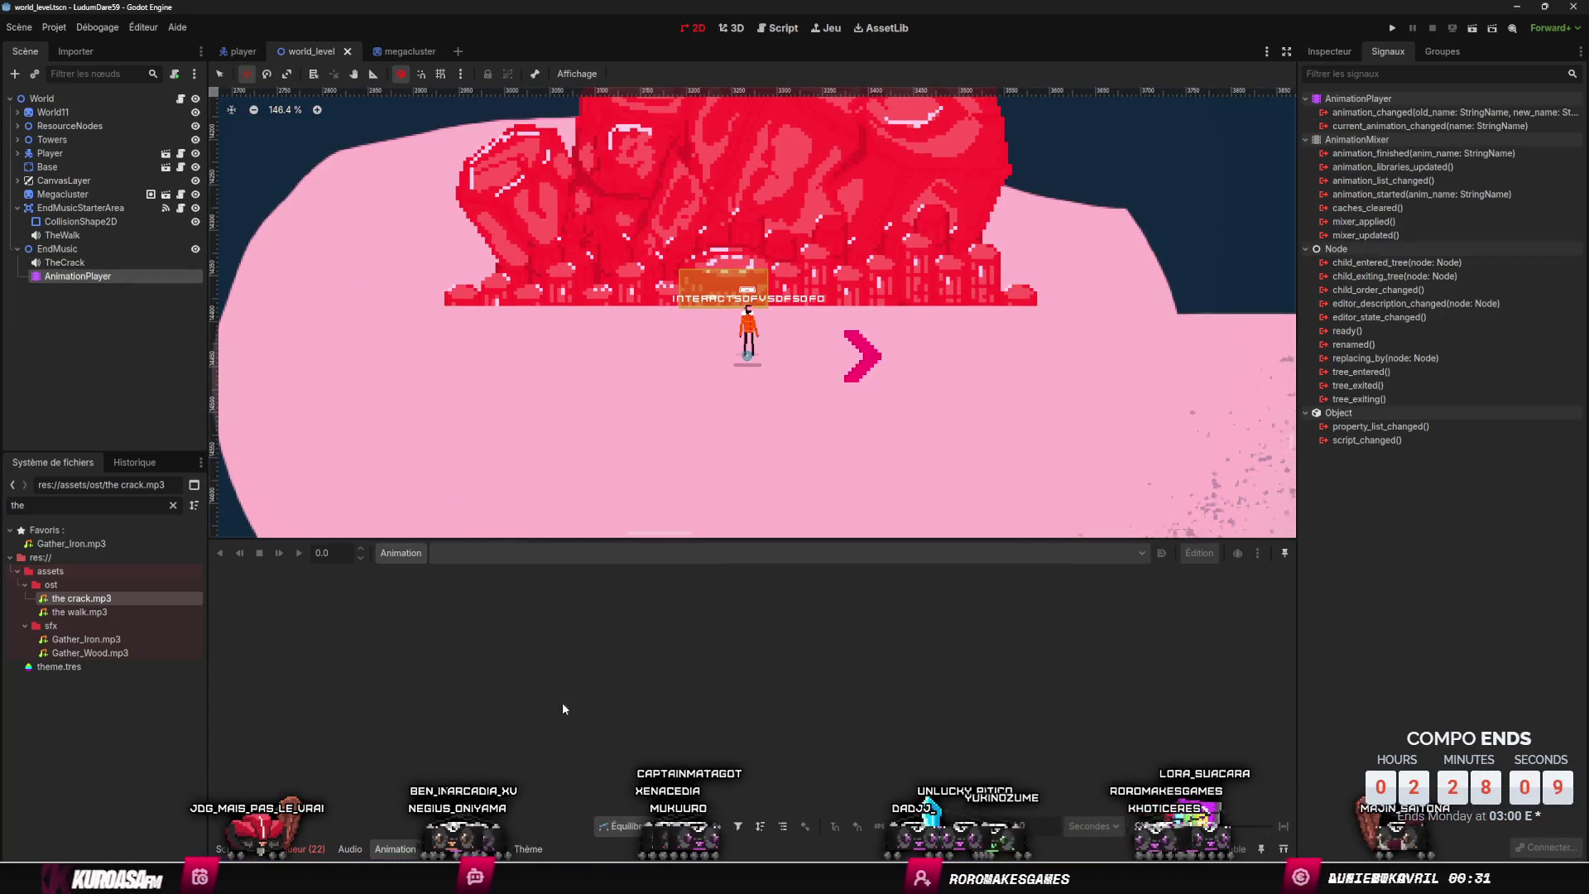
left_click(402, 553)
left_click(406, 553)
left_click(420, 572)
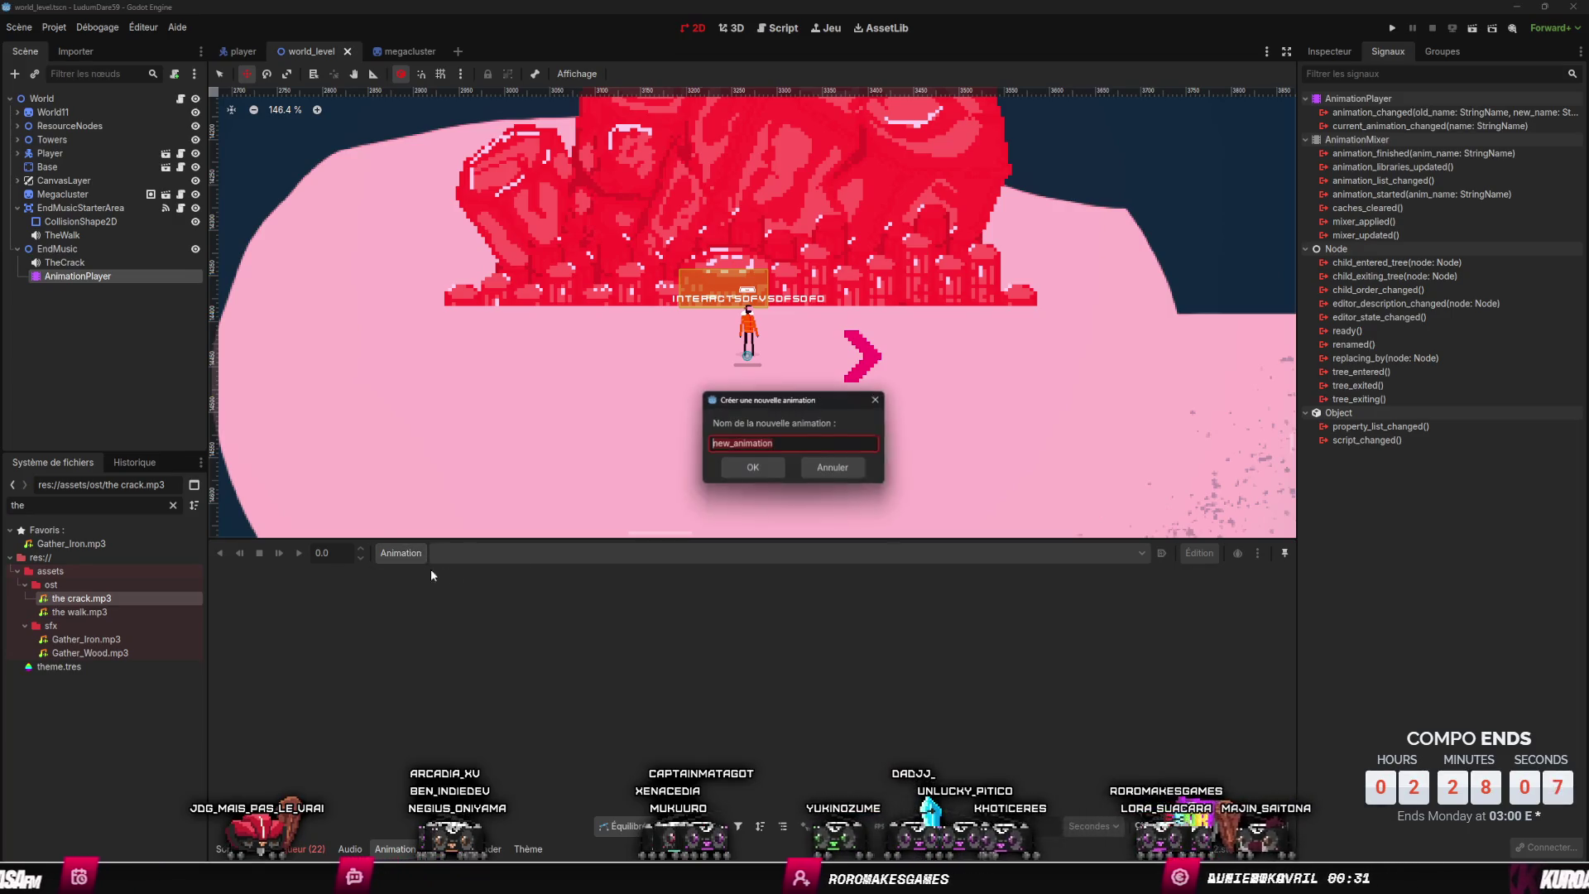
type("the_end")
key("Return")
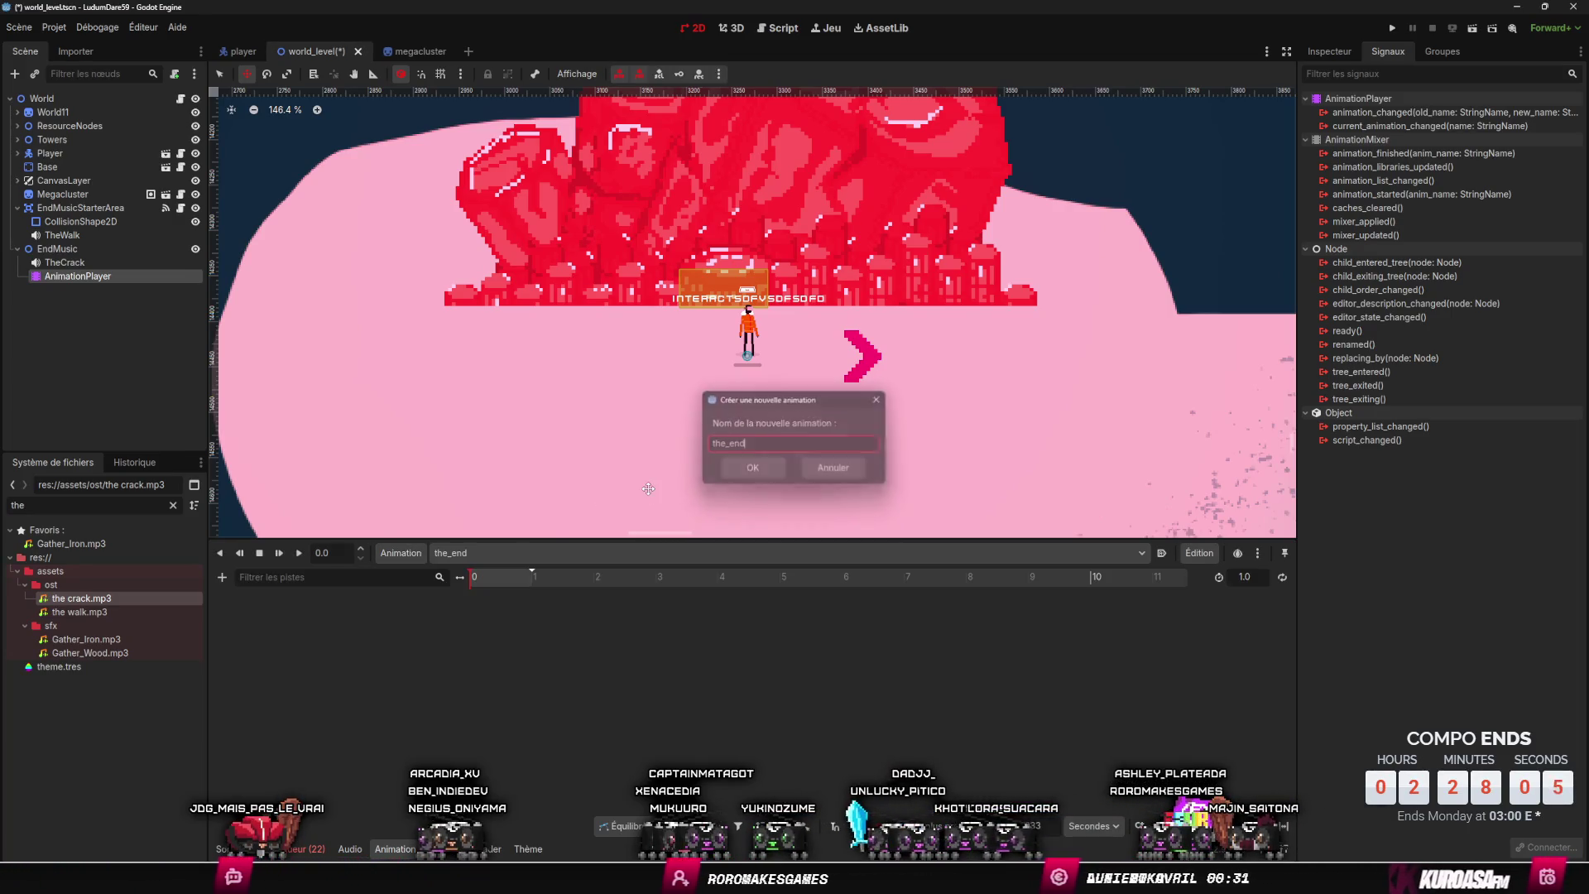
- Expand the Player node, start adding a track to the_end, then cancel the node picker
scroll(719, 427, "down", 2)
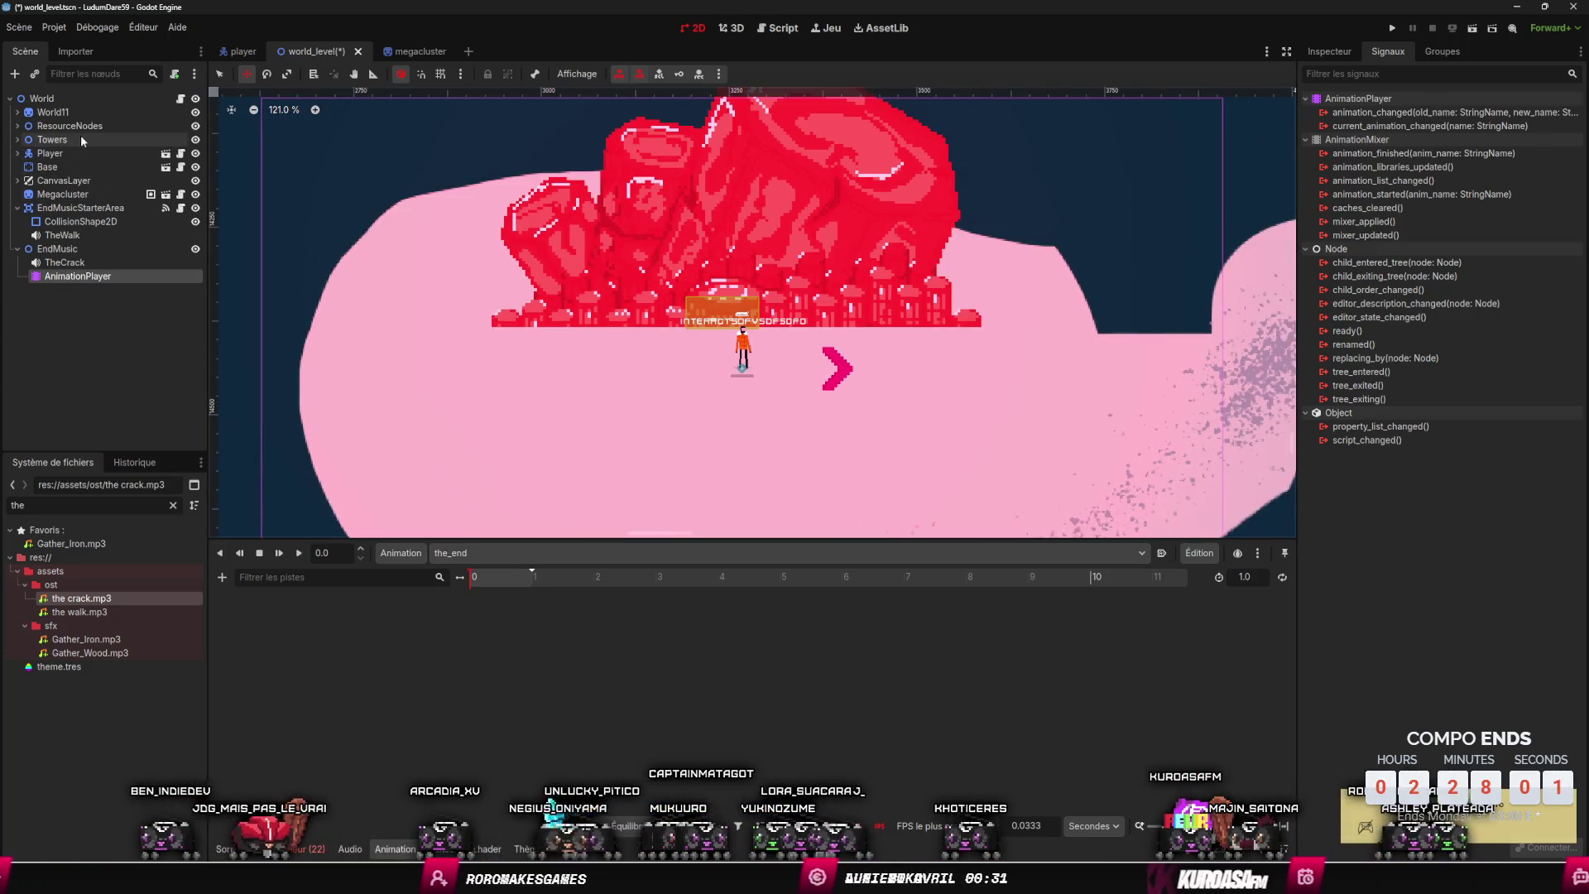
left_click(22, 155)
left_click(18, 154)
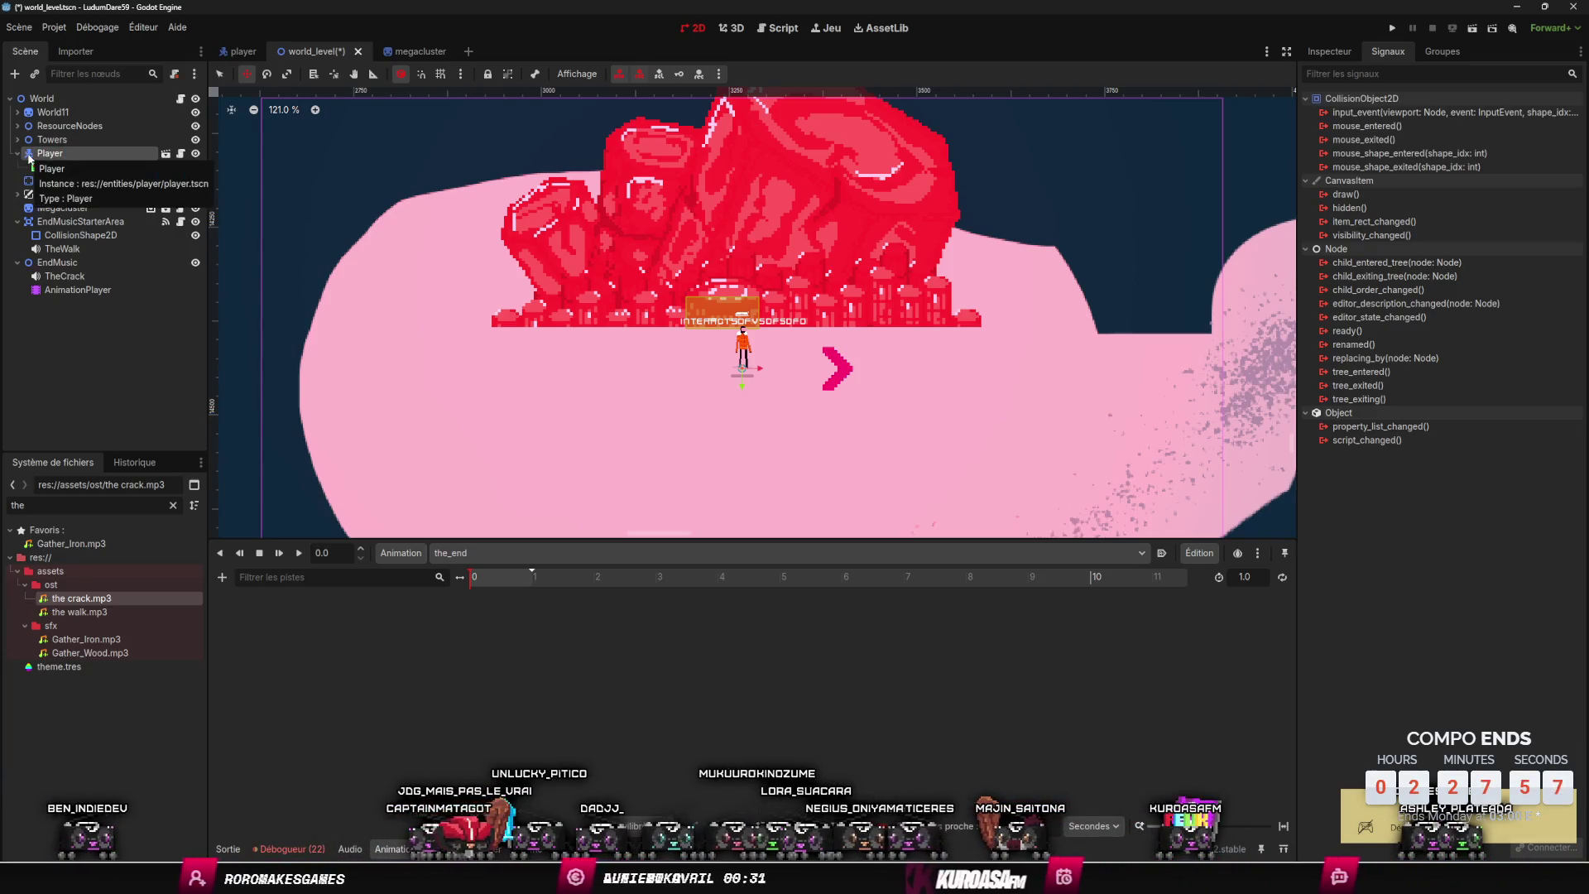
left_click(222, 577)
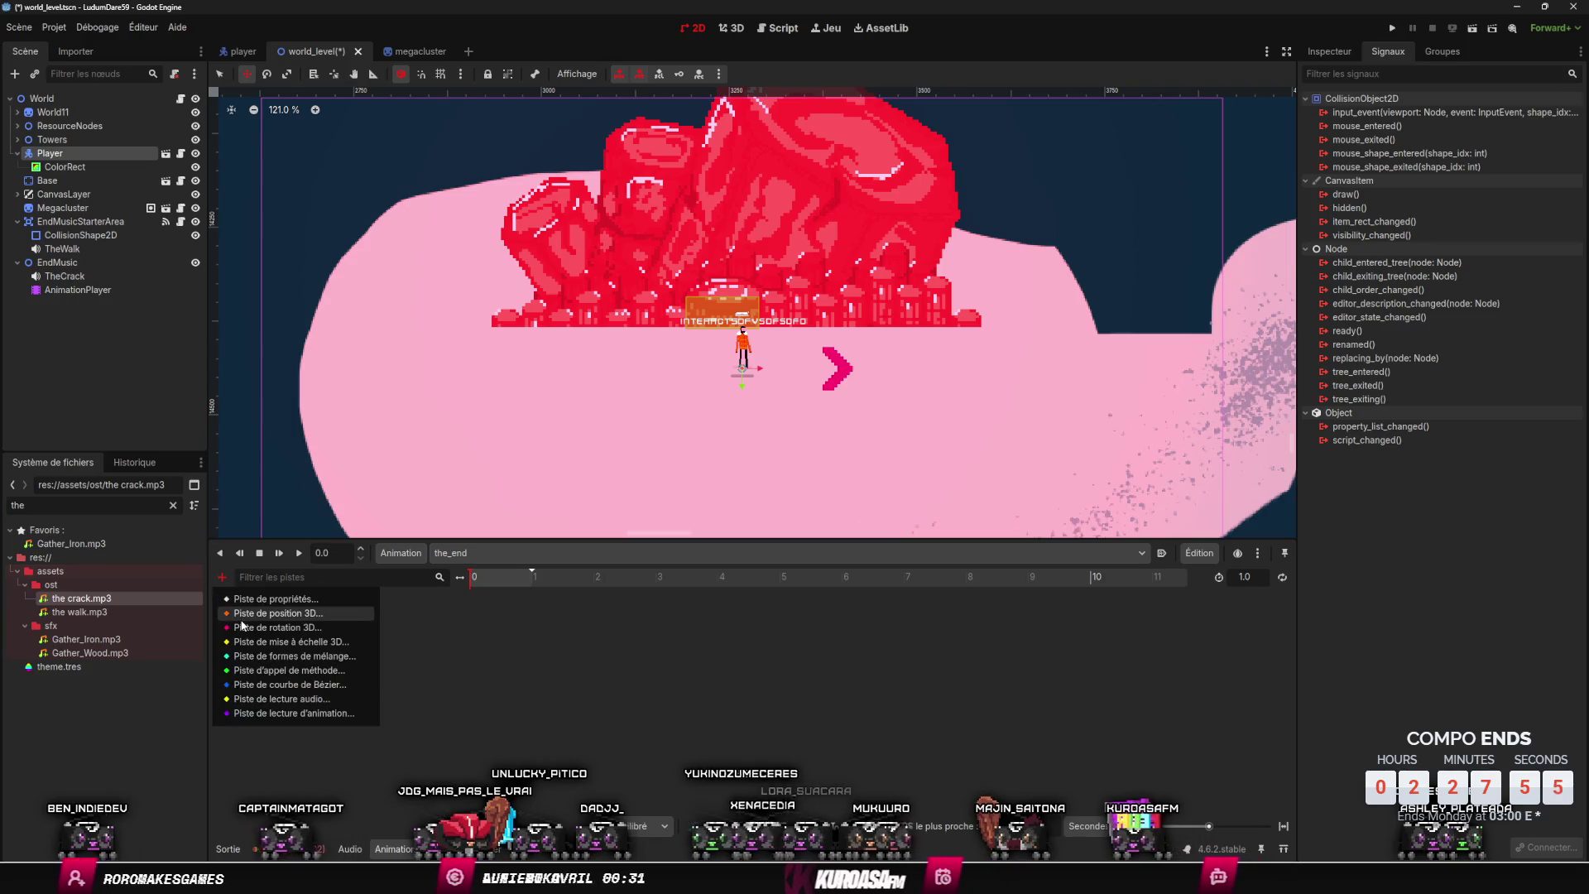
left_click(265, 604)
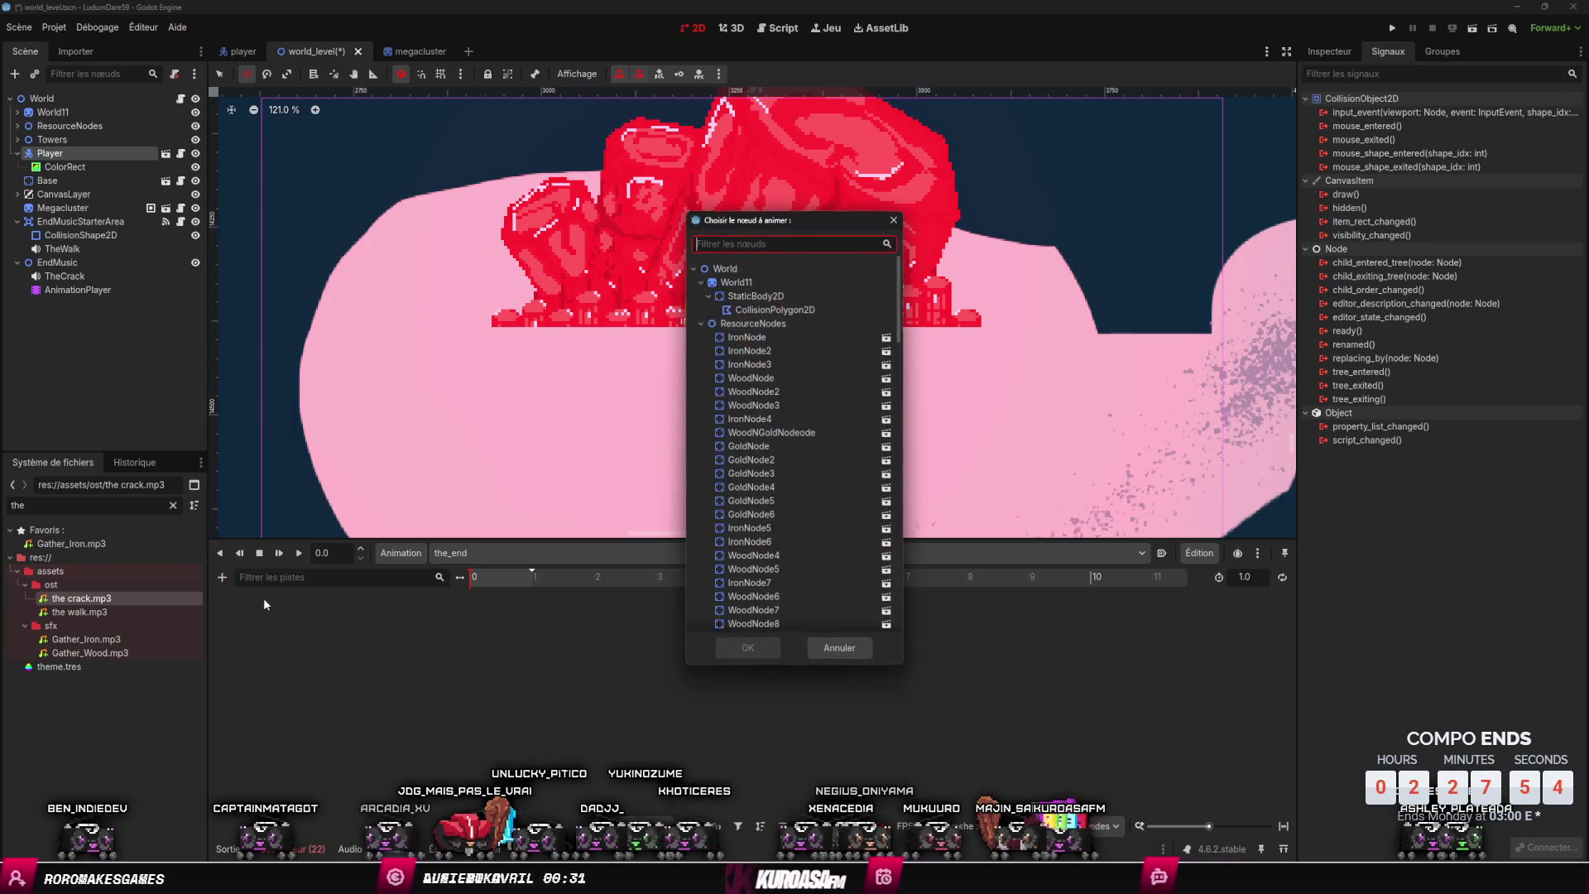
left_click(701, 322)
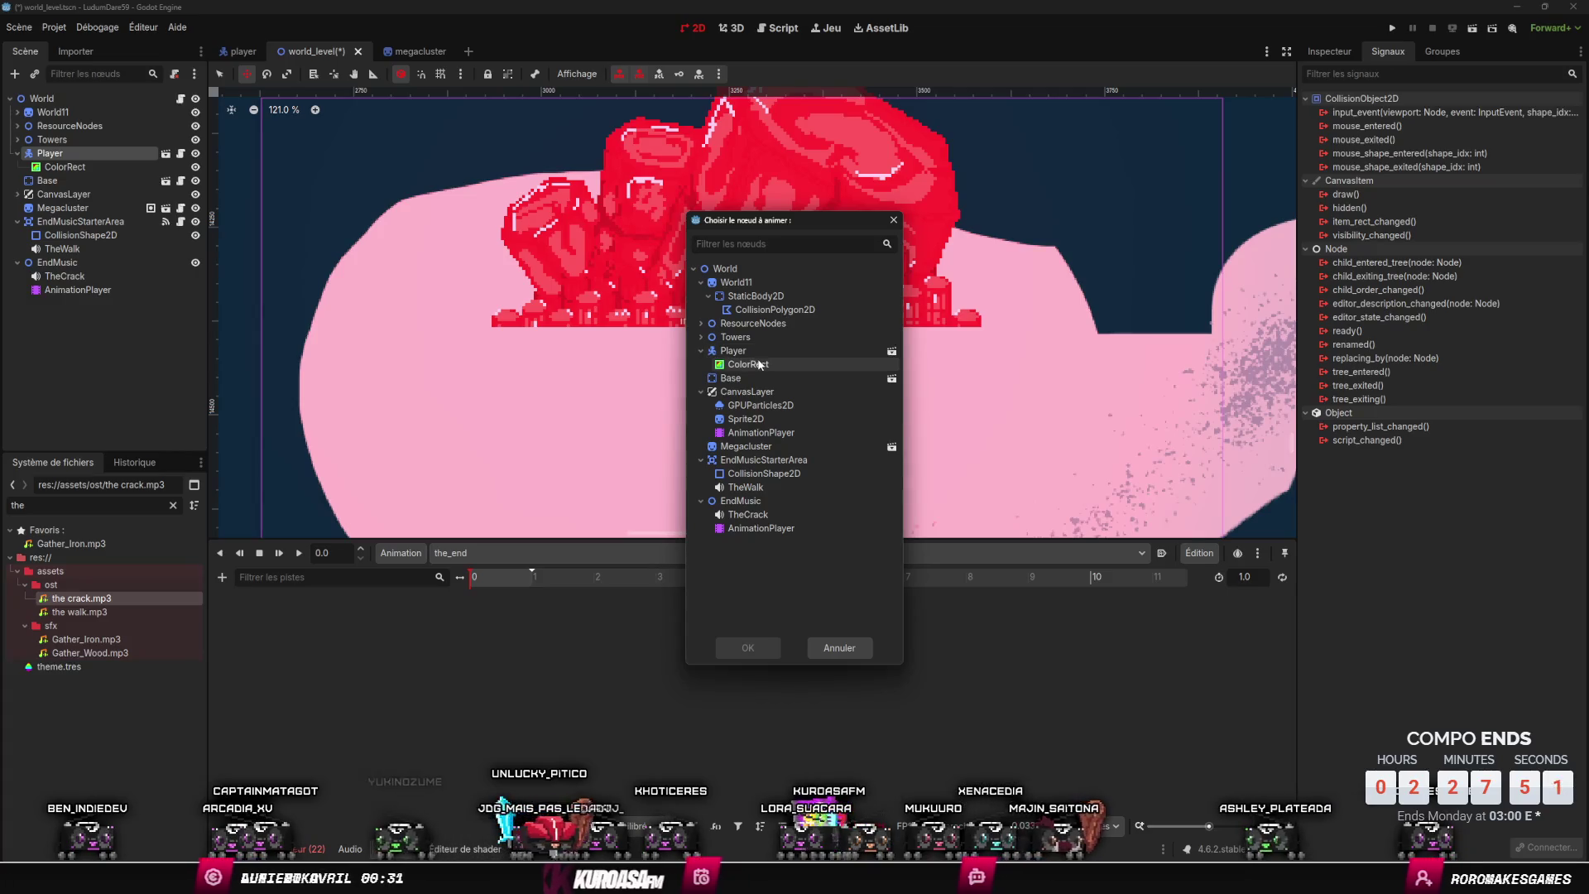
left_click(895, 219)
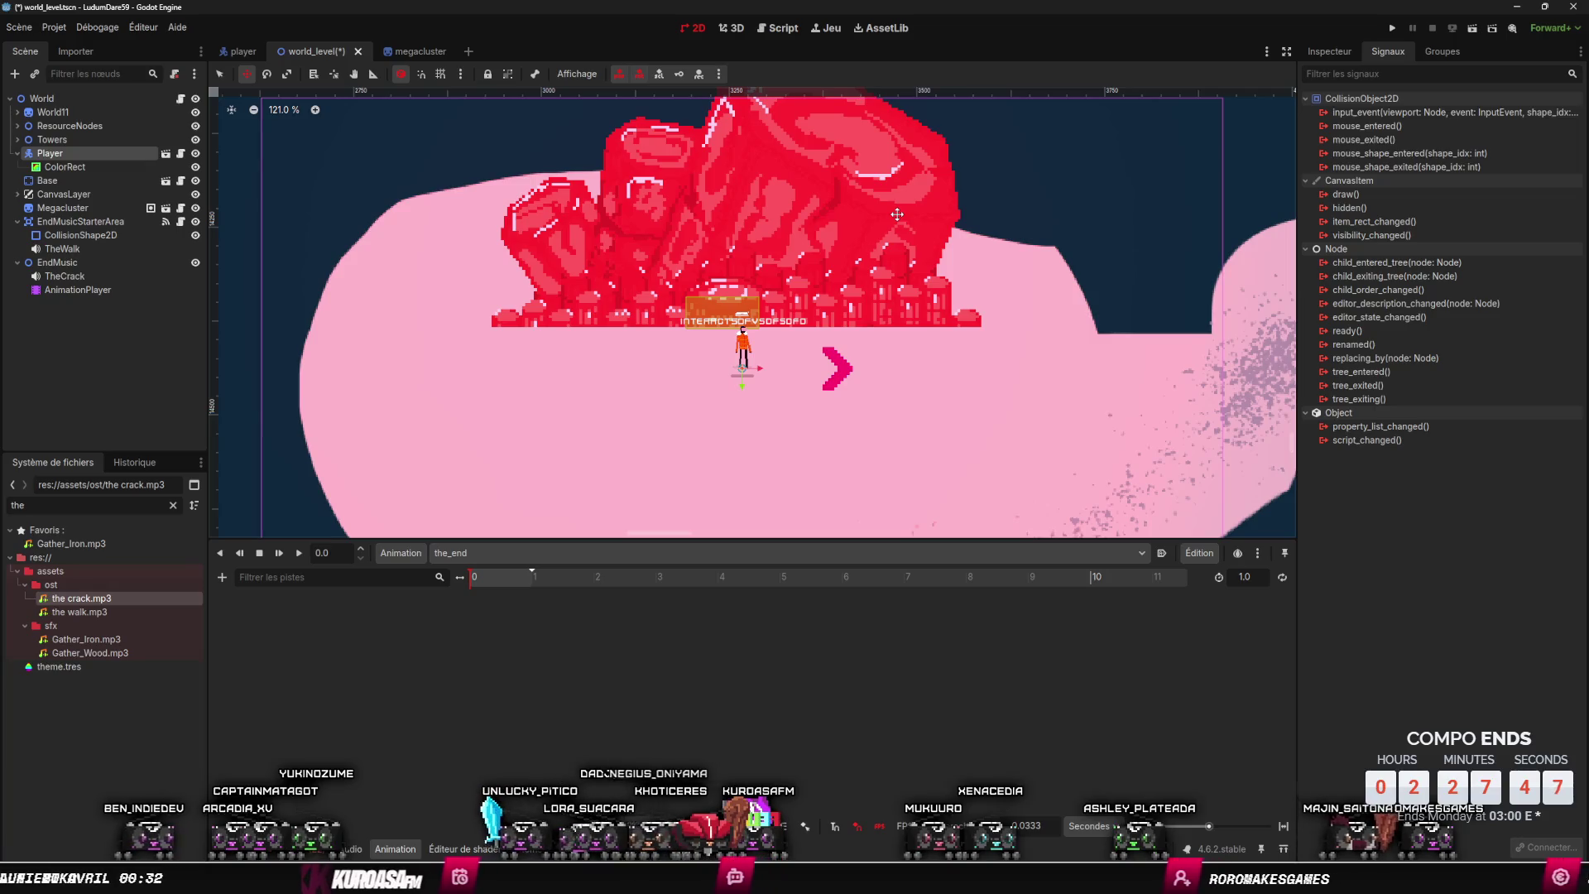
scroll(396, 343, "down", 3)
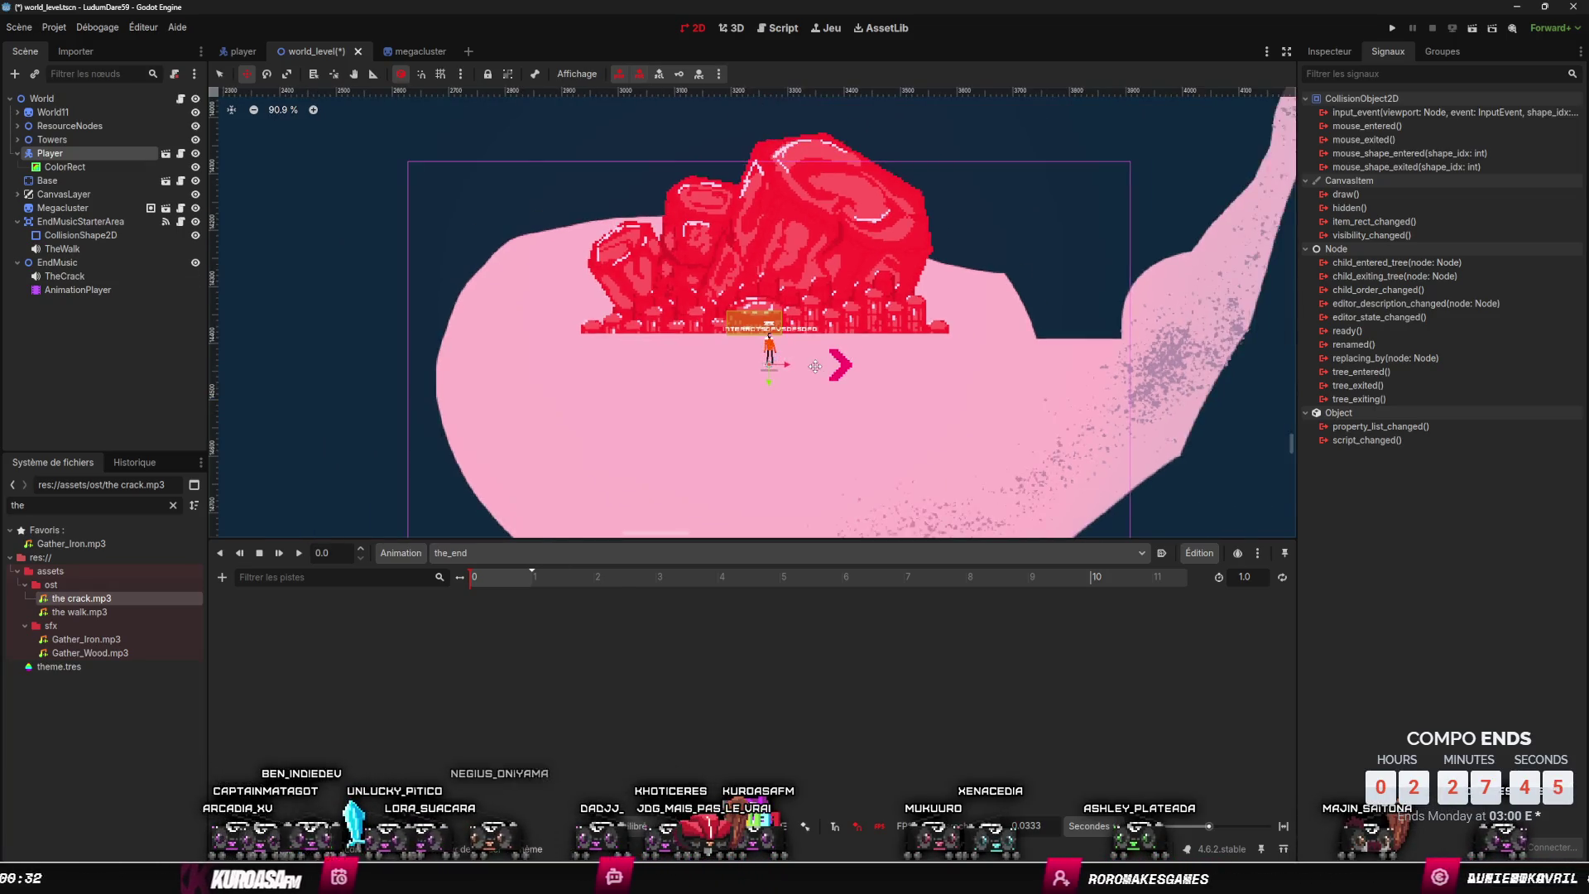
- Create a Camera2D node, move it under EndMusic, and rename it Camera2D_End
scroll(396, 342, "up", 1)
right_click(126, 378)
left_click(169, 379)
type("camera")
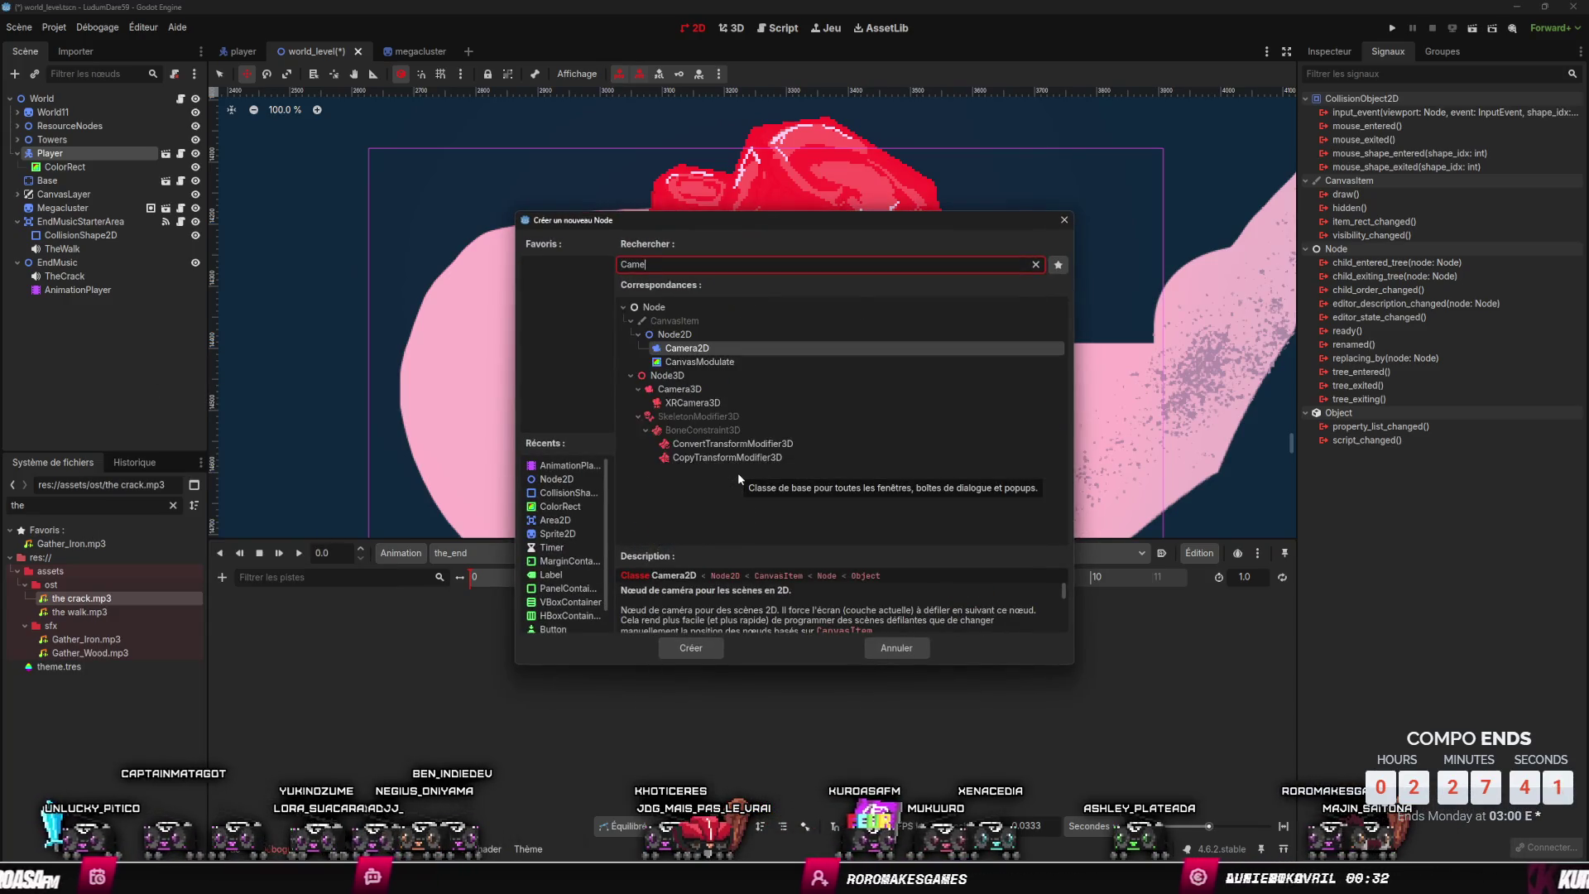
key("Return")
mouse_move(73, 184)
left_mouse_down()
mouse_move(74, 283)
mouse_move(113, 291)
left_mouse_up()
left_click(116, 289)
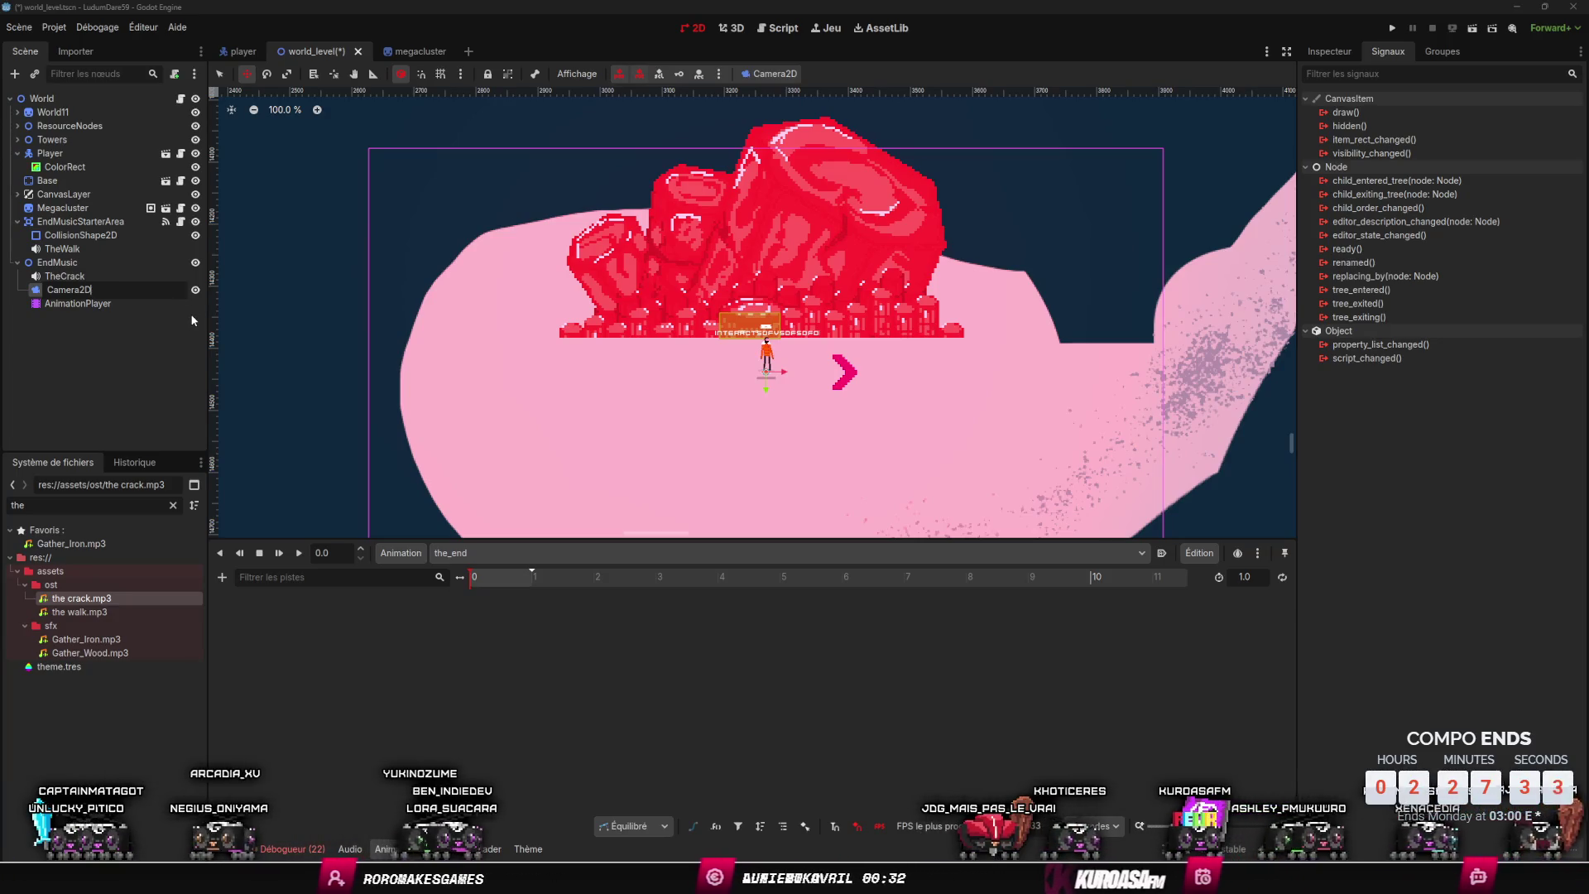
type("_End")
key("Return")
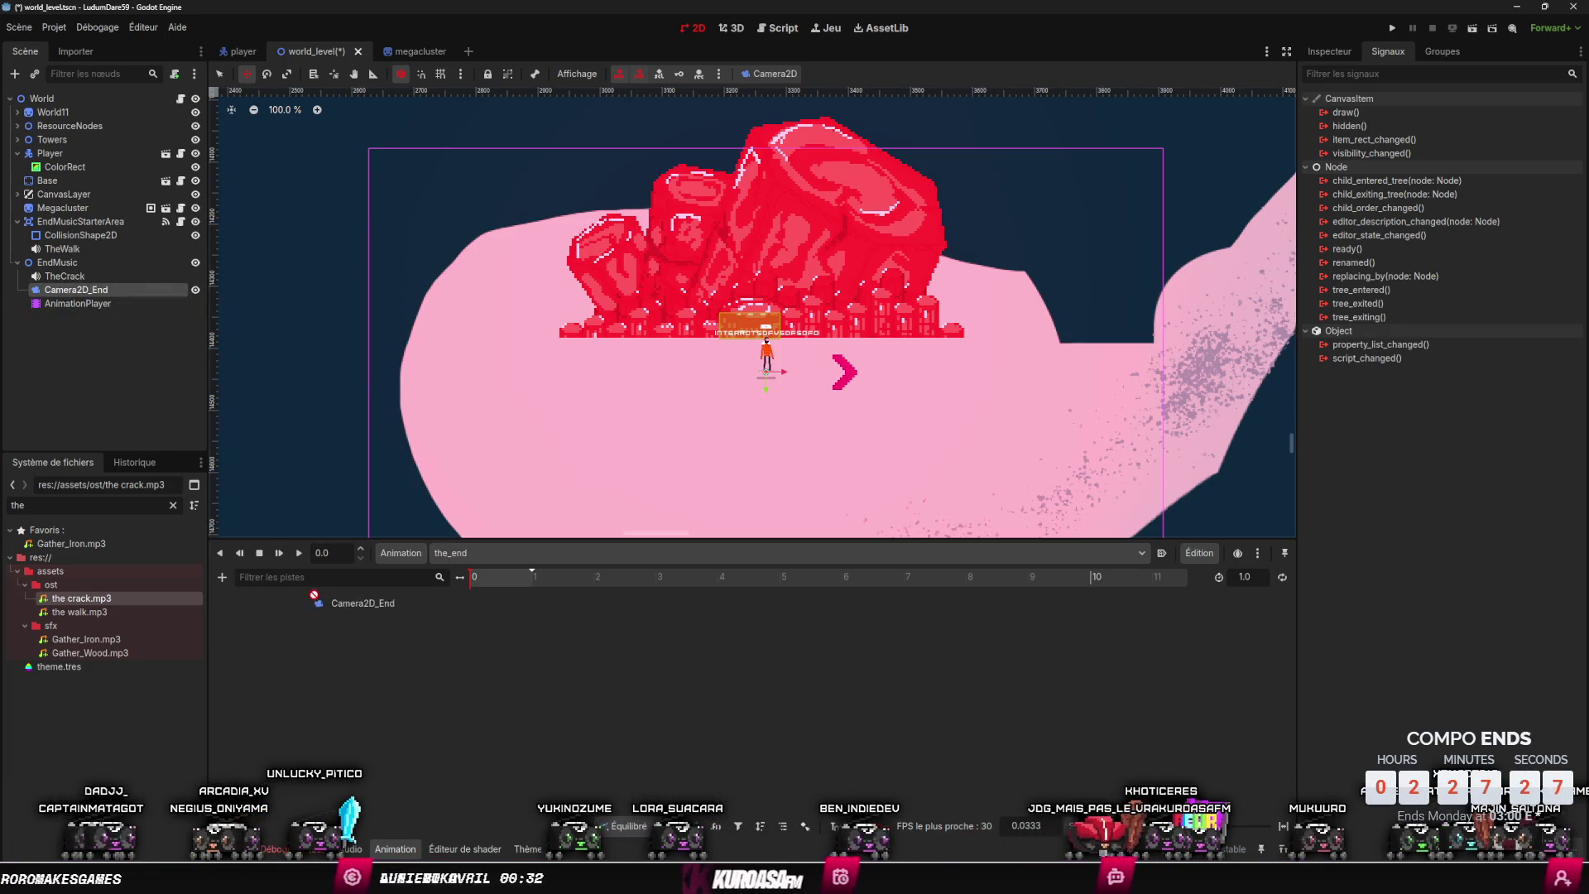
- Dismiss the add-track choices and show Camera2D_End's properties in the Inspector
left_click(220, 576)
left_click(221, 577)
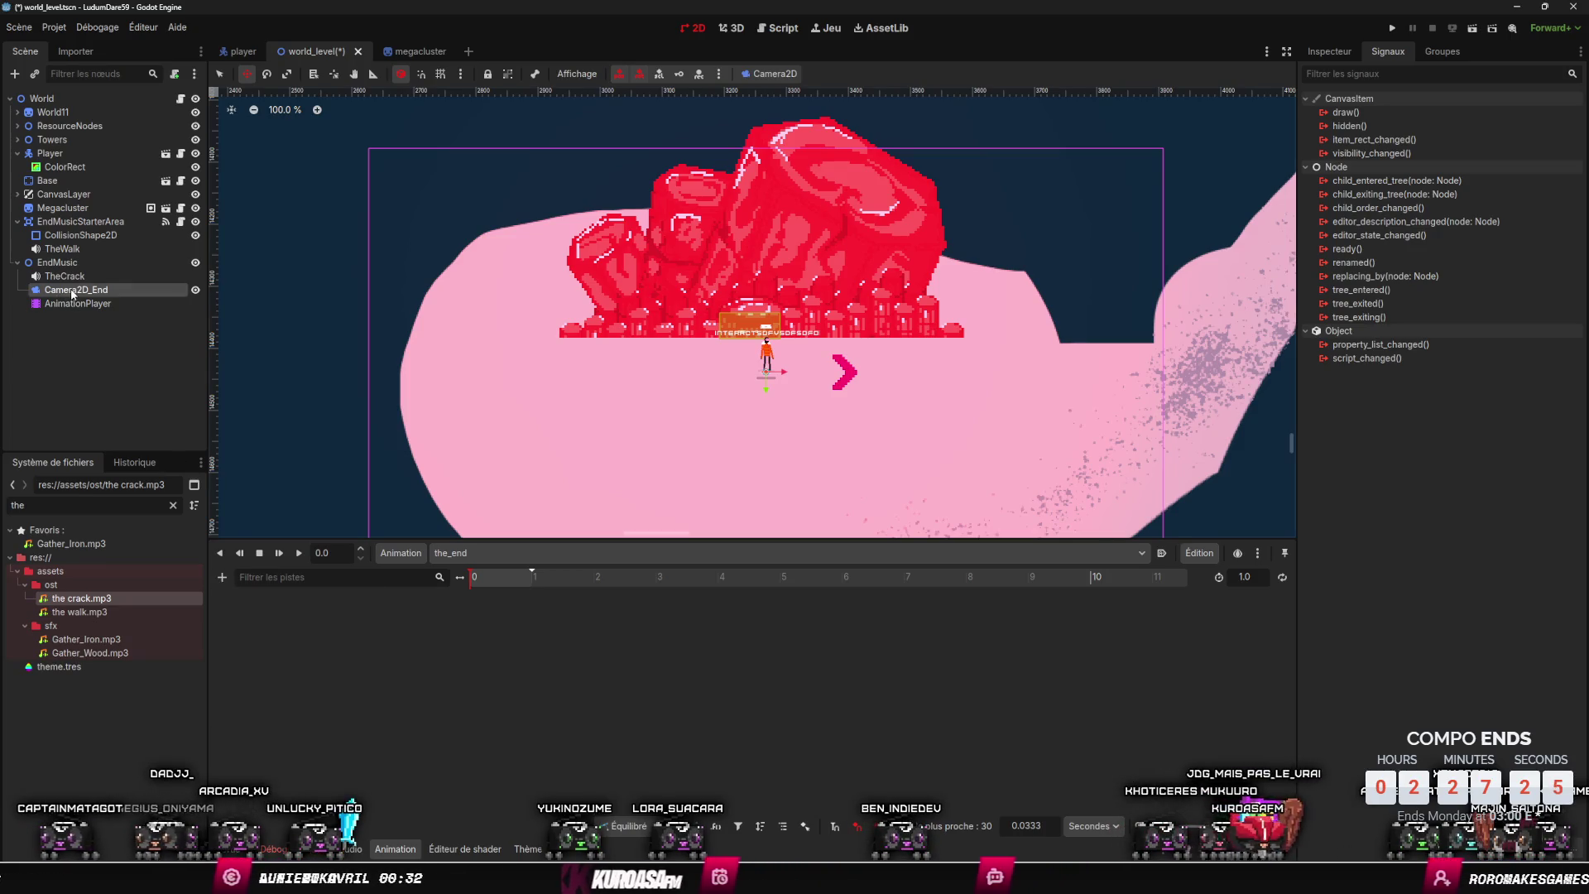
left_click(1329, 53)
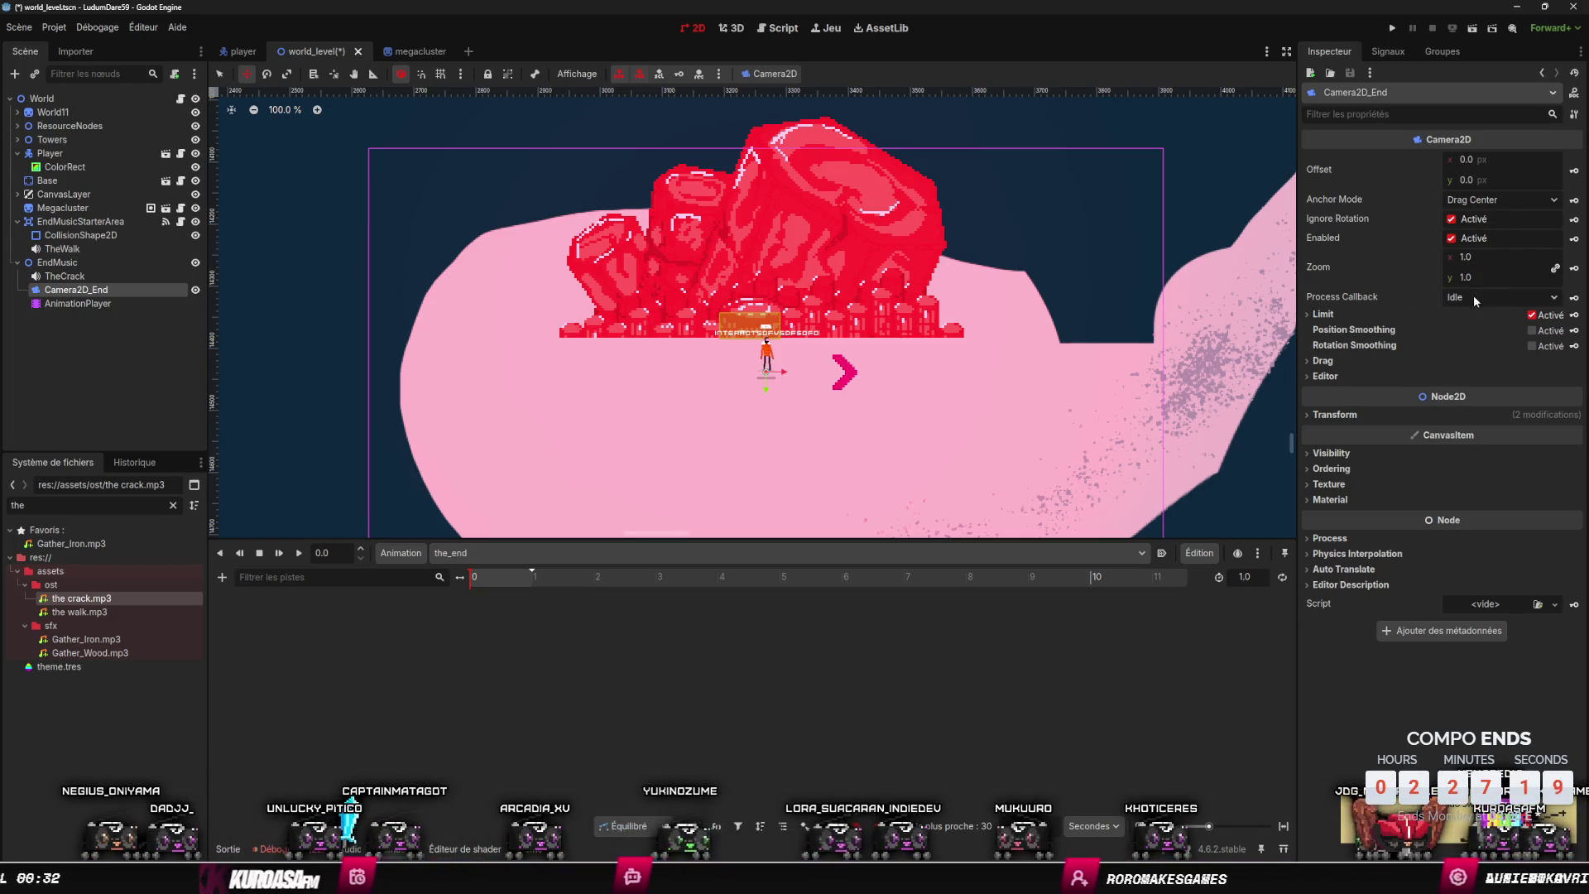
- Look through the camera's Inspector settings, expanding and collapsing its drag section
scroll(1169, 259, "down", 1)
scroll(976, 302, "down", 1)
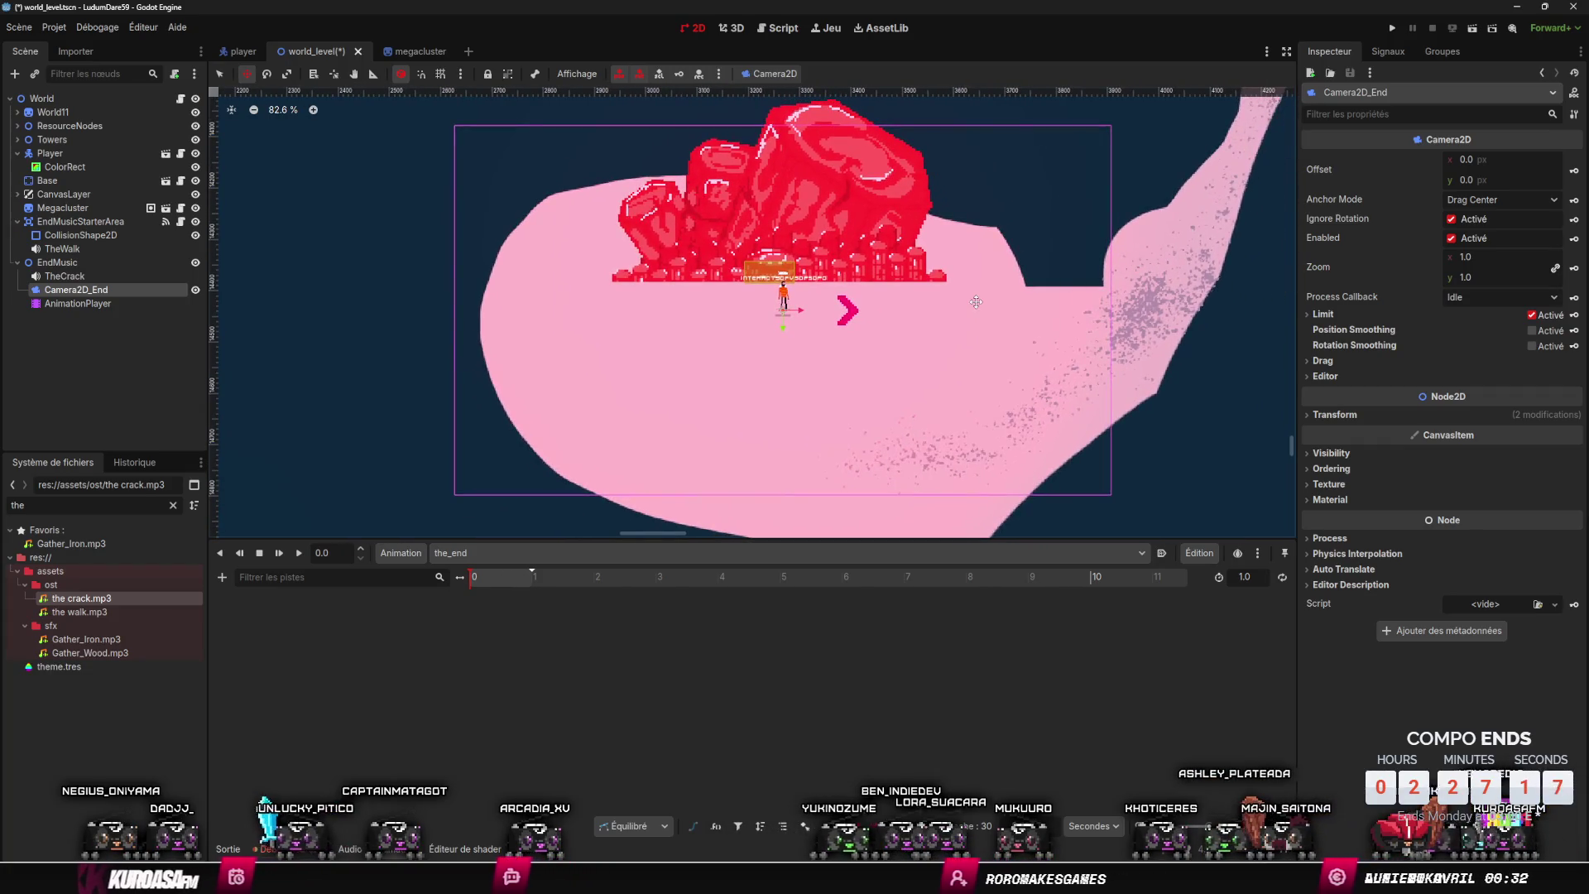
scroll(464, 311, "down", 2)
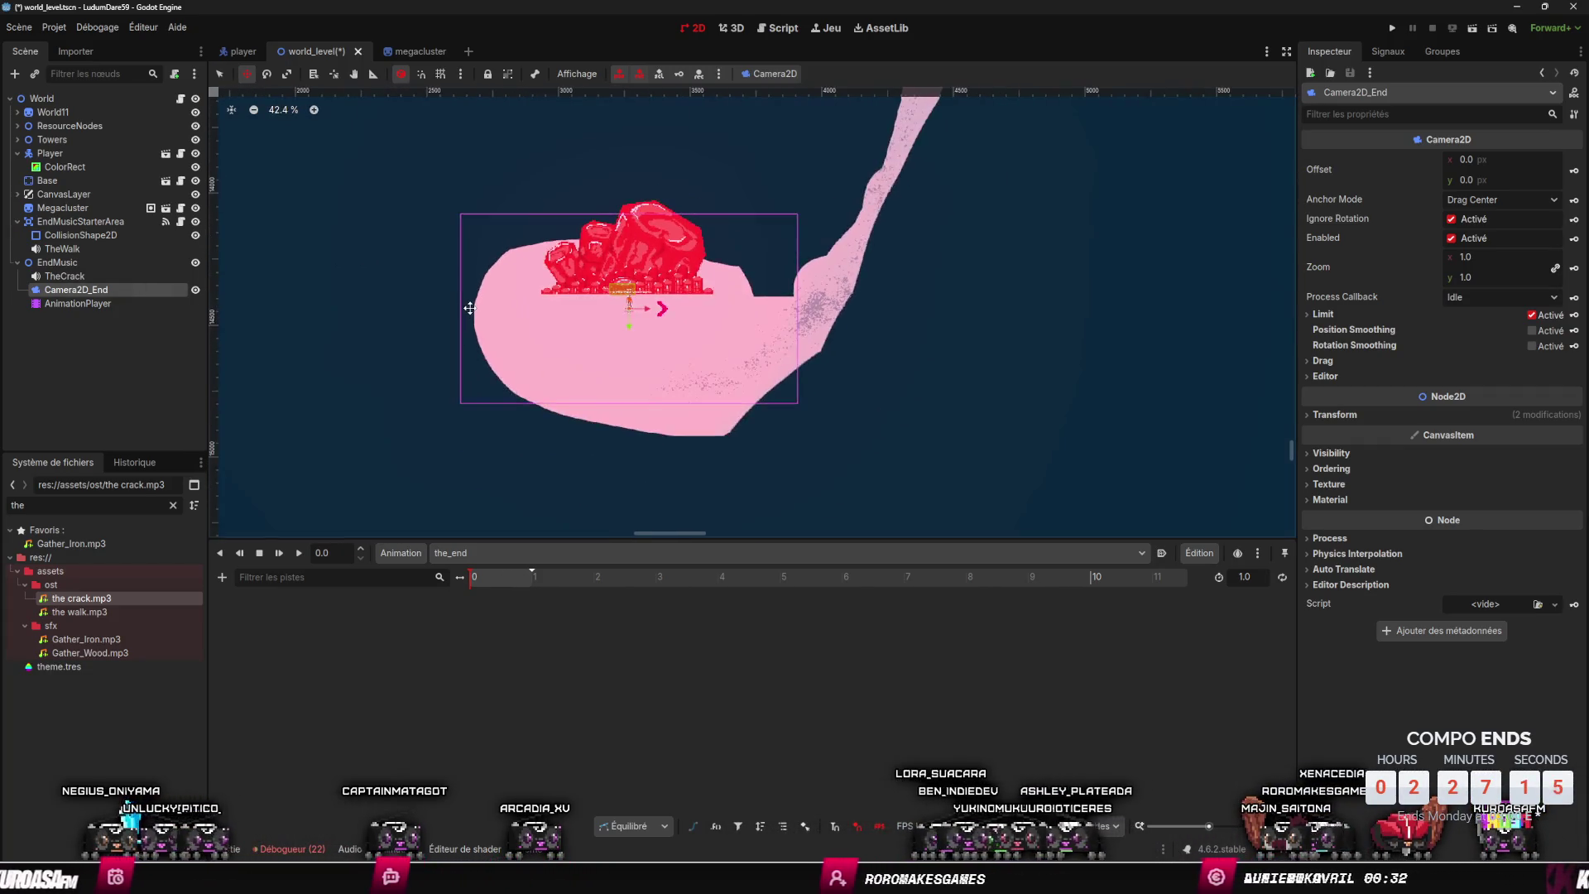
scroll(464, 308, "up", 1)
scroll(480, 299, "down", 1)
scroll(480, 299, "down", 12)
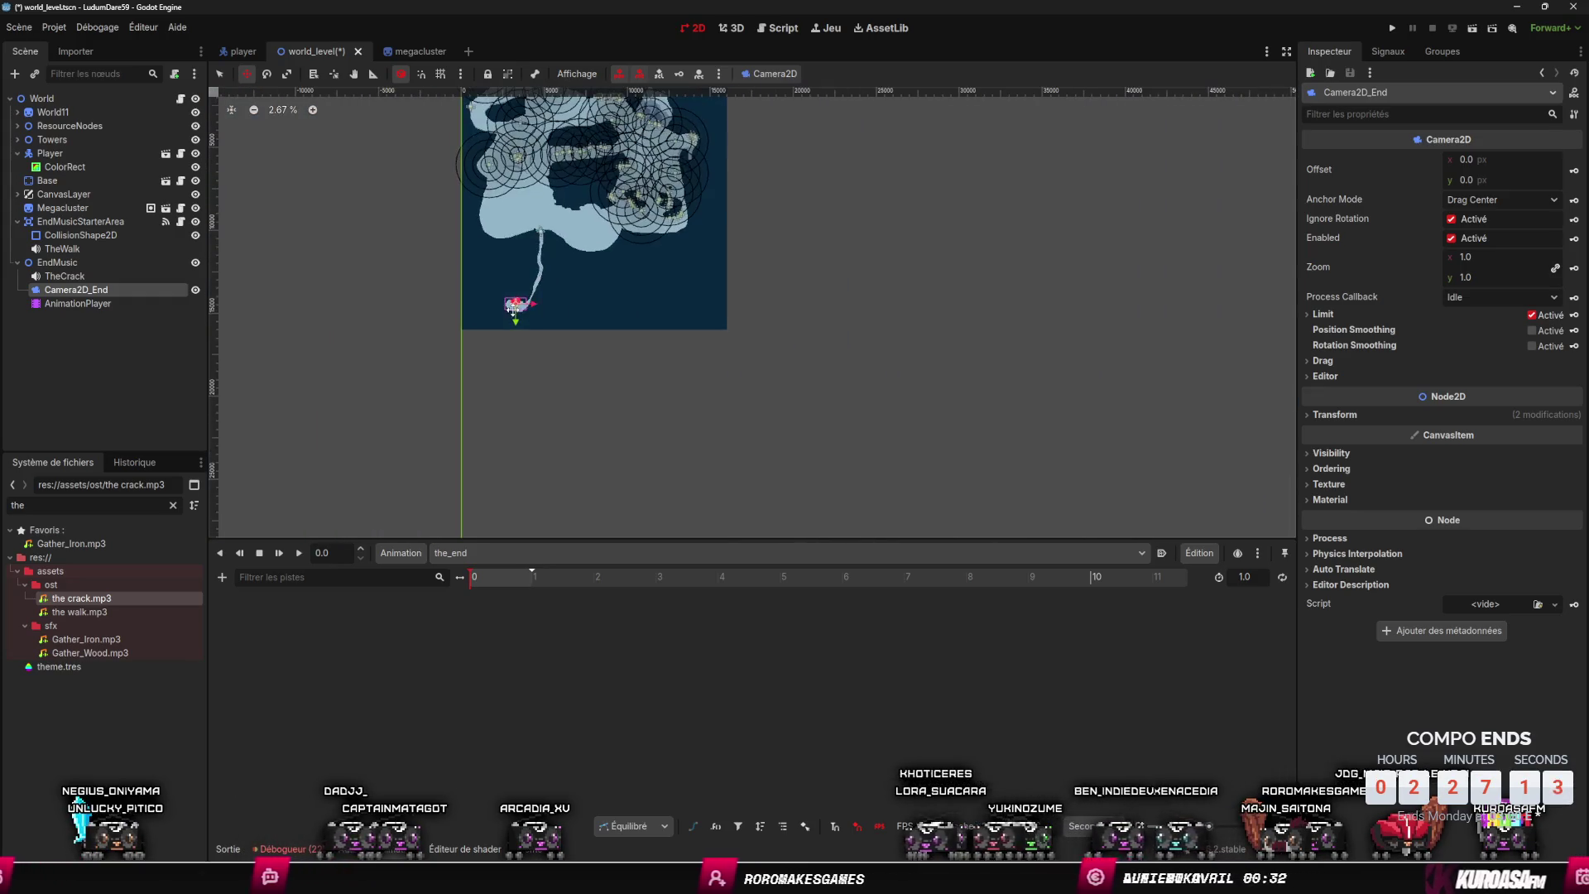
scroll(497, 278, "up", 12)
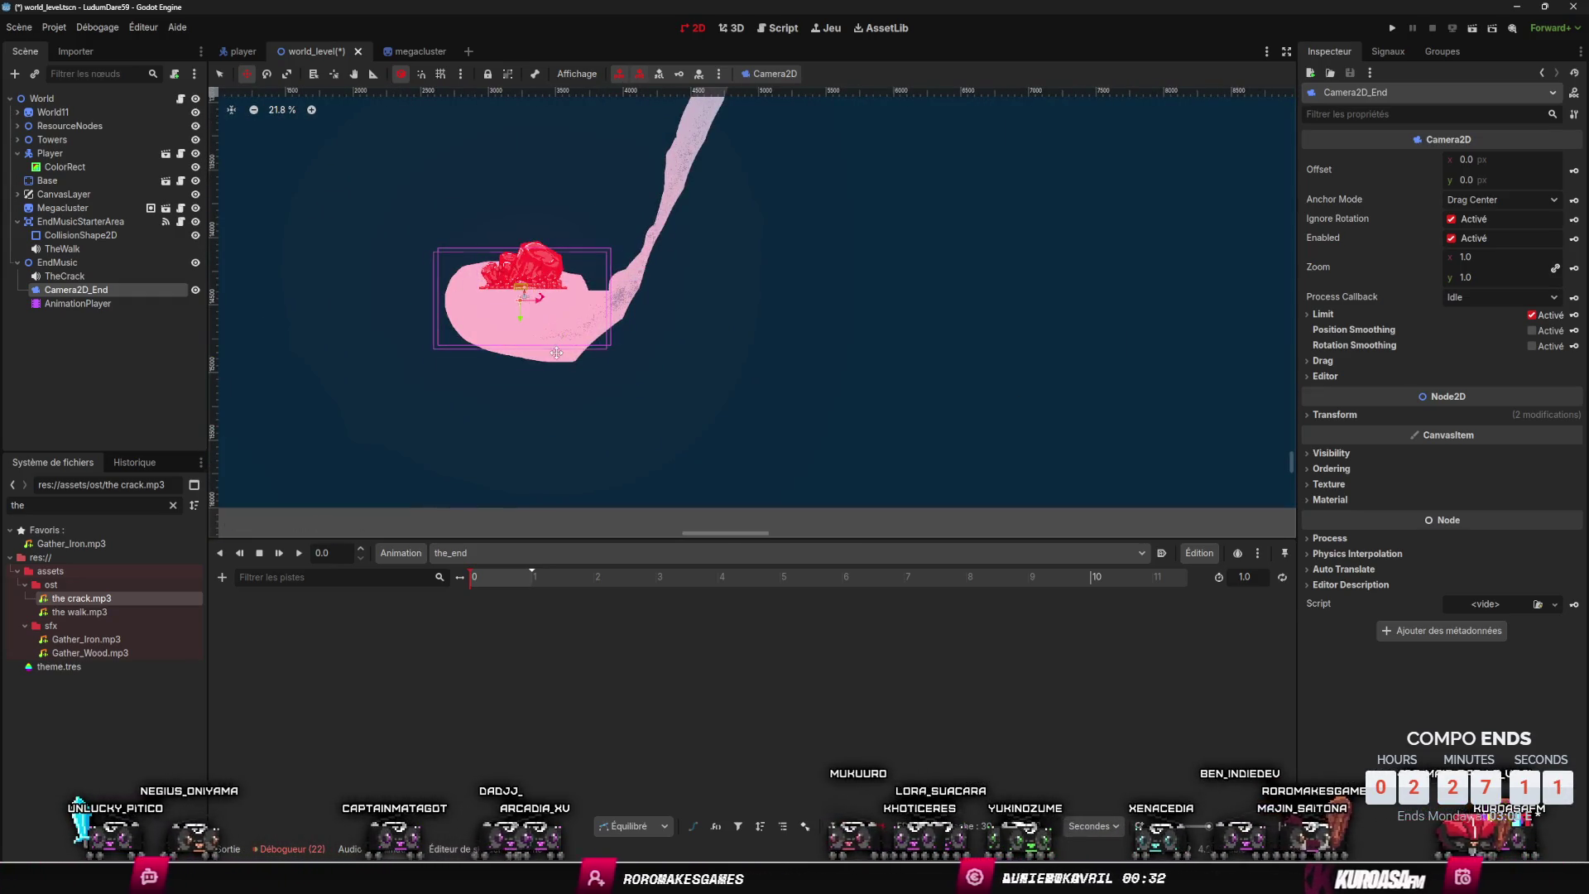
scroll(520, 338, "up", 3)
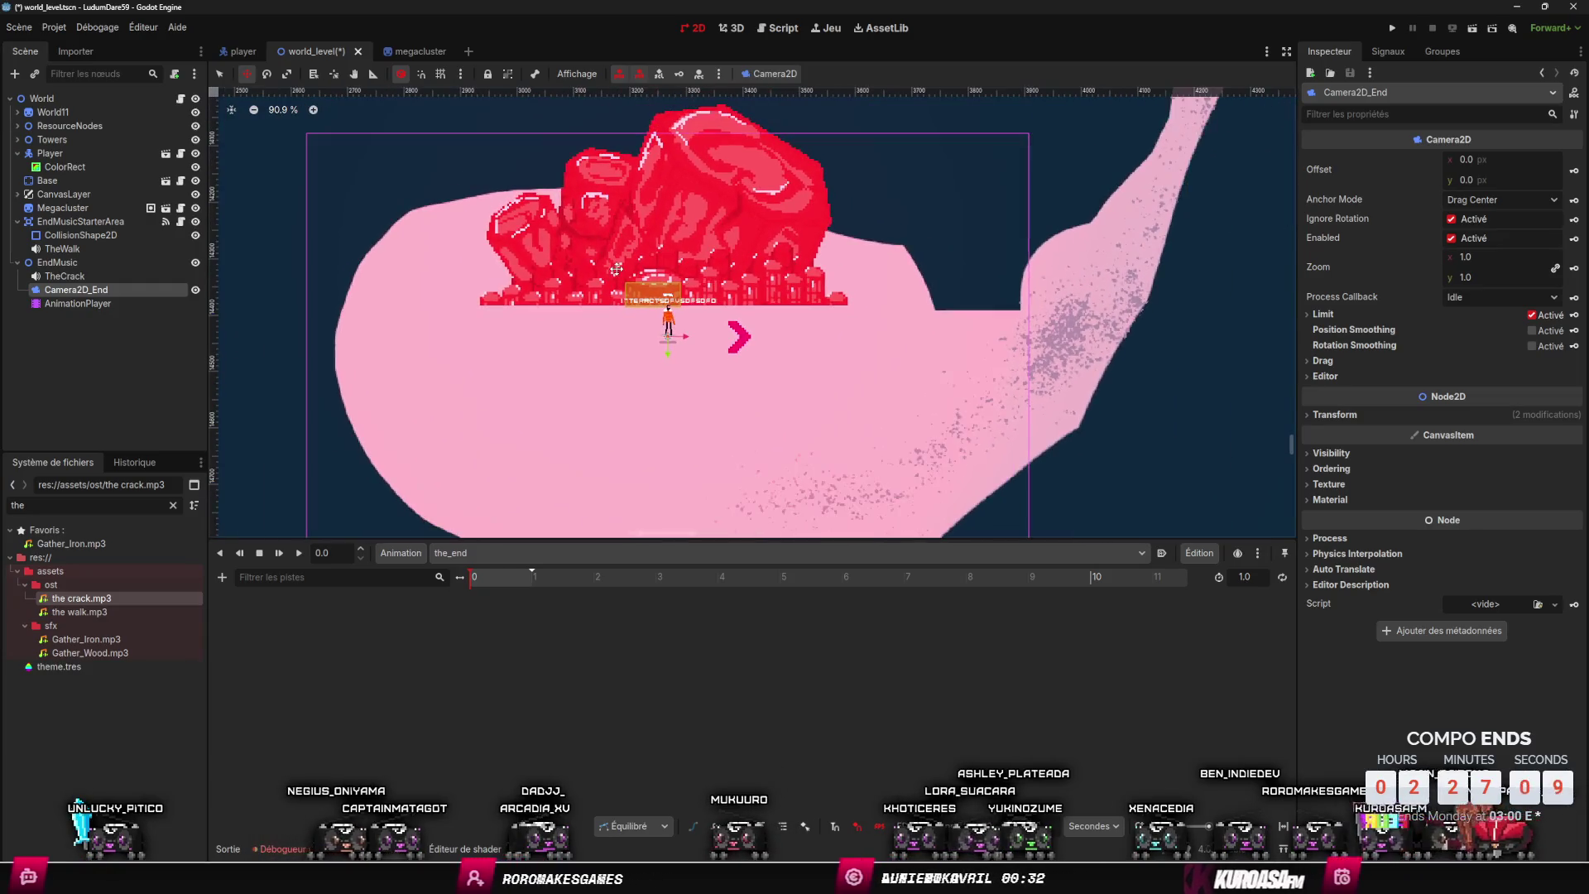
scroll(629, 262, "down", 1)
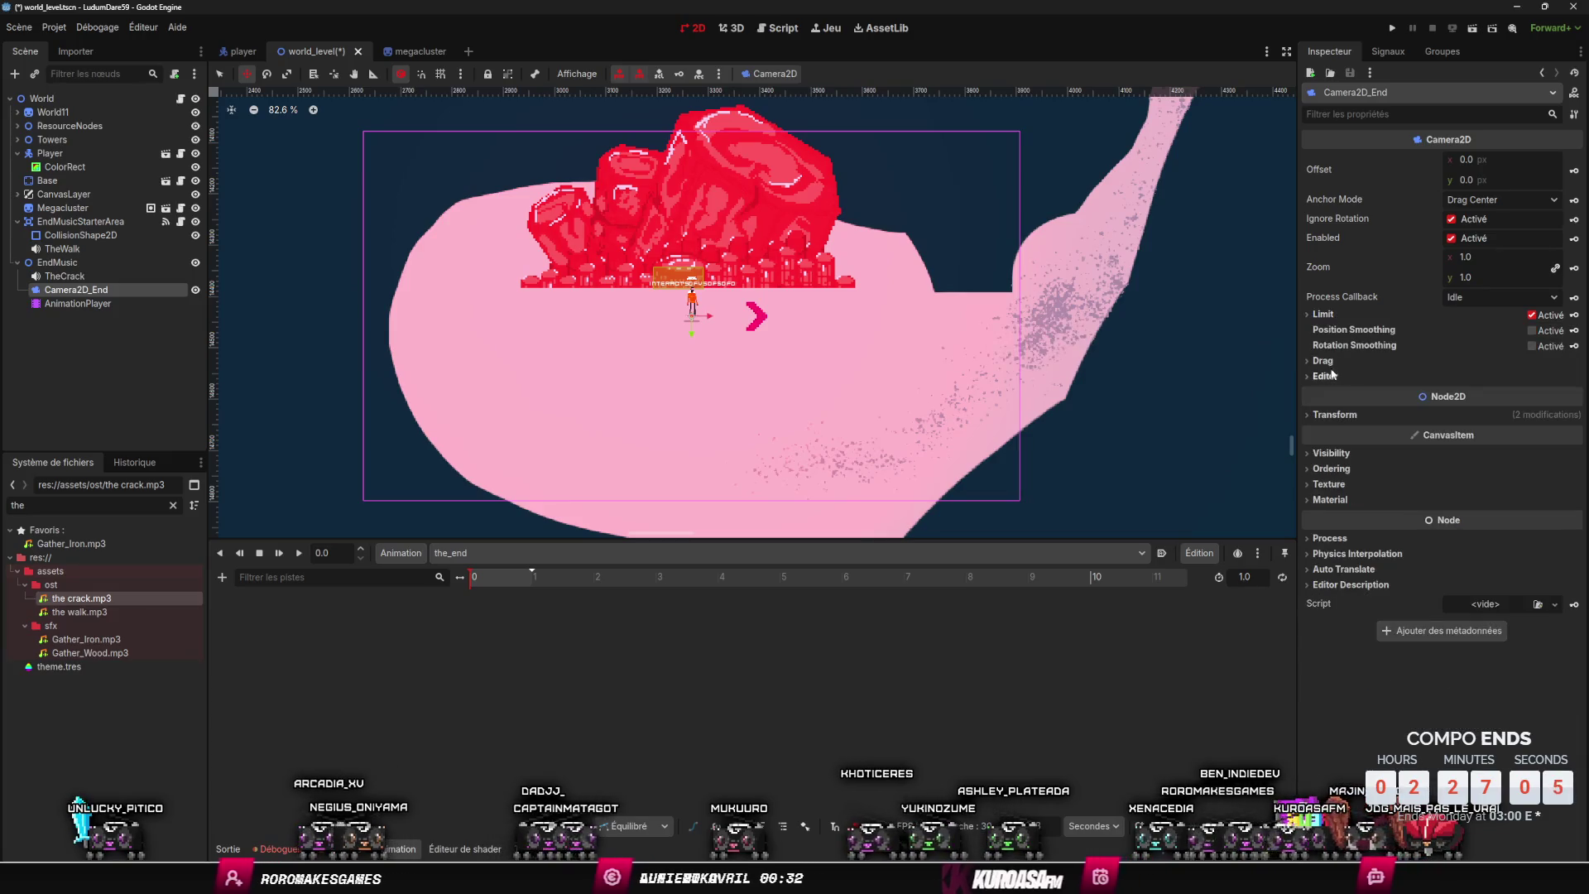
left_click(1325, 362)
left_click(1324, 362)
left_click(1324, 362)
left_click(1325, 362)
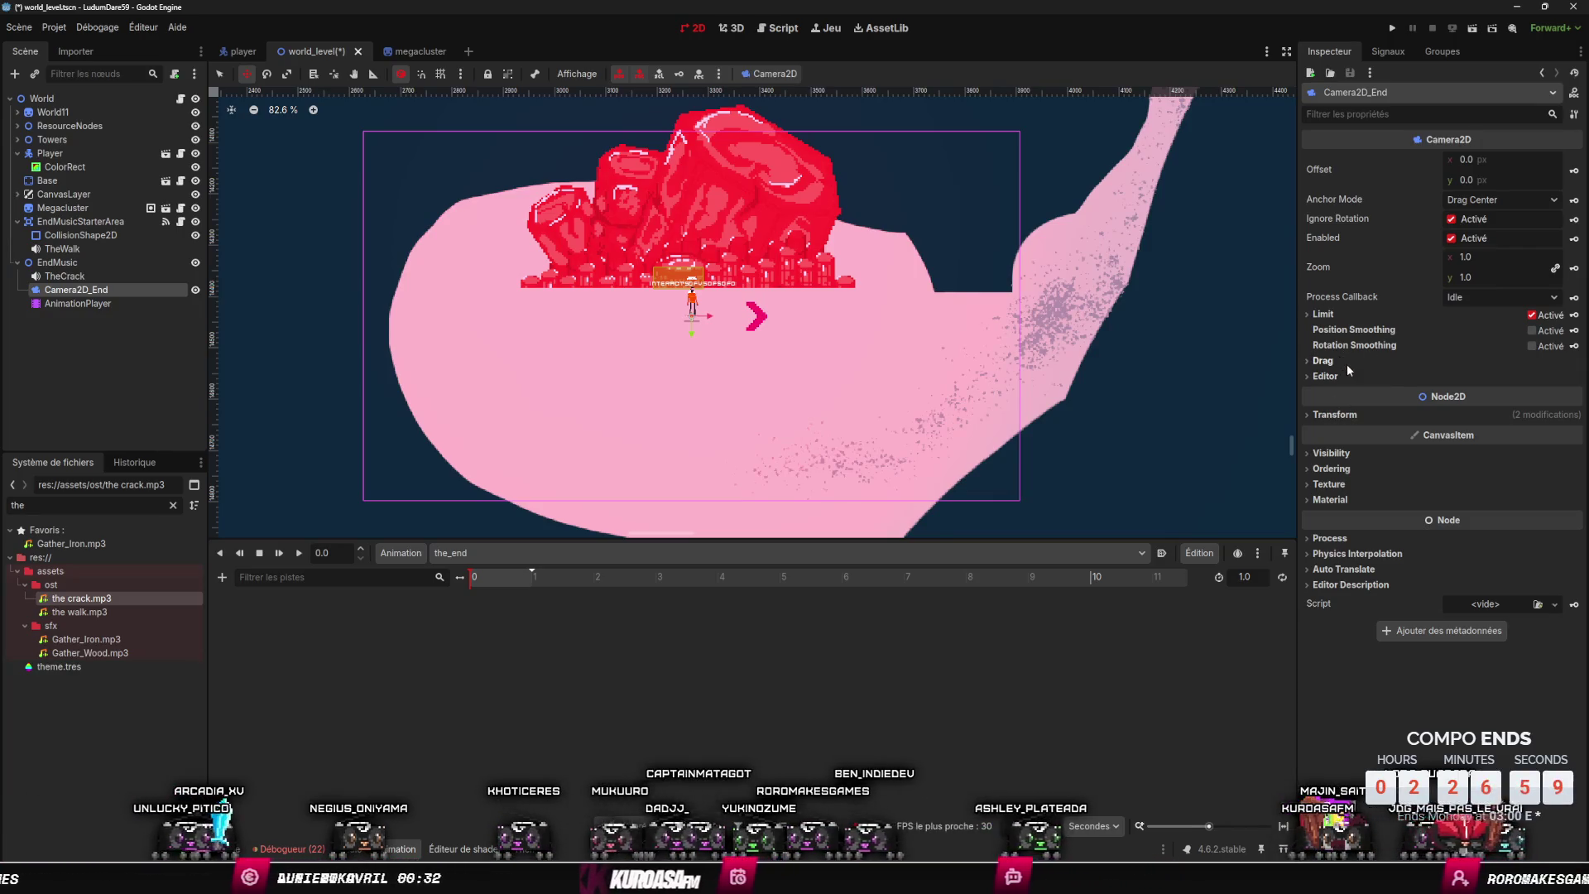
- Mute the Analog Lab V 01 track in Cubase Elements, then bring up the browser's YouTube tab
key("alt+Tab")
key("alt+Tab")
key("alt+Tab")
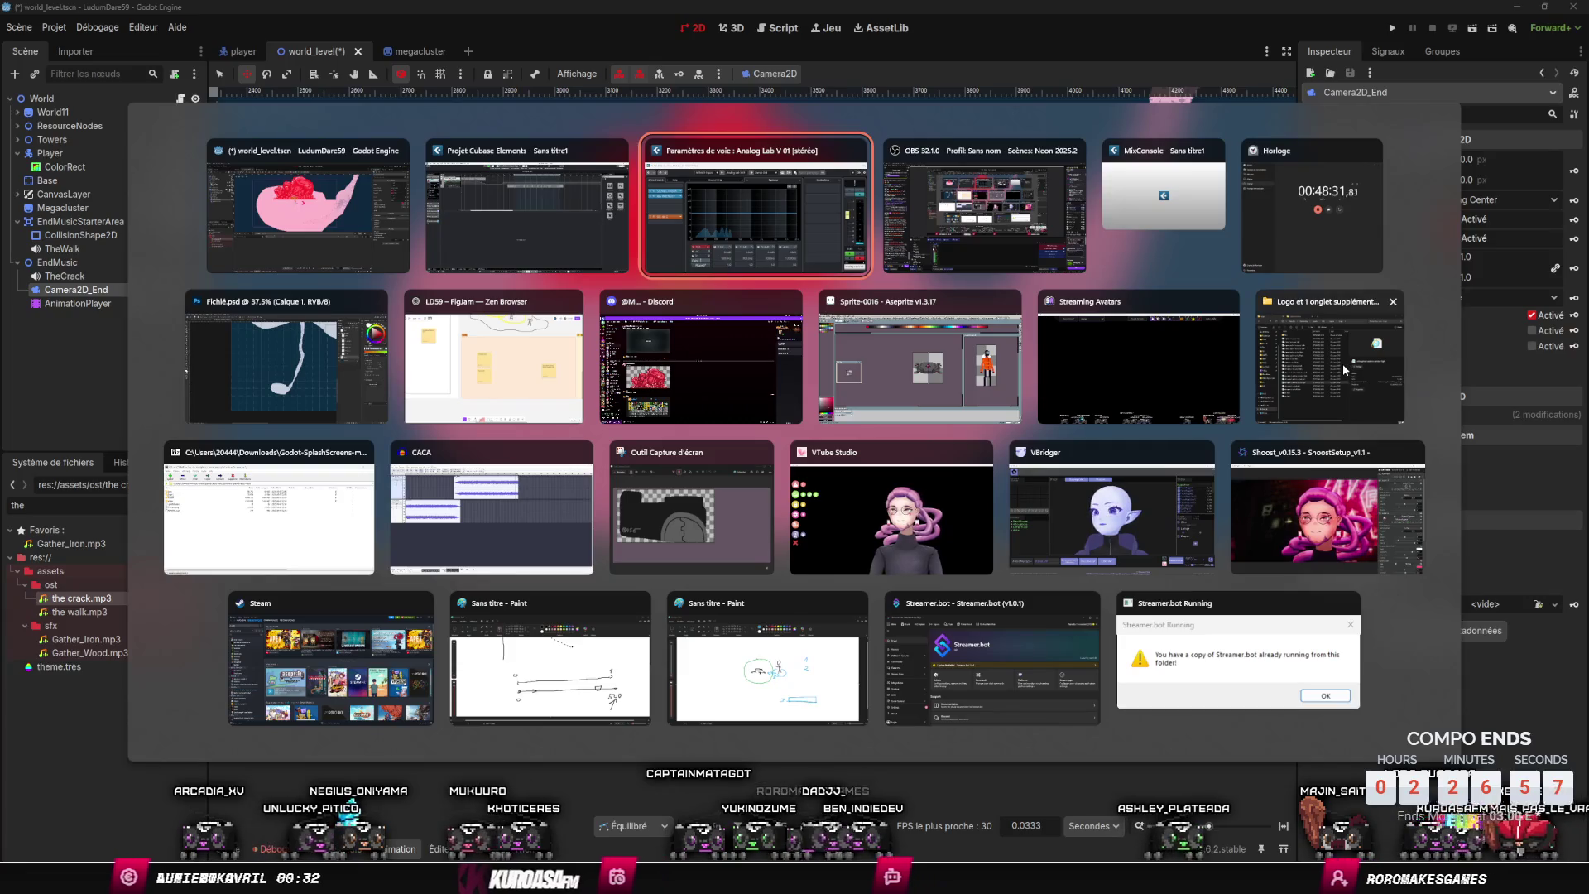
key("Escape")
key("alt+Tab")
left_click(629, 238)
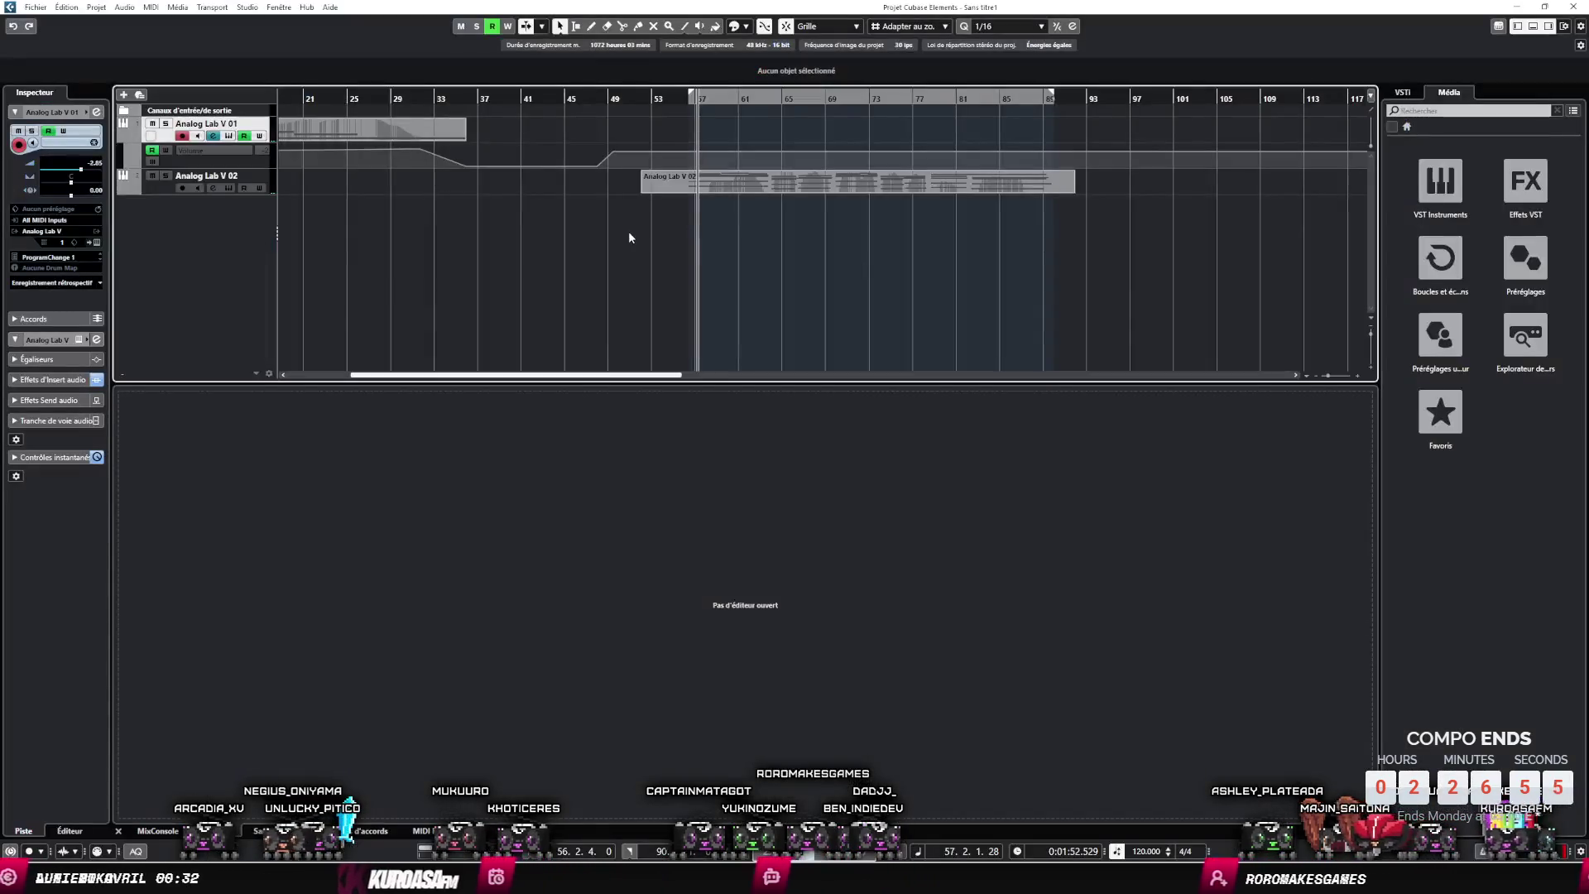
left_click(152, 123)
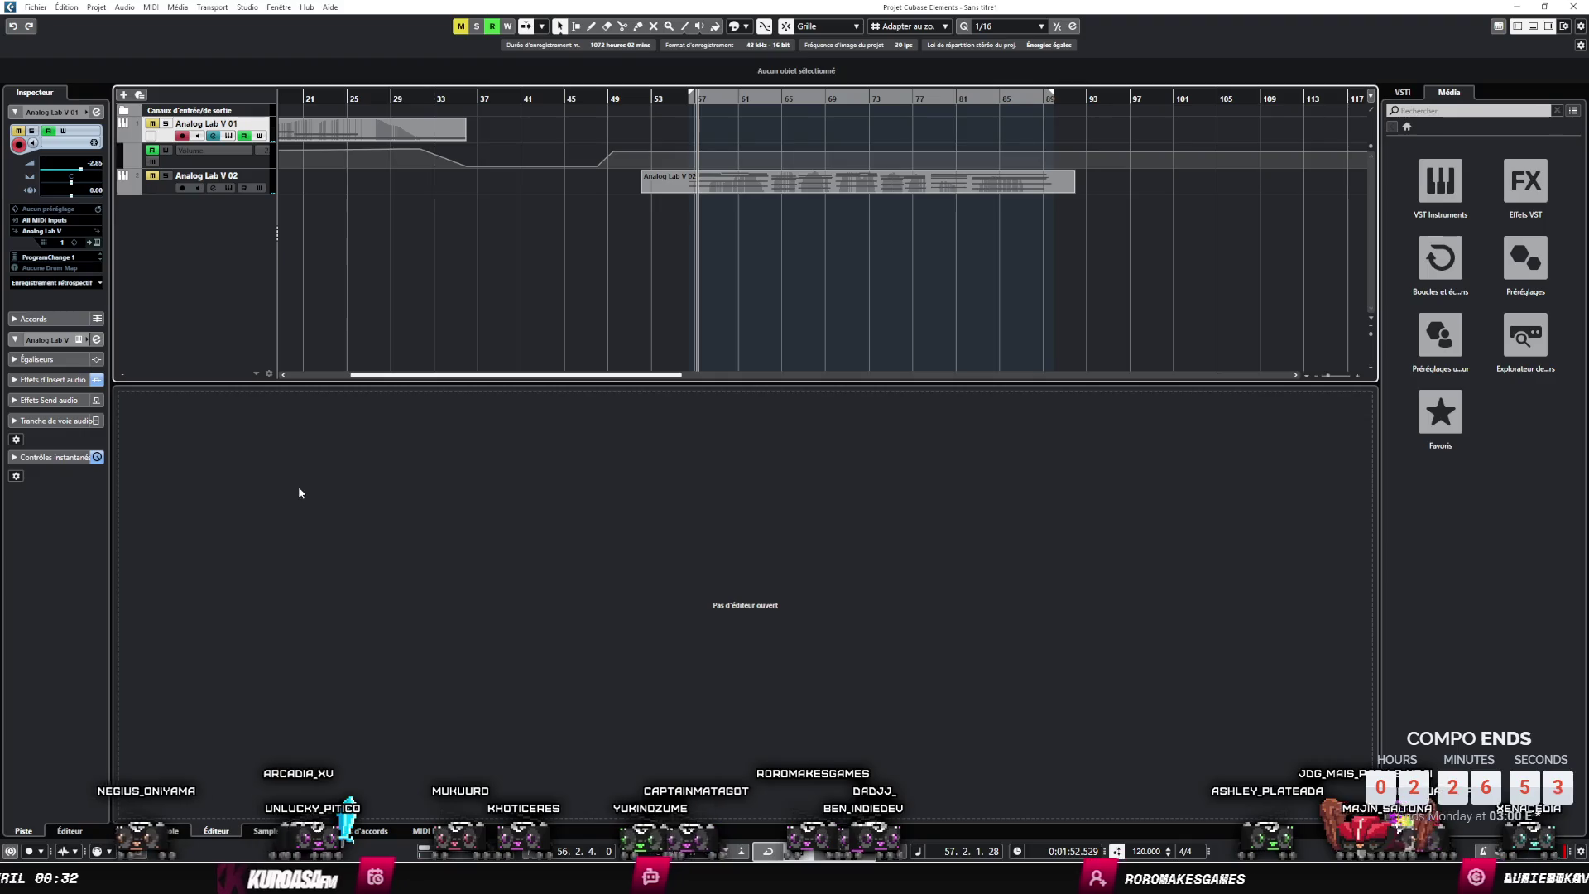
key("alt+Tab")
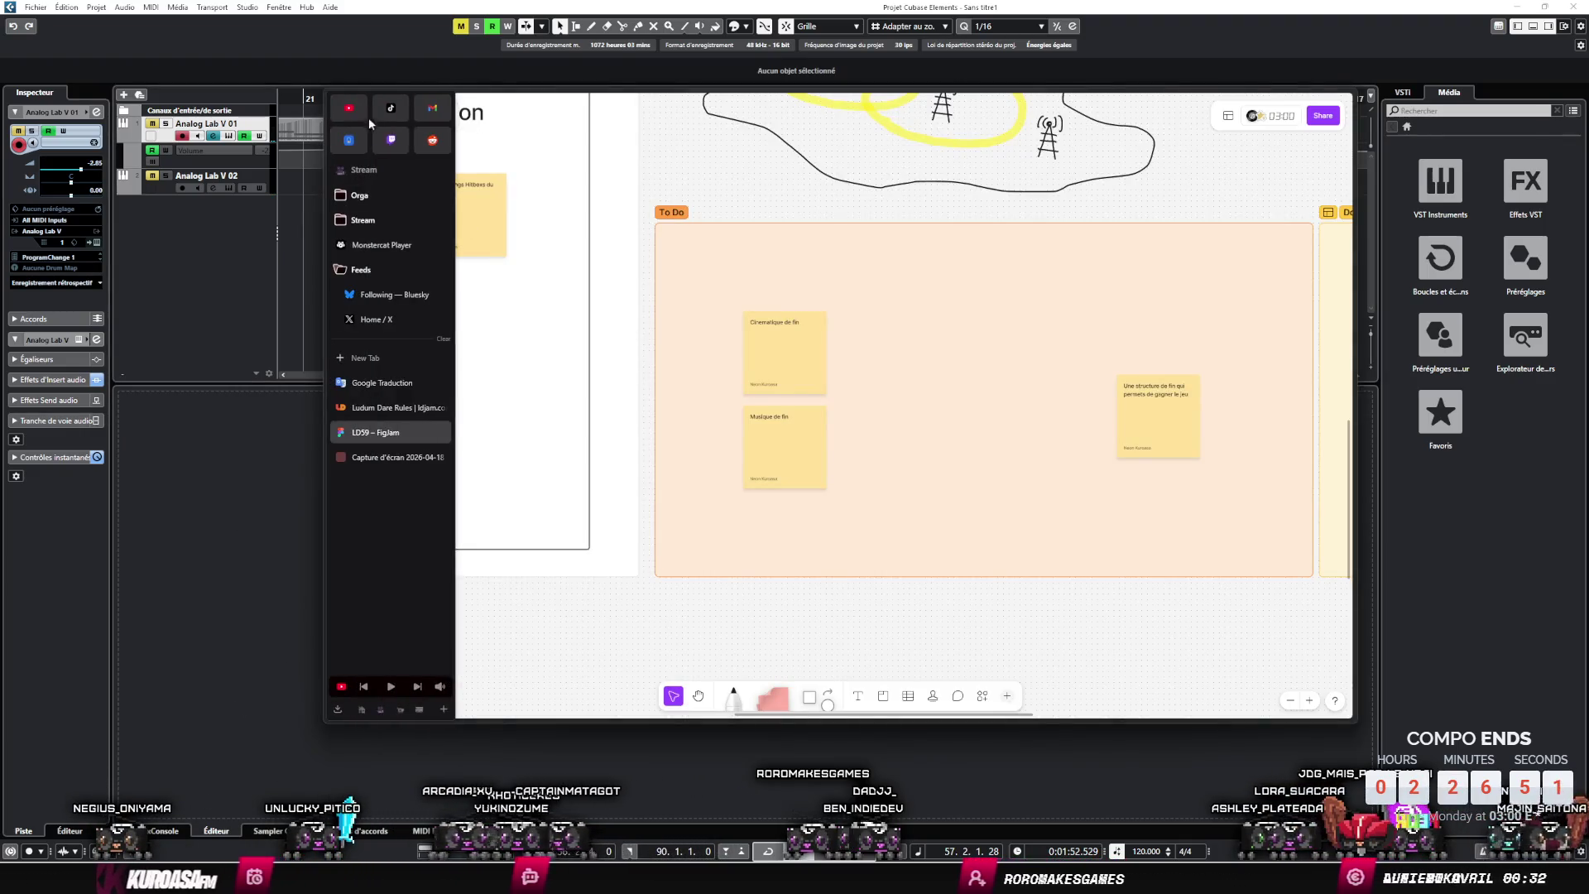
left_click(349, 108)
- Continue watching the 'nothing but 90s rave pianos' mix, then return to the Godot editor
left_click(901, 427)
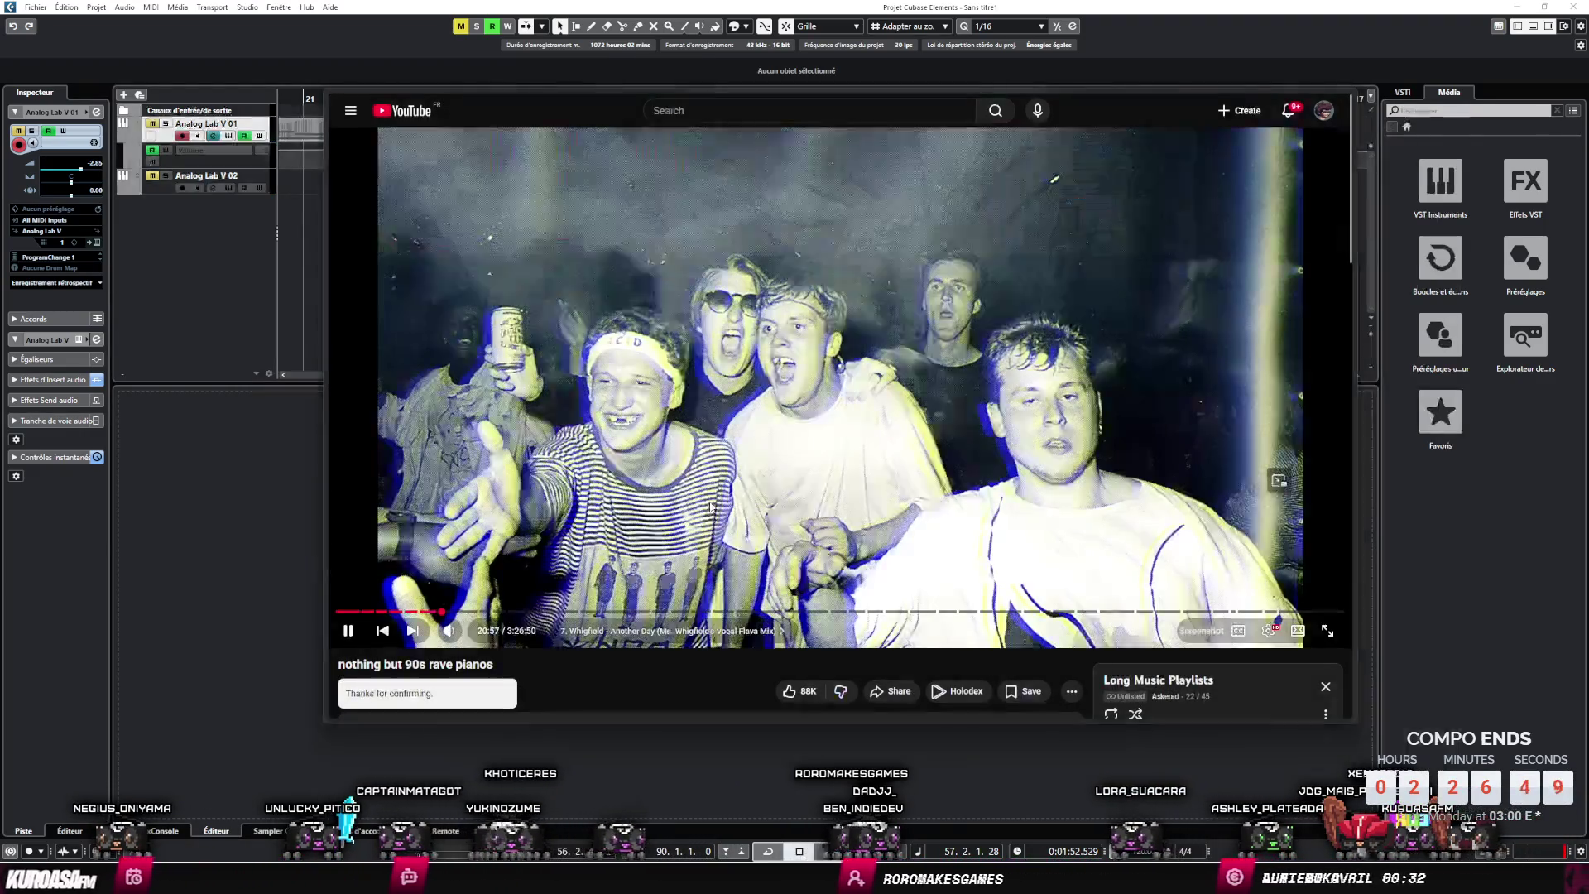
key("alt+Tab")
key("alt+Tab")
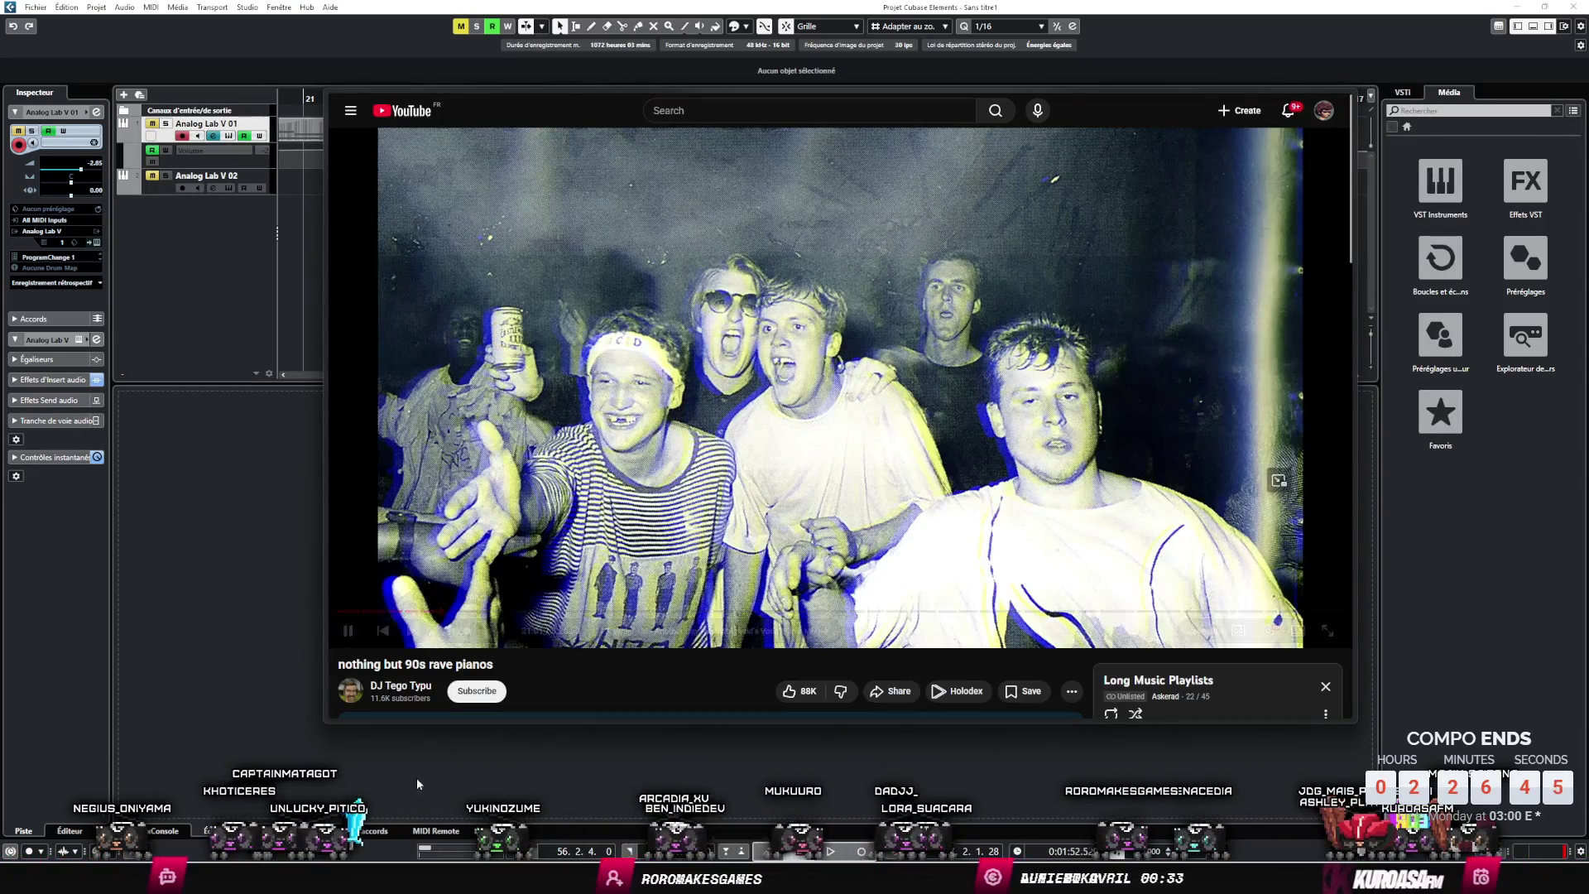
key("alt+Tab")
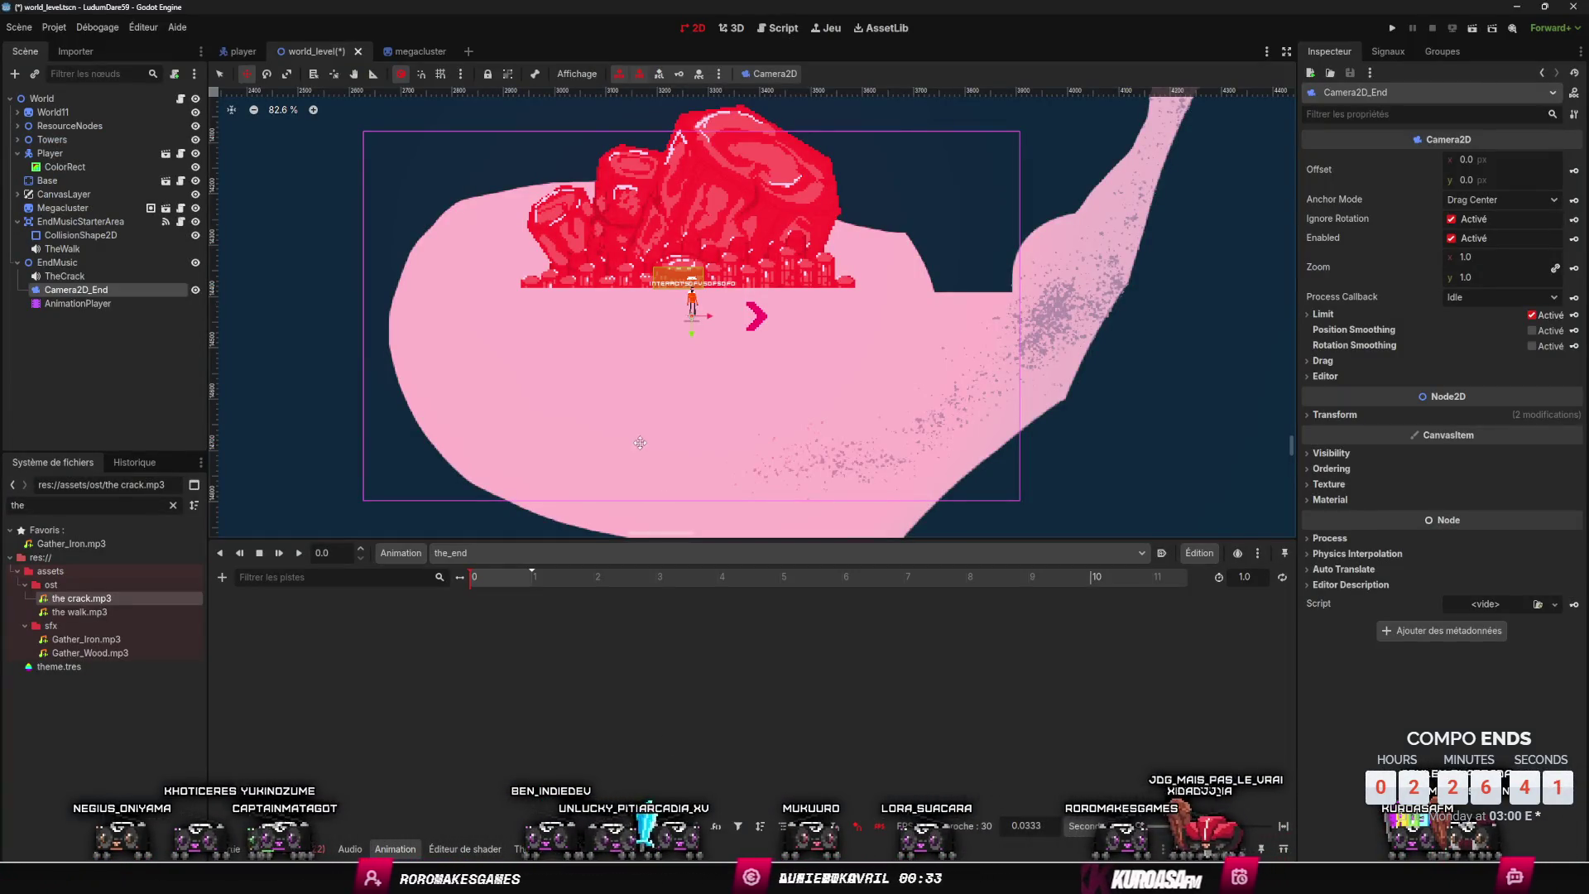
- Review Camera2D_End's Limit, Process Callback (Idle) and Anchor Mode (Drag Center), then key its Enabled property
left_click_drag(646, 439, 699, 461)
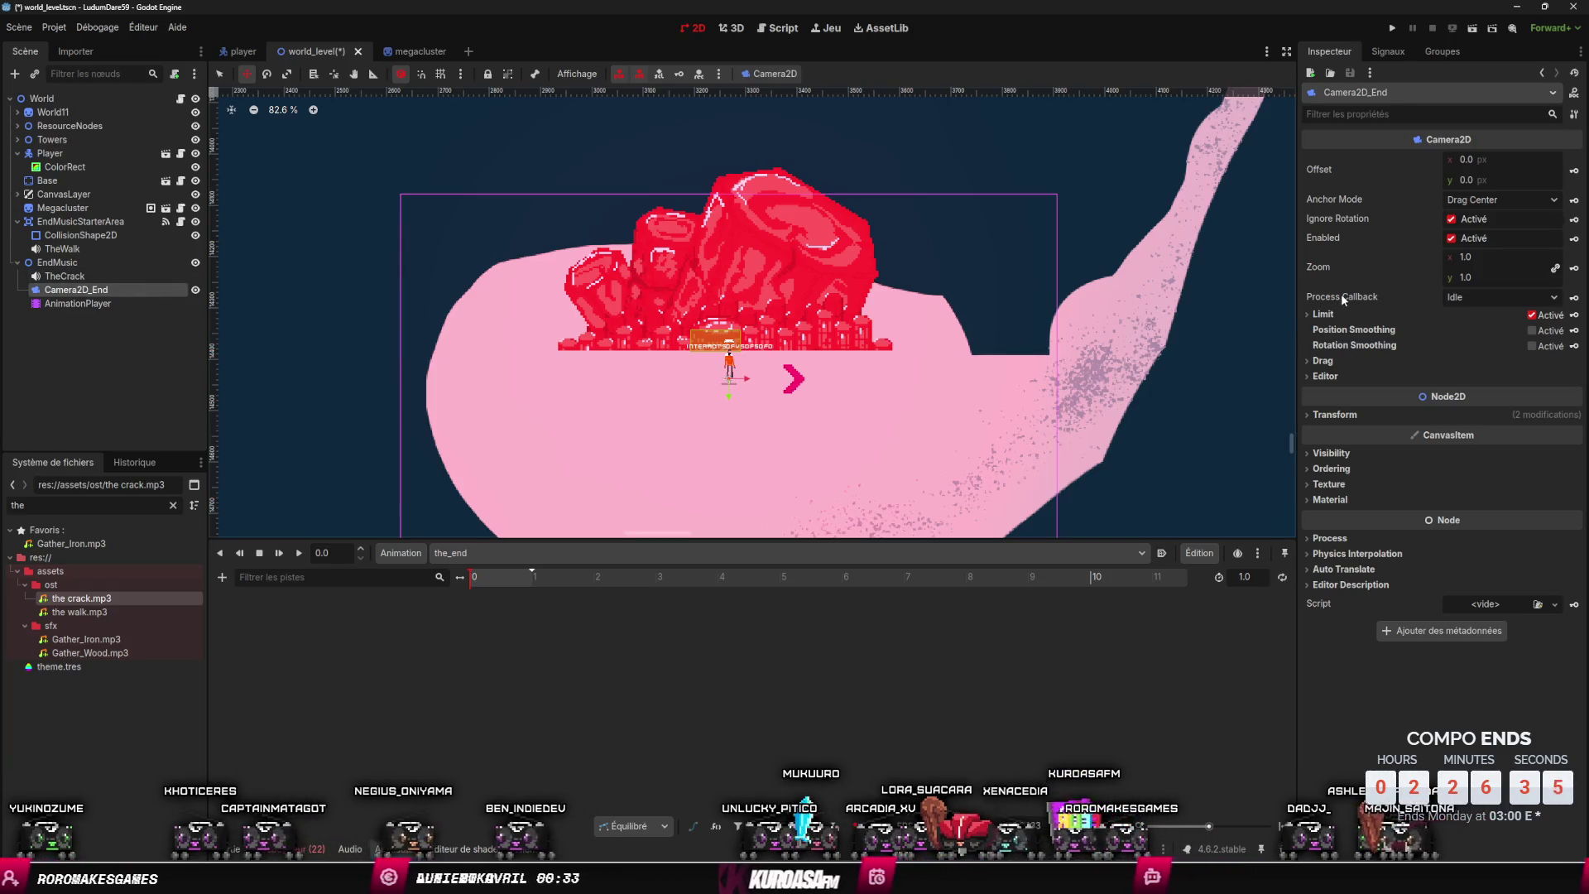
left_click(1313, 315)
left_click(1312, 315)
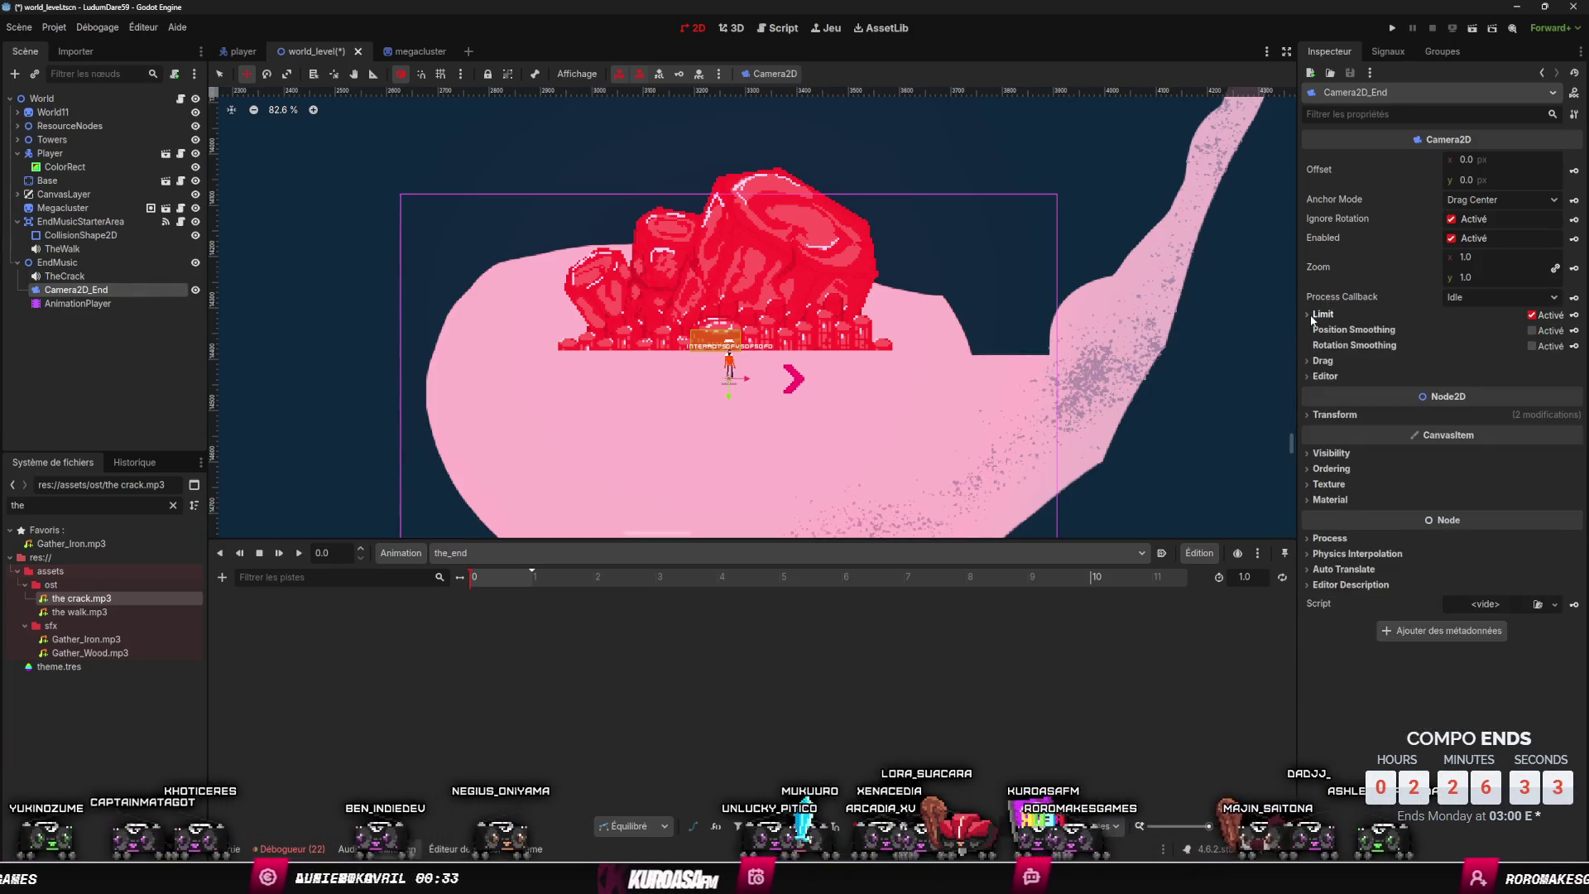
left_click(1467, 298)
left_click(1467, 295)
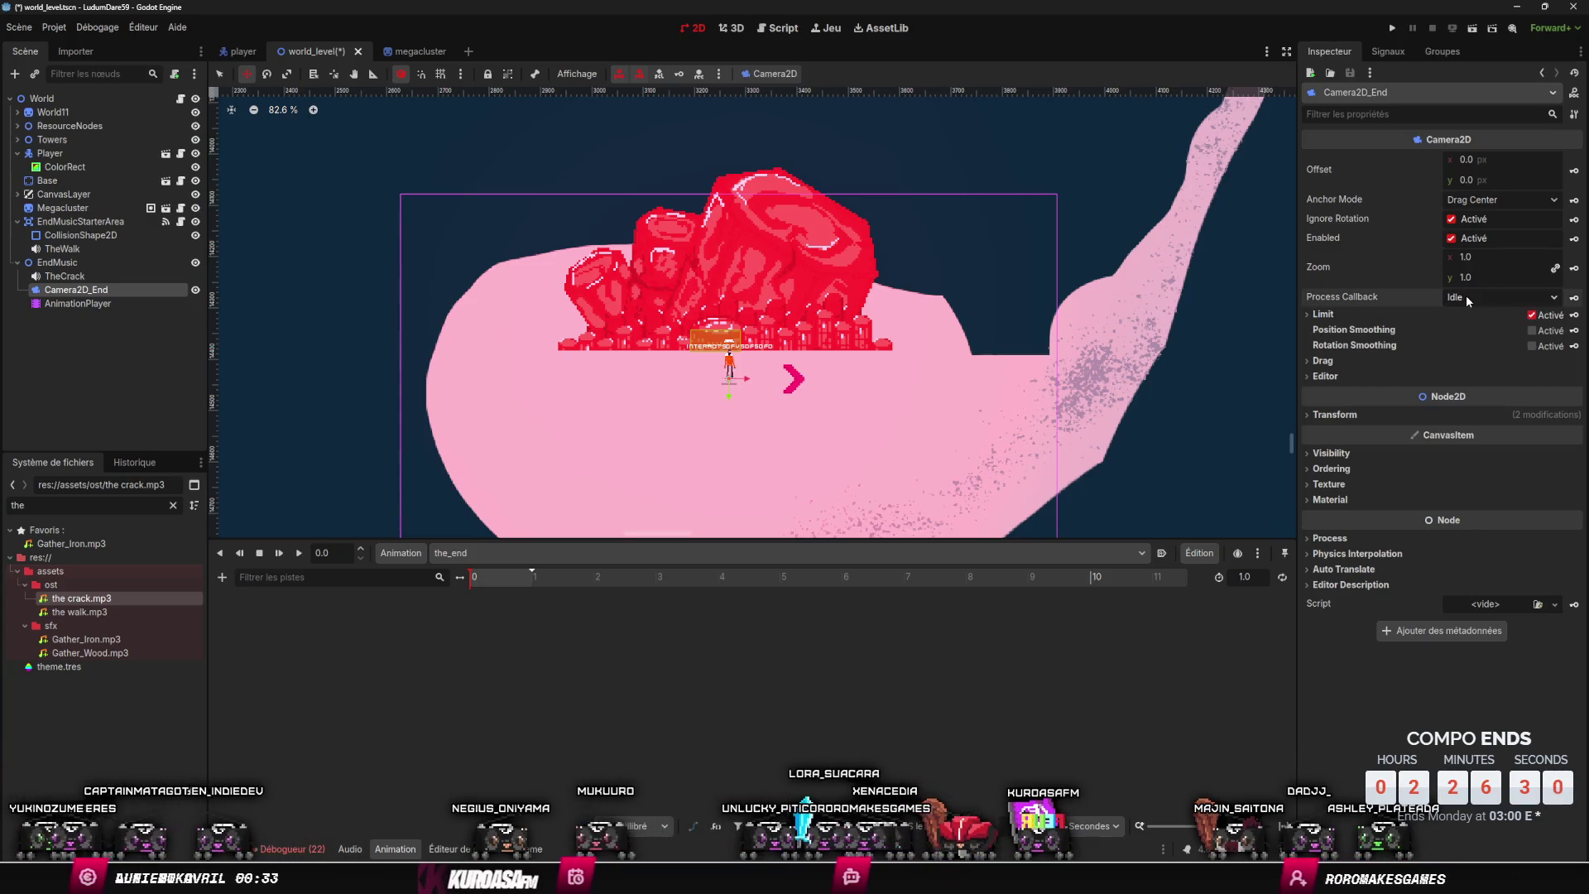
left_click(1453, 239)
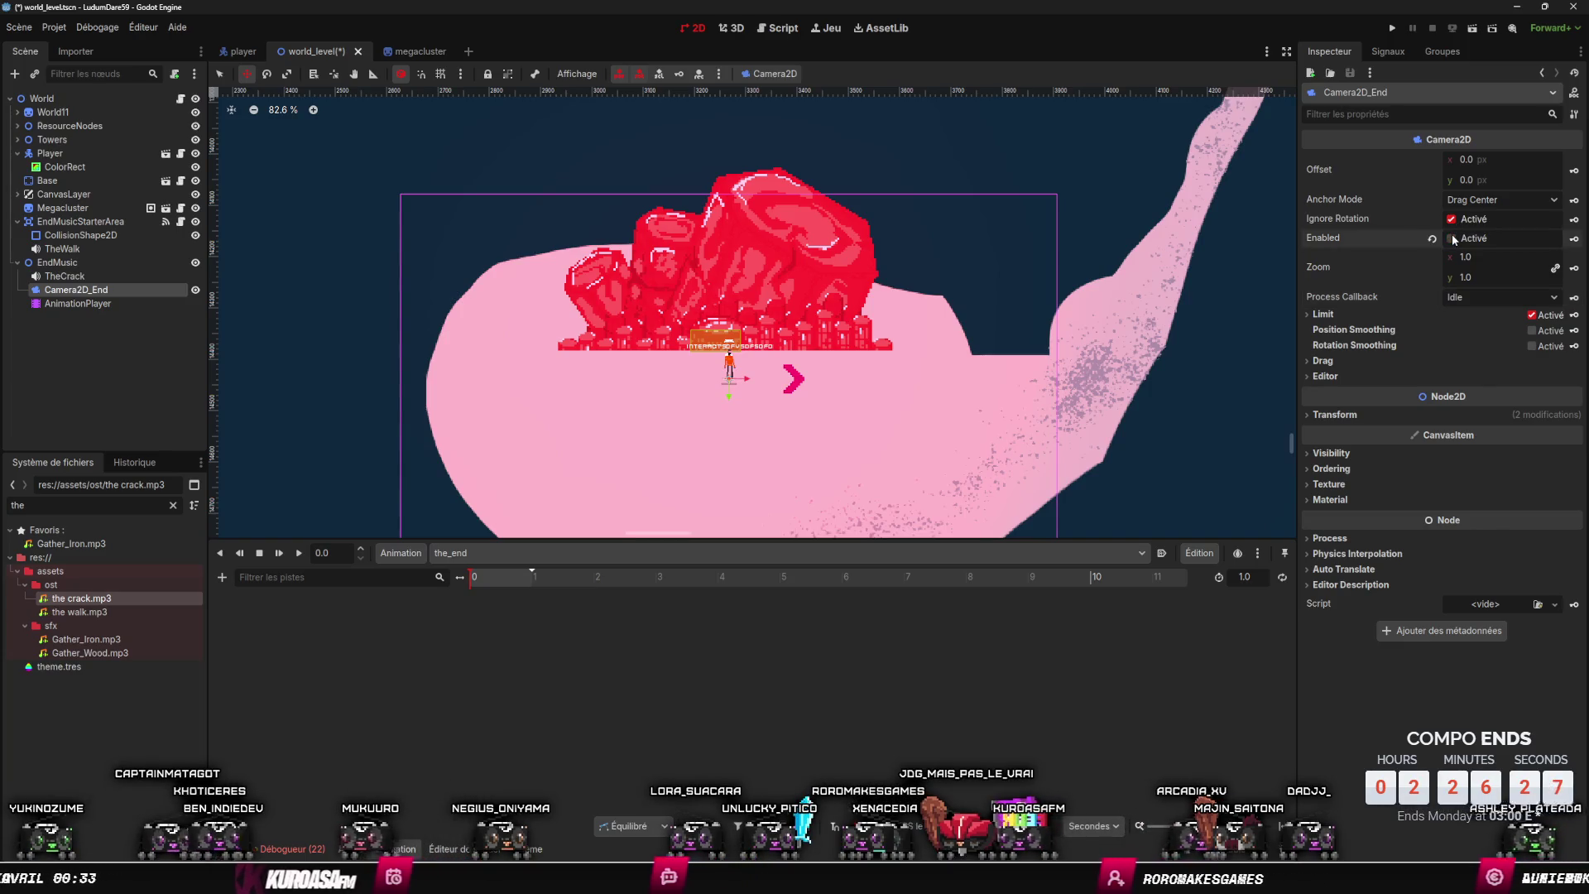
left_click(1453, 239)
left_click(1470, 201)
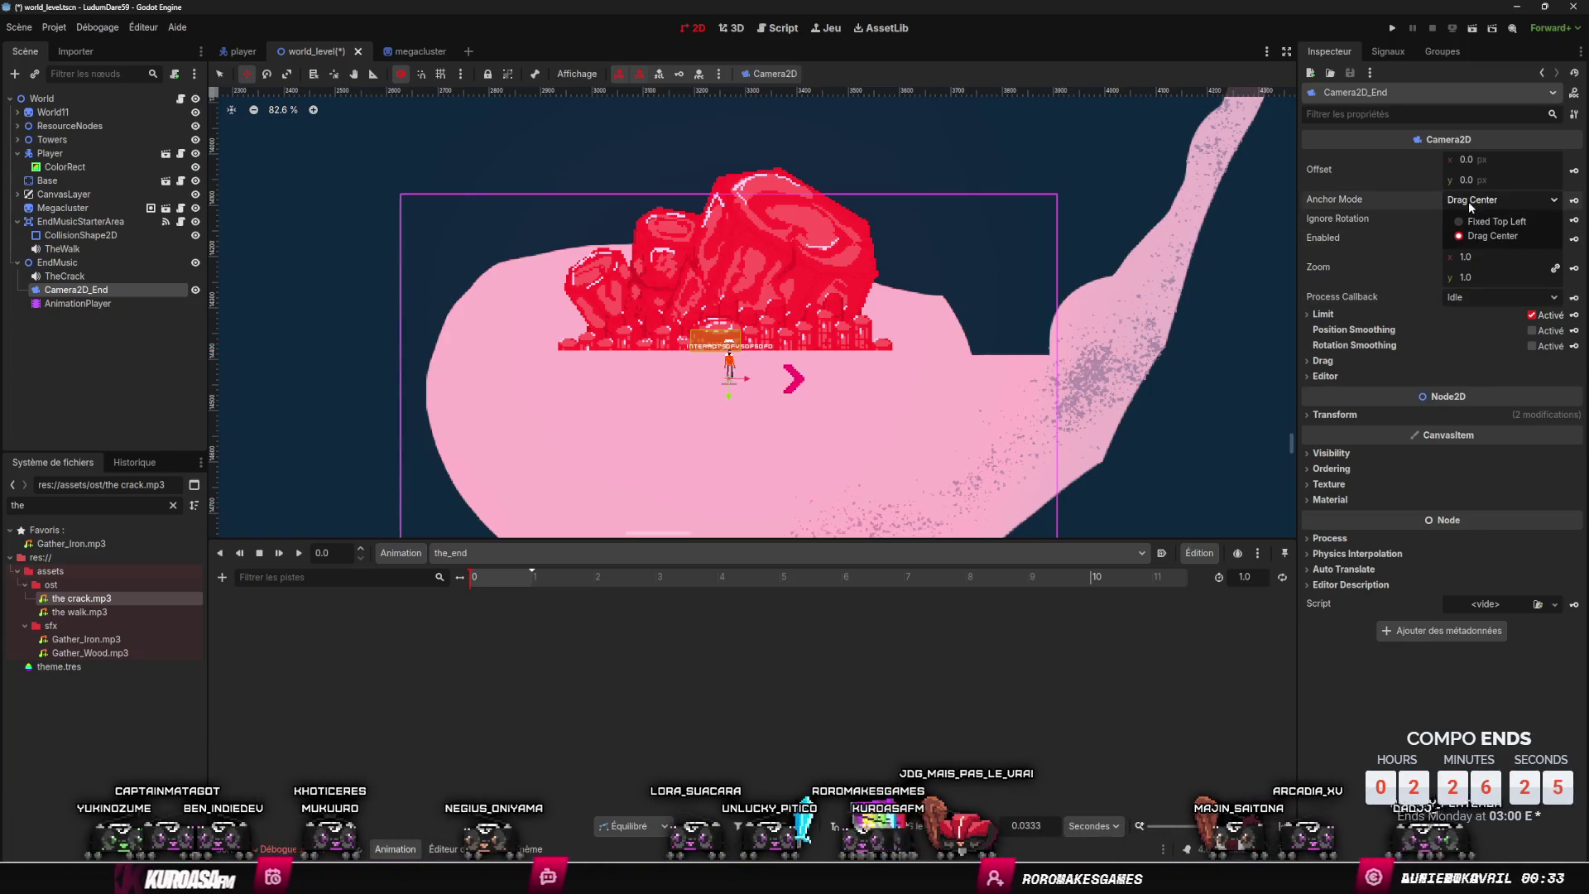
left_click(1468, 201)
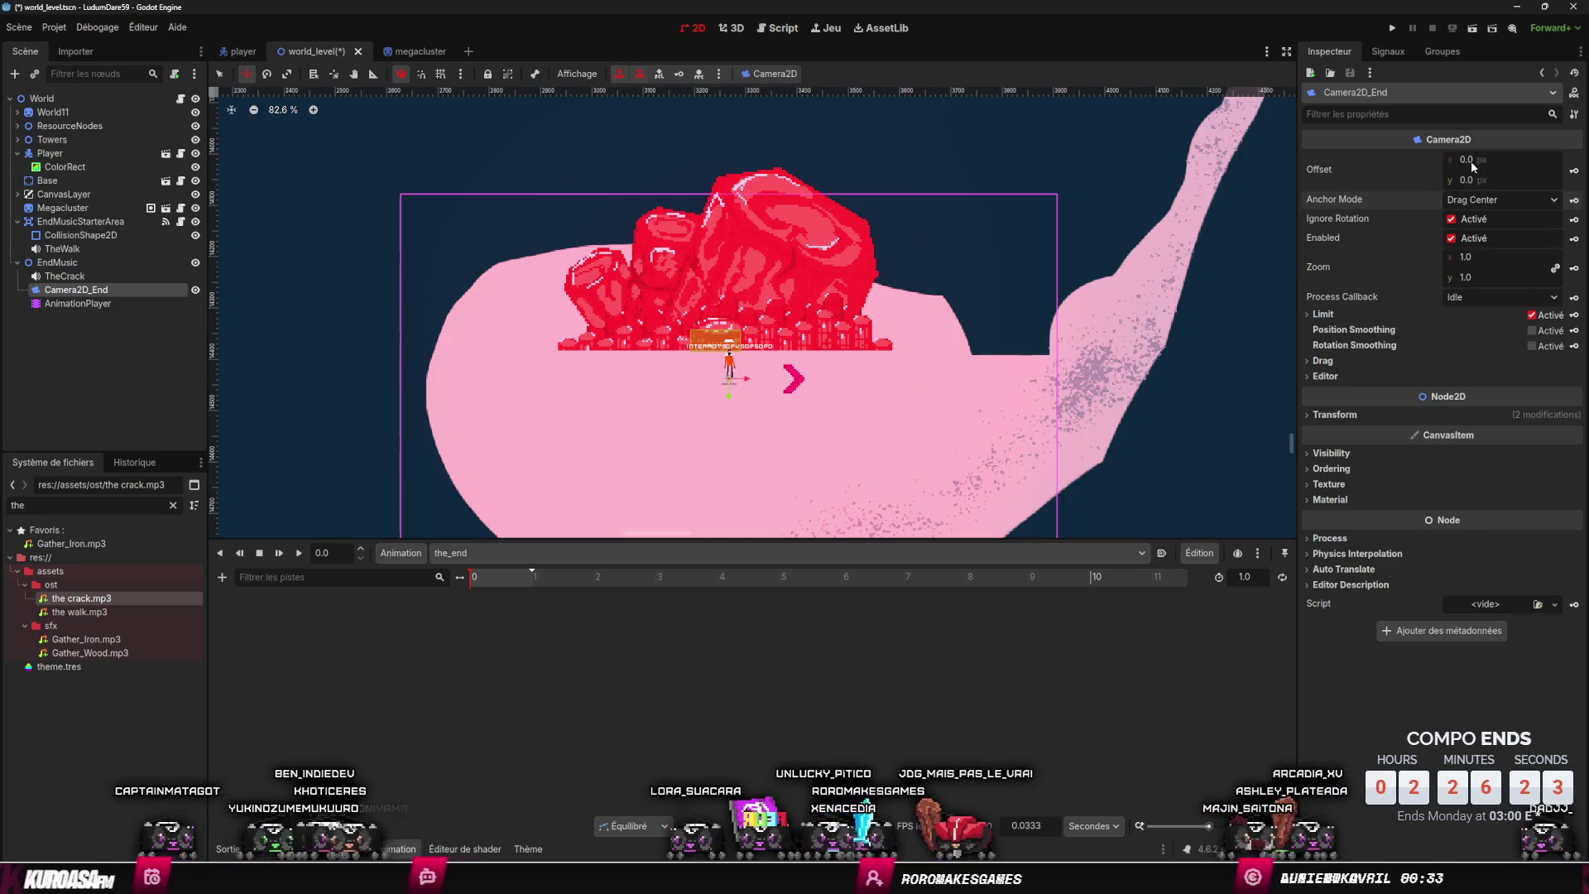
left_click(1454, 238)
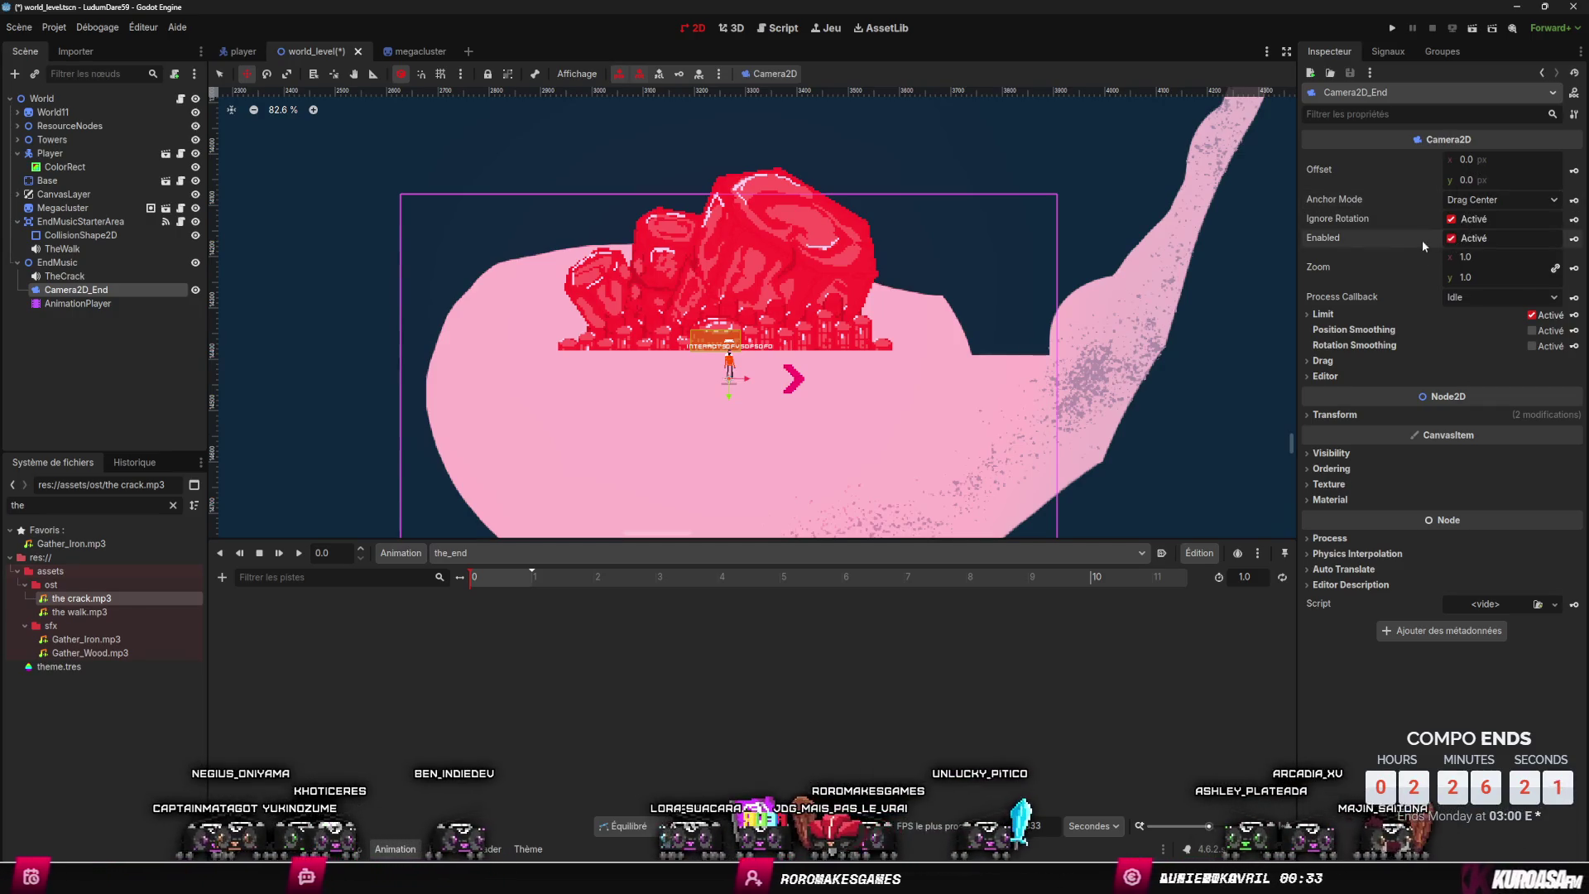
left_click(1573, 239)
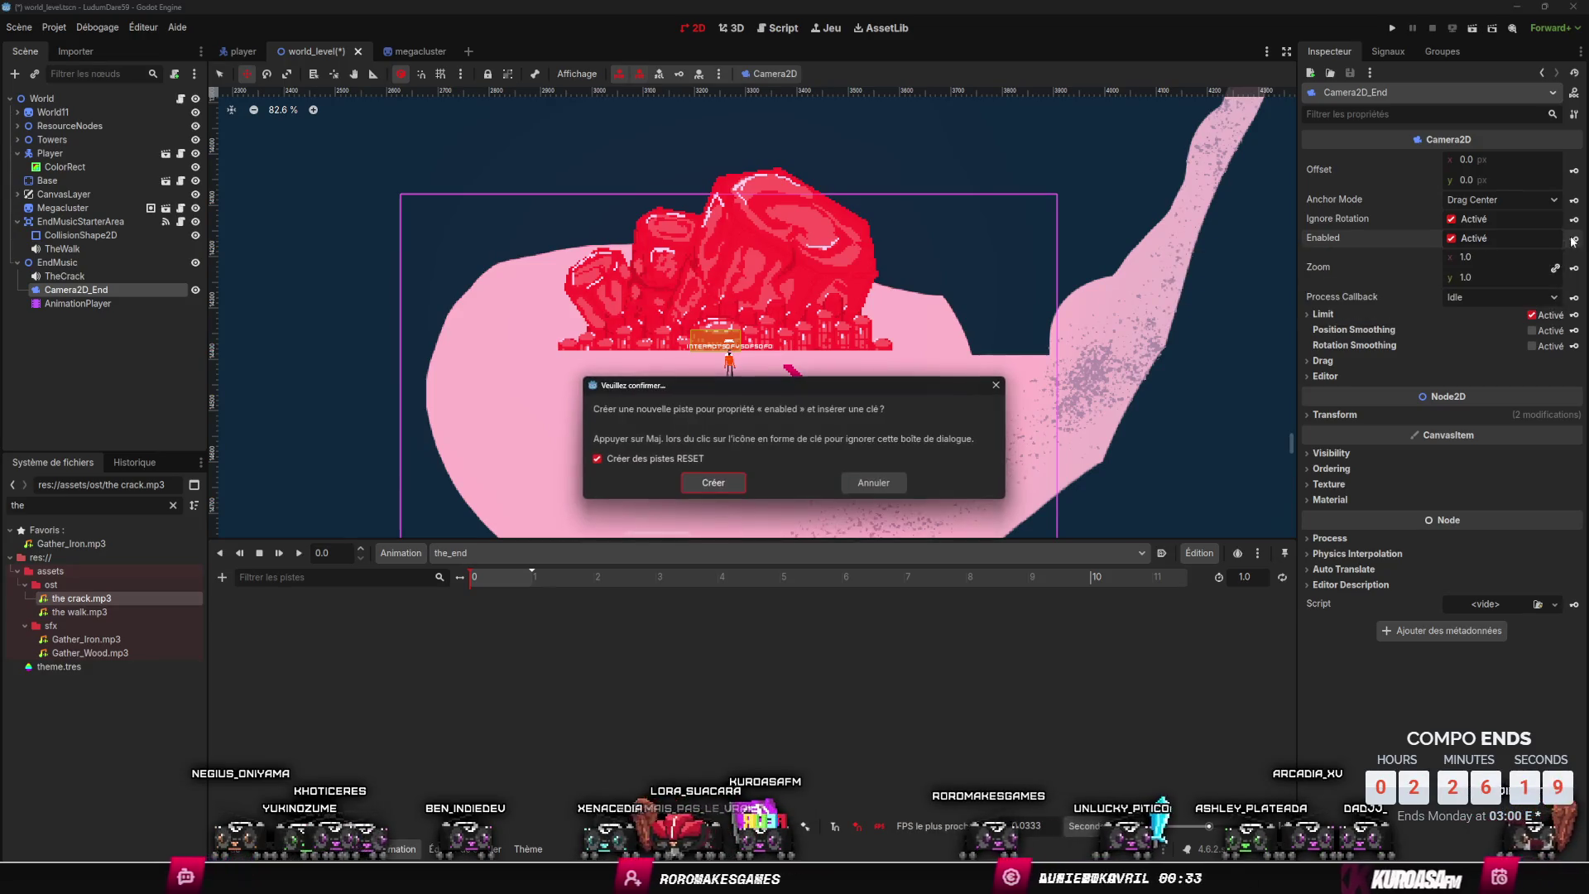
- Create the enabled track in the_end and make Camera2D_End start disabled
left_click(709, 484)
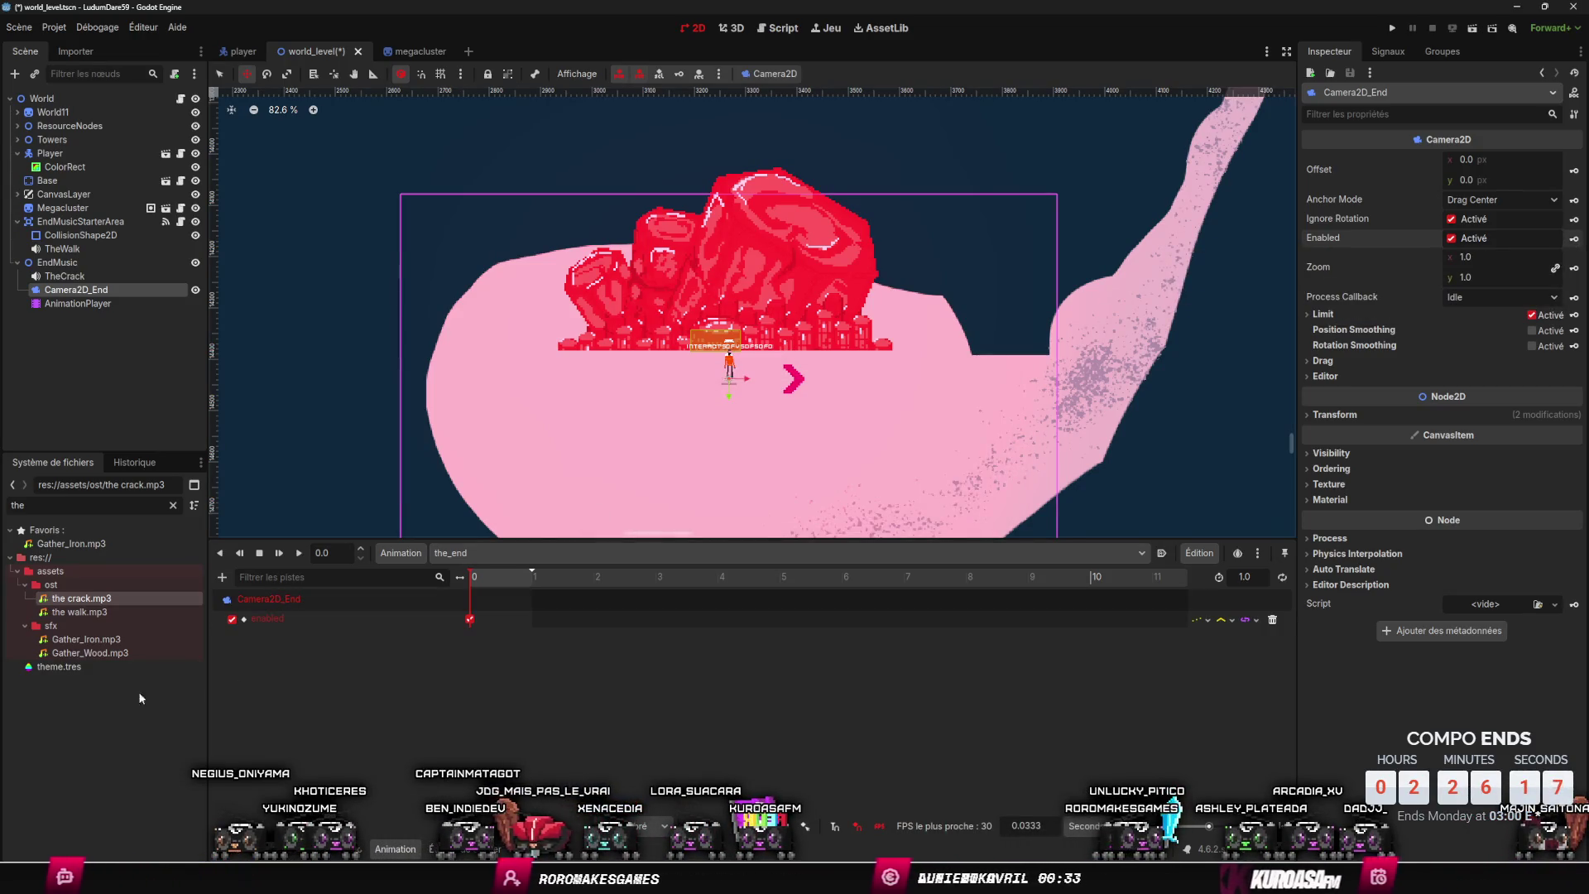
left_click(472, 619)
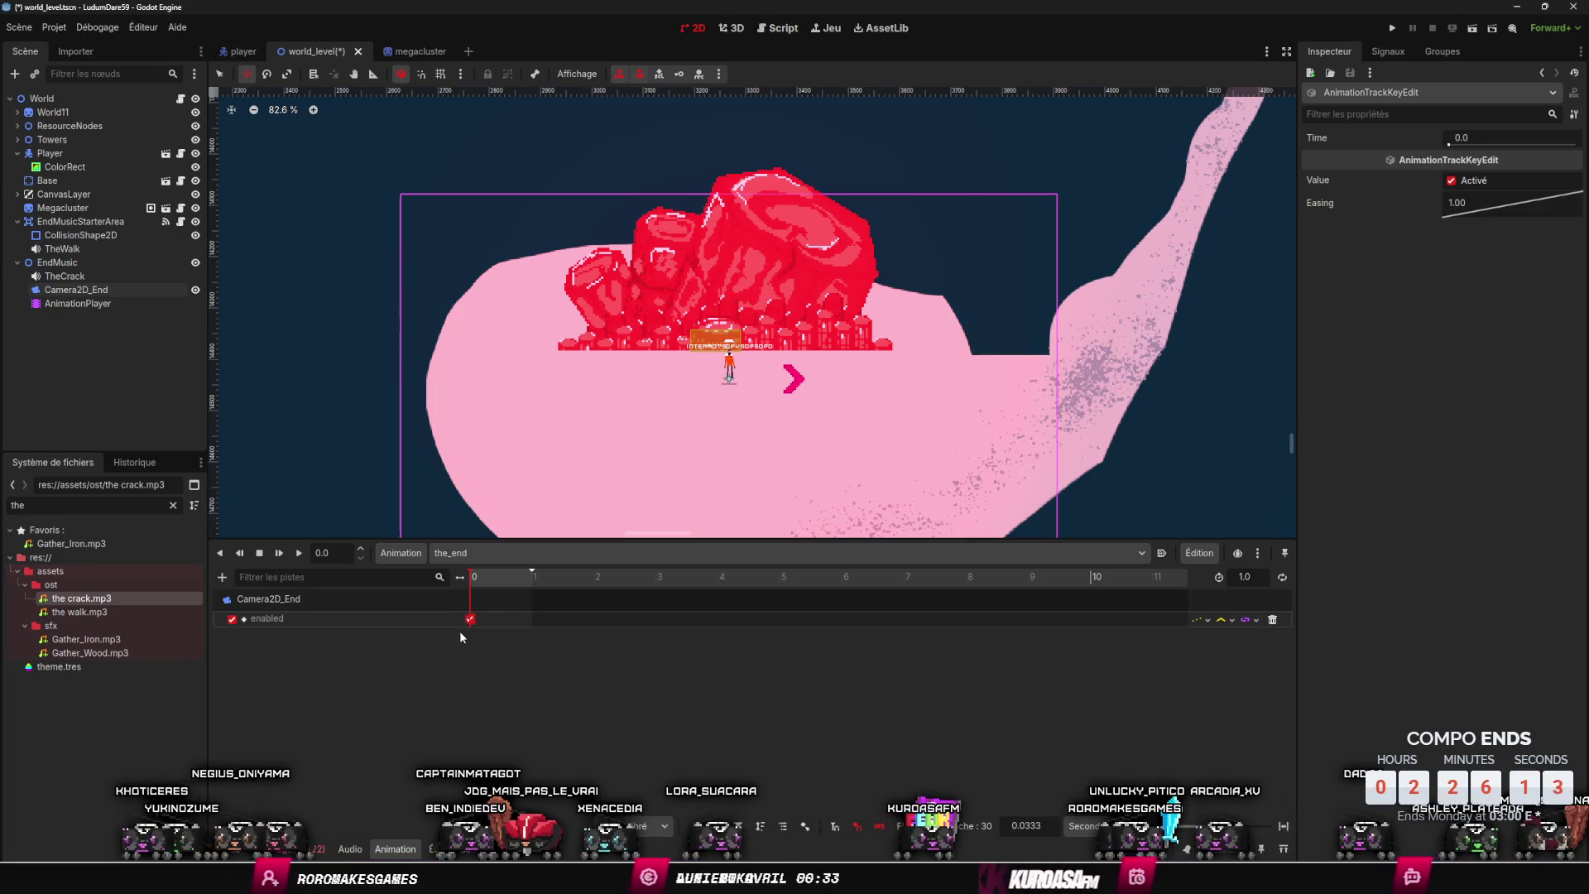
left_click(76, 289)
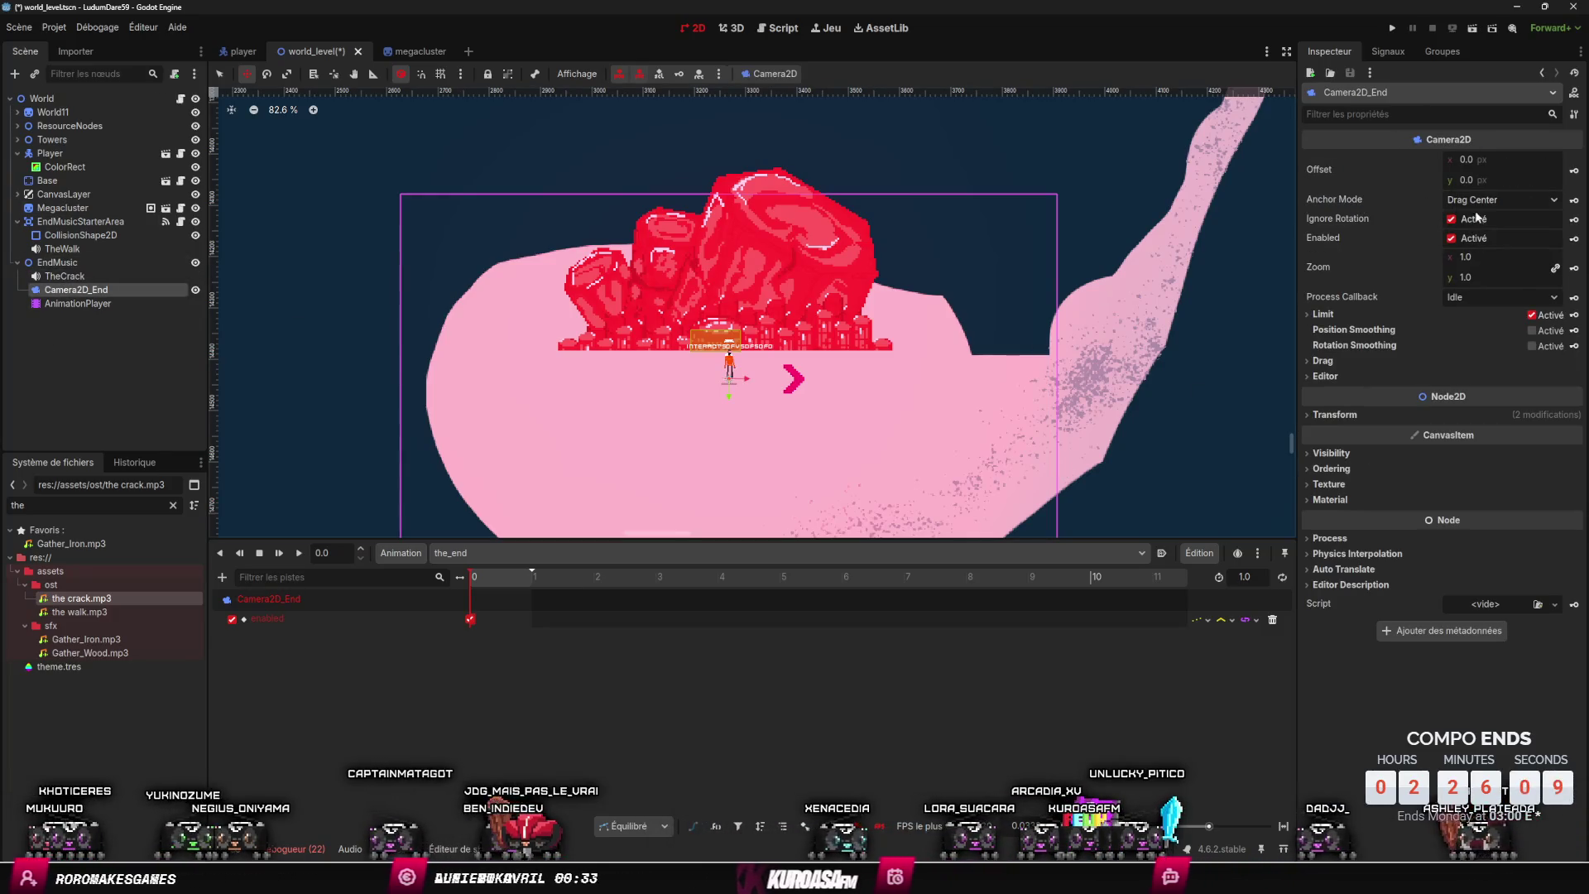
left_click(1452, 237)
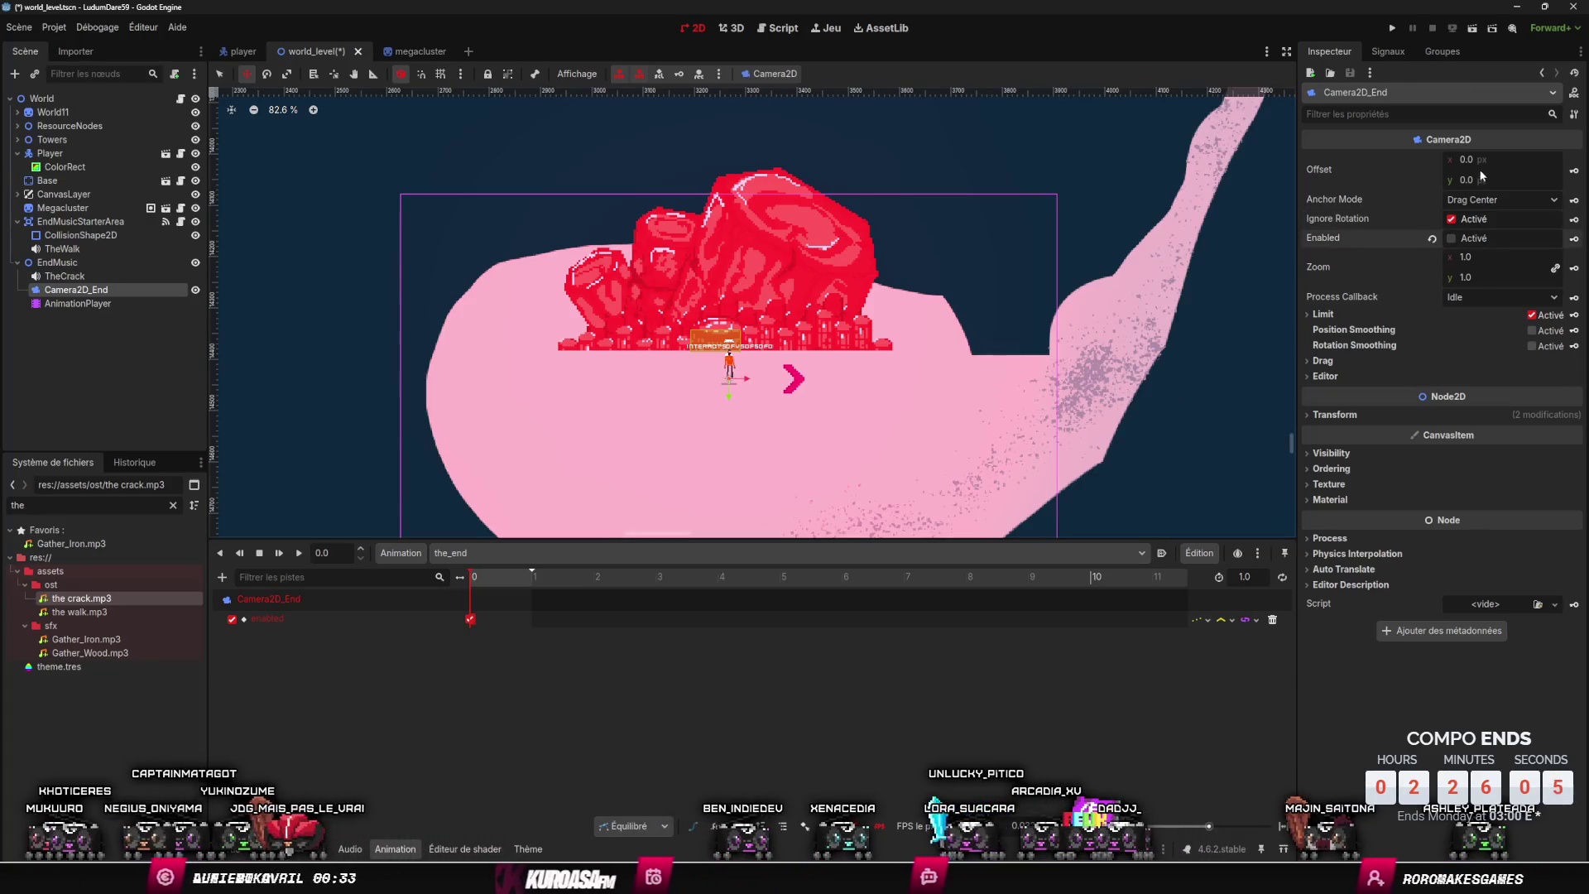
- Move Camera2D_End up-right above the pink slope to (-232.795, 3581.388) and save the level
left_click(1306, 416)
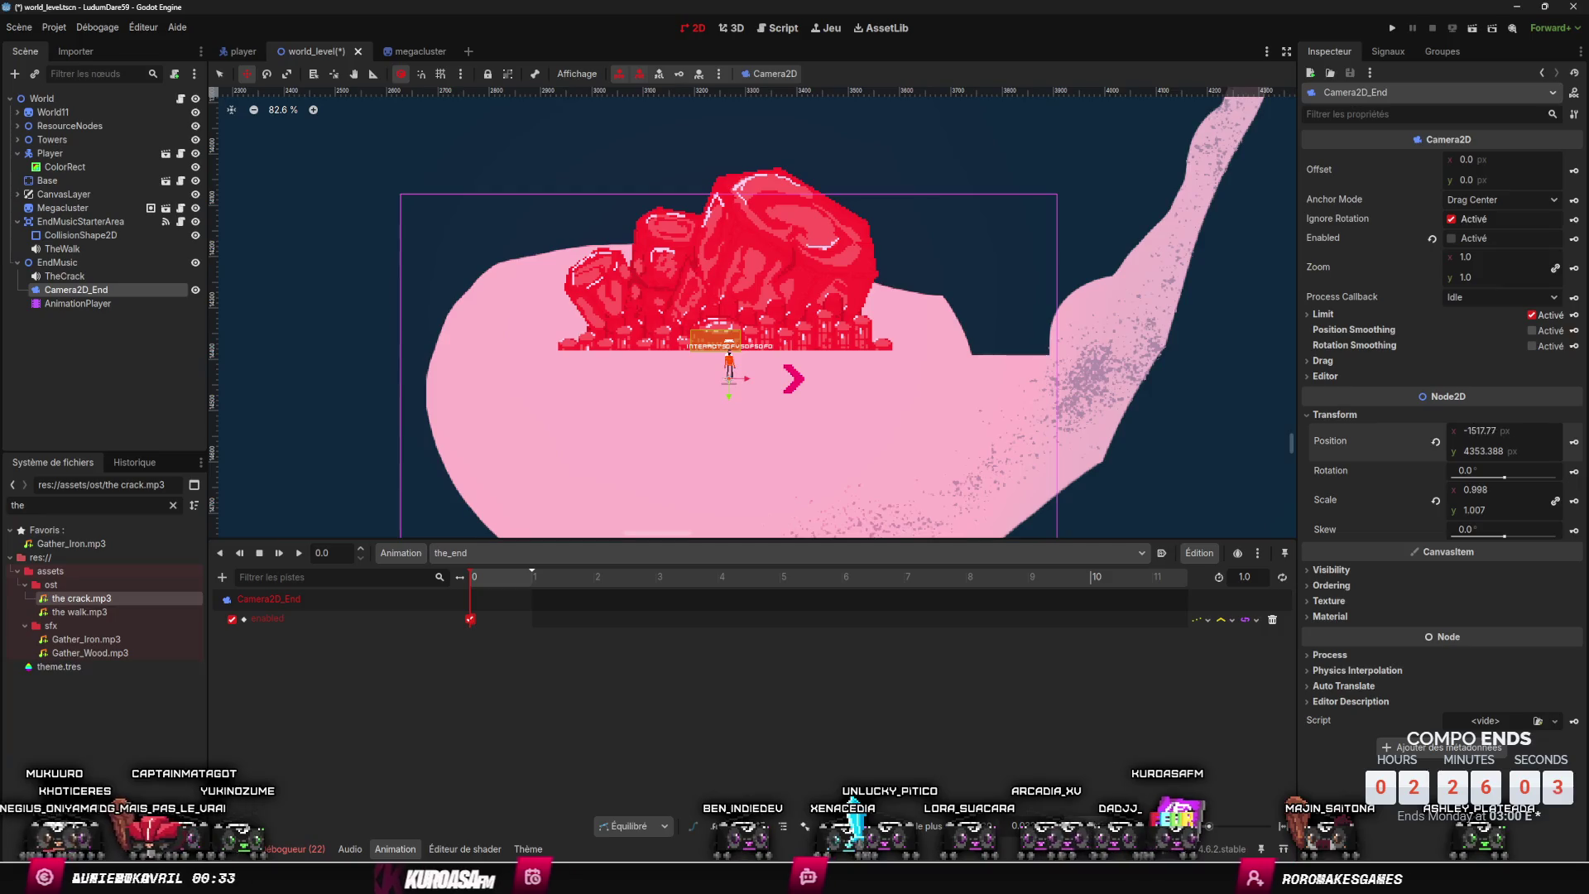
scroll(1106, 357, "down", 3)
left_click_drag(1106, 358, 1438, 429)
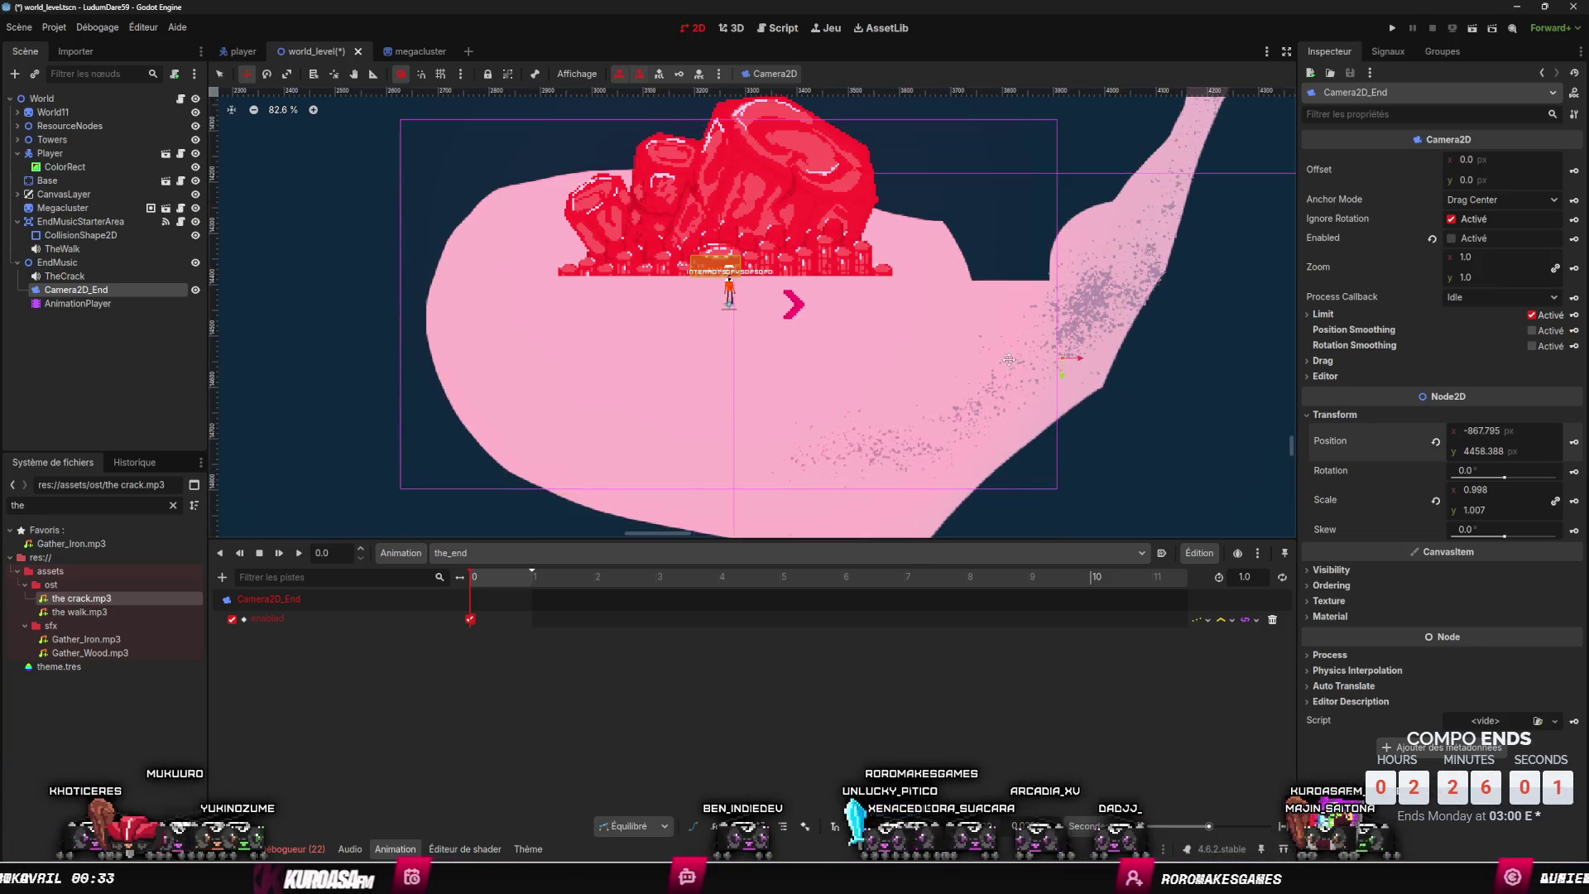
scroll(998, 358, "down", 5)
scroll(998, 358, "down", 4)
scroll(998, 359, "down", 3)
mouse_move(998, 358)
left_mouse_down()
mouse_move(1153, 221)
mouse_move(1124, 185)
left_mouse_up()
key("ctrl+s")
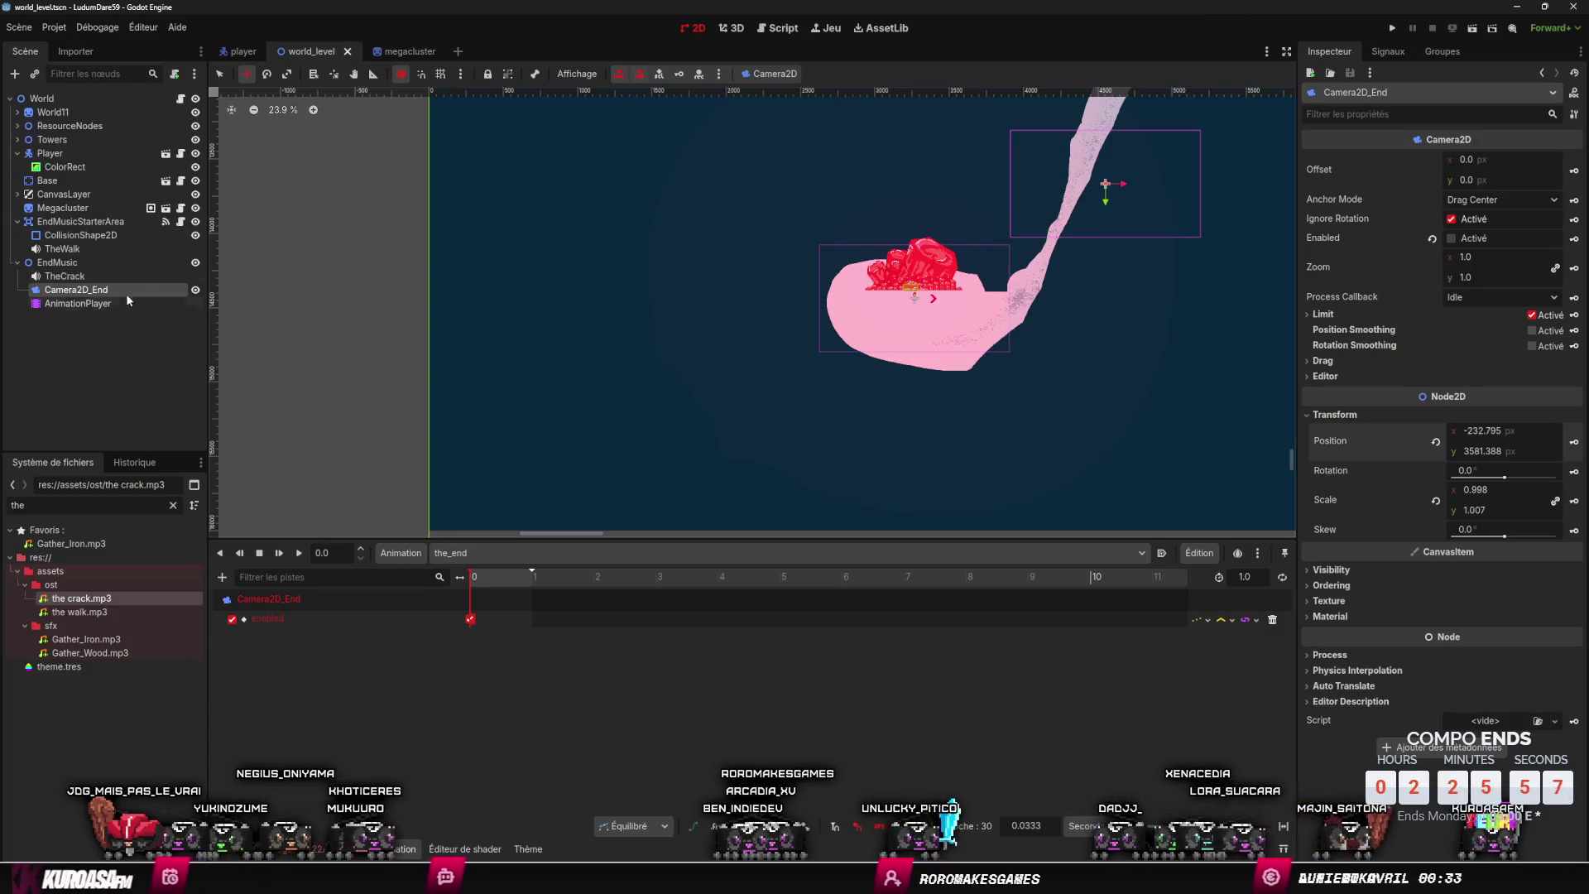
left_click(127, 261)
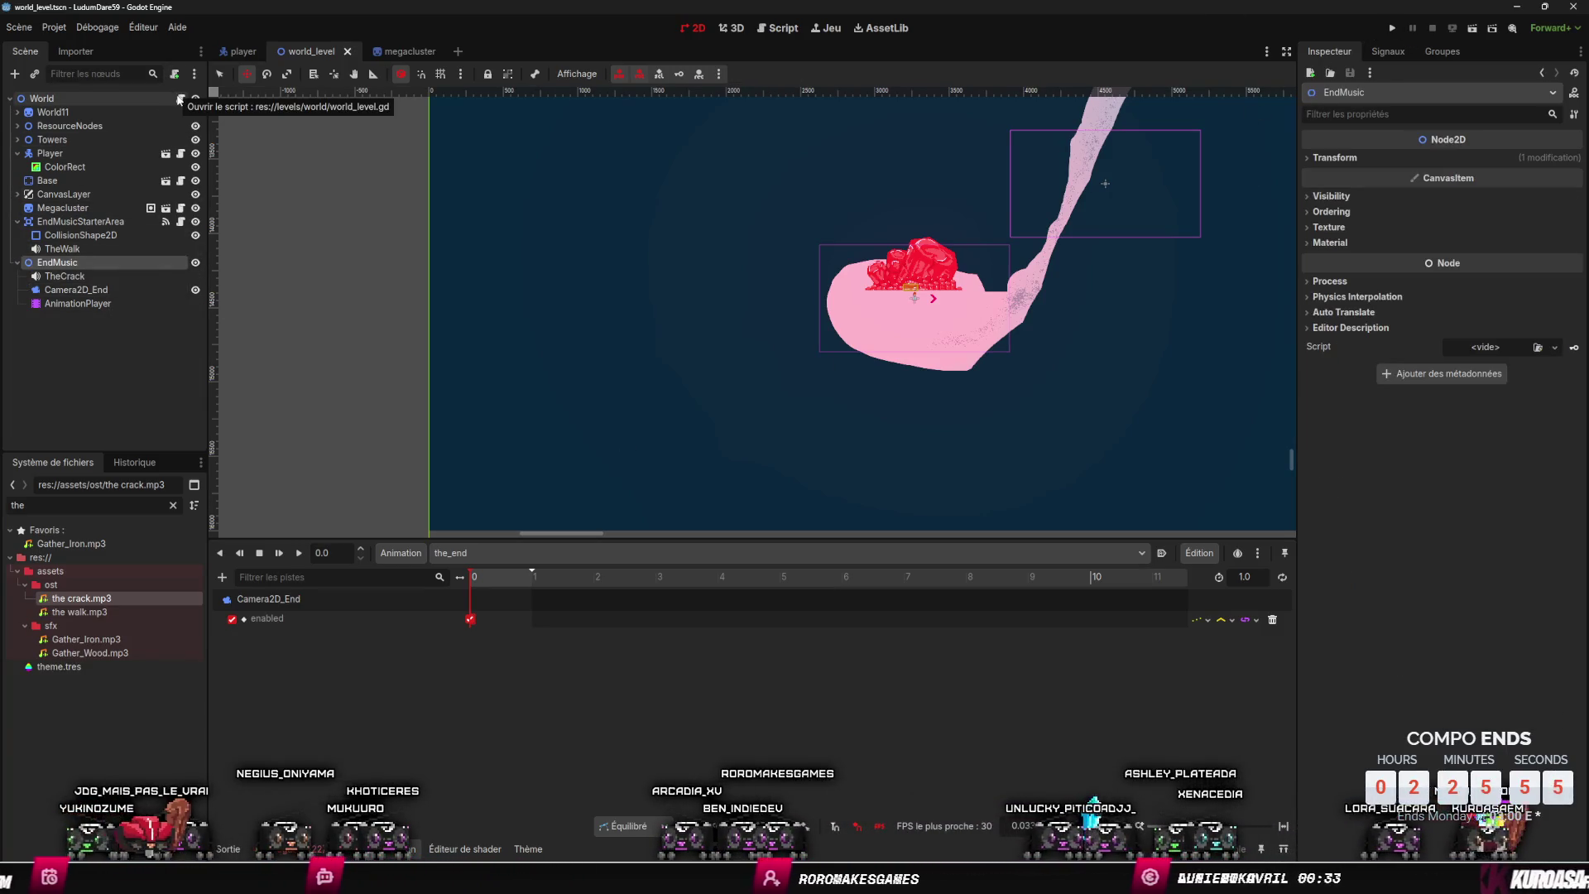
- Create res://levels/world/end_cinematic.gd as EndMusic's new script and save
left_click(179, 100)
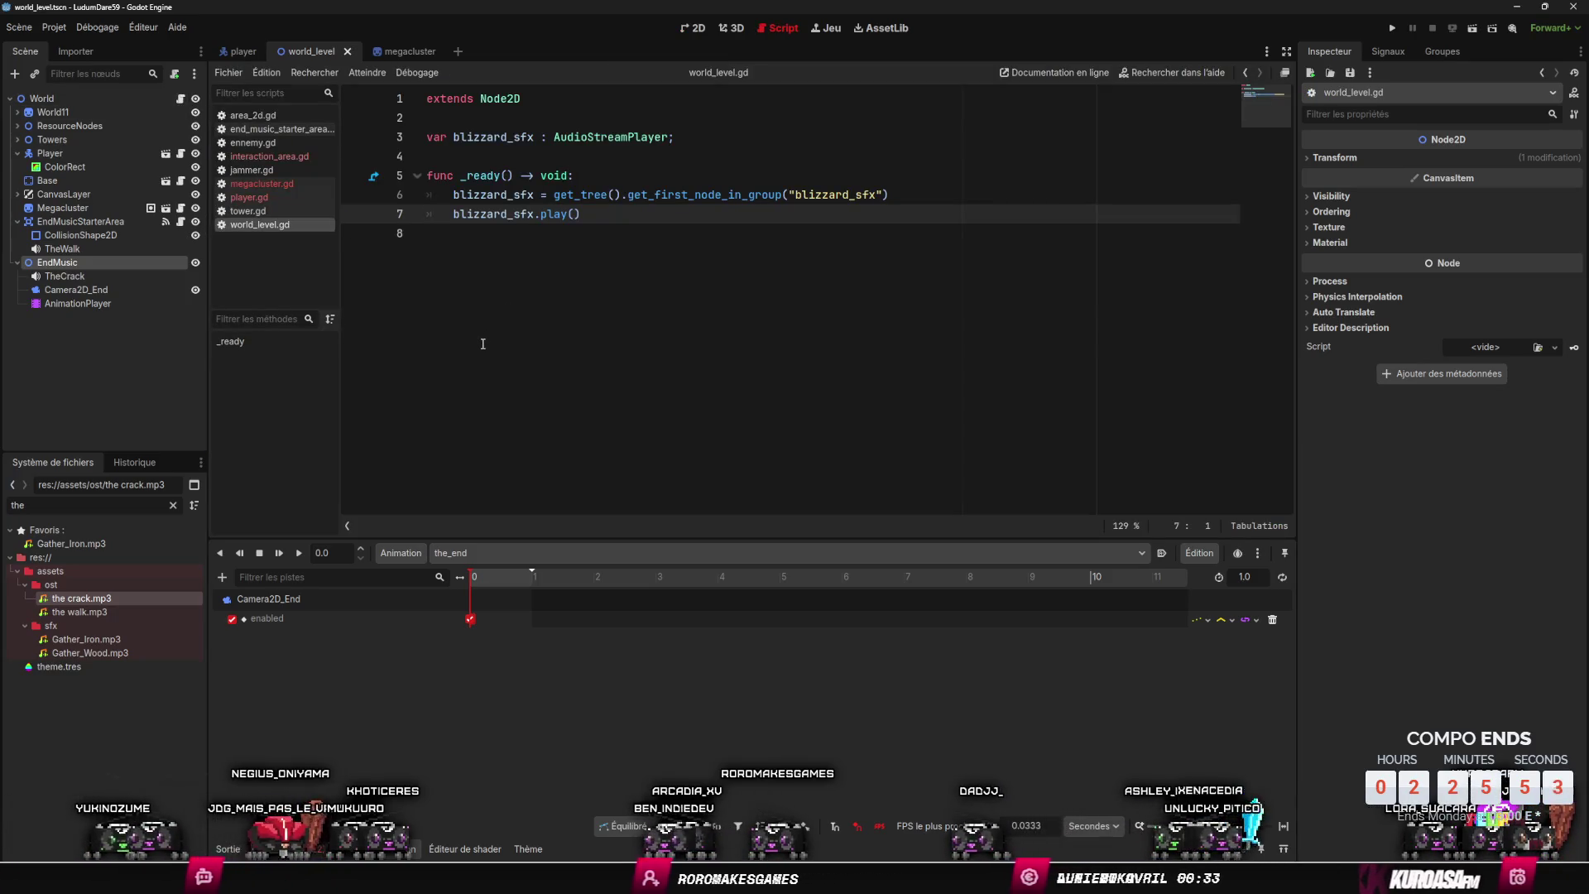
left_click(174, 74)
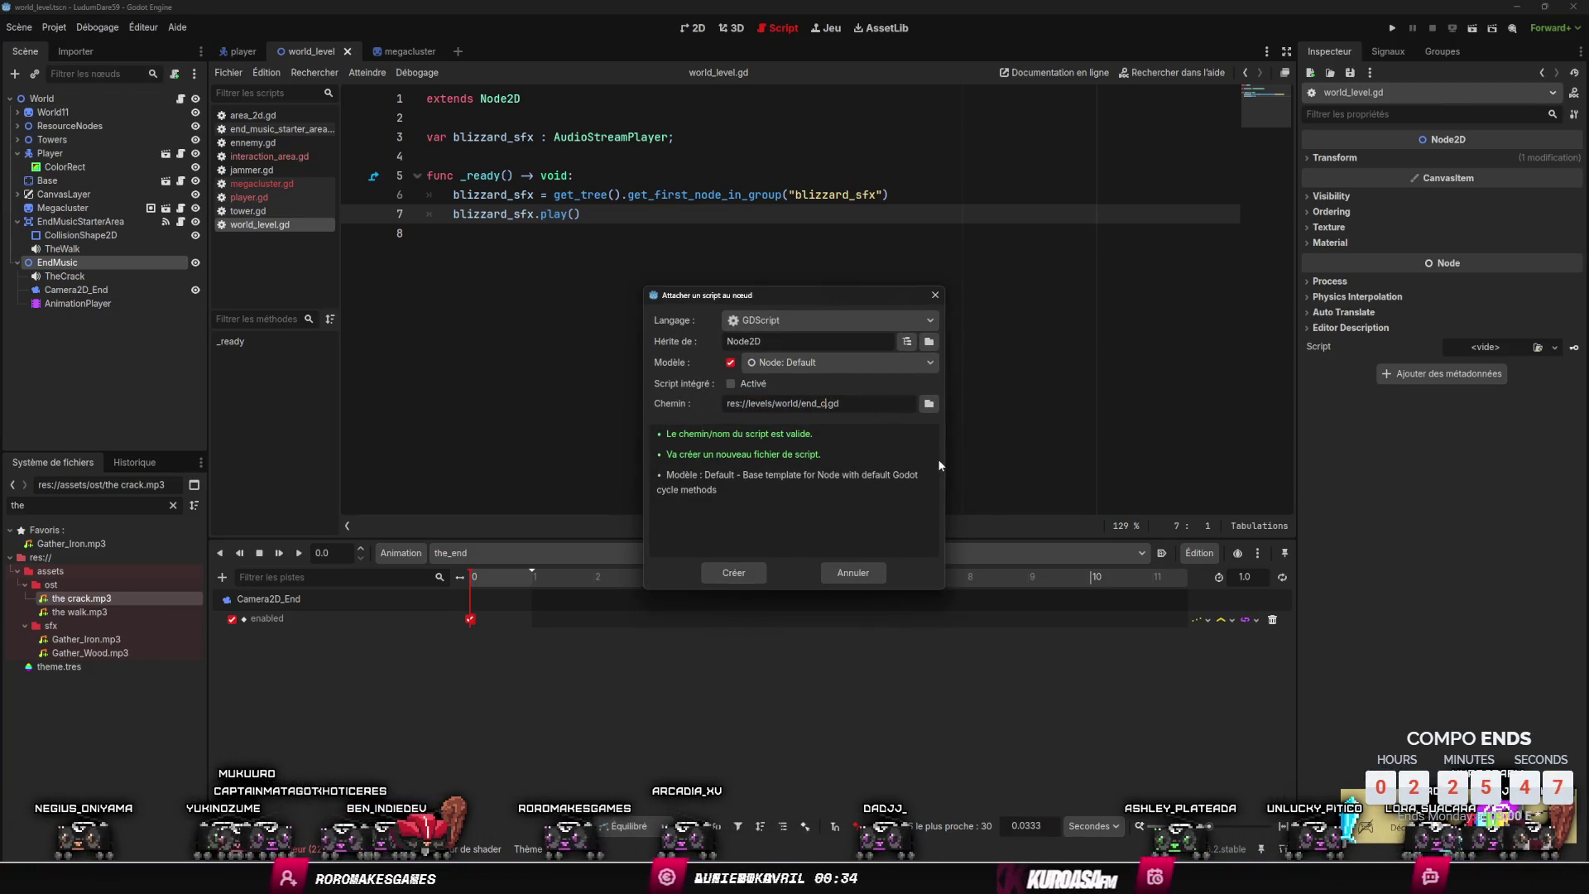
type("inematic")
key("Return")
key("ctrl+s")
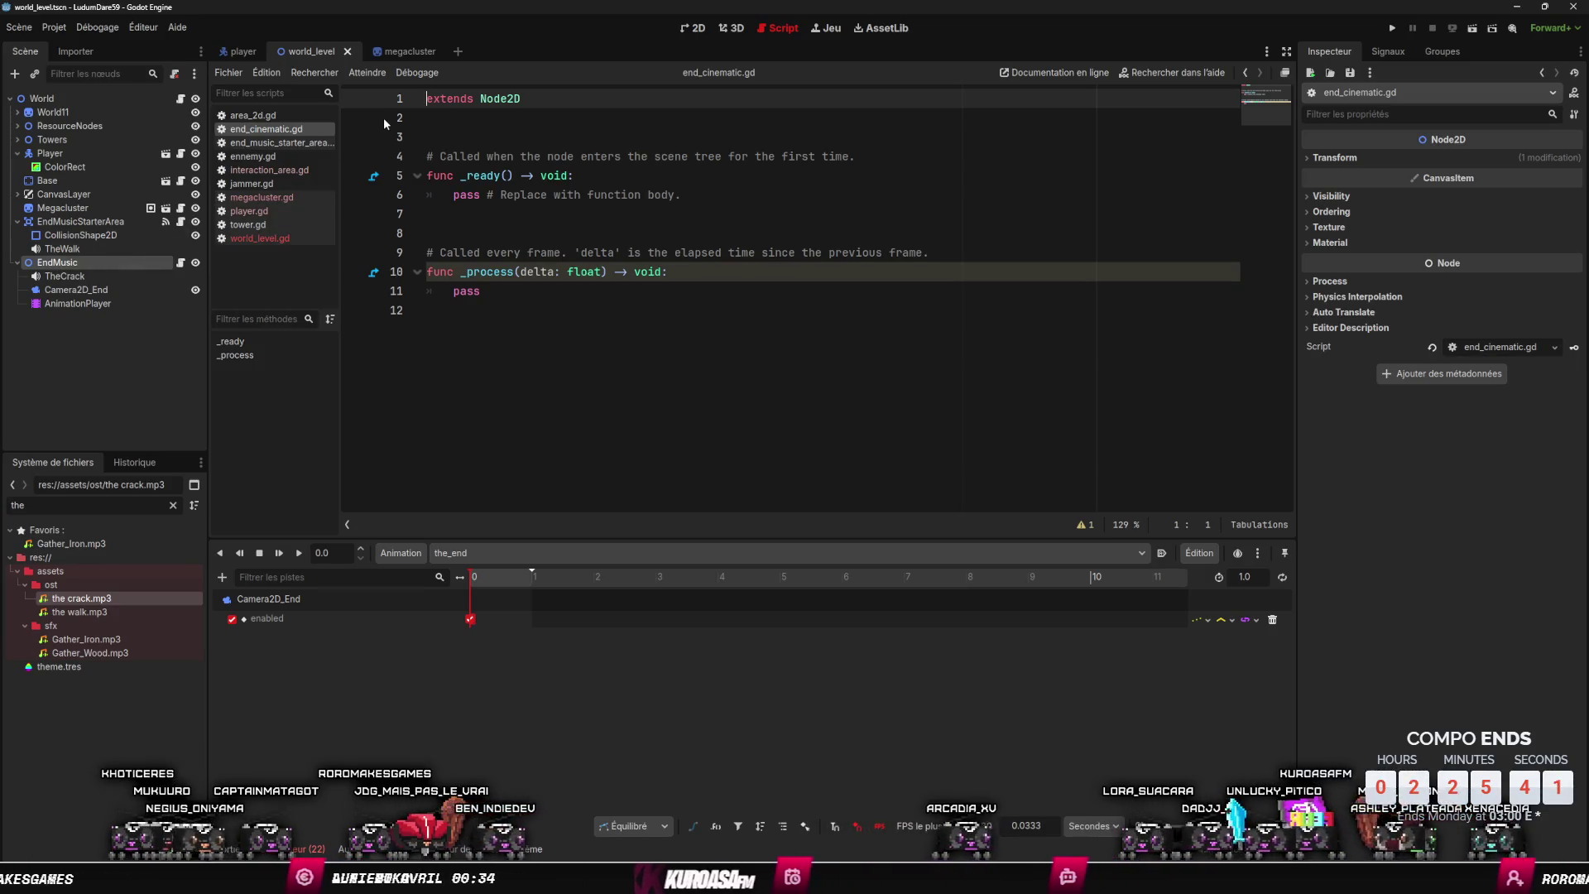
- Rename _ready to play_end, matching the Megacluster script's call, and delete _process
left_click(181, 208)
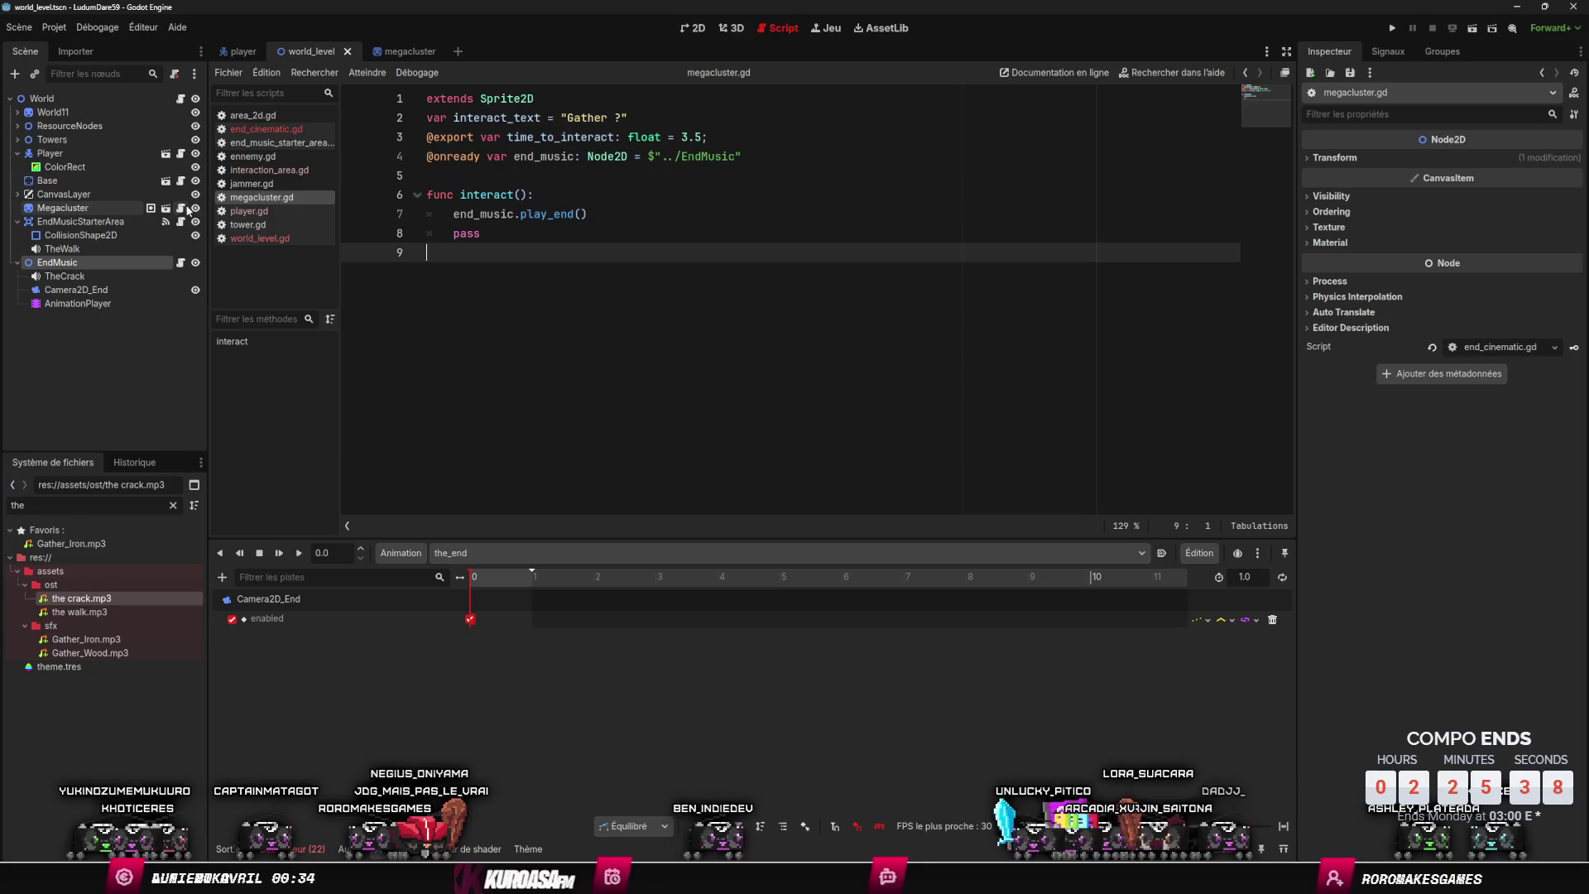
double_click(494, 215)
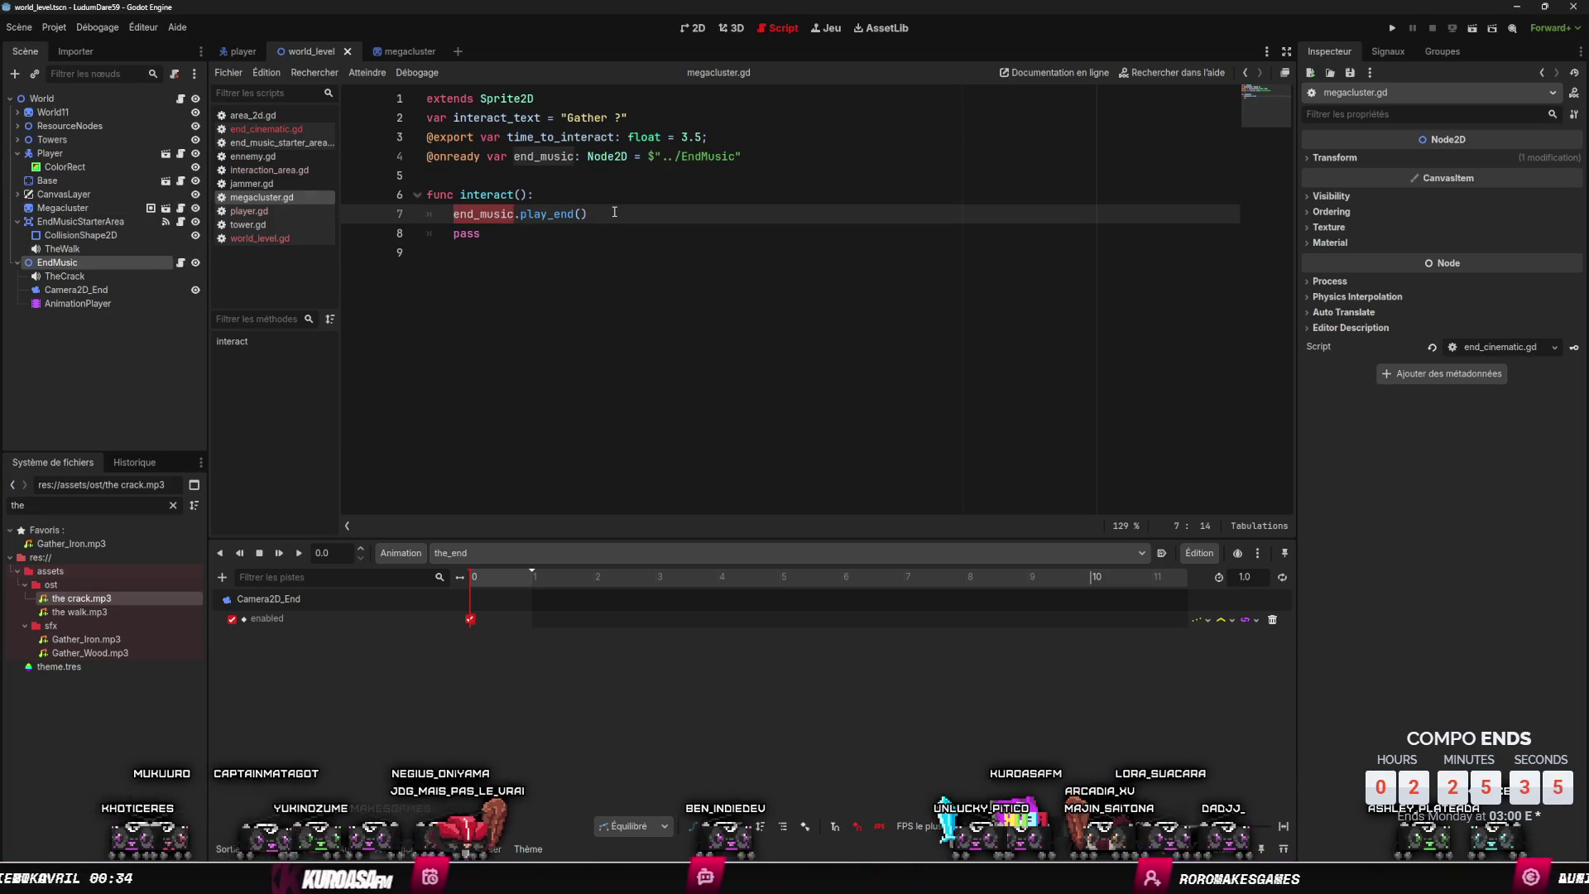
double_click(546, 213)
key("ctrl+c")
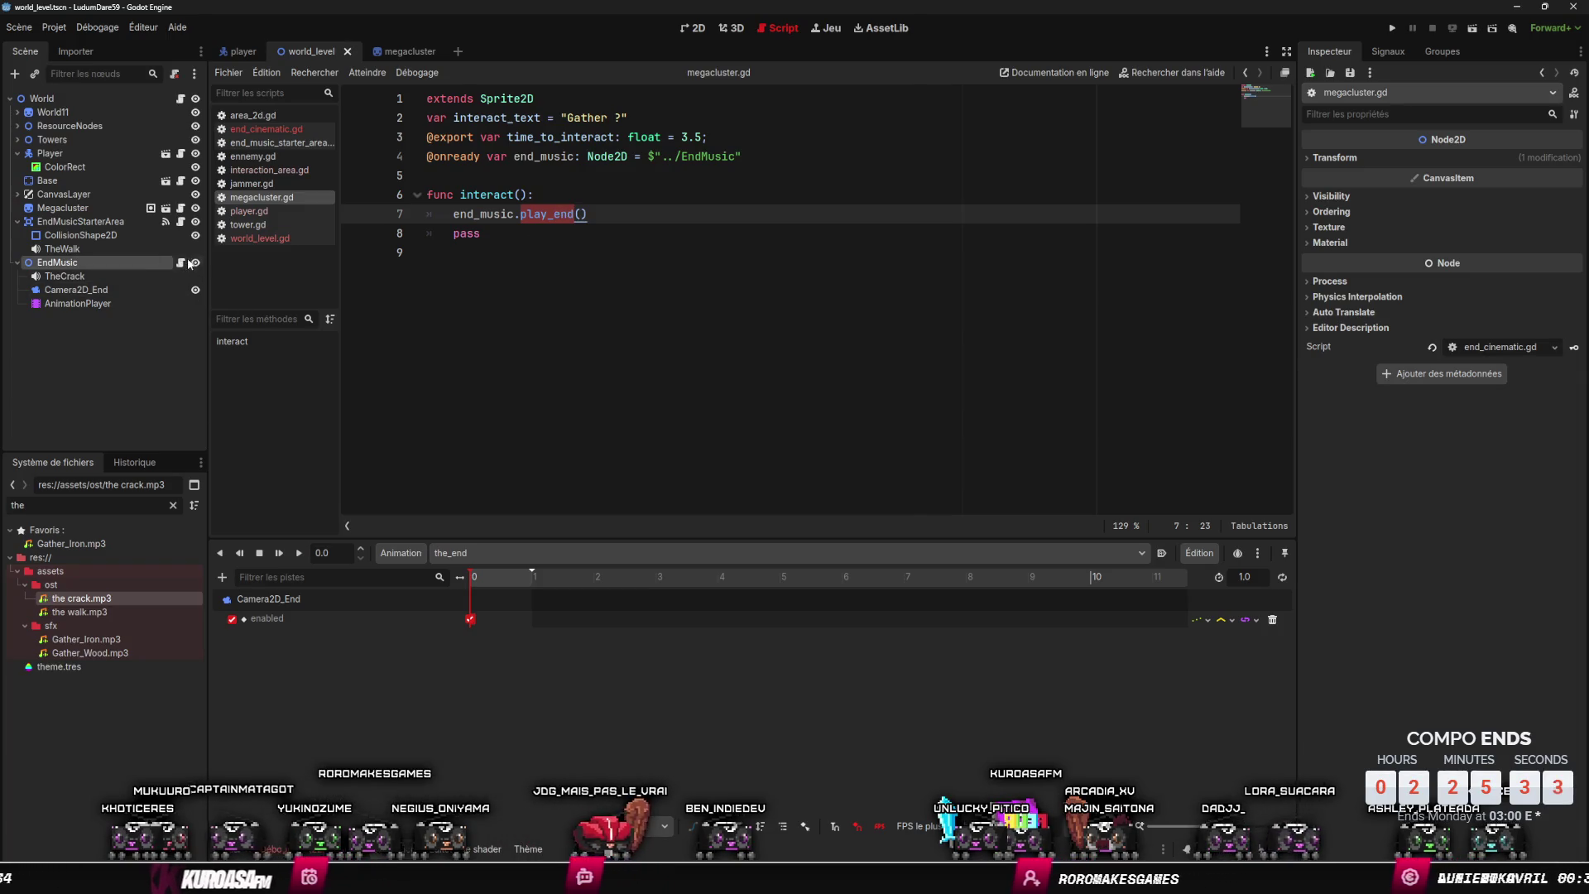
left_click(181, 263)
double_click(482, 175)
key("ctrl+v")
left_click_drag(484, 311, 439, 213)
key("BackSpace")
- Add an AnimationPlayer reference and have play_end play the the_end animation
mouse_move(78, 303)
left_mouse_down()
mouse_move(376, 151)
mouse_move(513, 122)
left_mouse_up()
left_click(622, 195)
key("Return")
type("animation_player.")
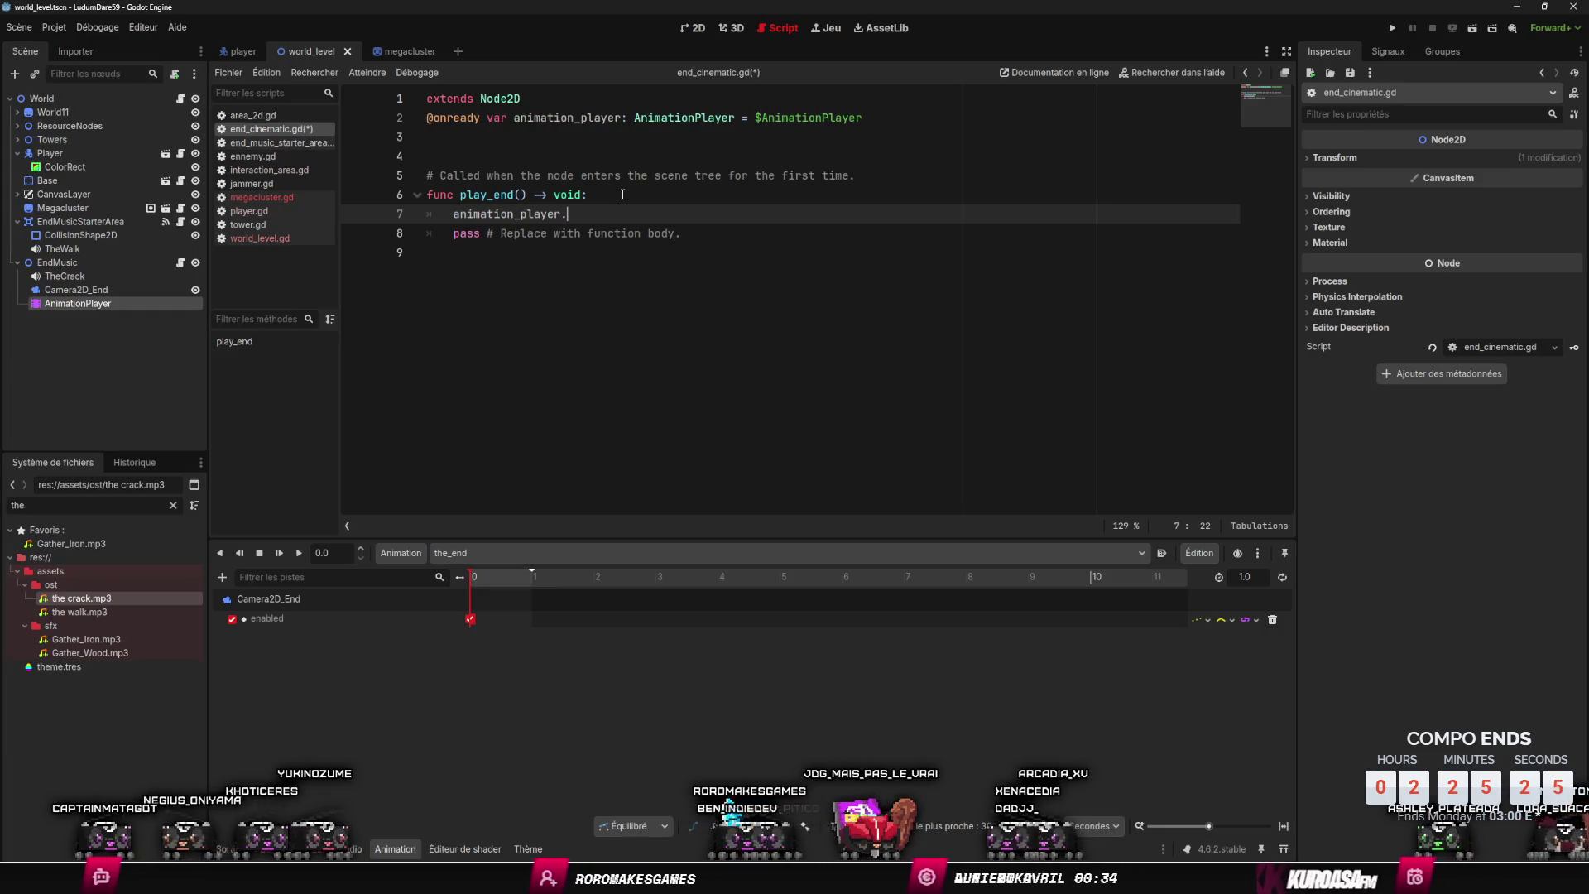
type("pl")
key("Return")
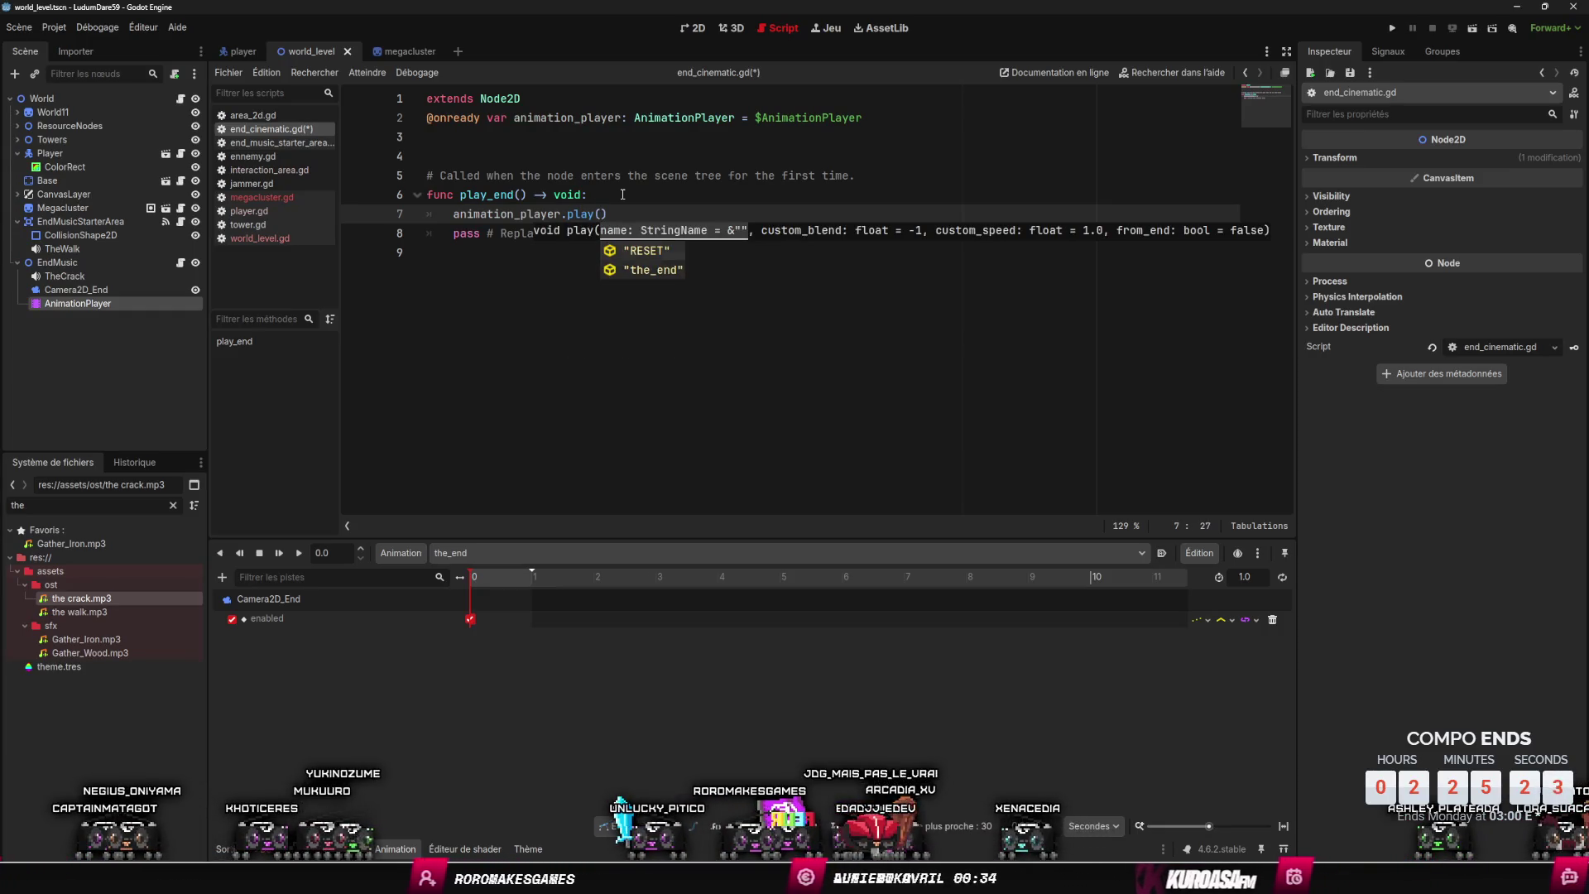
key("Down")
key("Return")
- Add a TheCrack reference, call the_crack.play() first in play_end, save, and run the game
mouse_move(64, 276)
left_mouse_down()
mouse_move(546, 156)
mouse_move(629, 220)
left_mouse_up()
left_click(630, 219)
key("Return")
type("the_crack.pla")
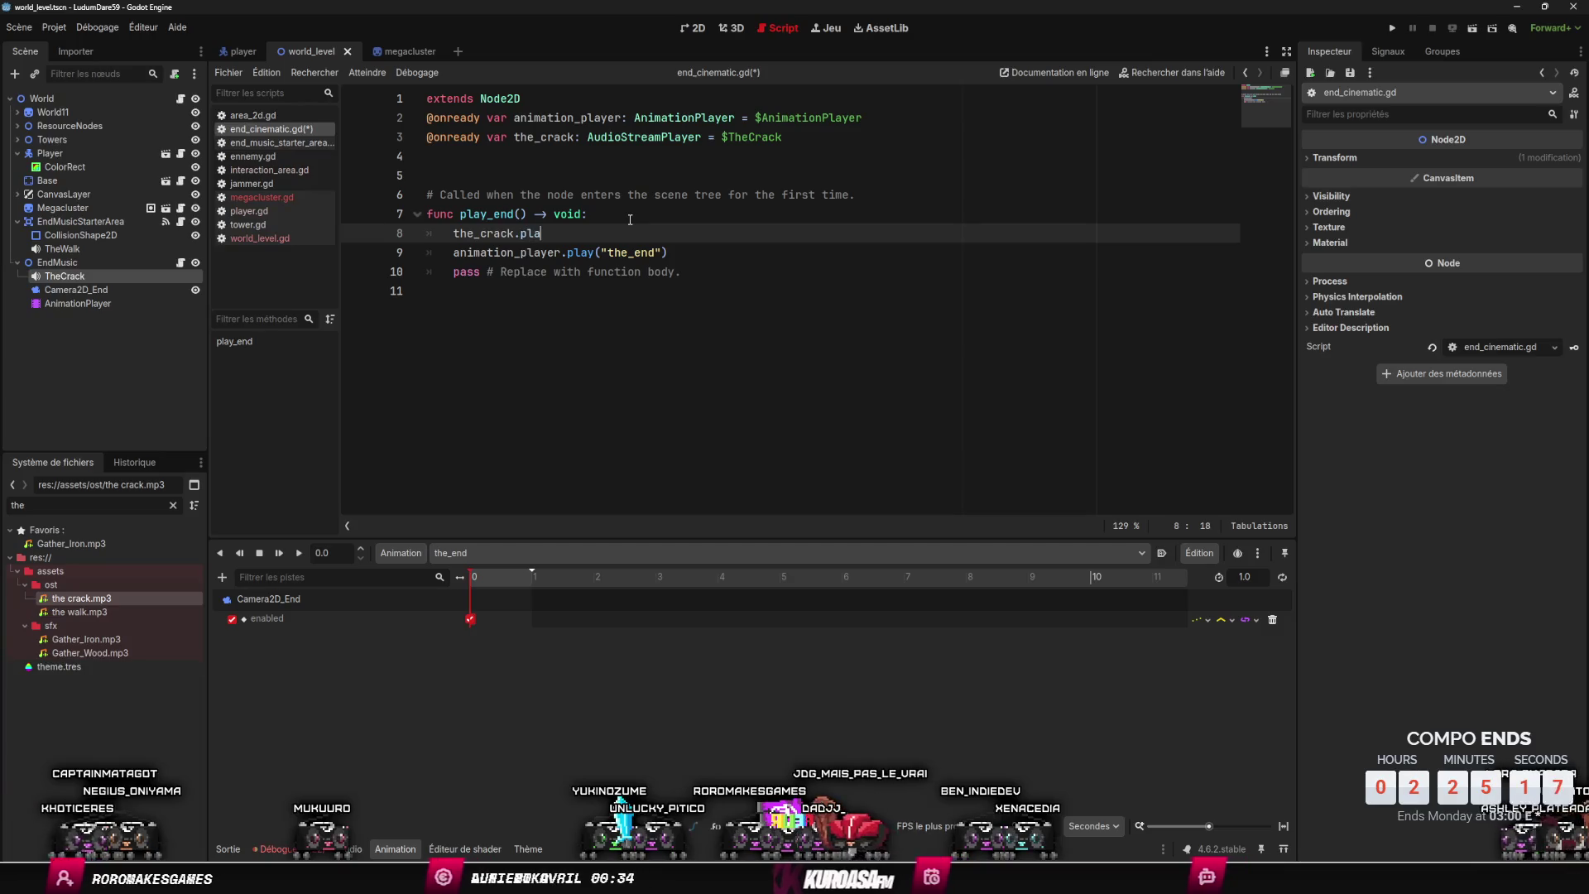
key("Return")
key("ctrl+s")
left_click(653, 202)
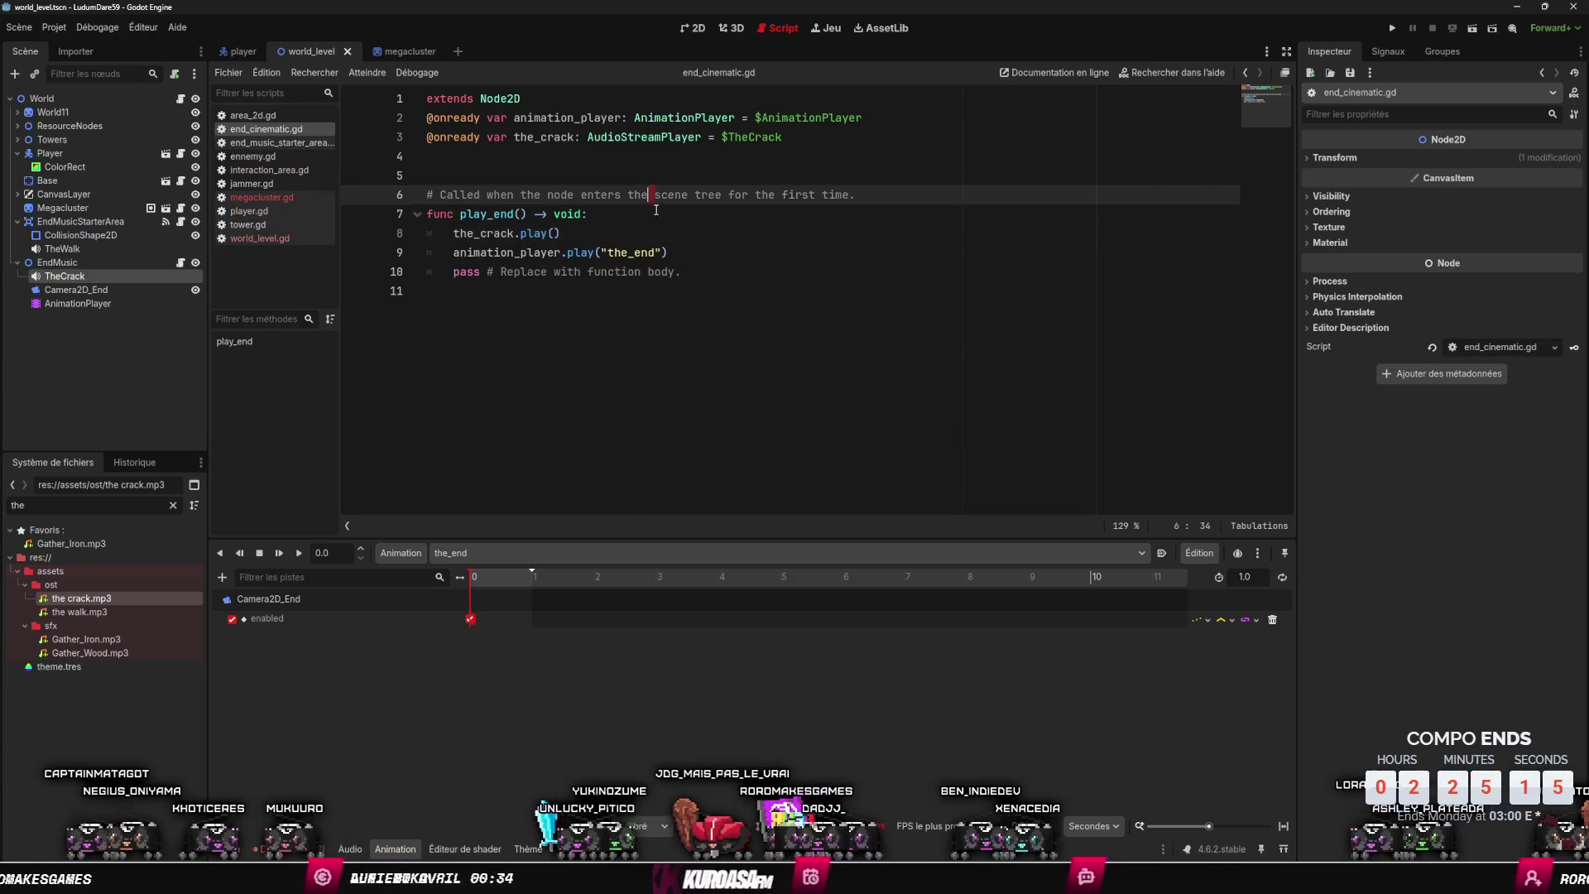
left_click(667, 252)
left_click(1392, 27)
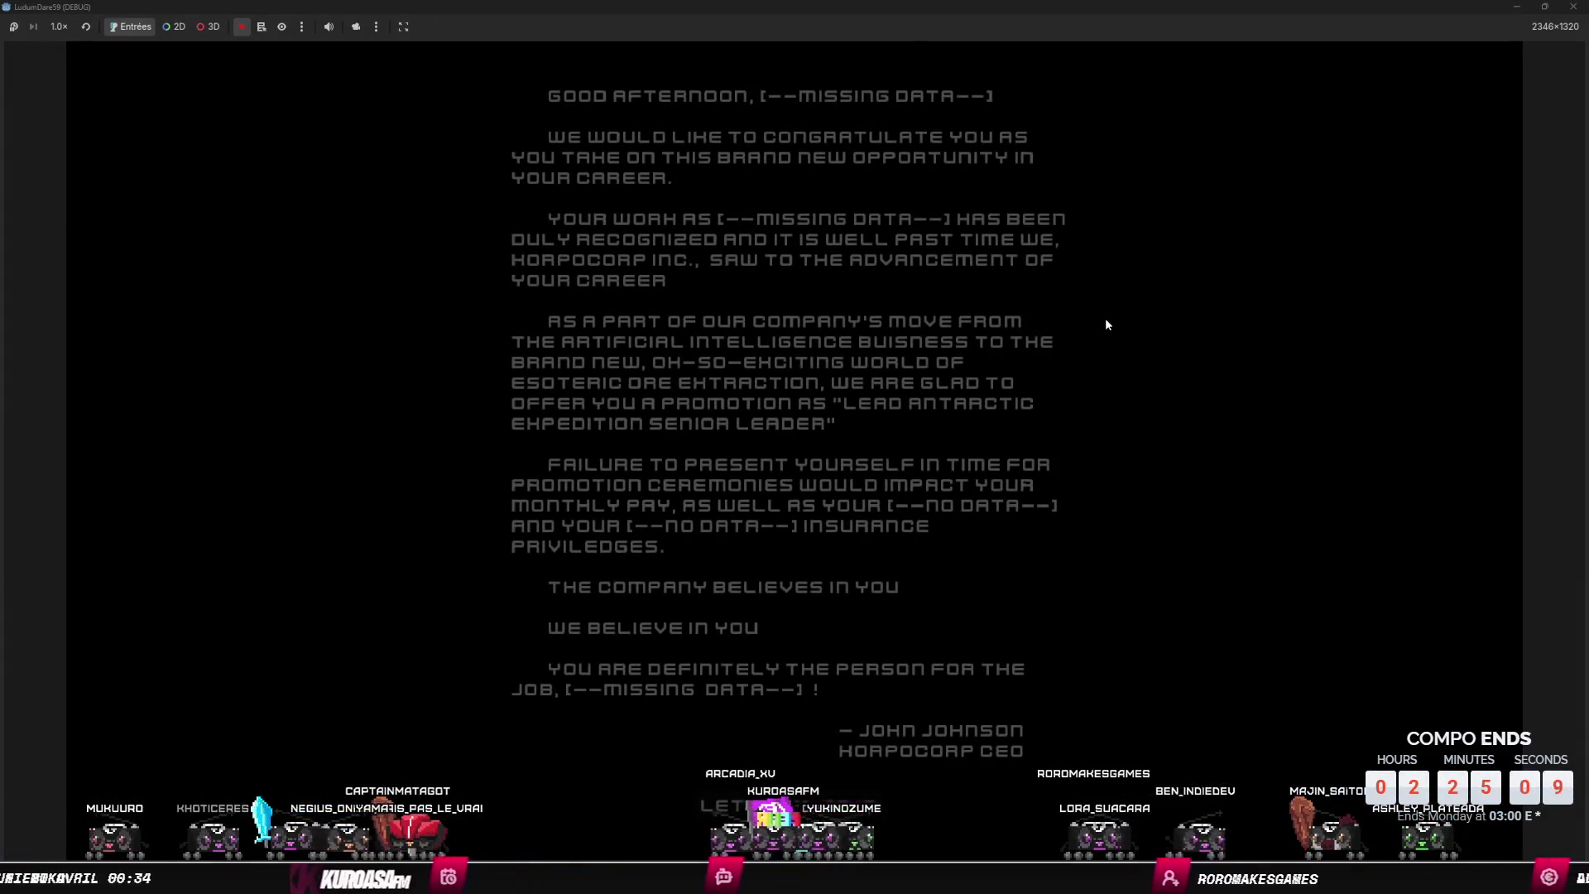
left_click(828, 809)
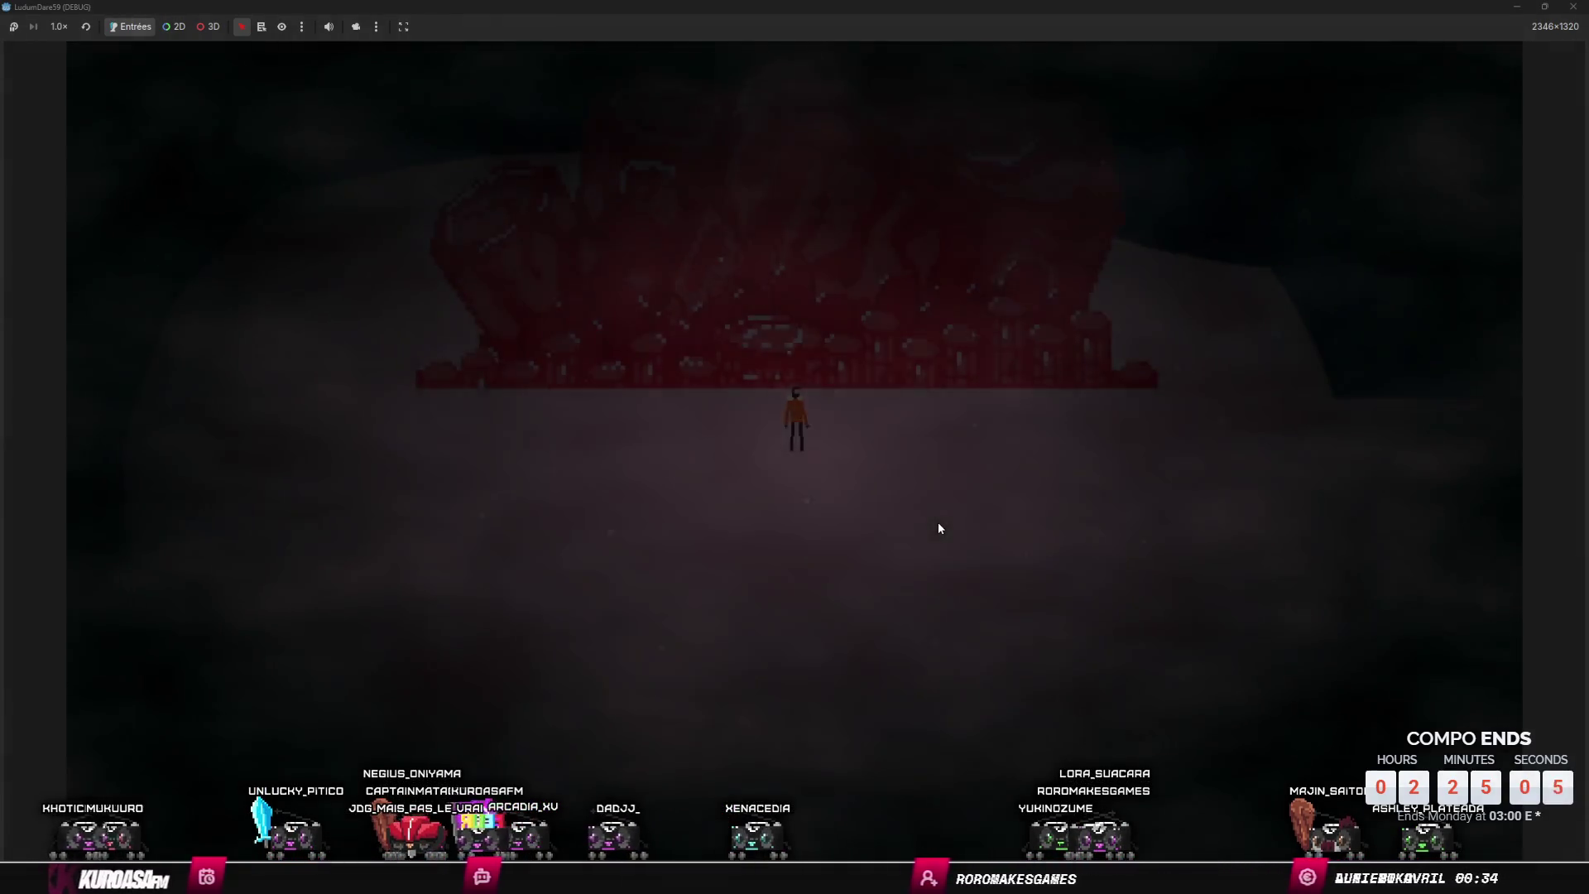
key("Up")
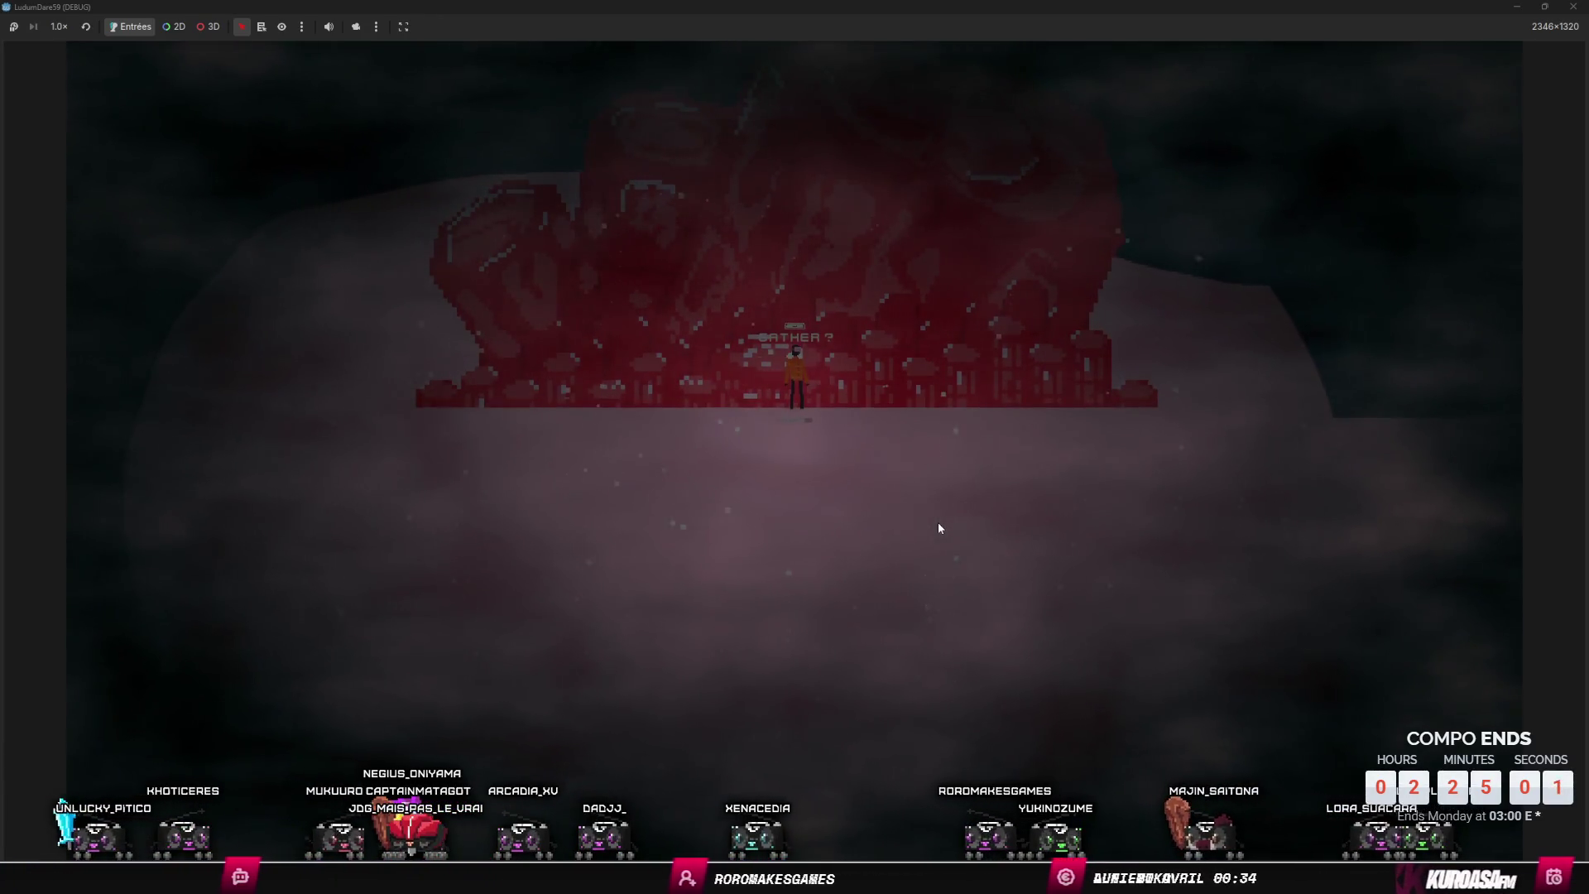
key("Down")
key("Left")
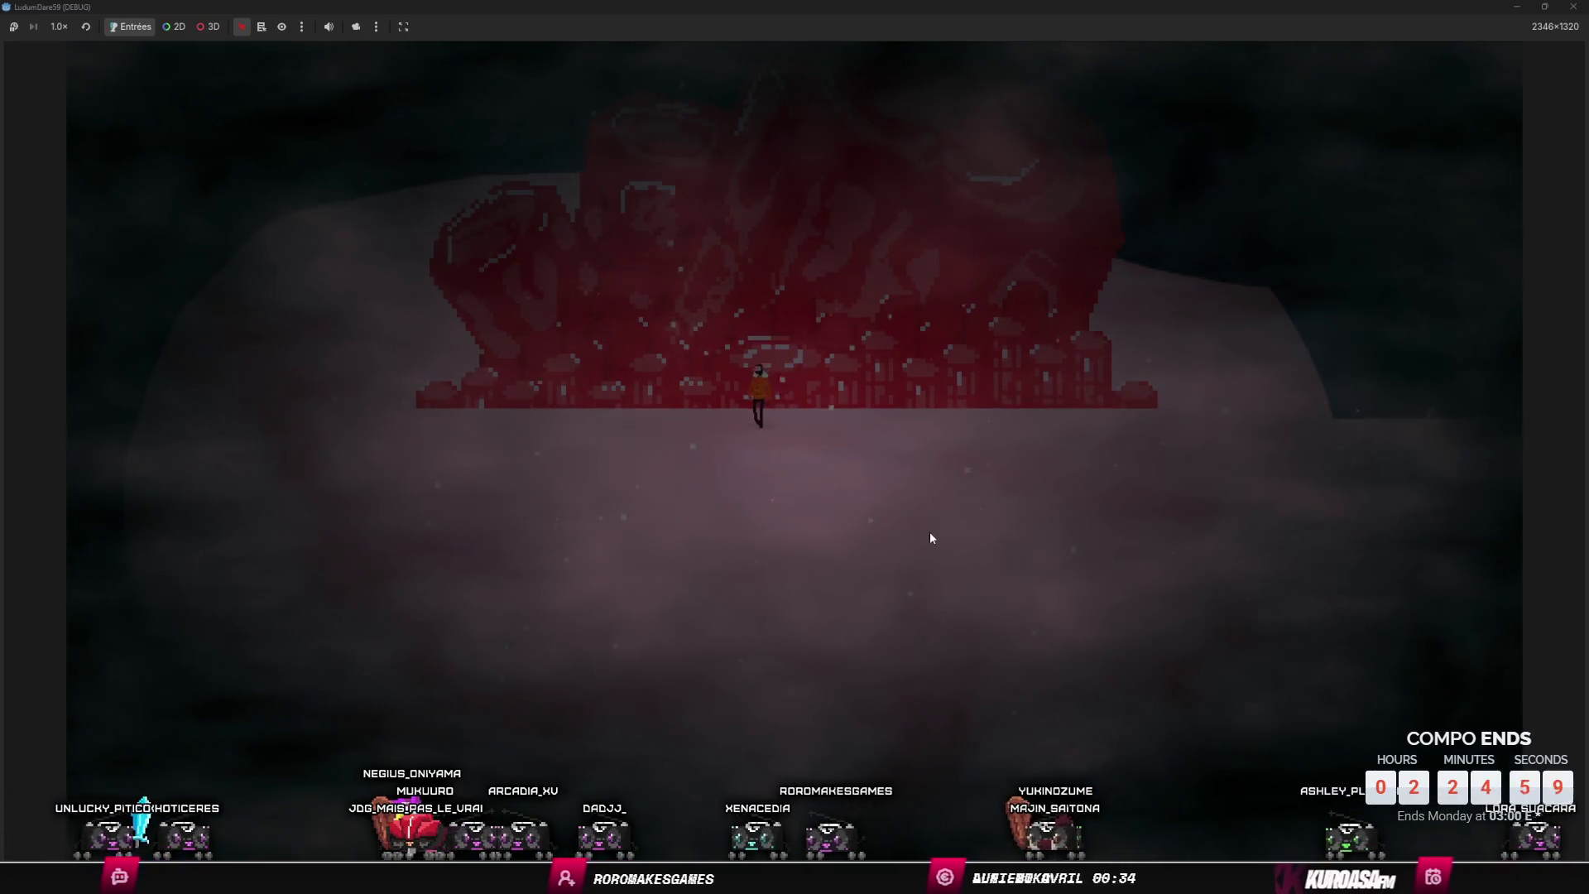
key("F8")
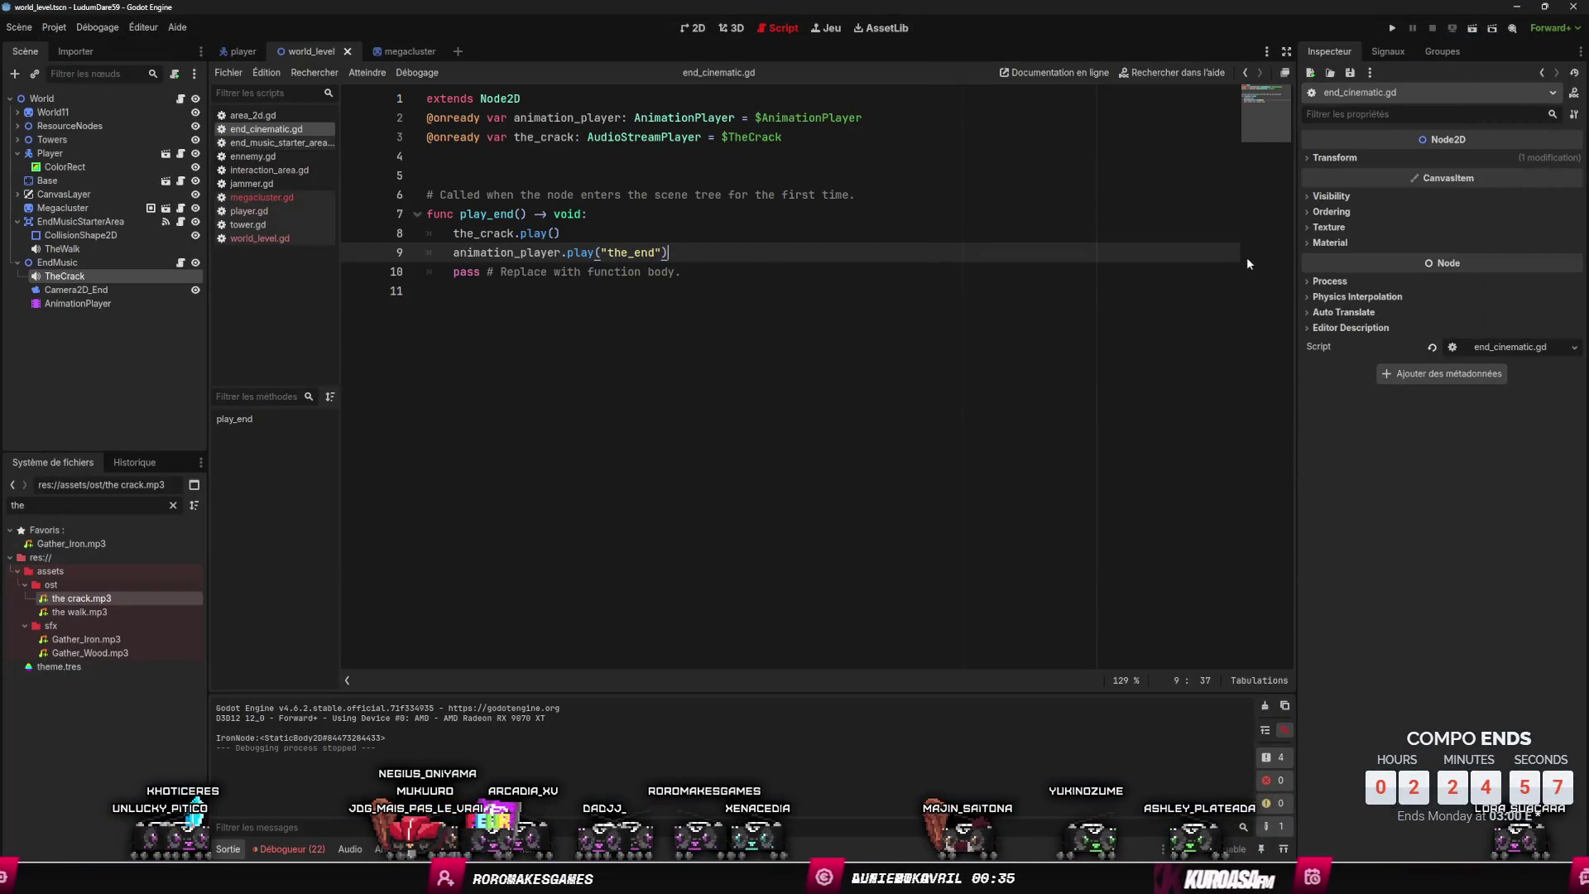
- Toggle Camera2D_End's Enabled on and back off, then move the YouTube window aside
key("Down")
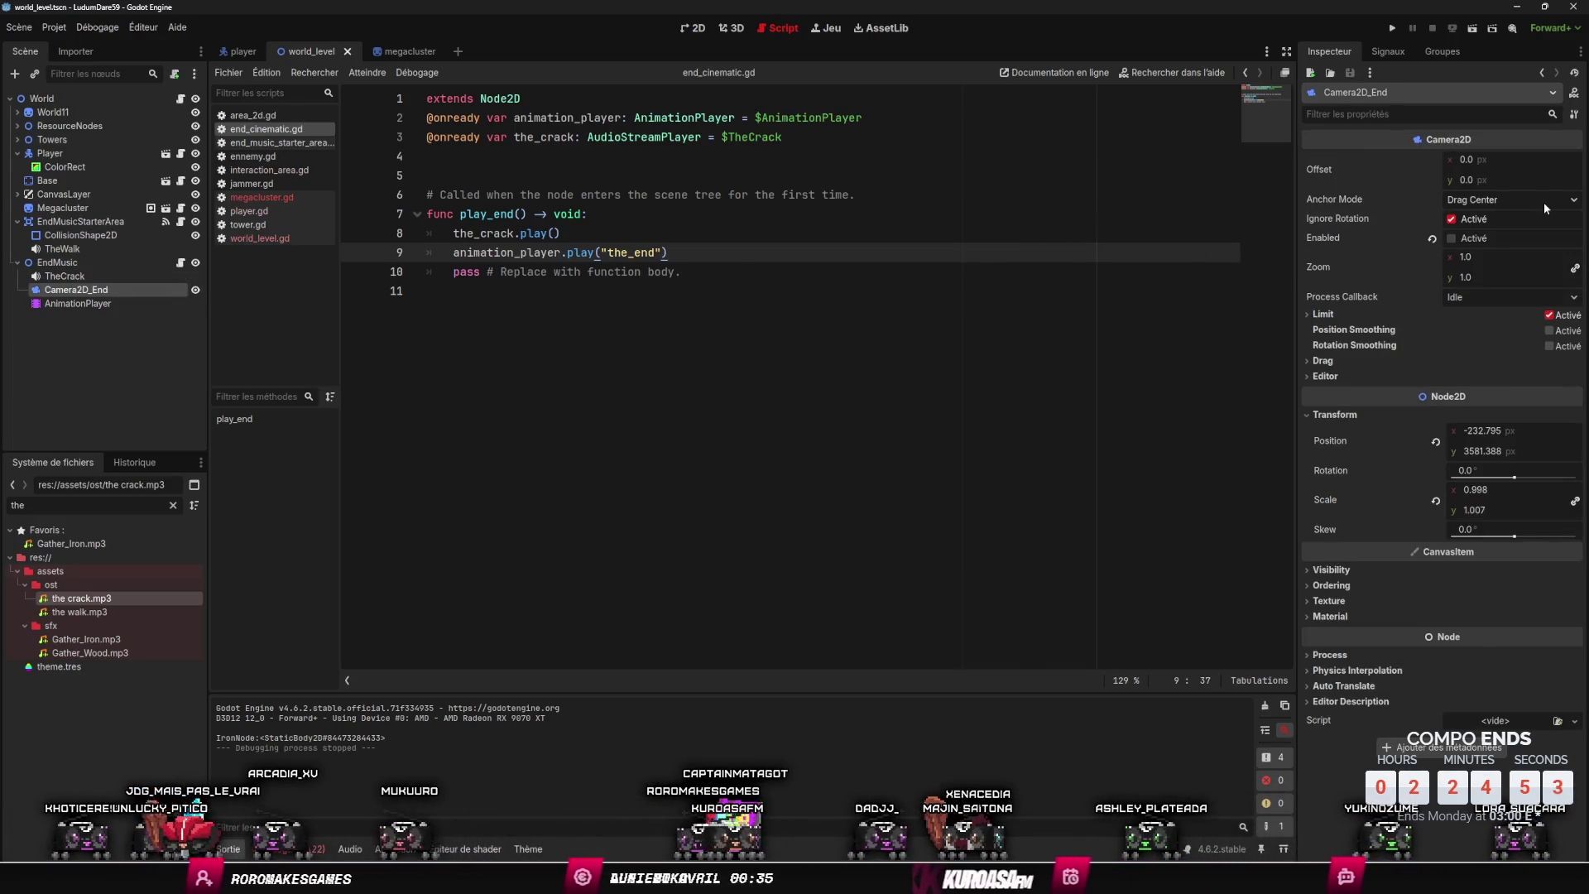
left_click(1452, 239)
left_click(1451, 238)
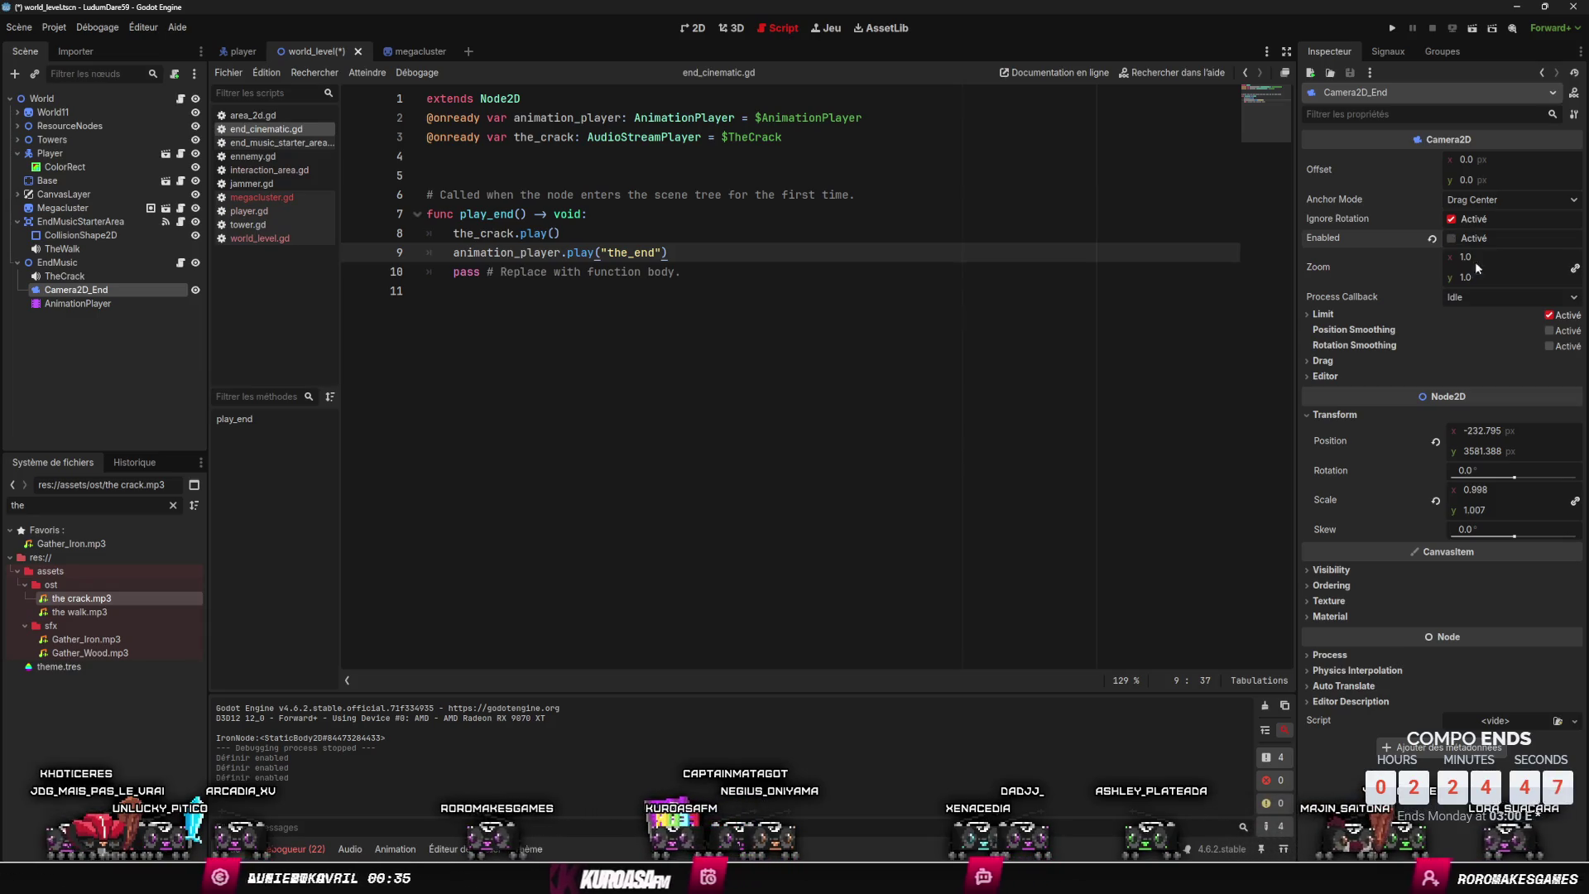
key("alt+Tab")
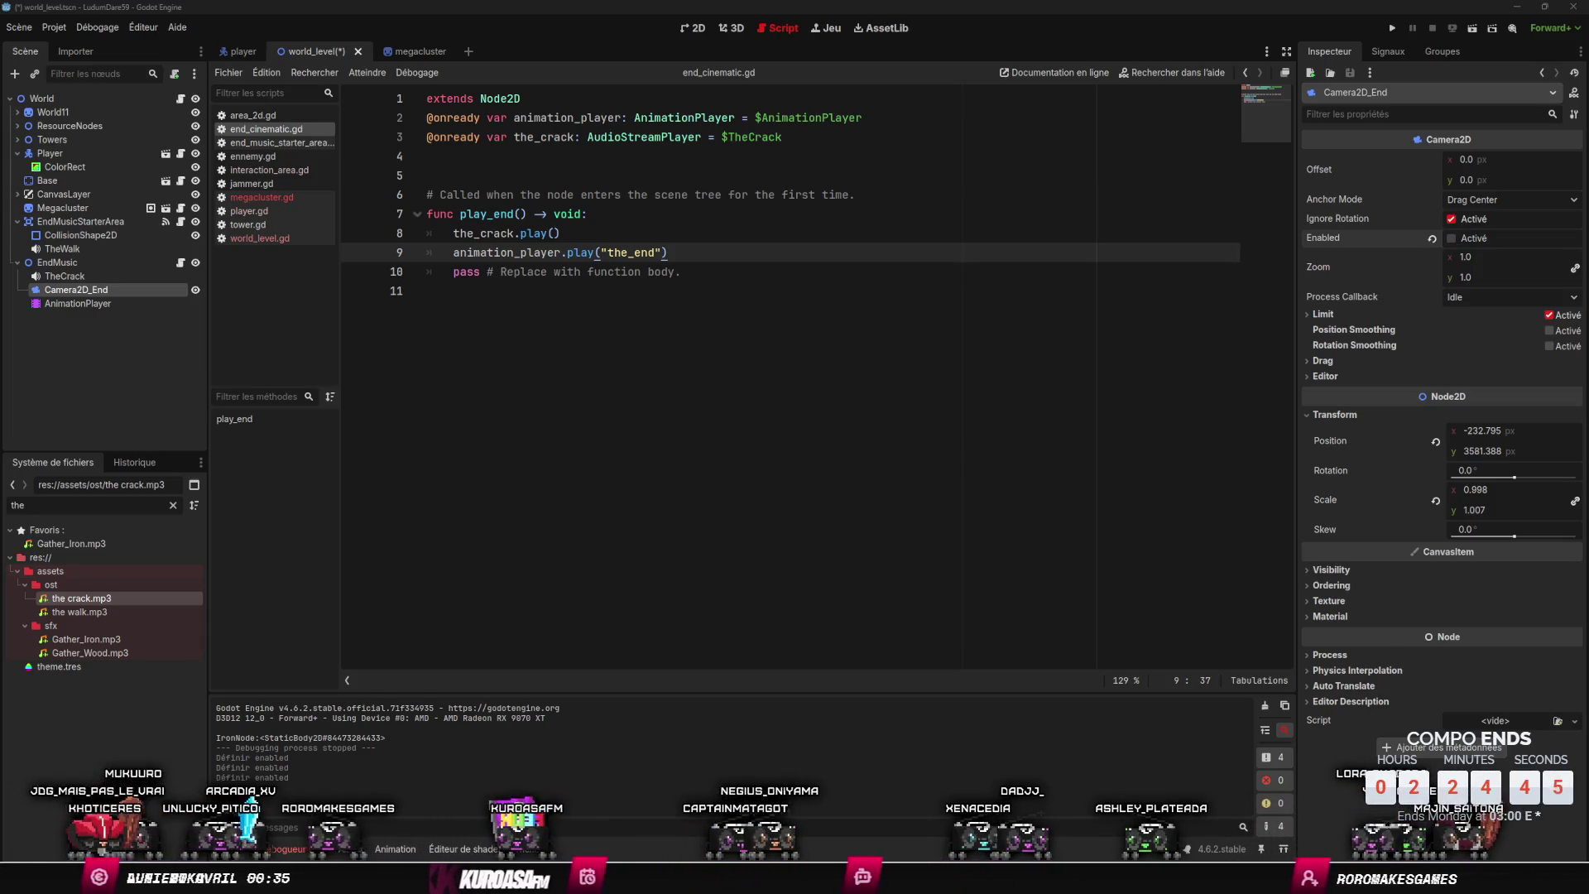
left_click_drag(1161, 91, 1588, 197)
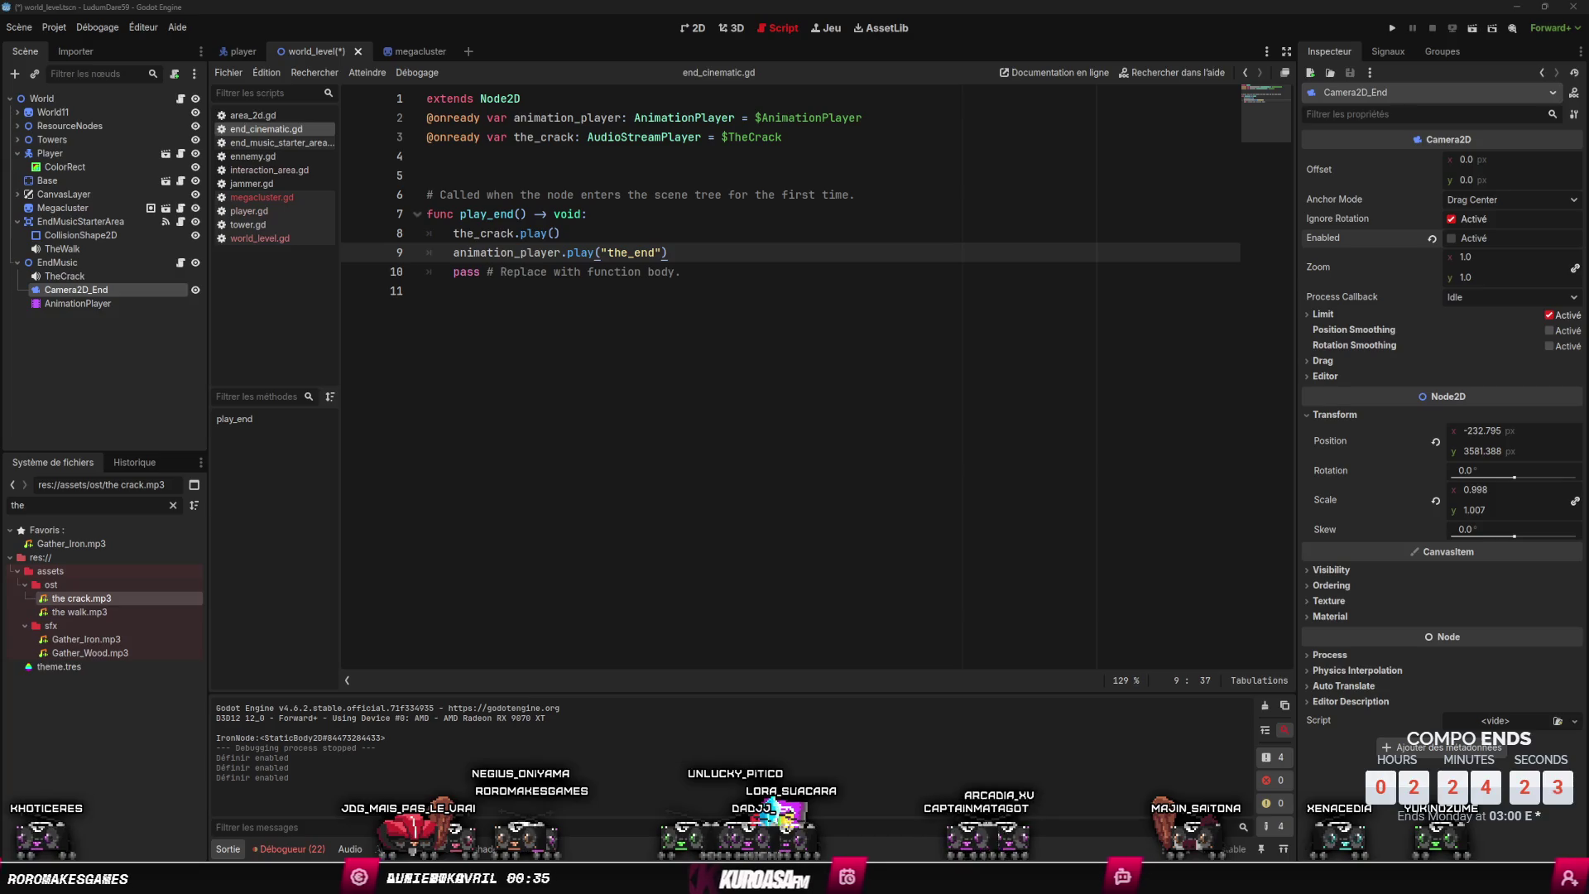
- Add an onready camera_2d_end reference to Camera2D_End in end_cinematic.gd
left_click(242, 212)
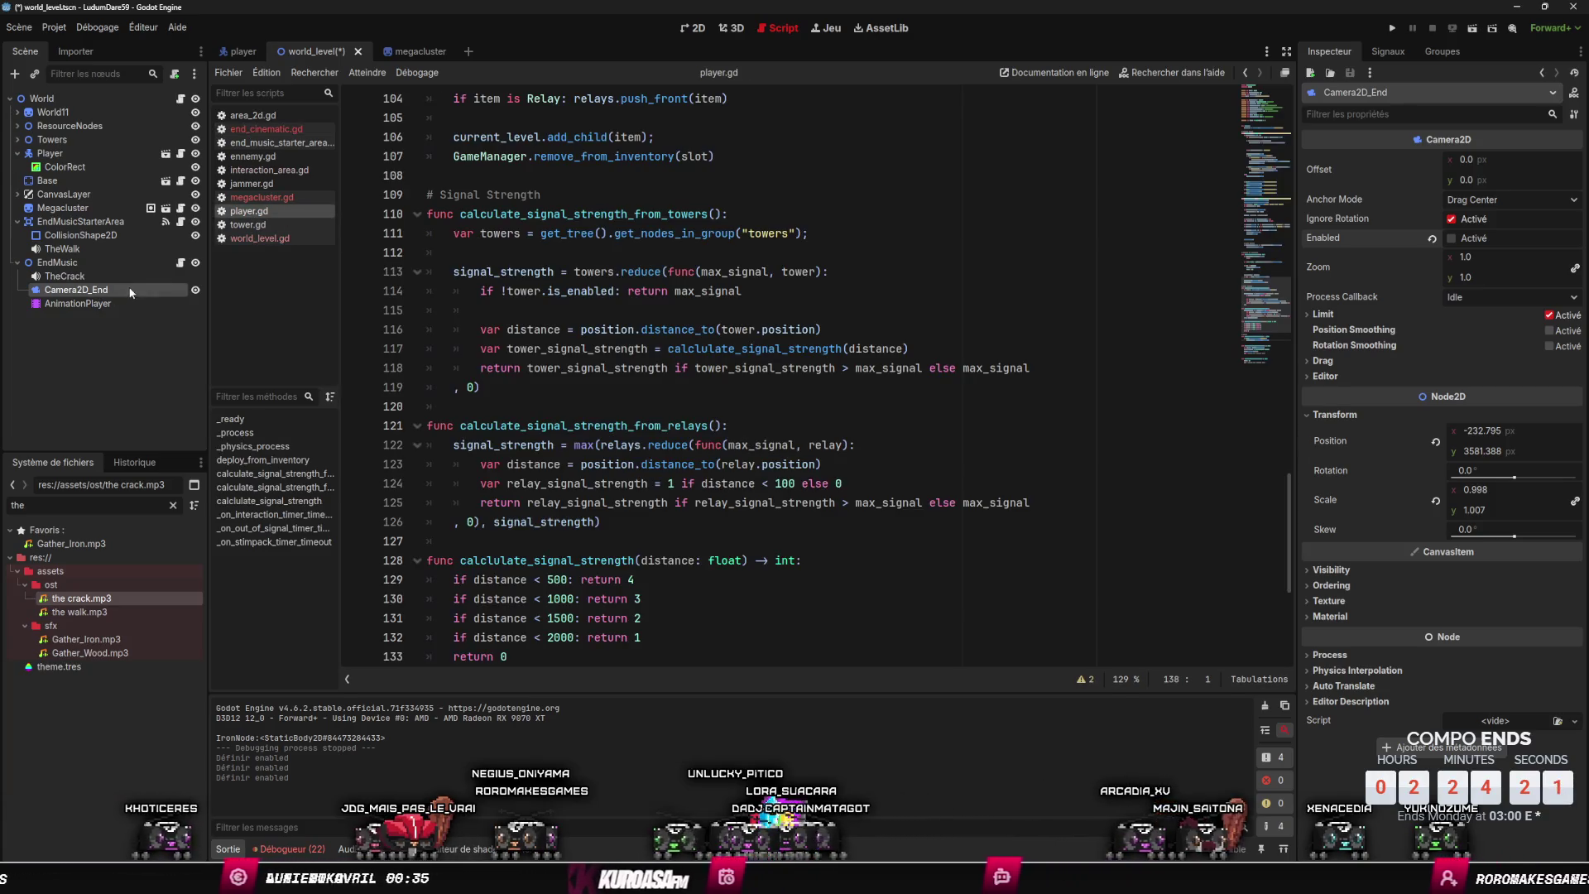
left_click(181, 263)
mouse_move(131, 288)
left_mouse_down()
mouse_move(456, 217)
mouse_move(464, 165)
left_mouse_up()
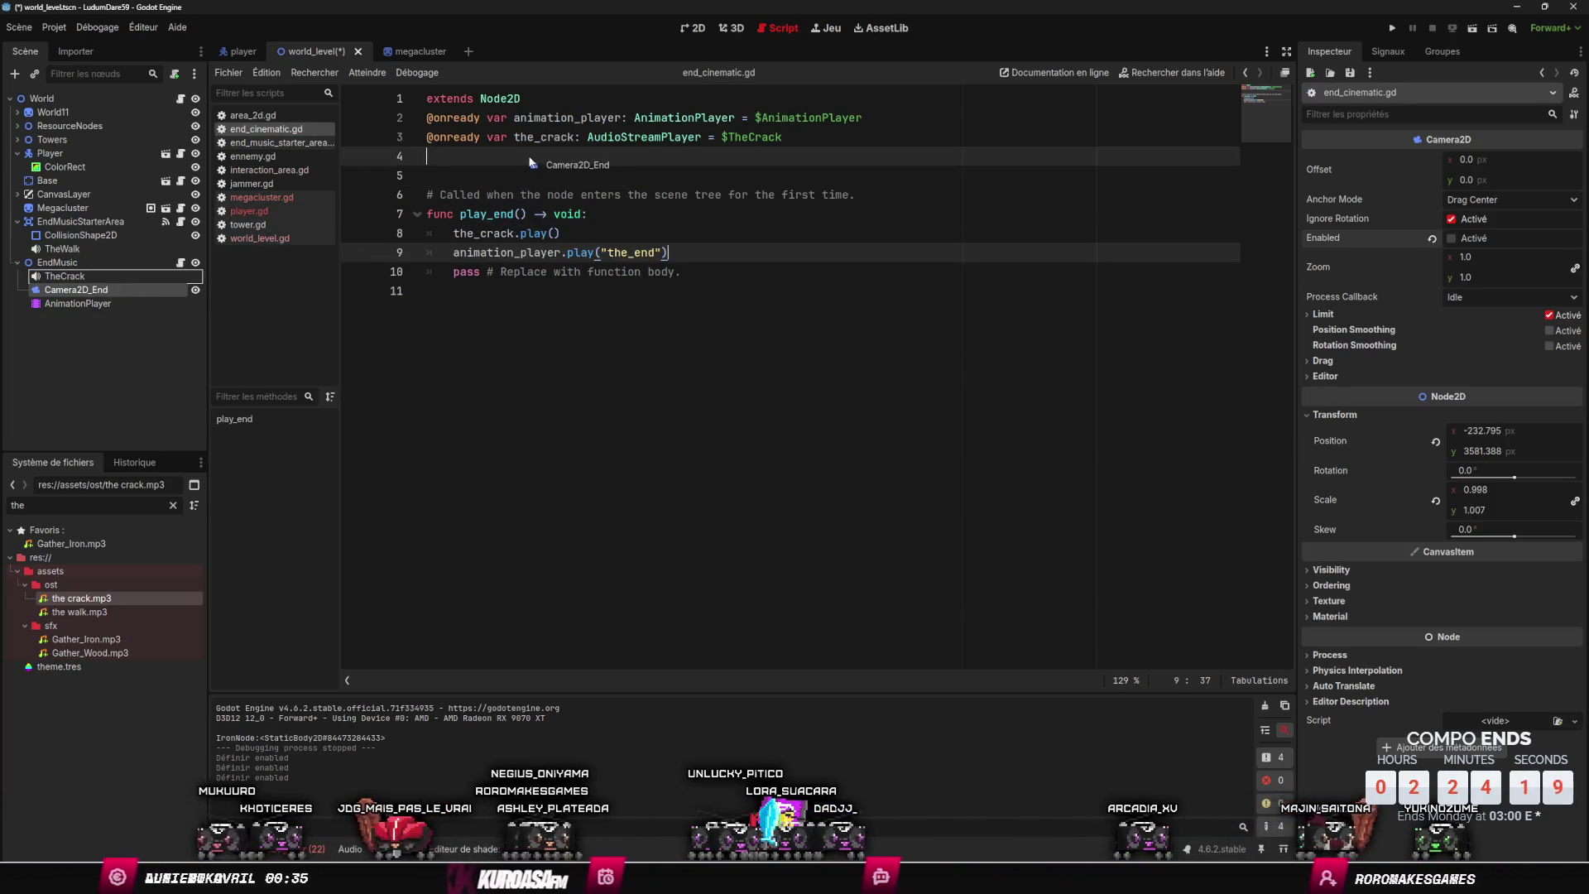
left_click(561, 157)
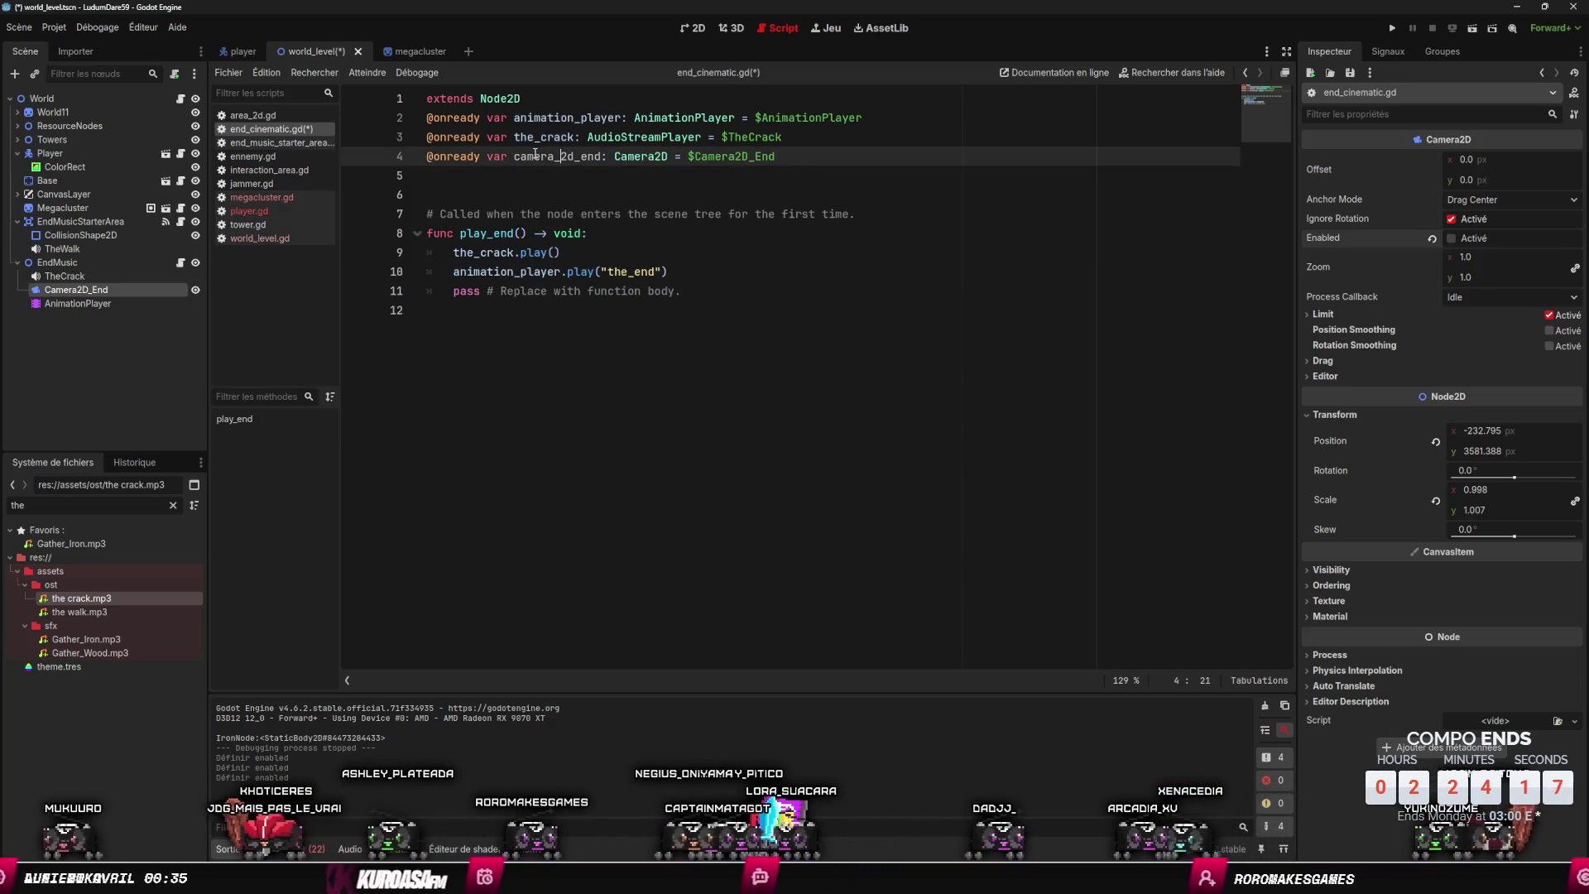
double_click(537, 156)
key("ctrl+c")
- Add camera_2d_end.make_current() to play_end, save, and run the game with F5
left_click(600, 234)
key("Return")
key("ctrl+v")
type(".ma")
key("Return")
key("ctrl+s")
key("F5")
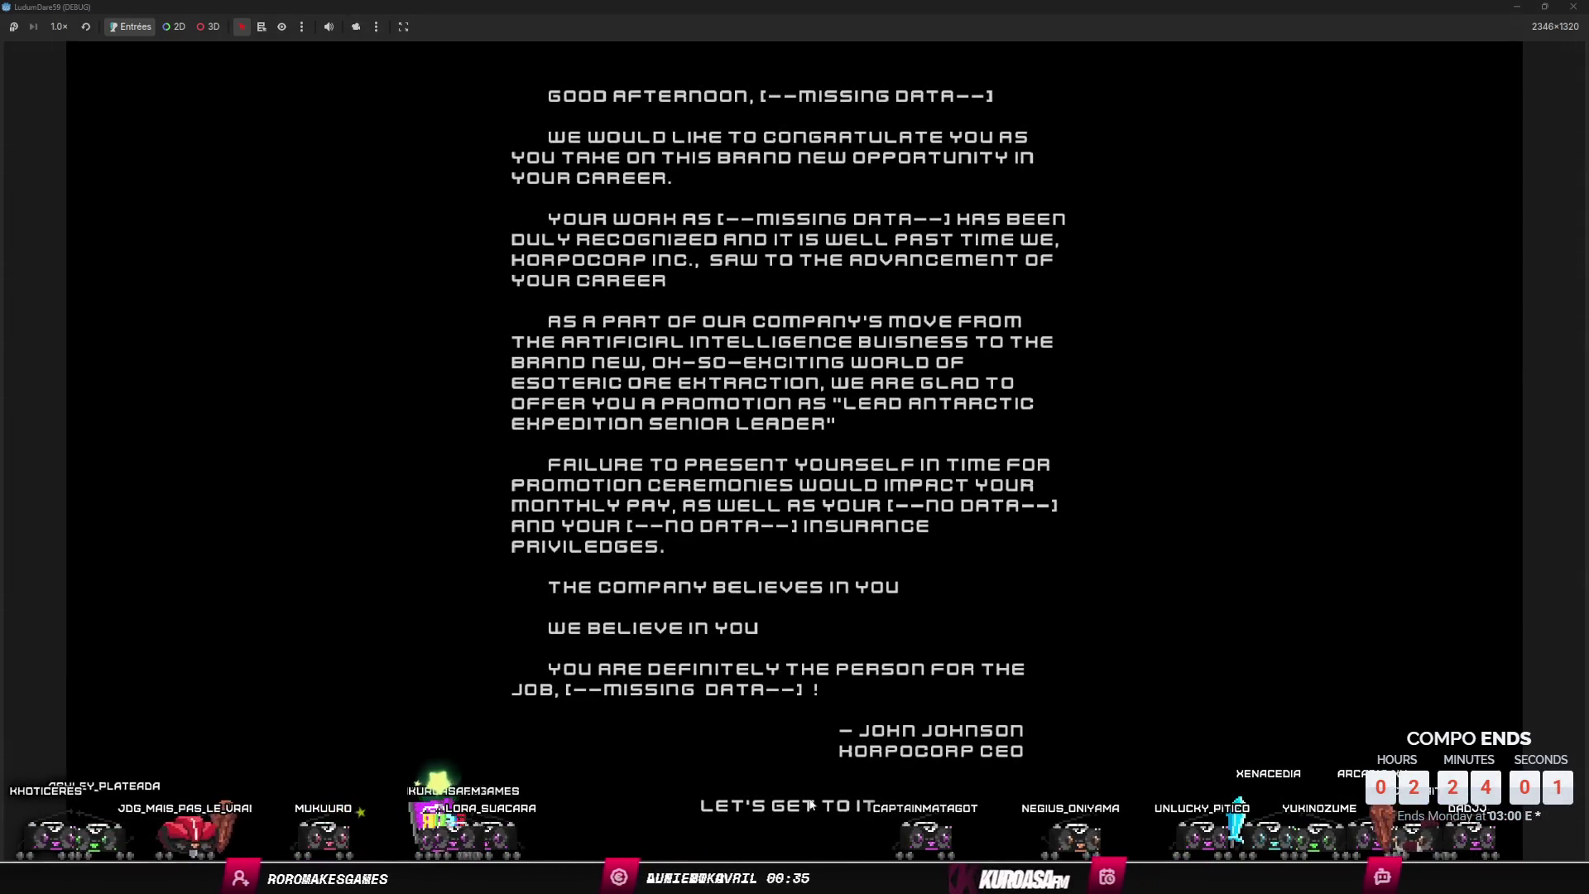
- Choose LET'S GET TO IT to get past the intro letter in the test run
left_click(863, 779)
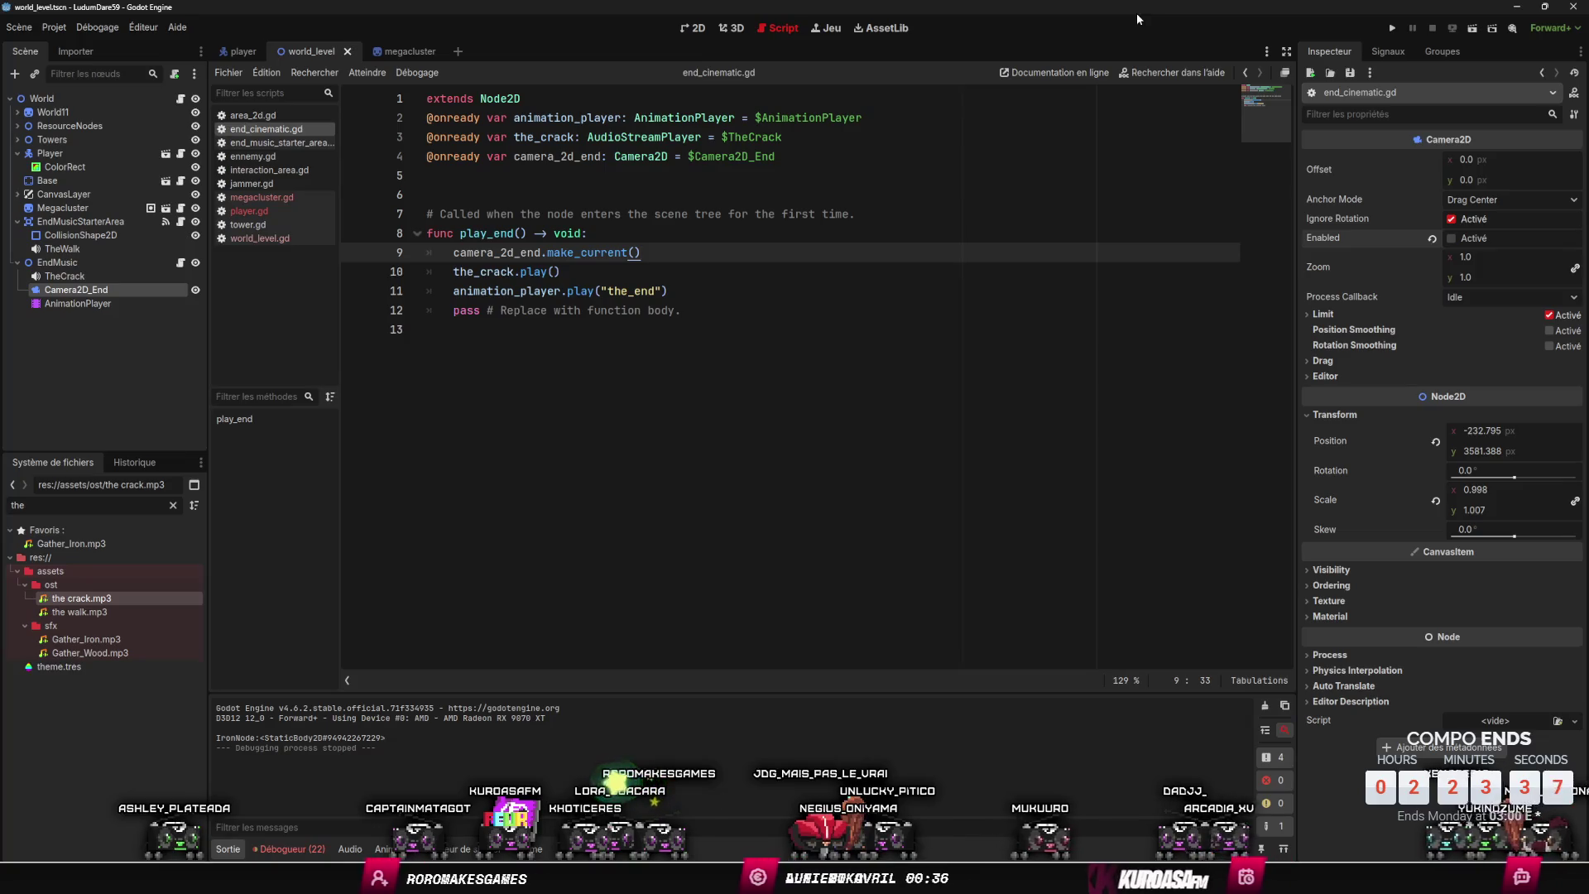
- Reposition Camera2D_End to (-1518.795, 4267.388) so it frames the red megacluster
left_click(698, 28)
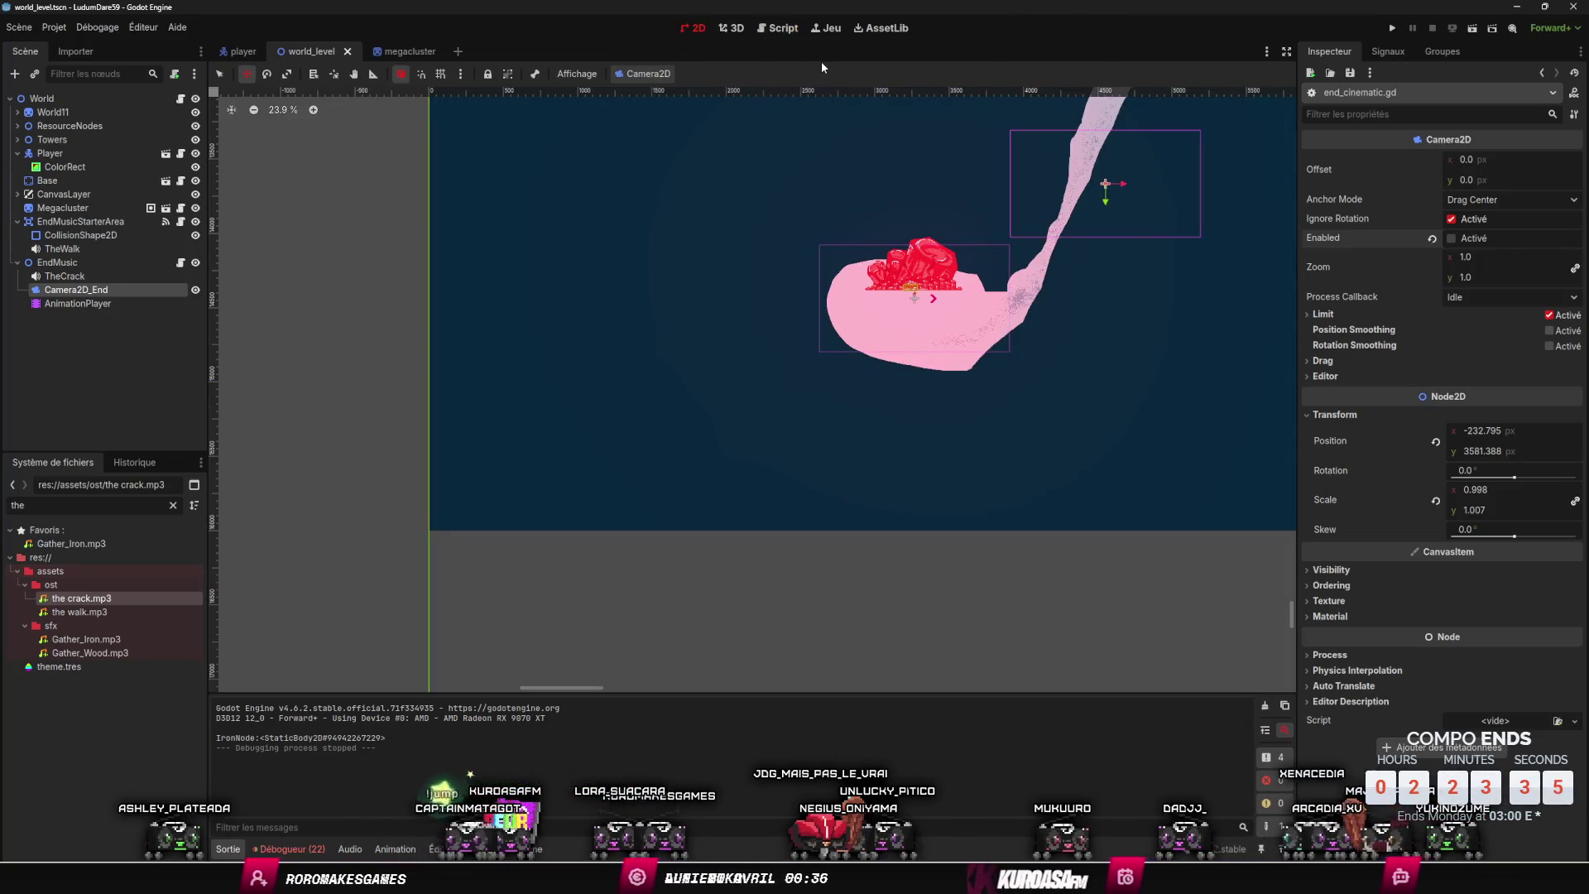
scroll(997, 310, "up", 6)
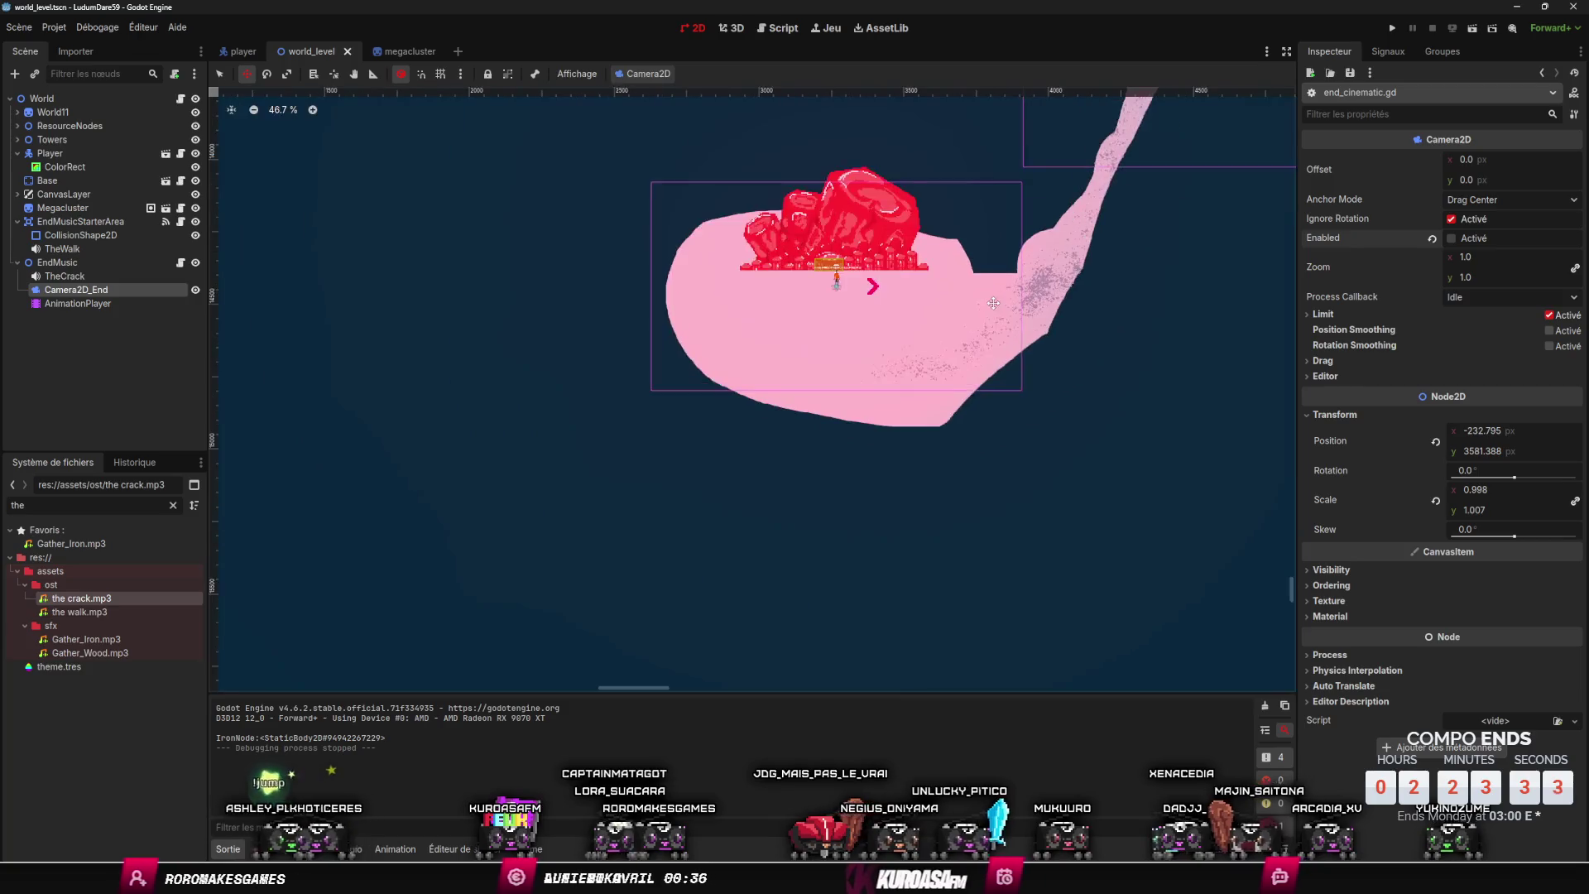
mouse_move(807, 388)
left_mouse_down()
mouse_move(843, 413)
mouse_move(1173, 415)
left_mouse_up()
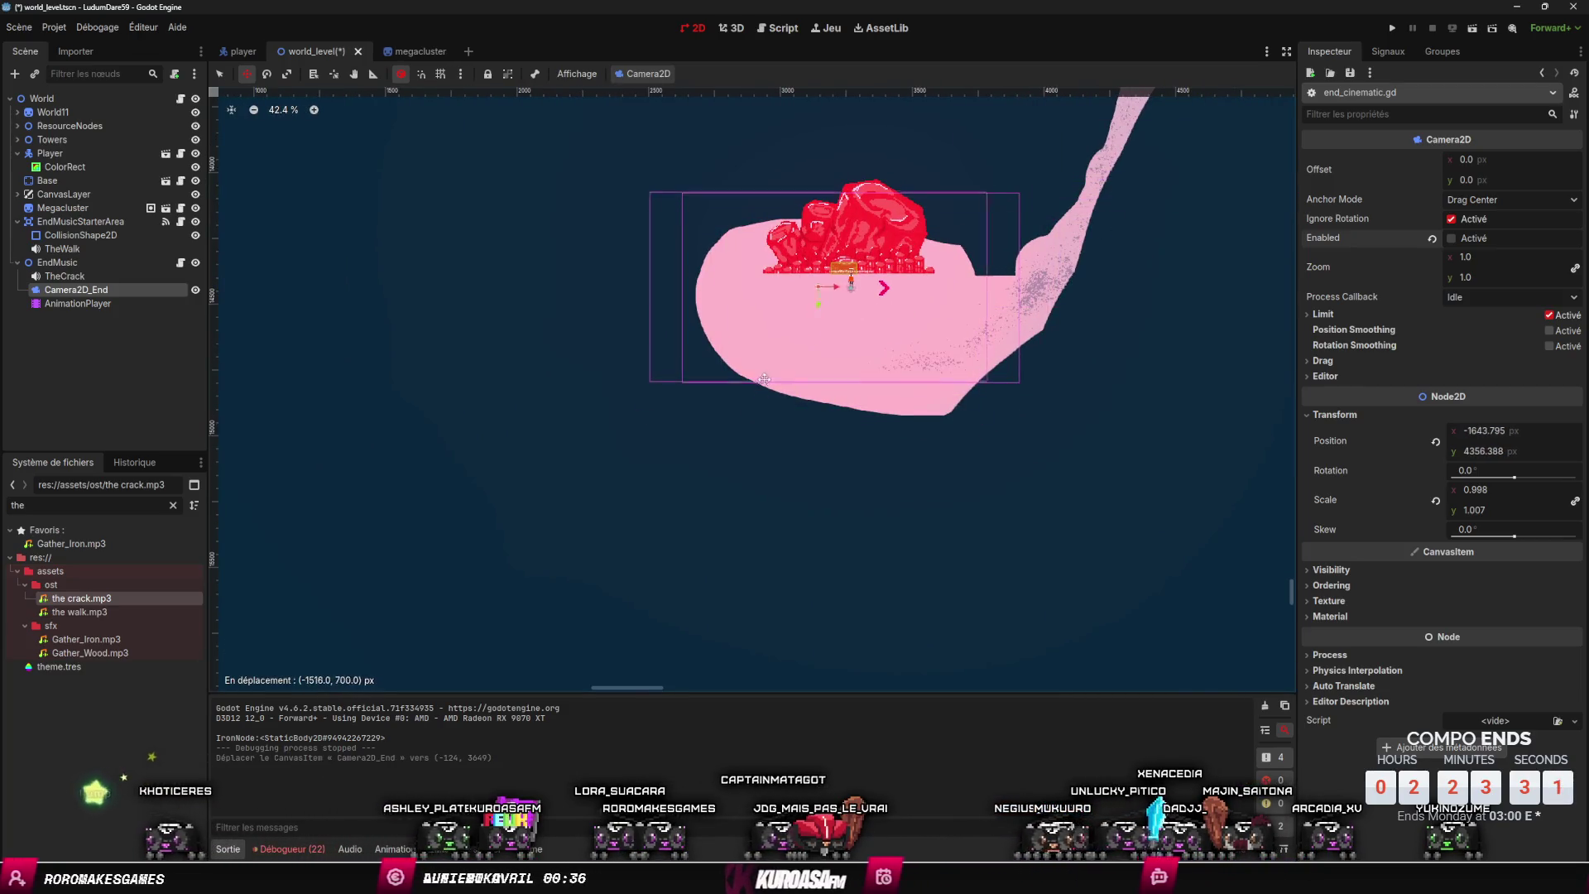
key("ctrl+z")
mouse_move(1163, 203)
left_mouse_down()
mouse_move(780, 415)
mouse_move(807, 375)
left_mouse_up()
scroll(786, 451, "up", 3)
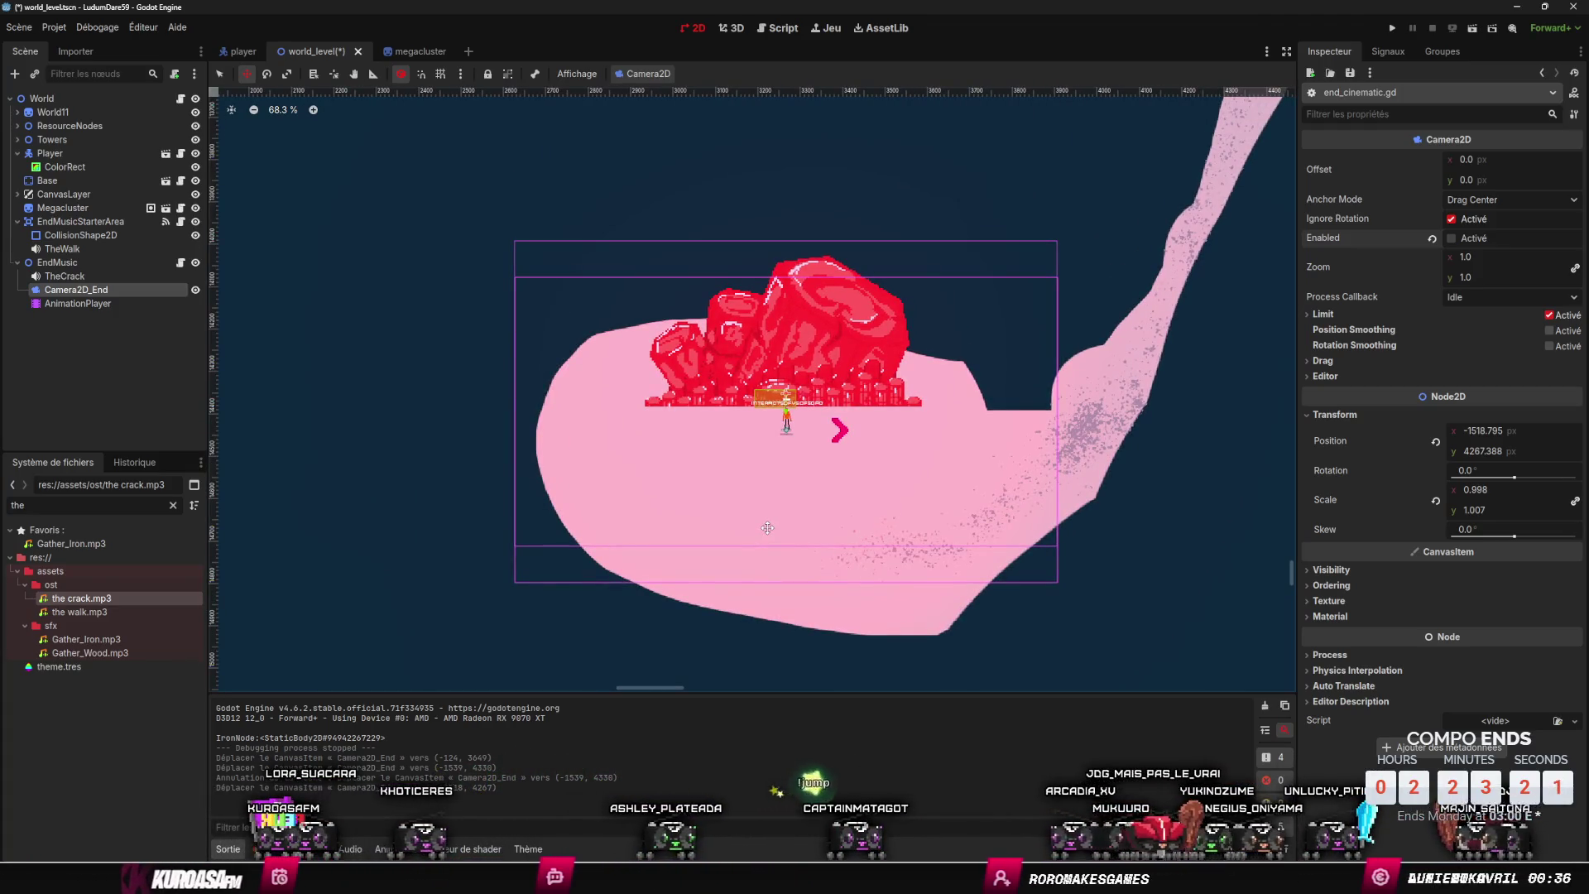
- Create a CanvasLayer child under EndMusic, then switch over to Aseprite
right_click(67, 263)
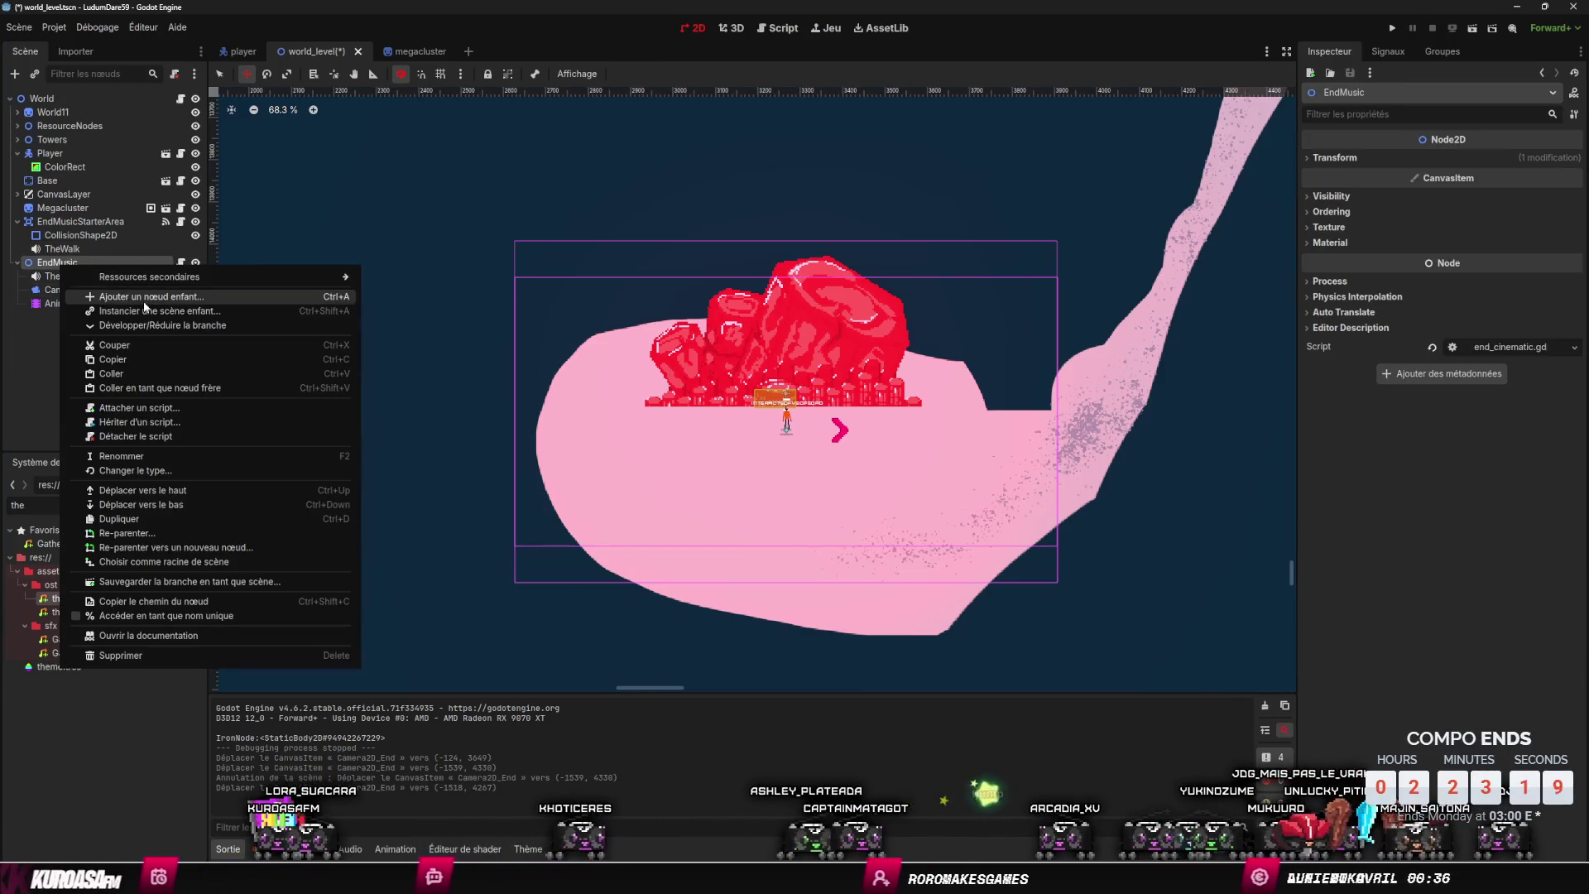
left_click(91, 283)
type("Camera")
key("ctrl+a")
type("canva")
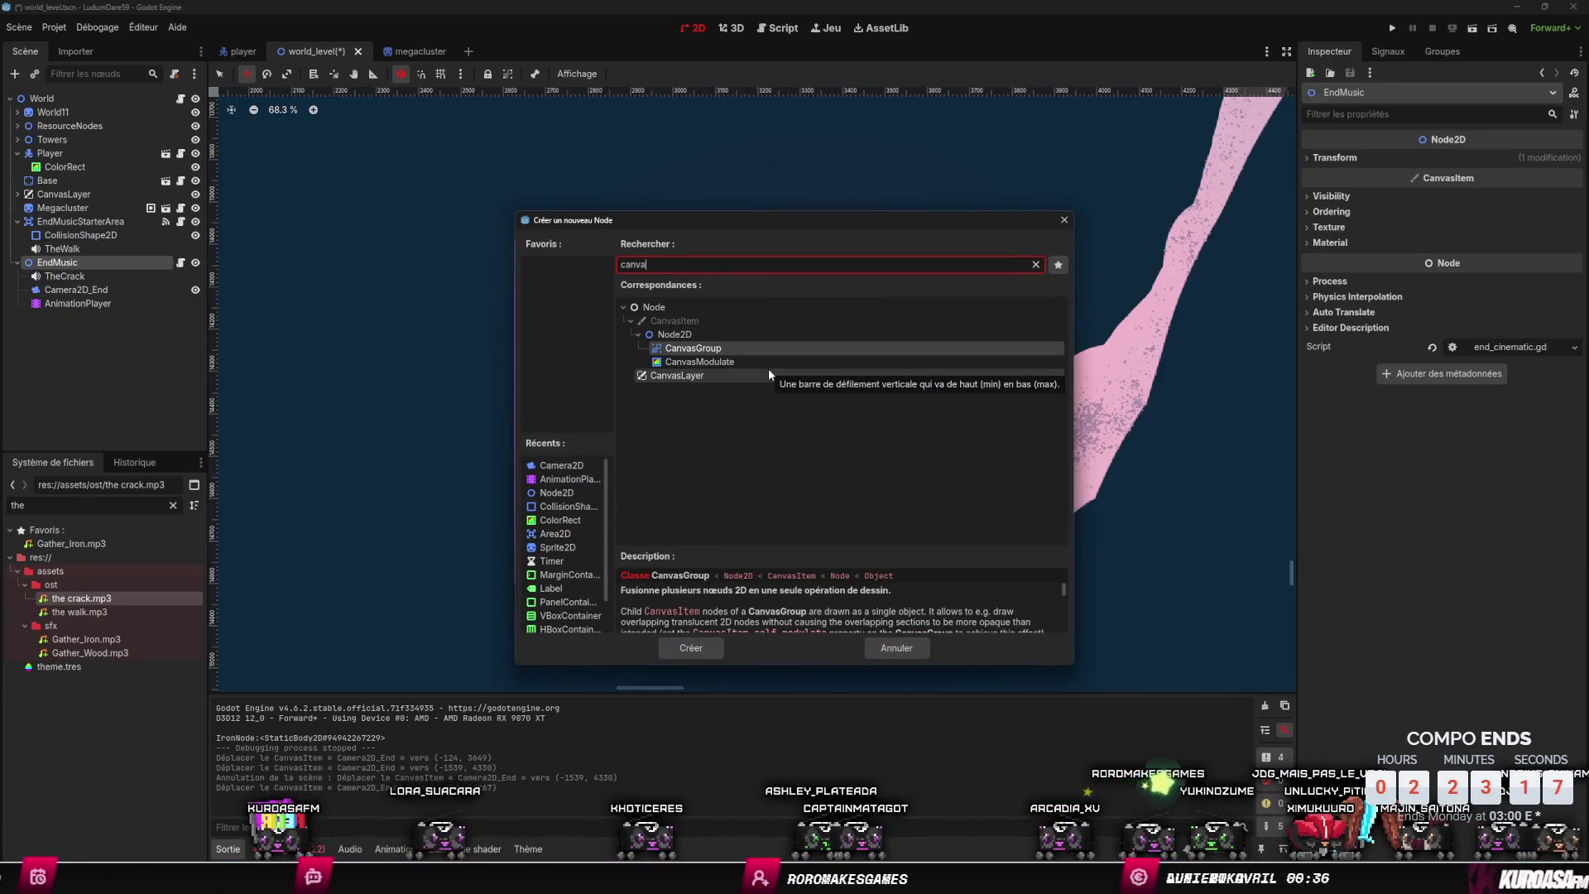
left_click(768, 372)
key("Return")
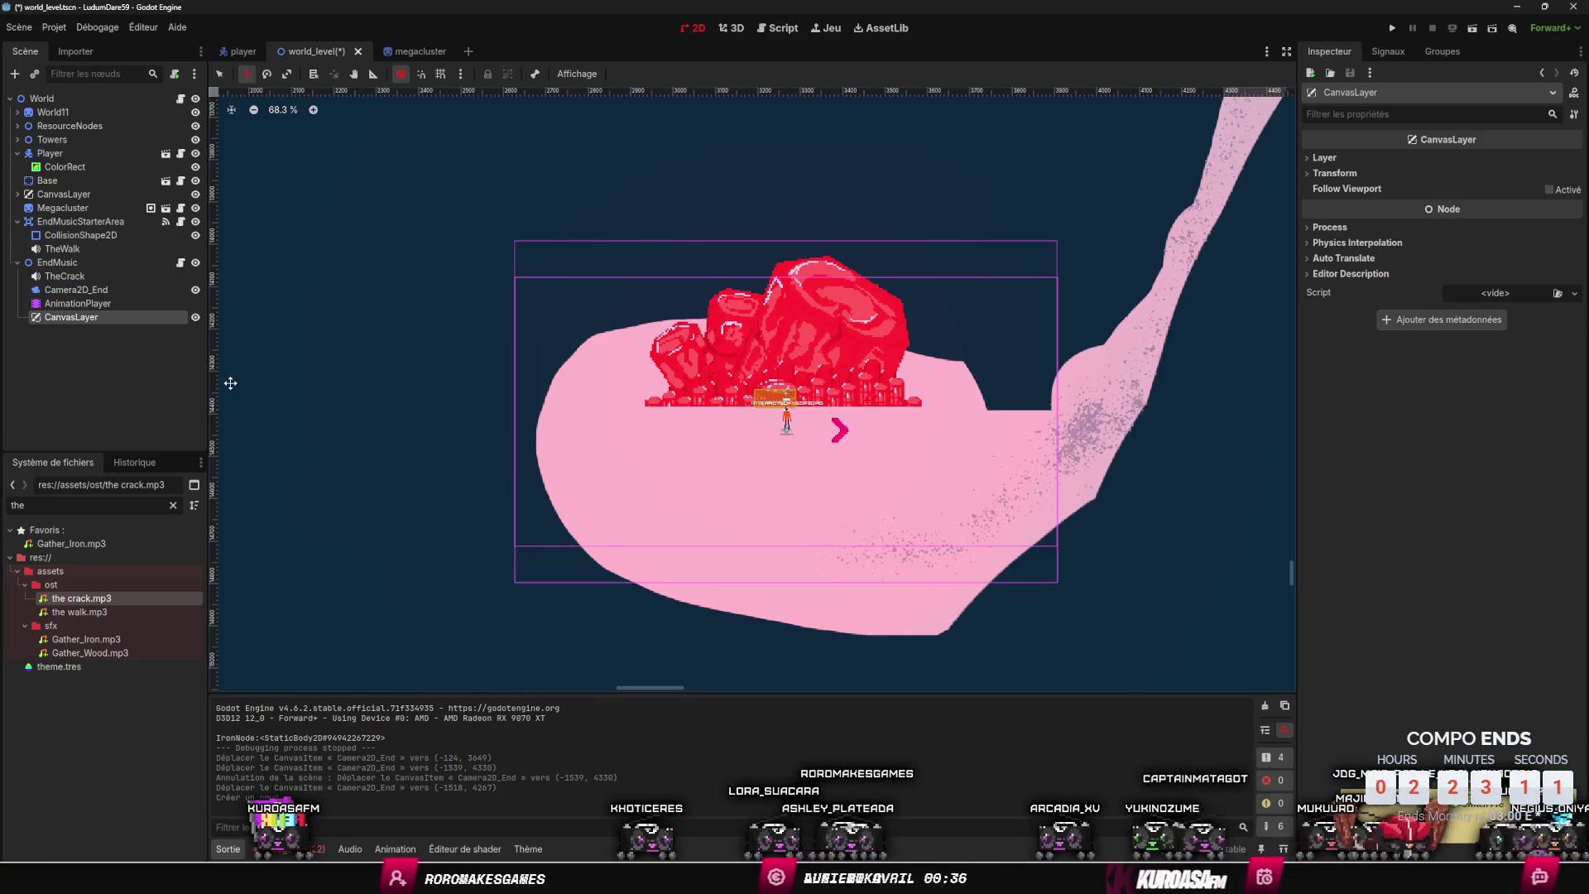
mouse_move(539, 882)
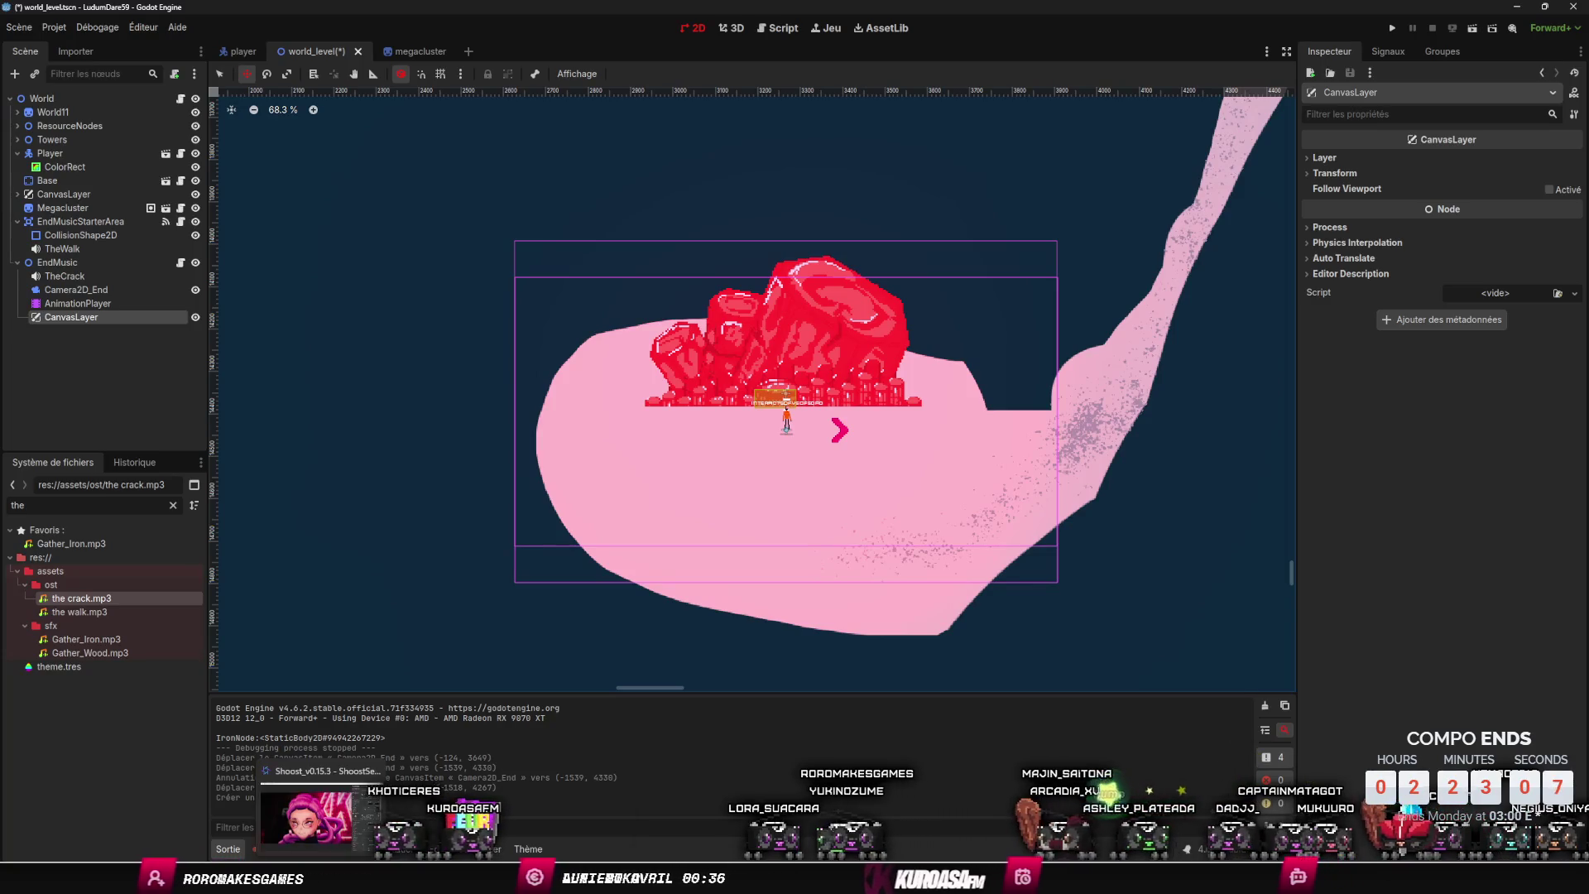
key("alt+Tab")
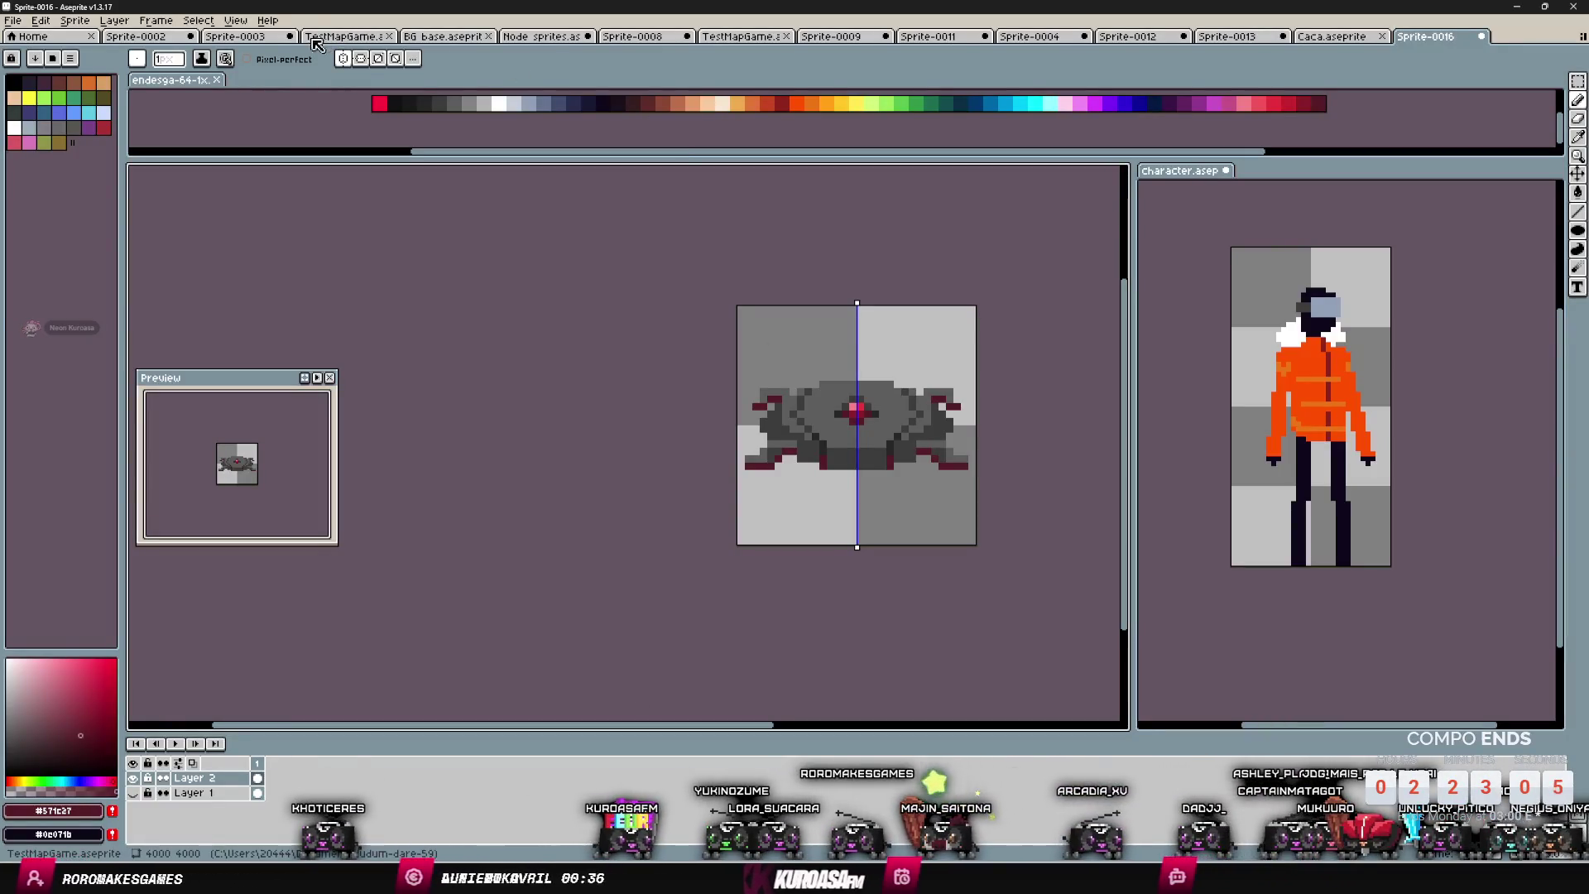
- Open the BG base sprite and hide Layer 3 and Layer 2 so only the black bars remain
left_click(171, 39)
left_click(234, 38)
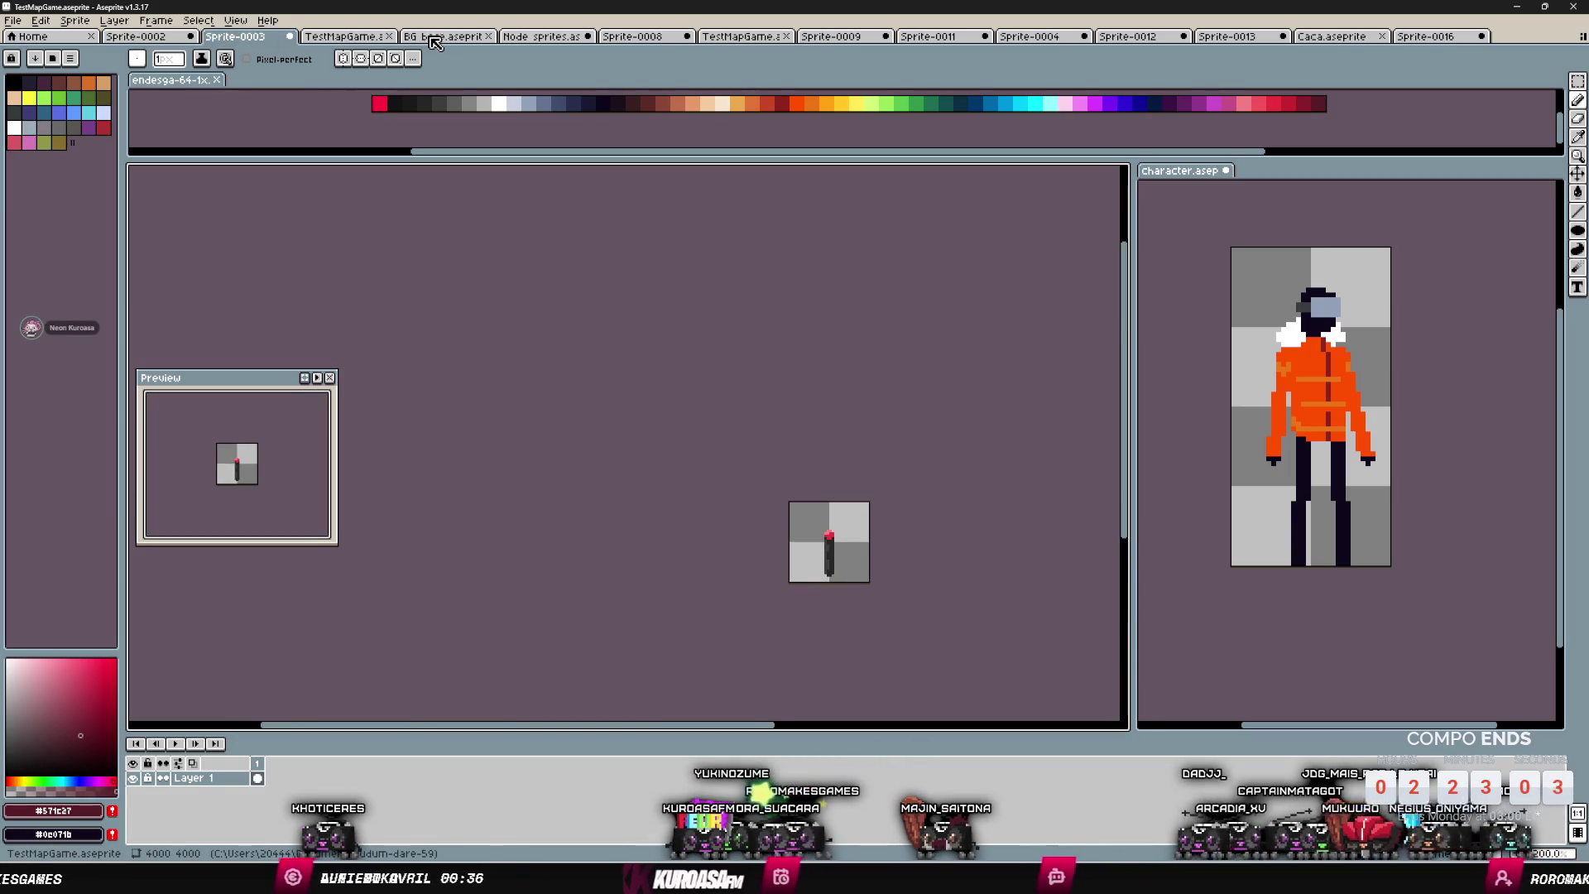
left_click(441, 40)
scroll(724, 327, "up", 1)
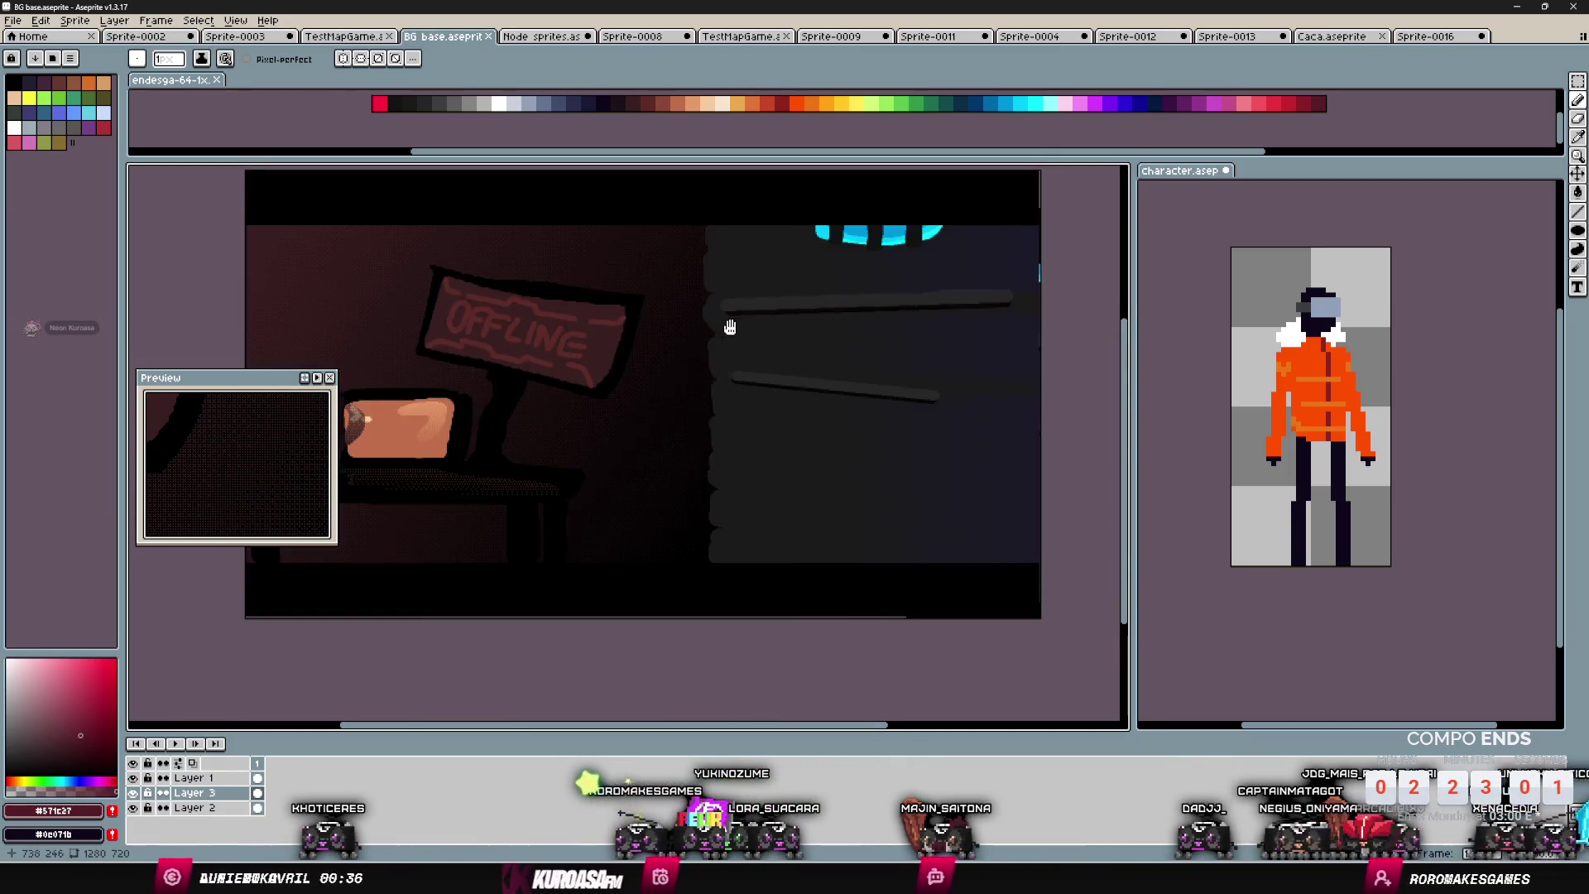
left_click_drag(723, 326, 812, 327)
scroll(812, 327, "down", 3)
scroll(763, 344, "up", 1)
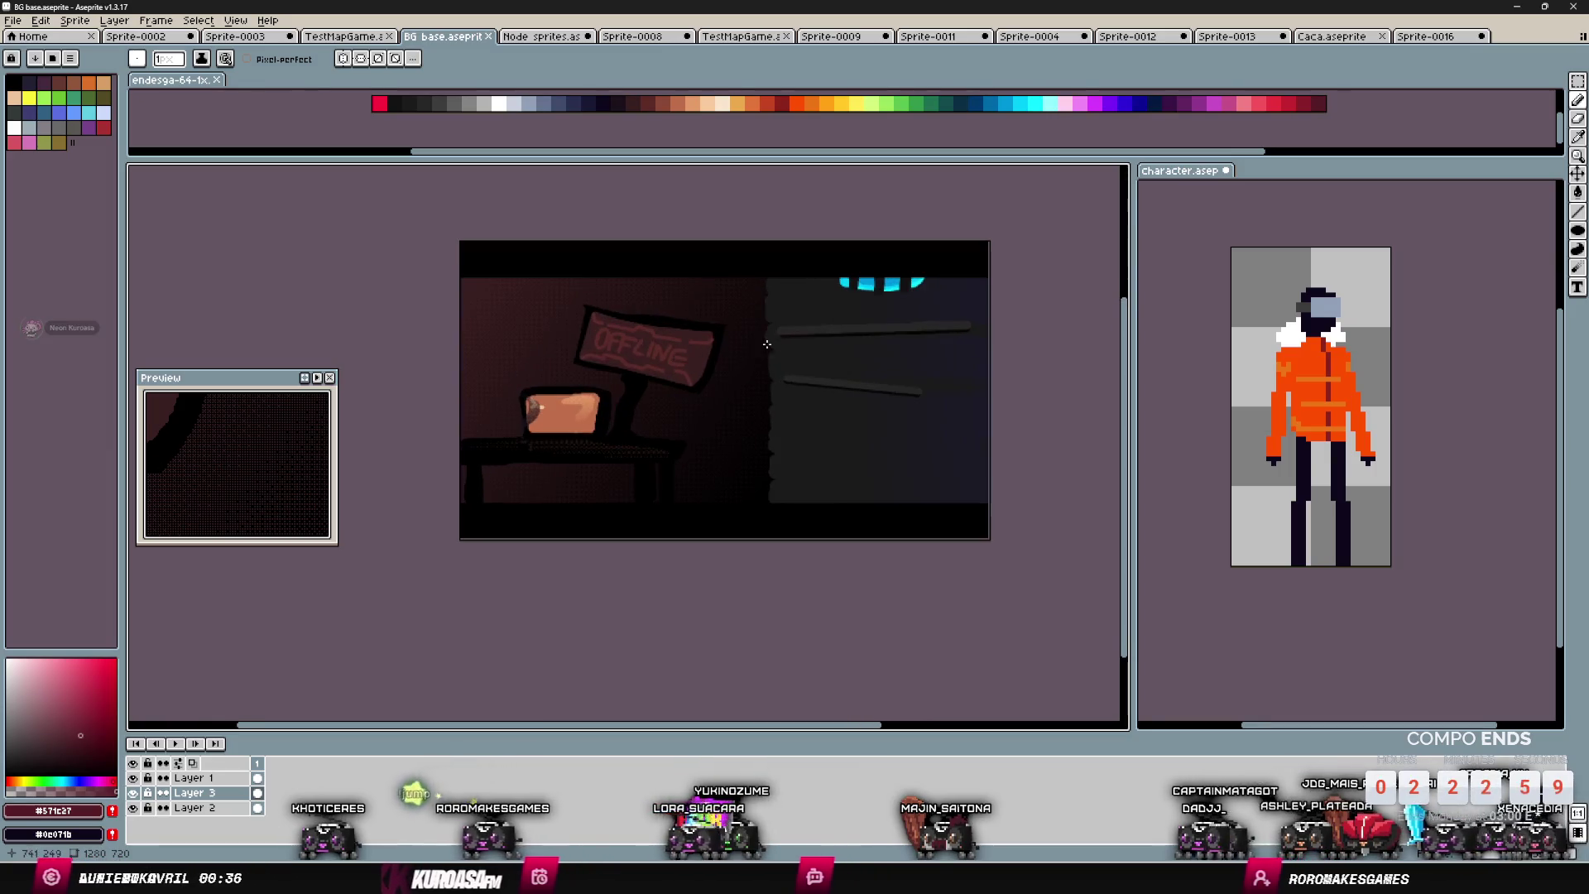
left_click(132, 792)
left_click(133, 807)
- Export the sprite as cinema_bars.png into the project's assets/UI folder
key("ctrl+alt+shift+s")
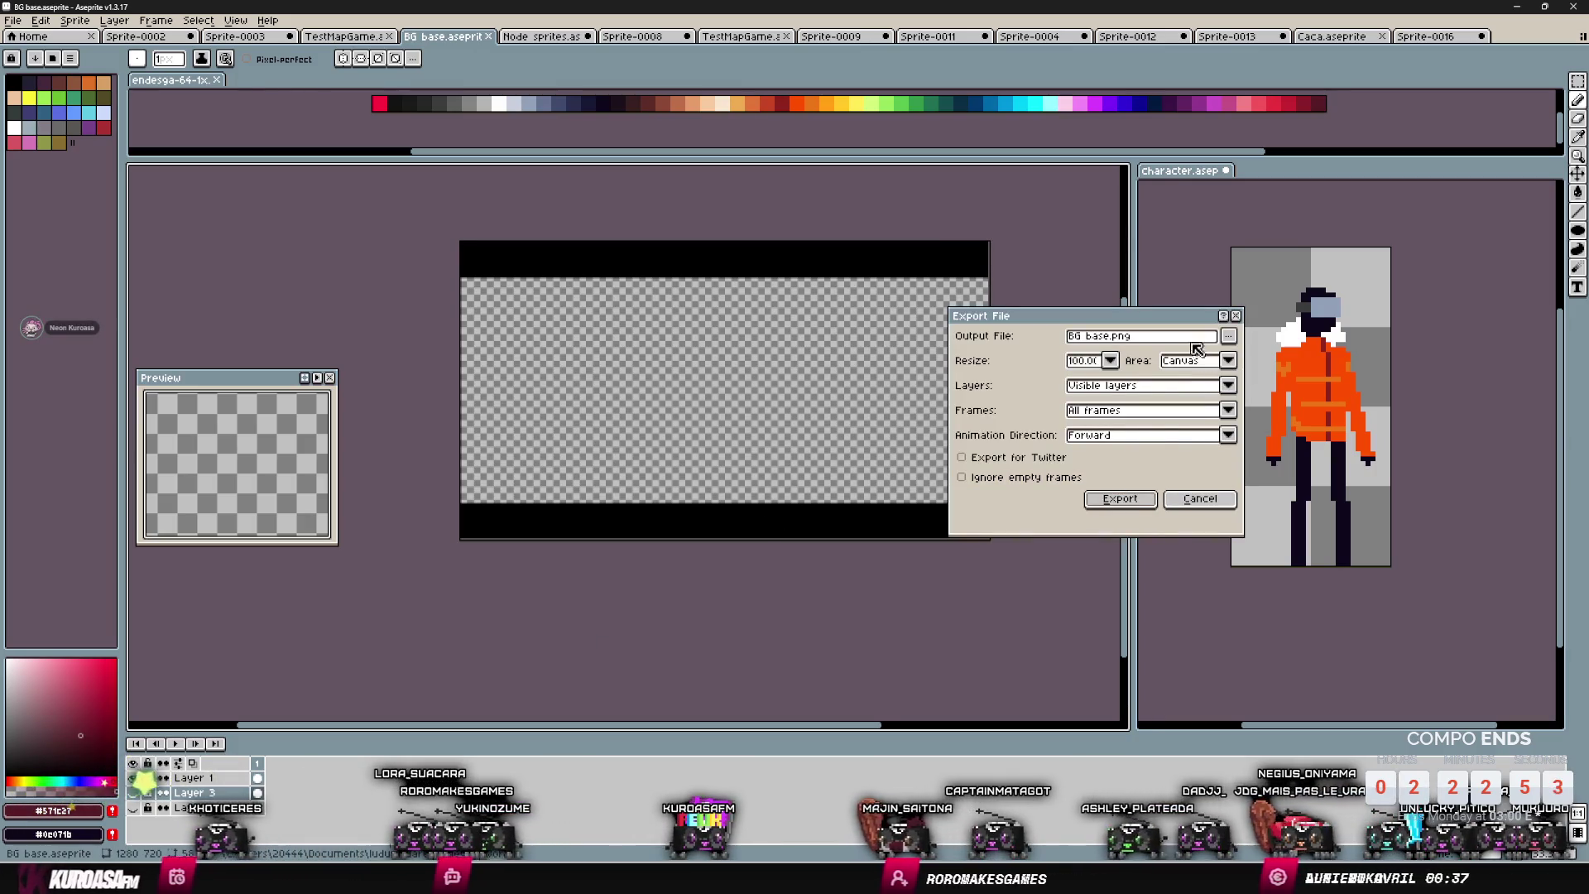
left_click(1228, 335)
left_click(1267, 430)
left_click(1228, 336)
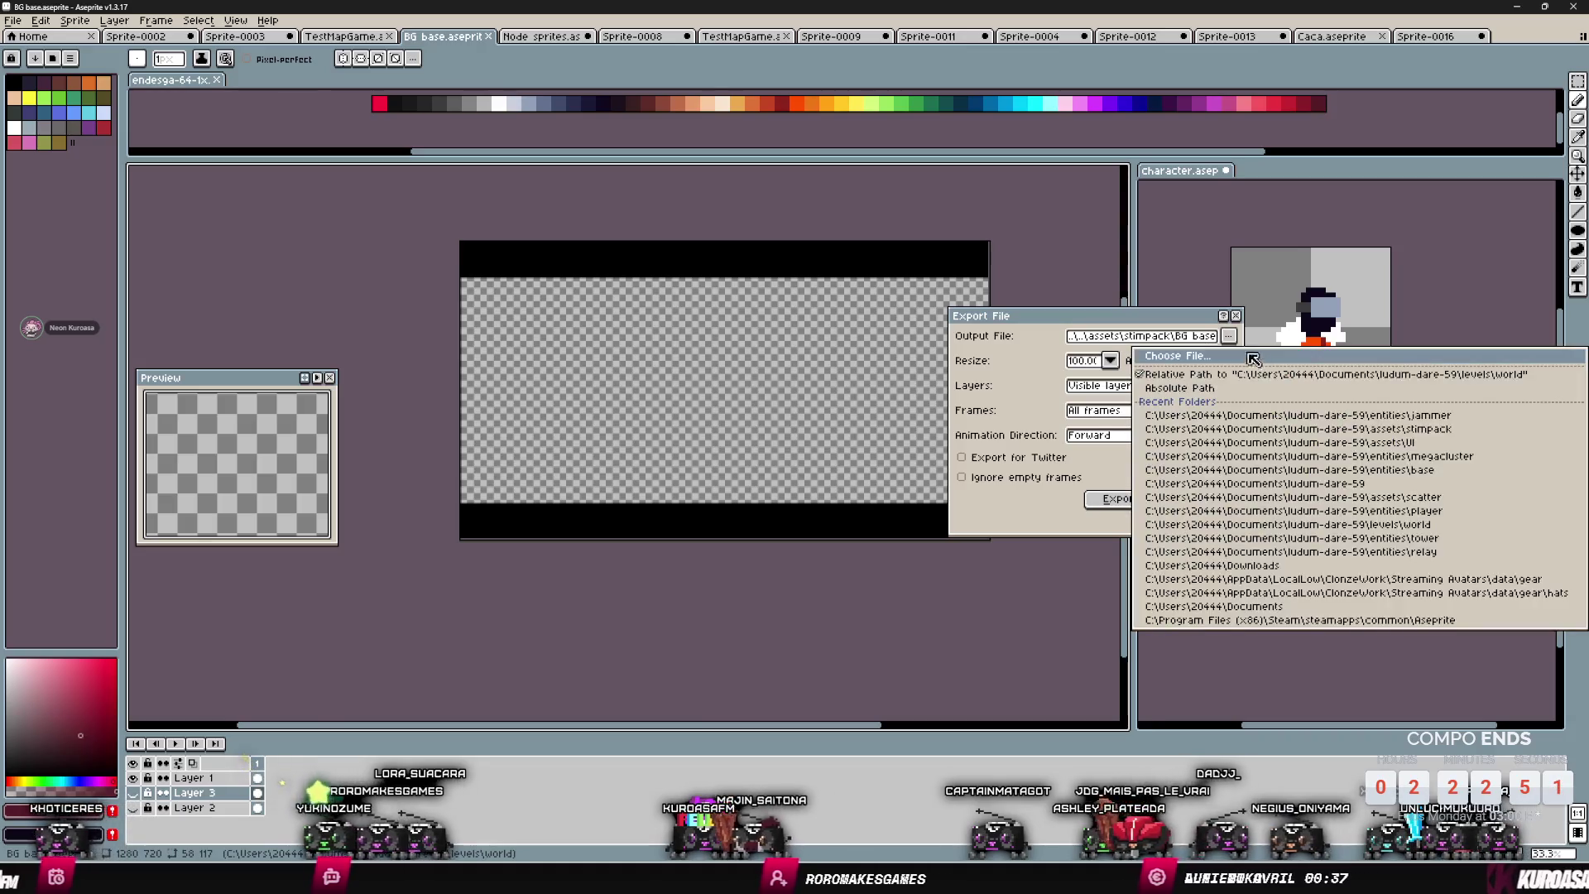
left_click(1177, 355)
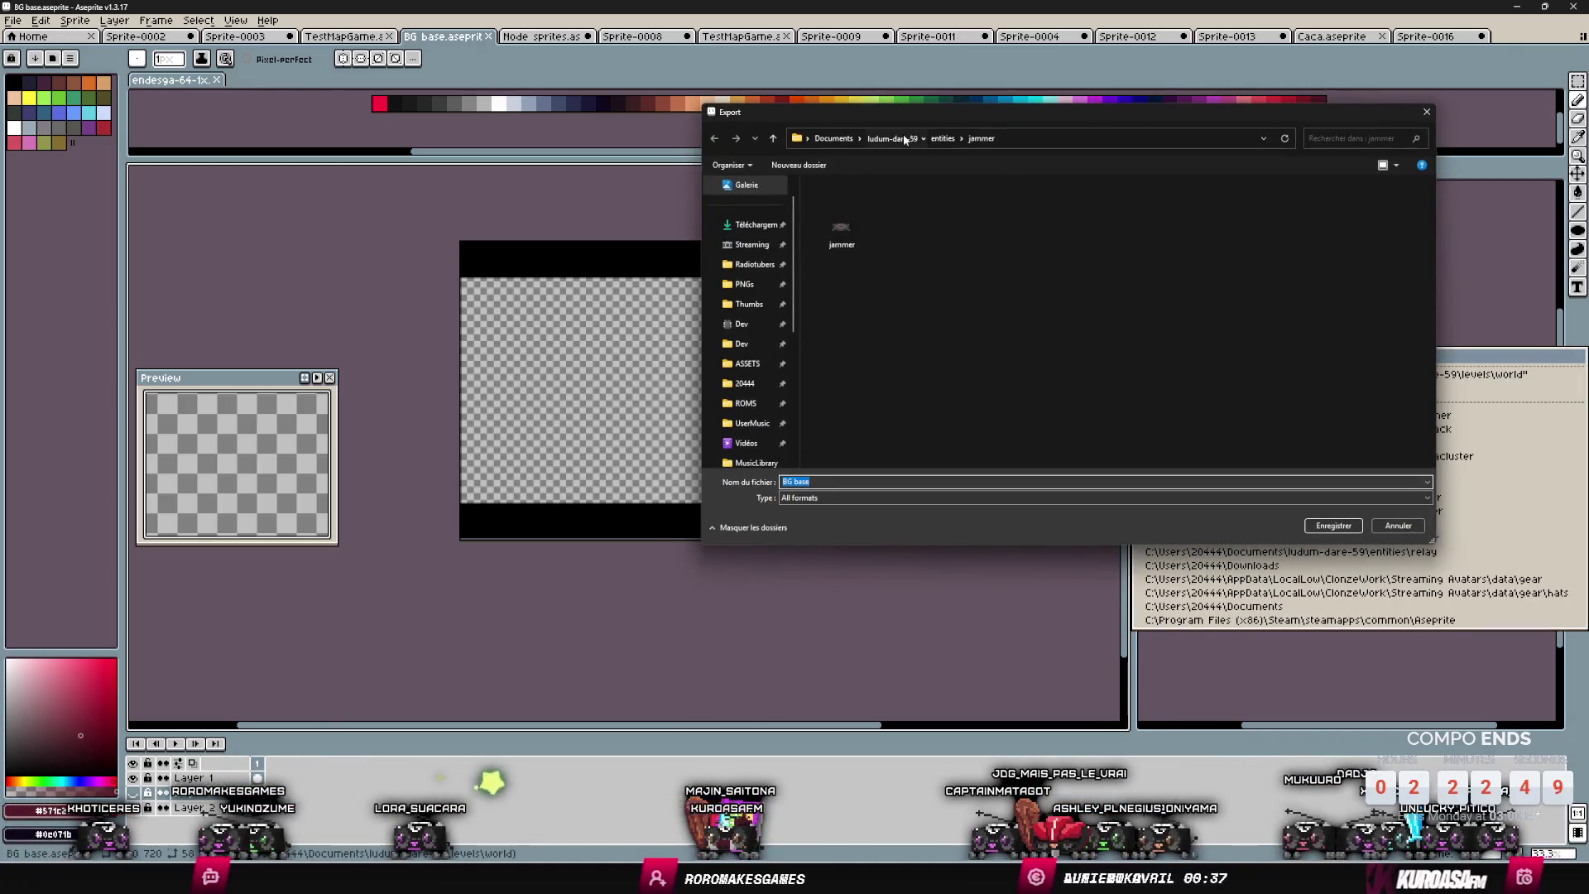
left_click(891, 138)
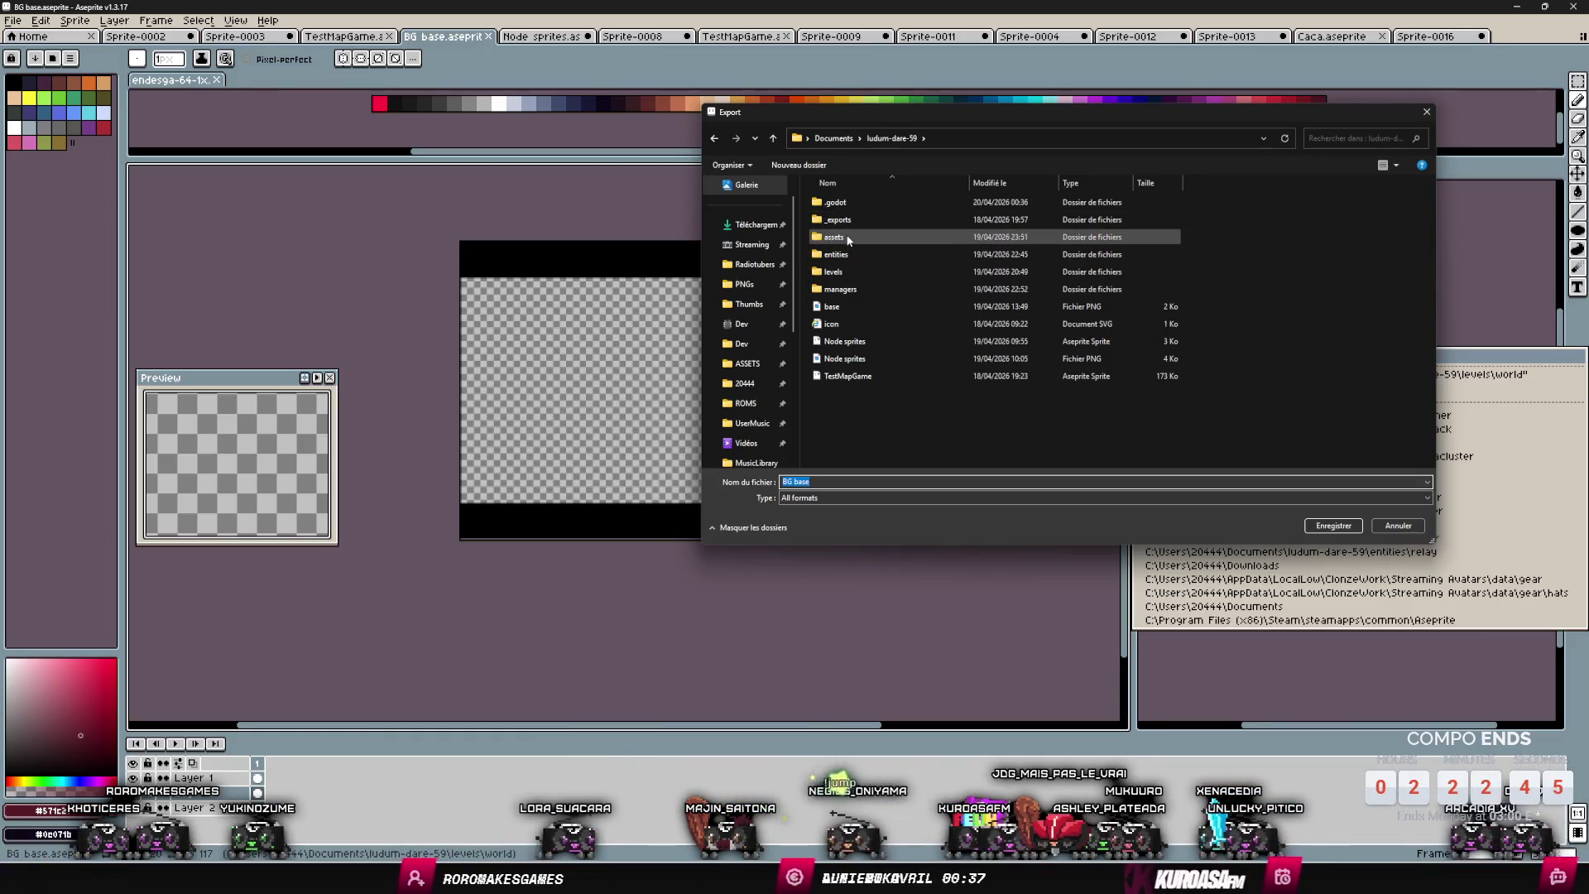
double_click(848, 240)
left_click(844, 288)
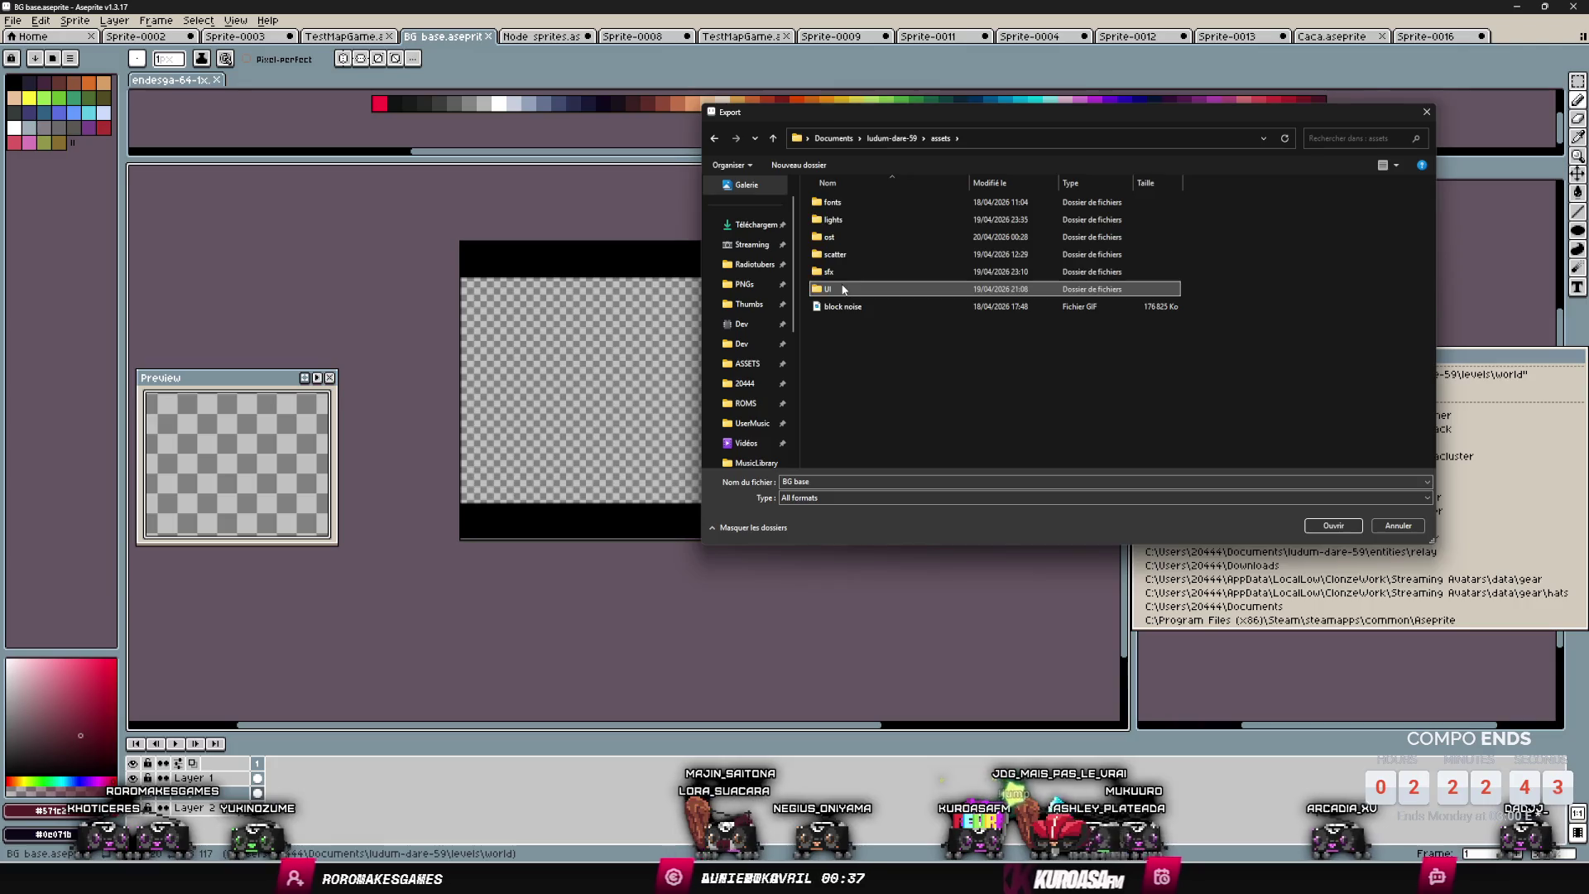
double_click(843, 289)
left_click(881, 481)
type("cinema_bl")
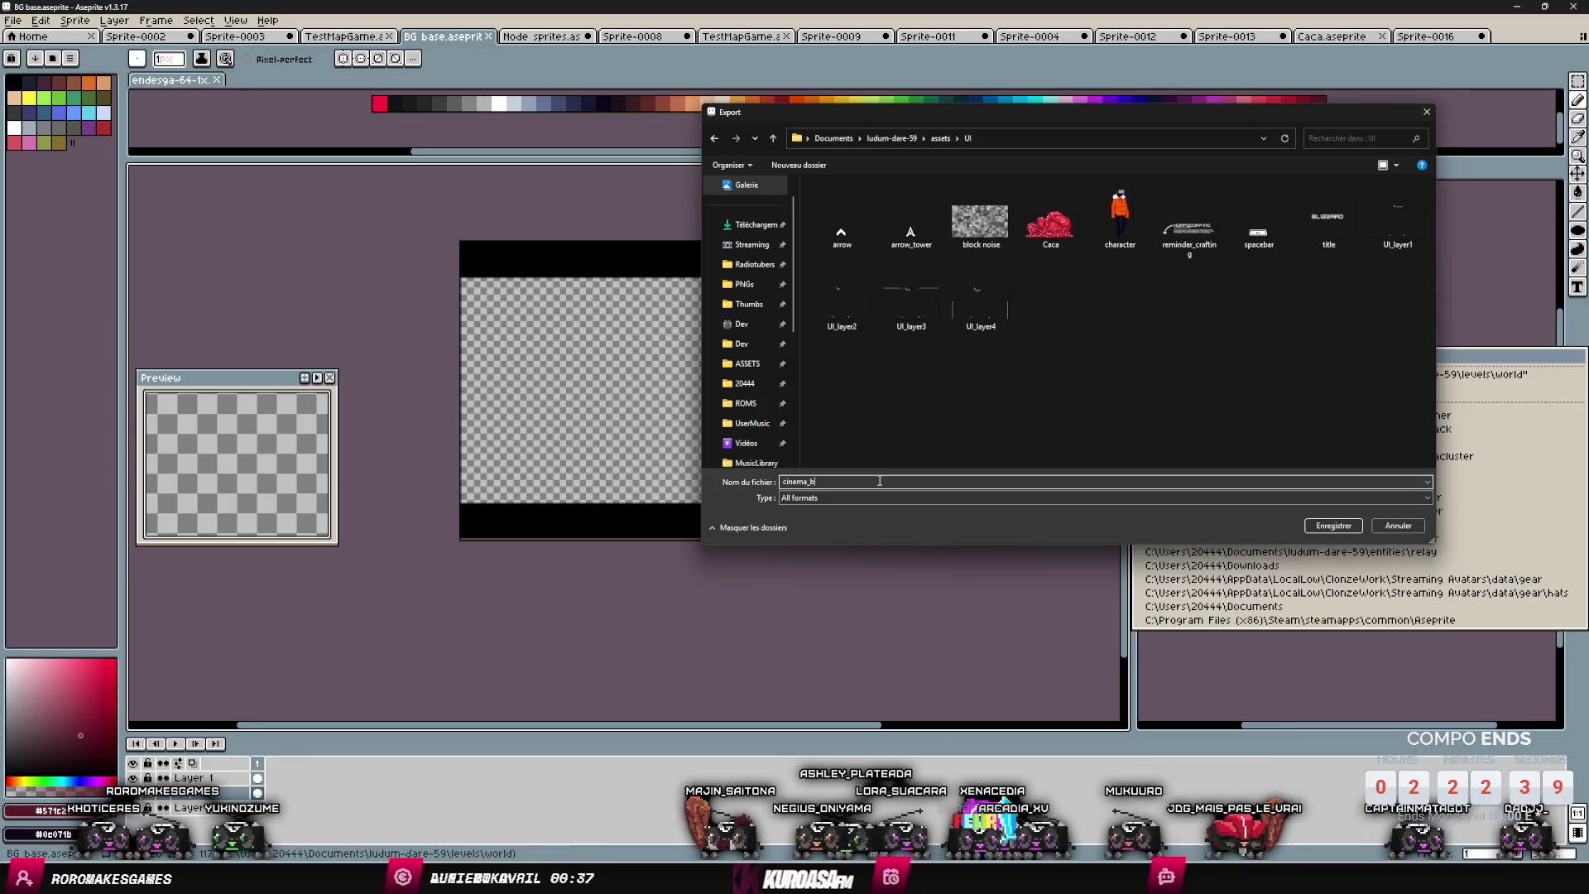
key("Return")
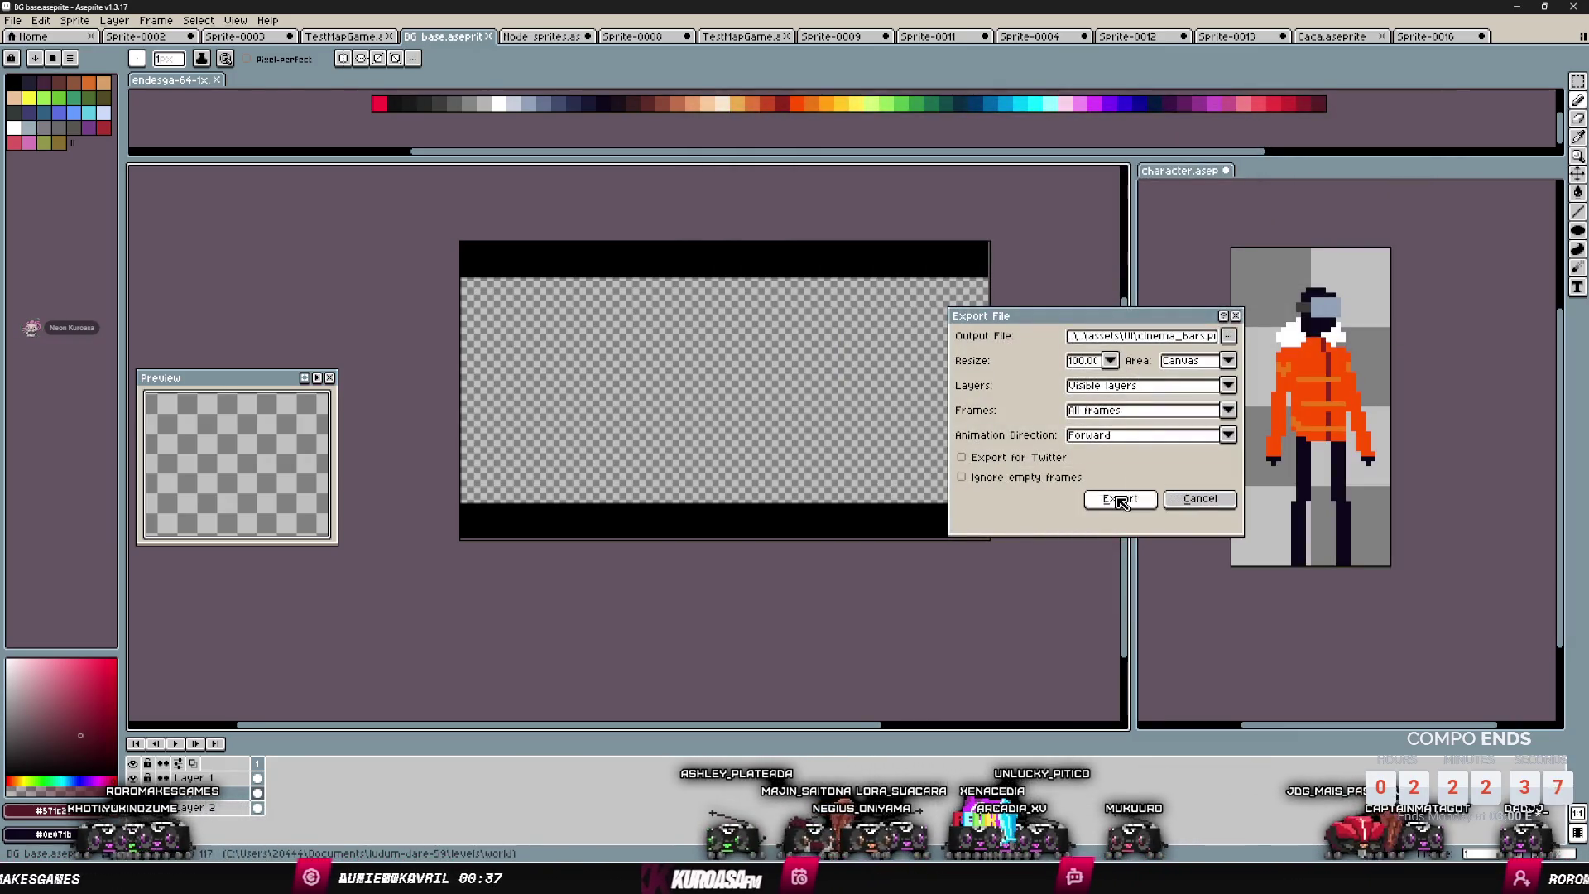
left_click(1109, 499)
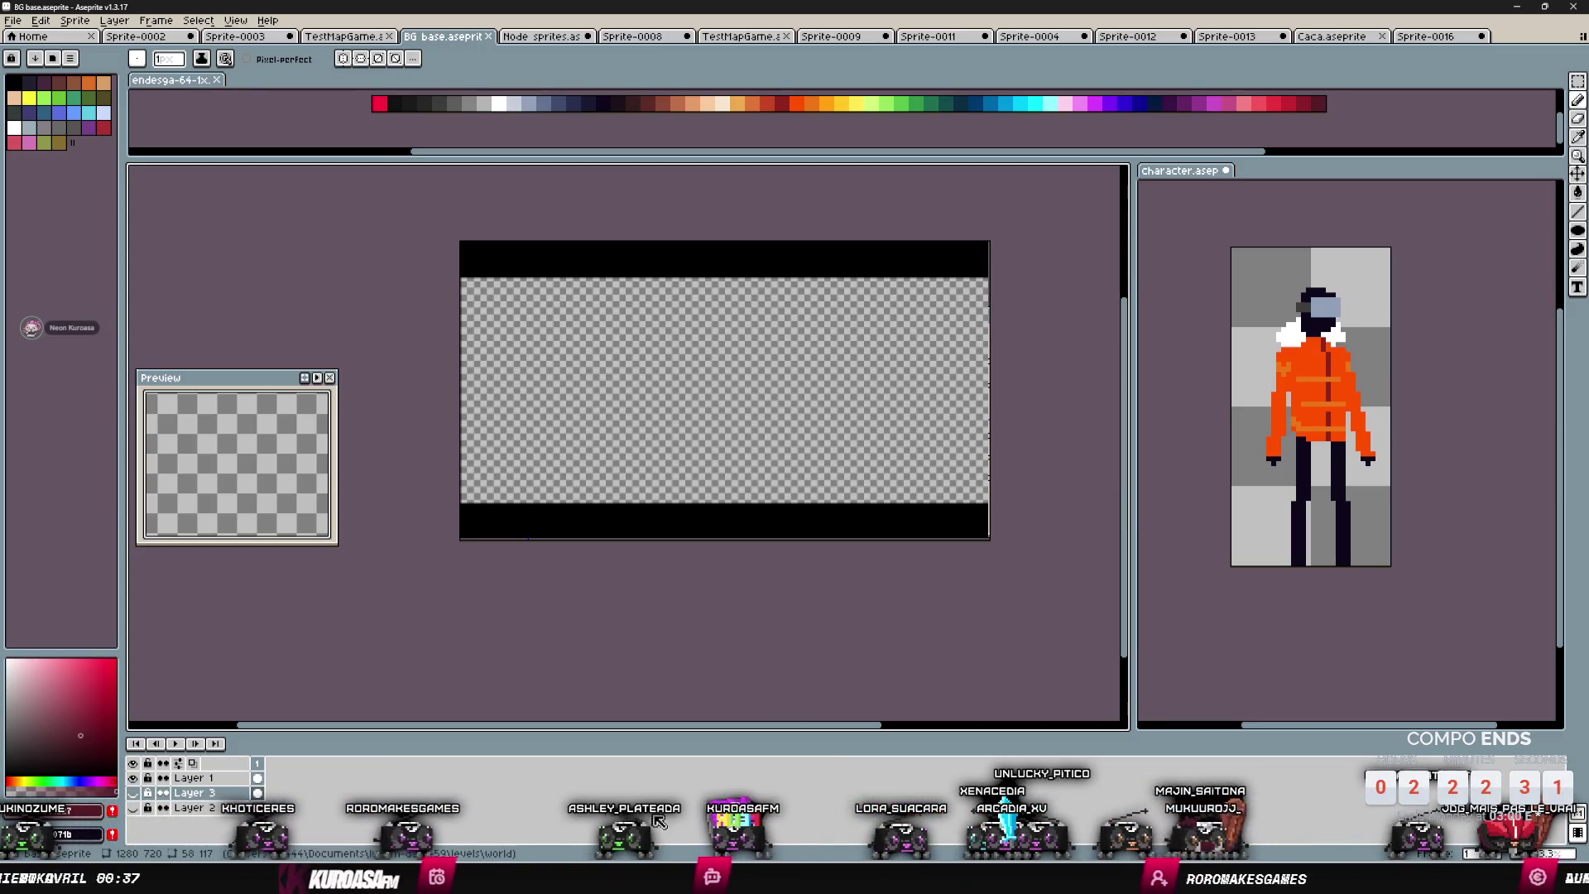
- Back in Godot, filter the FileSystem for 'cine' and drag cinema_bars.png onto the CanvasLayer
key("alt+Tab")
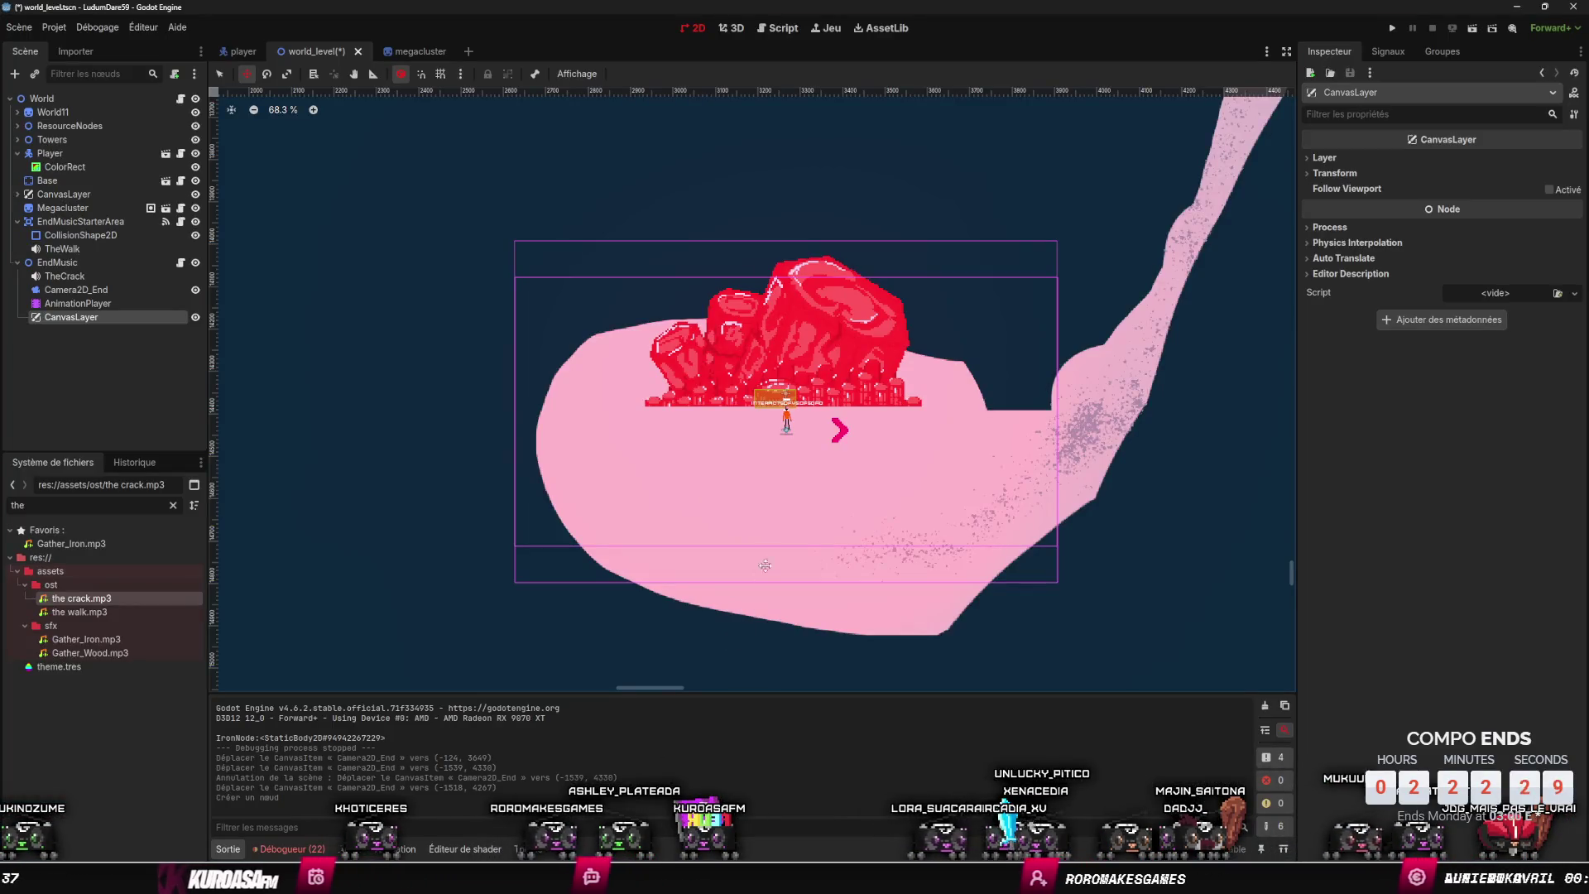
scroll(767, 480, "down", 6)
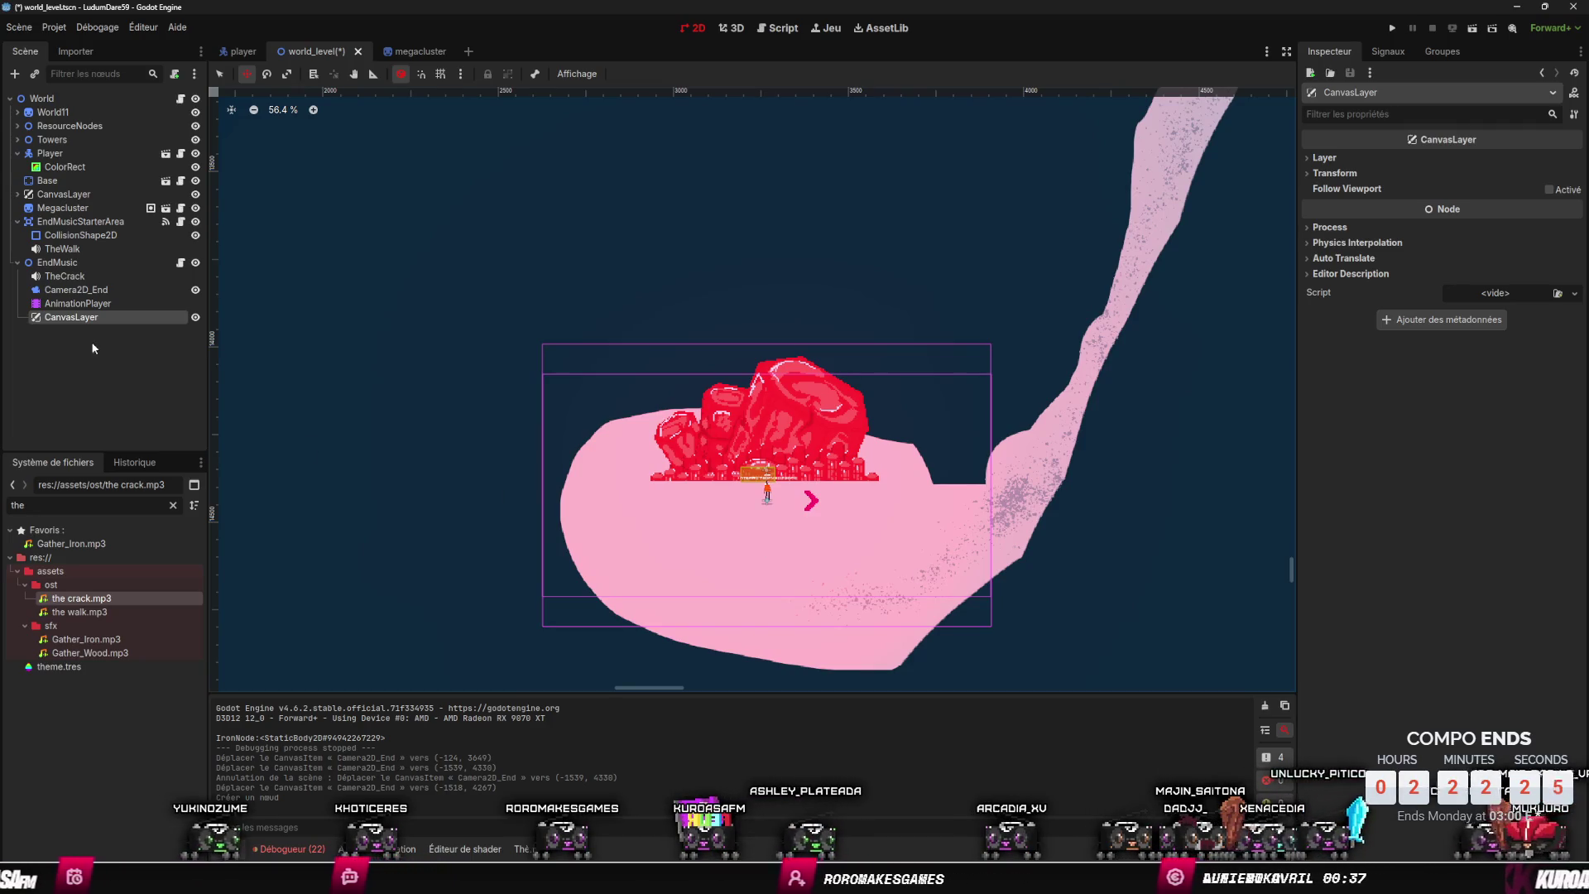
double_click(81, 505)
type("c")
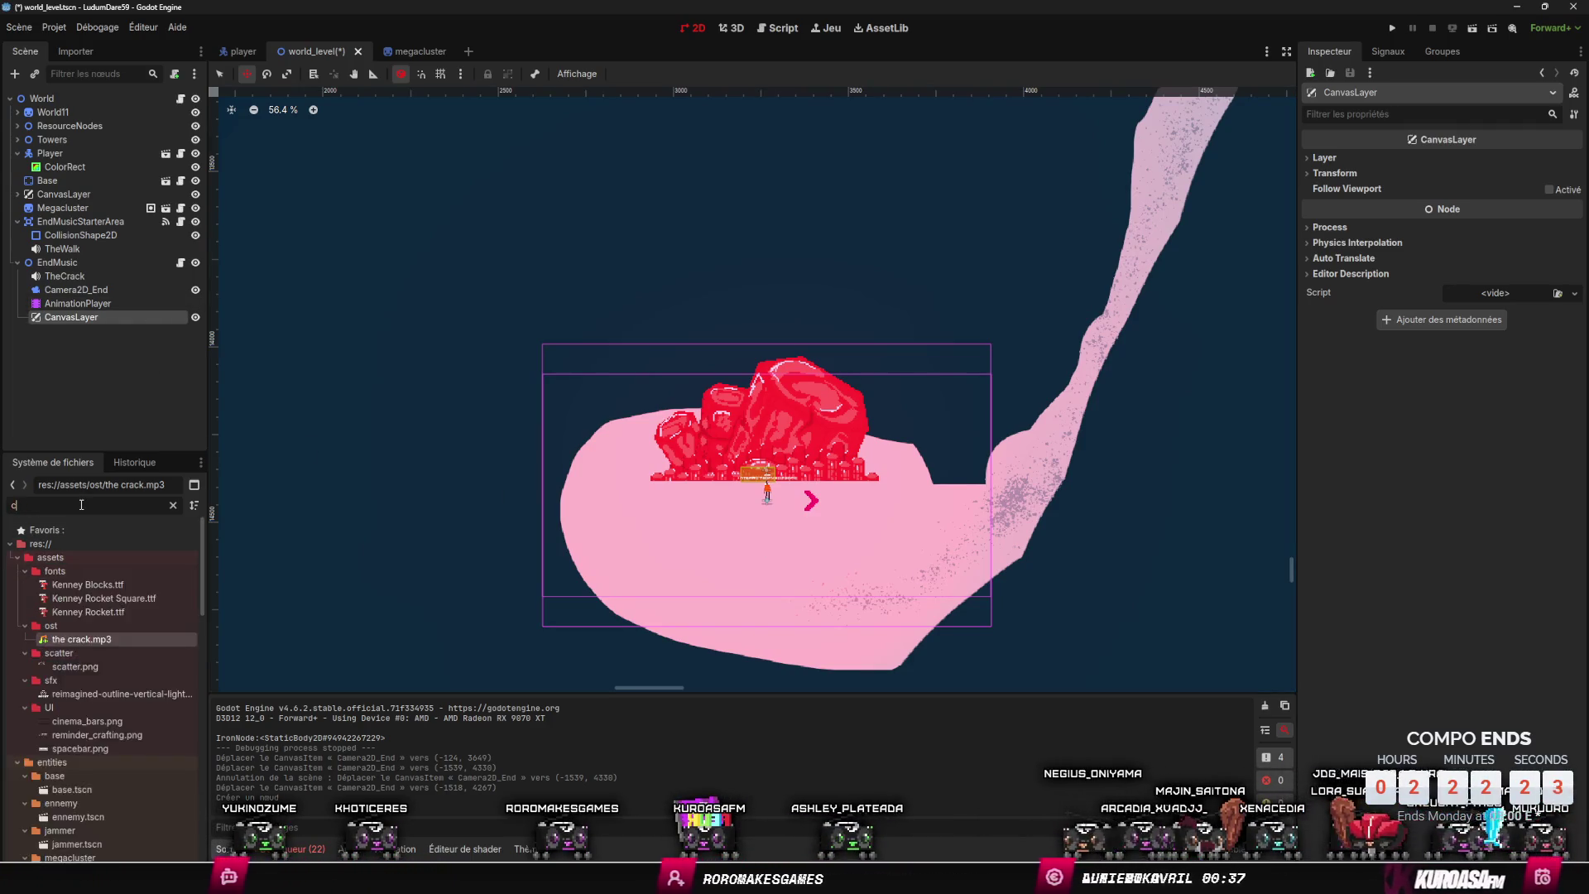
type("ine")
left_click_drag(87, 584, 76, 323)
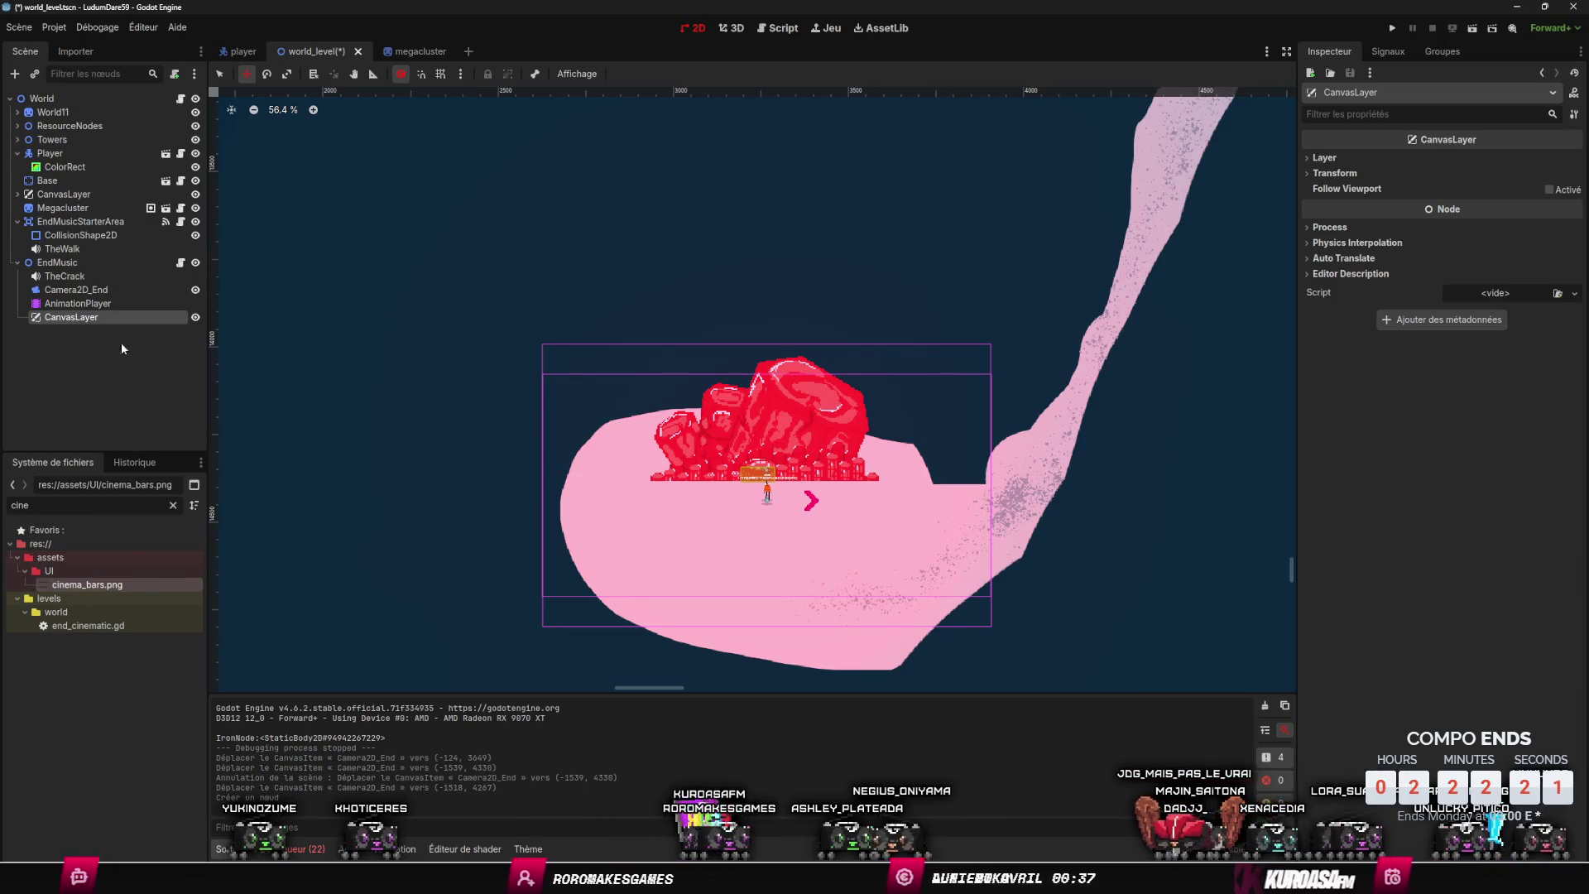
- Set the EndMusic CanvasLayer to layer 100, save the scene, and hide the layer in the editor
double_click(48, 318)
key("Escape")
key("Up")
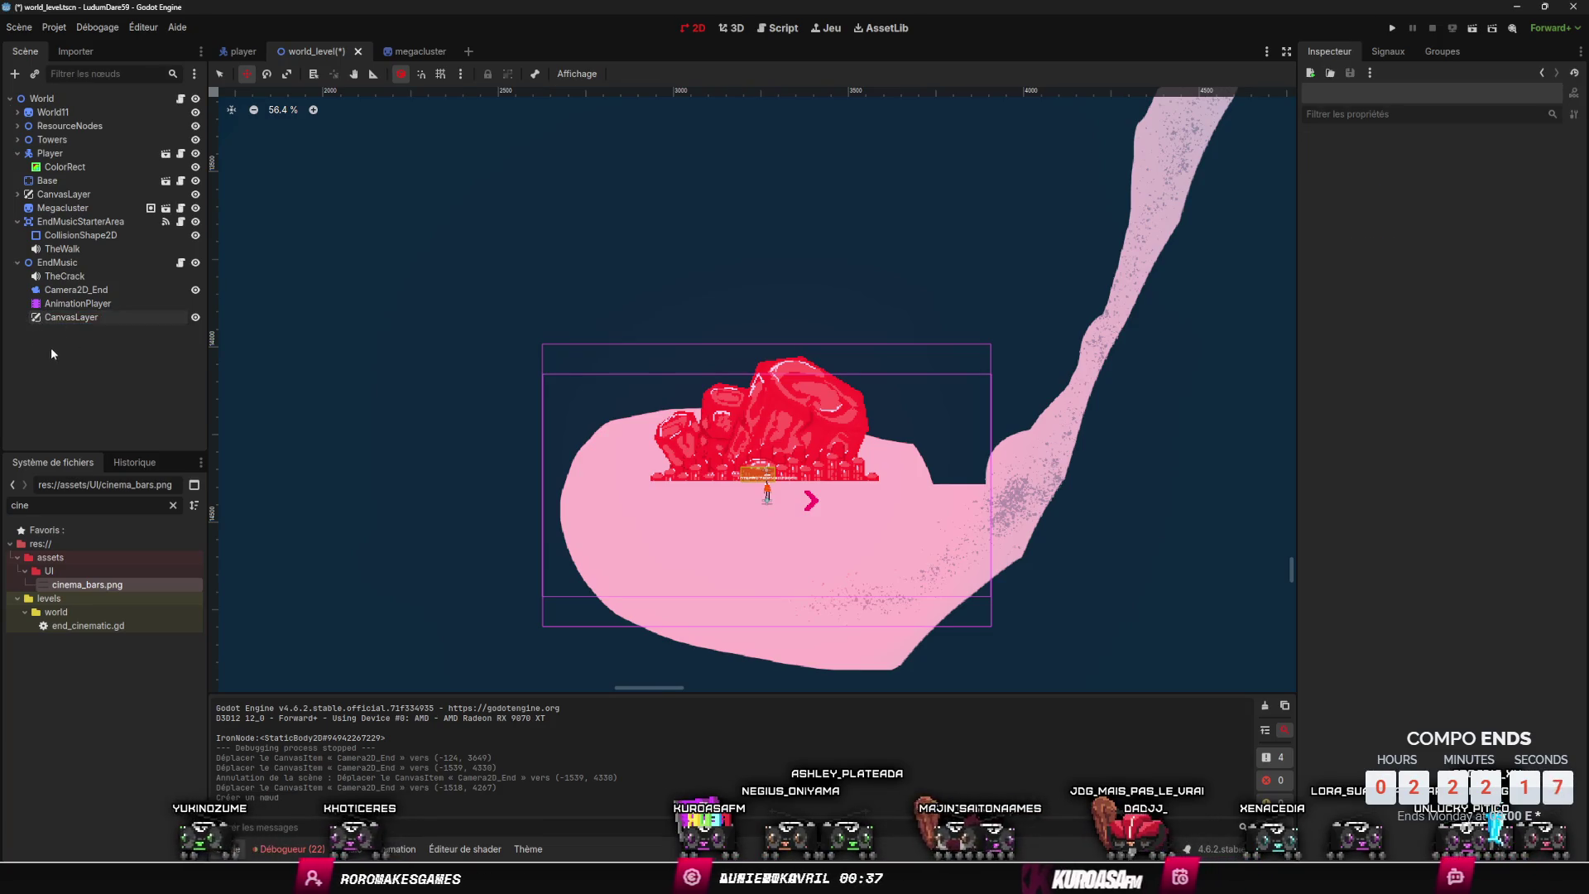
key("Down")
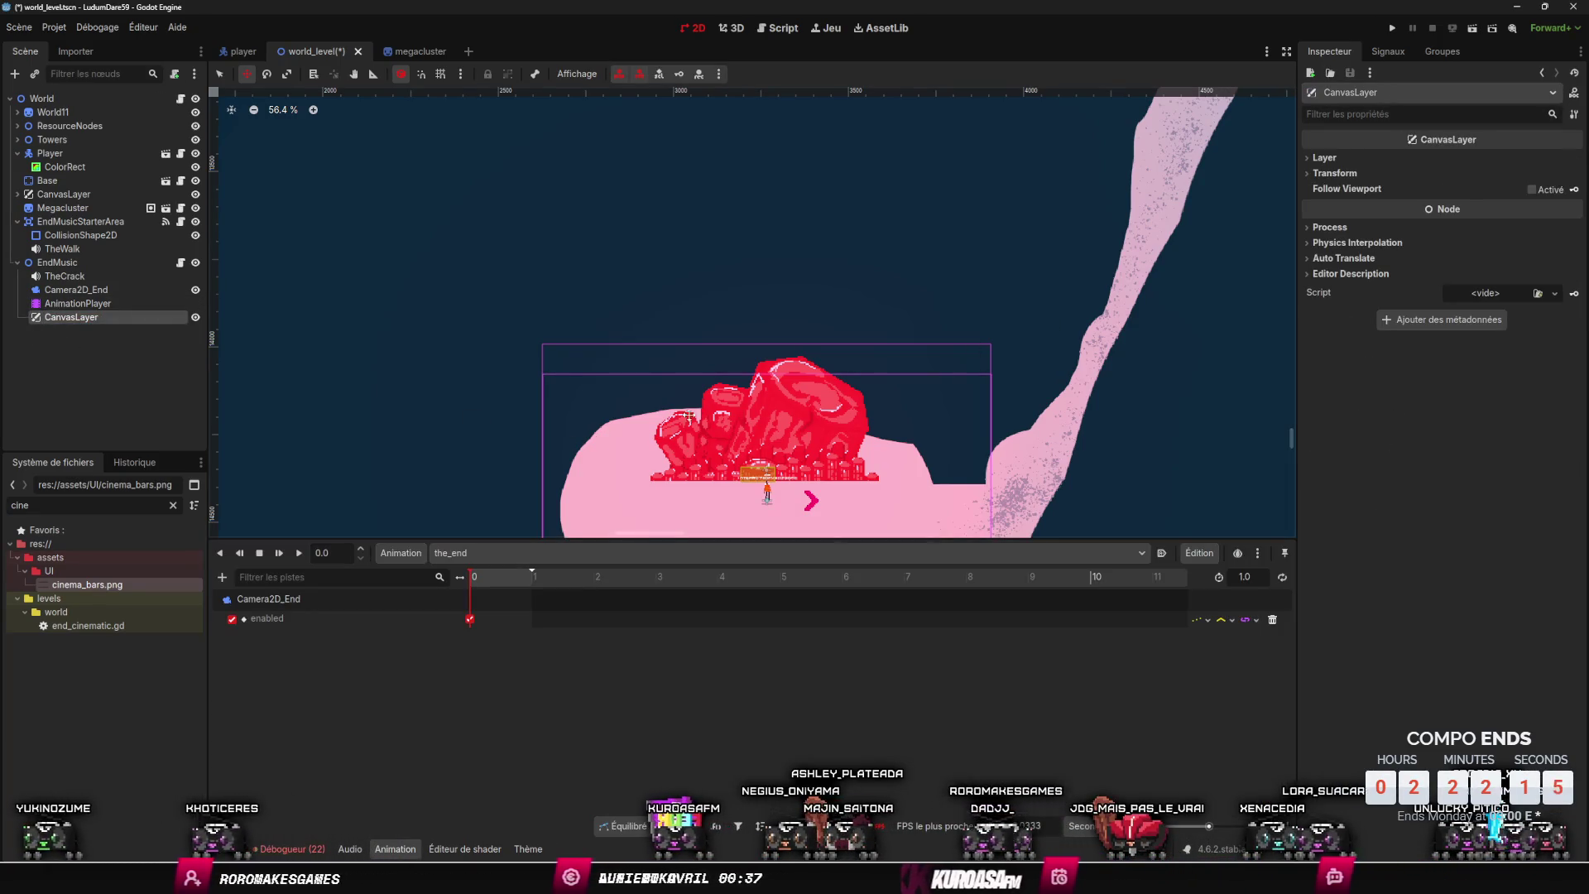
scroll(691, 415, "down", 5)
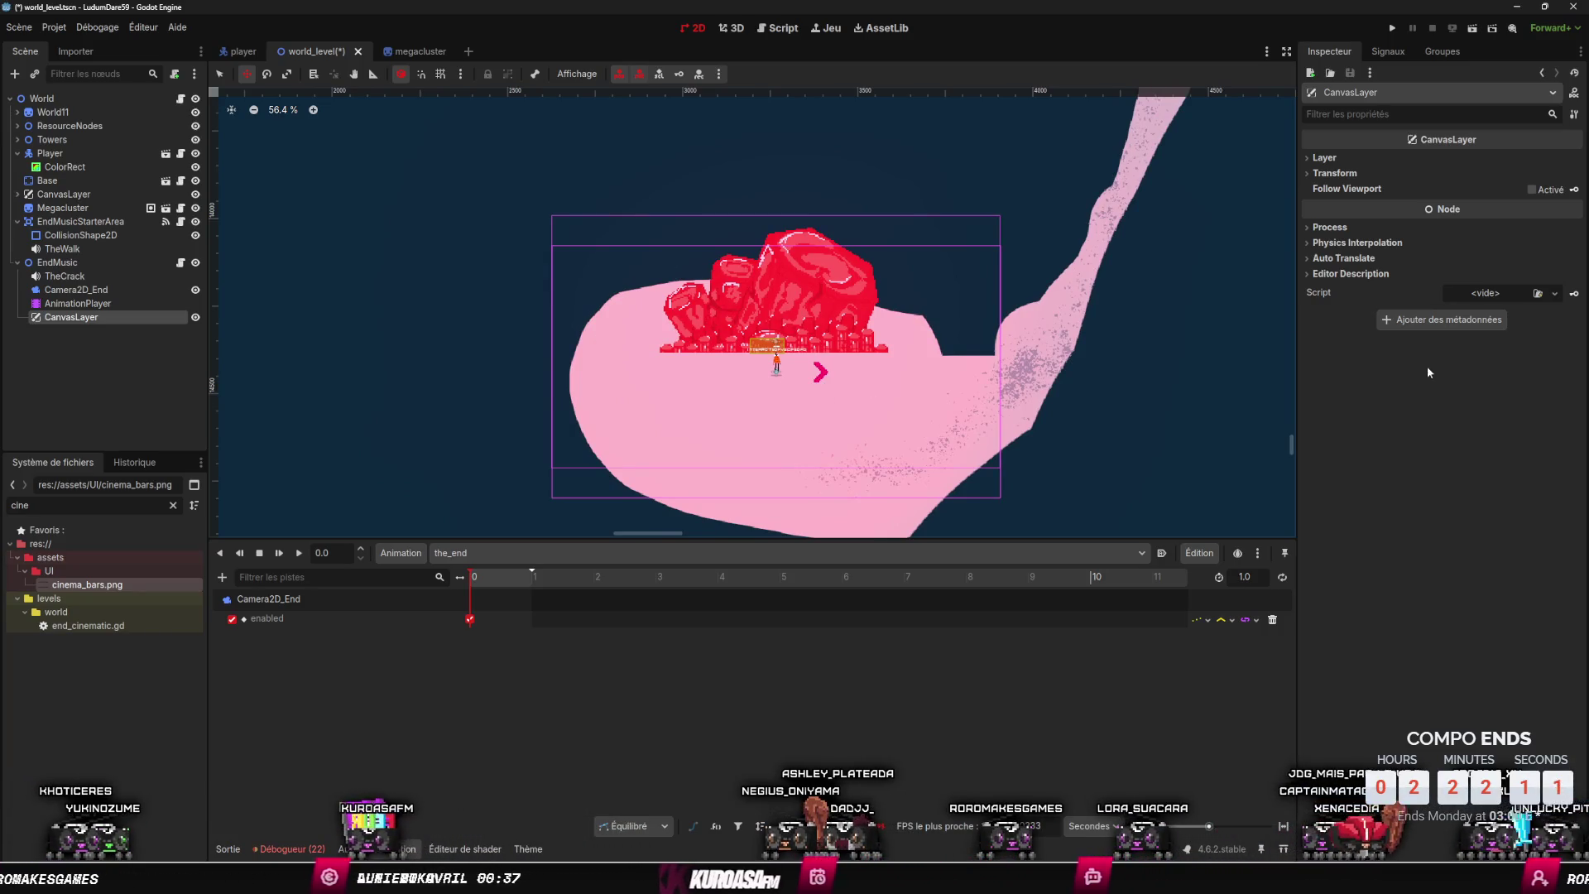
left_click(1324, 157)
left_click(1483, 172)
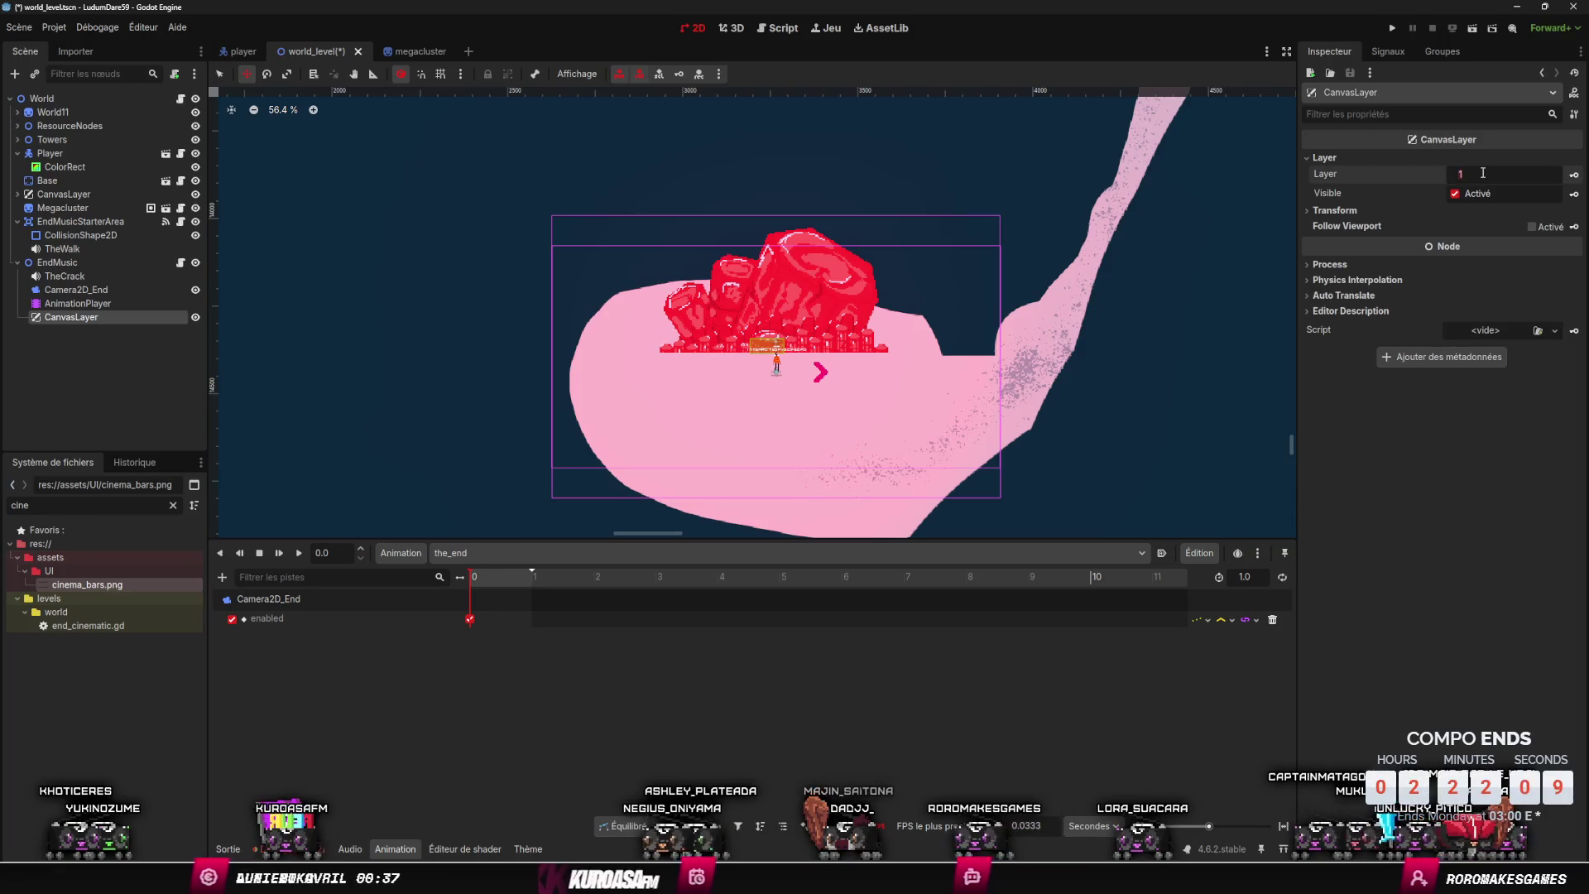
key("ctrl+s")
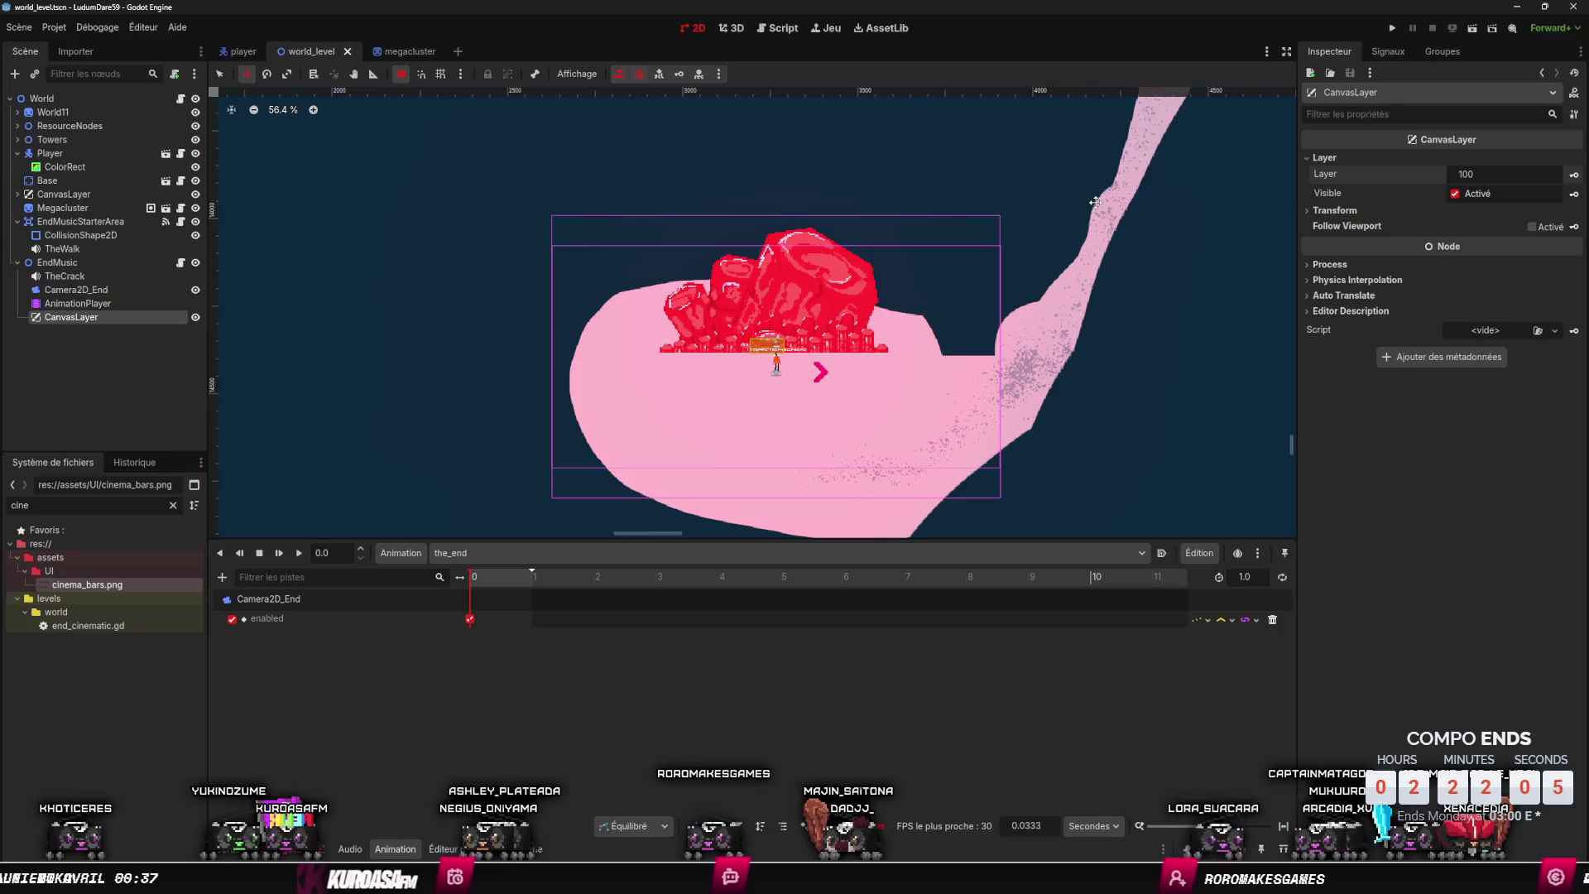
scroll(894, 302, "up", 1)
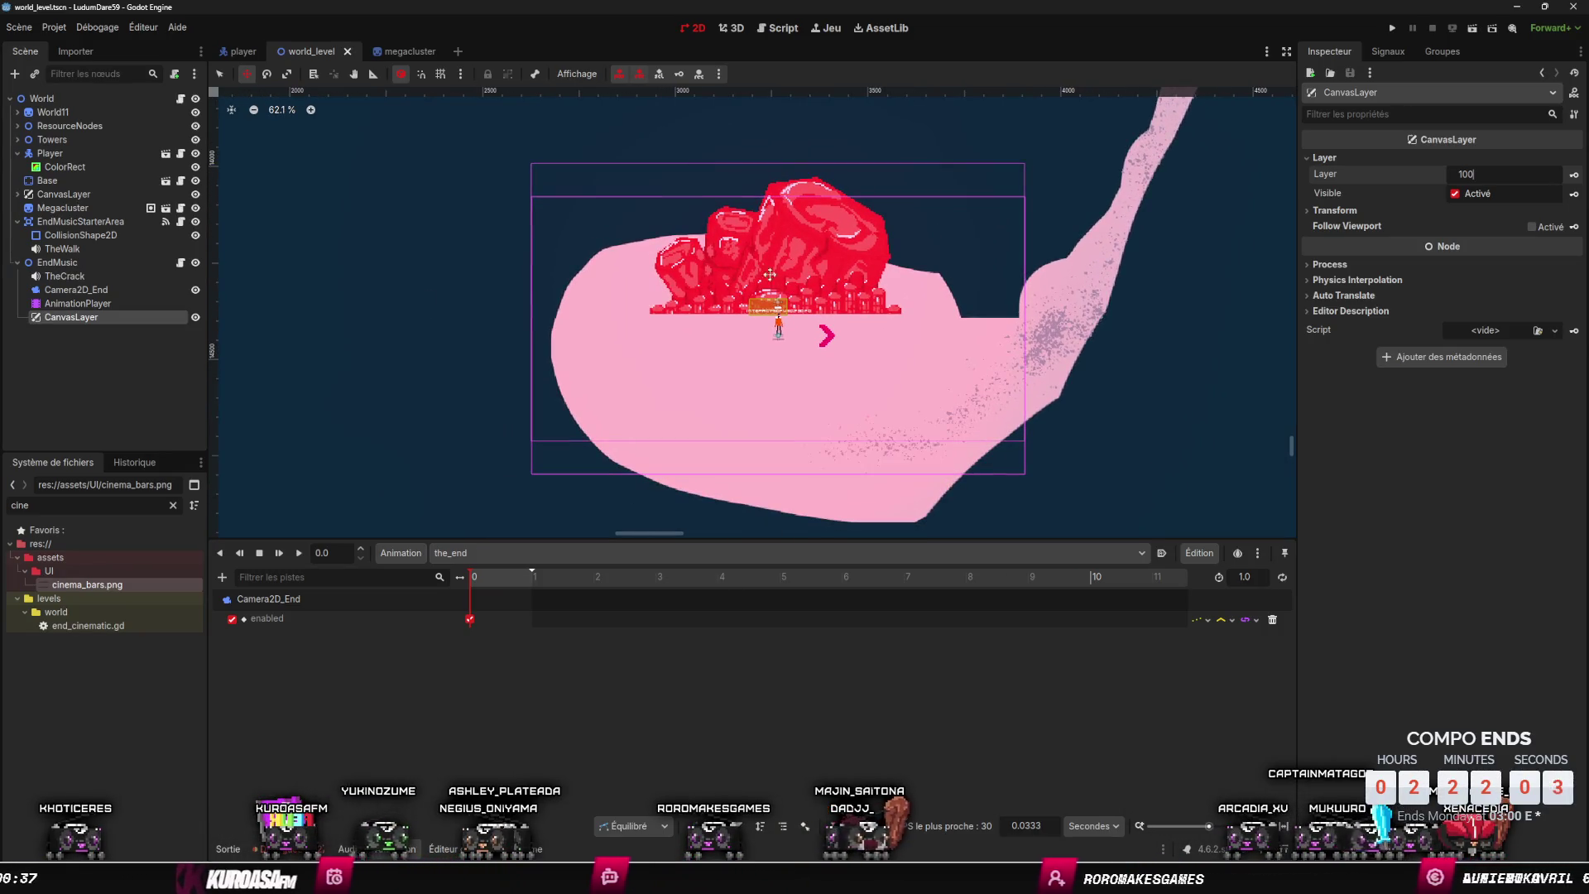
left_click(195, 318)
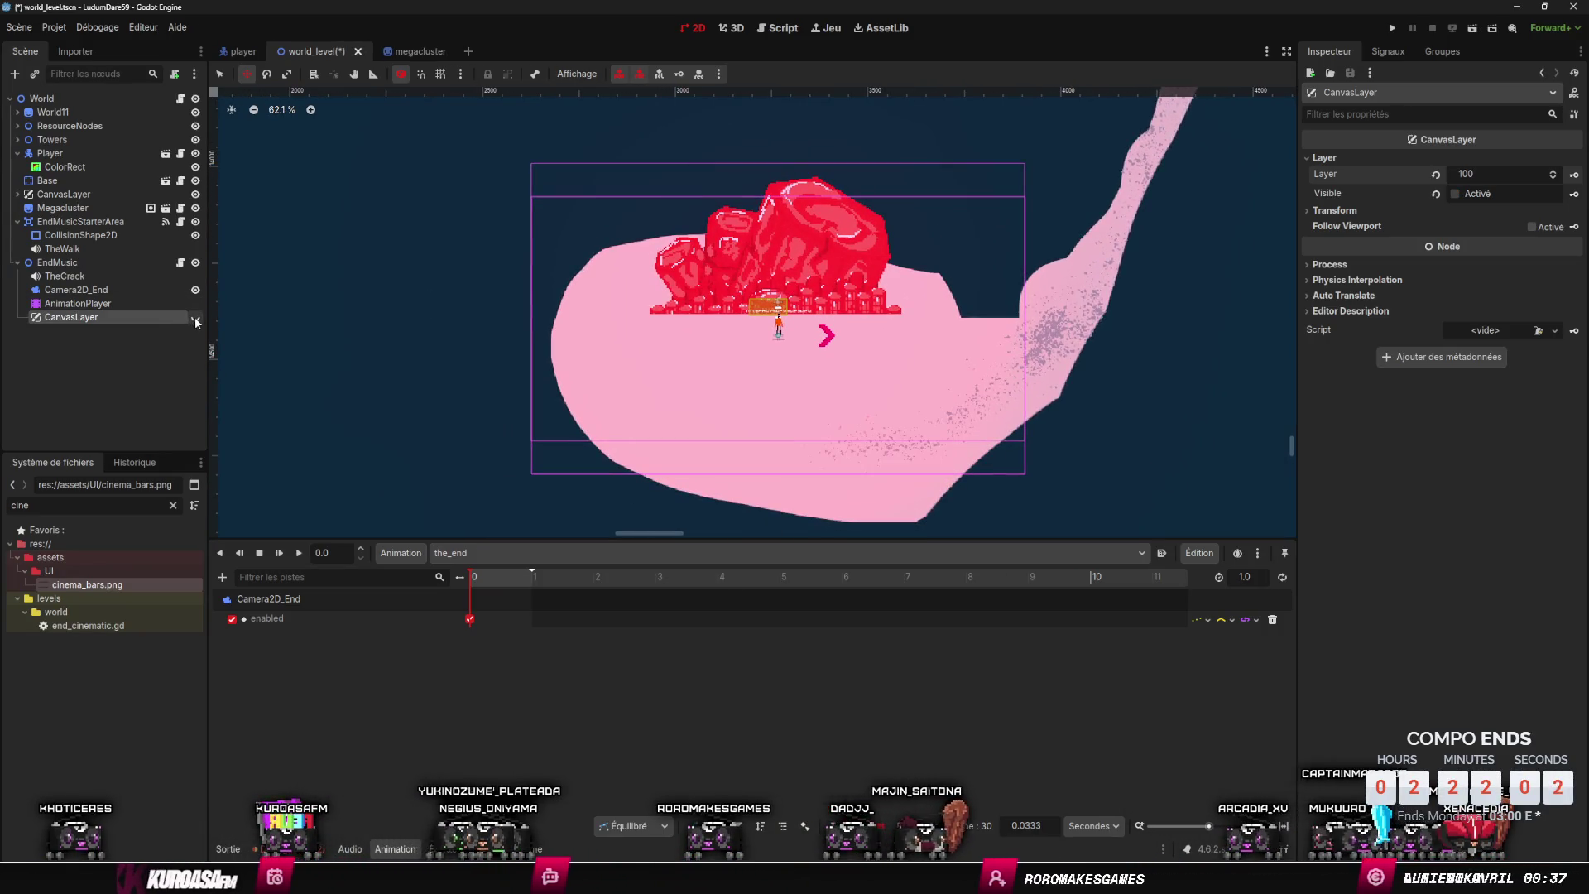
- Add a property track for EndMusic/CanvasLayer's visible property to the_end animation
left_click(222, 576)
left_click(248, 595)
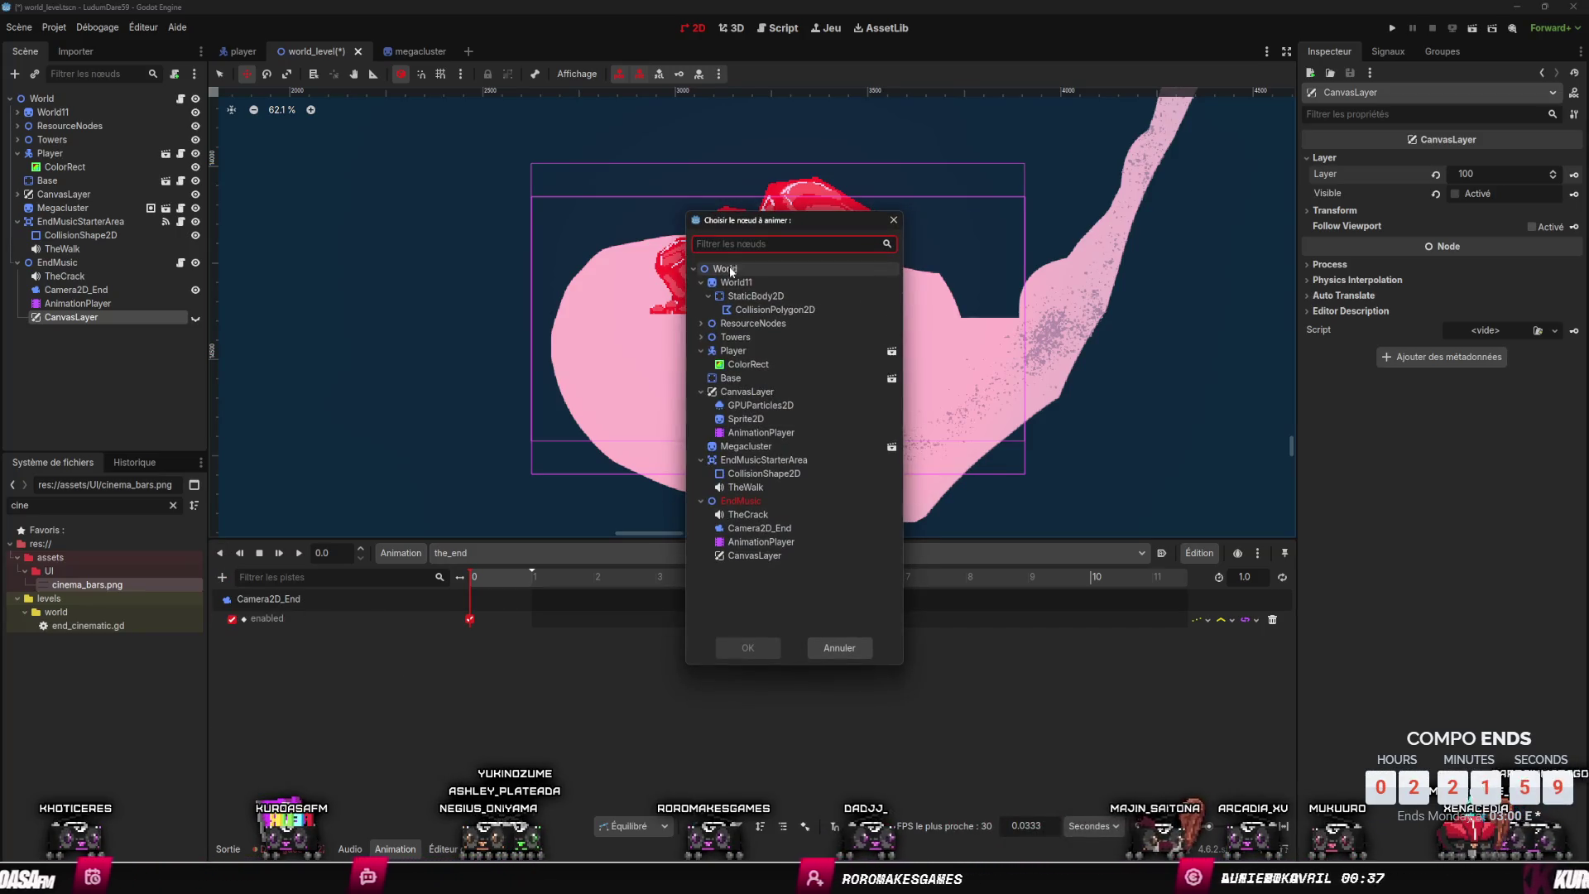
double_click(733, 556)
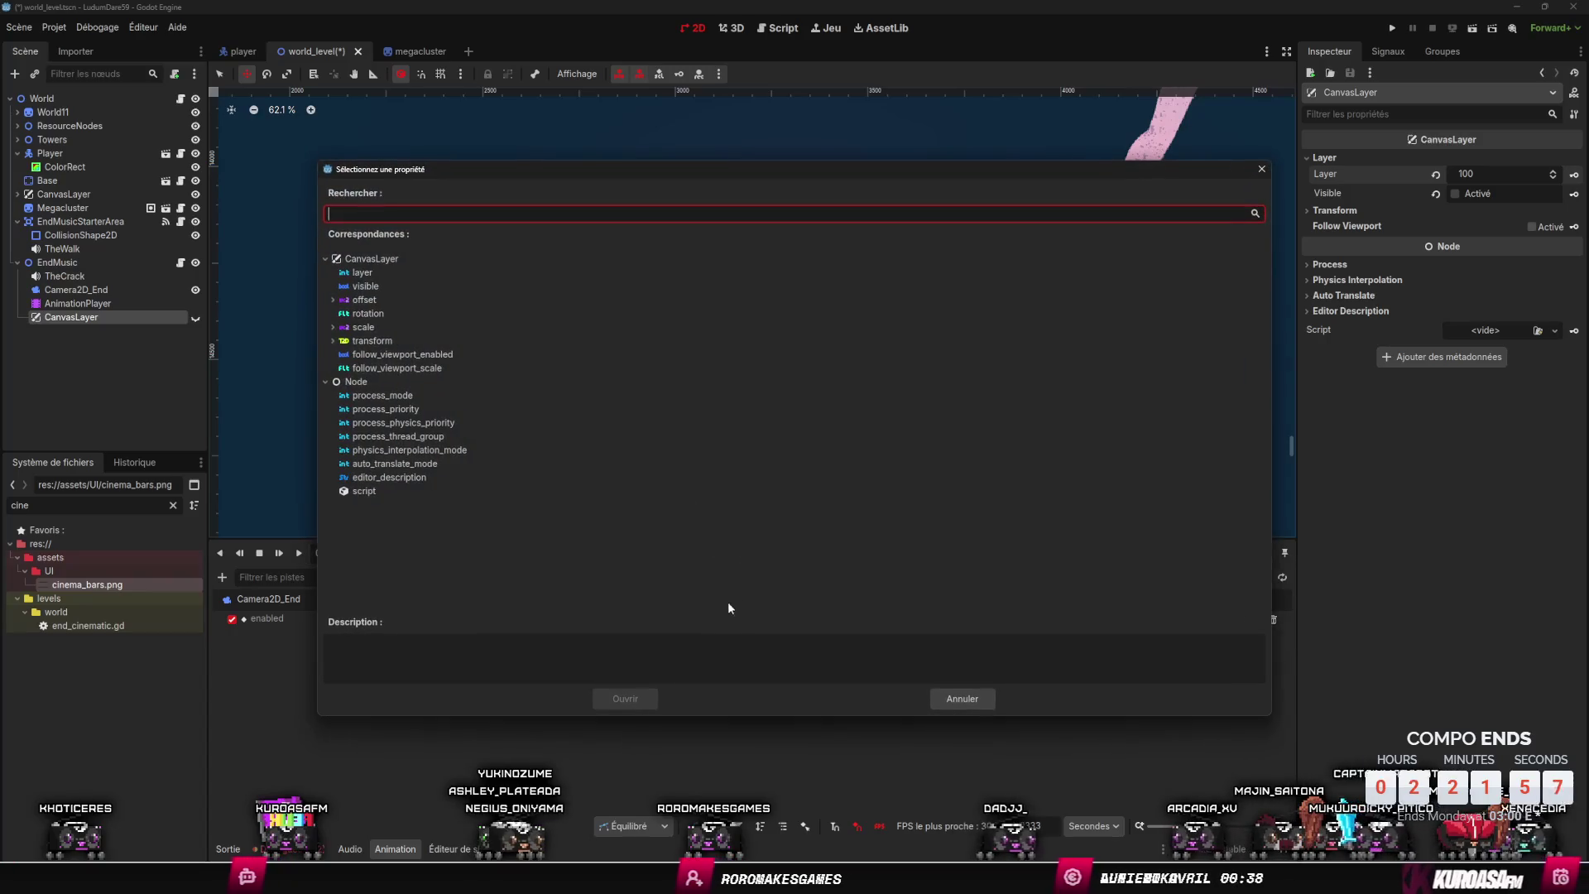
type("ena")
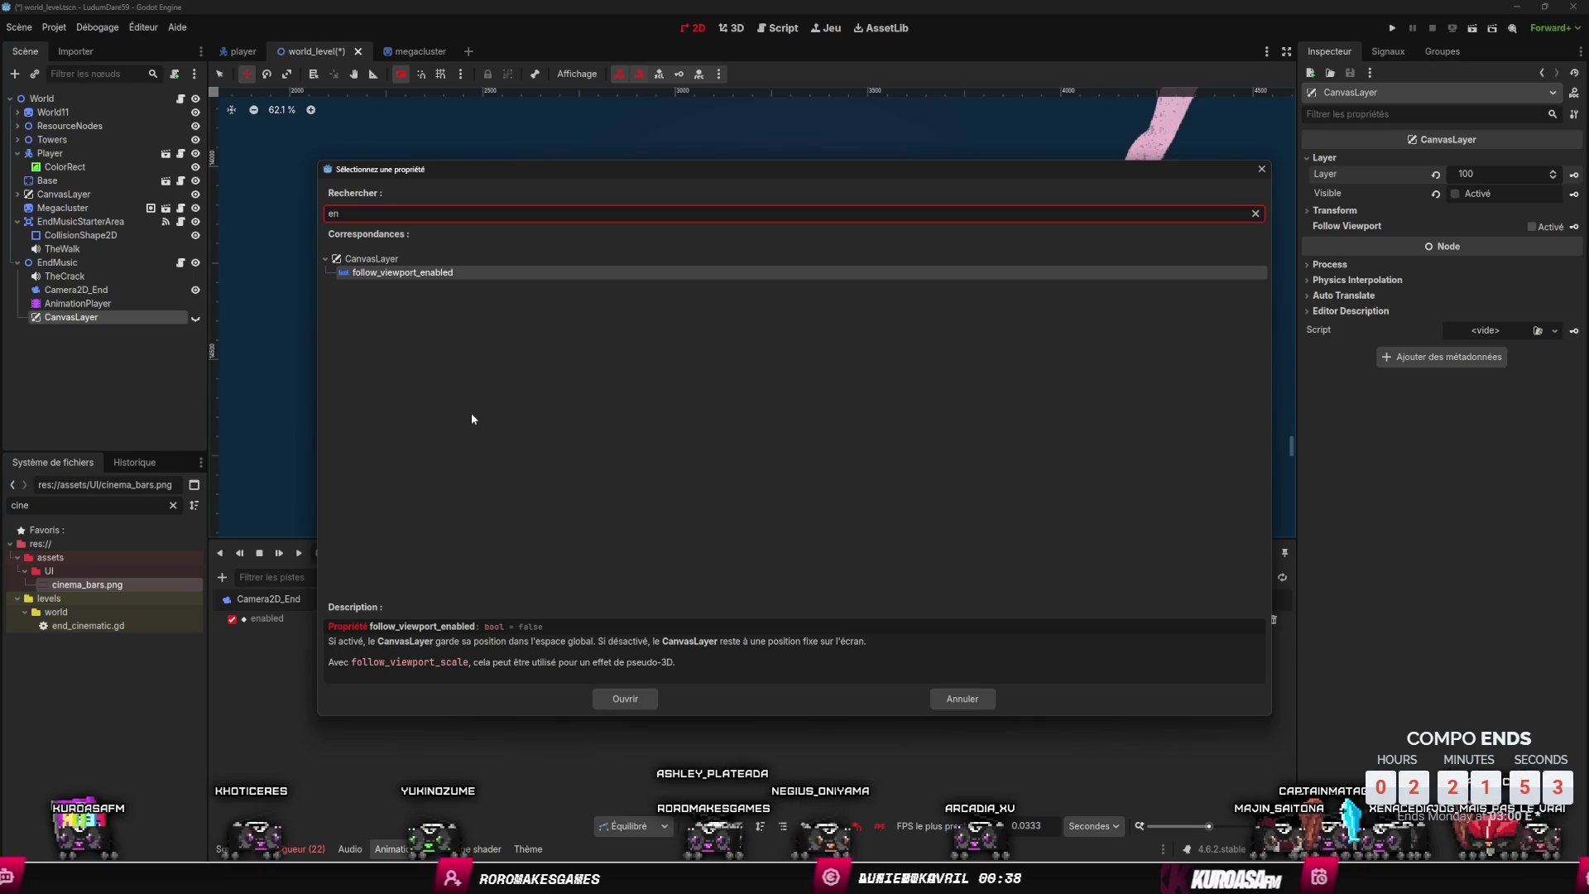
key("Escape")
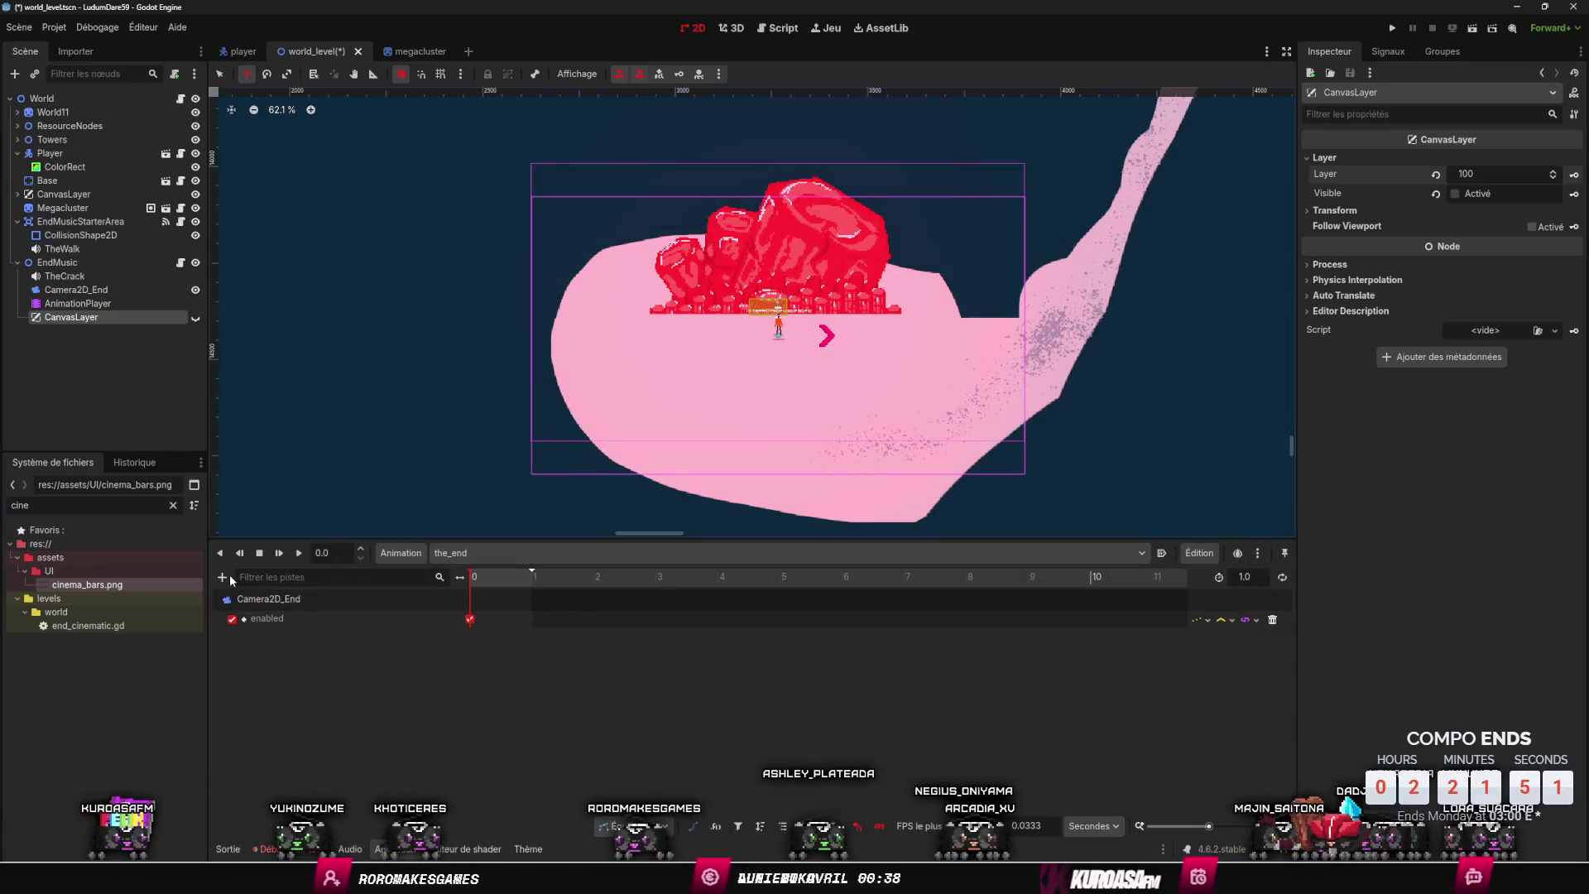
left_click(222, 577)
left_click(259, 599)
type("vi")
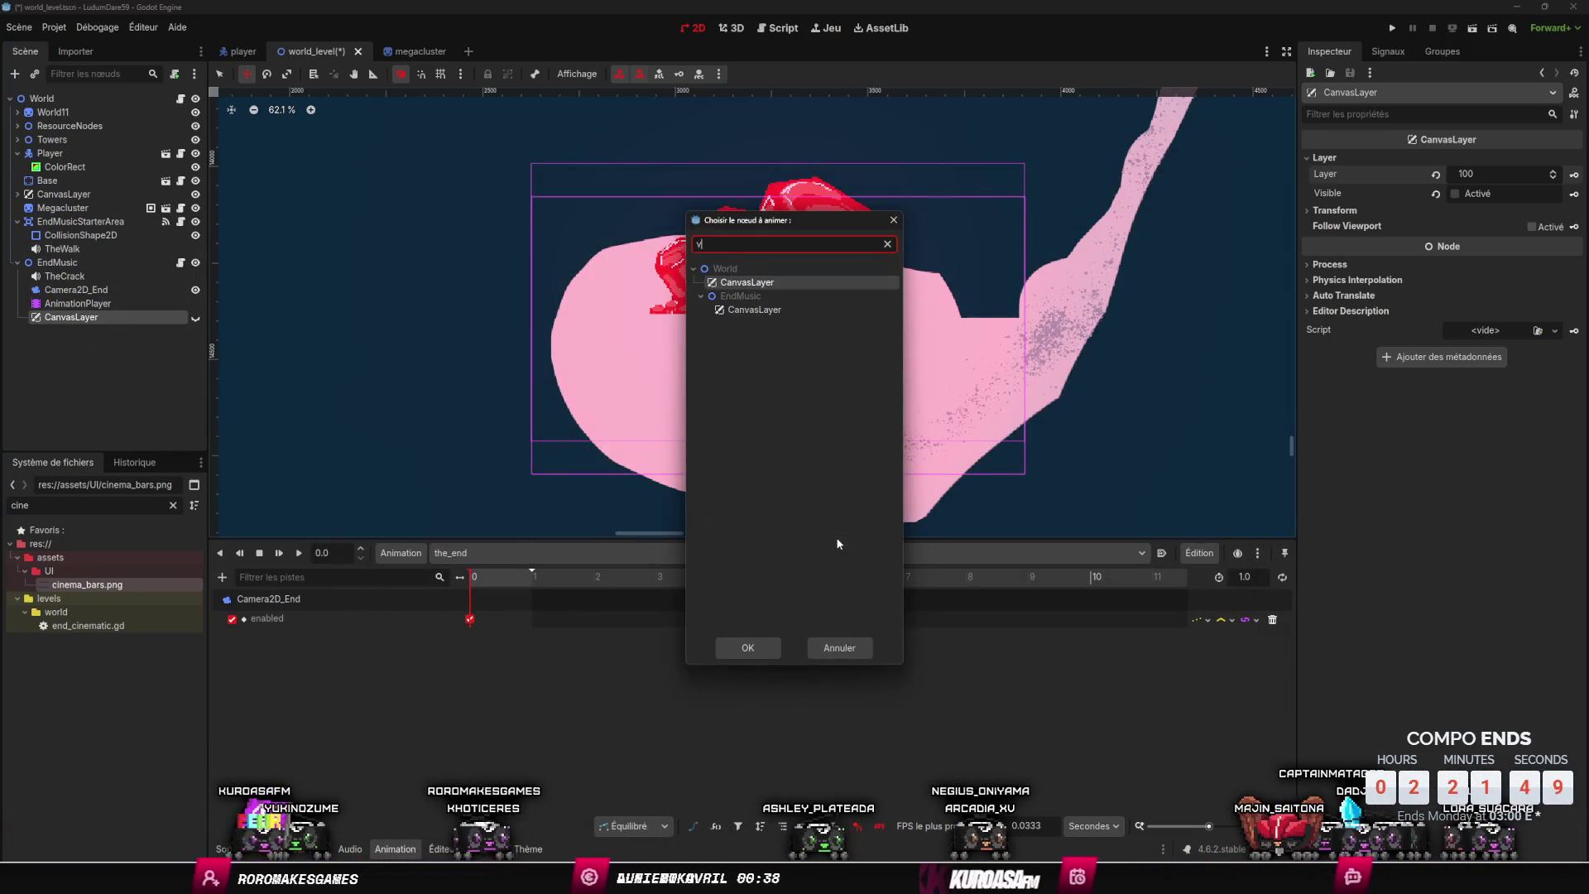
key("BackSpace")
key("BackSpace")
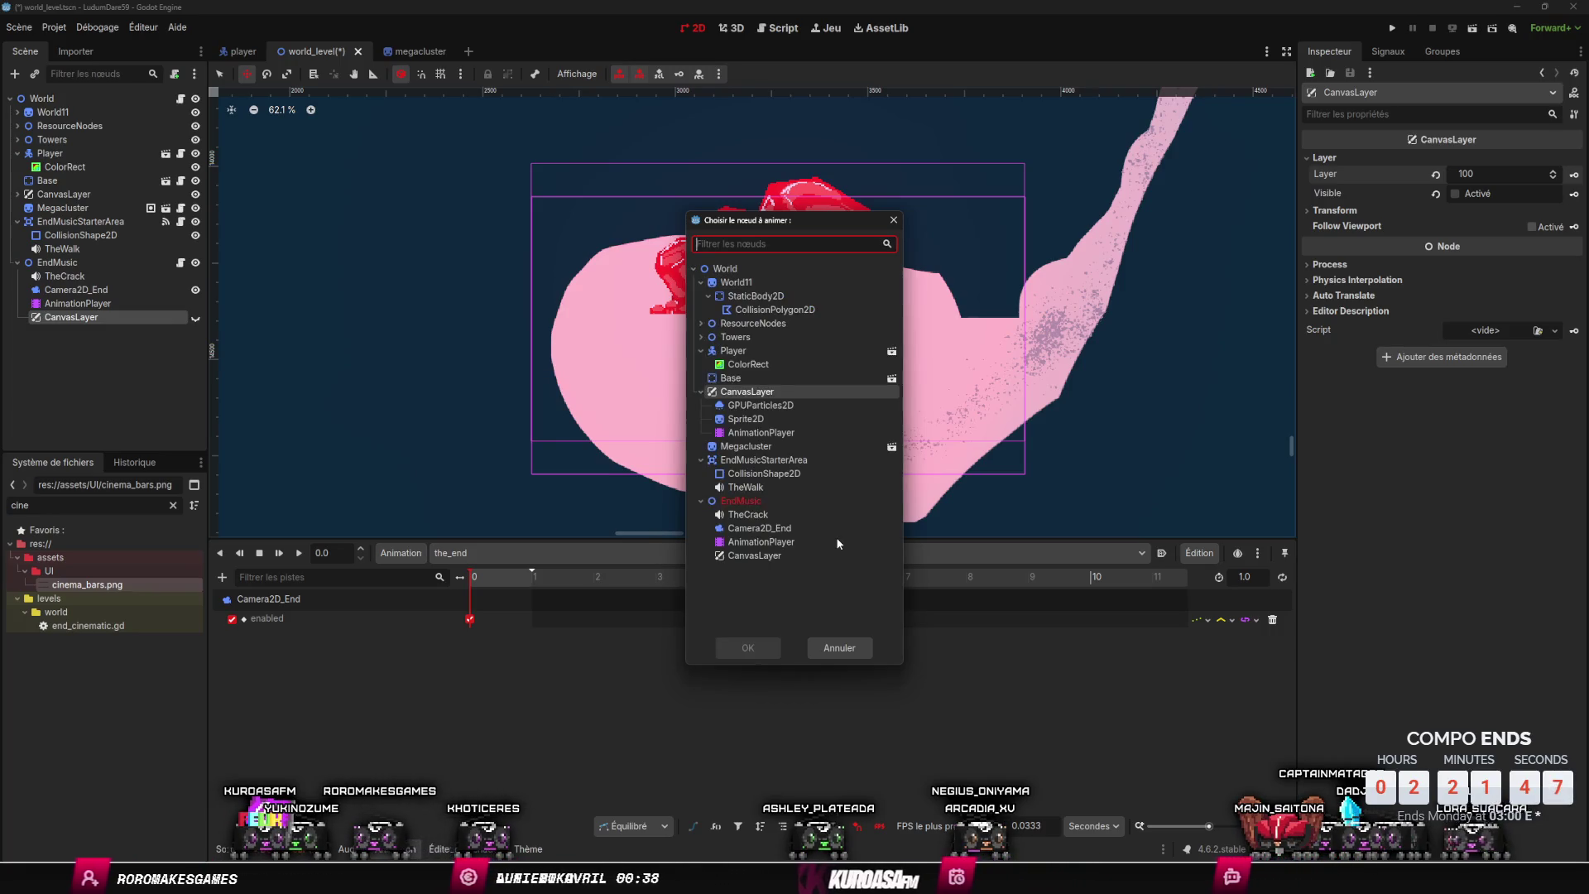
type("can")
key("Down")
key("Return")
type("visi")
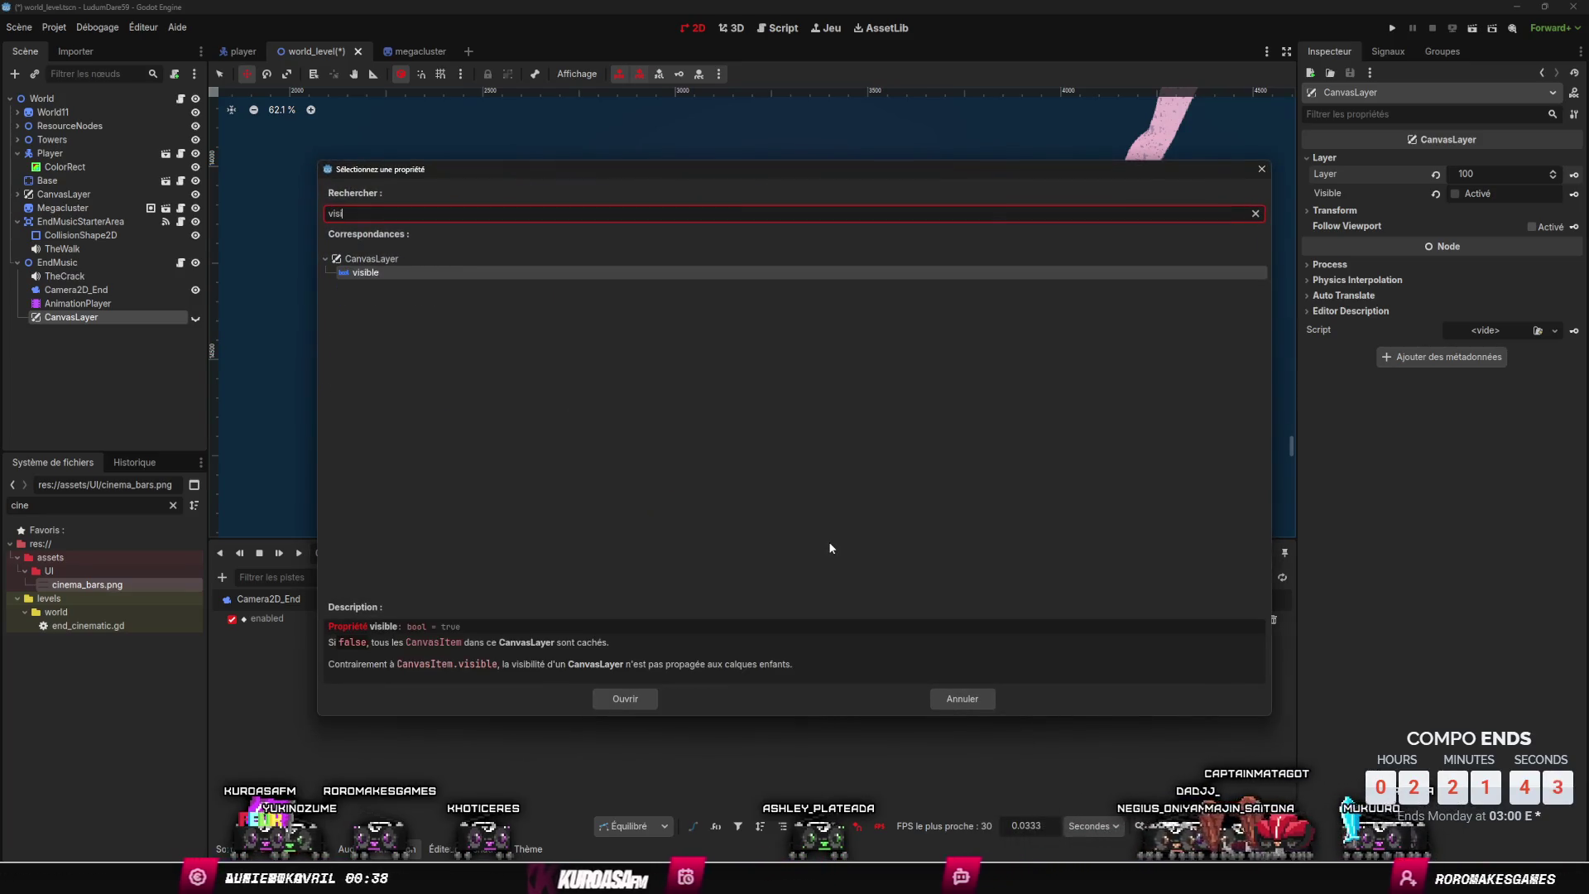
key("Return")
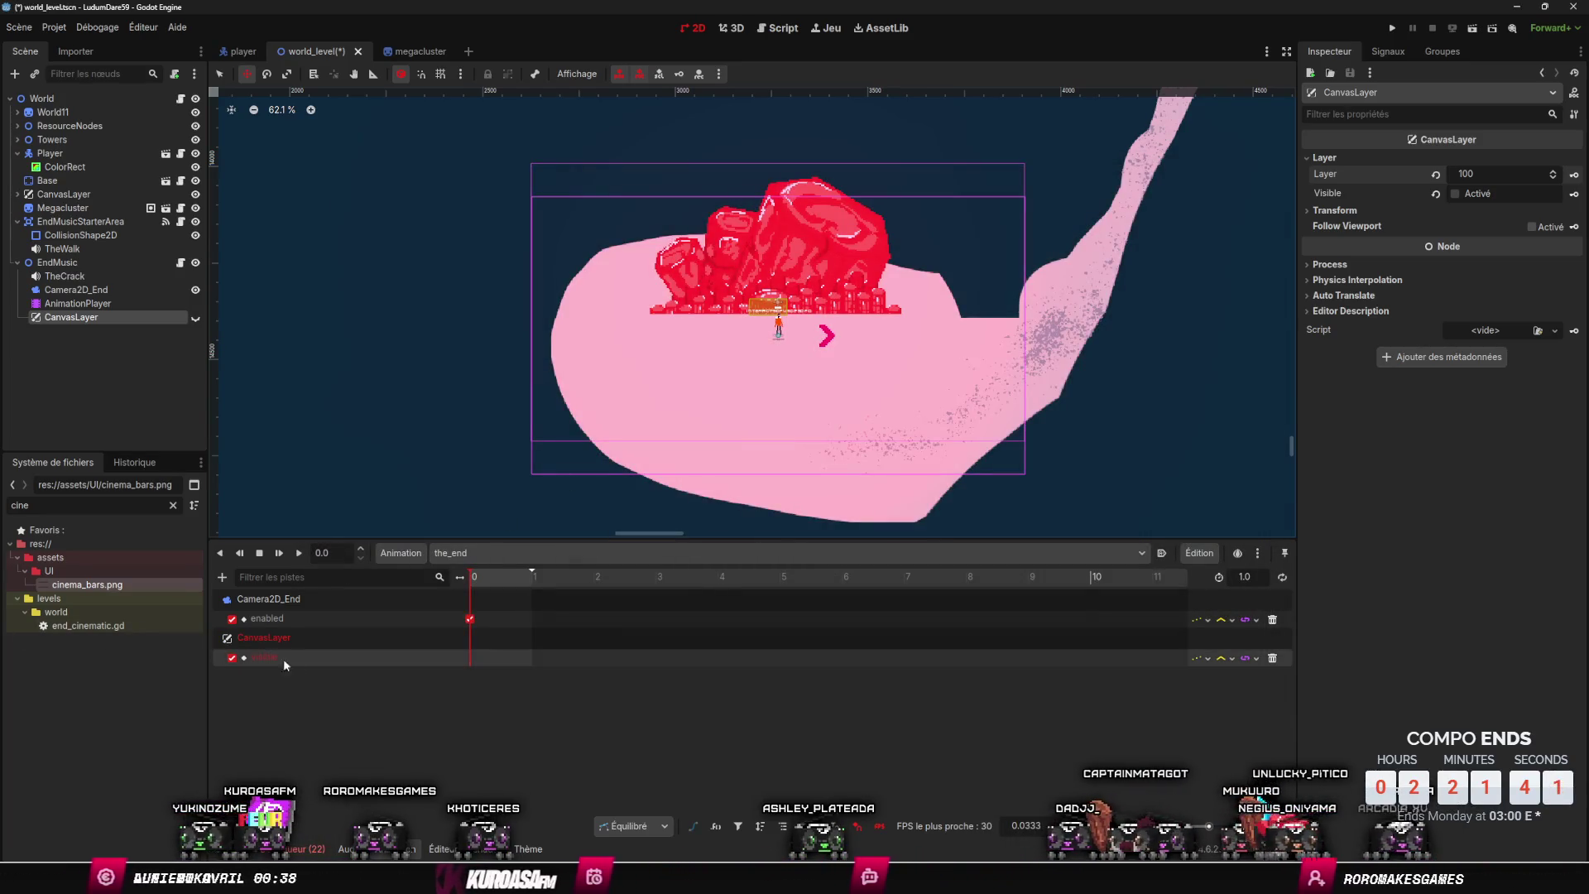
- Insert a visible key on that track at time 0
right_click(490, 662)
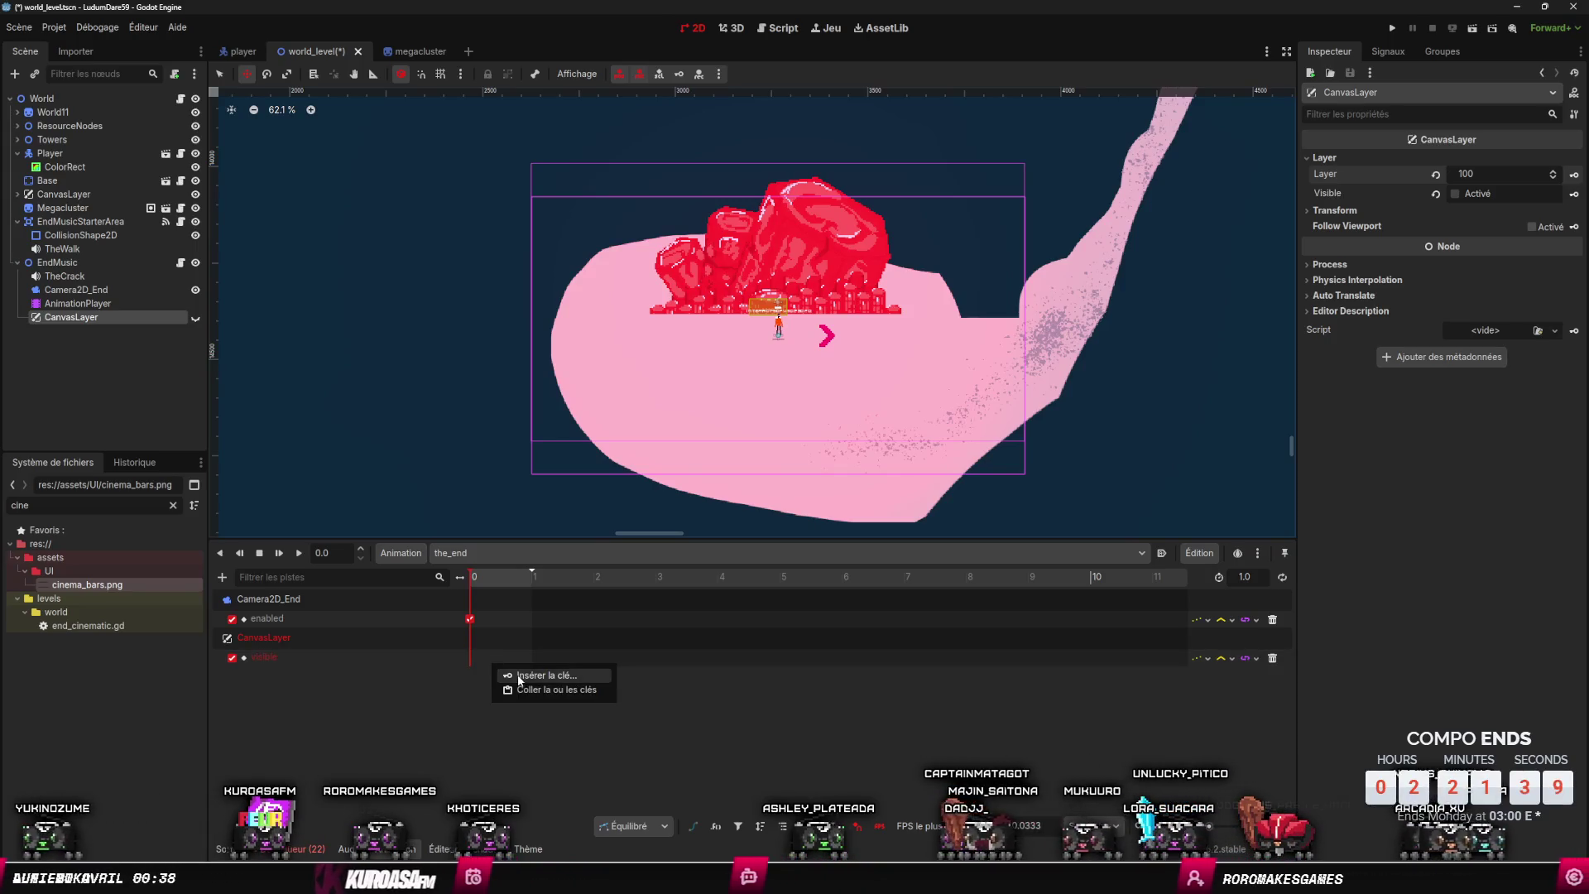
left_click(515, 682)
left_click_drag(493, 654, 465, 663)
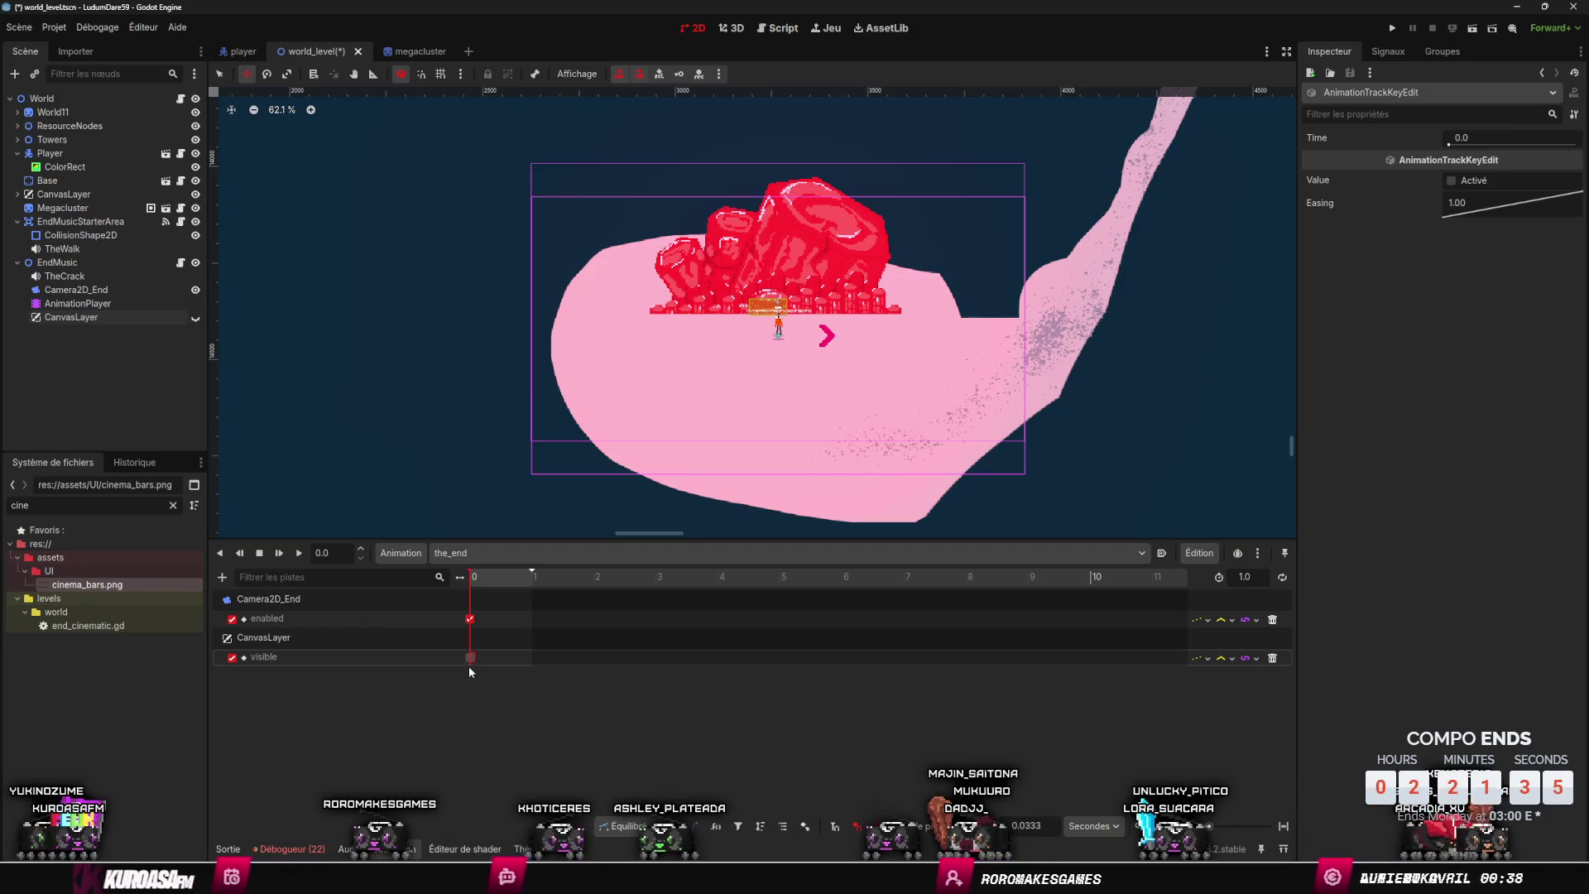
left_click(469, 656)
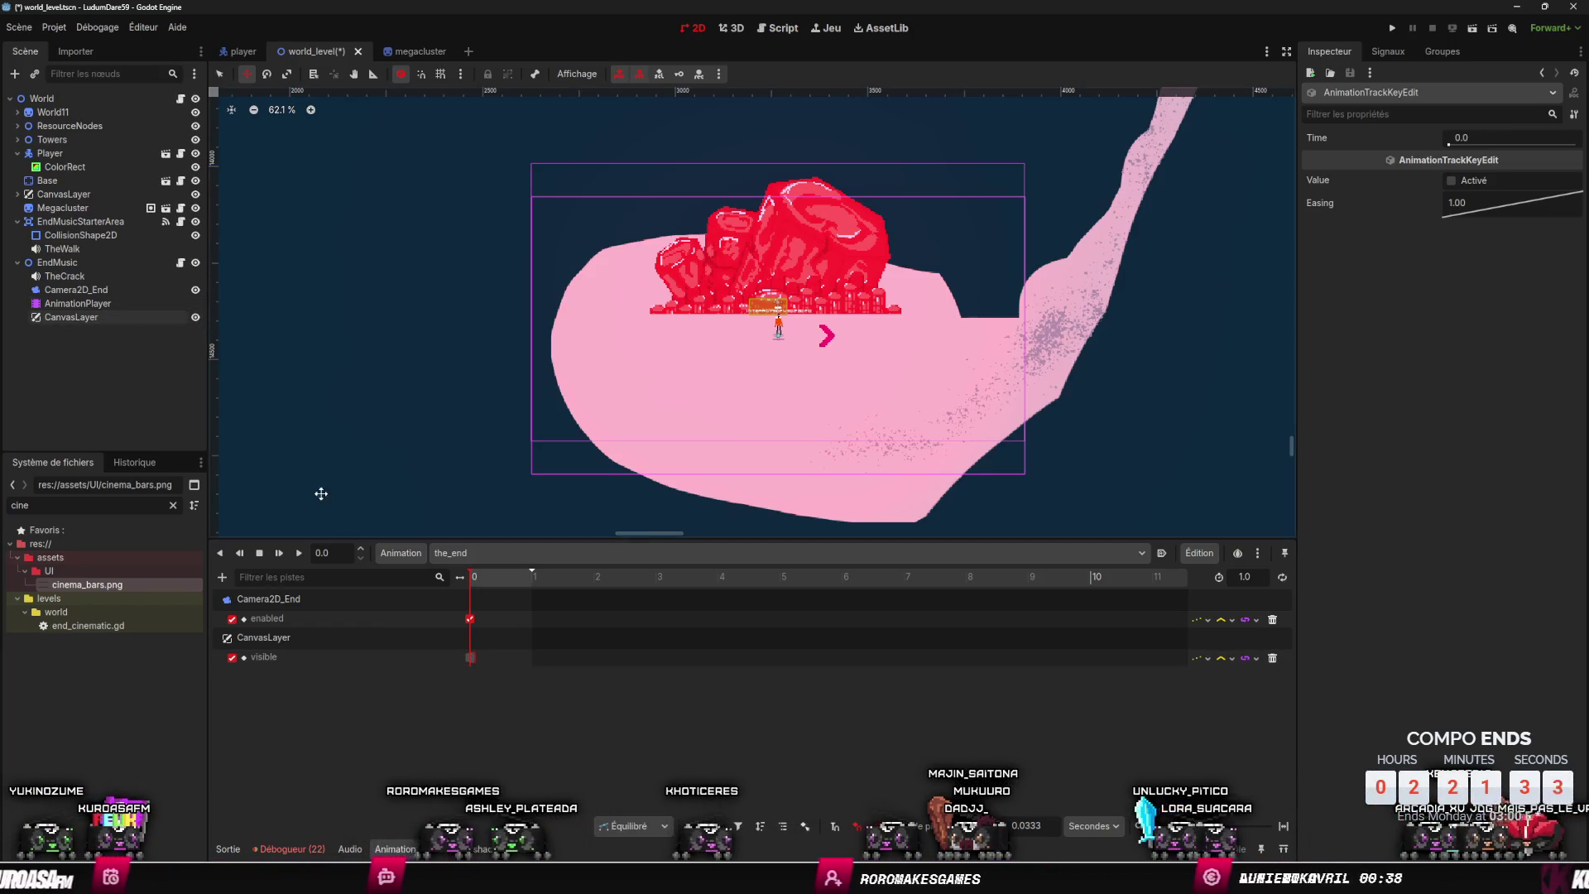
right_click(470, 658)
left_click(470, 659)
left_click_drag(470, 660, 472, 663)
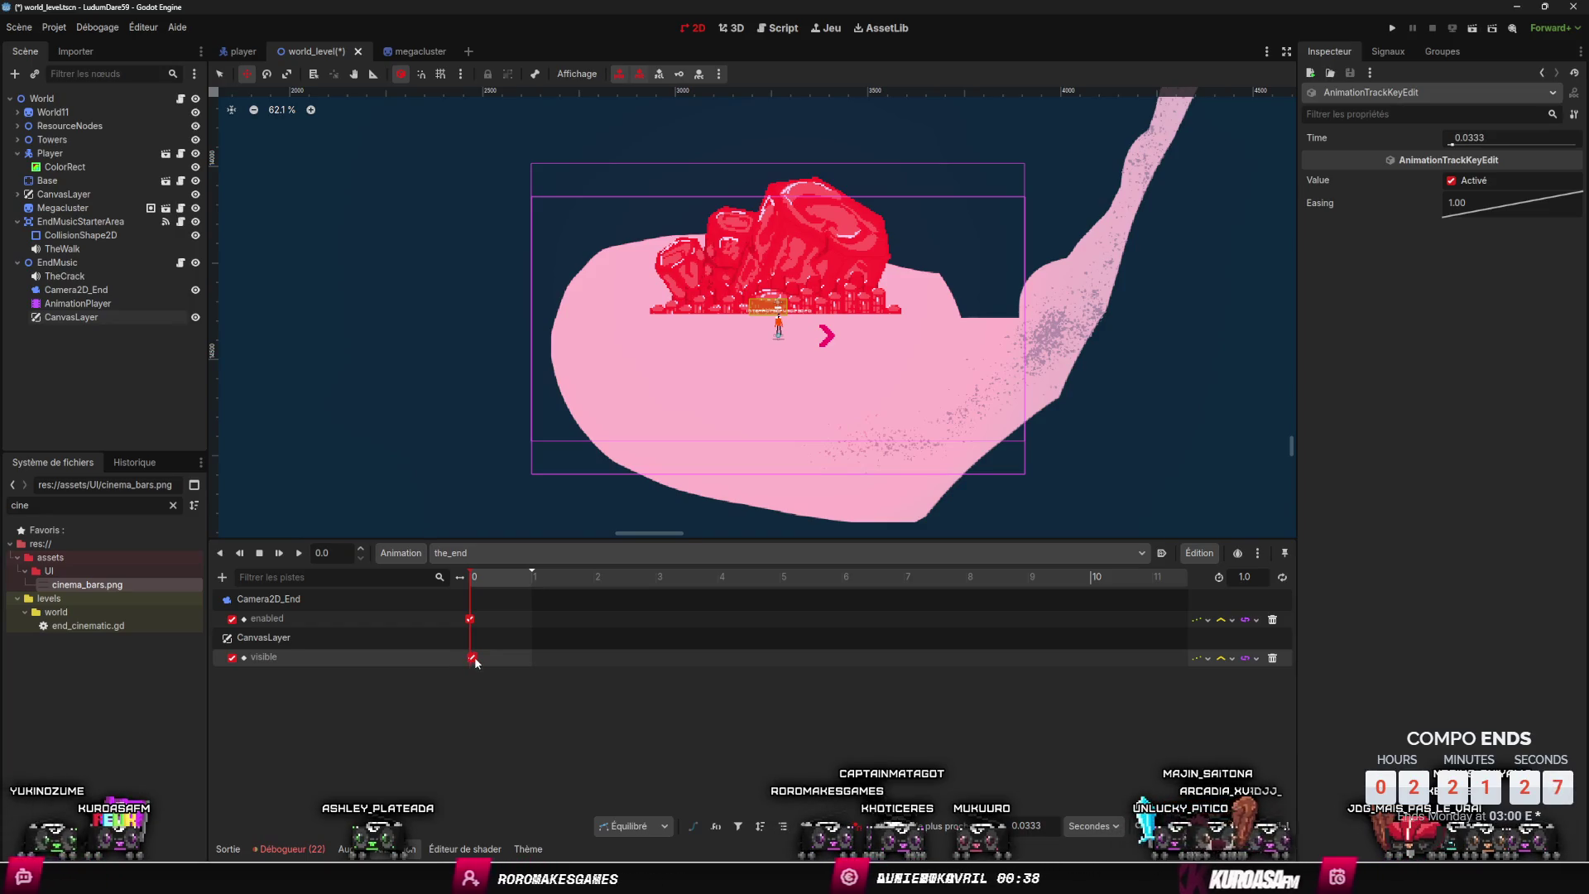
double_click(470, 657)
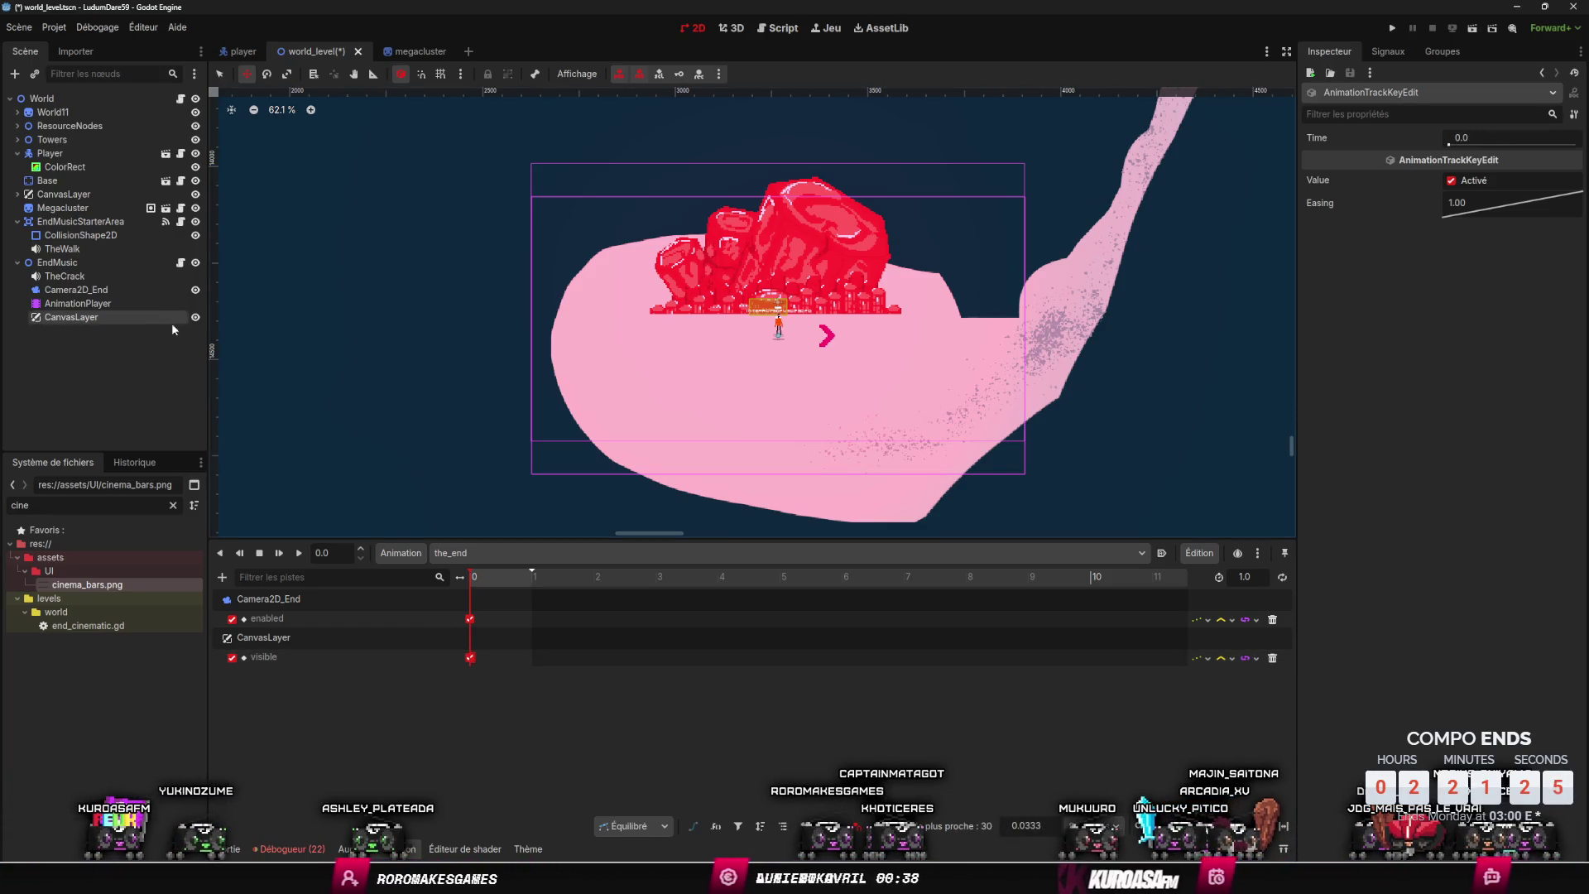
- Delete the Camera2D_End enabled track, save the scene, and launch a test run
left_click(330, 596)
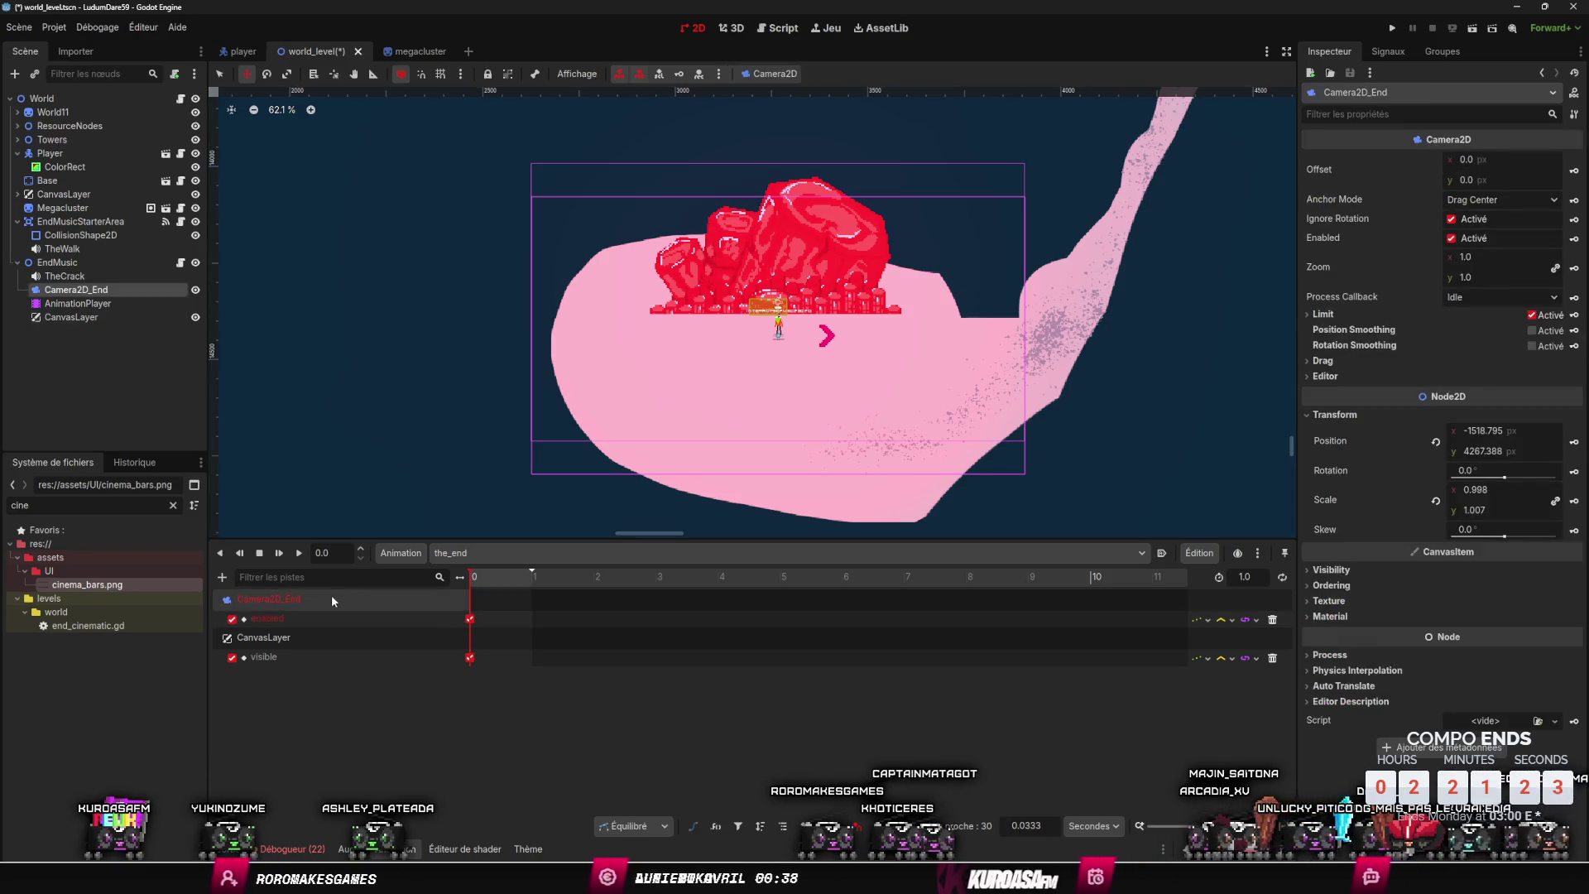
double_click(293, 619)
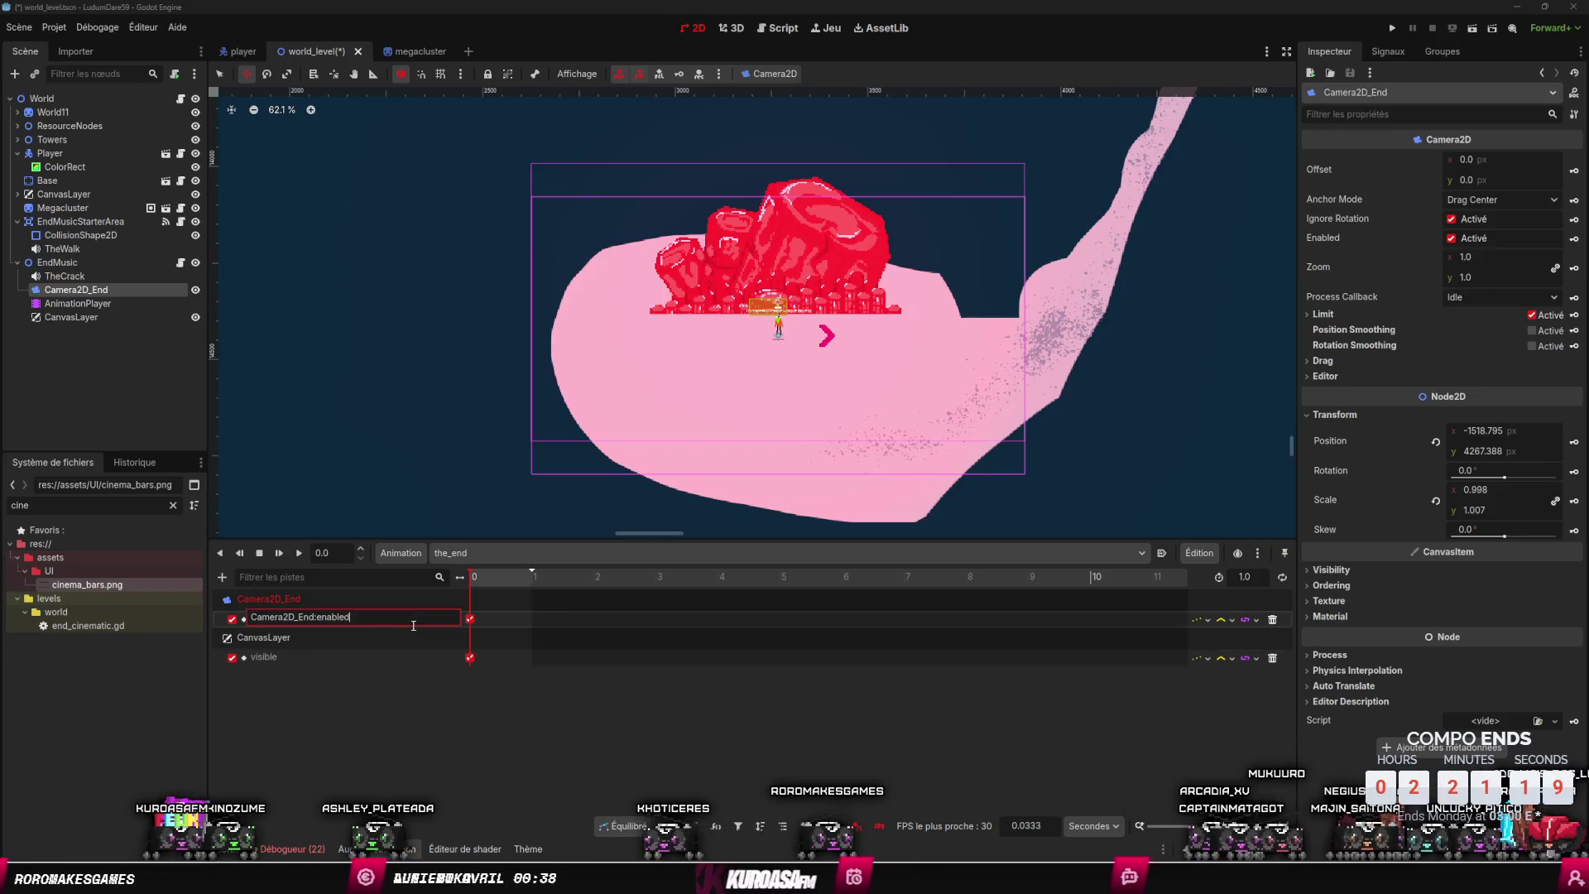
left_click(420, 600)
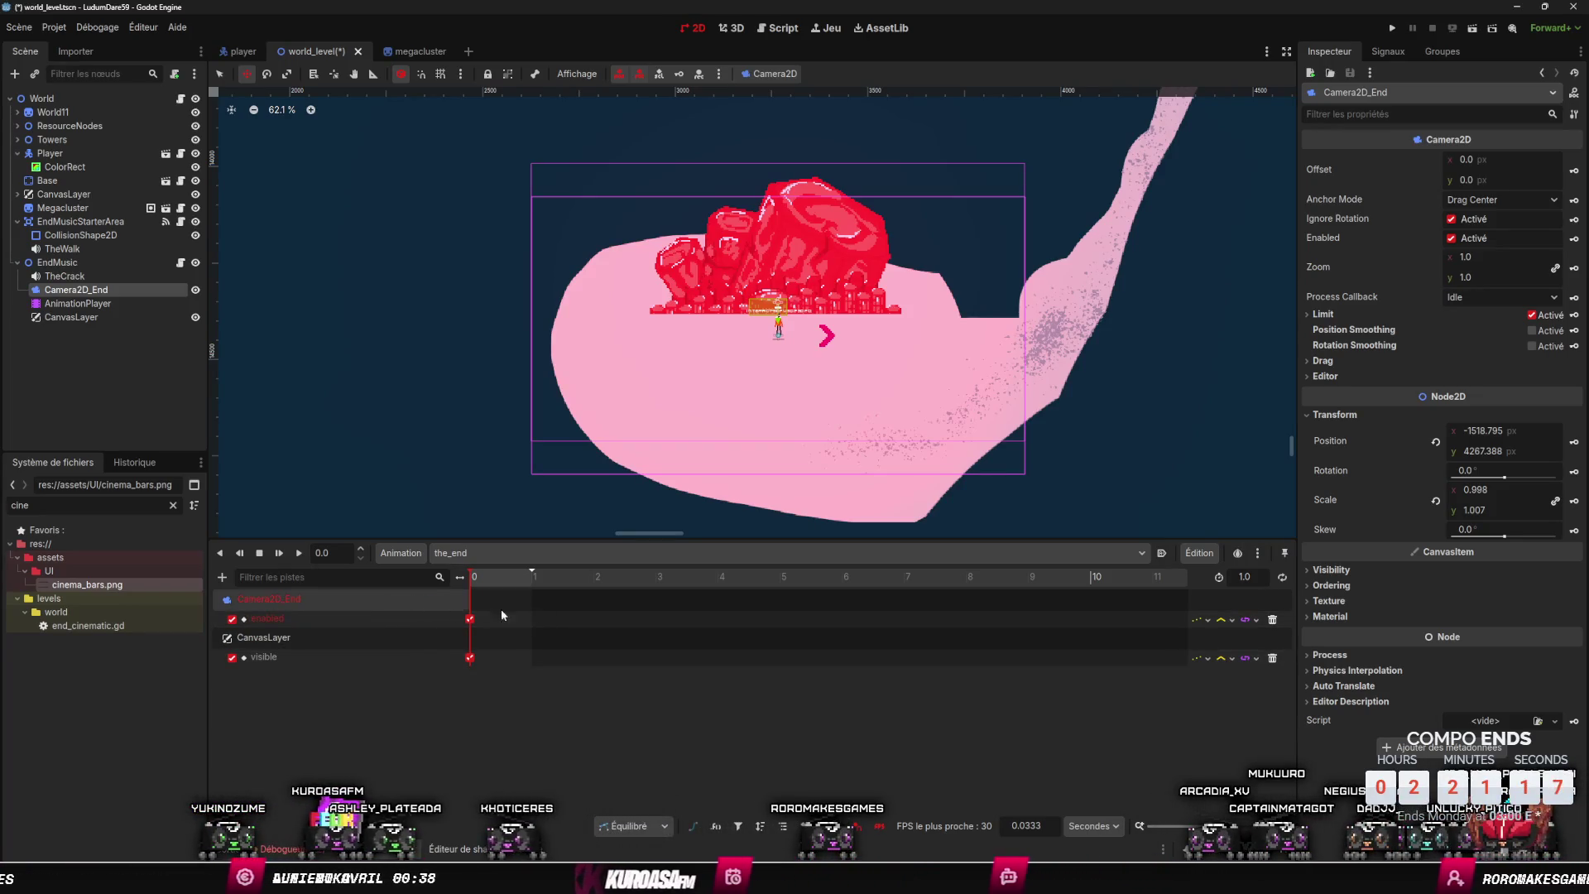
left_click(1272, 619)
key("ctrl+s")
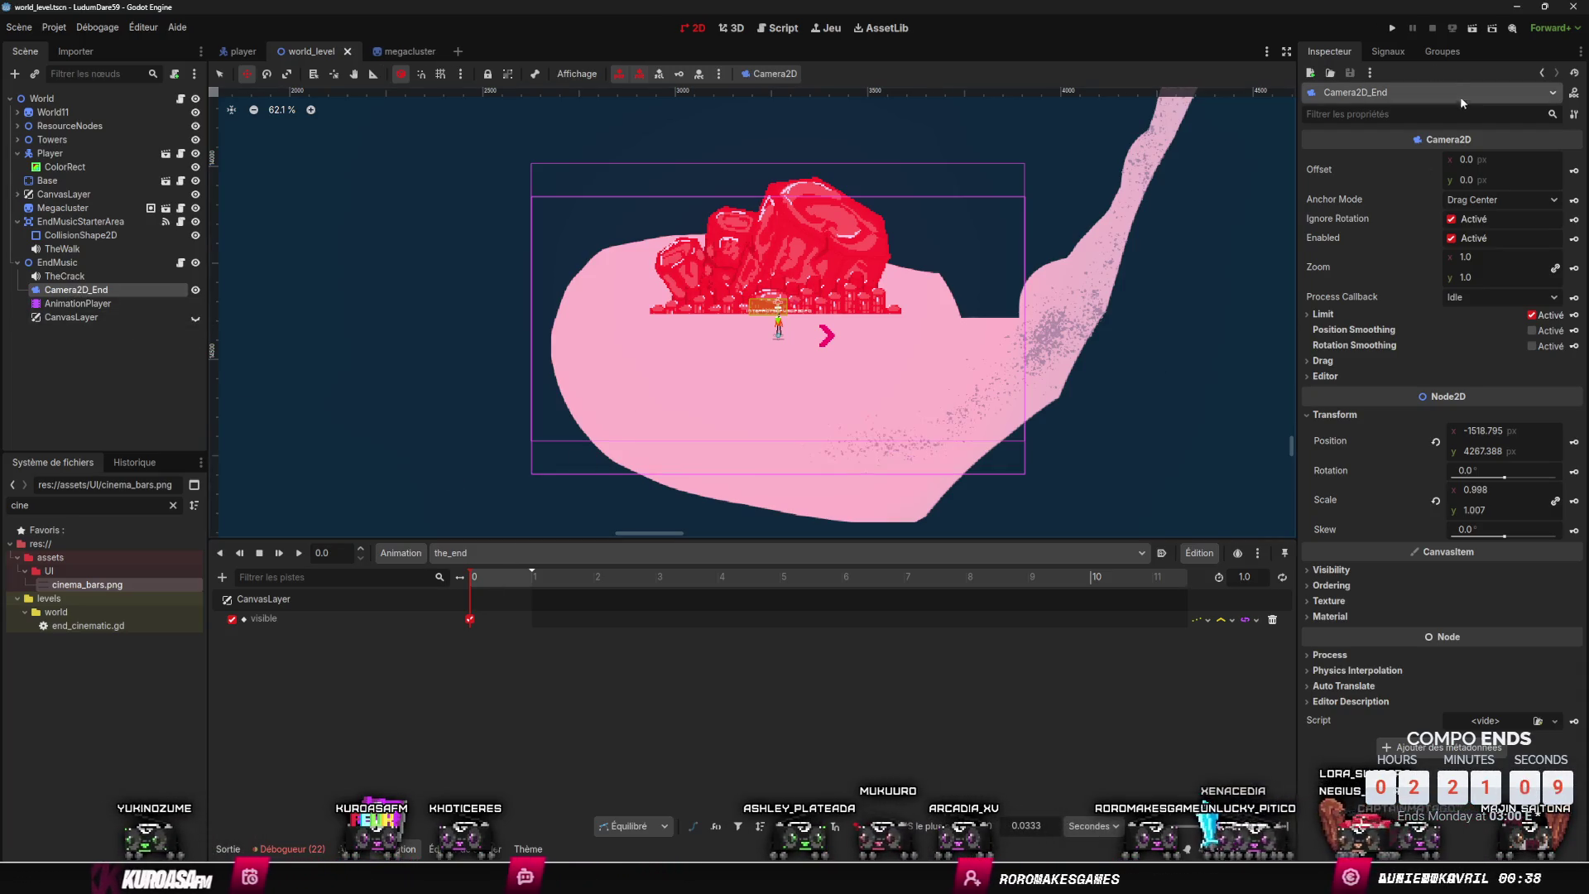
left_click(1395, 28)
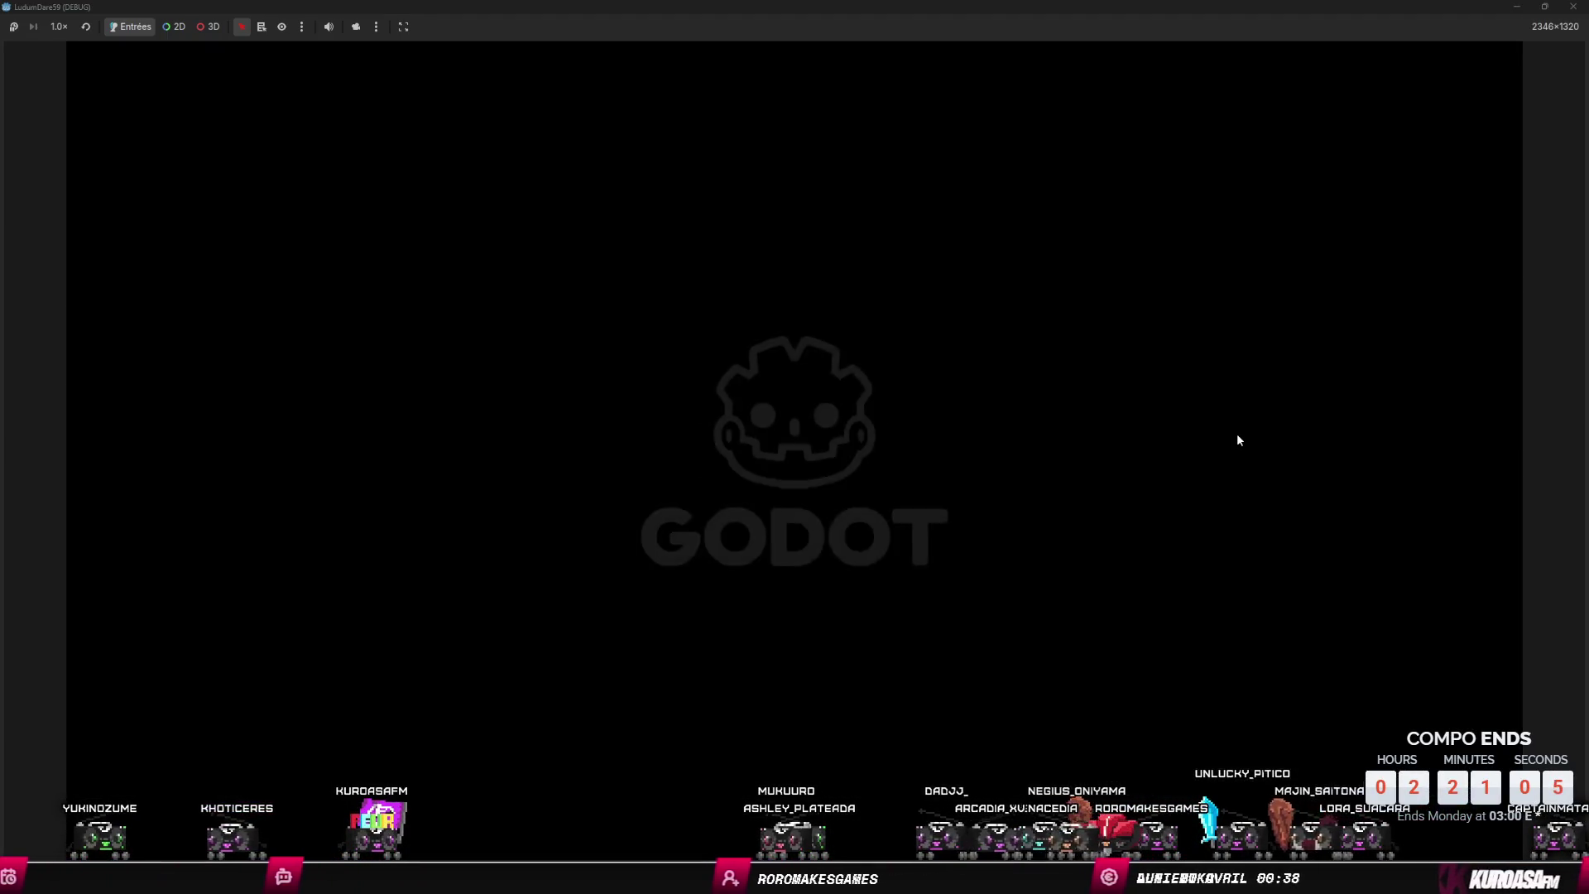
- Skip the intro letter, walk up to the megacluster and back down, then close the game
left_click(1184, 698)
key("w")
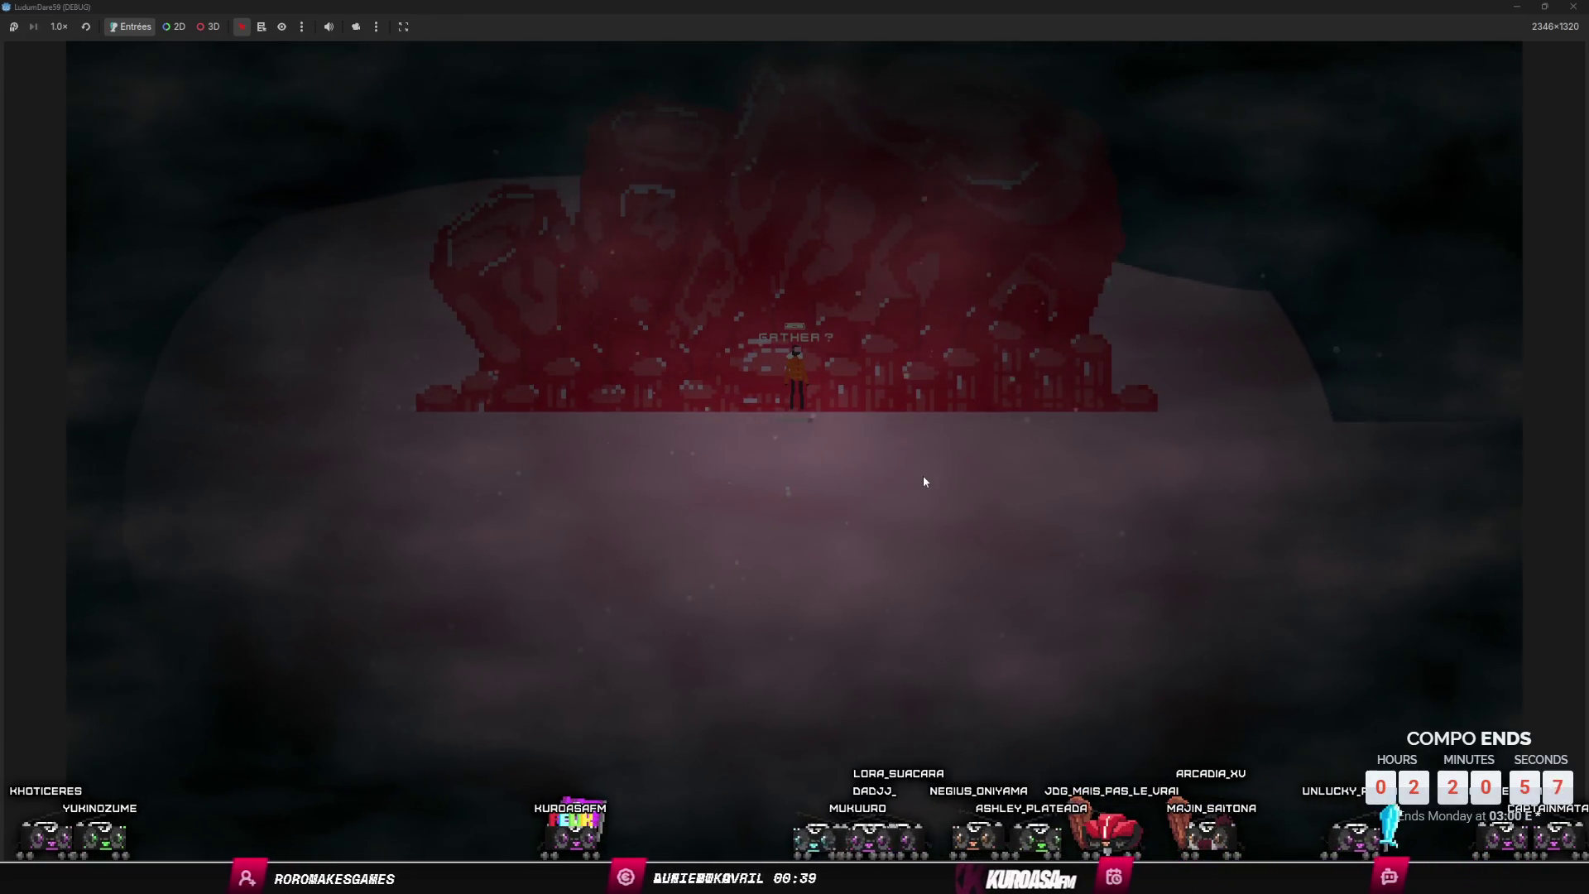
key("s")
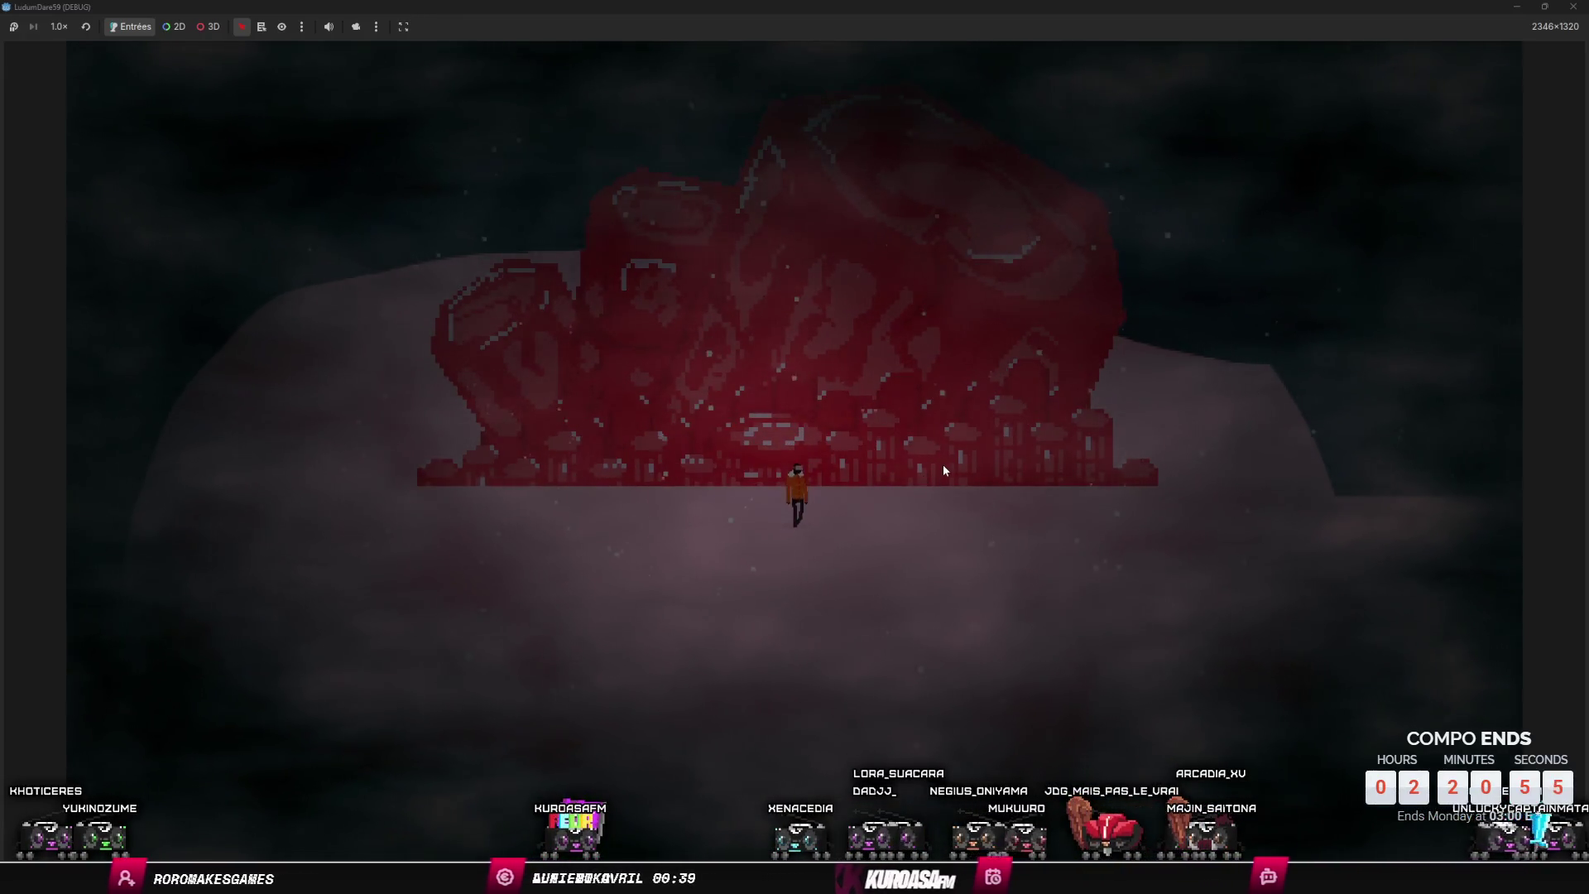
key("s")
left_click(1573, 7)
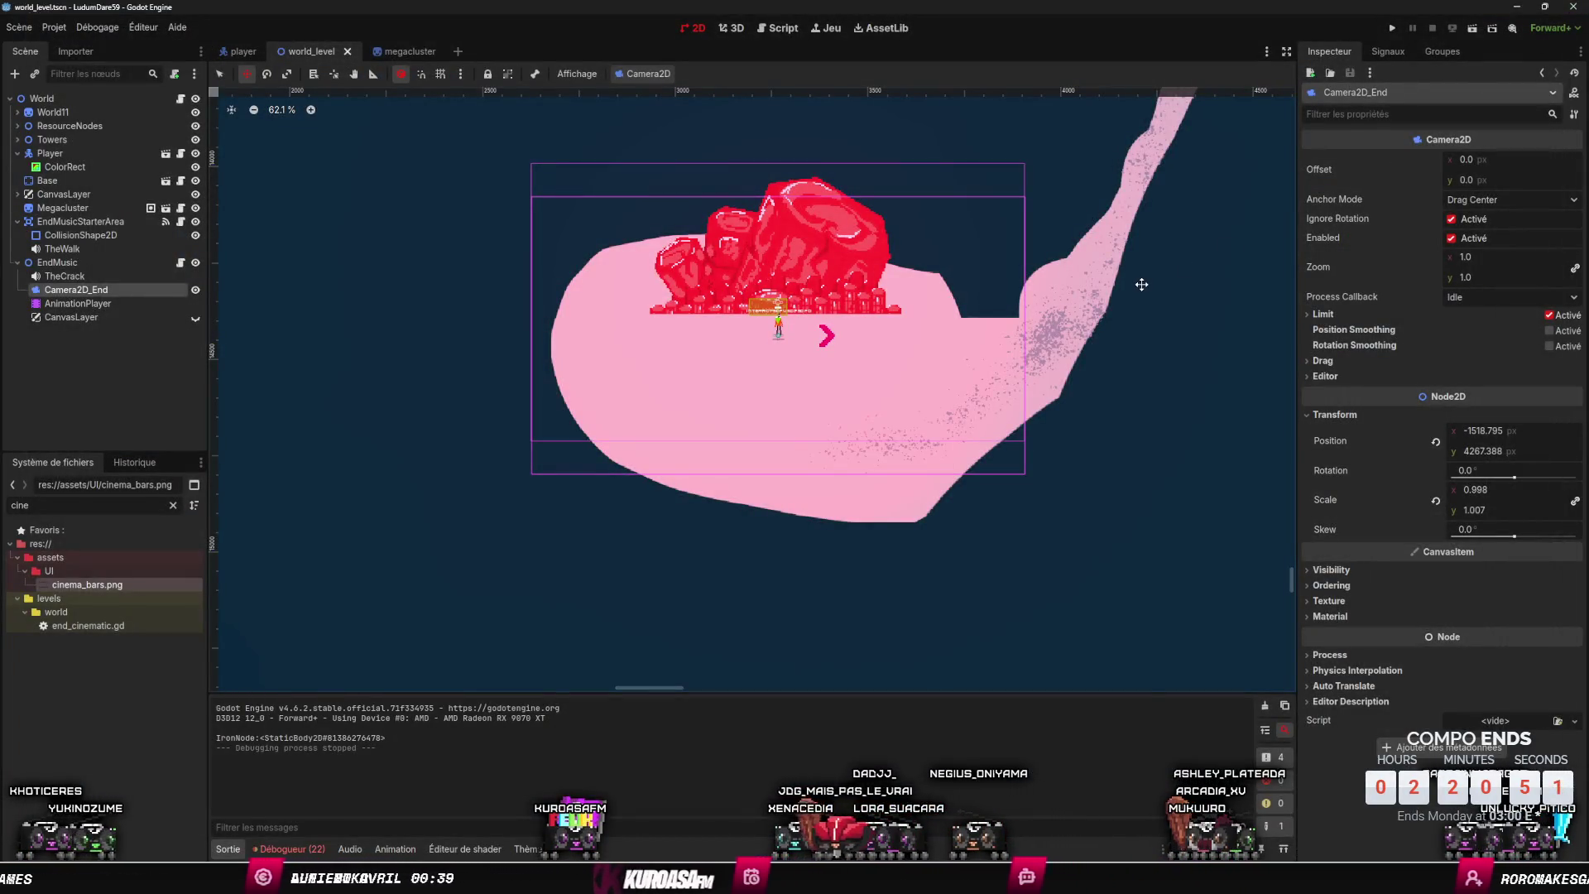
- Make the EndMusic CanvasLayer visible again in the editor
left_click(167, 317)
left_click(195, 317)
scroll(449, 423, "down", 5)
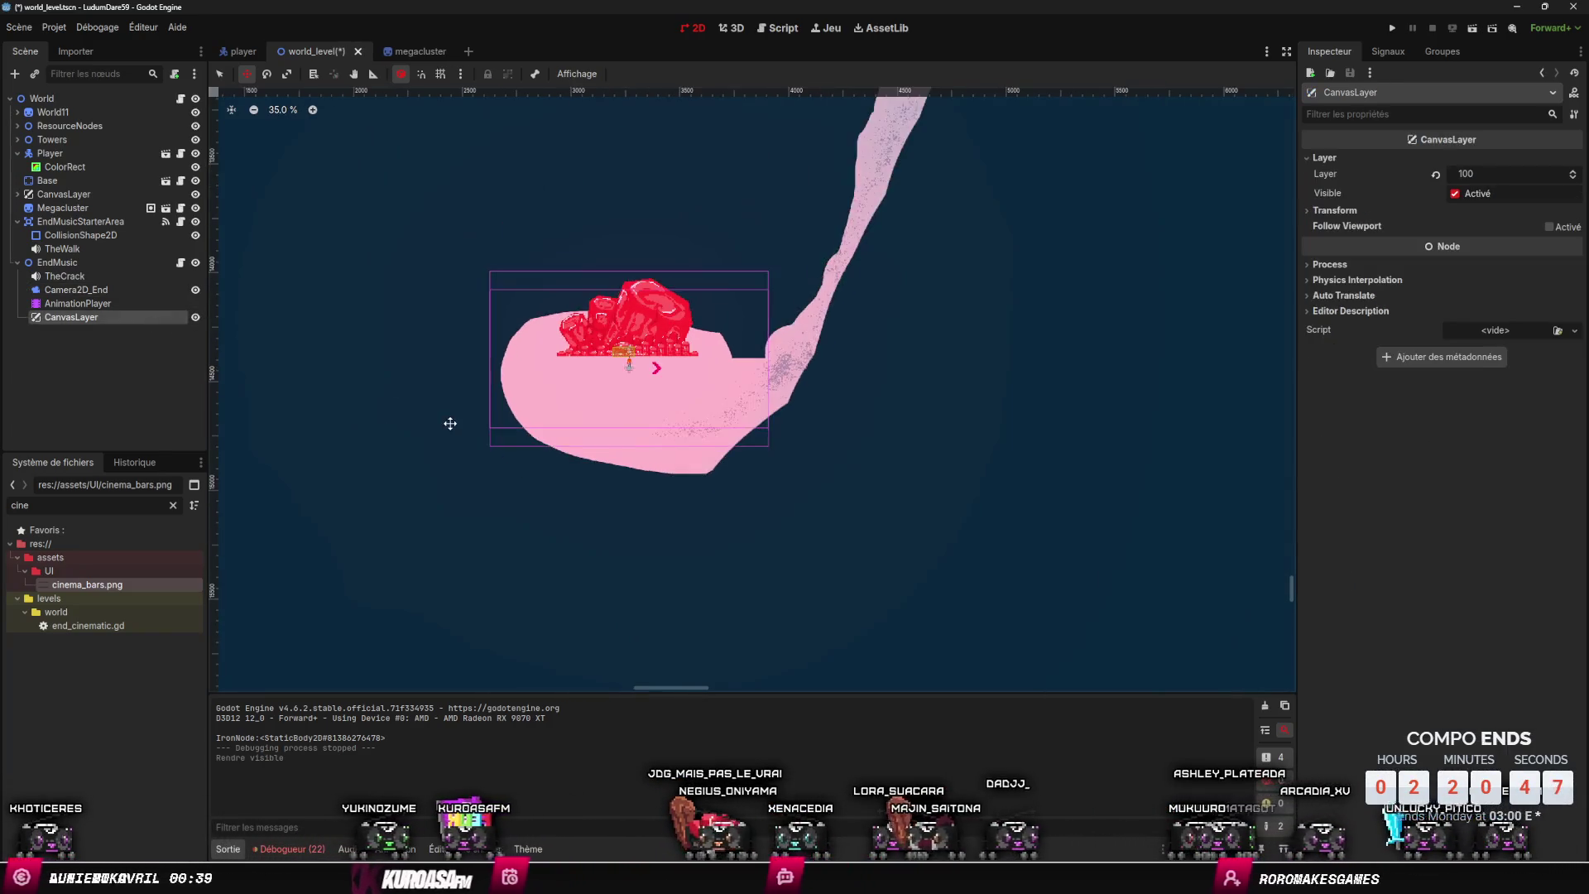
- Check the CanvasLayer's transform settings and make the end CanvasLayer visible in the editor
scroll(450, 423, "down", 14)
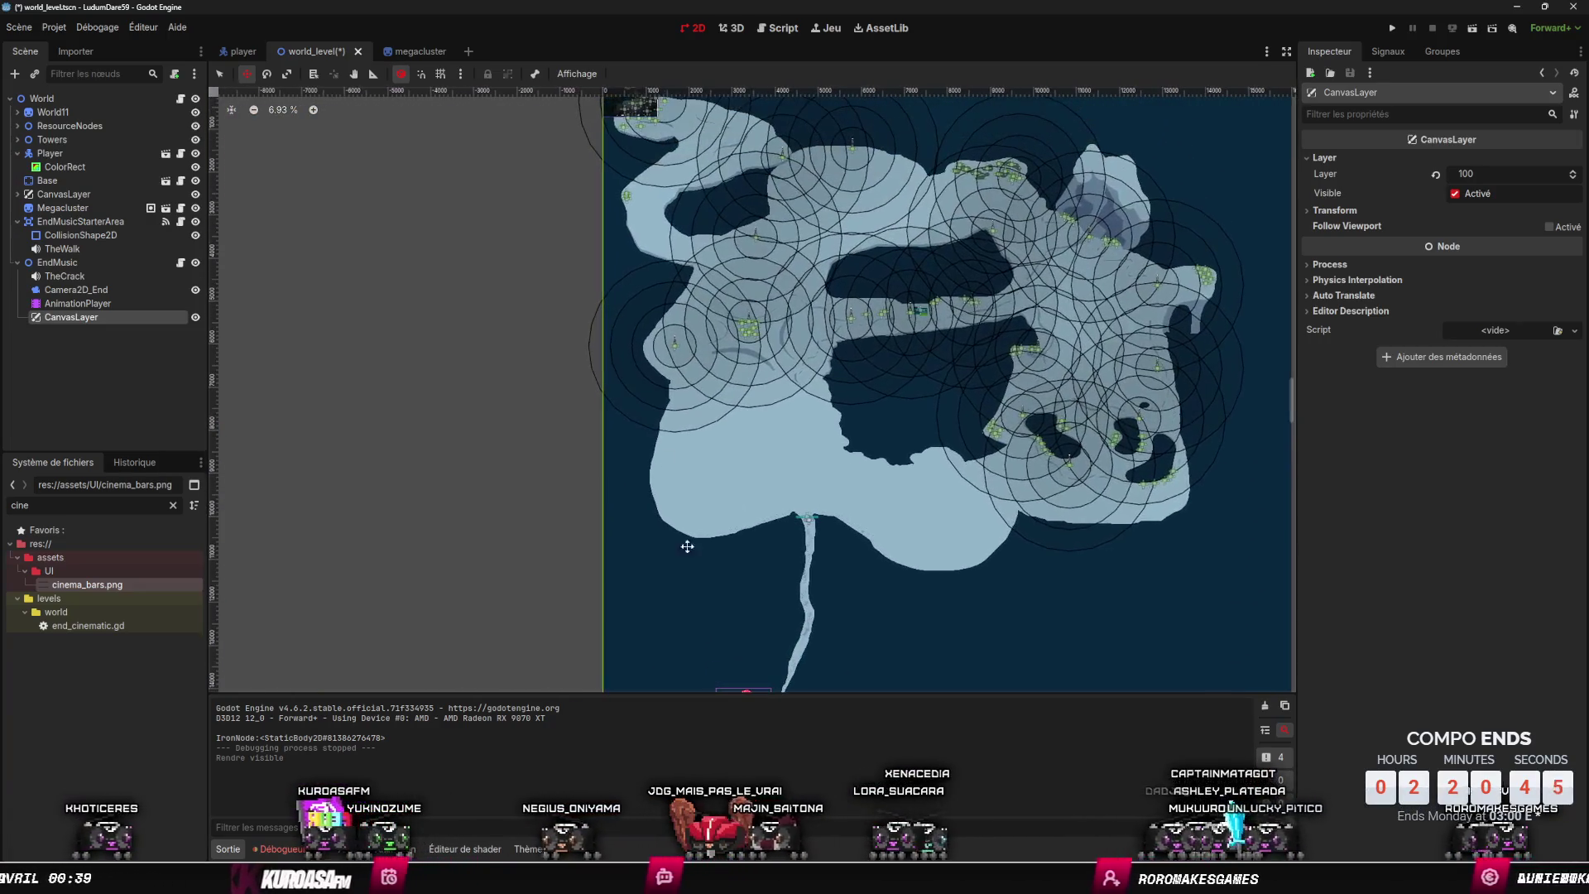
left_click(1336, 211)
left_click(1339, 211)
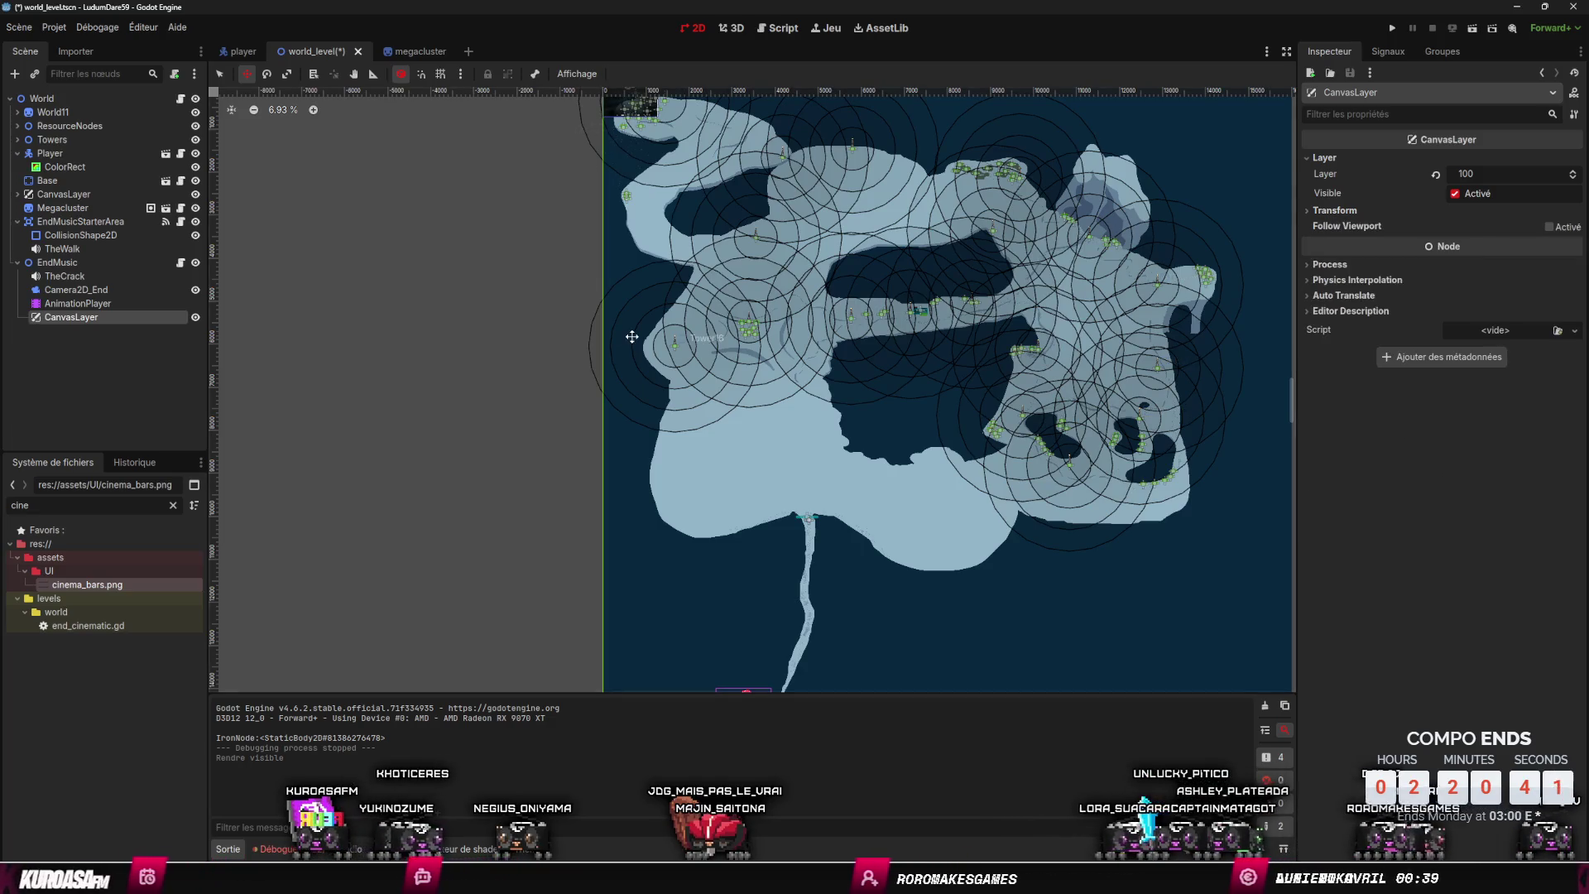
scroll(580, 249, "up", 4)
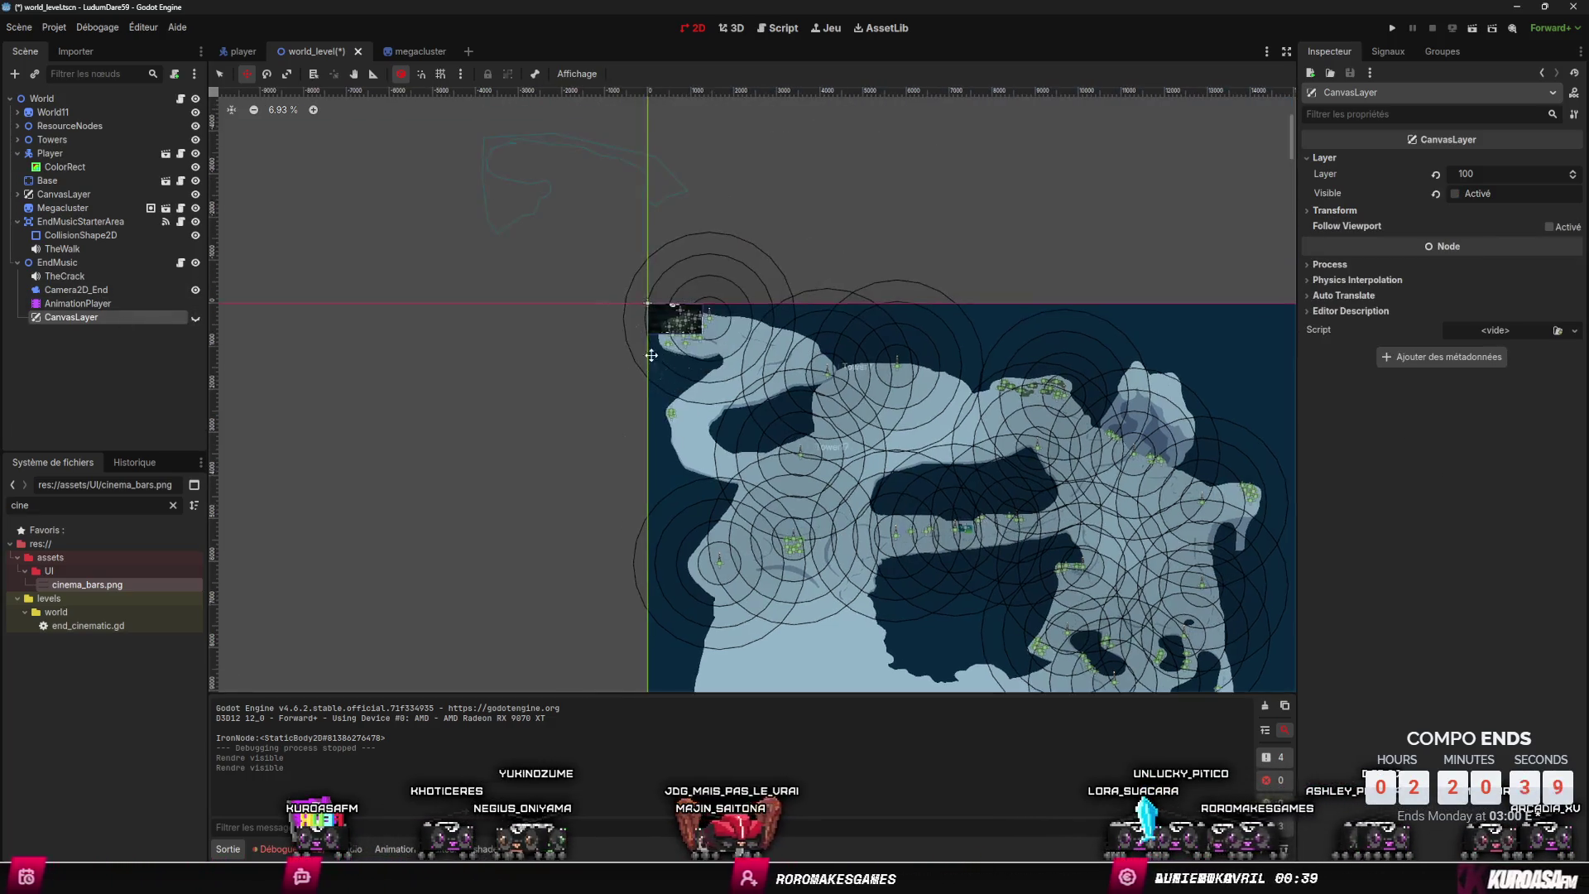
left_click(195, 319)
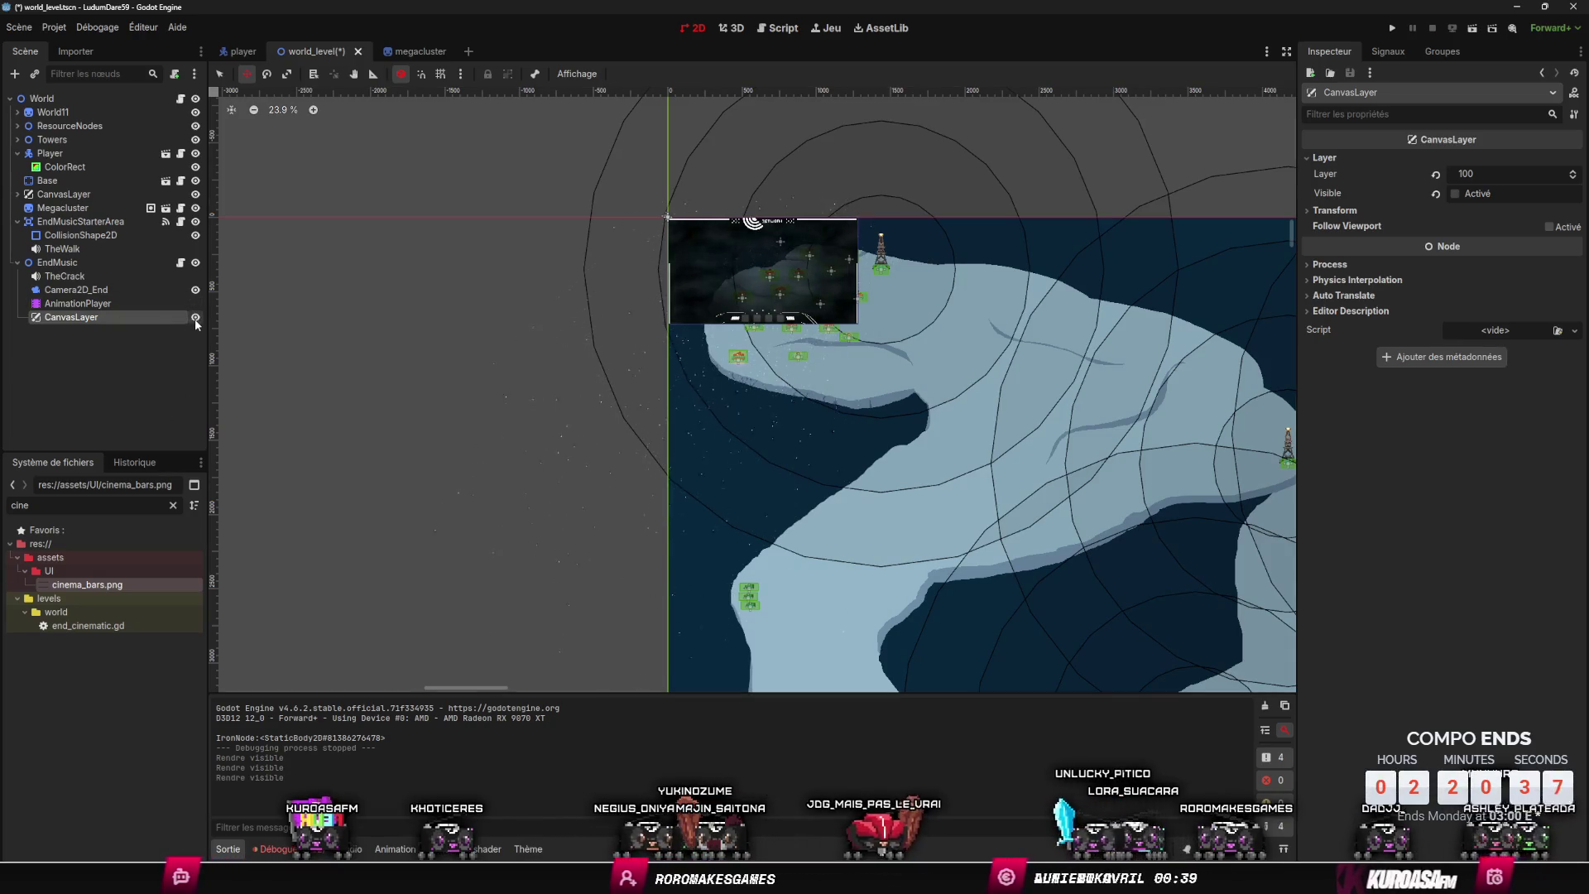
double_click(152, 319)
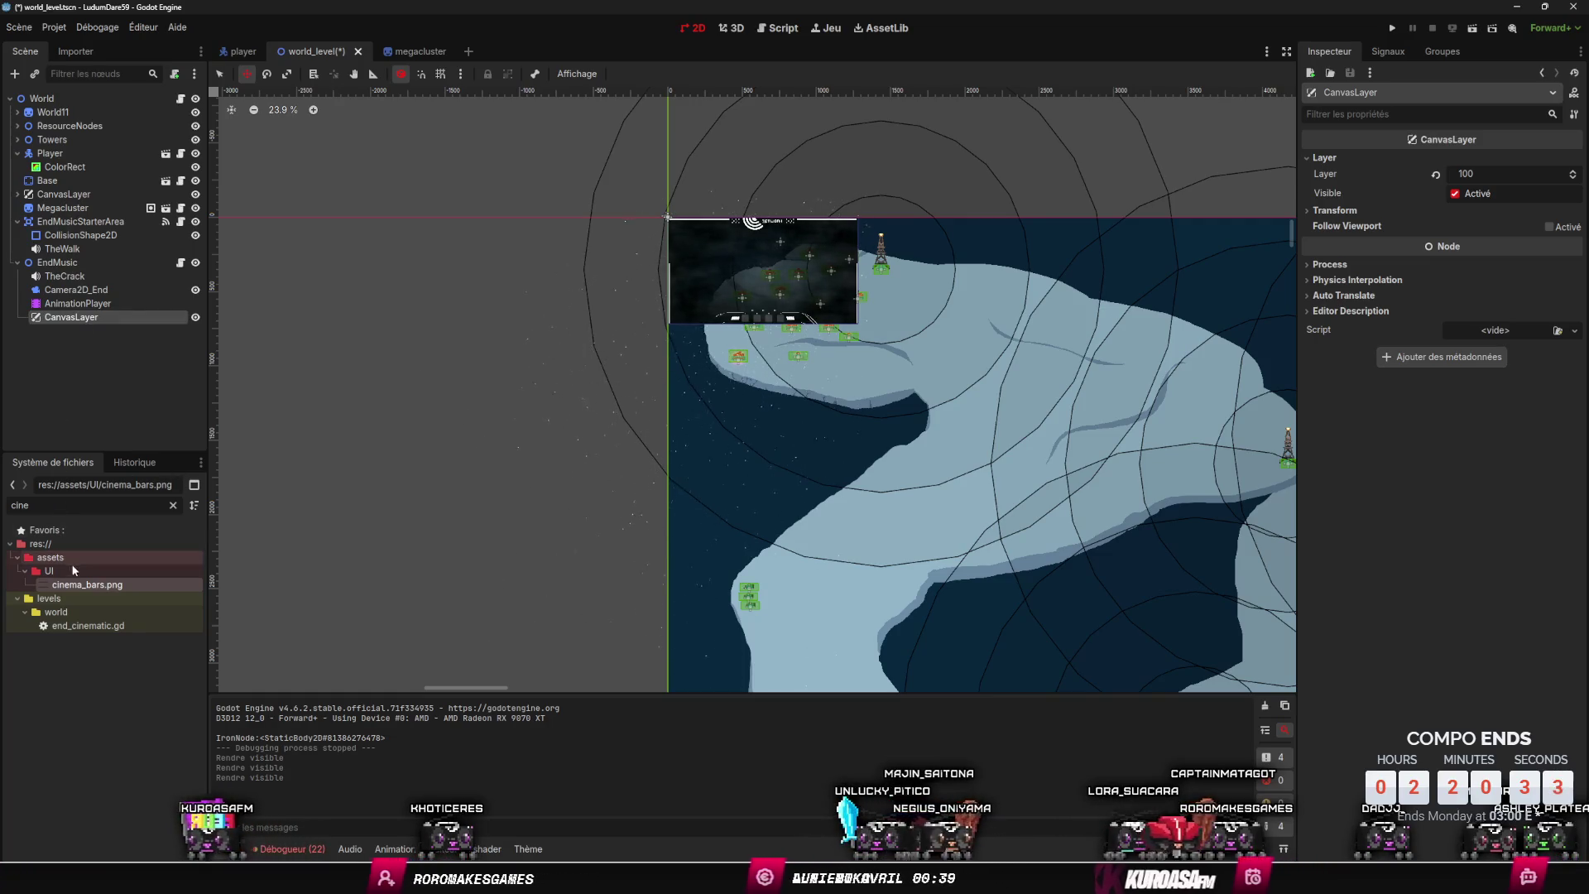
- Add a TextureRect child showing cinema_bars.png, save, hide the CanvasLayer, and run the game
right_click(91, 318)
left_click(133, 328)
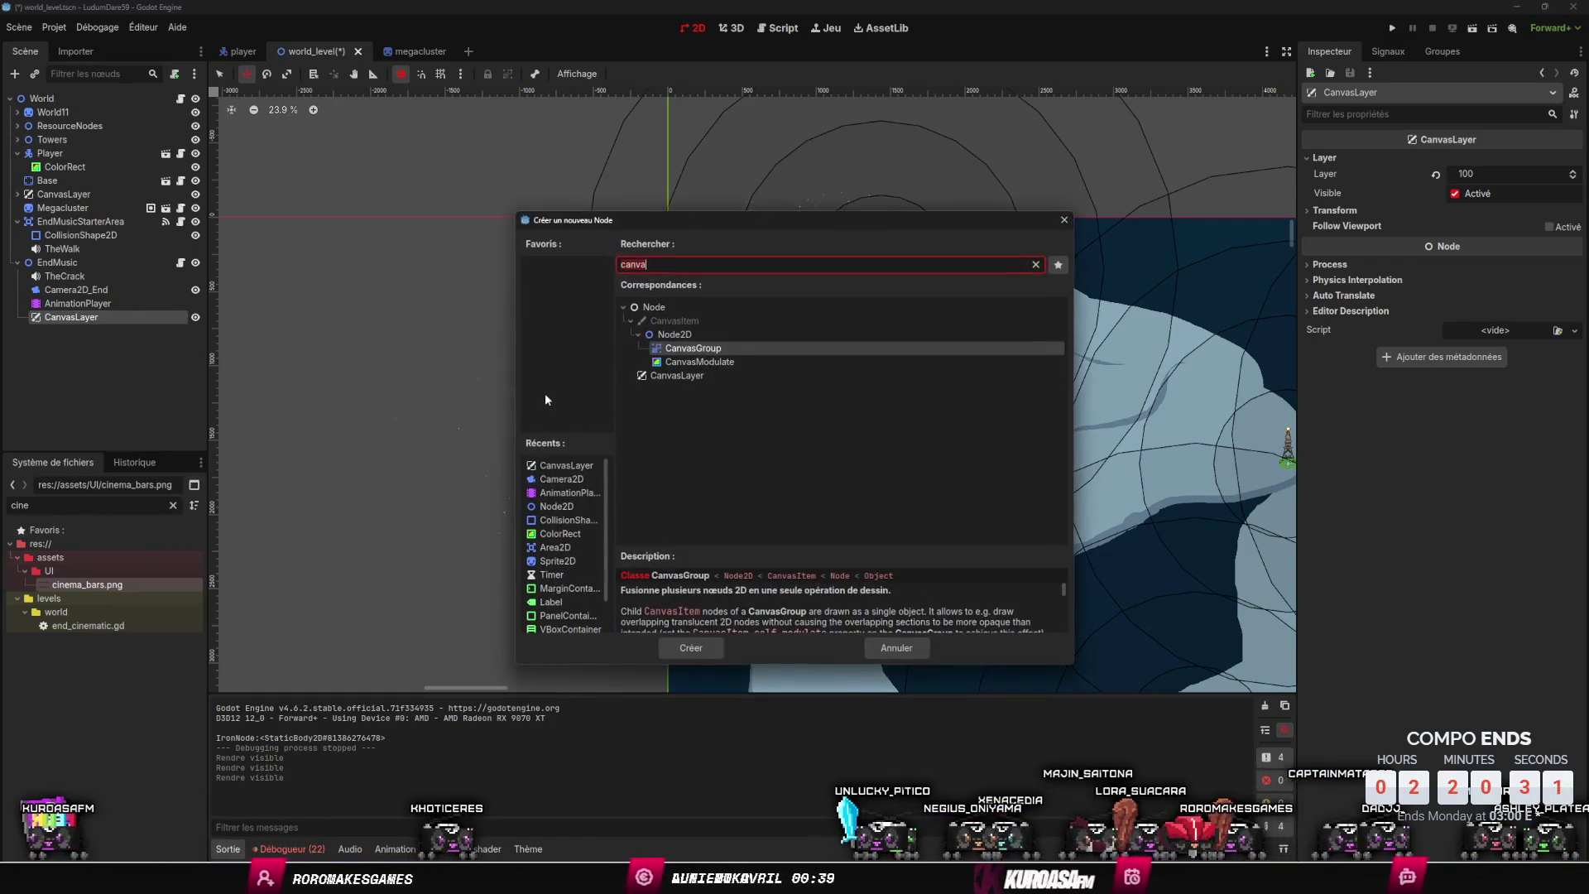
key("BackSpace")
key("BackSpace")
key("BackSpace")
type("tec")
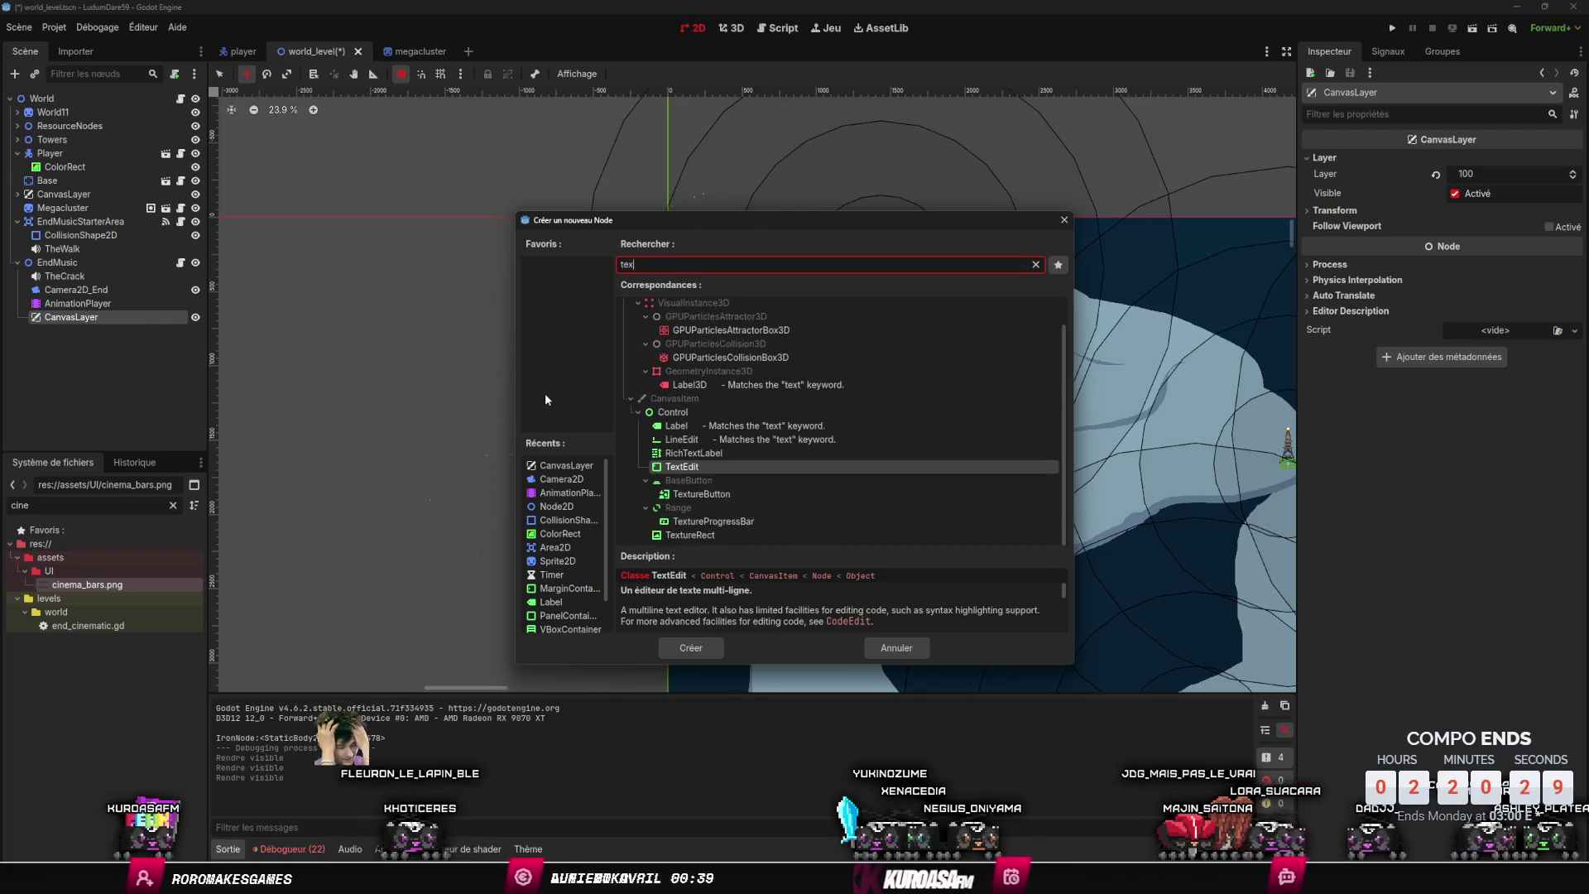
key("Return")
left_click_drag(86, 584, 81, 335)
key("ctrl+s")
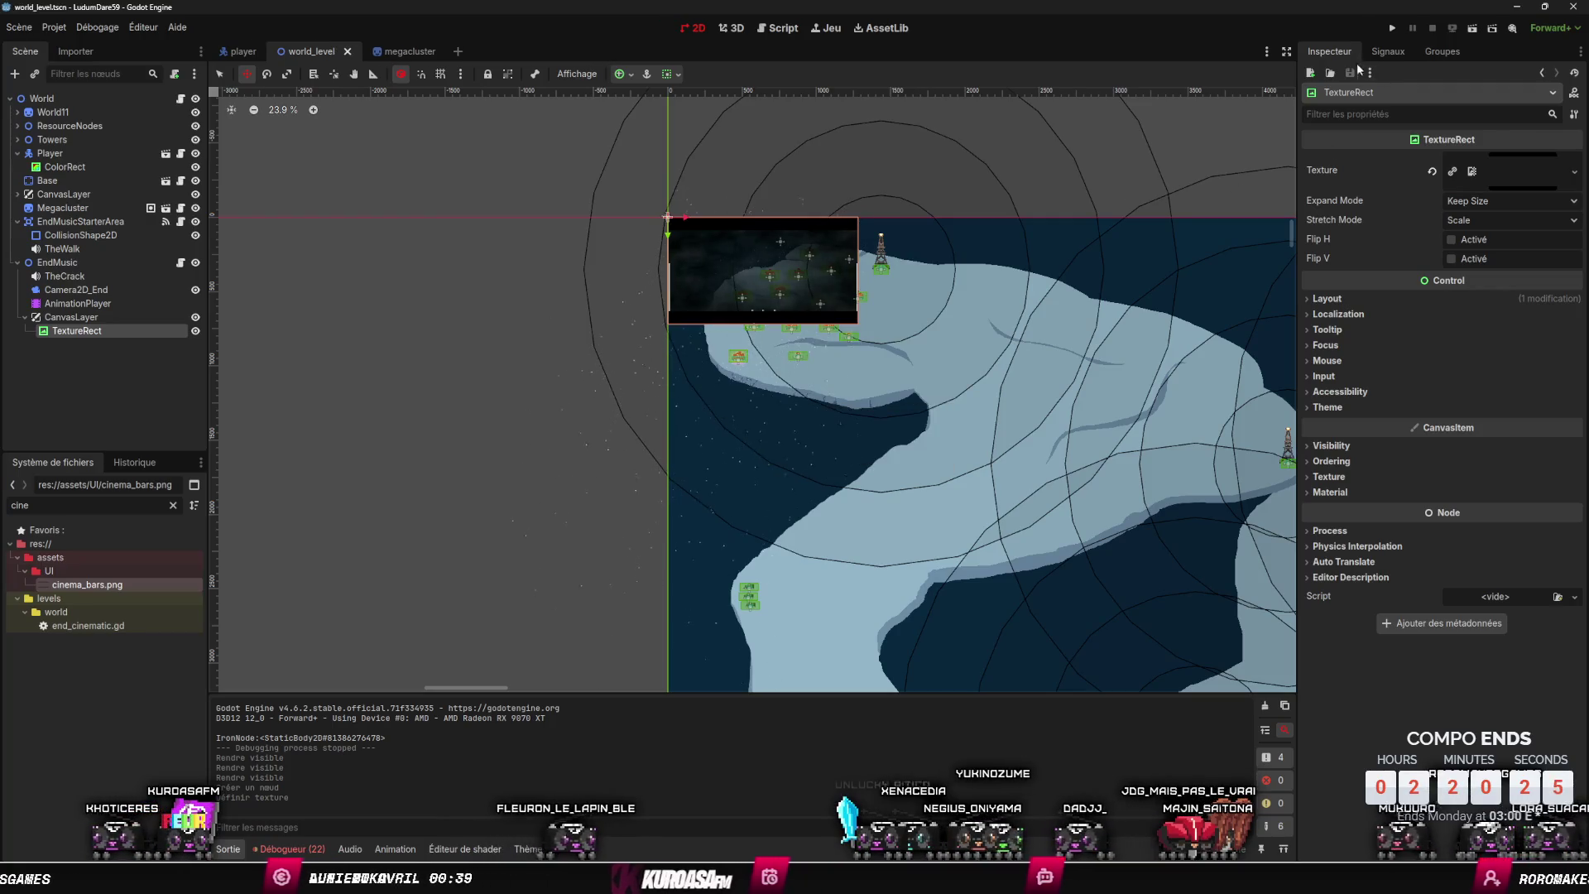
left_click(195, 317)
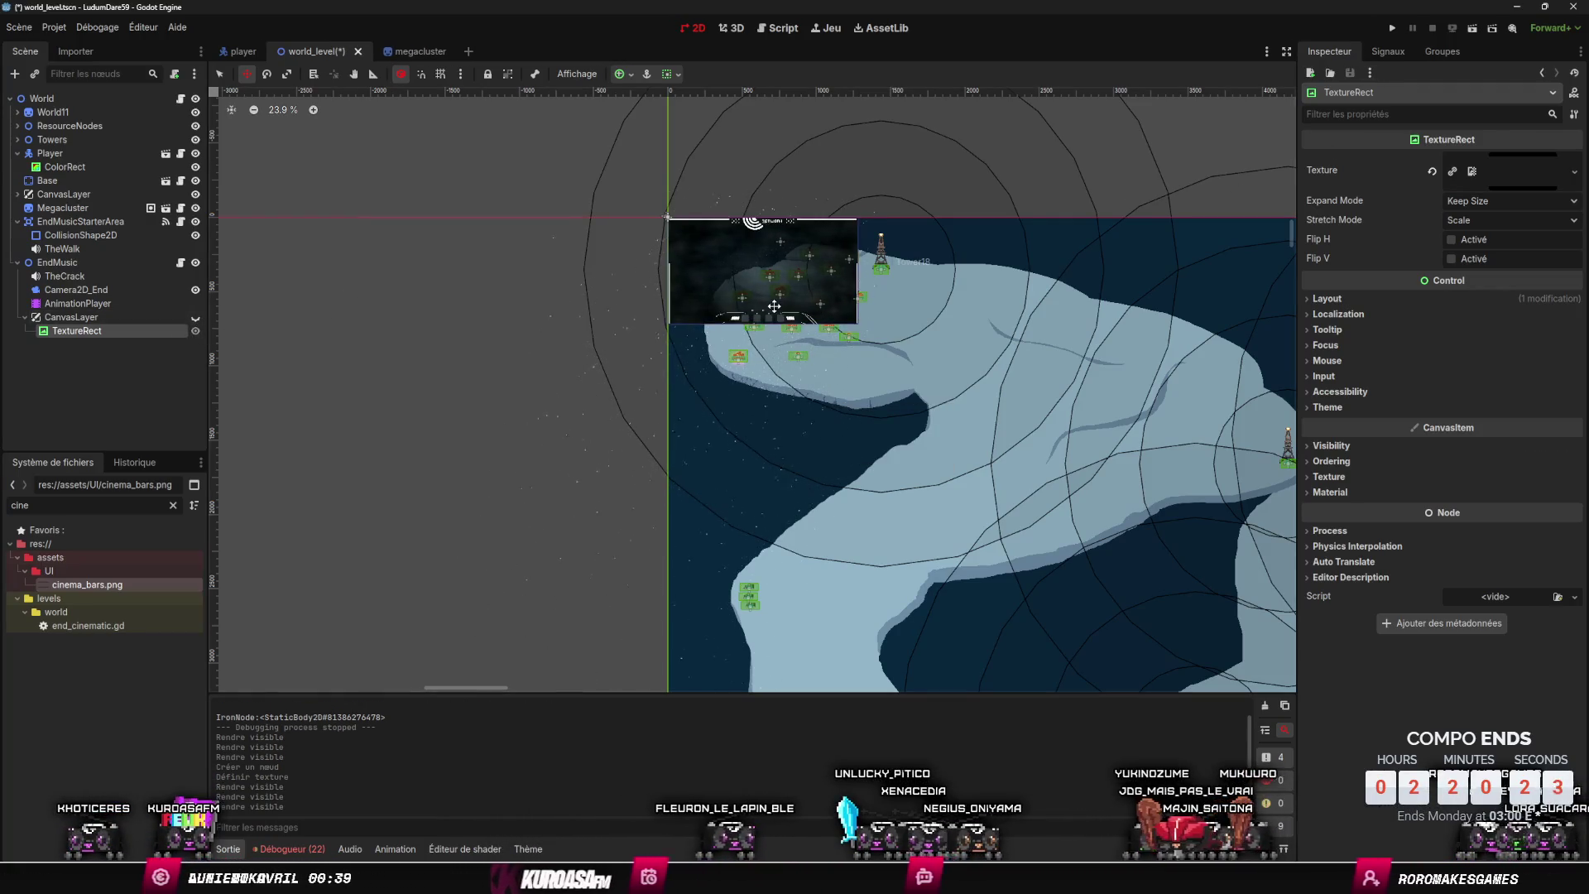
left_click(1393, 28)
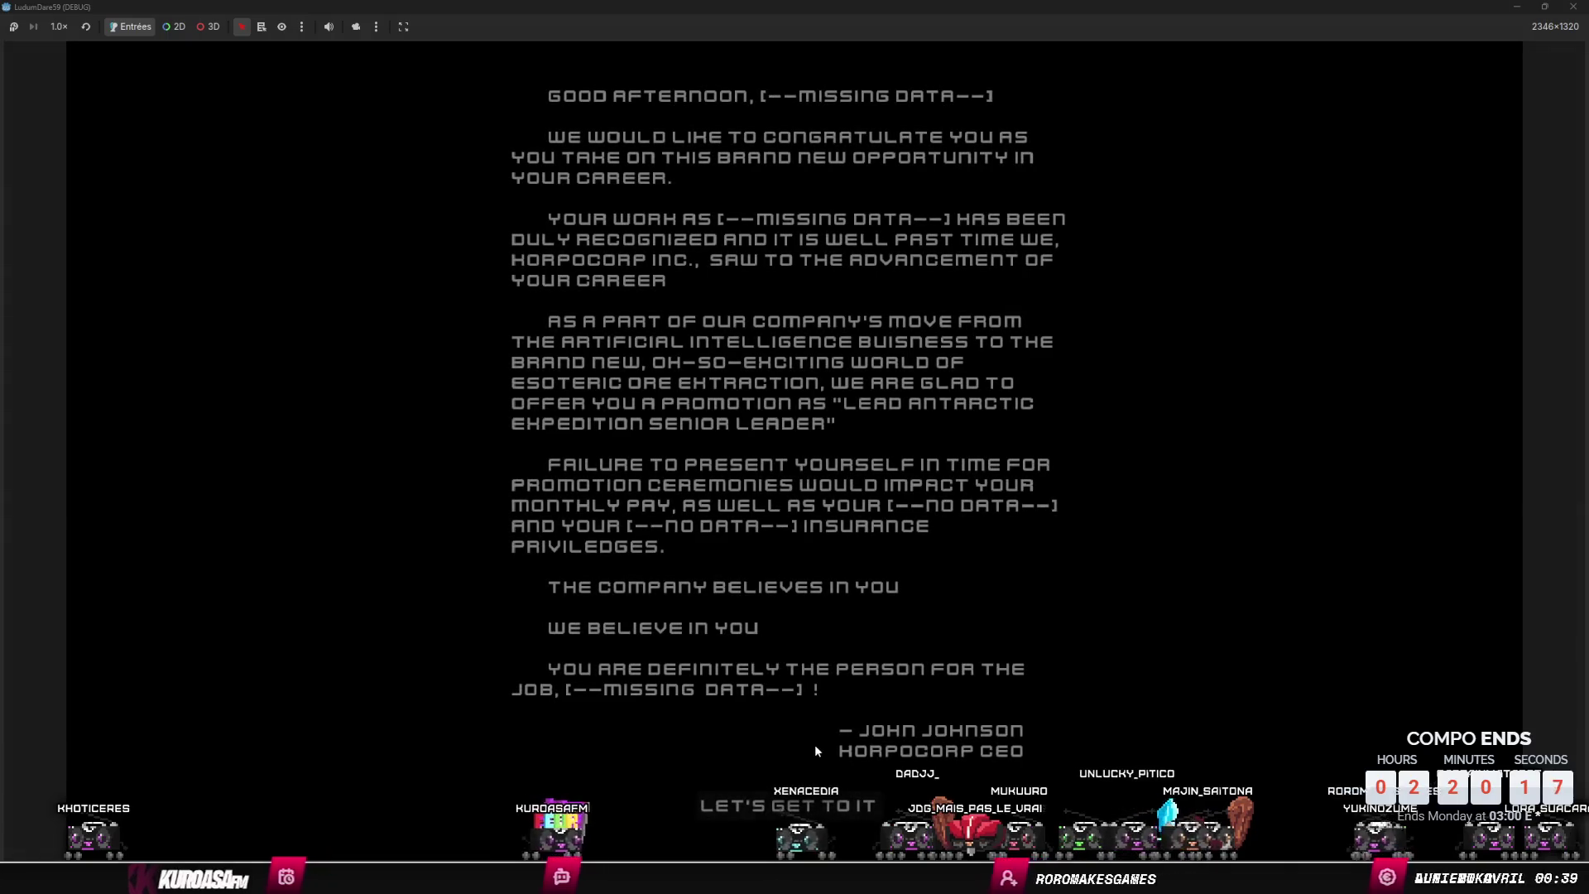
- Dismiss the intro letter, walk to the crystal, gather the megacluster with E, and close the game
key("Return")
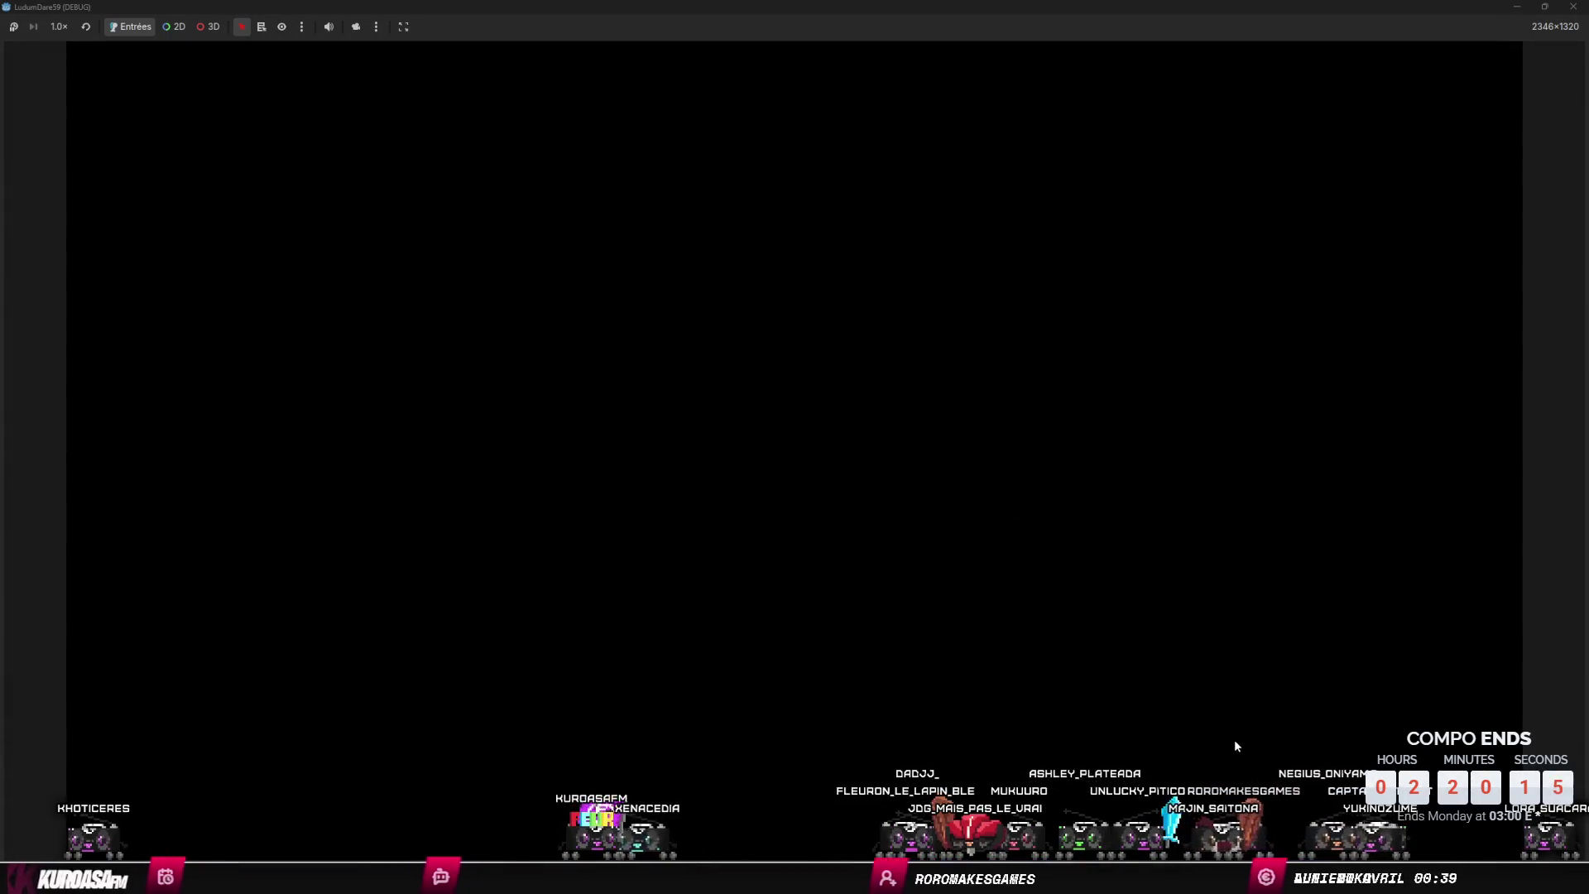
key("w")
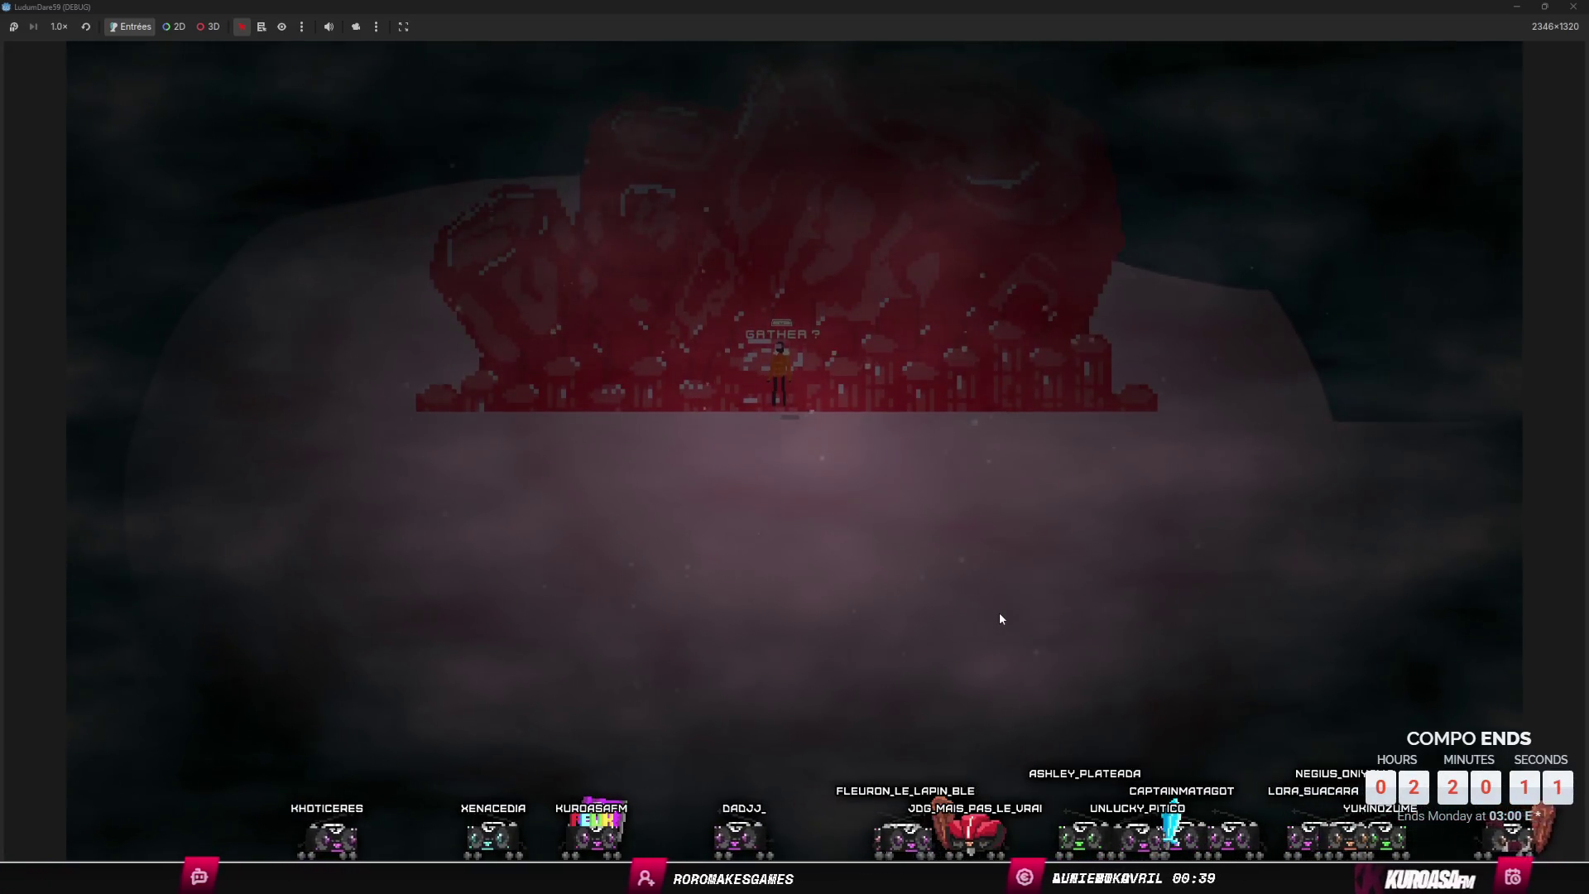
key("e")
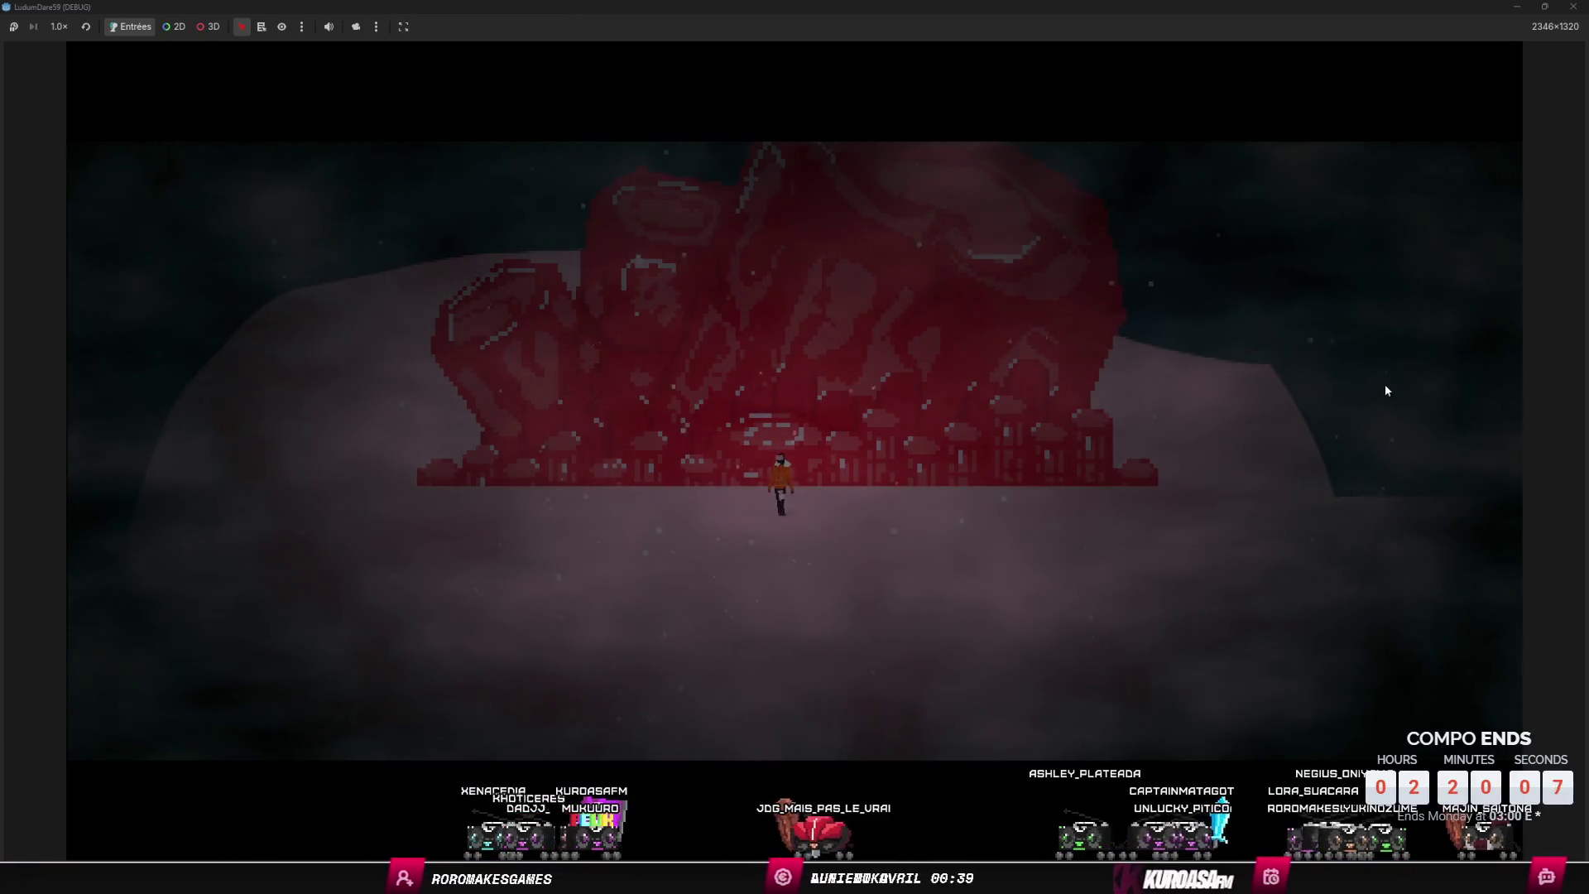
left_click(1572, 7)
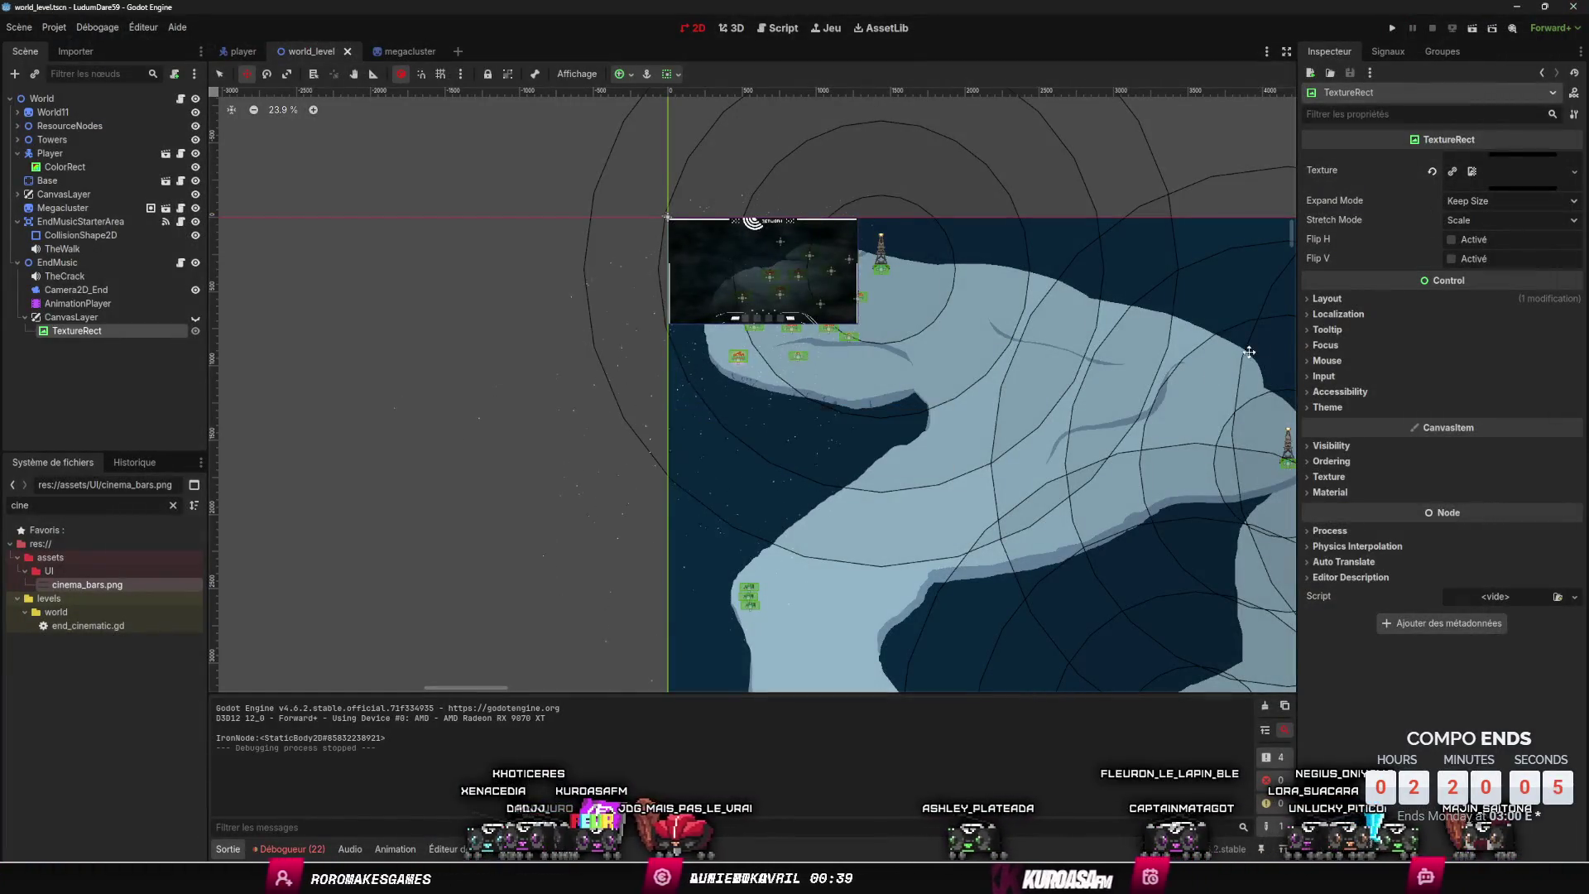
- Scroll to the crystals, open the_end animation, select Camera2D_End and key its Position
scroll(997, 390, "down", 8)
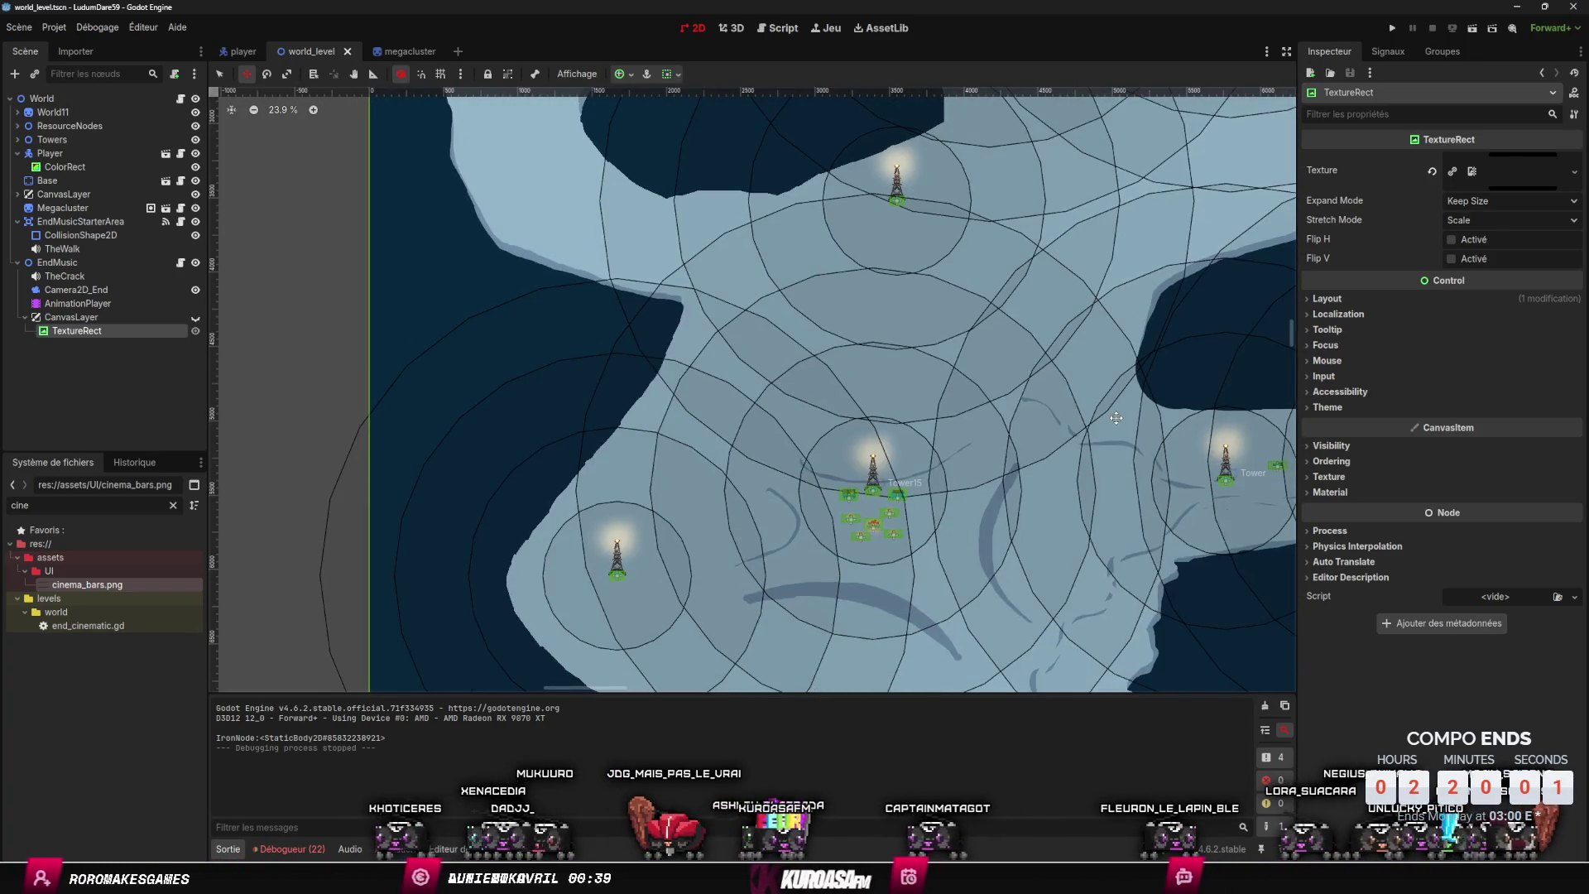
scroll(1116, 418, "down", 1, "ctrl")
scroll(1034, 464, "down", 15)
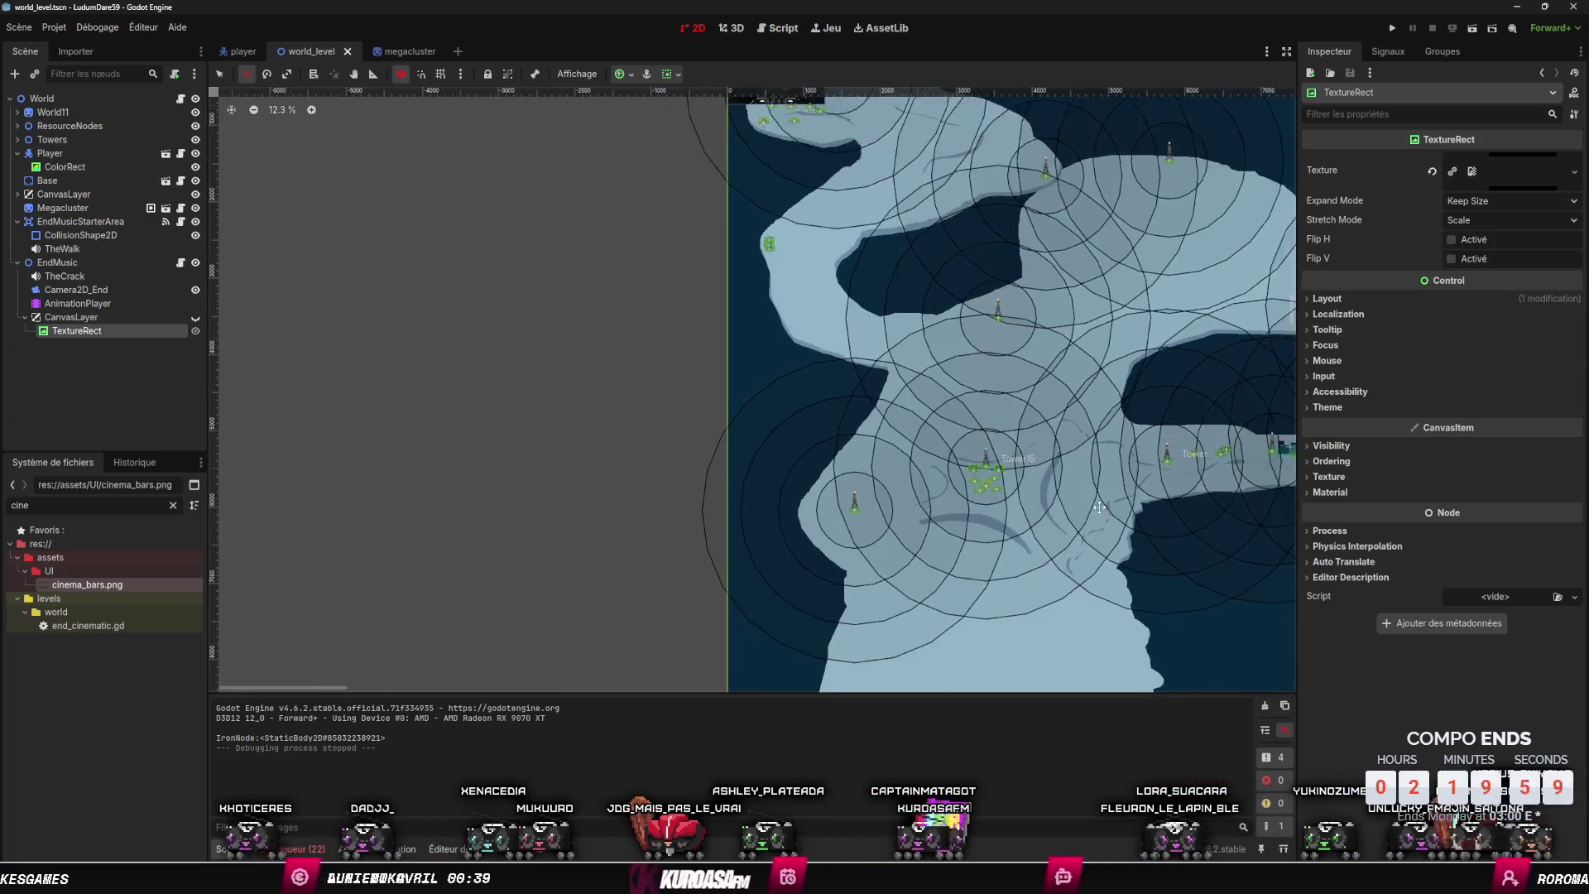
scroll(1002, 488, "down", 5)
scroll(993, 464, "up", 5, "ctrl")
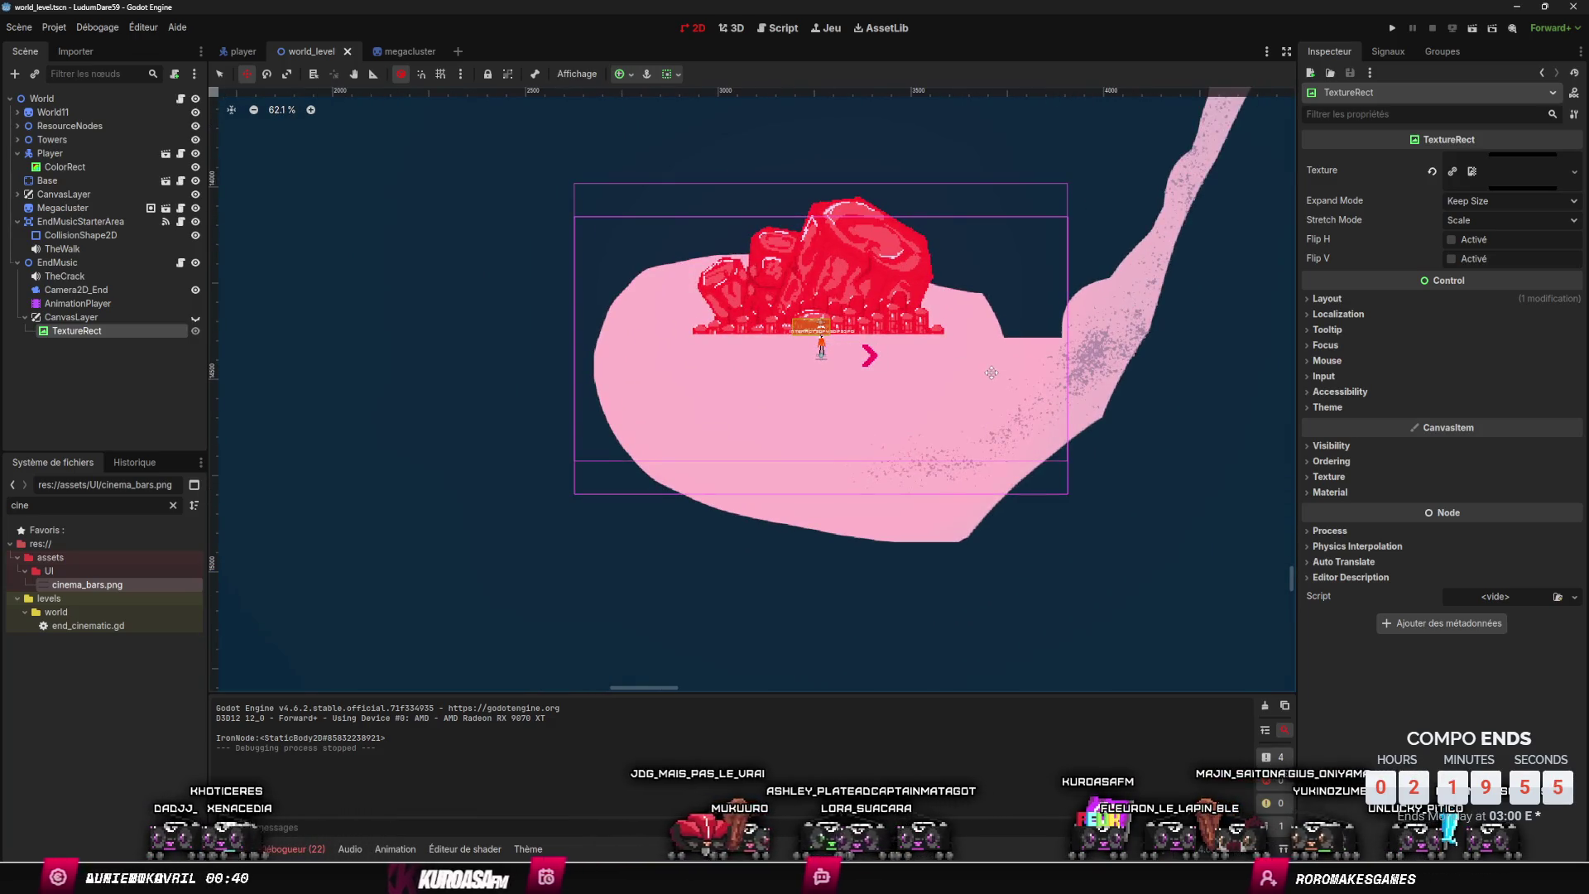
scroll(992, 374, "up", 3, "ctrl")
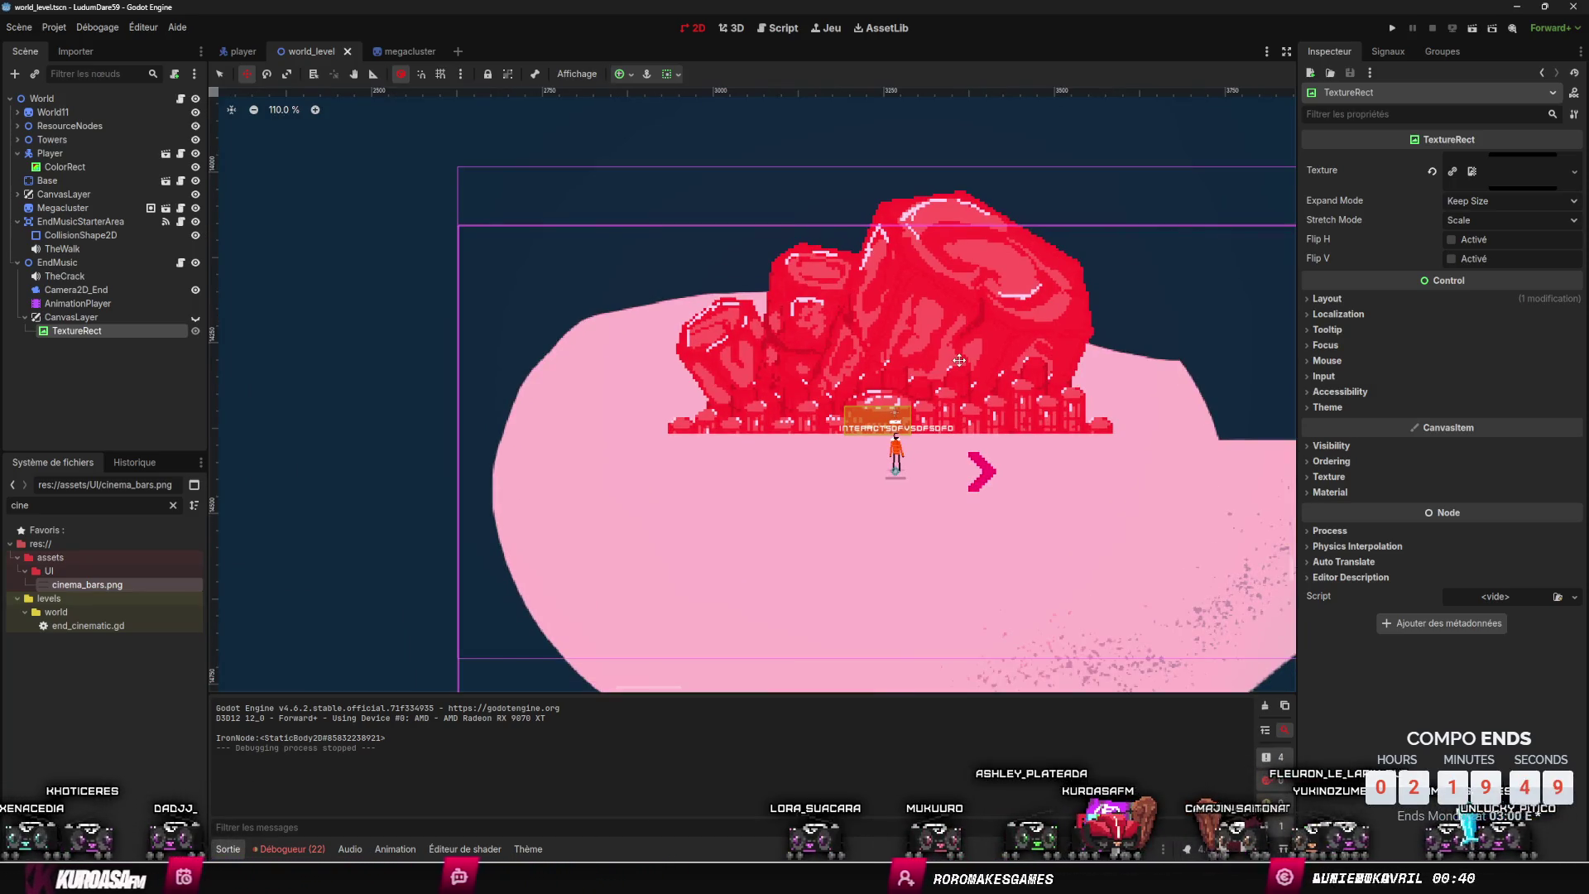
left_click(392, 850)
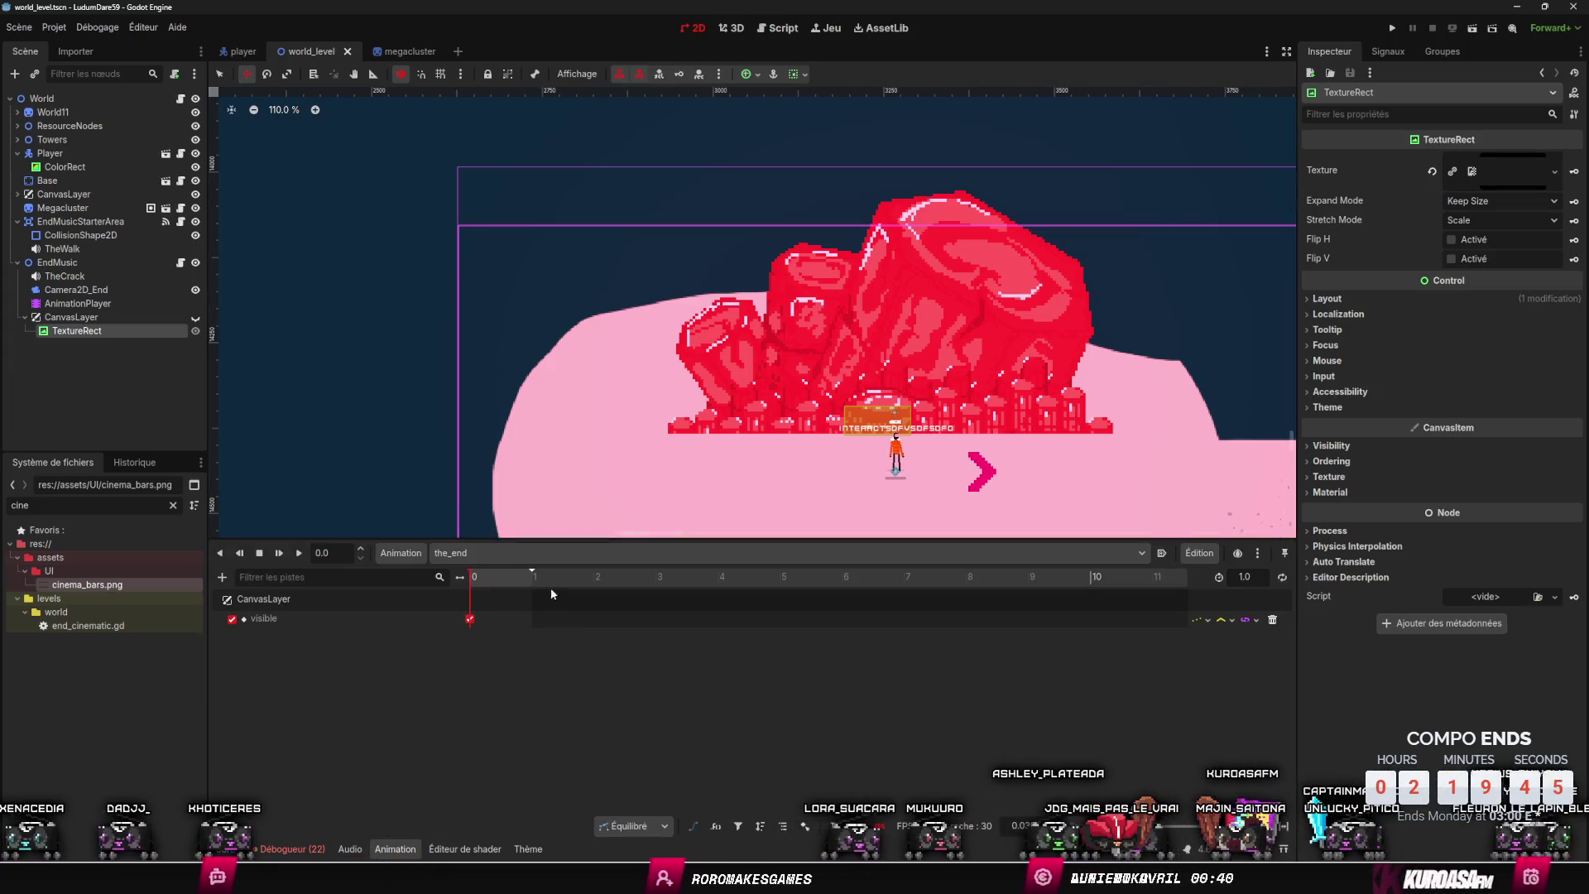
left_click(93, 290)
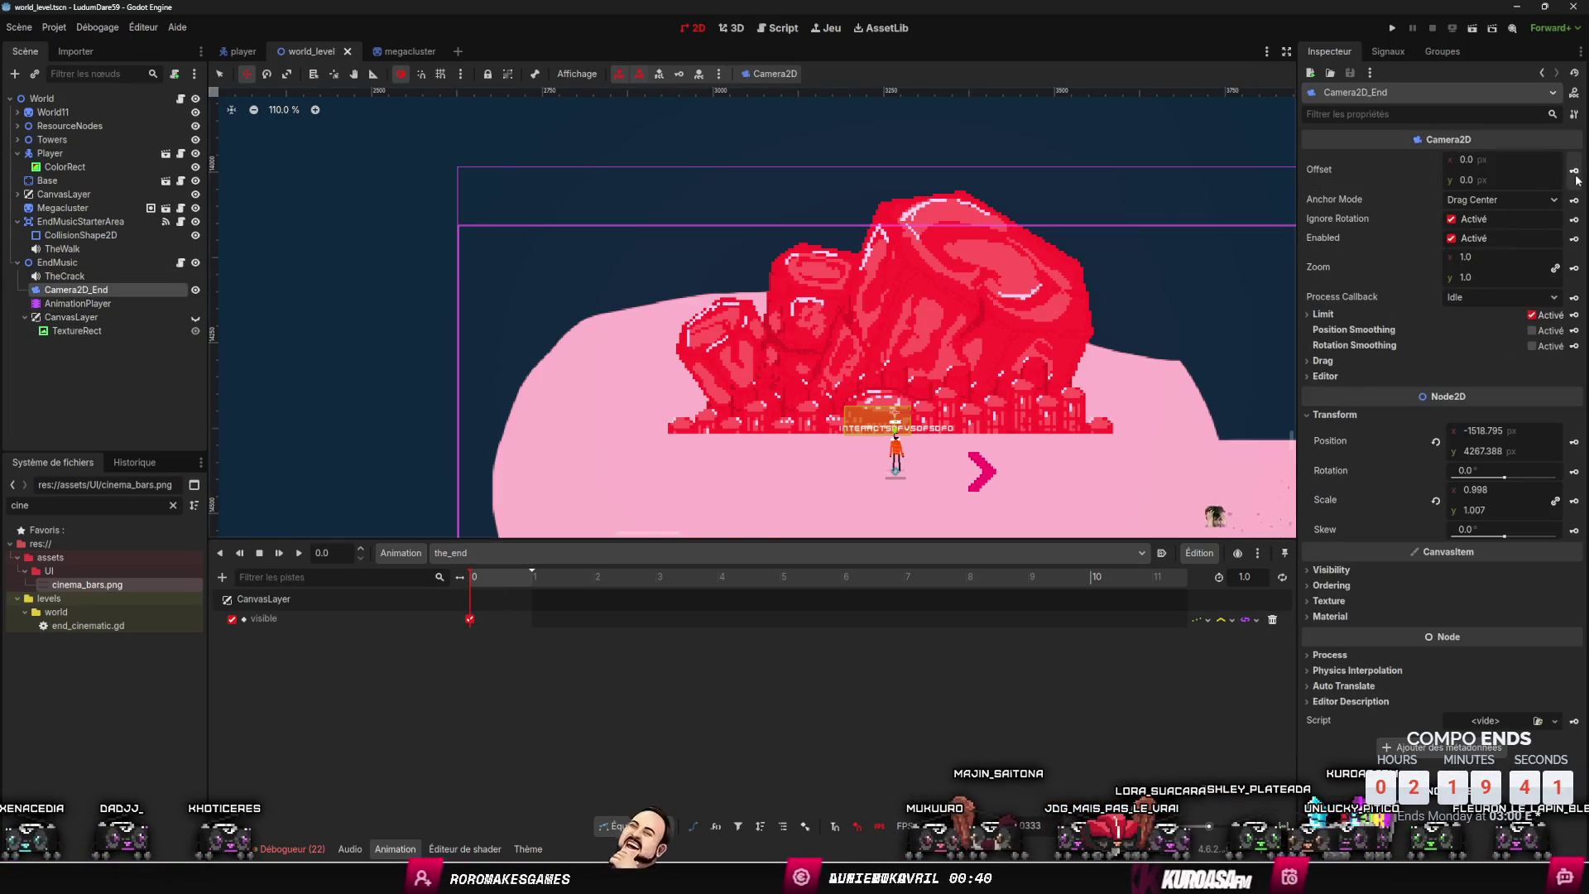
left_click(1574, 441)
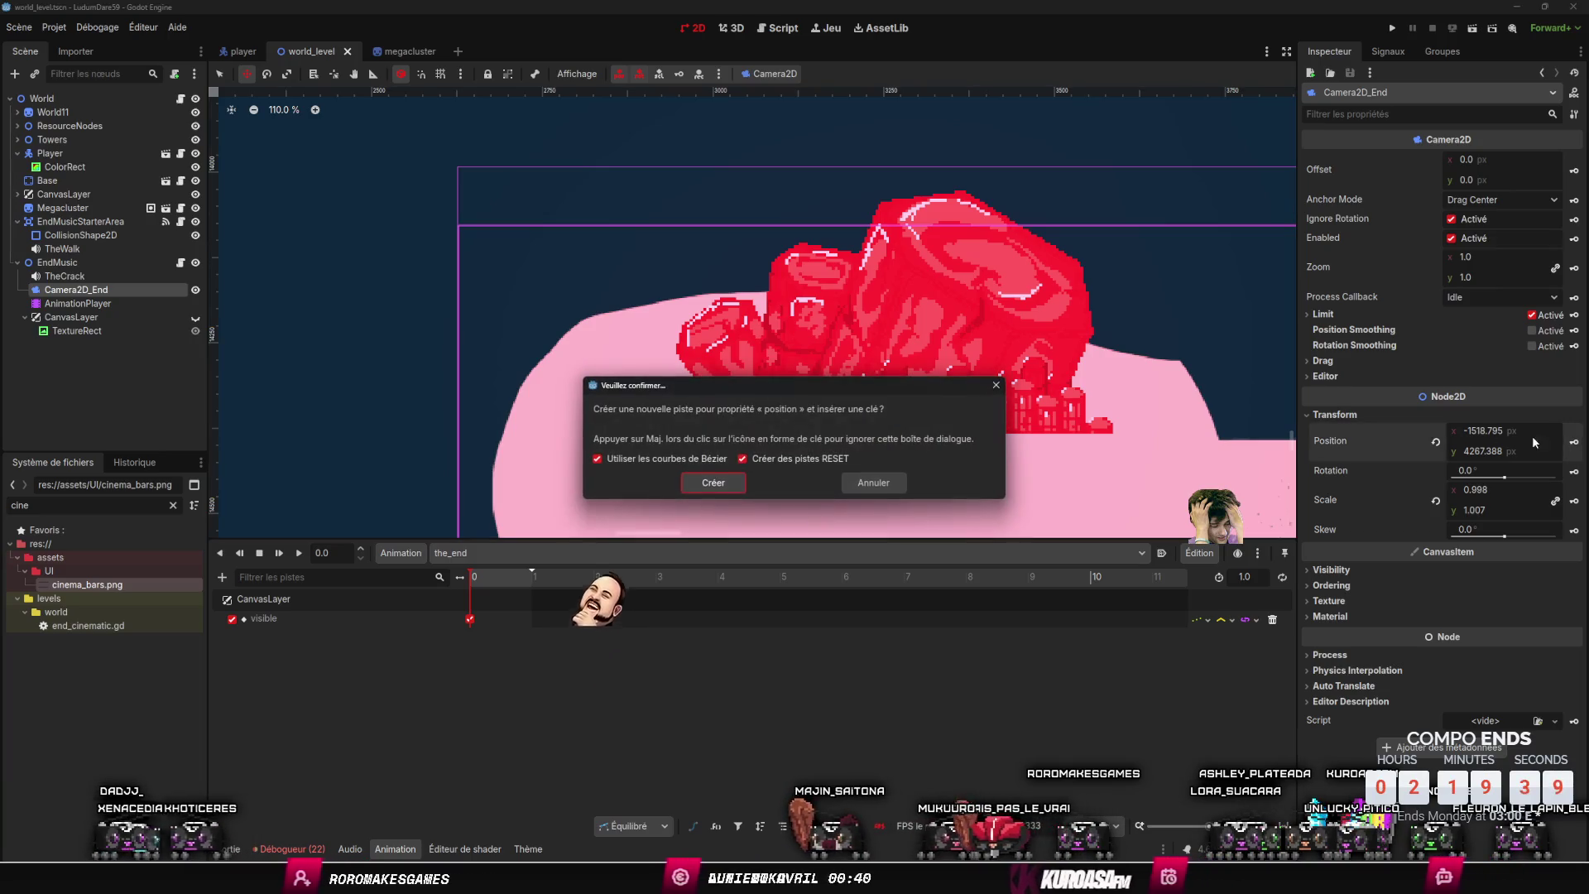
- Confirm the Camera2D_End position tracks, then lower the camera and key its position near 1.0 s
left_click(713, 483)
scroll(869, 278, "down", 8)
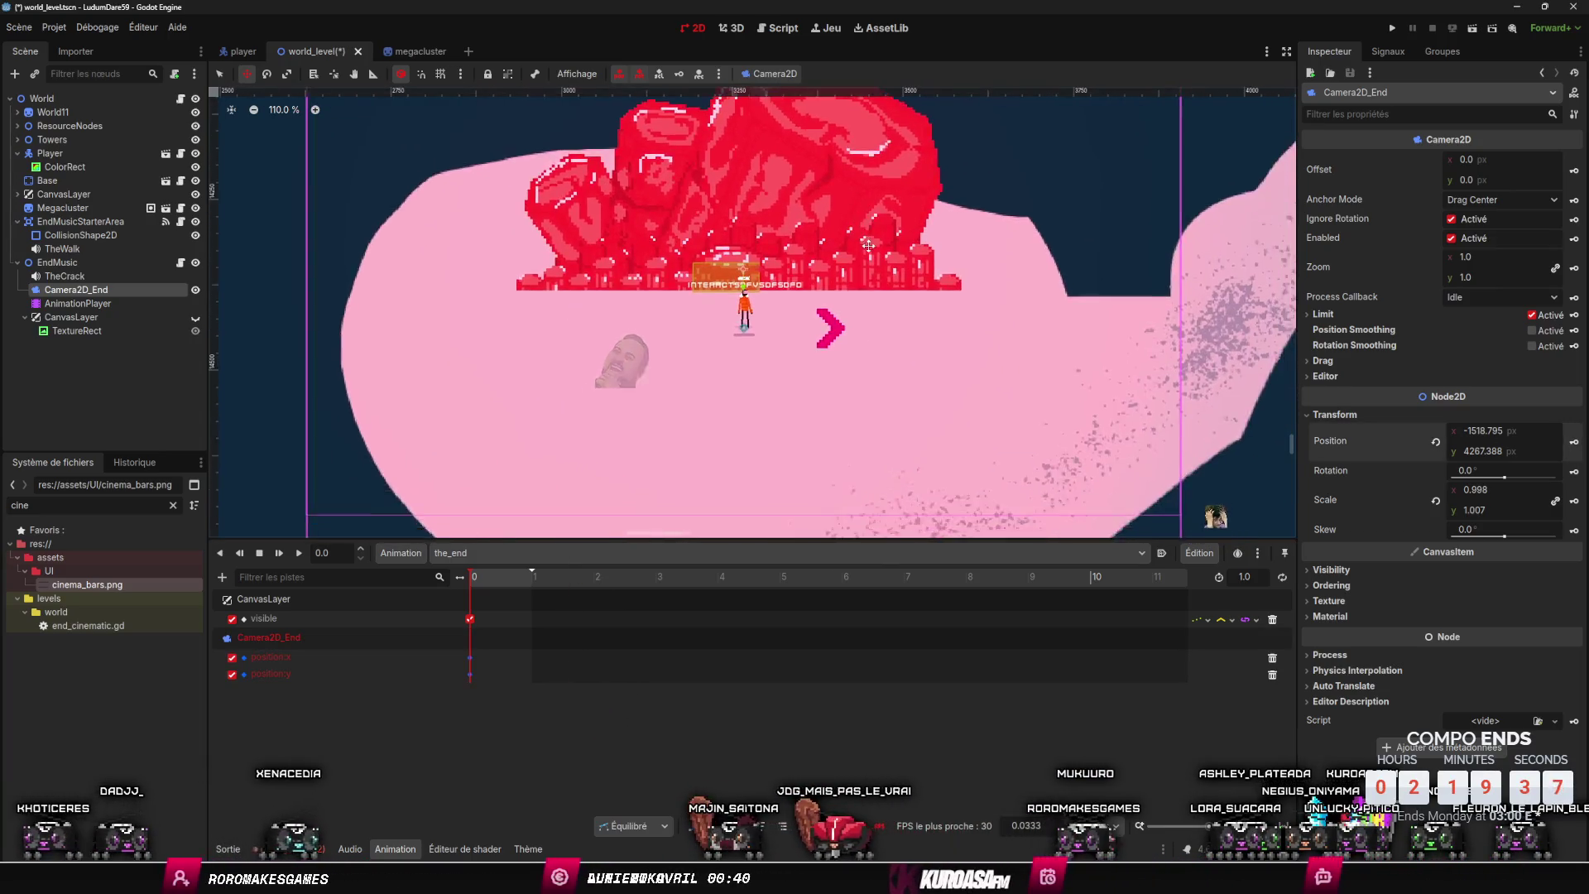
scroll(870, 281, "up", 2)
left_click(525, 580)
left_click_drag(525, 585, 532, 586)
left_click_drag(953, 286, 953, 386)
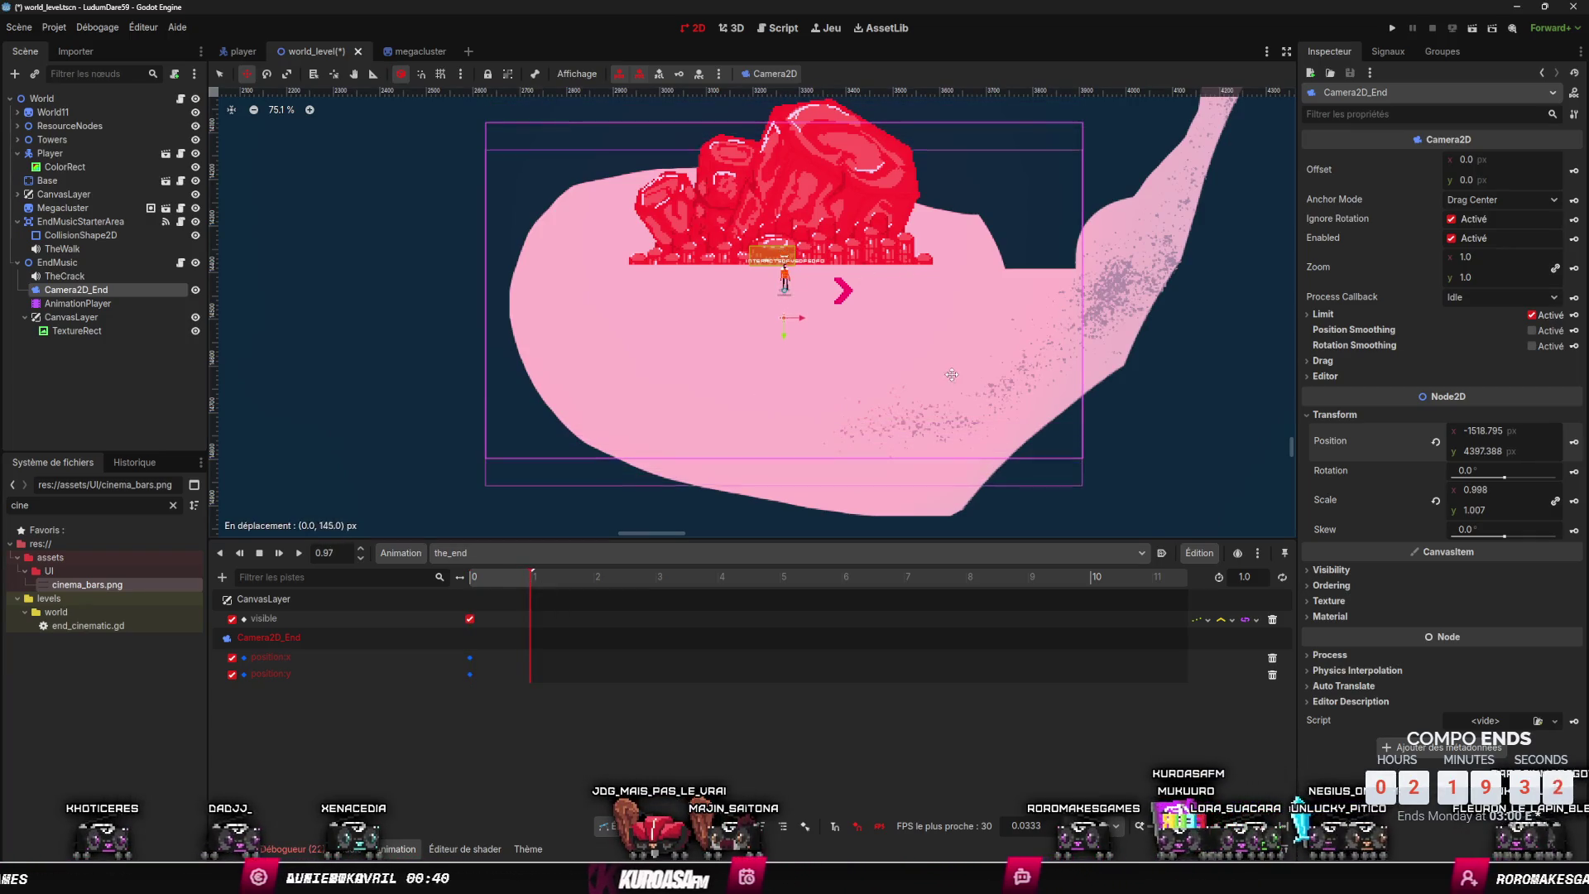
left_click(1575, 445)
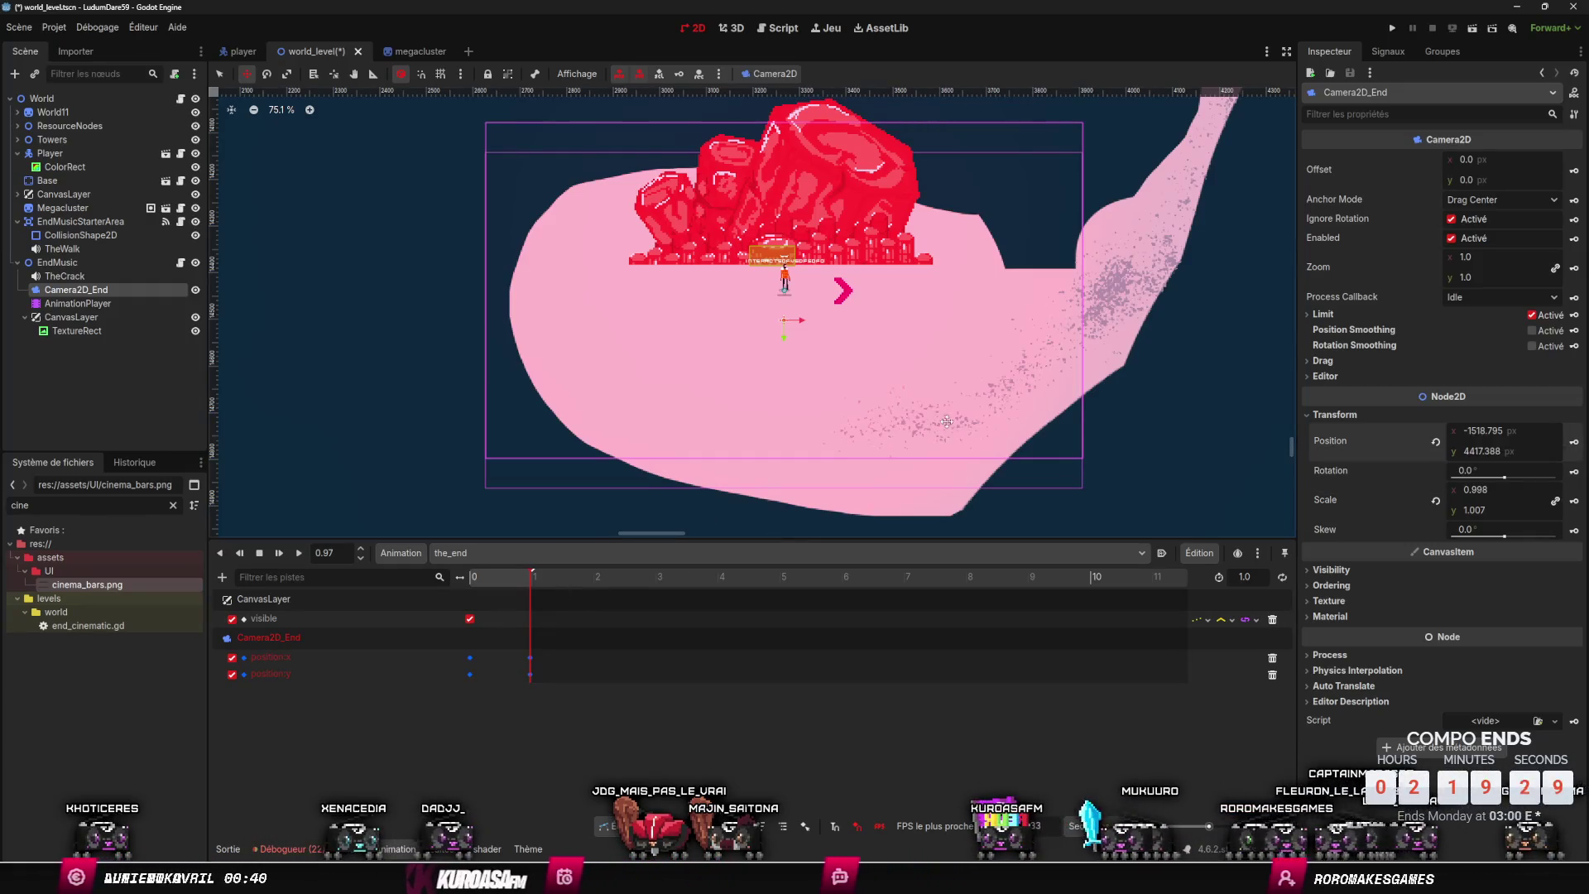
left_click(361, 548)
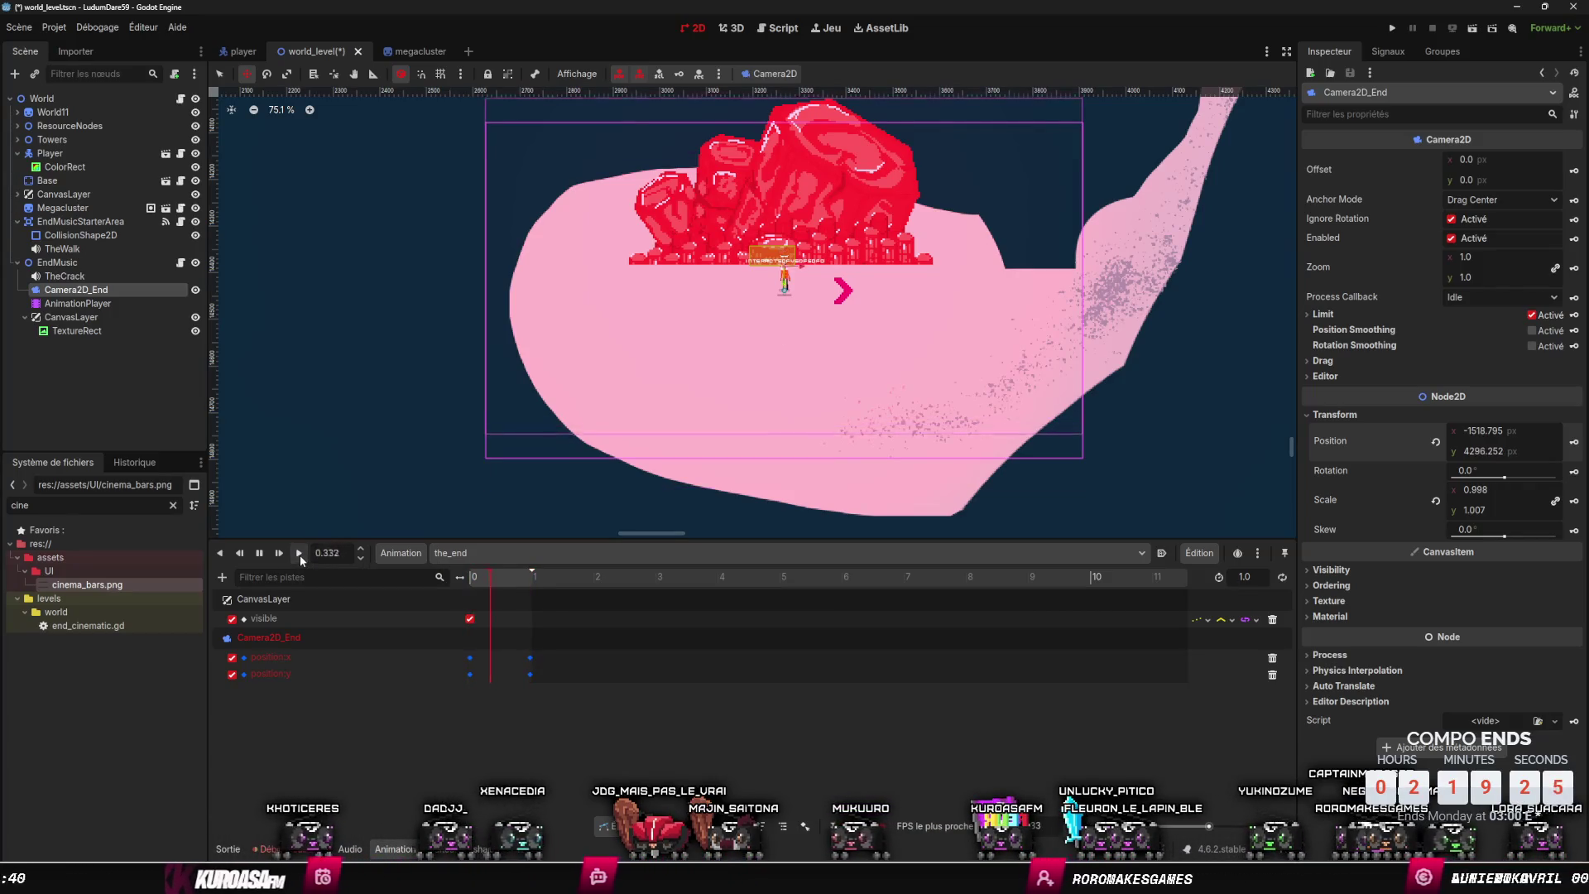
left_click(531, 658)
mouse_move(562, 664)
left_mouse_down()
mouse_move(576, 664)
mouse_move(530, 662)
left_mouse_up()
- Lower the end camera further around 1 second and stretch the_end animation to 10.93 seconds
left_click(770, 190)
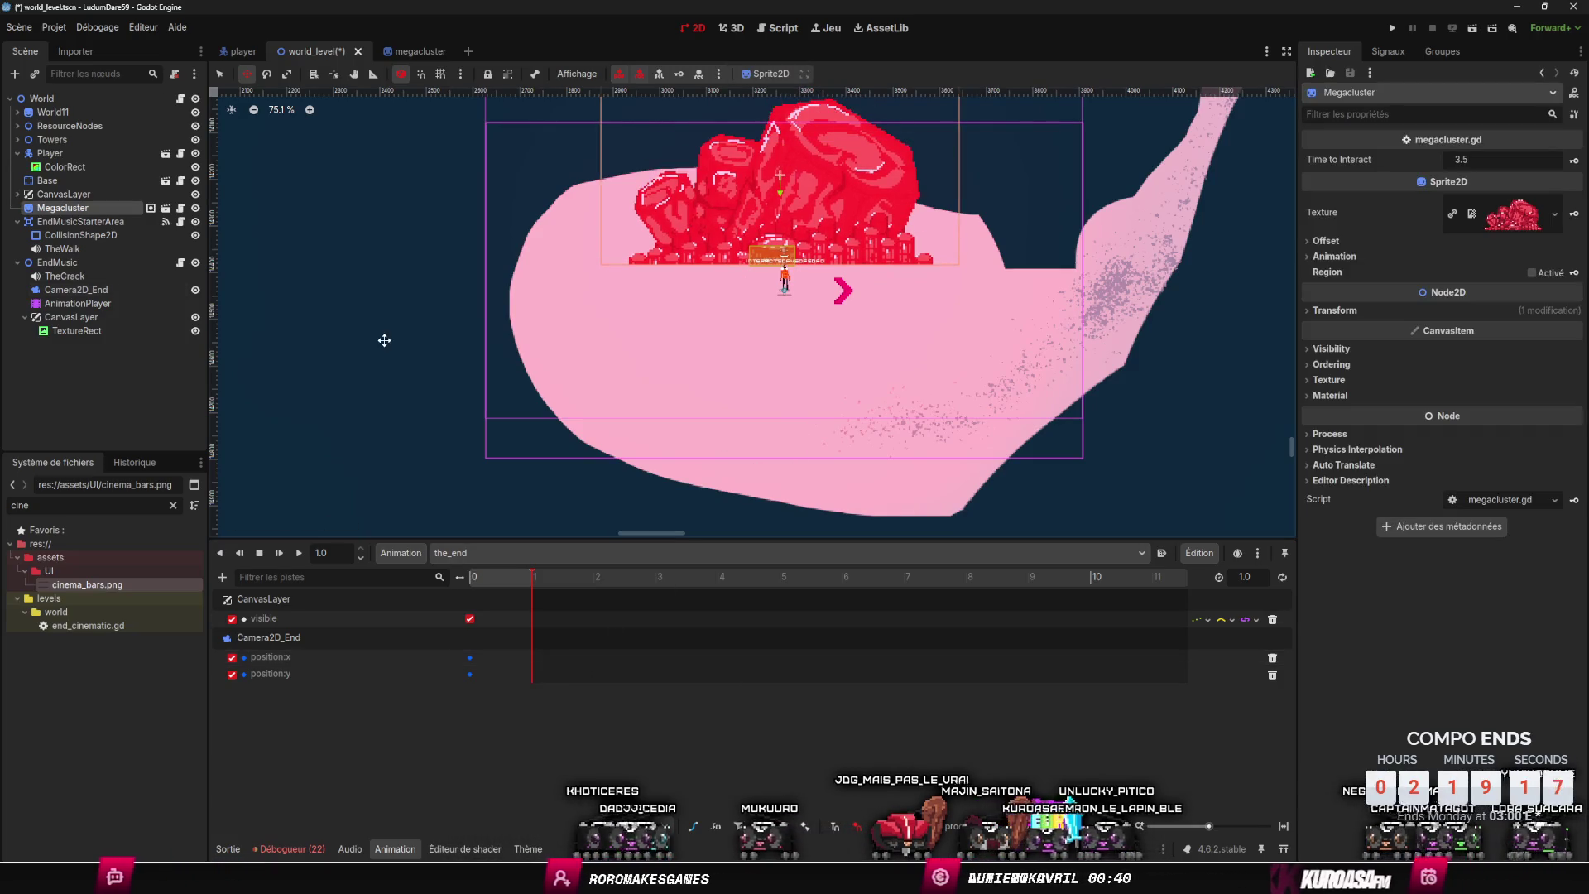
left_click(135, 290)
left_click_drag(459, 365, 455, 426)
left_click_drag(484, 588, 530, 594)
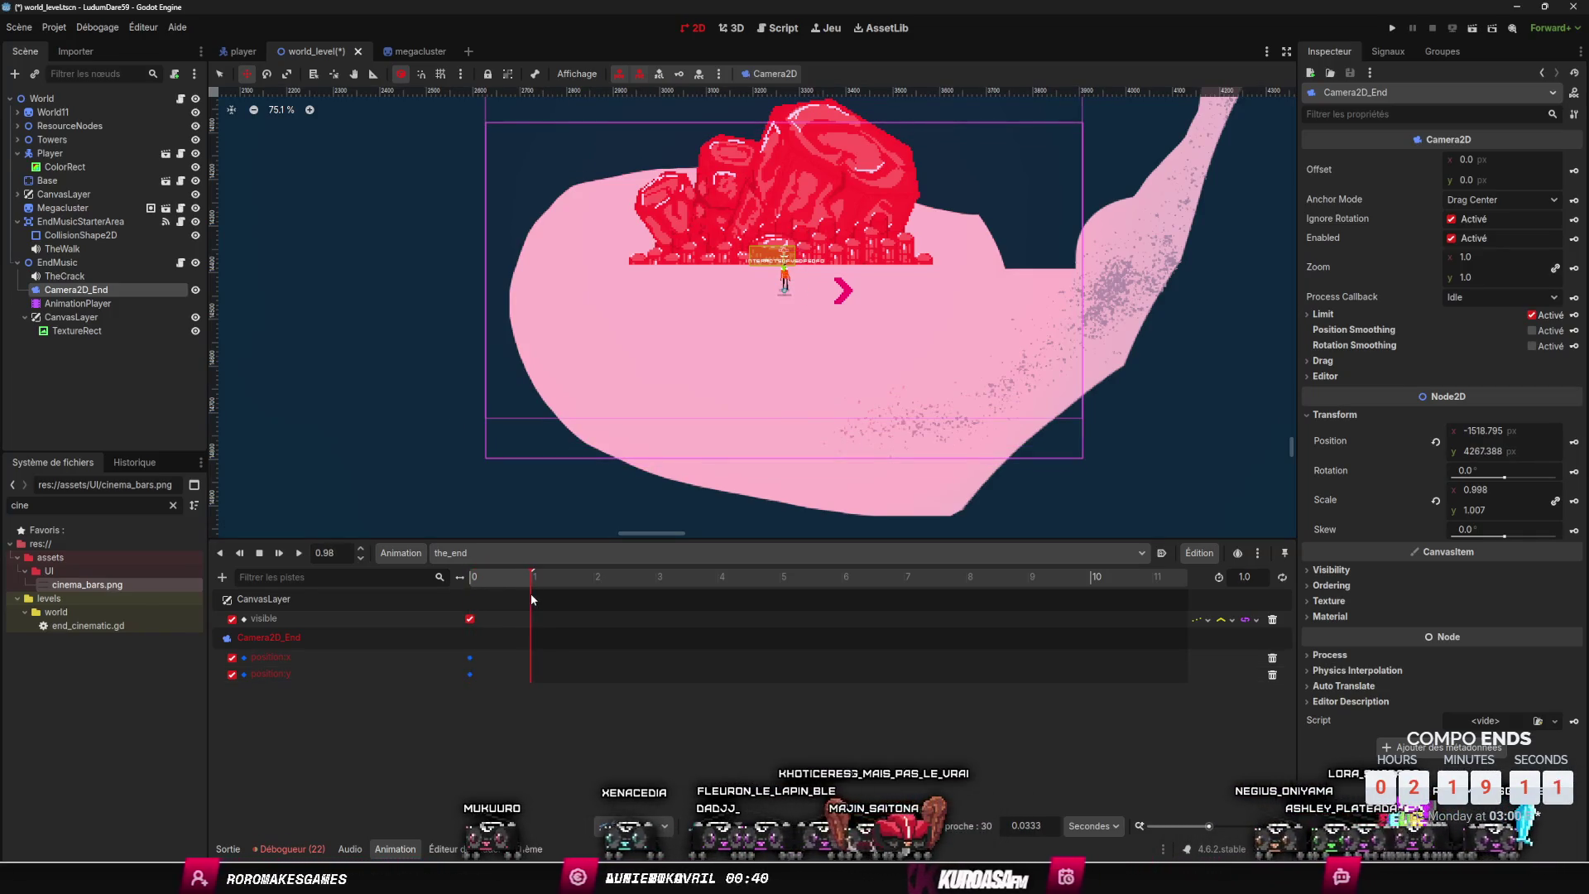
left_click_drag(474, 379, 473, 403)
left_click(534, 575)
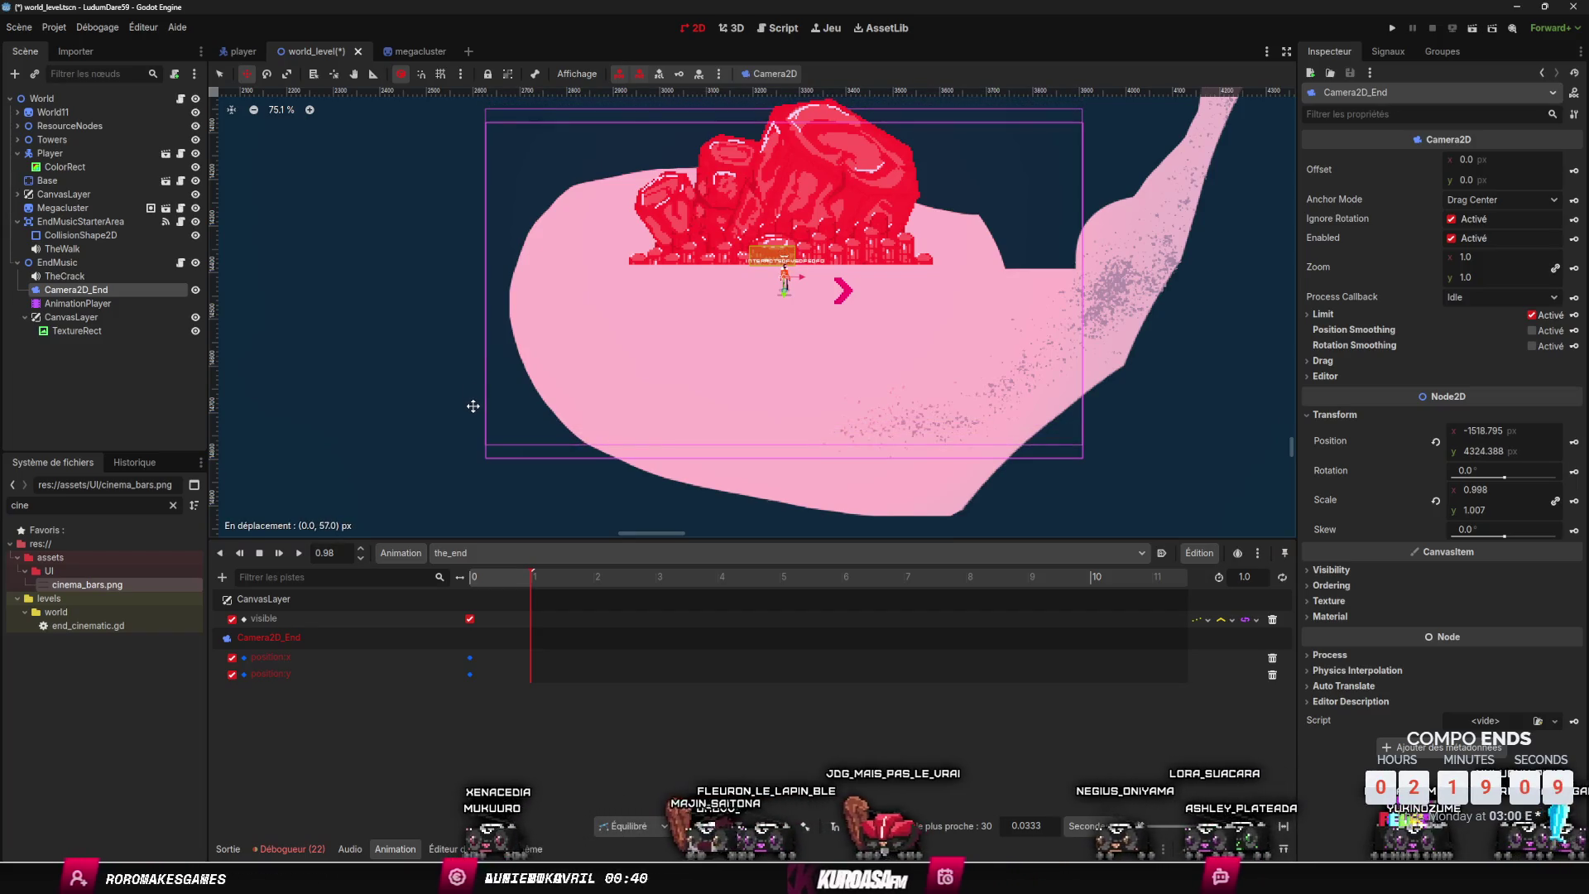
left_click_drag(535, 573, 1127, 595)
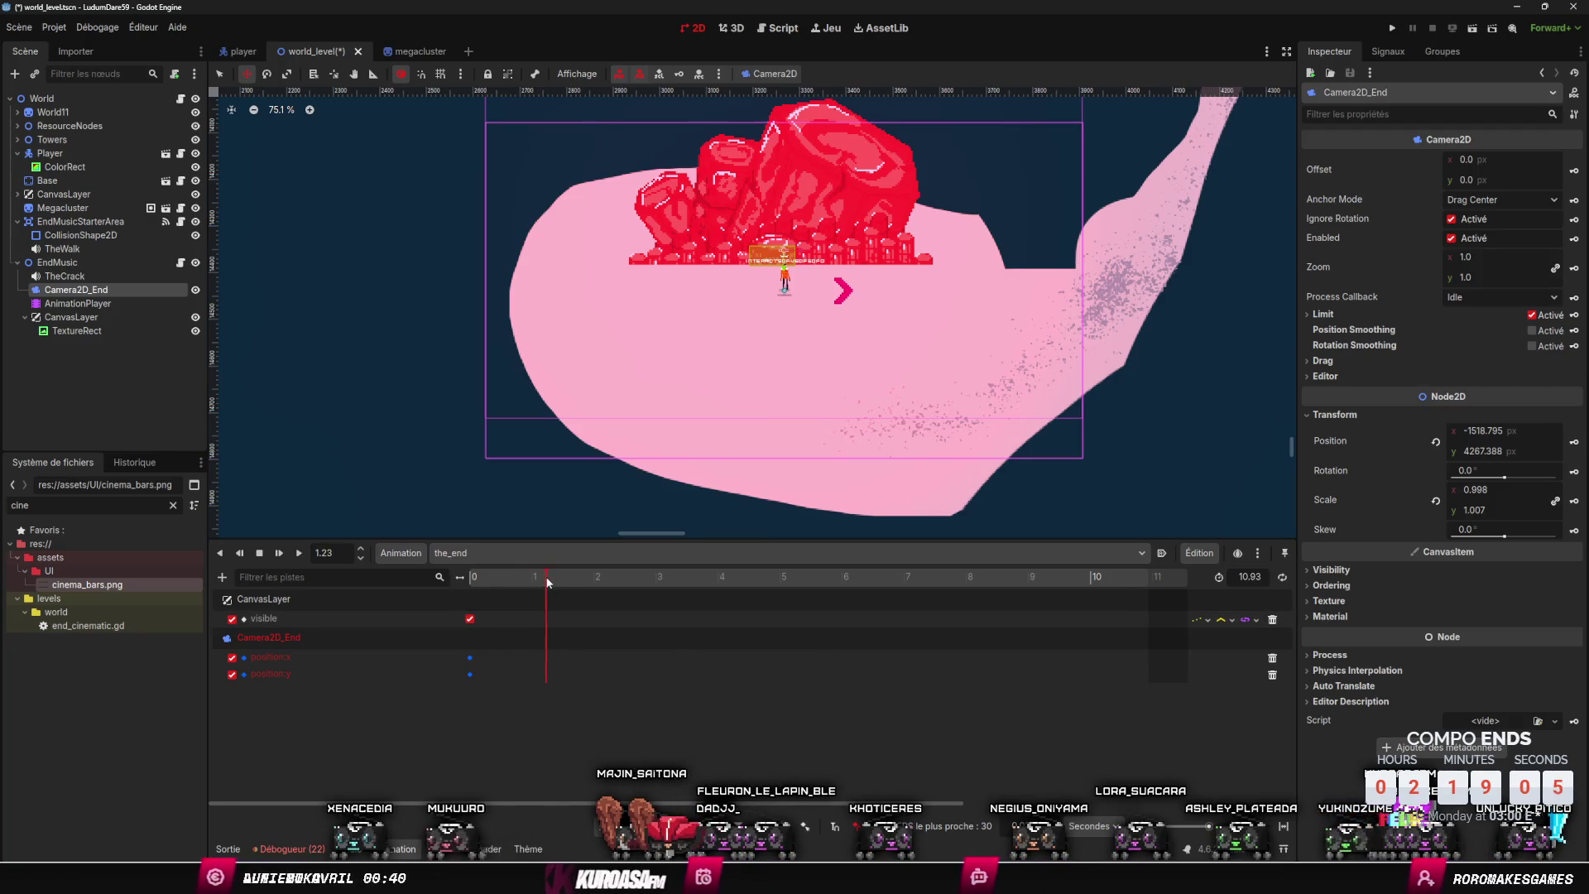
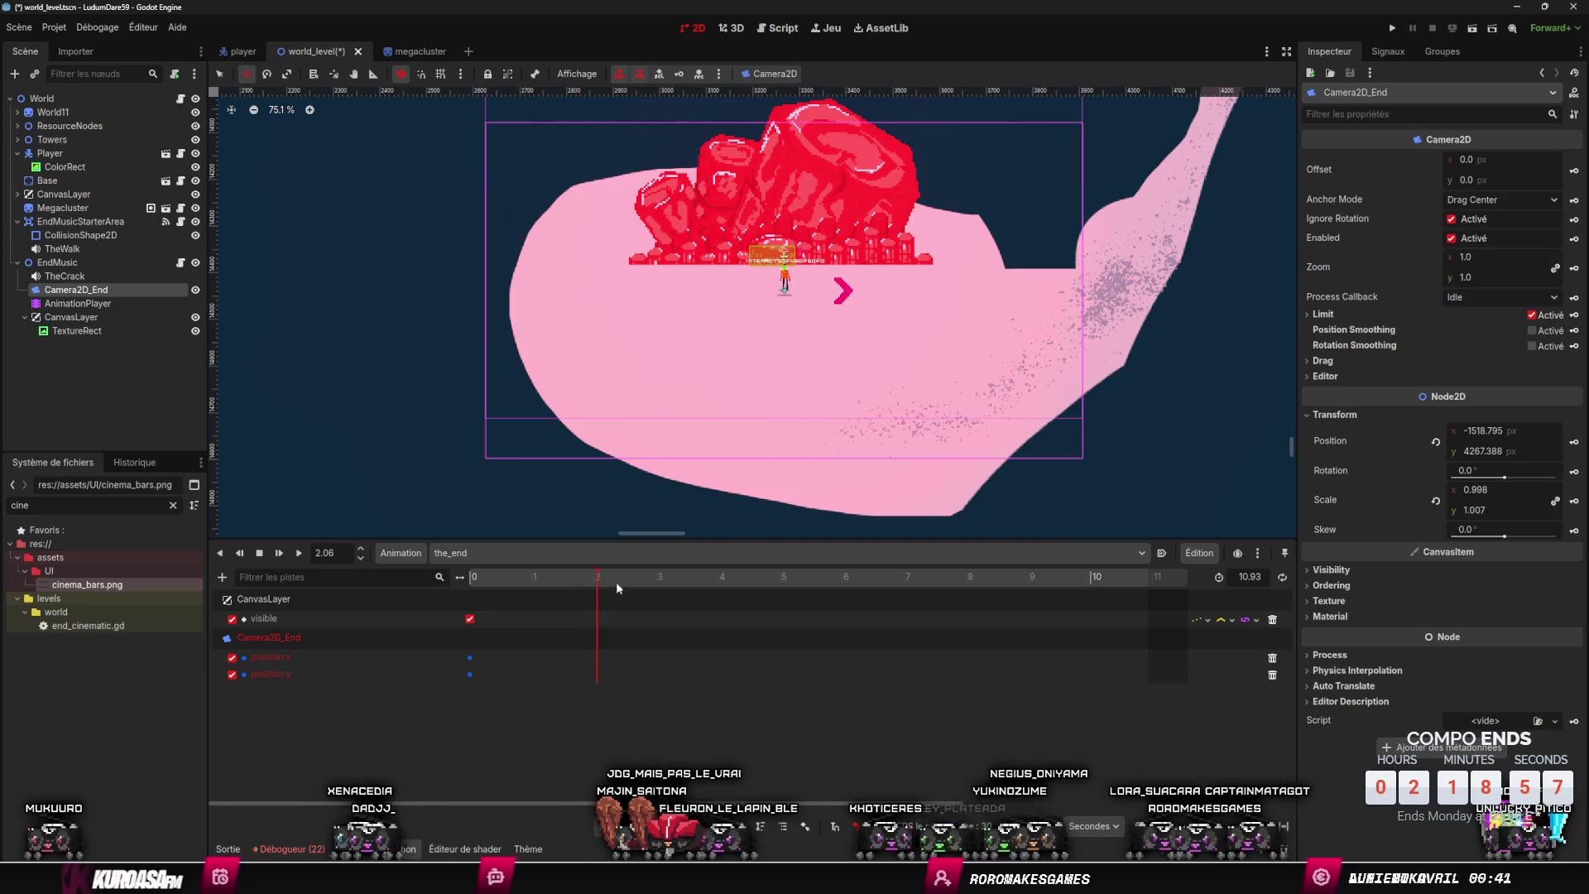
- Try inserting position:x and position:y keys at 2.2 s, then undo them
right_click(614, 655)
left_click(649, 665)
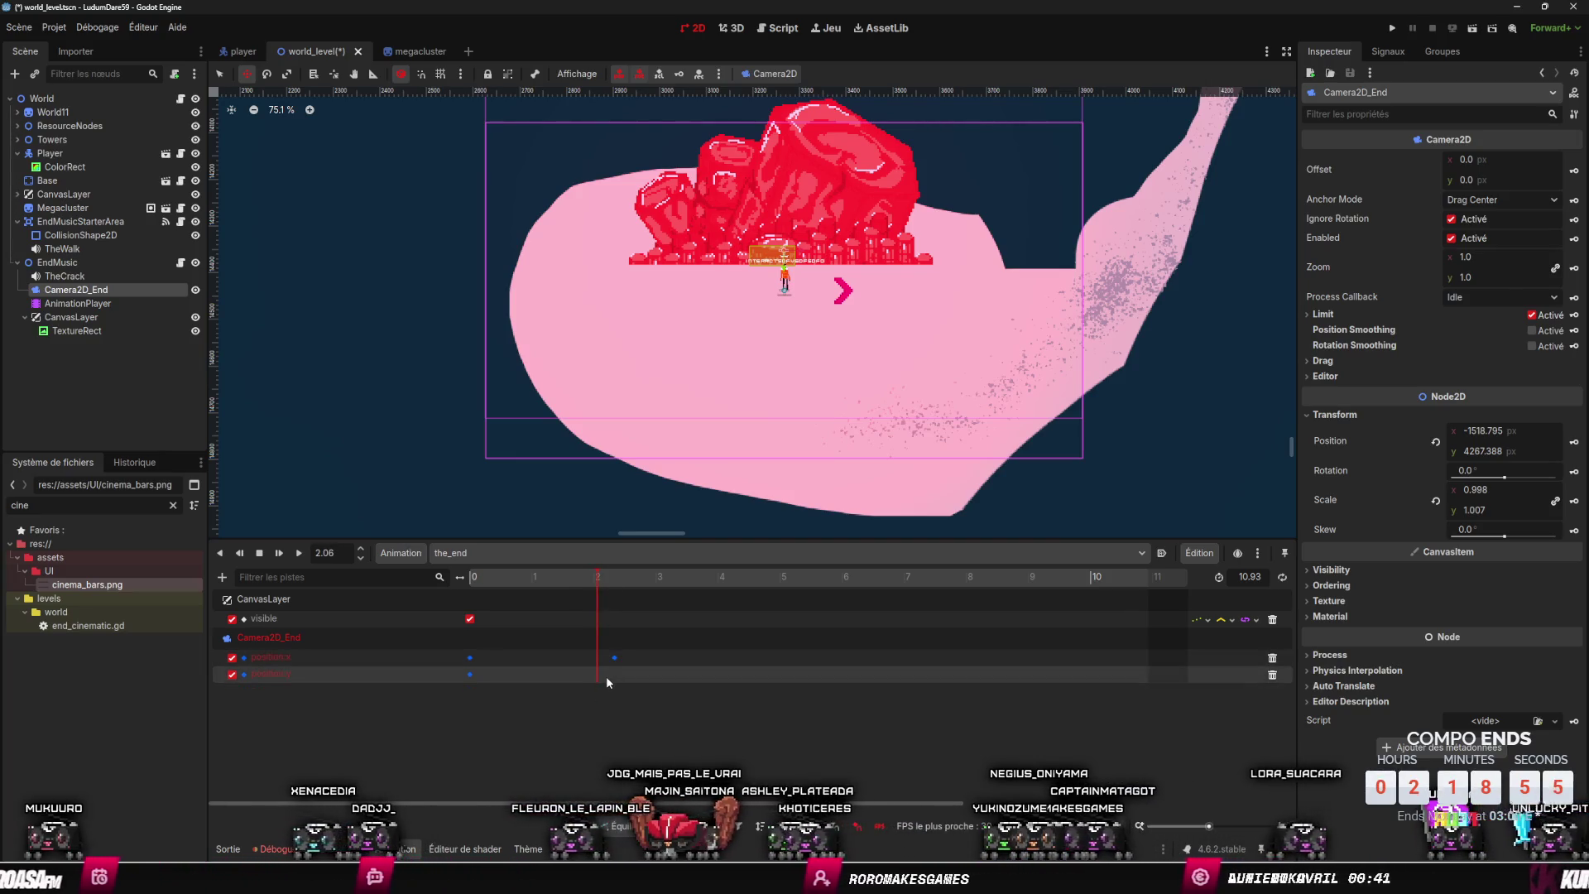
right_click(606, 676)
left_click(642, 689)
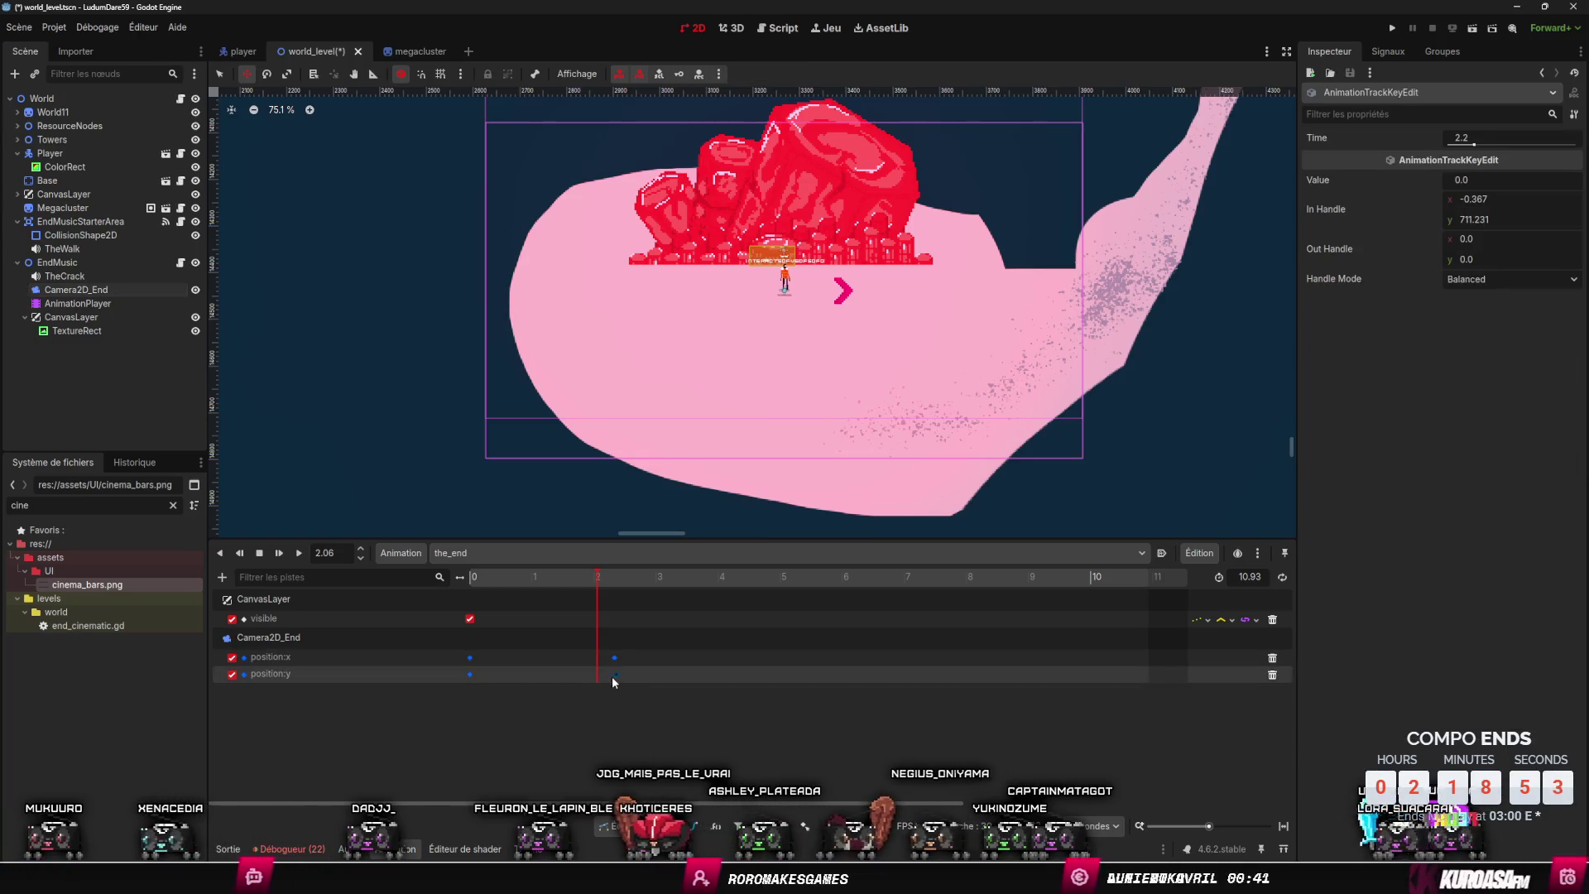
key("ctrl+z")
key("ctrl+z")
left_click(609, 579)
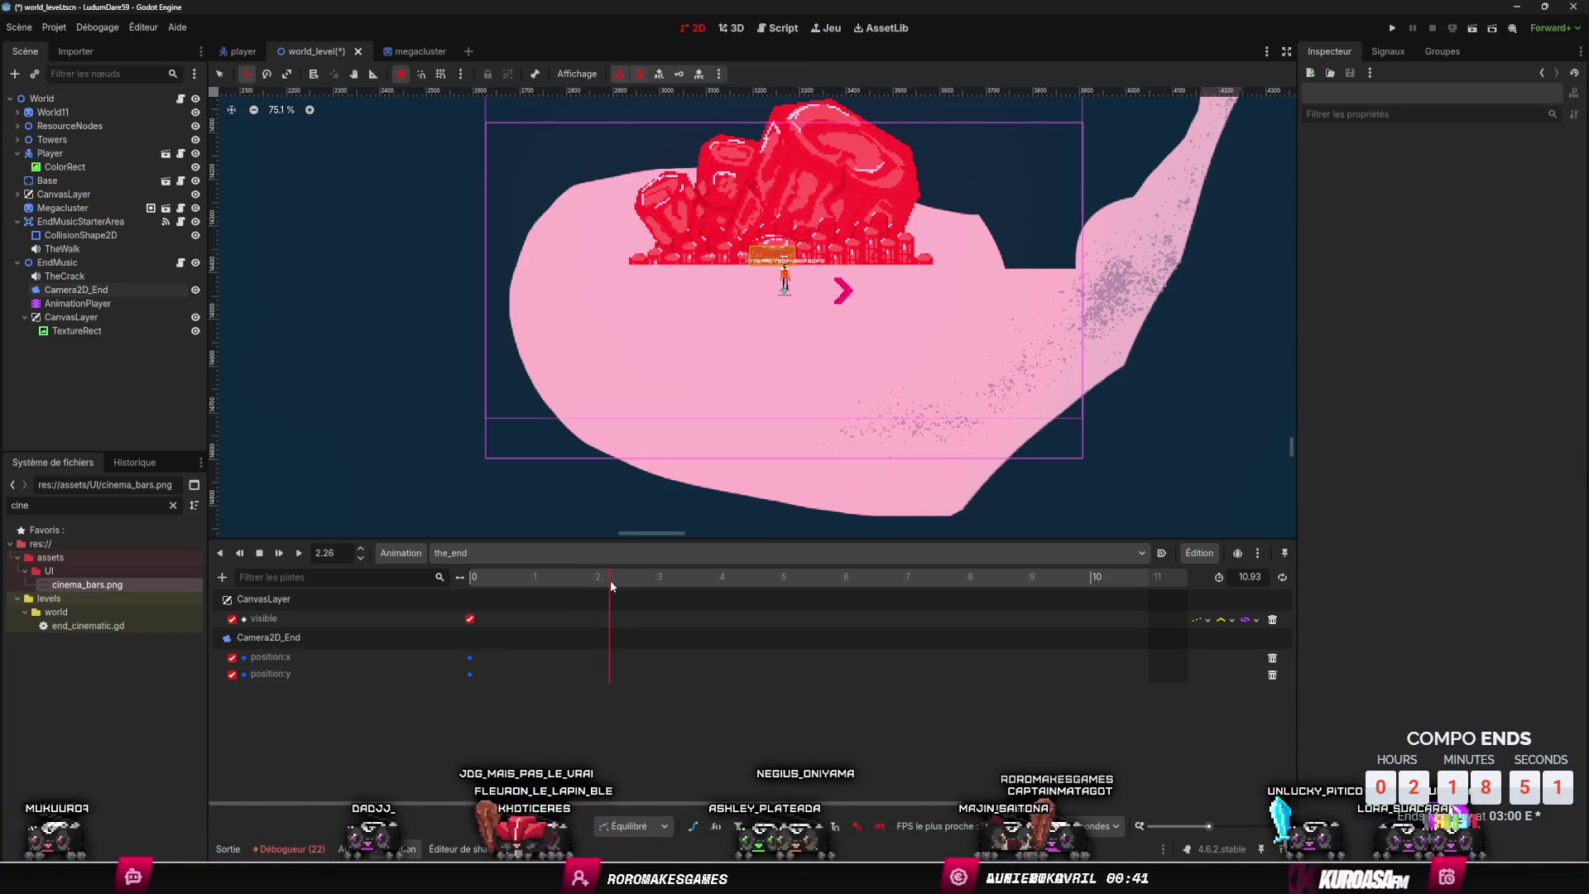
- Key Camera2D_End's position at 2.1 s and move the camera frame slightly lower
left_click(77, 290)
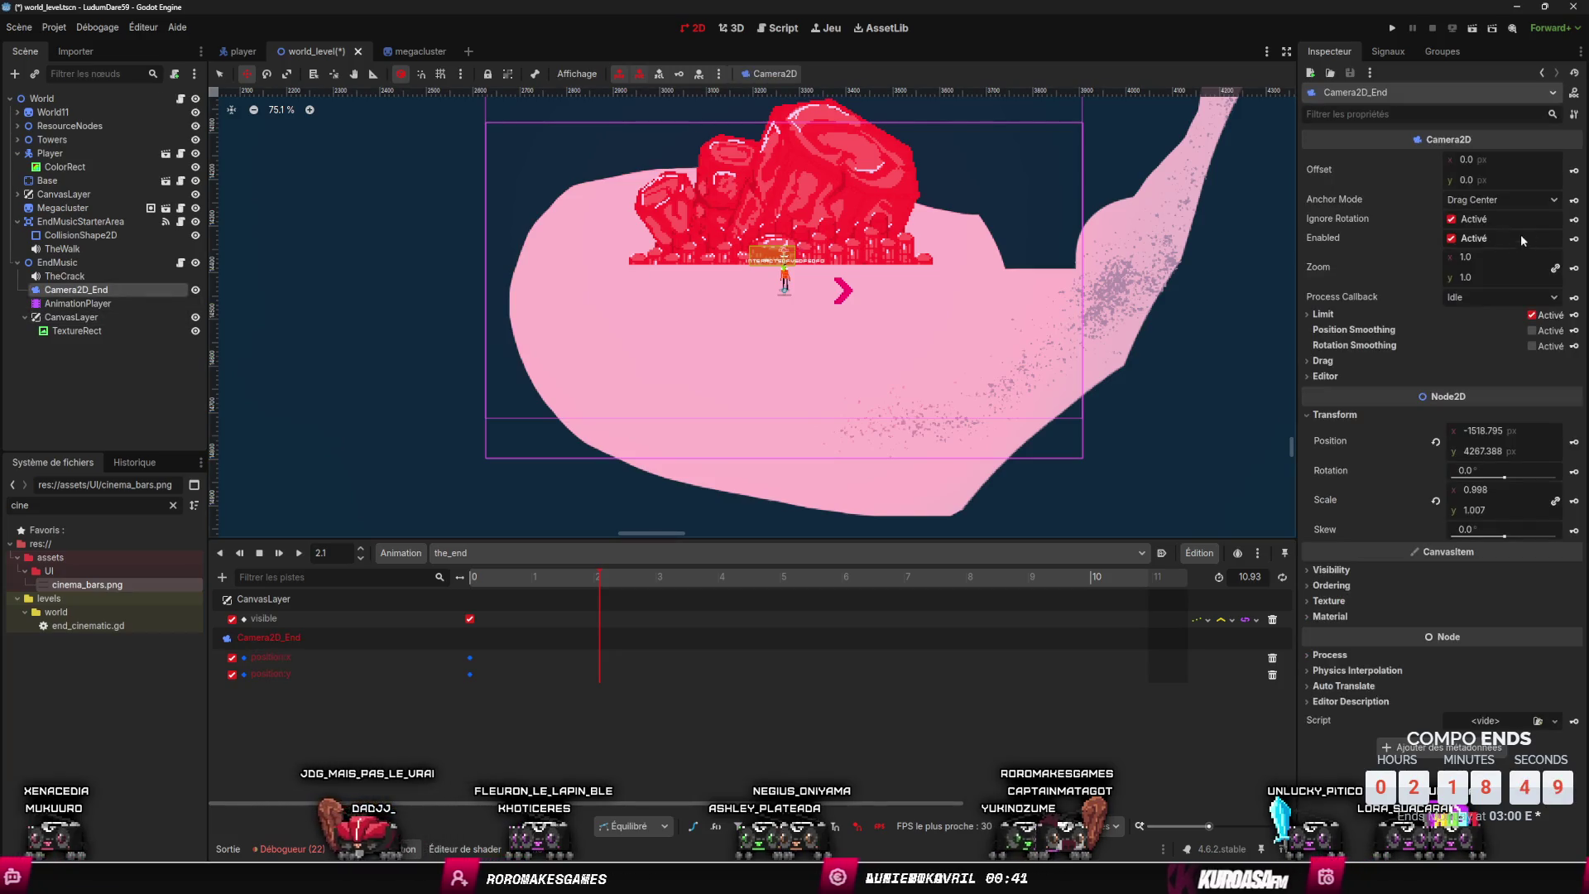
left_click(1572, 439)
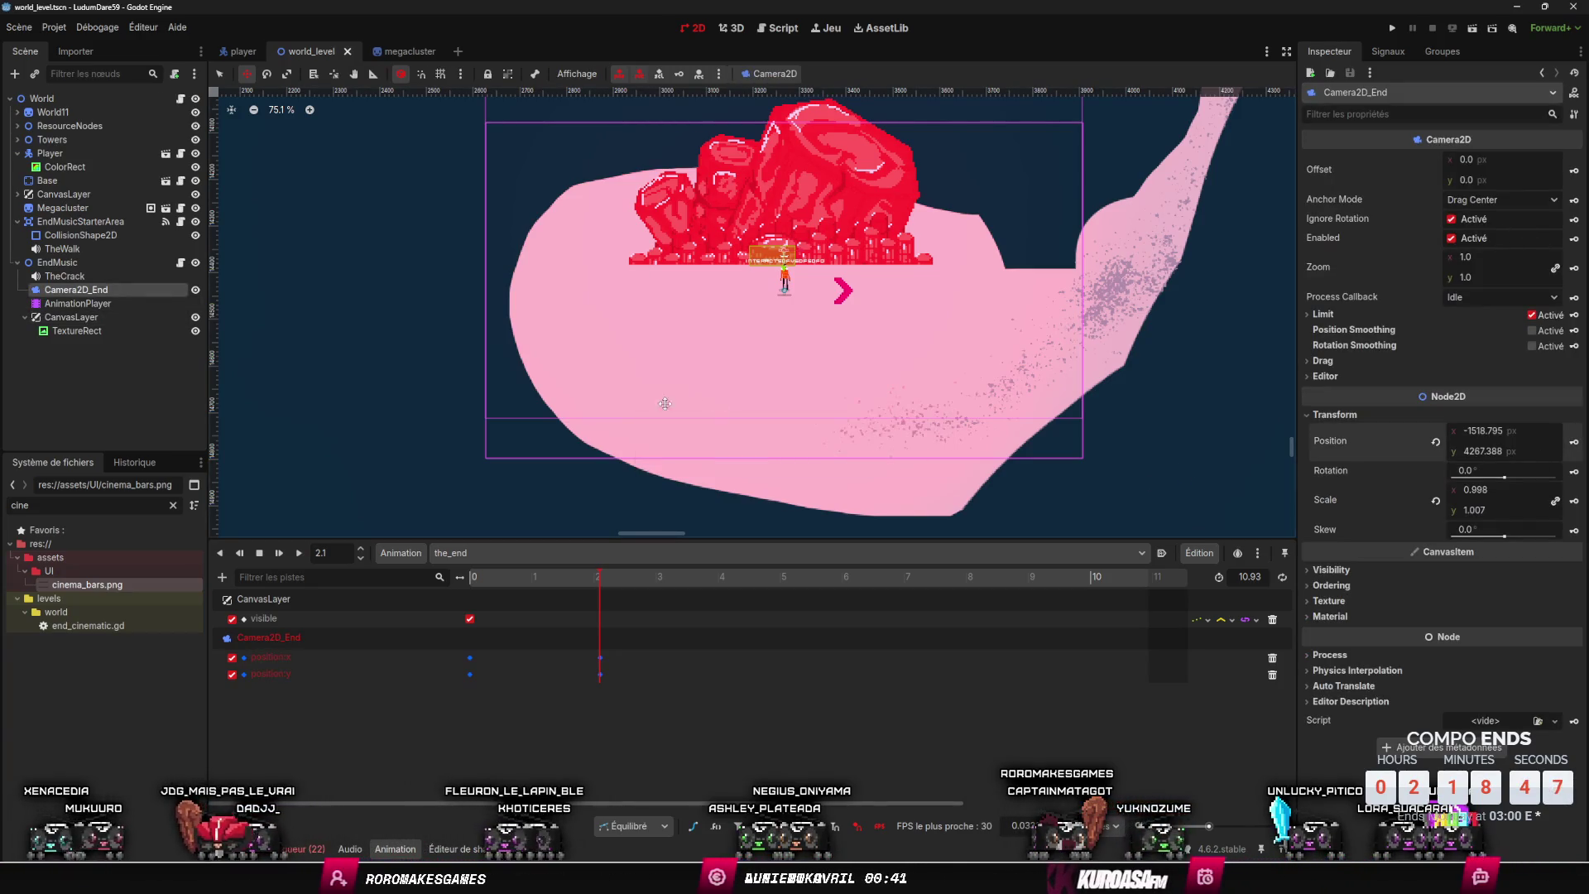
left_click(511, 577)
left_click(603, 599)
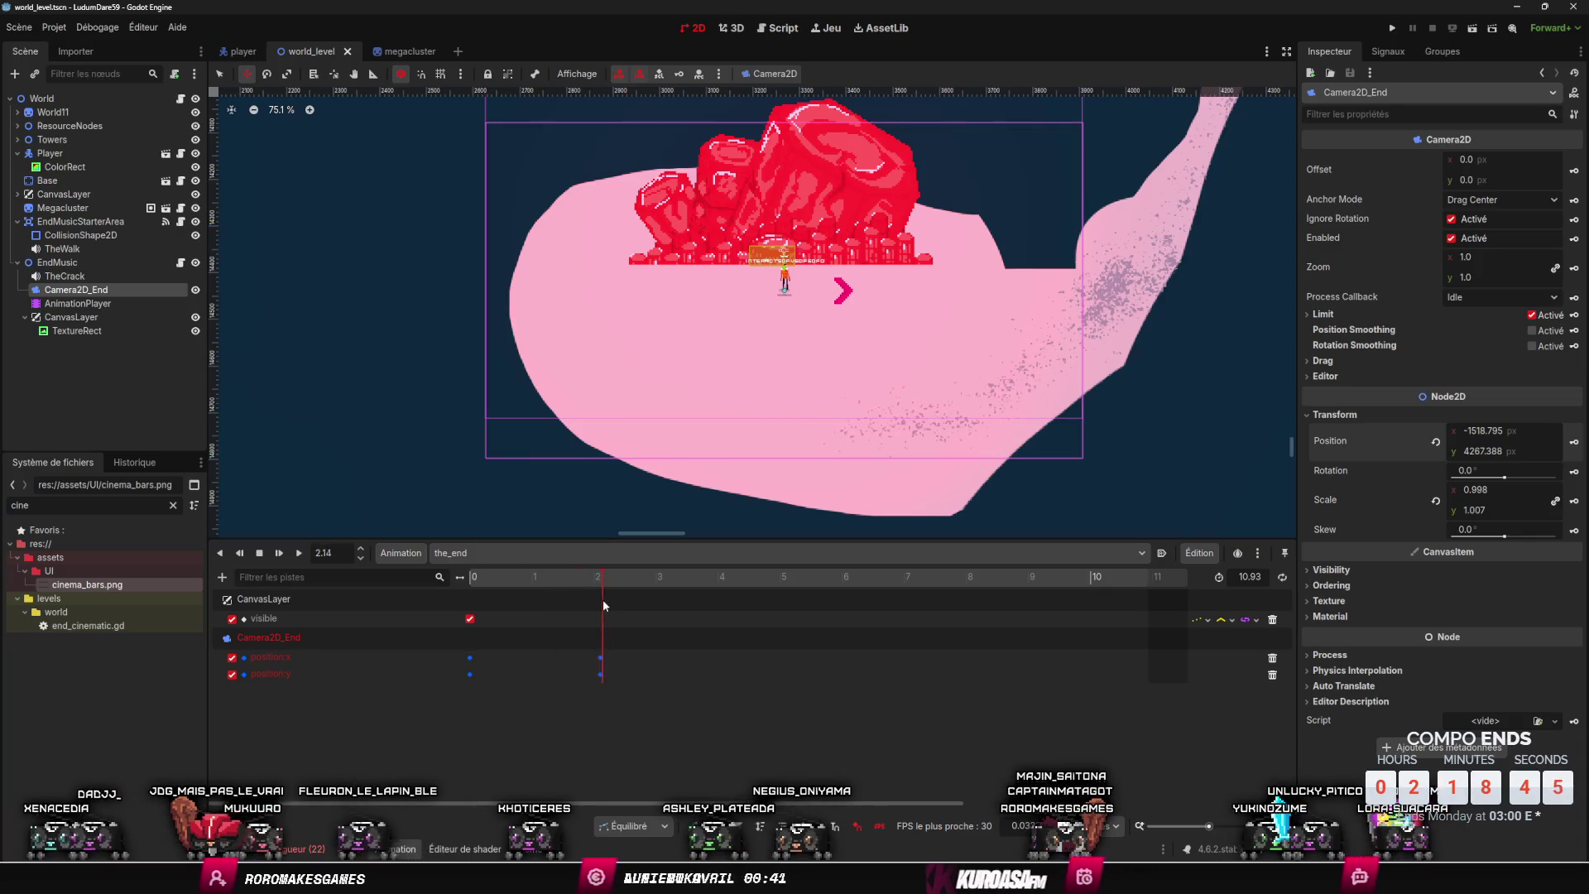
key("ctrl+z")
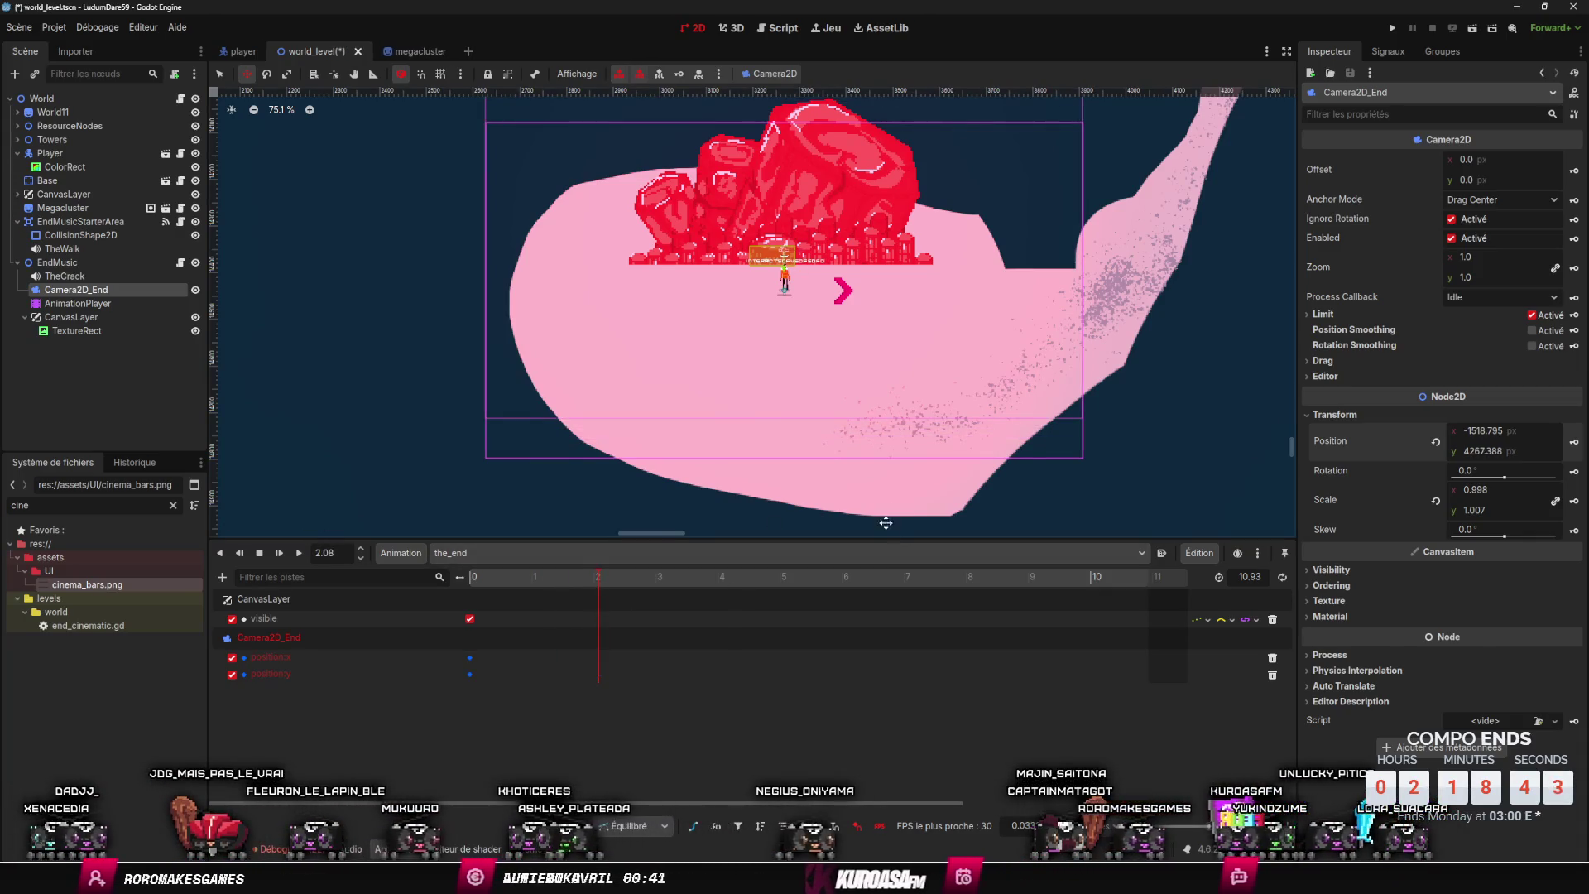
left_click_drag(894, 316, 901, 336)
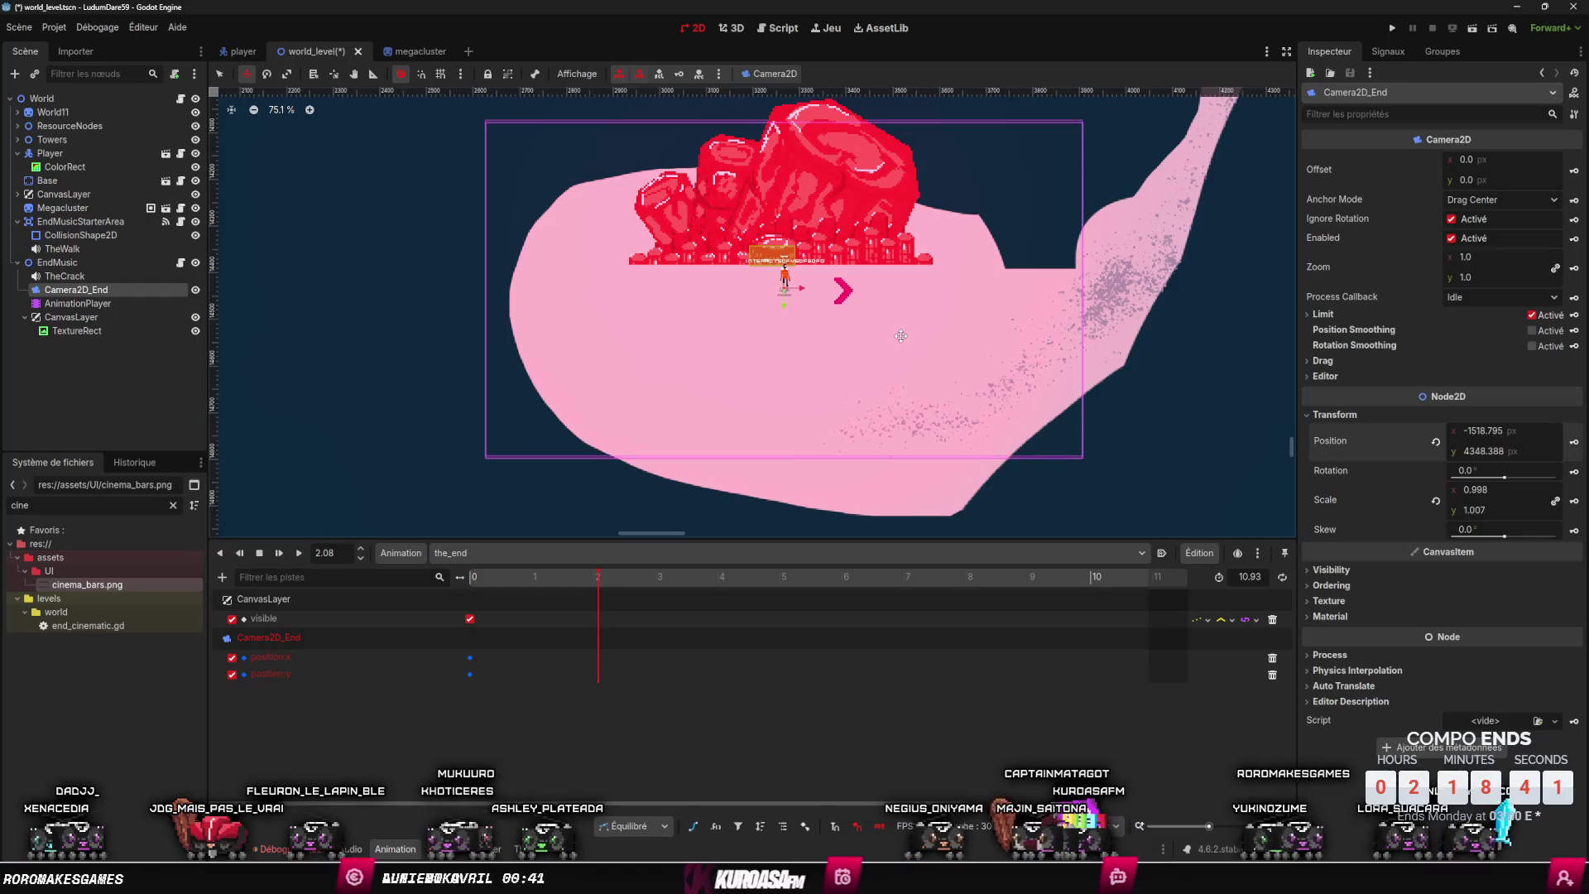
mouse_move(584, 586)
left_mouse_down()
mouse_move(525, 584)
mouse_move(475, 618)
left_mouse_up()
- Change the position track's interpolation mode and preview the_end animation
left_click(1224, 619)
left_click(1242, 669)
left_click(596, 577)
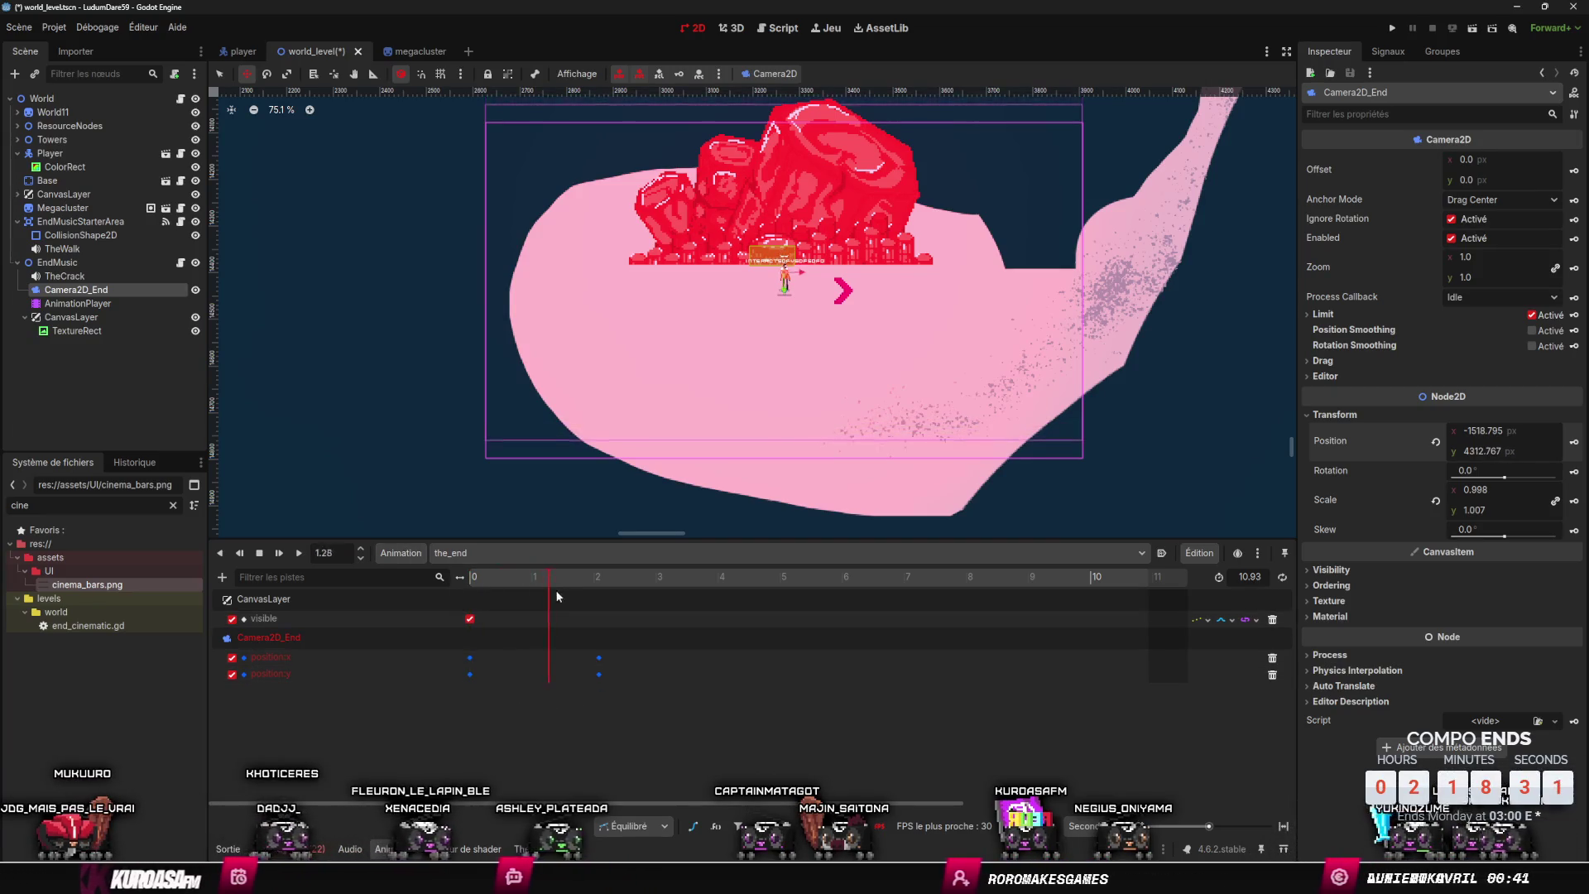
left_click(300, 554)
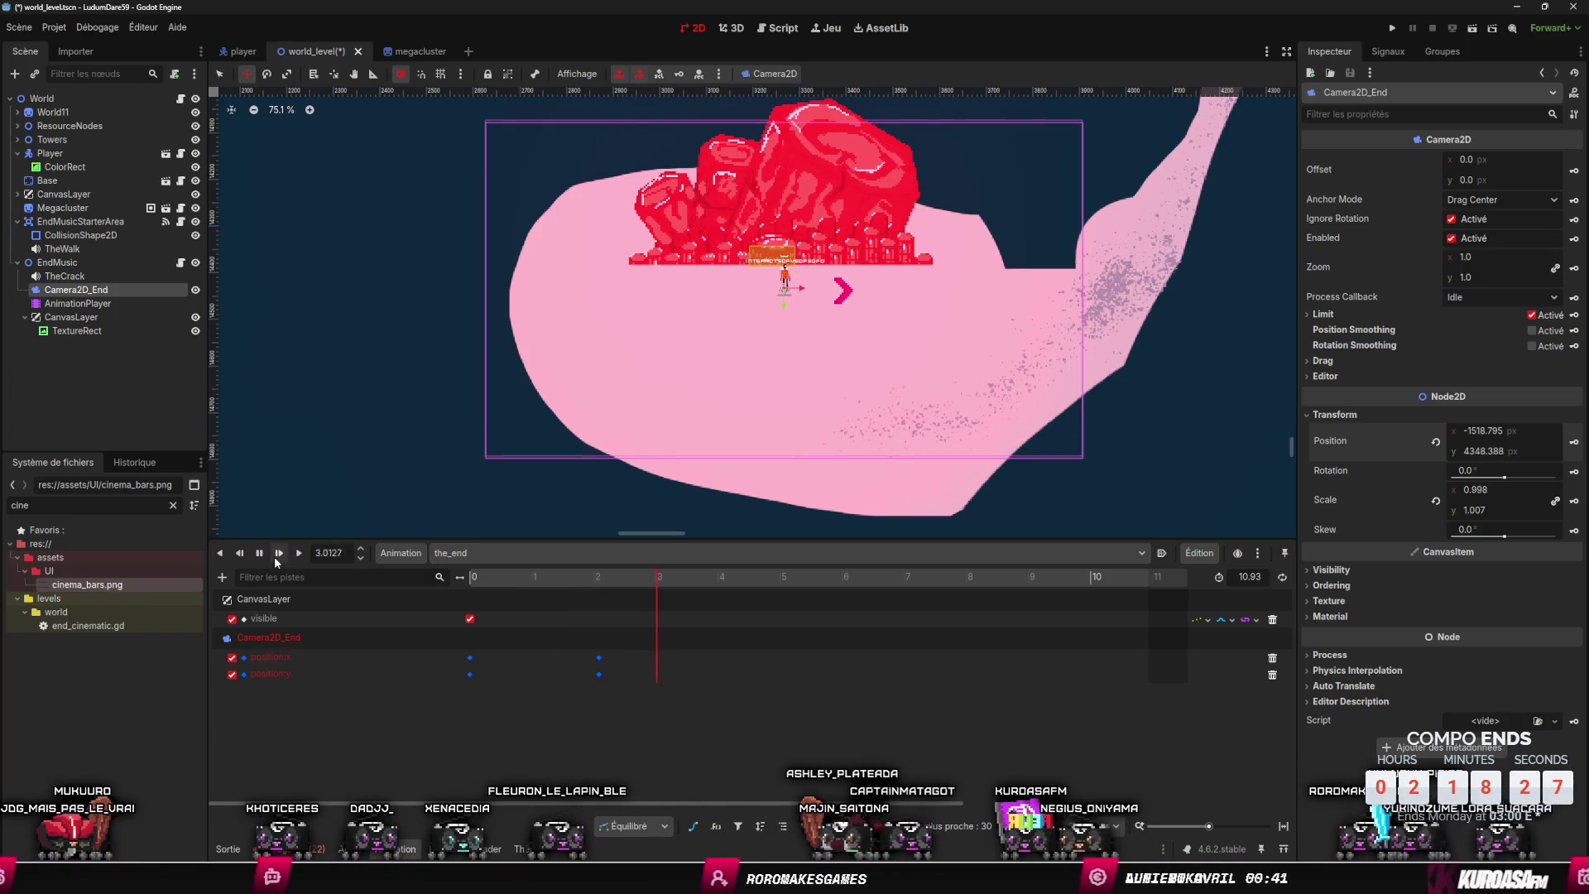
- Set the time-0 position keys' handle mode to Free, save the scene, and run the game
left_click_drag(451, 687, 492, 649)
key("ctrl+s")
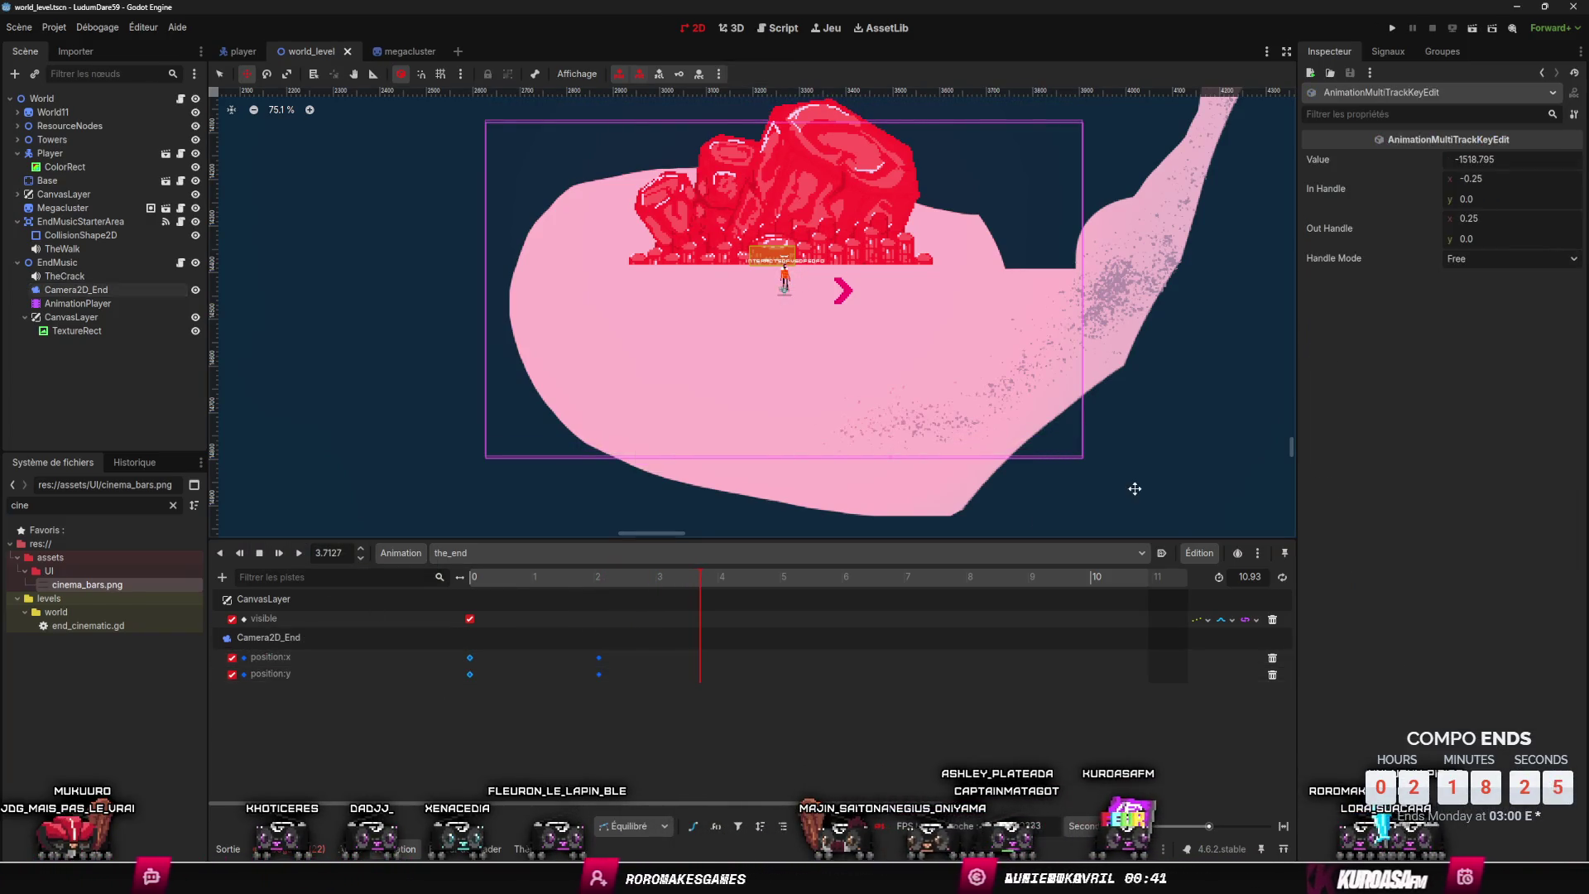
left_click(1472, 260)
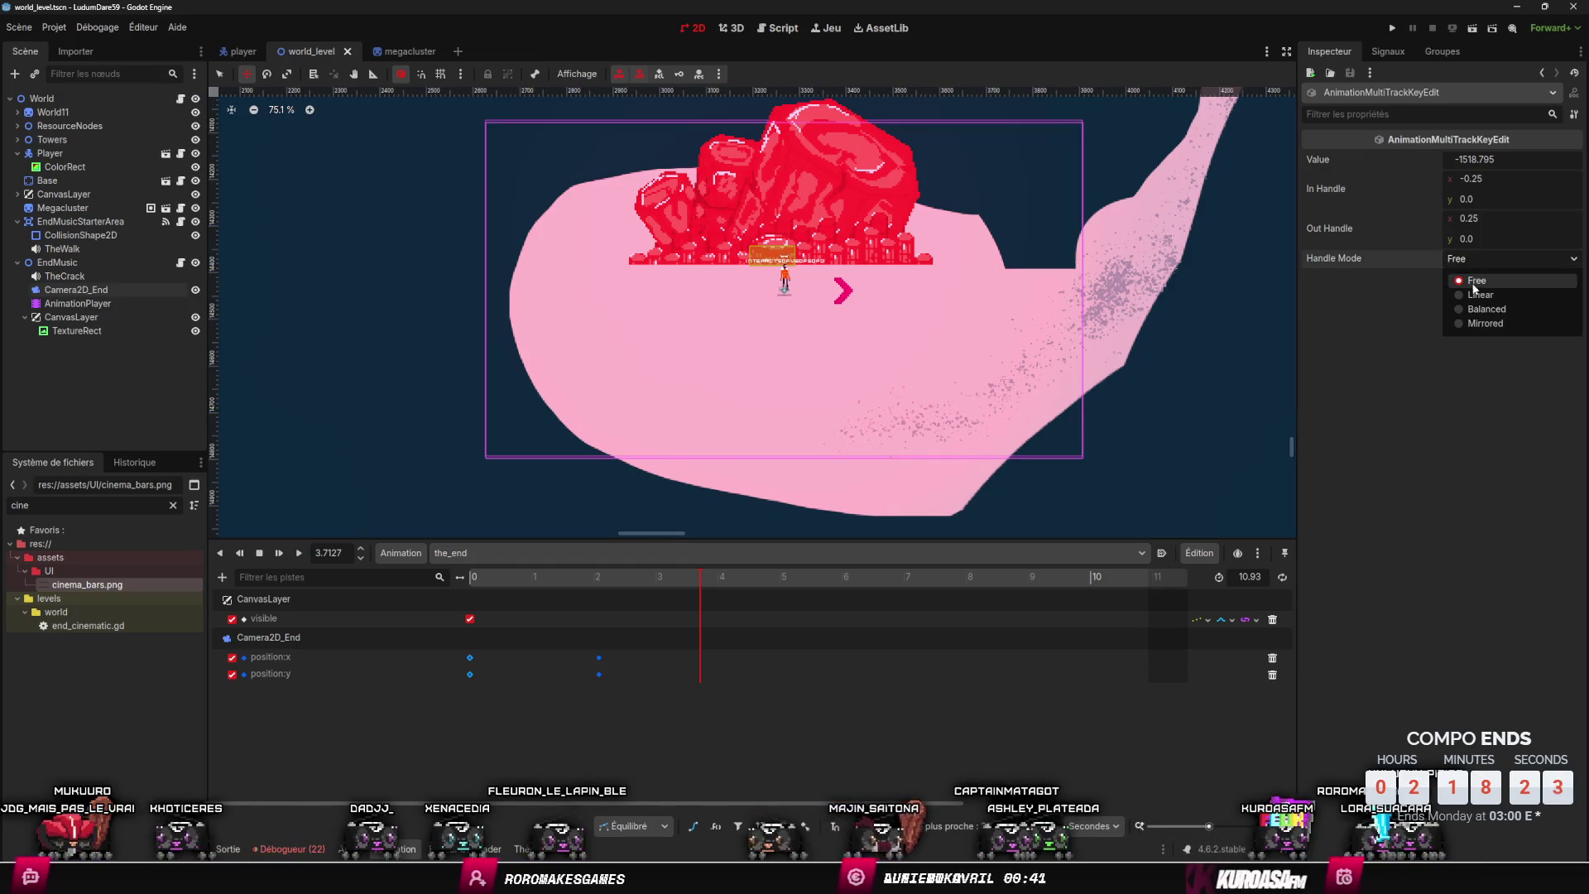
left_click(1460, 479)
mouse_move(522, 576)
left_mouse_down()
mouse_move(495, 577)
mouse_move(662, 604)
mouse_move(440, 588)
mouse_move(752, 588)
left_mouse_up()
left_click(1394, 27)
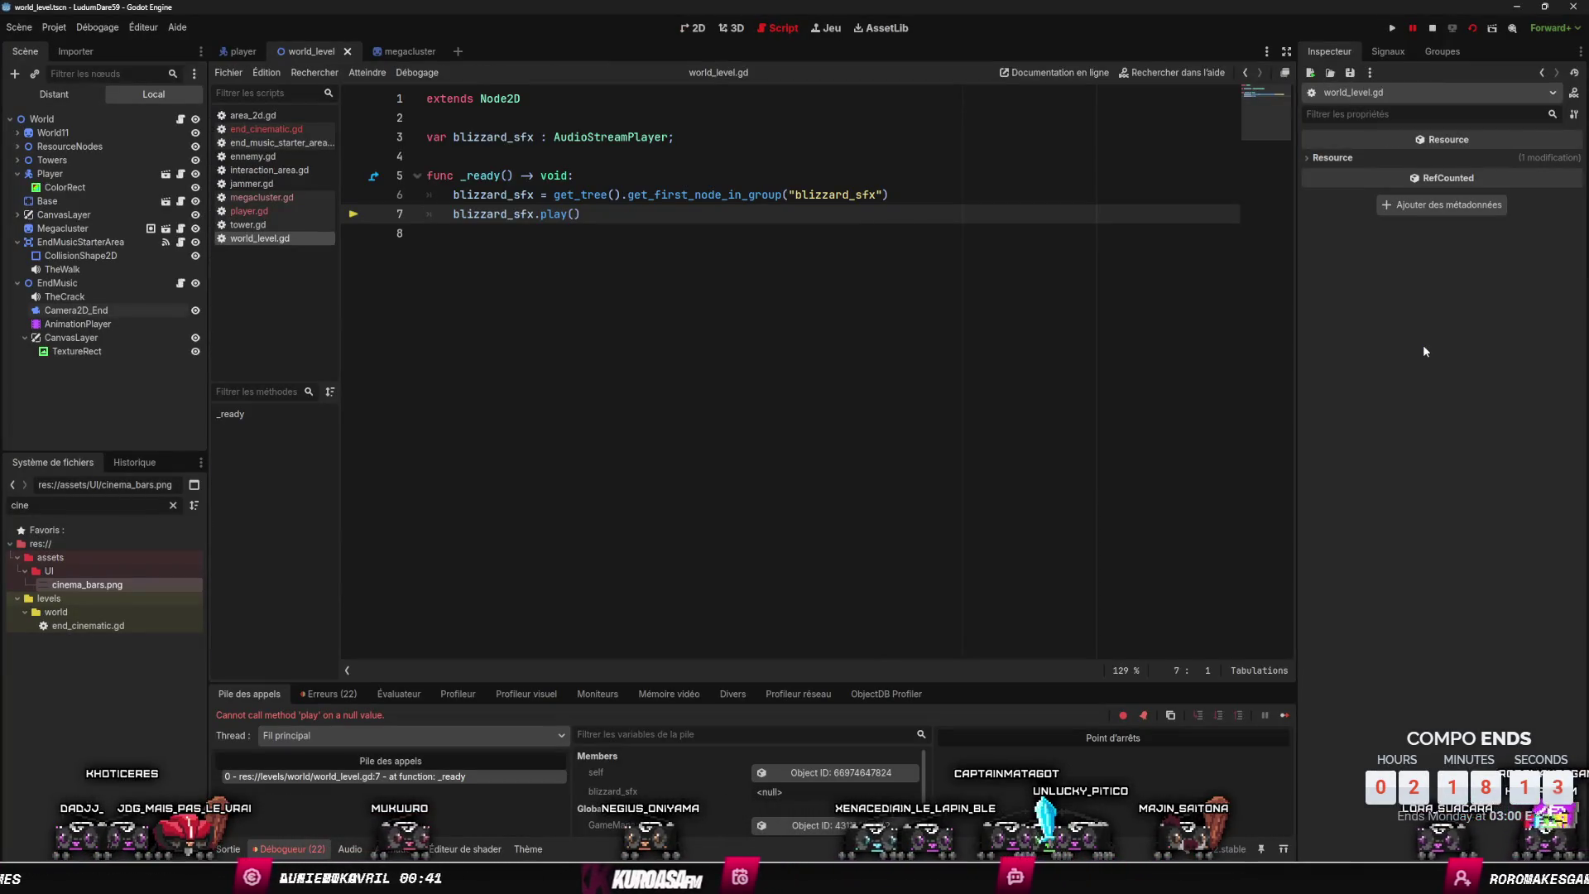
- Add 'if !blizzard_sfx: return' at the top of world_level.gd's _ready, save, and rerun
left_click(706, 179)
key("Return")
key("Return")
key("Up")
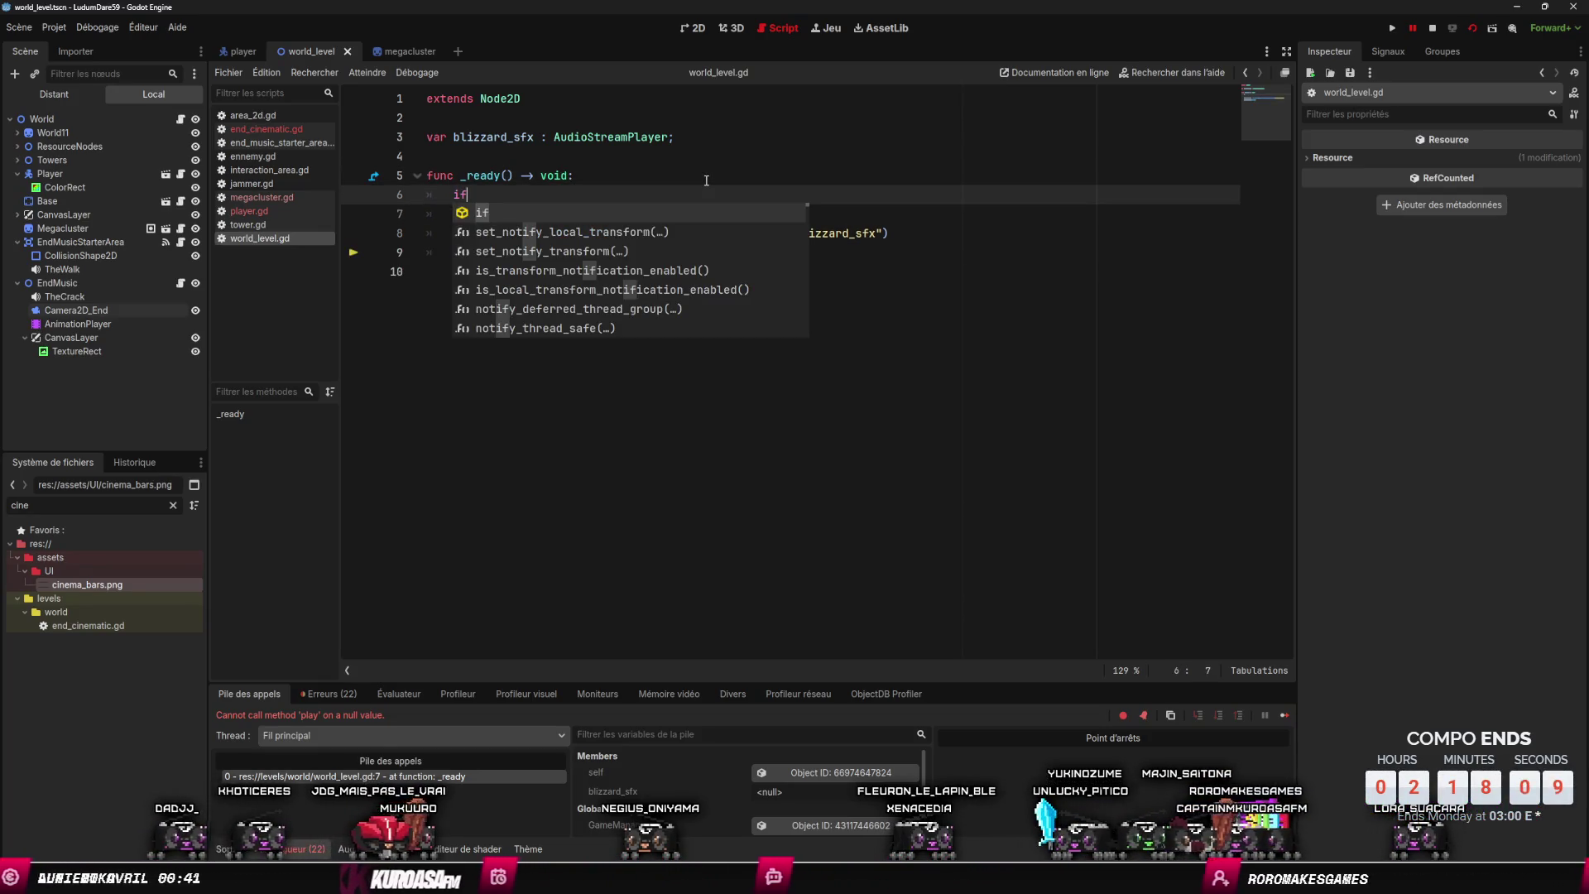
type(" !blizzard_sfx")
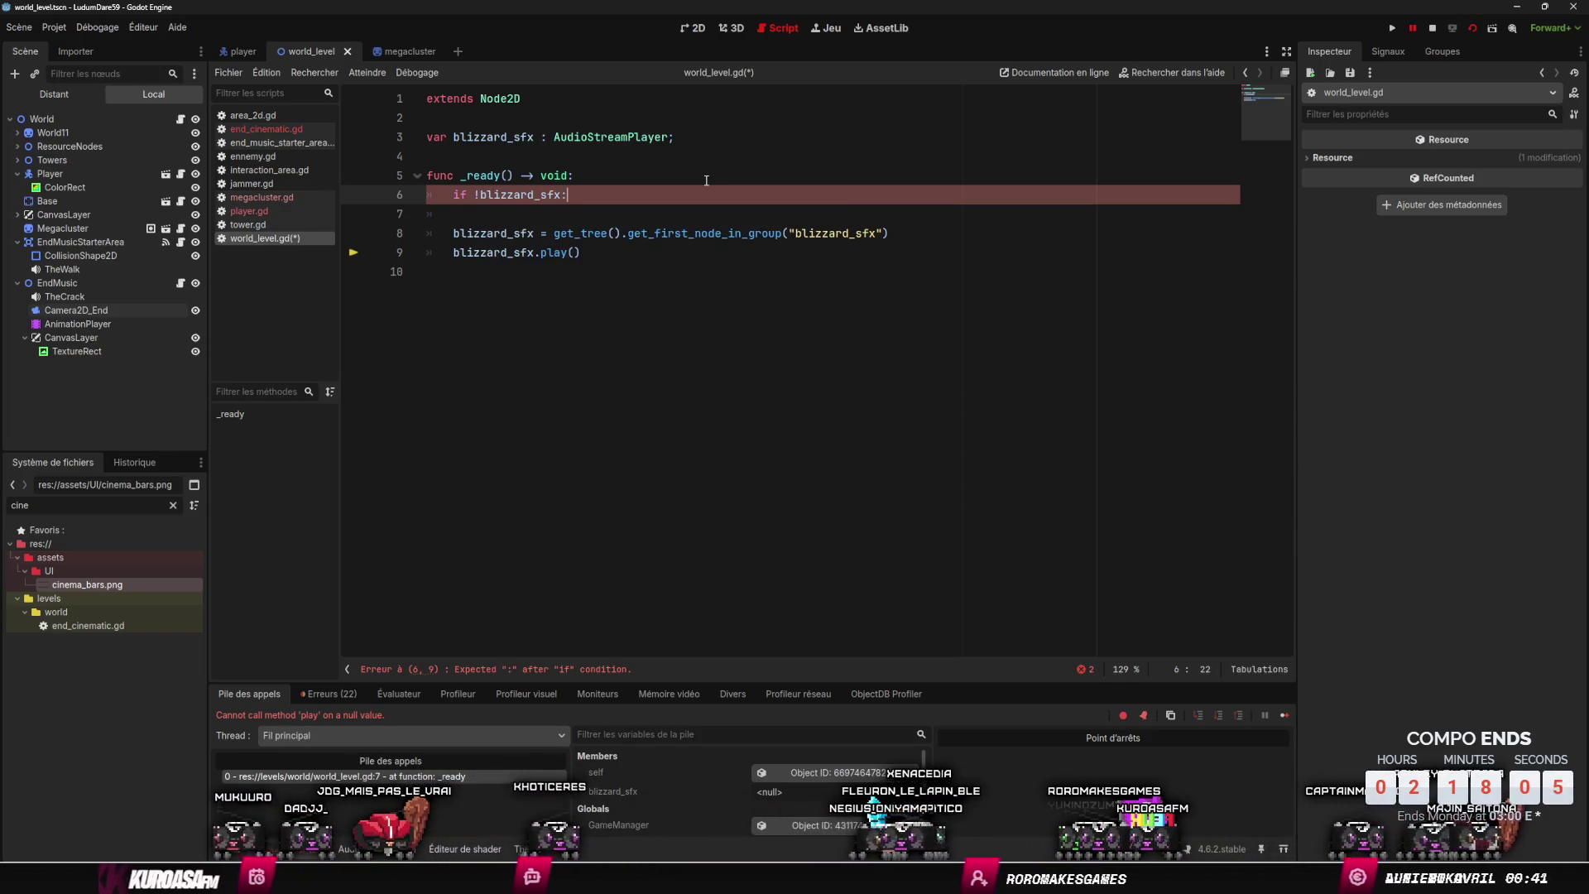
type(":")
key("Return")
type("return")
key("ctrl+s")
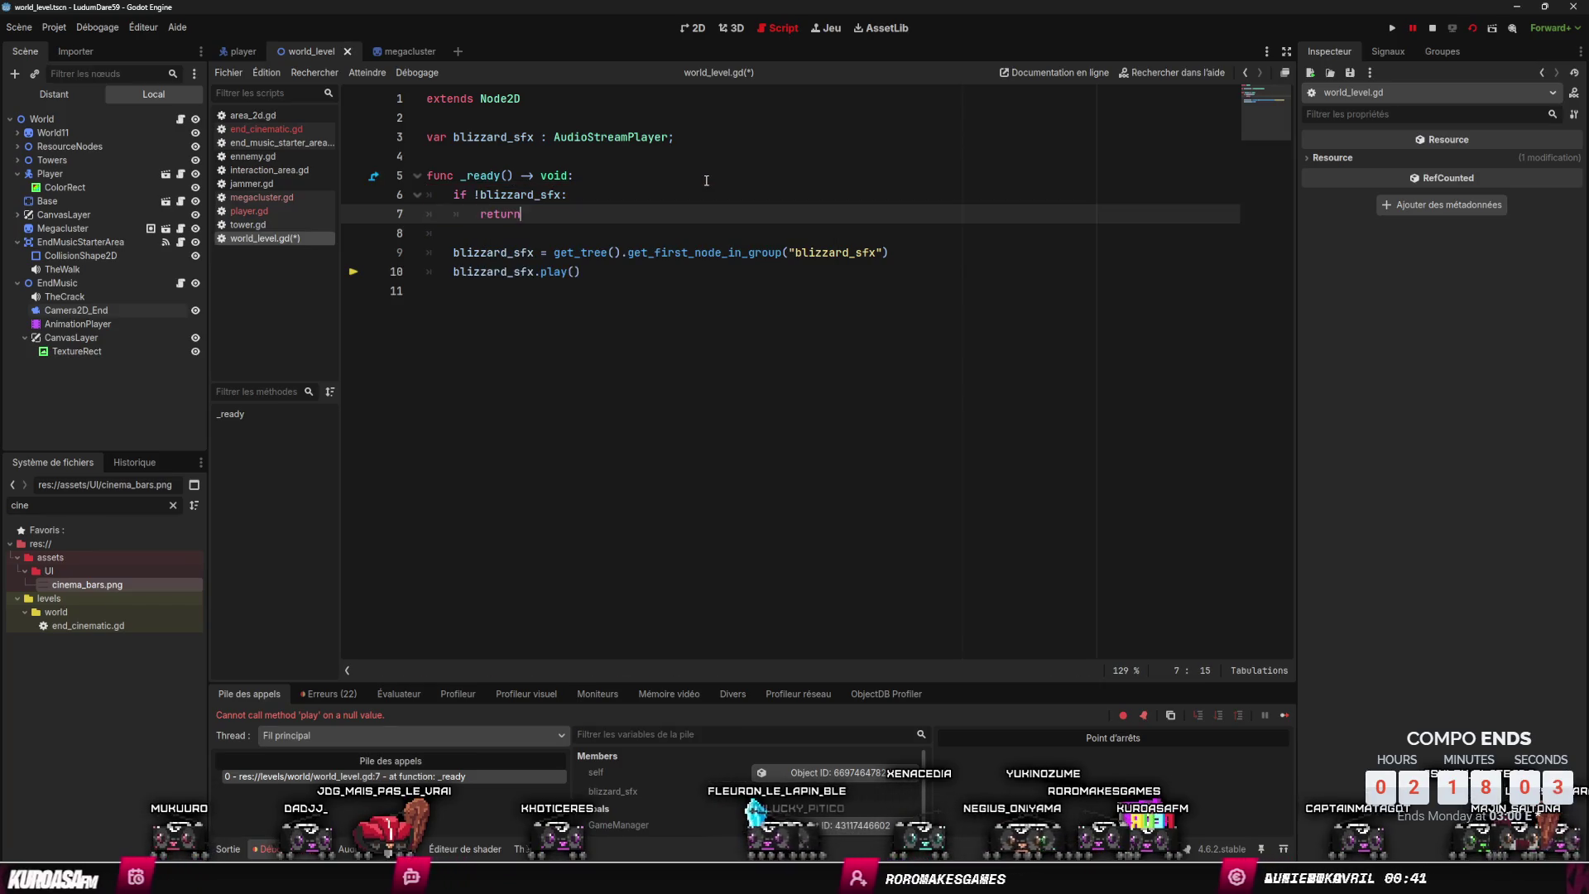
left_click(1482, 28)
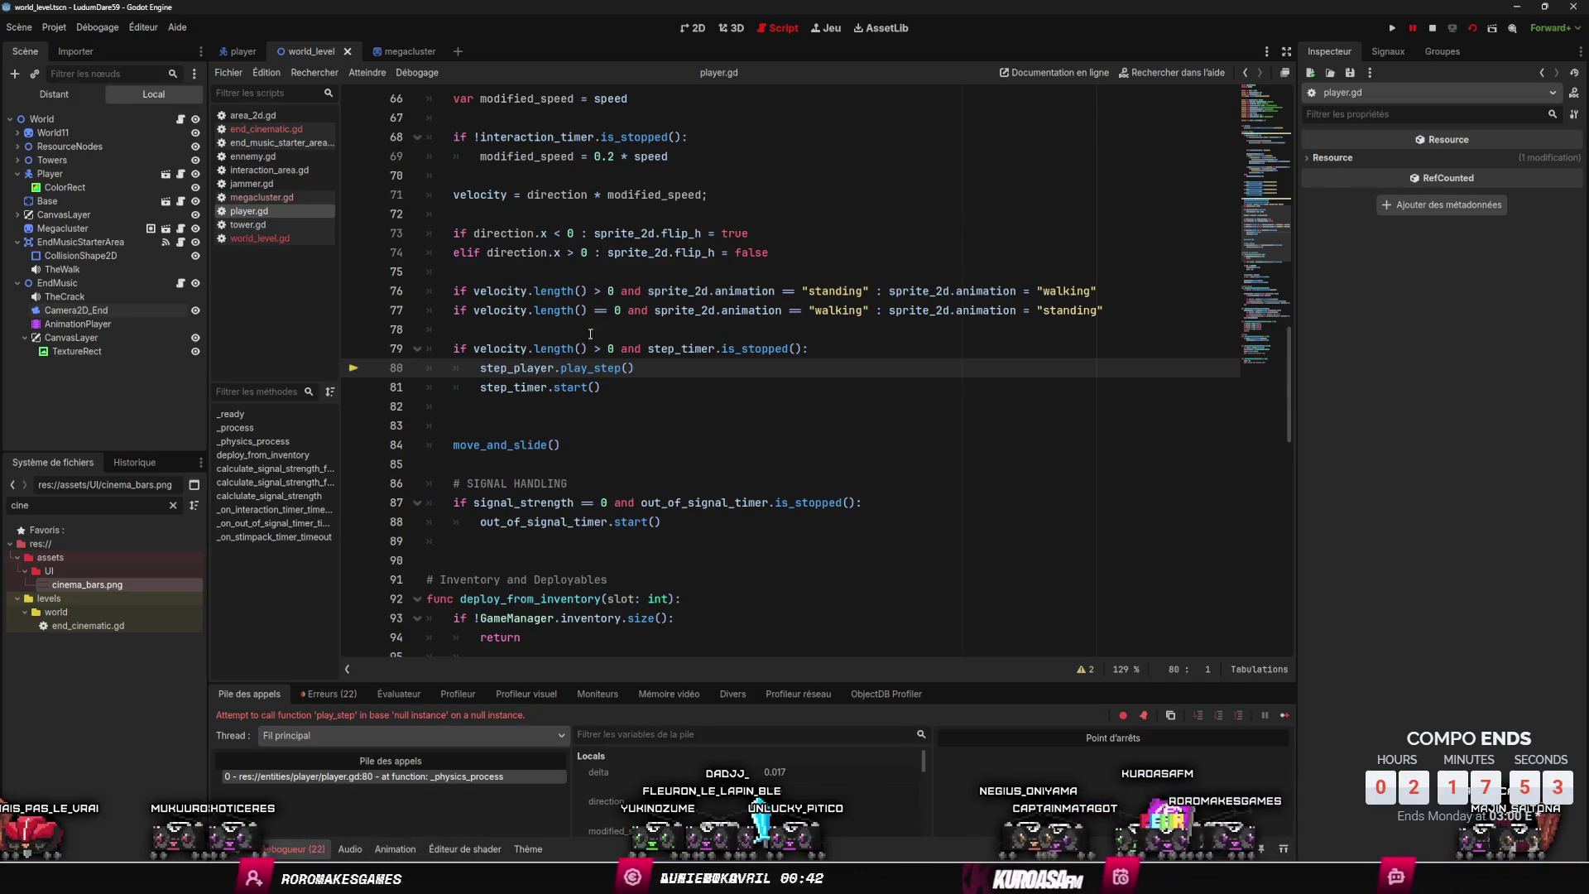
- Insert a step_player check line above the play_step call on line 80 of player.gd
left_click(860, 348)
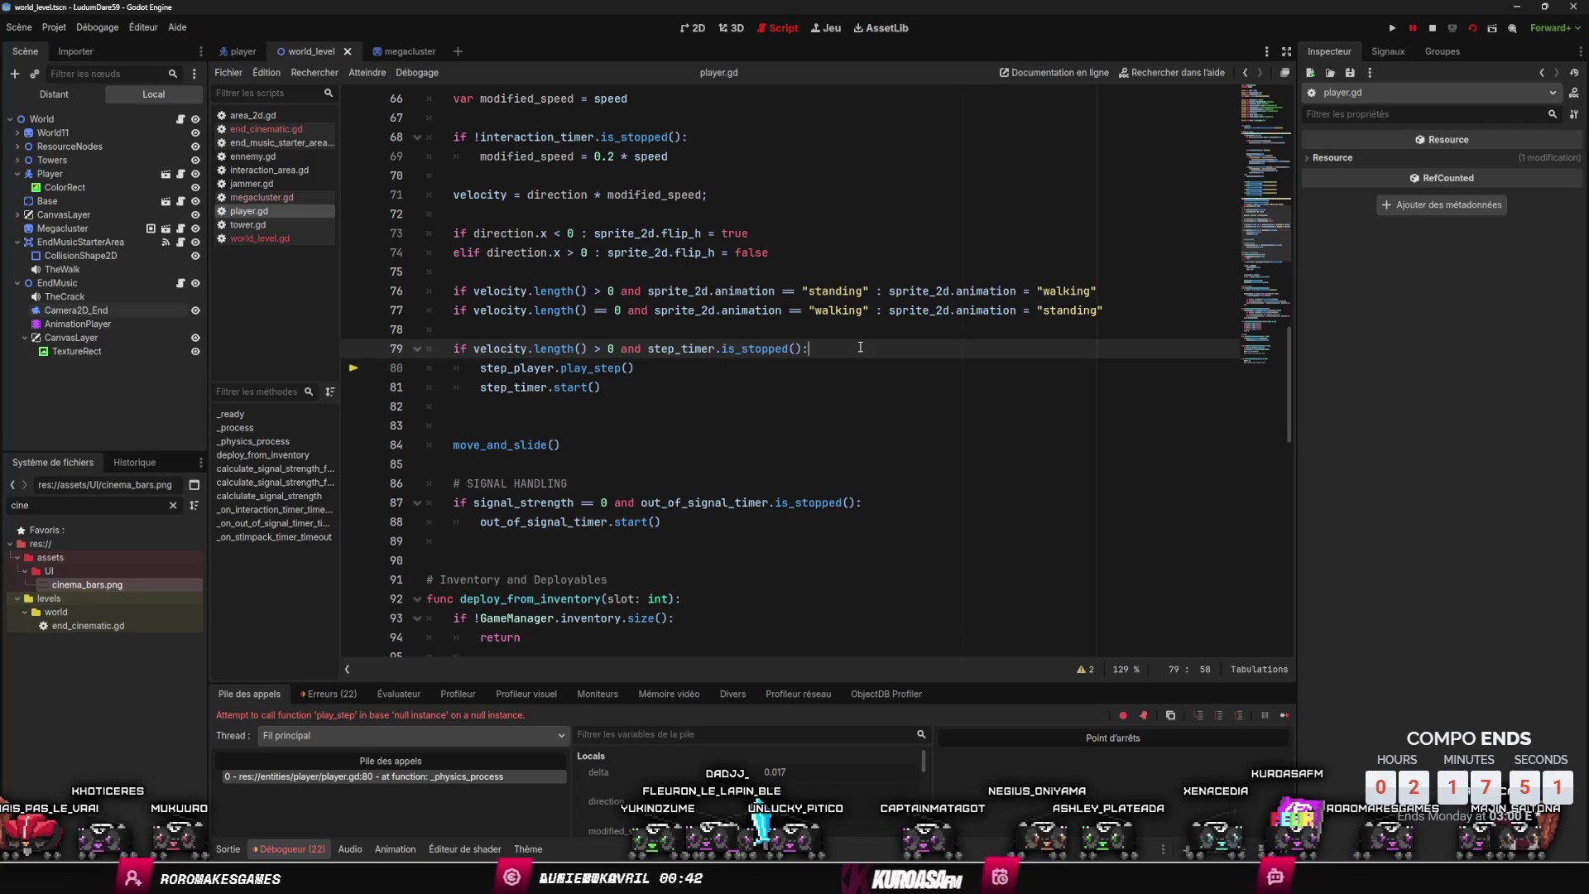
mouse_move(653, 349)
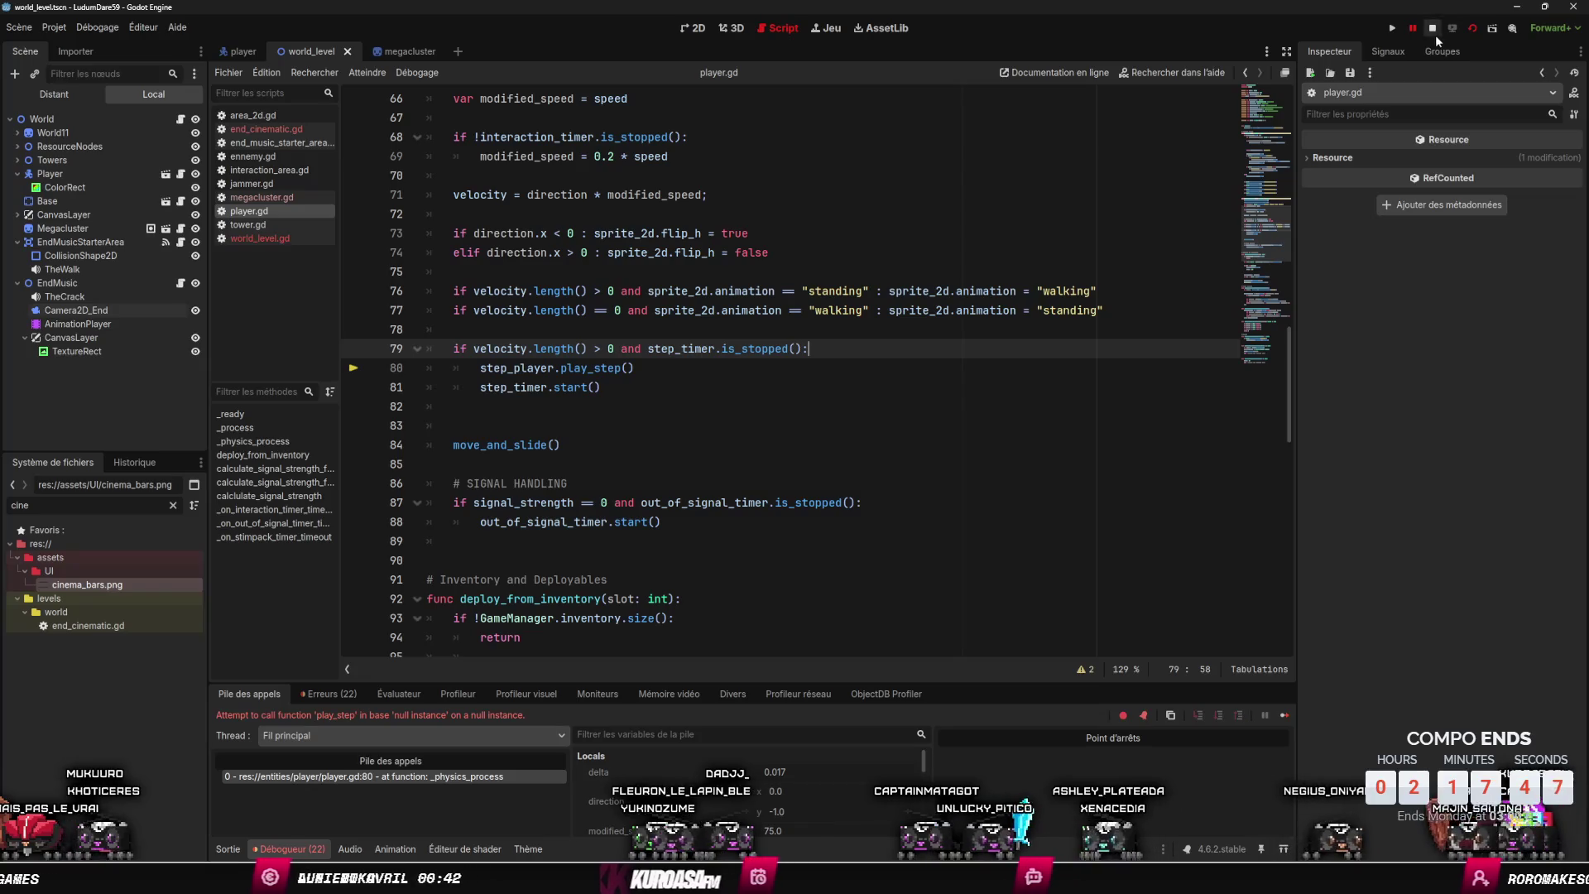
left_click_drag(495, 367, 514, 394)
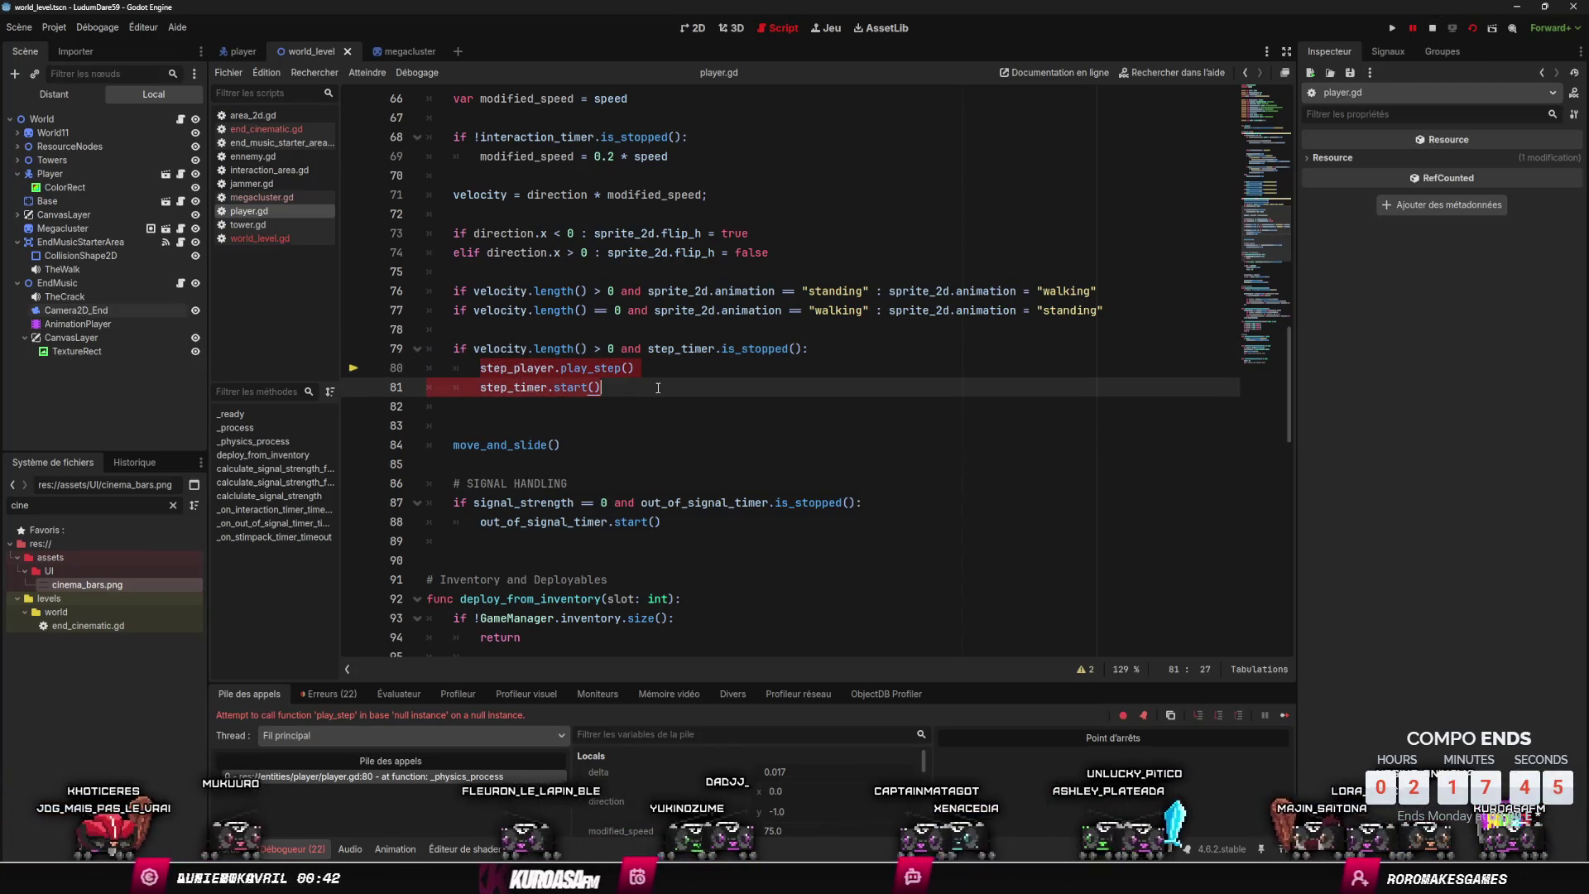
left_click(862, 348)
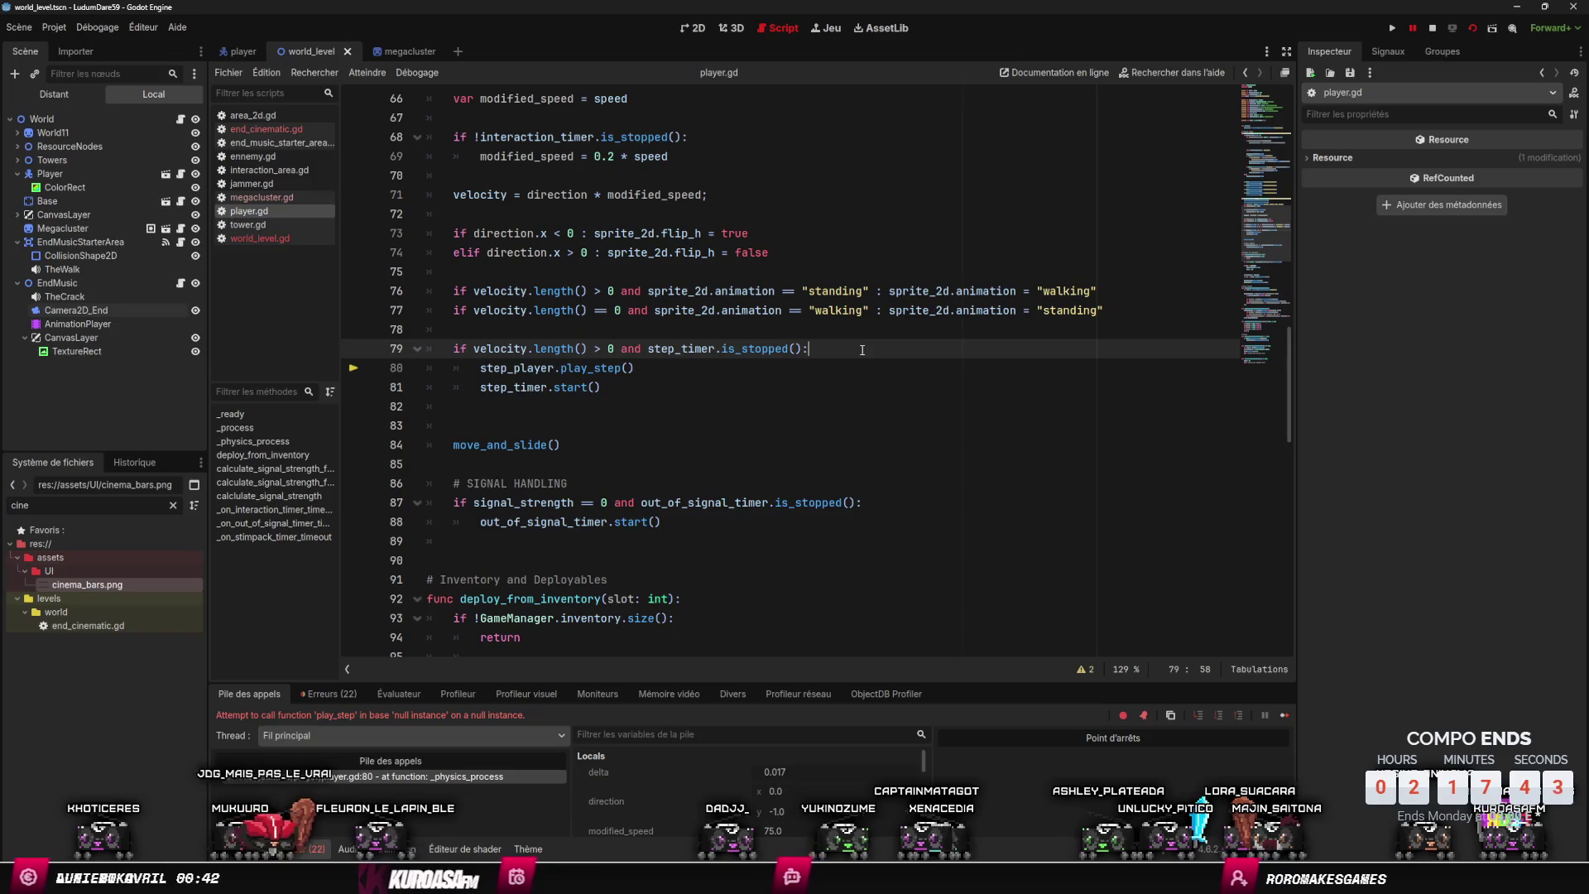
key("Return")
key("Return")
key("Up")
key("Tab")
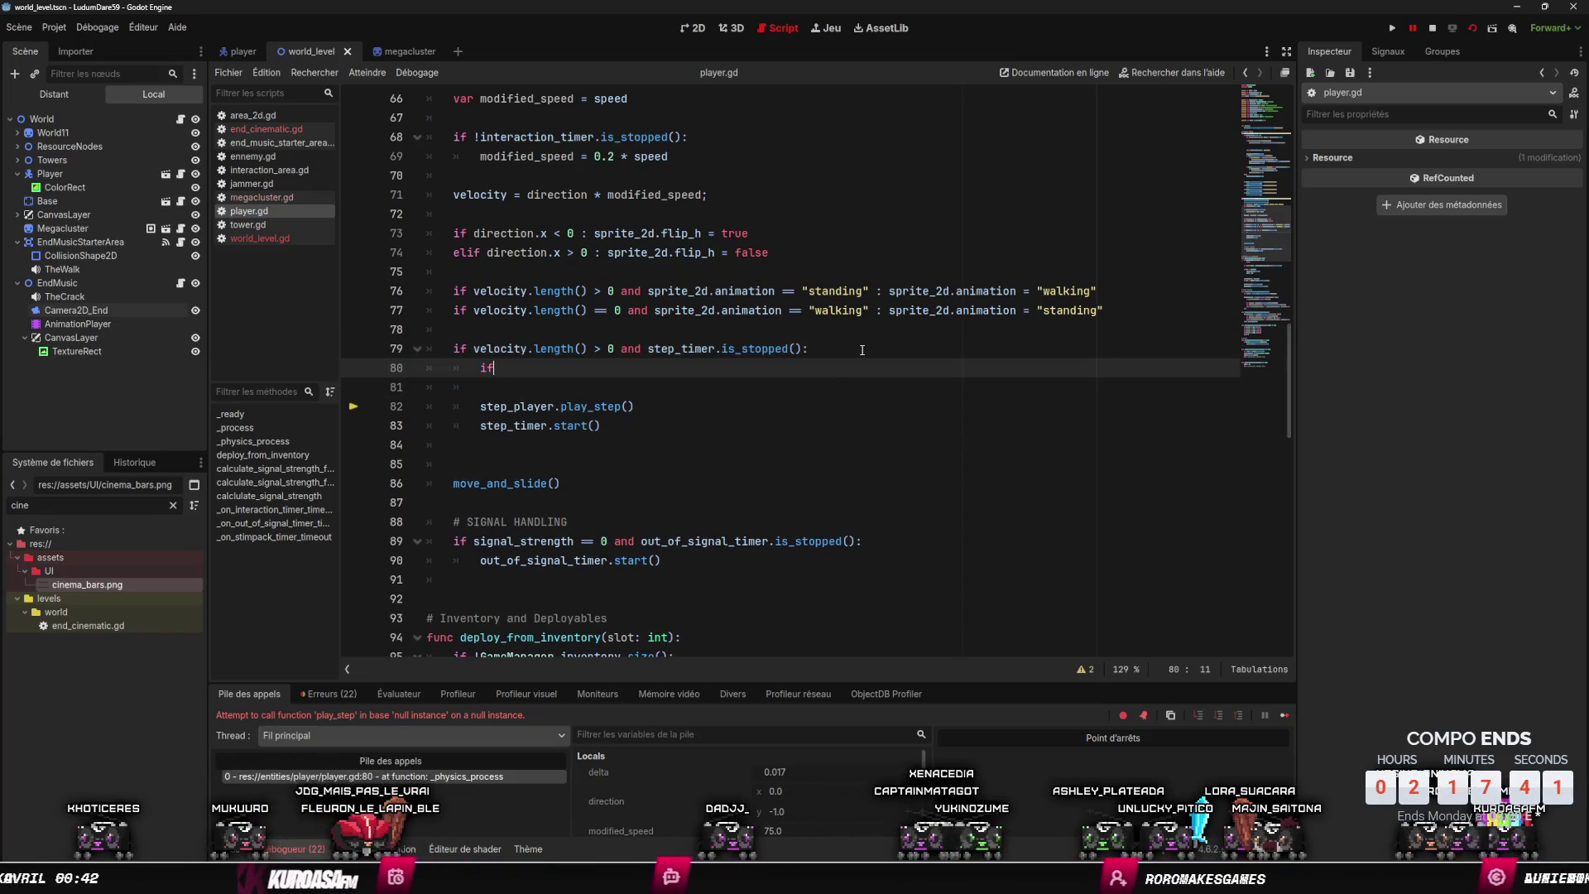
type("!")
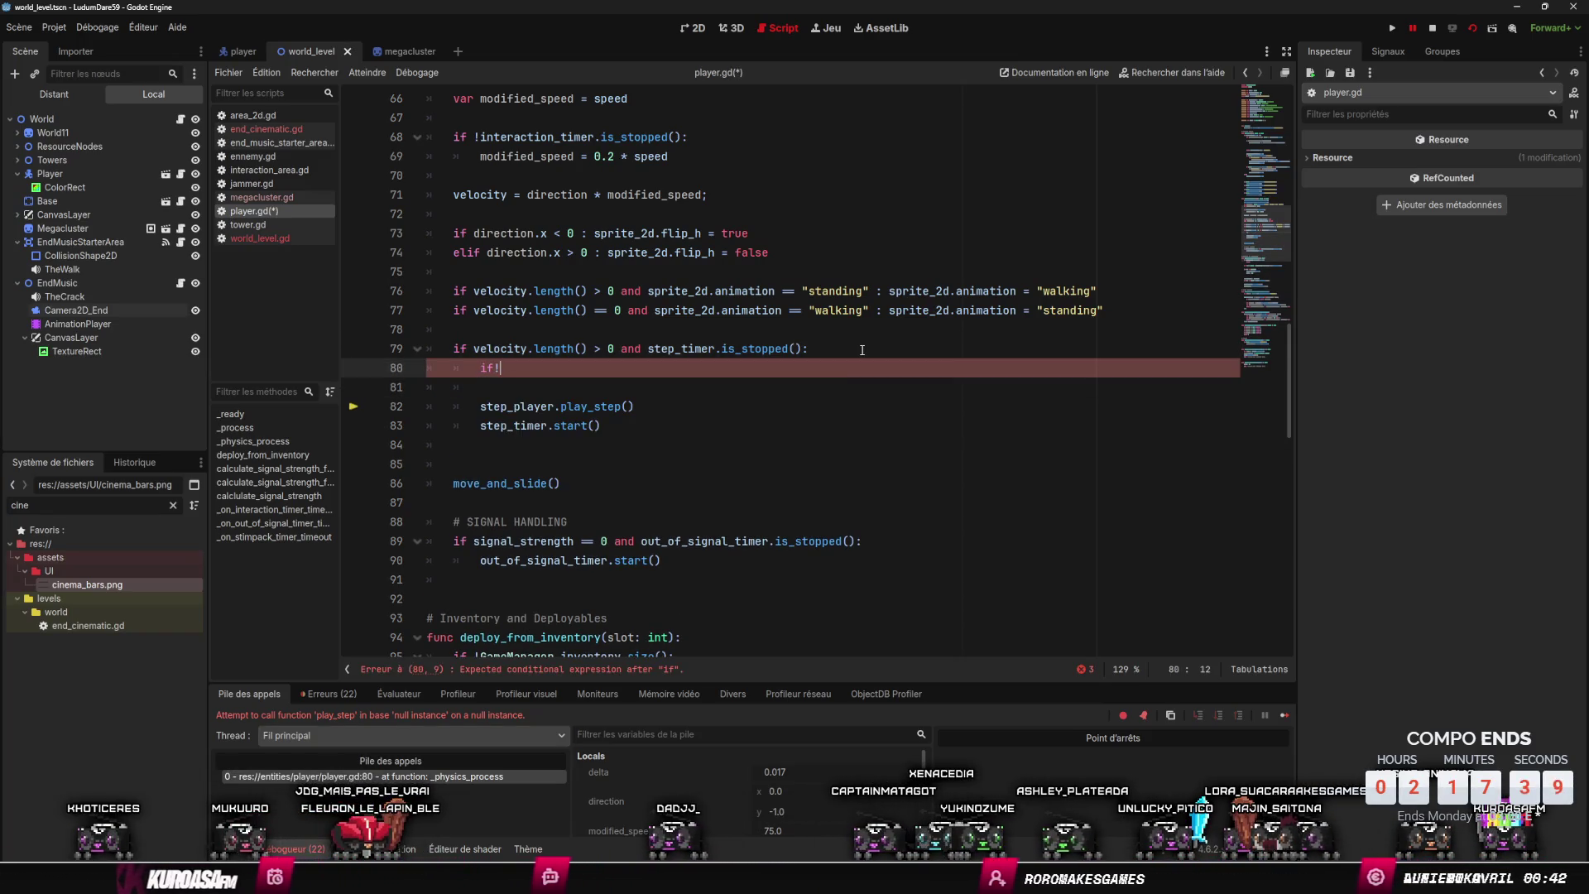
type("step")
key("Return")
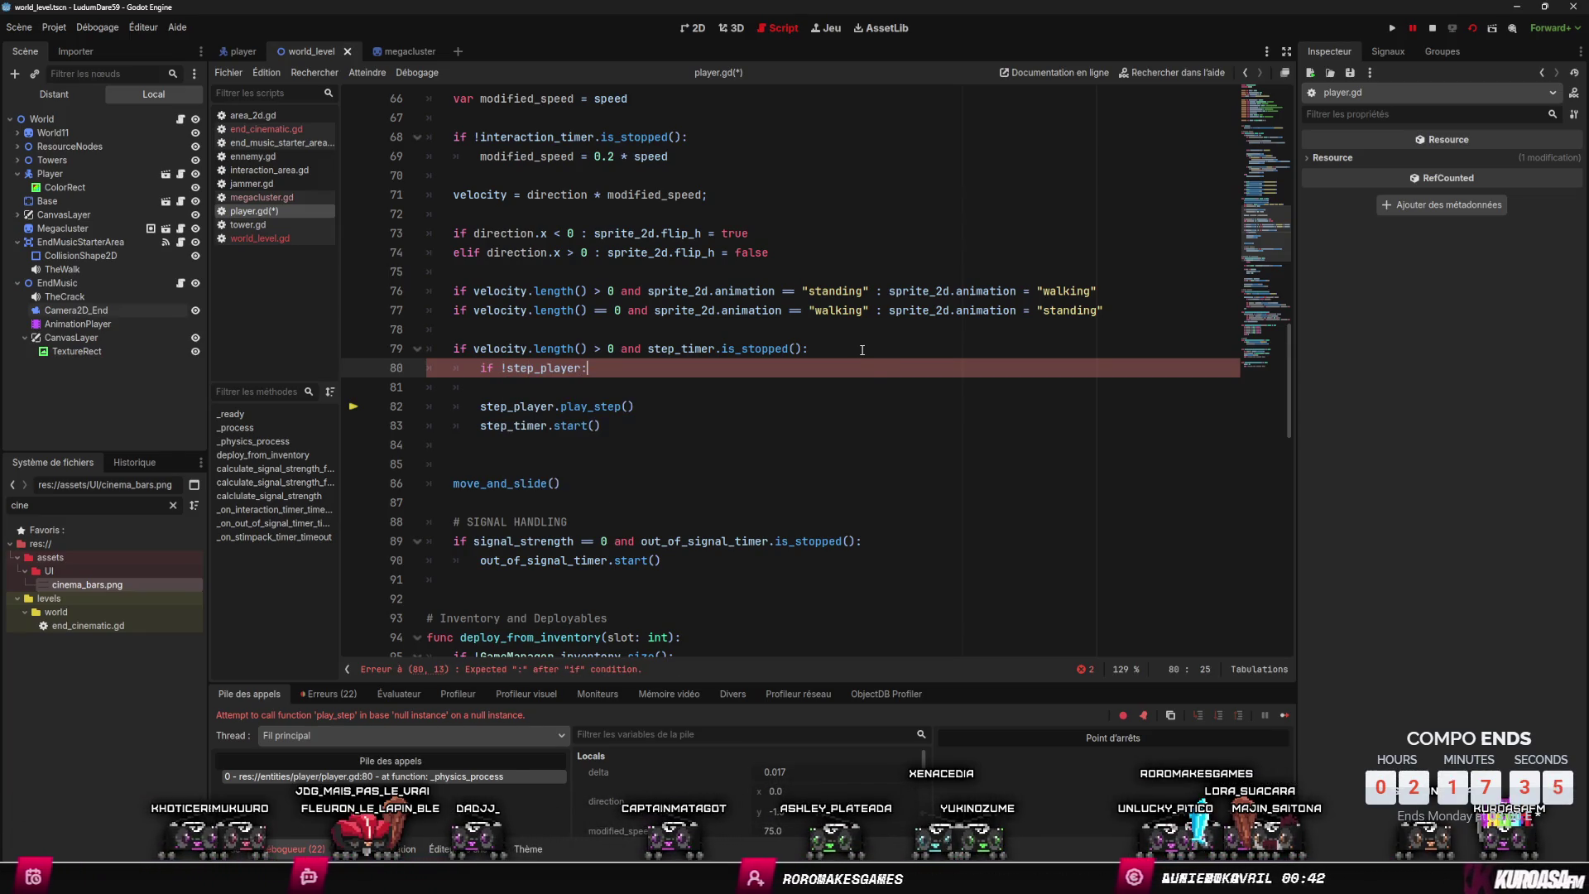
key("Return")
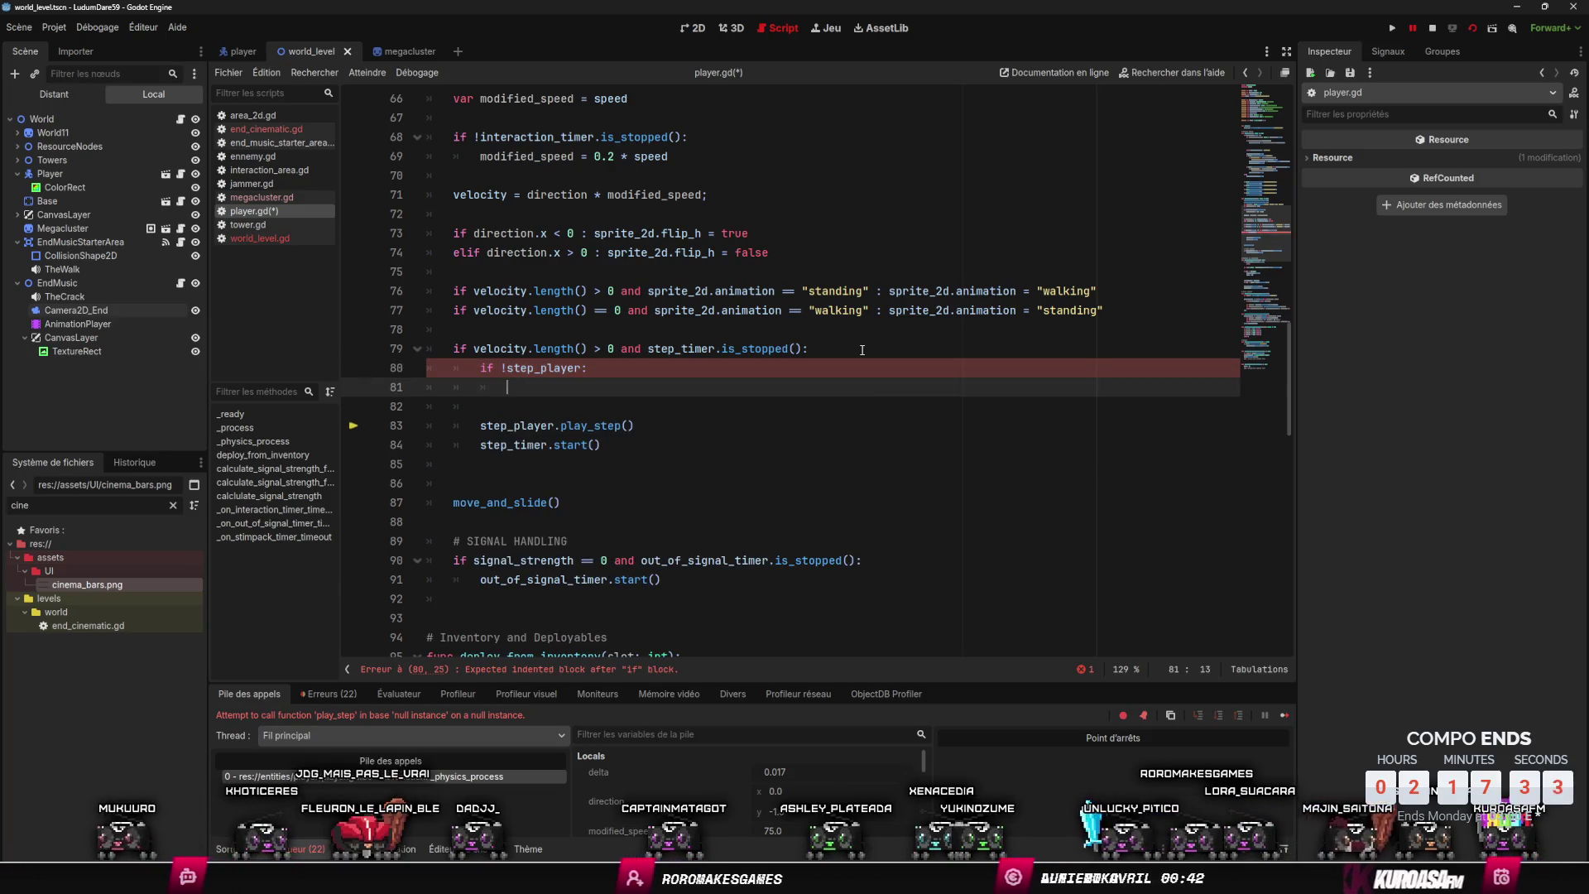
- Make the check 'if step_player:', indent play_step() under it, save, and run the game
left_click(509, 367)
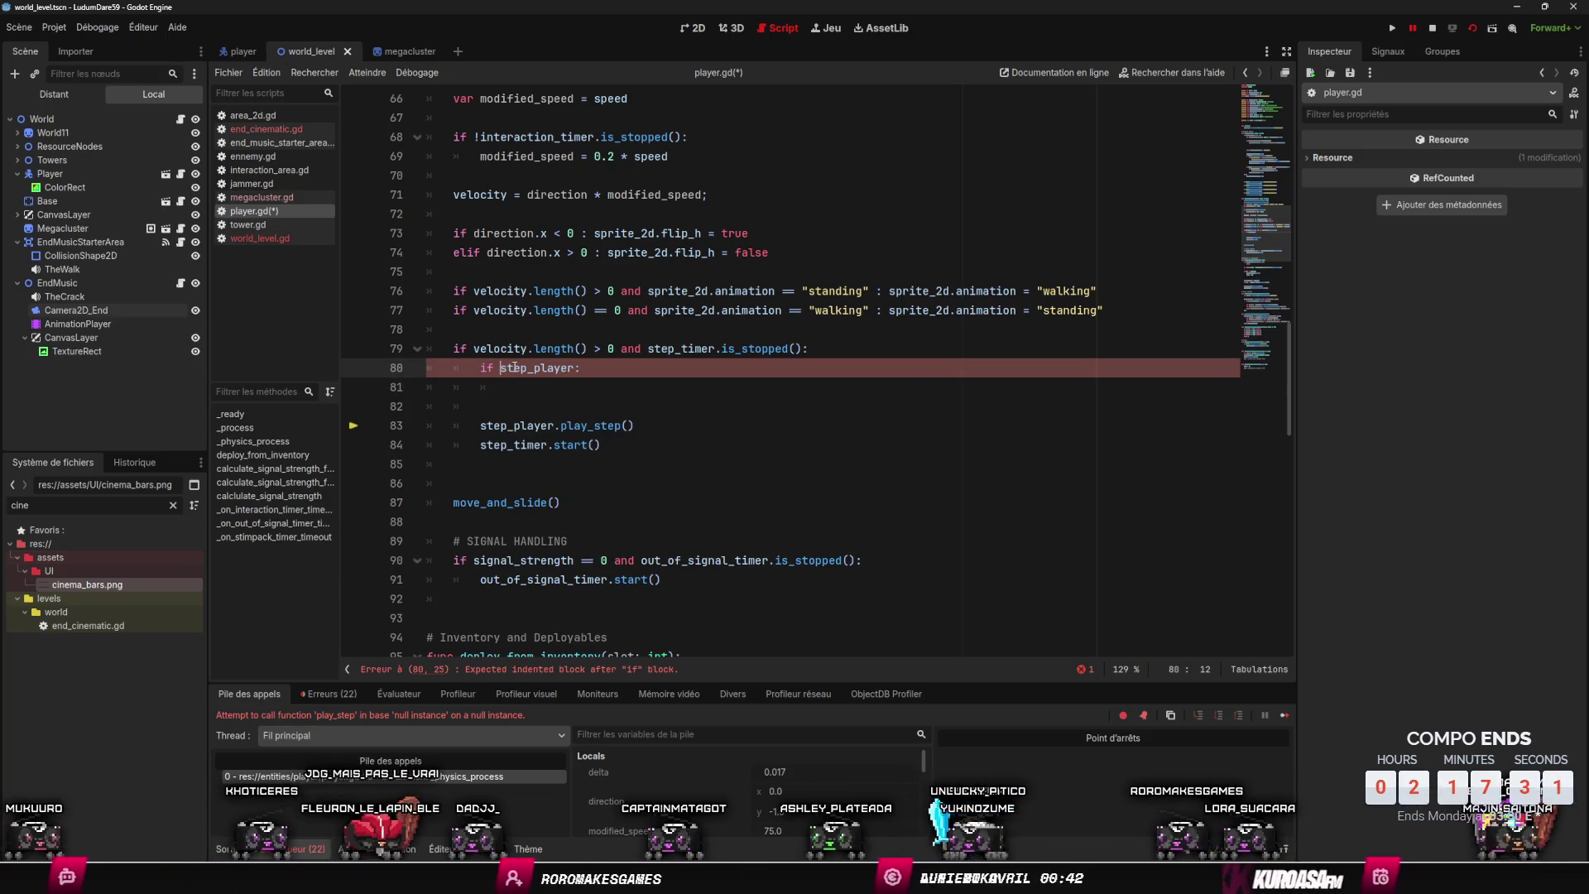
key("Down")
key("Down")
key("Down")
key("alt+Up")
key("alt+Up")
key("Down")
key("ctrl+s")
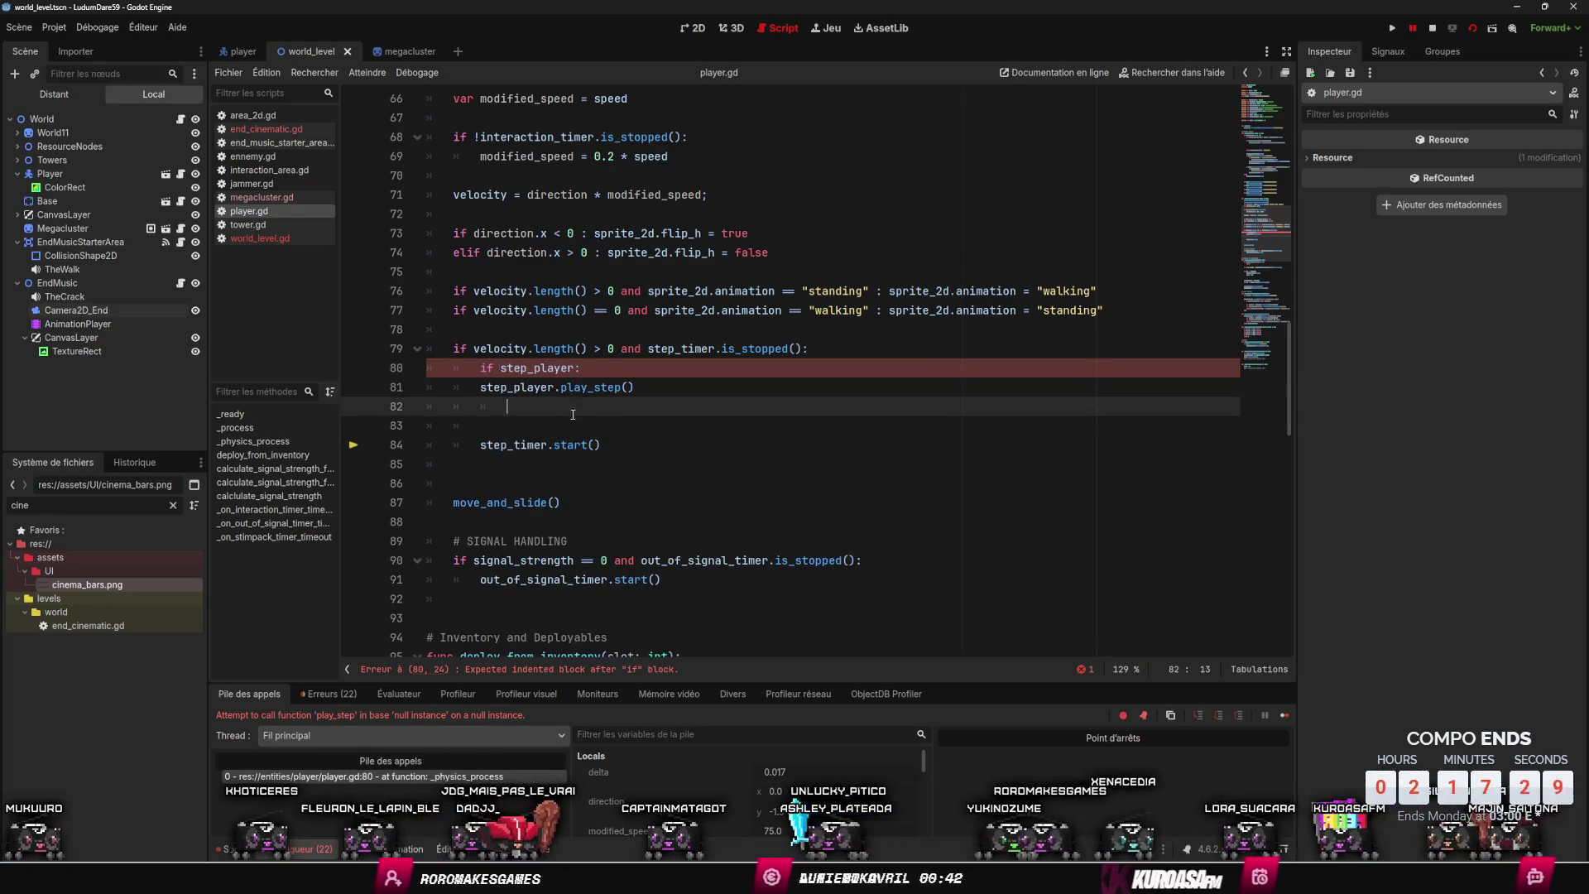
key("Up")
key("Home")
key("Tab")
key("ctrl+s")
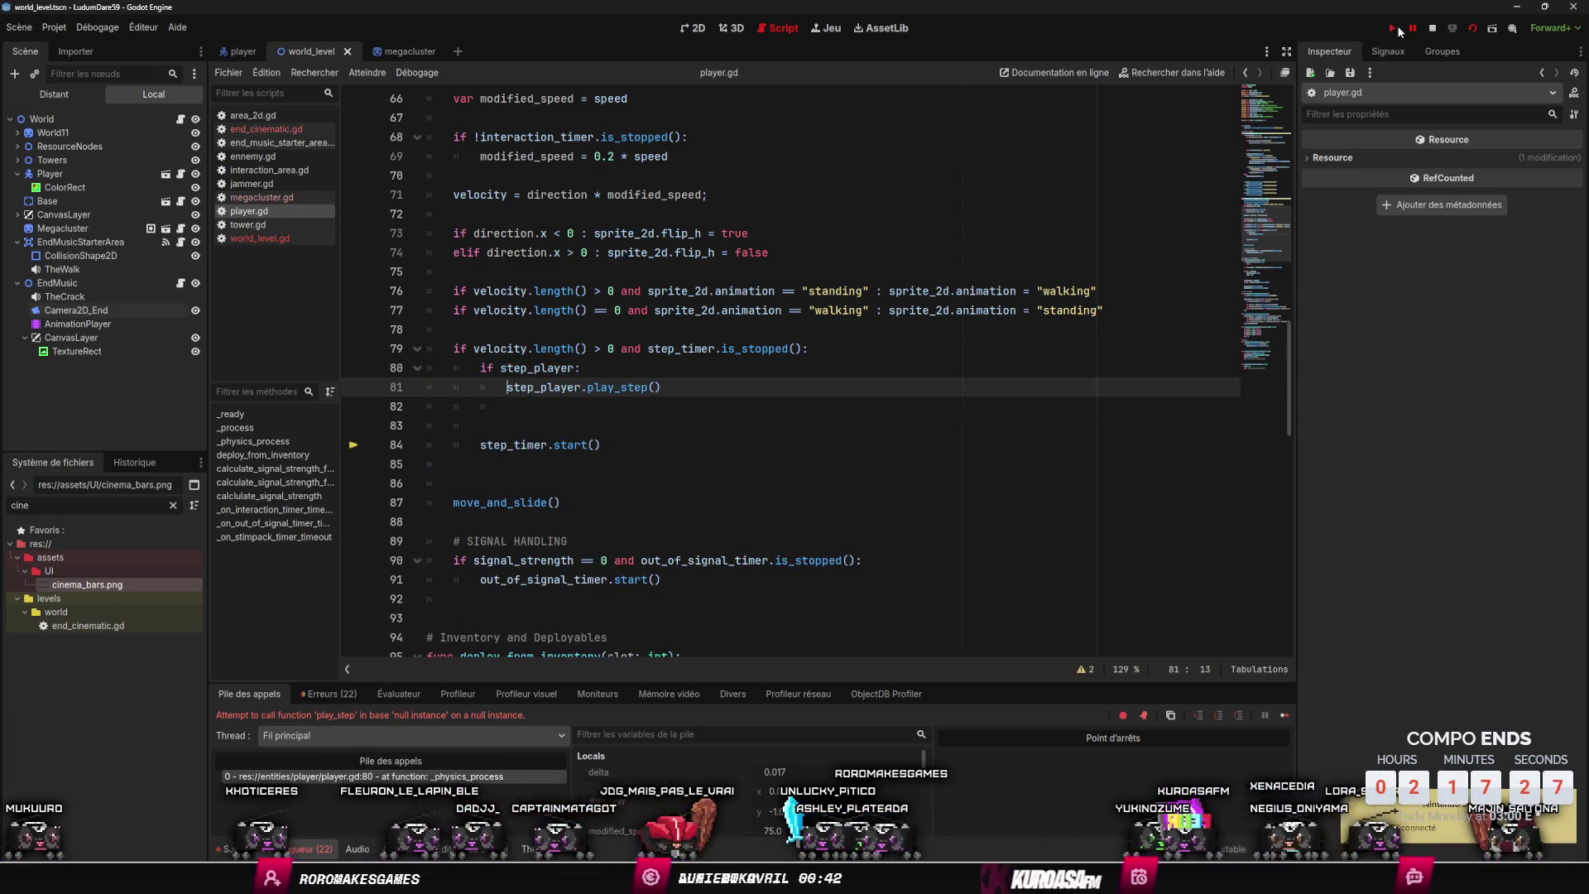
left_click(1395, 29)
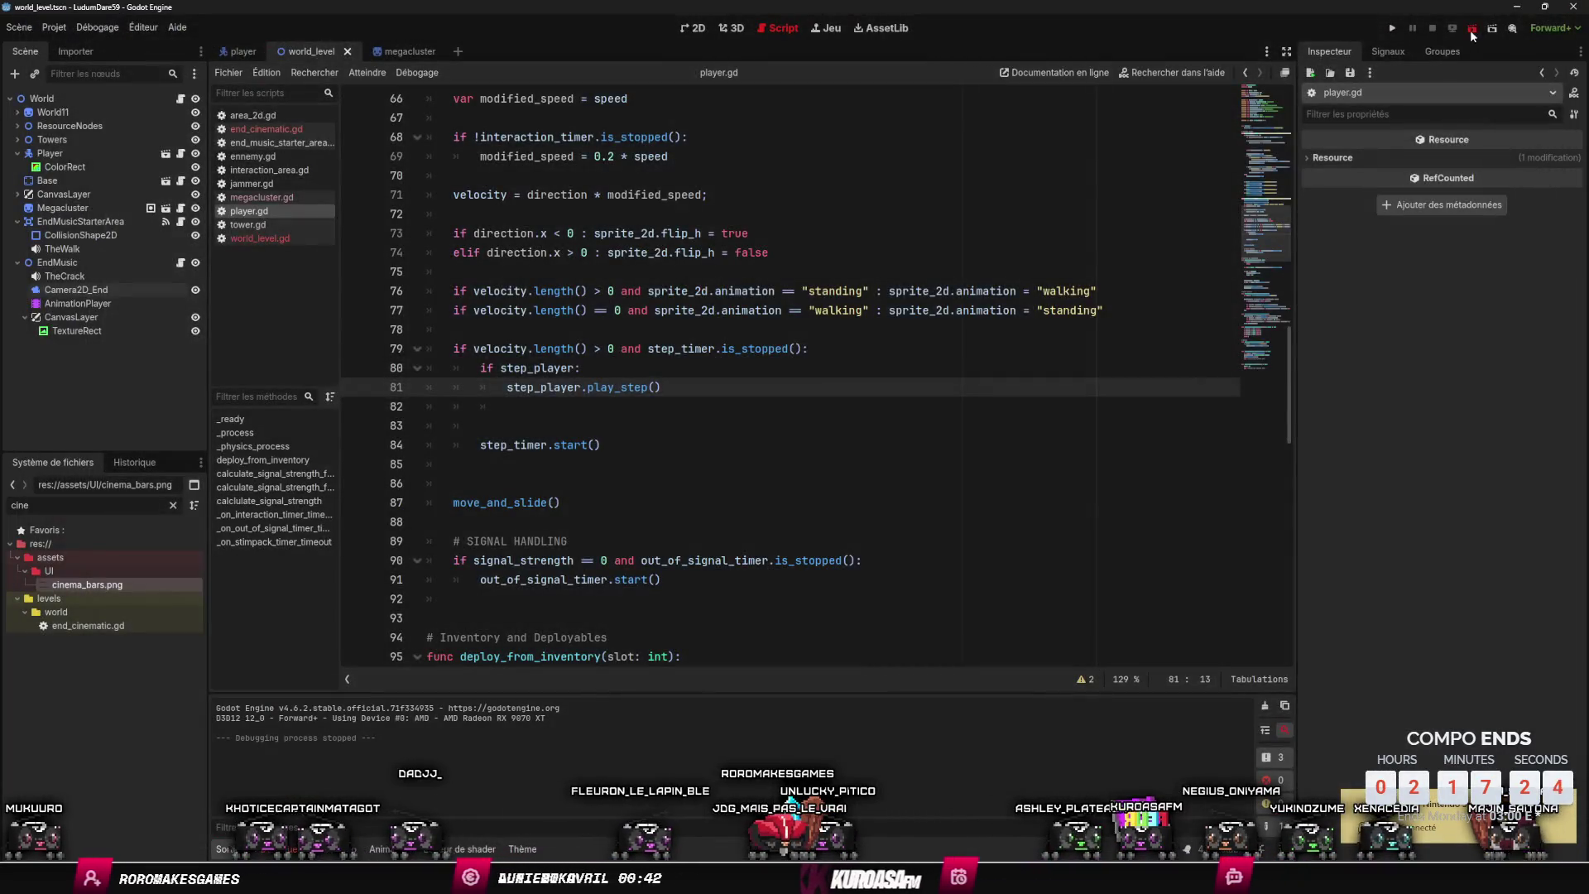
- Walk up to the crystal, gather it with E to start the cutscene, then close the game
left_click(1470, 32)
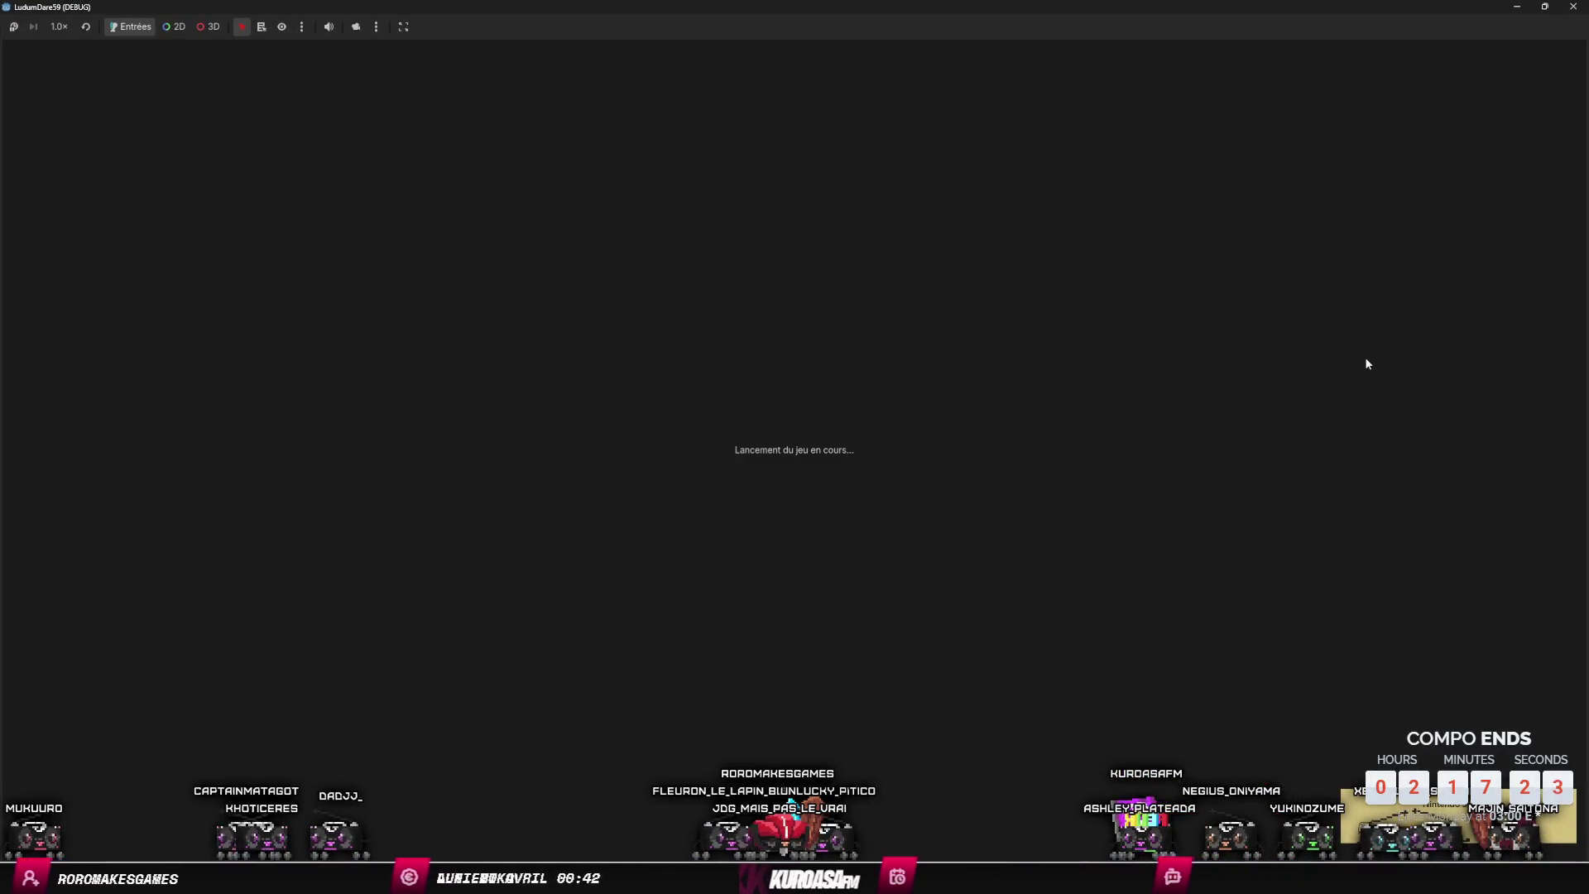
key("Up")
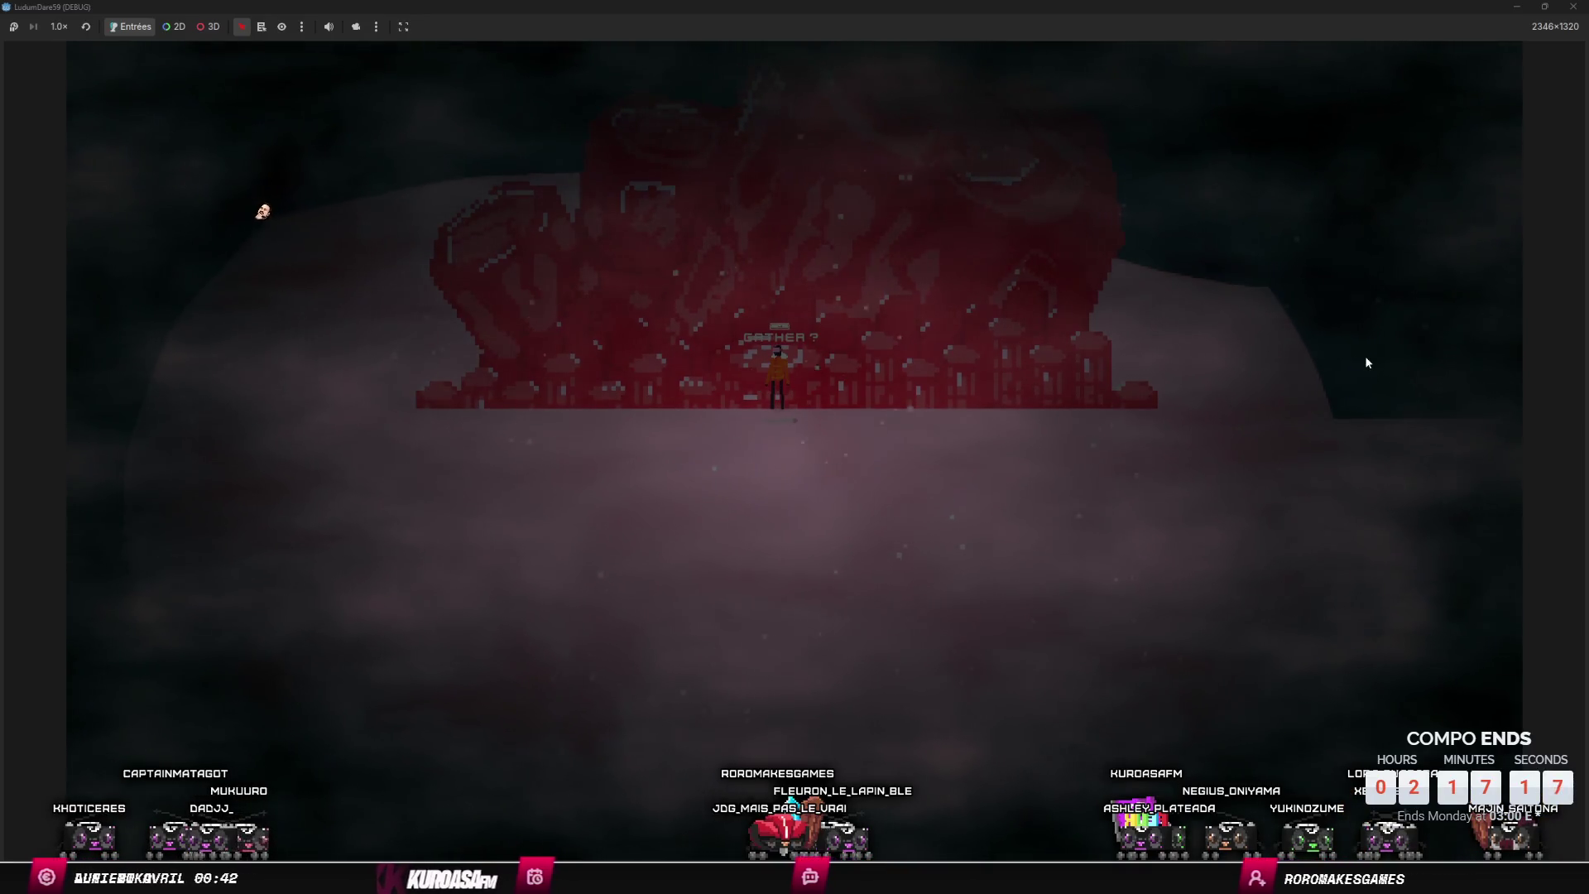
key("e")
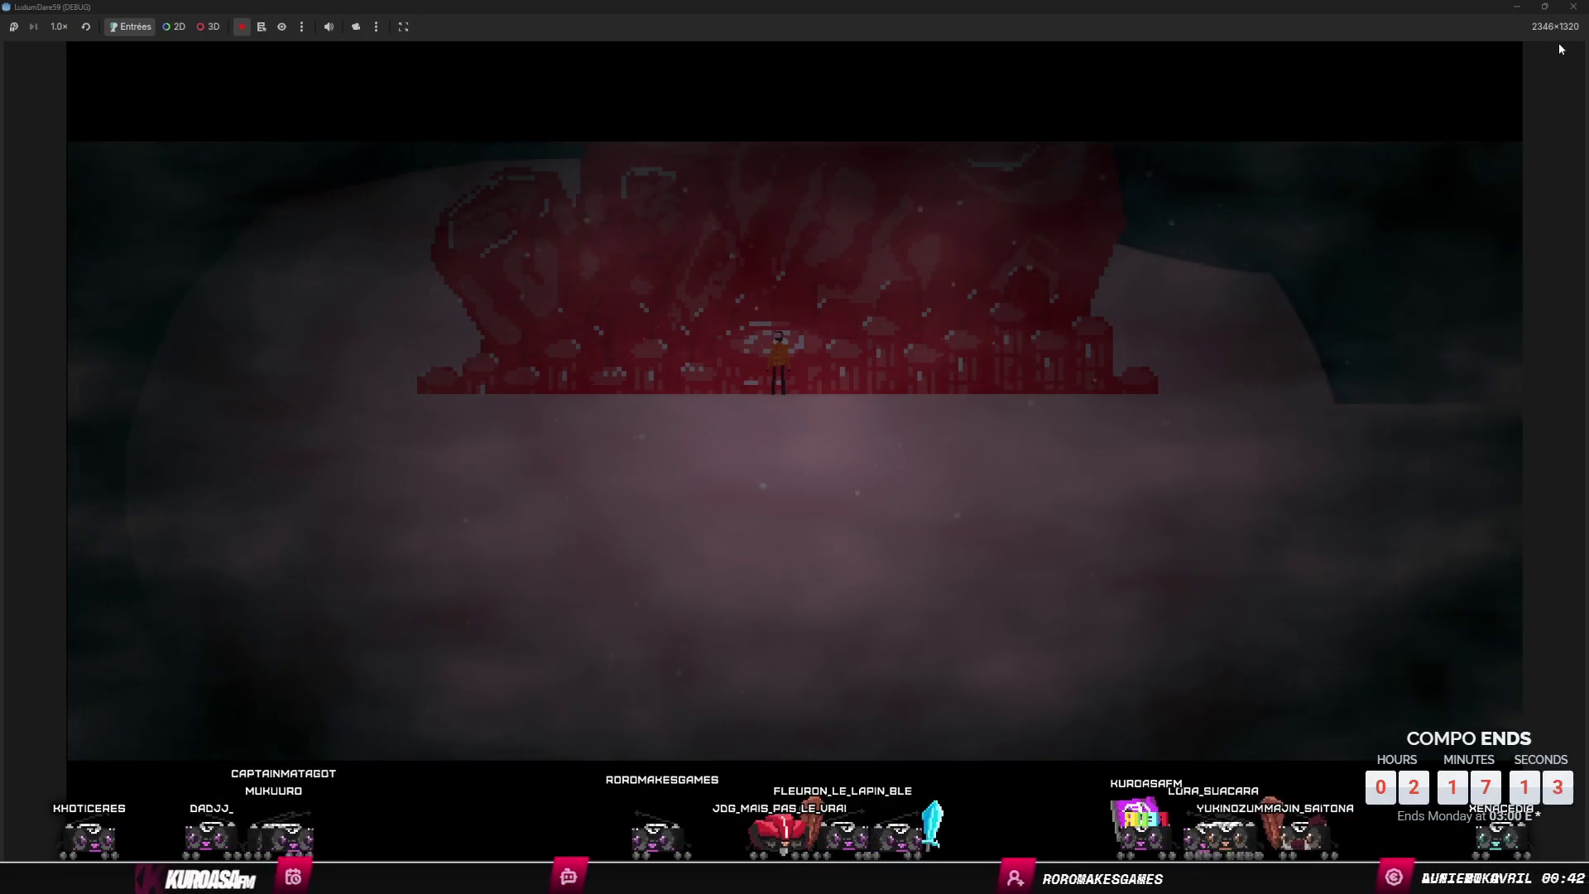
left_click(1573, 7)
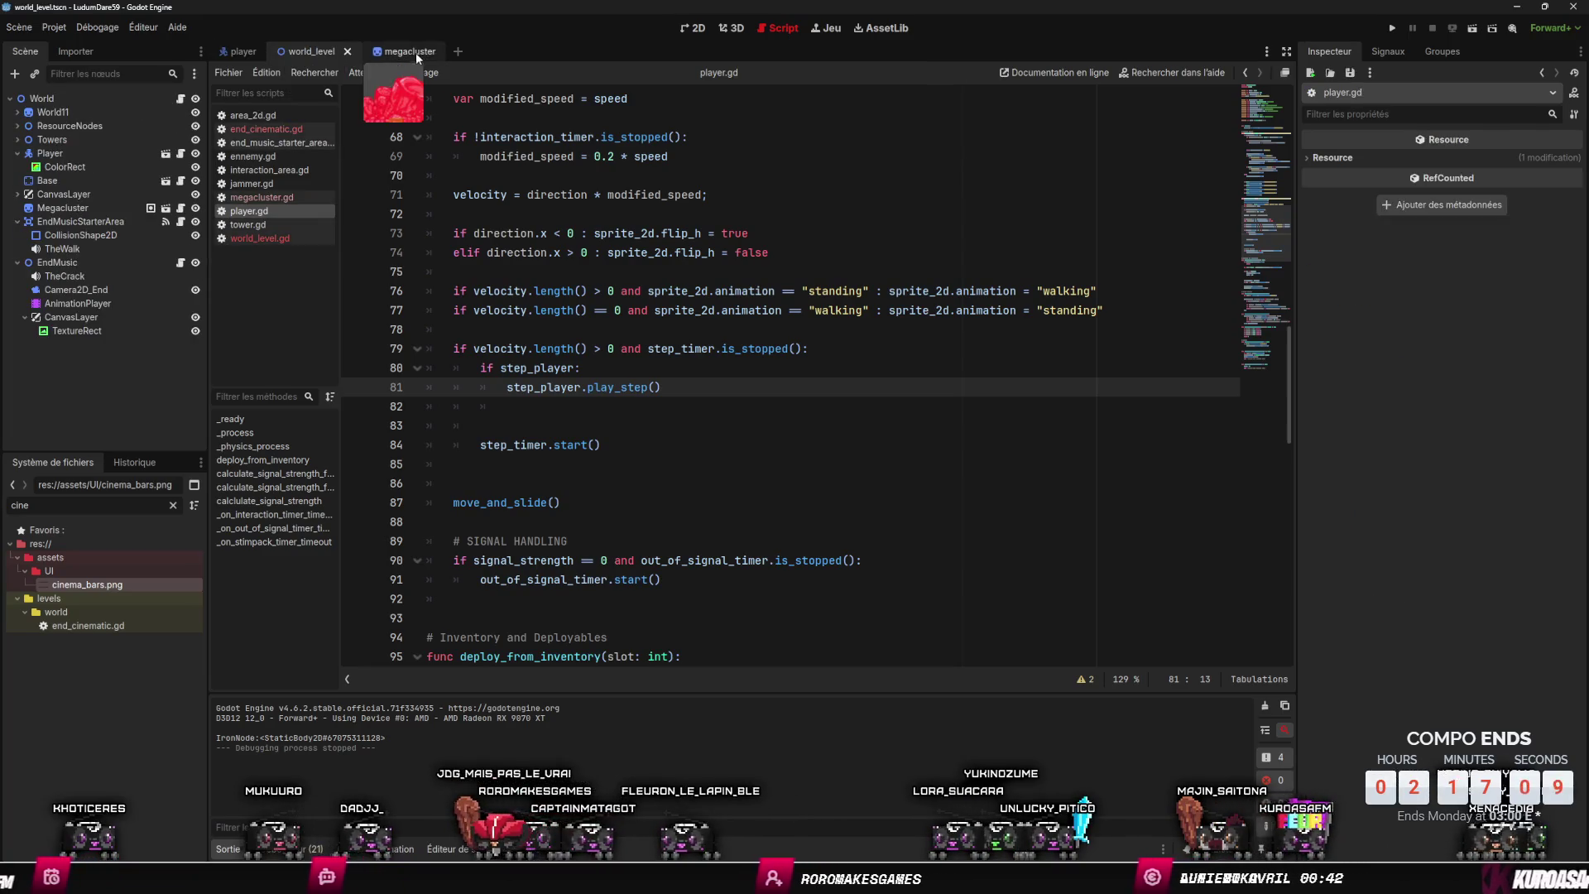
- Show world_level's the_end tracks in the Animation panel and select both camera position keys
left_click(414, 53)
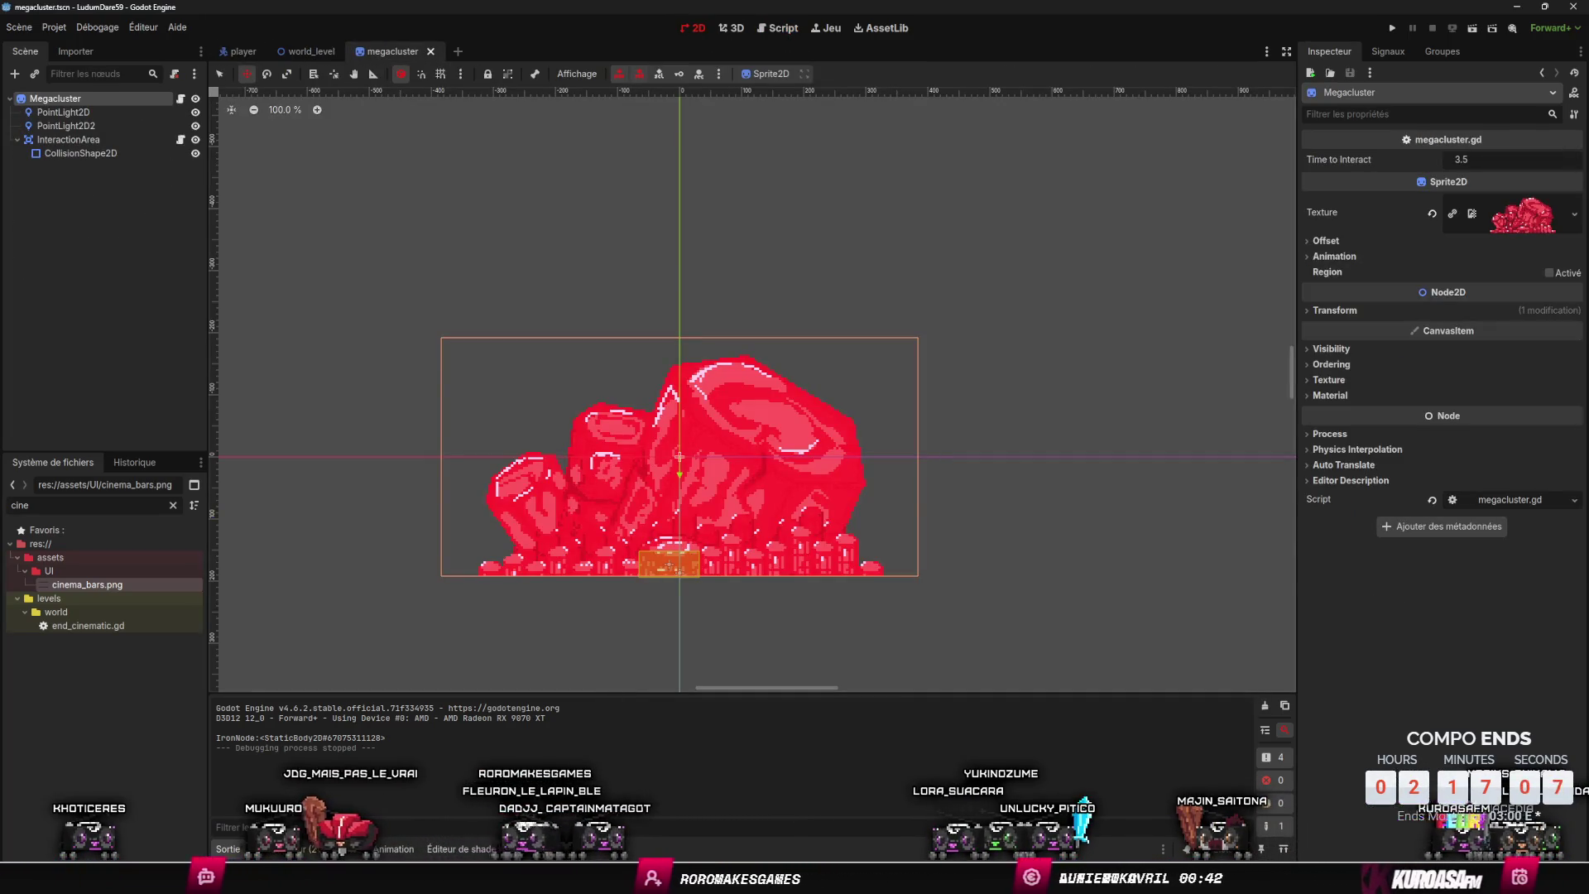
left_click(395, 845)
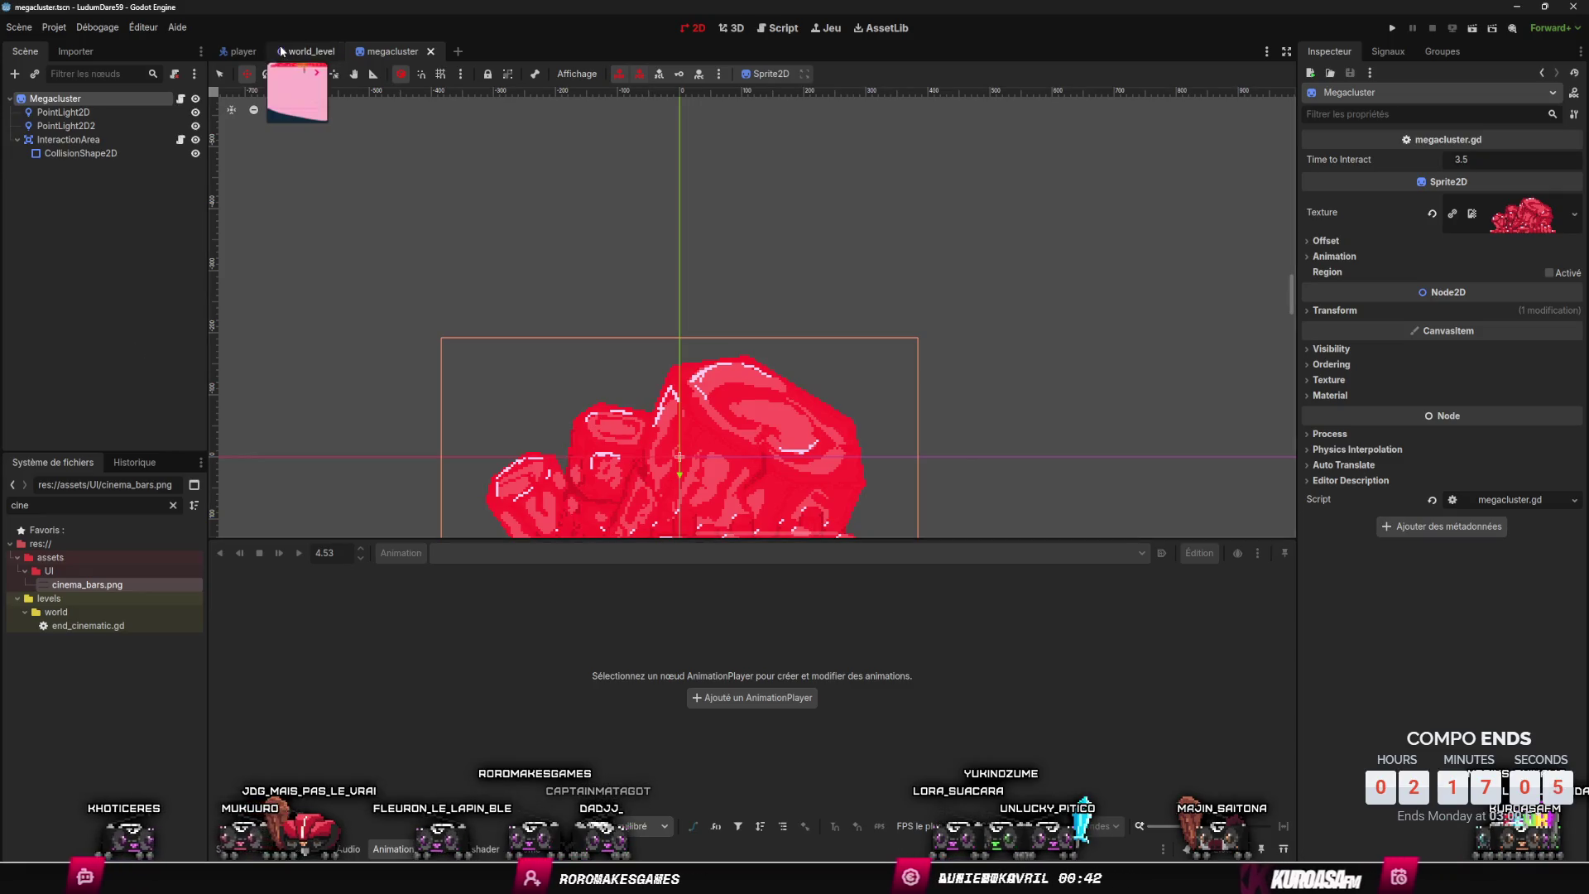
left_click(308, 51)
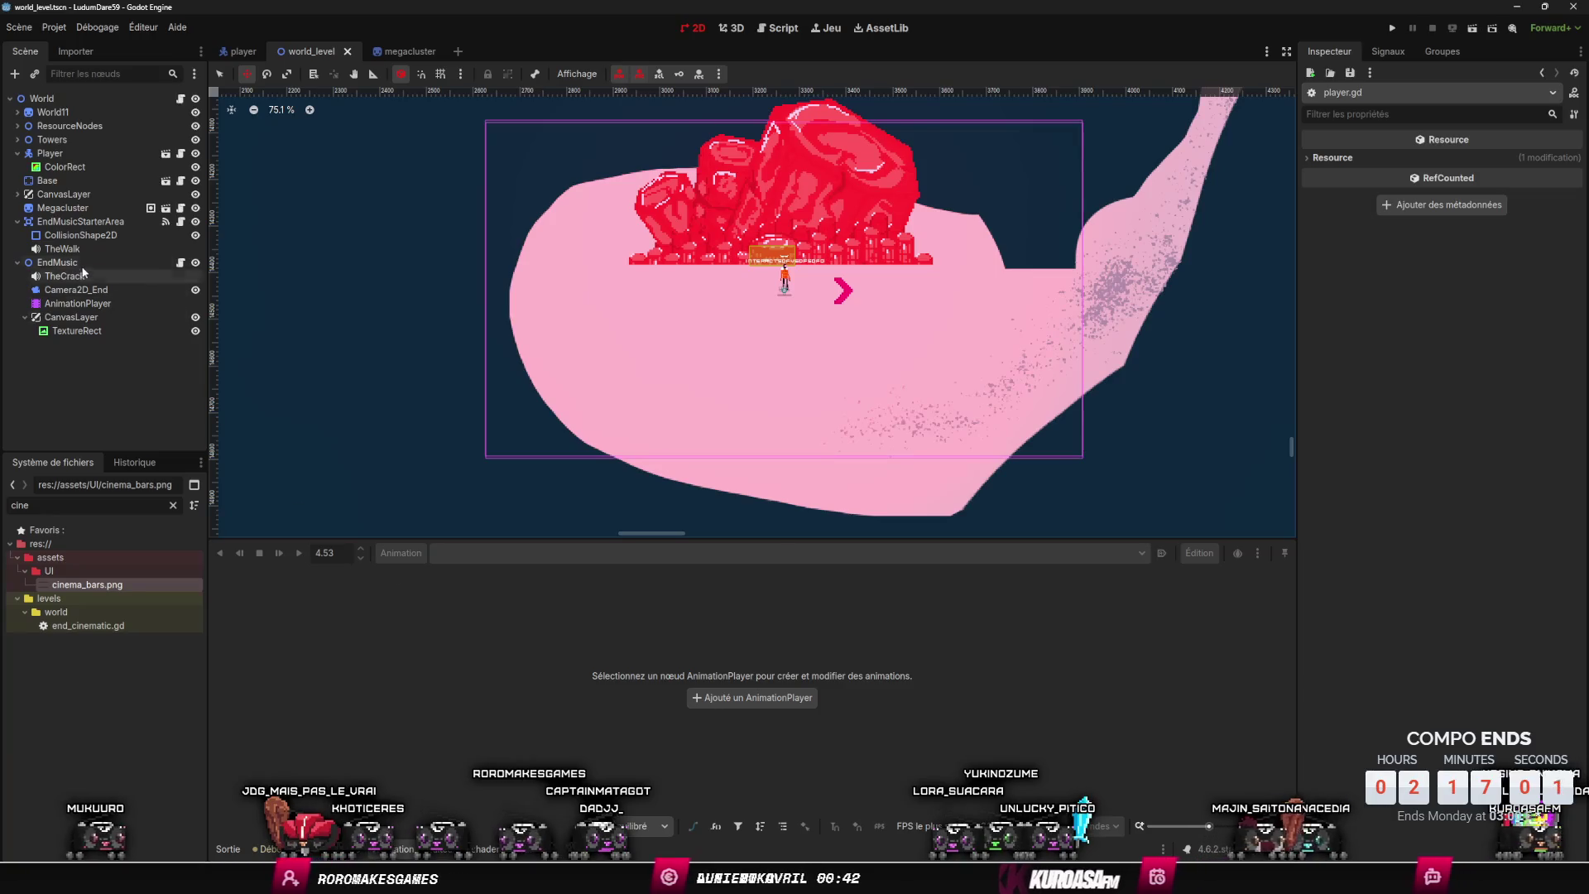
left_click(77, 303)
mouse_move(647, 696)
left_mouse_down()
mouse_move(593, 655)
mouse_move(739, 678)
left_mouse_up()
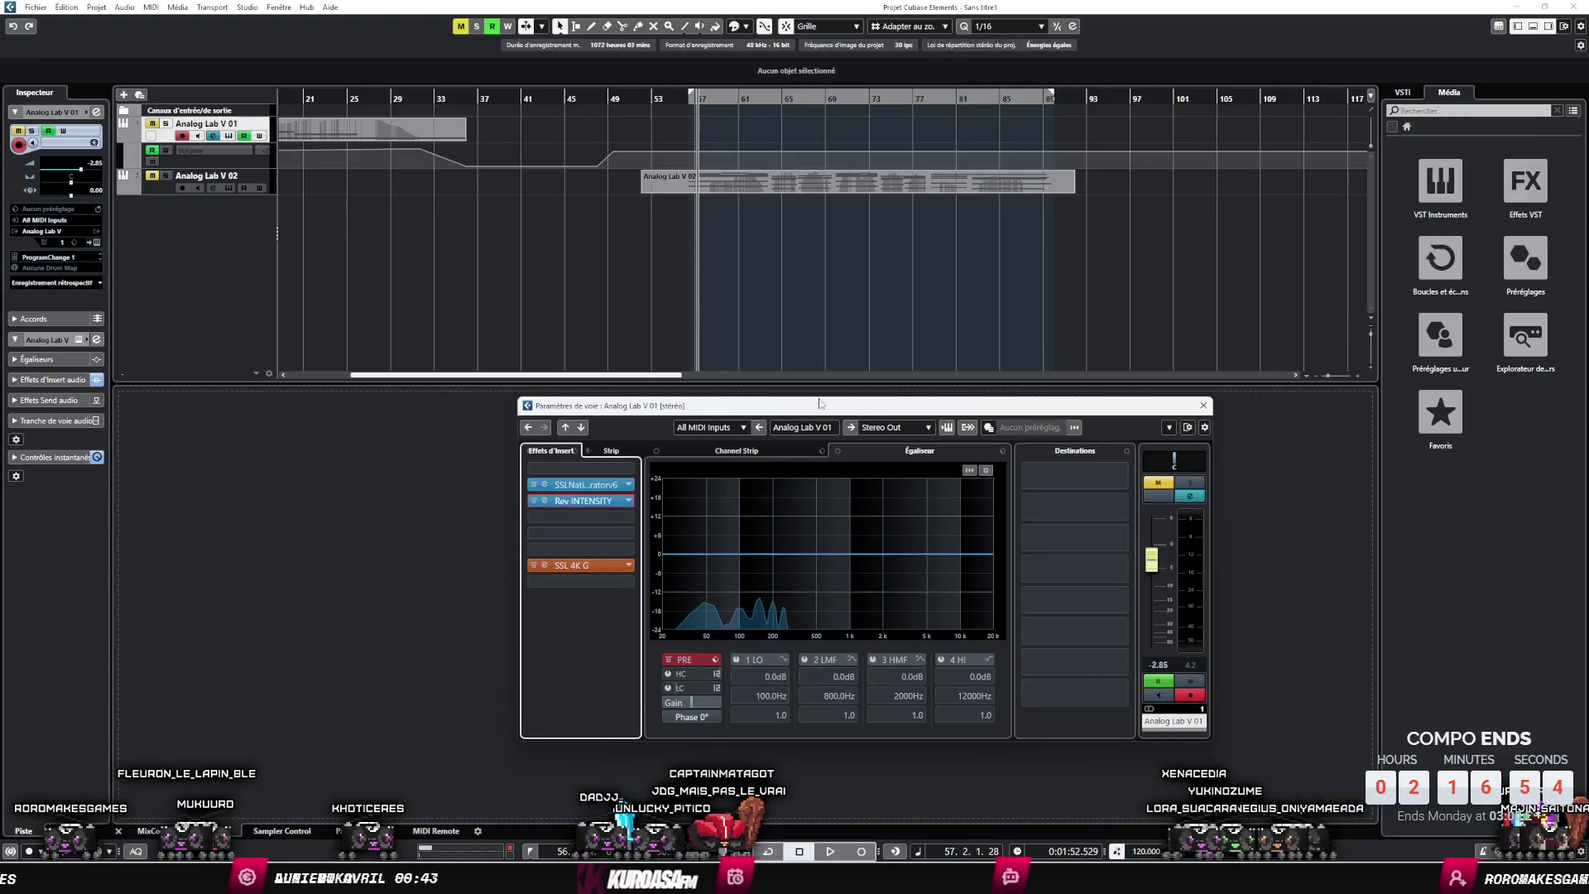
- Switch the Cubase arrangement ruler to timecode and zoom the music timeline
key("Escape")
right_click(699, 97)
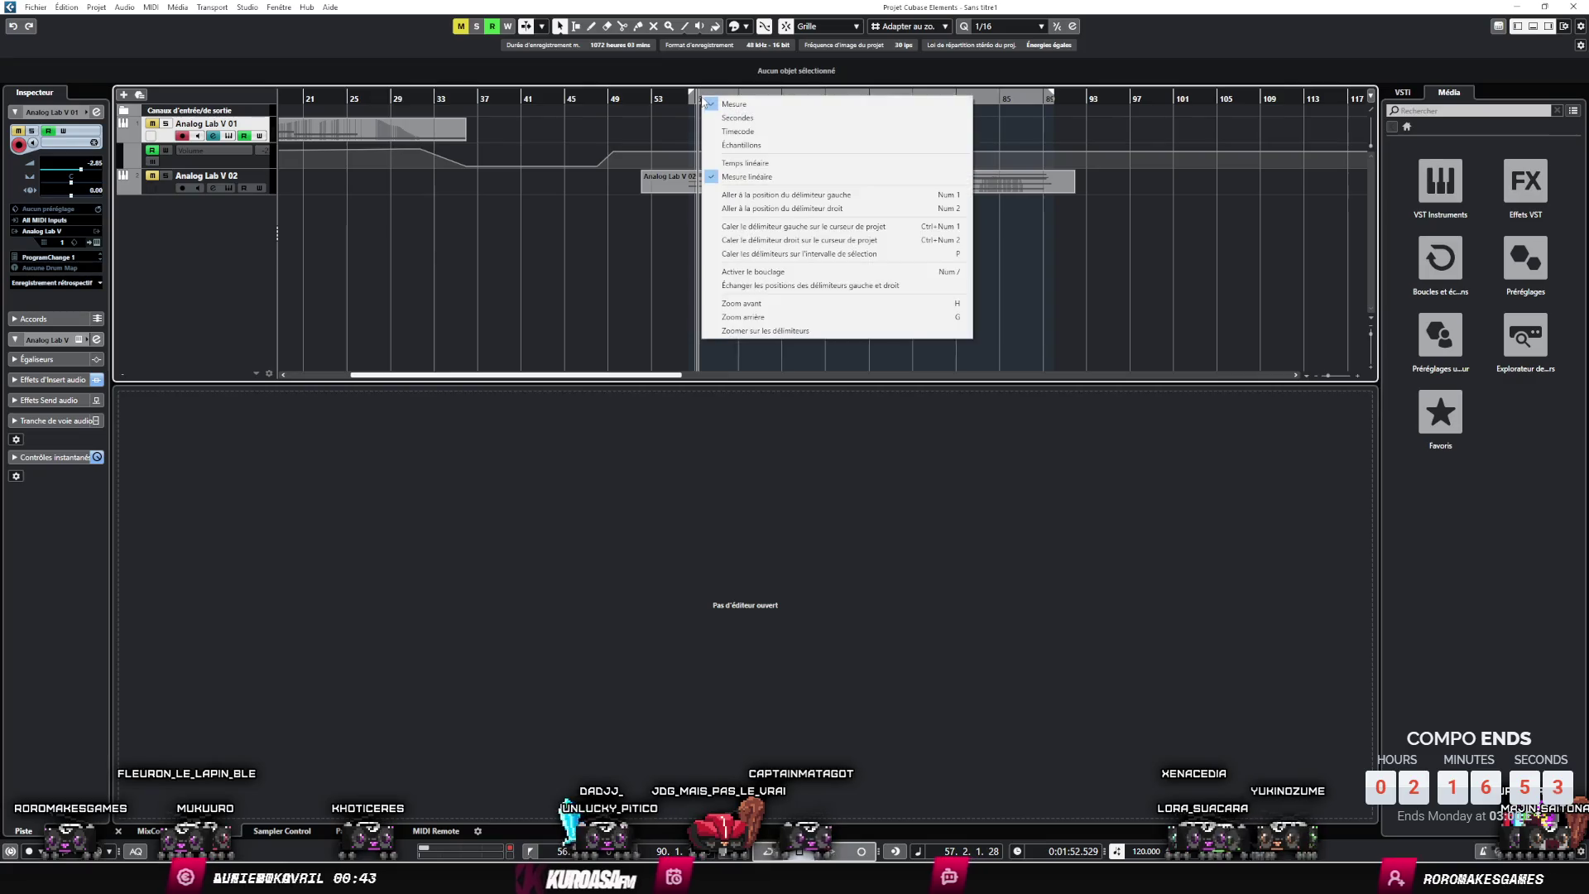
left_click(719, 120)
key("h")
key("h")
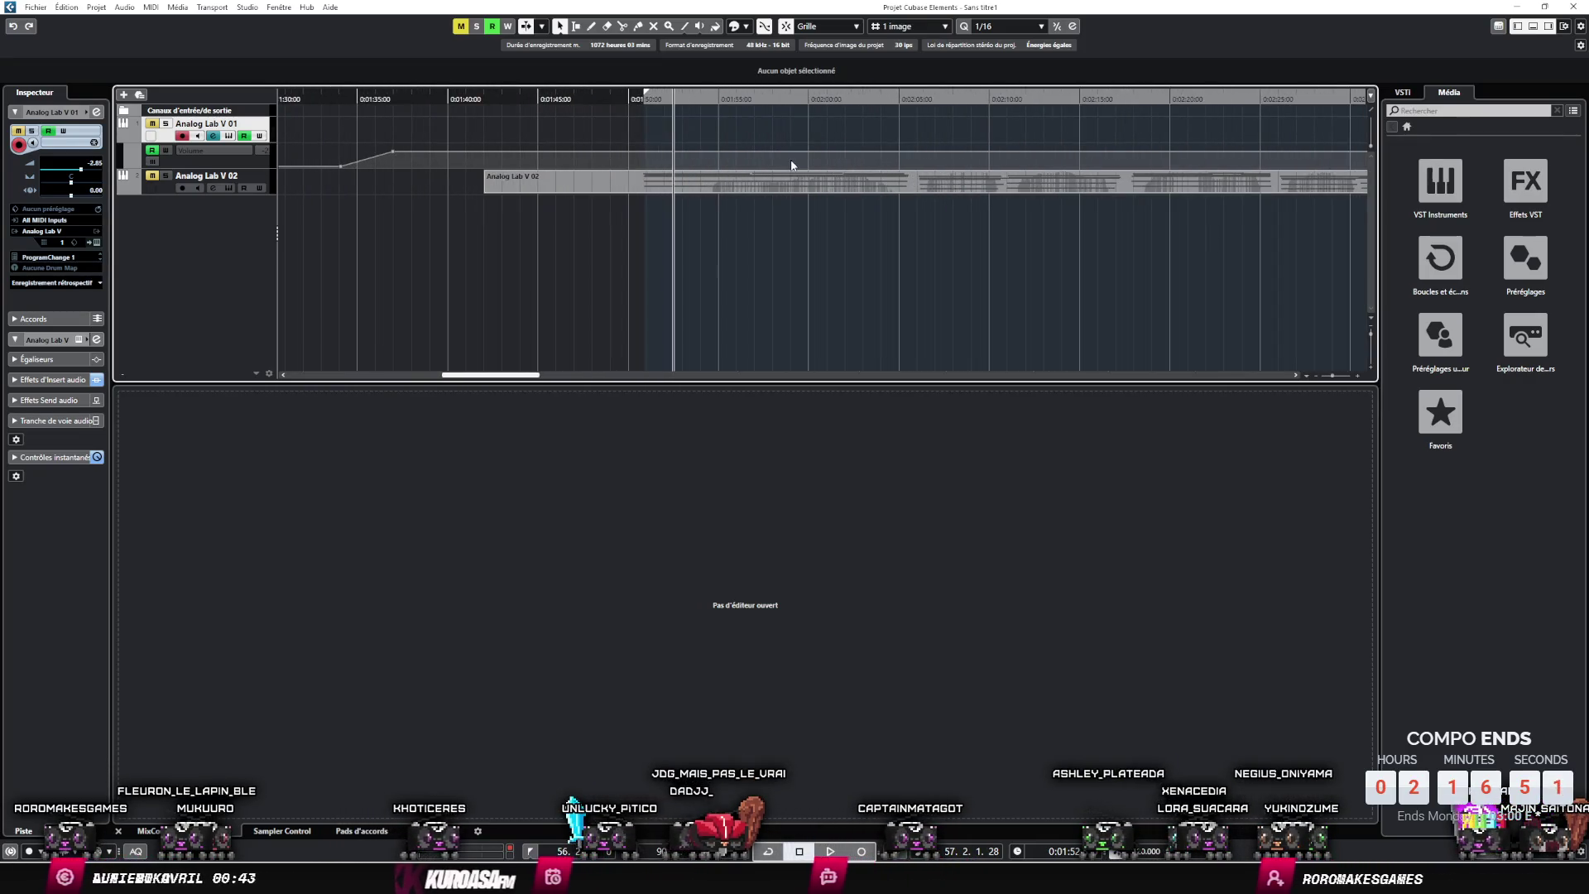
scroll(556, 201, "right", 3)
key("g")
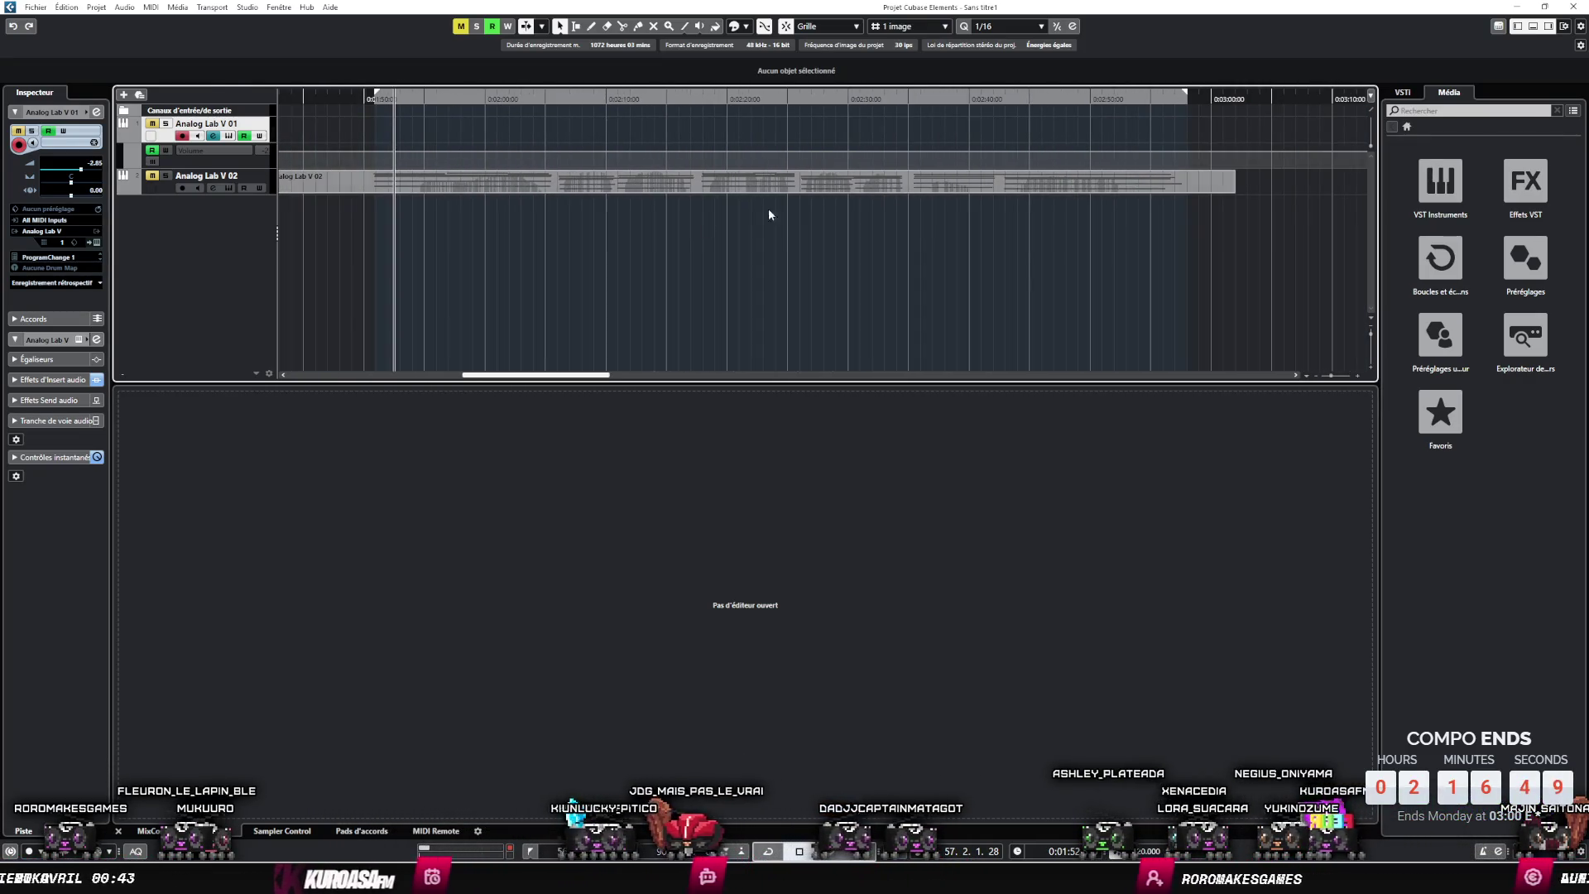
- Check the music near 0:02:54, then return to Godot's camera position key
left_click(1146, 99)
key("h")
key("e")
key("alt+Tab")
key("alt+Tab")
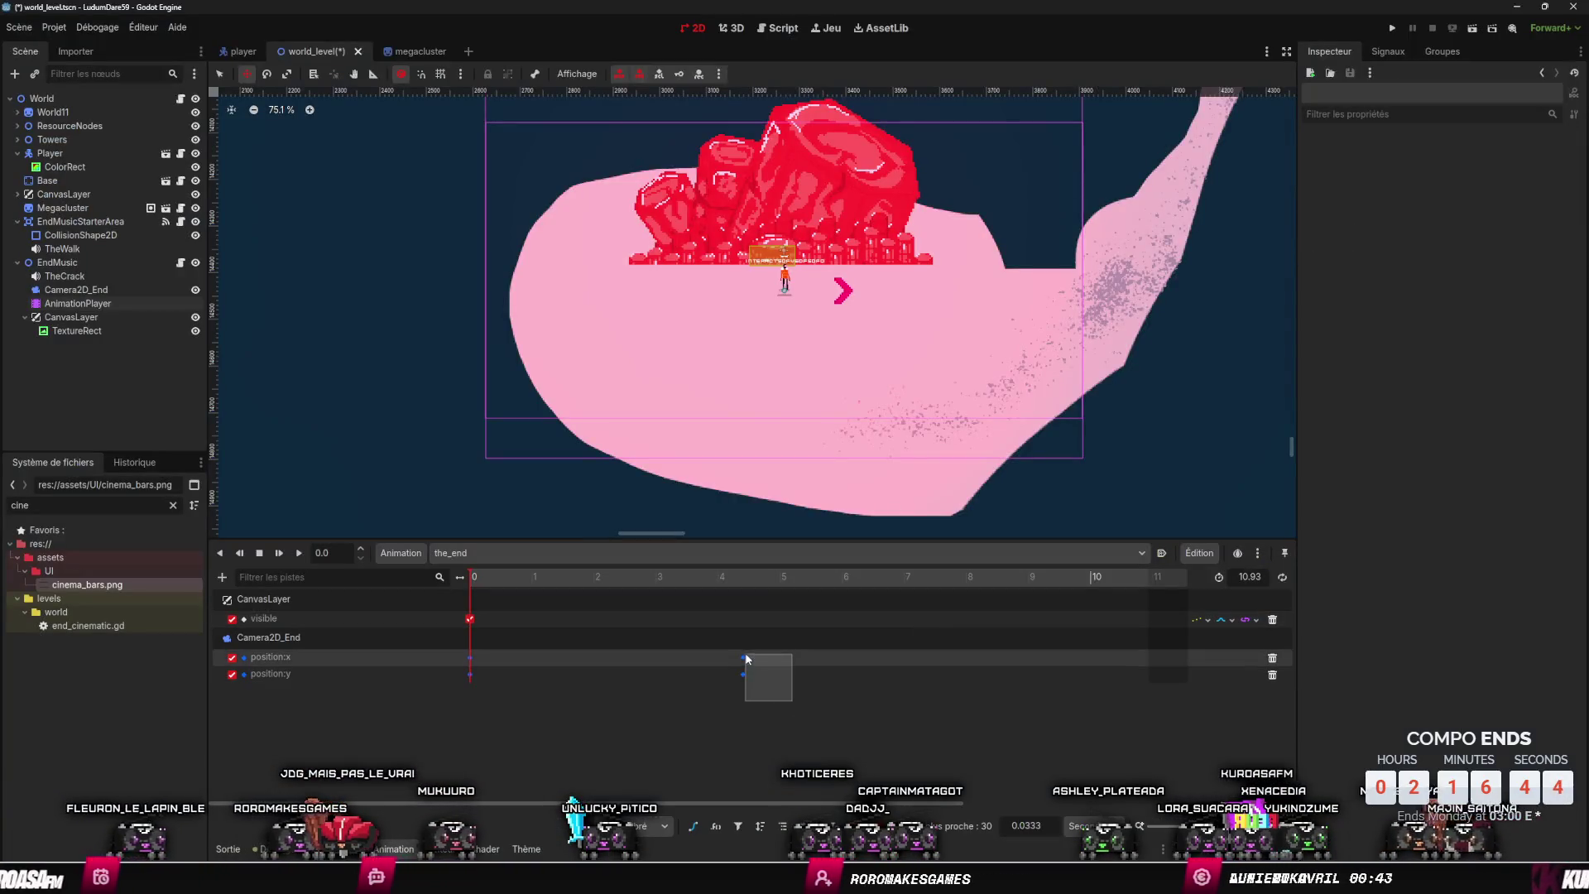
left_click(744, 658)
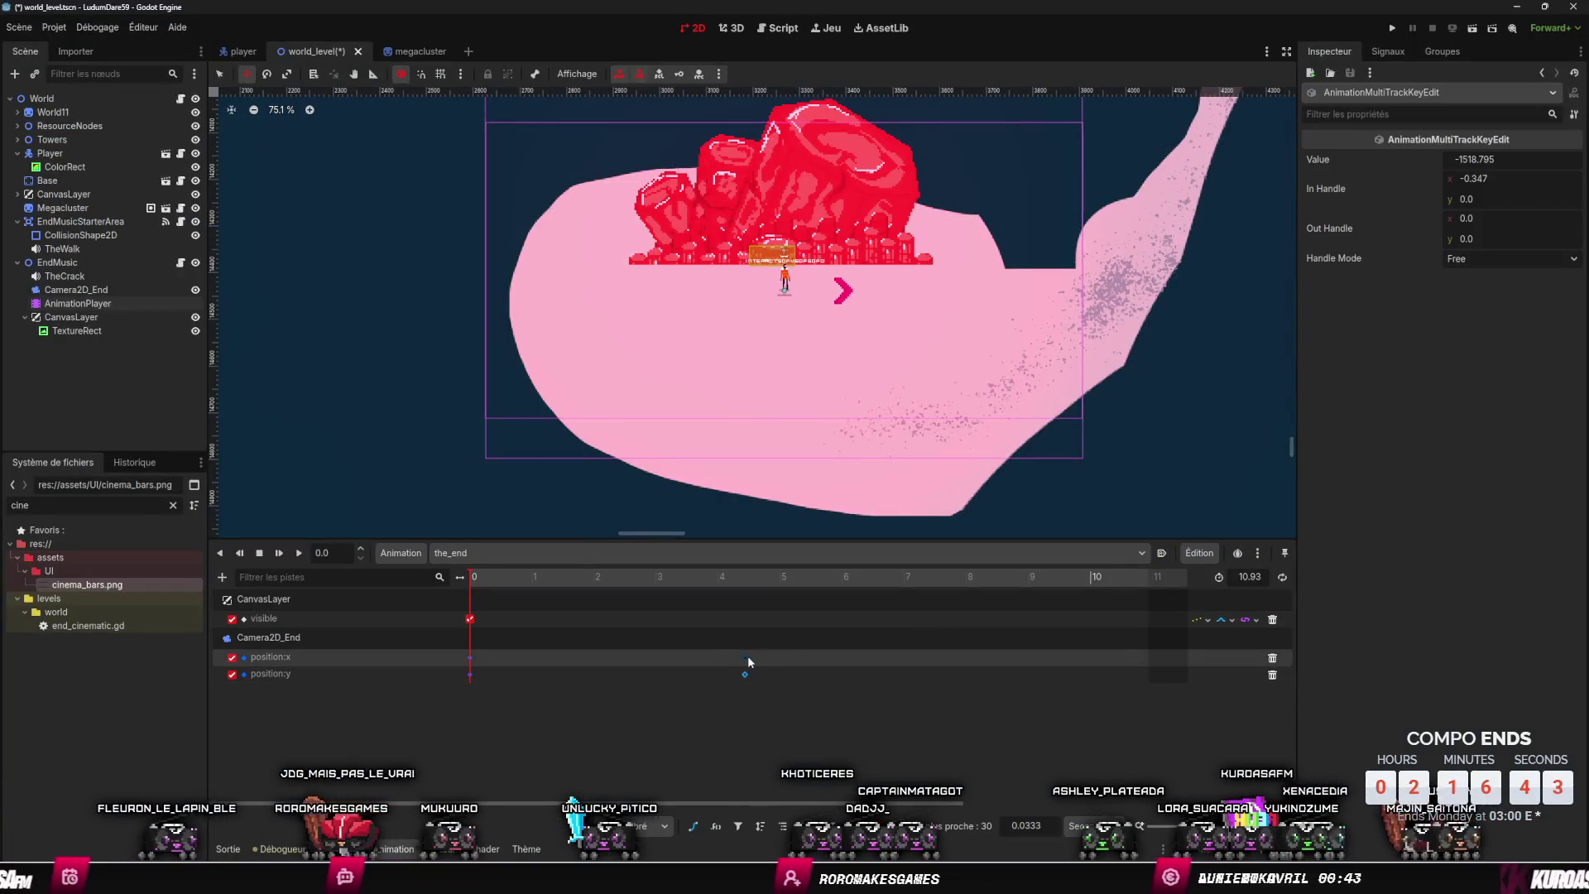
- Drag the camera position keys to 6 s, preview the_end, and save the scene
mouse_move(866, 662)
left_mouse_down()
mouse_move(1094, 683)
mouse_move(846, 680)
left_mouse_up()
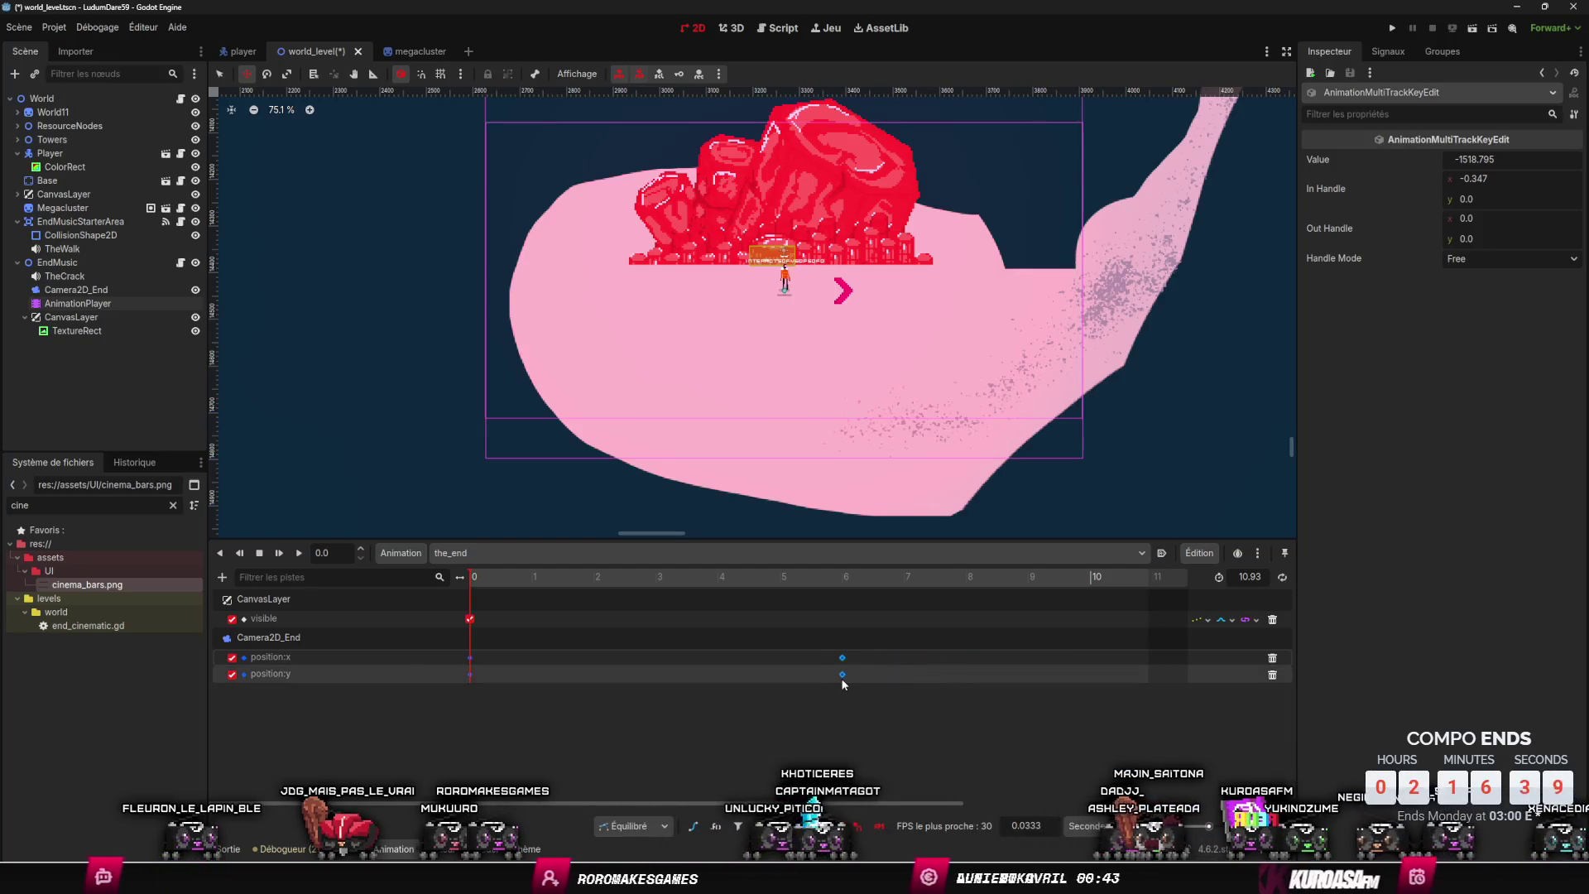
left_click(298, 553)
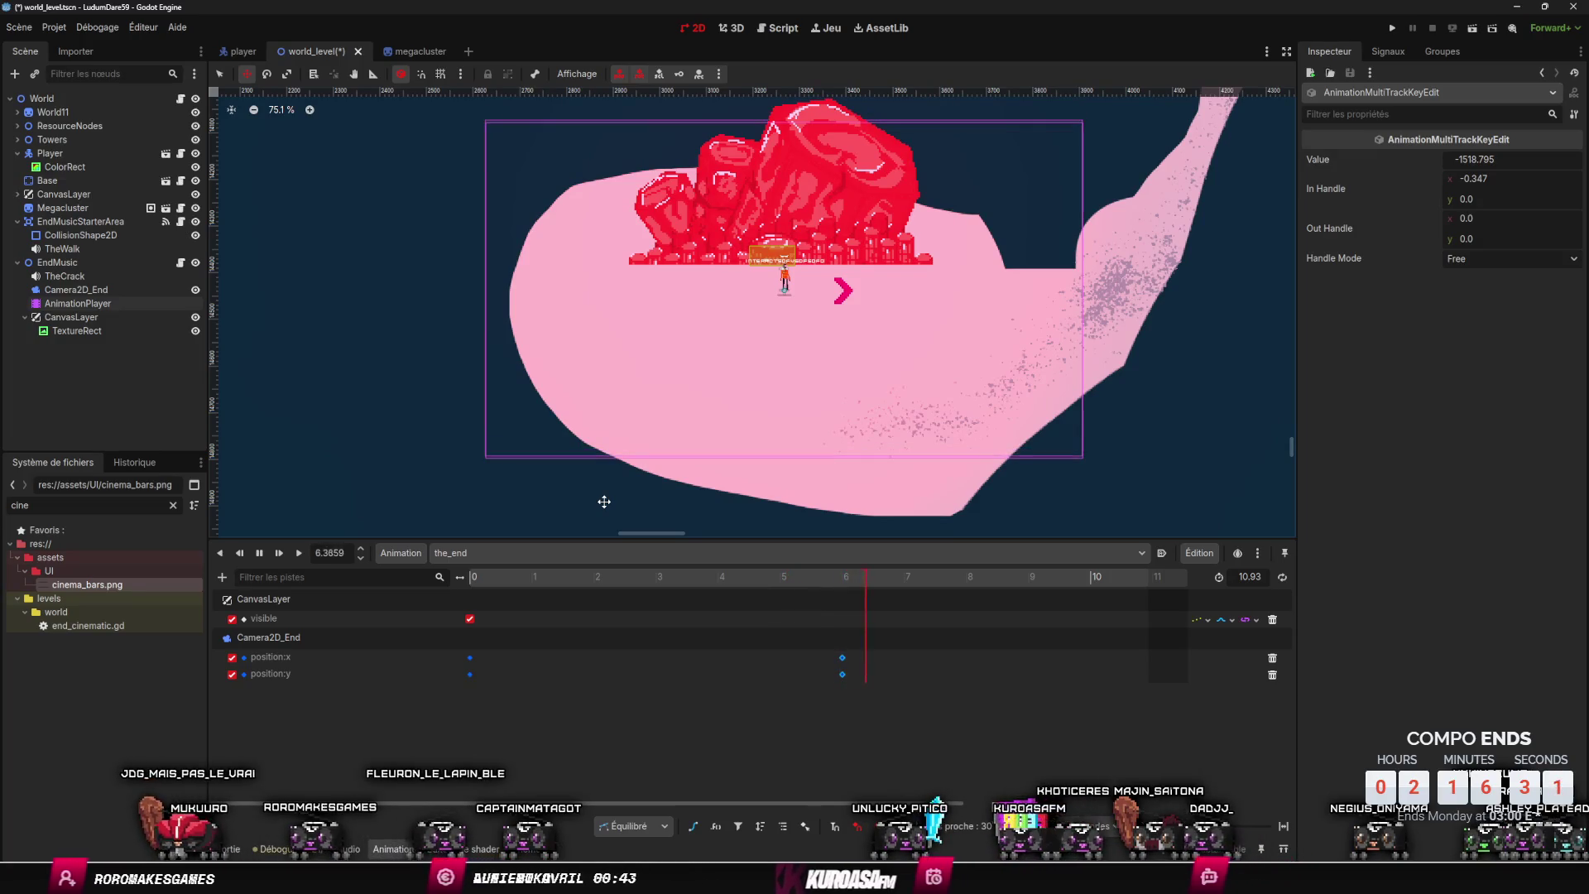
key("ctrl+s")
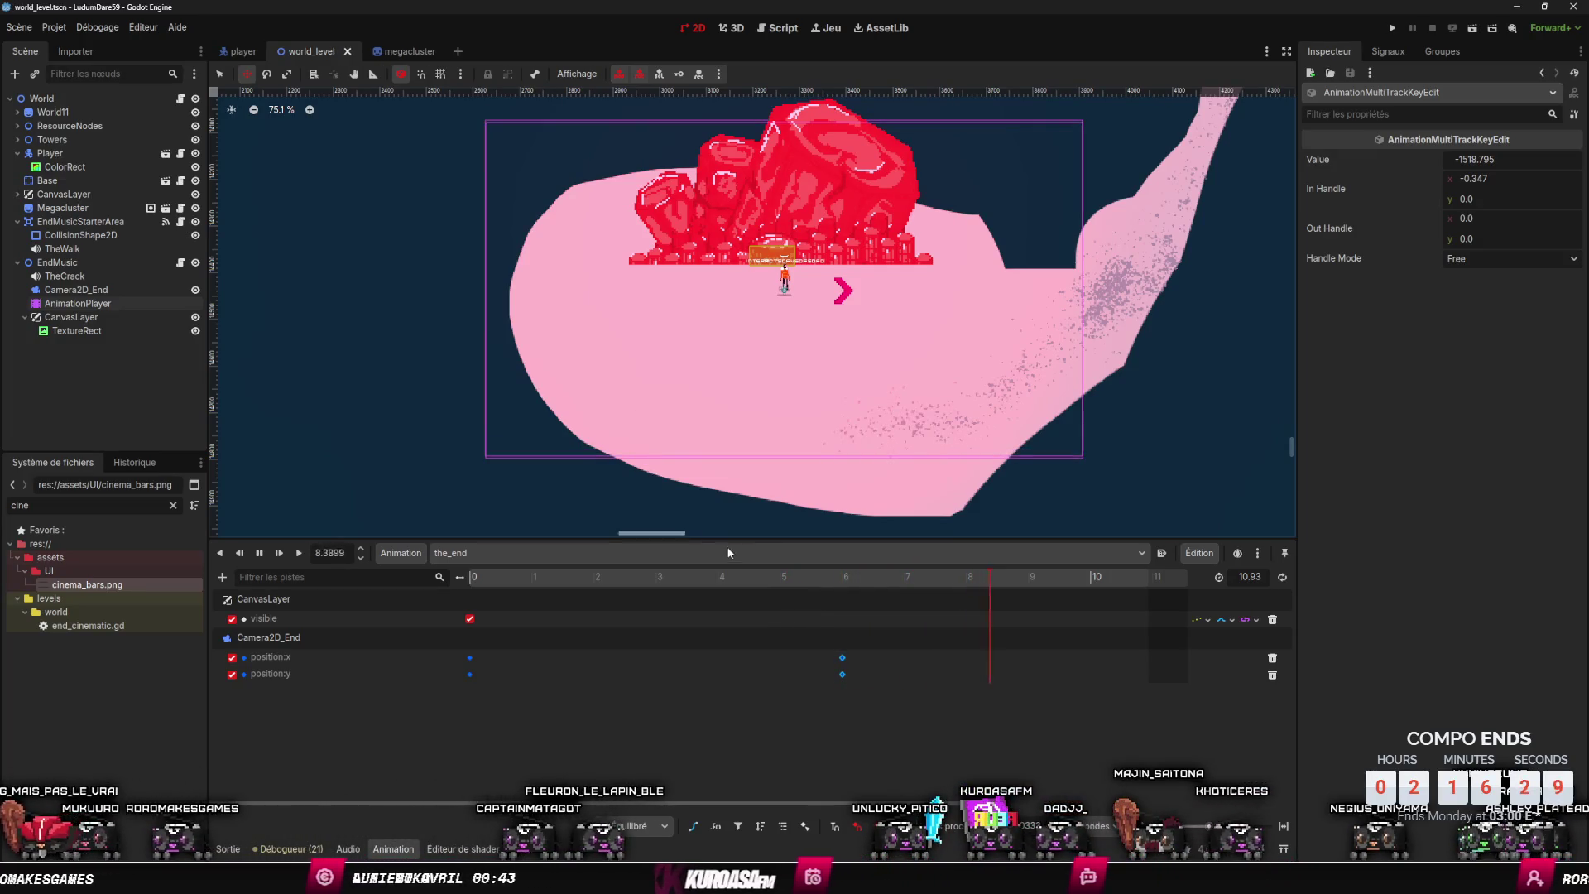
key("s")
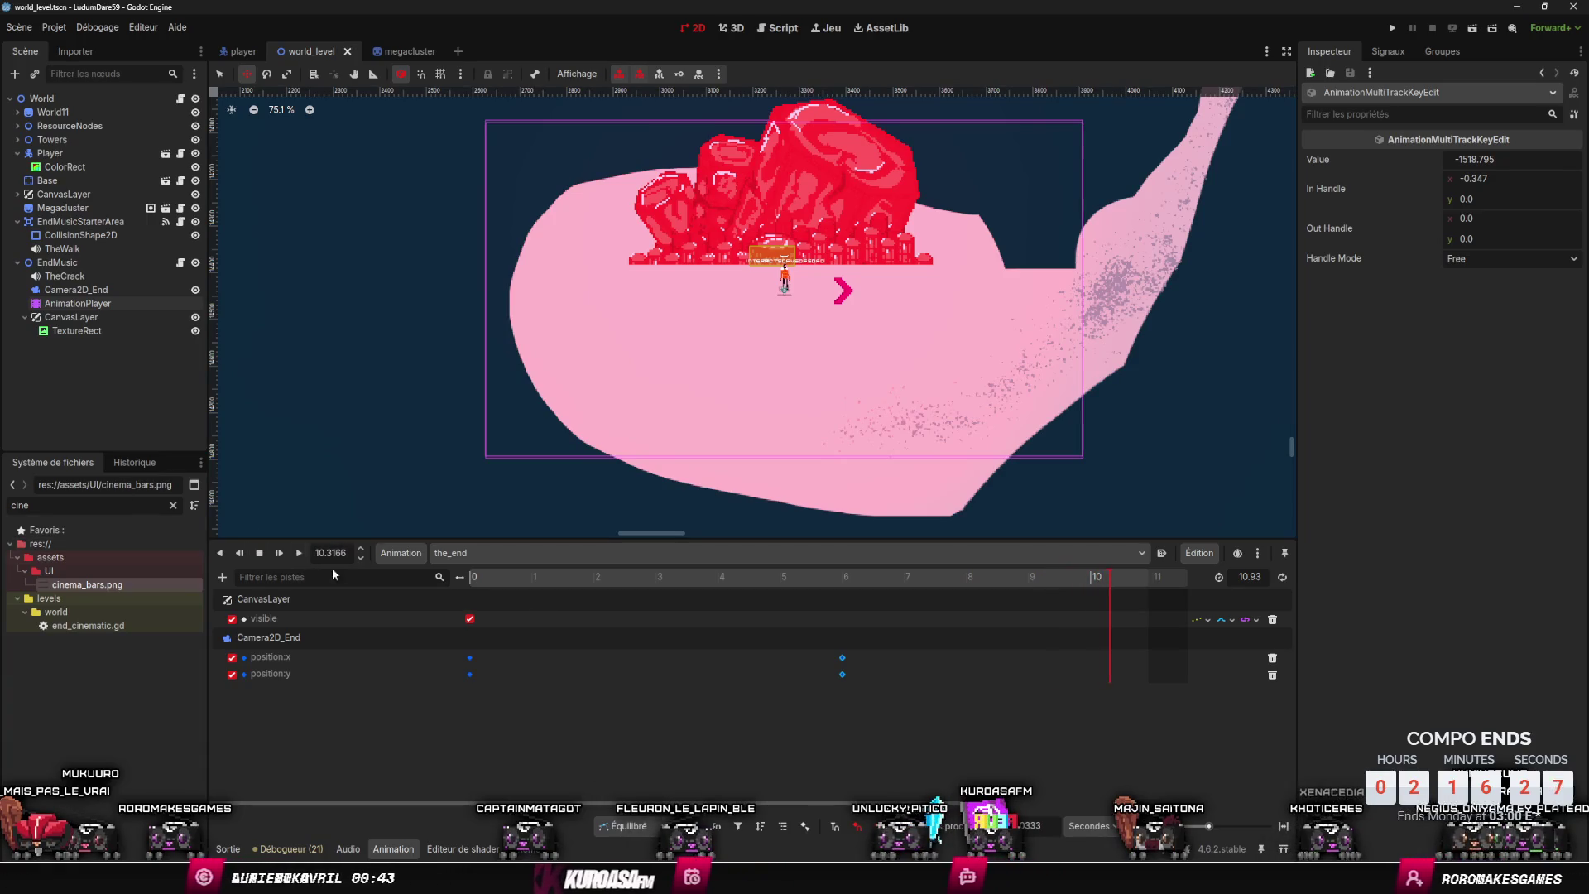
- Scrub the_end from the 6 s keys to about 10 s to review the camera
left_click(844, 581)
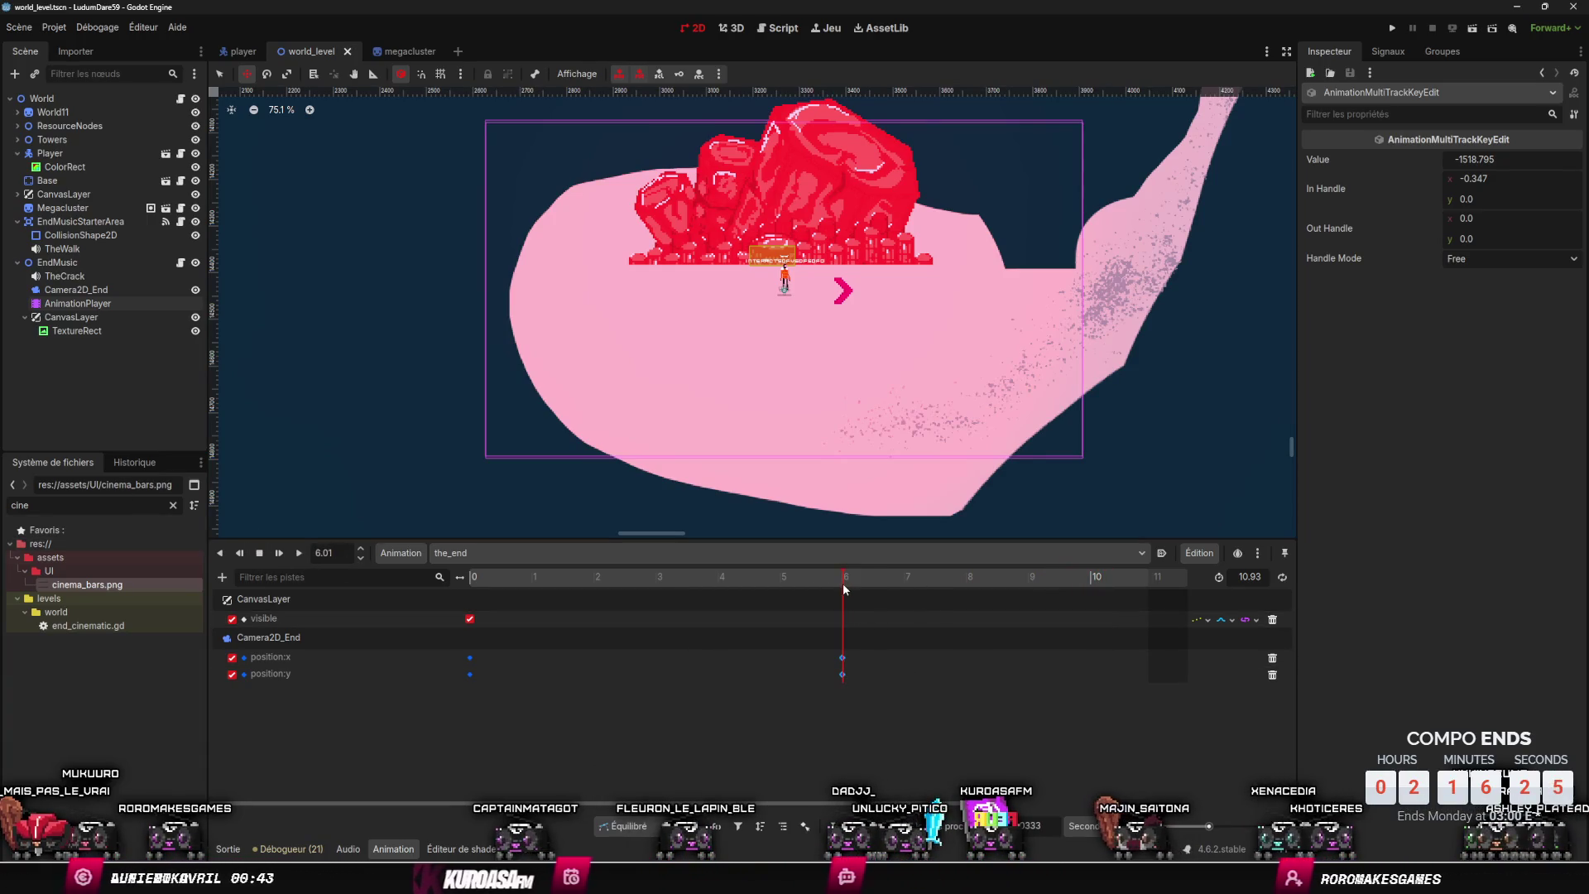
scroll(812, 721, "right", 3)
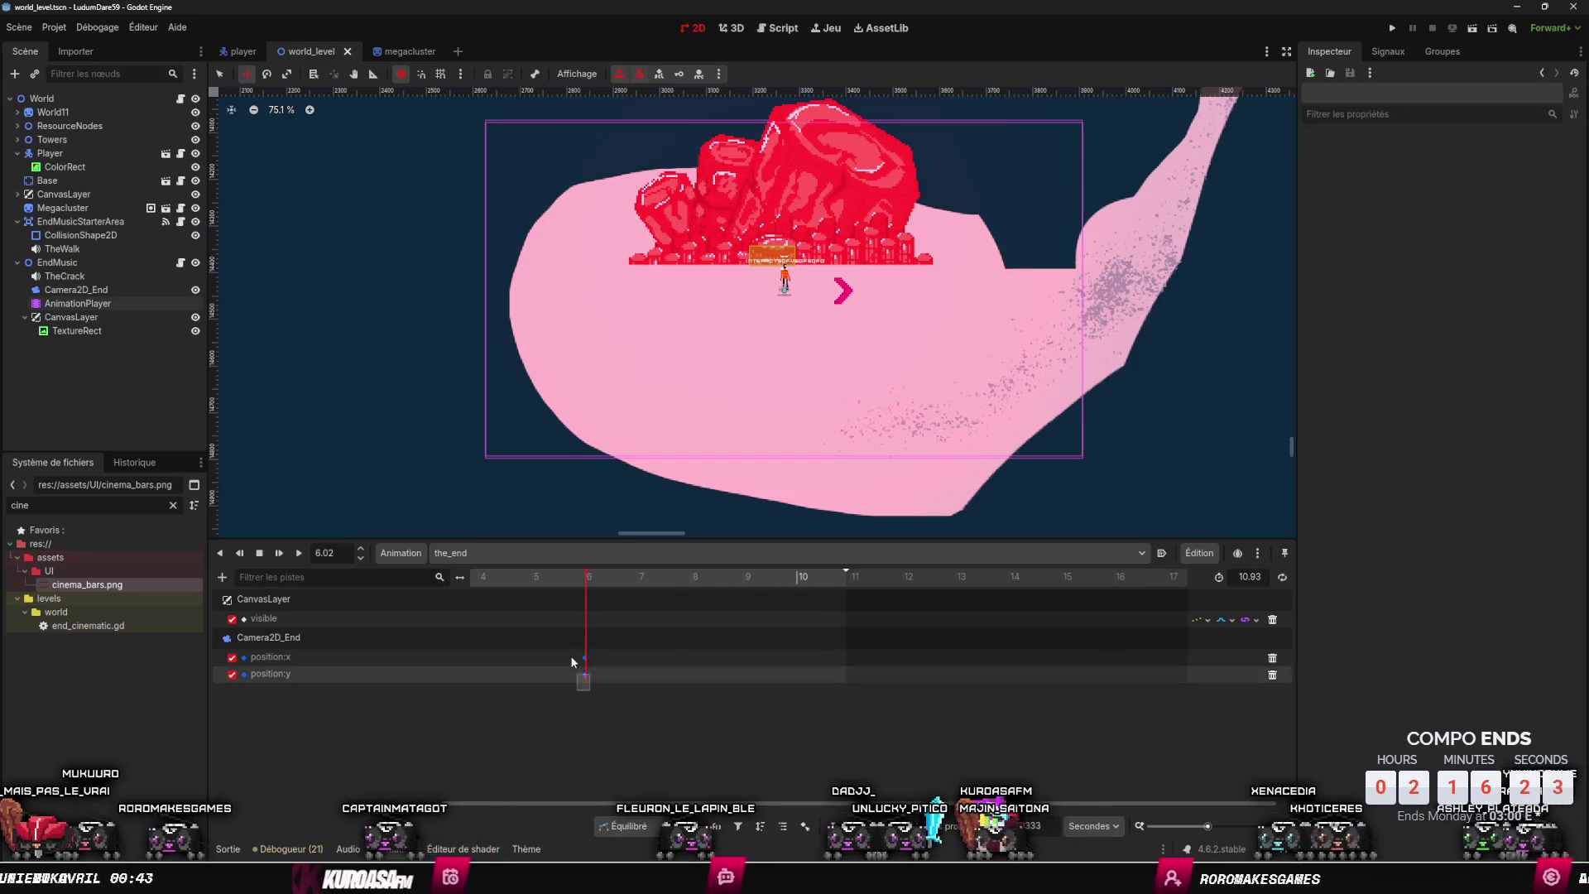
right_click(585, 658)
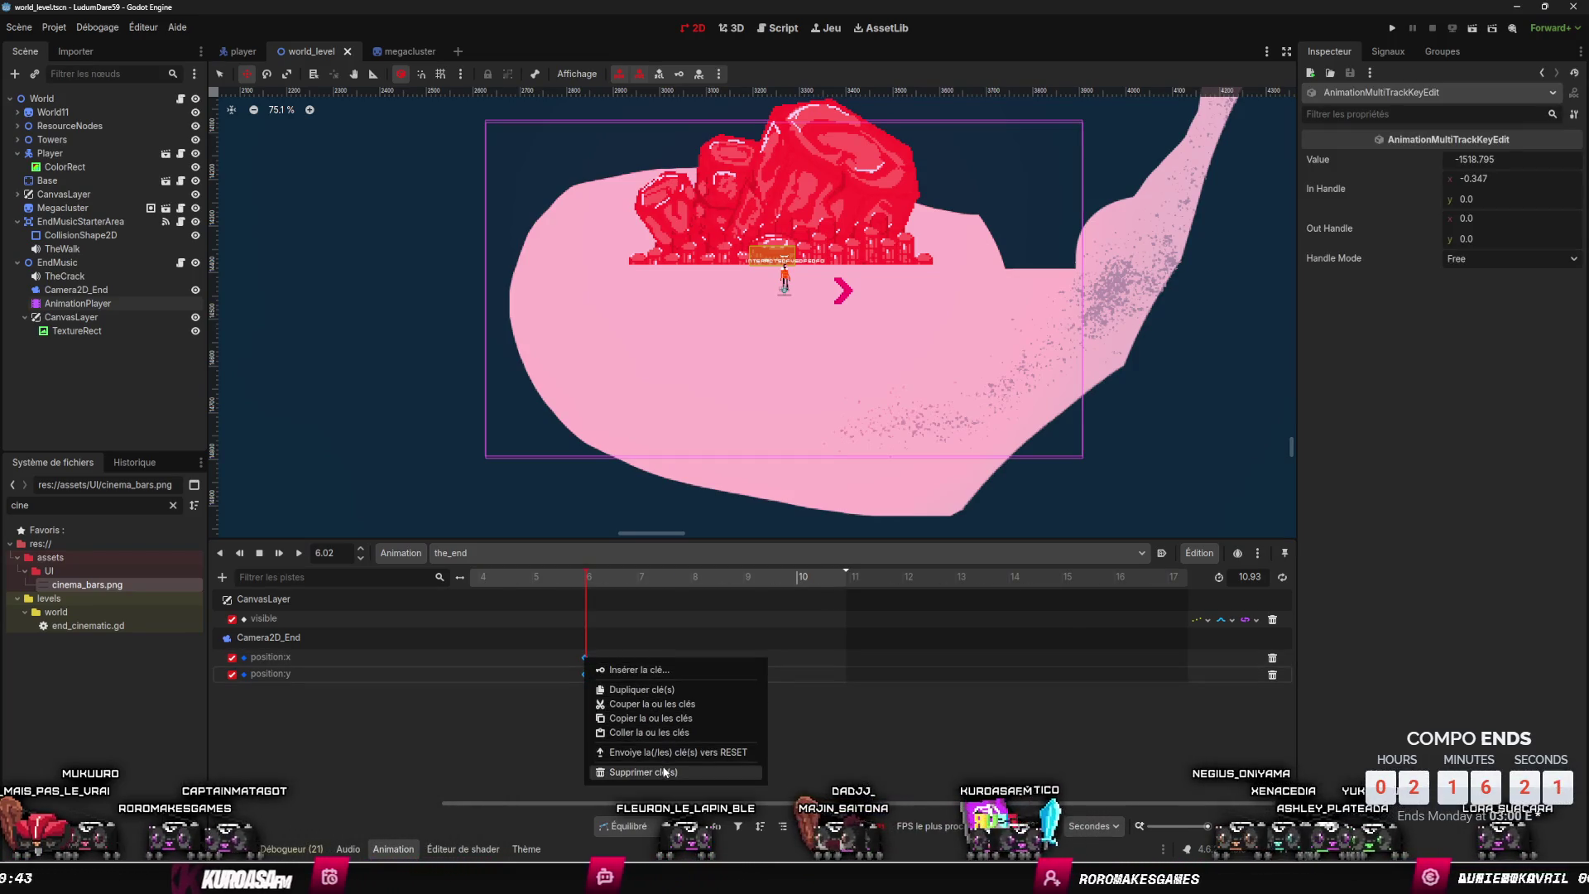
left_click(648, 674)
scroll(583, 692, "down", 5)
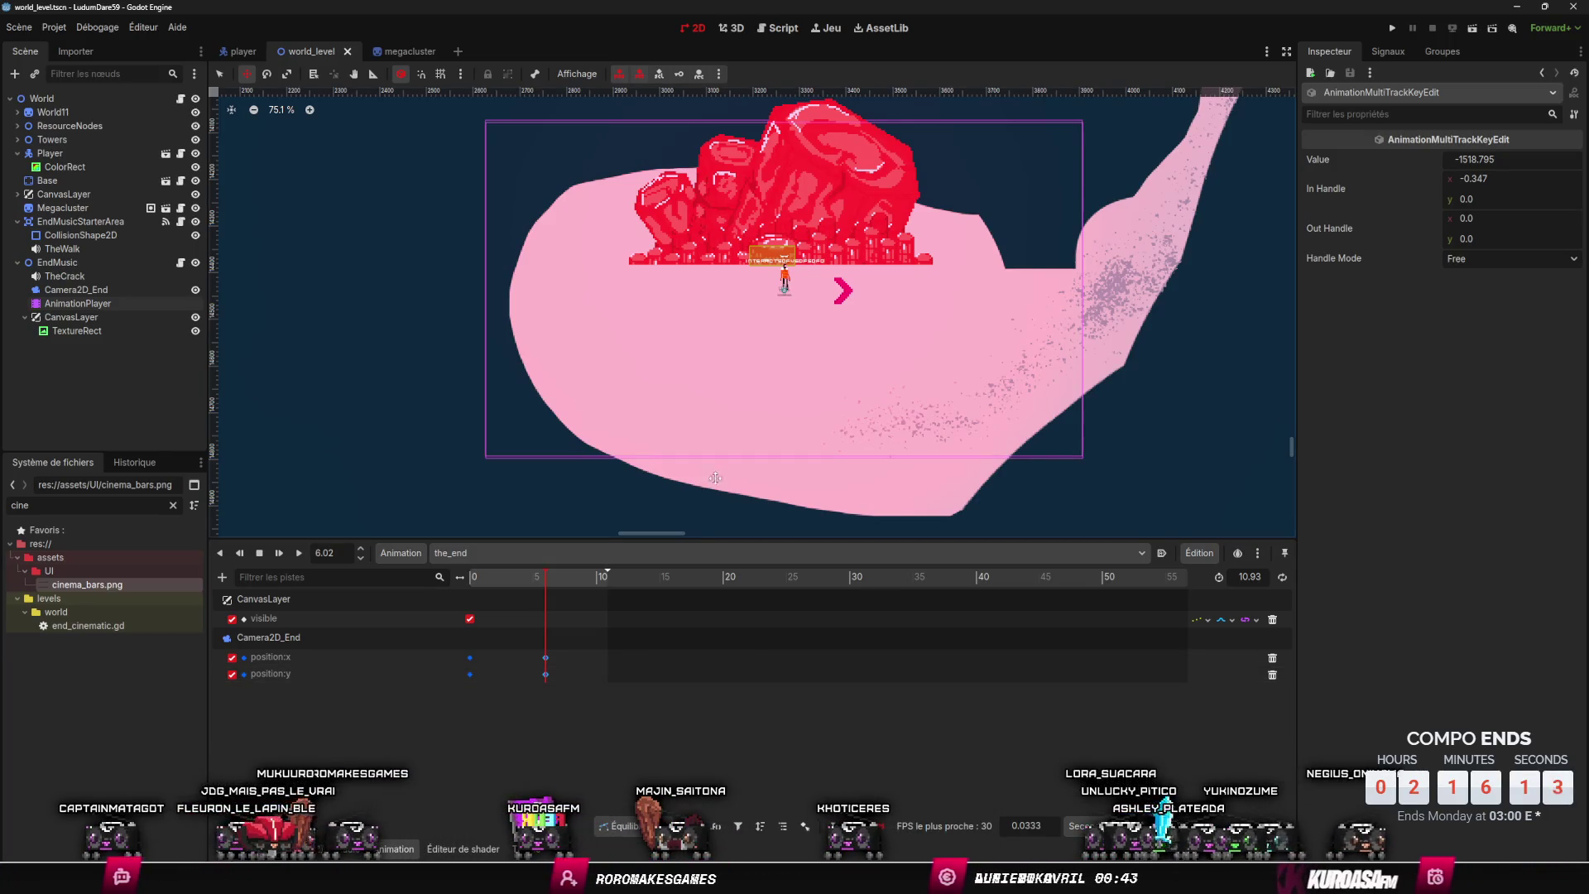
left_click(600, 579)
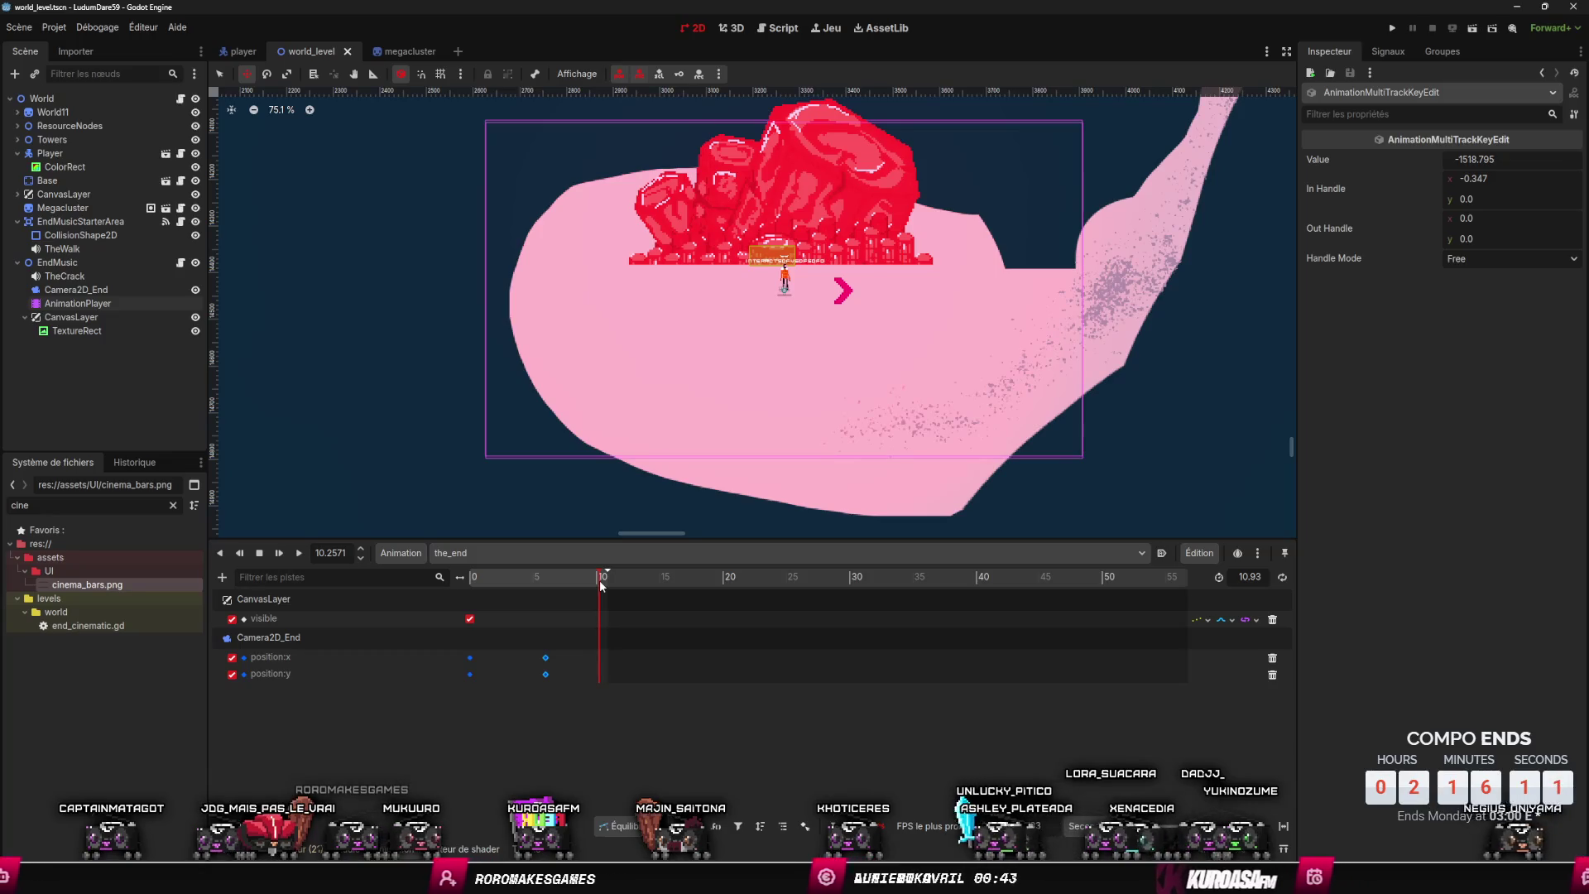
mouse_move(599, 580)
left_mouse_down()
mouse_move(529, 602)
mouse_move(1085, 601)
left_mouse_up()
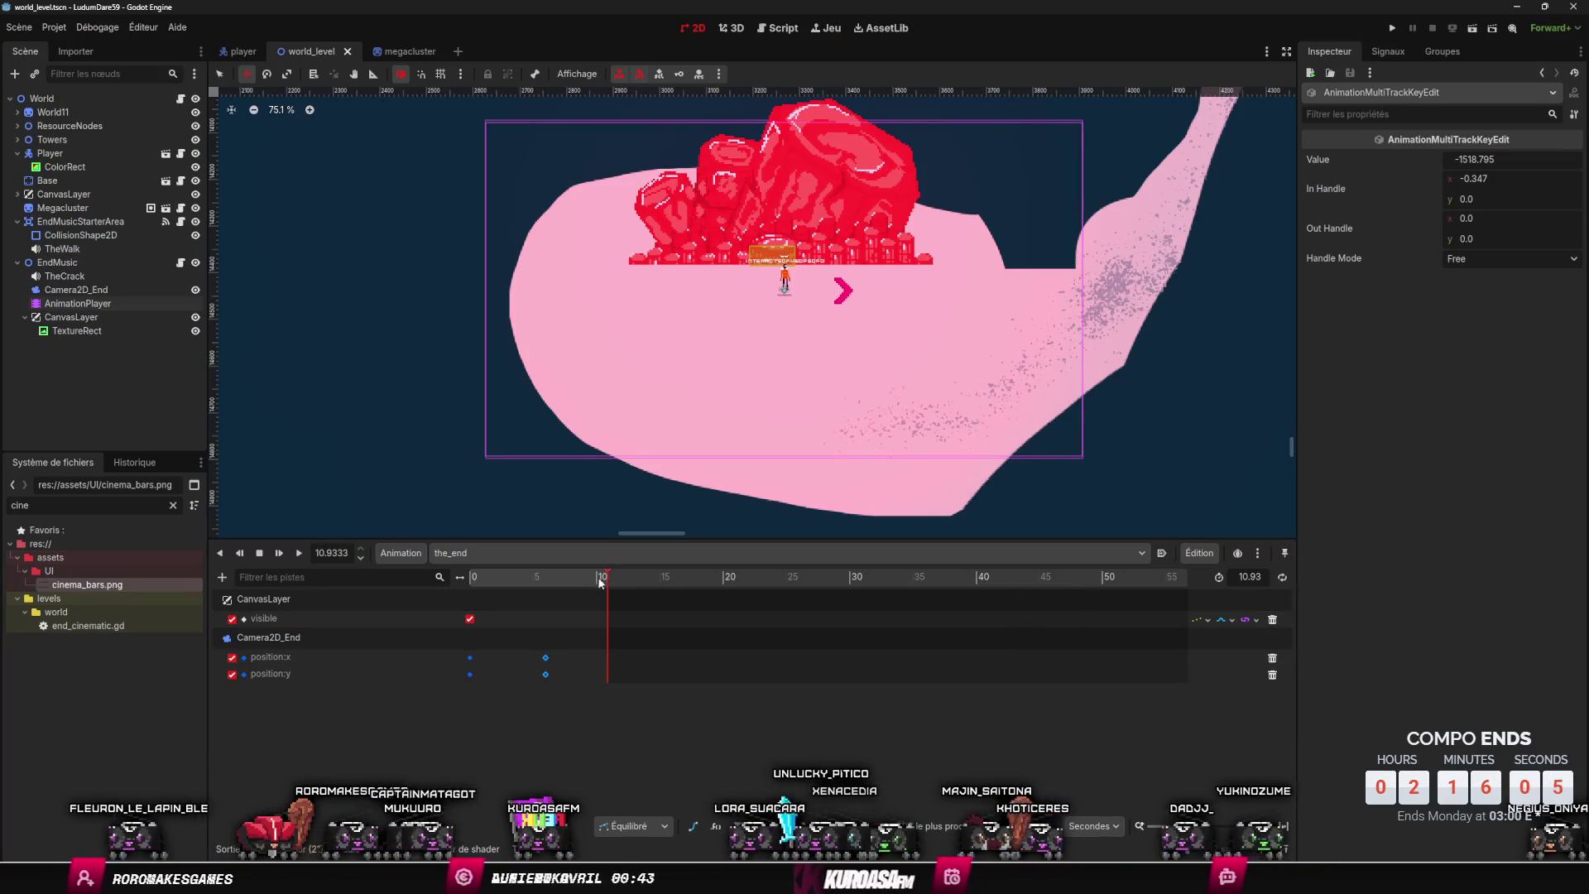
left_click_drag(608, 579, 470, 579)
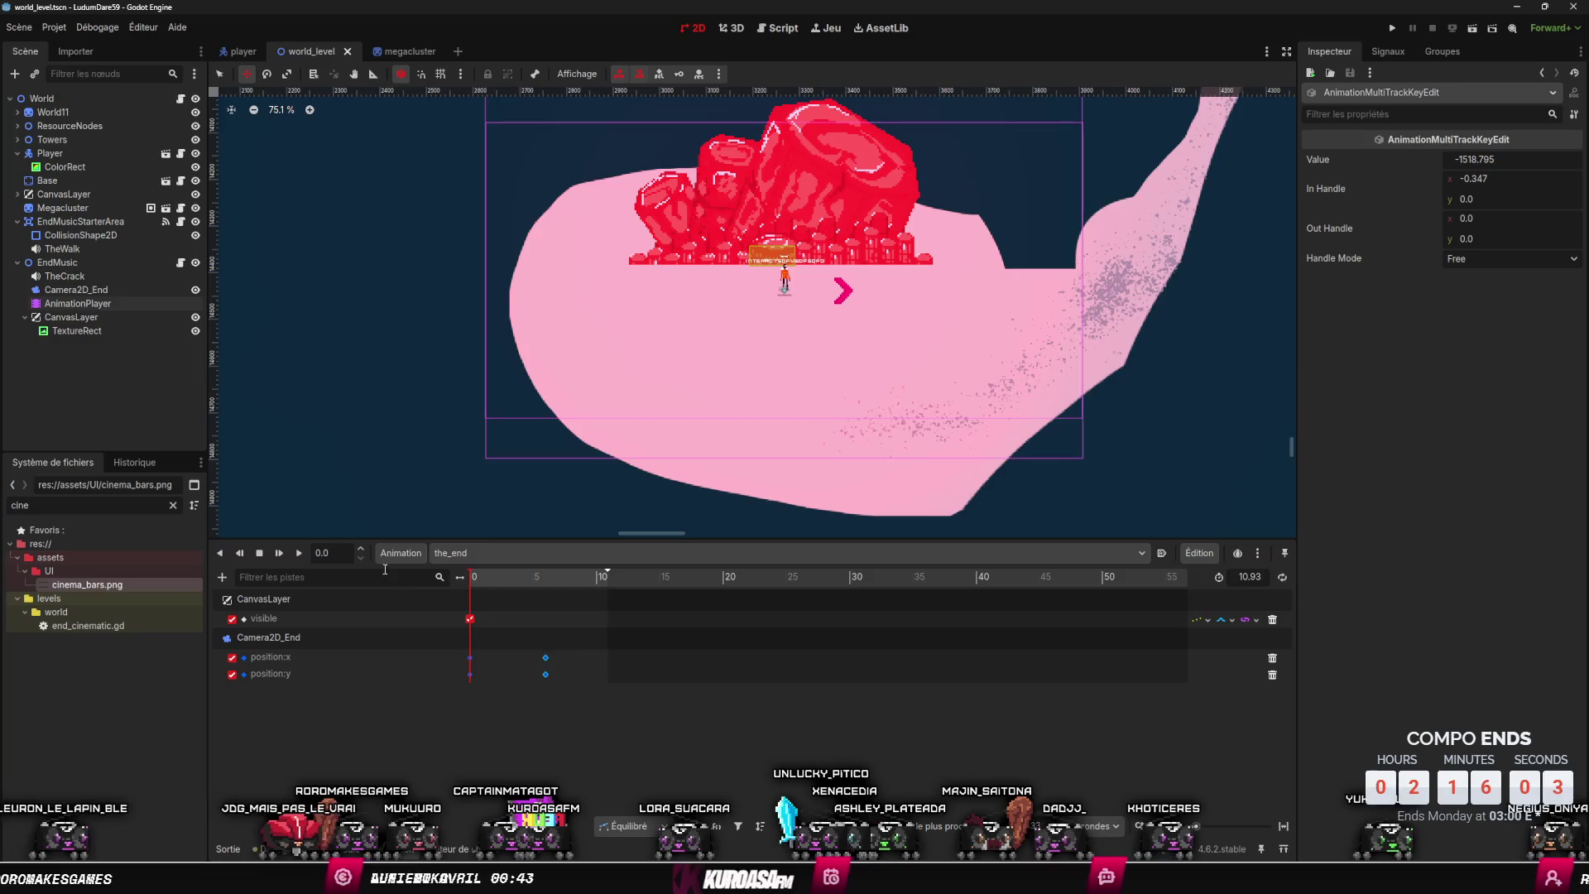
- Lengthen the_end animation to 51.46 seconds and preview the camera move
left_click_drag(608, 621, 1121, 623)
left_click(505, 577)
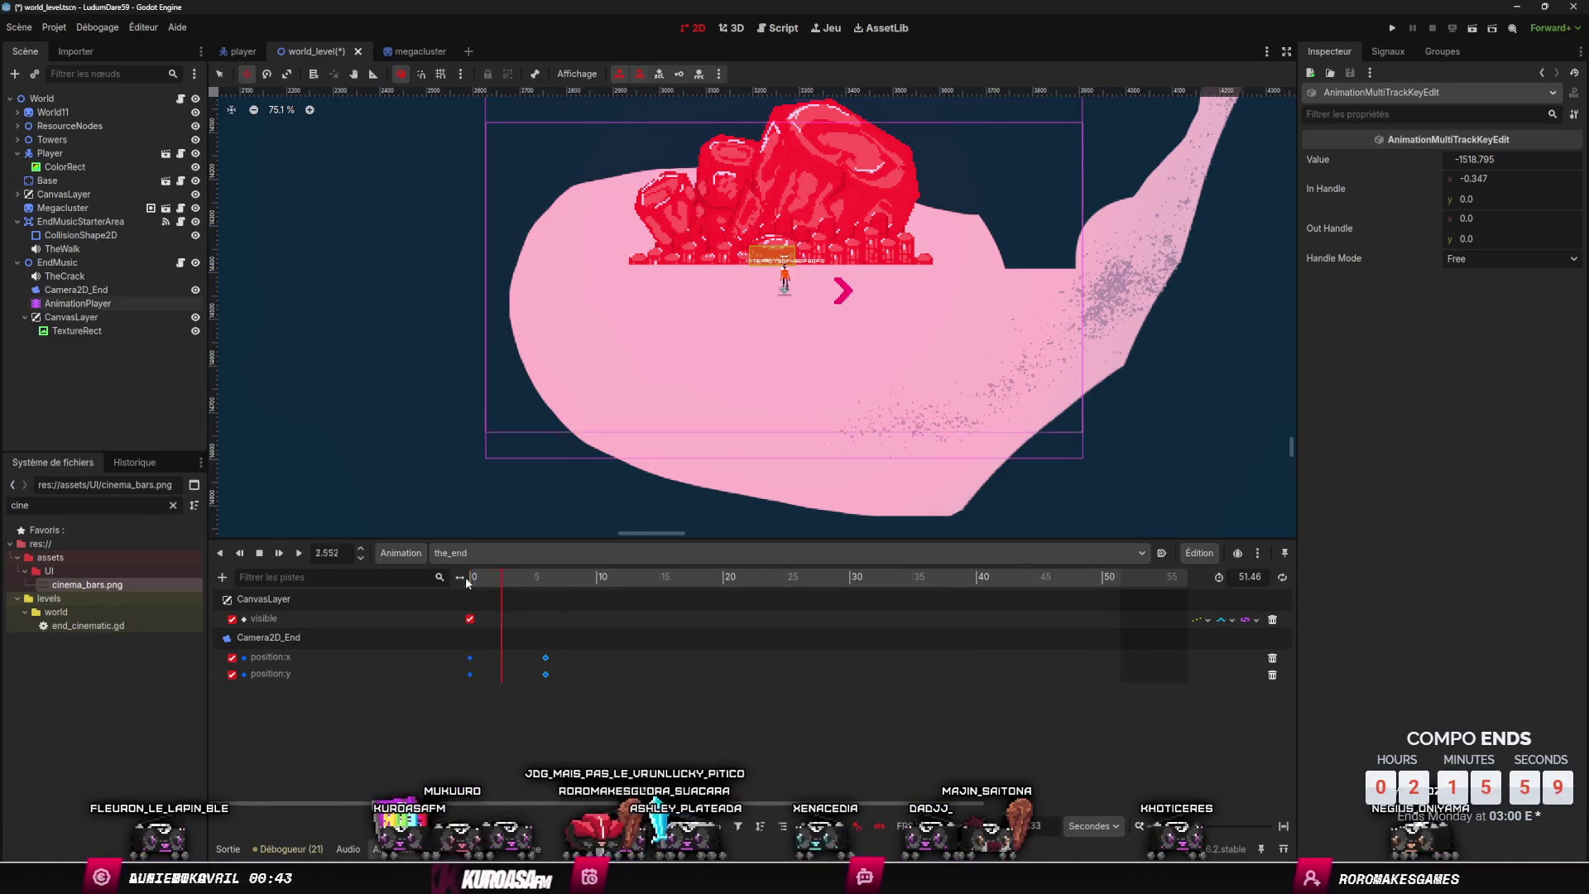
mouse_move(517, 591)
left_mouse_down()
mouse_move(550, 591)
mouse_move(510, 591)
mouse_move(543, 614)
mouse_move(663, 618)
mouse_move(472, 624)
mouse_move(655, 642)
left_mouse_up()
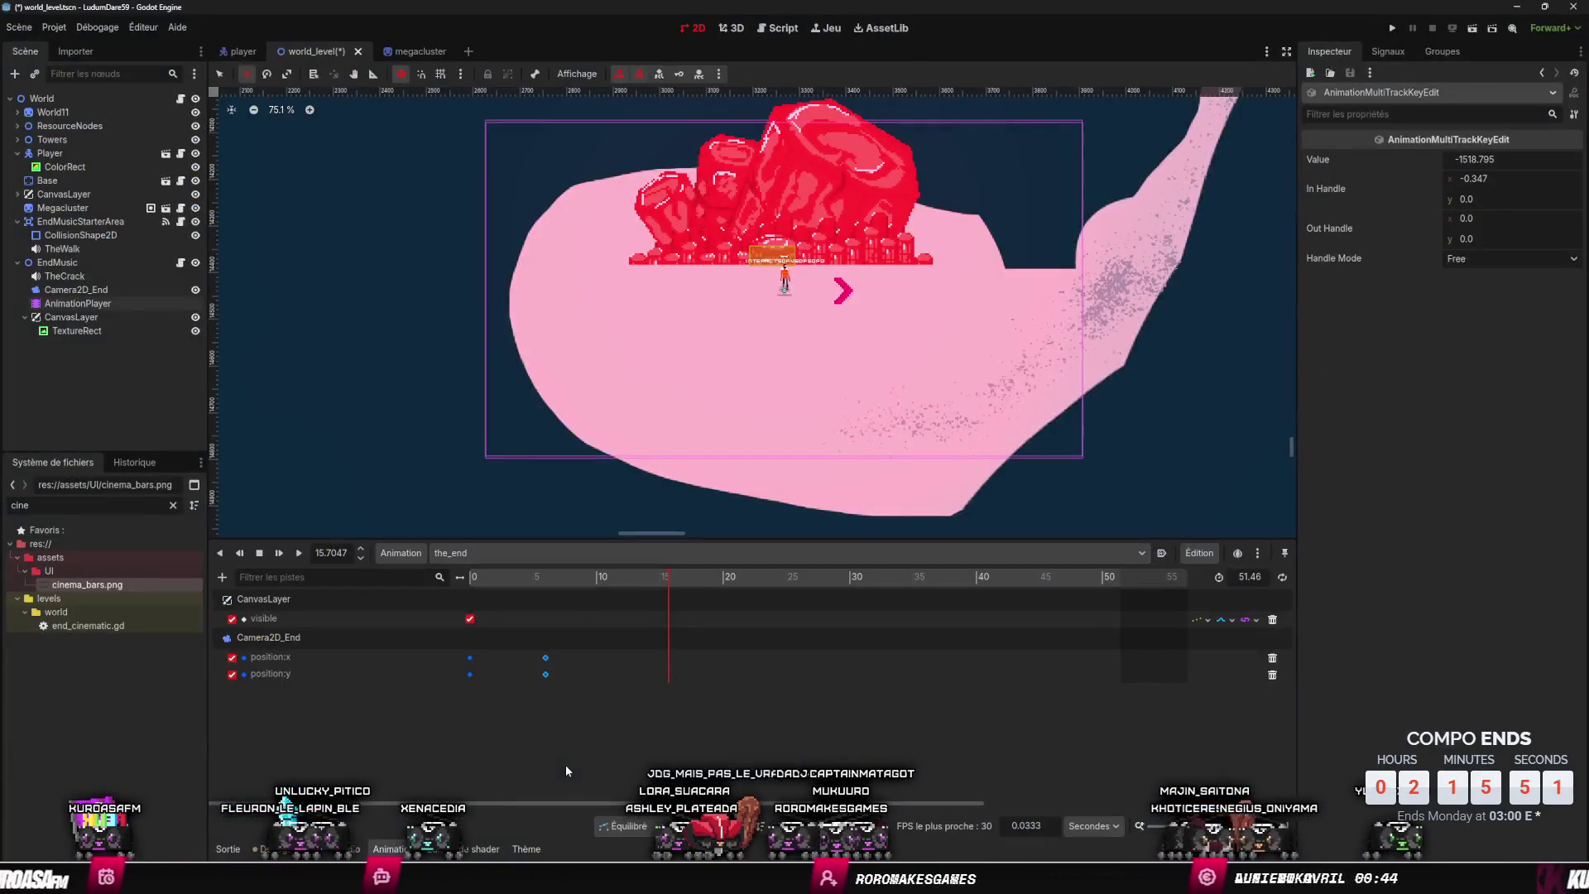
mouse_move(555, 588)
left_mouse_down()
mouse_move(472, 596)
mouse_move(524, 602)
mouse_move(550, 626)
left_mouse_up()
- Preview Camera2D_End at 12.5 s, undo an accidental camera nudge, and select TheCrack
left_click(351, 642)
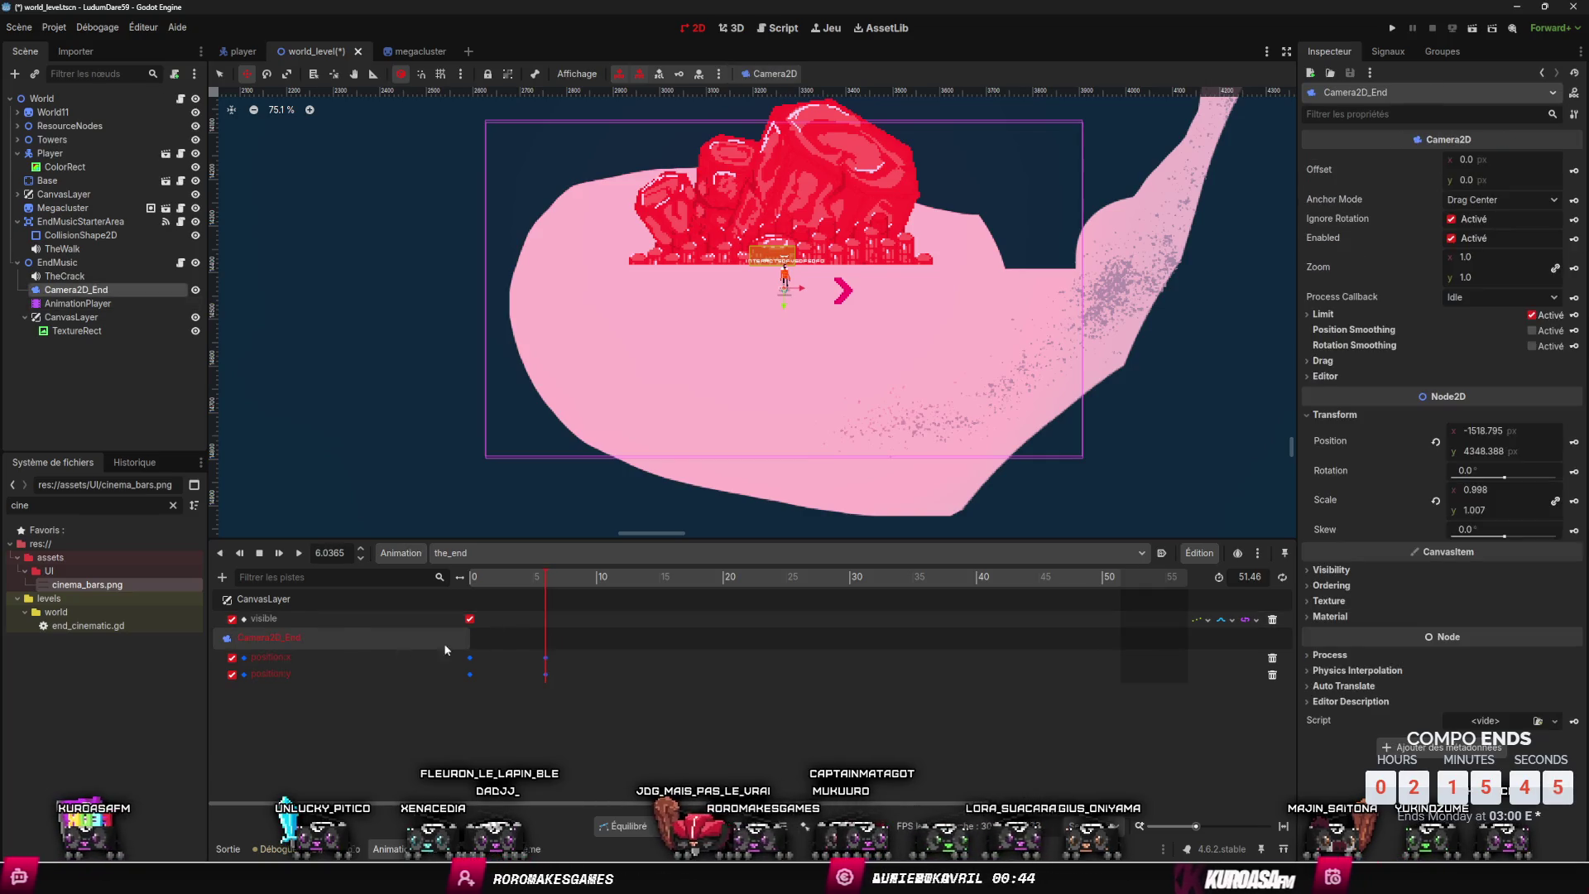
left_click(667, 675)
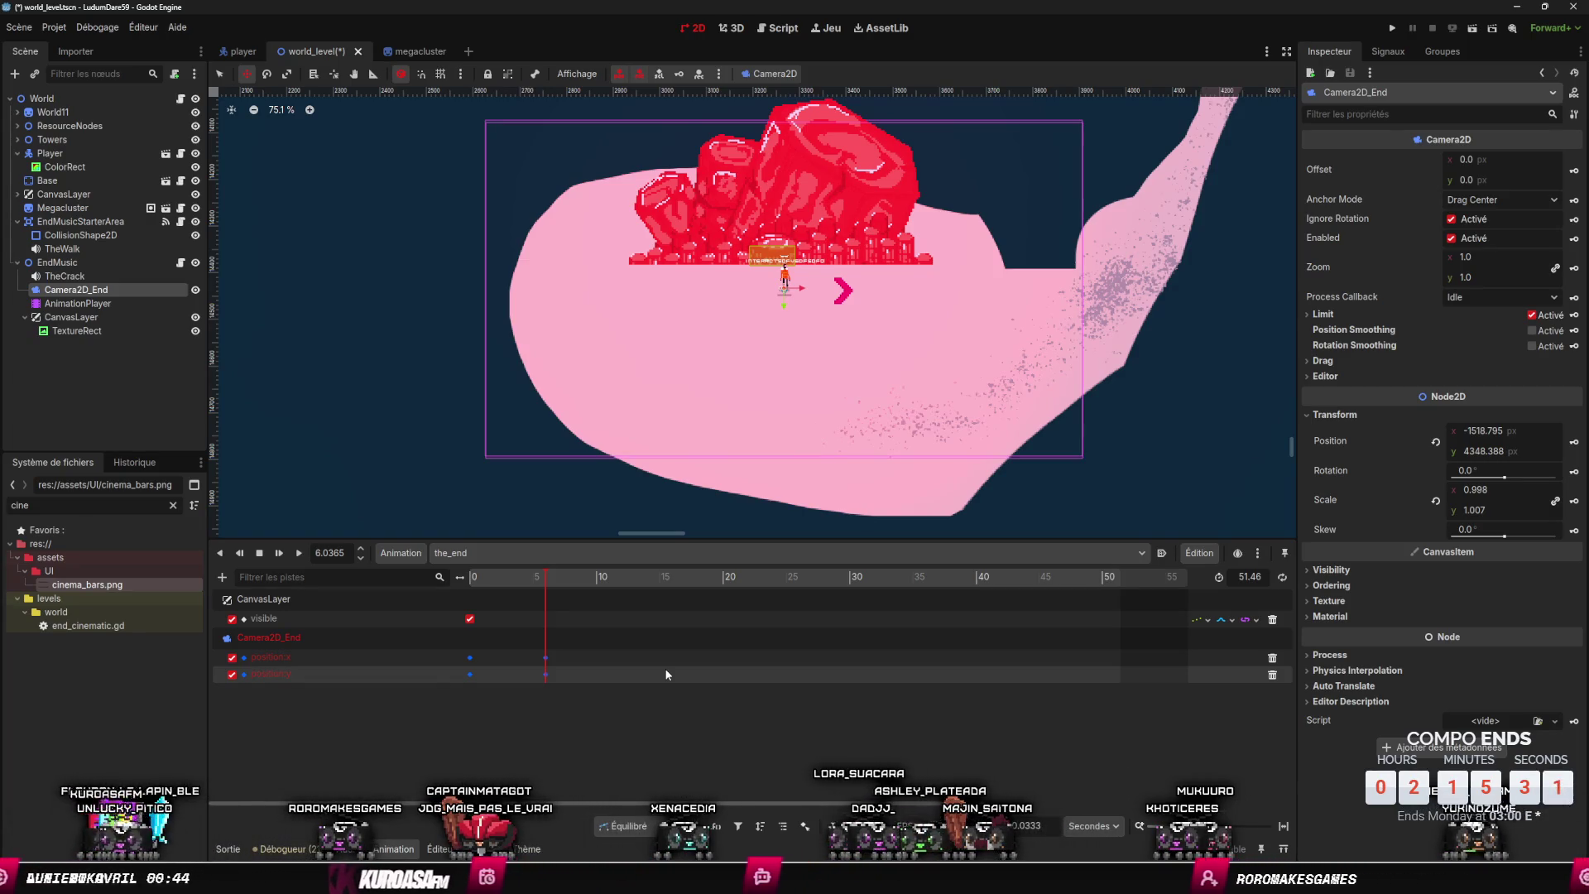
mouse_move(529, 578)
left_mouse_down()
mouse_move(468, 579)
mouse_move(576, 605)
mouse_move(628, 577)
left_mouse_up()
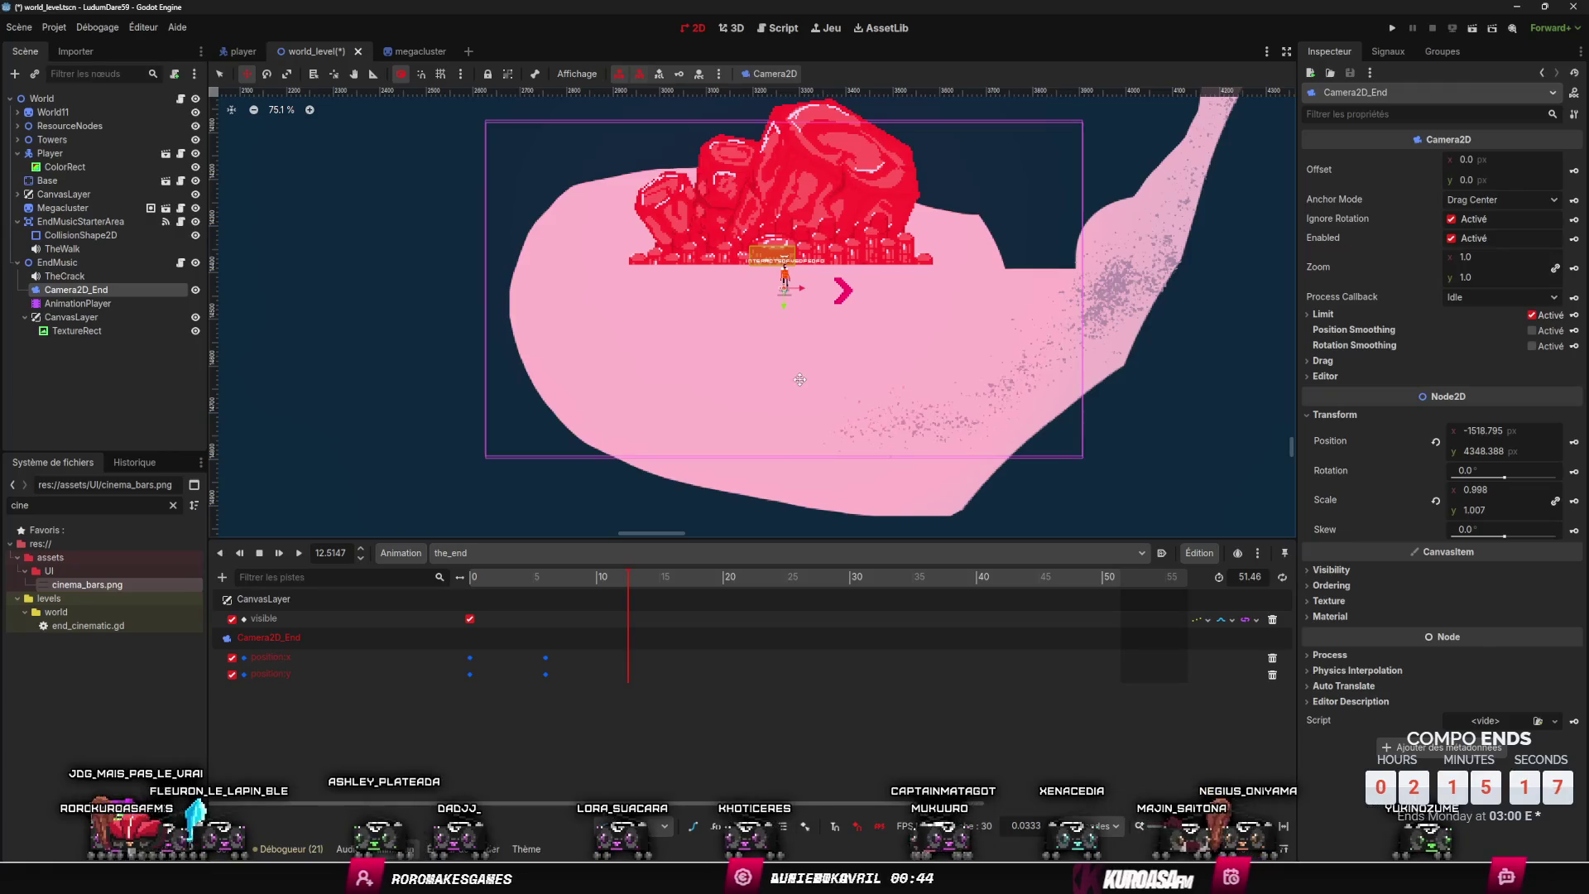
mouse_move(810, 398)
left_mouse_down()
mouse_move(765, 452)
mouse_move(828, 408)
left_mouse_up()
key("ctrl+z")
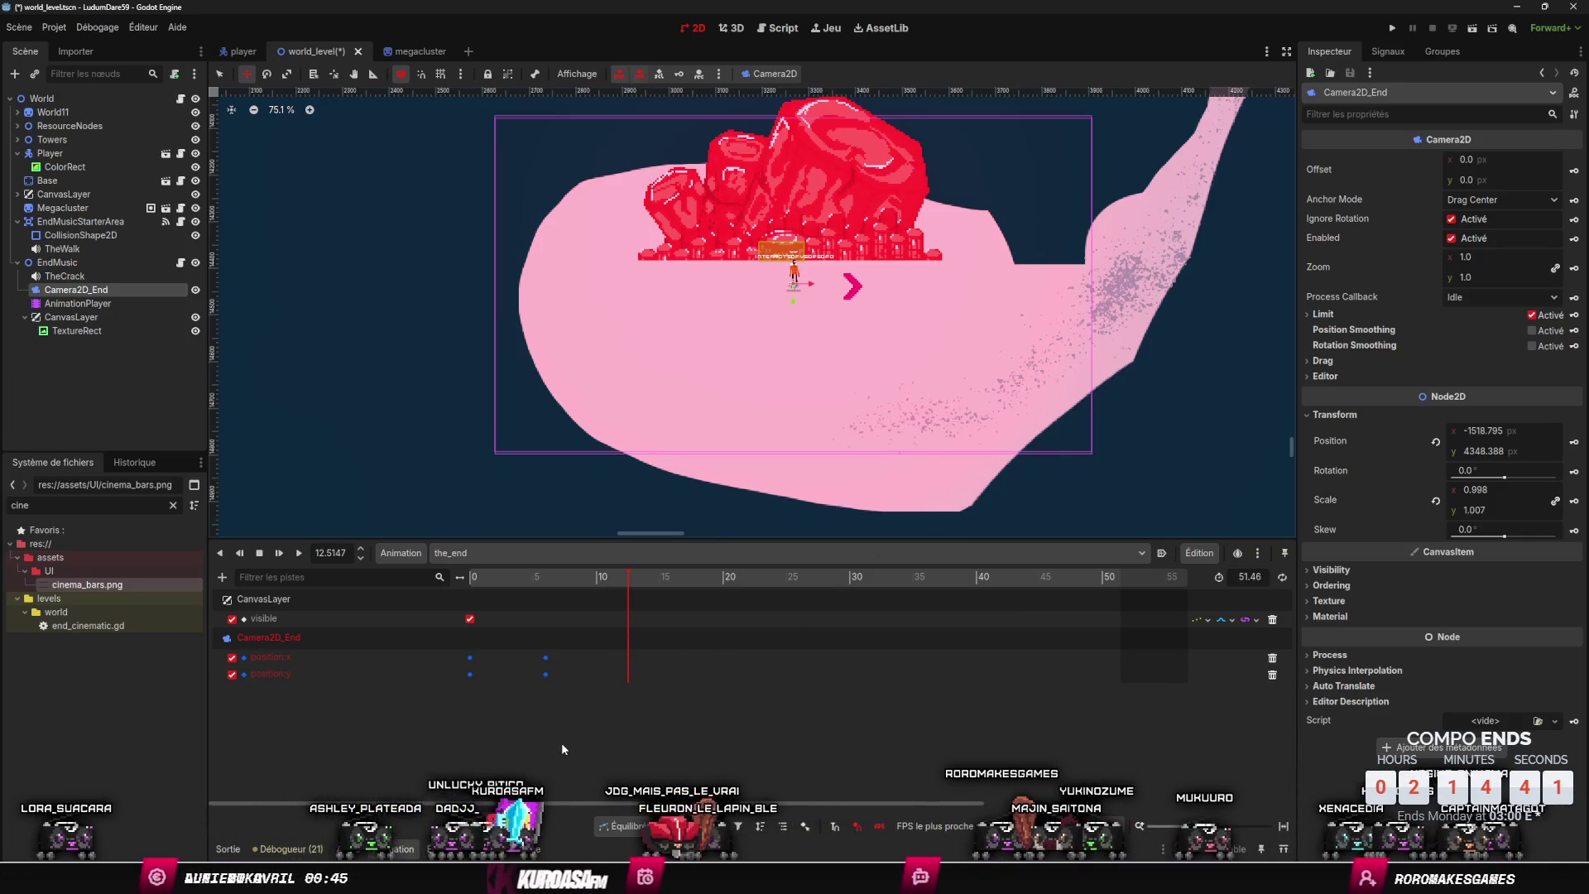
left_click(99, 276)
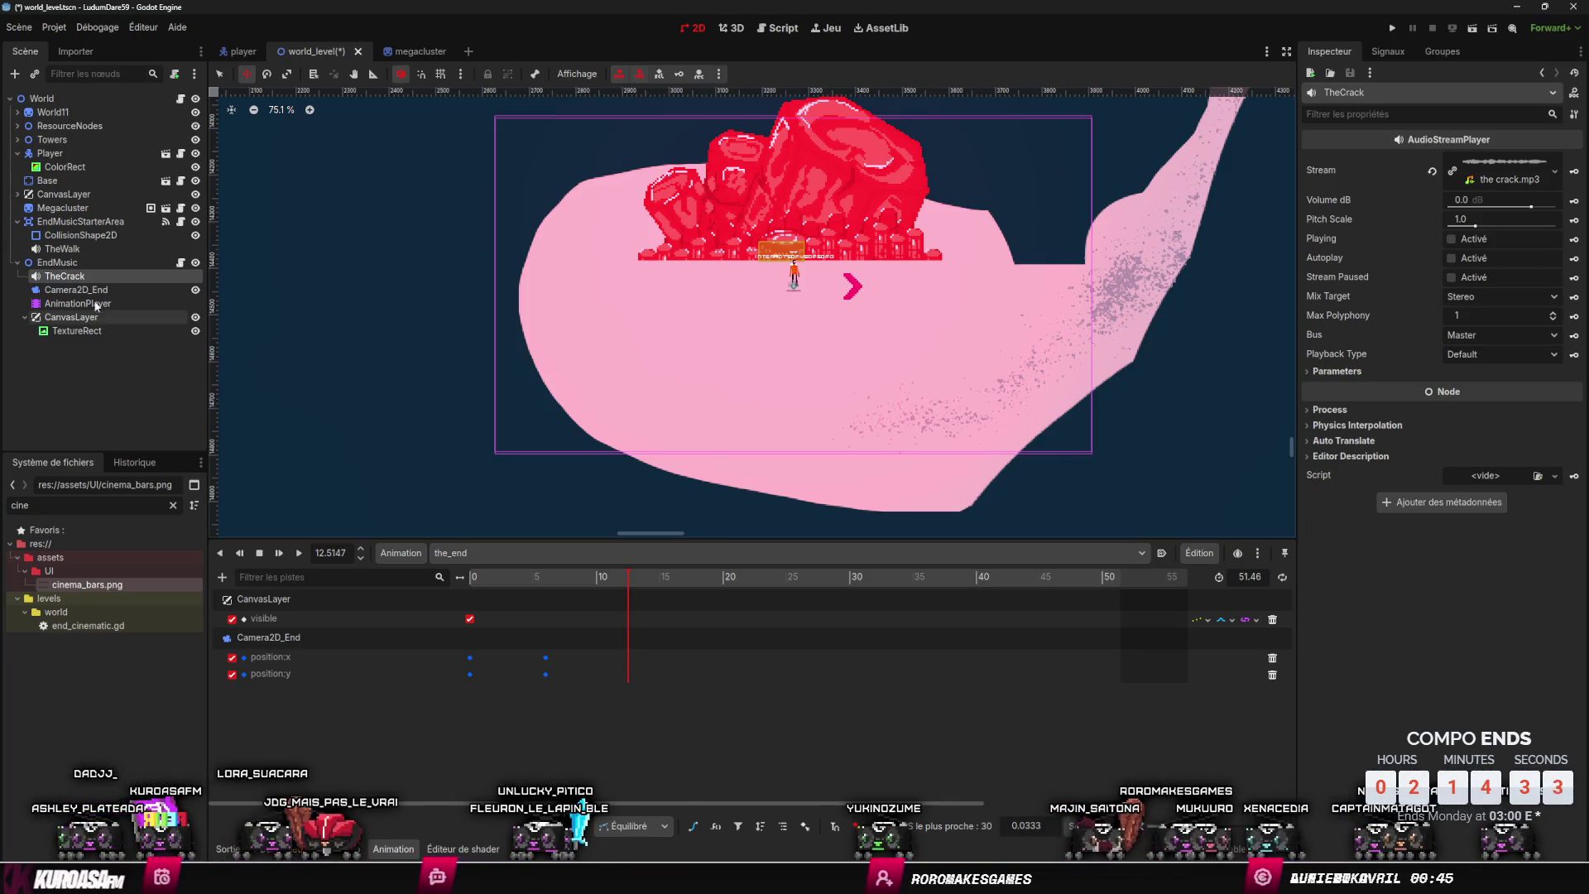
- Delete the TheCrack node, save world_level, and view end_cinematic.gd in the Script workspace
left_click(72, 317)
left_click(86, 278)
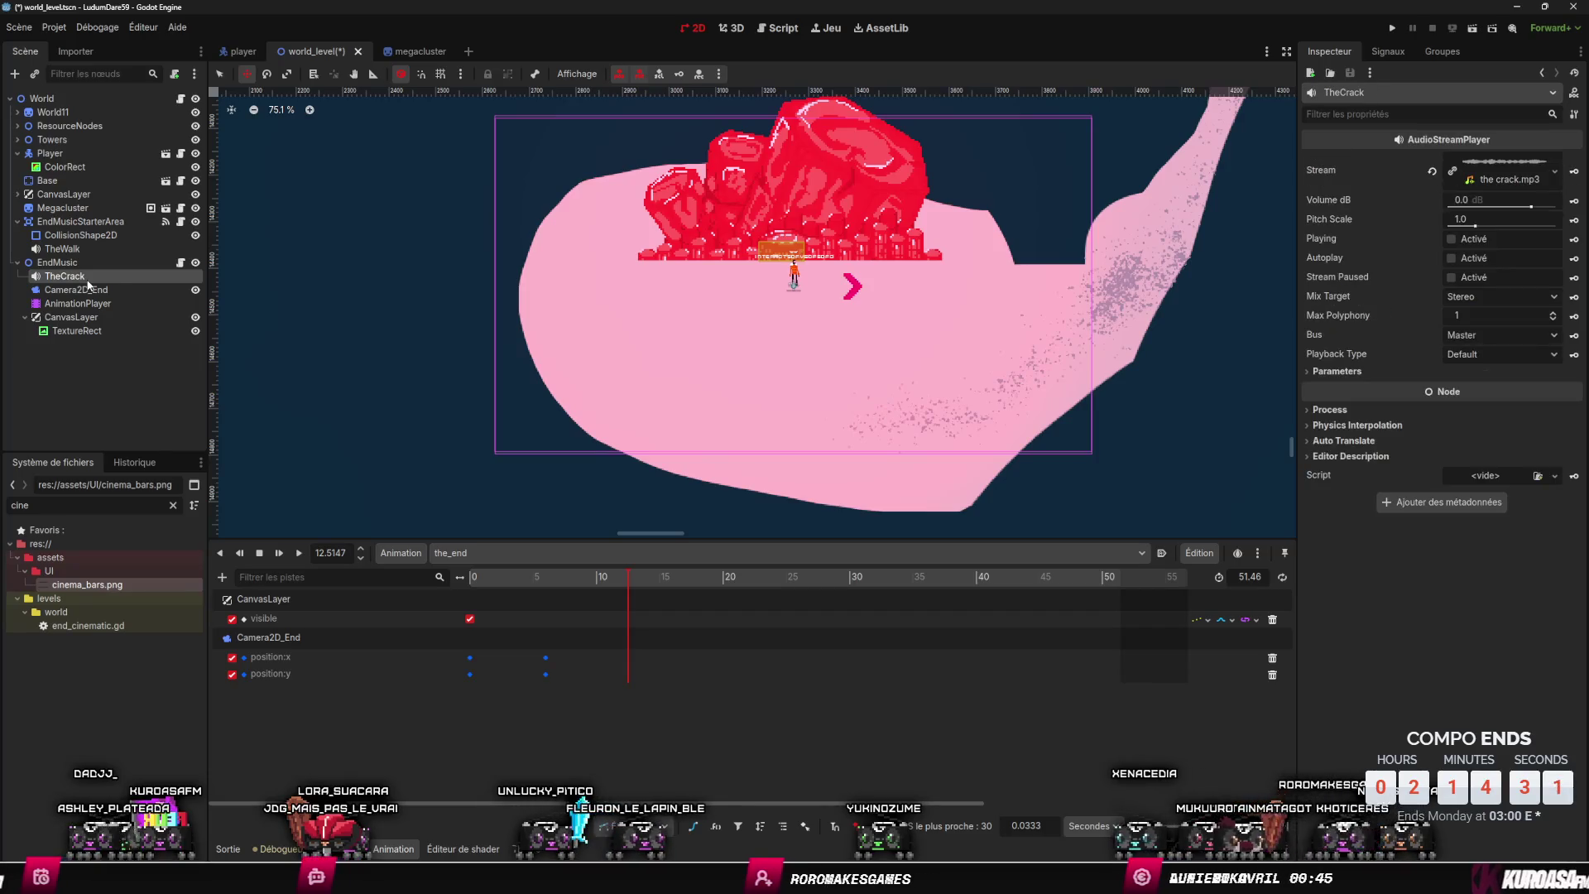
key("Delete")
left_click(755, 458)
key("ctrl+s")
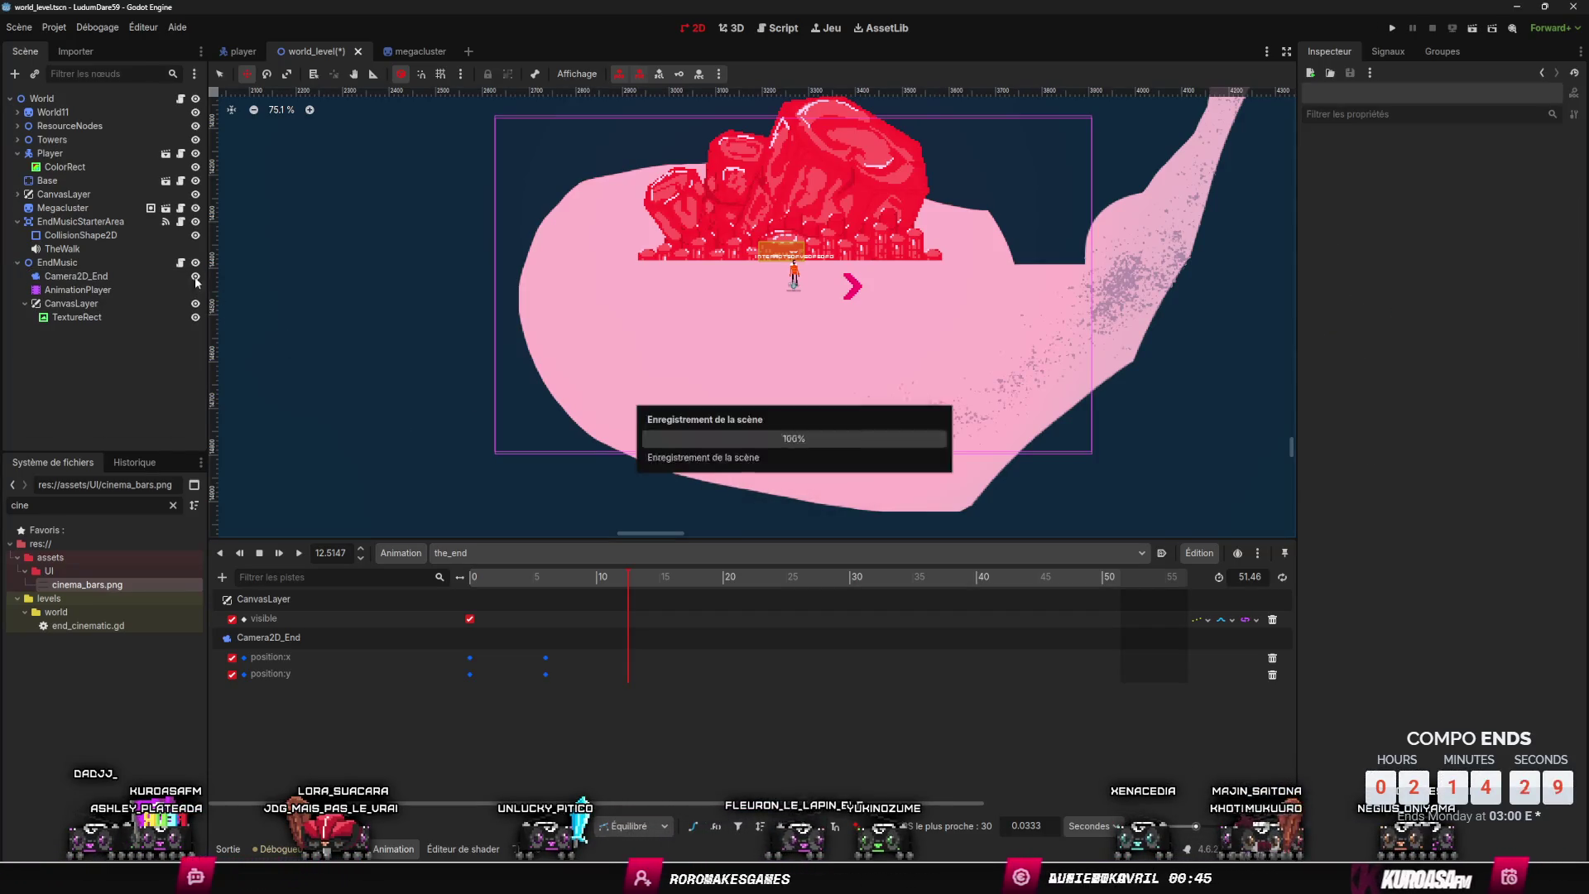
key("ctrl+F3")
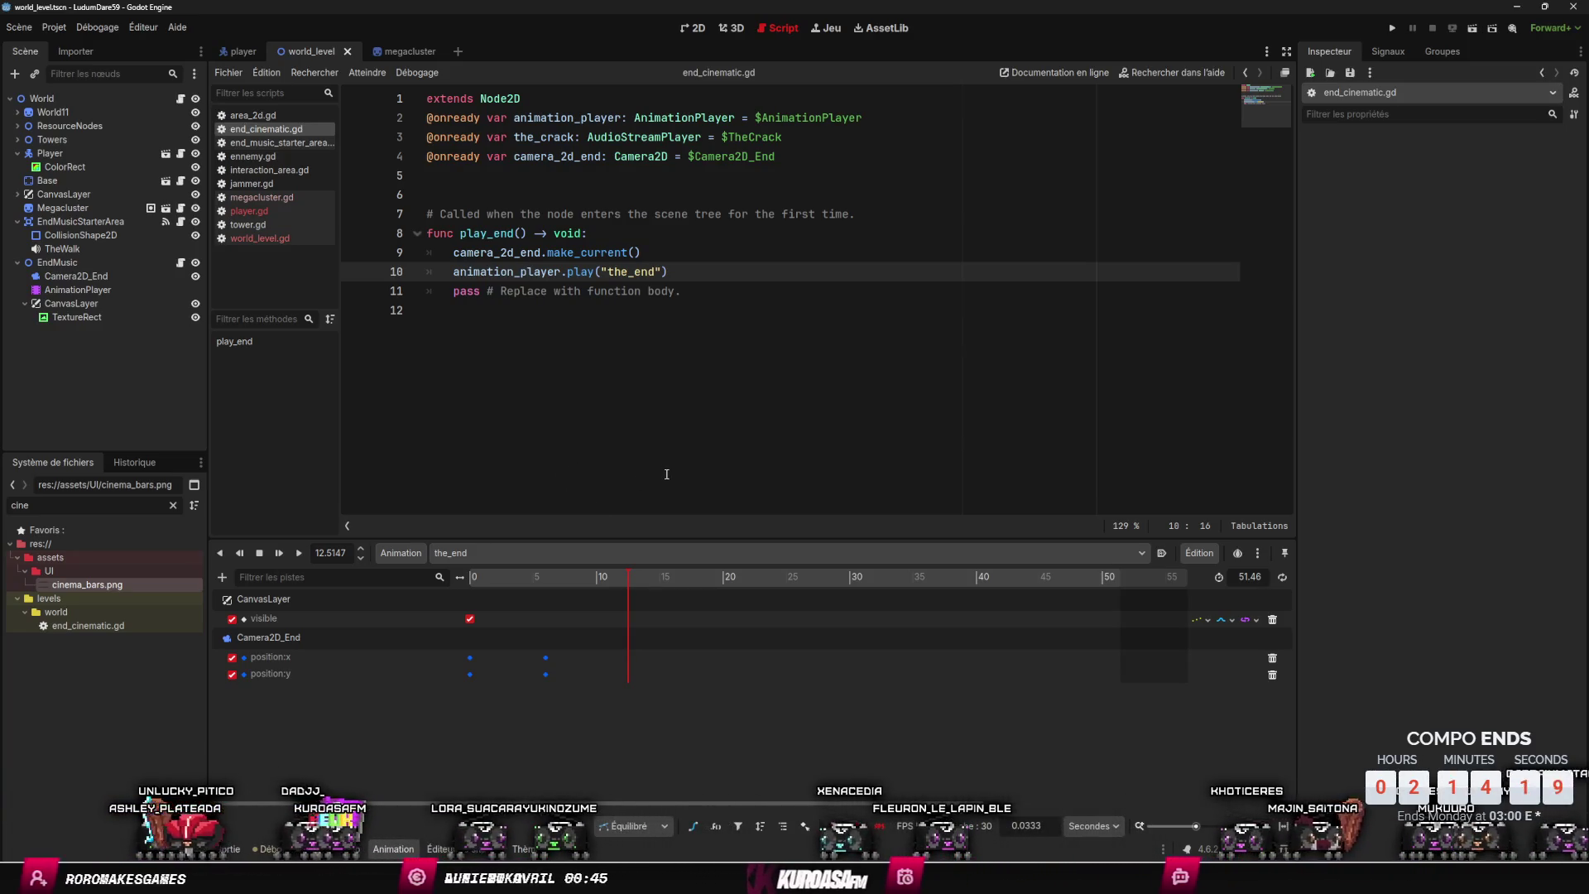
- Check the player scene in 2D and Script views, then return to world_level zoomed out
left_click(239, 51)
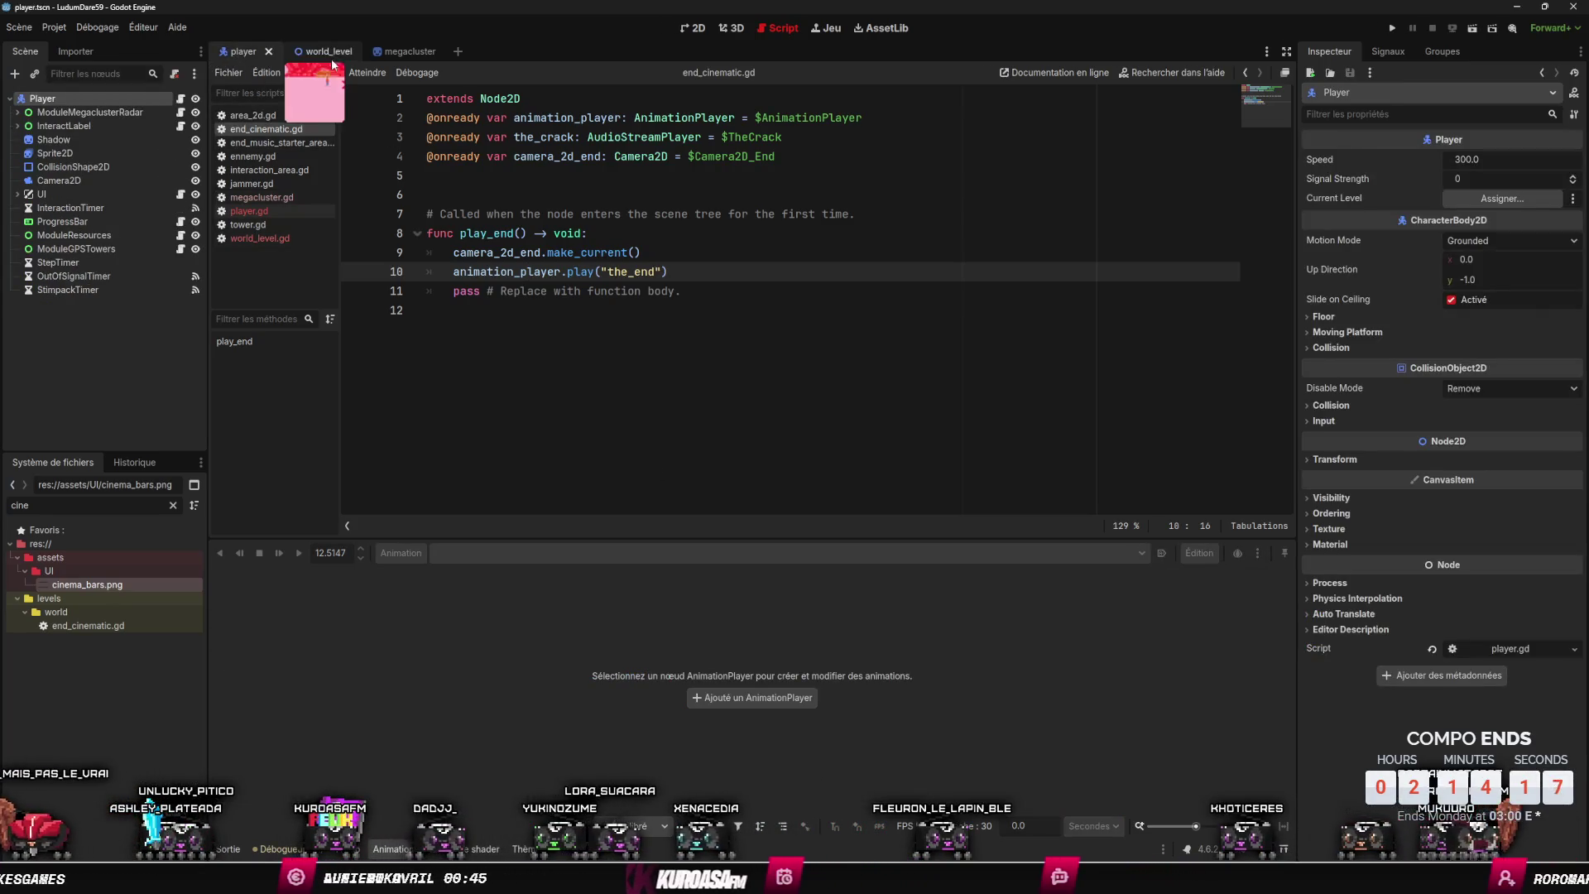
left_click(693, 30)
left_click(778, 29)
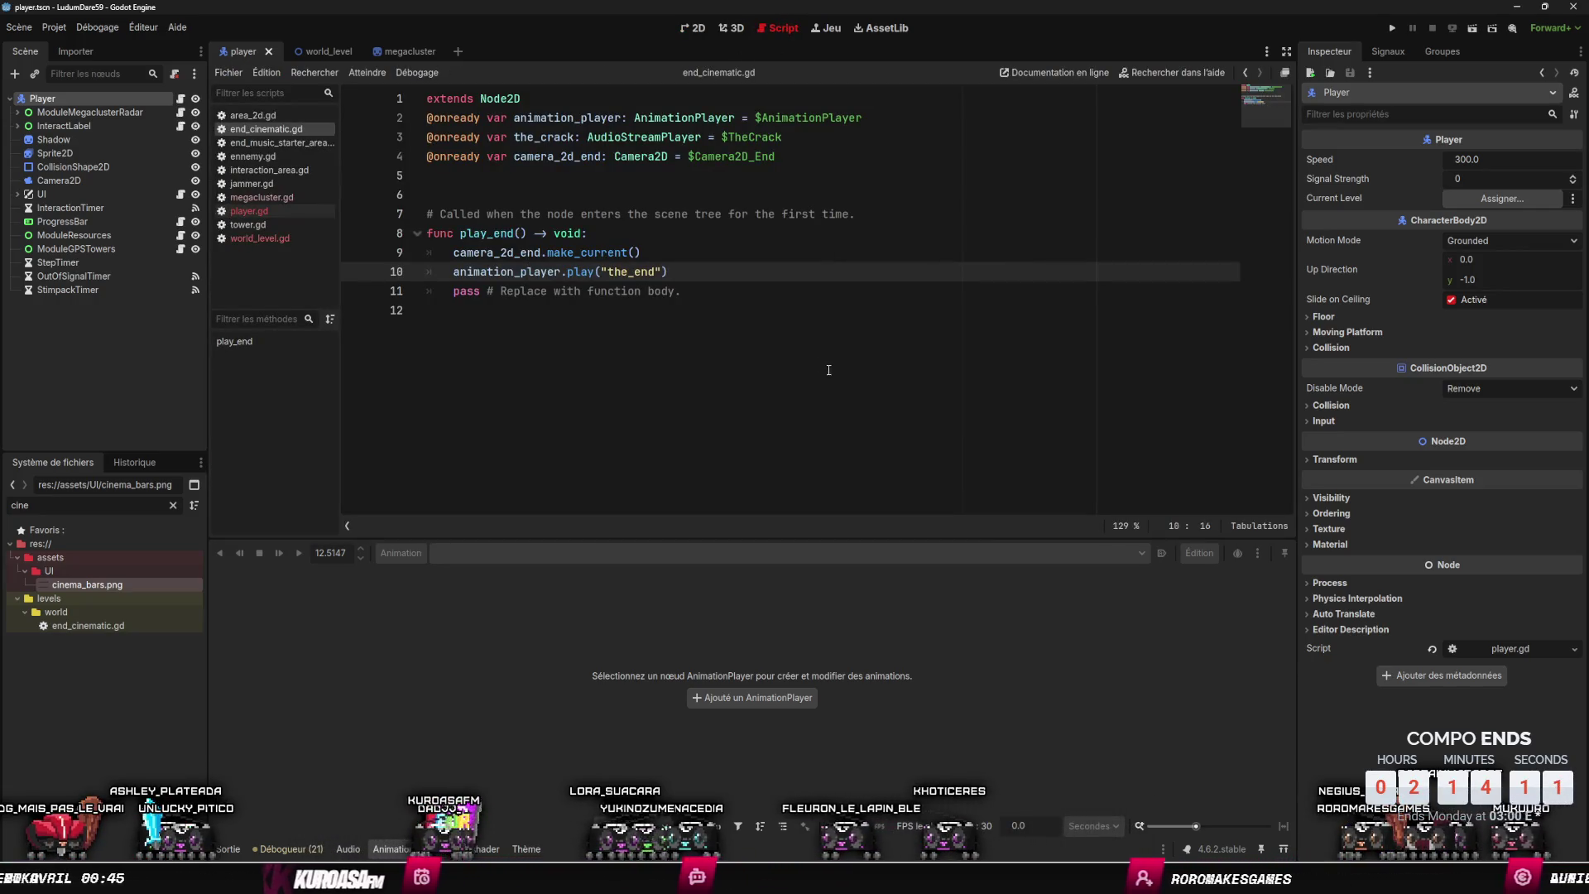
left_click(694, 28)
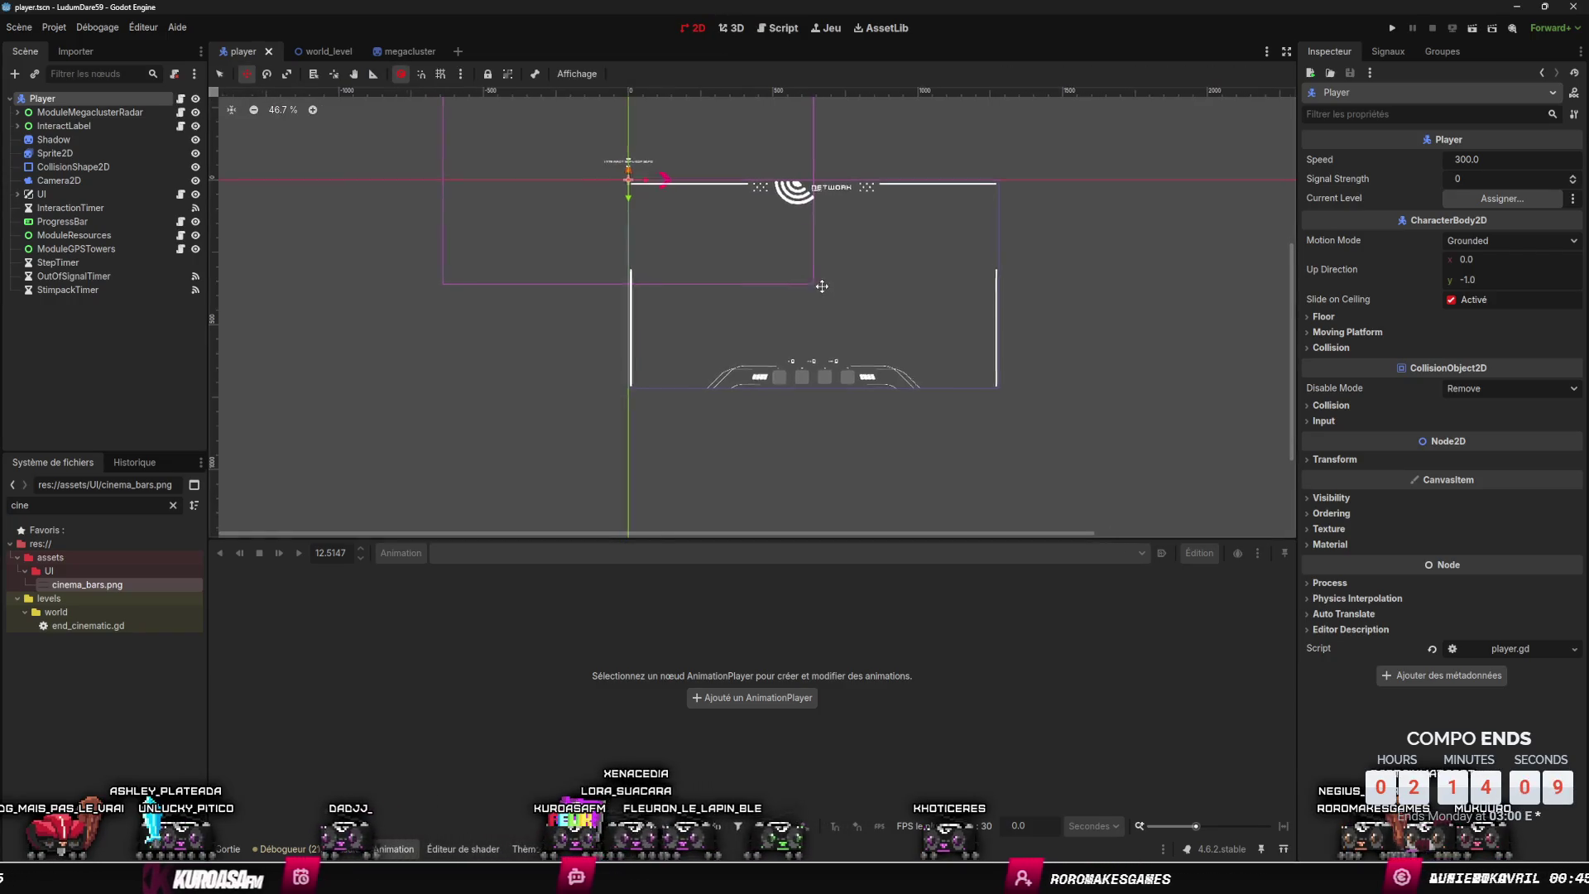
left_click(312, 51)
scroll(783, 246, "down", 3)
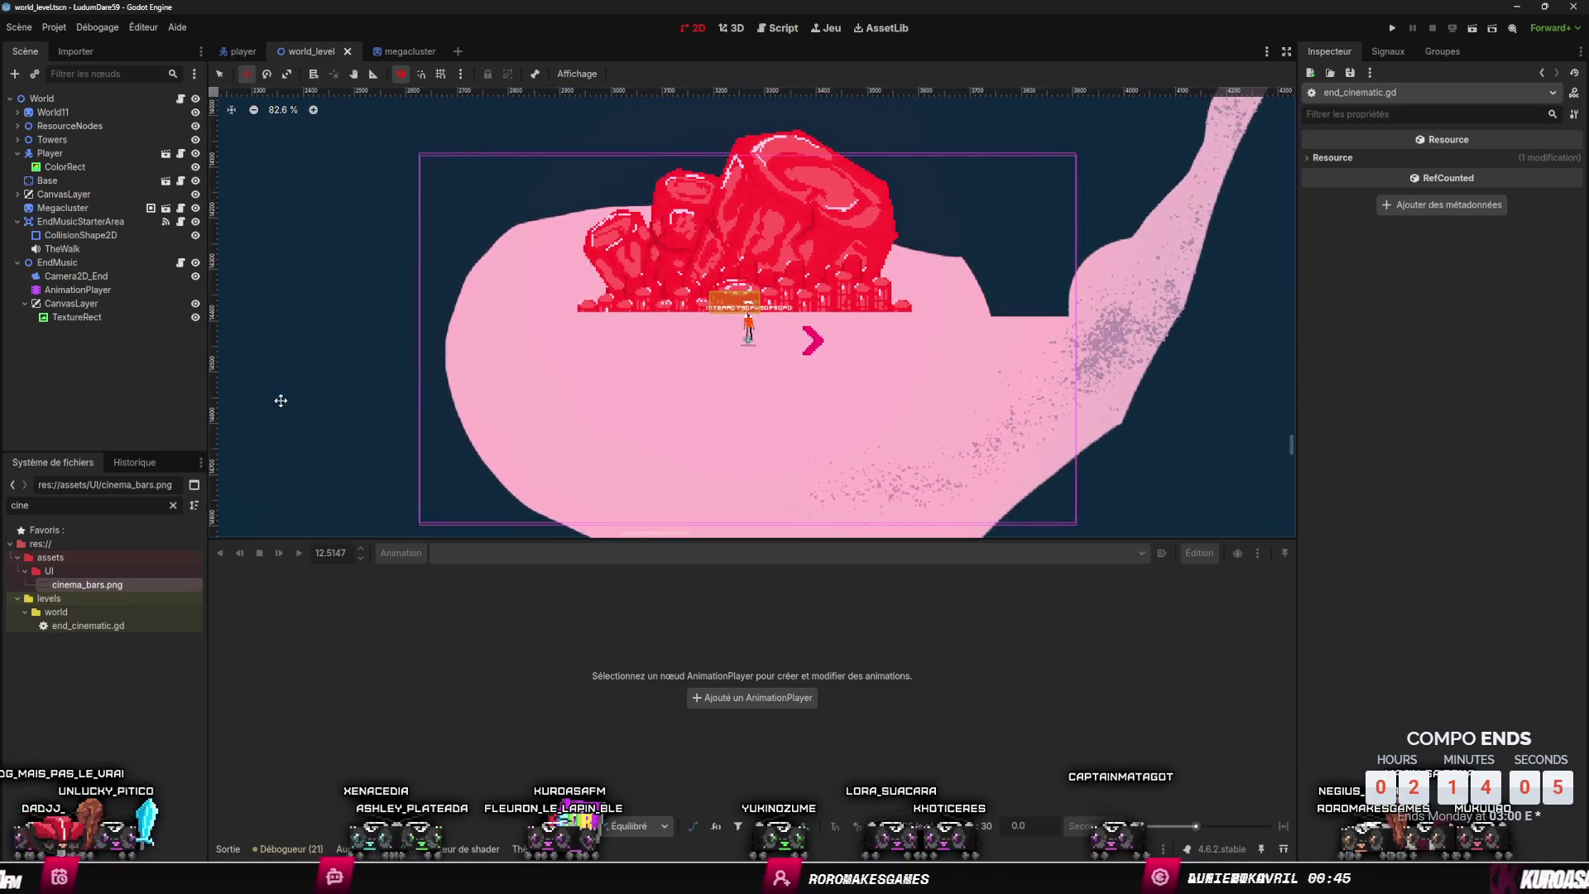
- In the AnimationPlayer, try a first key on the CanvasLayer visible track, then delete it
left_click(77, 289)
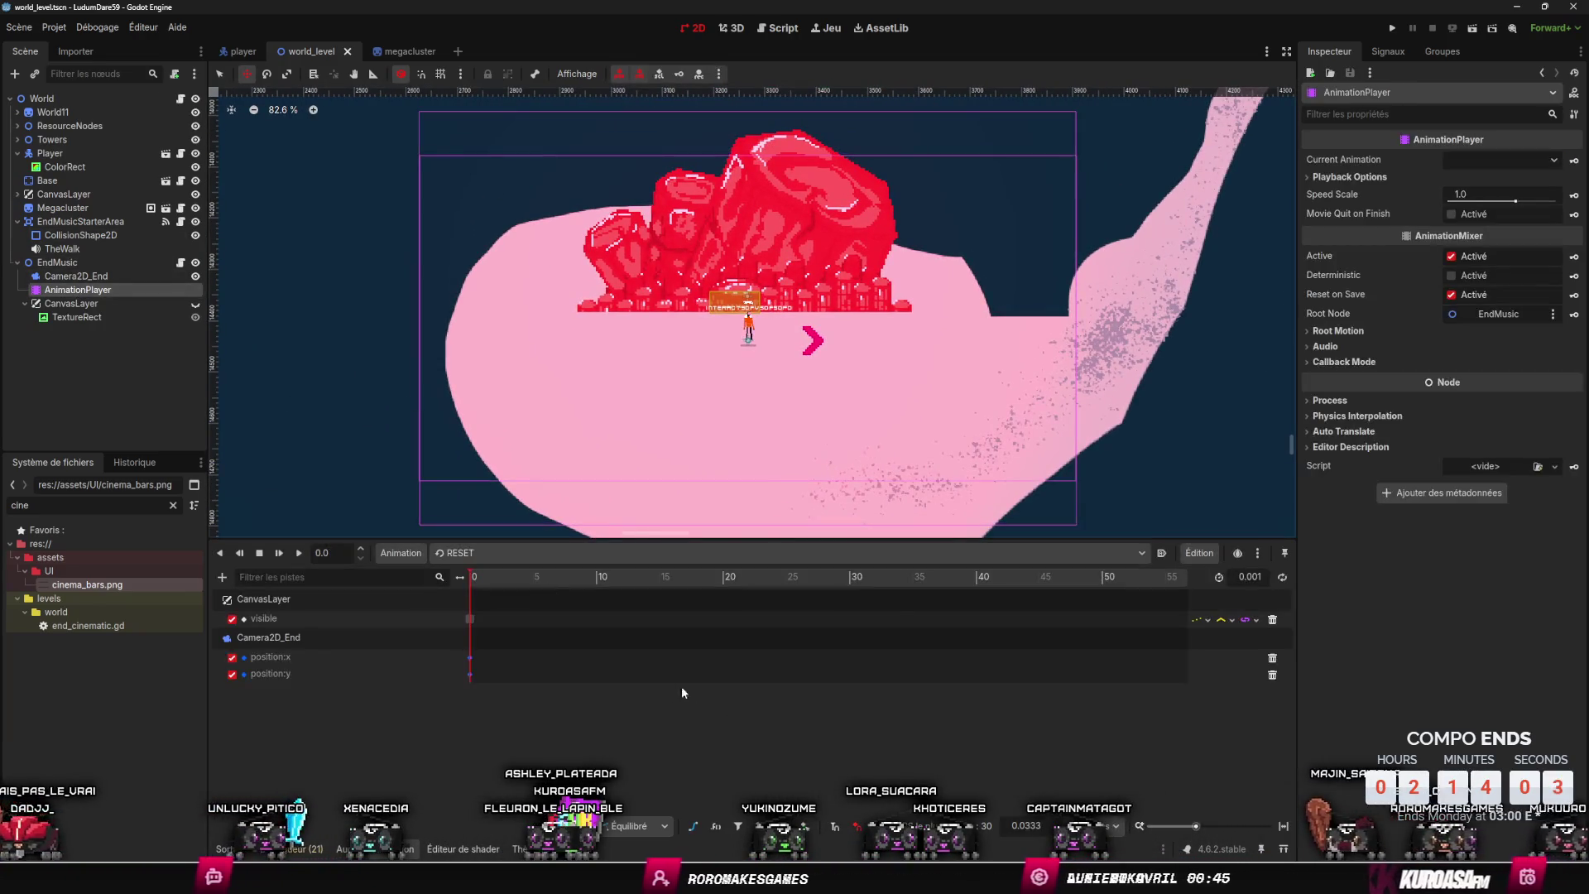
left_click(260, 637)
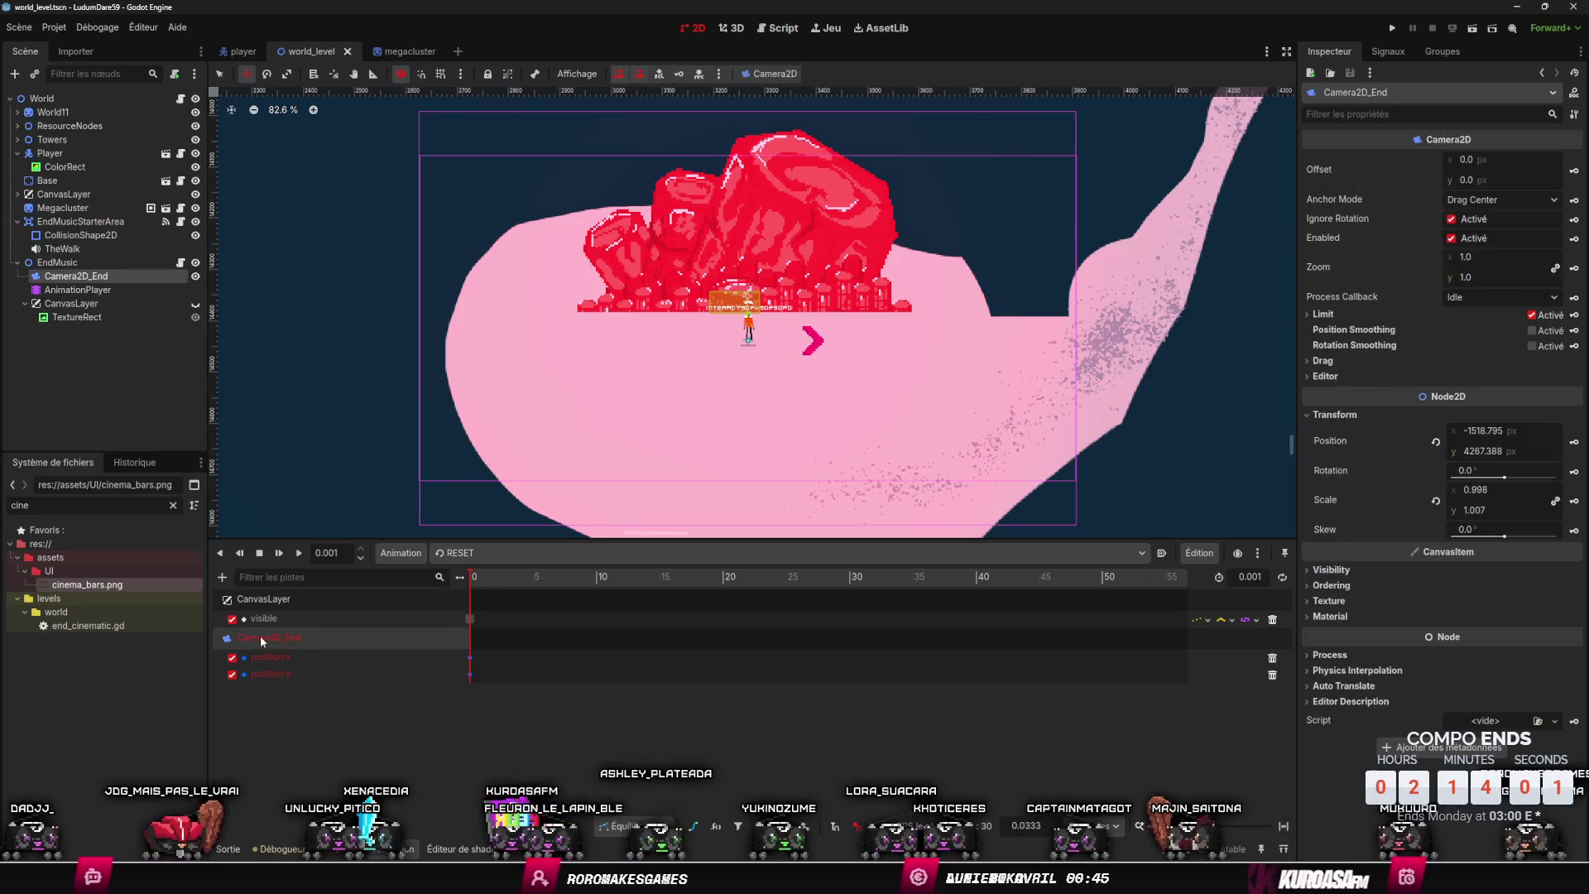
left_click(221, 577)
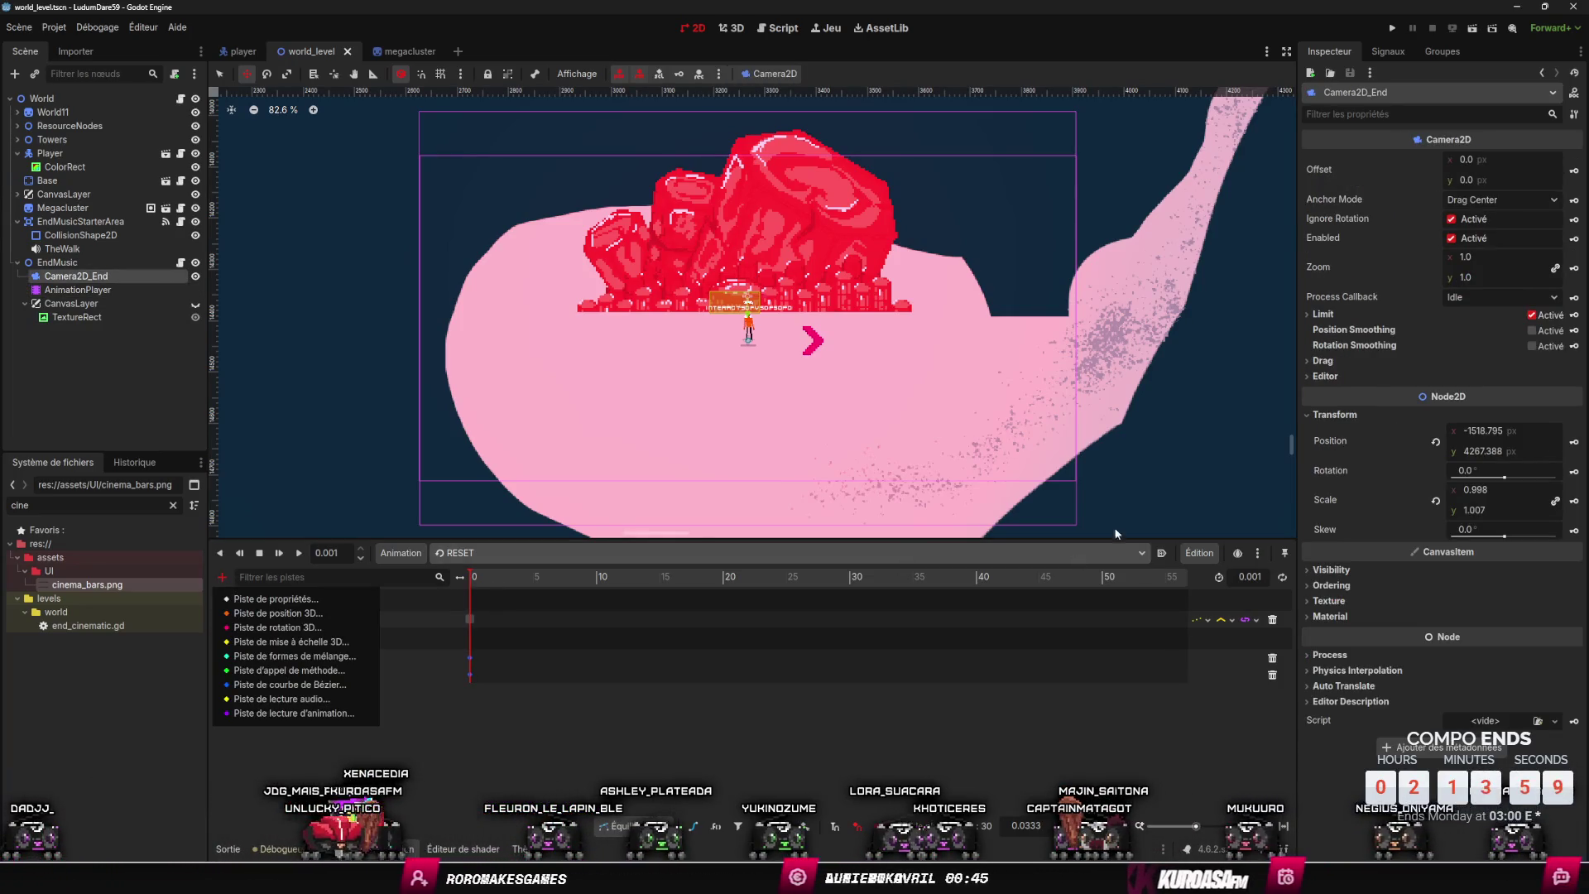
left_click(485, 579)
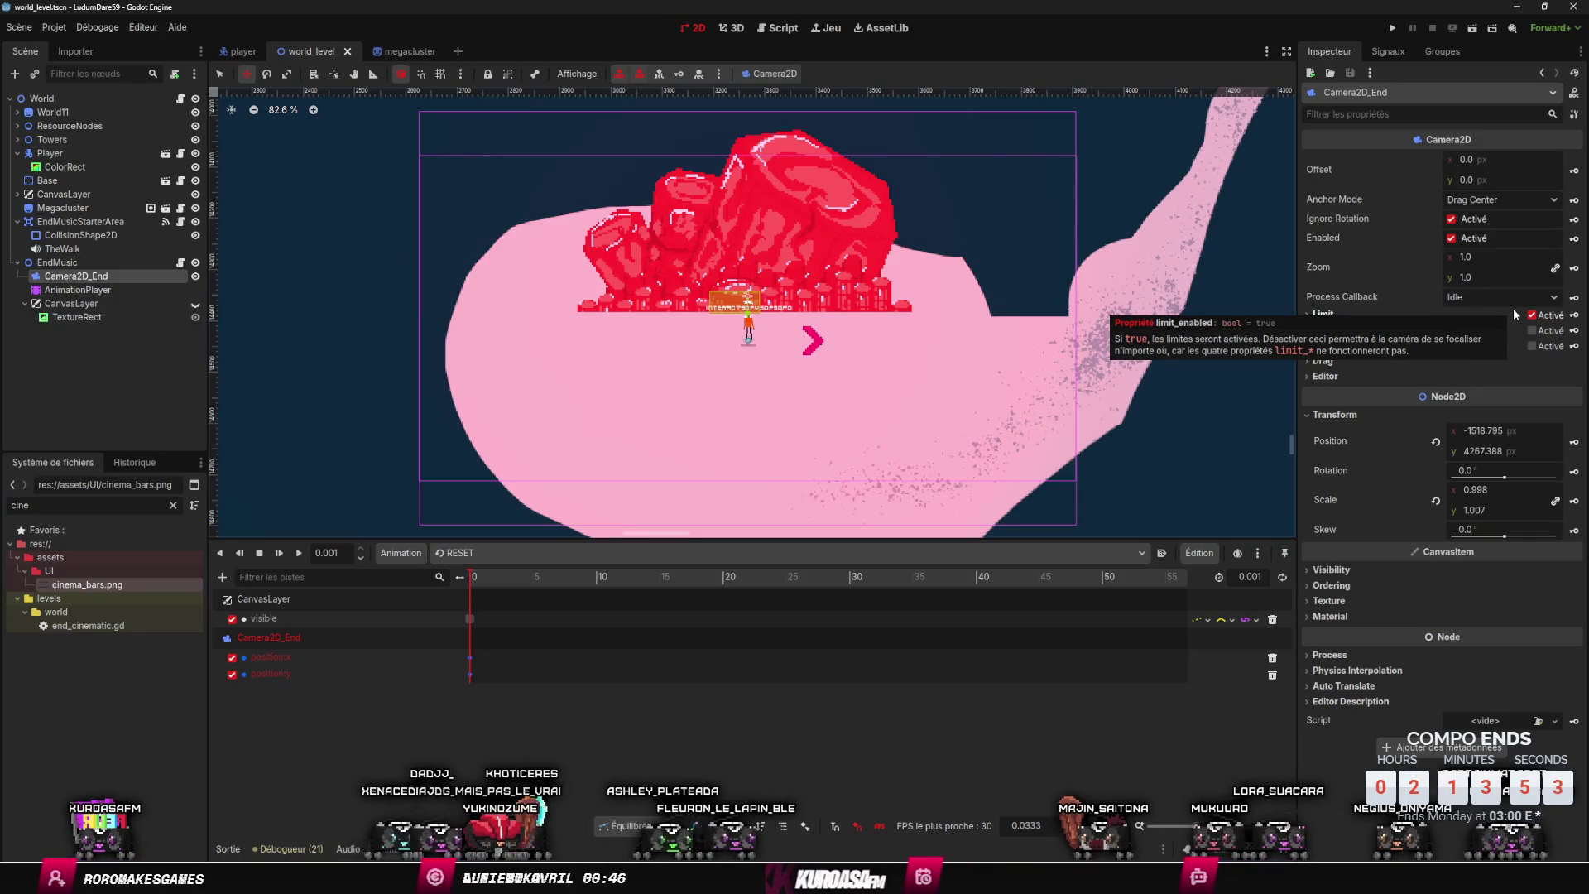
double_click(467, 620)
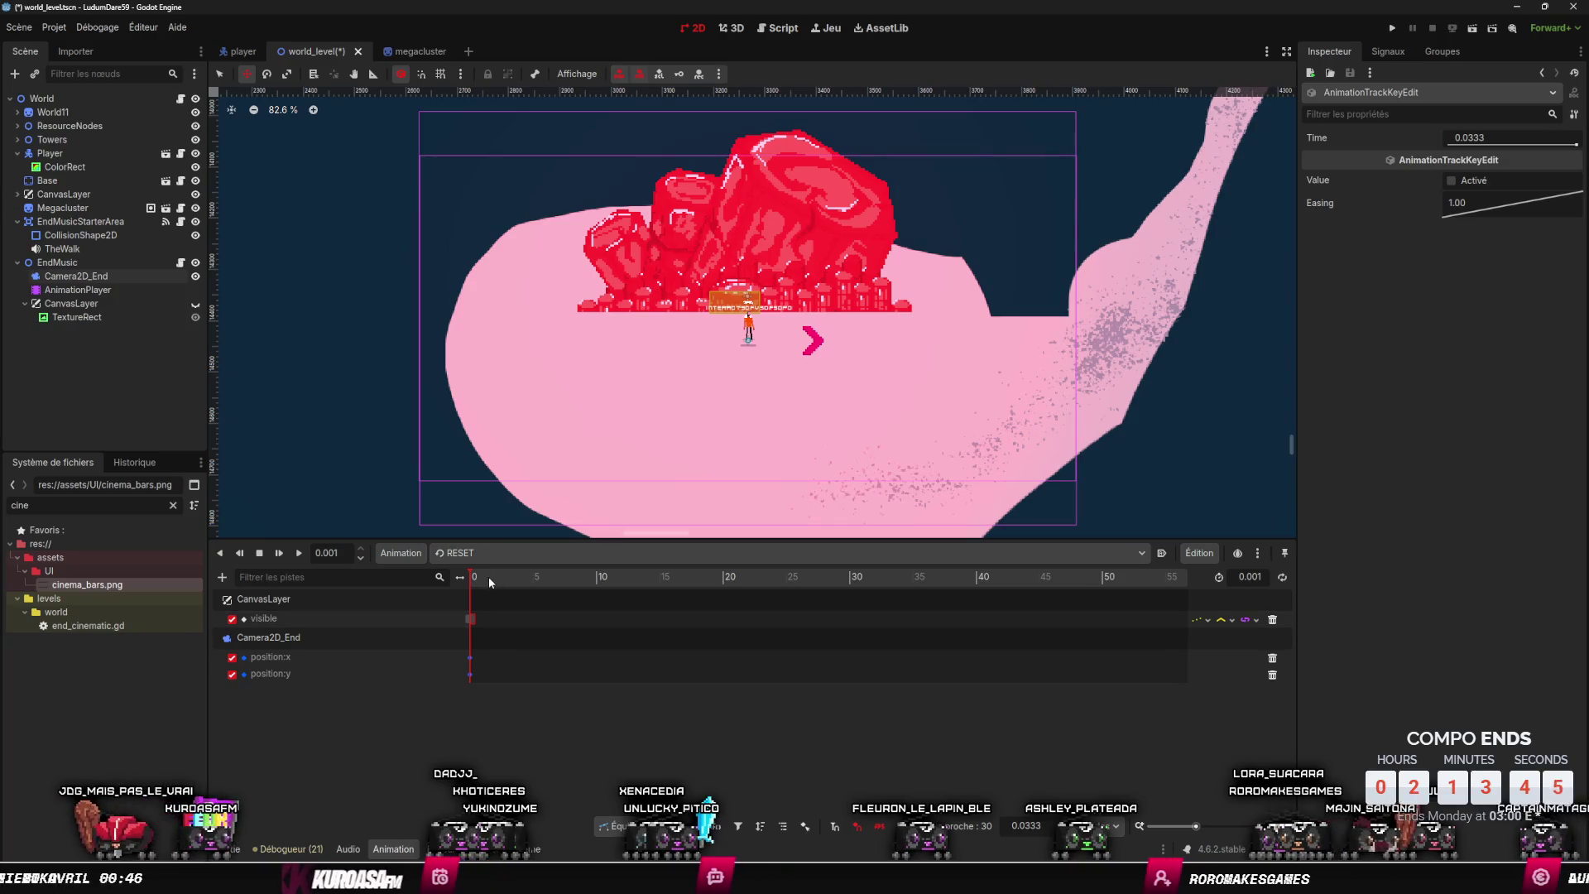
left_click_drag(470, 618, 499, 620)
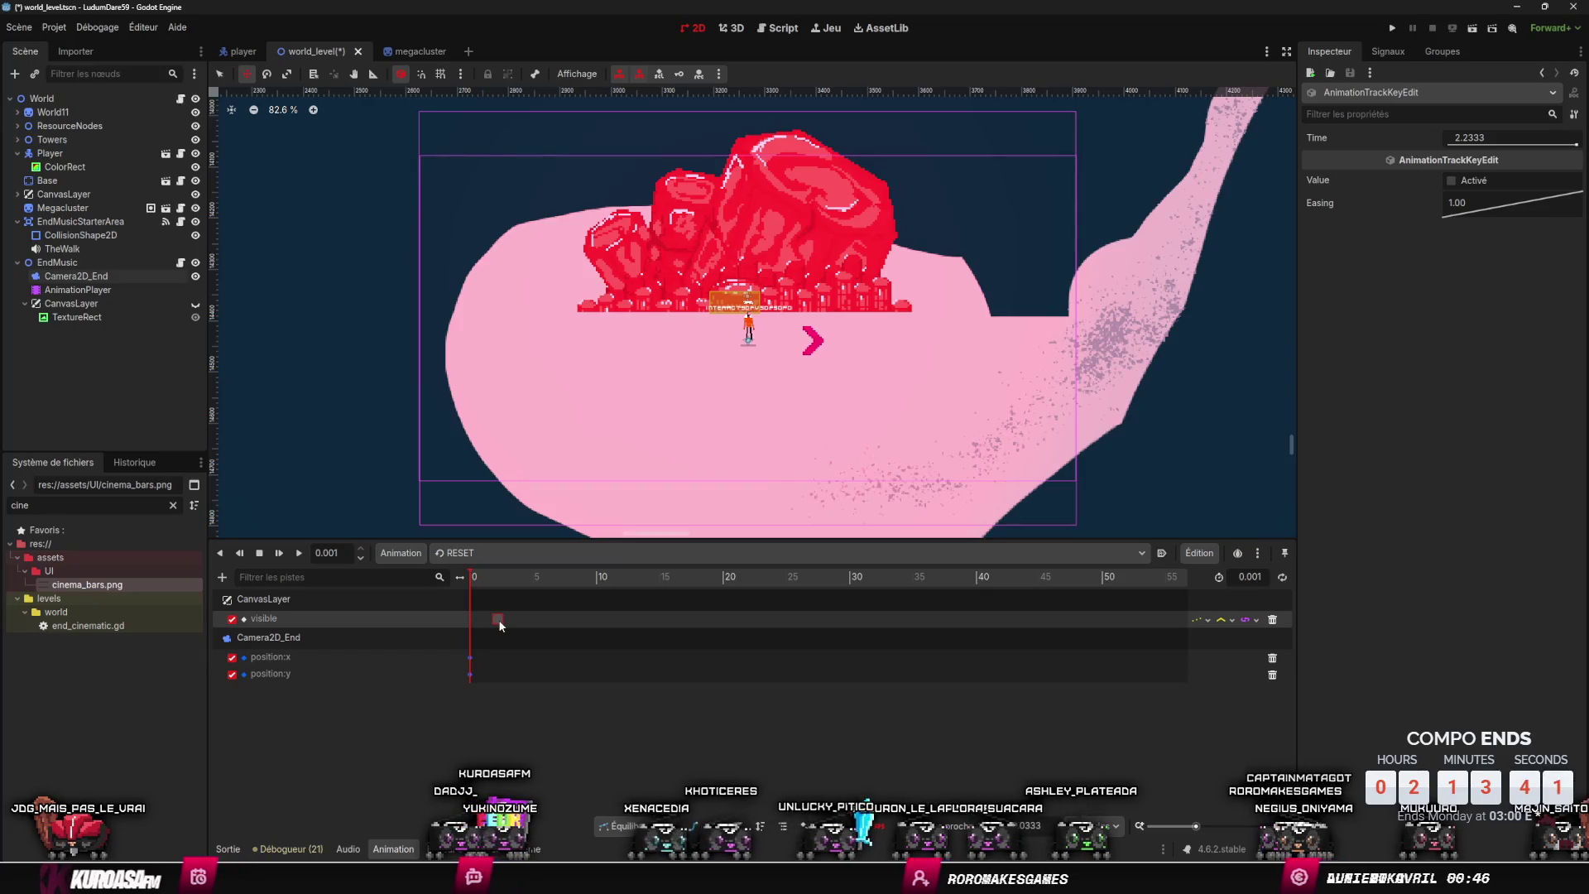
key("Delete")
- Insert a new CanvasLayer visible key and slide it back to the start of RESET
right_click(473, 617)
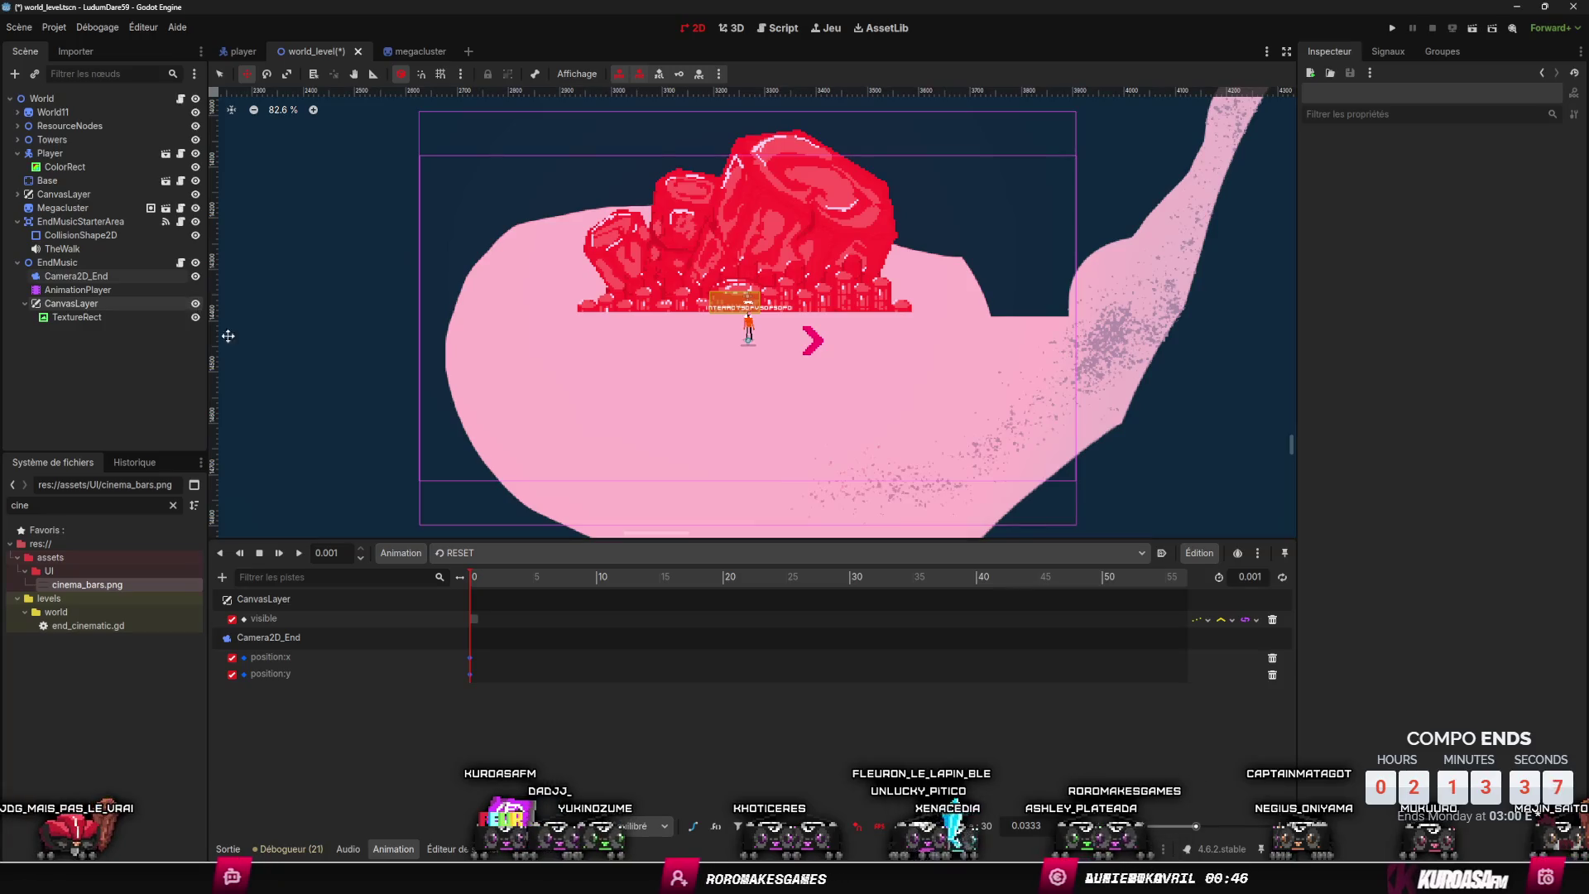
right_click(479, 622)
left_click(518, 632)
left_click_drag(475, 623, 488, 627)
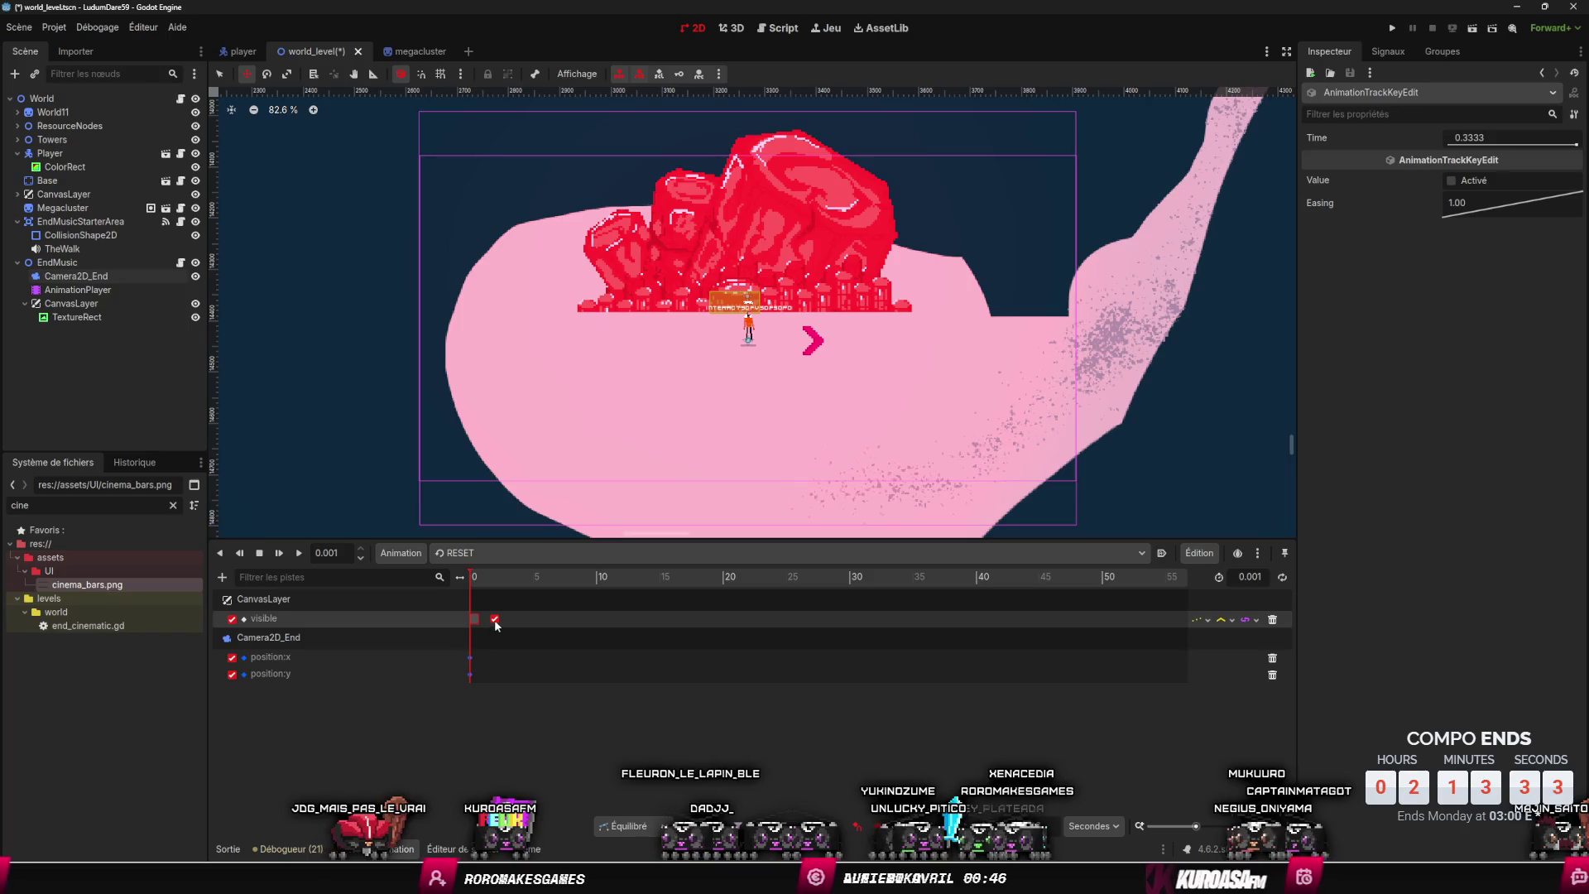
left_click(478, 625)
left_click_drag(497, 625, 472, 631)
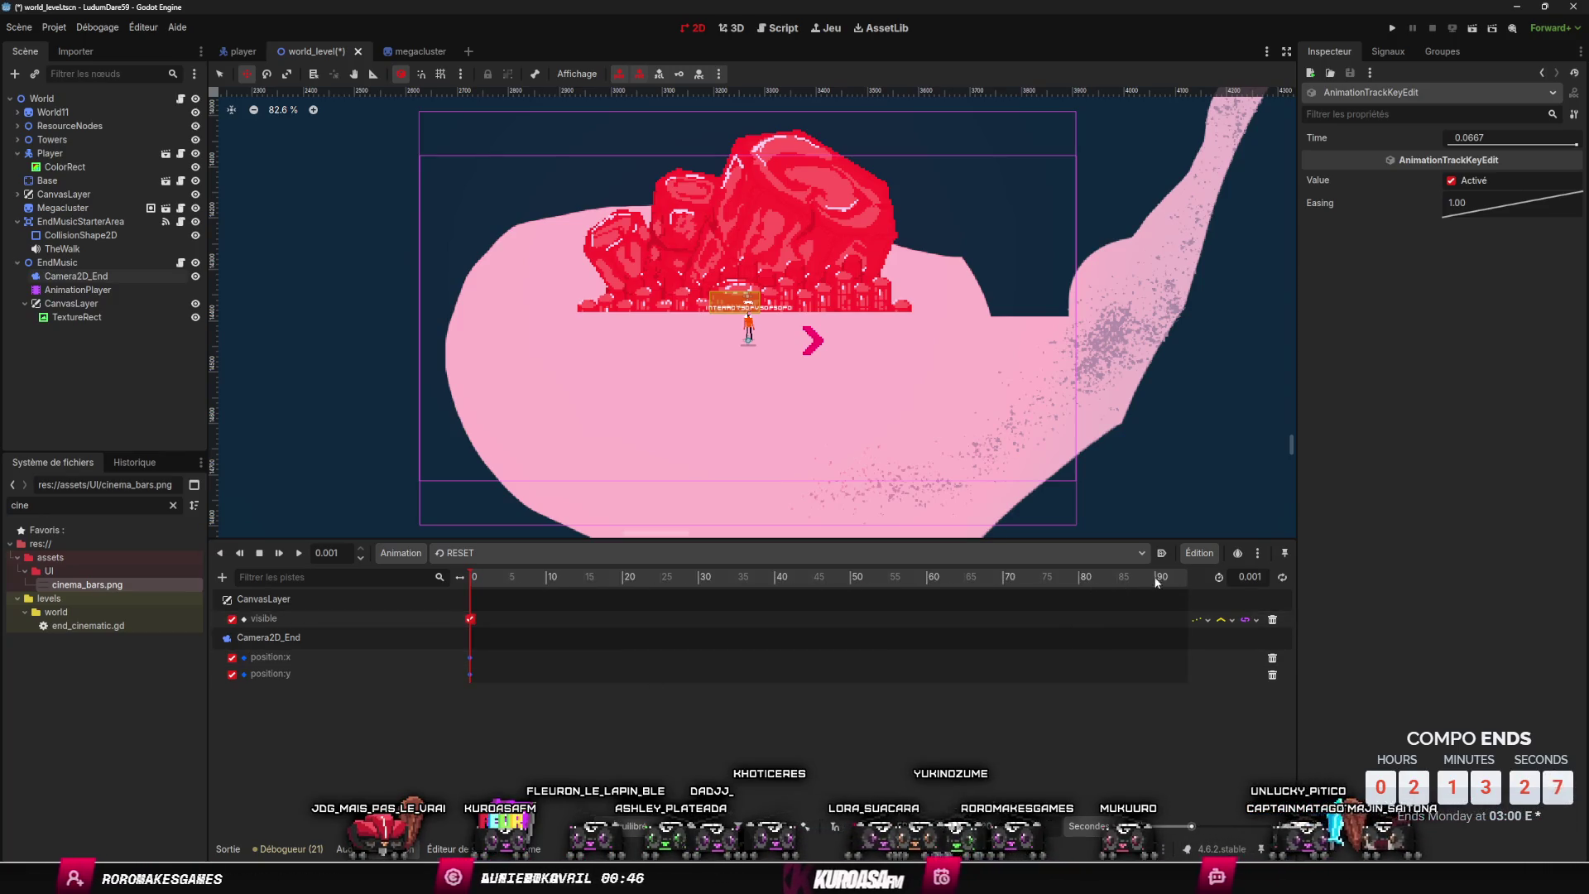
- Extend the RESET animation to about 6 seconds and nudge the visible key to 0.0333 s
scroll(1056, 629, "down", 4)
scroll(956, 601, "down", 3)
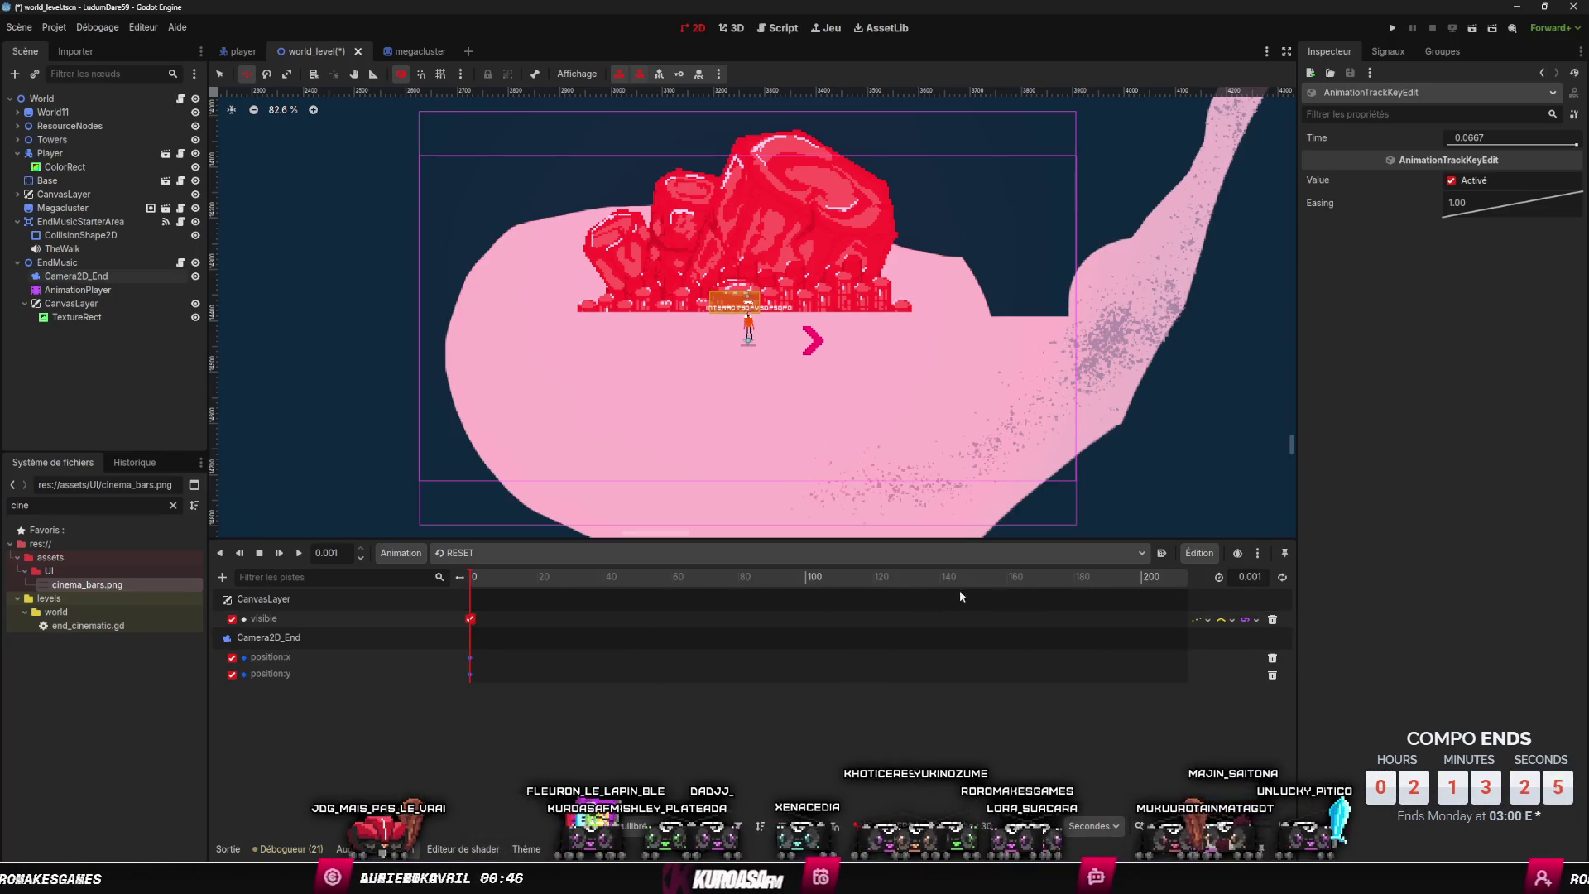
scroll(543, 577, "up", 4)
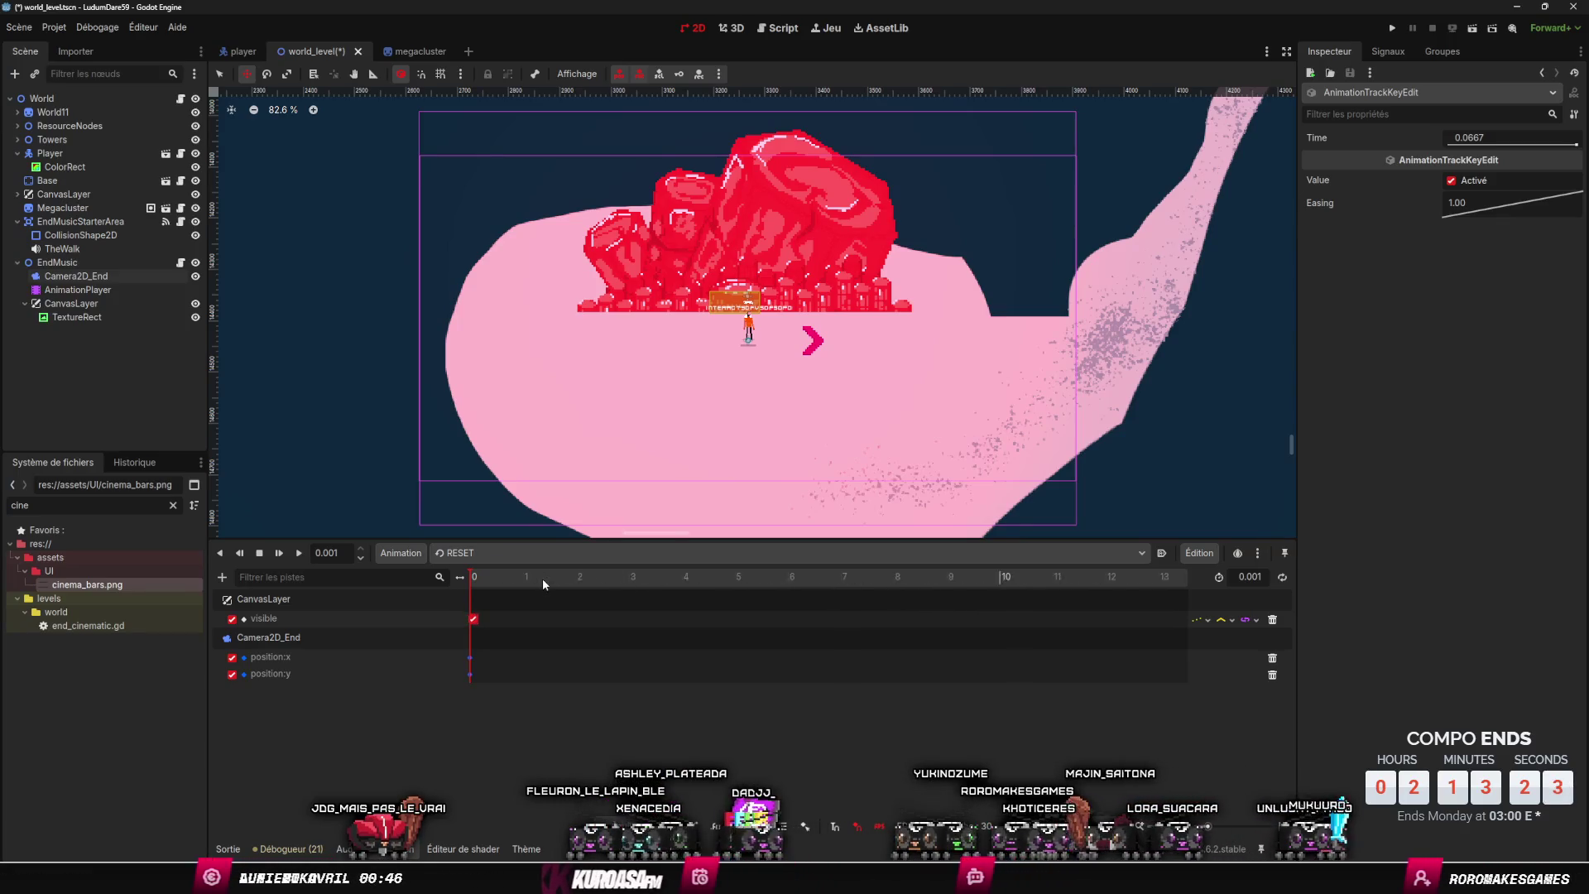
scroll(541, 578, "down", 12)
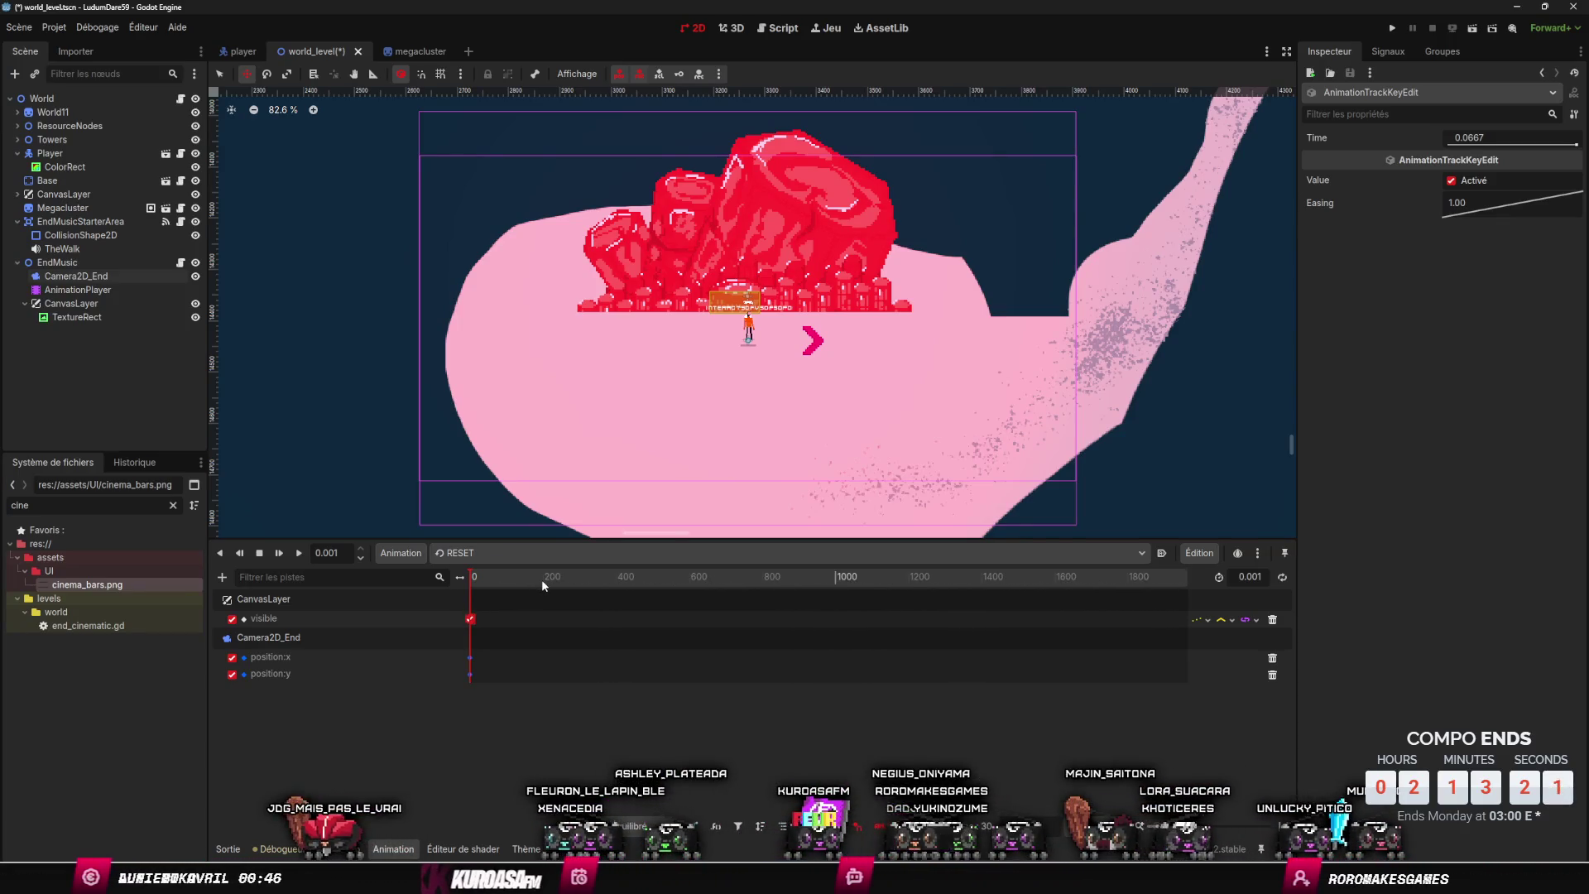
scroll(543, 579, "up", 10)
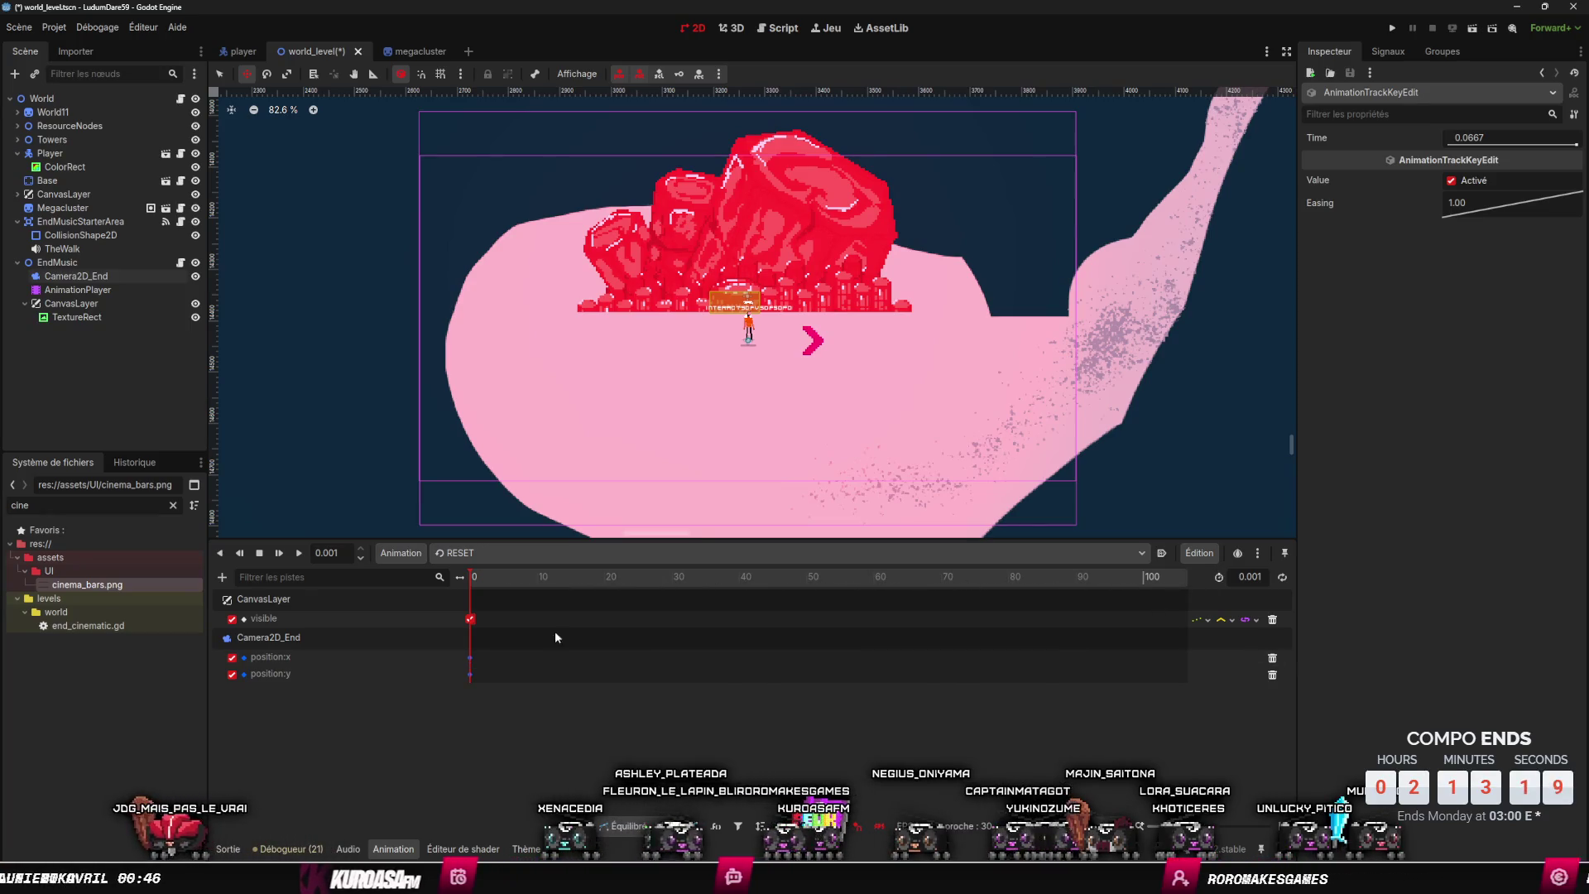
scroll(482, 579, "up", 6)
mouse_move(466, 574)
left_mouse_down()
mouse_move(852, 594)
mouse_move(646, 608)
mouse_move(770, 617)
mouse_move(670, 618)
left_mouse_up()
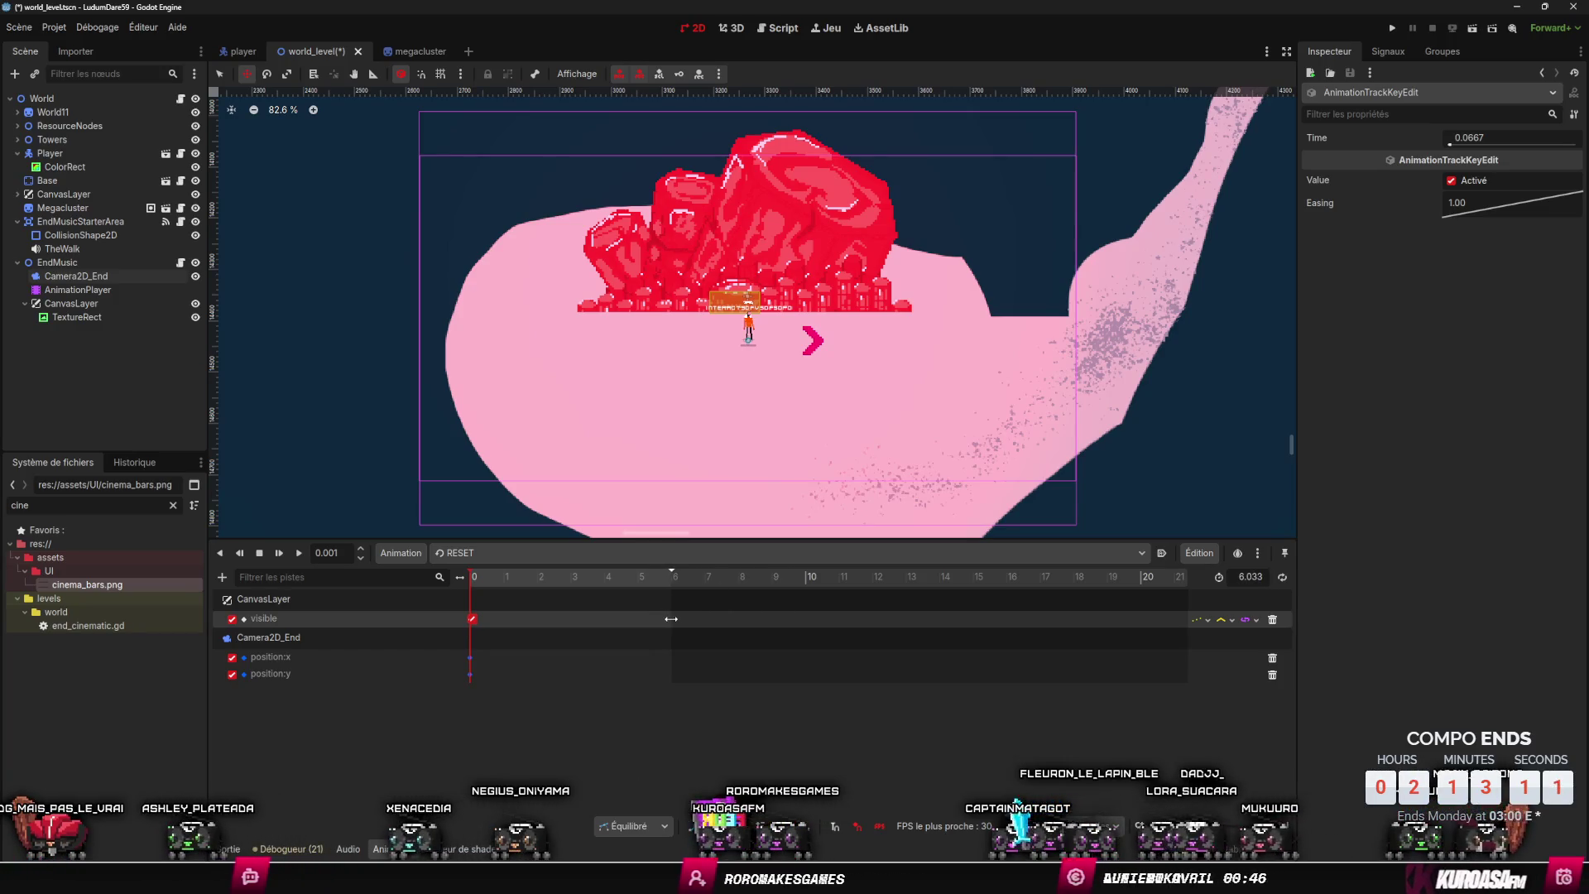
scroll(485, 584, "up", 2)
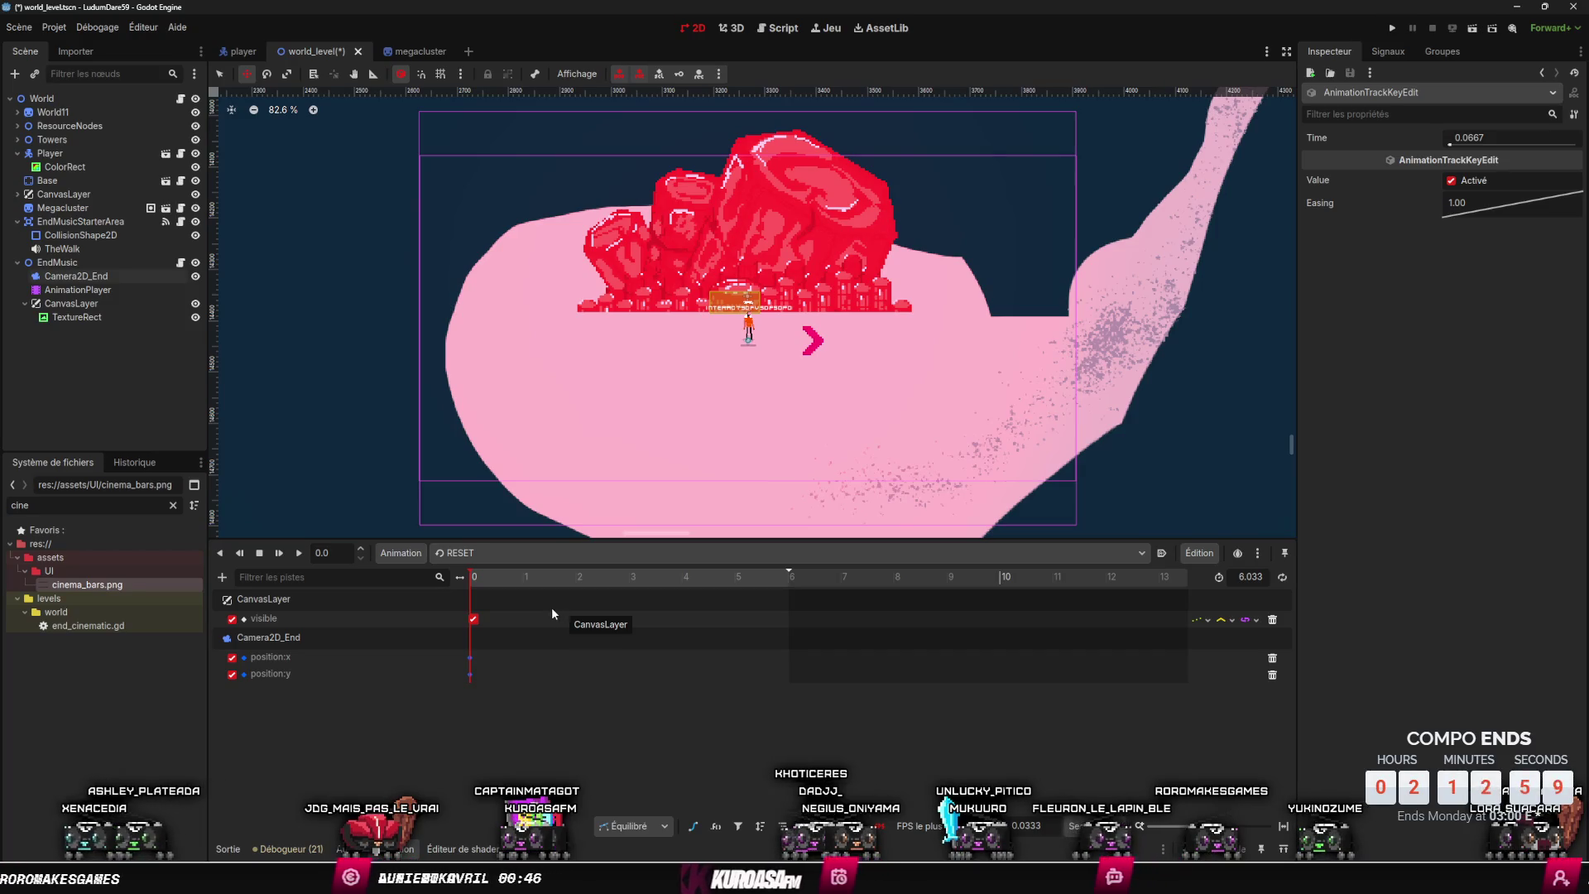
left_click_drag(477, 622, 474, 619)
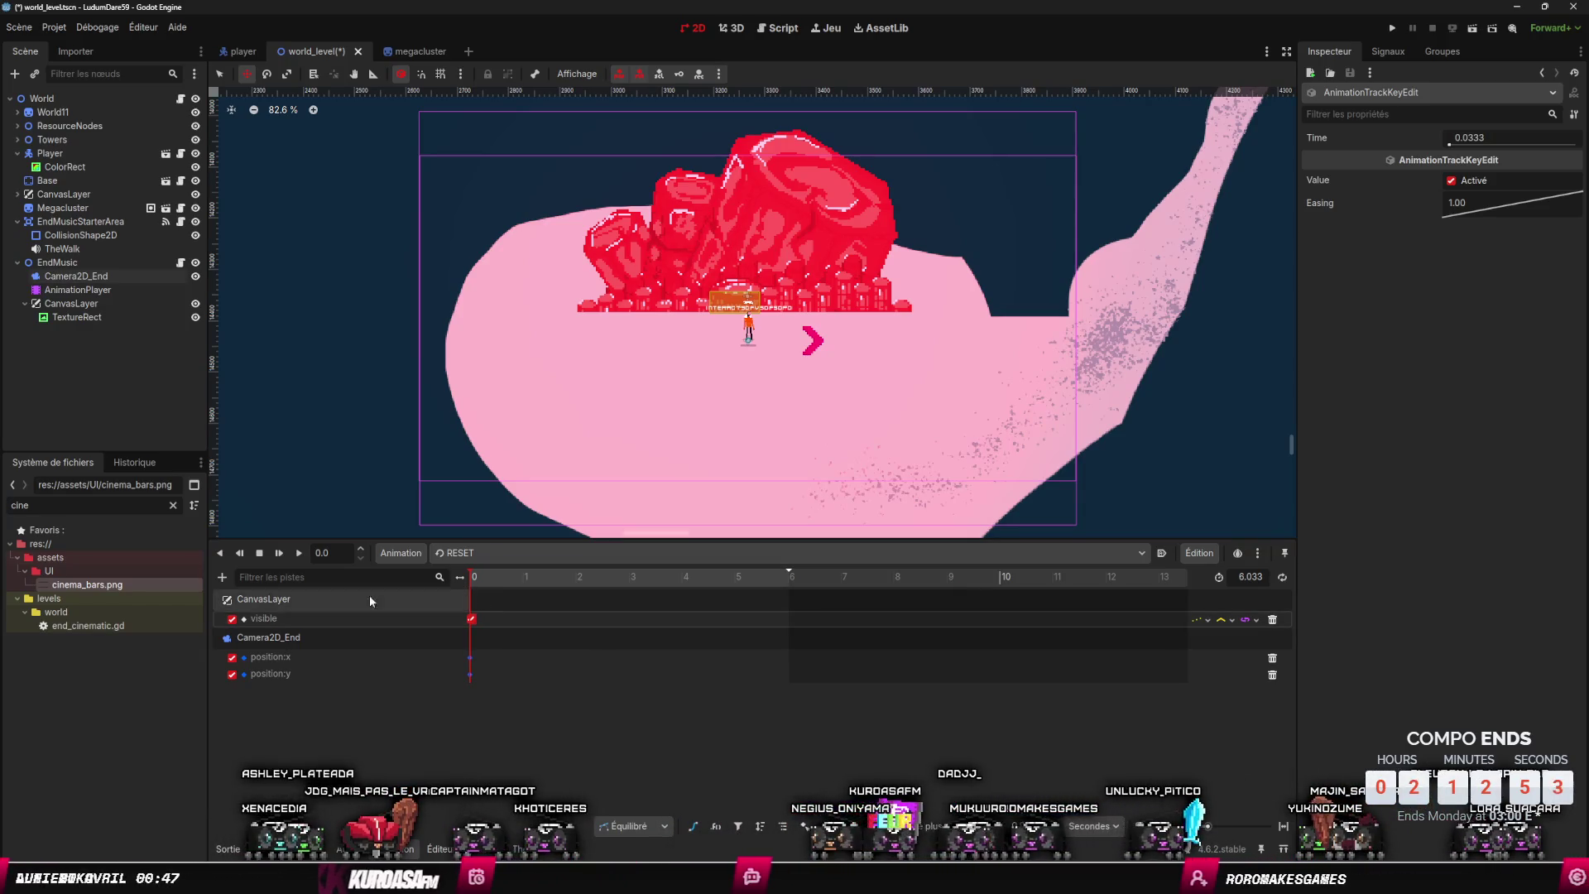
- Create Zoom tracks for Camera2D_End and enter a 0.5 zoom near 6 seconds
left_click(345, 637)
left_click(373, 658)
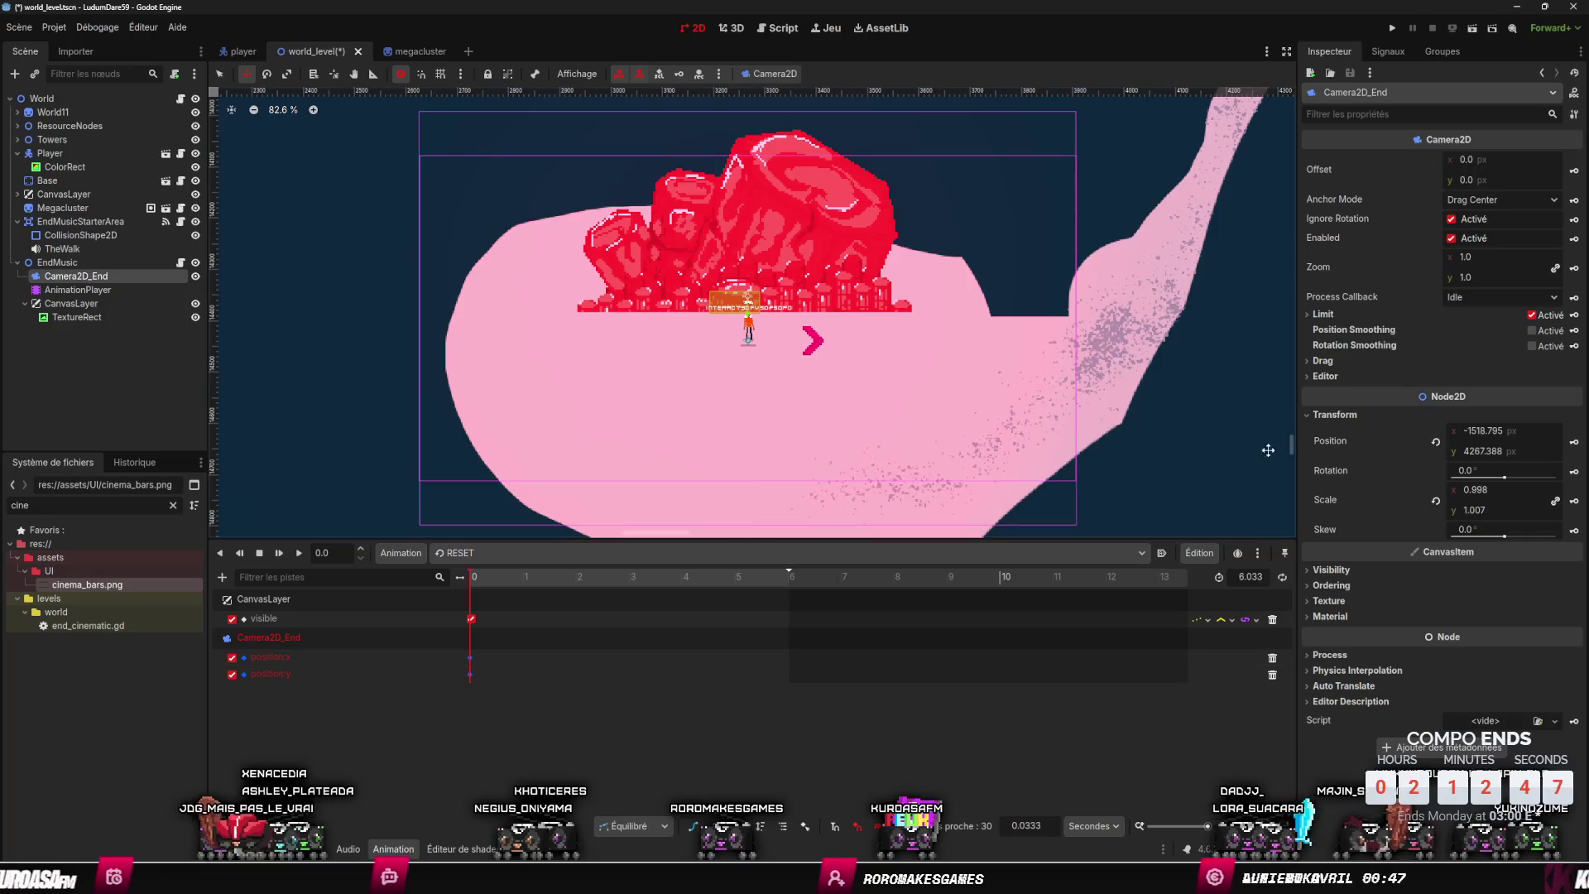
left_click(1574, 269)
left_click(692, 487)
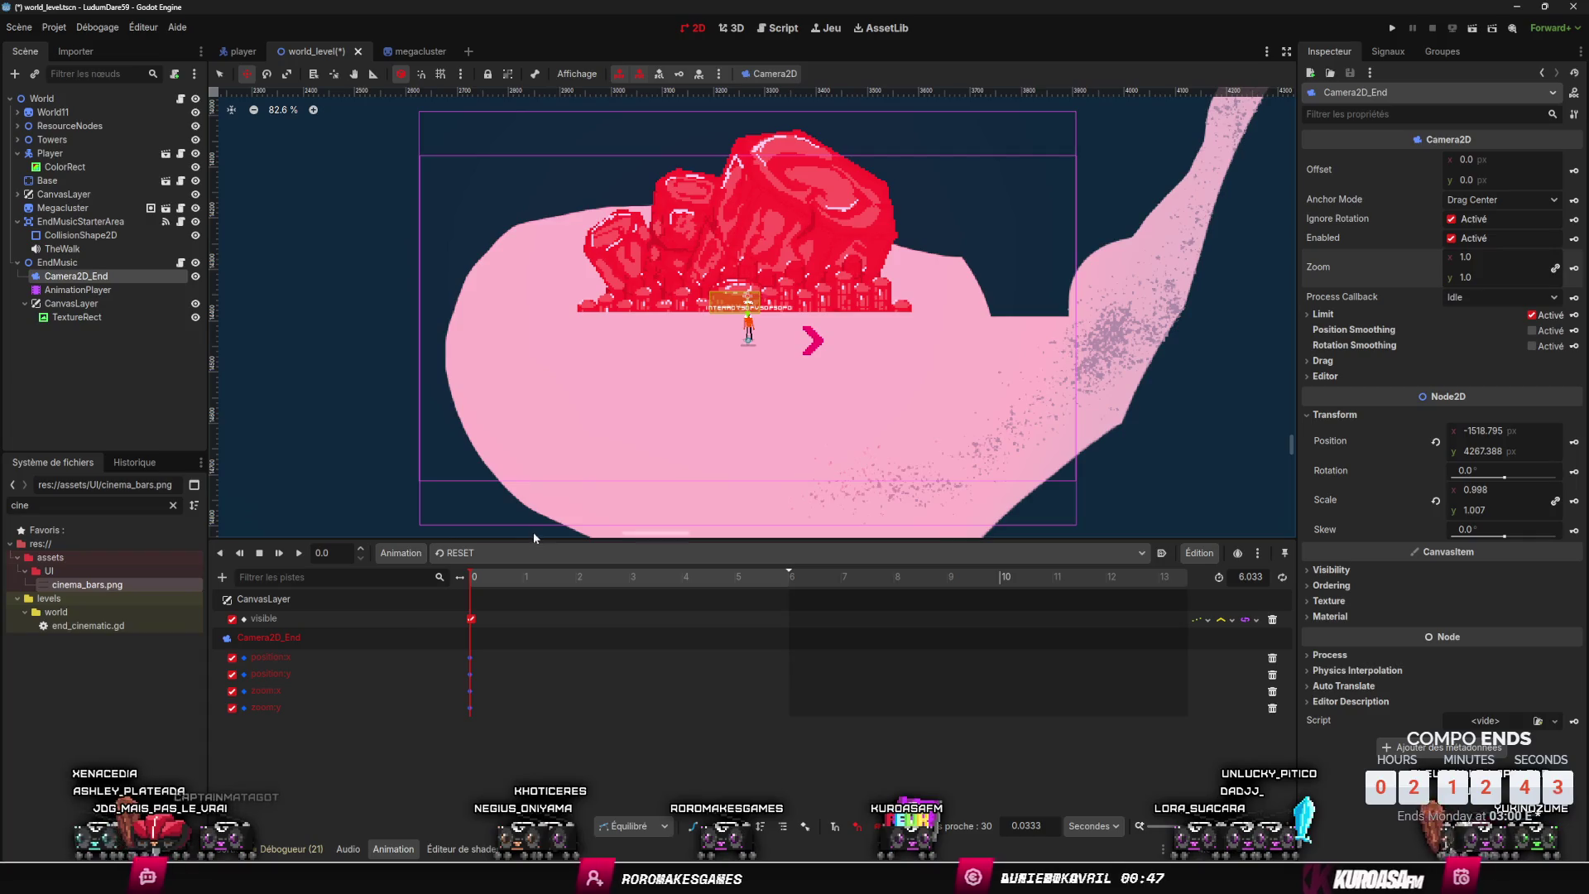
left_click(664, 577)
left_click_drag(701, 603, 786, 603)
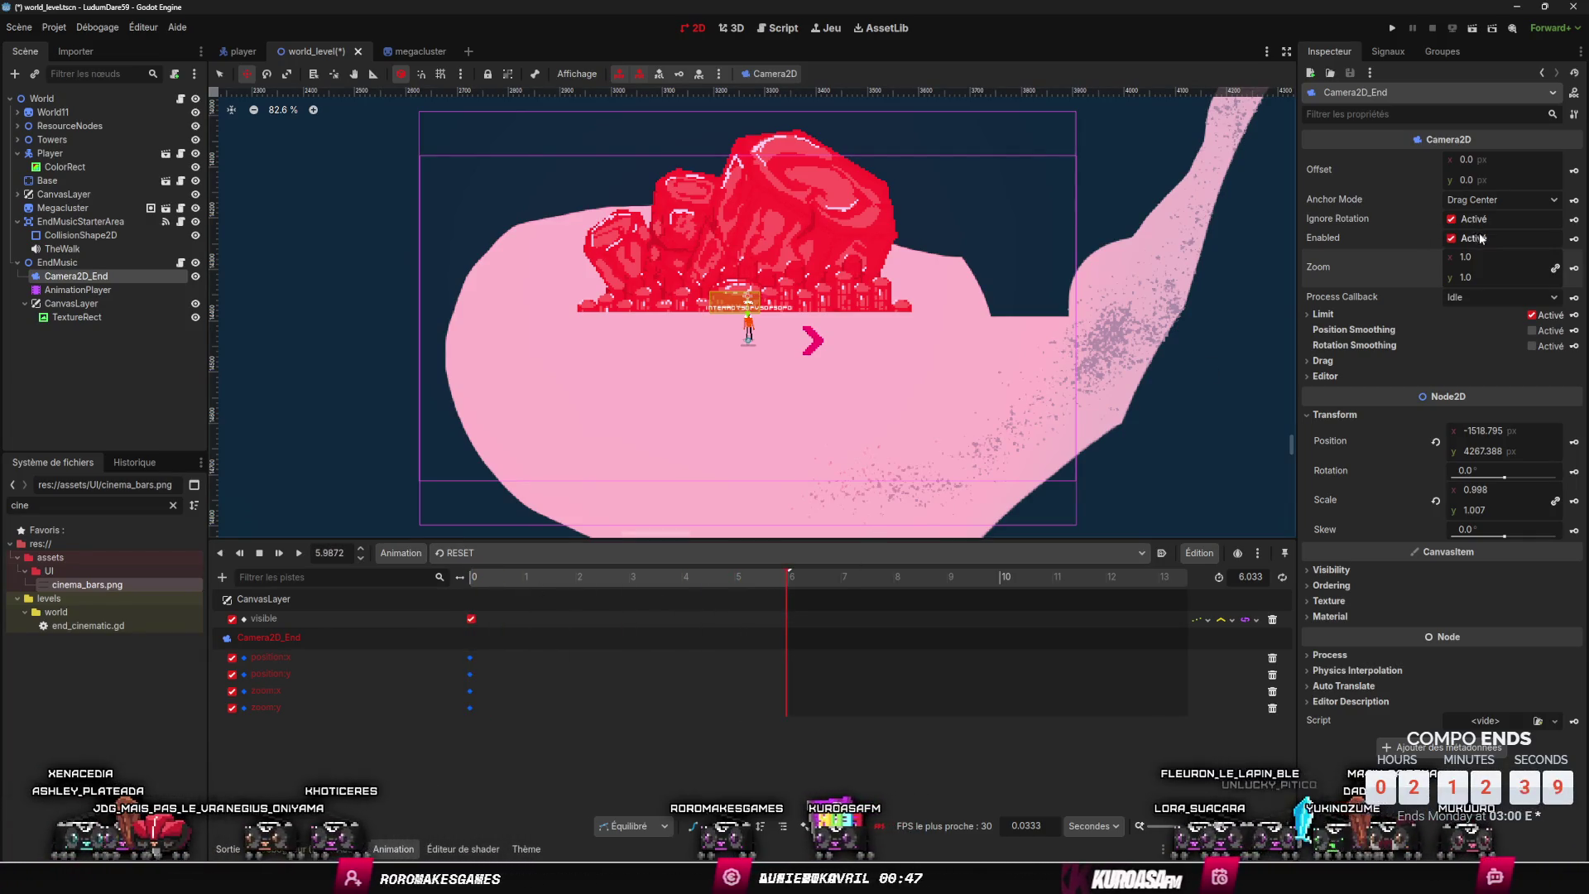
type("0.5")
key("Return")
scroll(1066, 390, "down", 5)
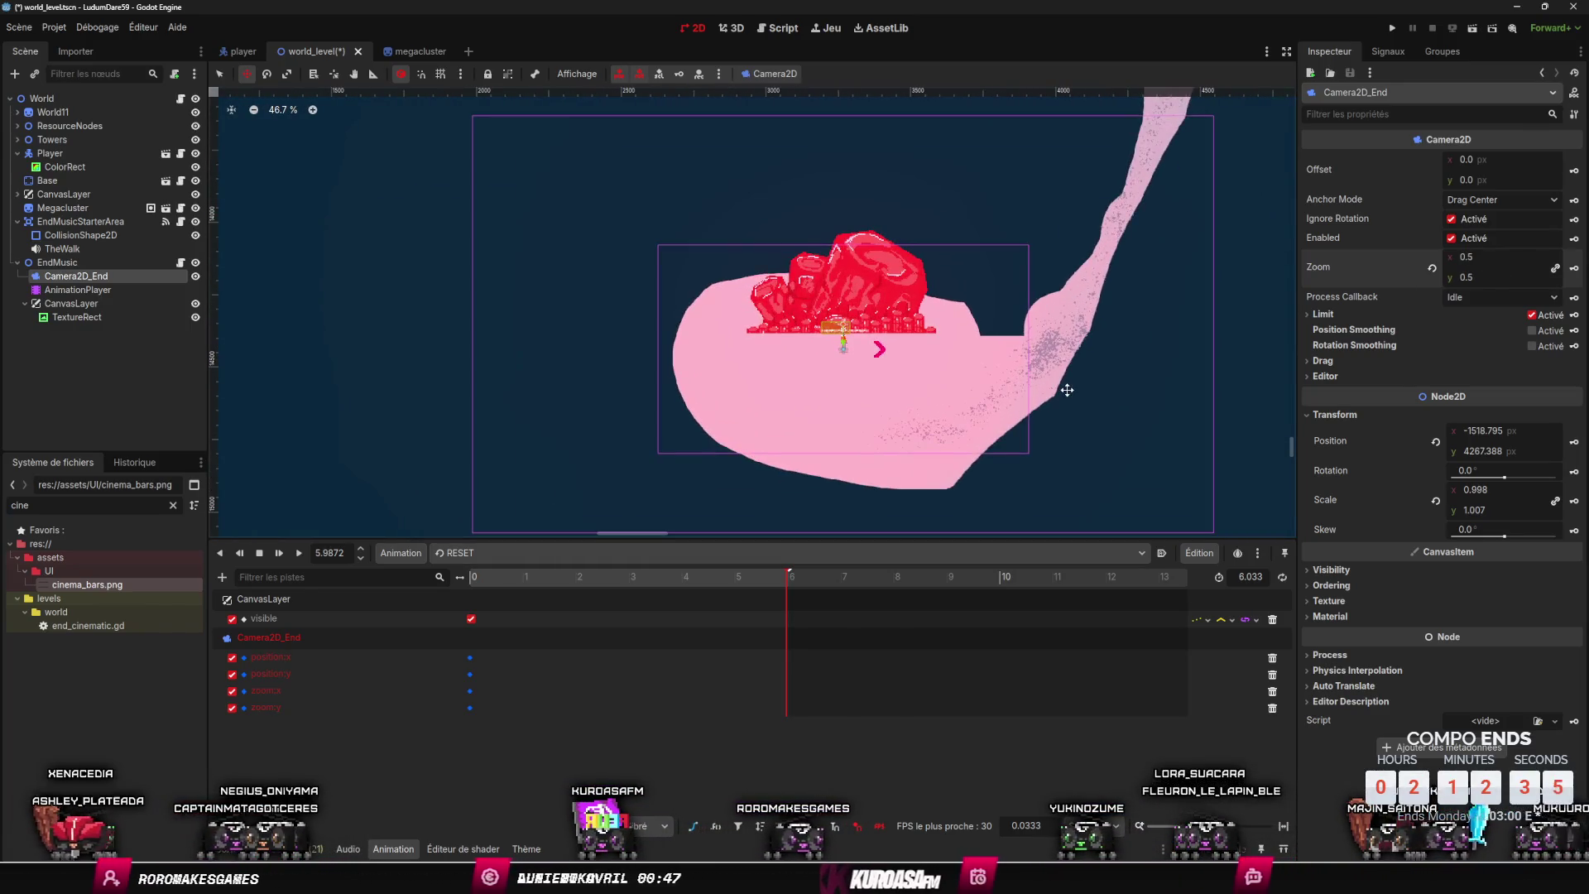
scroll(1067, 390, "up", 2)
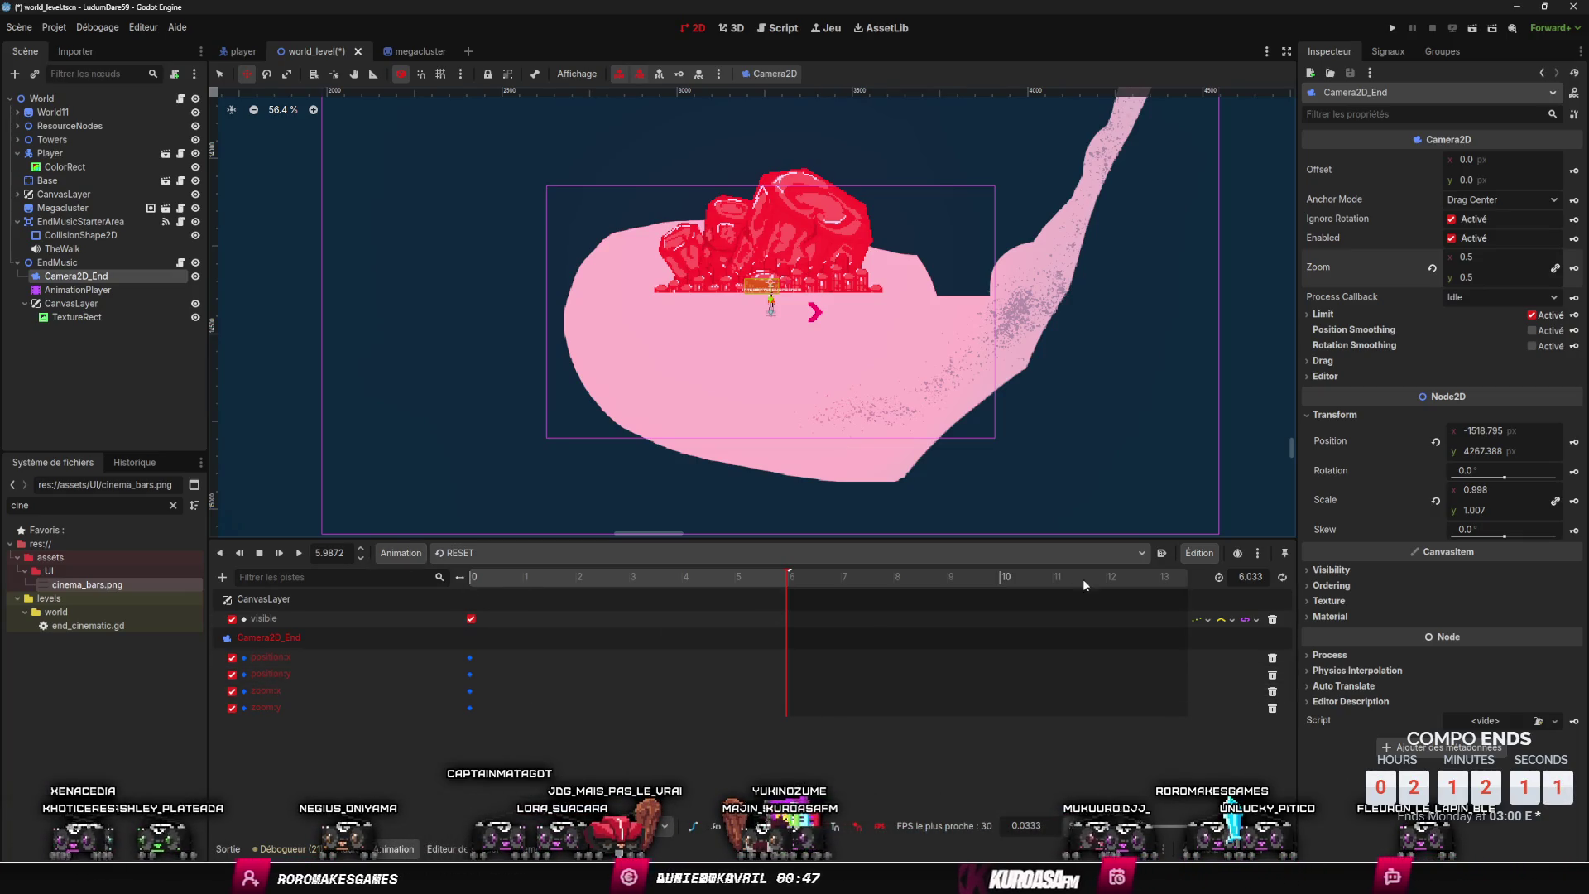
- Remove the misplaced zoom:y key and keyframe Camera2D_End's 0.5 zoom at 6 seconds
right_click(768, 708)
left_click(807, 715)
left_click_drag(770, 708, 788, 717)
key("Delete")
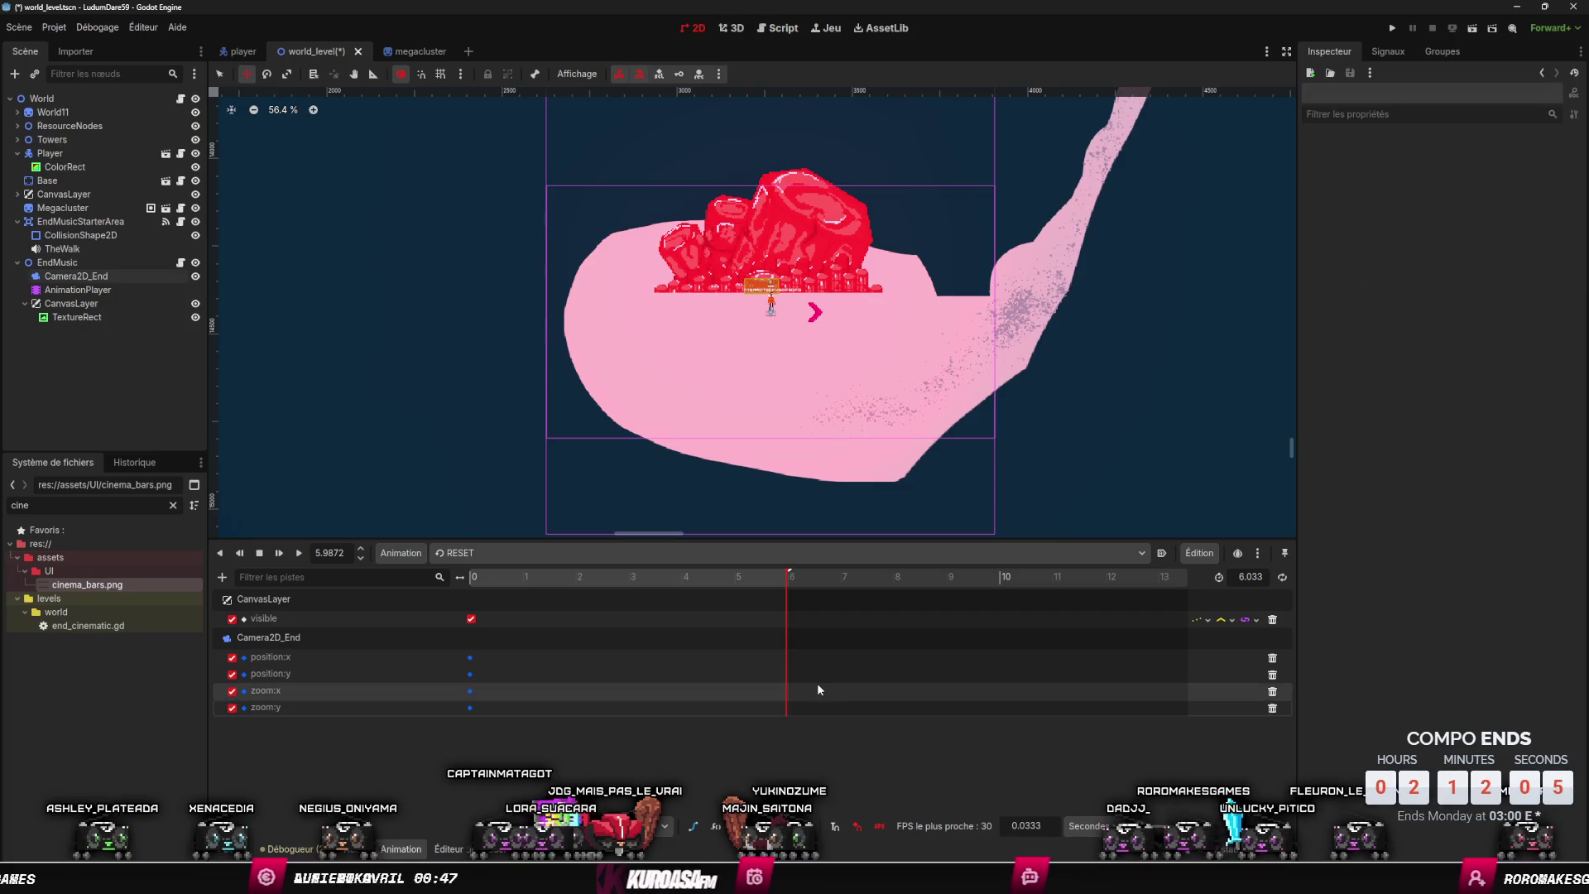
left_click_drag(769, 583, 787, 586)
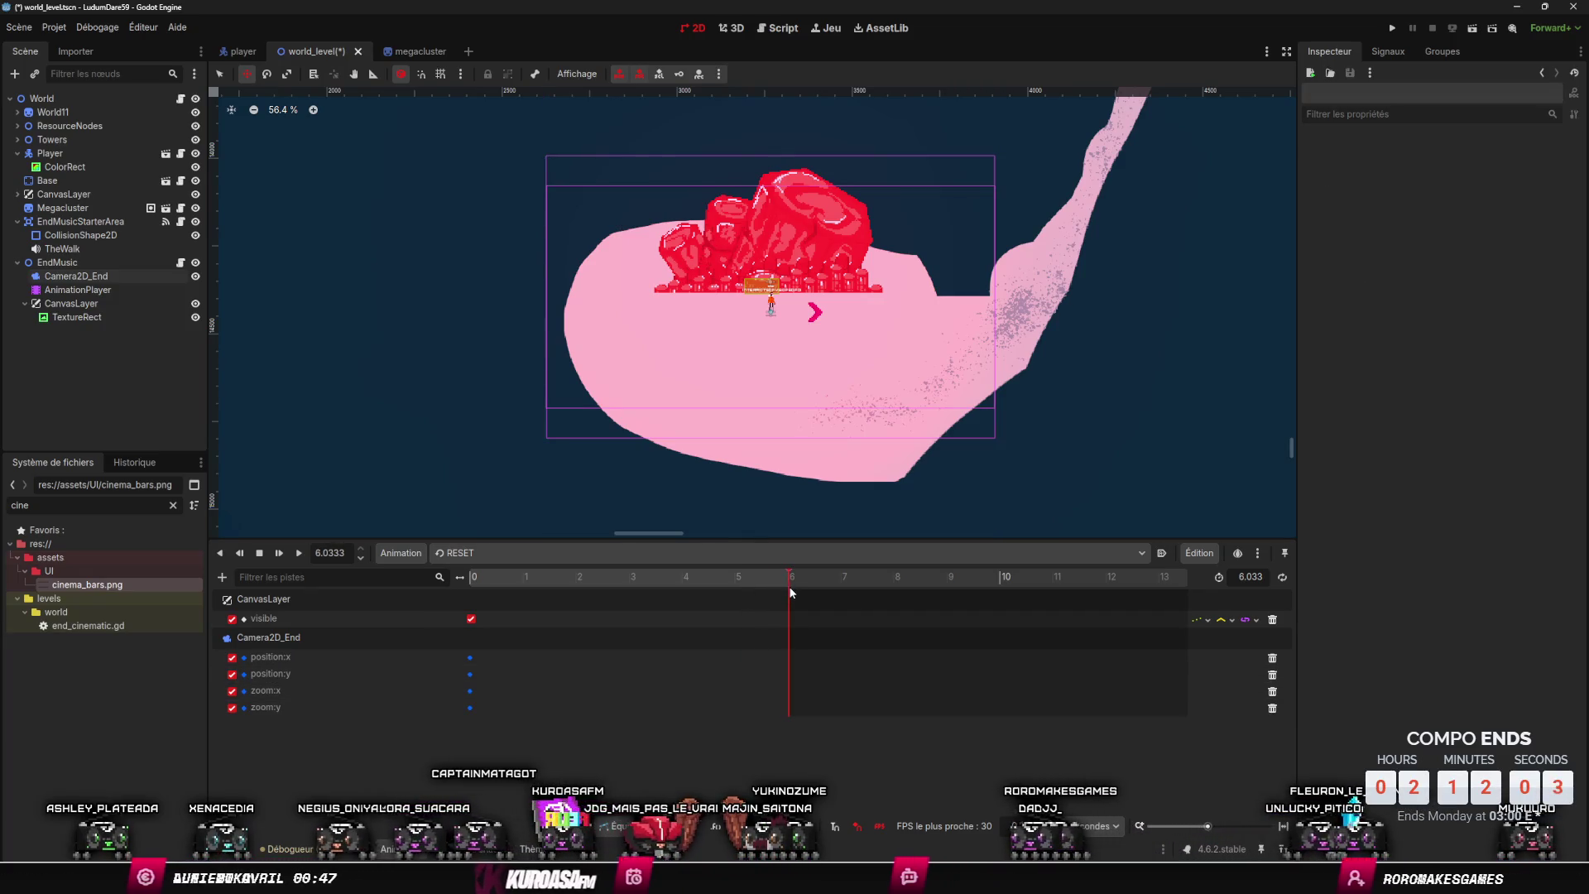
left_click(62, 276)
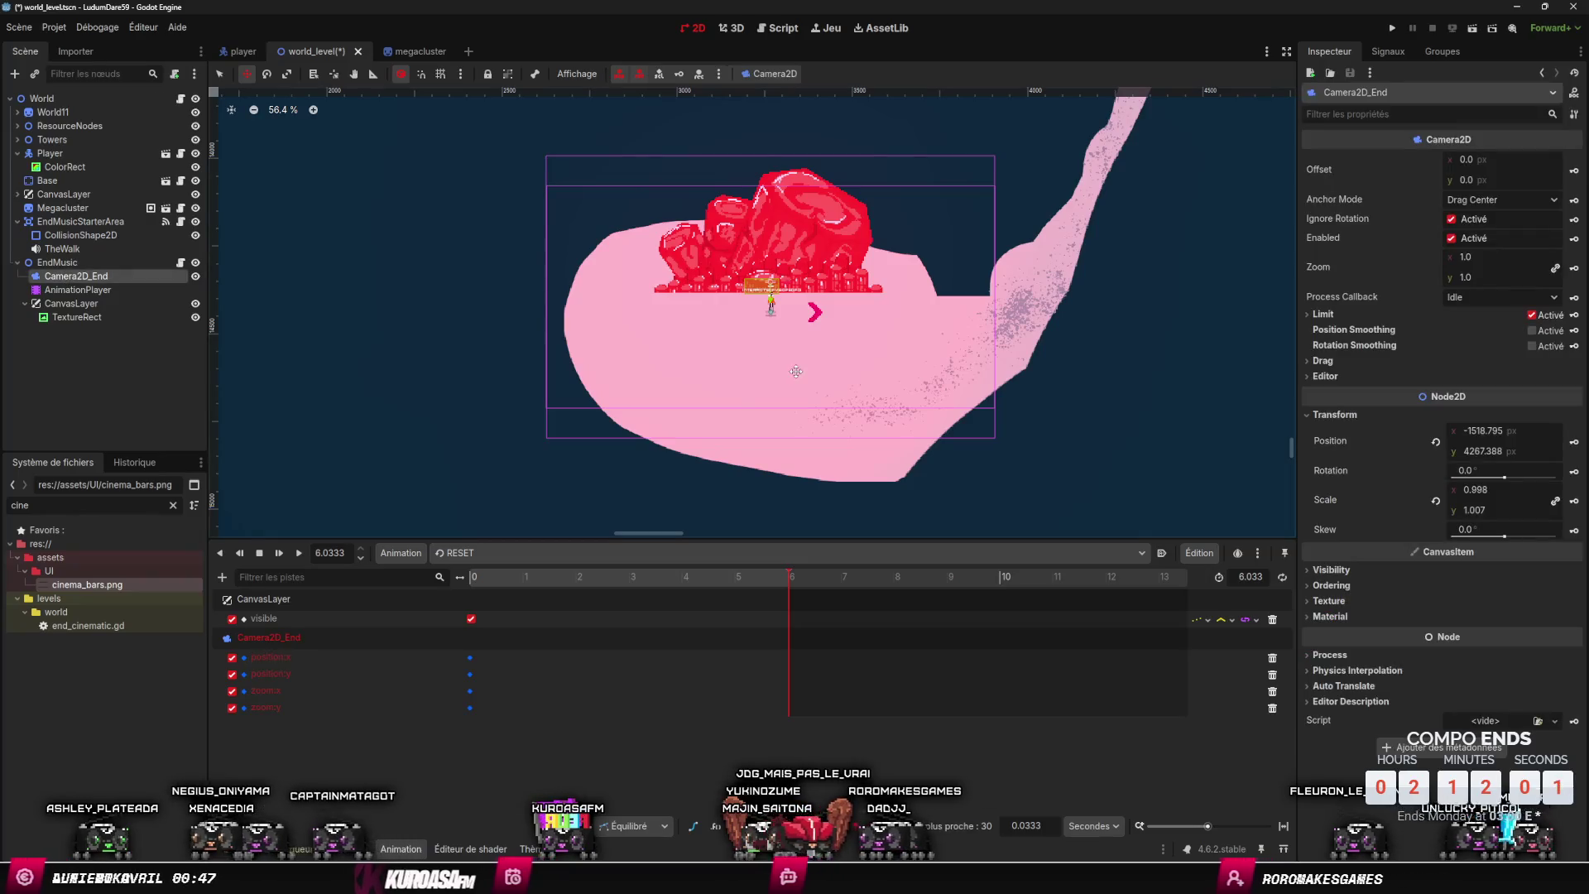
left_click(1480, 255)
type("0.5")
key("Return")
left_click(1573, 269)
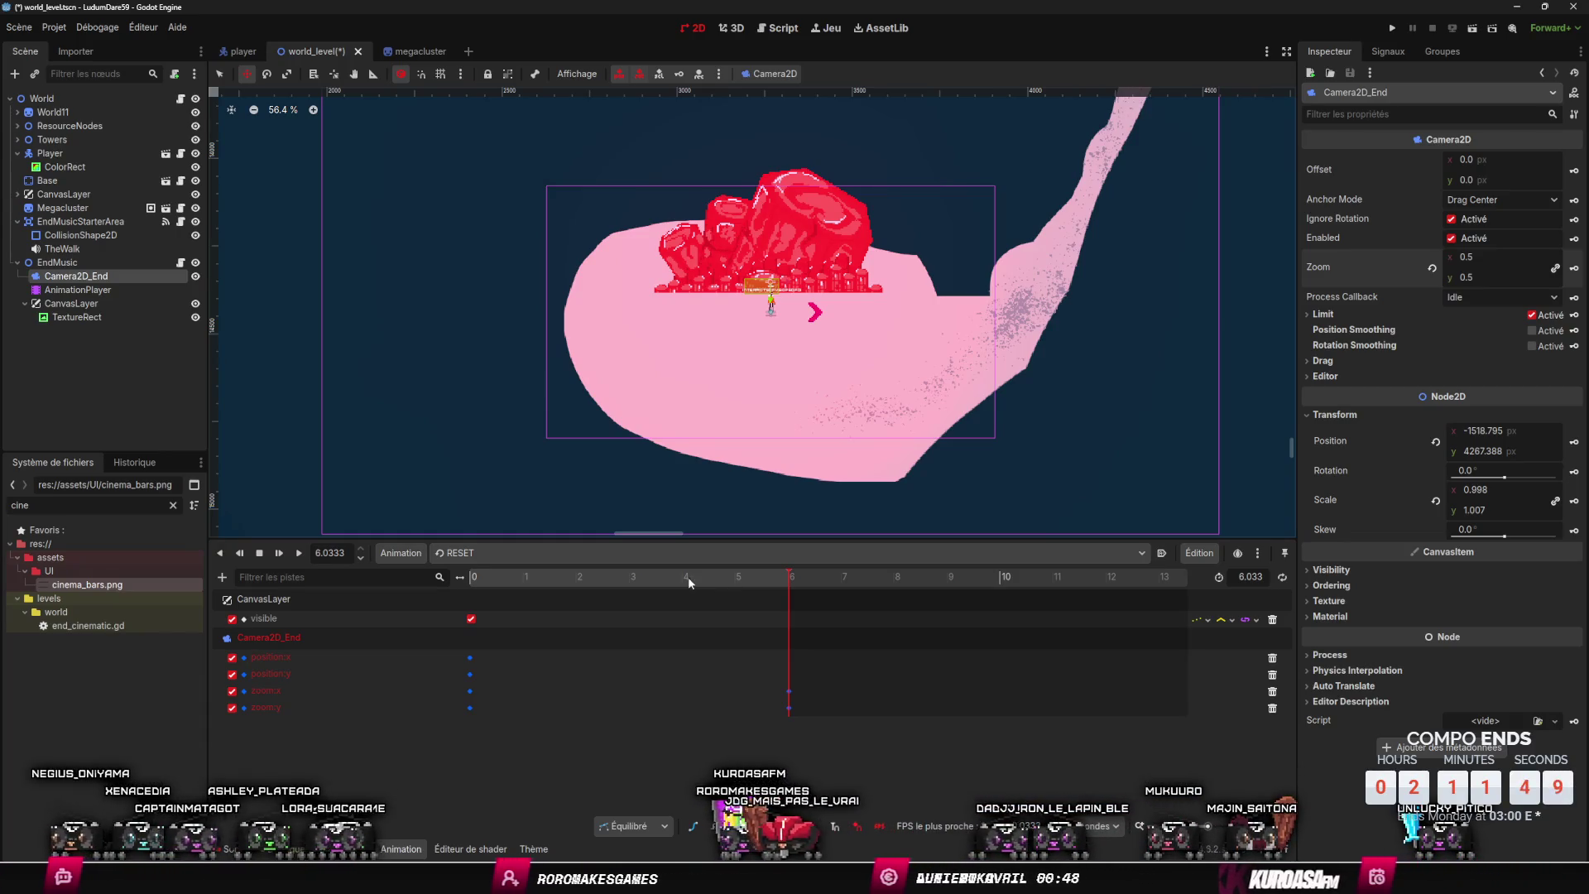
- Scrub the timeline from the start to preview the zoom-out, then select the Player node
left_click(474, 578)
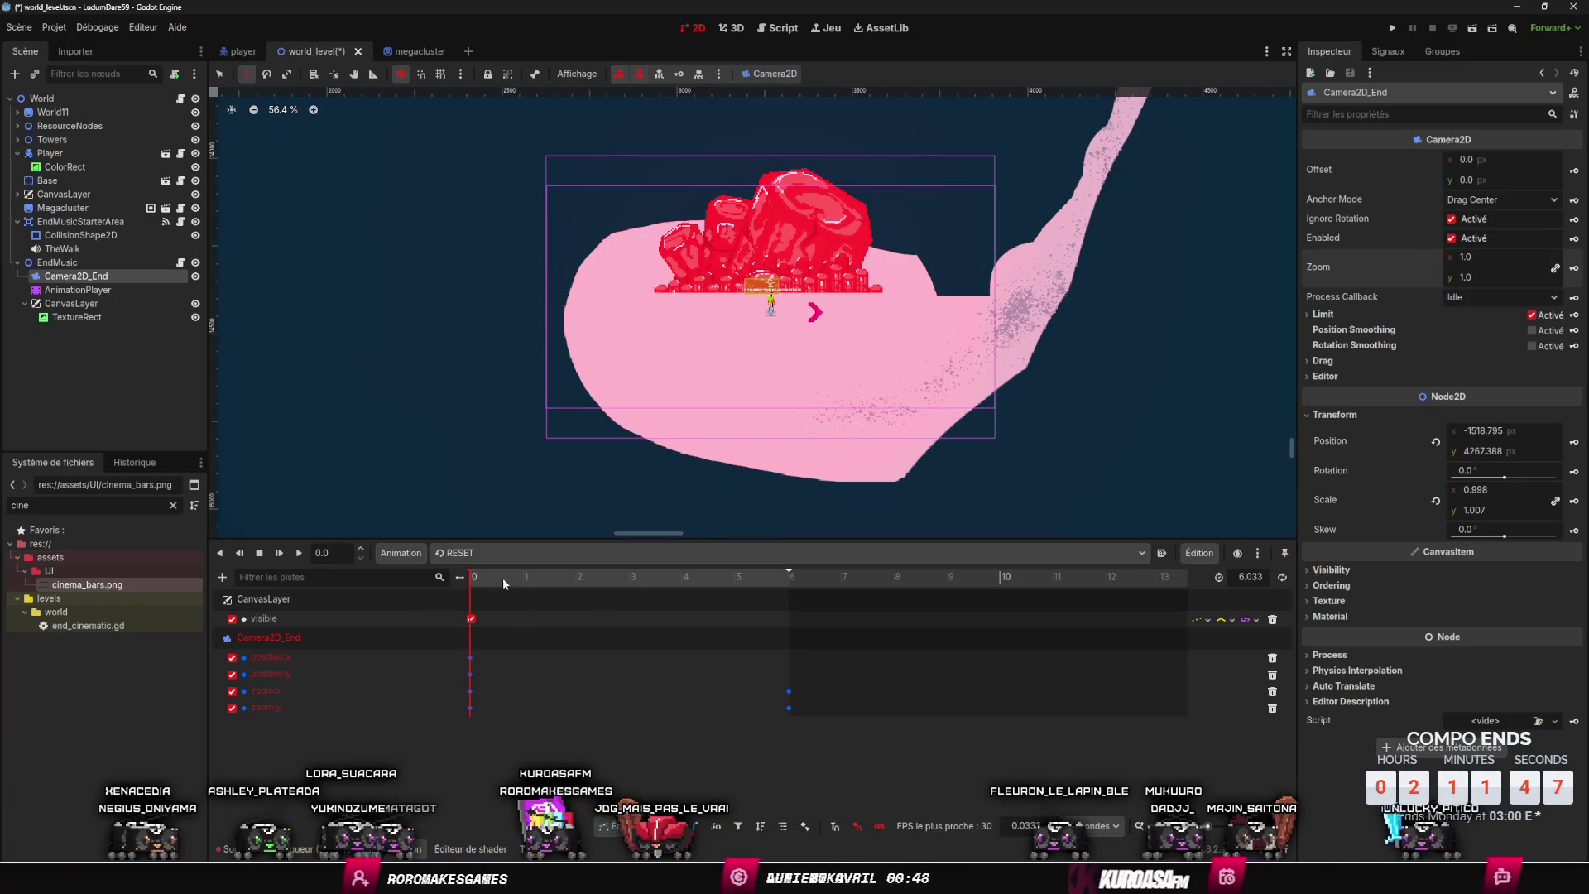
mouse_move(503, 577)
left_mouse_down()
mouse_move(766, 599)
mouse_move(438, 584)
left_mouse_up()
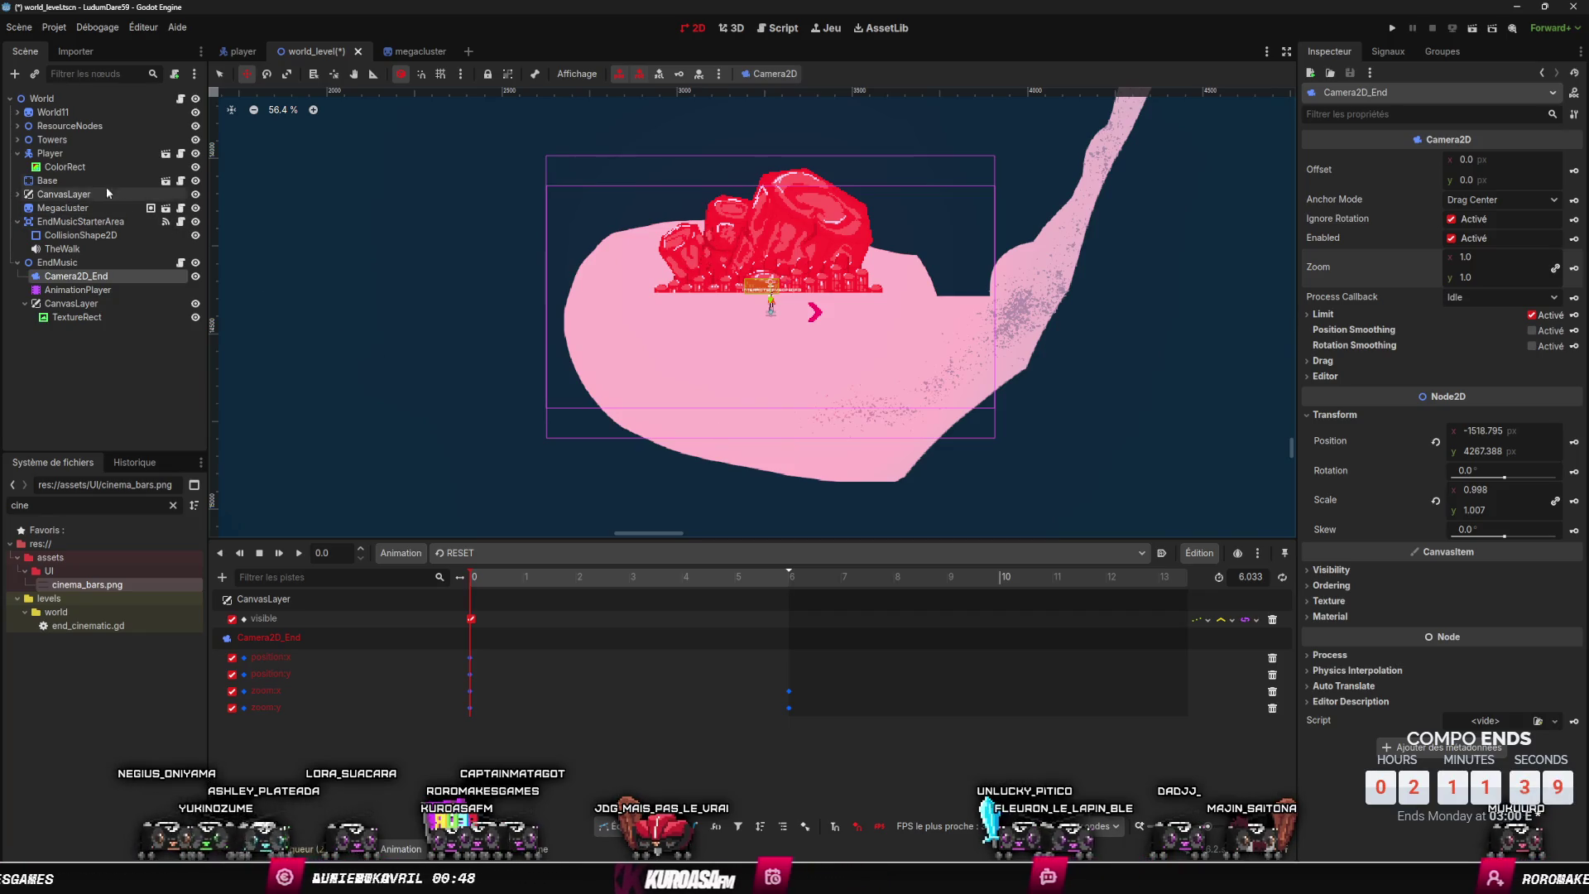
left_click(103, 156)
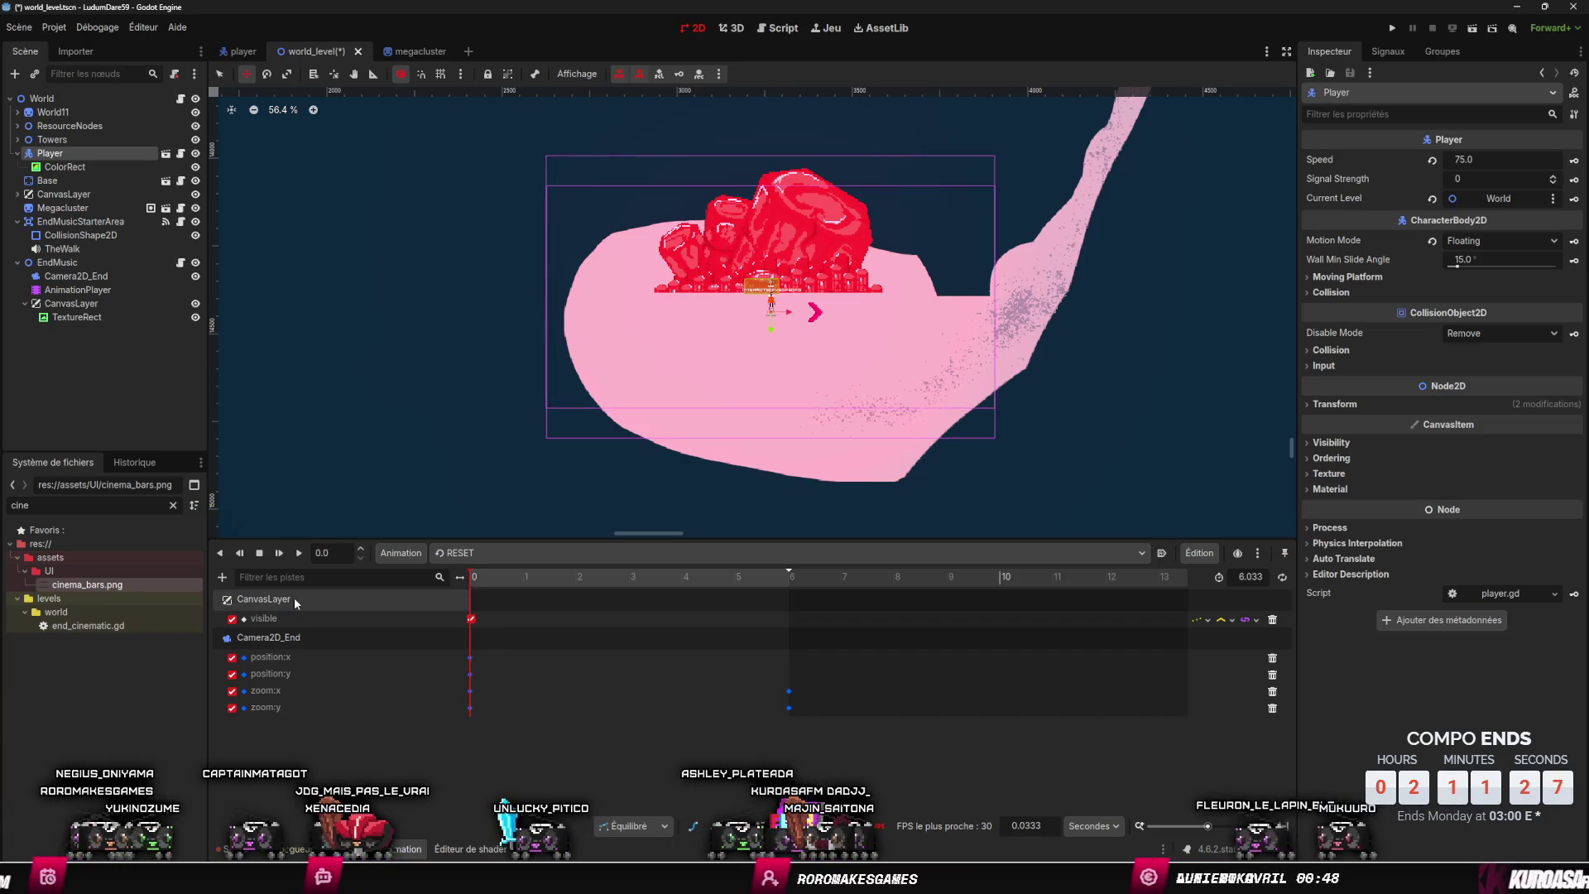
left_click(502, 618)
- Shift the camera position keys back to the start and duplicate them, undoing an accidental crystal move
left_click_drag(480, 672, 464, 660)
left_click_drag(499, 658, 461, 658)
key("ctrl+d")
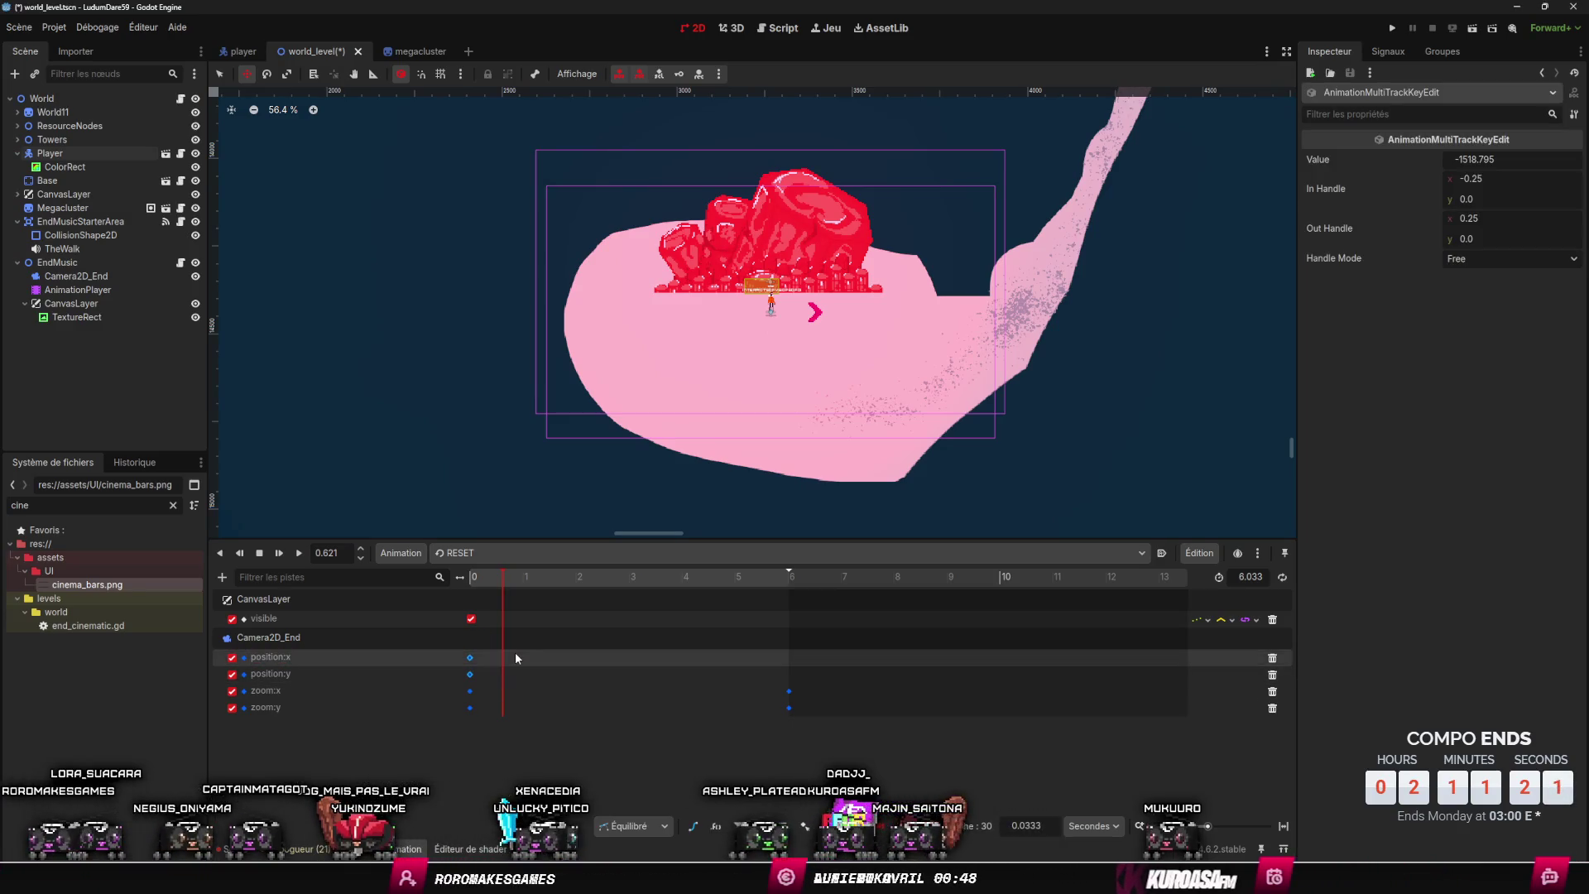
left_click_drag(496, 577, 465, 577)
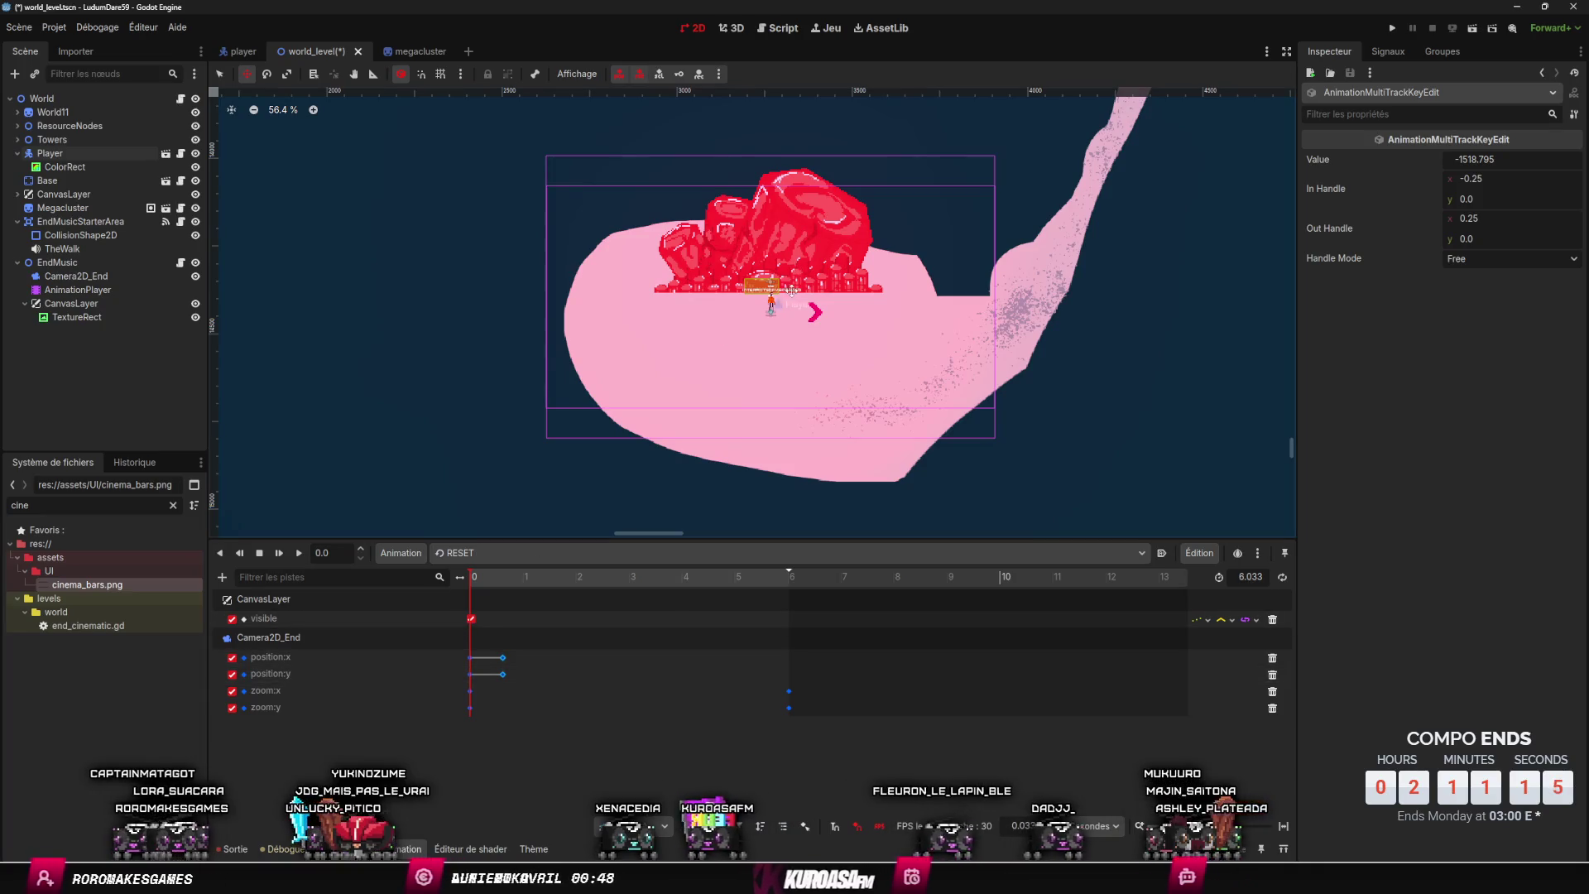
left_click_drag(775, 308, 776, 346)
key("ctrl+z")
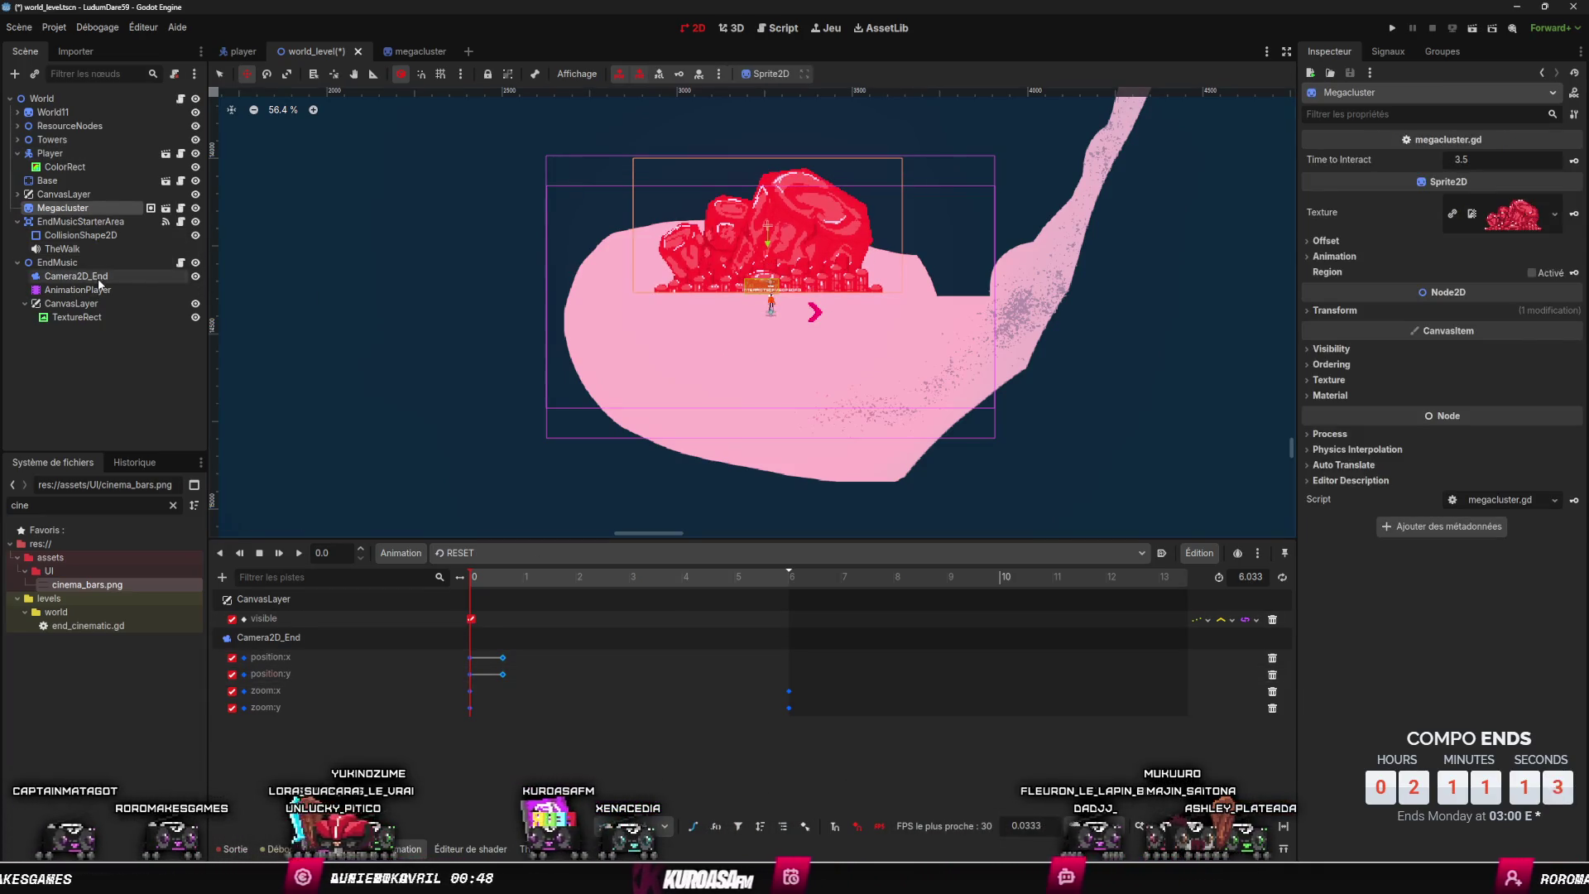
- Reposition the Camera2D_End frame and store -1545.795, 4297.387 in the start position key
left_click(76, 276)
left_click_drag(995, 375, 996, 404)
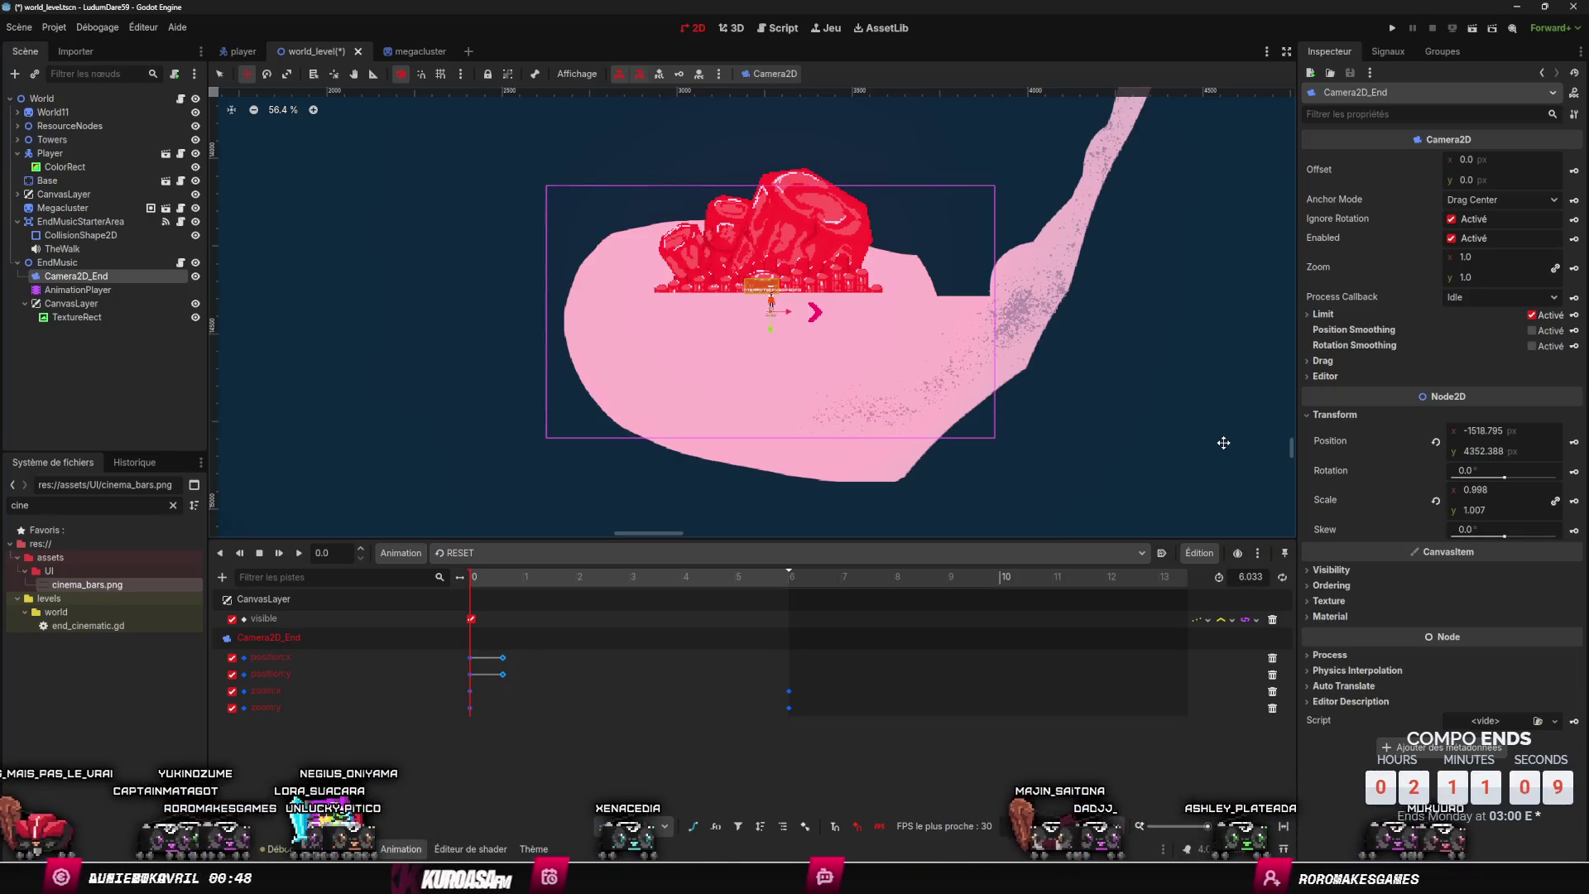
left_click_drag(1140, 397, 1122, 372)
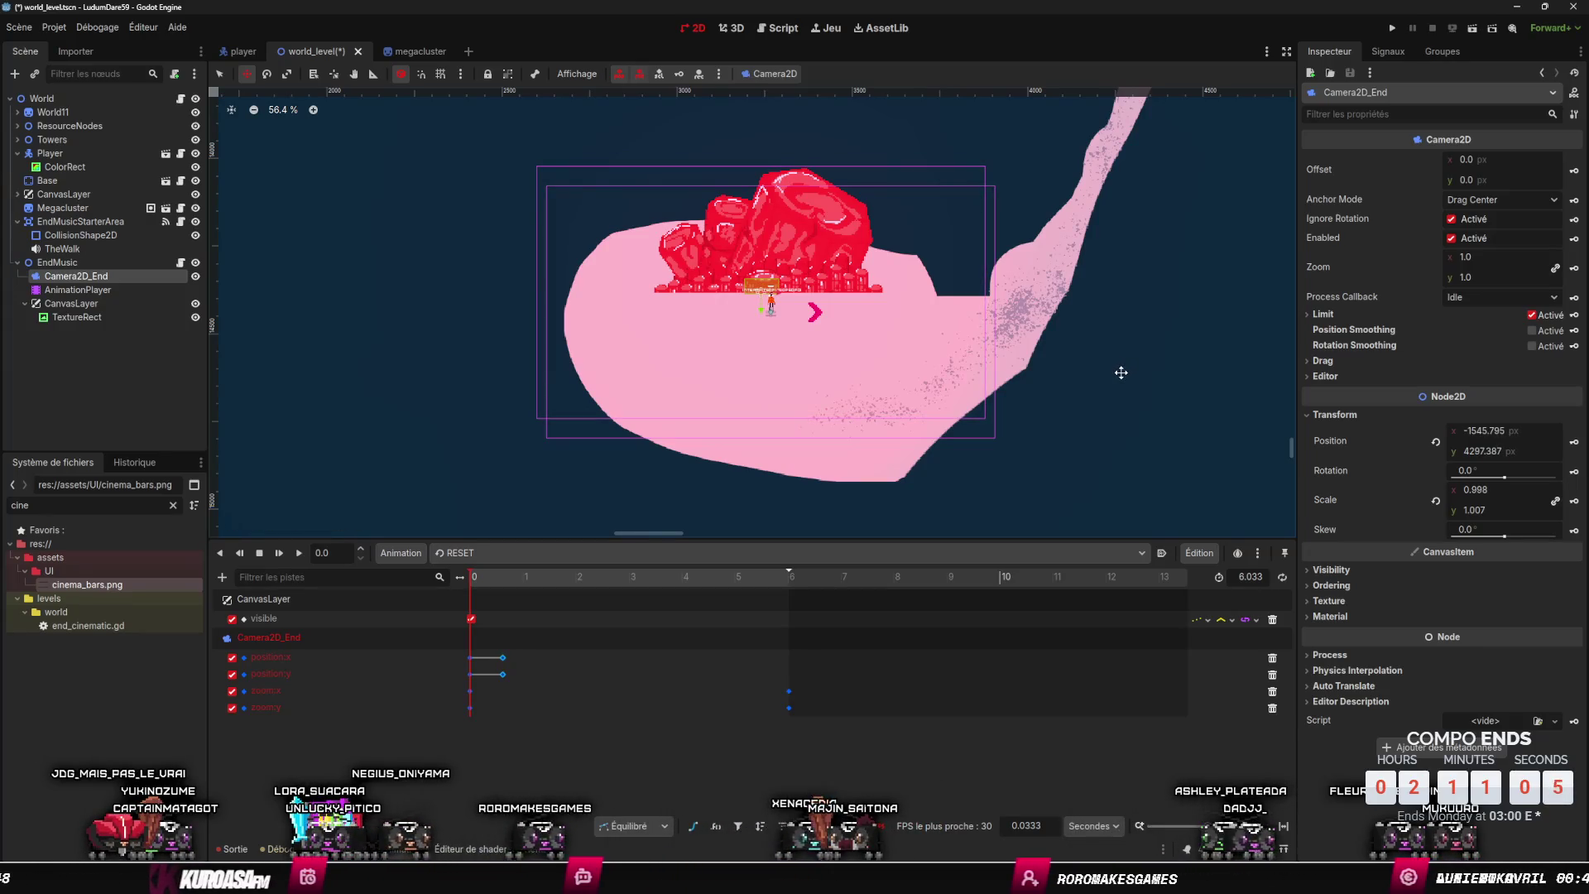
left_click(1564, 443)
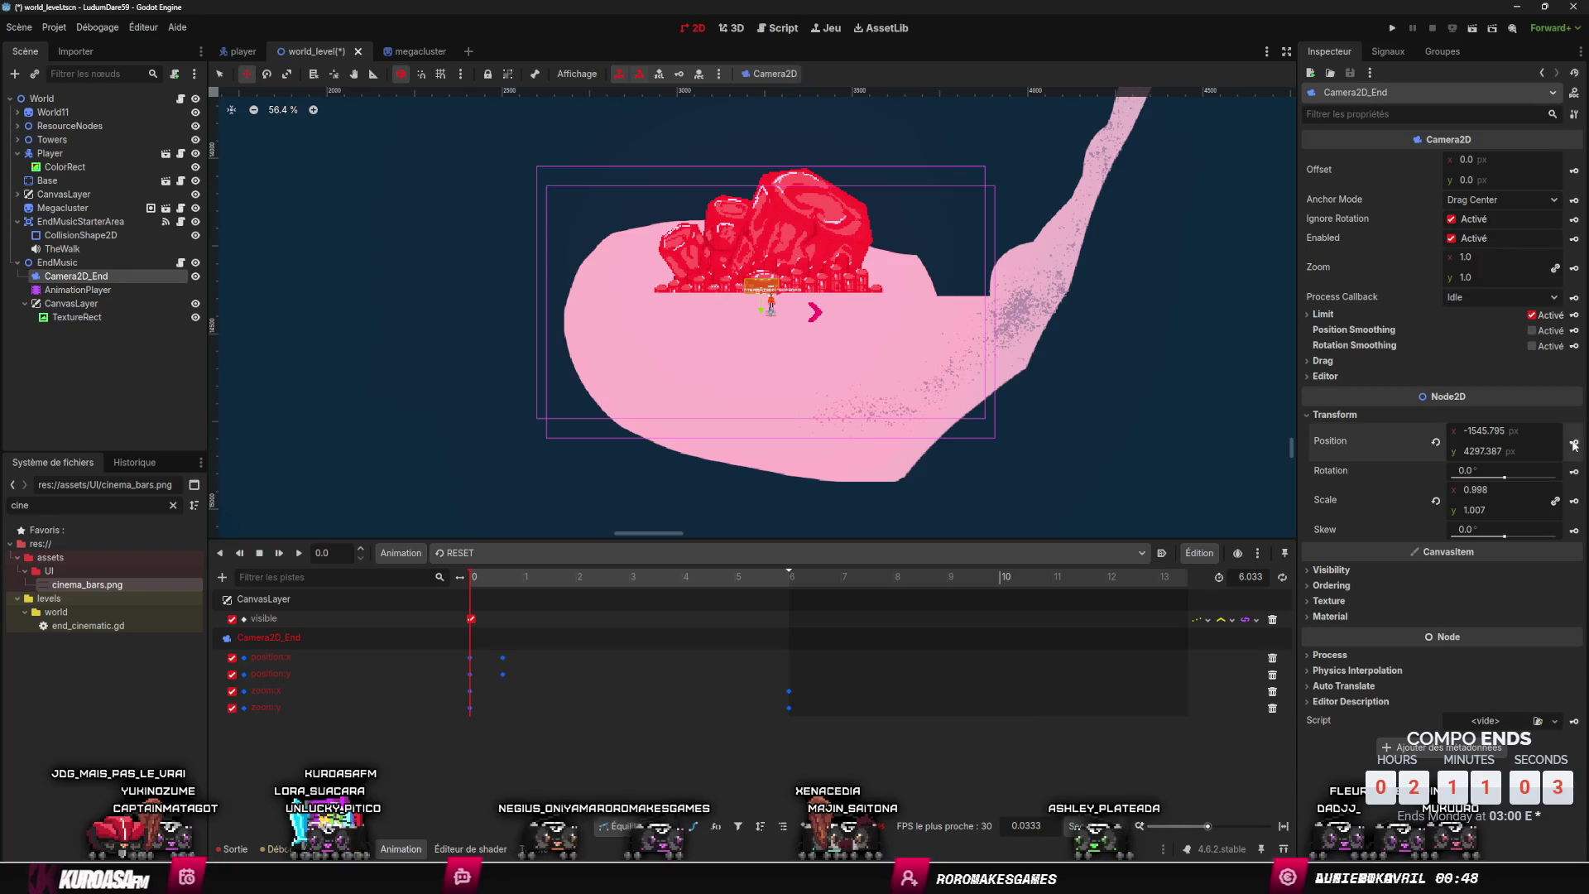
mouse_move(475, 579)
left_mouse_down()
mouse_move(517, 586)
mouse_move(495, 587)
left_mouse_up()
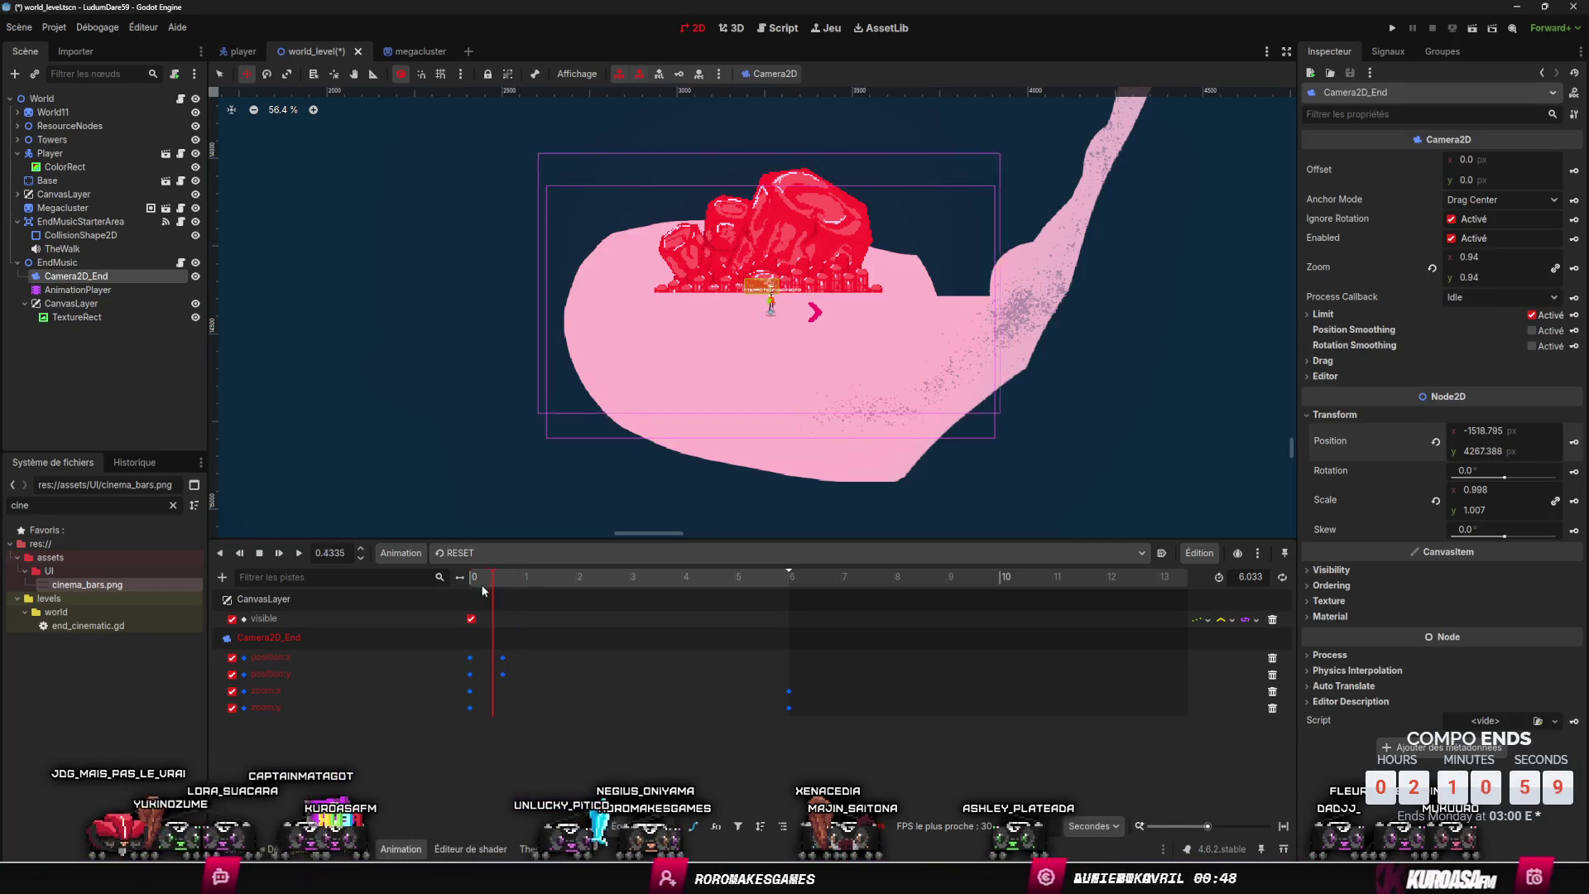
- Set the camera position keyframes to Cubic interpolation and preview the motion
left_click_drag(522, 669, 469, 655)
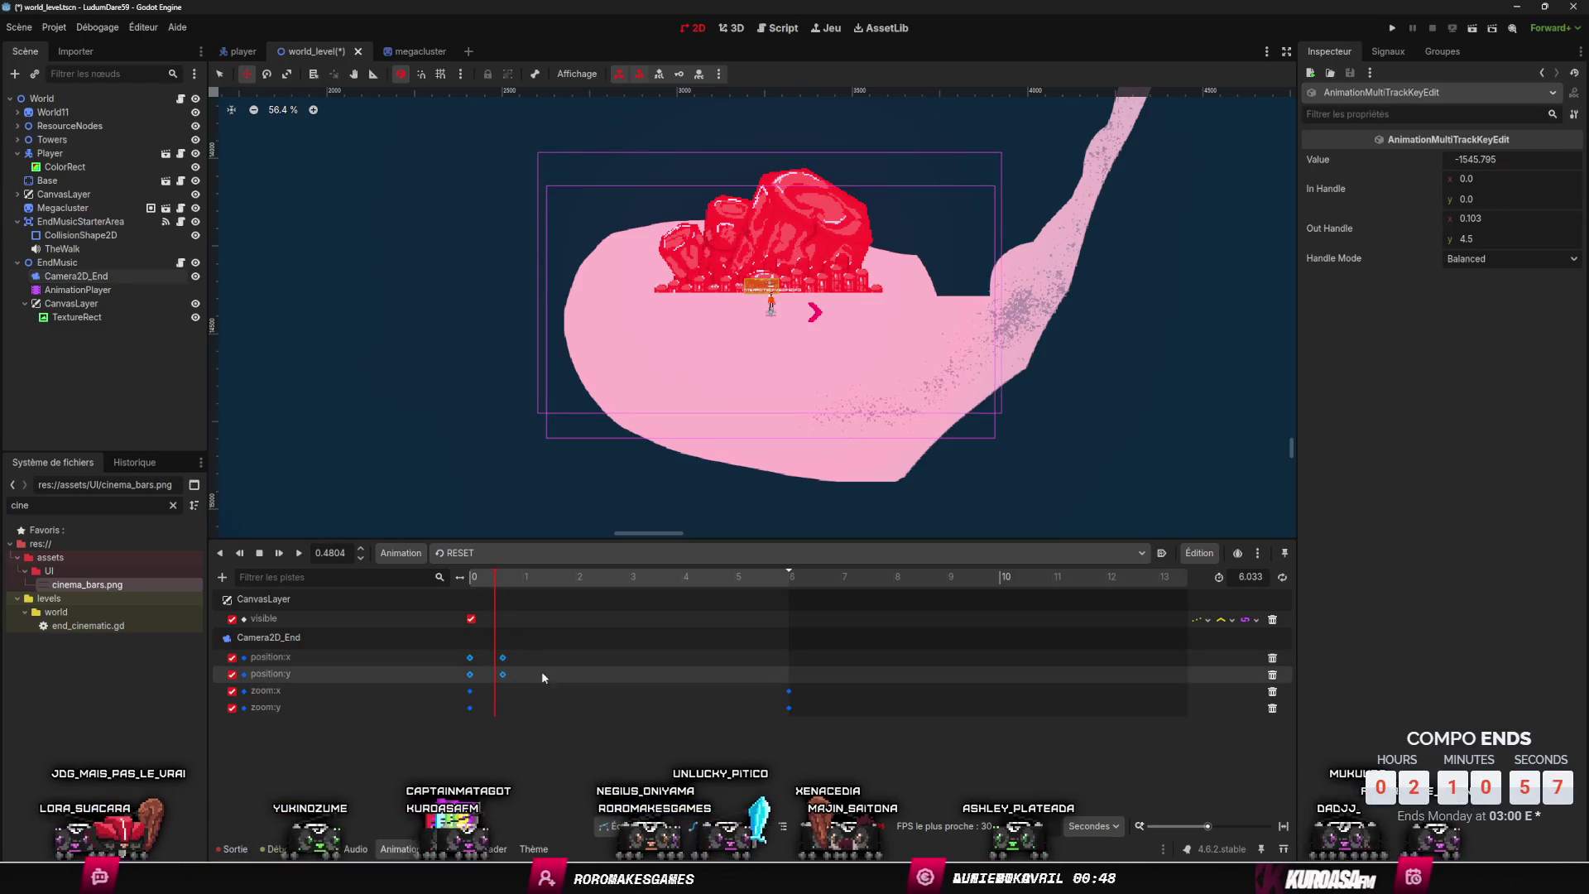
left_click(1223, 619)
left_click(1246, 668)
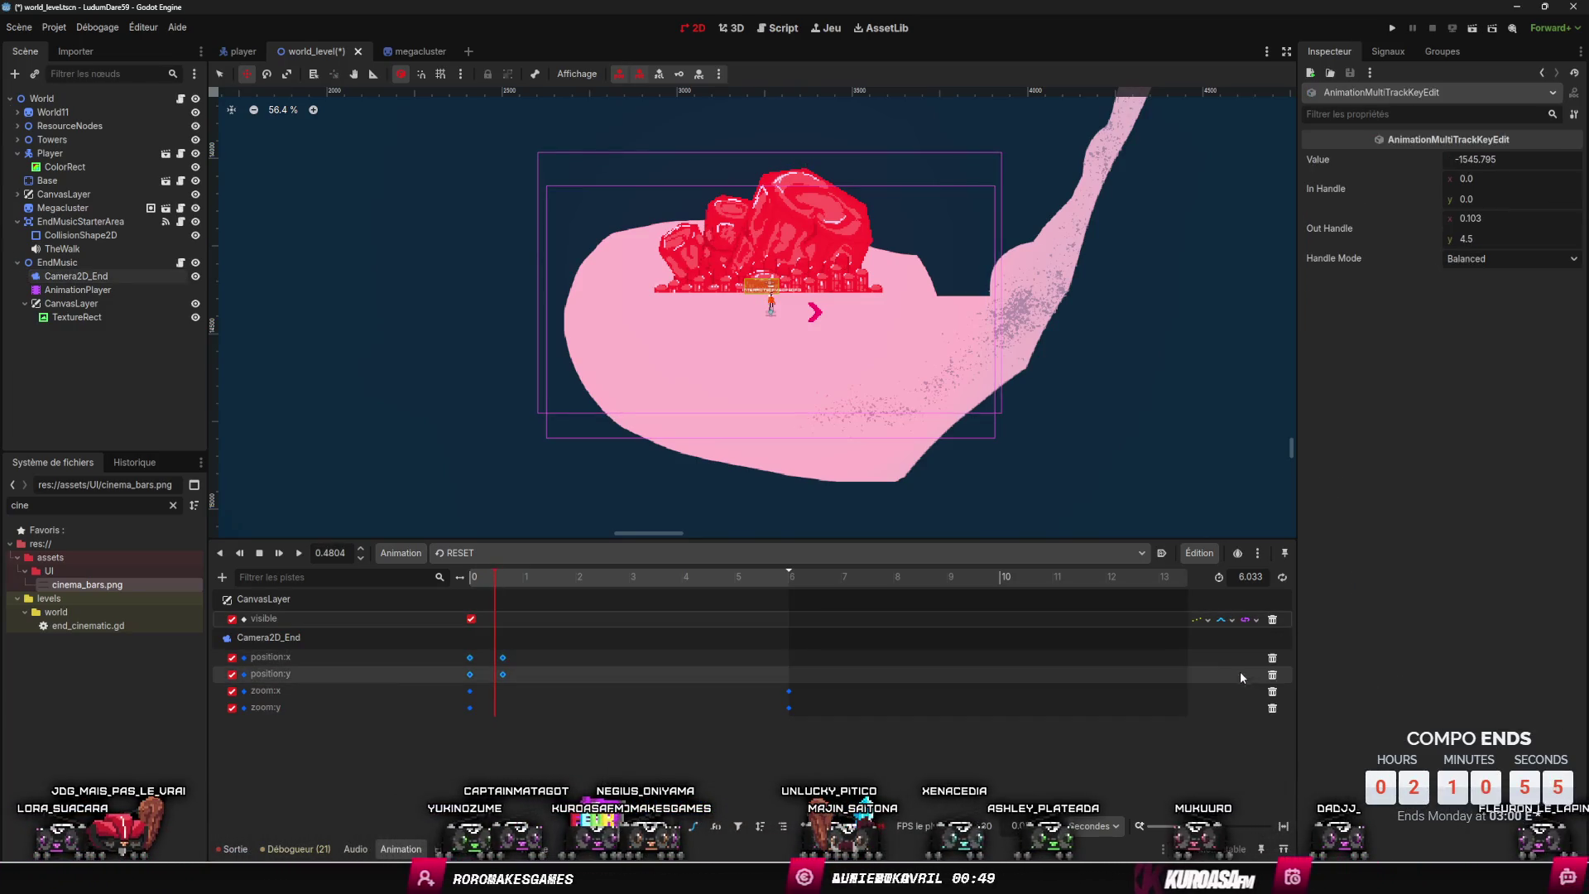
left_click(1219, 662)
left_click(471, 582)
mouse_move(470, 581)
left_mouse_down()
mouse_move(508, 588)
mouse_move(466, 598)
mouse_move(500, 654)
mouse_move(477, 675)
mouse_move(463, 651)
left_mouse_up()
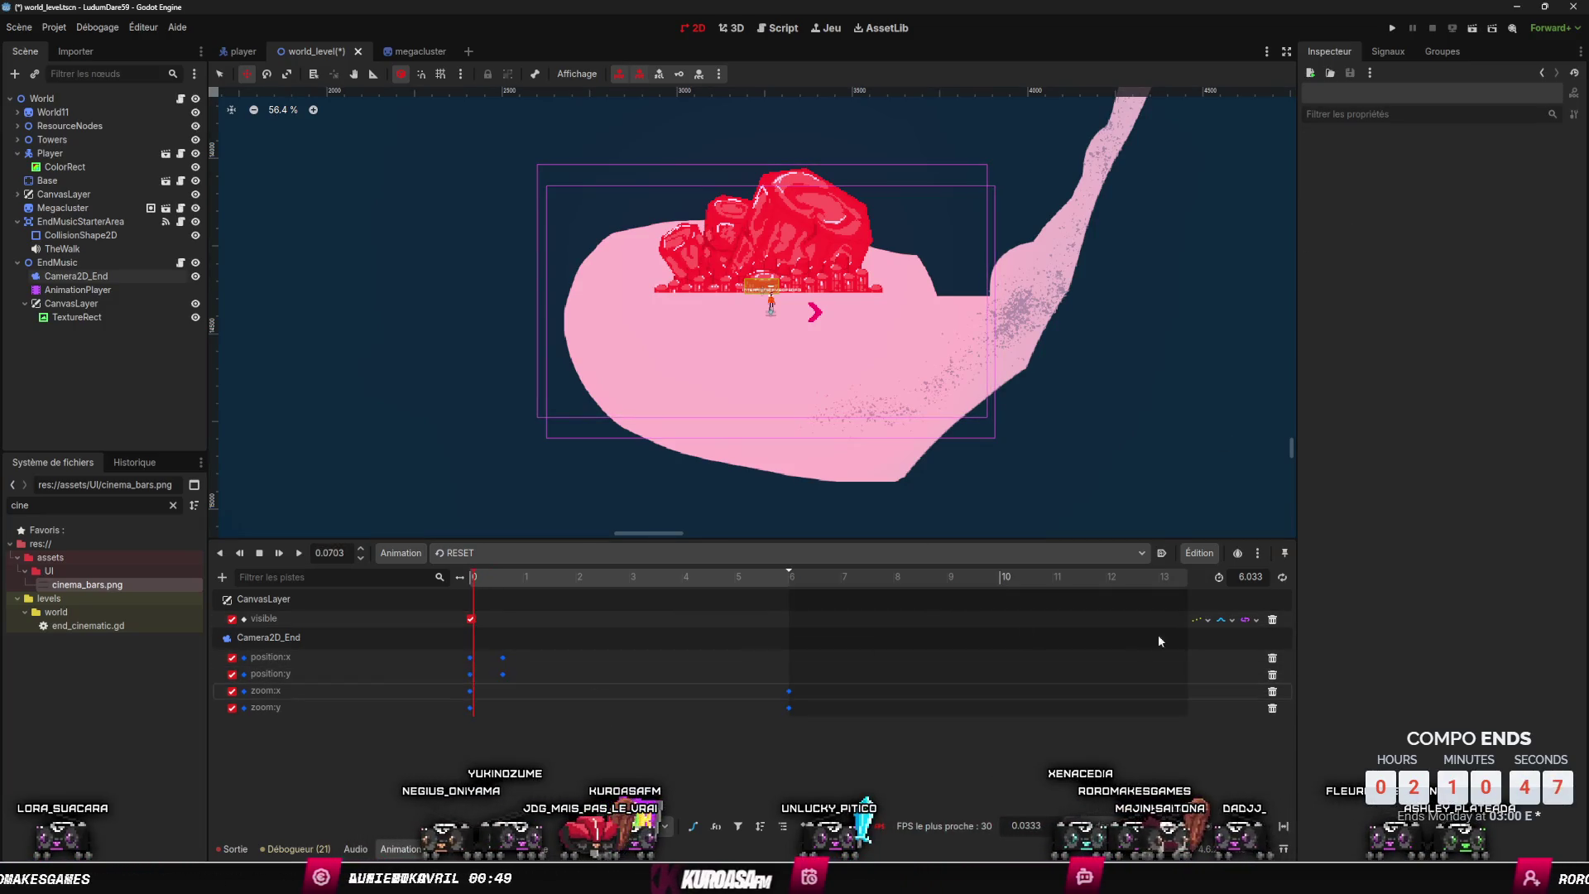
- Keep the start position:x key's handles Balanced, check the easing, and save the level scene
left_click(438, 653)
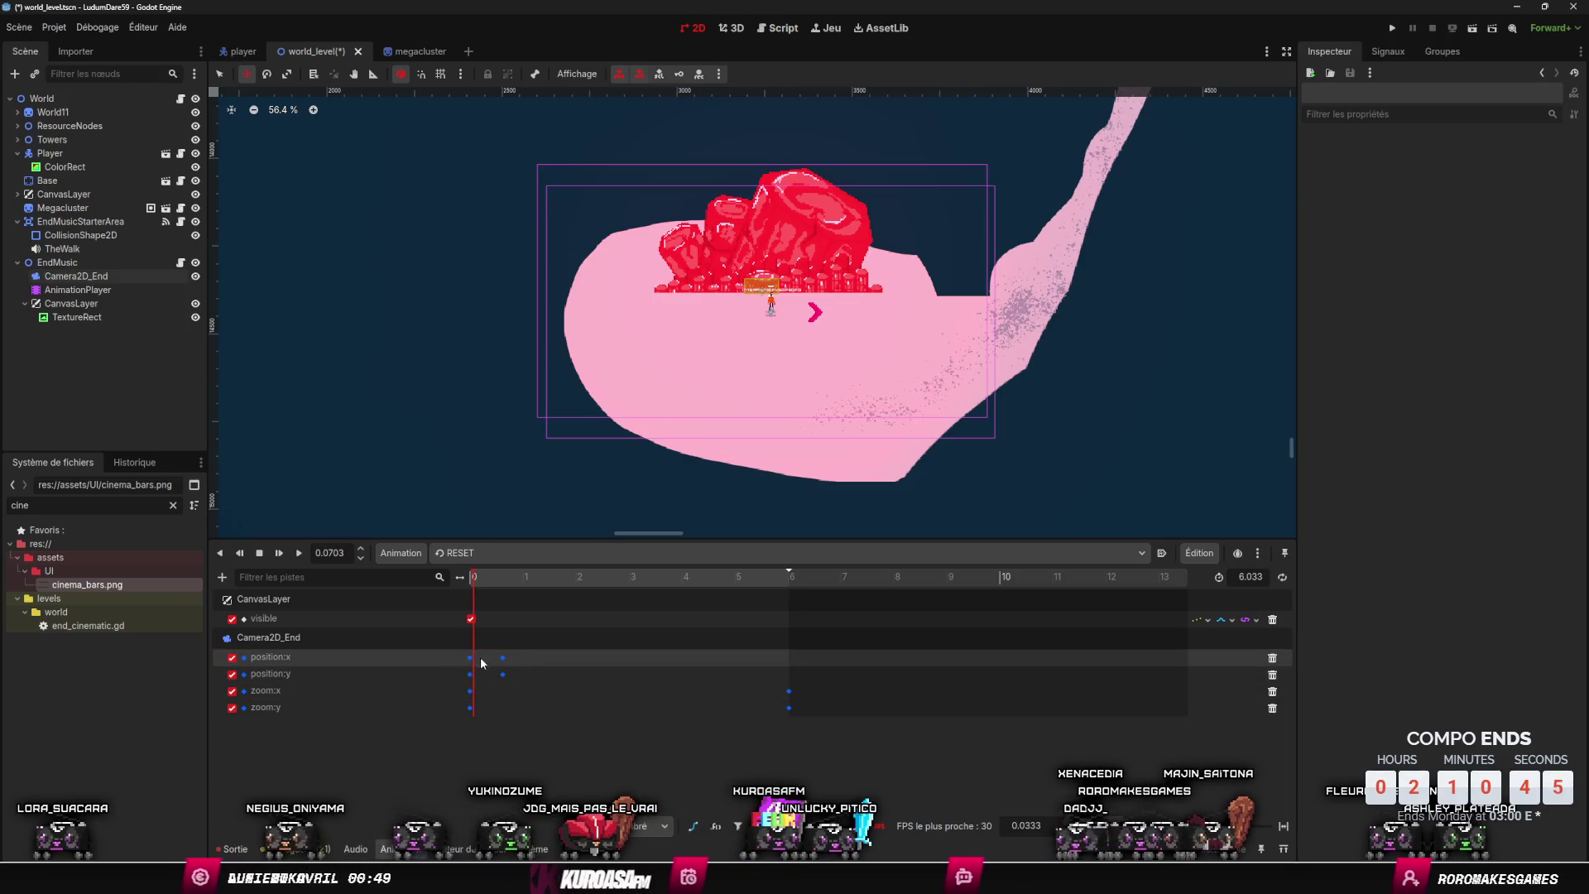
left_click(470, 658)
left_click(1541, 281)
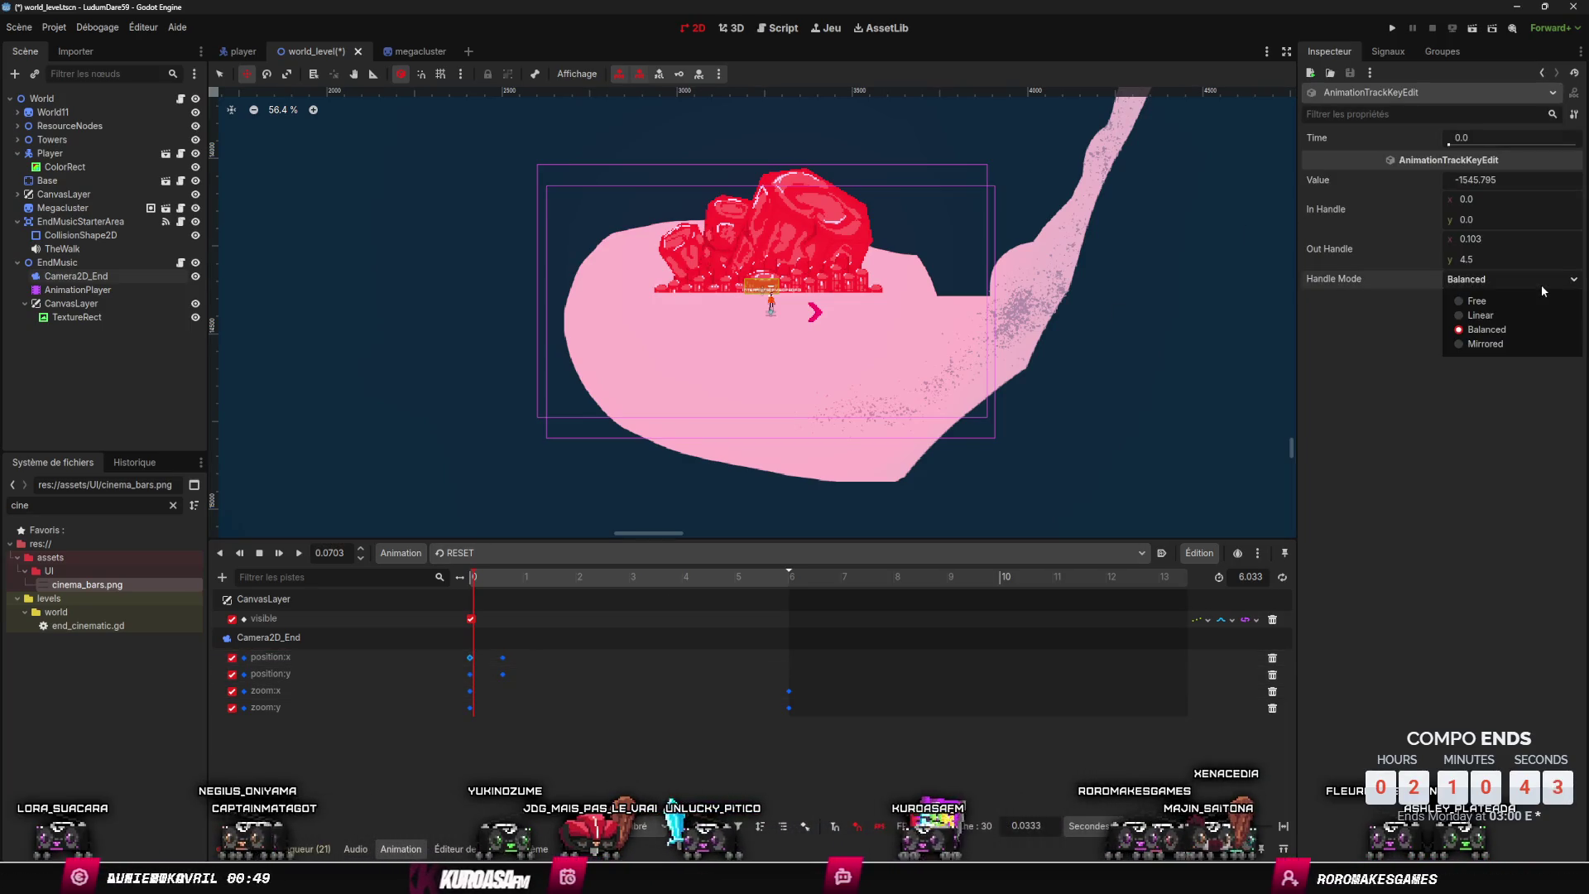
left_click(508, 586)
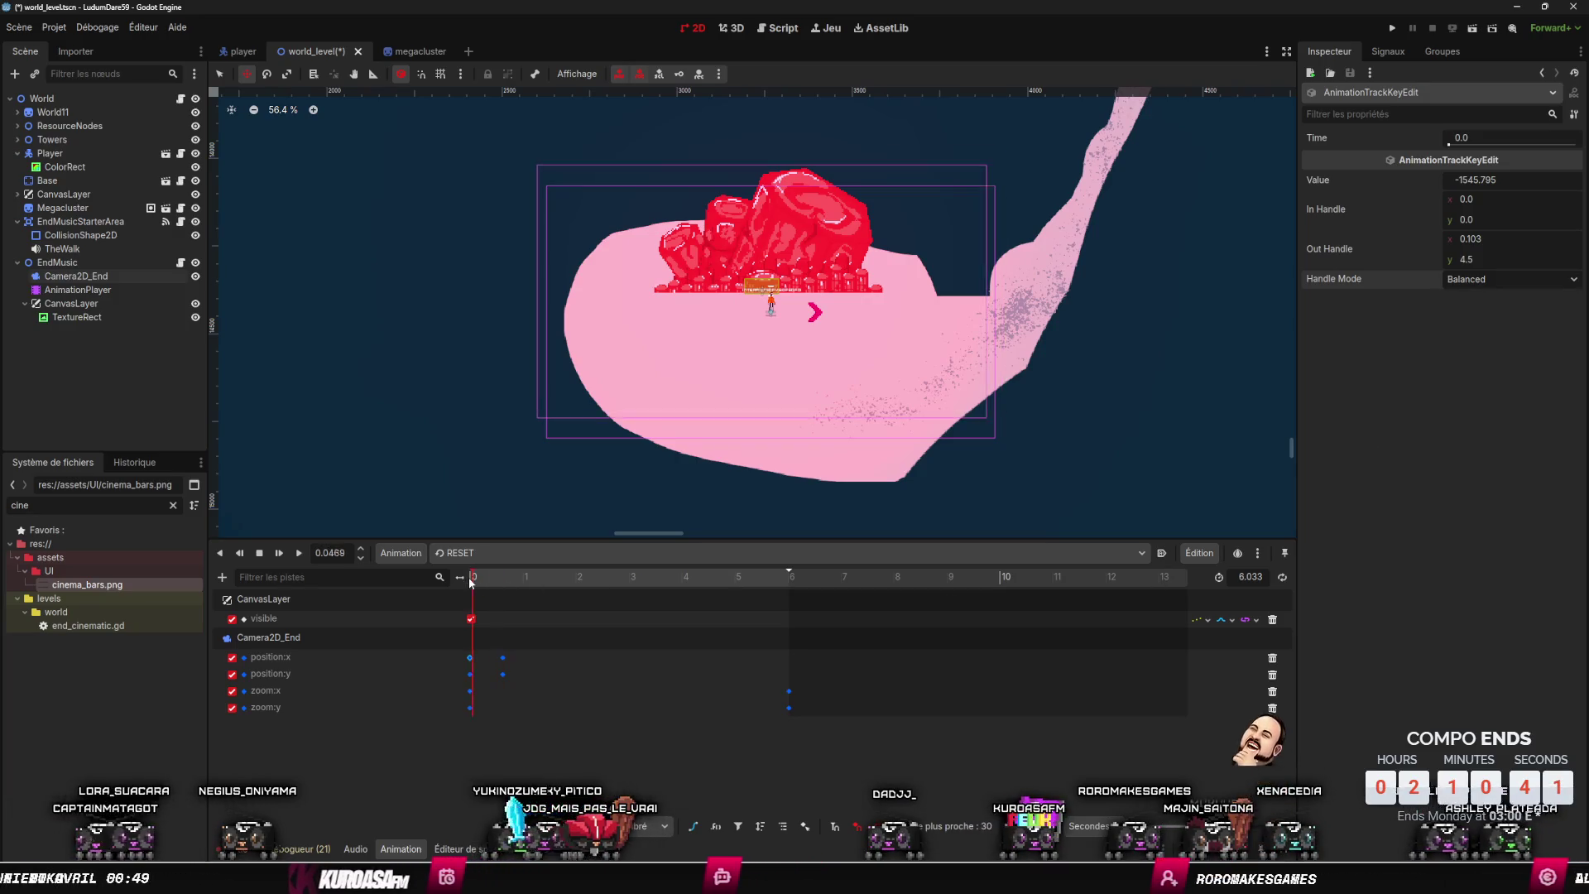
mouse_move(508, 586)
left_mouse_down()
mouse_move(484, 583)
mouse_move(623, 608)
mouse_move(727, 604)
mouse_move(451, 598)
mouse_move(760, 606)
mouse_move(399, 589)
left_mouse_up()
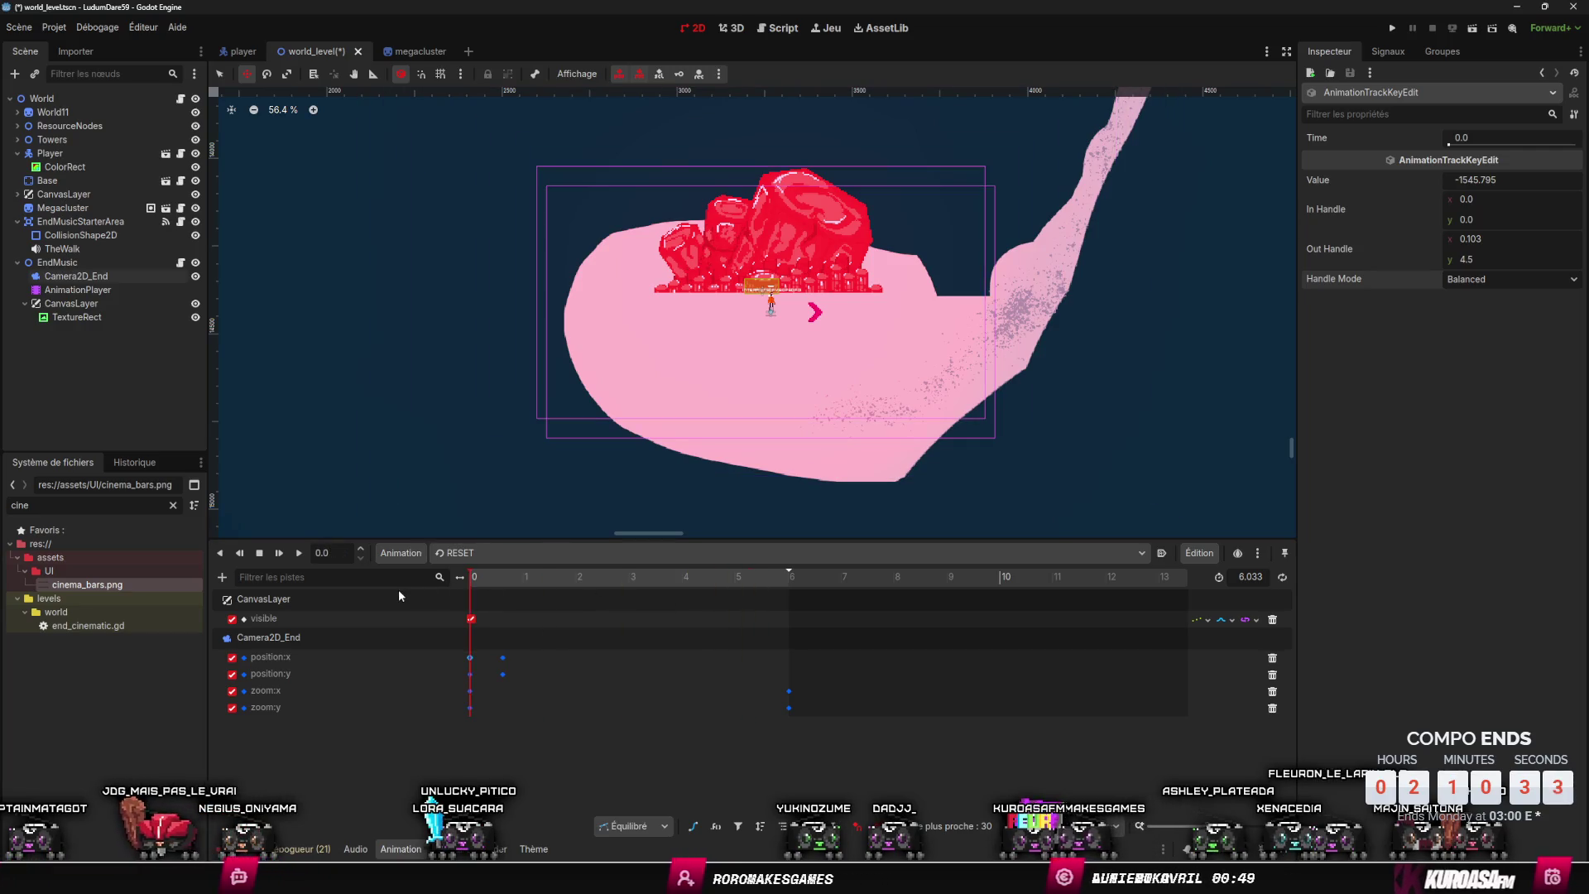
scroll(704, 459, "down", 2)
key("ctrl+s")
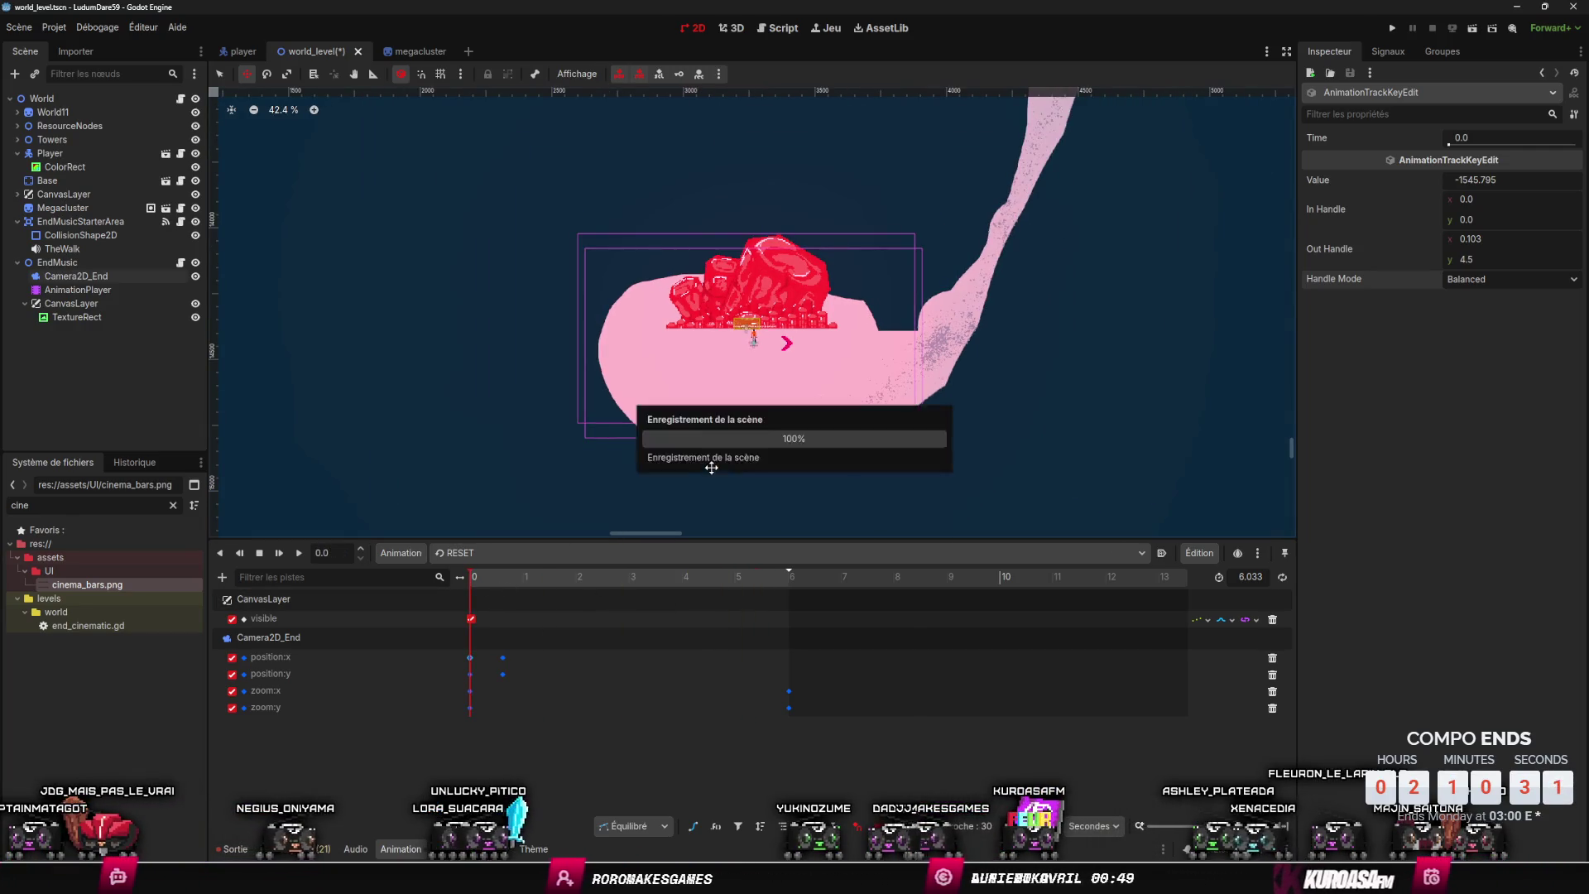
- Select EndMusic and start adding a child node, cancelling the first attempt
left_click_drag(684, 460, 704, 415)
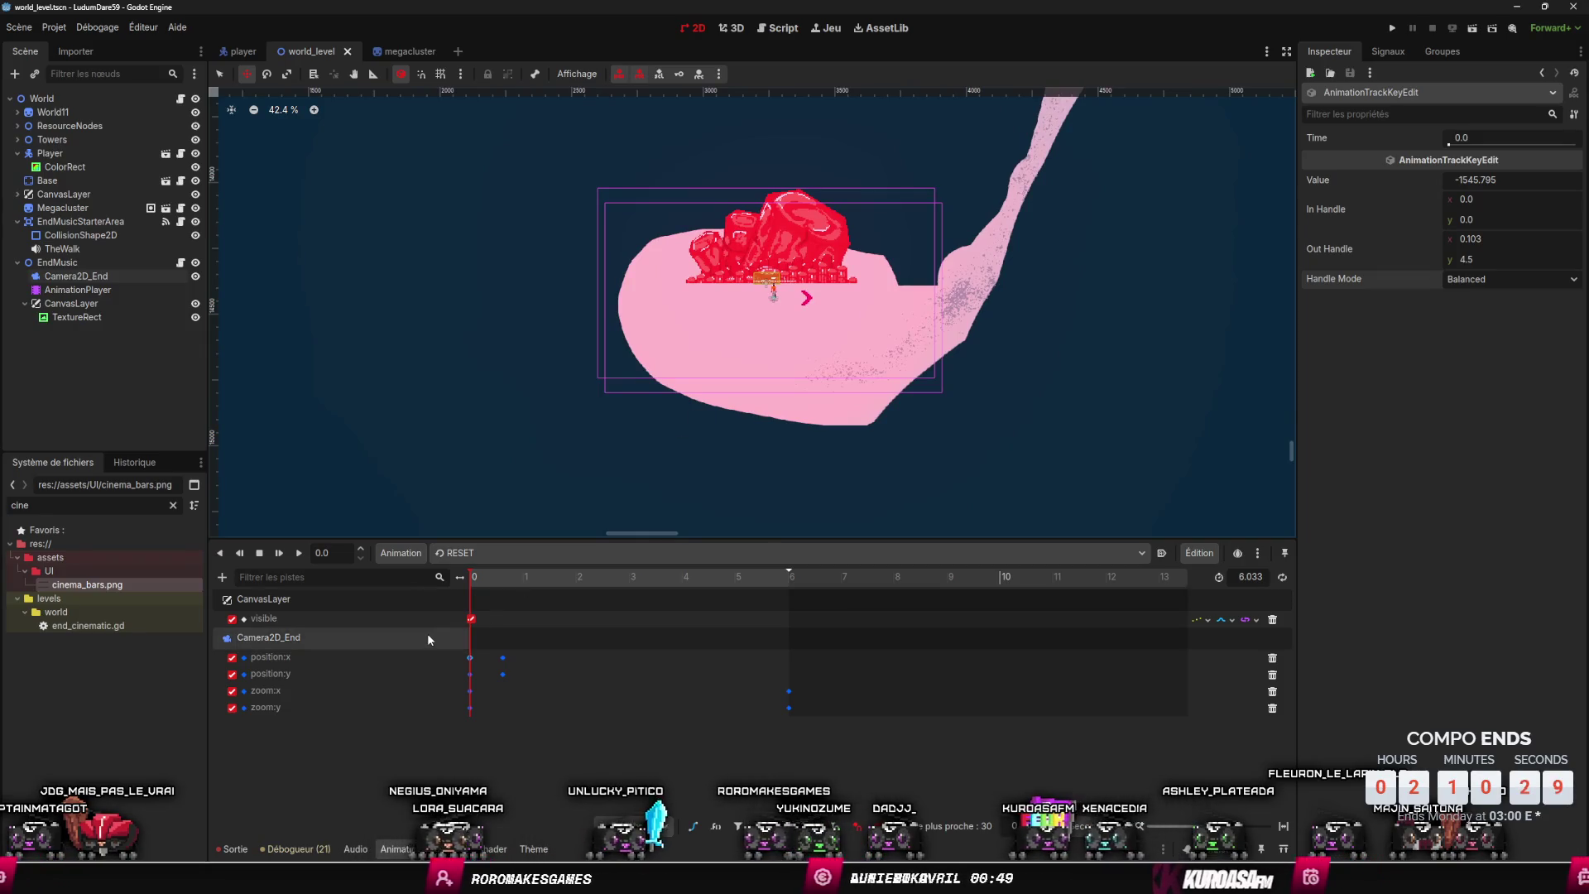
right_click(131, 369)
left_click(119, 367)
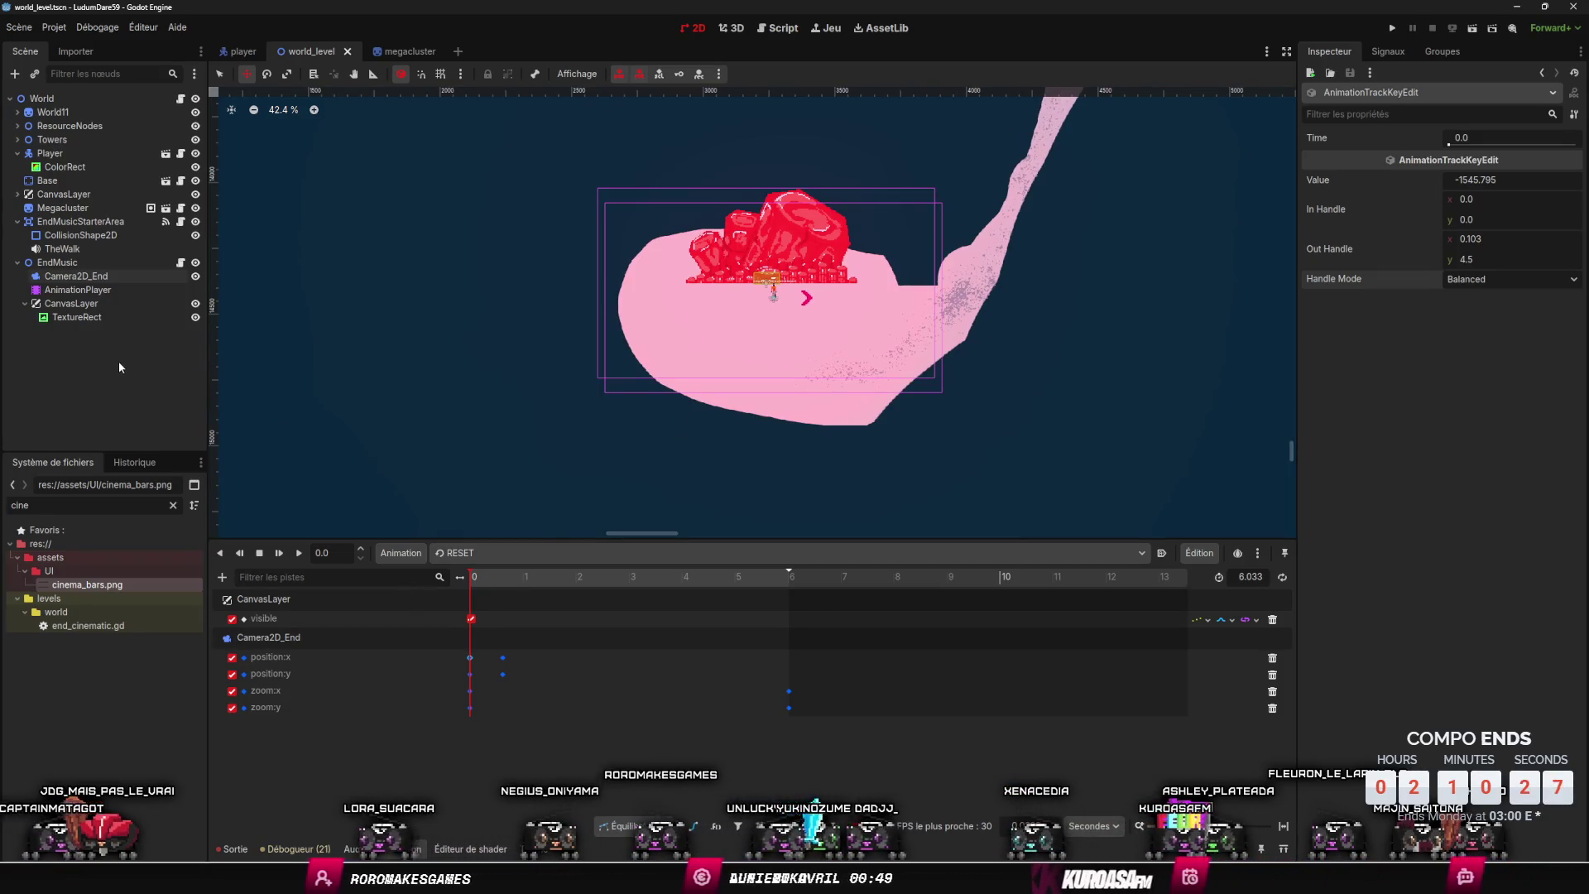
right_click(152, 389)
left_click(101, 374)
right_click(158, 369)
left_click(51, 262)
right_click(65, 264)
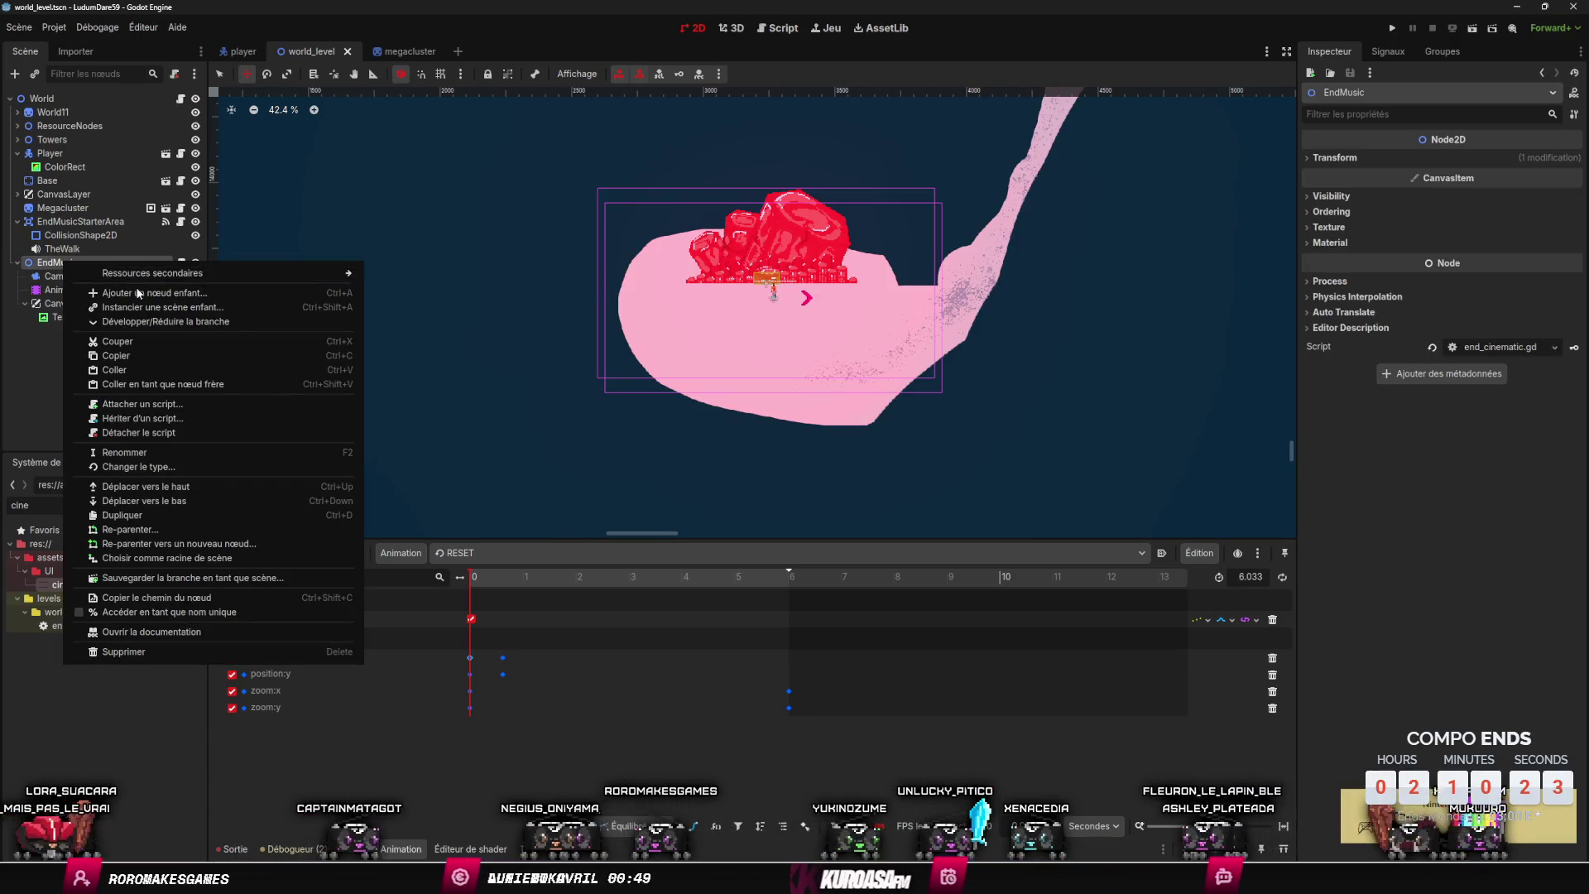
left_click(138, 293)
type("enn")
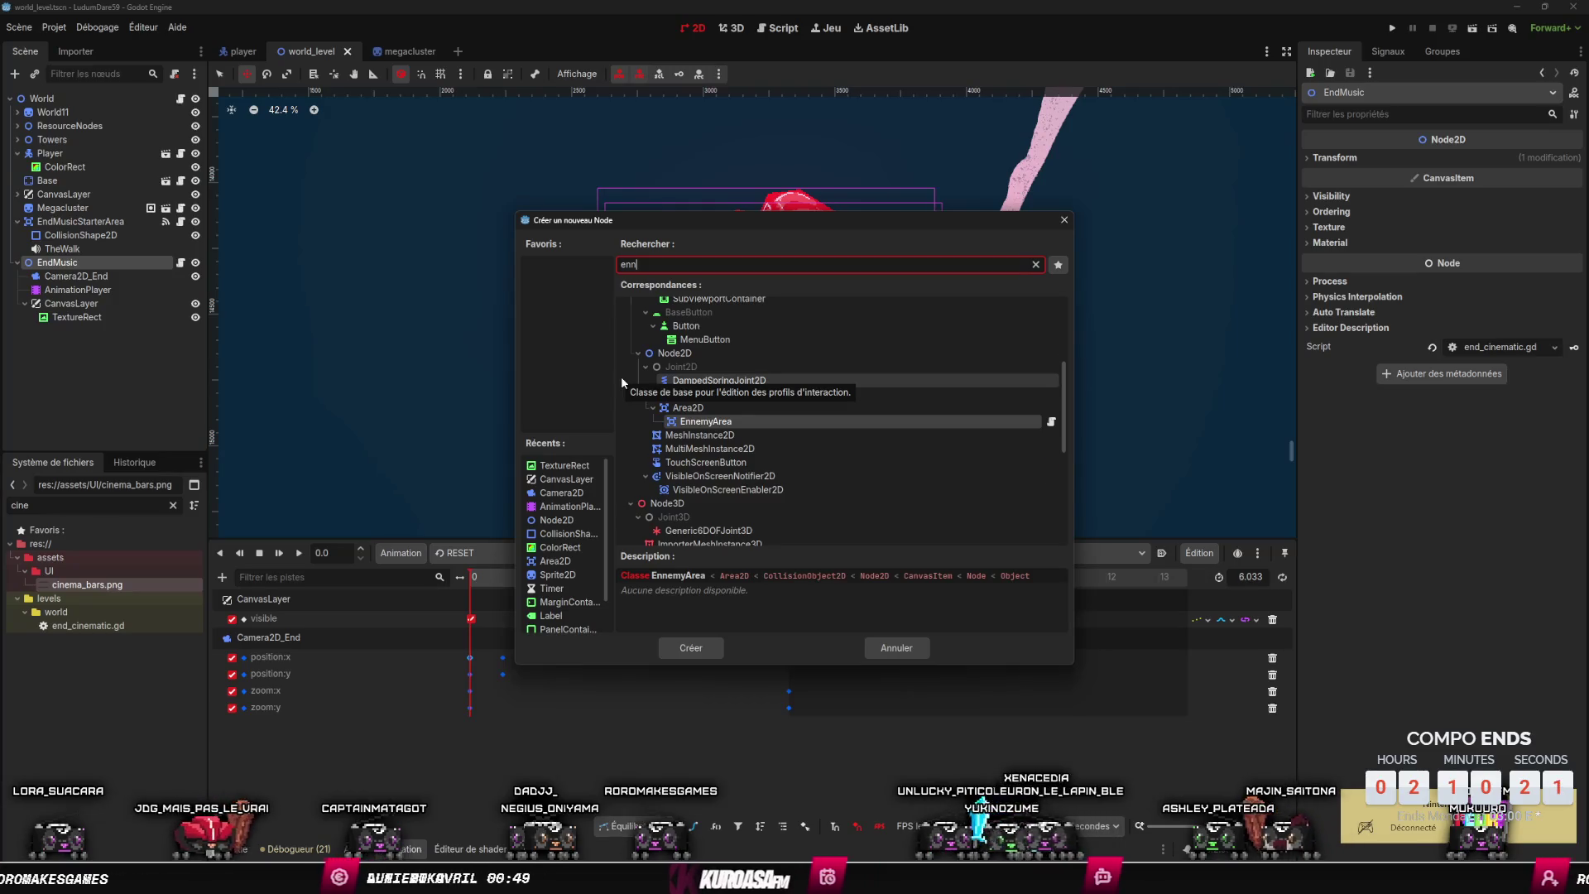
key("Escape")
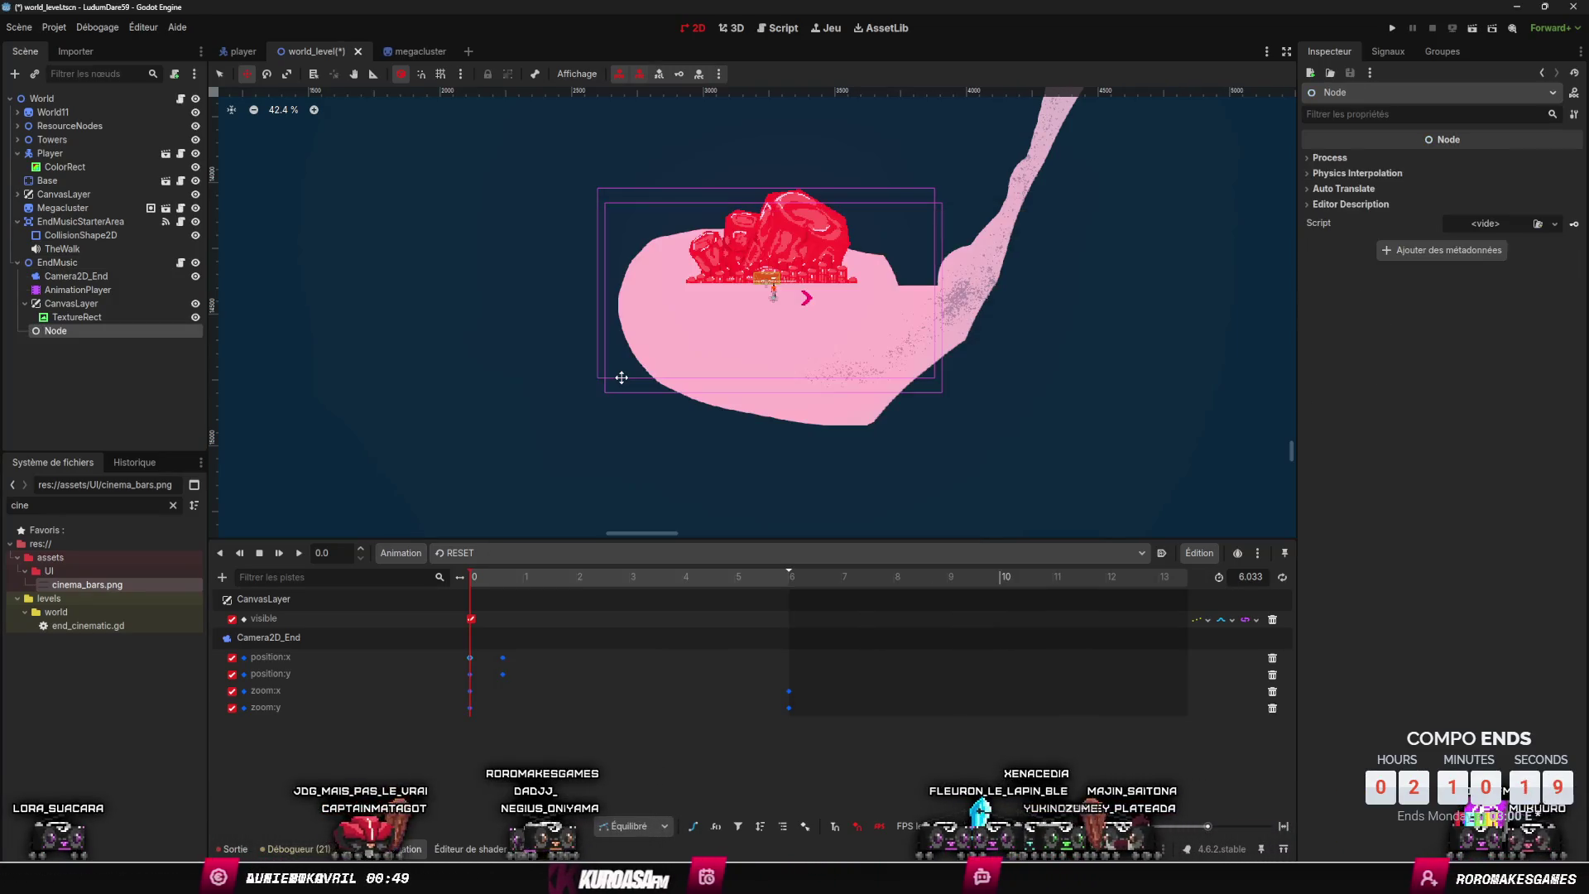
- Add a Node2D child under the EndMusic node
right_click(80, 266)
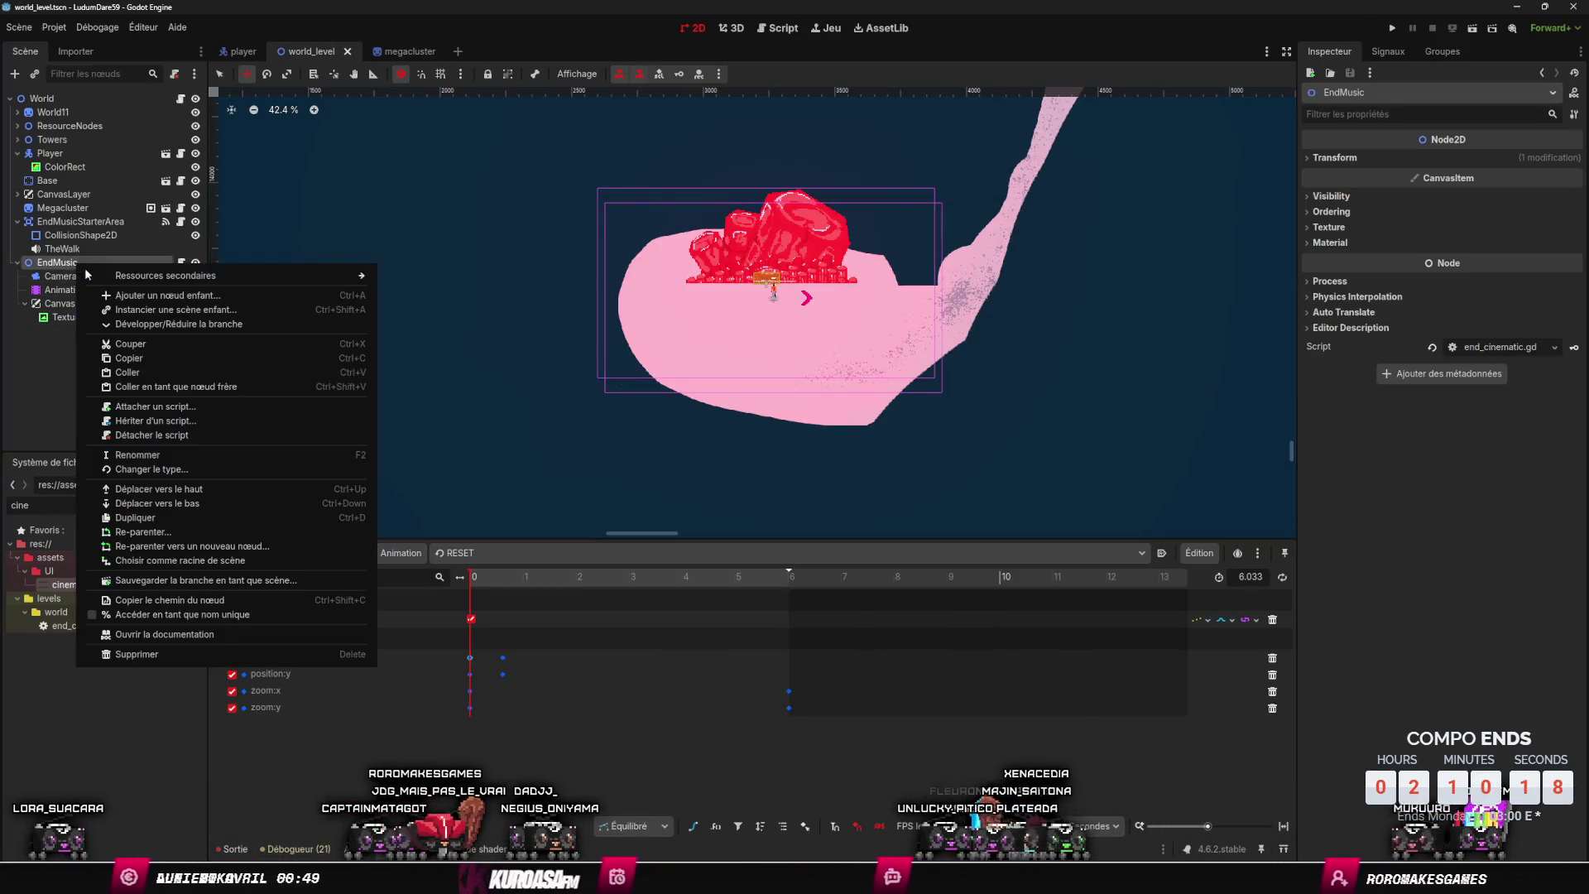
left_click(161, 294)
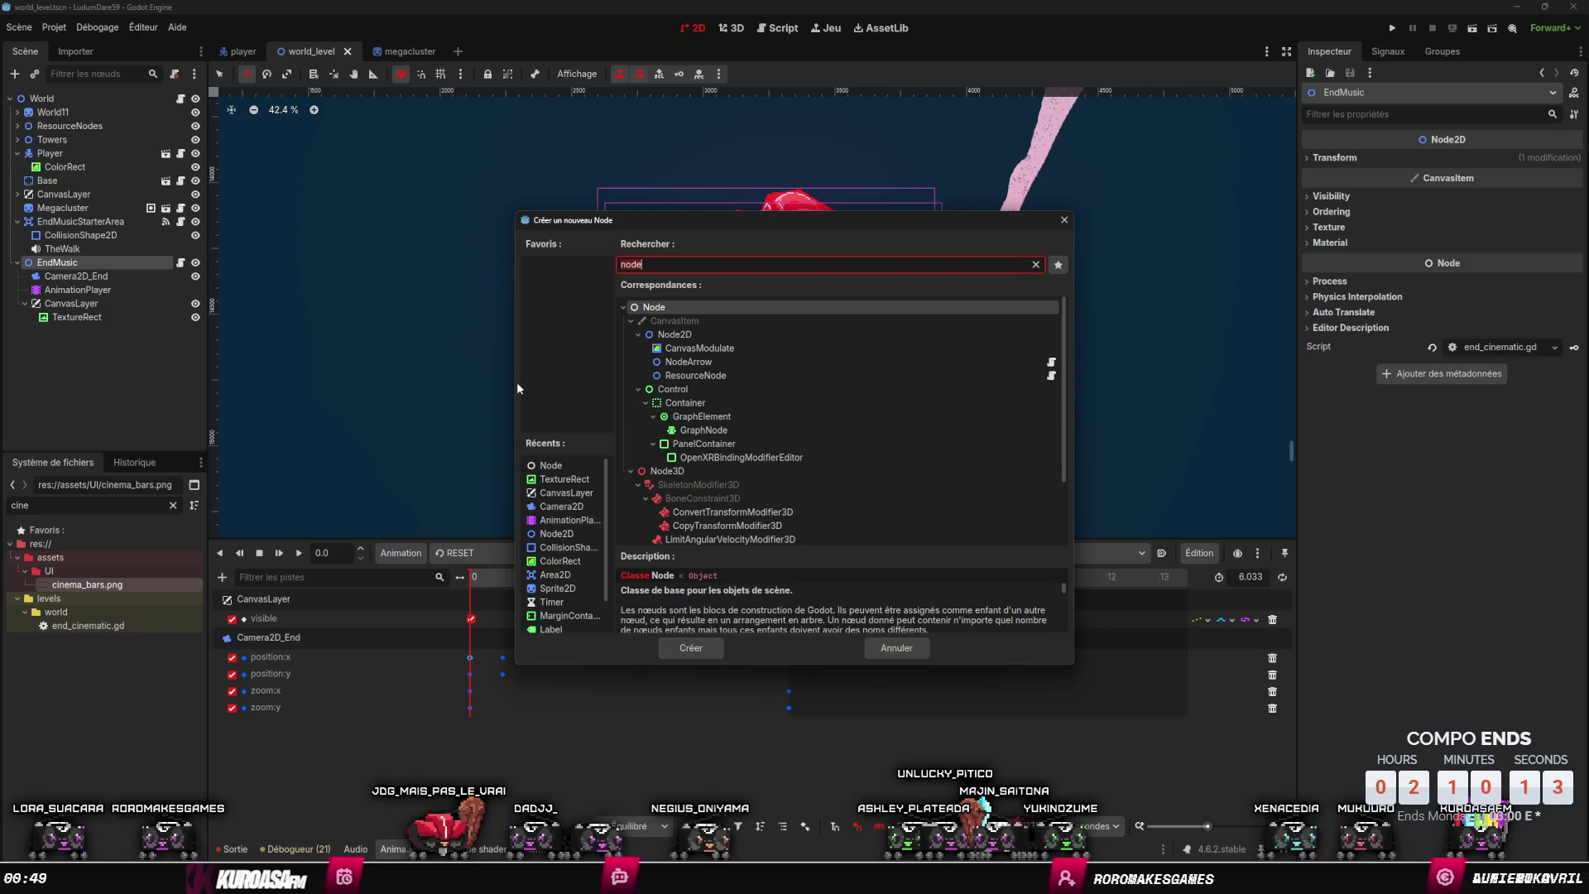
key("Down")
key("Return")
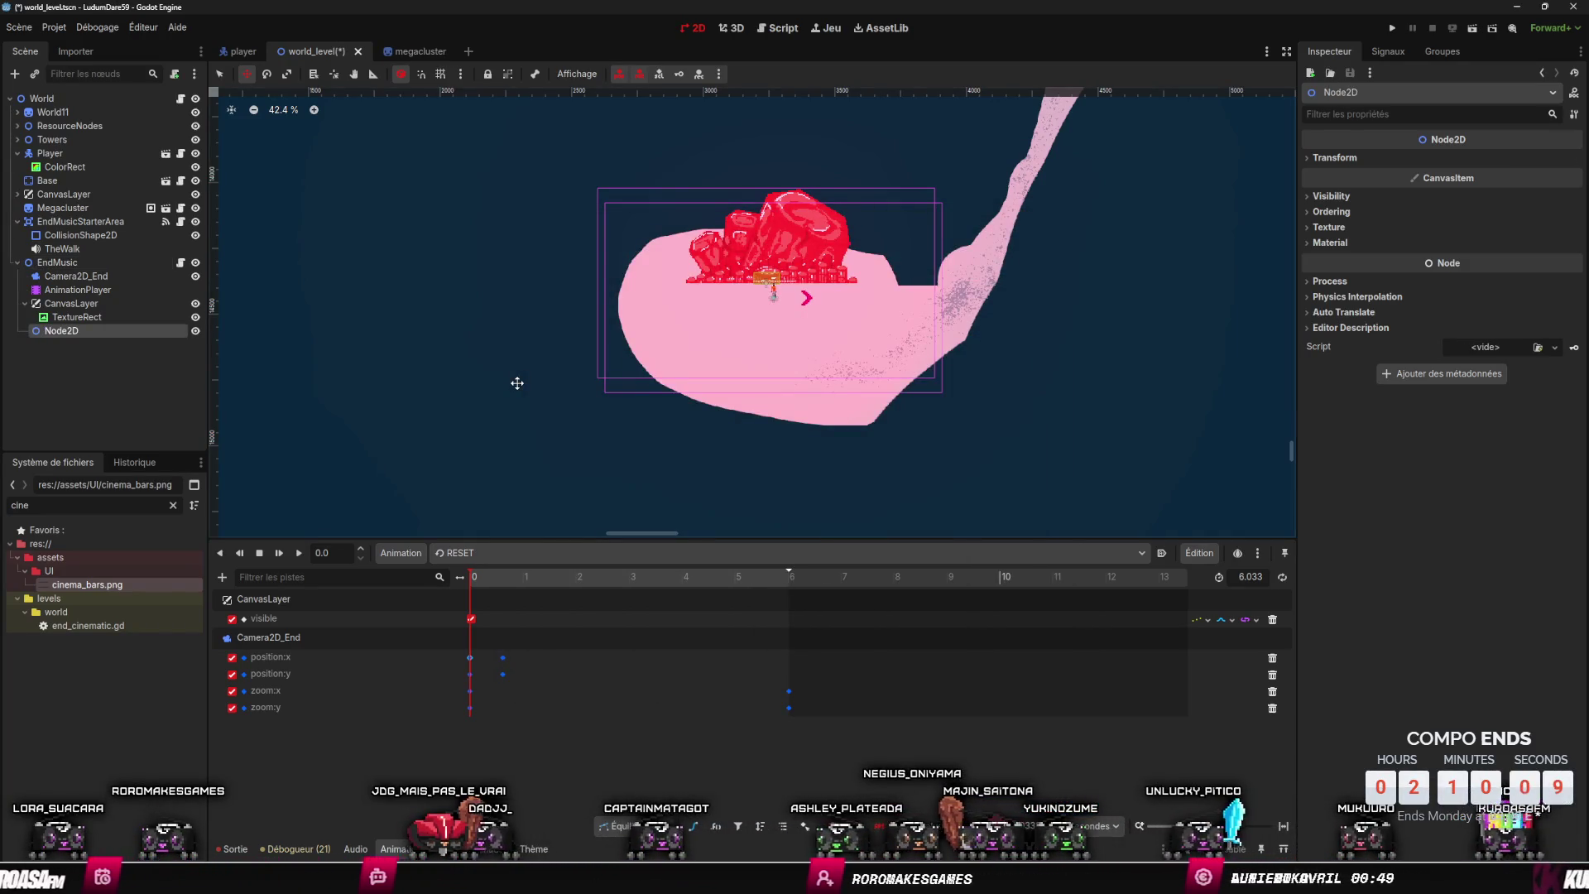
left_click_drag(560, 425, 537, 436)
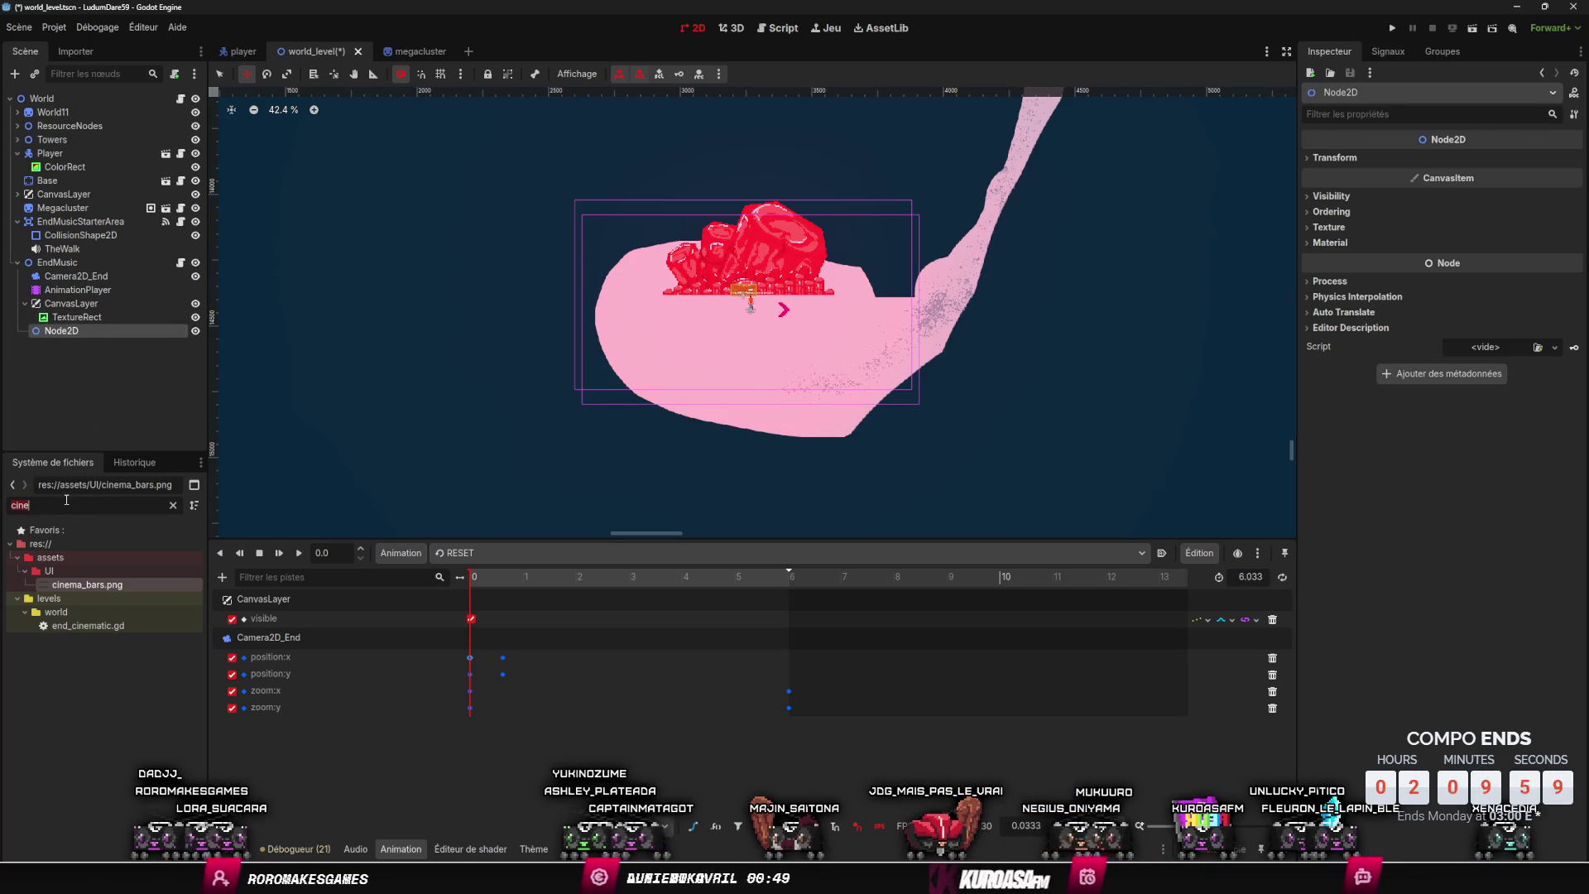
- Filter FileSystem for 'ennemy' and drop an Ennemy instance into the level inside Node2D
key("BackSpace")
key("BackSpace")
key("BackSpace")
type("ennemy")
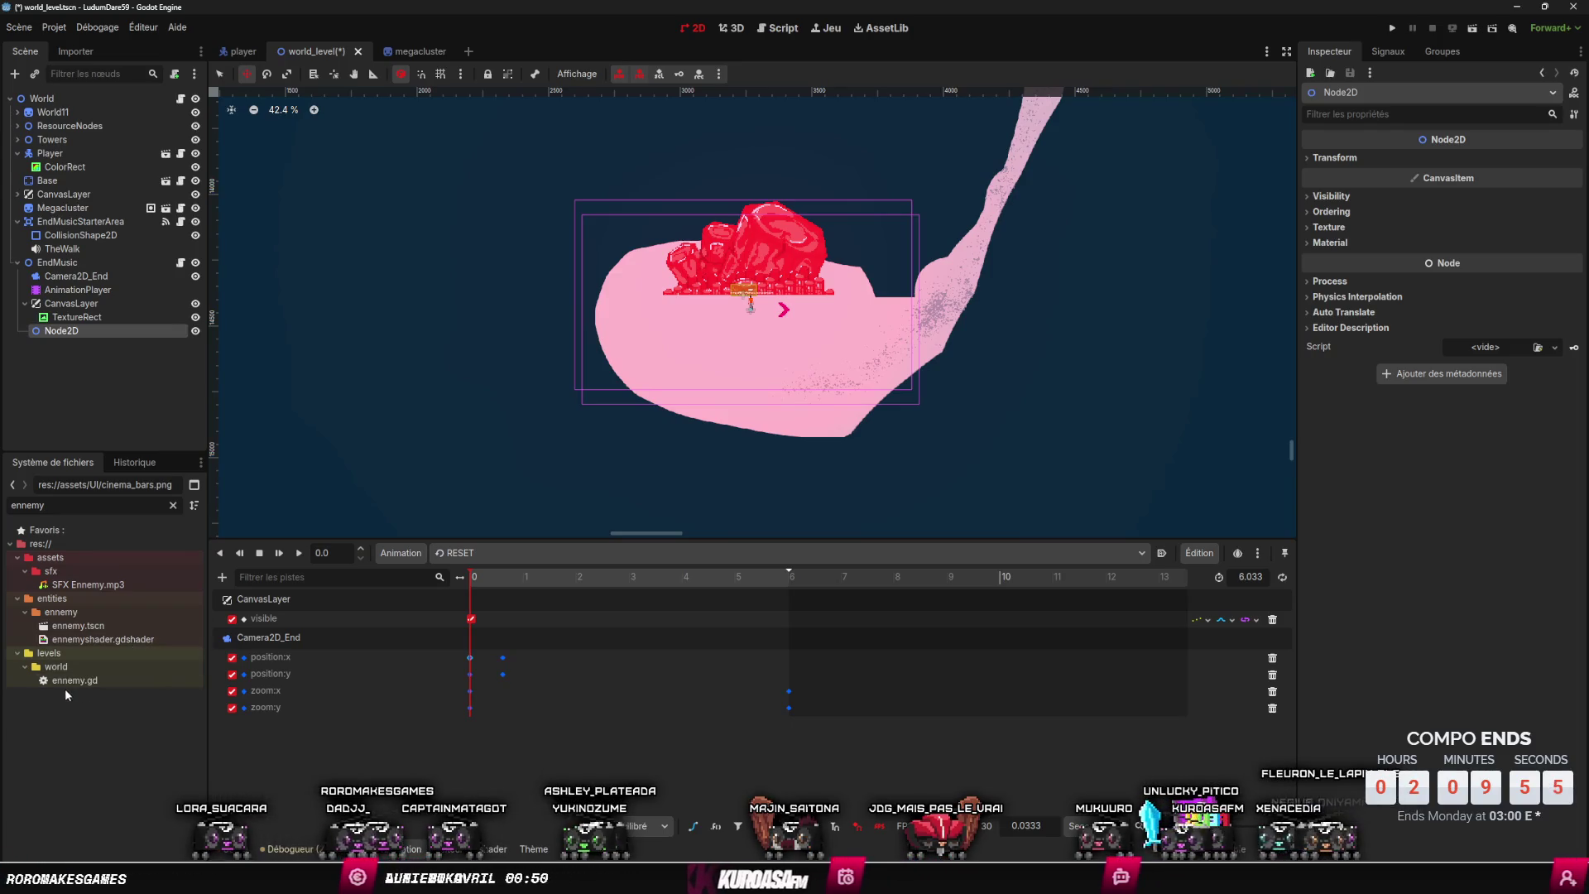
left_click_drag(65, 687, 524, 434)
mouse_move(87, 684)
left_mouse_down()
mouse_move(83, 662)
mouse_move(132, 605)
mouse_move(506, 443)
left_mouse_up()
left_click_drag(81, 354, 78, 331)
- Rename the Node2D group to 'Ennemies end' and duplicate it
double_click(86, 331)
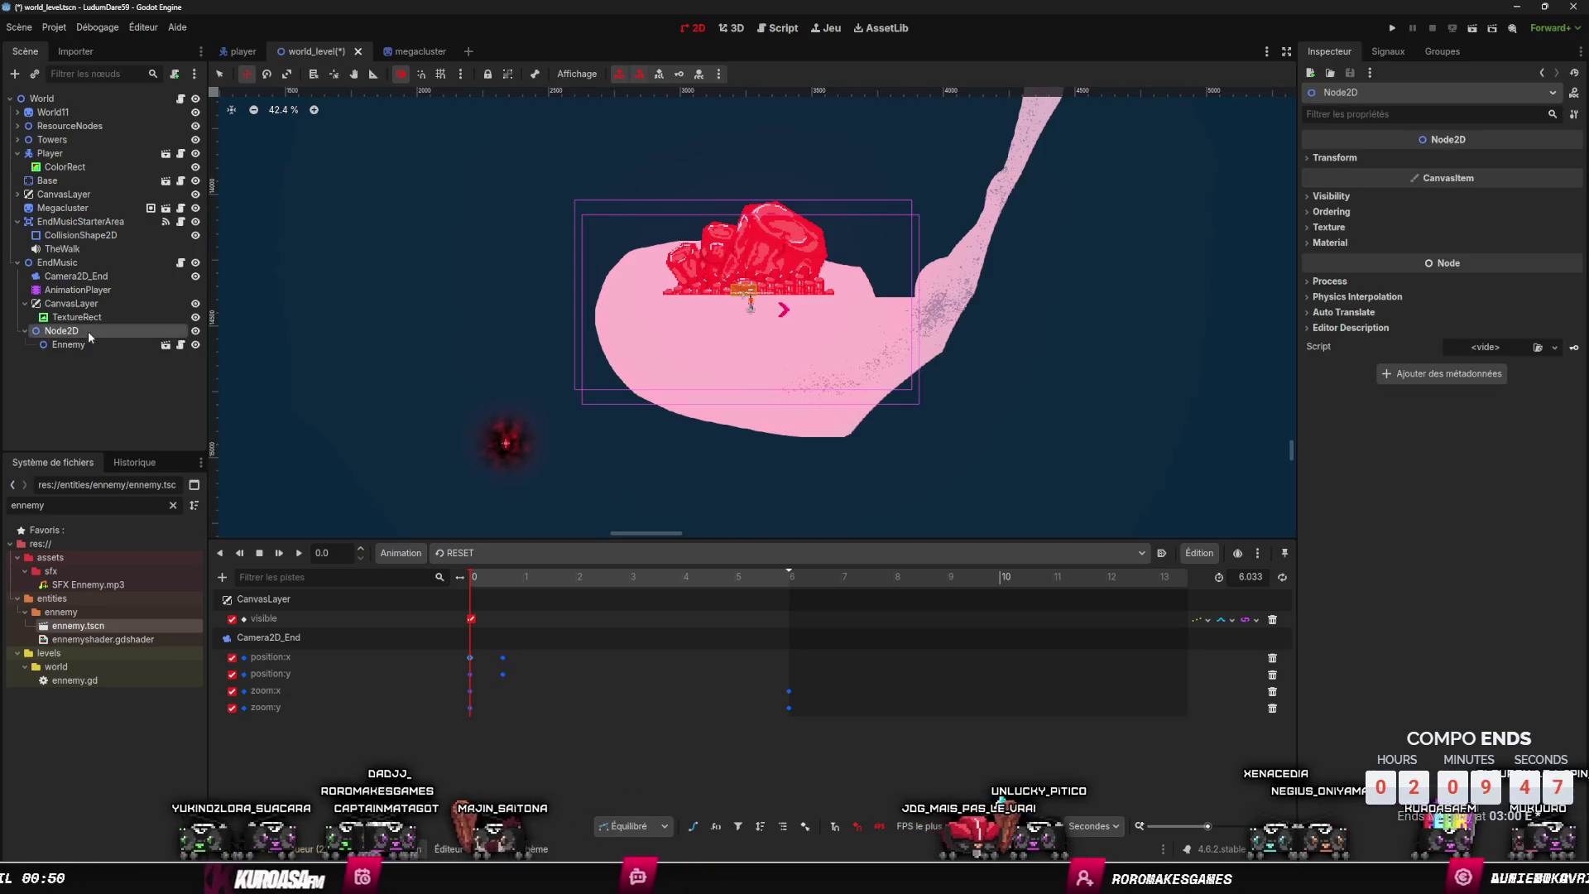
type("Ennemies end")
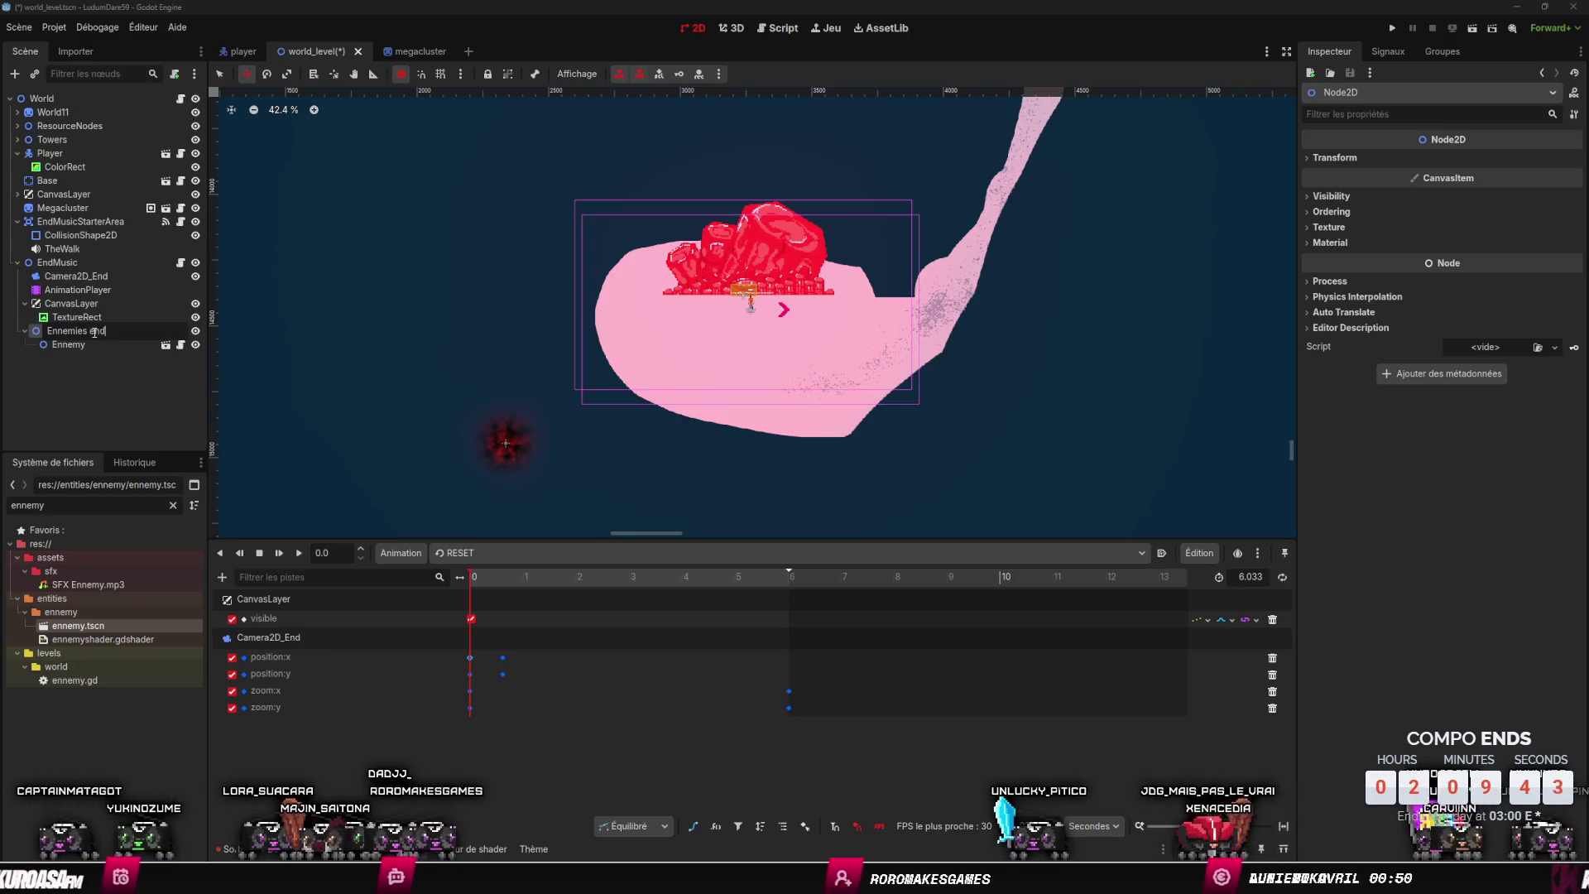
key("Return")
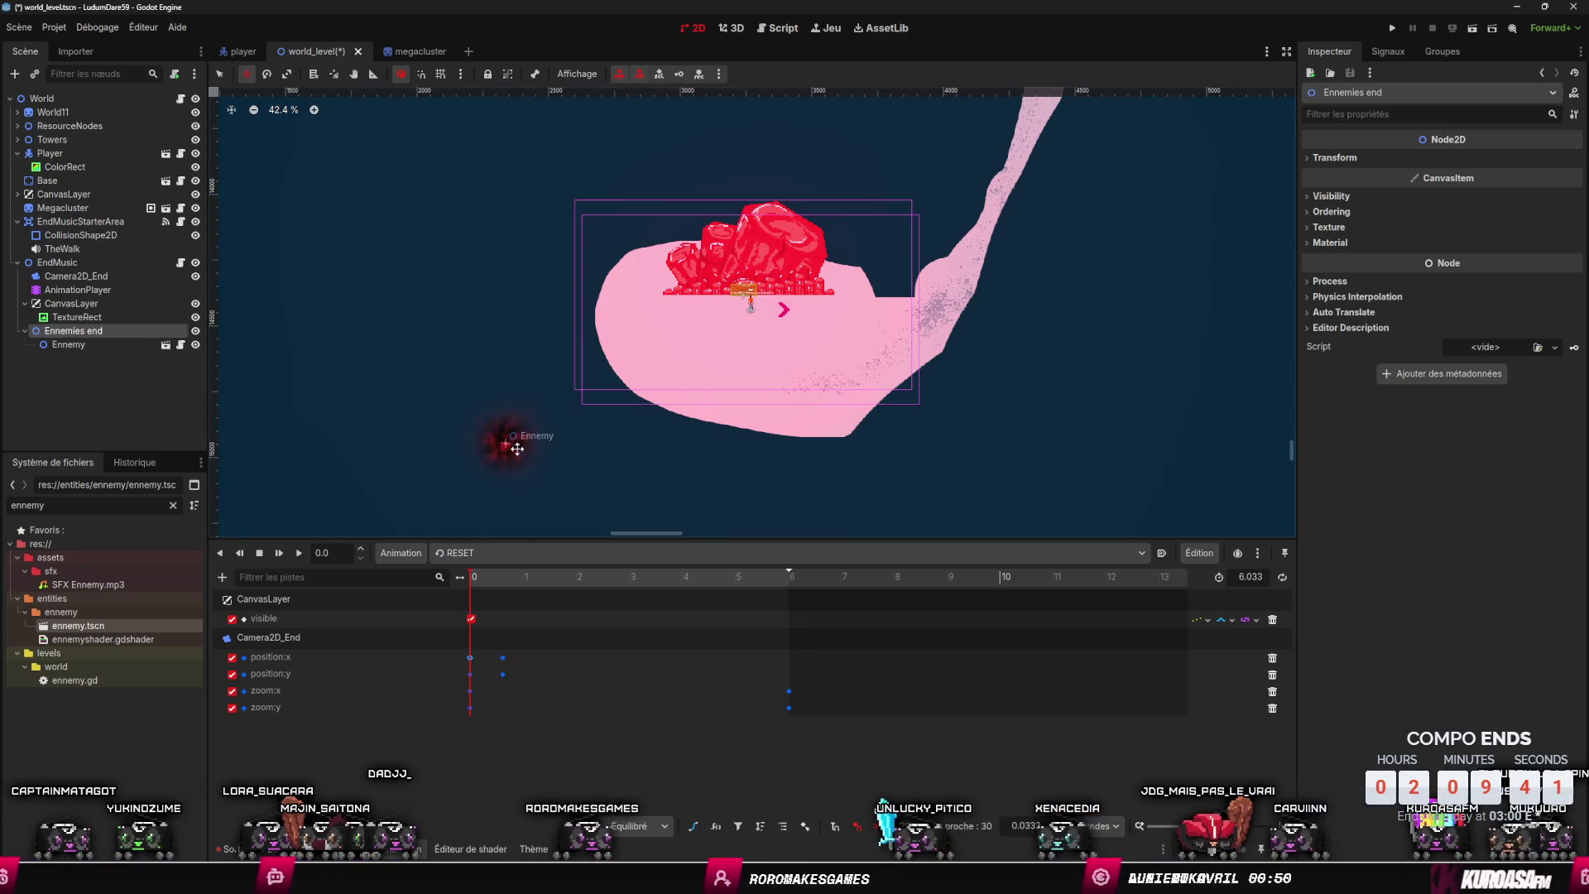
key("ctrl+d")
key("ctrl+d")
key("ctrl+d")
key("ctrl+d")
key("ctrl+d")
key("ctrl+d")
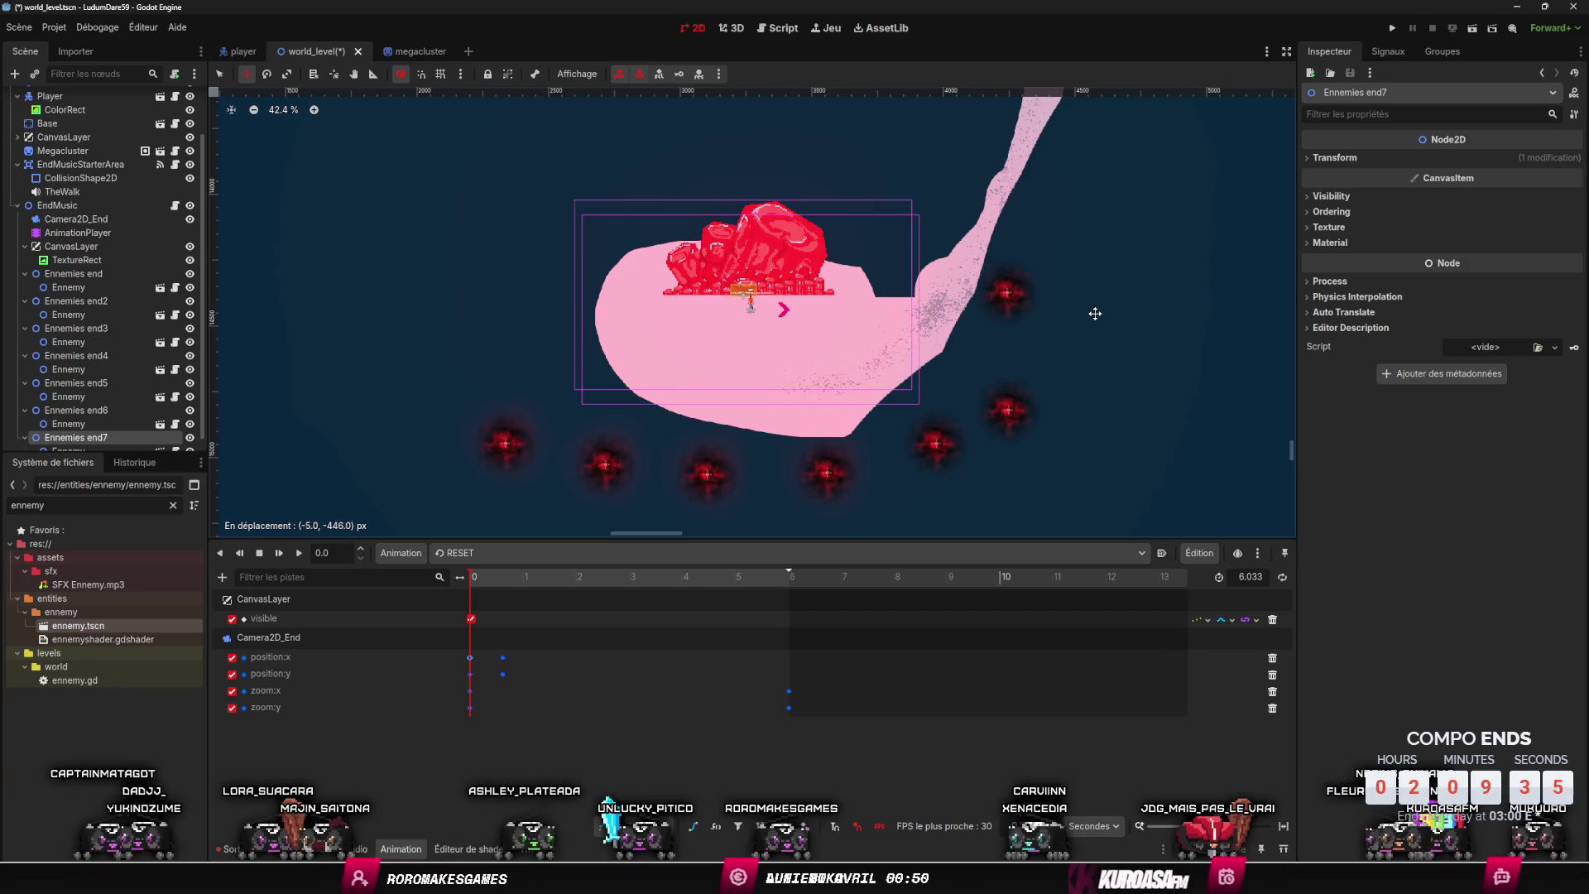
- Duplicate the enemy groups, then undo the surplus Ennemies end4 to end6 copies
key("ctrl+d")
key("ctrl+d")
key("ctrl+d")
key("ctrl+d")
key("ctrl+d")
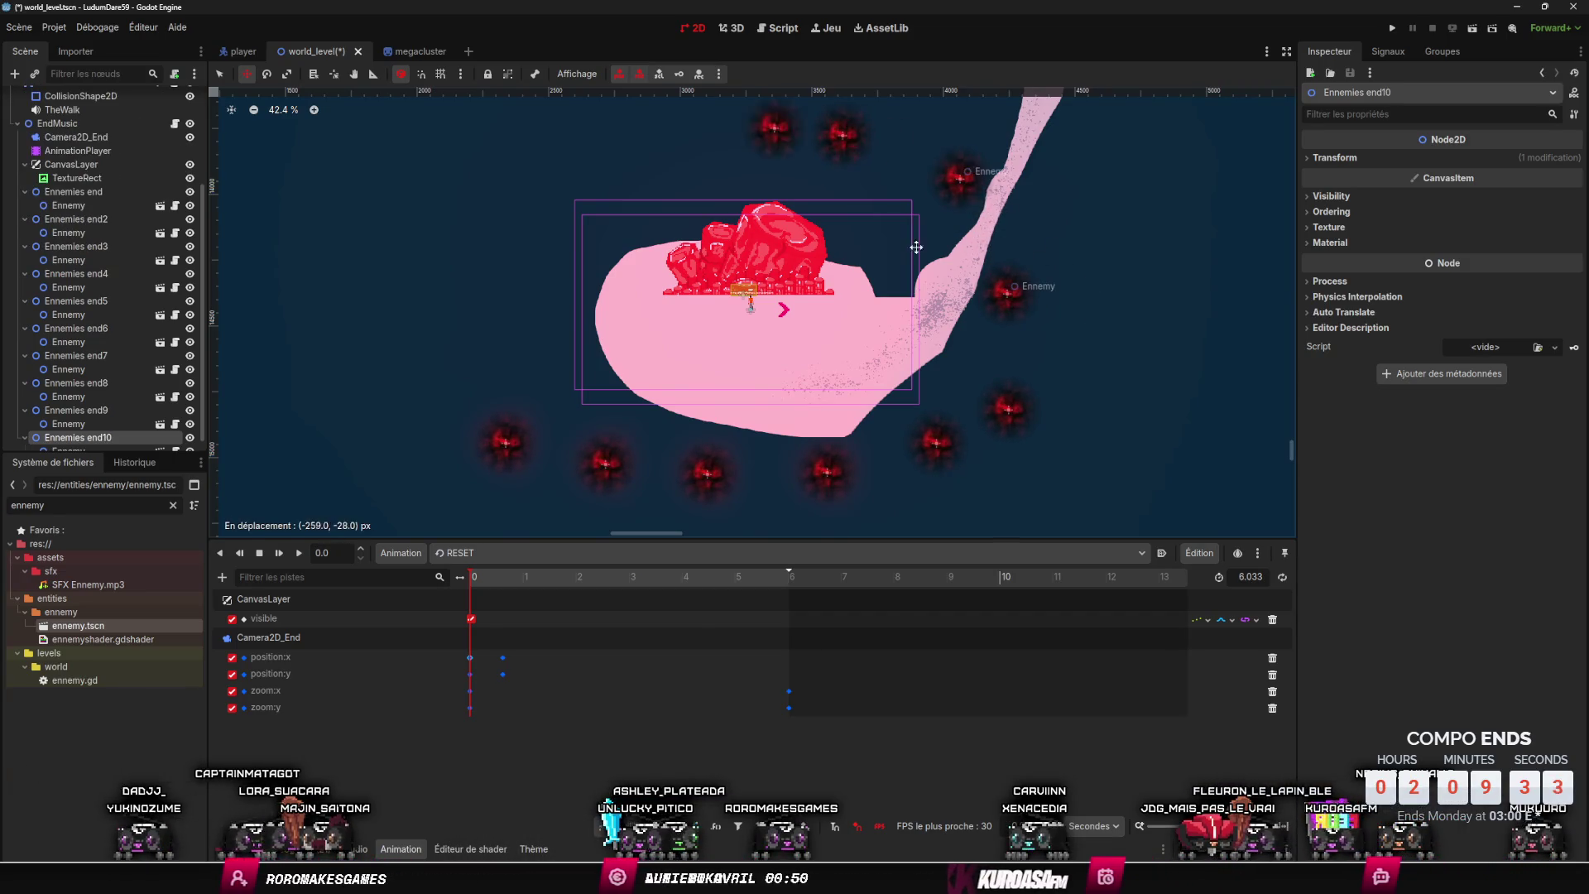
key("ctrl+d")
key("ctrl+d")
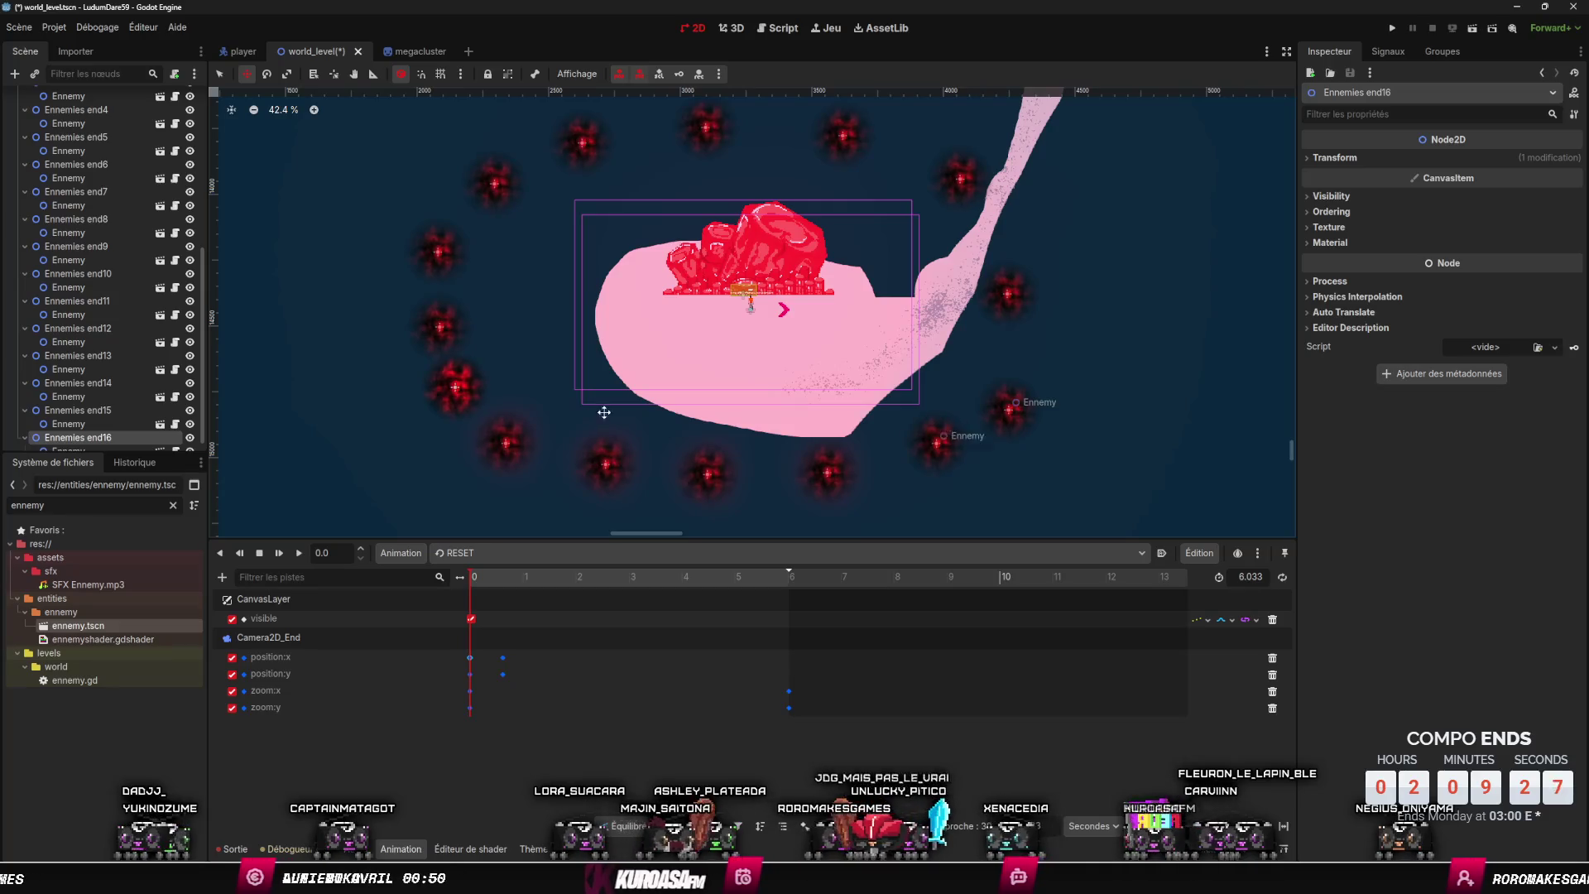
scroll(99, 315, "up", 15)
key("ctrl+z")
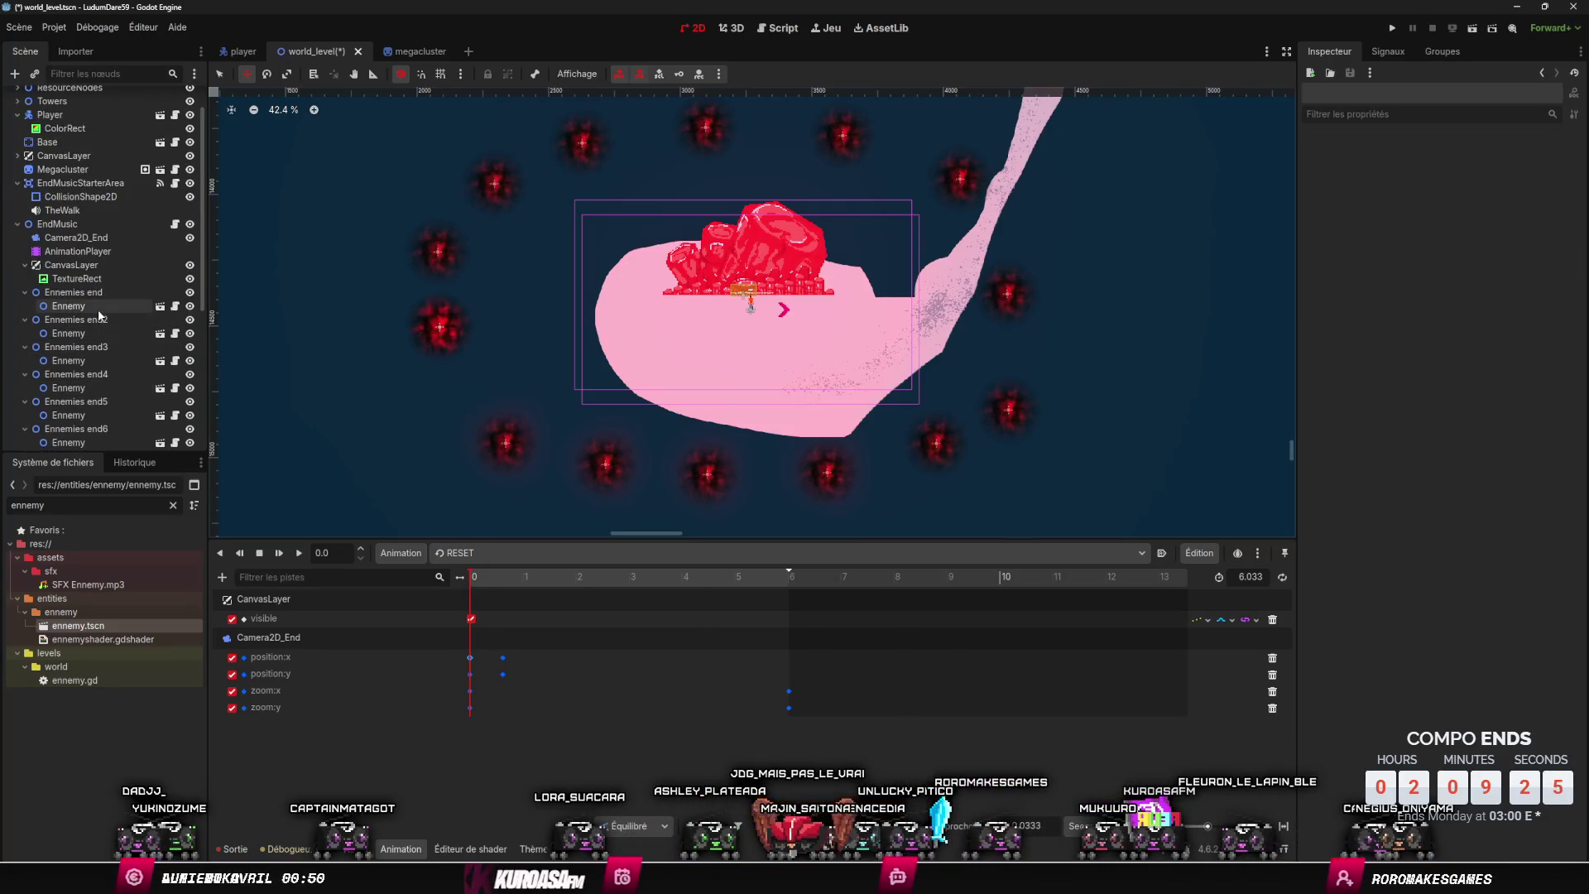
key("ctrl+z")
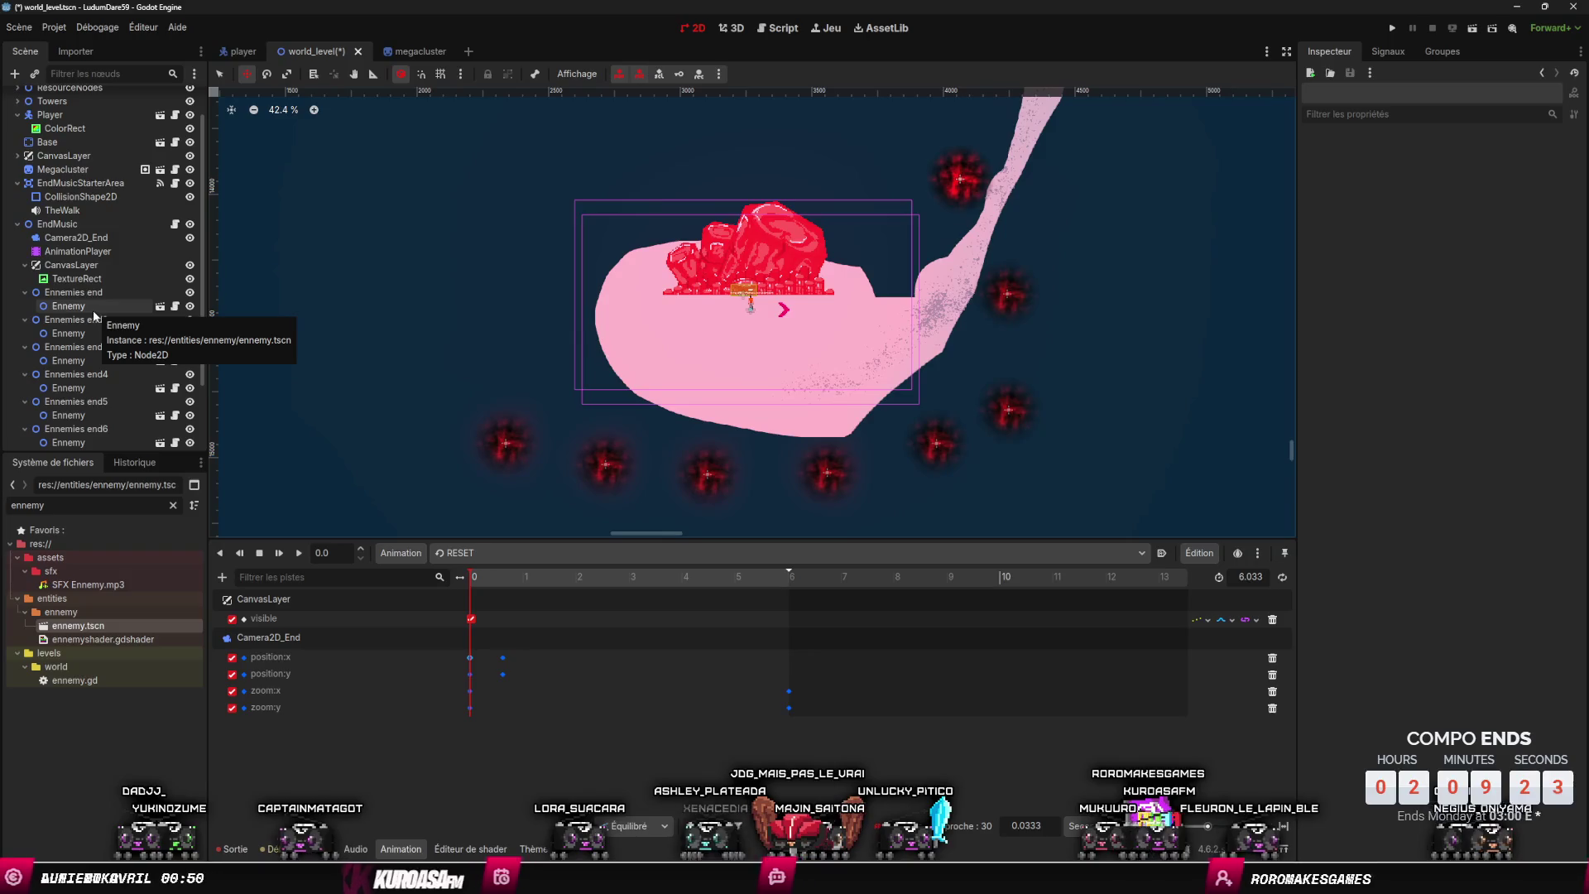
key("ctrl+z")
key("ctrl+z")
- Move an Ennemy into Ennemies end and duplicate copies into a ring around the crystal
left_click(111, 374)
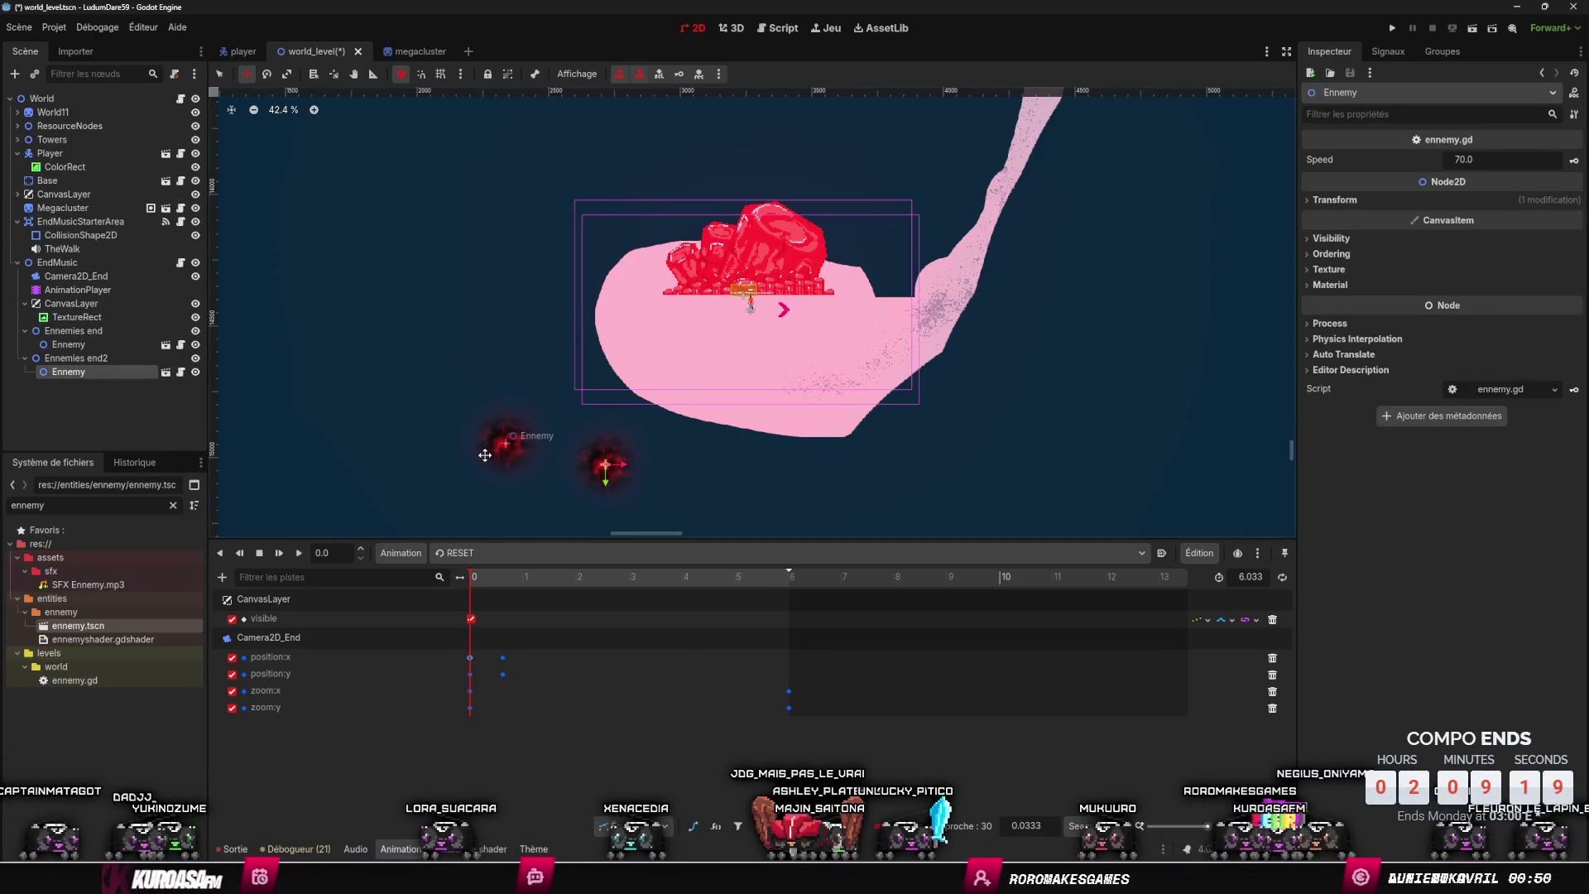
key("ctrl+z")
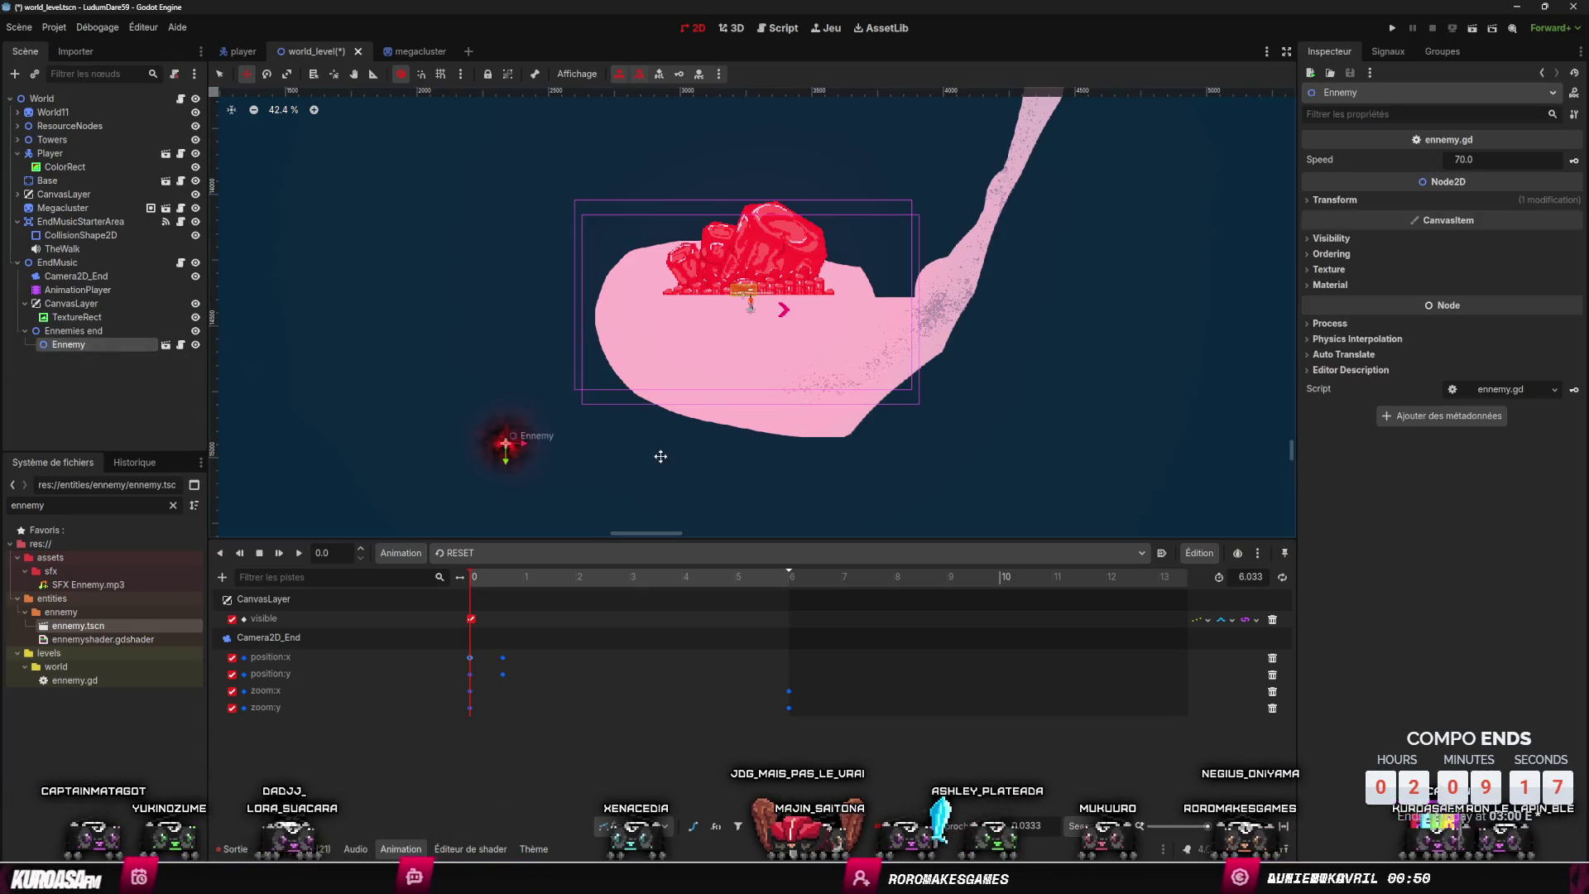
key("ctrl+d")
key("ctrl+d")
mouse_move(825, 493)
left_mouse_down()
mouse_move(1040, 479)
mouse_move(1122, 370)
mouse_move(907, 144)
mouse_move(770, 119)
mouse_move(644, 139)
mouse_move(529, 184)
mouse_move(475, 244)
mouse_move(426, 358)
left_mouse_up()
key("ctrl+d")
key("ctrl+d")
key("ctrl+d")
key("ctrl+d")
key("ctrl+d")
key("ctrl+d")
key("ctrl+d")
key("ctrl+d")
key("ctrl+d")
key("ctrl+d")
key("ctrl+d")
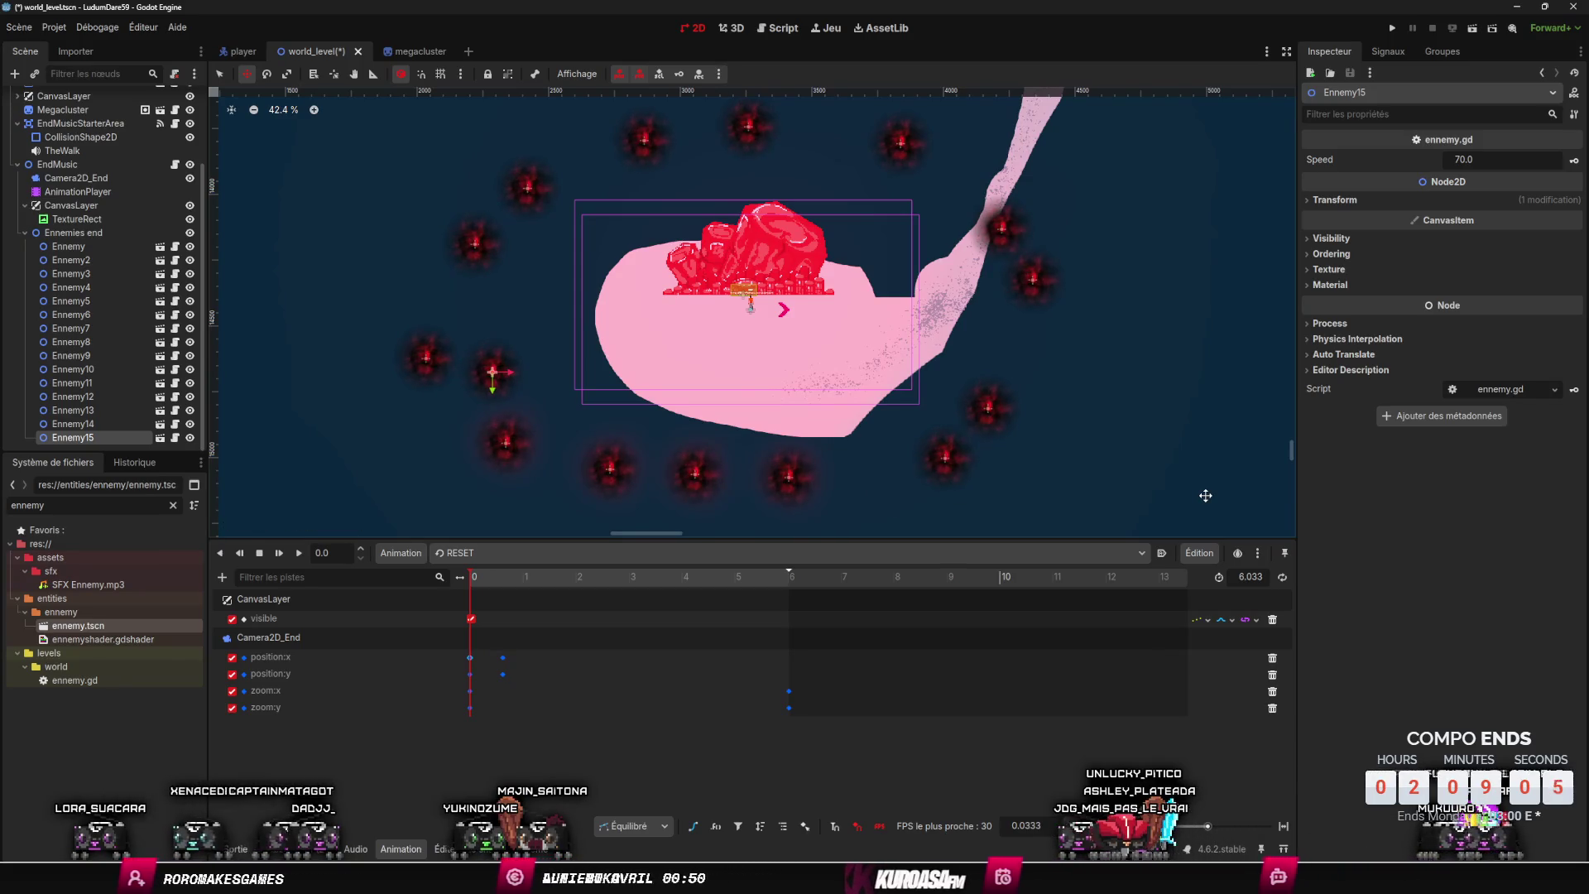
left_click(91, 232)
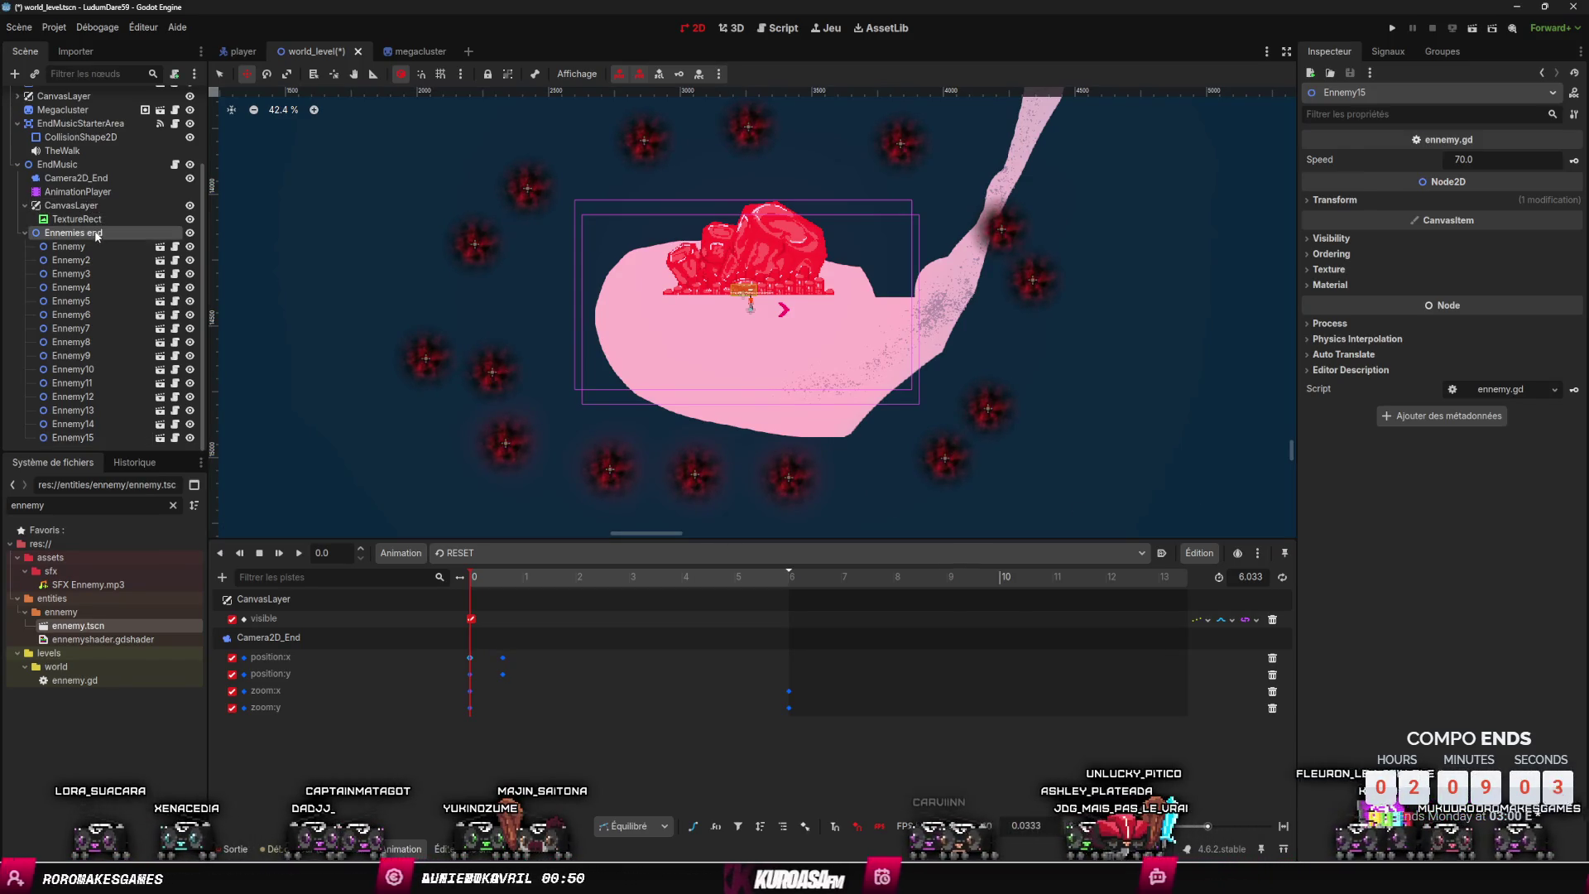
- Set Ennemies end's process mode to Disabled, hide the group, and return the playhead to 0
left_click(1312, 282)
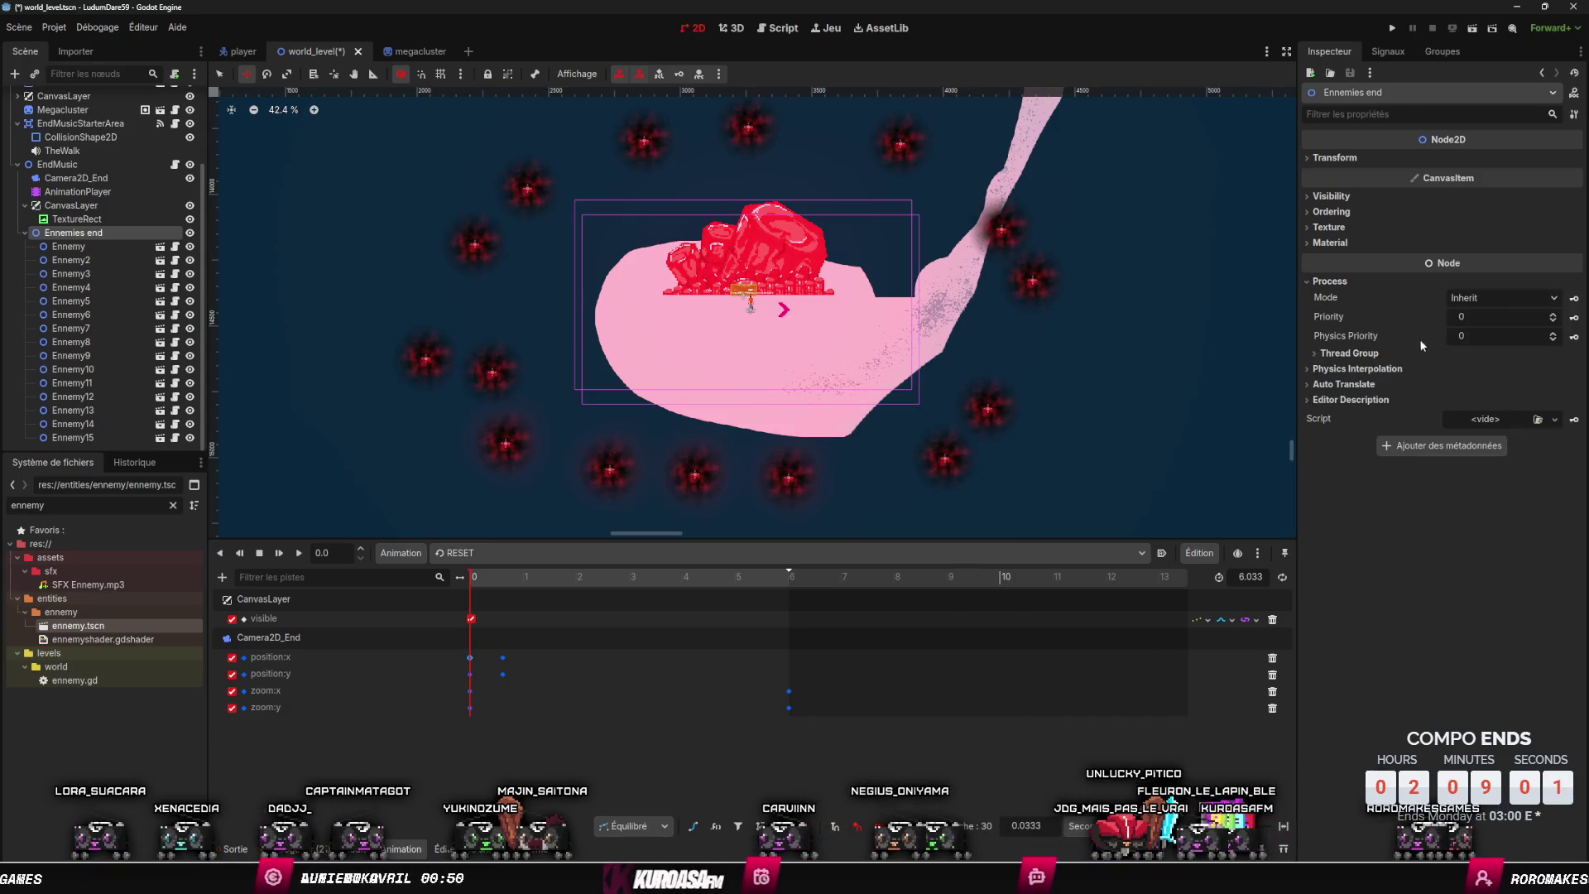
left_click(1494, 306)
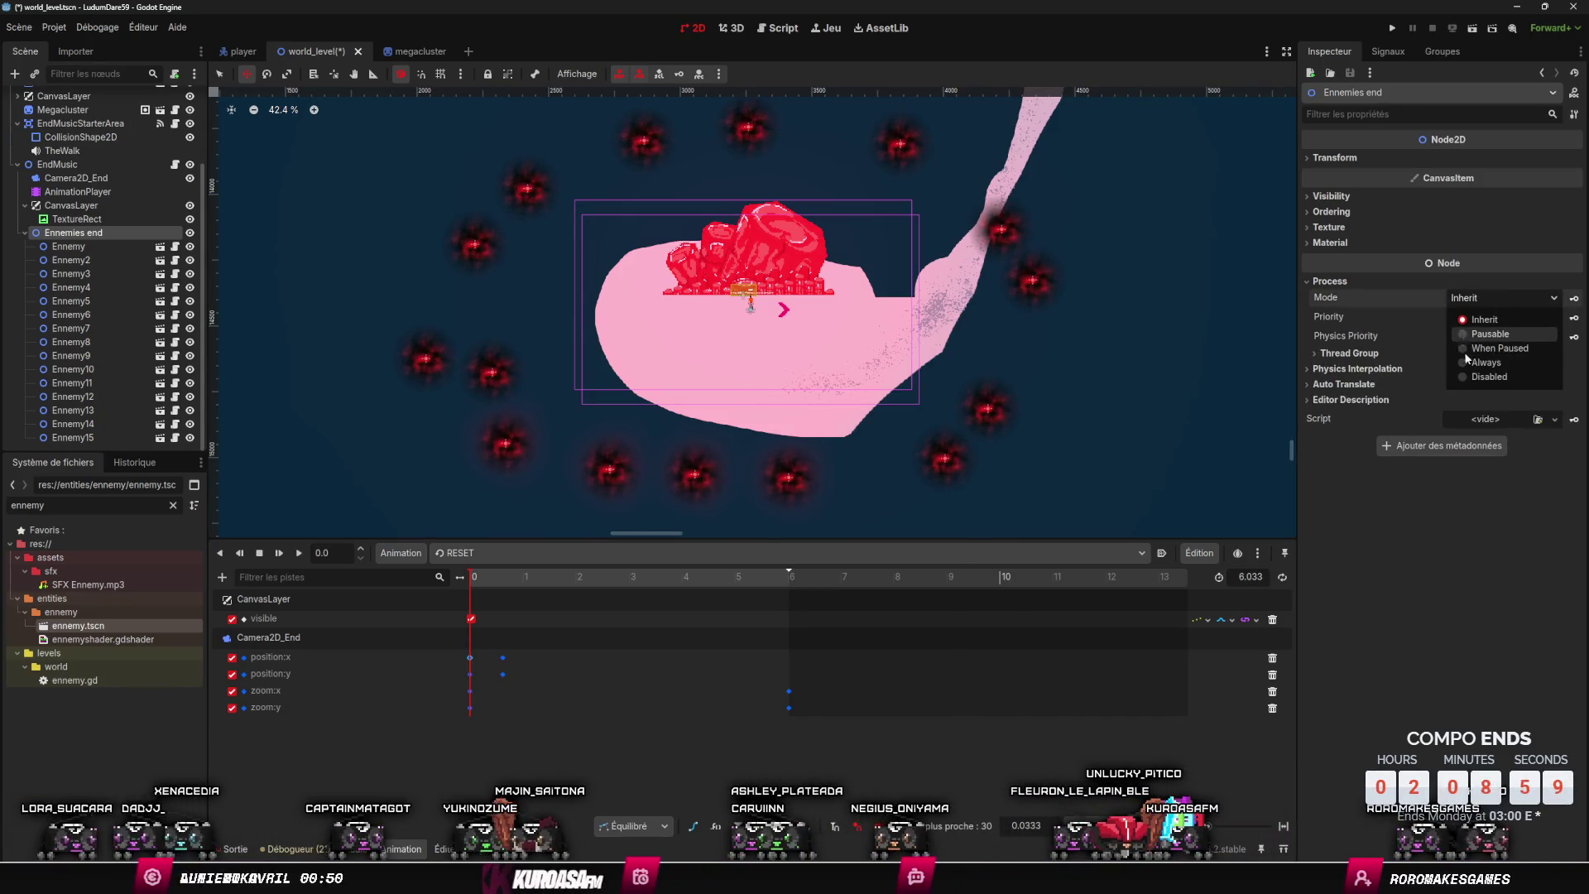
left_click(1461, 377)
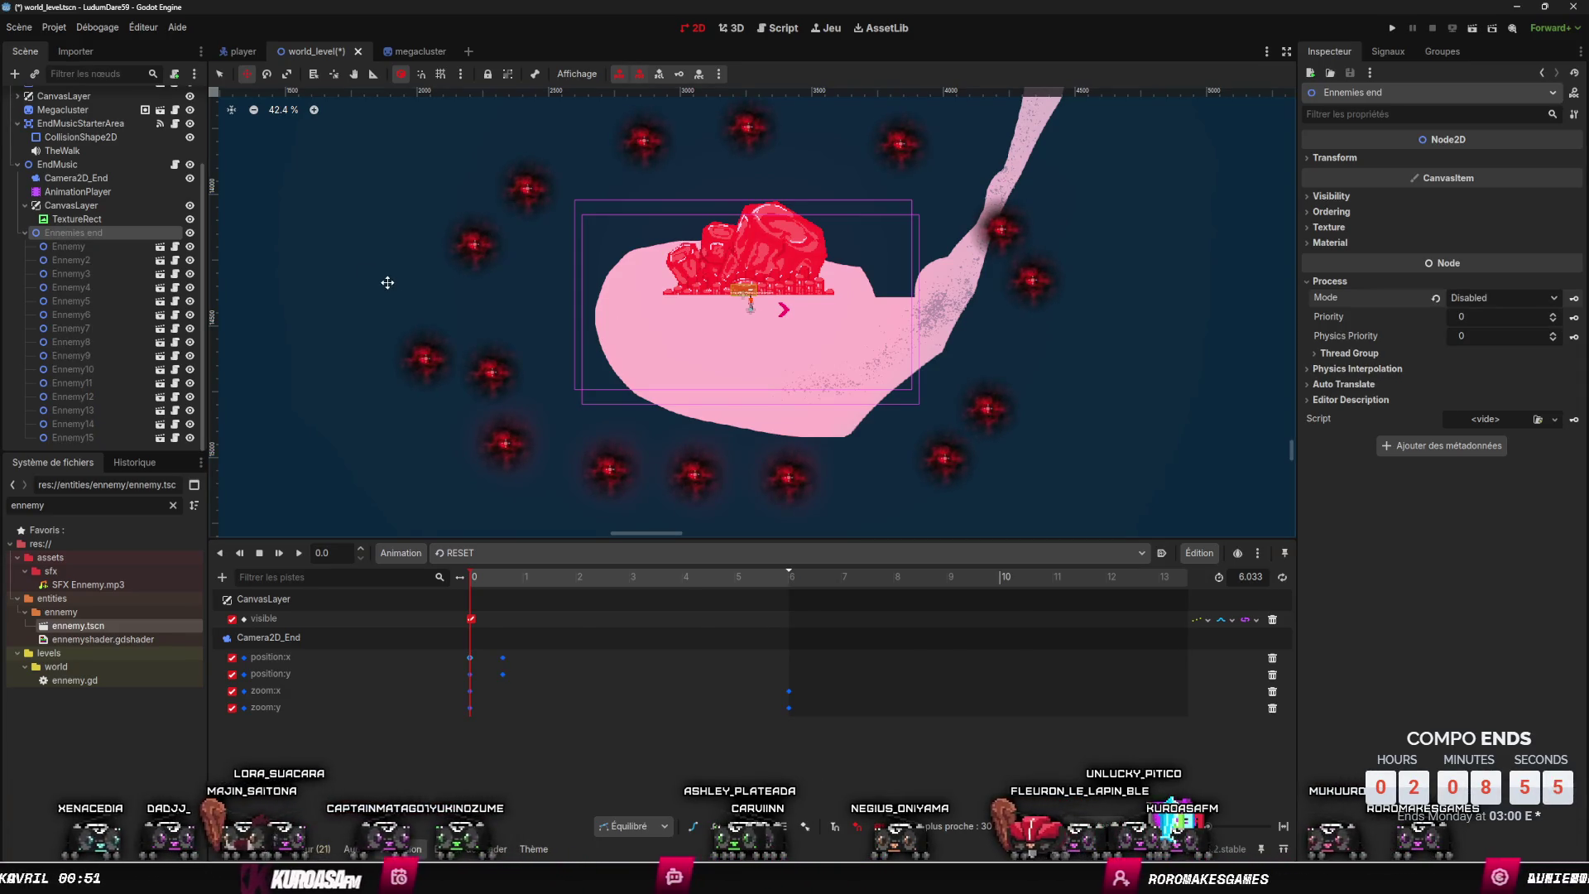
left_click(189, 232)
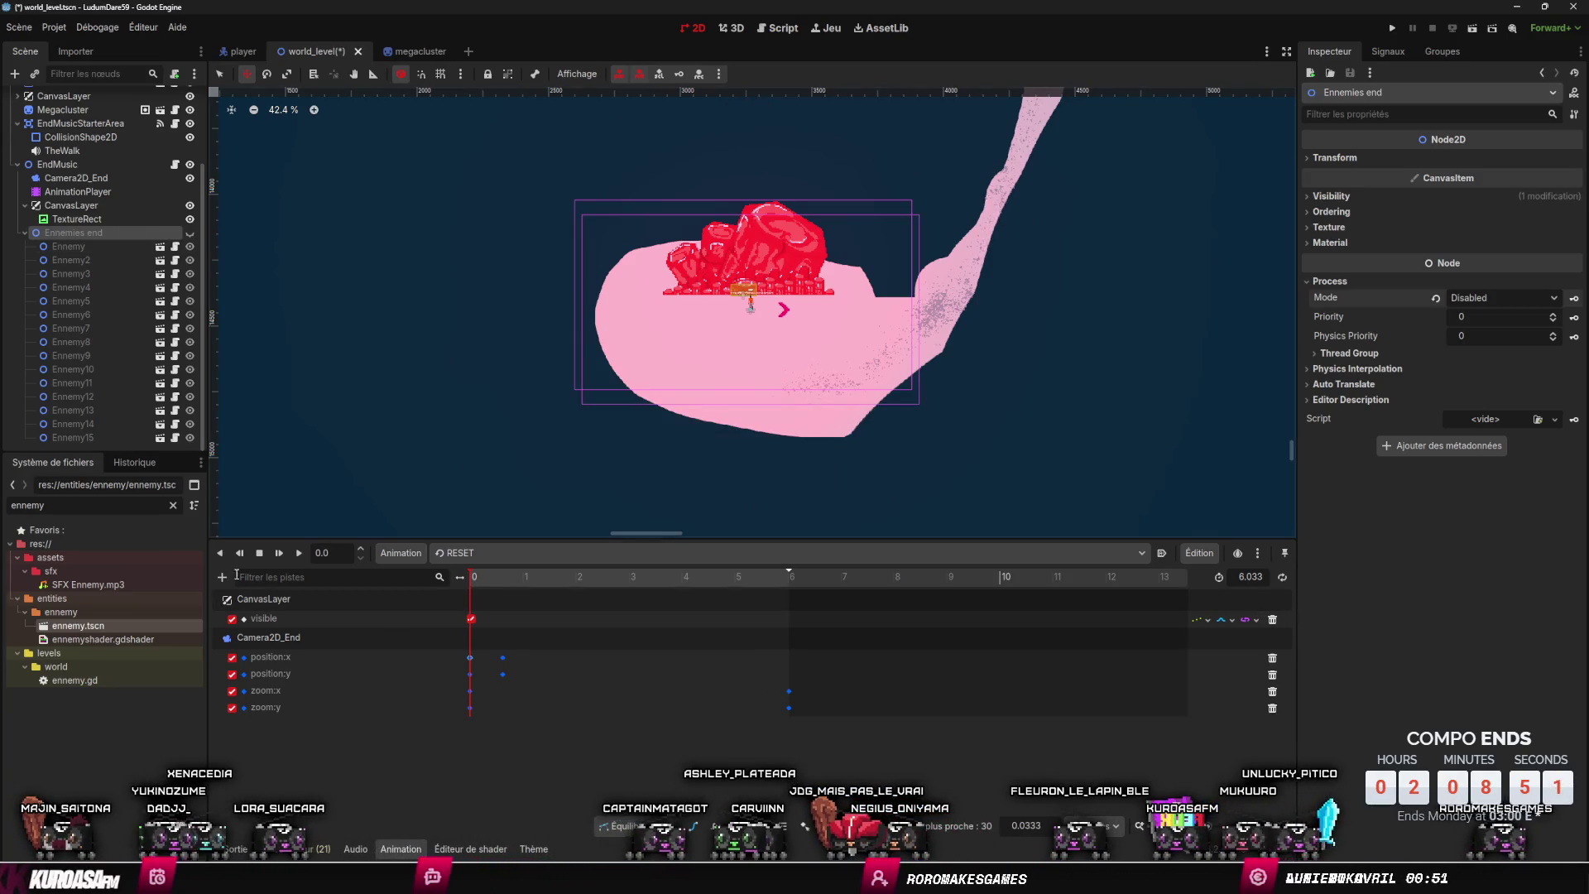
left_click(474, 579)
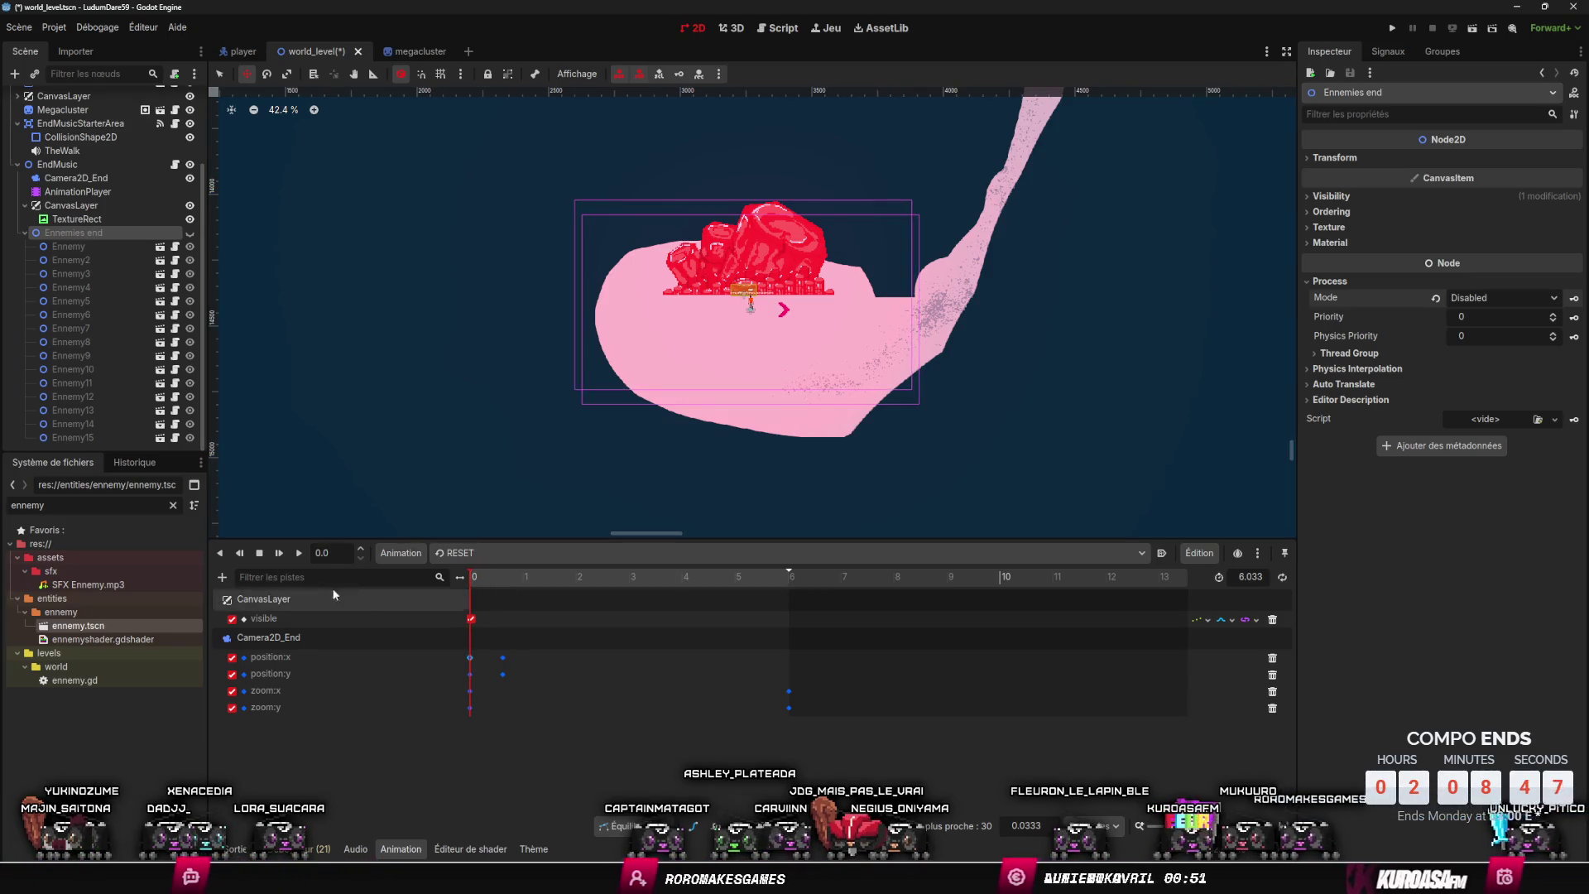
left_click(222, 577)
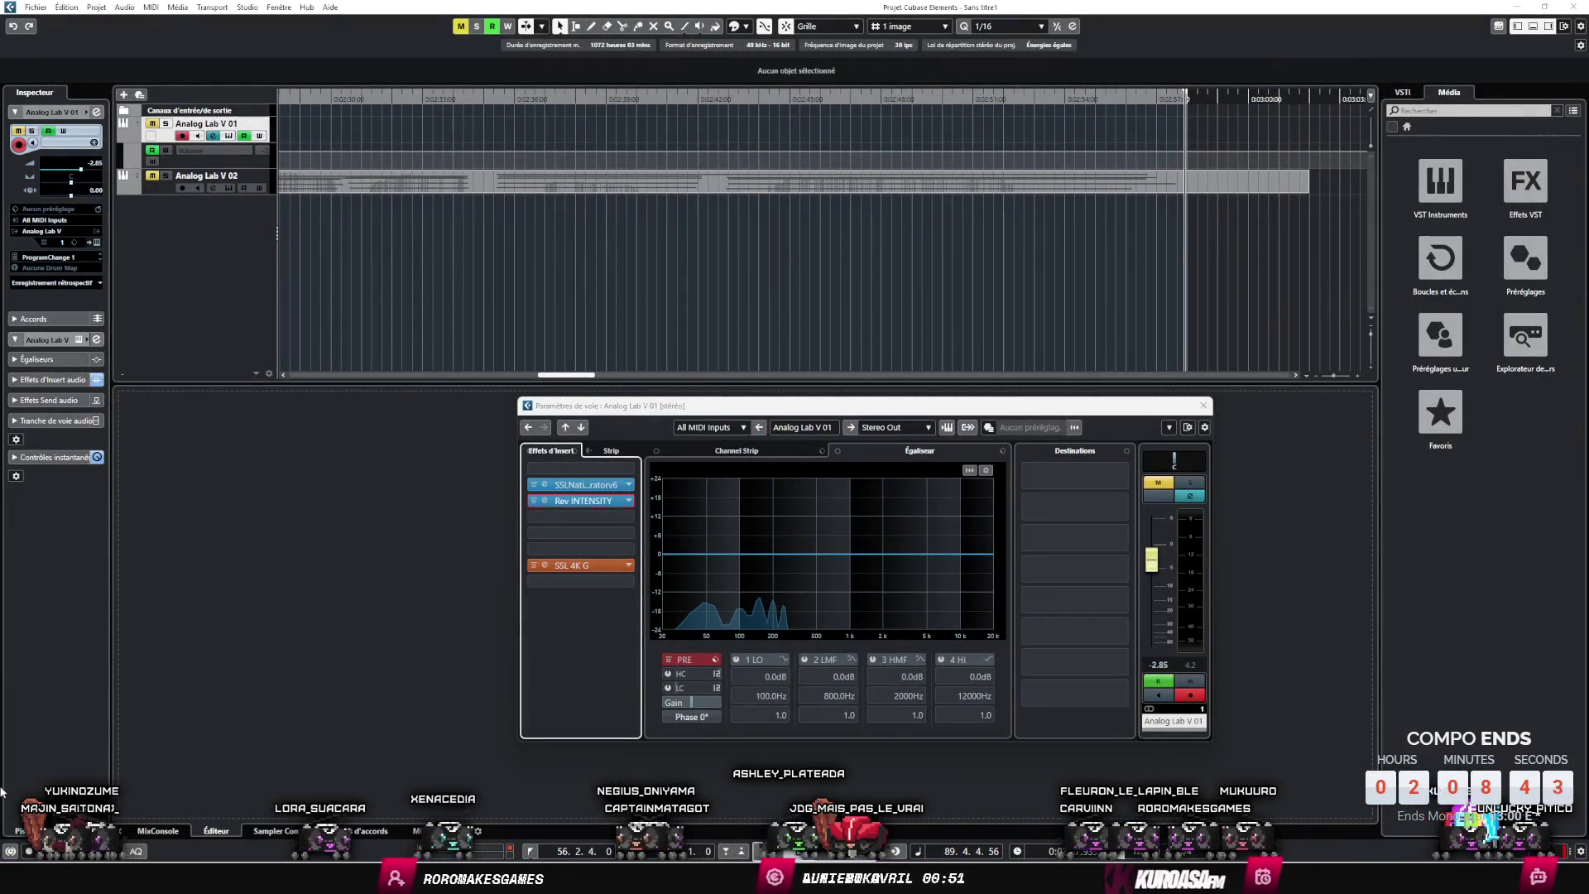
- Cancel the Cubase save dialog and reopen the LudumDare59 project from the Godot_v4.6 launcher
key("ctrl+s")
key("Escape")
key("Escape")
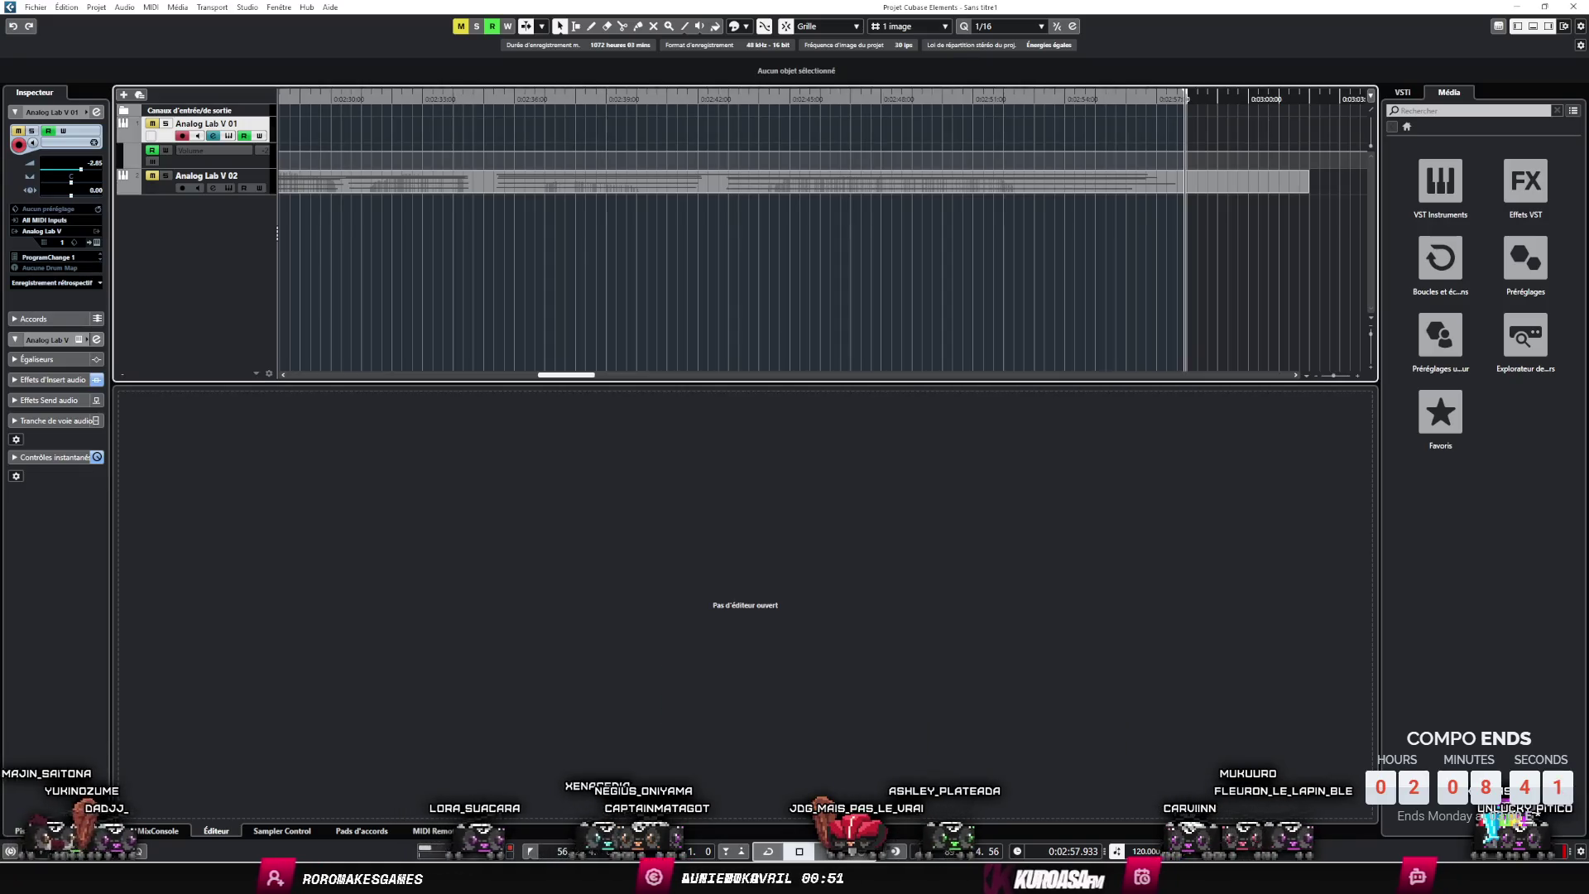
key("super")
left_click(482, 422)
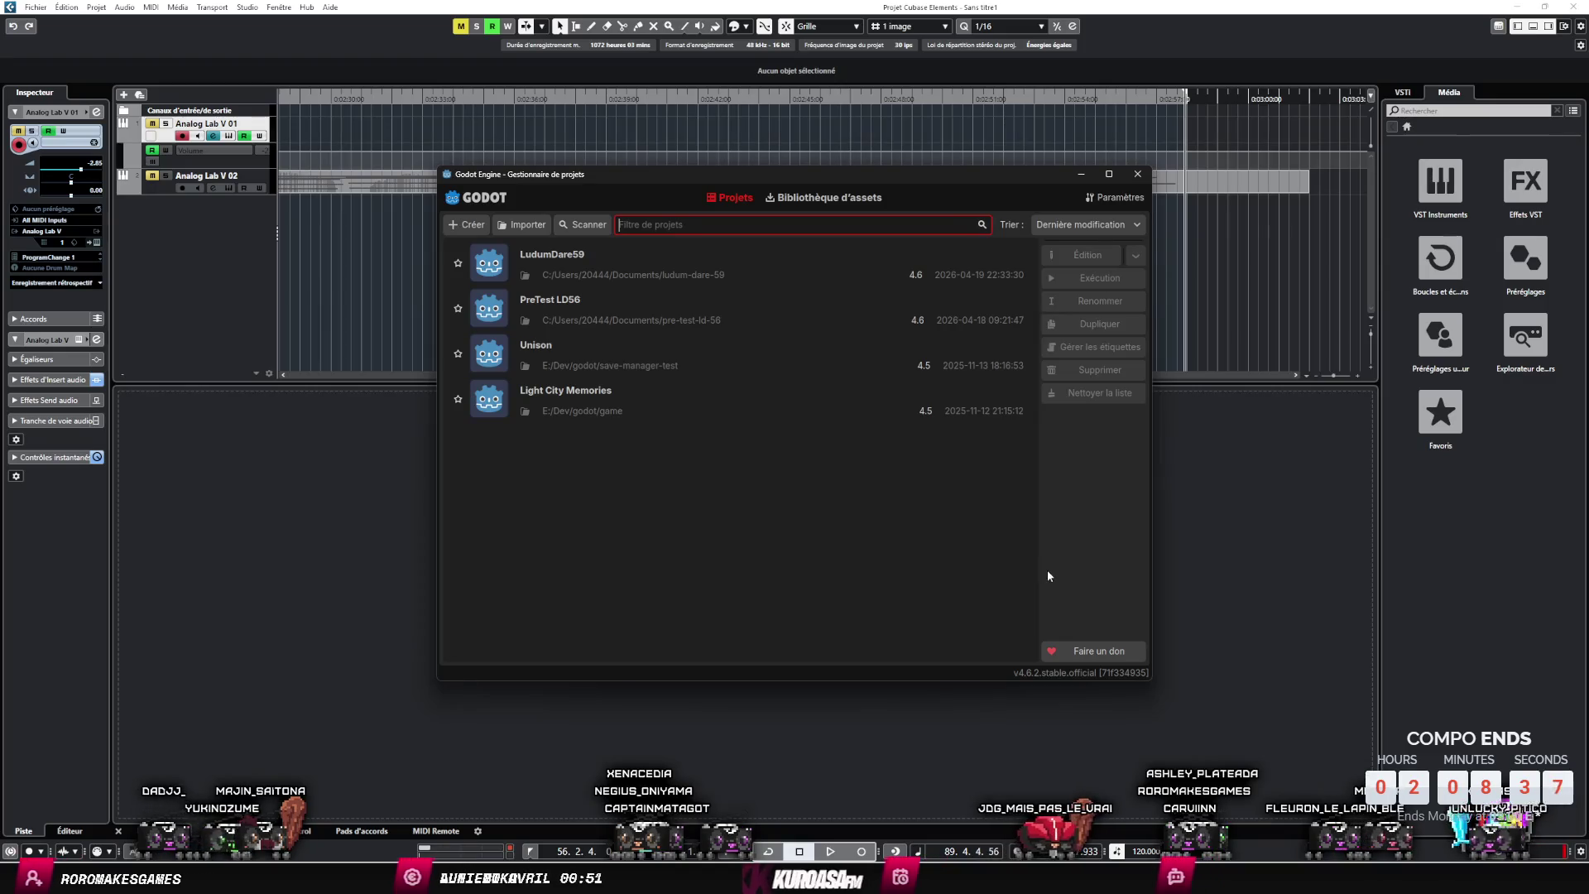
double_click(574, 272)
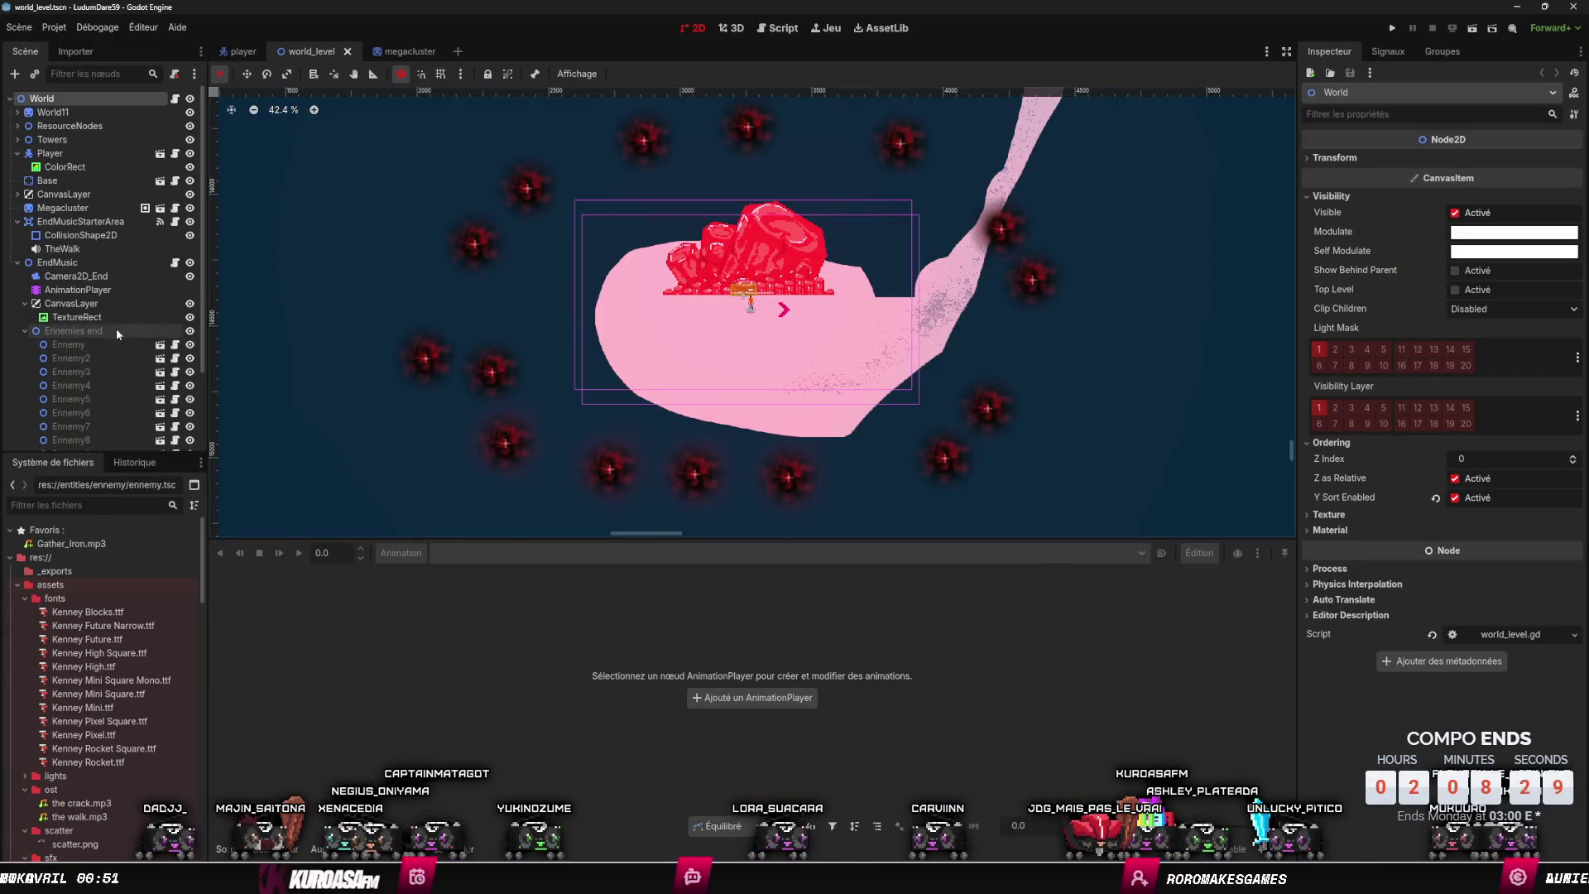
- Add a property track for the Ennemies end process_mode to the RESET animation
left_click(77, 289)
left_click(222, 577)
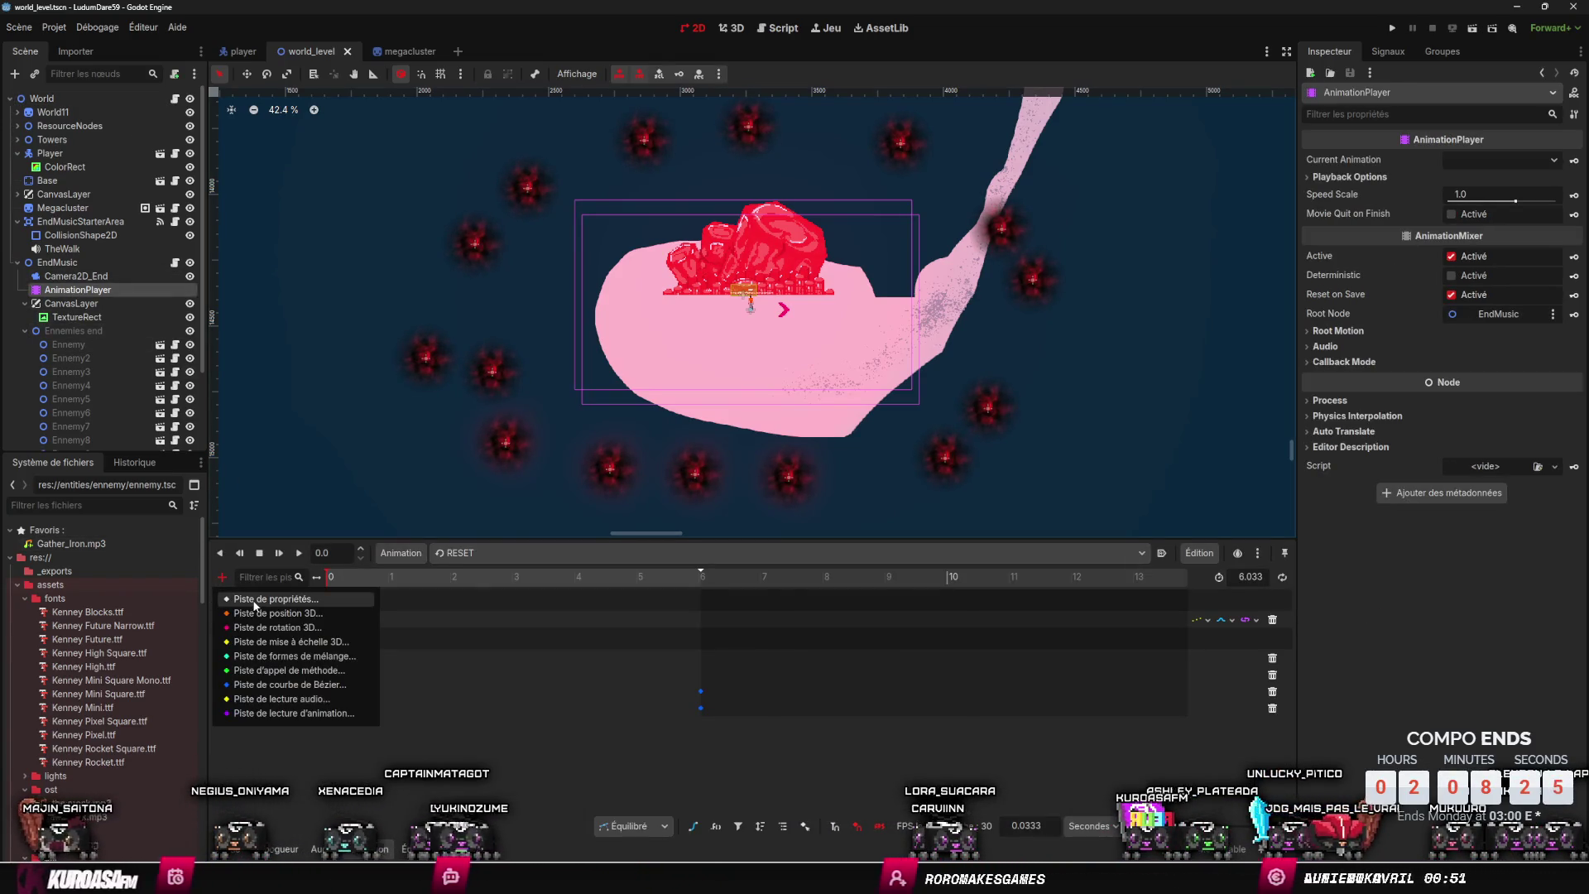
left_click(254, 600)
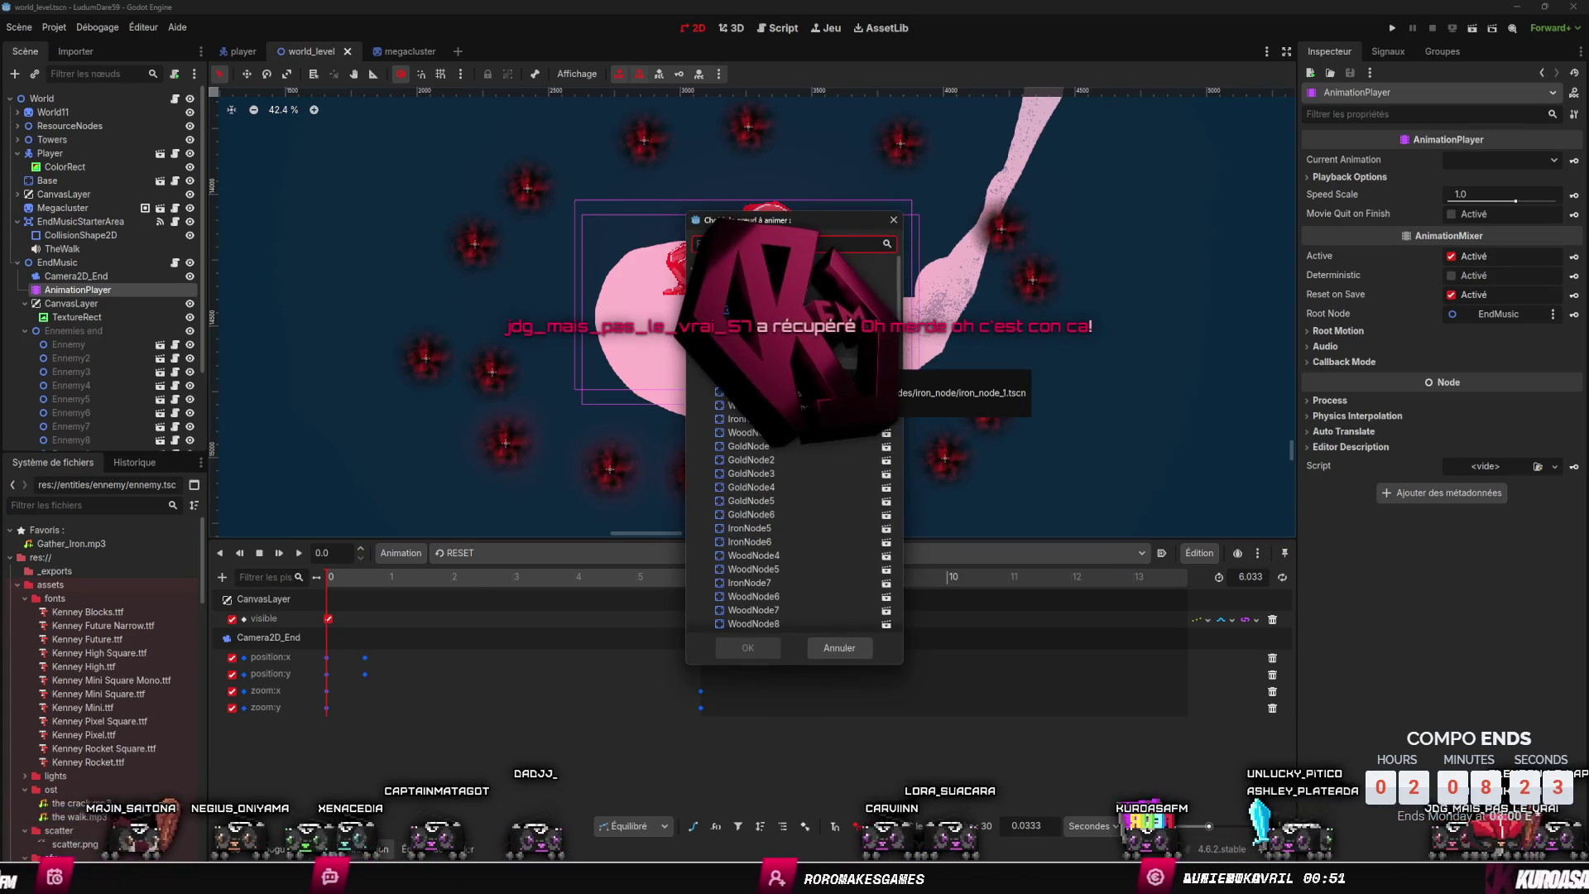
type("enn")
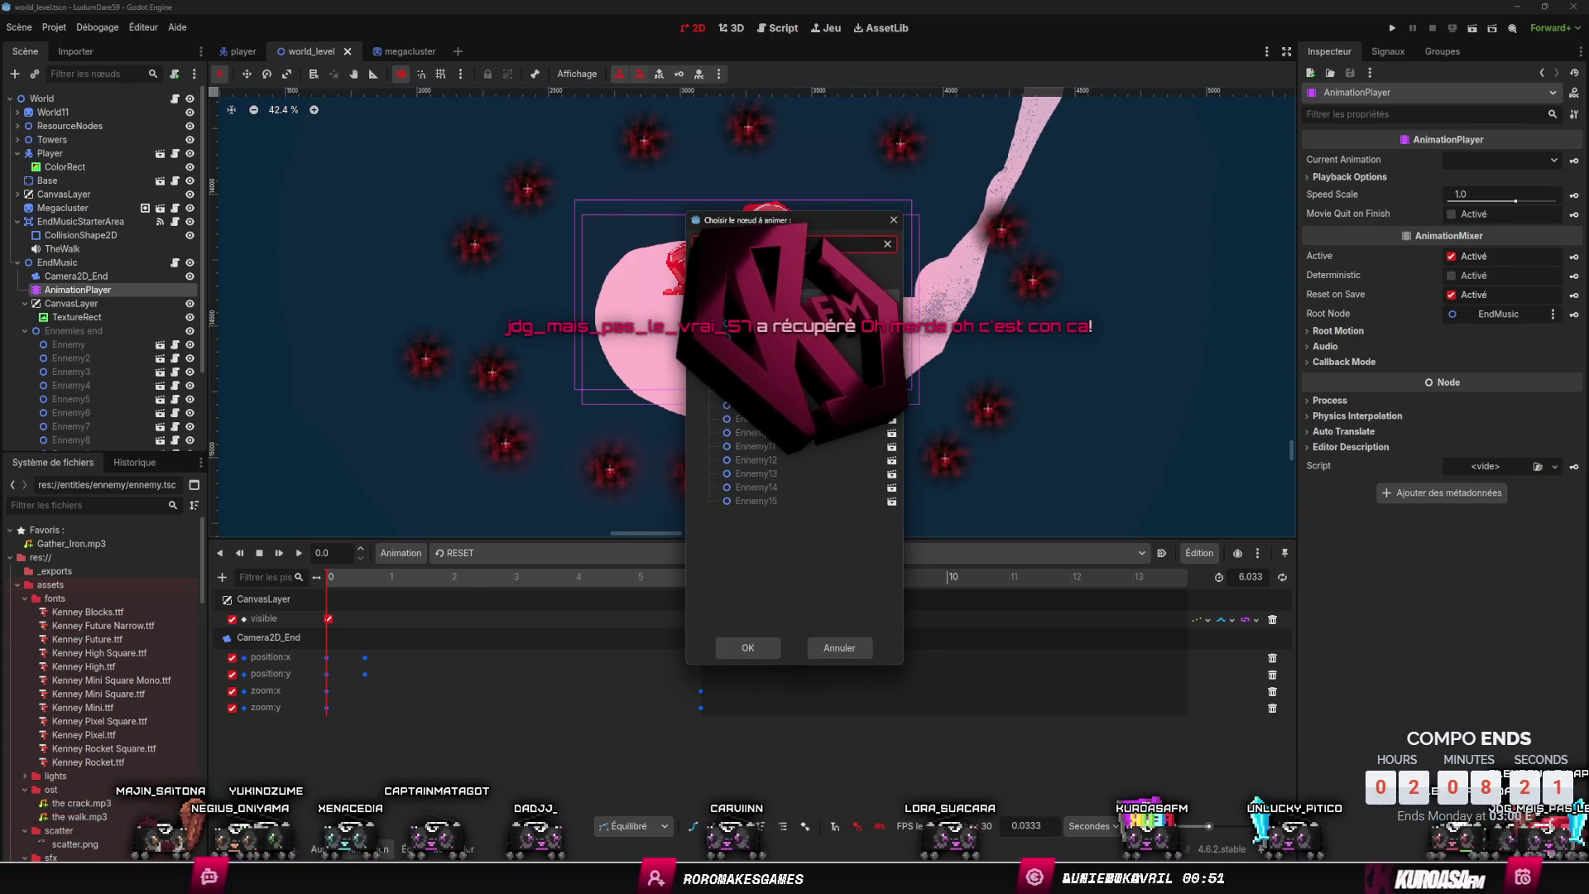
left_click(749, 648)
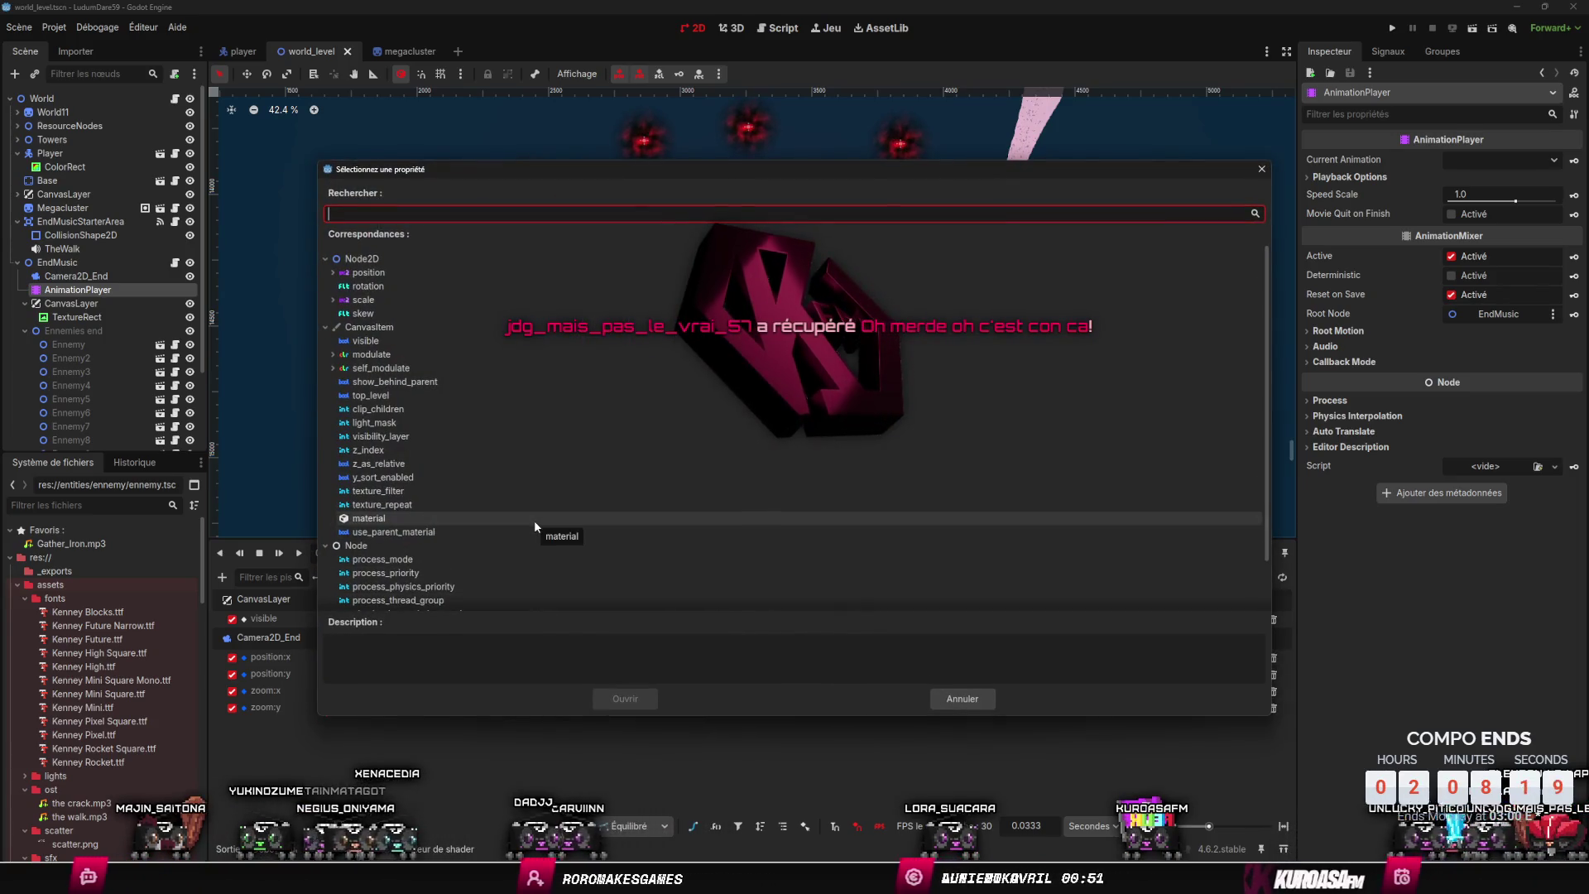
type("process")
key("Return")
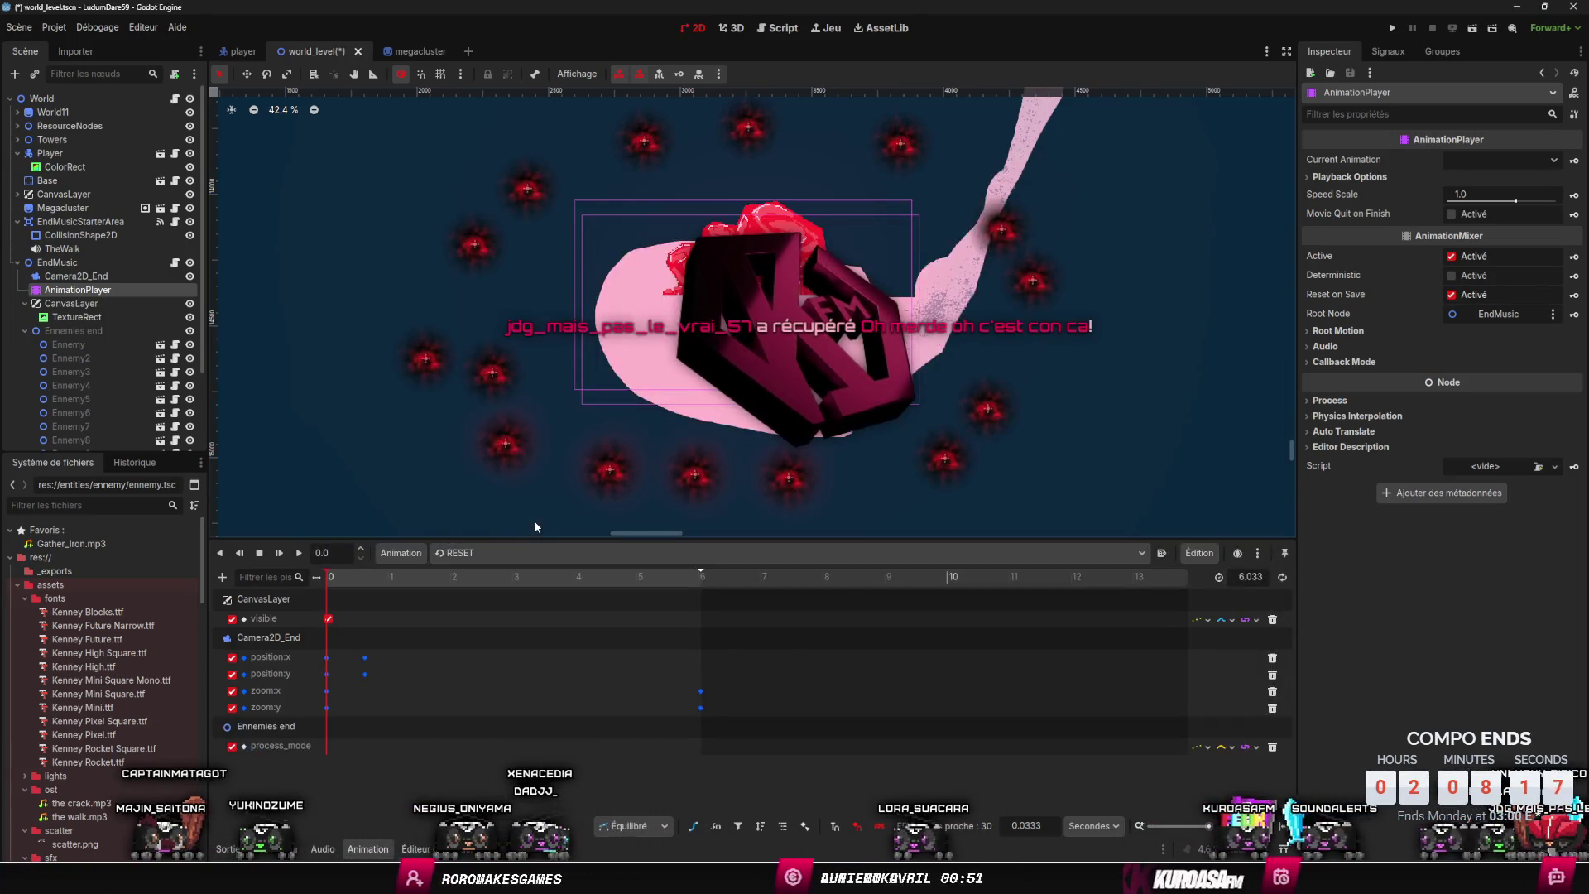
- Key the Ennemies end process mode as Disabled at time 0
left_click(1324, 400)
left_click(1553, 419)
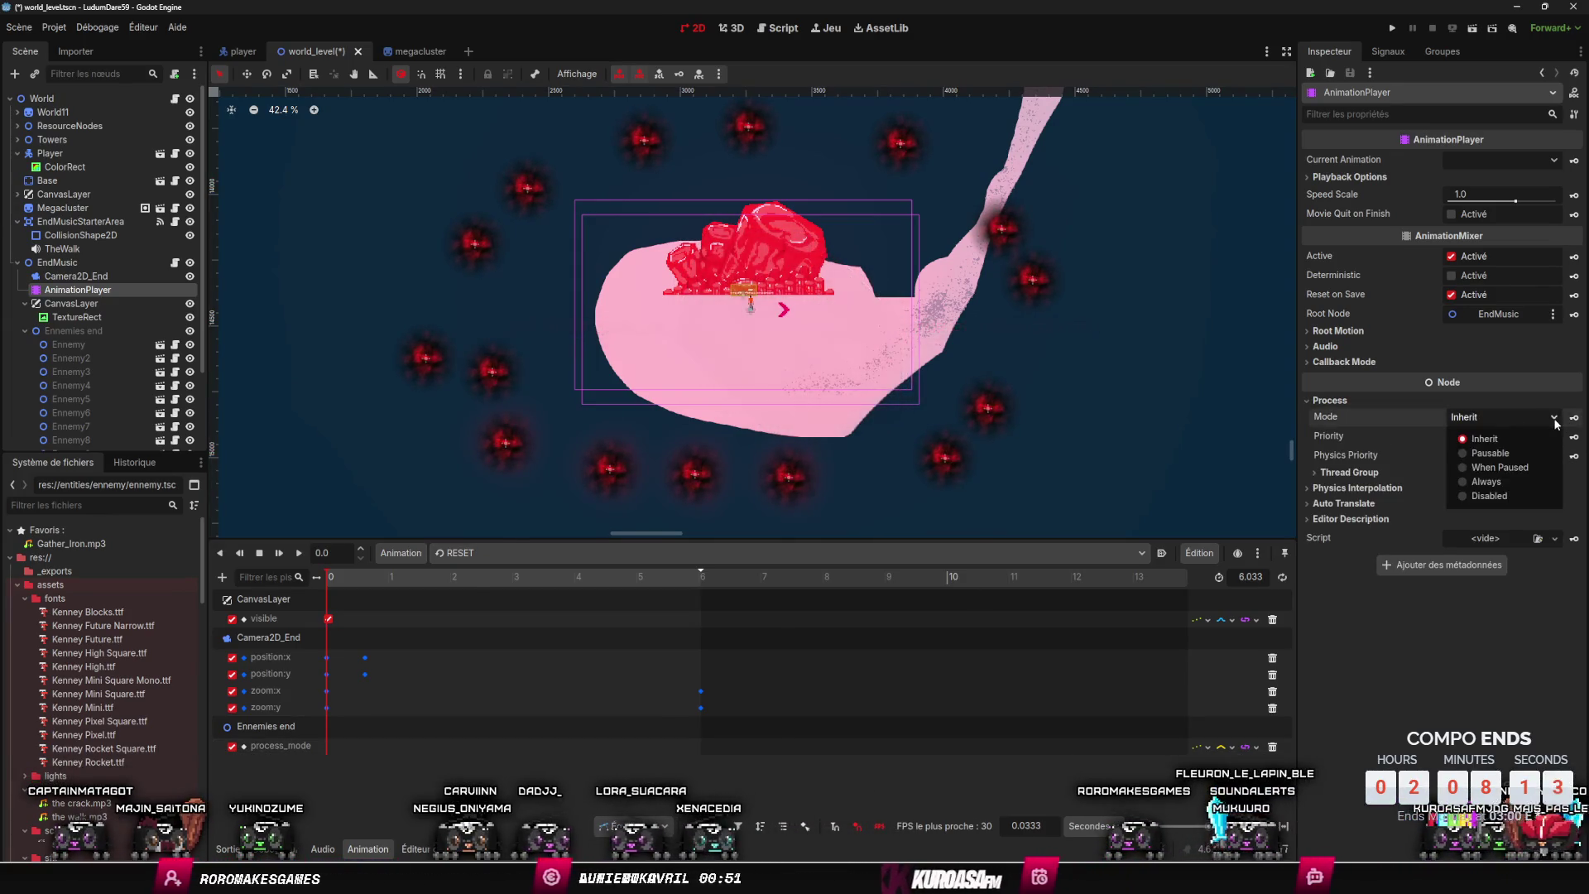
left_click(1552, 421)
left_click(74, 331)
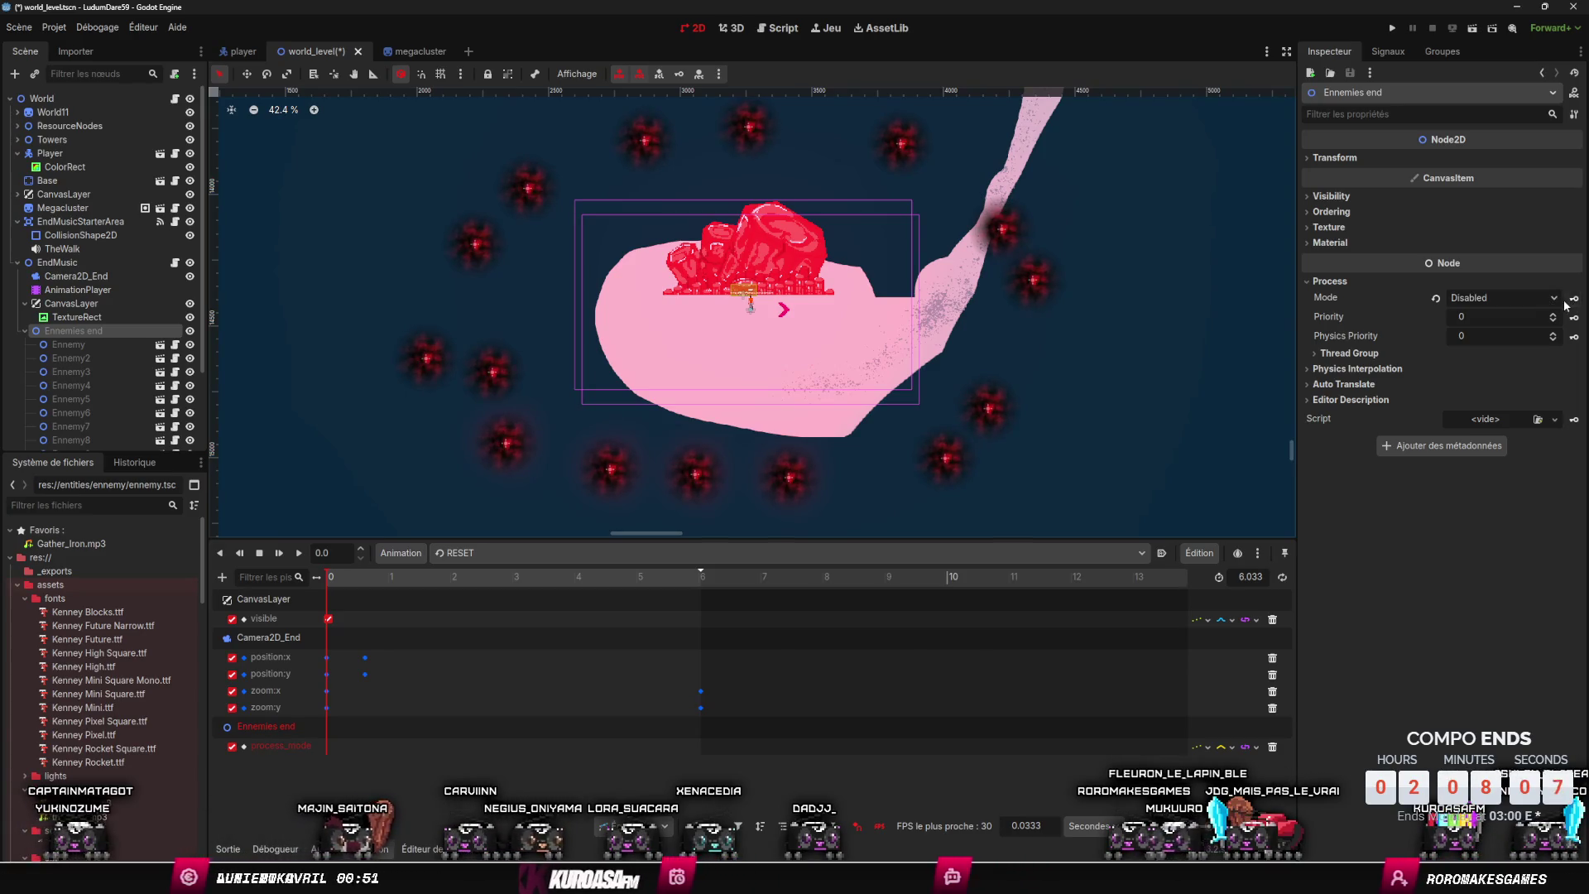
left_click(1548, 298)
left_click(1490, 378)
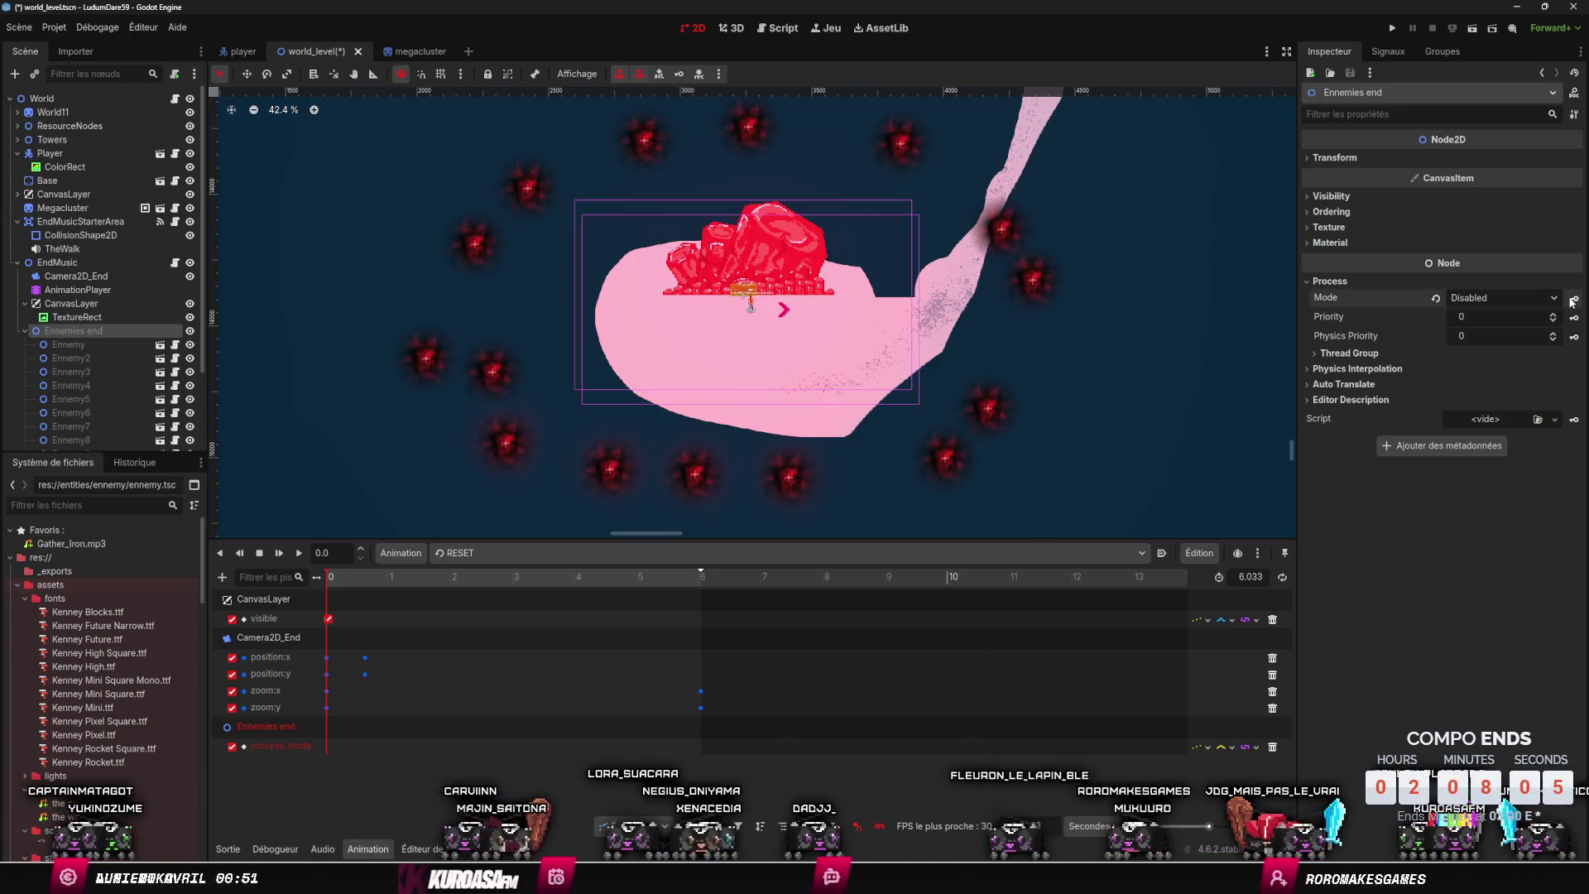
left_click(1572, 300)
- Move the playhead to 0.09 s and set the group's process mode to Inherit
left_click(331, 584)
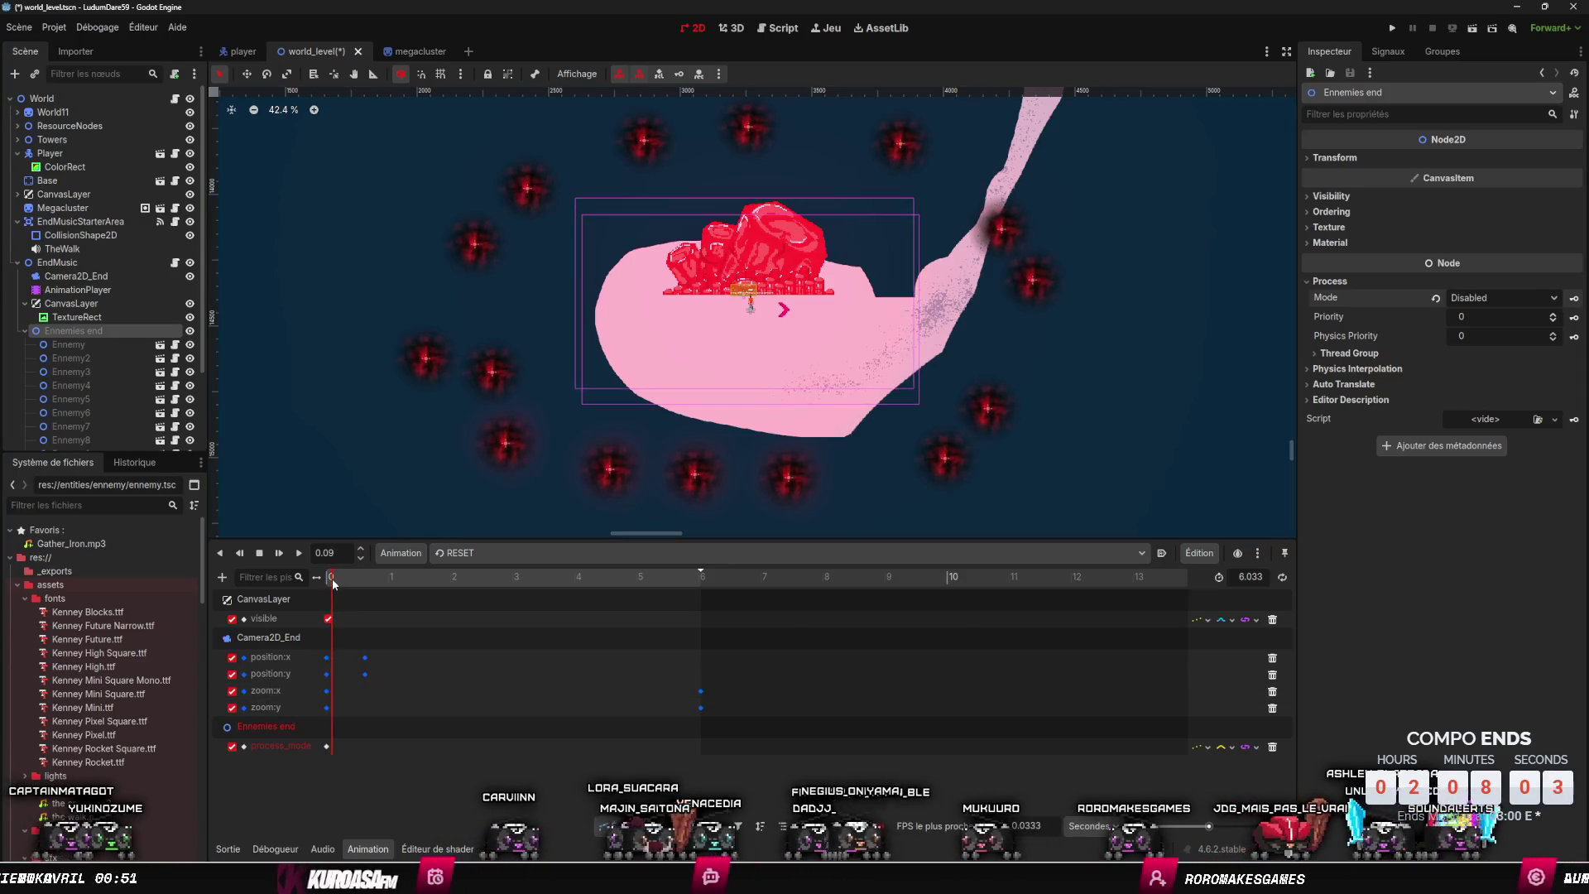
left_click(1528, 298)
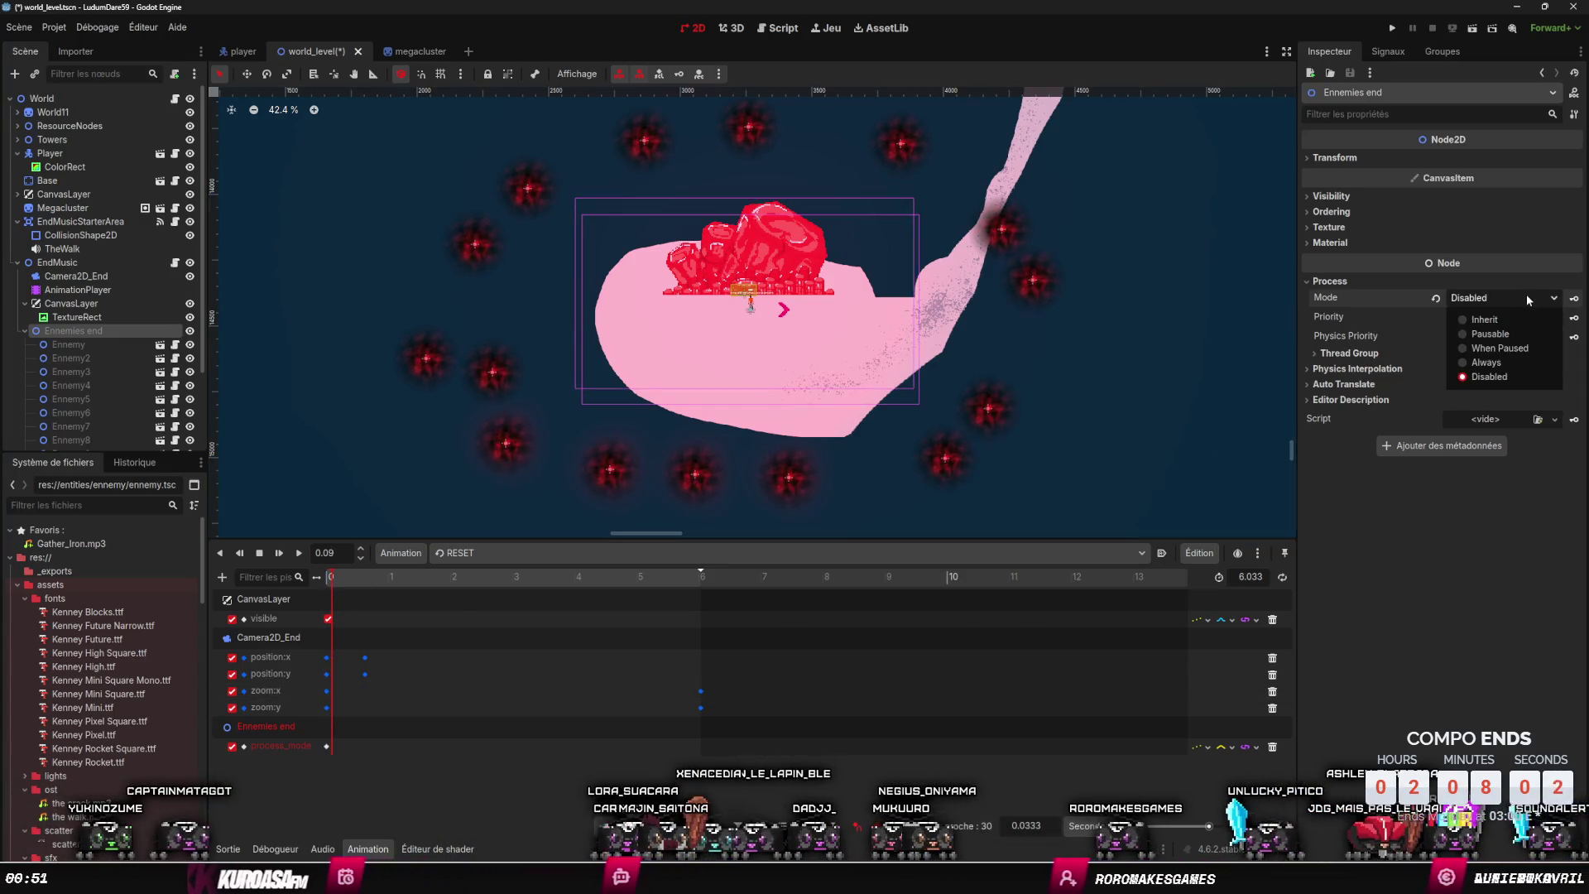
left_click(1490, 320)
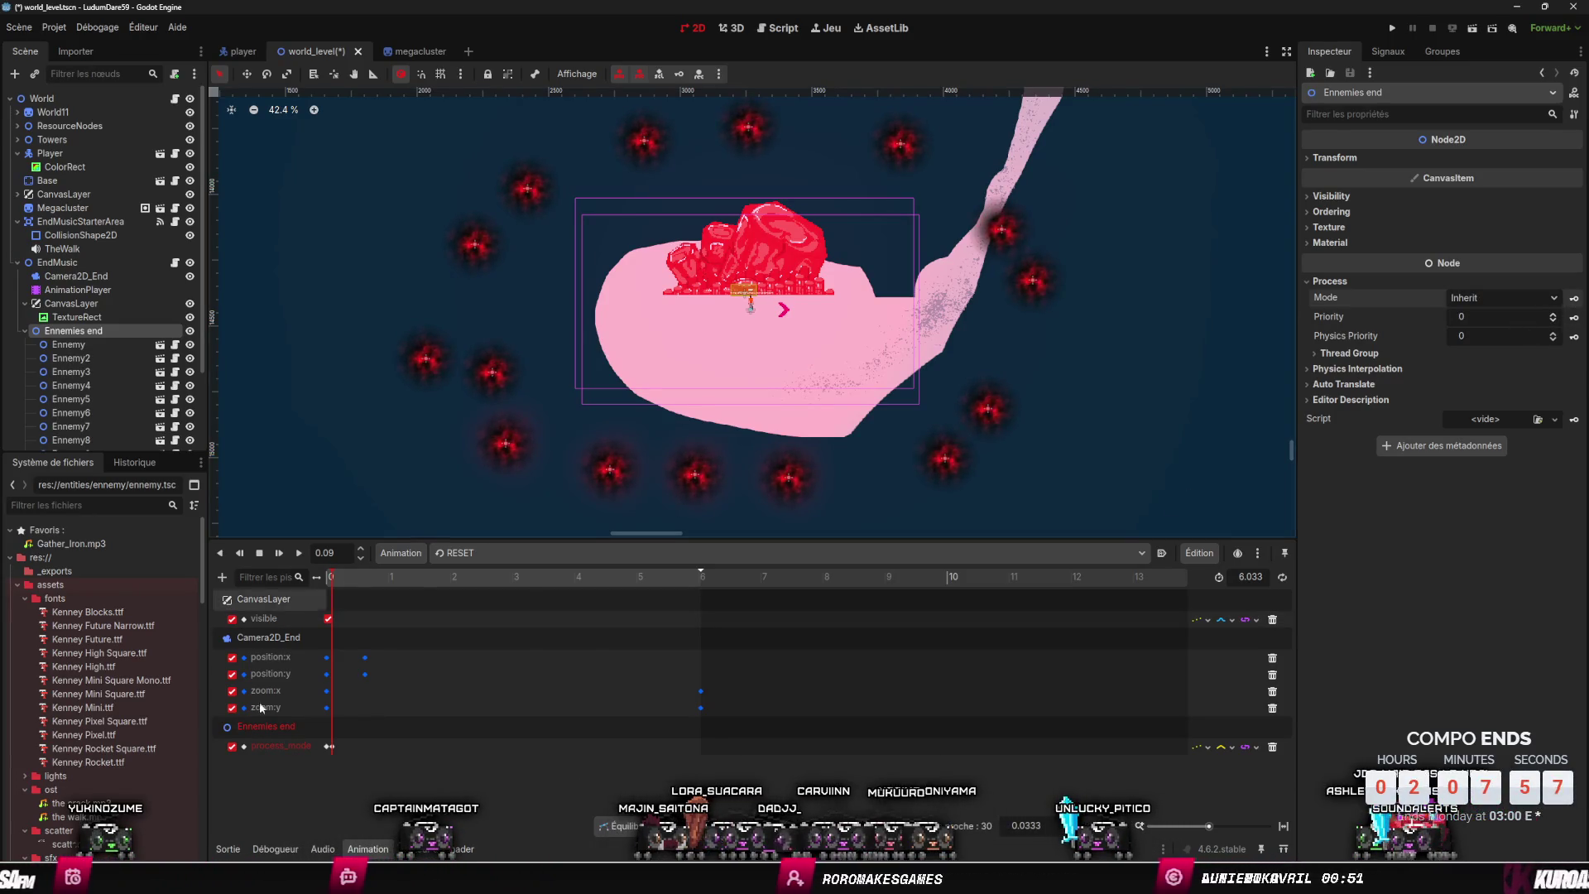
left_click(223, 577)
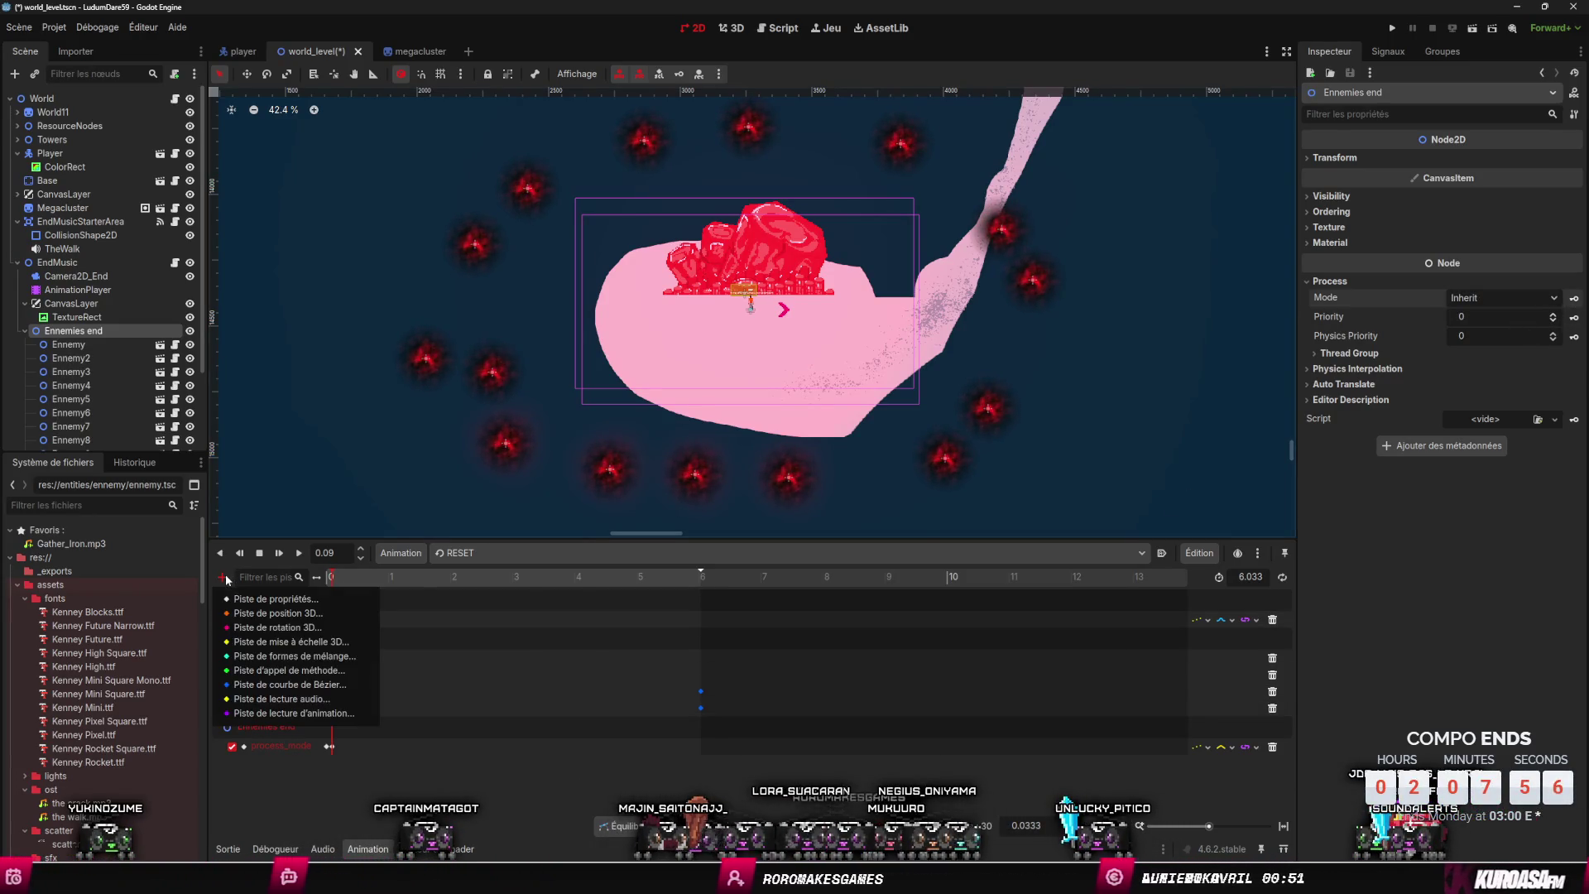
- Add a visible property track for the Ennemies end node
left_click(273, 599)
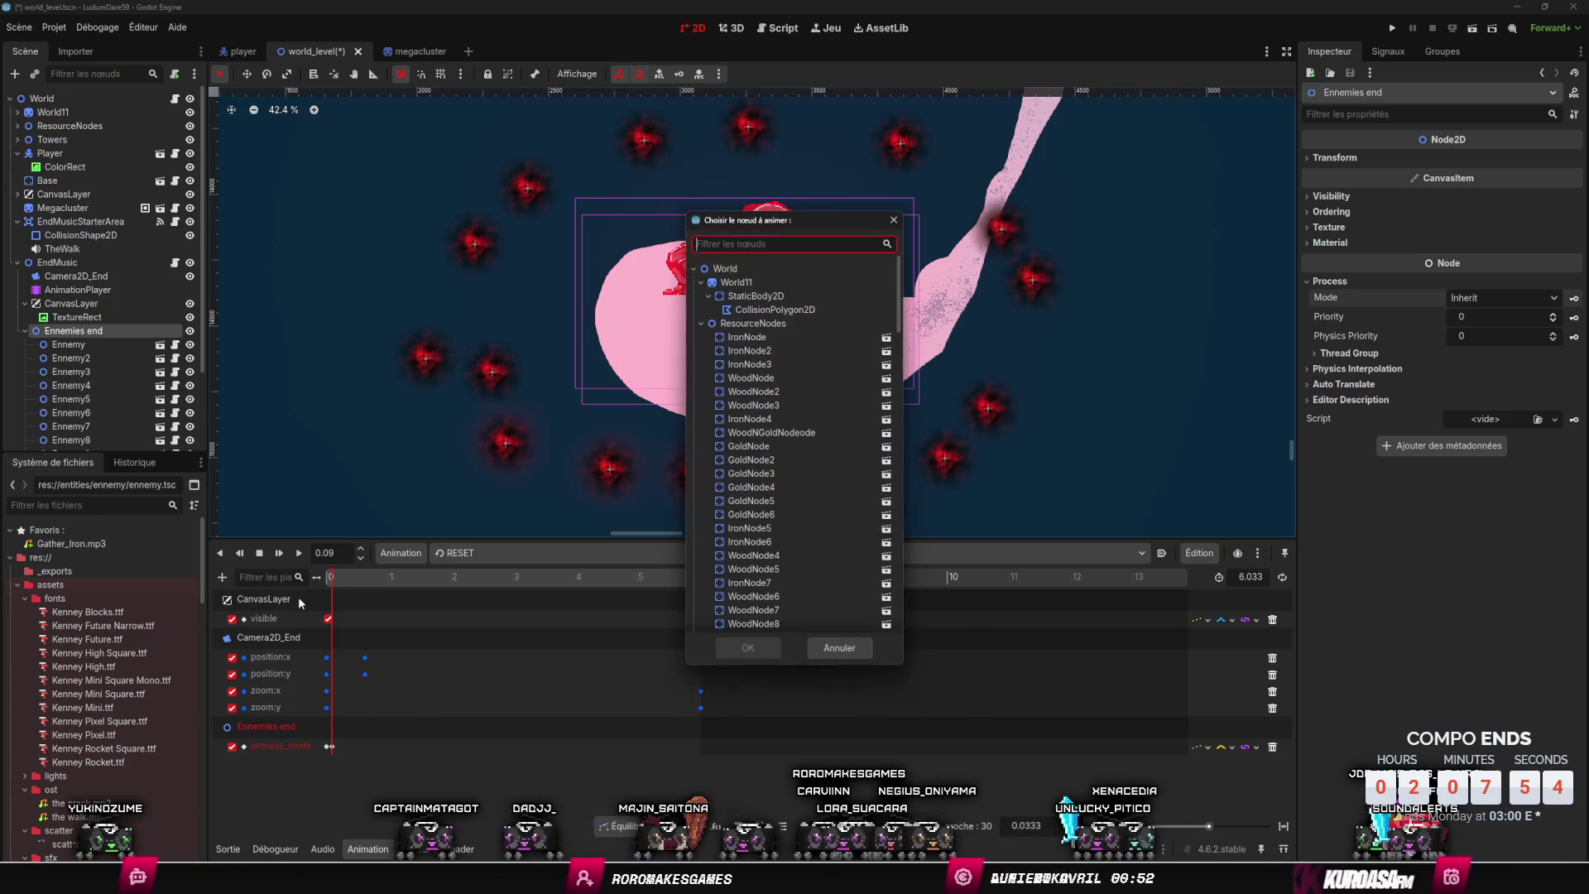
scroll(728, 386, "down", 10)
double_click(728, 385)
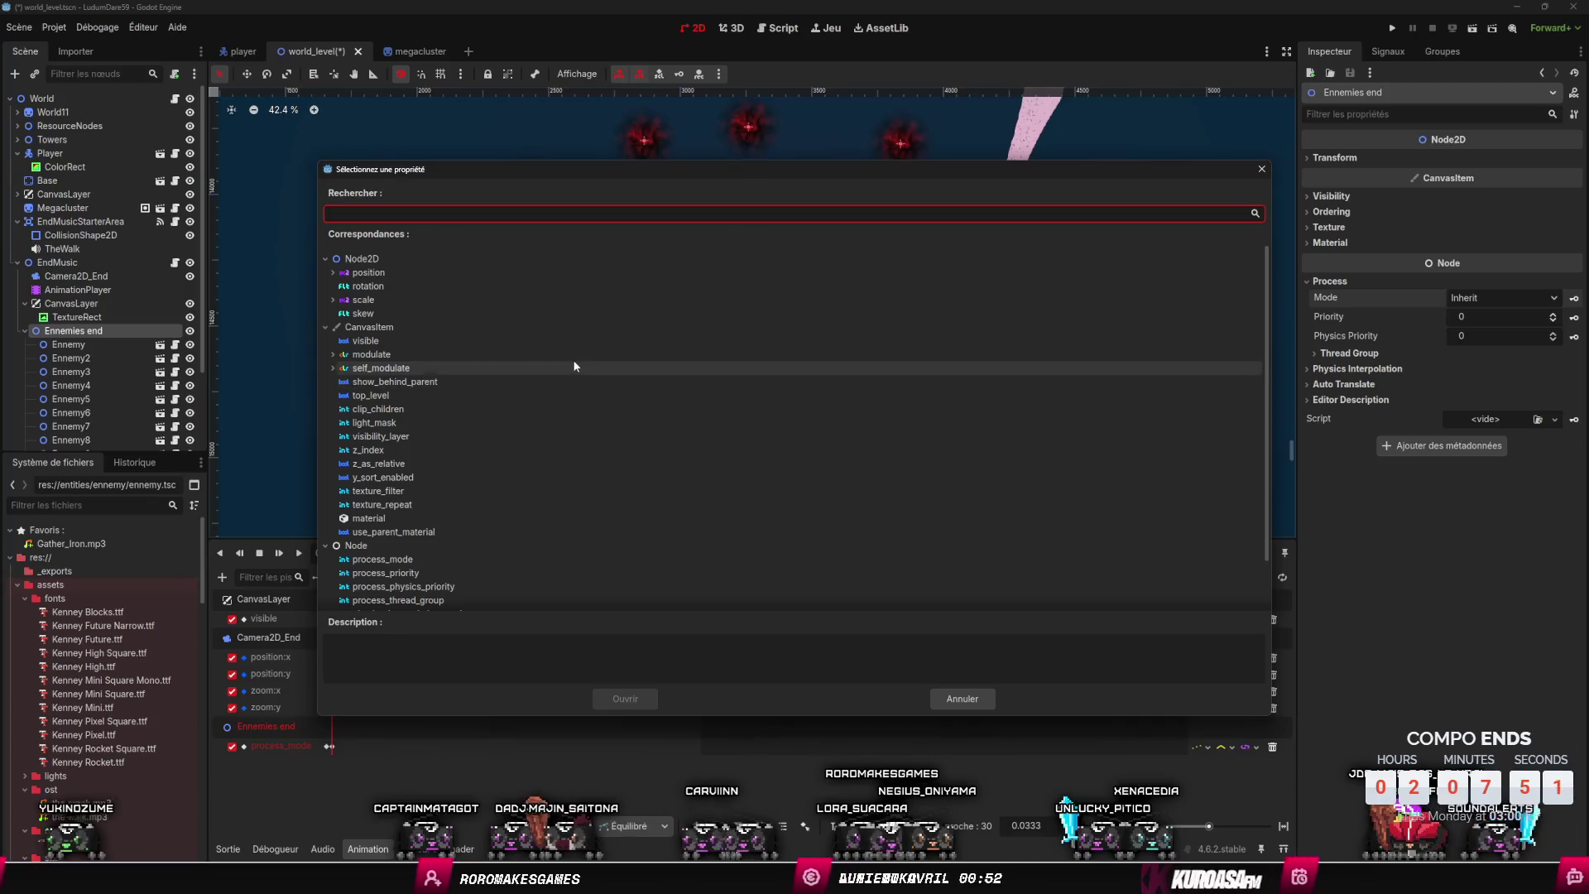
type("Visi")
key("Return")
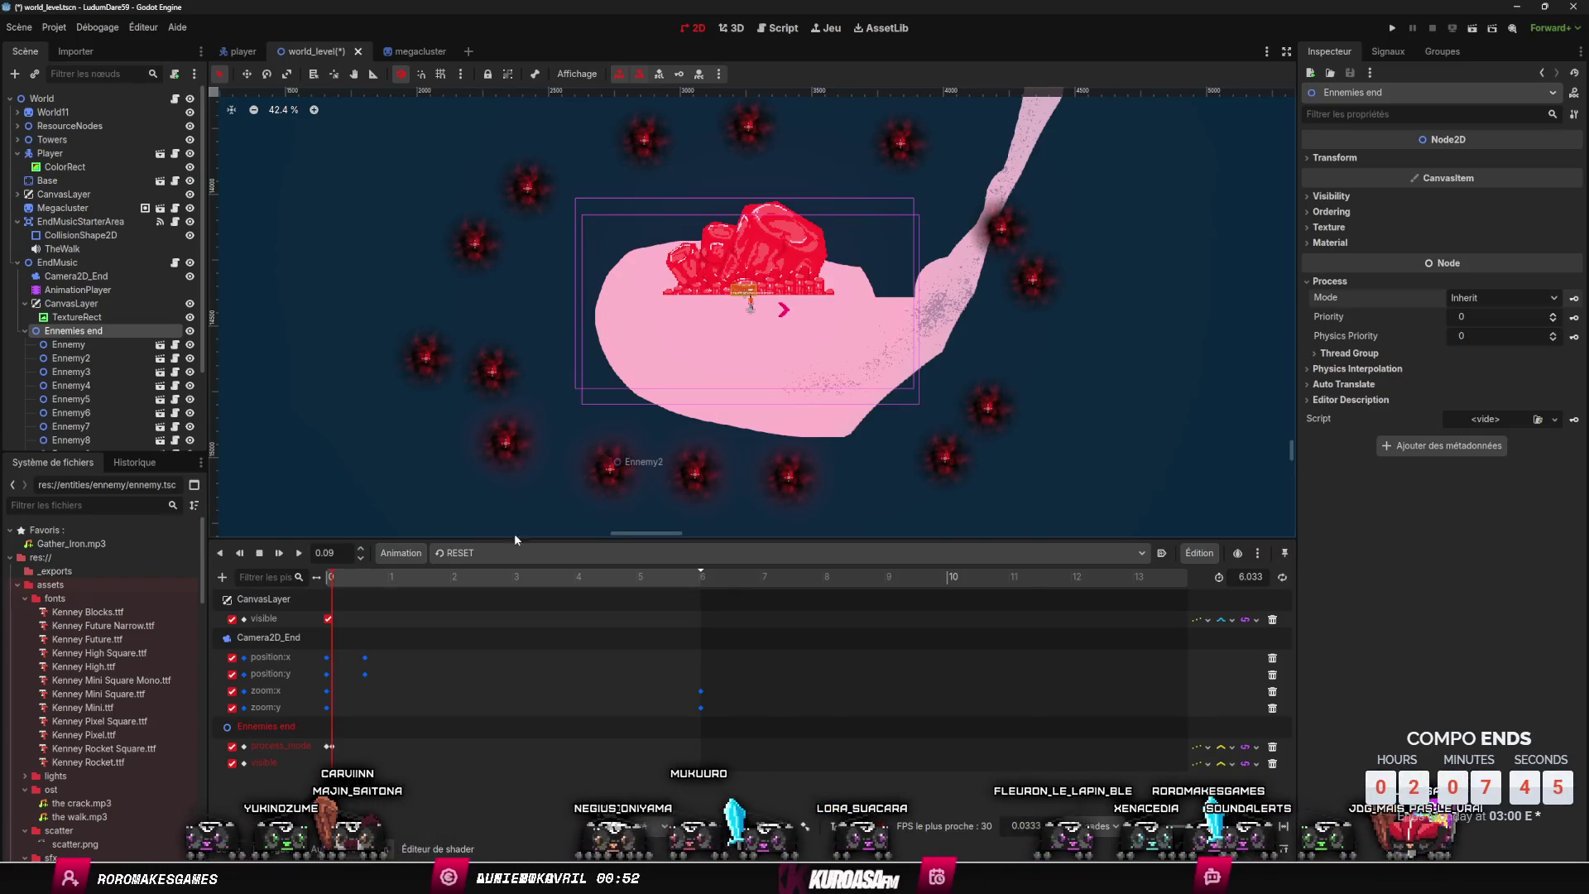
- Key Ennemies end as hidden at time 0 on the visible track
left_click(321, 583)
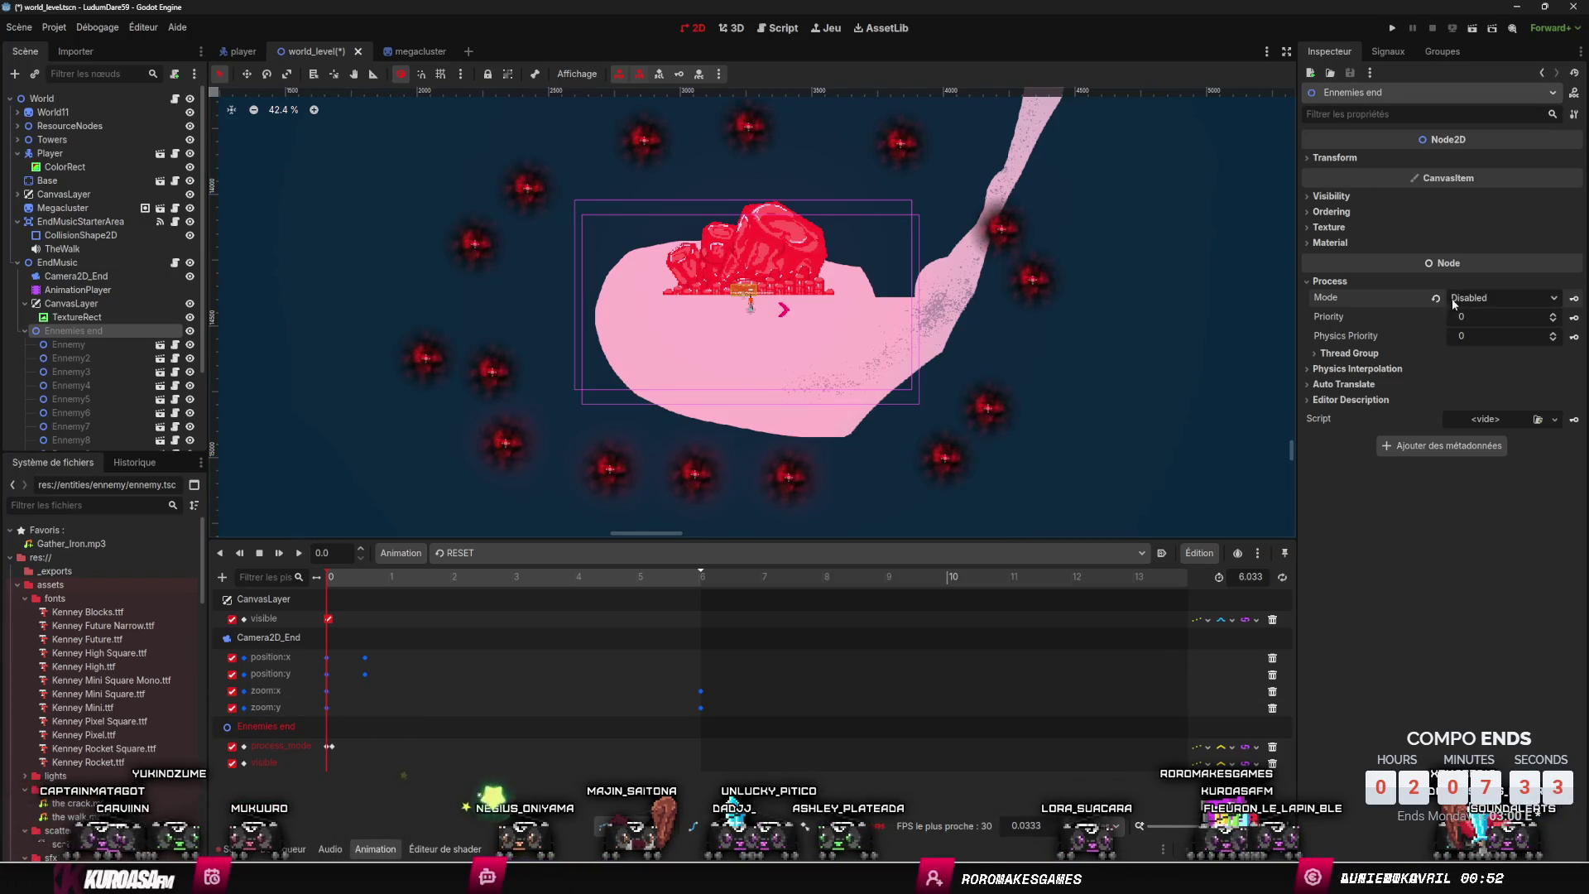
left_click(190, 332)
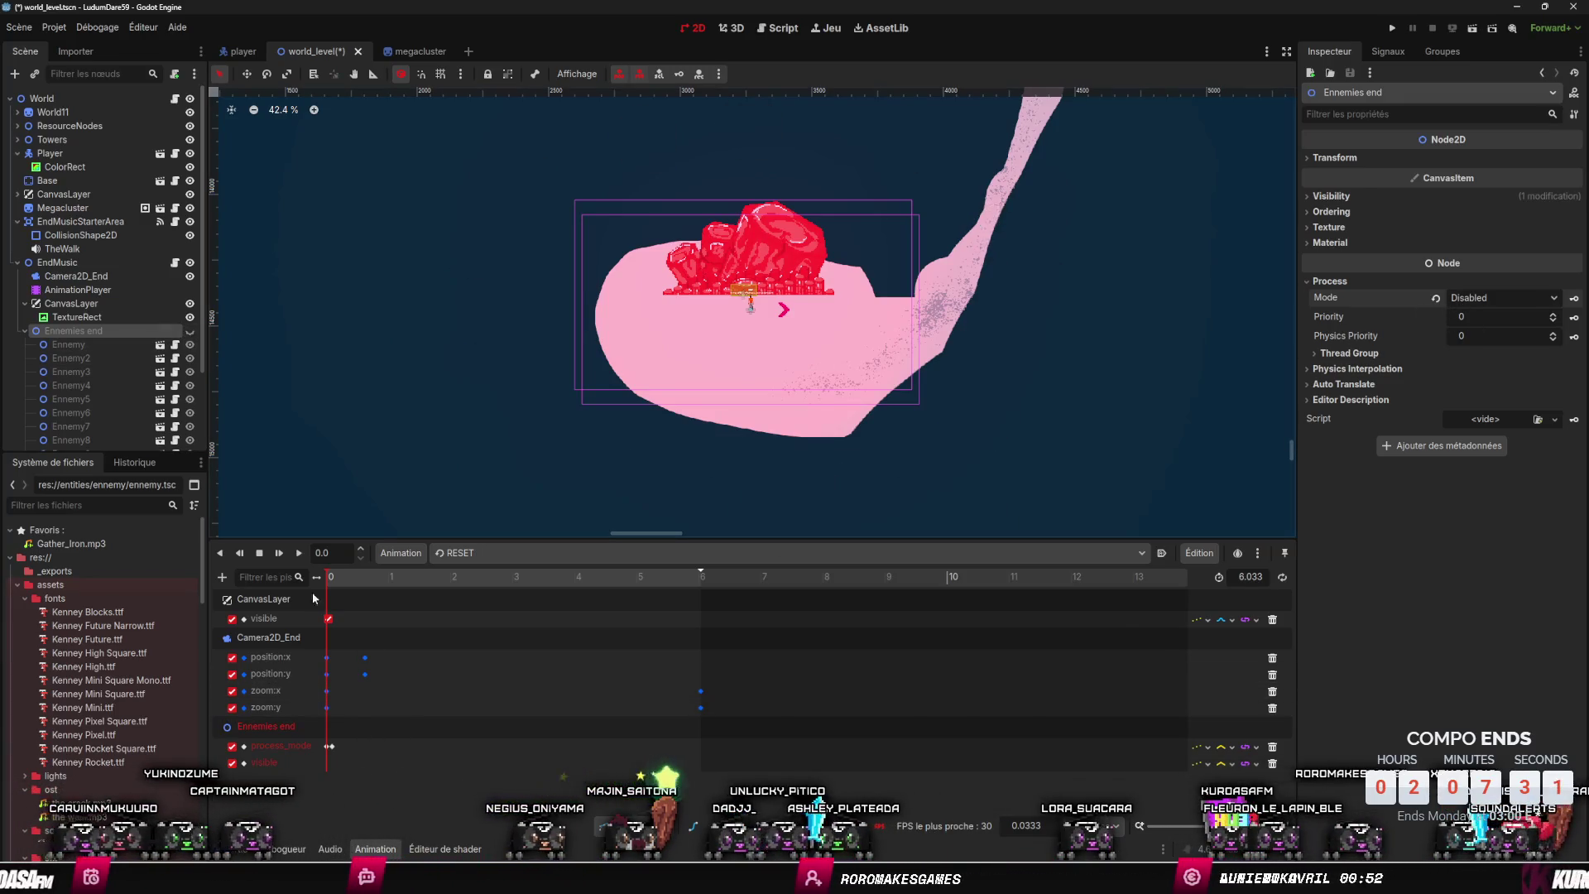
right_click(370, 765)
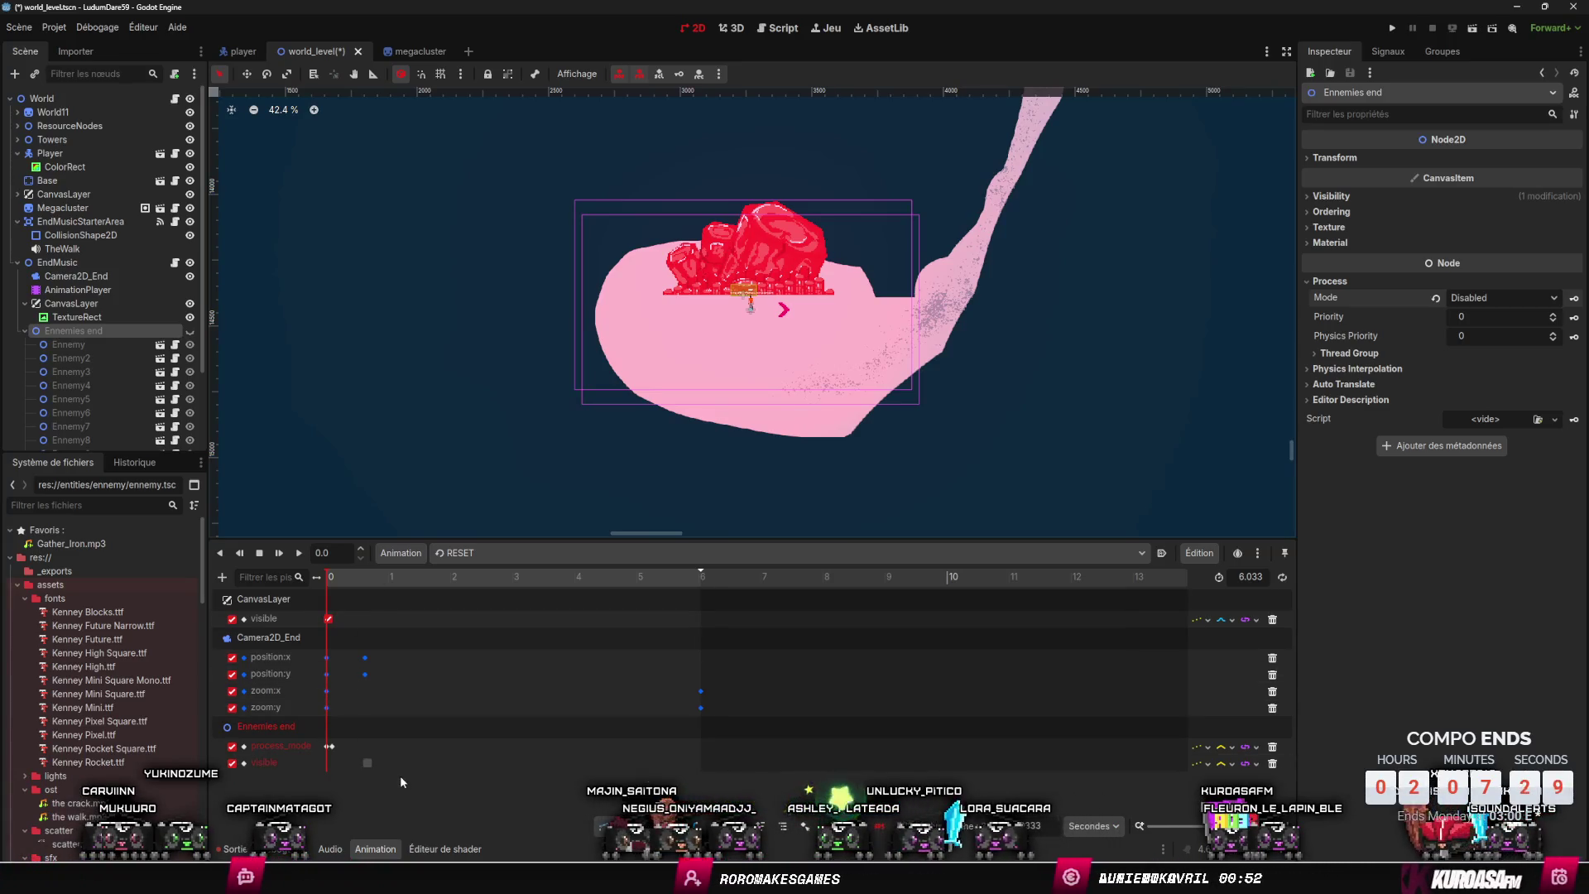
left_click(399, 773)
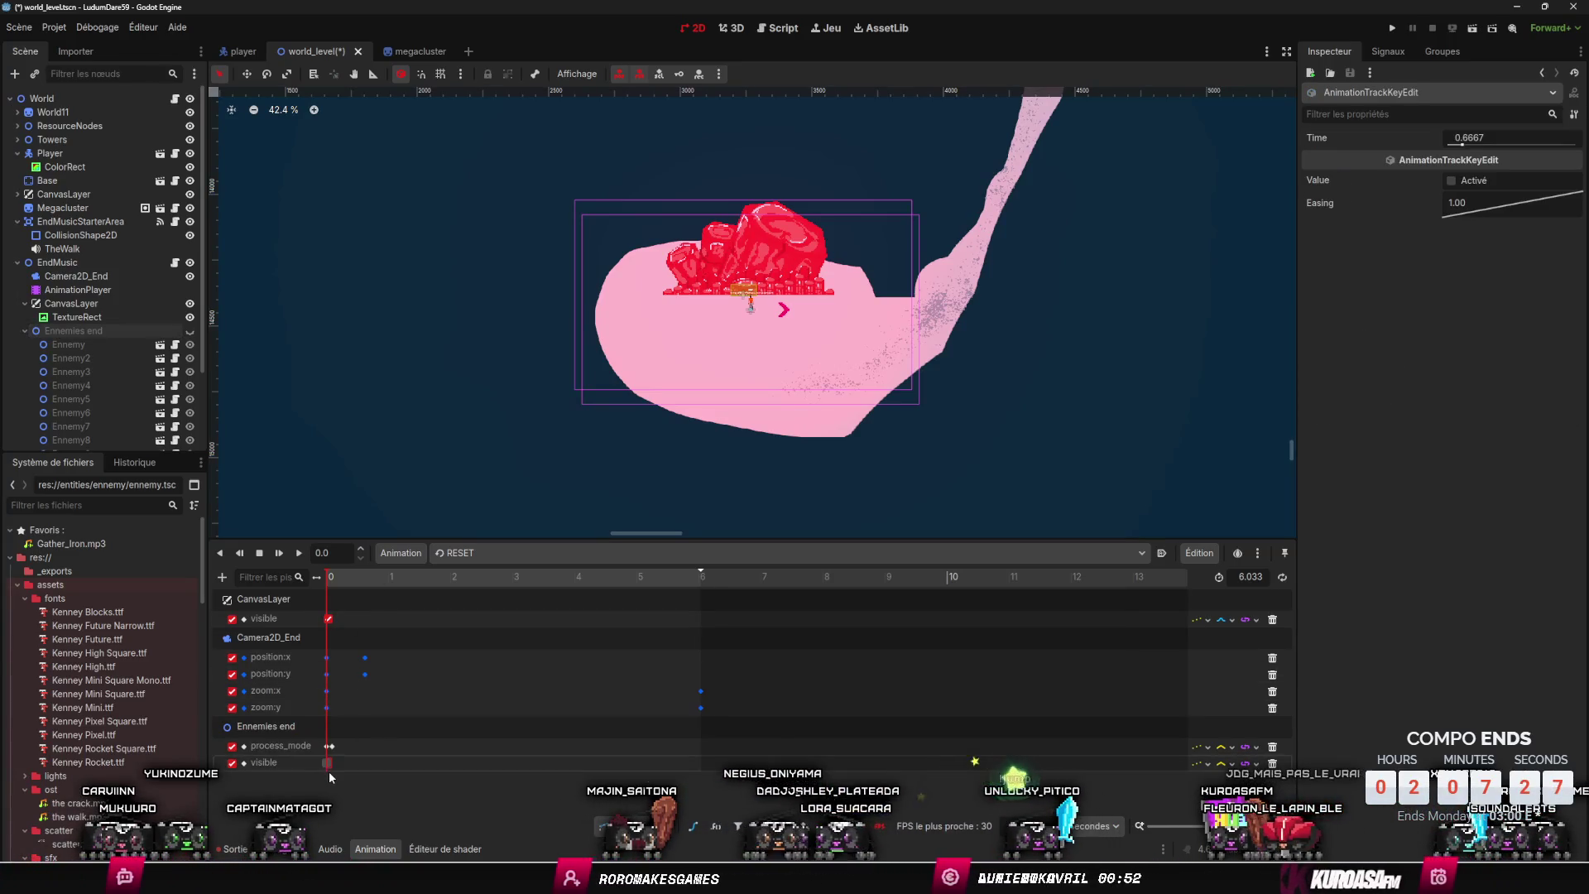
- Key Ennemies end visible at 0.1 s, then save and launch the game
left_click(335, 589)
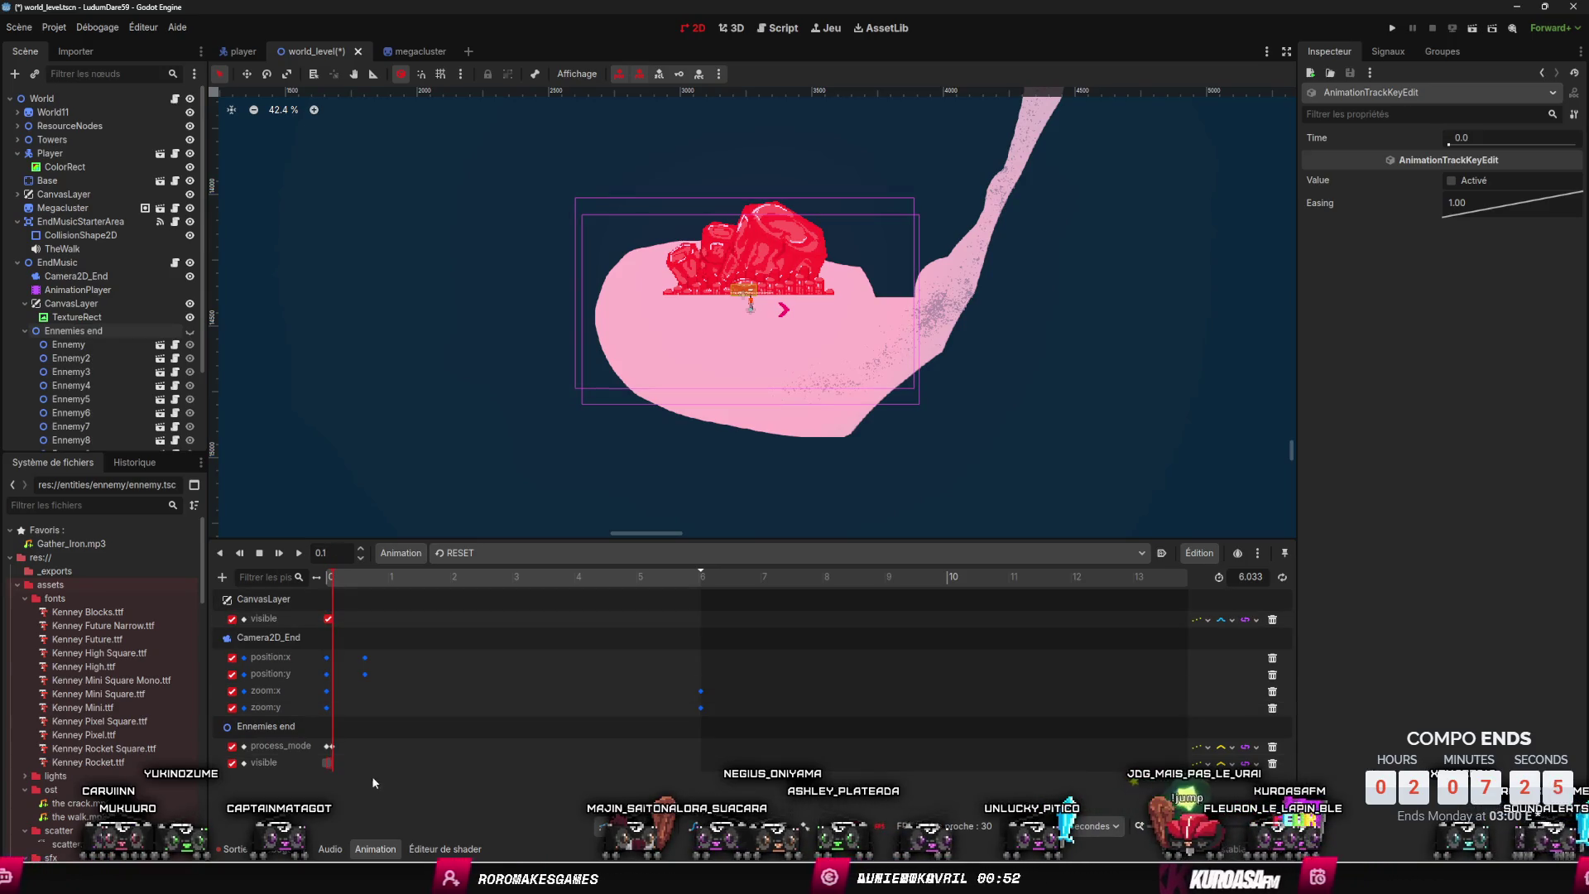
left_click(190, 331)
right_click(358, 762)
left_click(390, 768)
left_click_drag(360, 763, 334, 764)
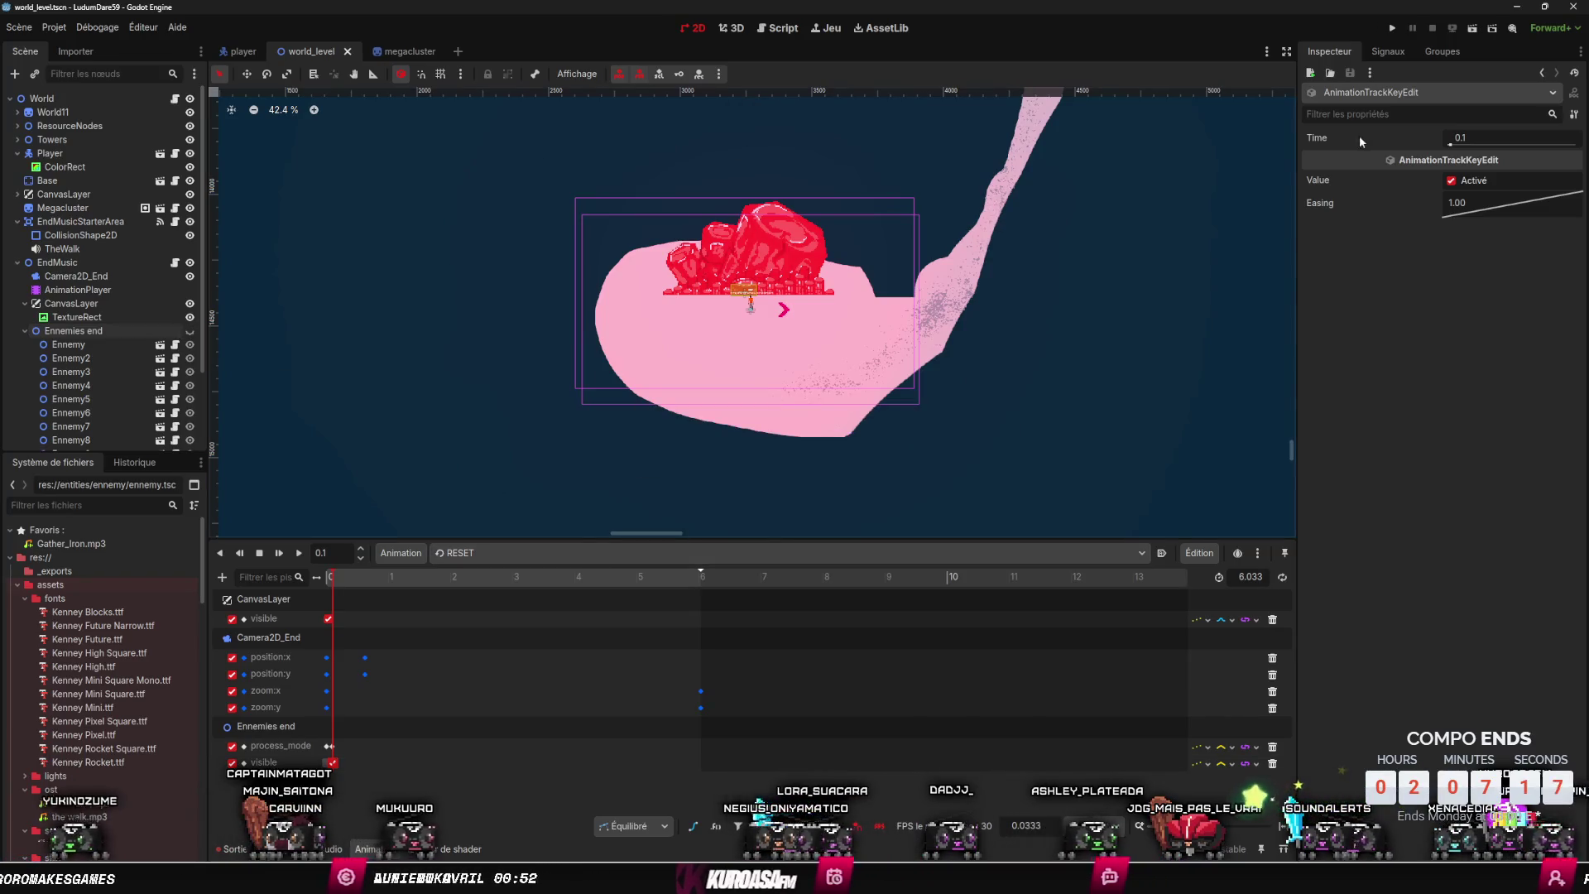
left_click(1465, 32)
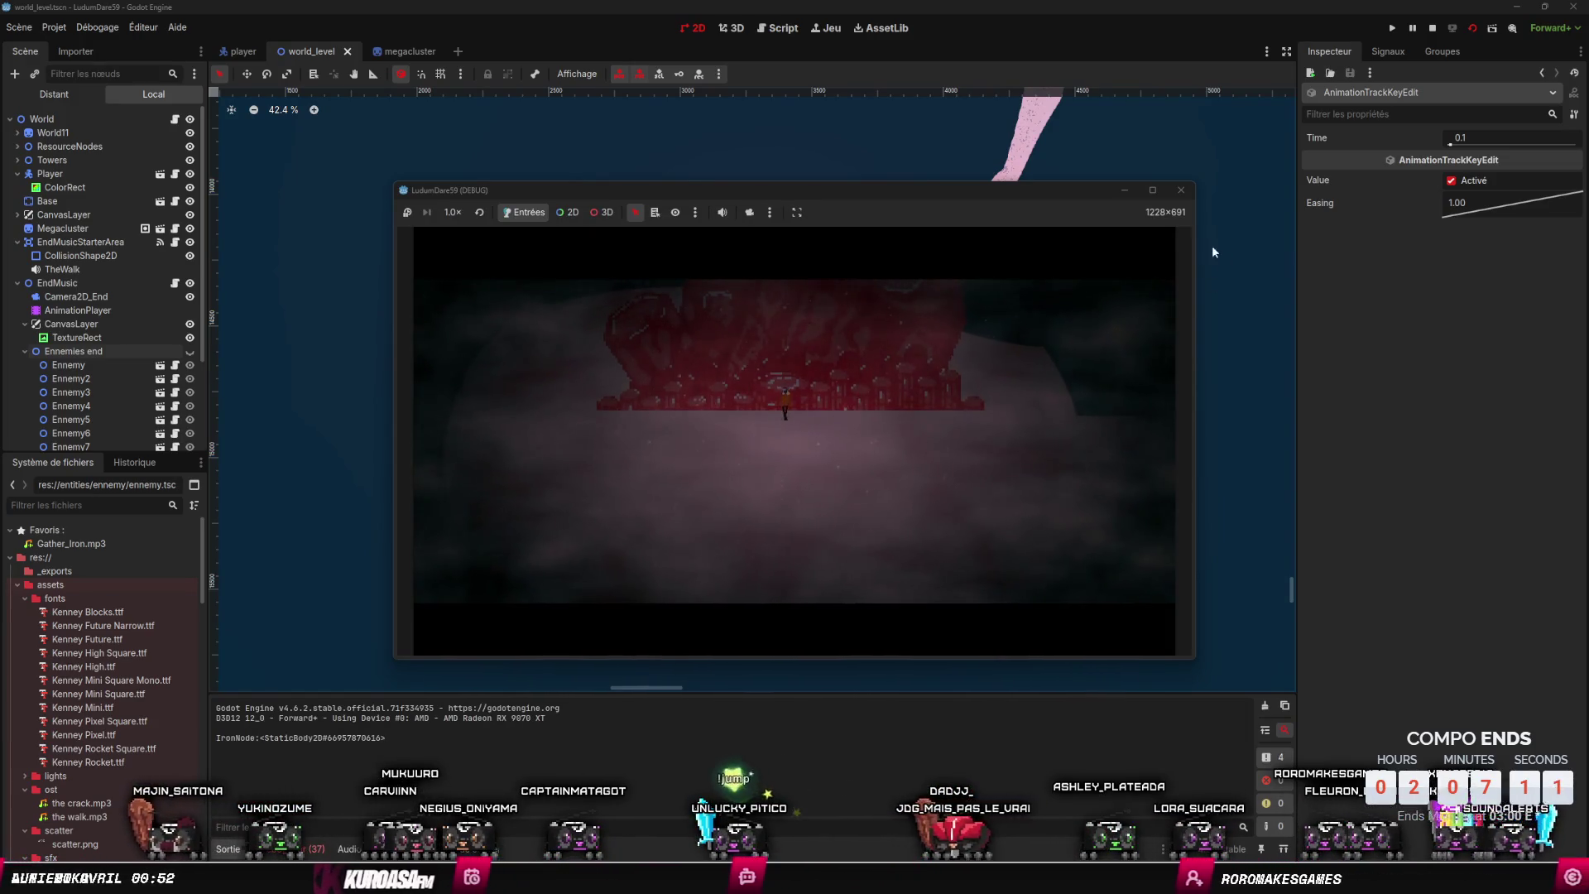
- Stop the game, hide the CanvasLayer overlay, then save and rerun
left_click(1181, 190)
left_click(189, 303)
key("ctrl+s")
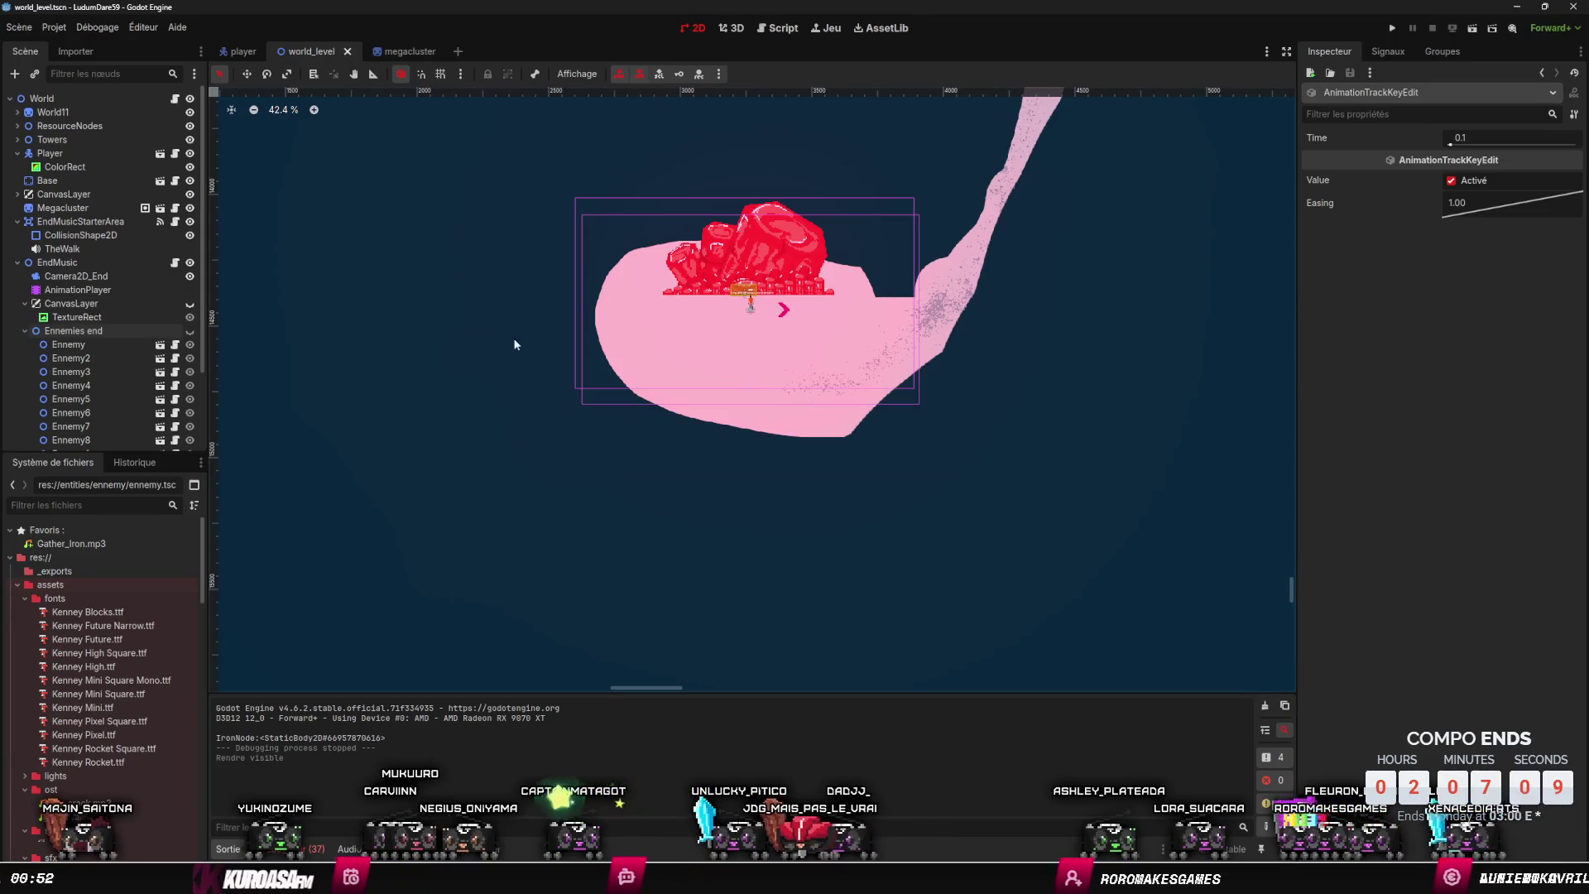
left_click(1472, 28)
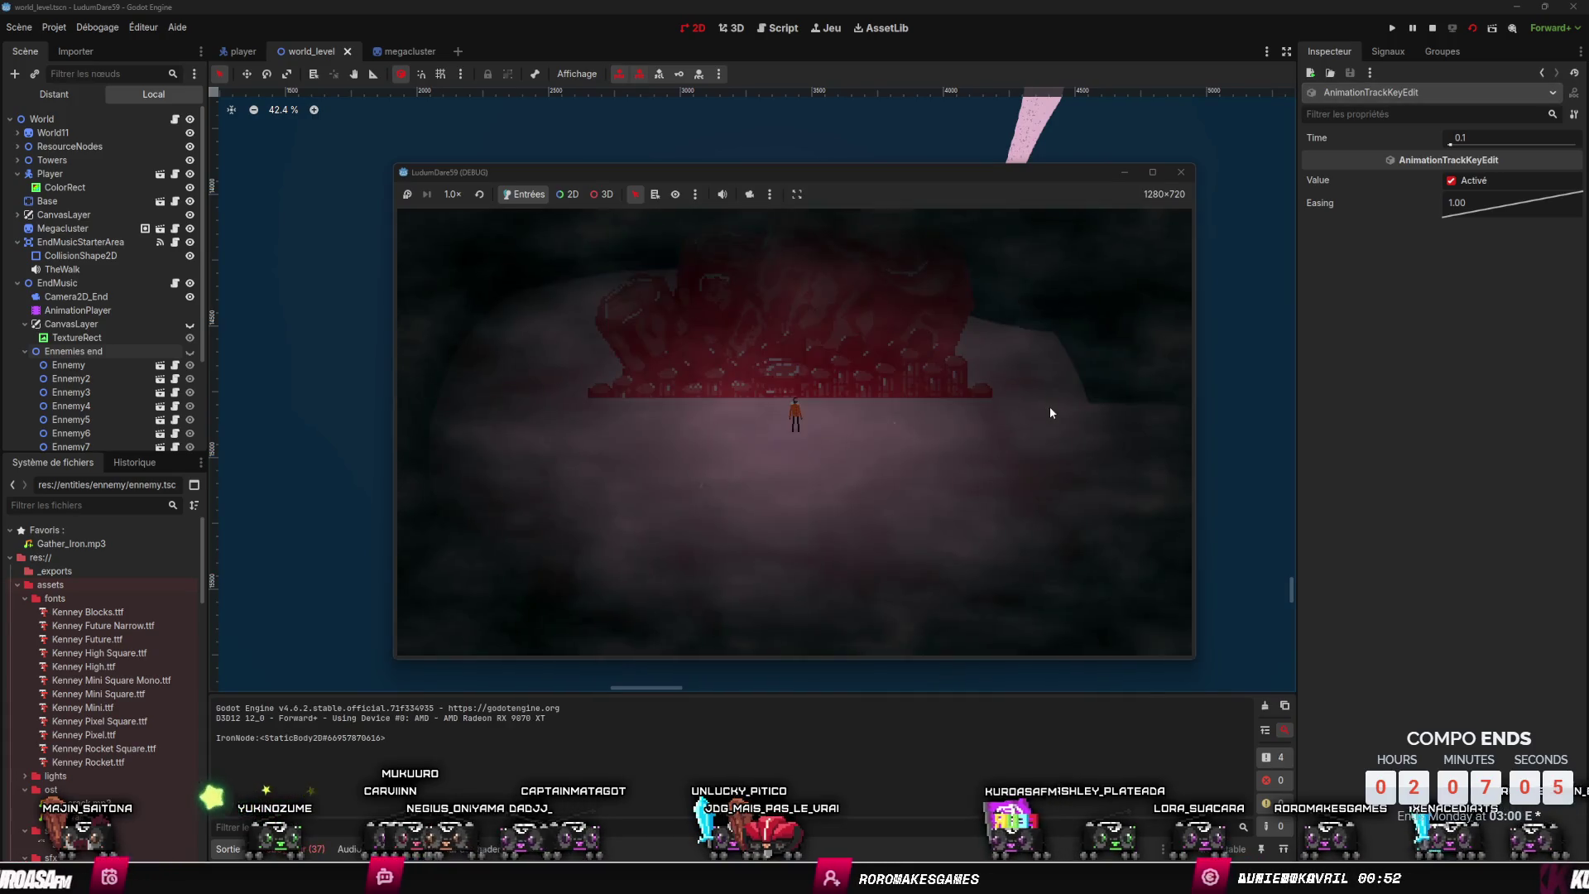
- Walk to the crystal and gather to trigger the cinematic, then stop and select AnimationPlayer
key("w")
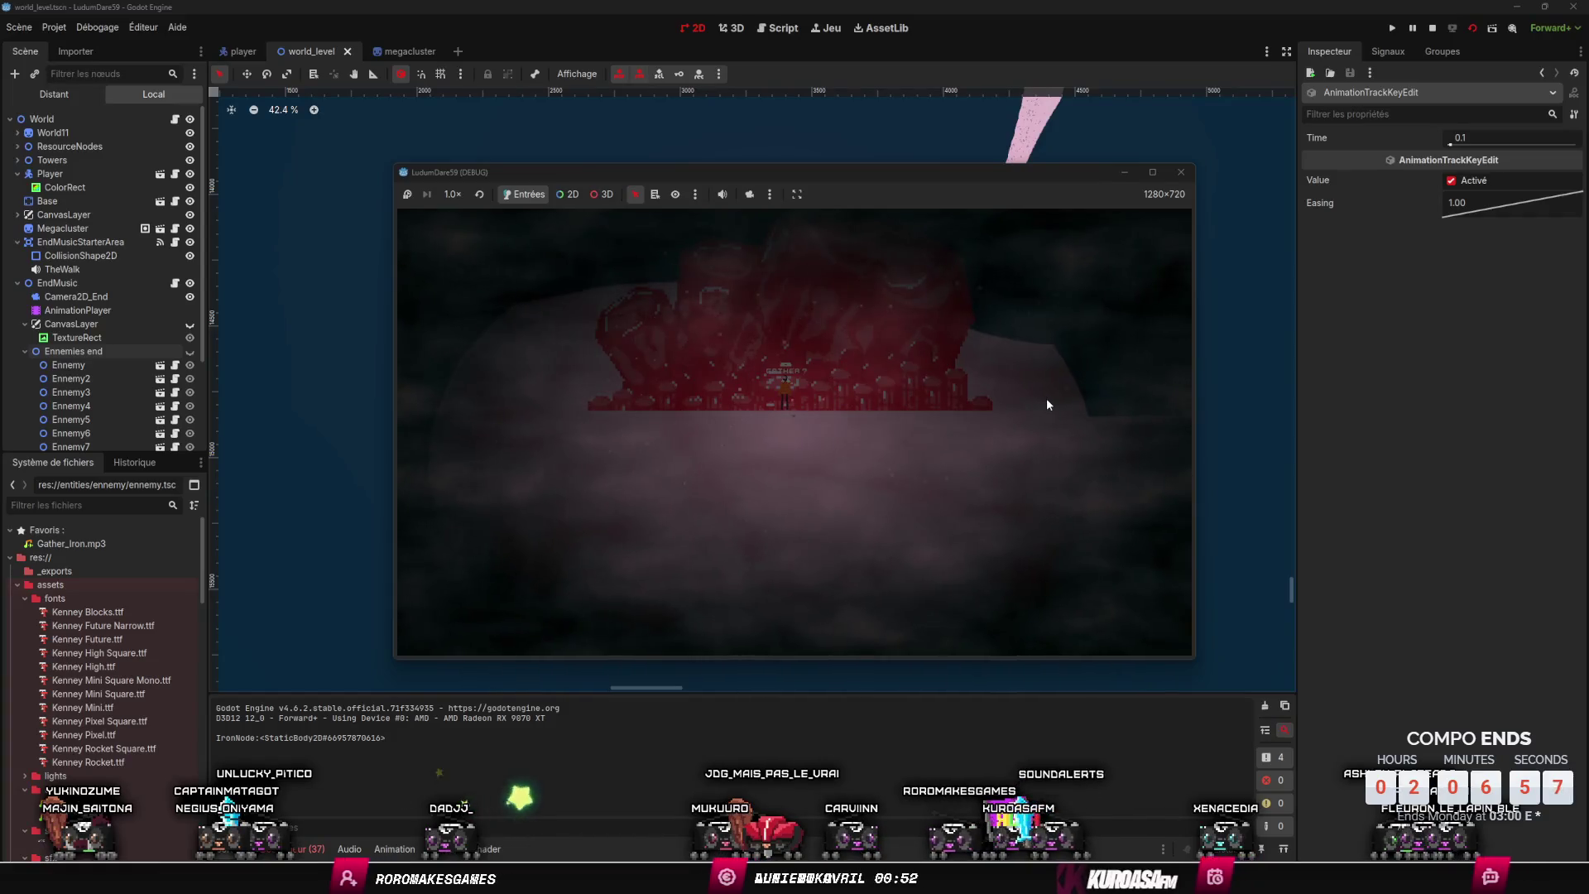
key("e")
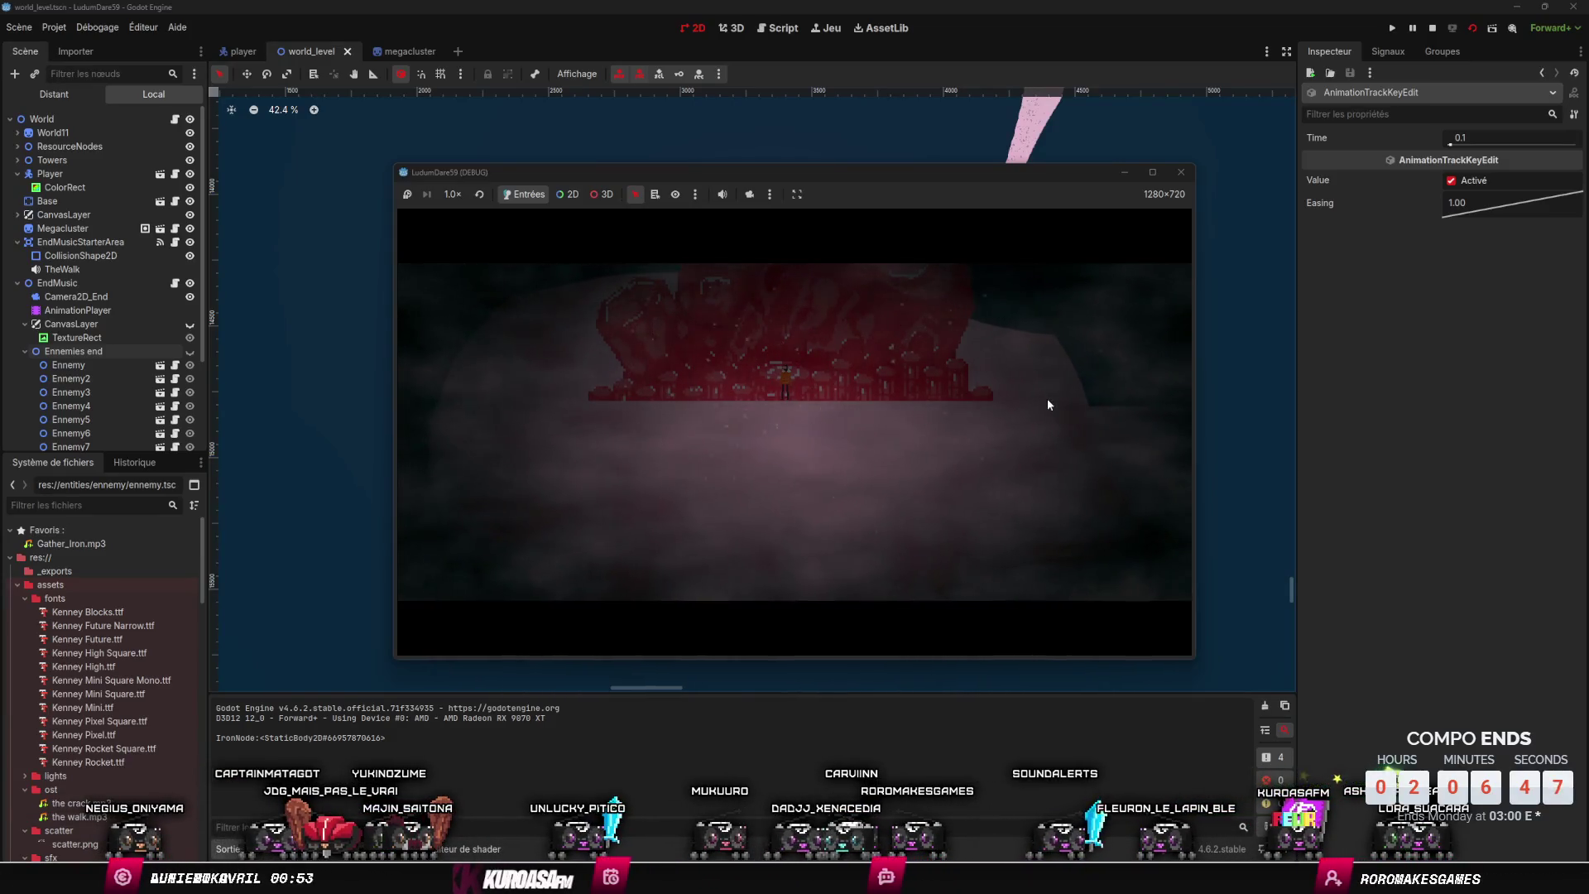
left_click(1181, 172)
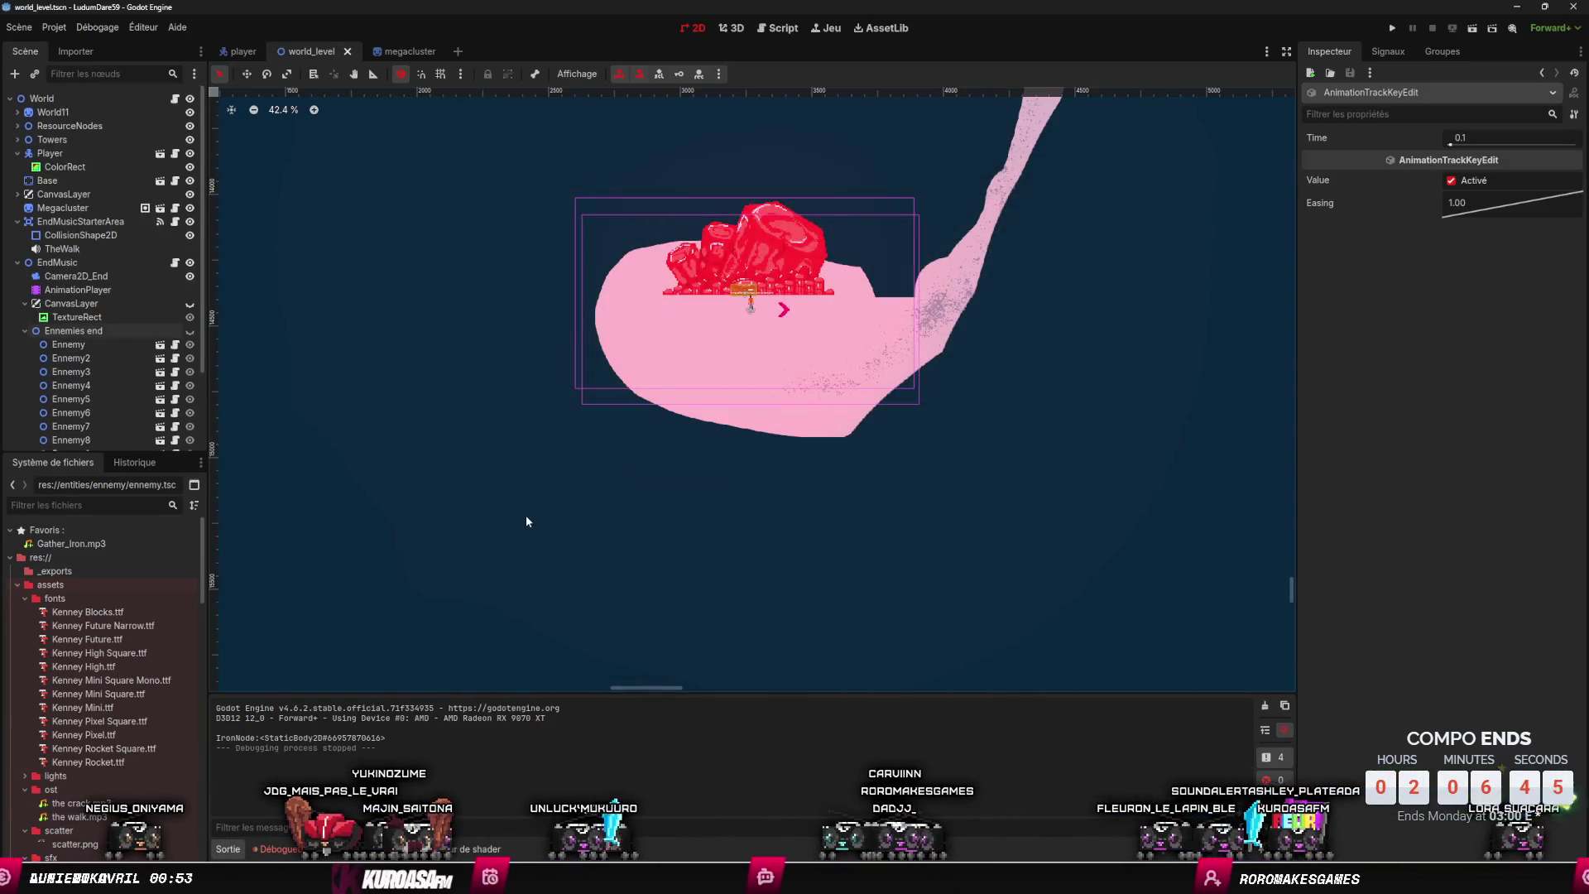
left_click(77, 290)
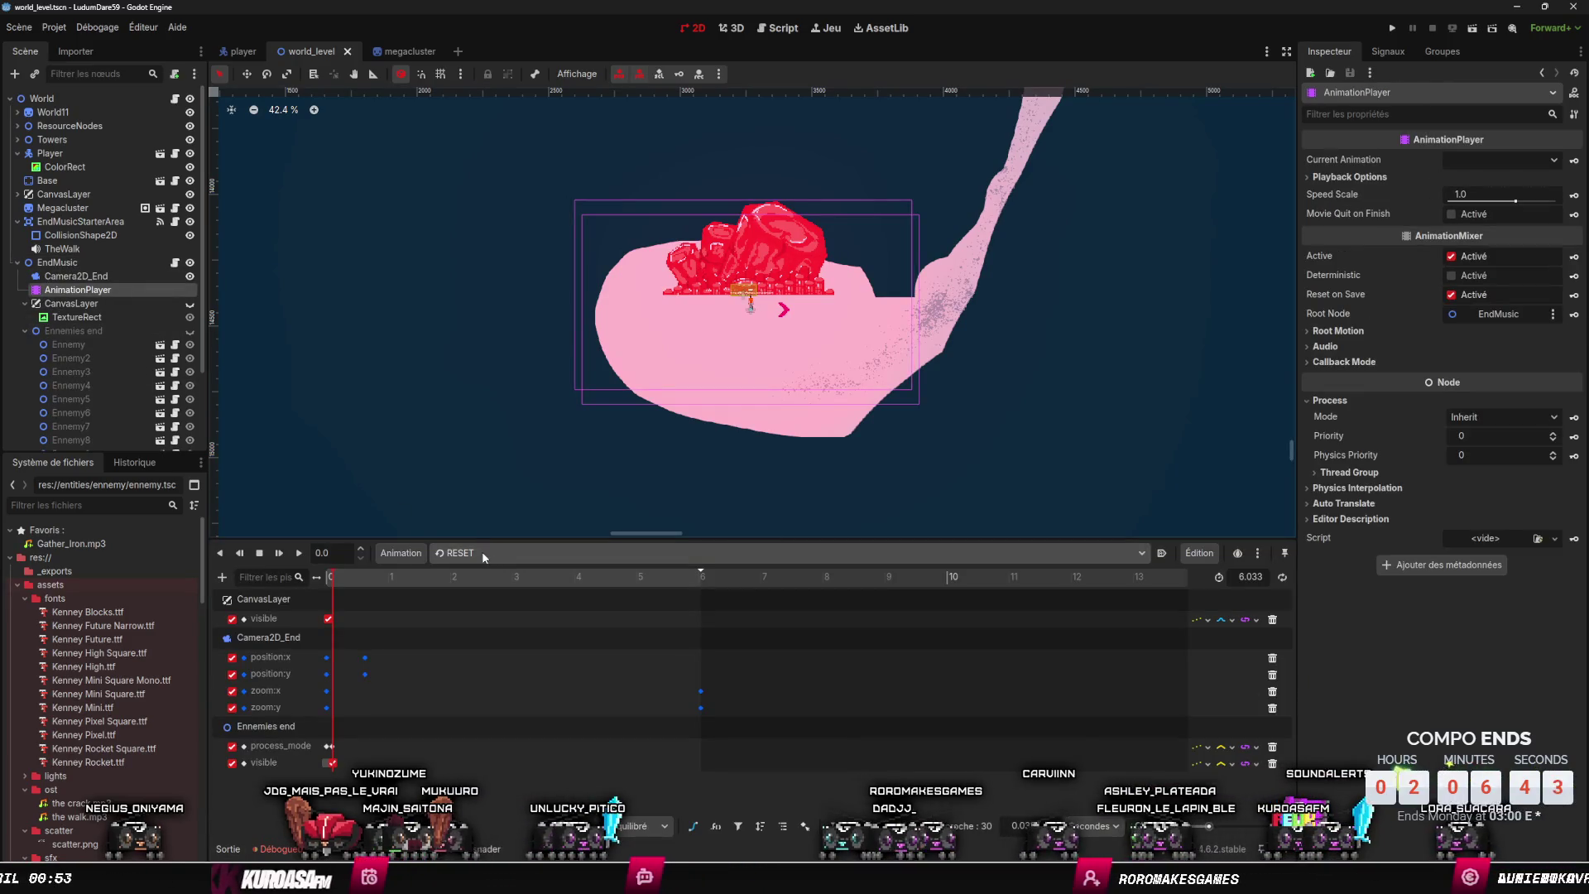
- Browse the animation list, save the scene, and return to the RESET animation
left_click(508, 549)
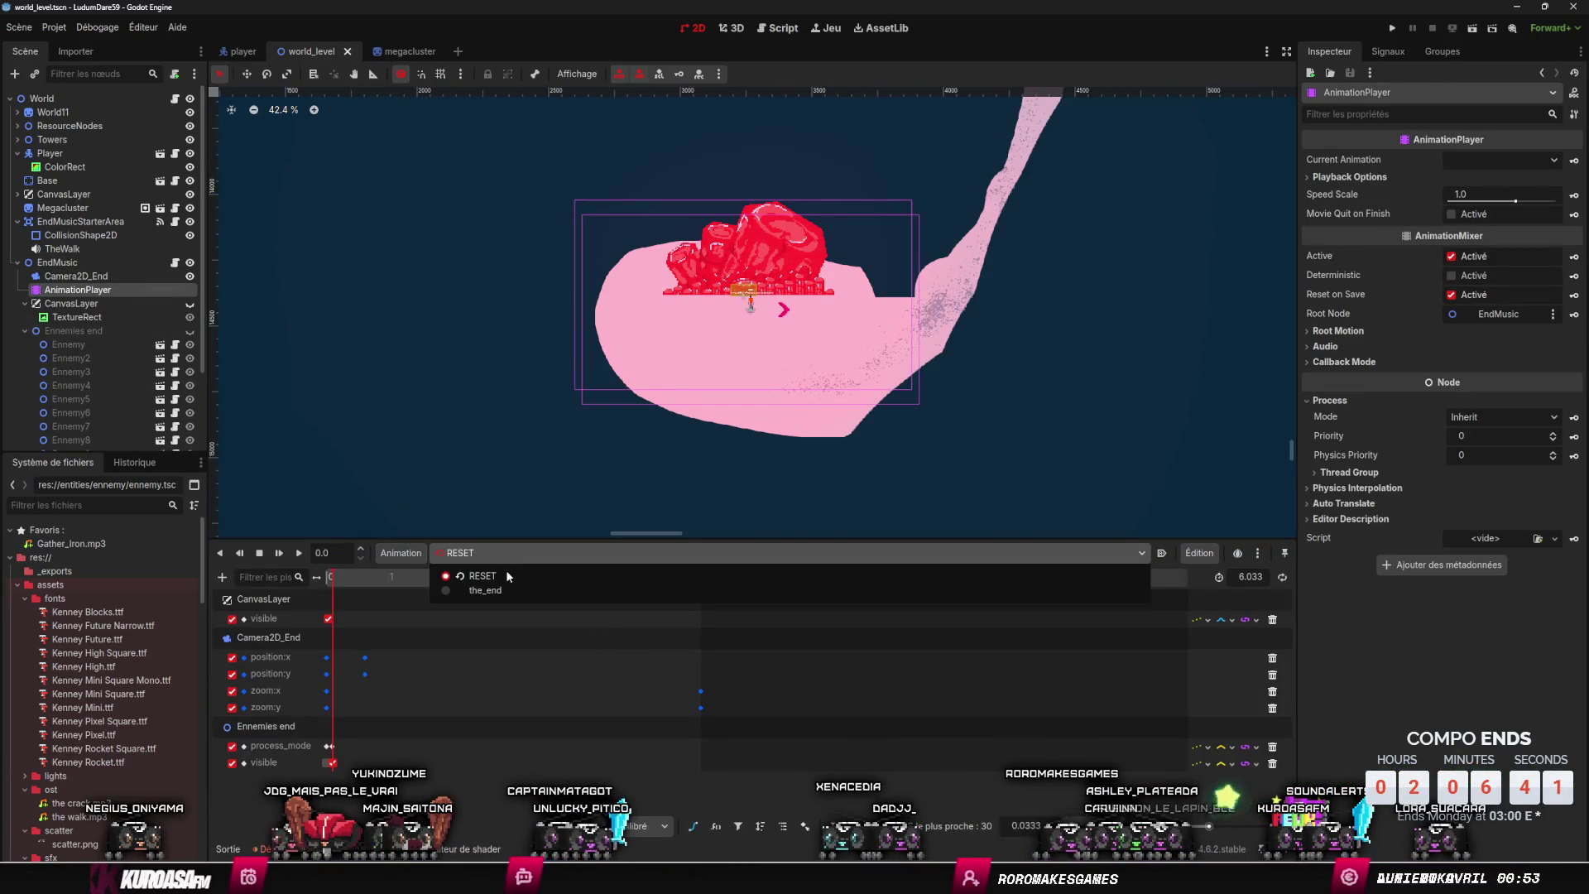
left_click_drag(717, 768, 300, 600)
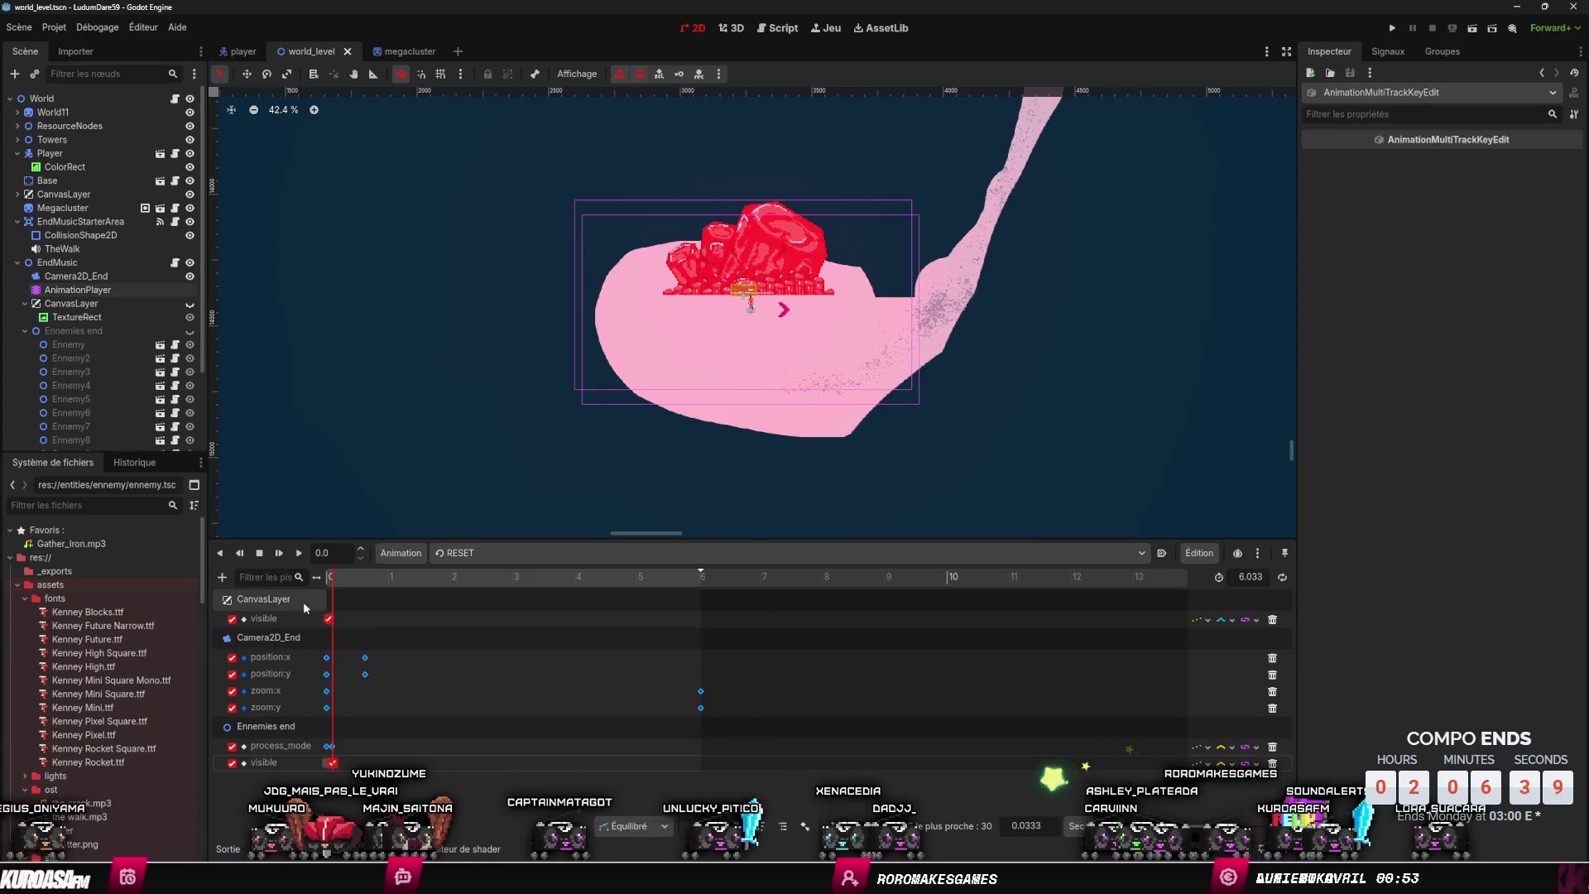
left_click(463, 553)
left_click(463, 589)
key("ctrl+a")
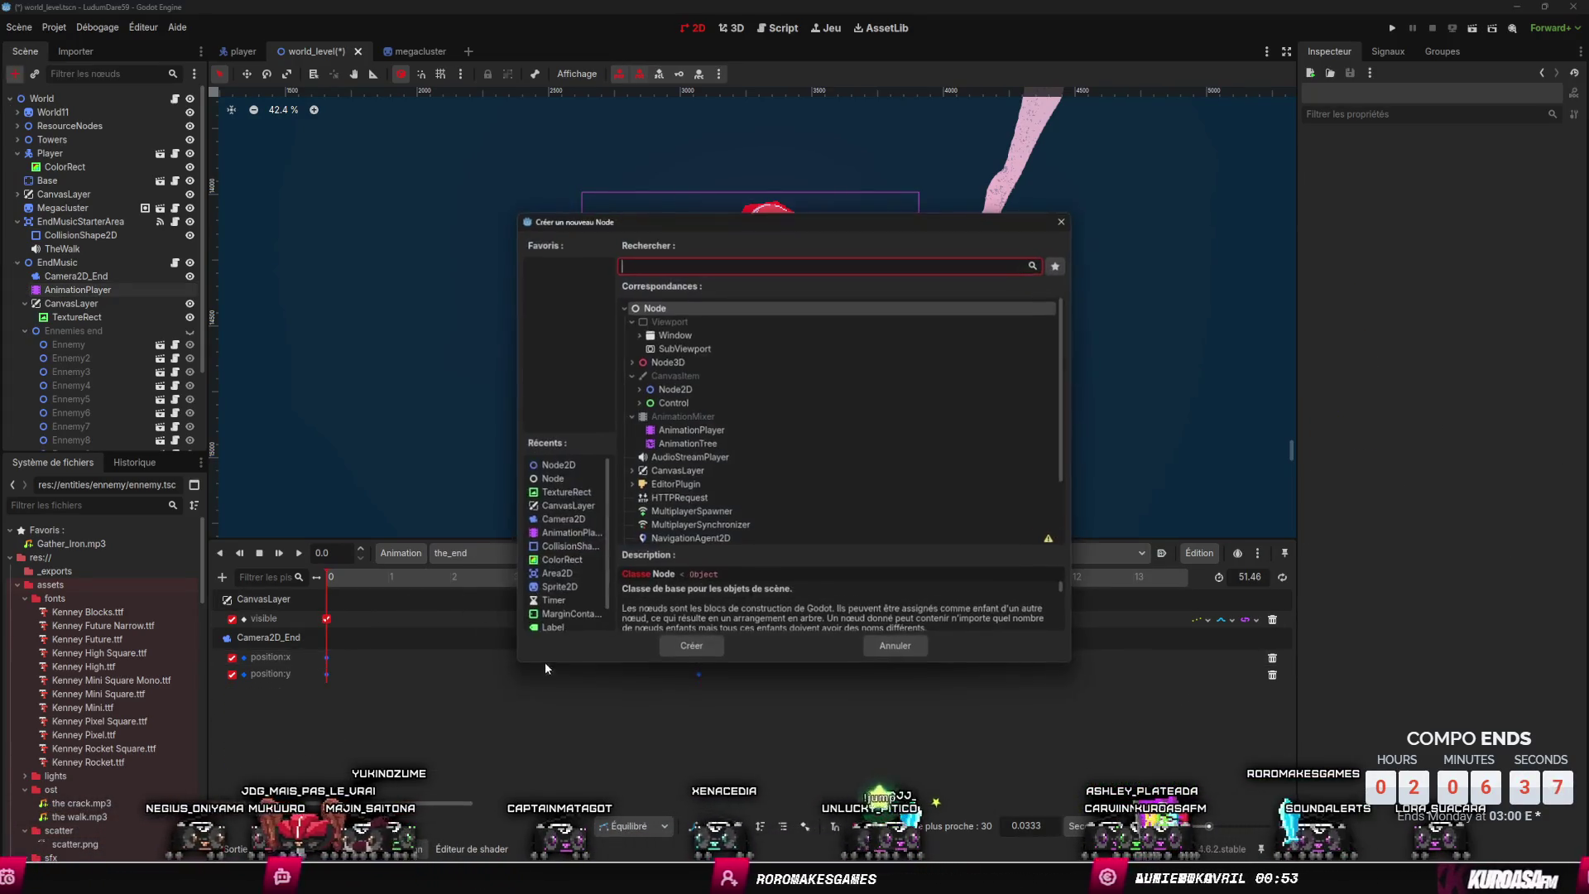
left_click(886, 649)
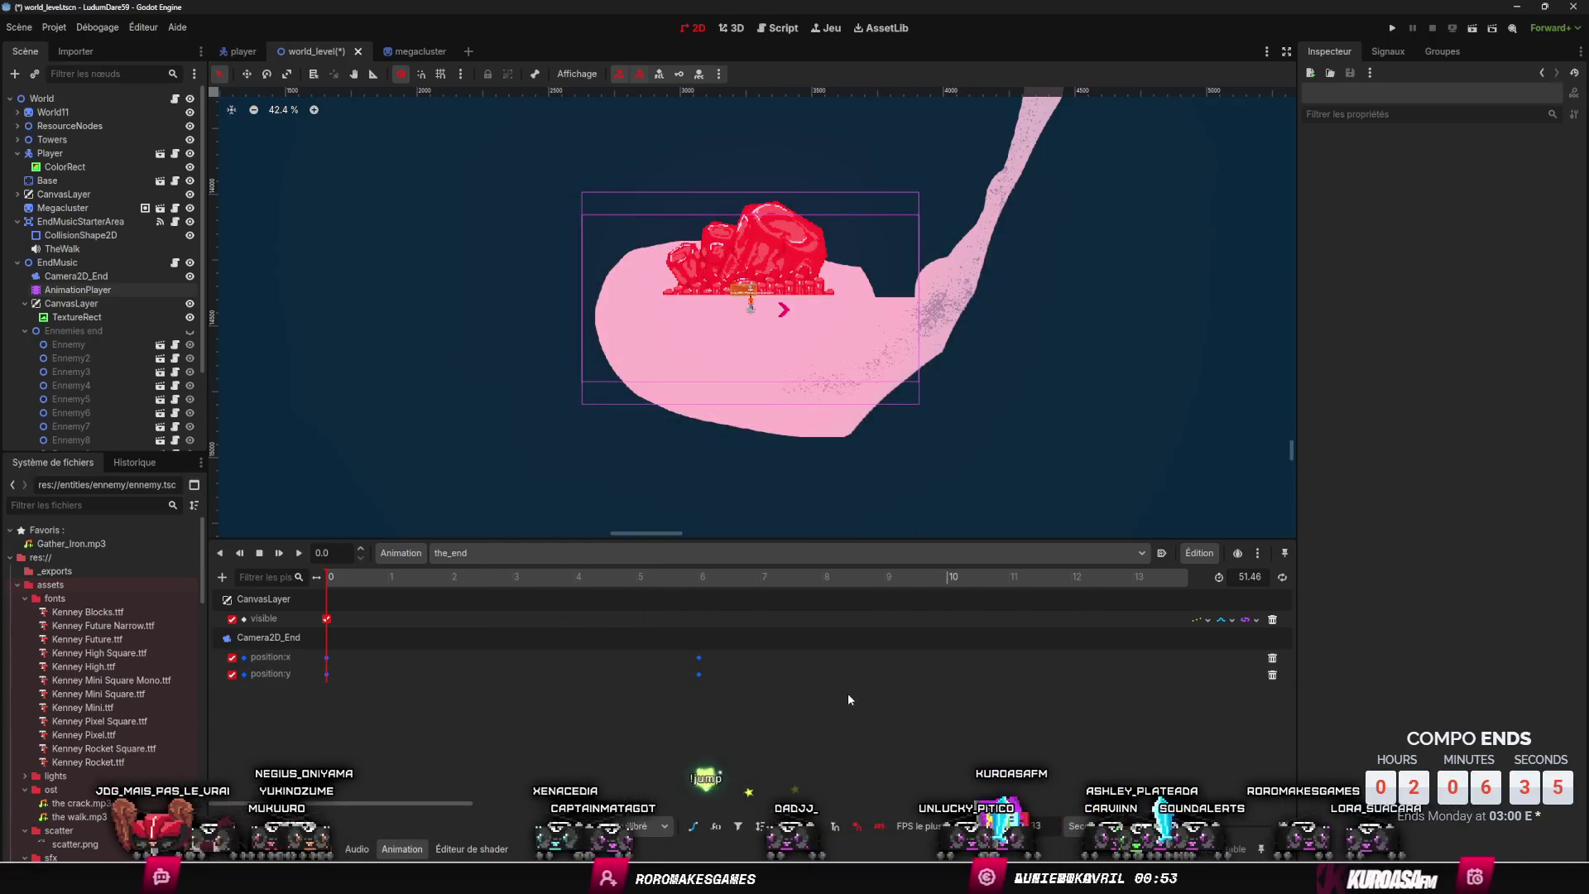
left_click(418, 553)
left_click(449, 562)
key("ctrl+s")
left_click(451, 561)
left_click(463, 572)
- Duplicate RESET as 'vraitrueenddelamort' and open EndMusic's end cinematic script
left_click(400, 553)
left_click(430, 616)
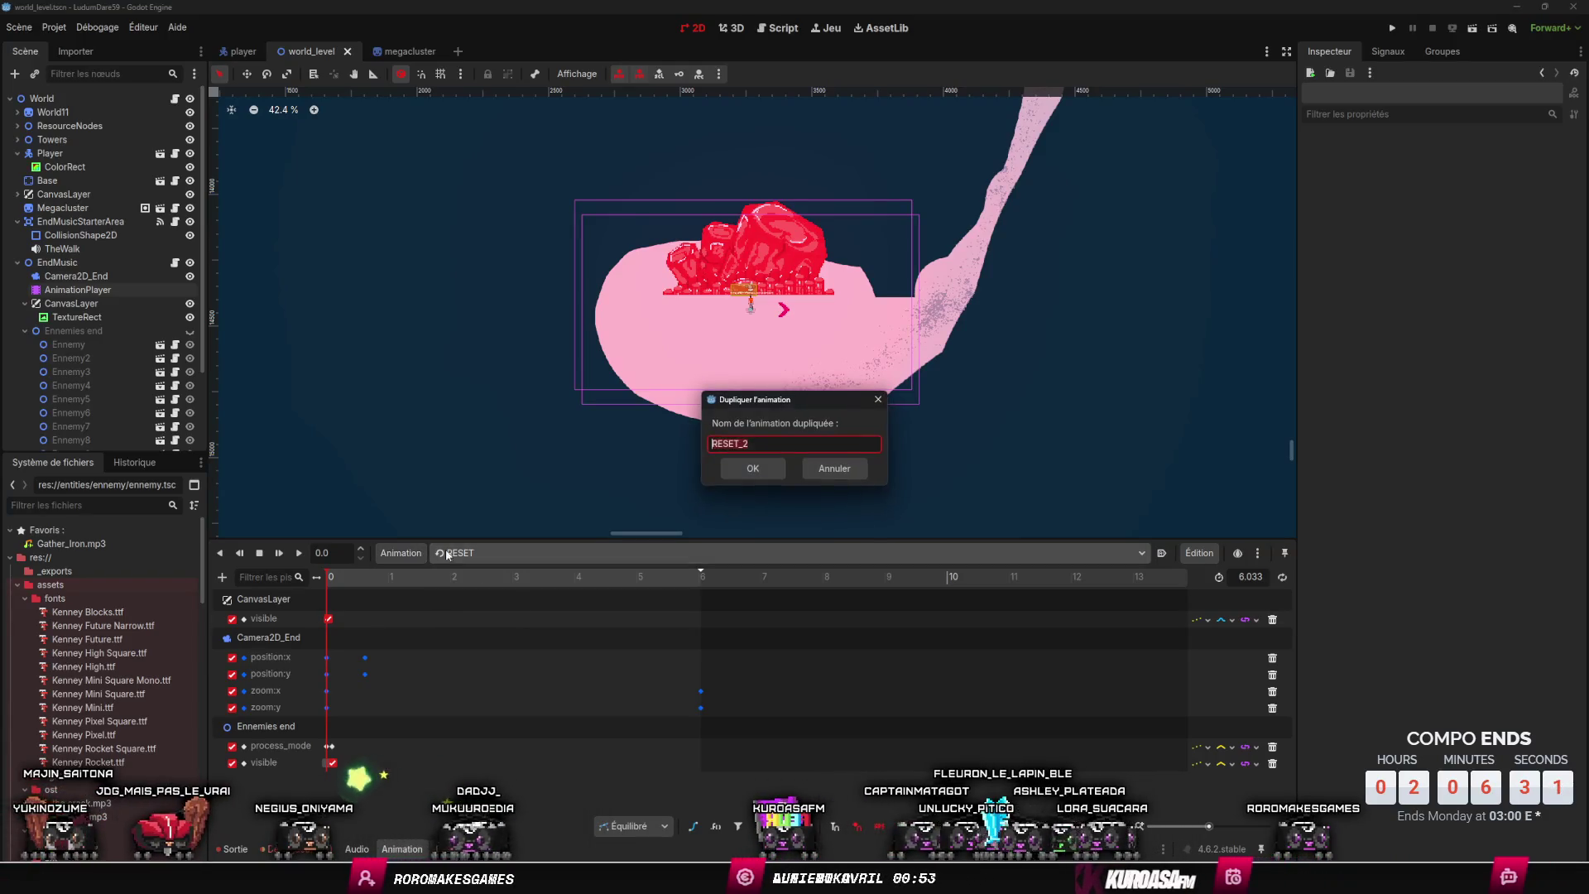
key("BackSpace")
type("vraitr")
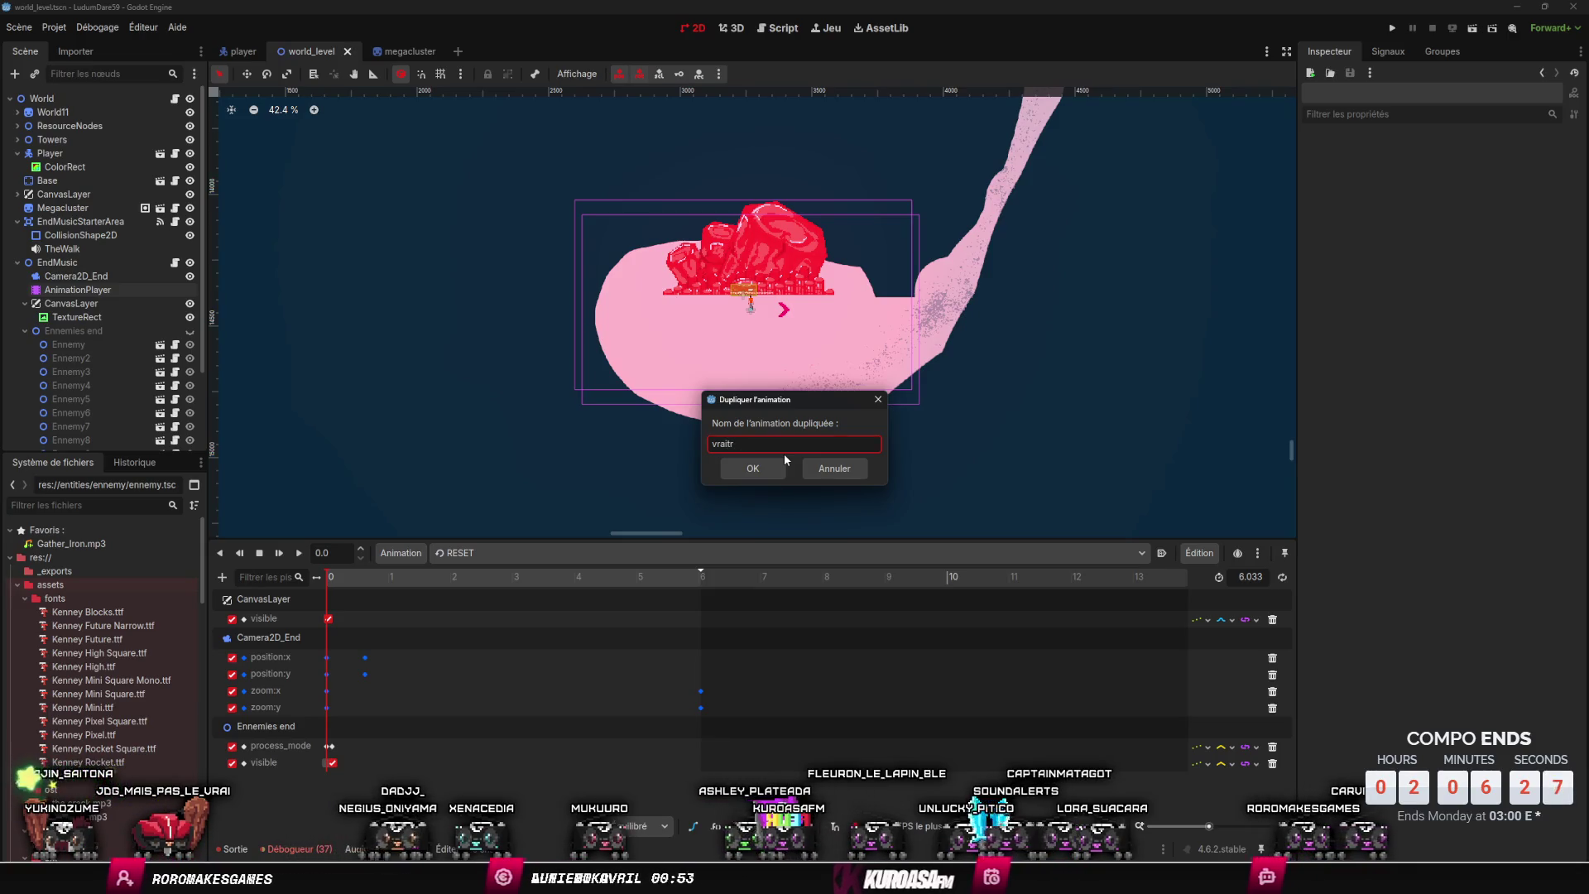
type("ueenddelamor")
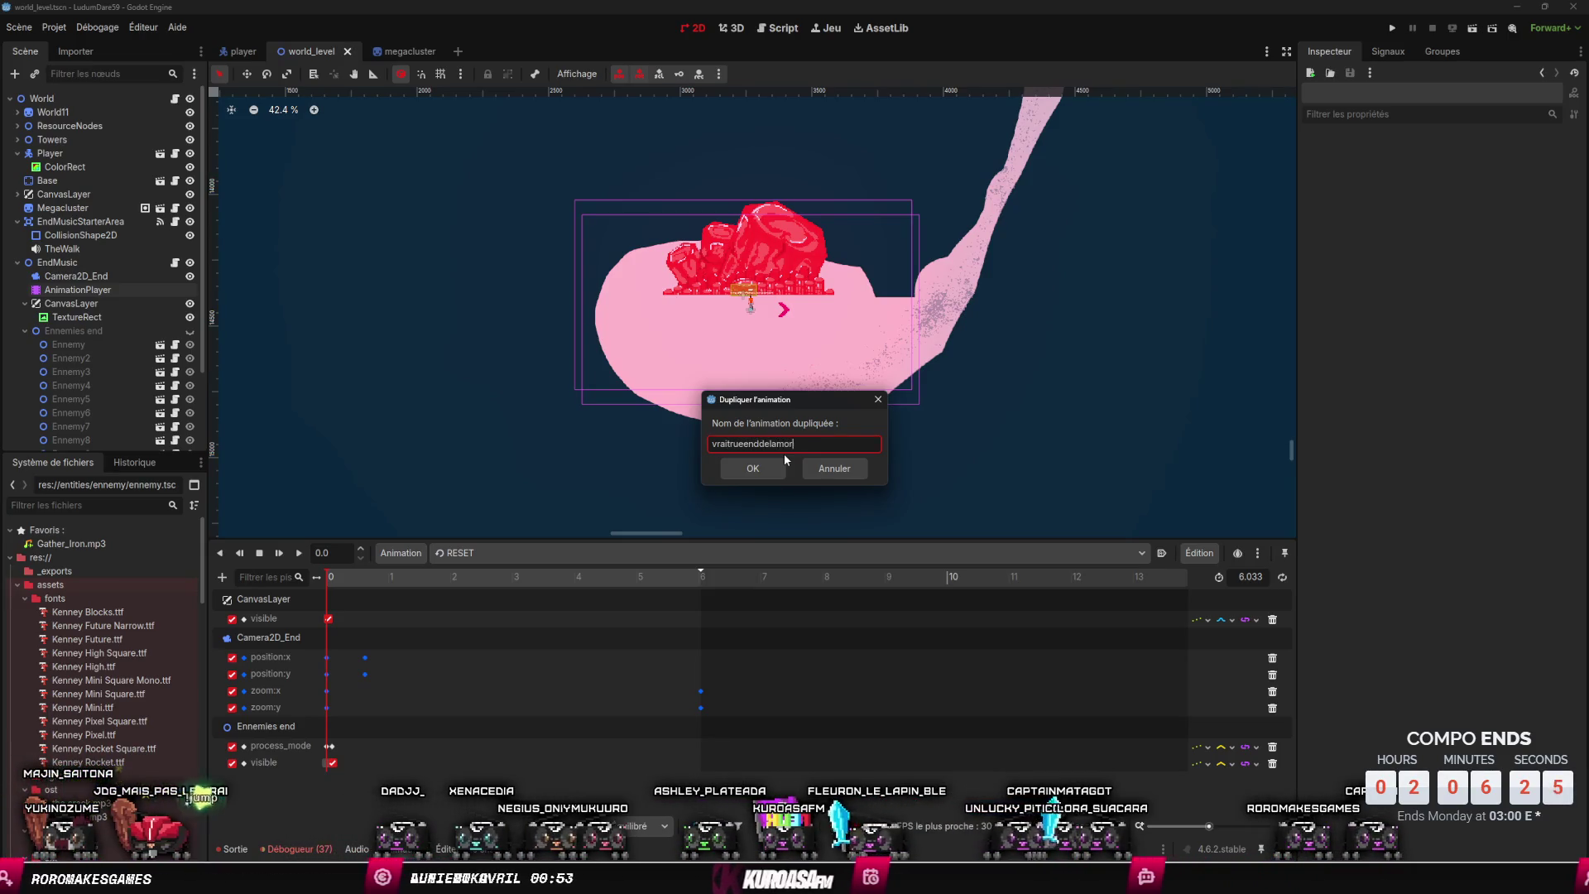
type("t")
key("Return")
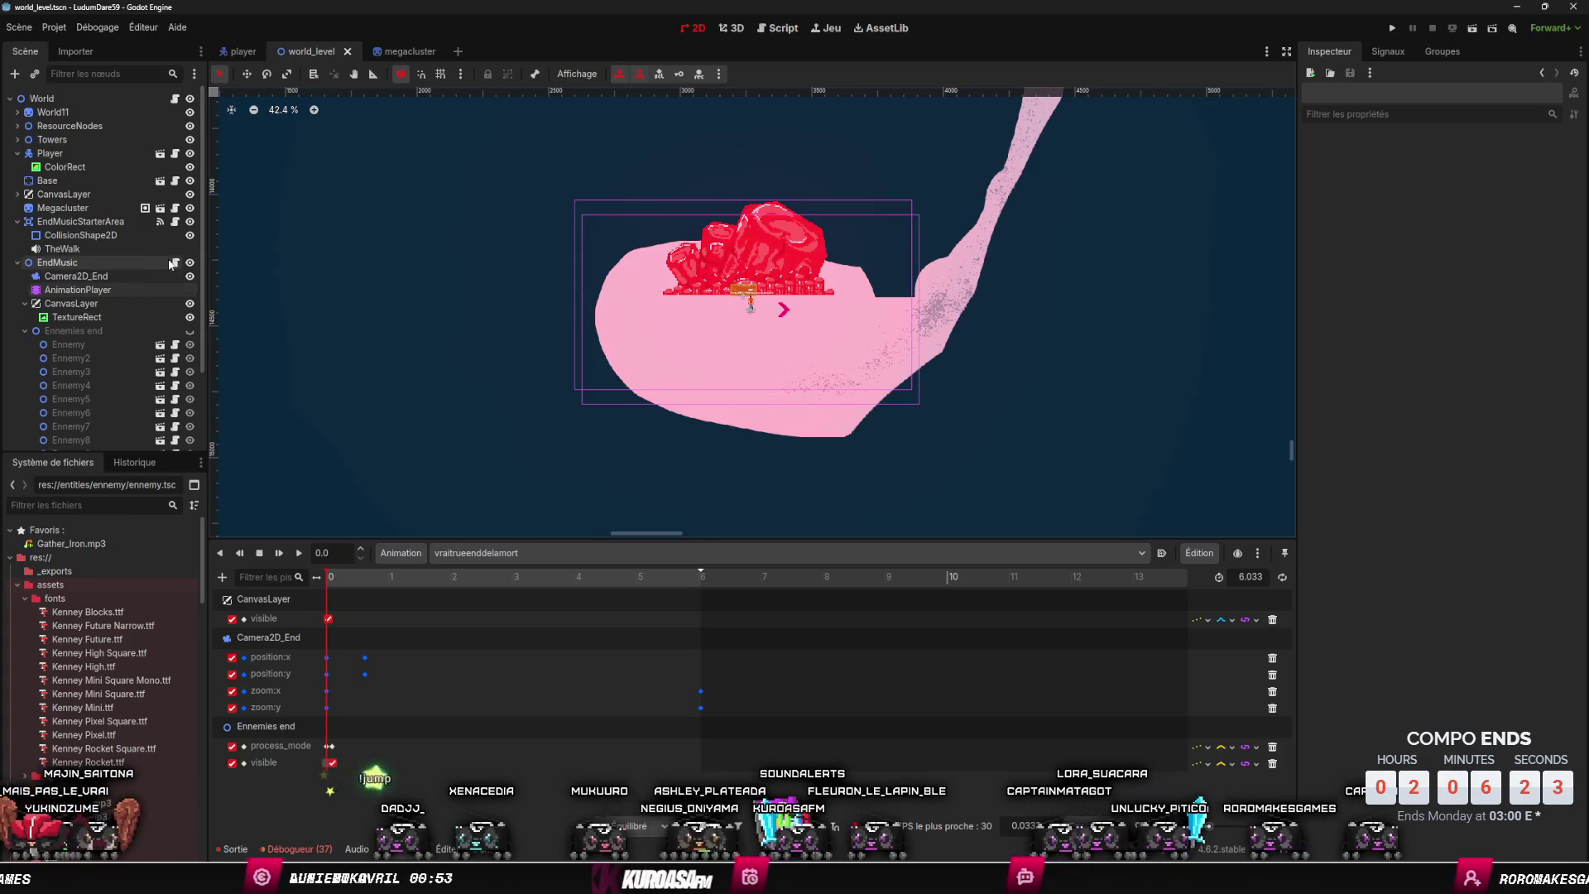
left_click(172, 262)
key("BackSpace")
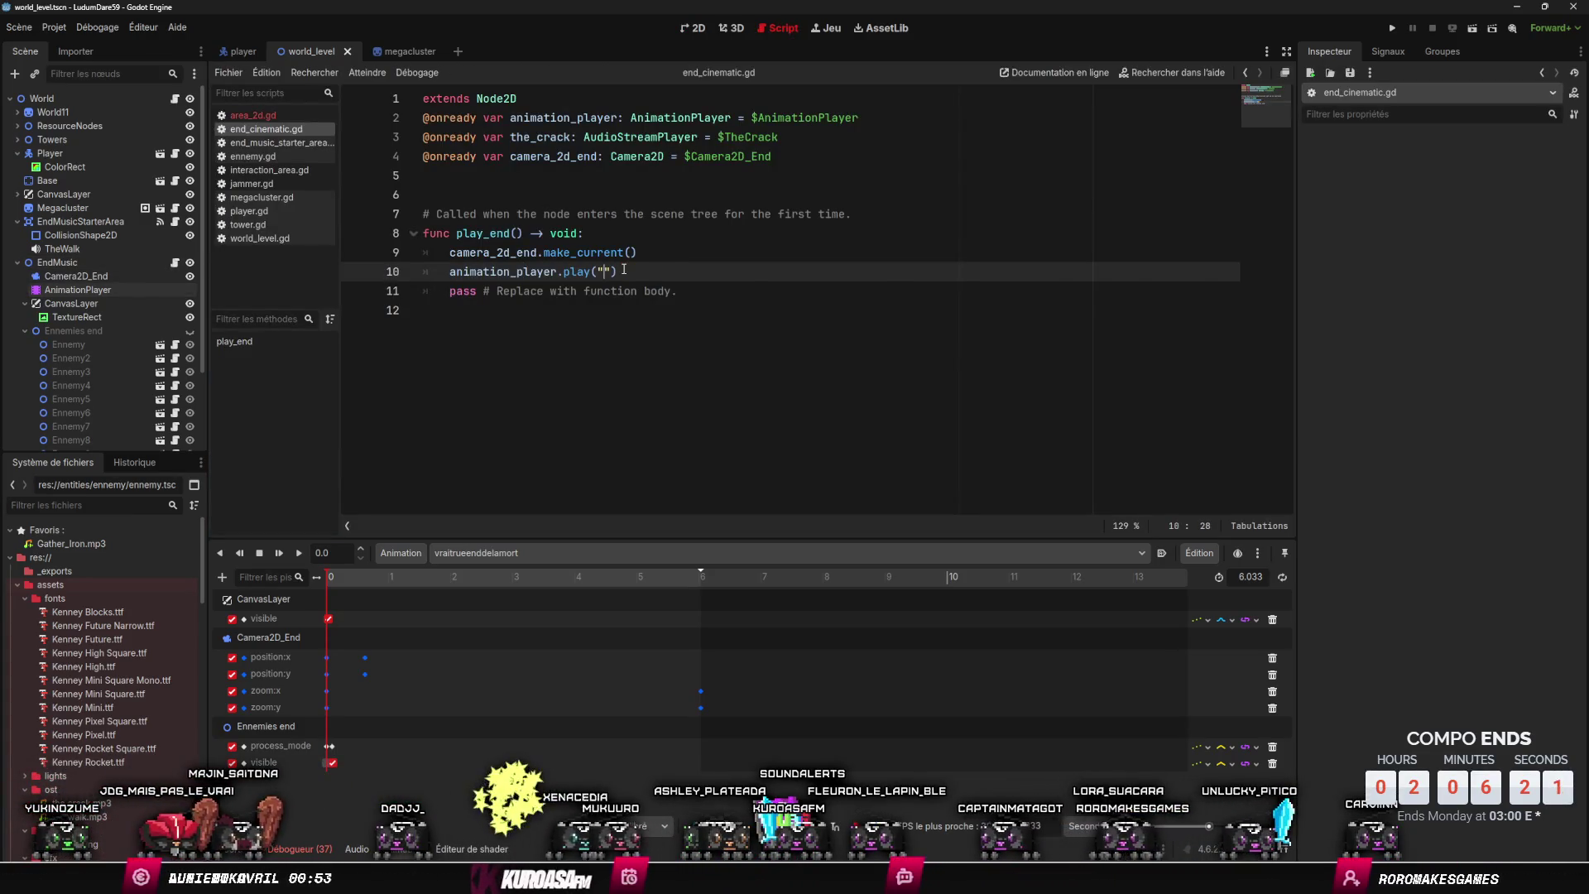
- Make play_end play 'vraitrueenddelamort', then run the current scene to test it
key("Down")
key("Down")
key("Return")
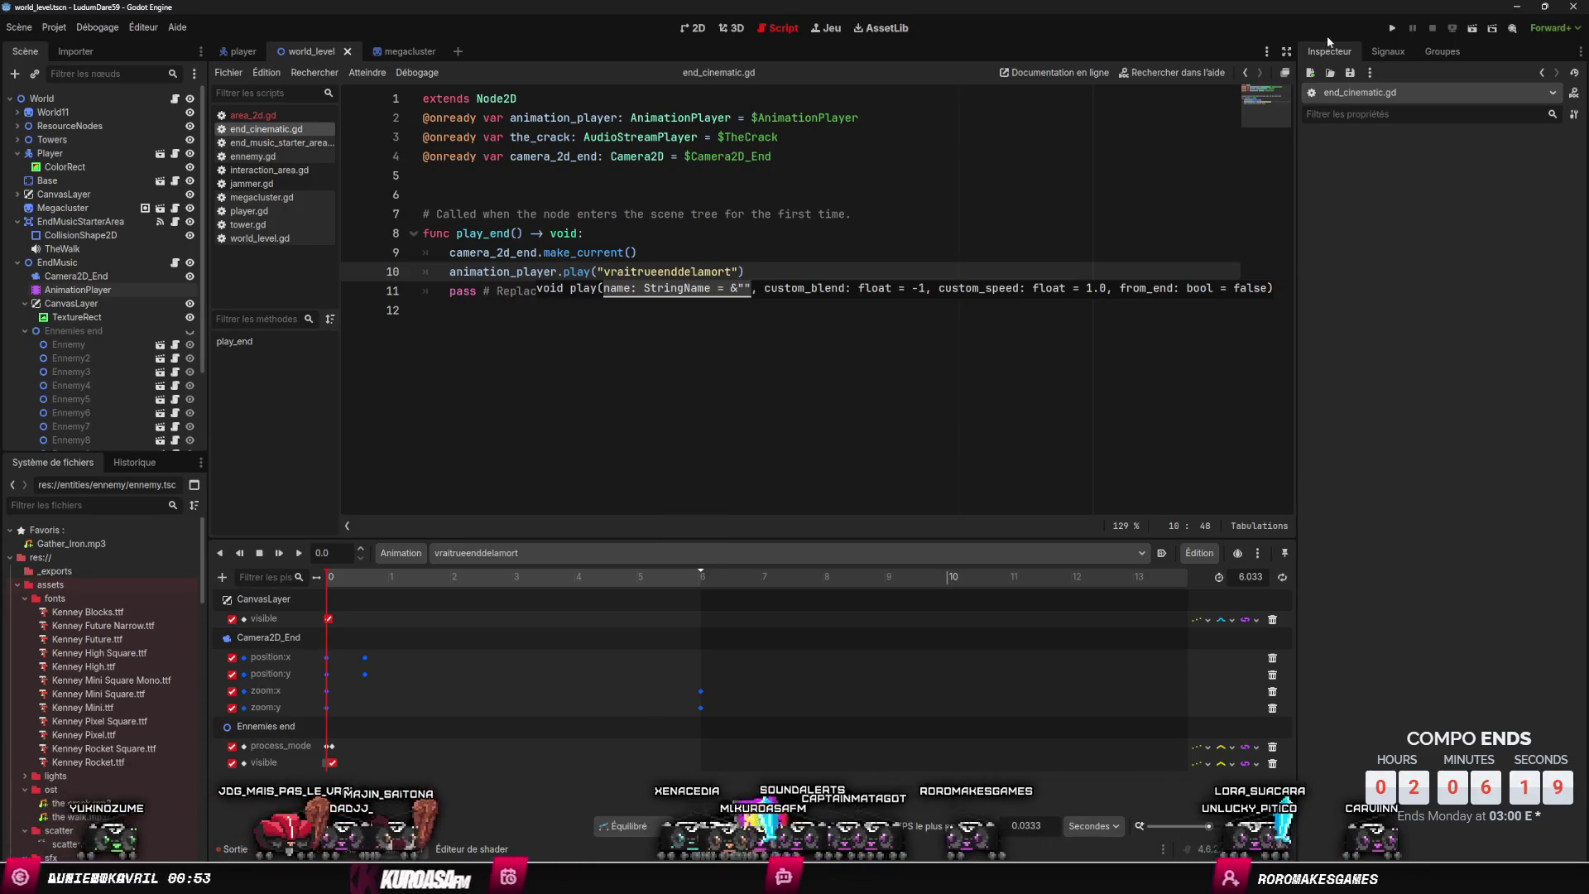
left_click(1392, 28)
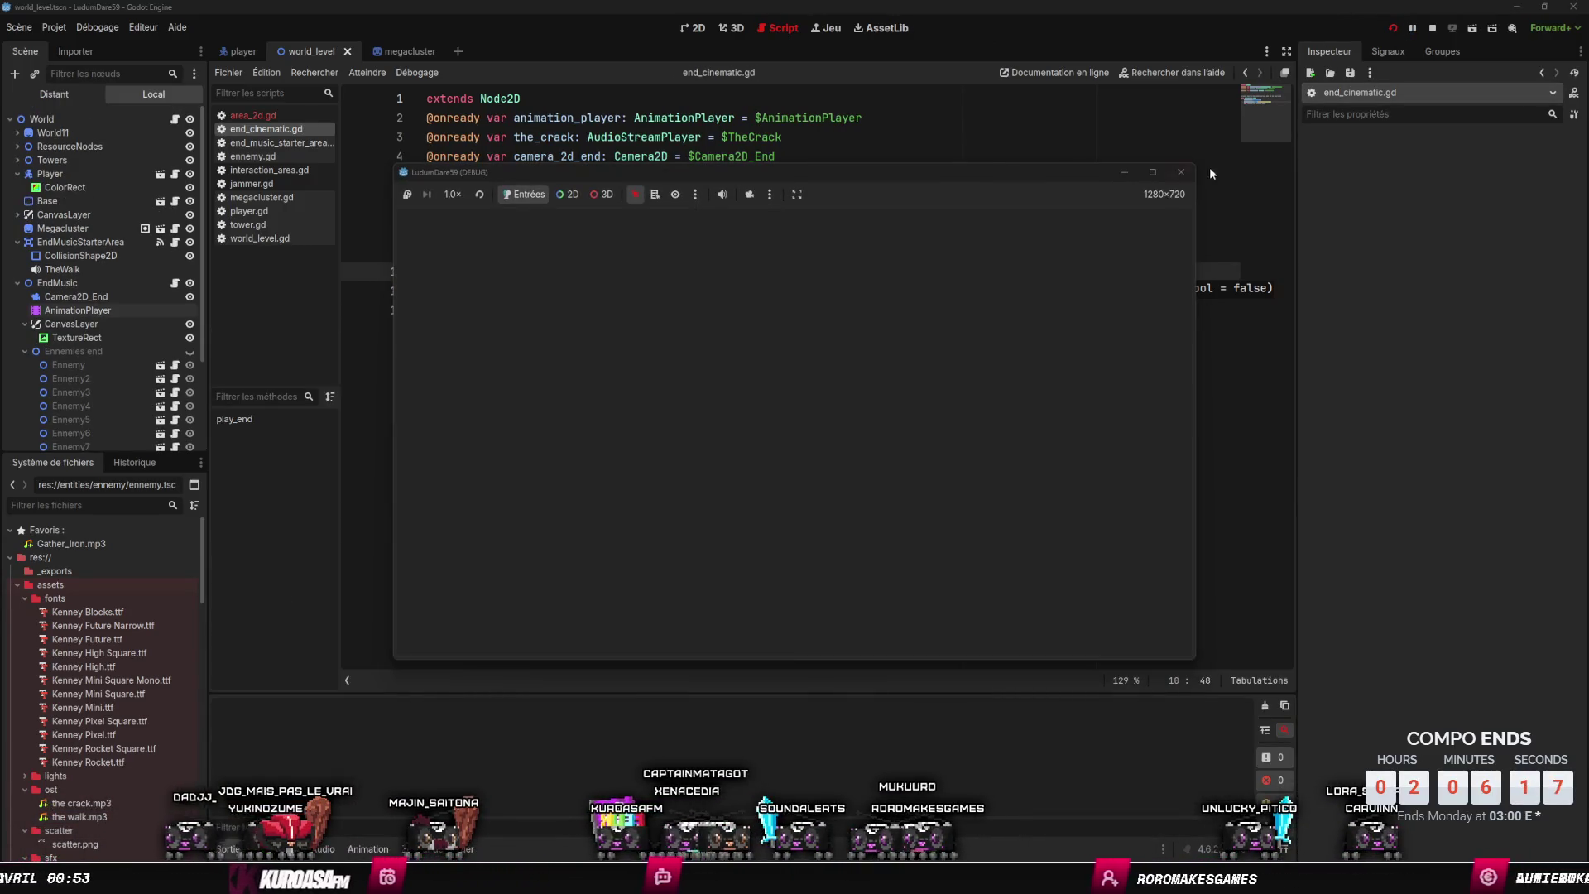
left_click(1474, 30)
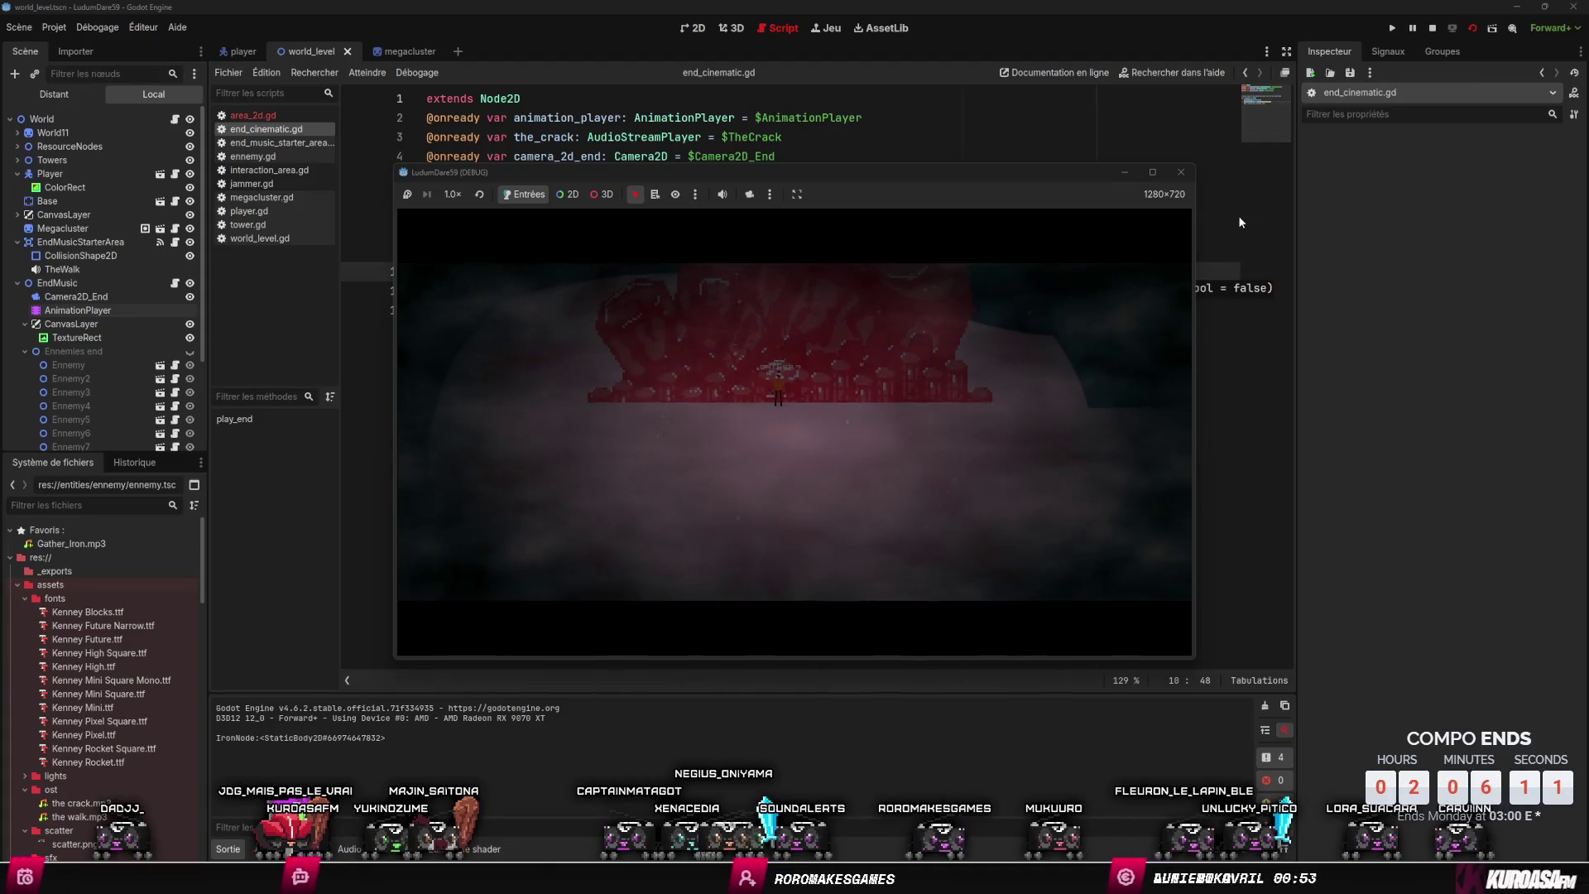
left_click(1184, 173)
left_click(1453, 32)
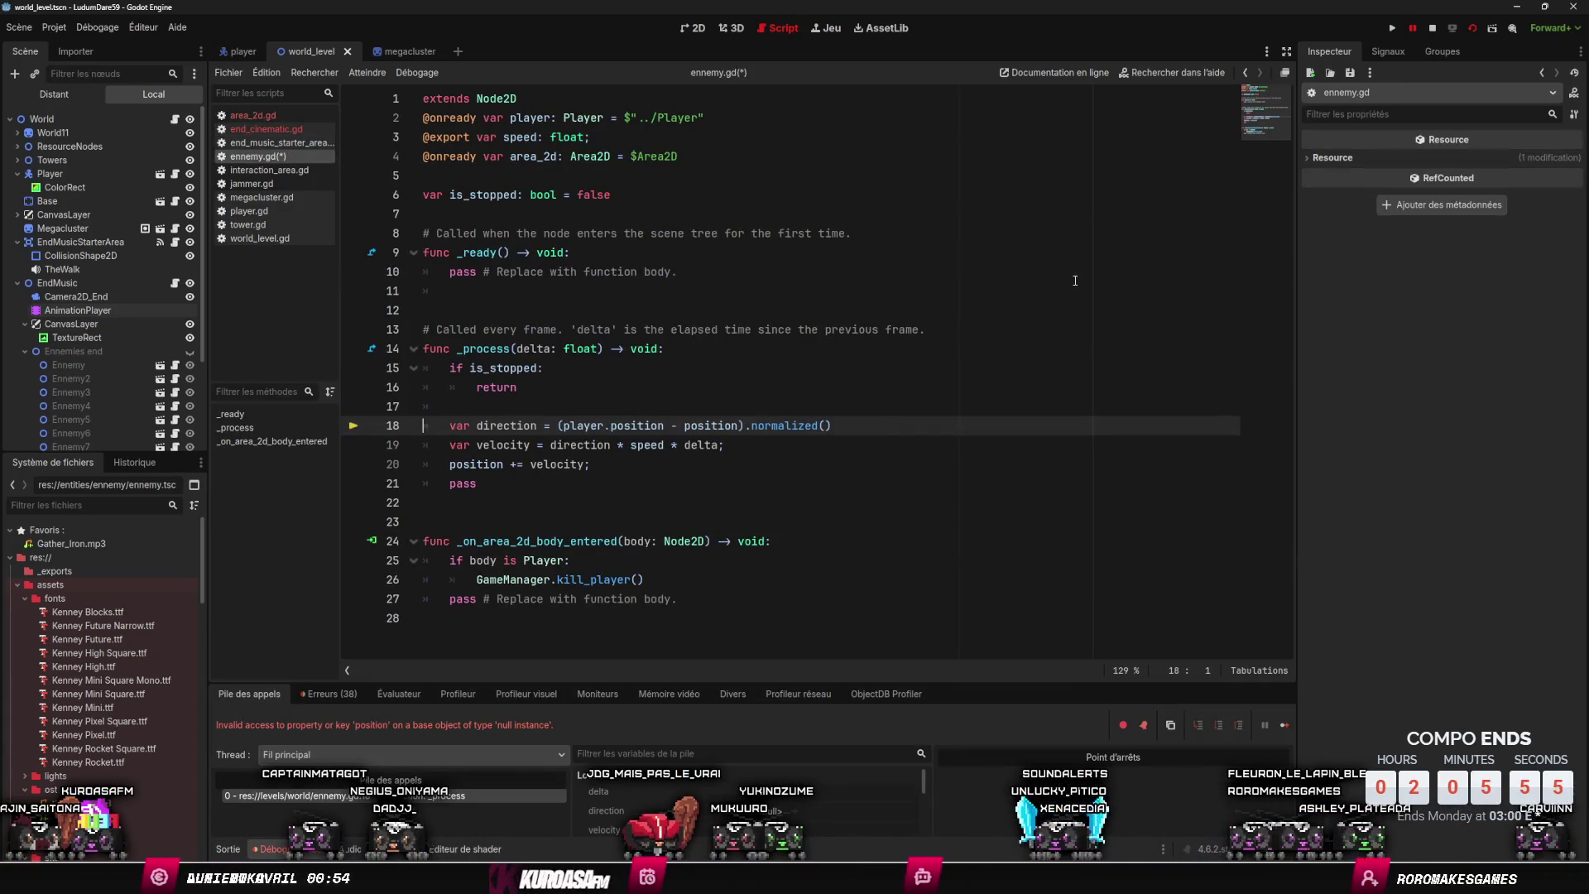
key("ctrl+s")
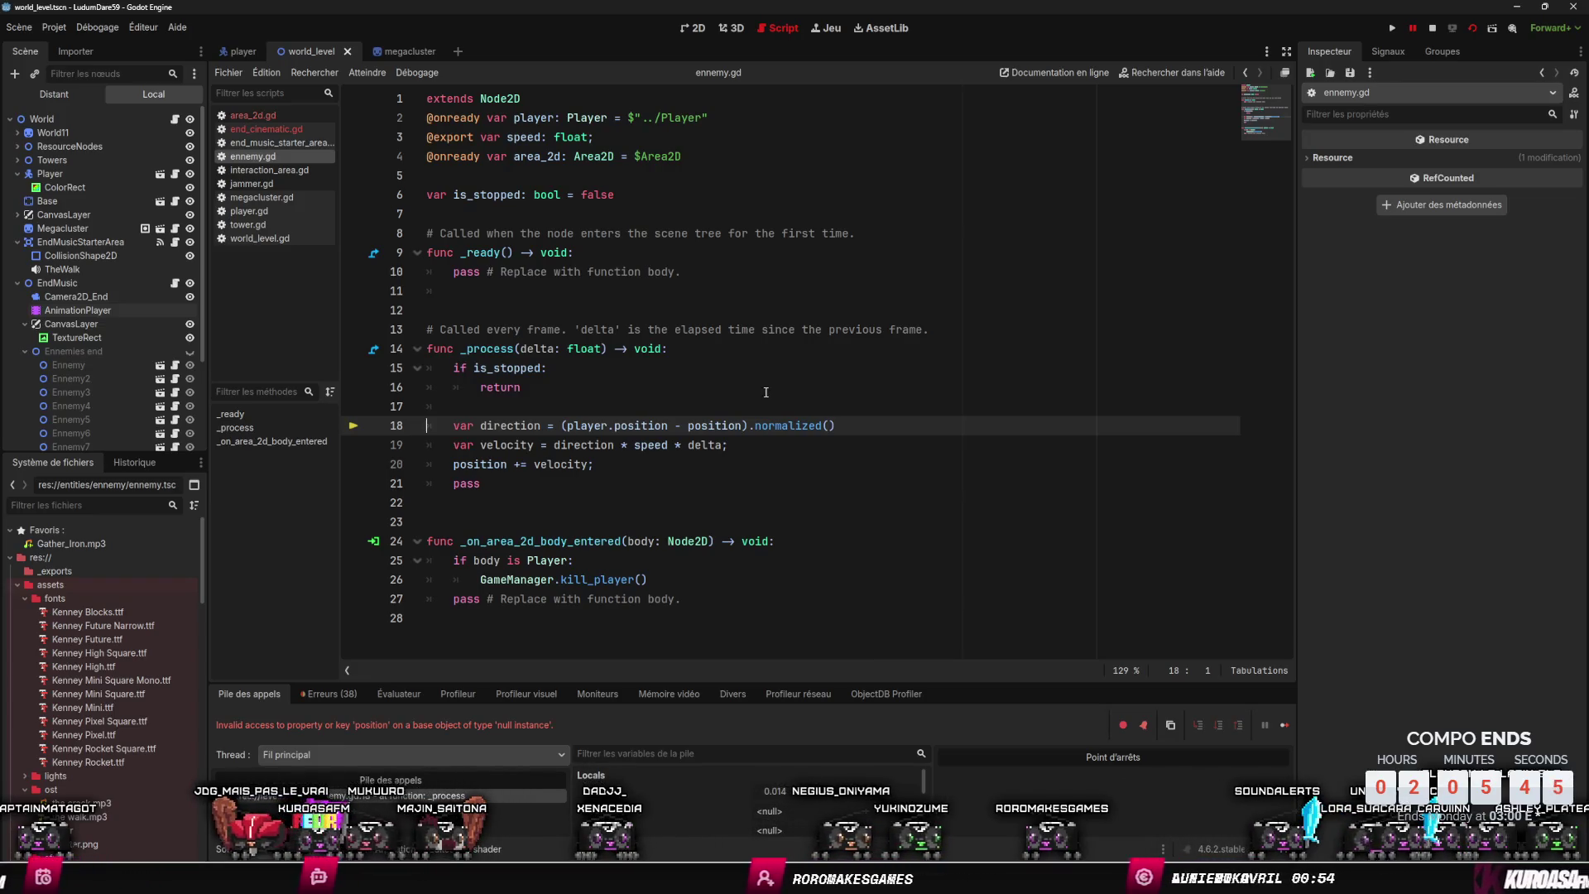
mouse_move(588, 427)
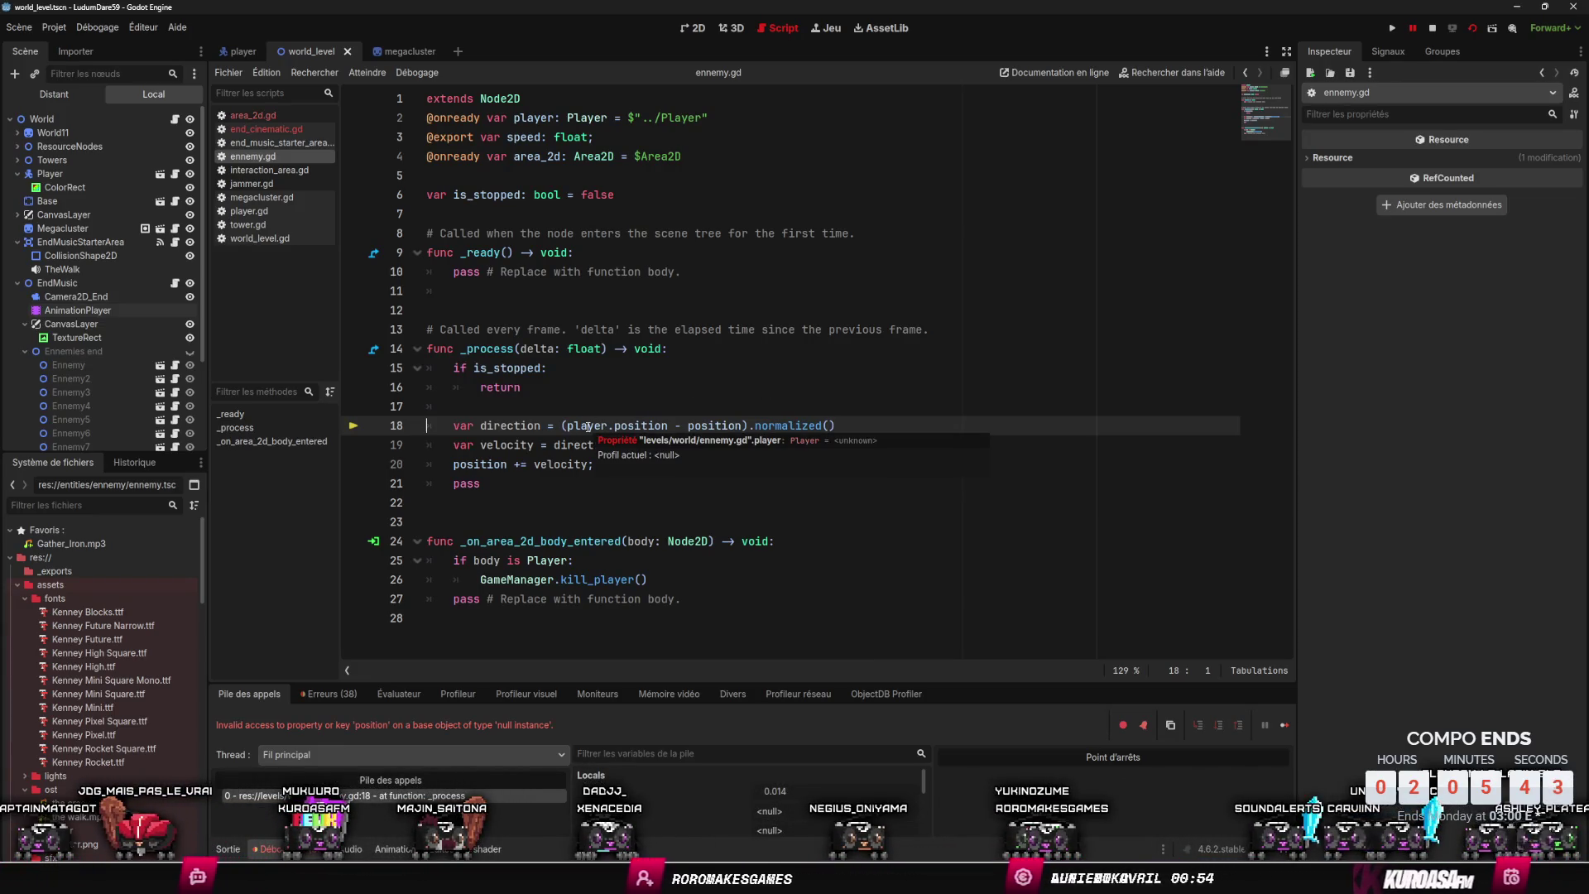
scroll(132, 350, "down", 2)
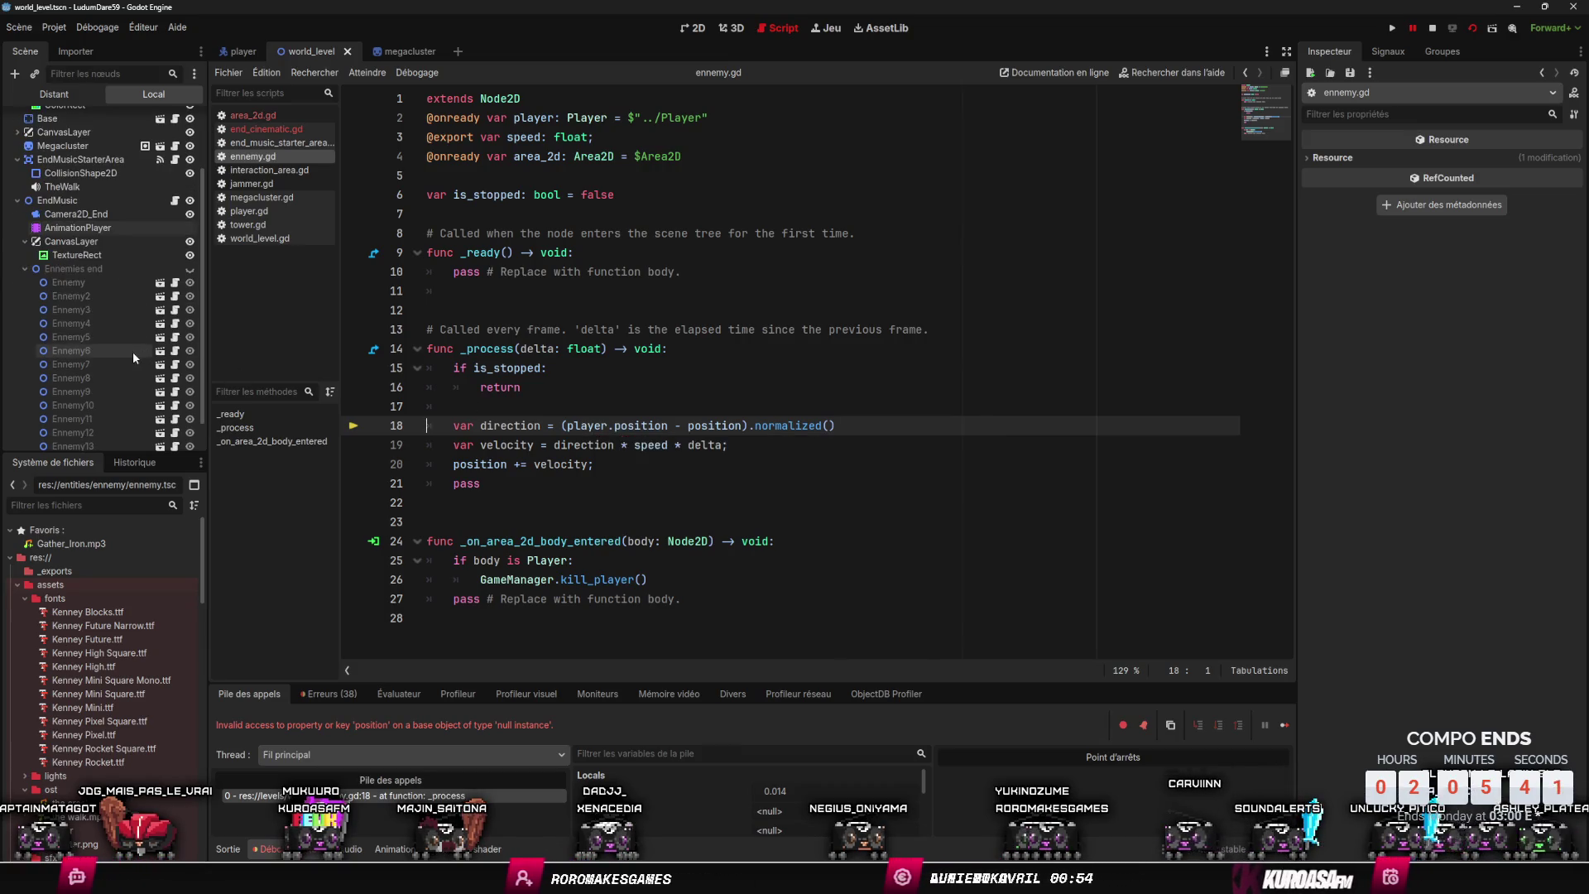
left_click(92, 283)
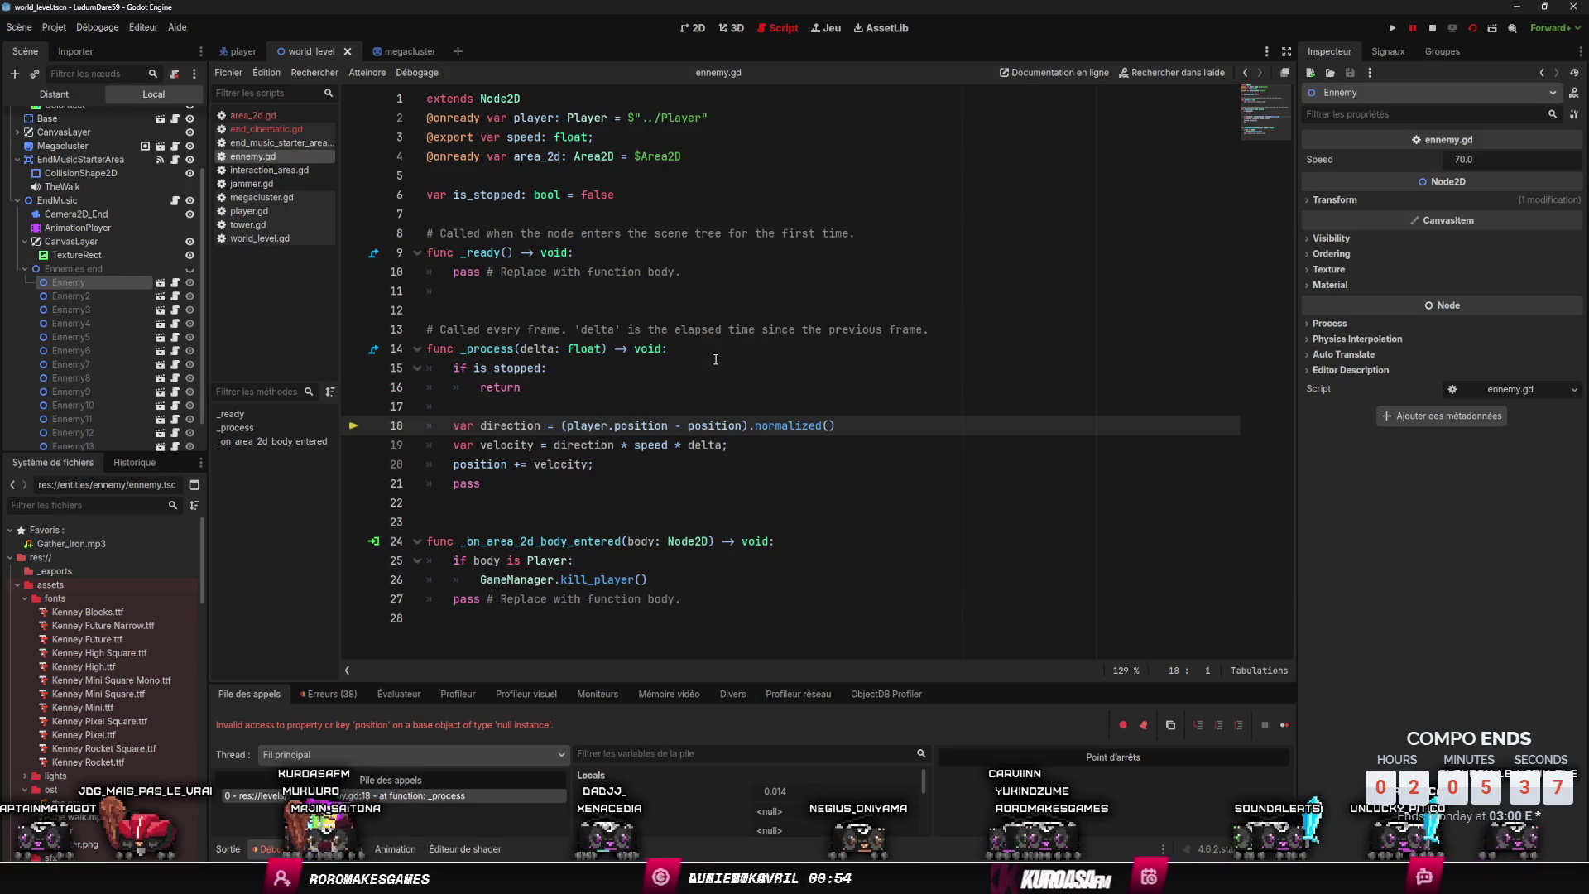
left_click(635, 119)
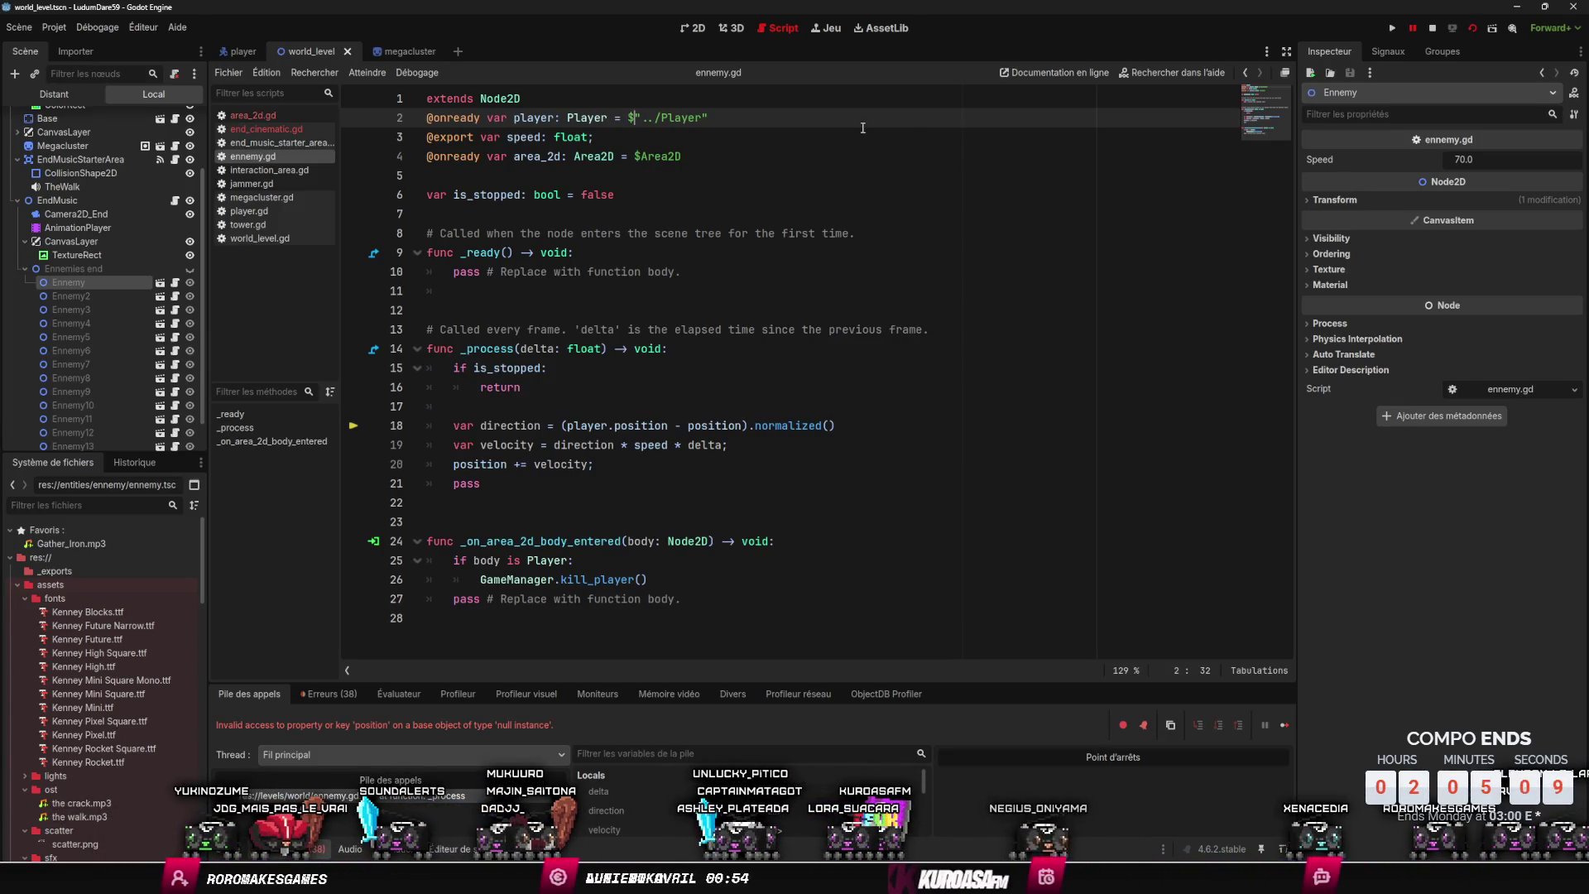
- Add an 'if !player:' check at the start of ennemy.gd's _ready
left_click(752, 254)
key("Return")
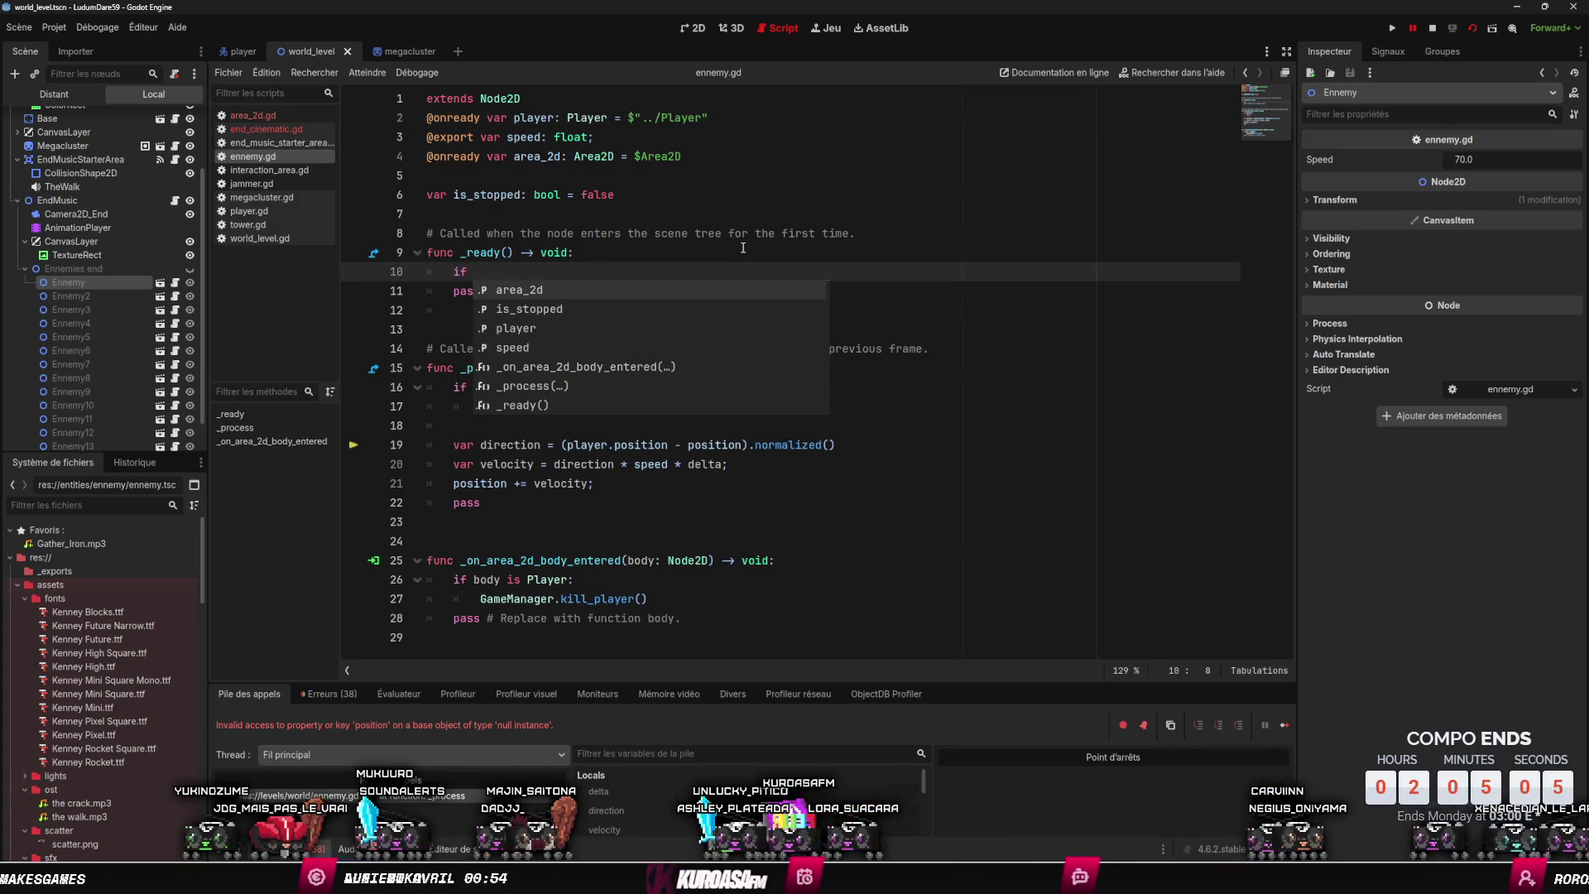
type("!")
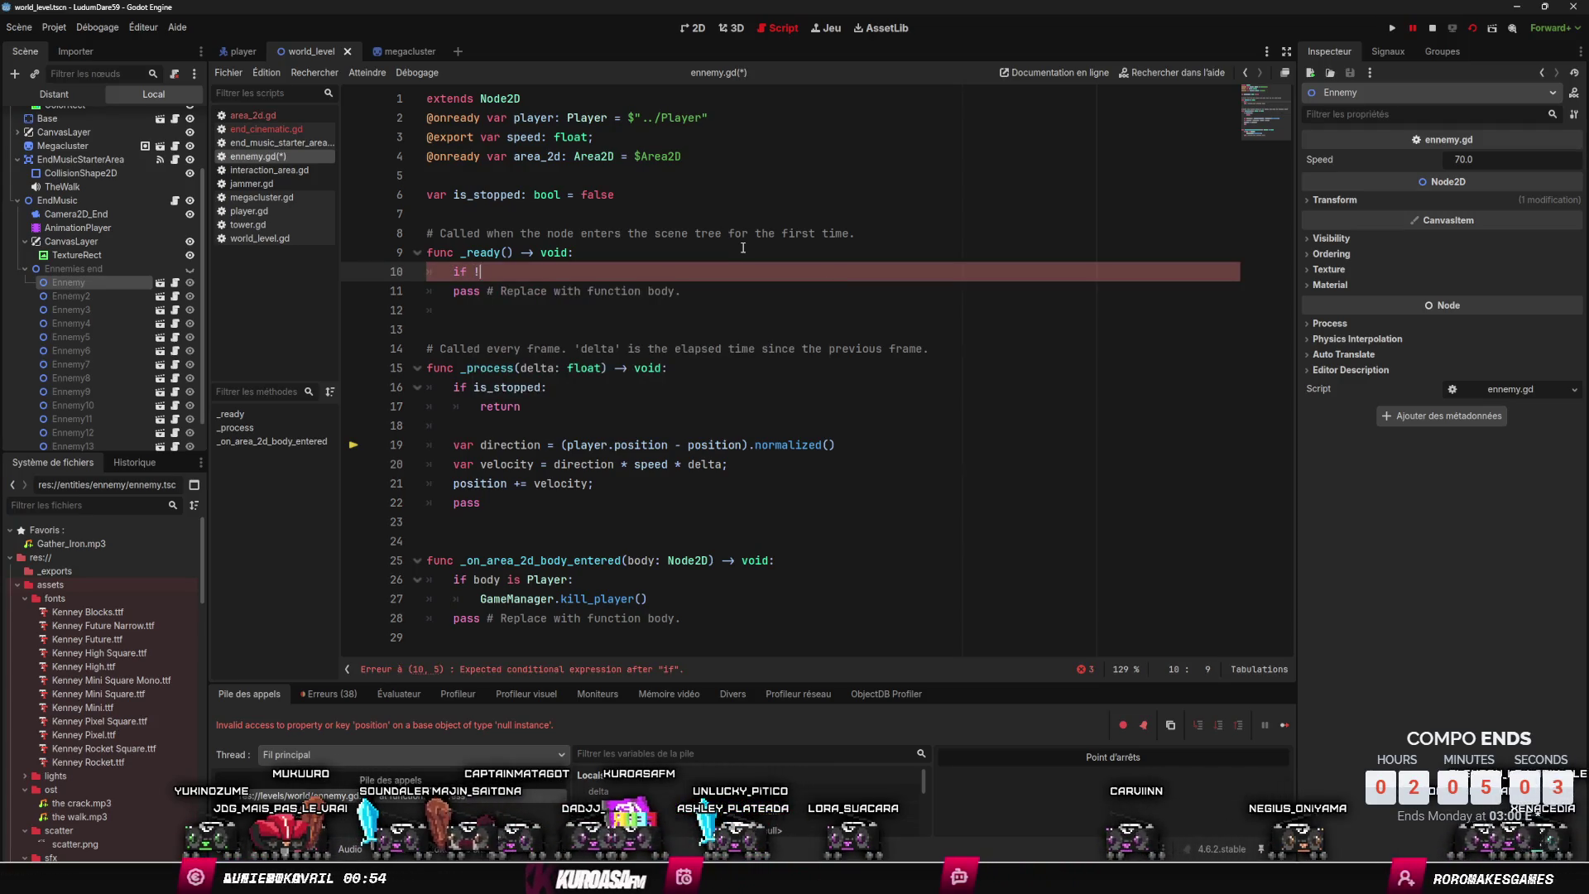
key("BackSpace")
key("BackSpace")
key("BackSpace")
type("l")
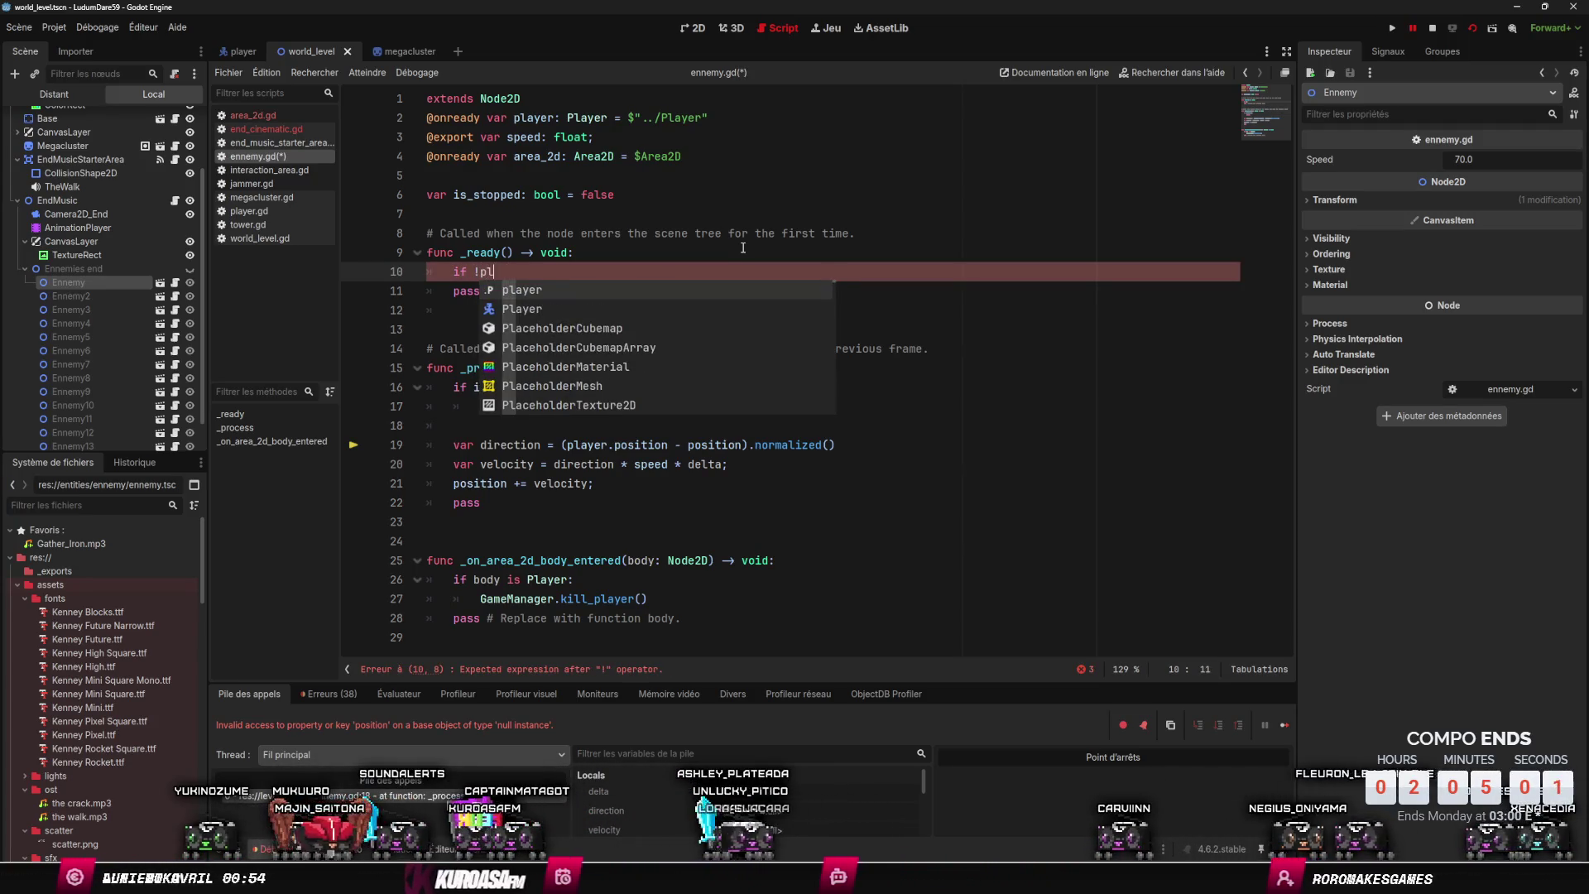
key("Return")
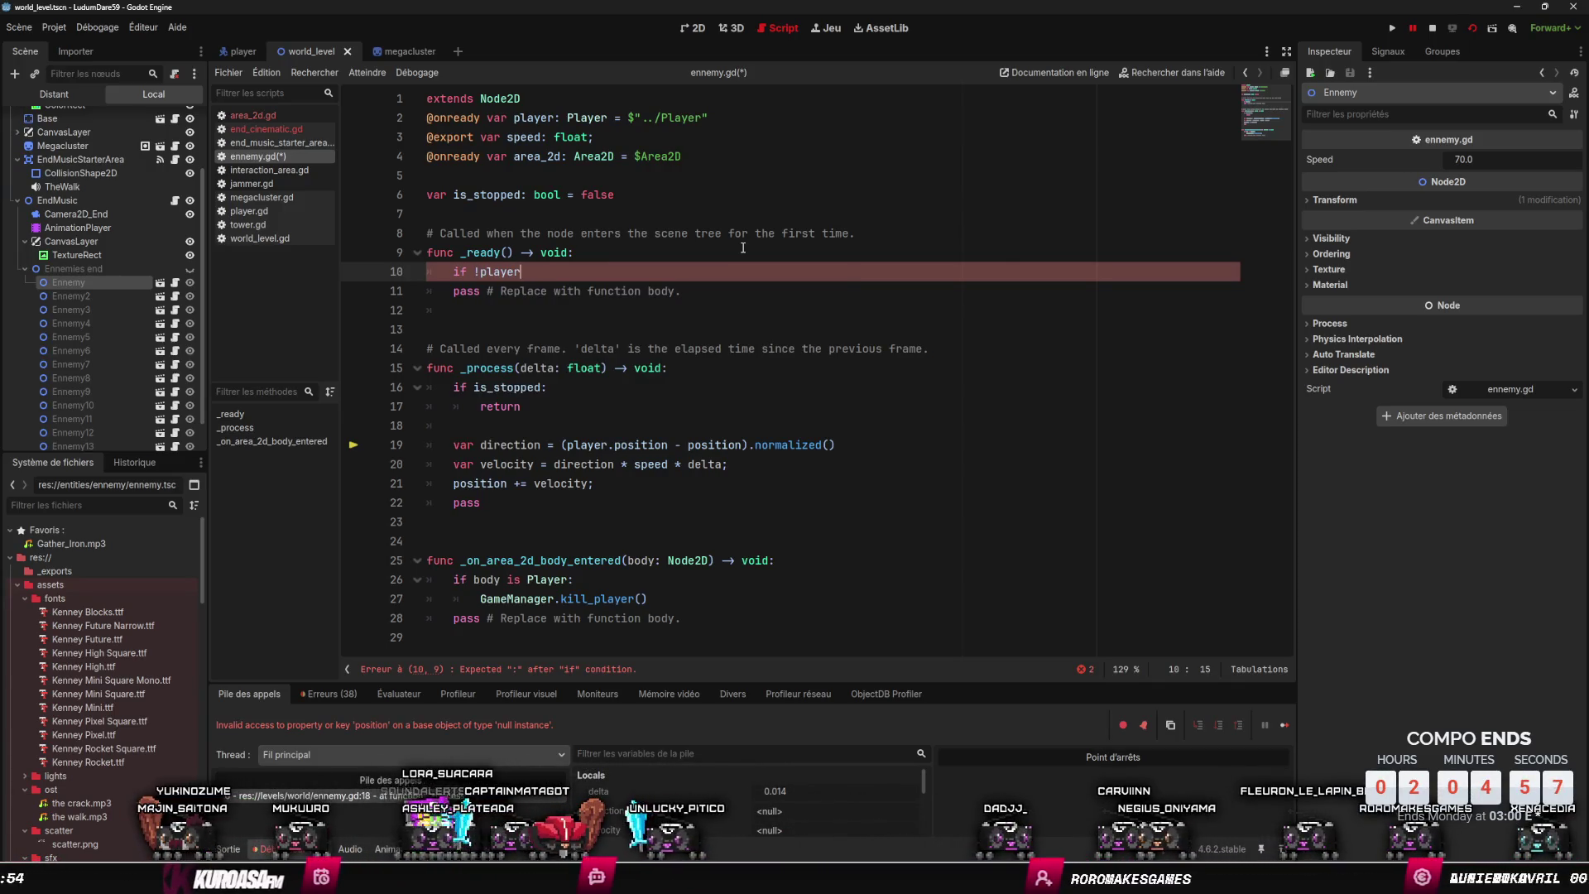
type(":")
key("Return")
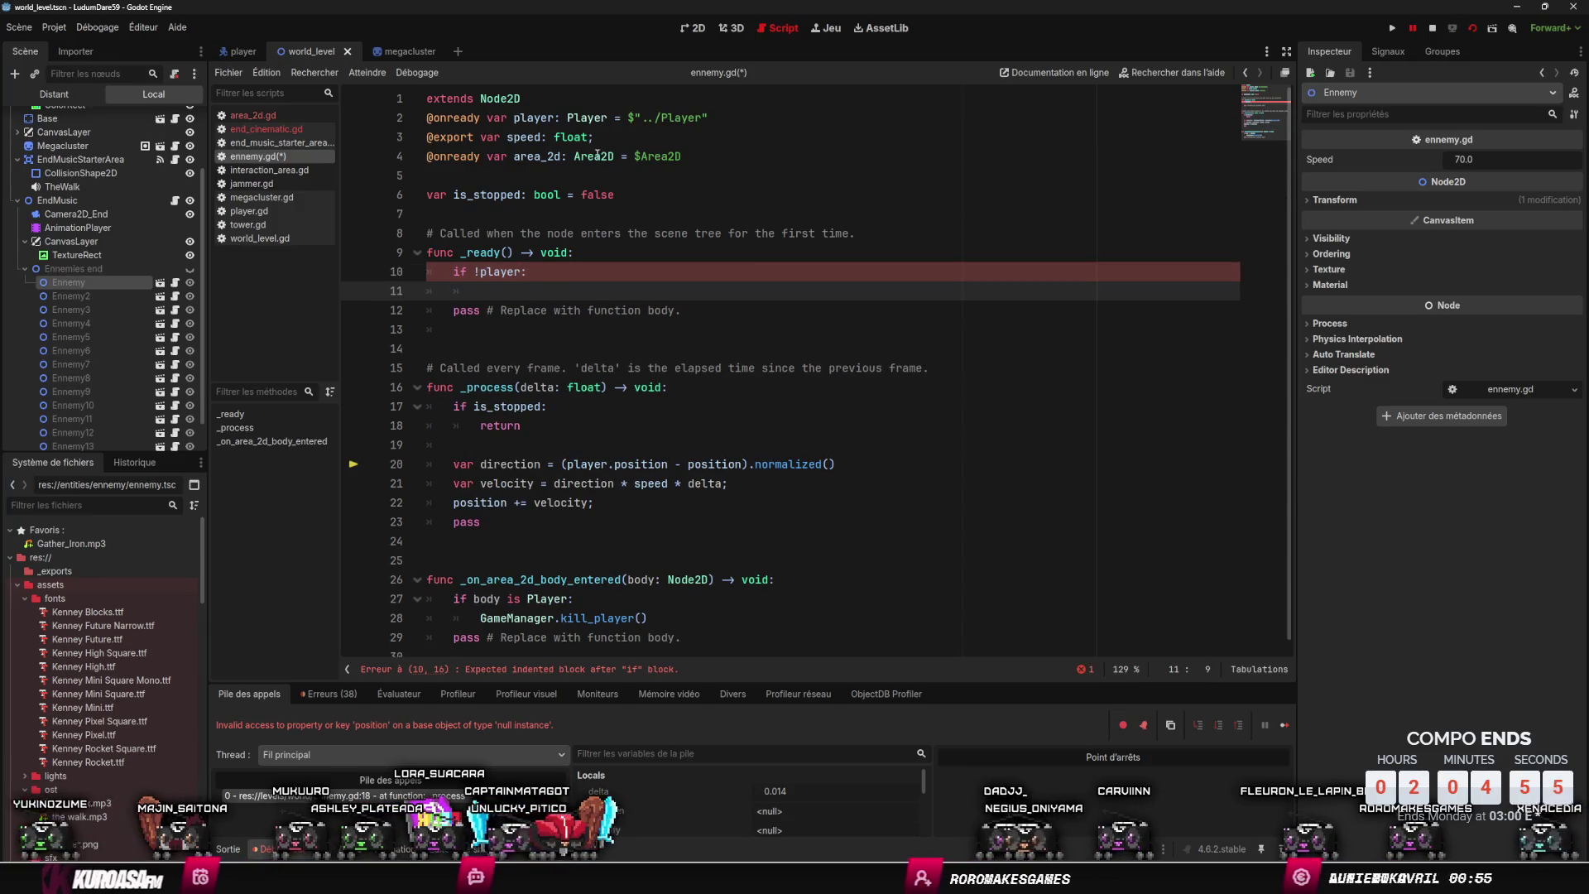
- Inside the check, assign player = $"../../../Player" using the path from line 2
double_click(553, 117)
key("ctrl+c")
left_click(533, 291)
key("ctrl+v")
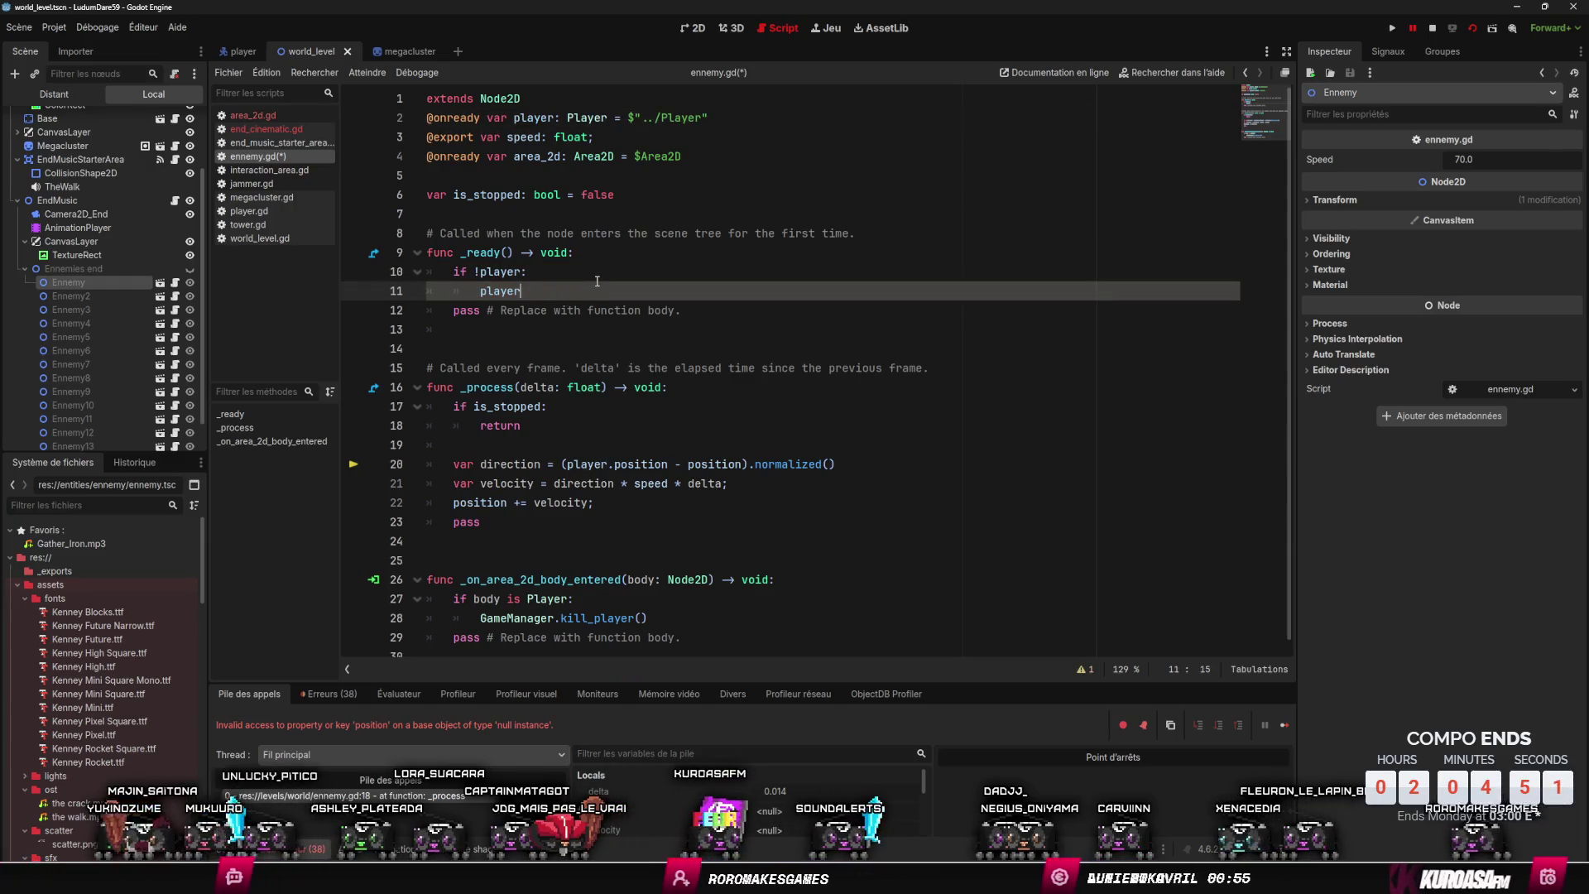
left_click_drag(628, 117, 708, 118)
key("ctrl+c")
left_click(580, 290)
key("ctrl+v")
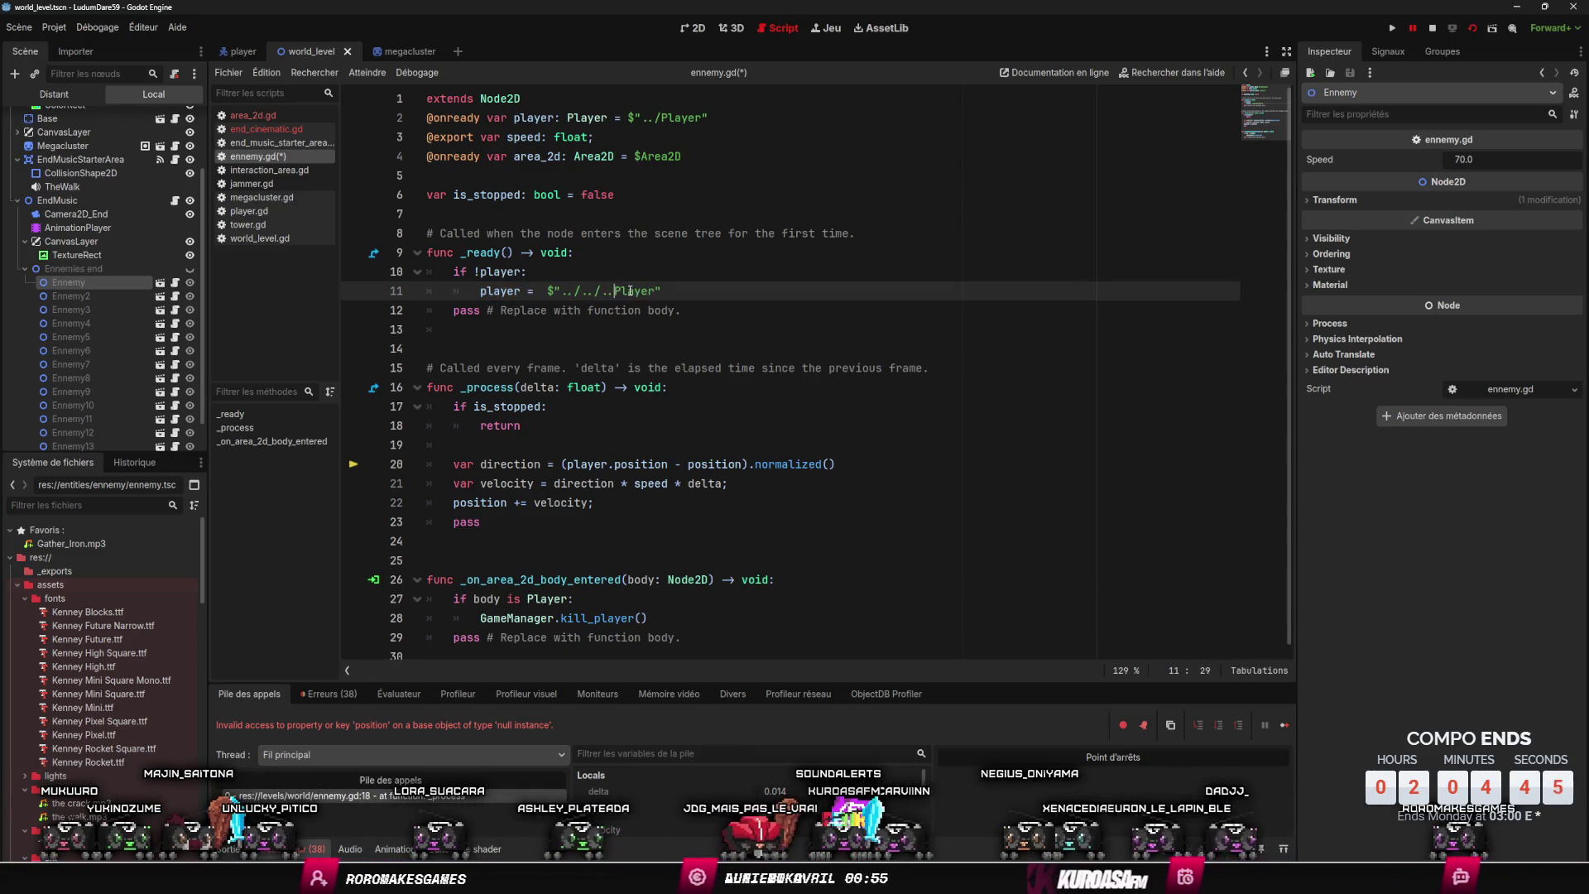
type("/")
- Save ennemy.gd, undo a stray inserted line, and run the game again
key("ctrl+s")
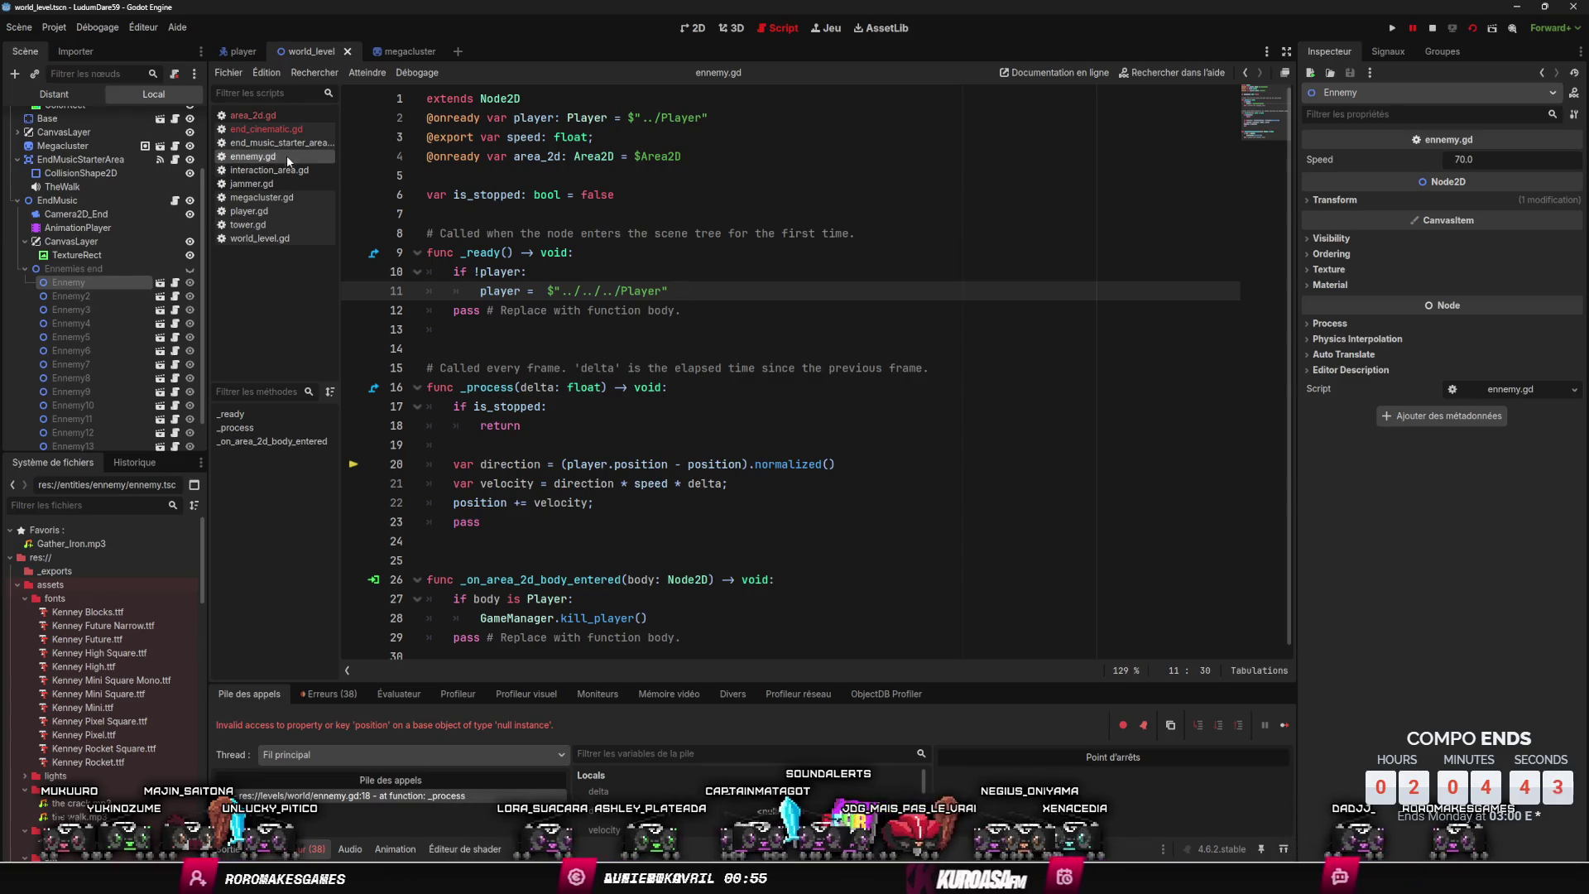
scroll(87, 166, "up", 3)
mouse_move(49, 173)
left_mouse_down()
mouse_move(604, 212)
mouse_move(571, 177)
left_mouse_up()
key("ctrl+z")
left_click(1393, 29)
left_click(1181, 172)
left_click(1467, 29)
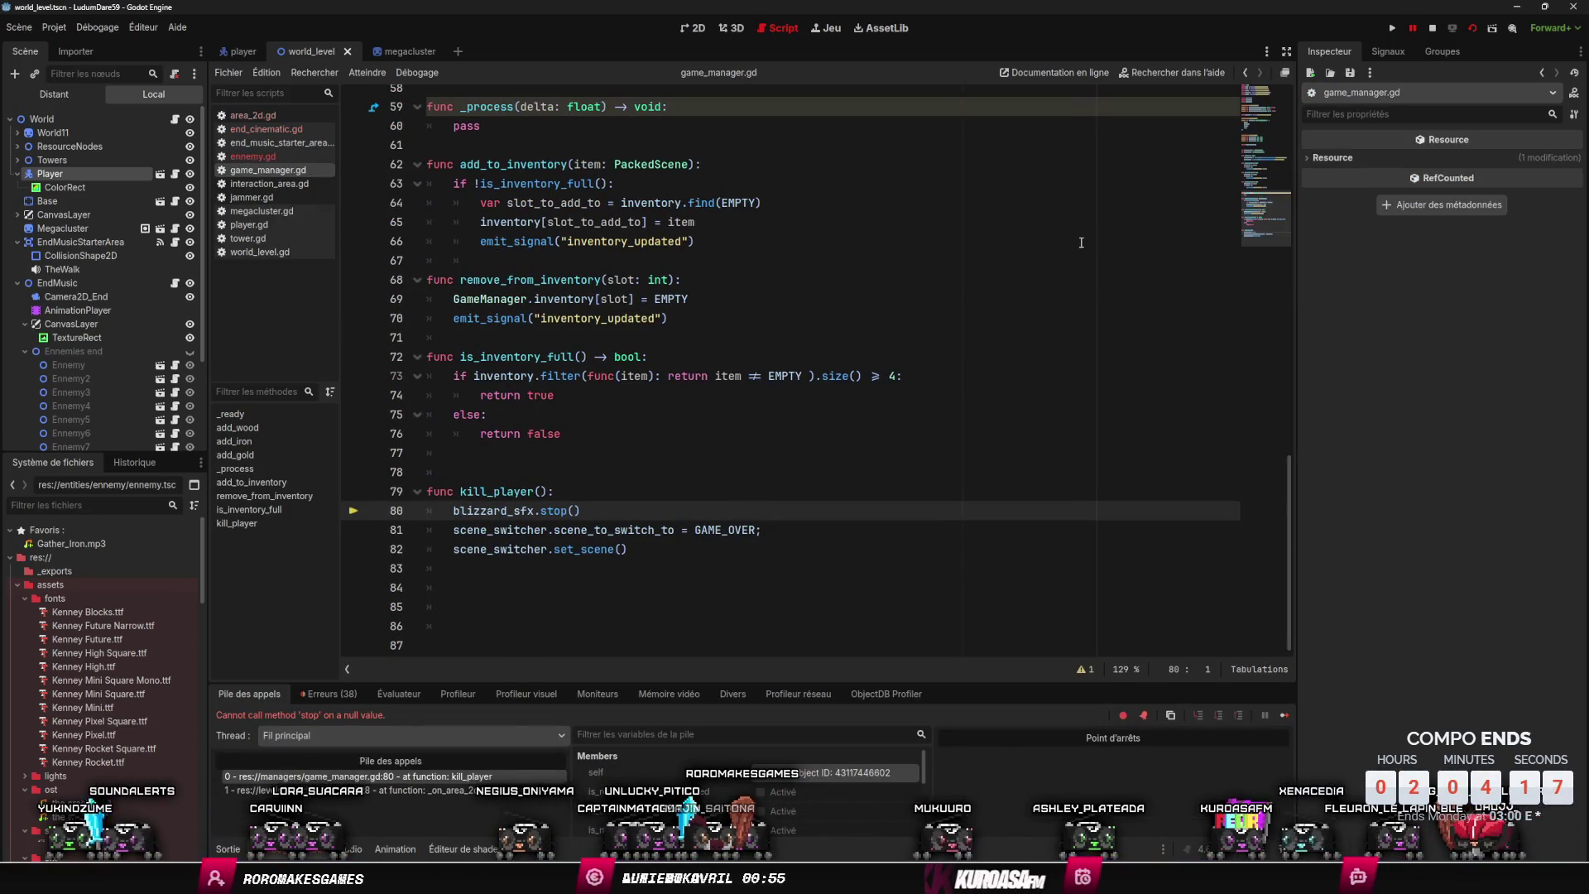
- Stop the debug session and select the Player node in the level
left_click(1431, 30)
scroll(1115, 250, "up", 15)
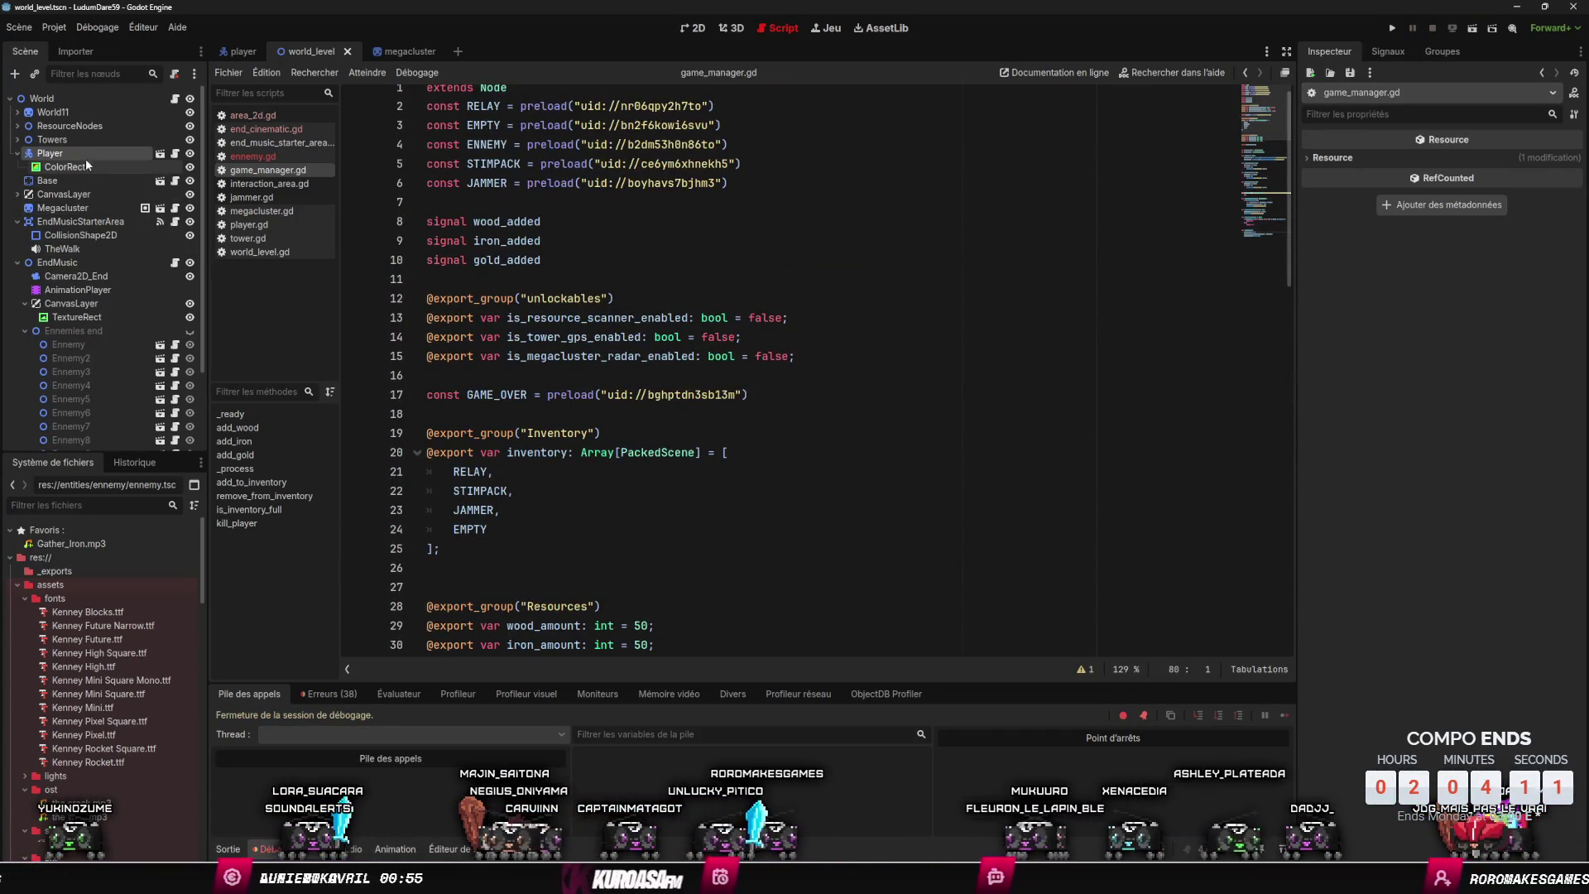
scroll(547, 391, "up", 1)
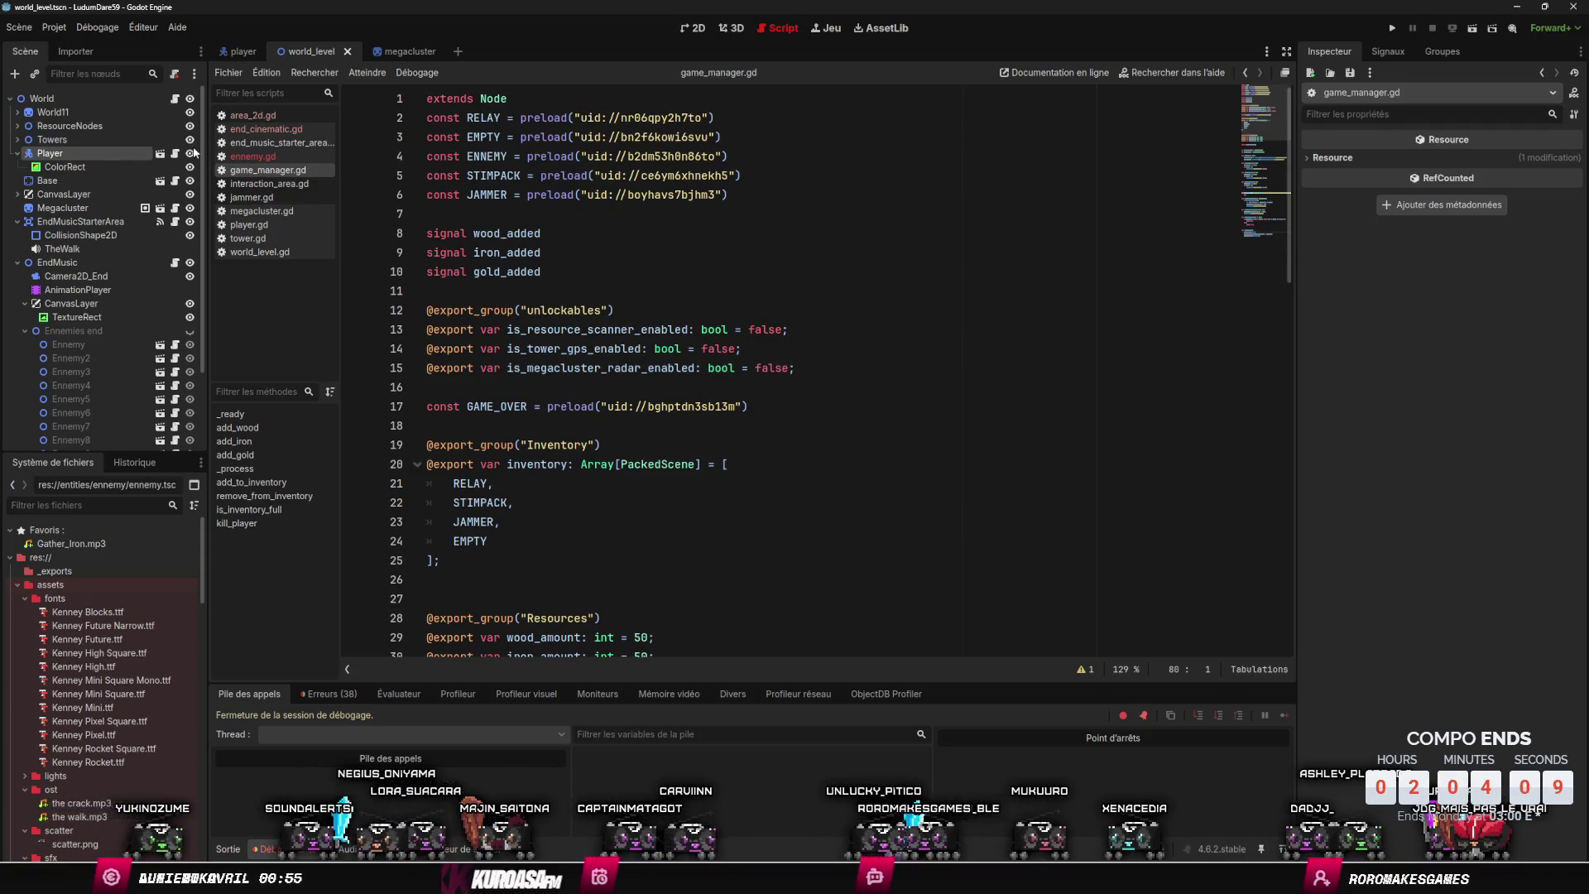
left_click(117, 153)
- Review game_manager.gd's kill_player code, then open the player scene
left_click(579, 233)
scroll(593, 330, "down", 3)
scroll(593, 330, "up", 3)
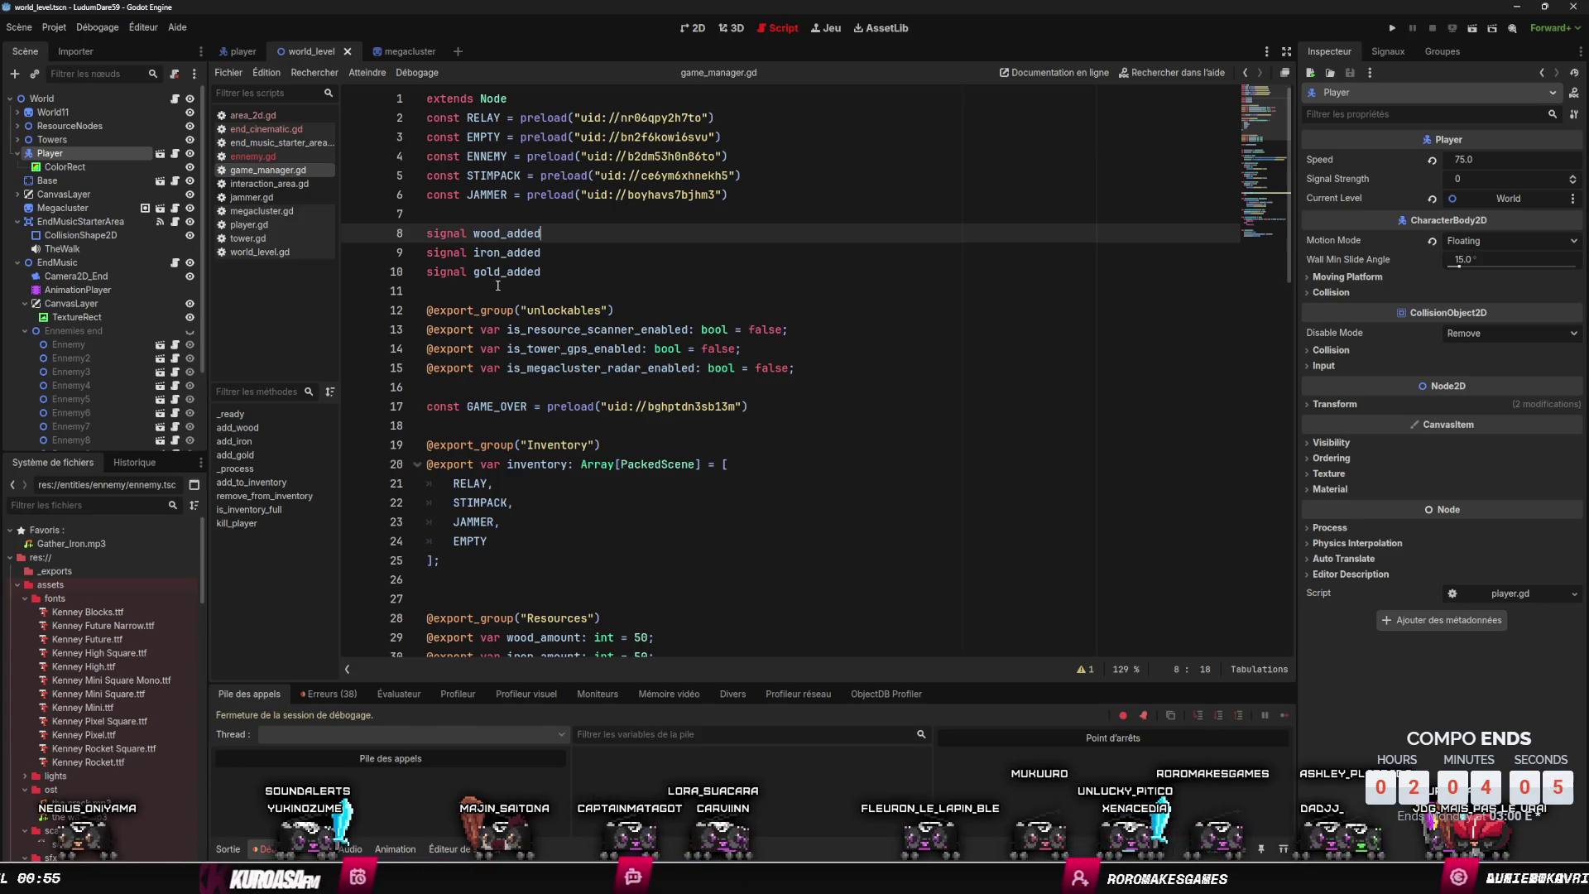
scroll(497, 286, "down", 15)
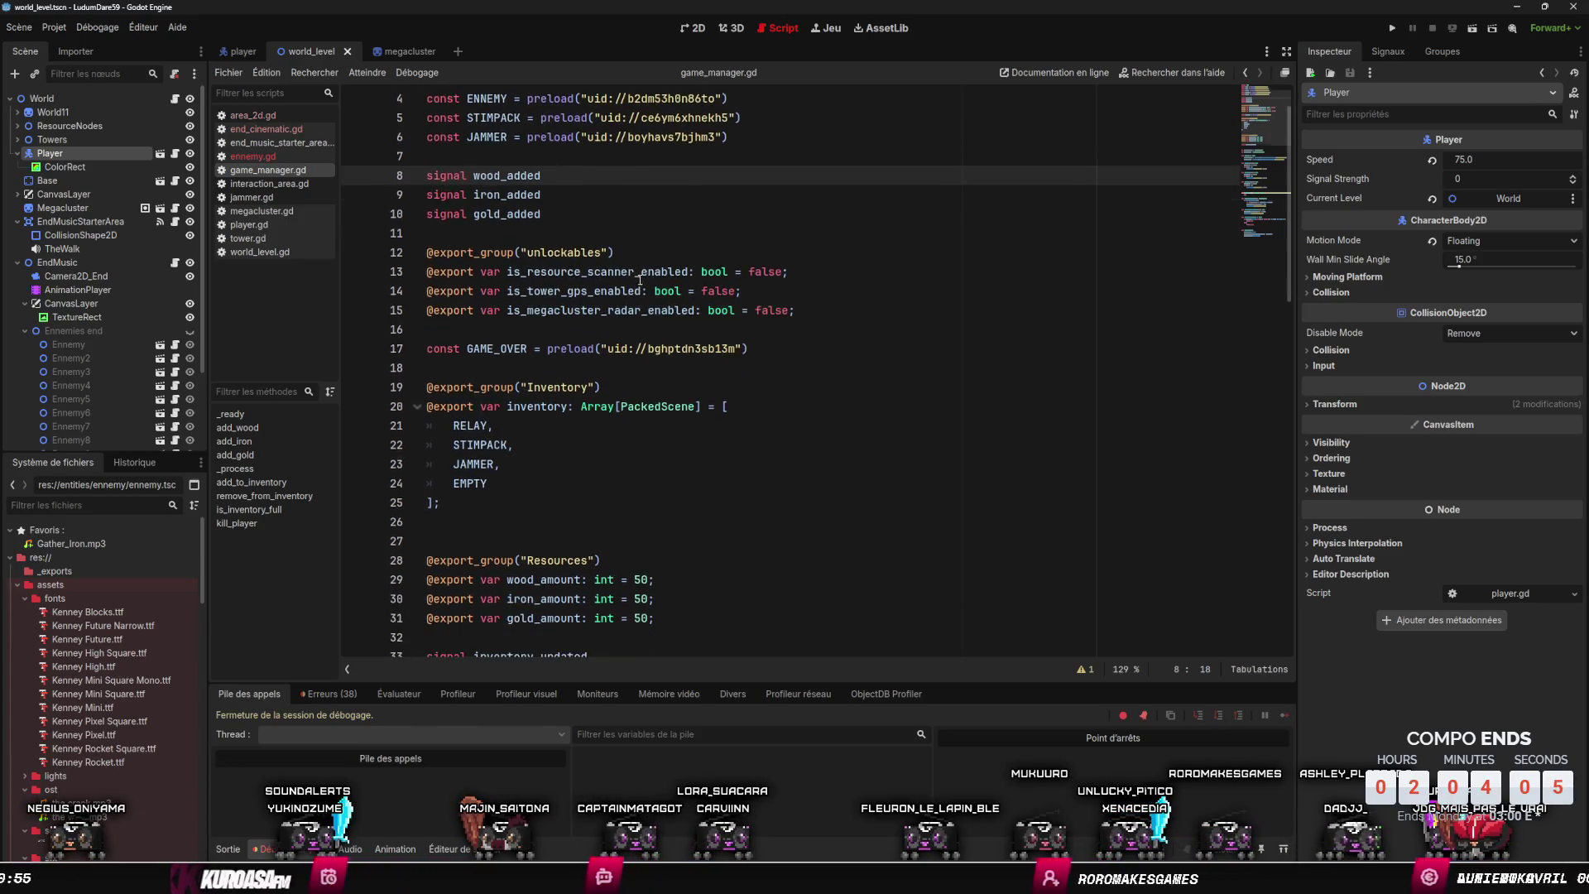
left_click(256, 51)
scroll(467, 290, "up", 15)
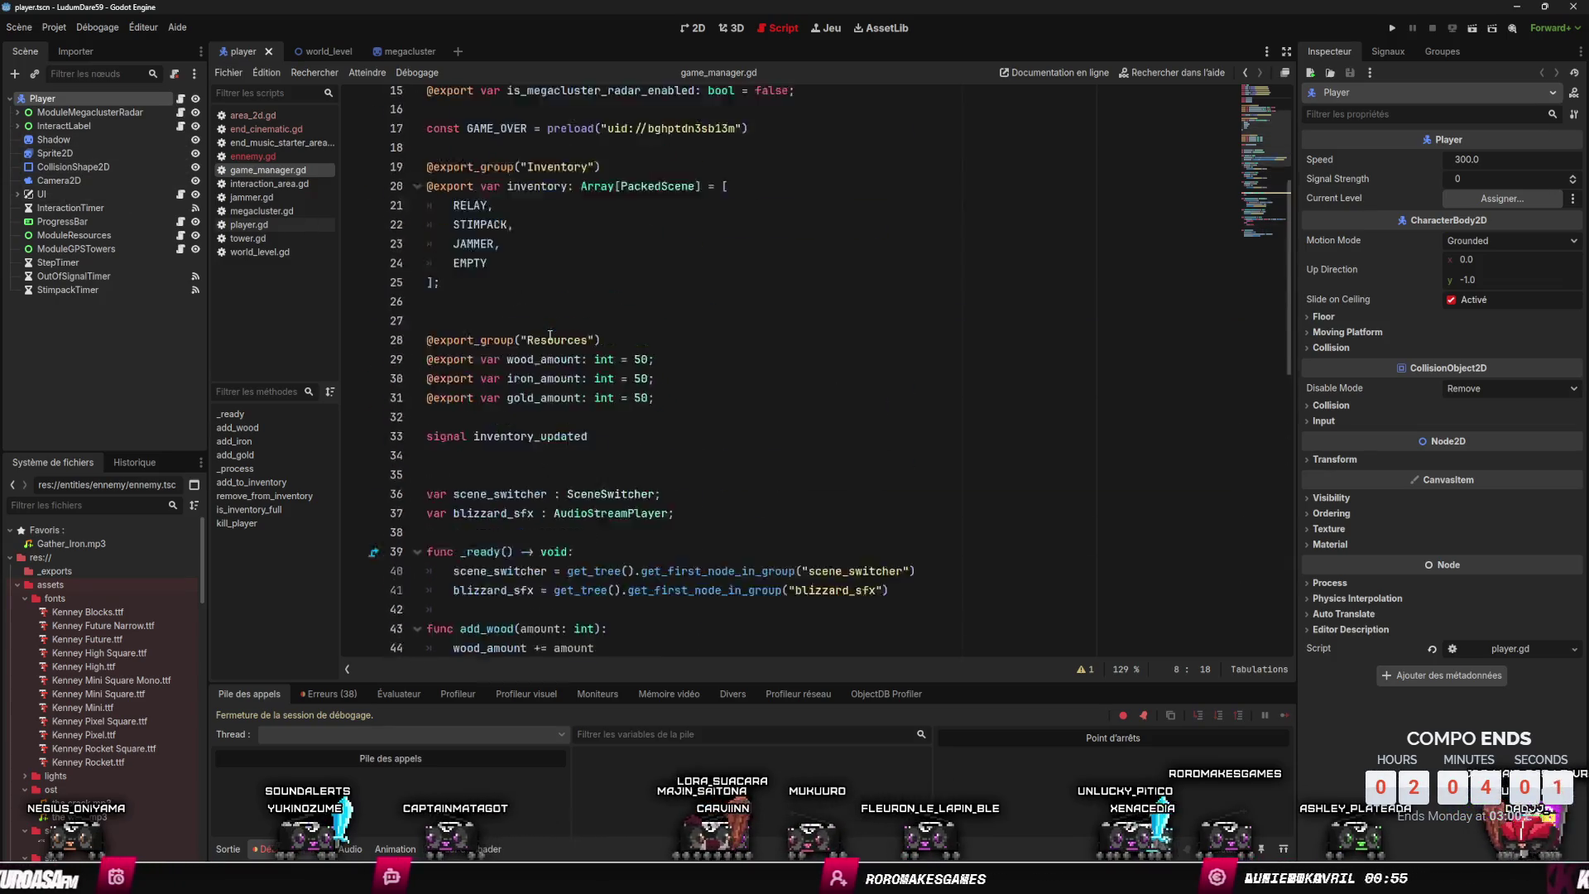
- Add an onready CollisionShape2D reference to player.gd
mouse_move(117, 169)
left_mouse_down()
mouse_move(476, 294)
mouse_move(491, 213)
left_mouse_up()
key("ctrl+z")
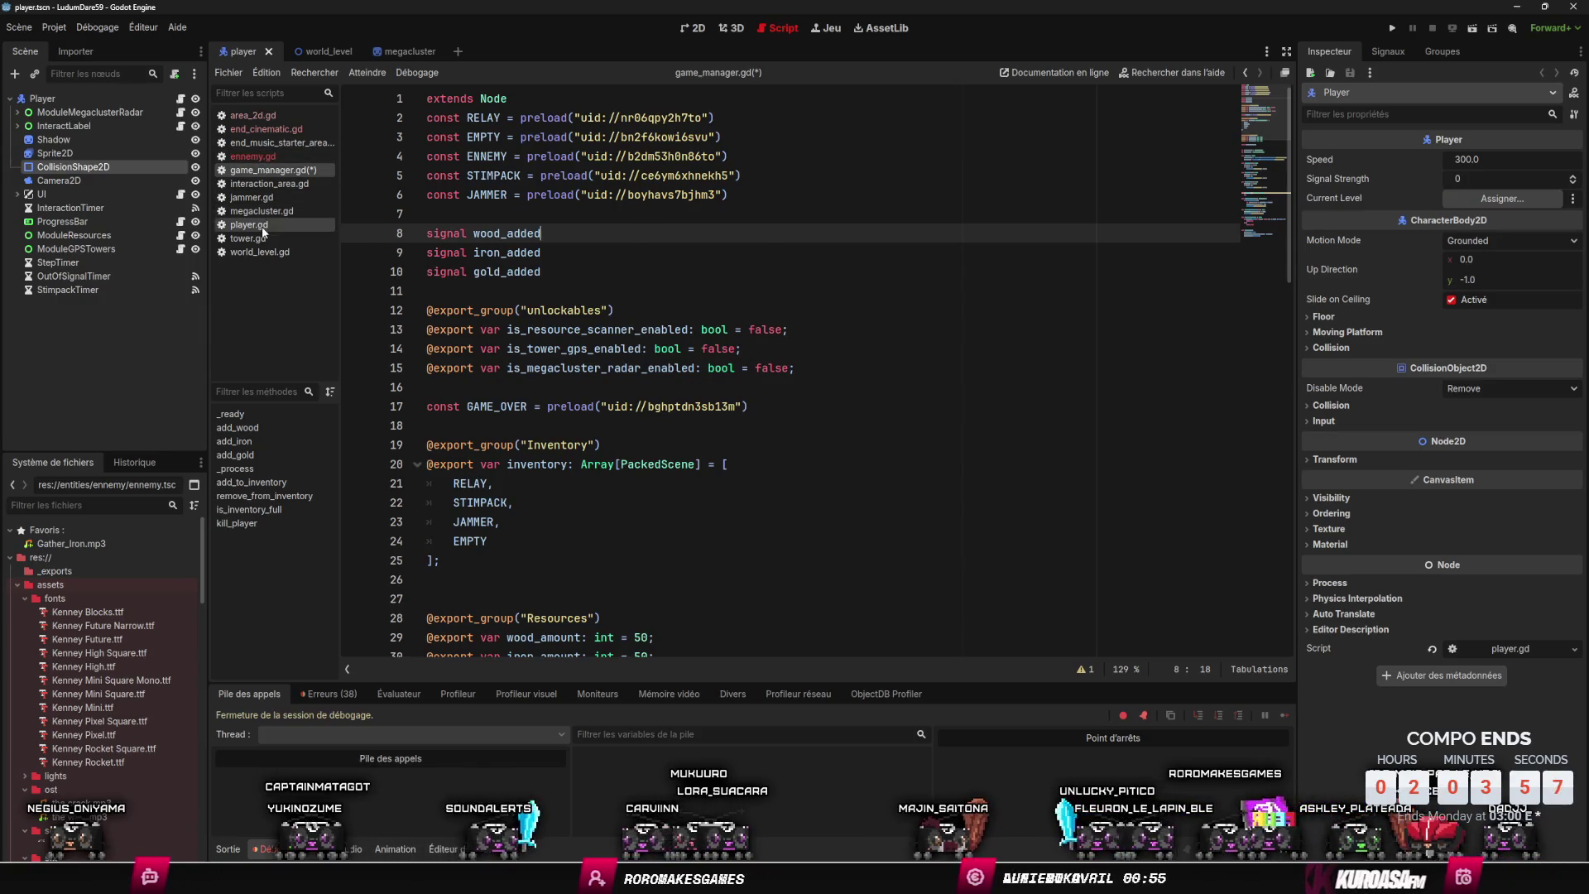
left_click(248, 224)
scroll(657, 419, "up", 15)
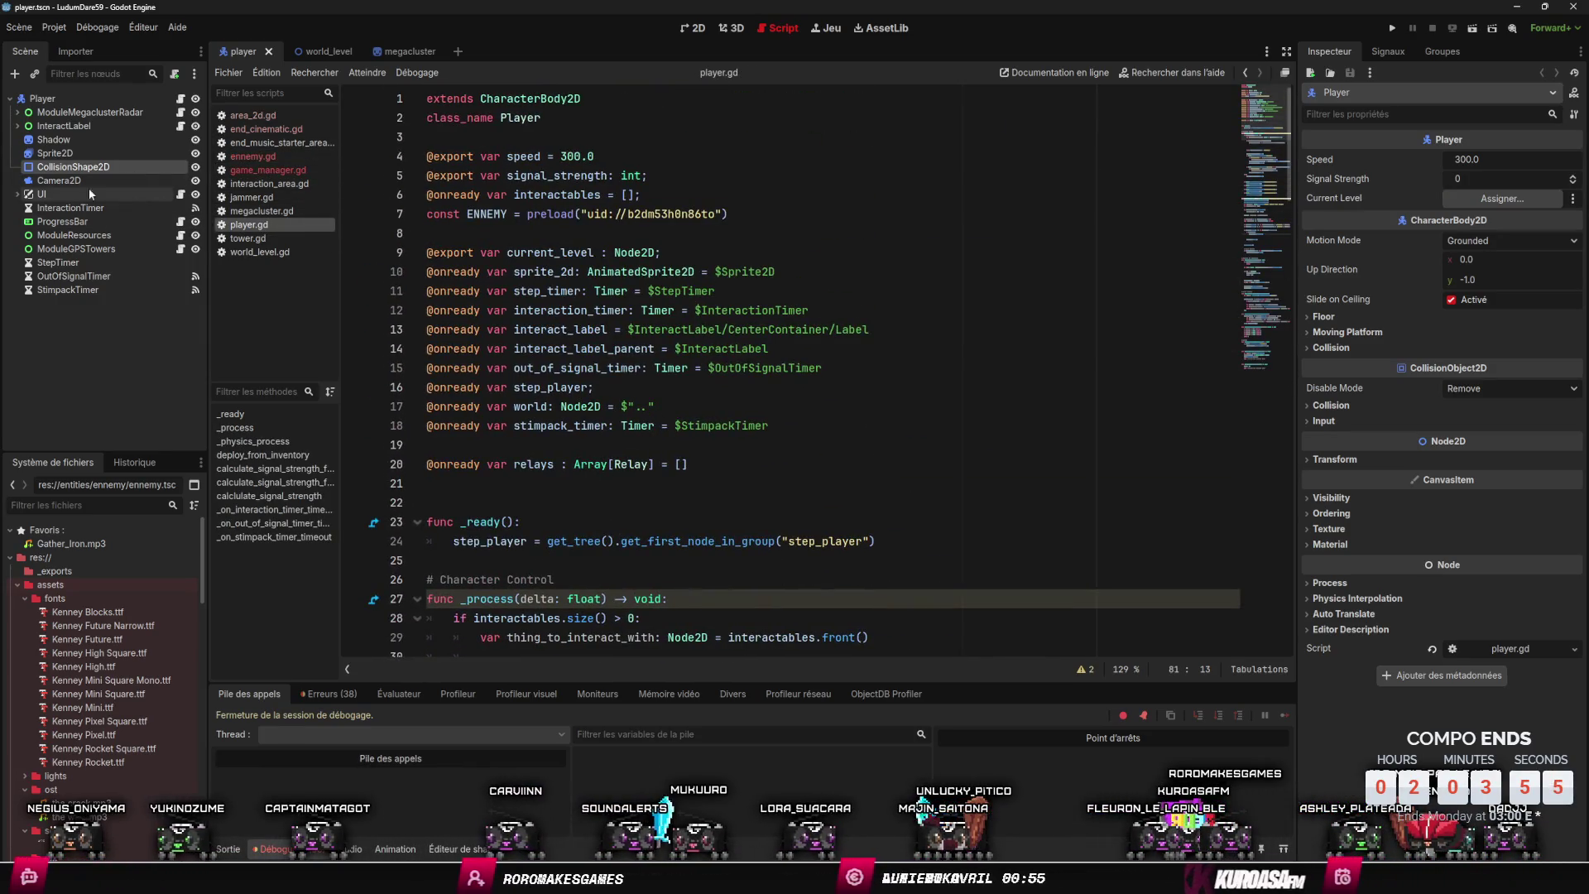
left_click_drag(461, 203, 513, 233)
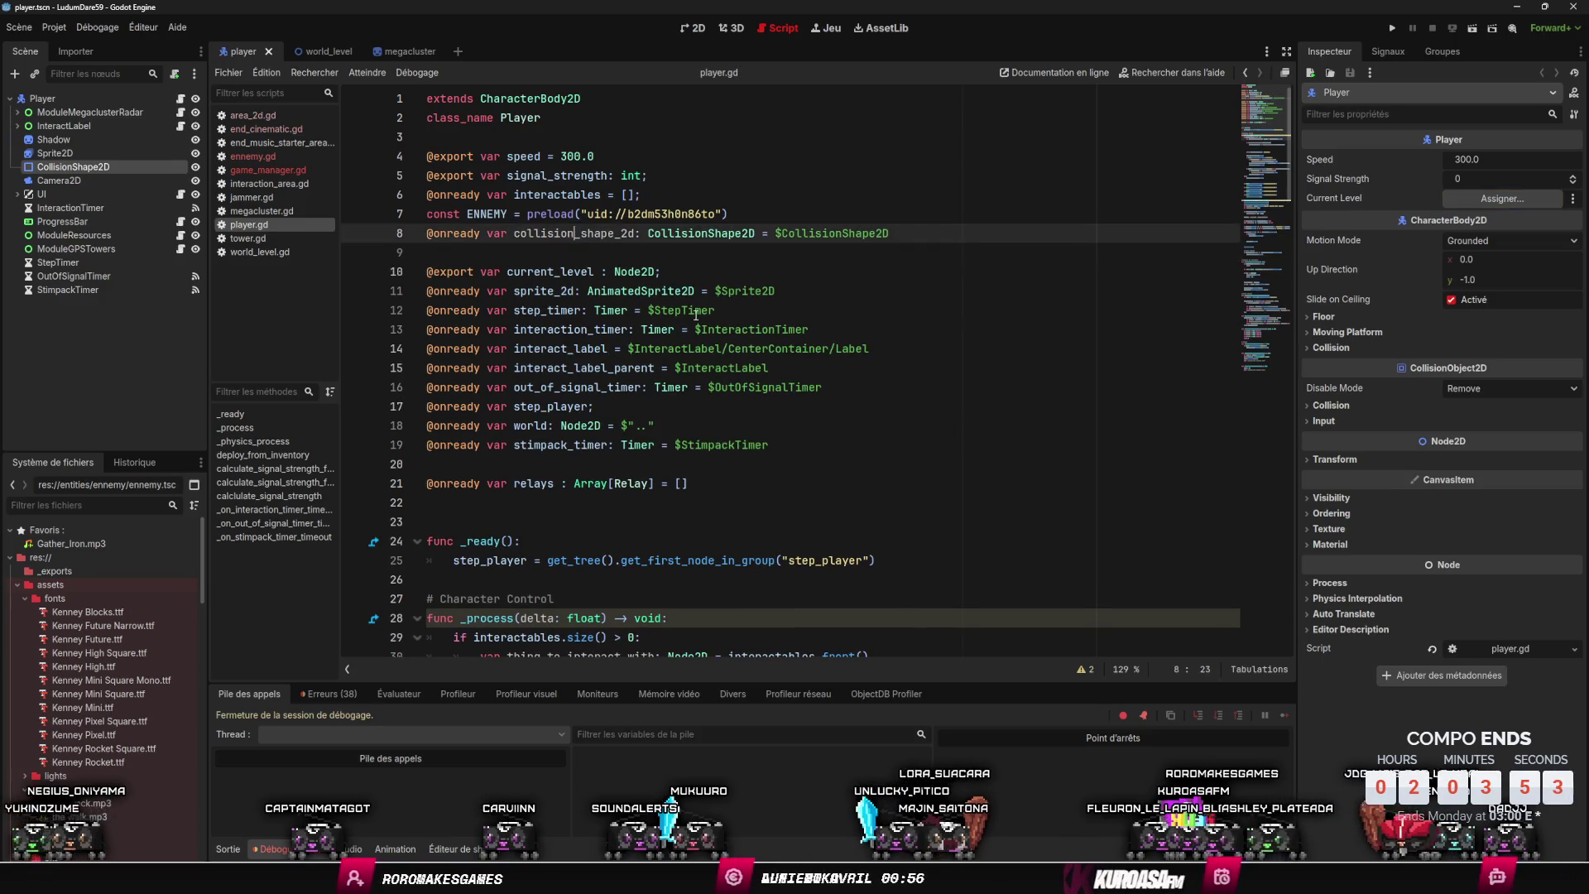
mouse_move(623, 292)
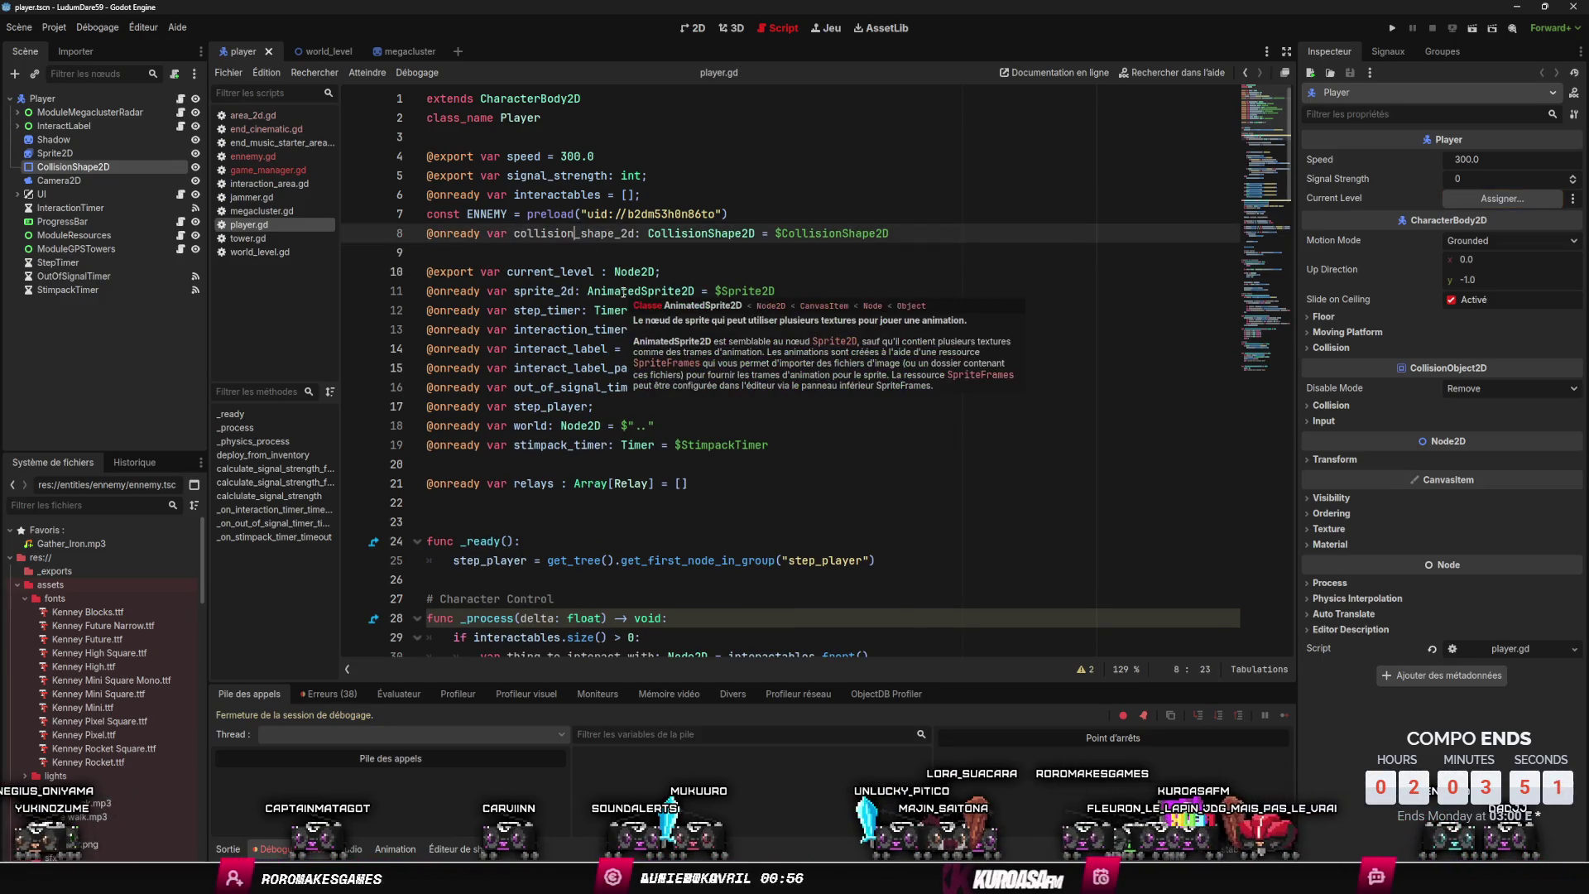
left_click(331, 52)
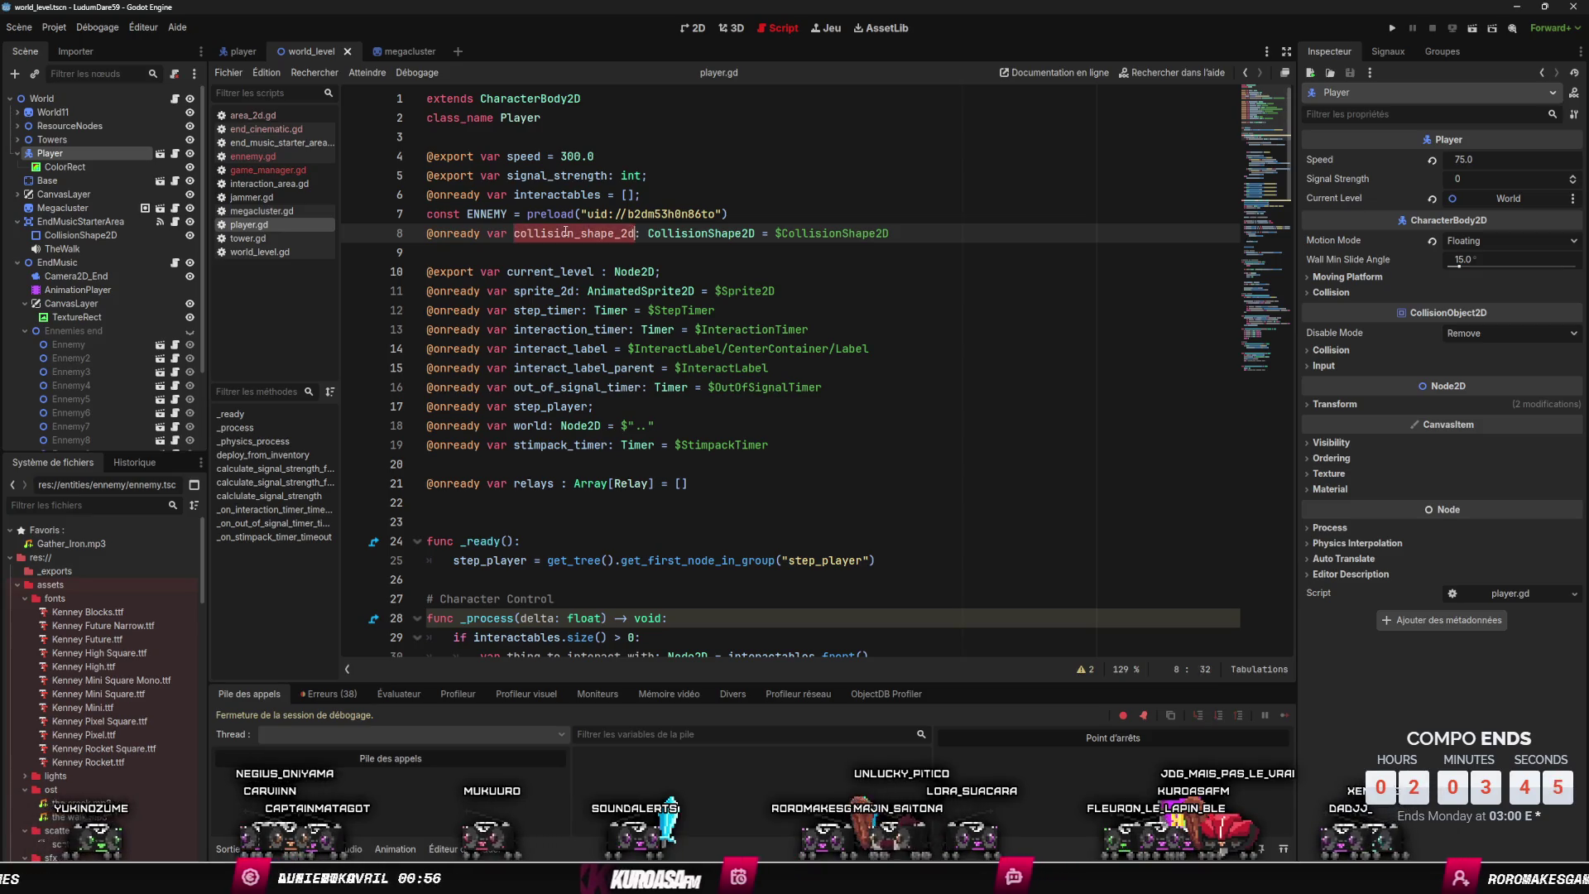
- Declare a new disable_collisions() function above the Character Control section
scroll(538, 264, "down", 5)
left_click(509, 308)
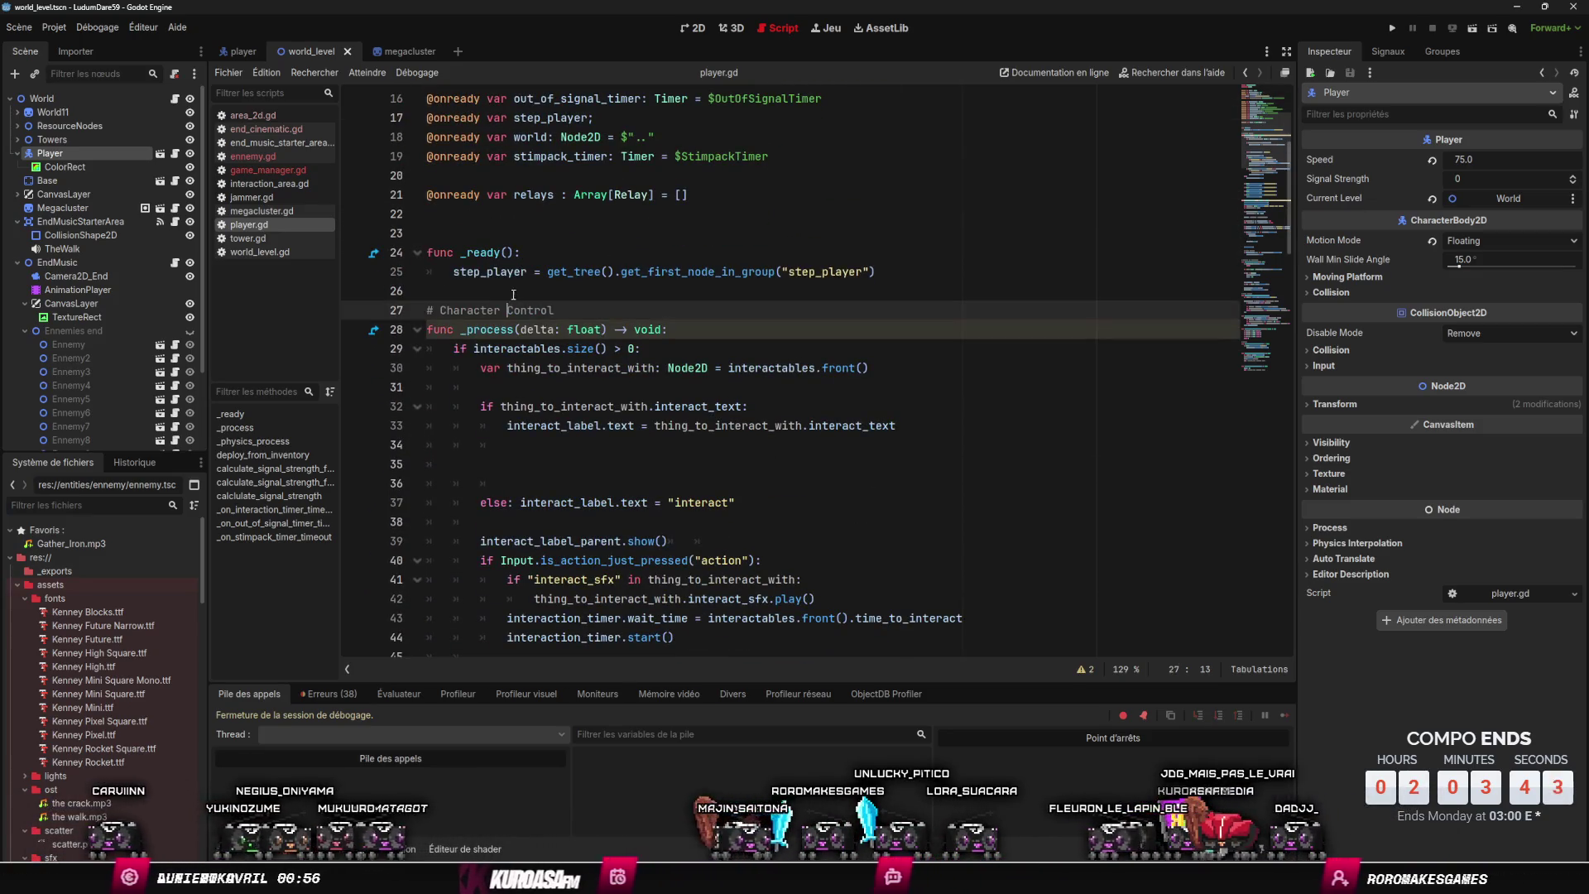
key("Home")
key("Return")
key("Return")
key("Up")
key("Up")
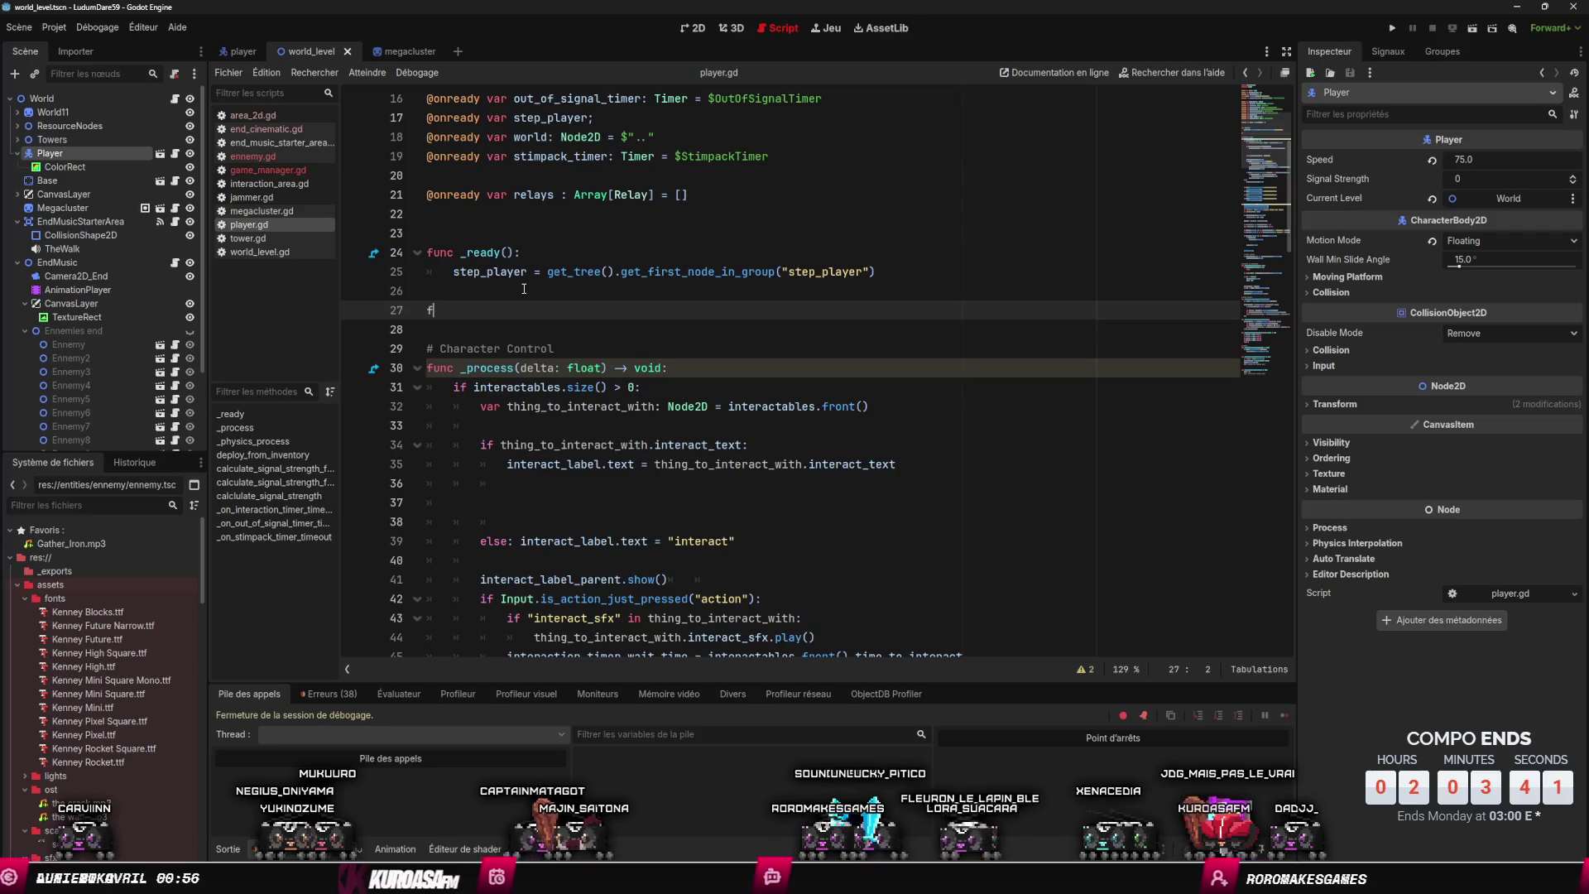
type("disp")
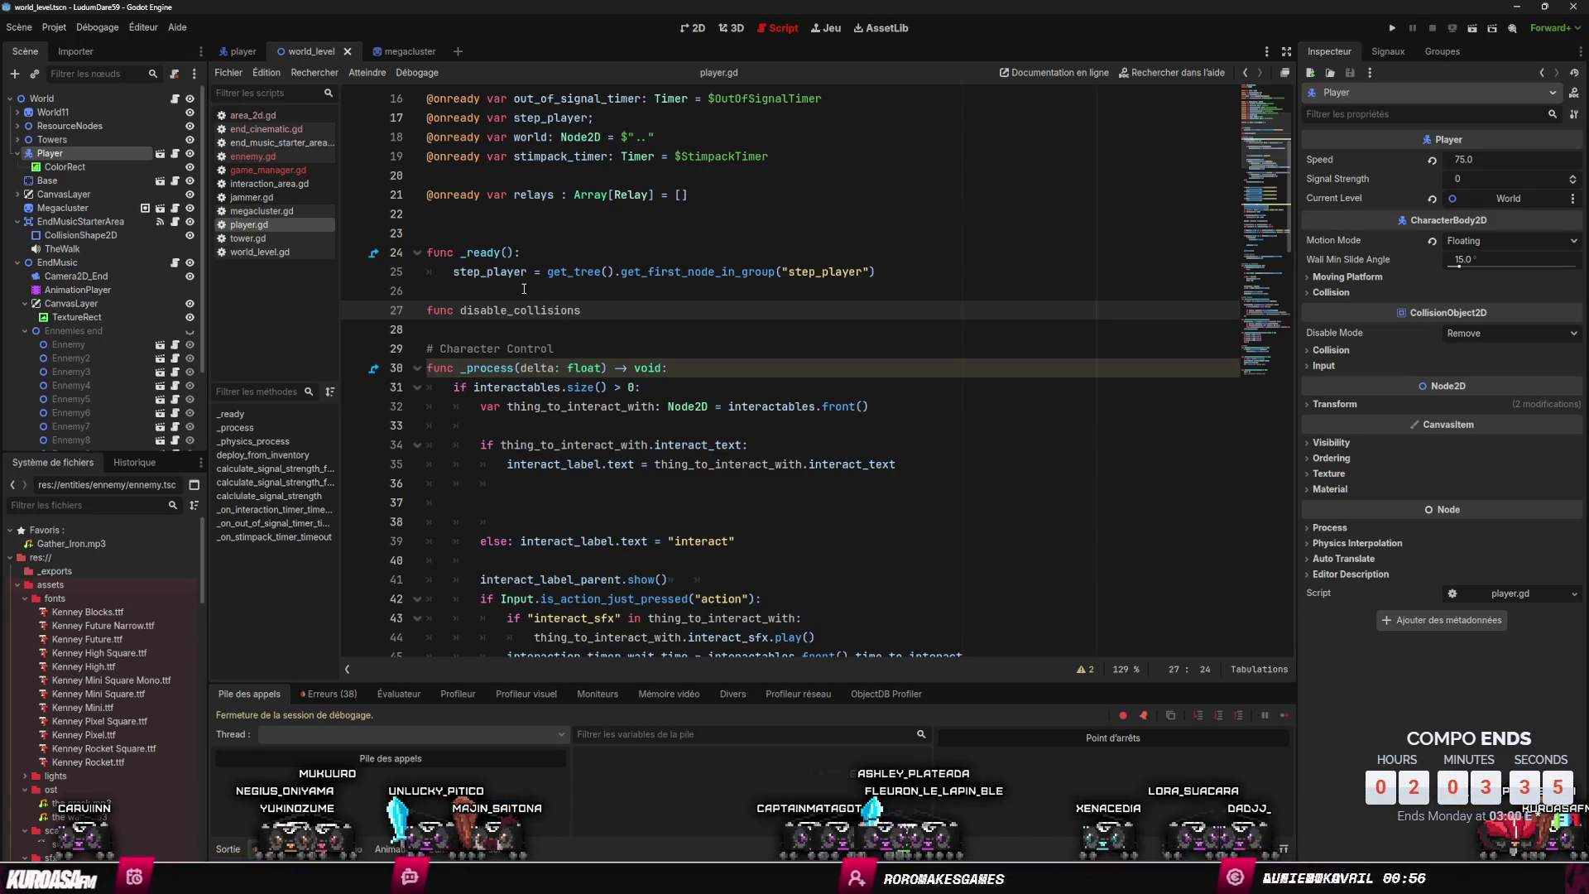
type("):")
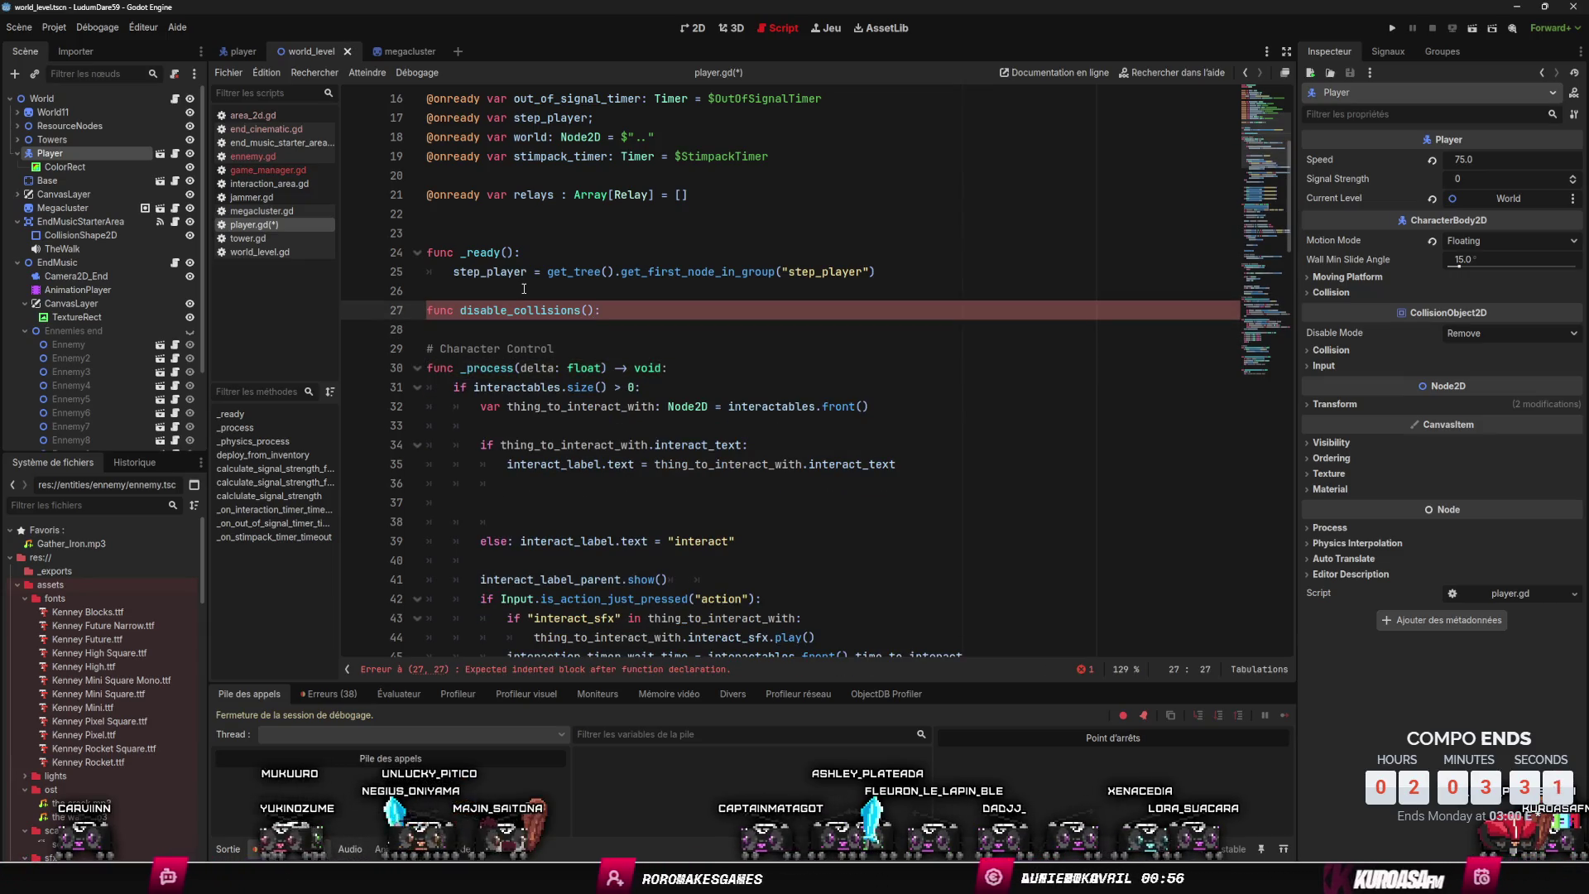
key("Return")
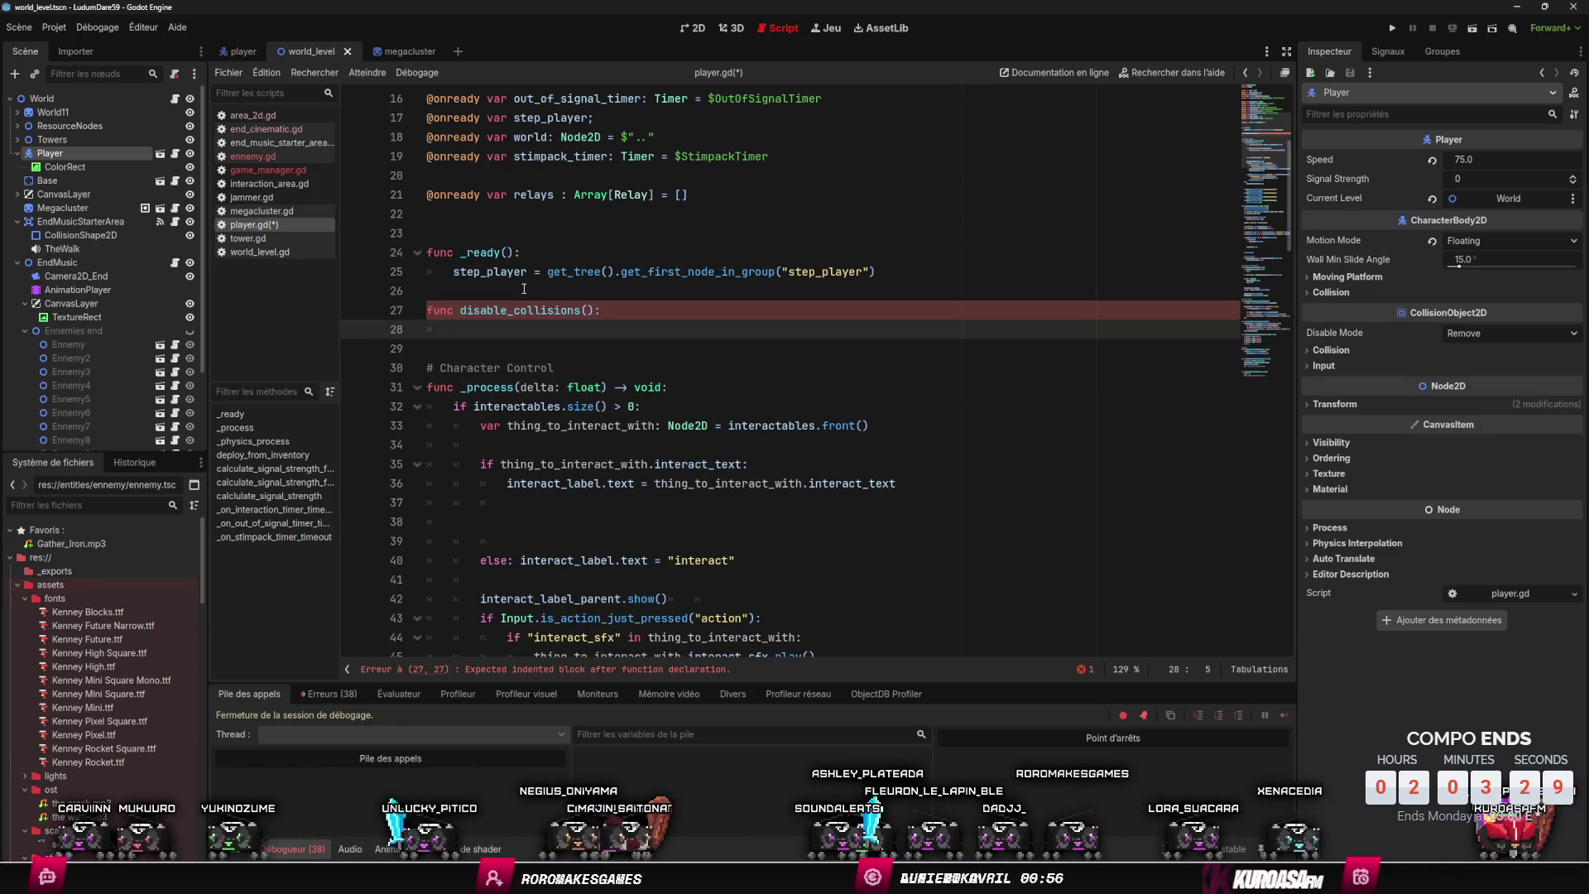
- Set collision_shape_2d.disabled = true in its body and save player.gd
scroll(638, 294, "up", 5)
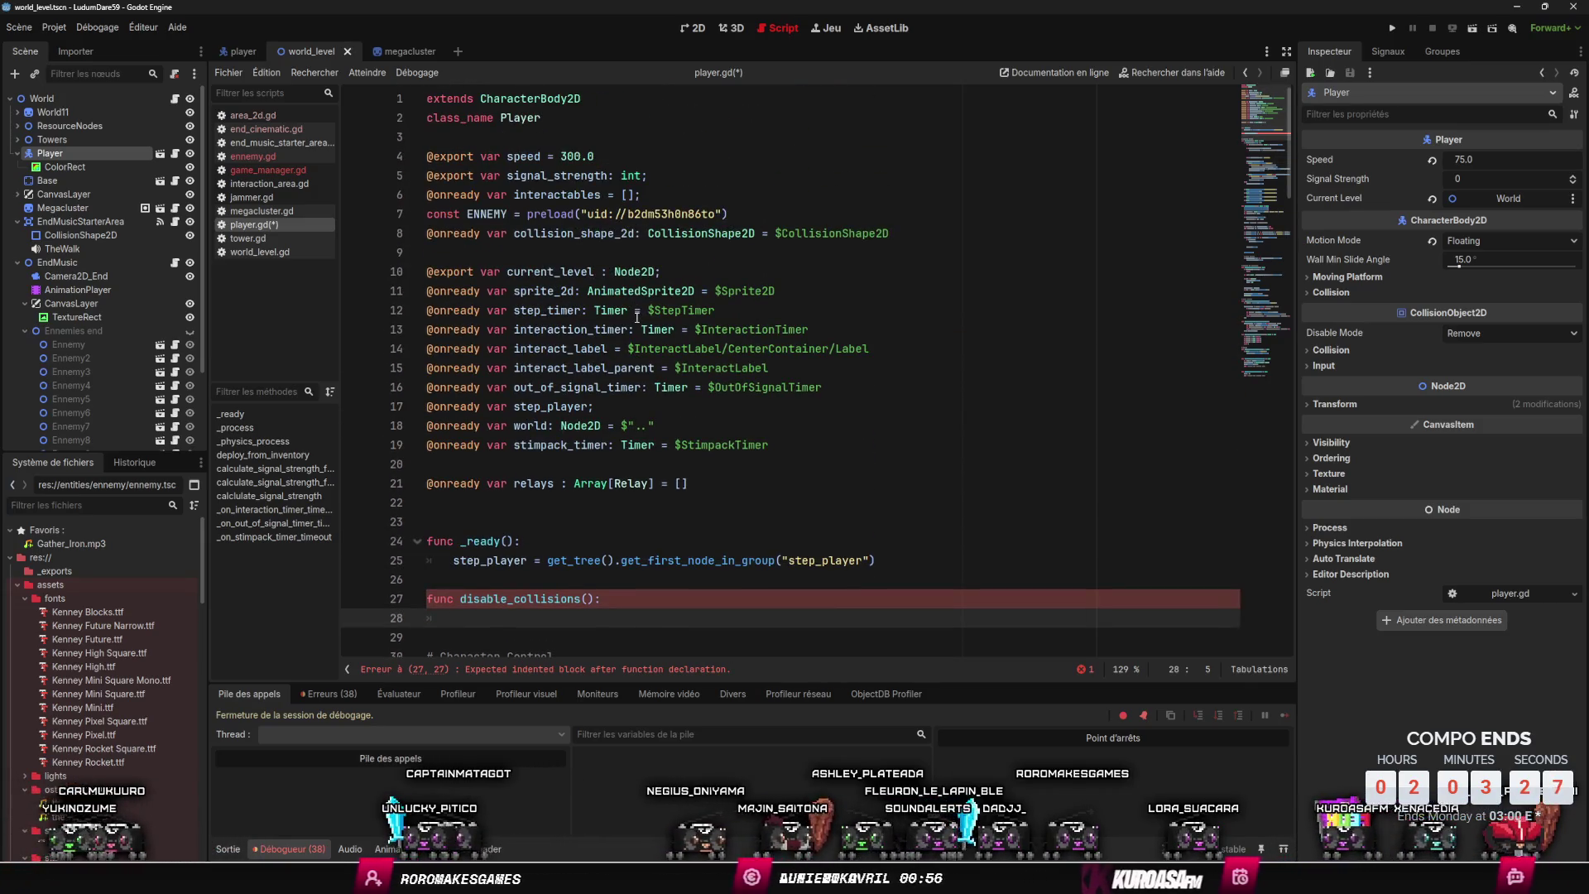
scroll(644, 330, "down", 2)
scroll(588, 304, "up", 2)
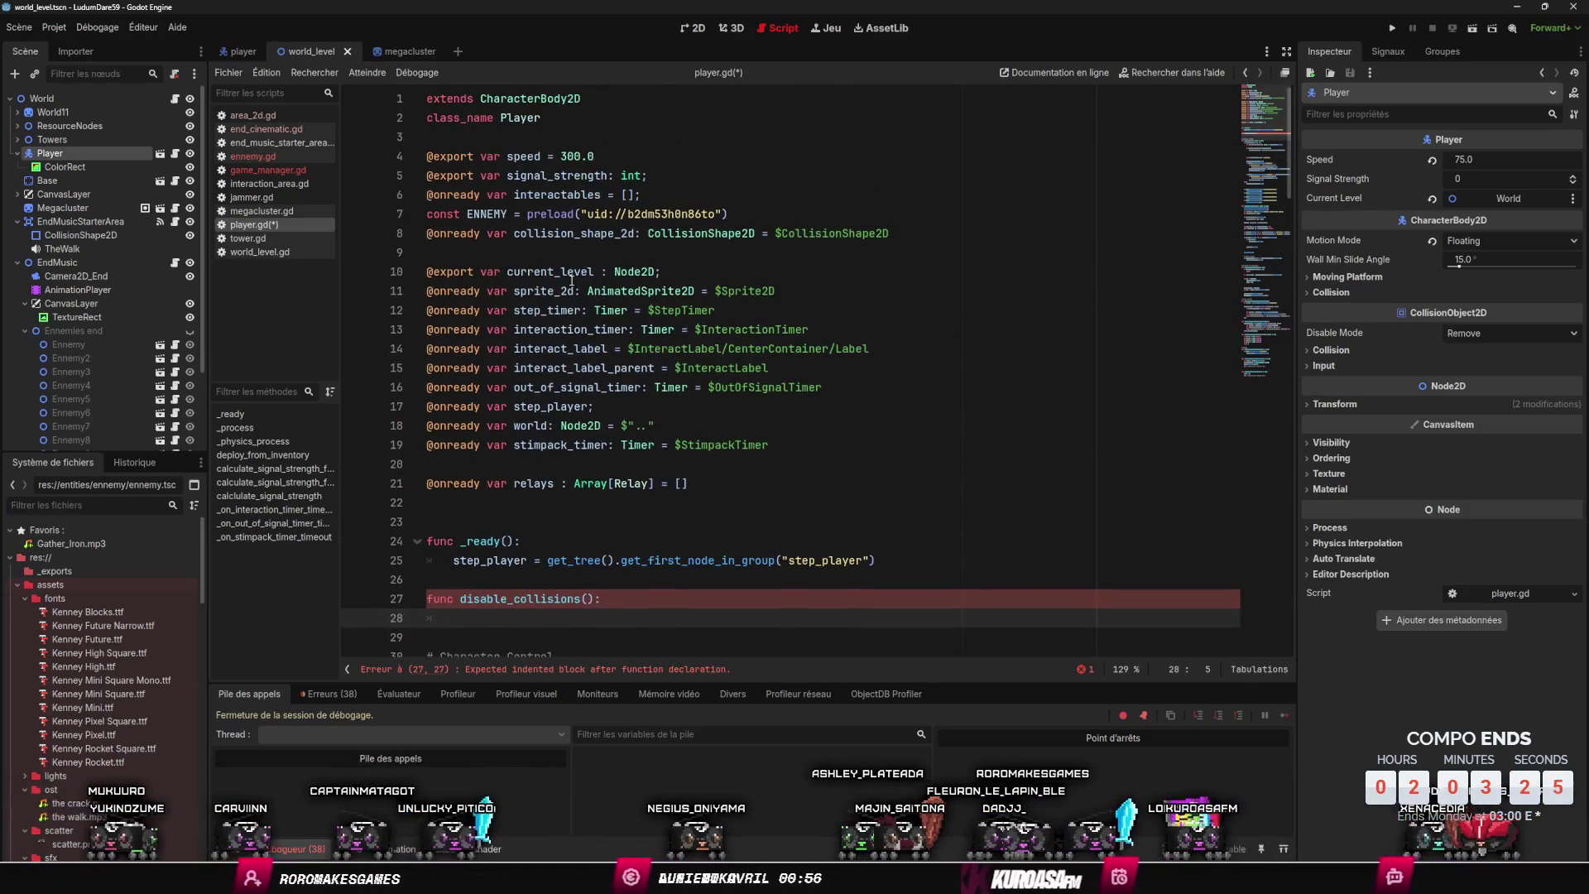
scroll(579, 289, "down", 3)
type("collision_shape_2d")
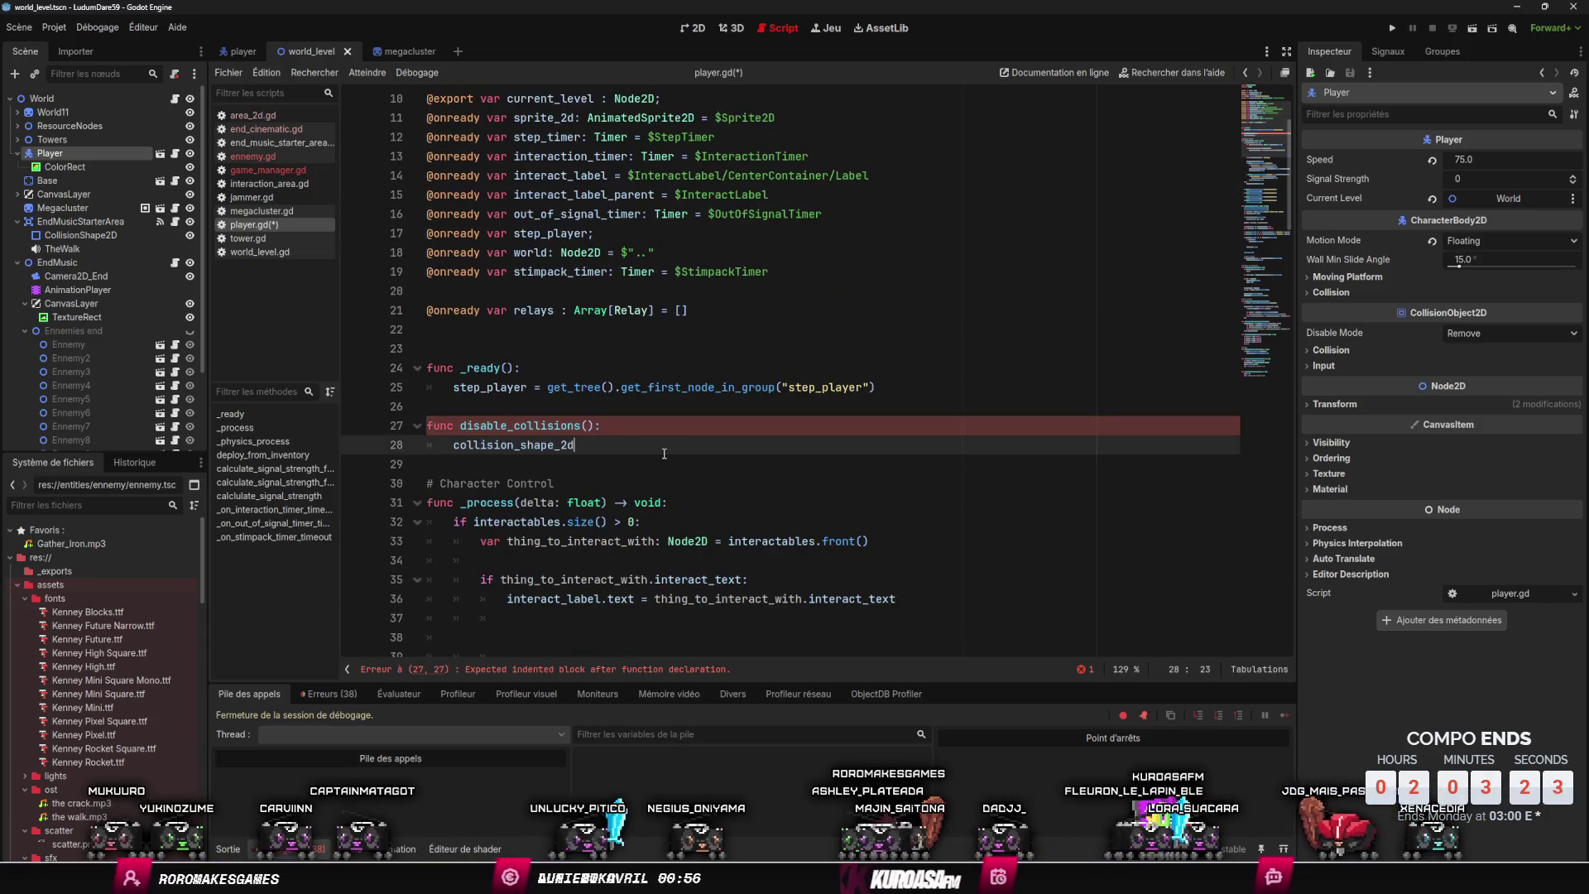
key("Down")
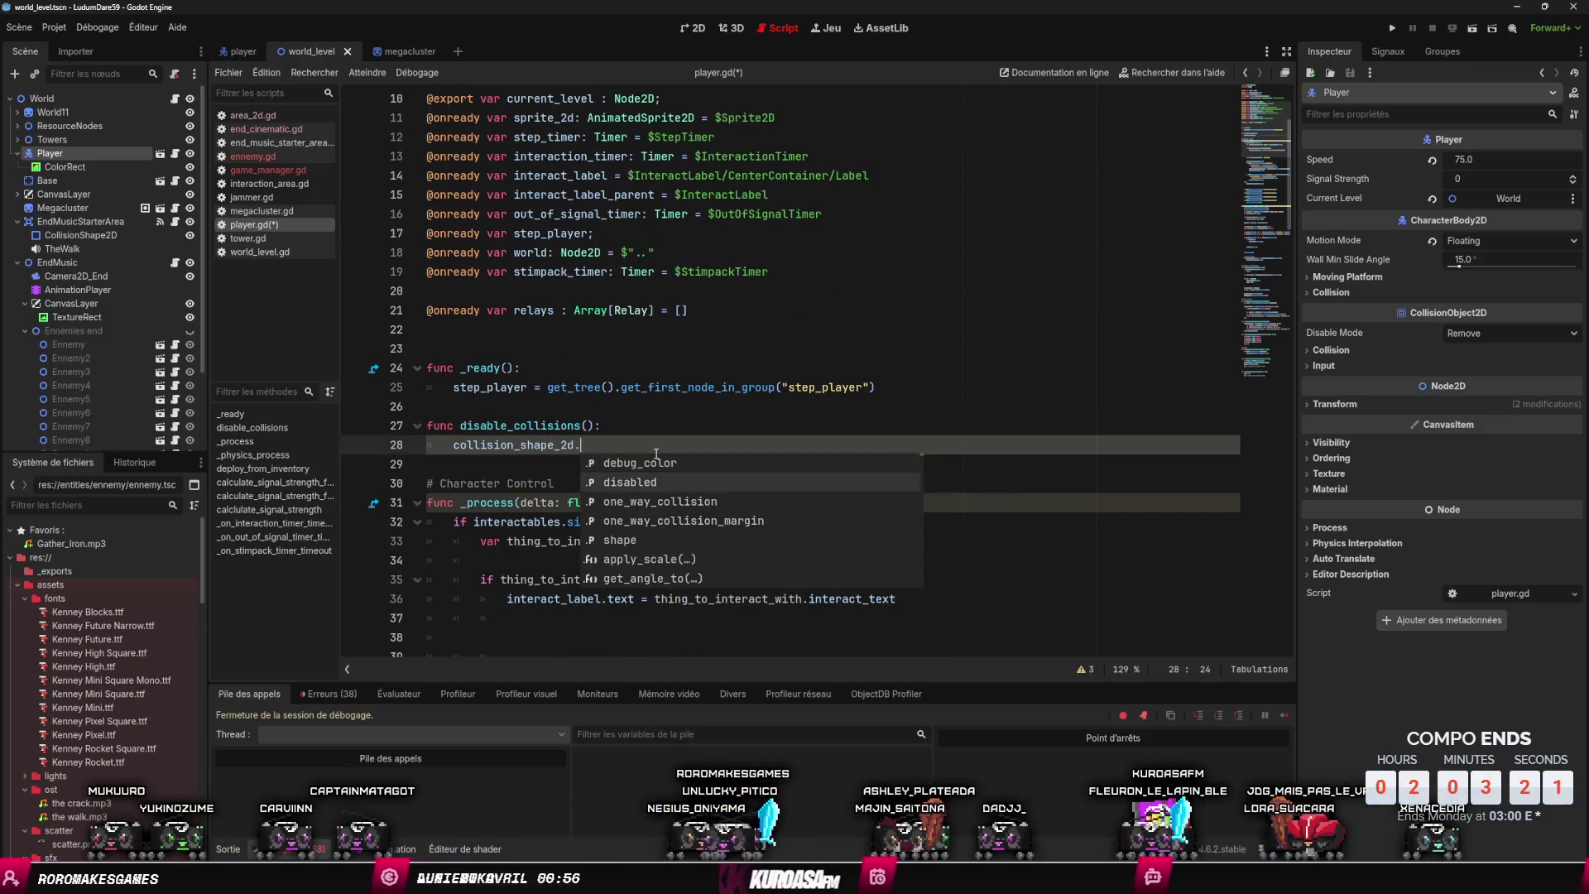
key("Return")
type("e")
key("ctrl+s")
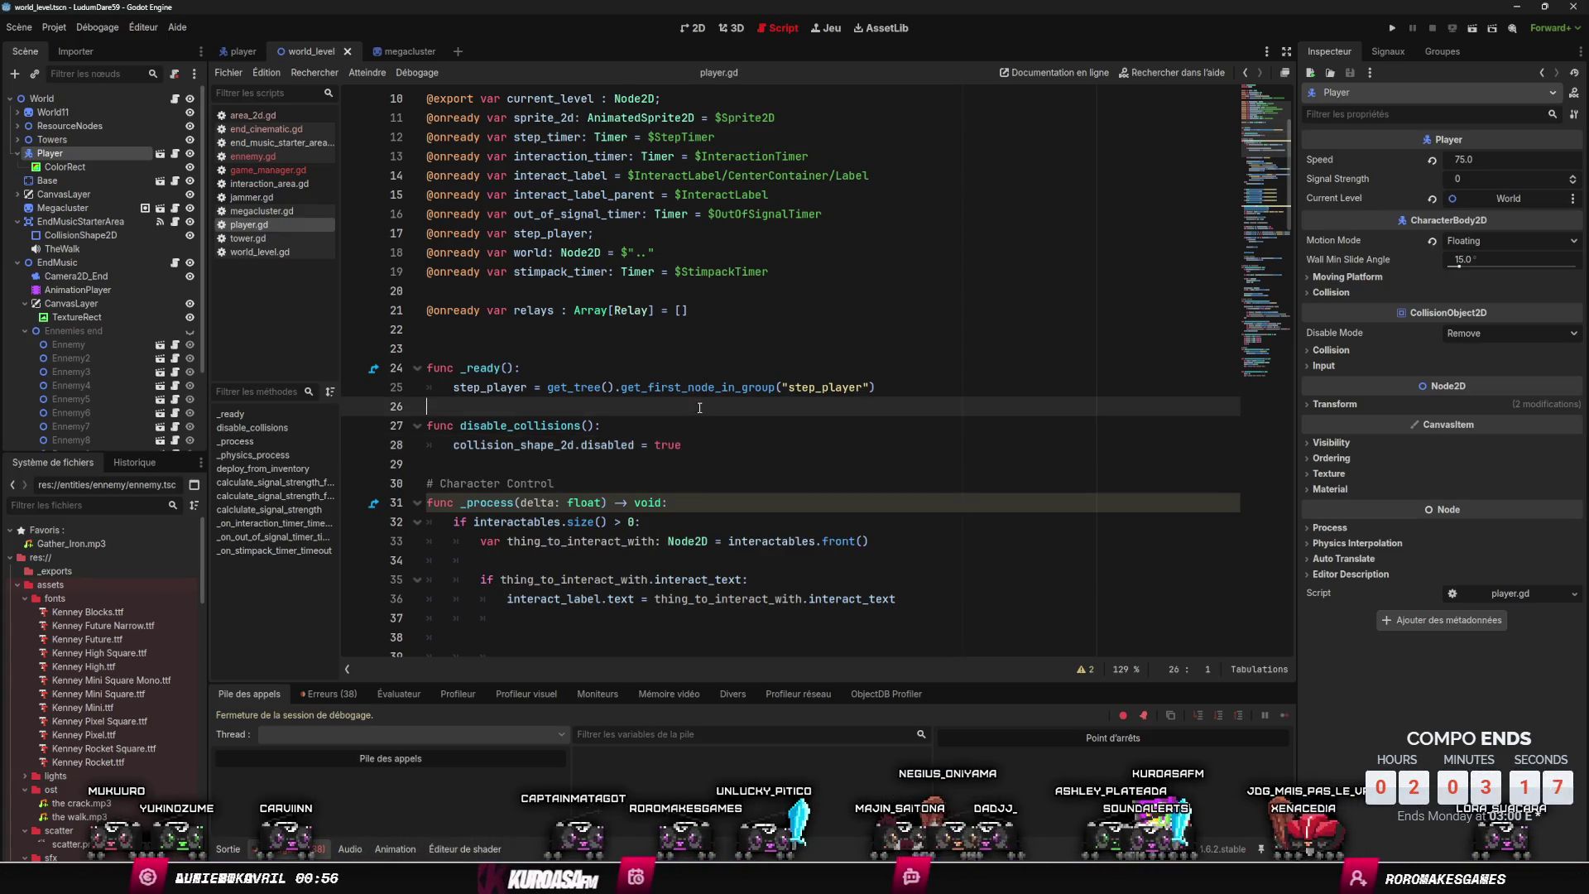
double_click(518, 424)
left_click(786, 460)
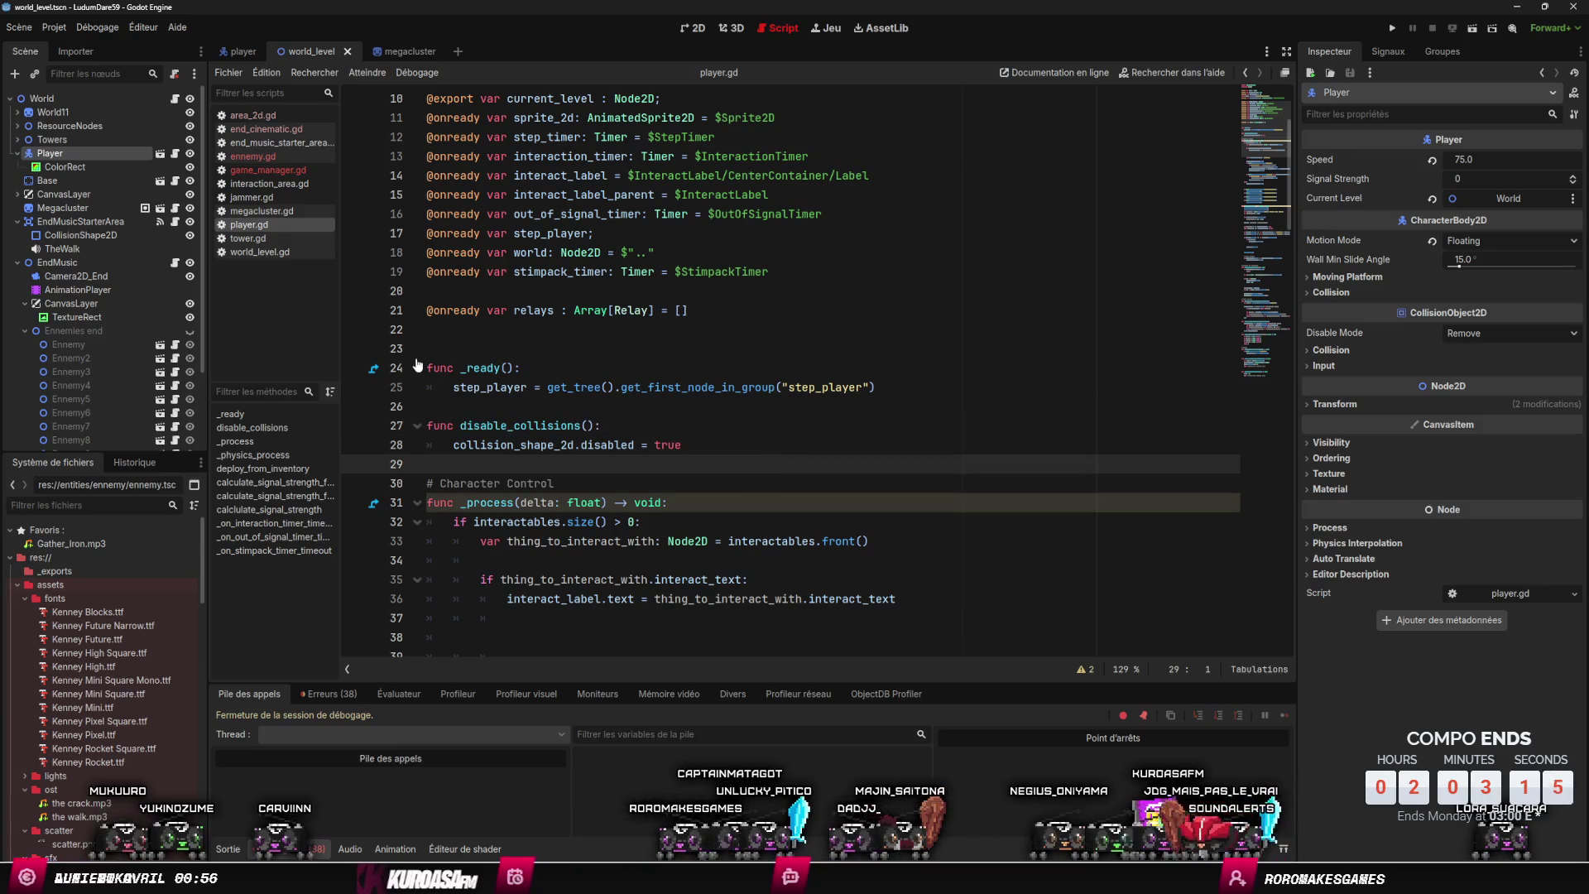
scroll(132, 286, "down", 3)
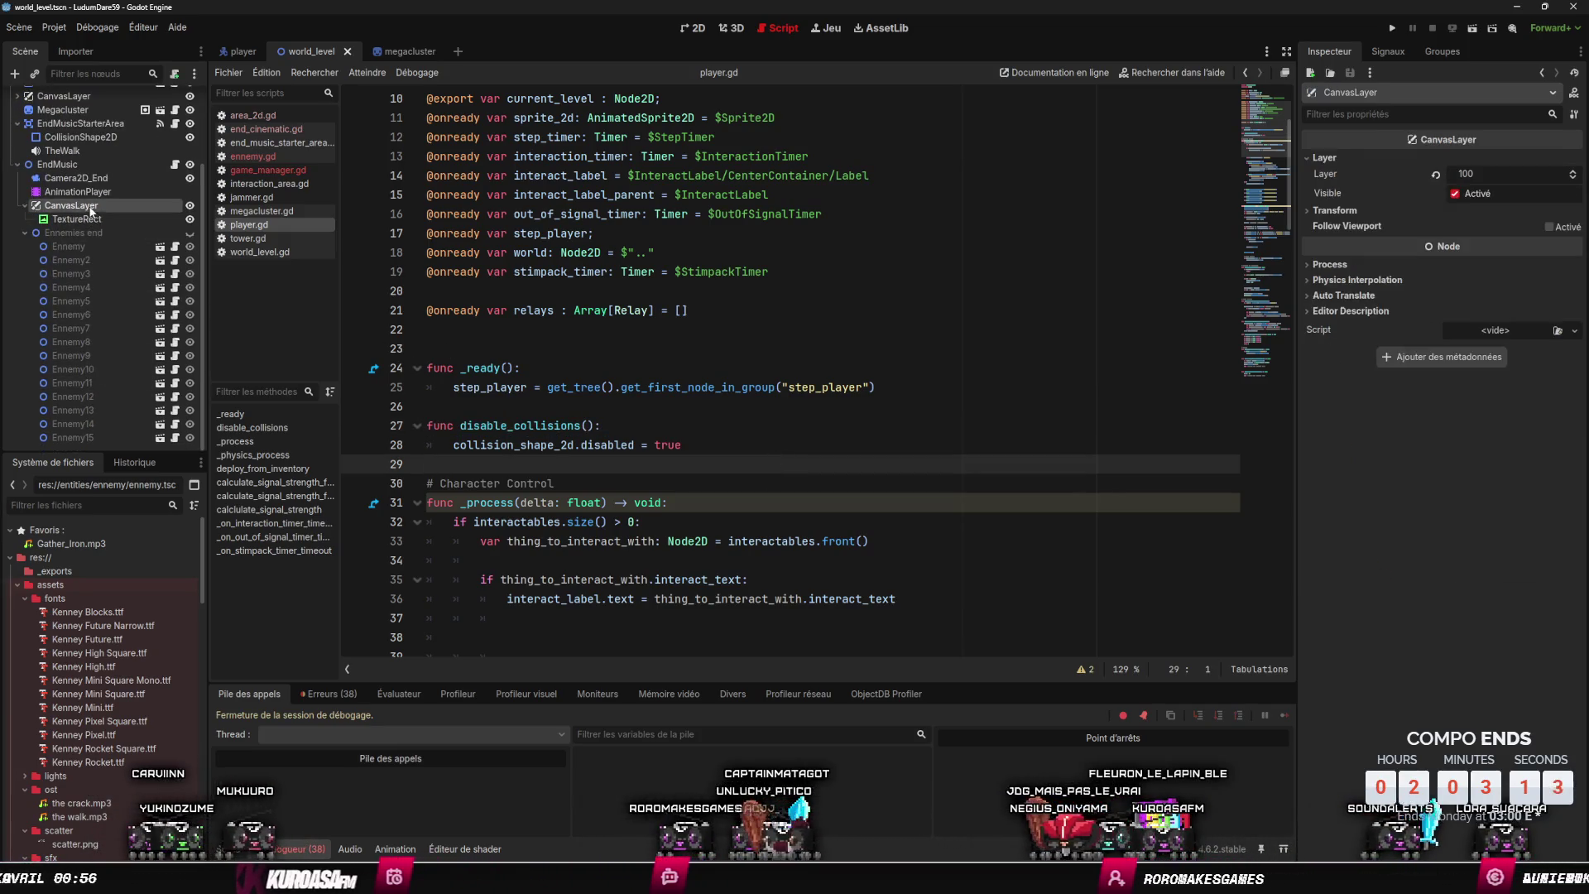
- Add a Call Method track targeting Player in the end cinematic's AnimationPlayer
left_click(79, 191)
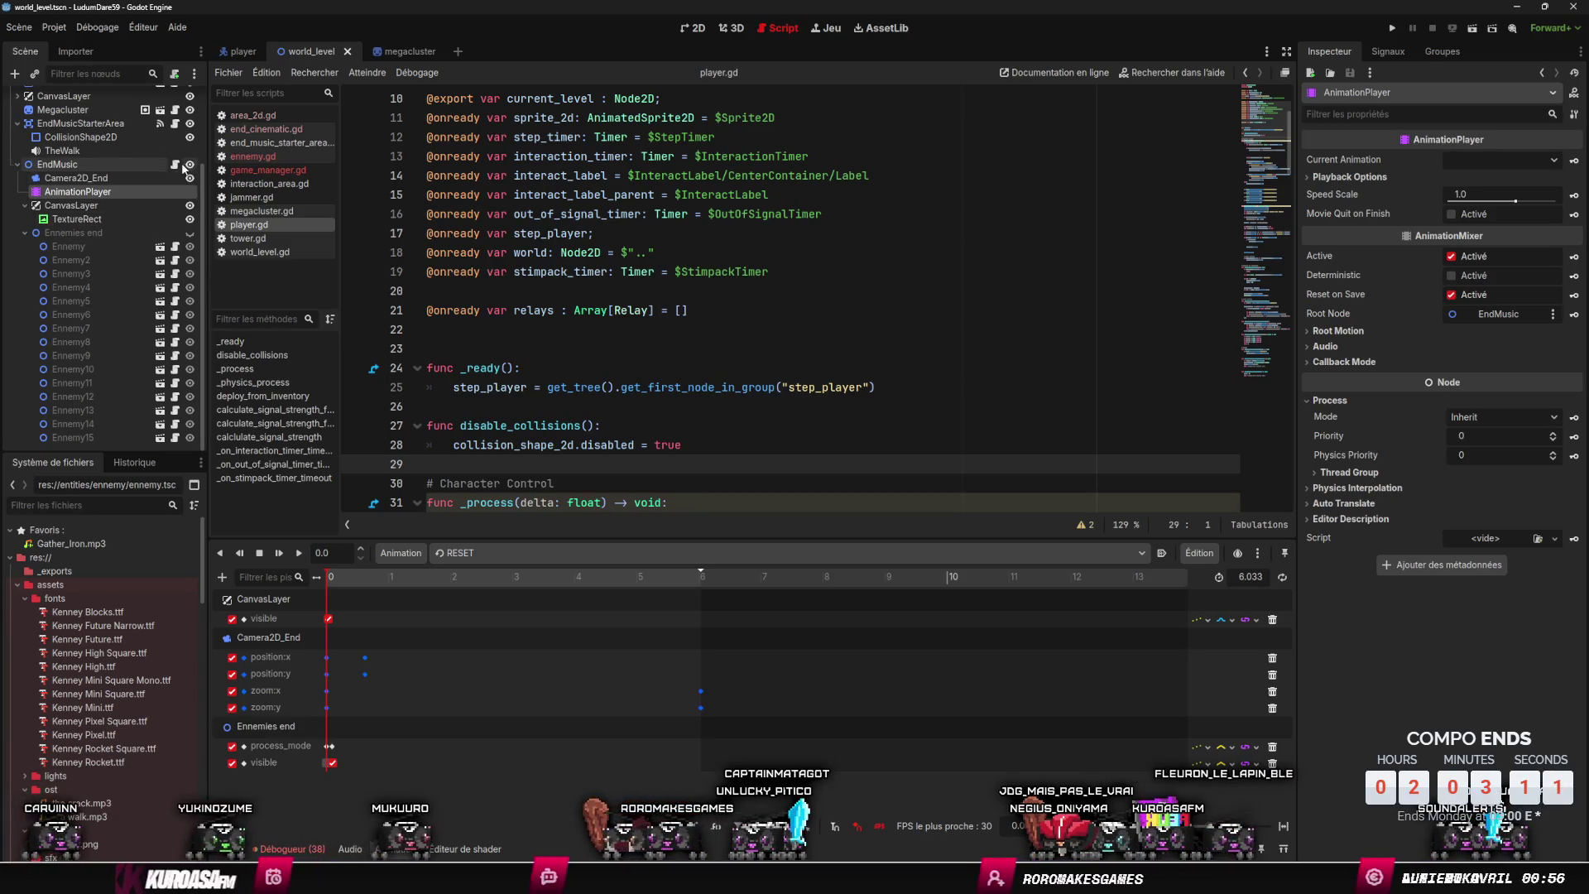
left_click(175, 165)
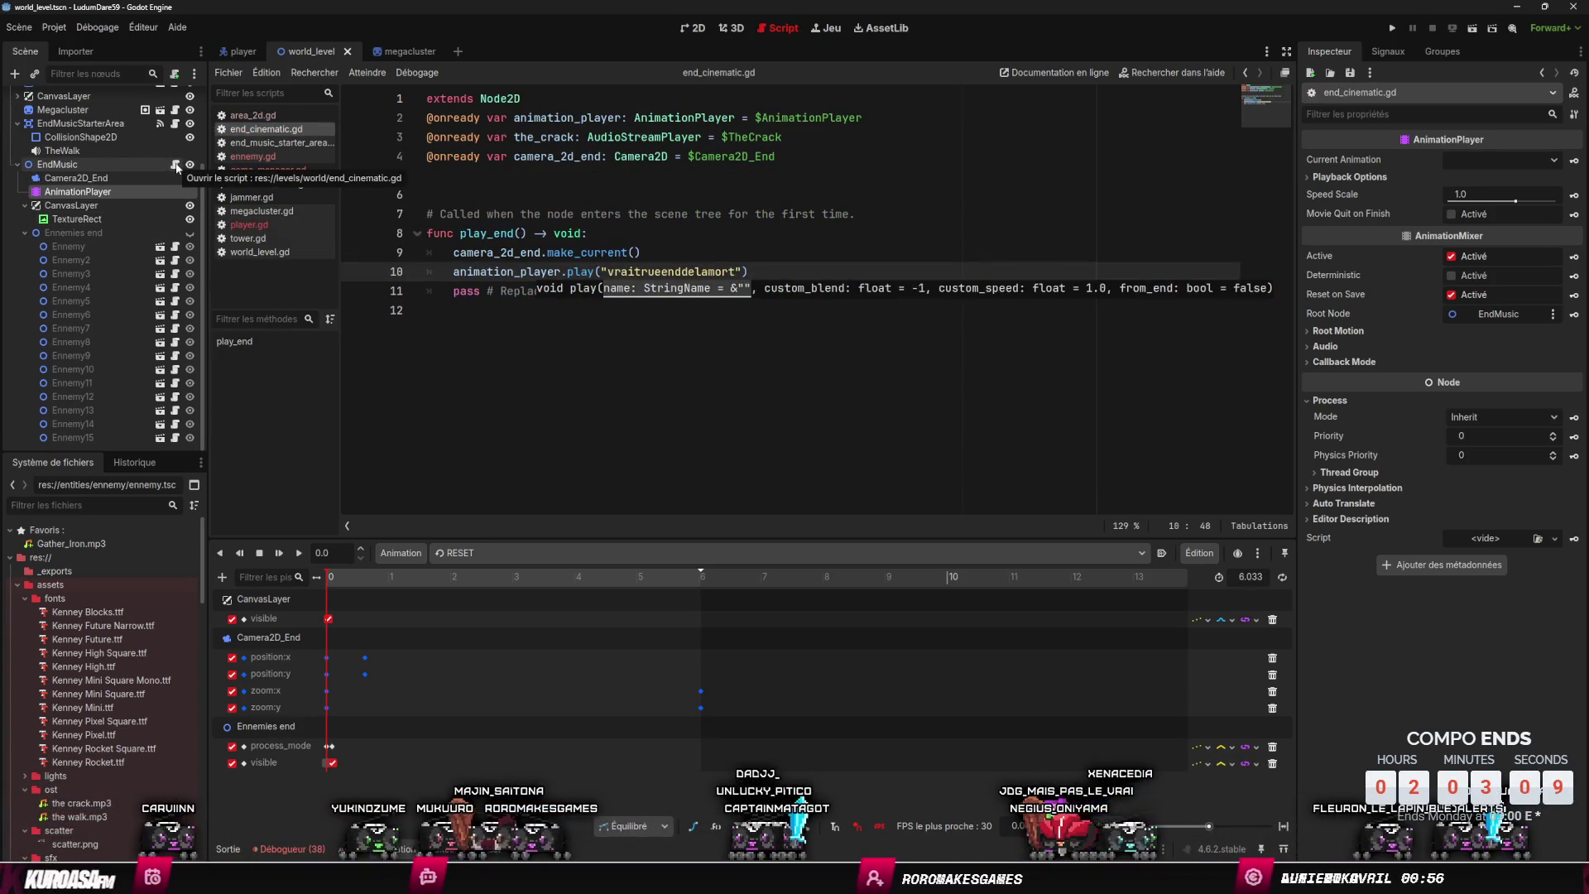
scroll(105, 331, "up", 1)
scroll(105, 331, "up", 2)
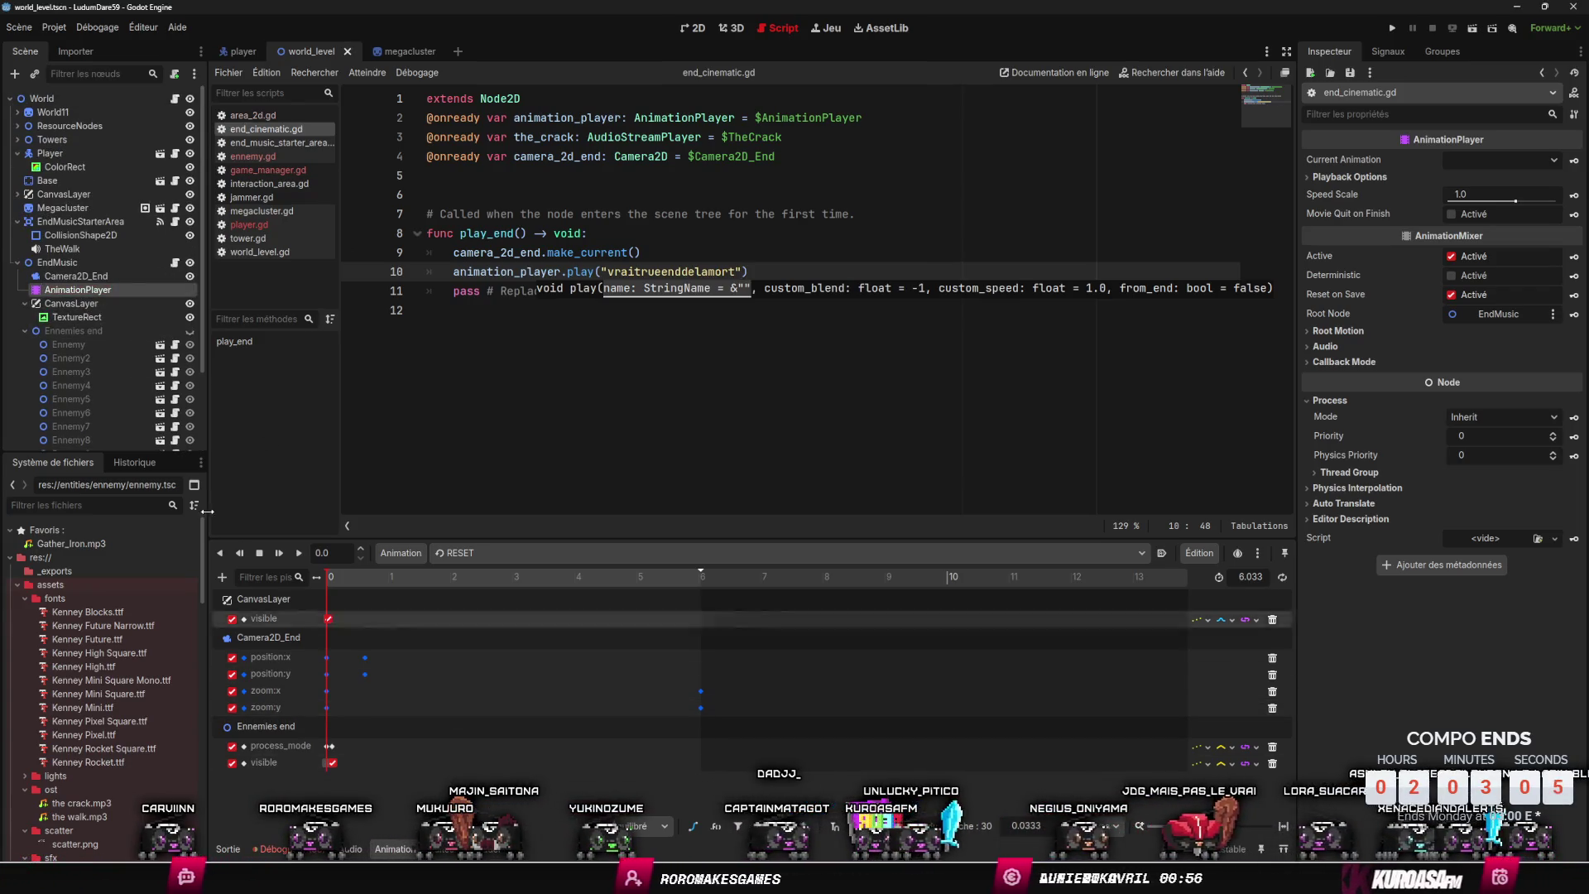
left_click(49, 153)
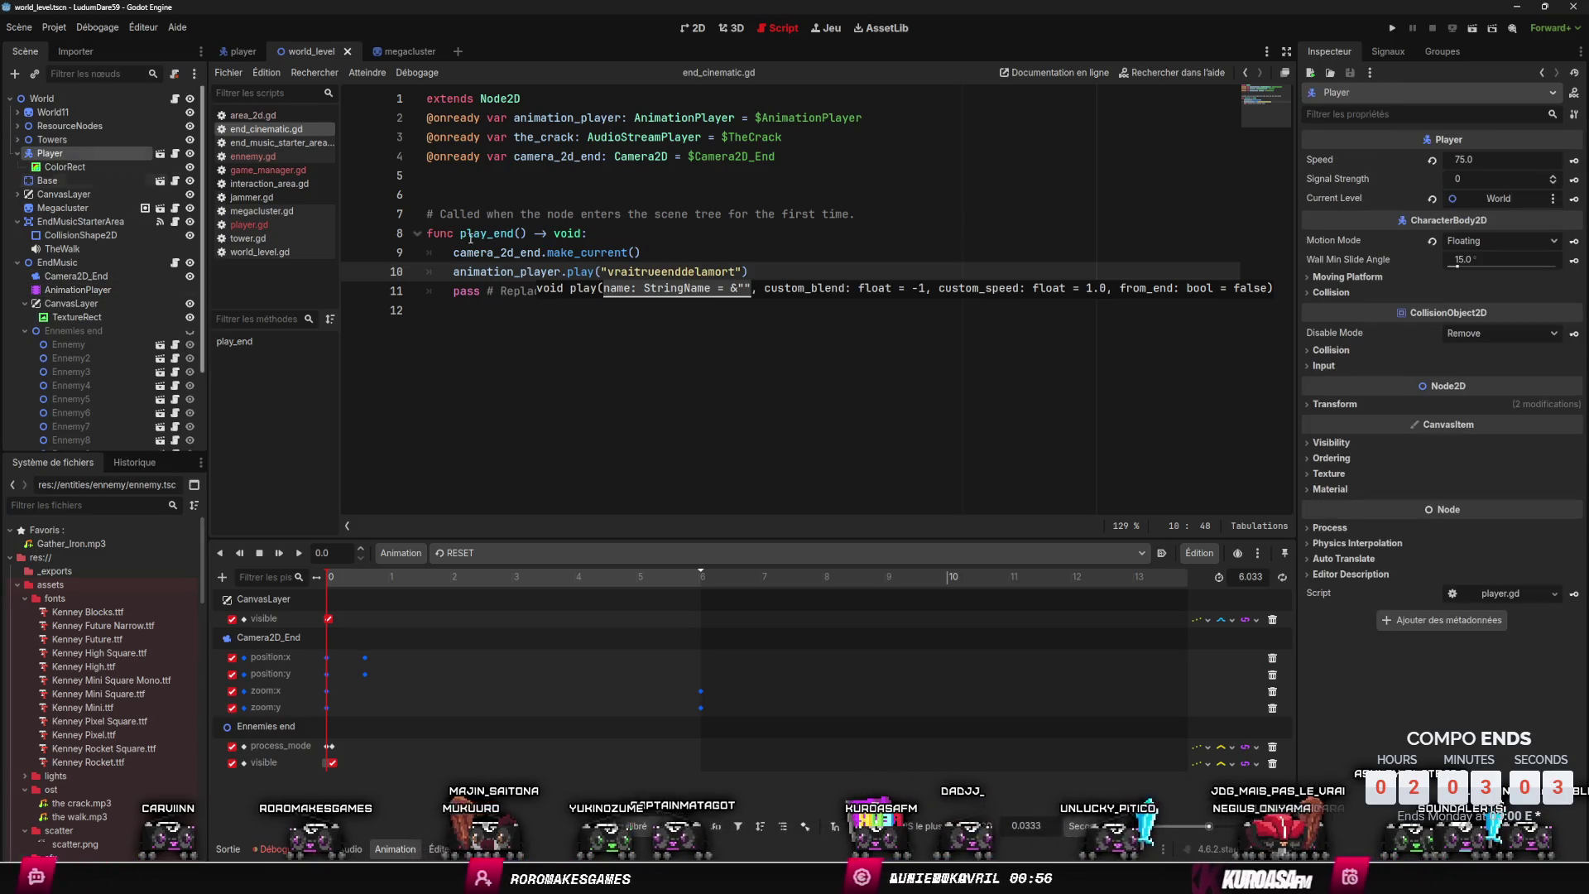
left_click(222, 577)
left_click(296, 671)
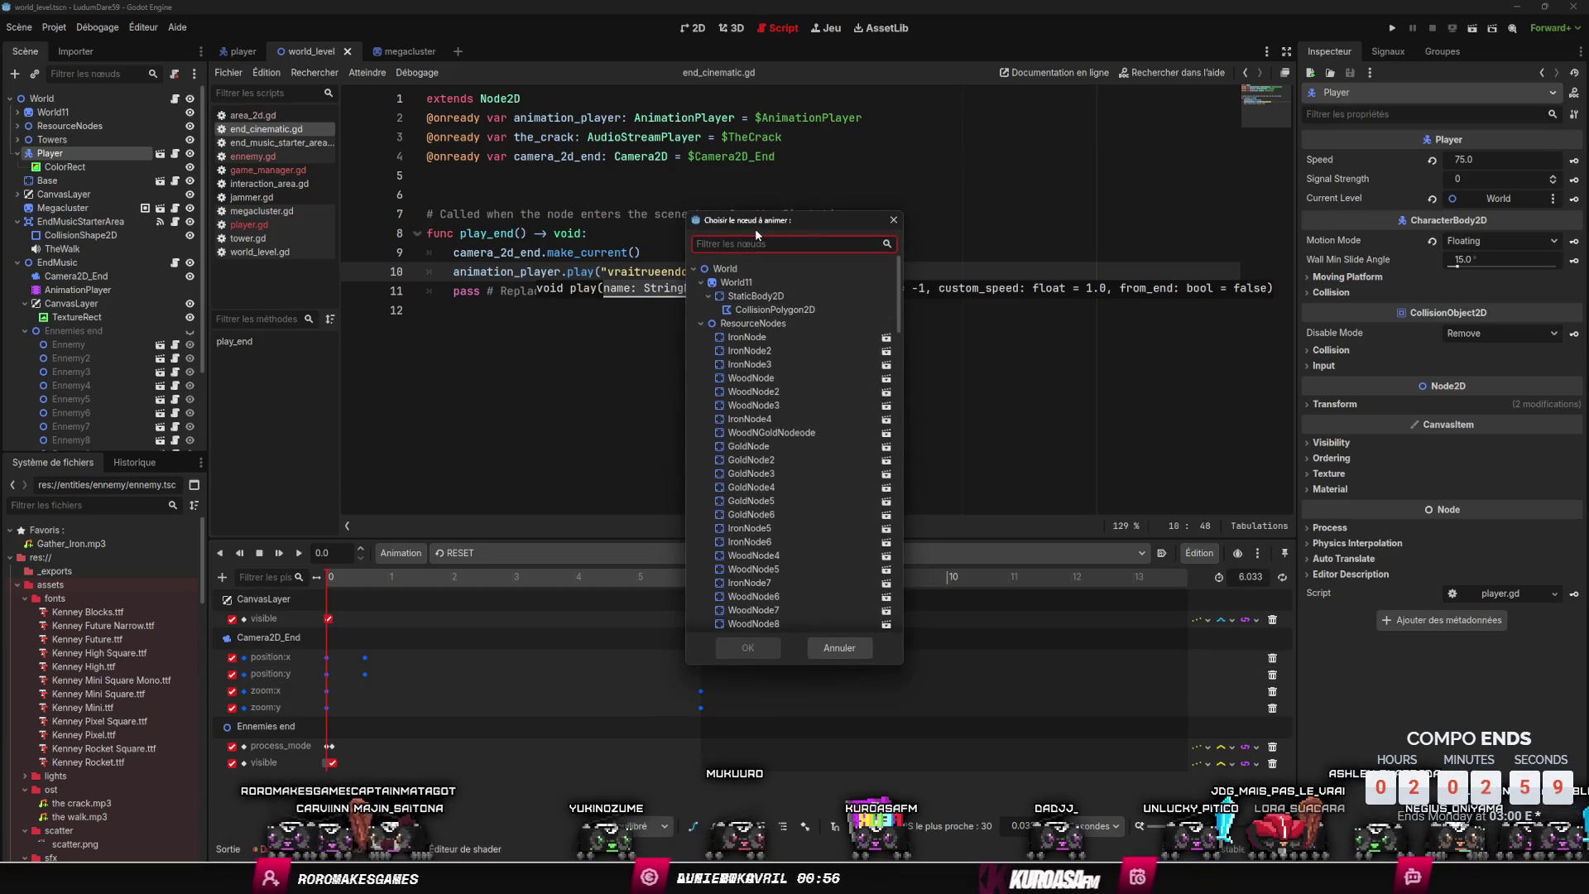
type("pla")
key("Return")
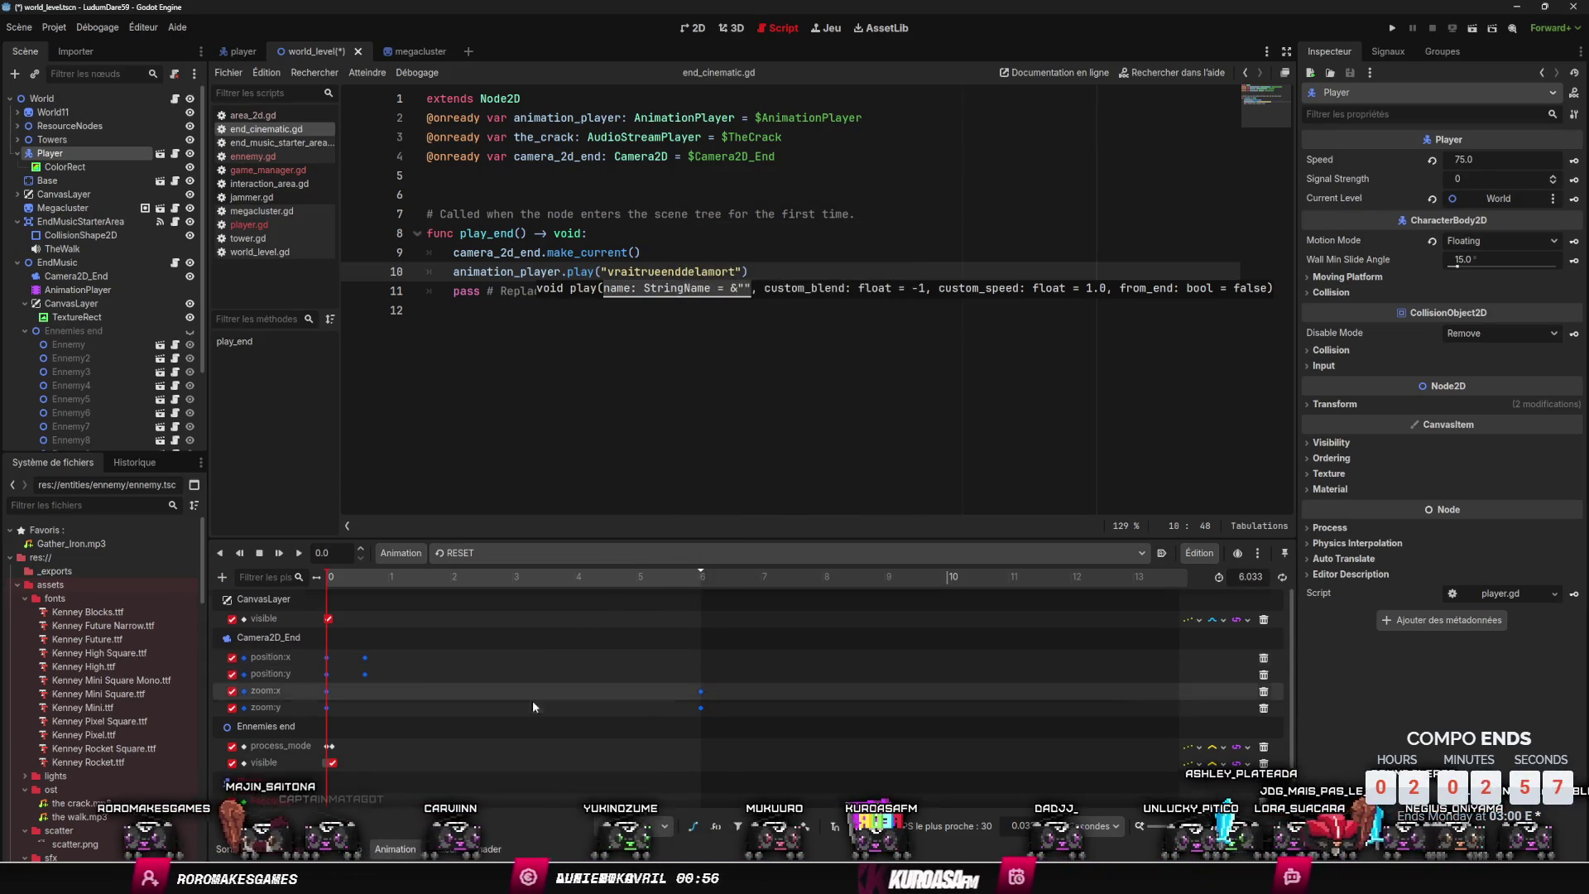
- Insert a disable_collisions key at 0.0333 s on the Player track and save
right_click(399, 795)
left_click(422, 807)
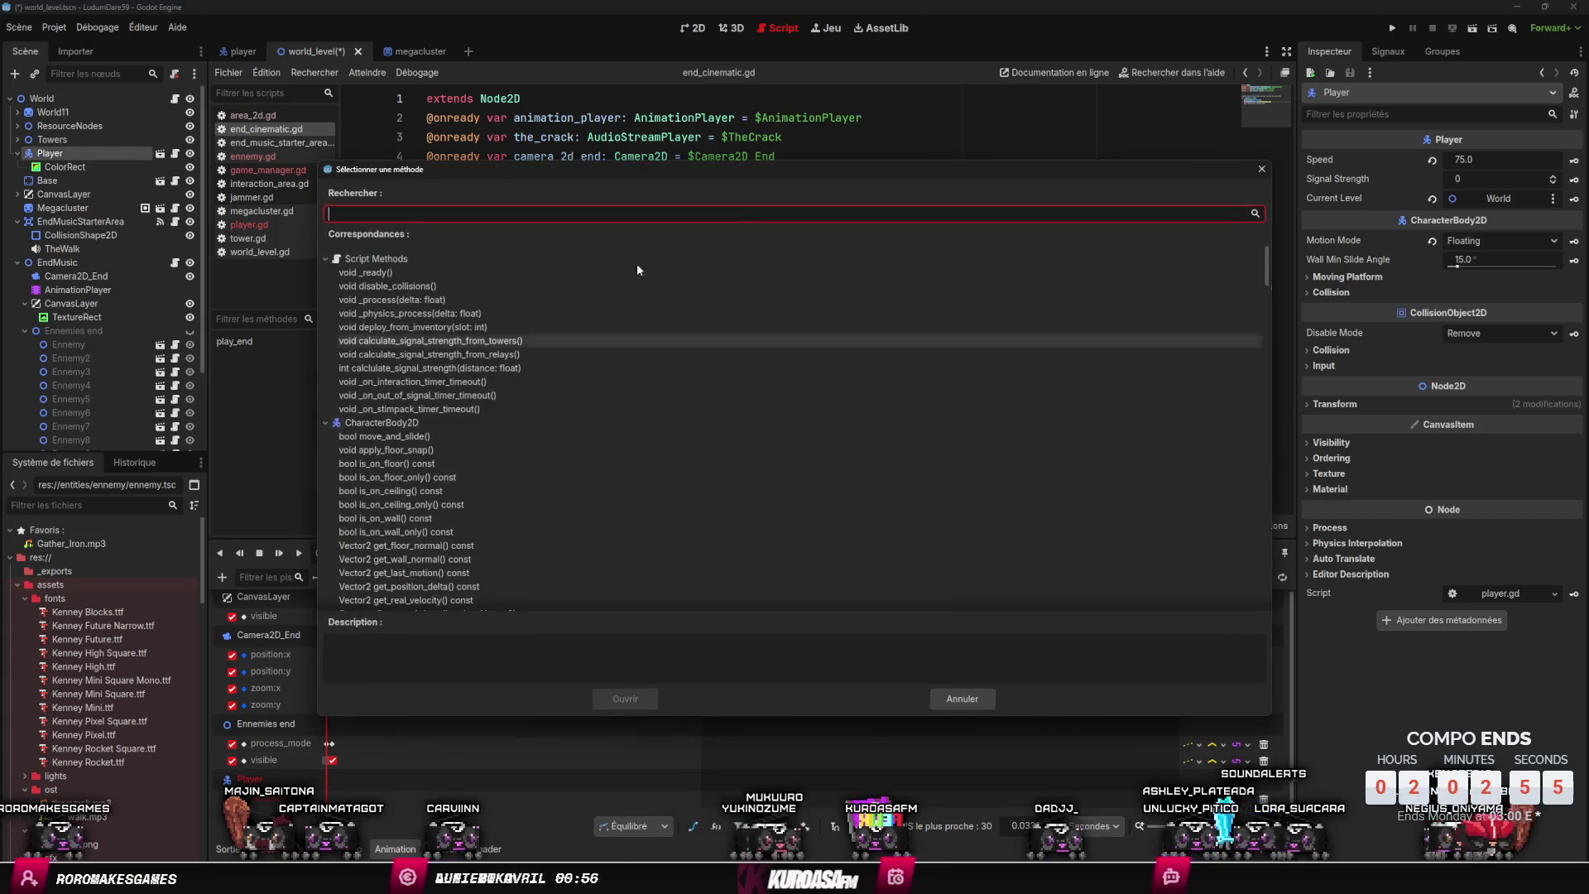
type("disa")
key("Return")
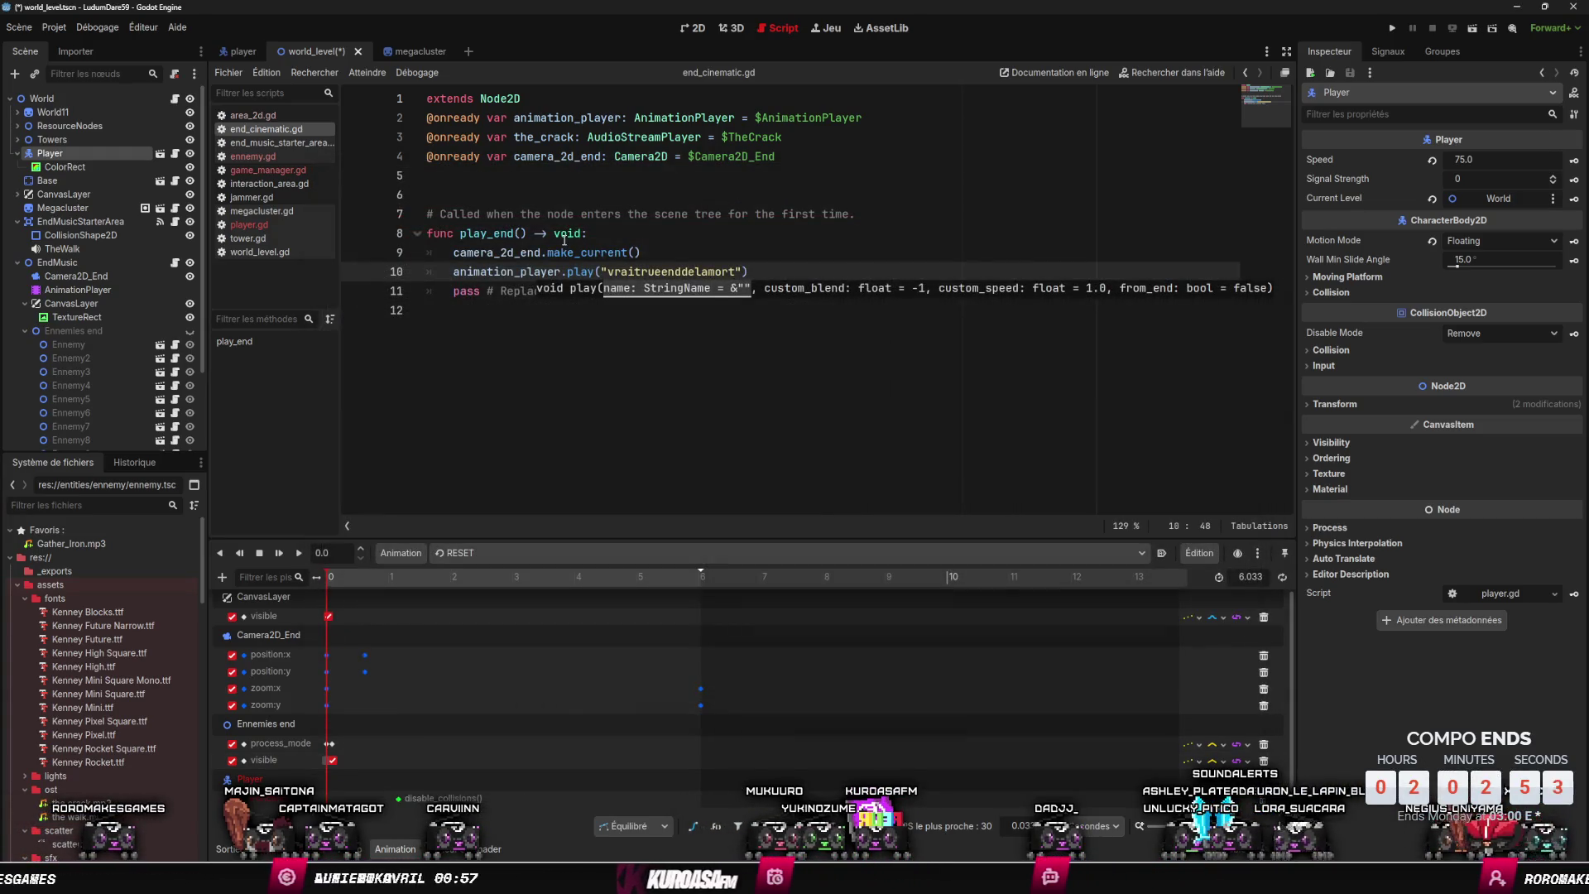
left_click(398, 798)
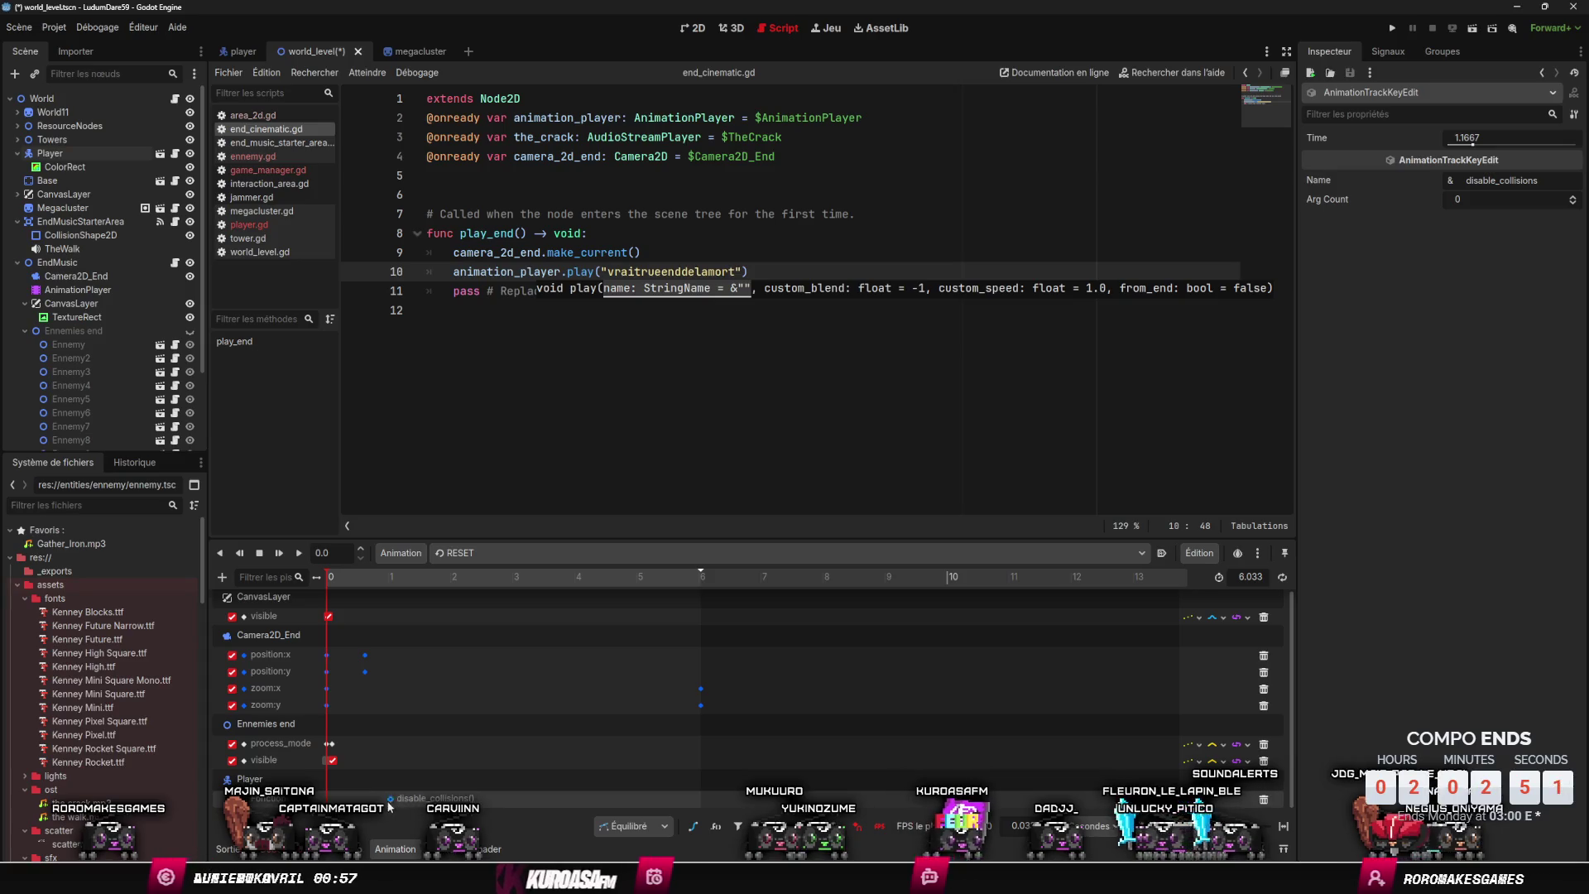
key("ctrl+s")
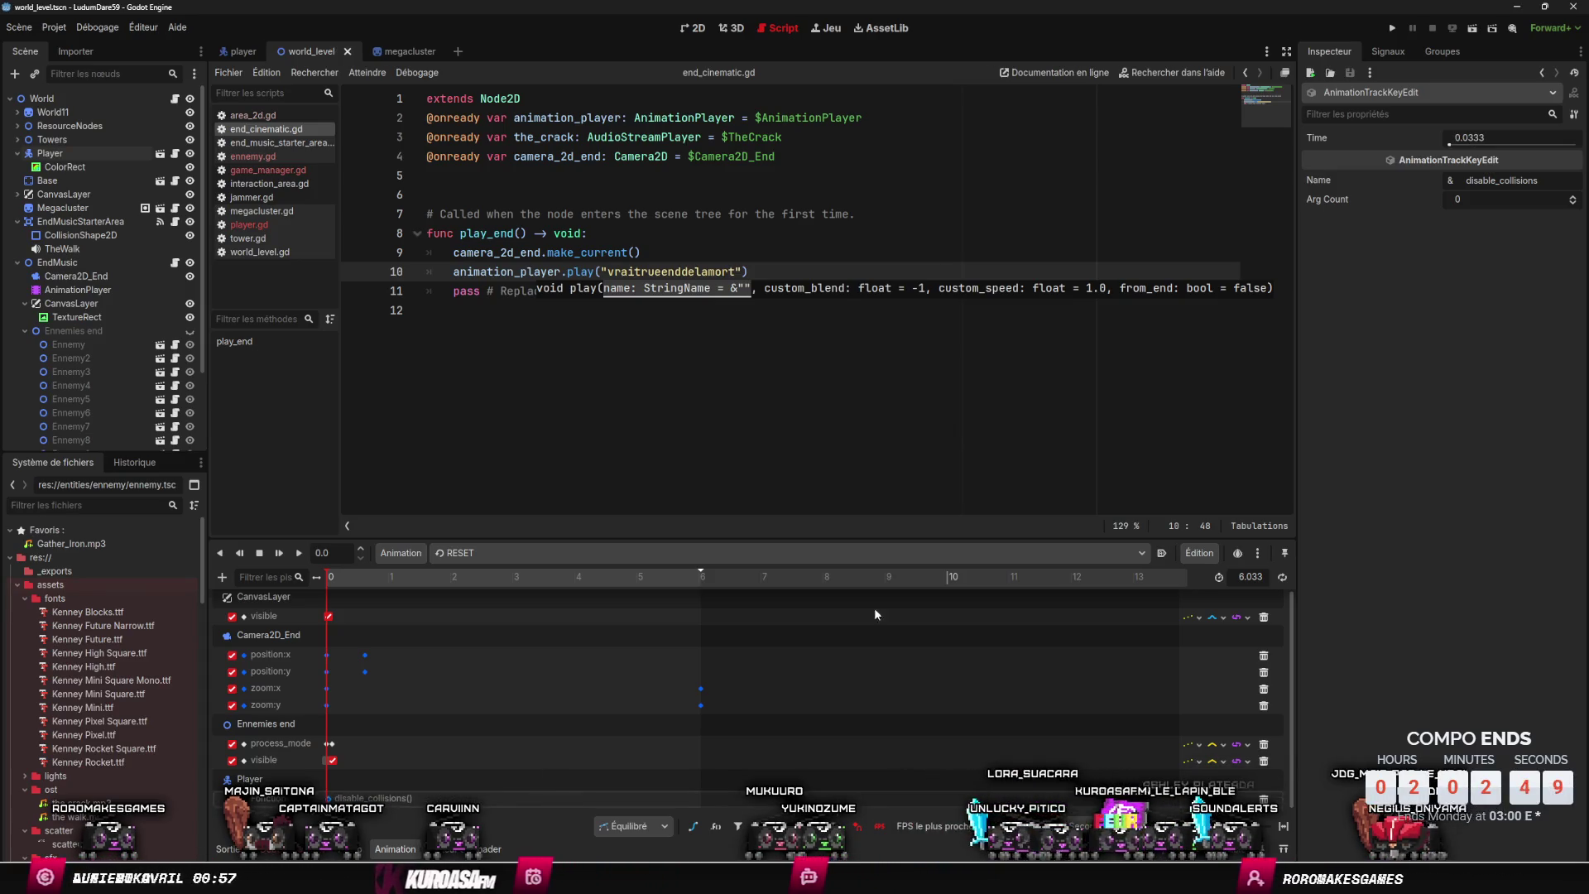
- Test-run the current scene to check the cinematic, then return to the timeline
left_click(1393, 28)
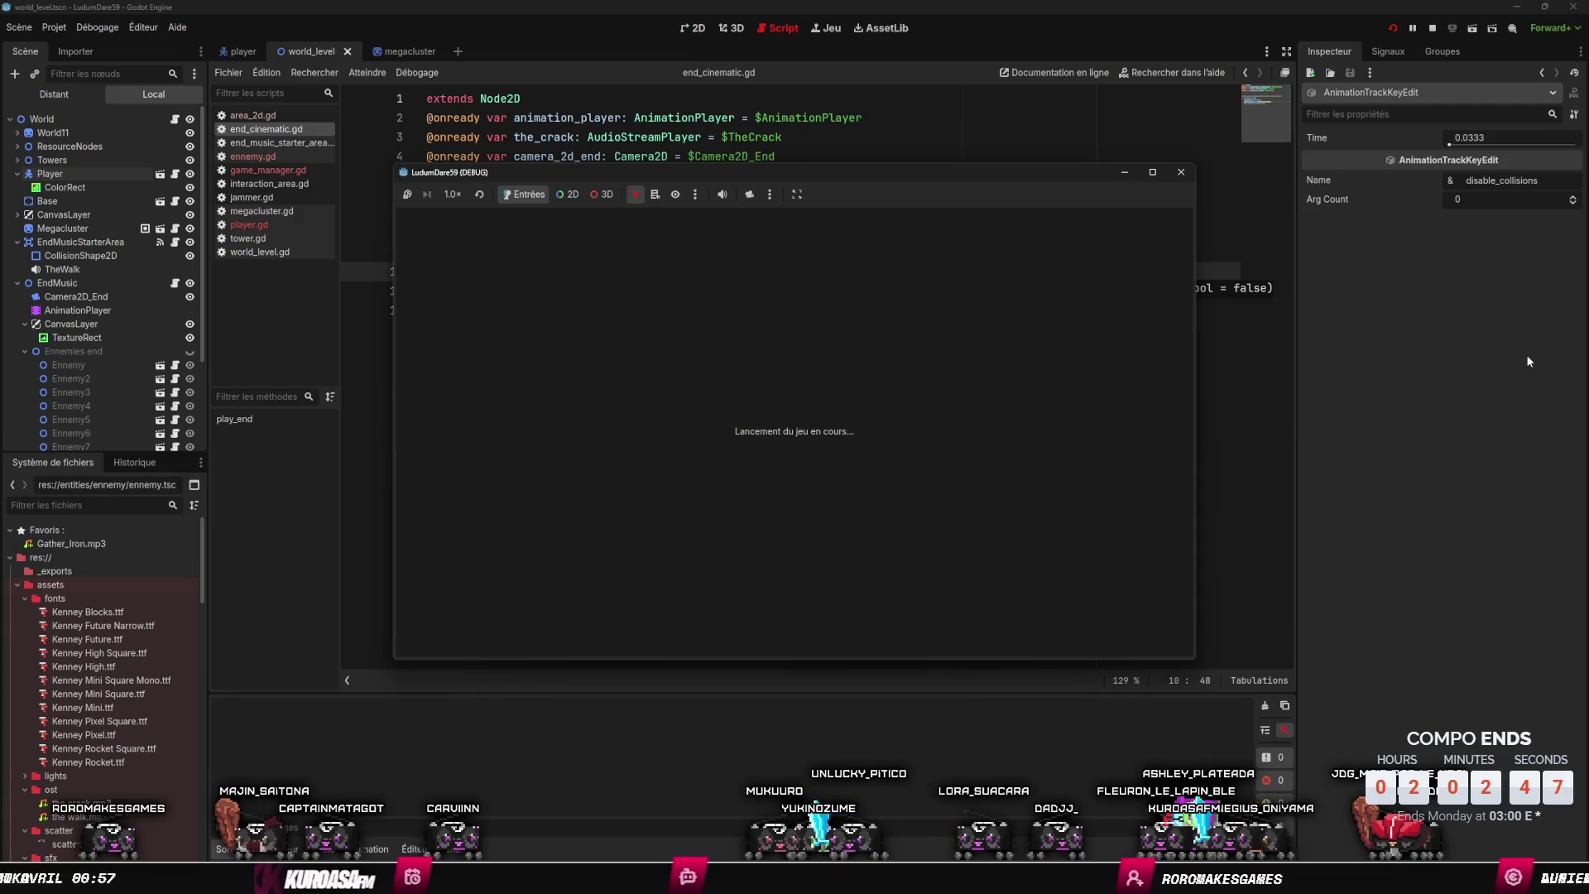
left_click(1182, 170)
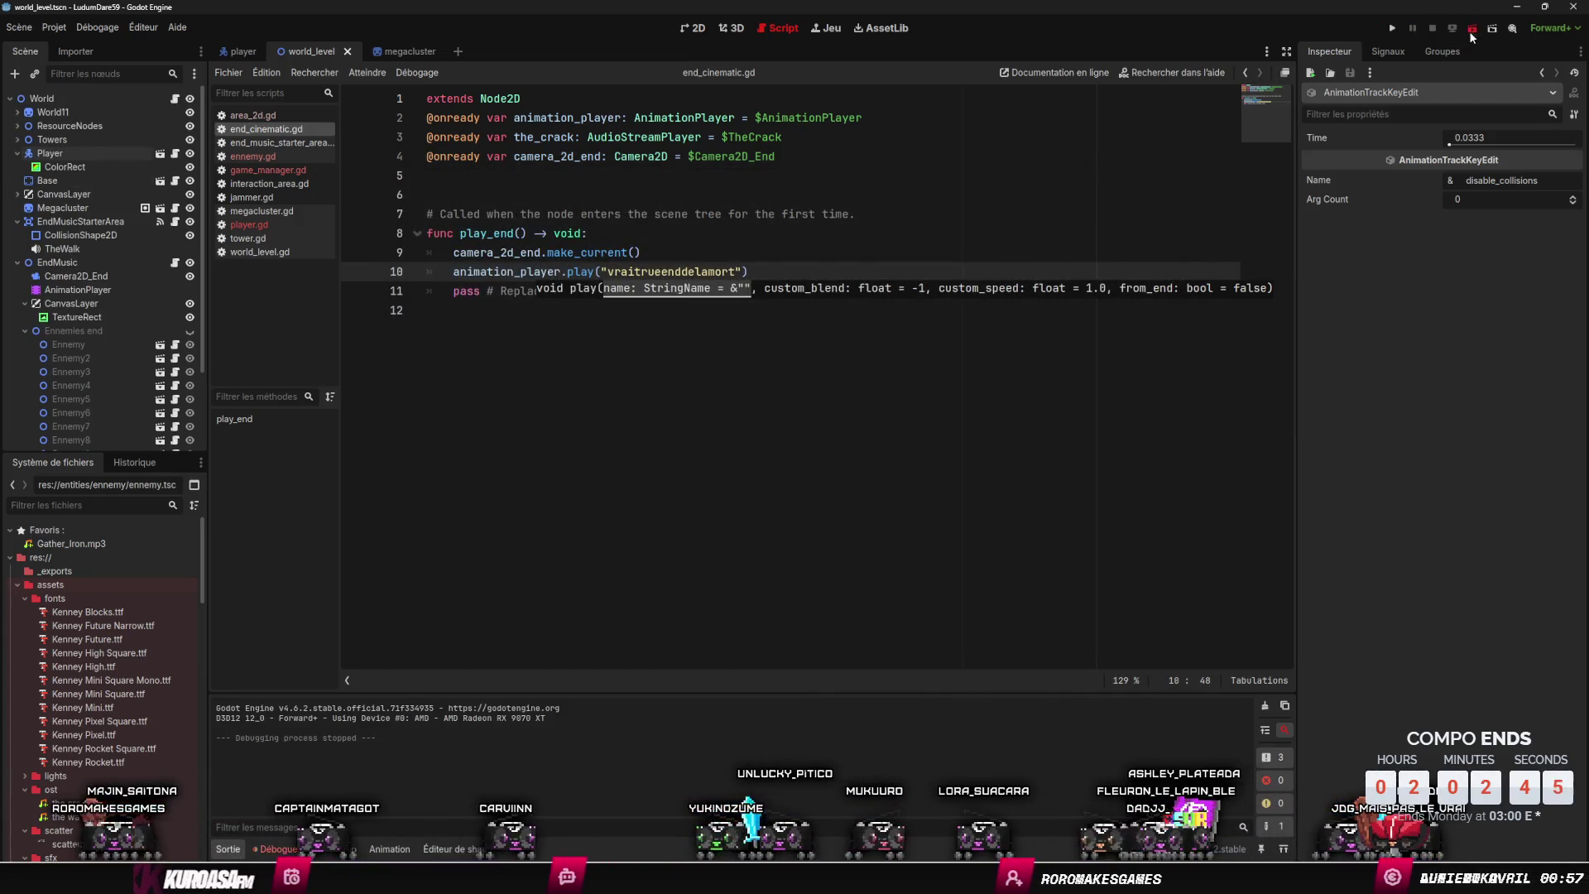
left_click(1470, 30)
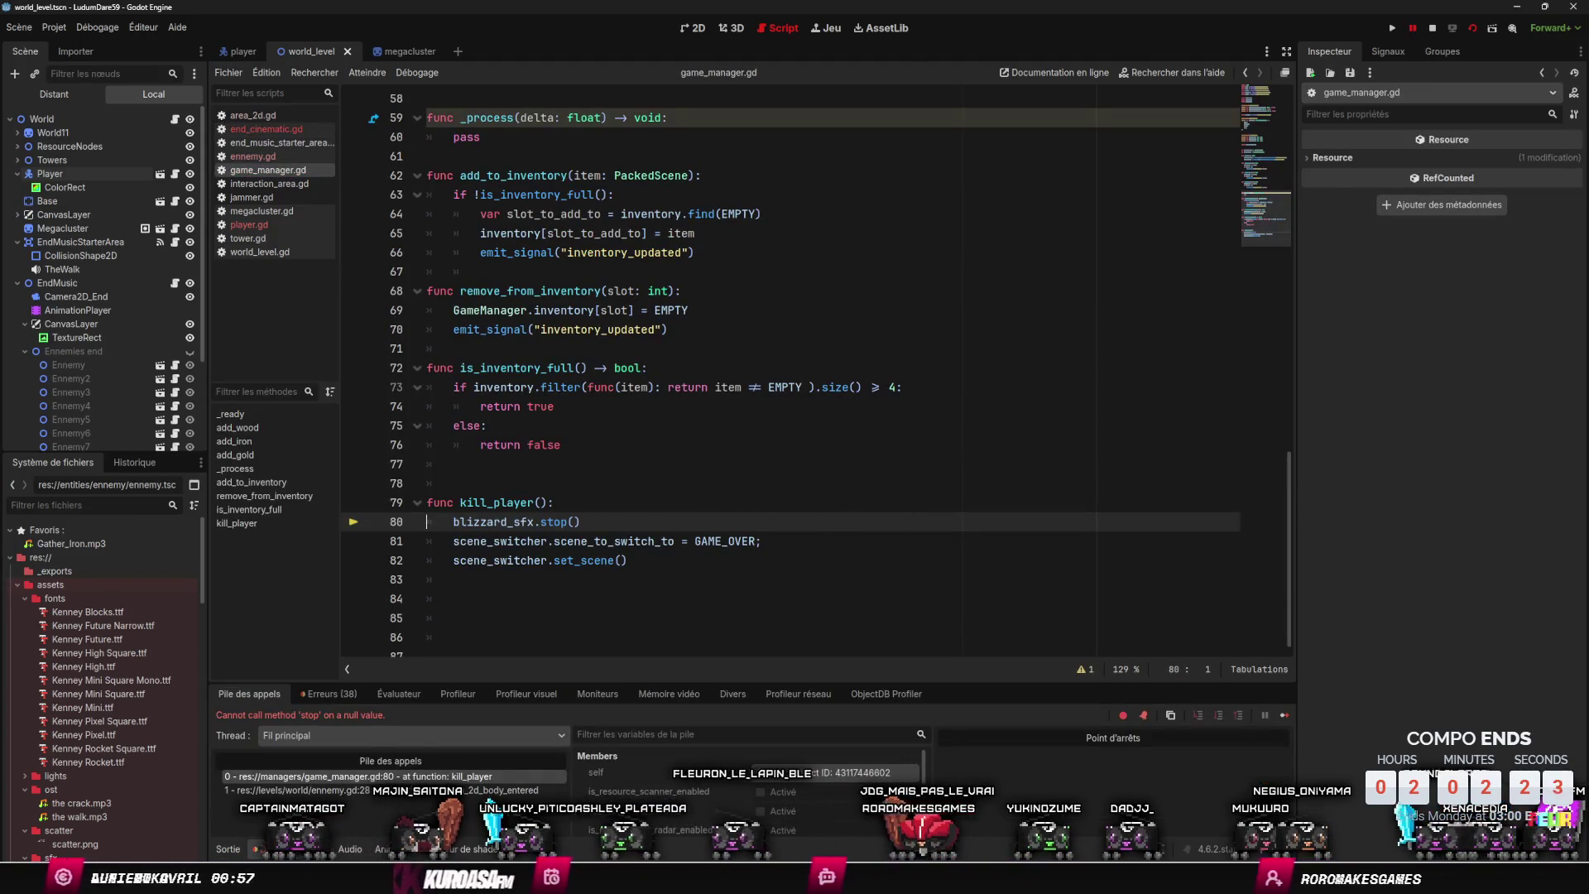
left_click(383, 848)
- Move the zoom keys to about 9.5 s, extend the length to 9.933 s, and save
mouse_move(620, 662)
left_mouse_down()
mouse_move(743, 720)
mouse_move(852, 704)
left_mouse_up()
mouse_move(702, 572)
left_mouse_down()
mouse_move(1005, 573)
mouse_move(943, 573)
left_mouse_up()
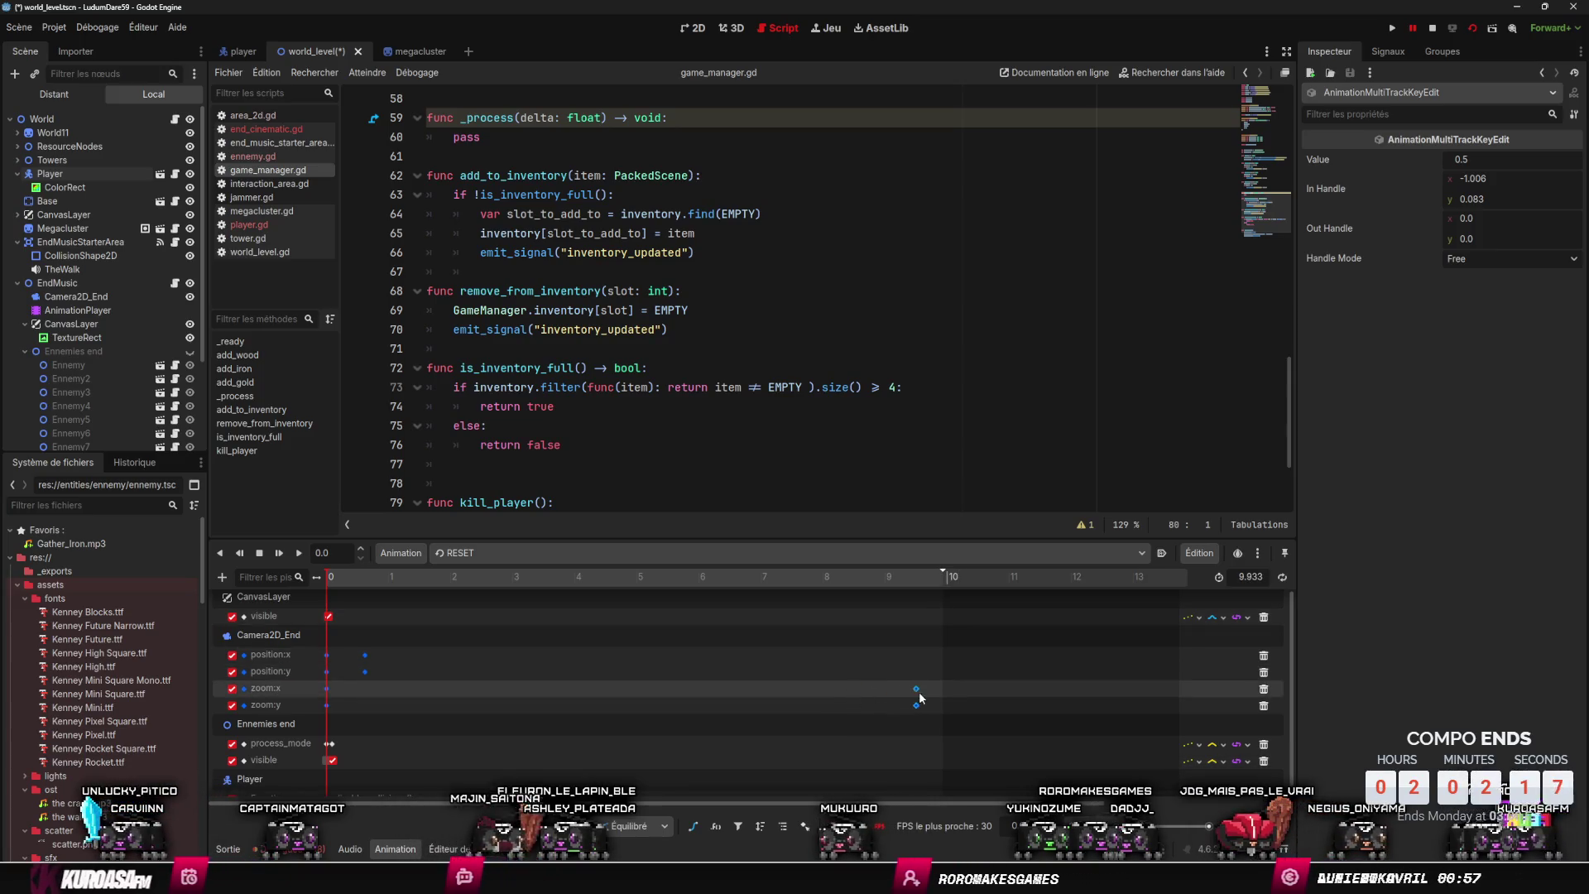
left_click_drag(935, 699, 931, 702)
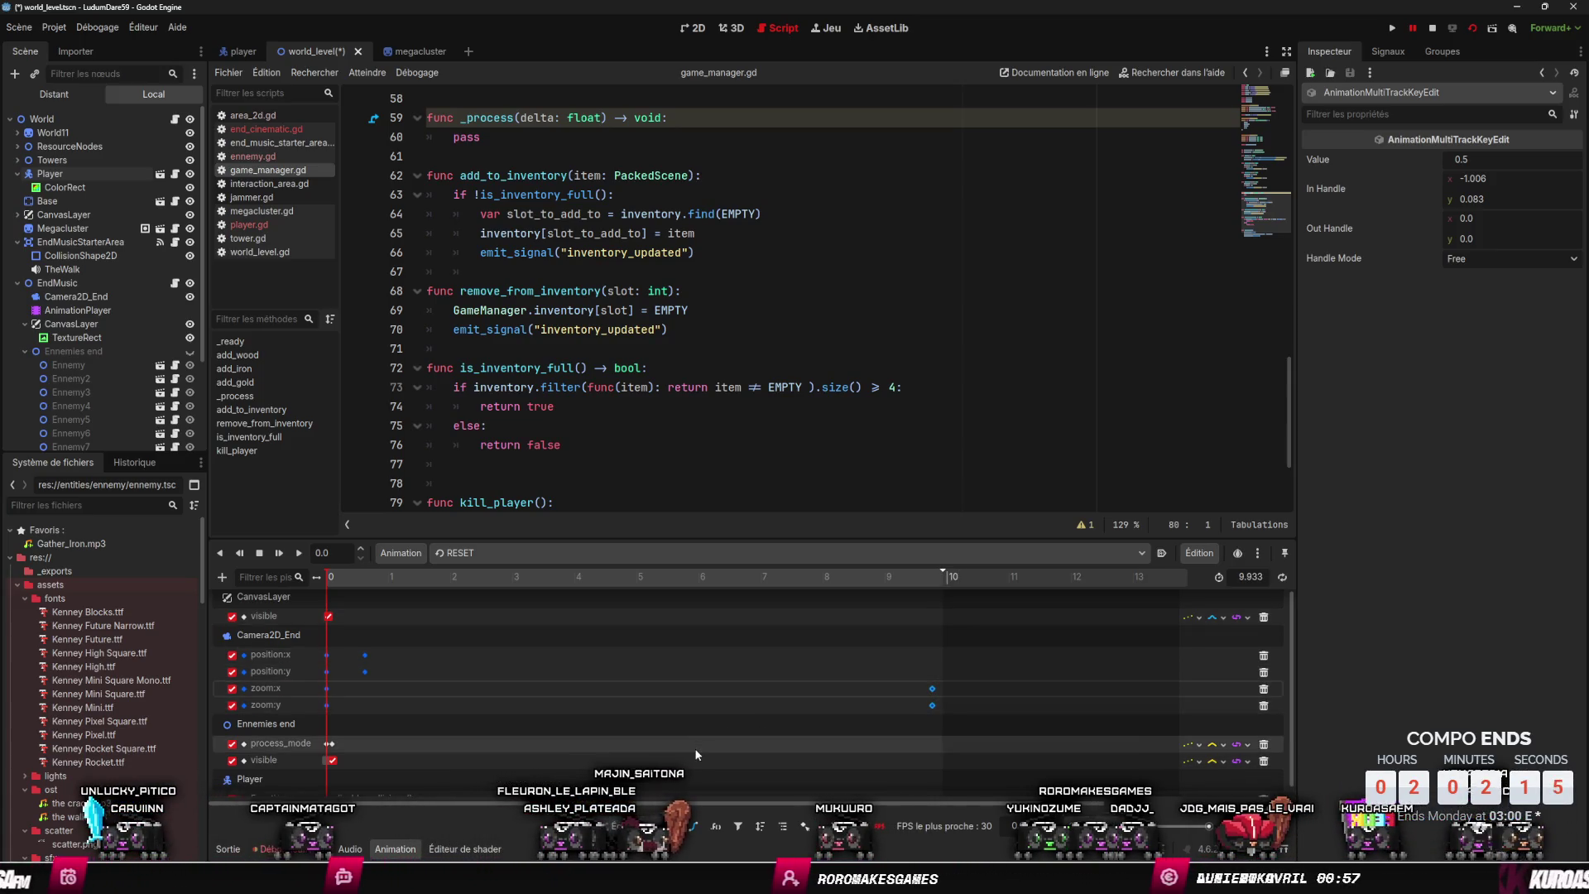
scroll(693, 747, "down", 1)
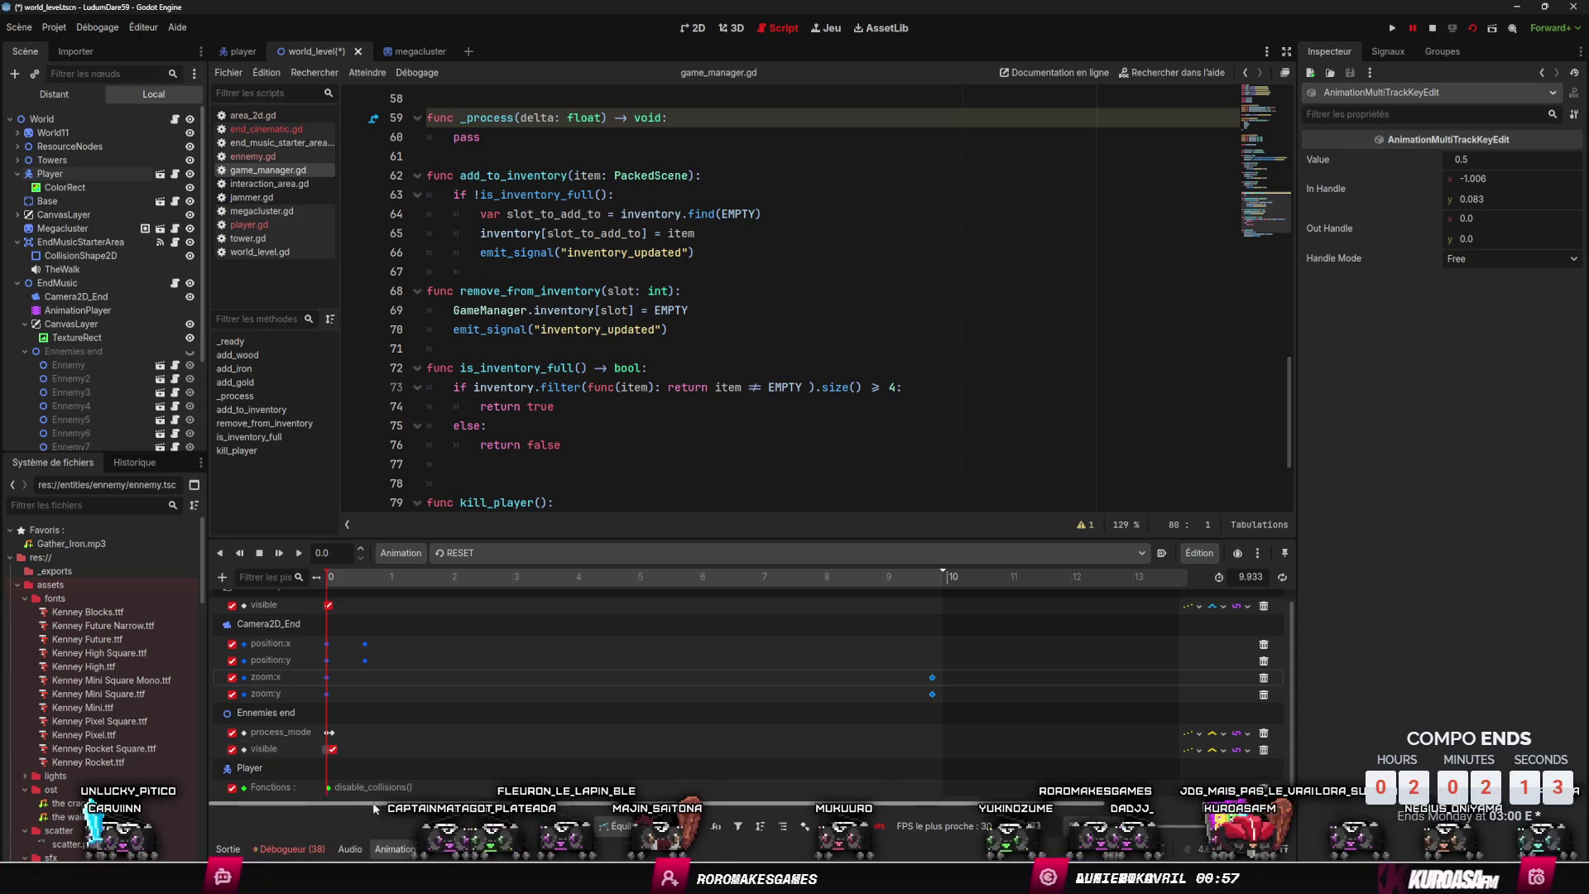
left_click(399, 790)
key("ctrl+s")
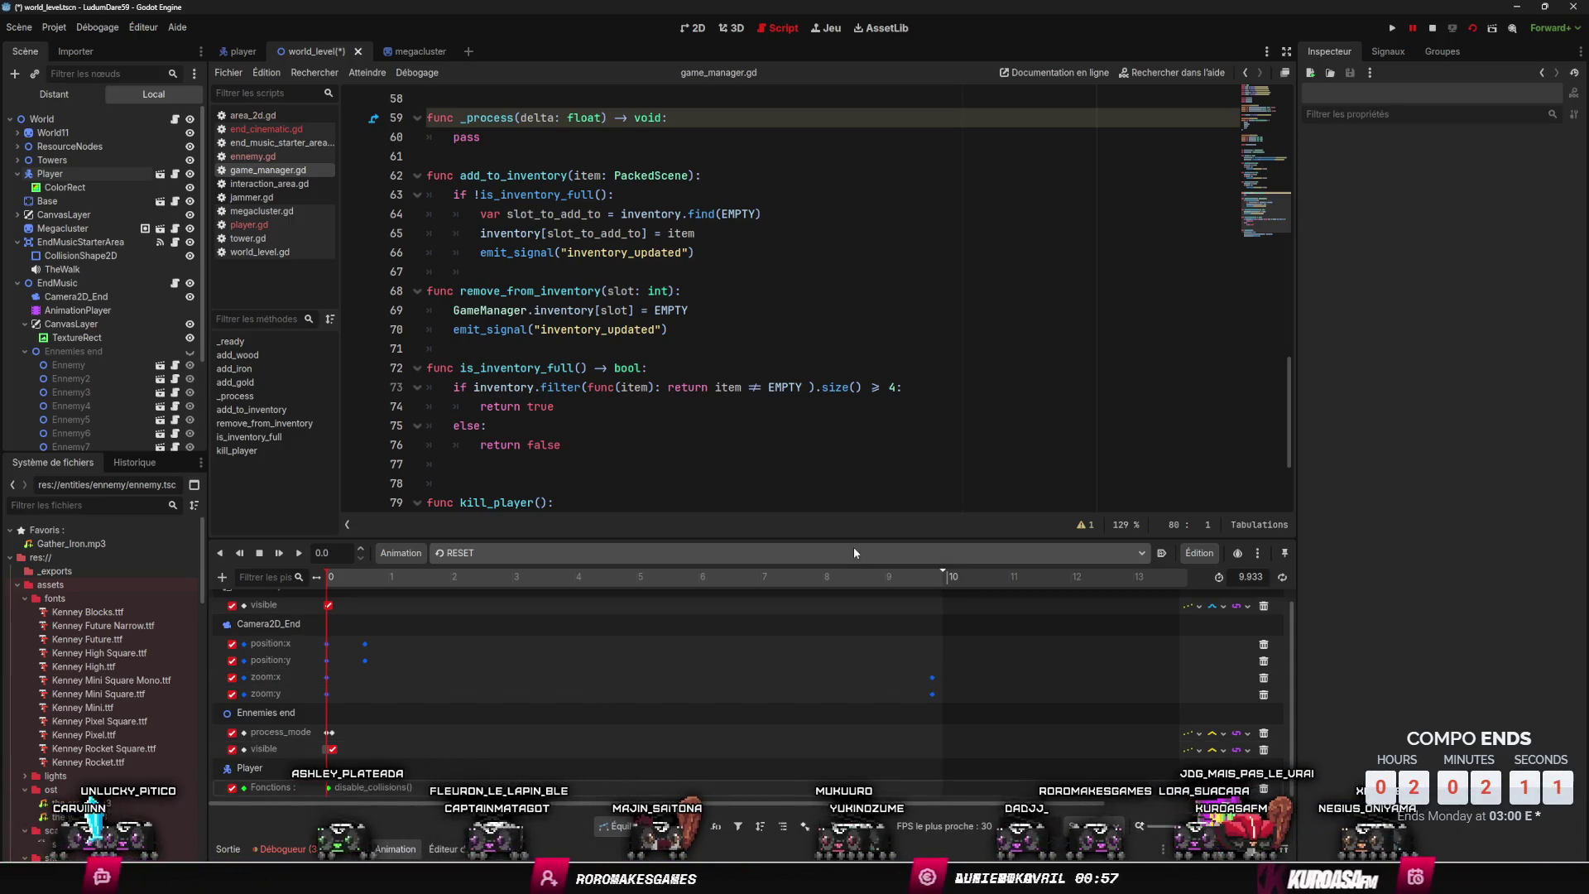
- Run the game to test the longer cinematic, stop it, and view the player scene
scroll(701, 339, "up", 2)
scroll(701, 339, "up", 2)
left_click(698, 286)
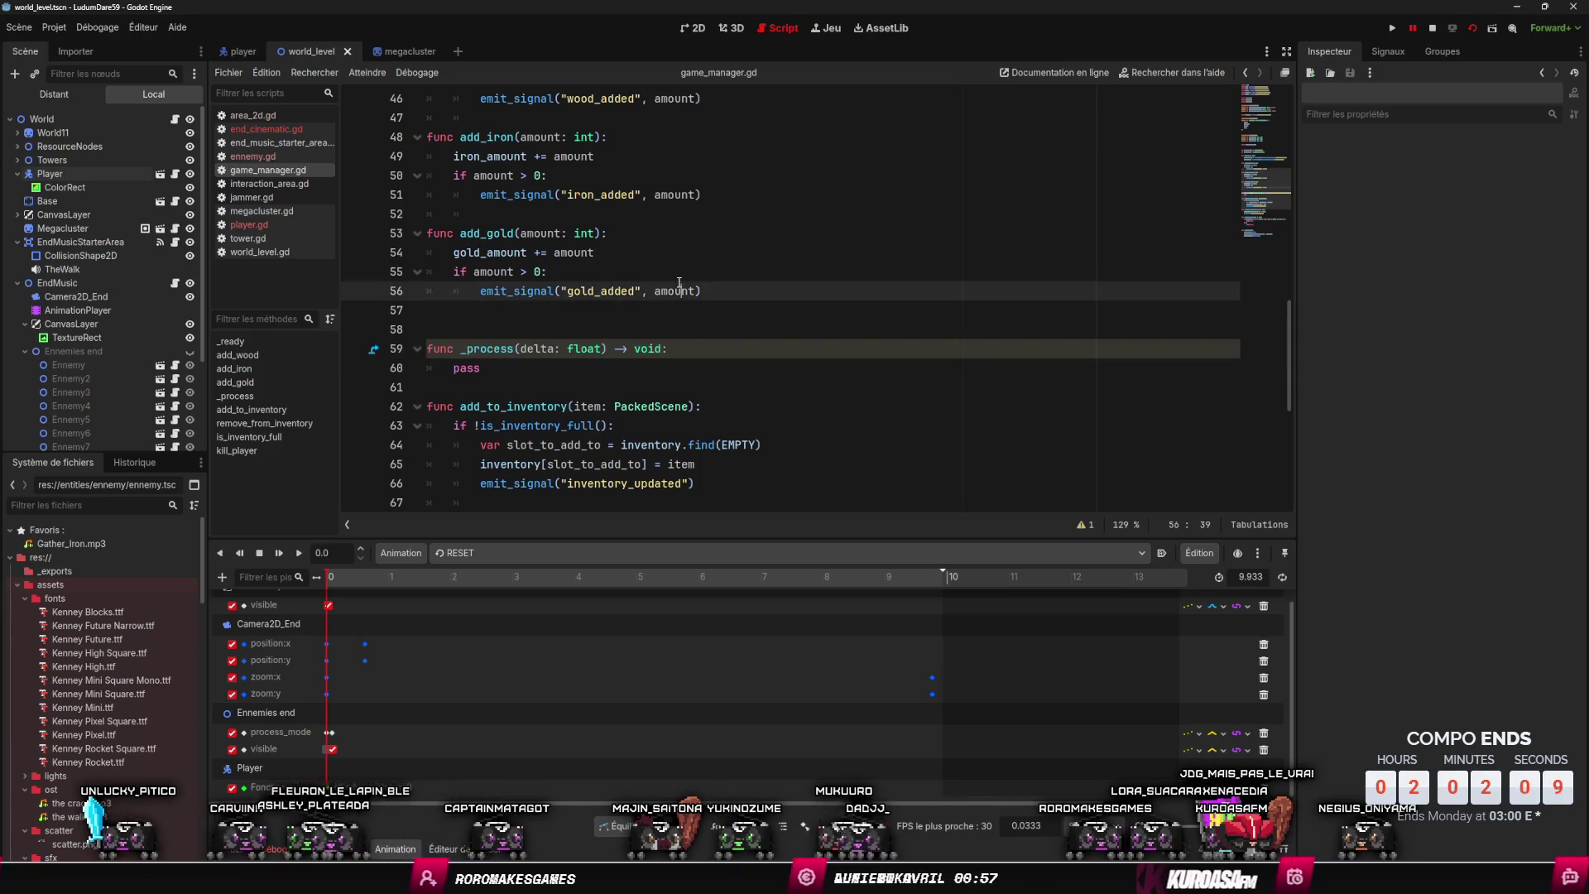
scroll(705, 365, "up", 9)
scroll(706, 365, "down", 12)
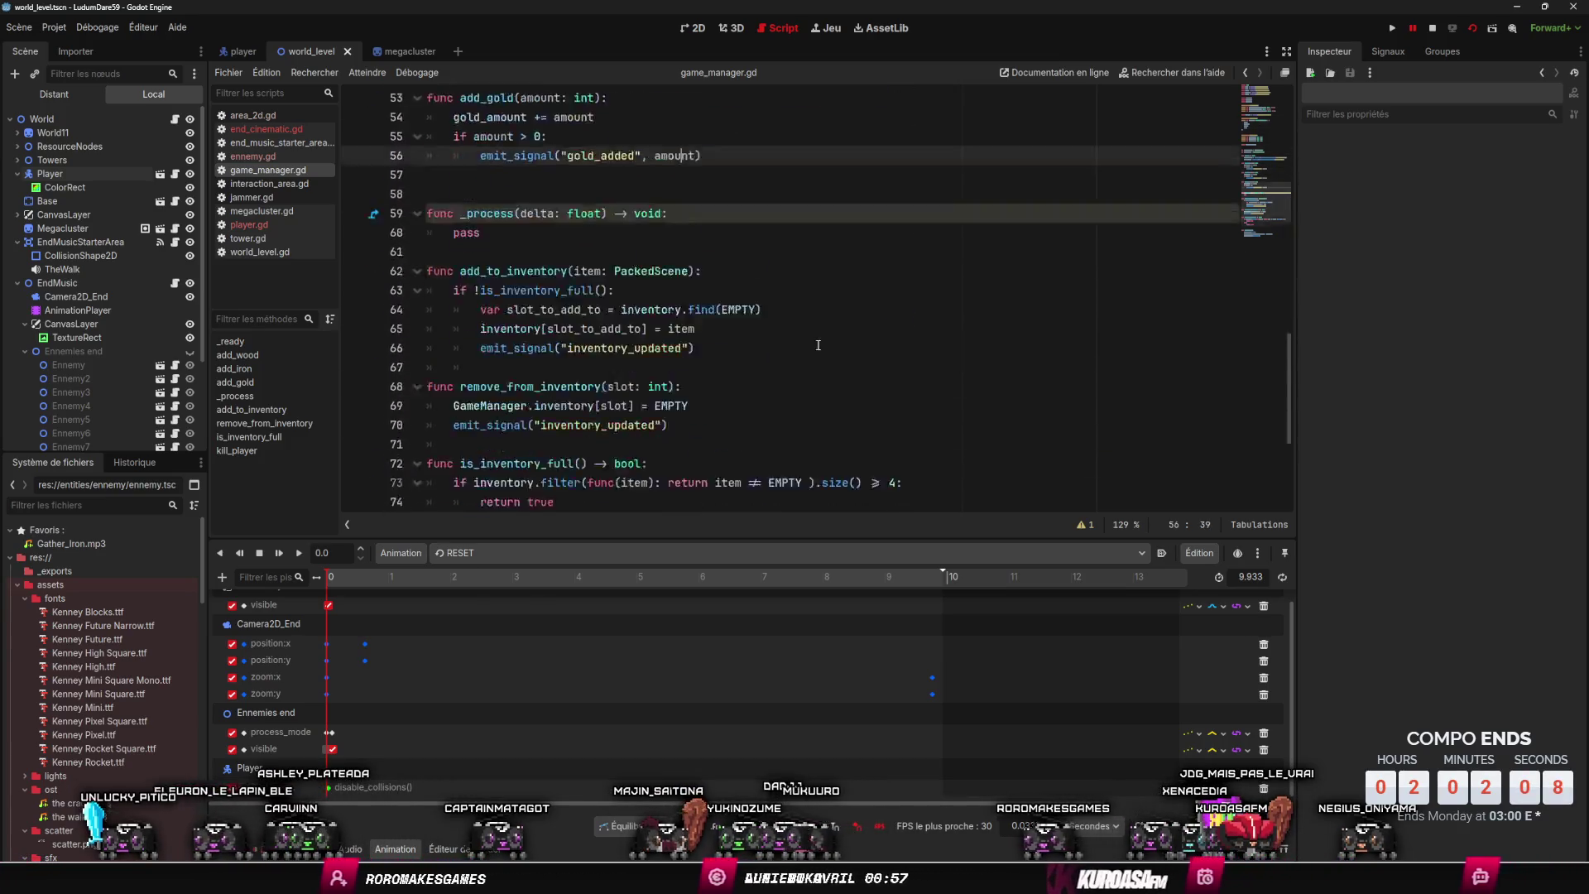
left_click(1469, 27)
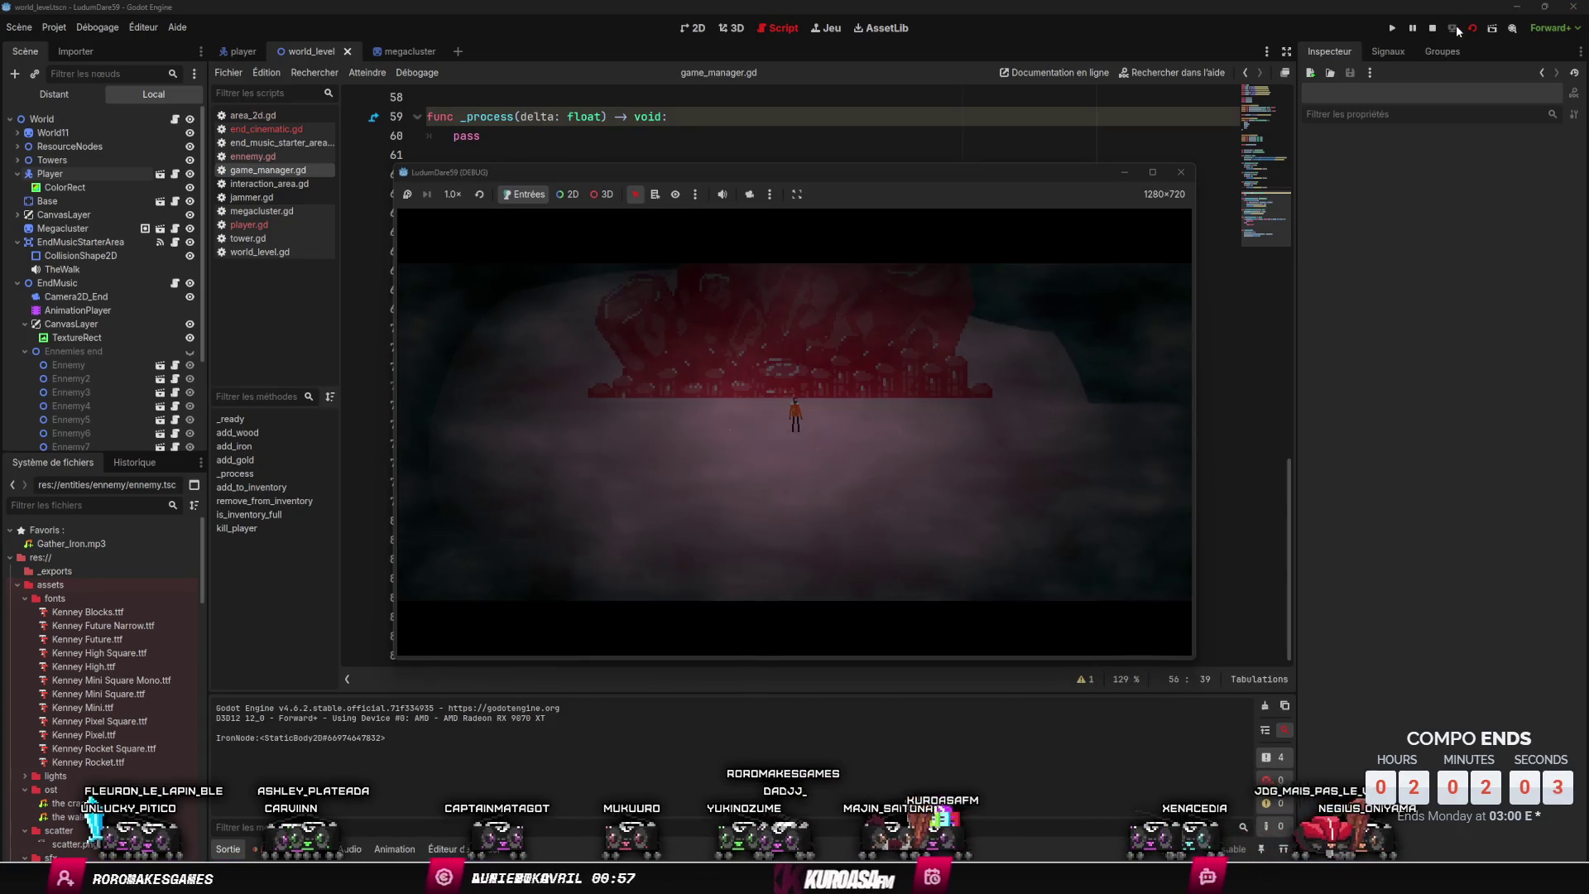
left_click(1183, 174)
left_click(243, 52)
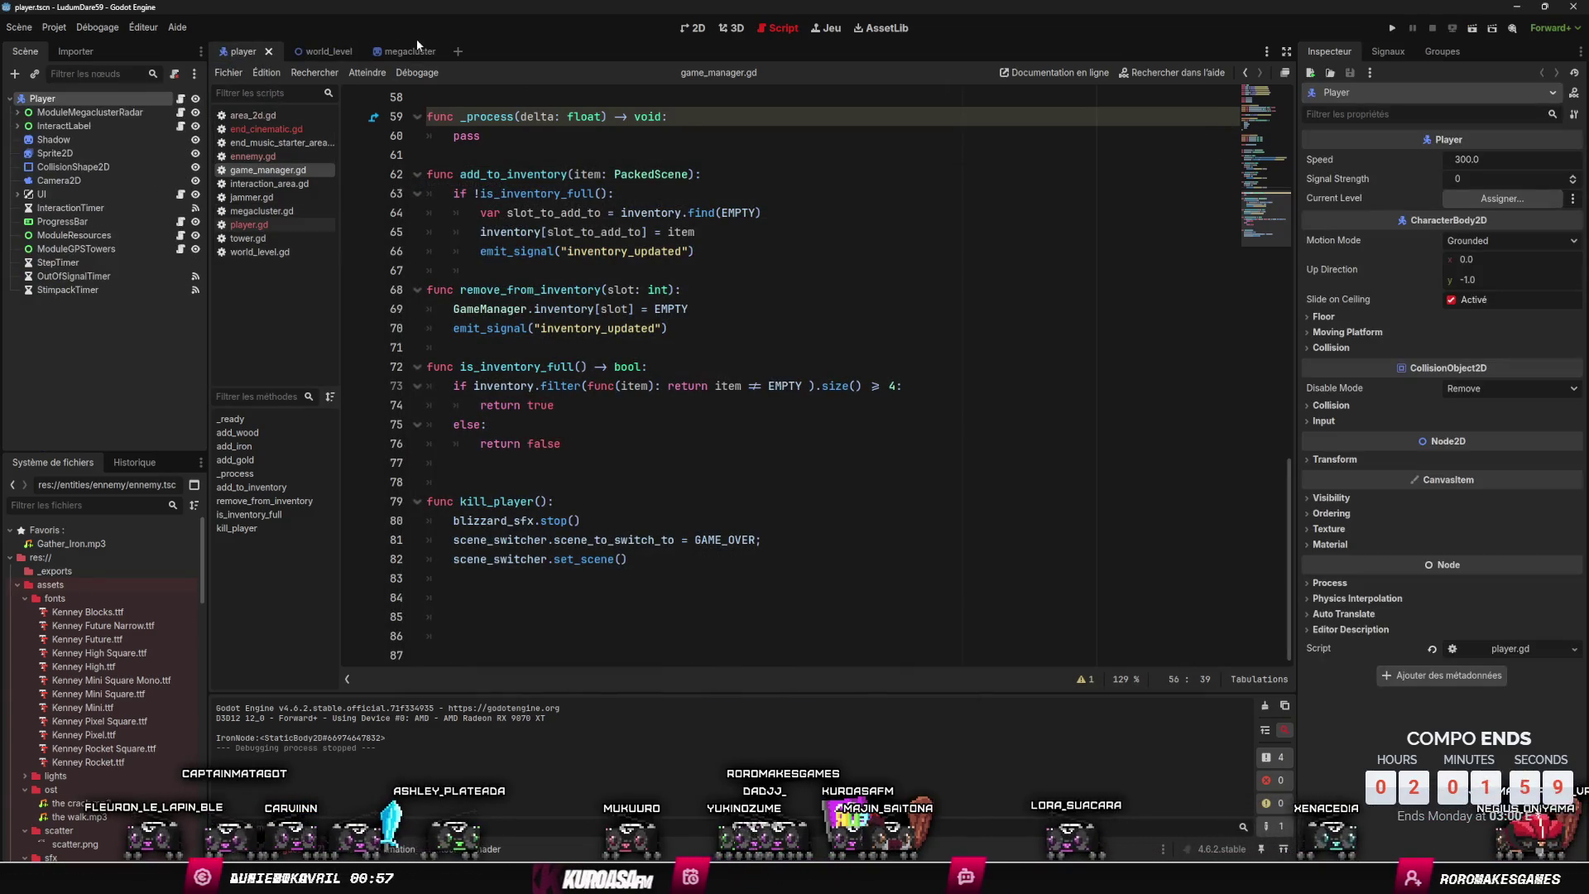
- Return to the world_level scene in 2D view and make the Ennemies end group visible
left_click(410, 51)
left_click(299, 54)
left_click(698, 28)
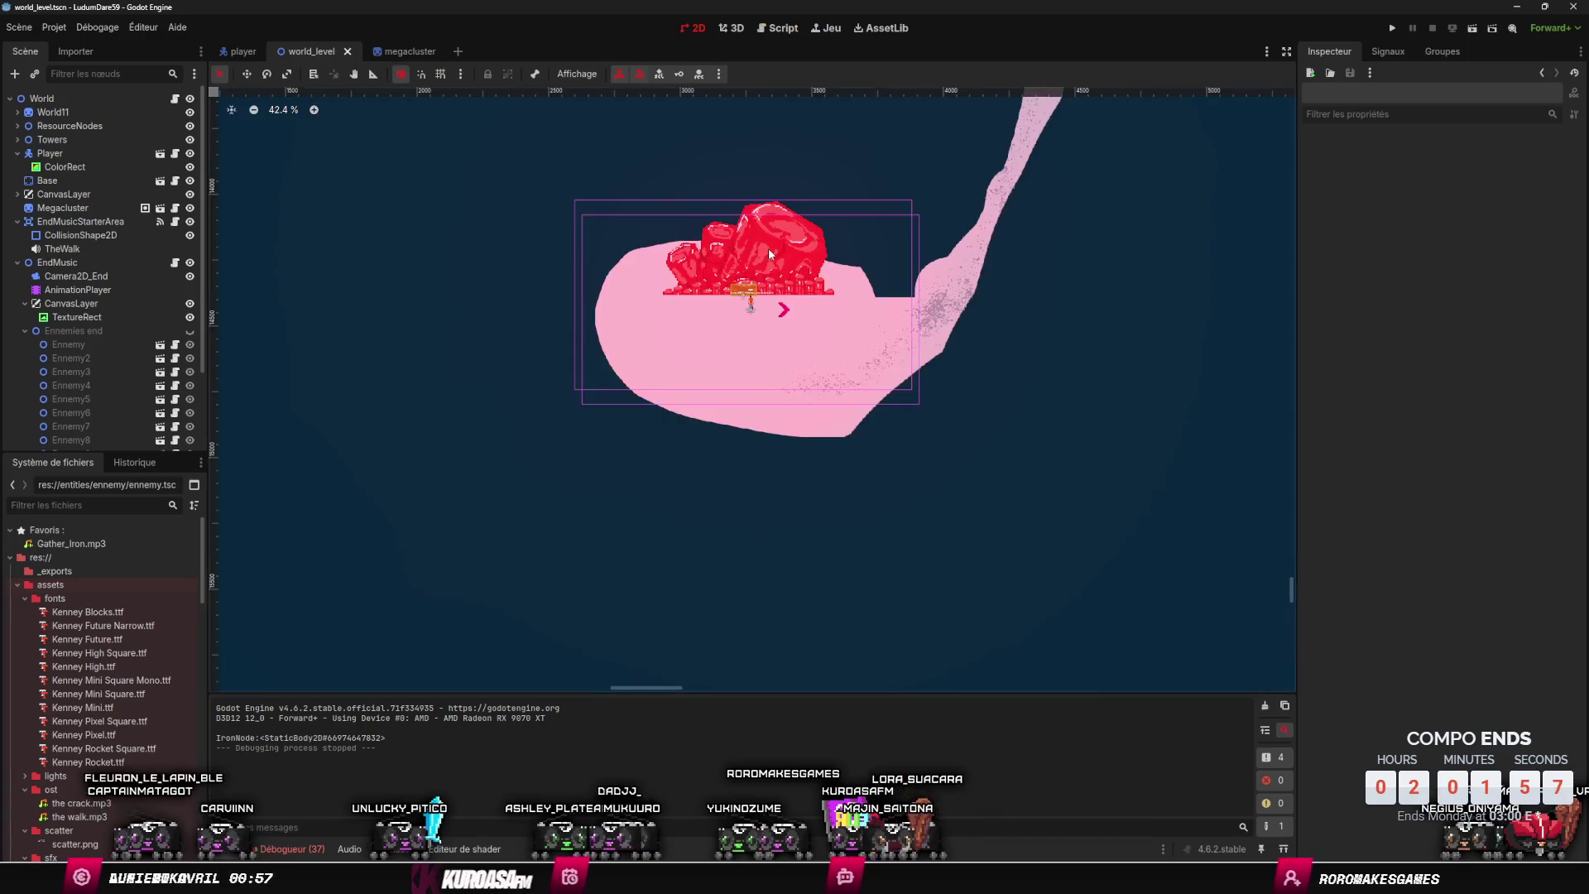
scroll(761, 413, "down", 4)
scroll(762, 420, "up", 3)
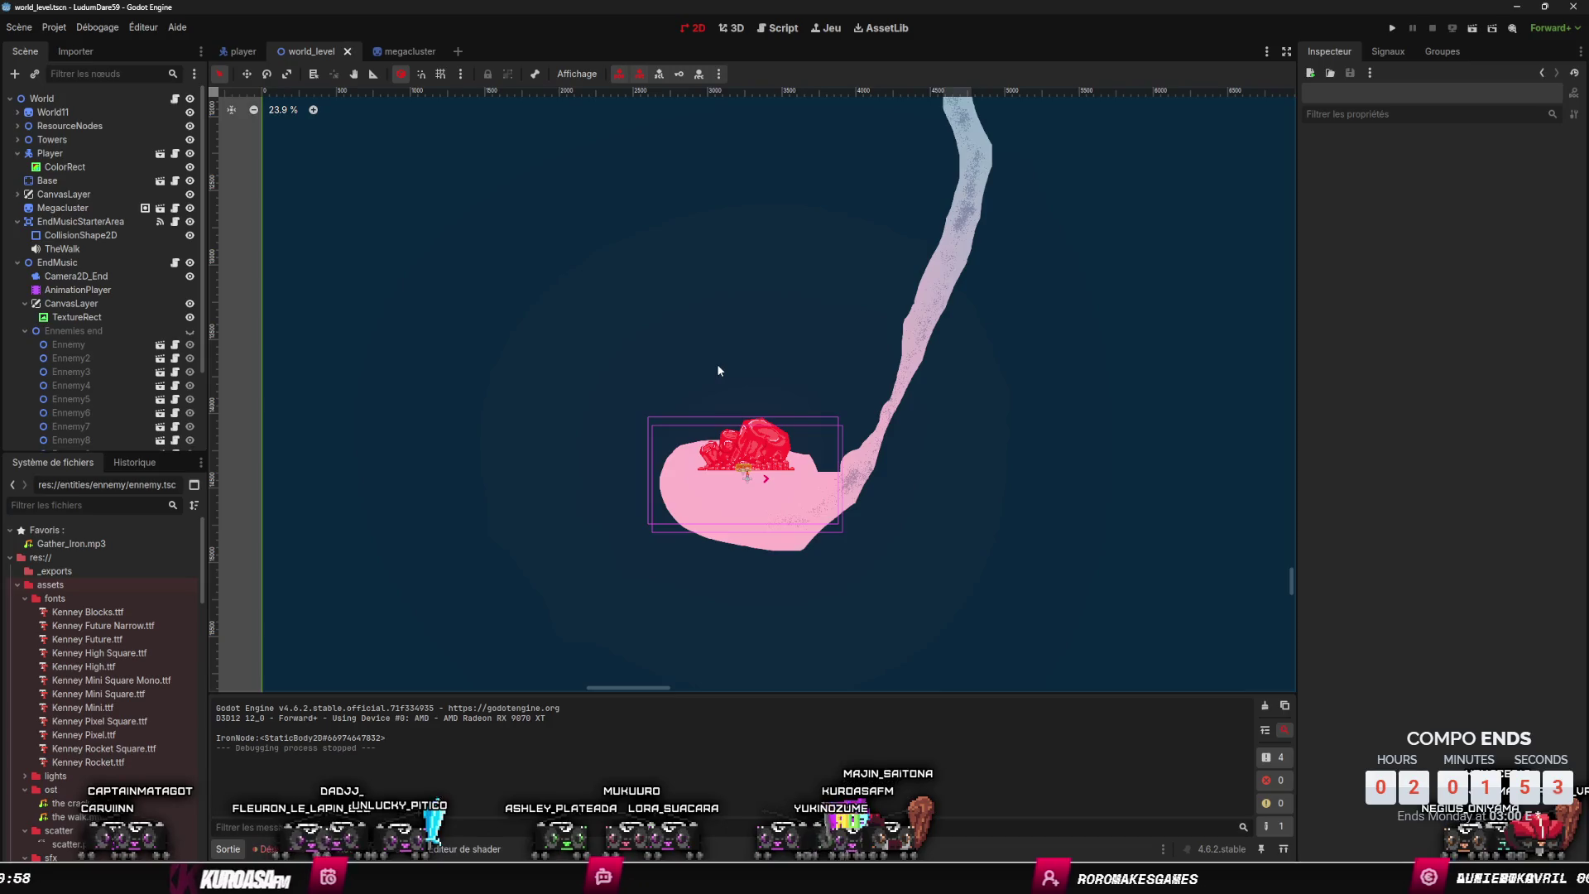
left_click_drag(716, 365, 713, 337)
scroll(101, 346, "down", 1)
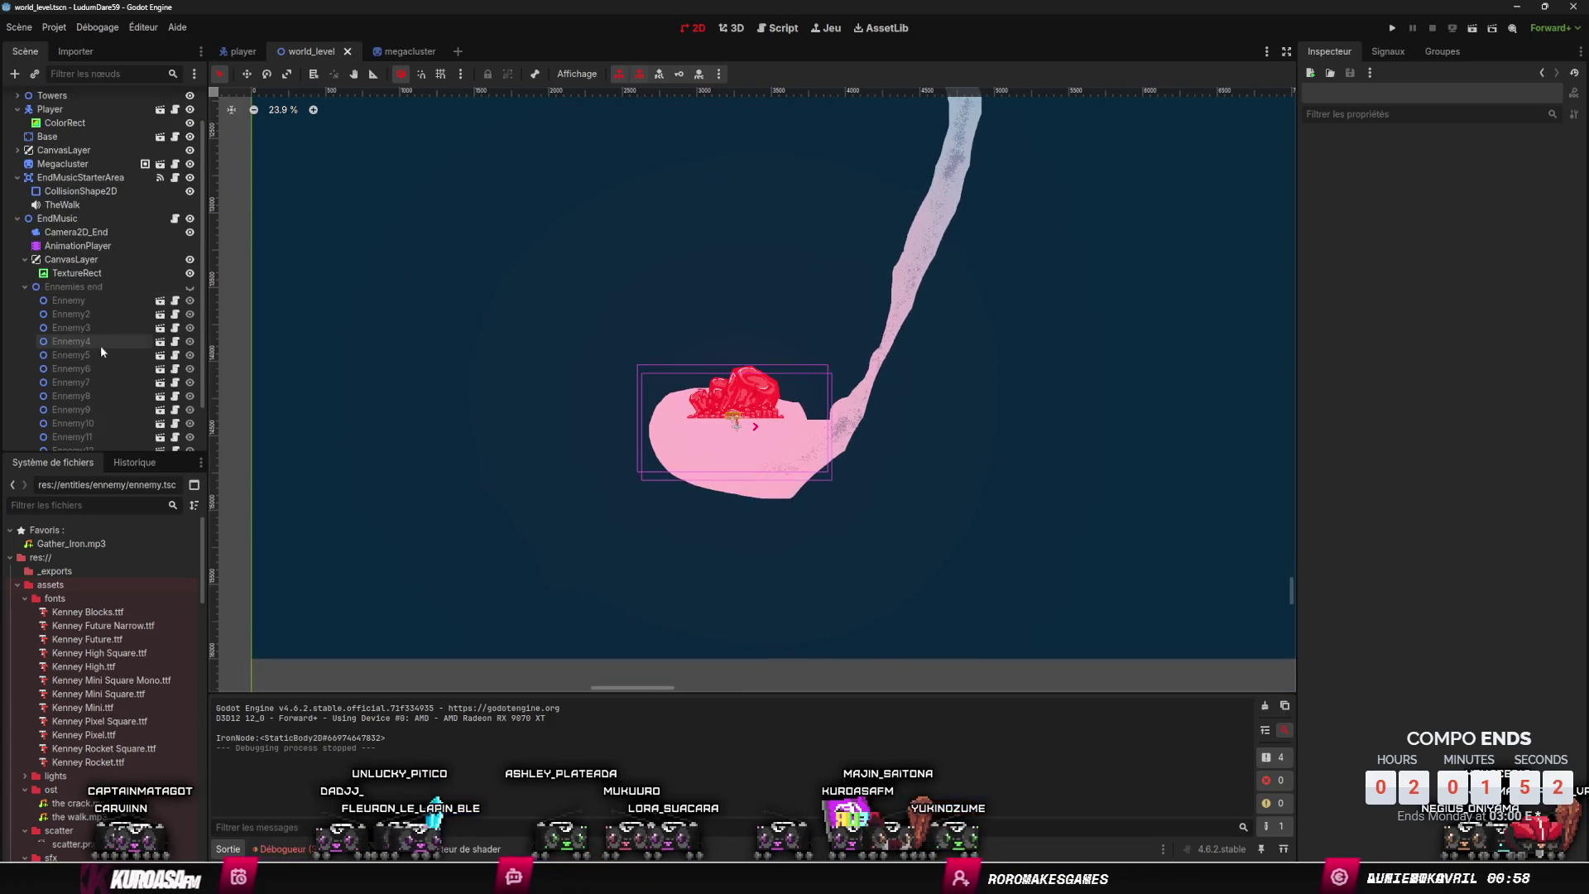
left_click(189, 286)
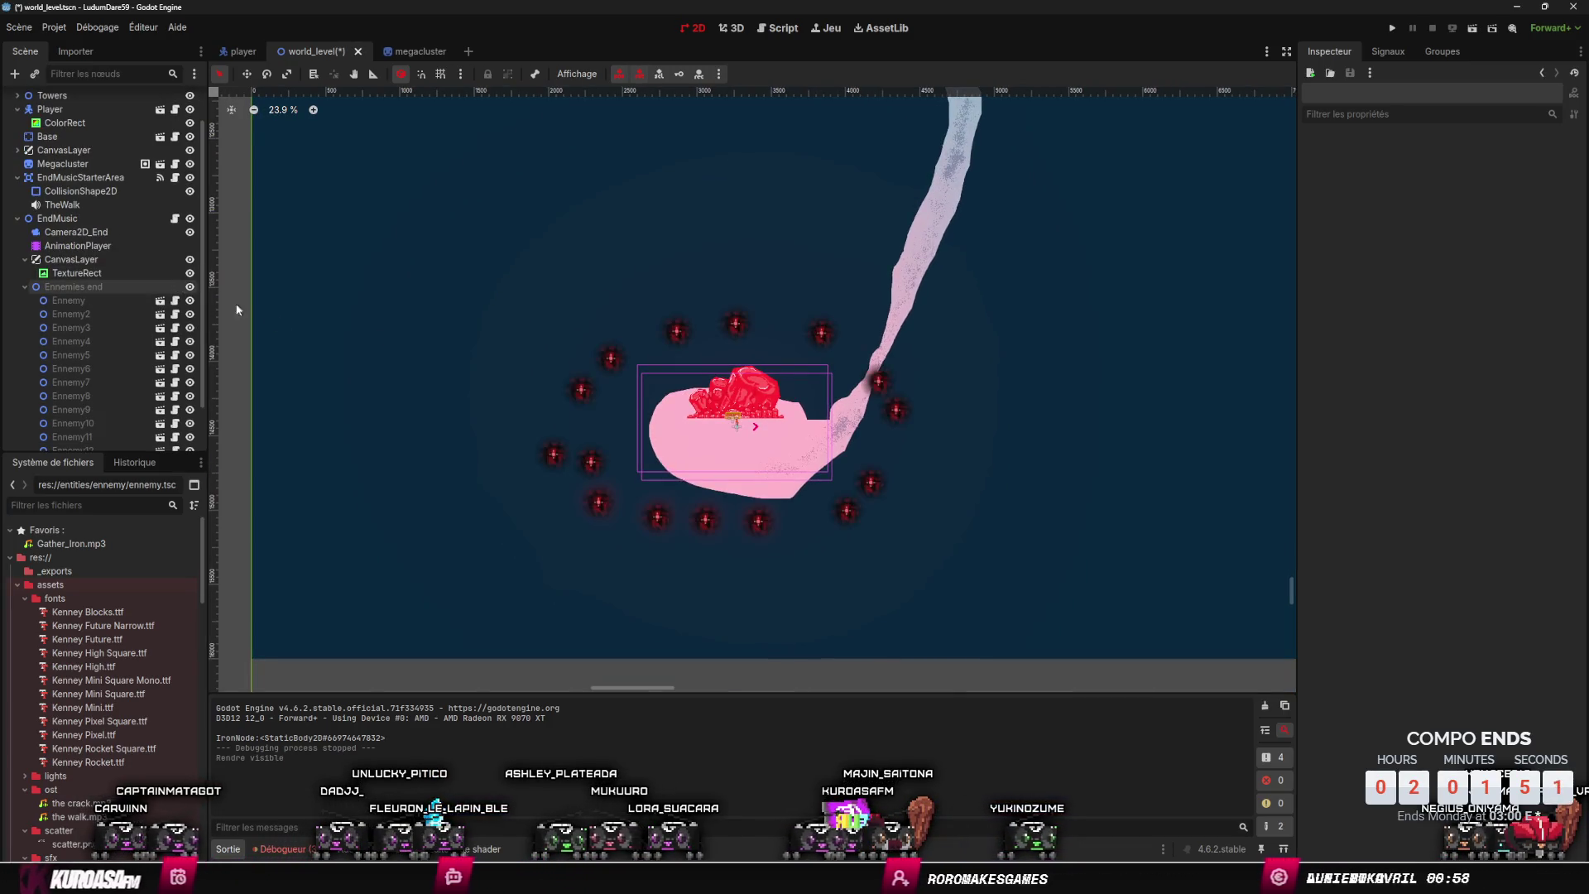
- Try enlarging the ring by scaling the whole Ennemies end group, then undo it
left_click(578, 390)
left_click(107, 260)
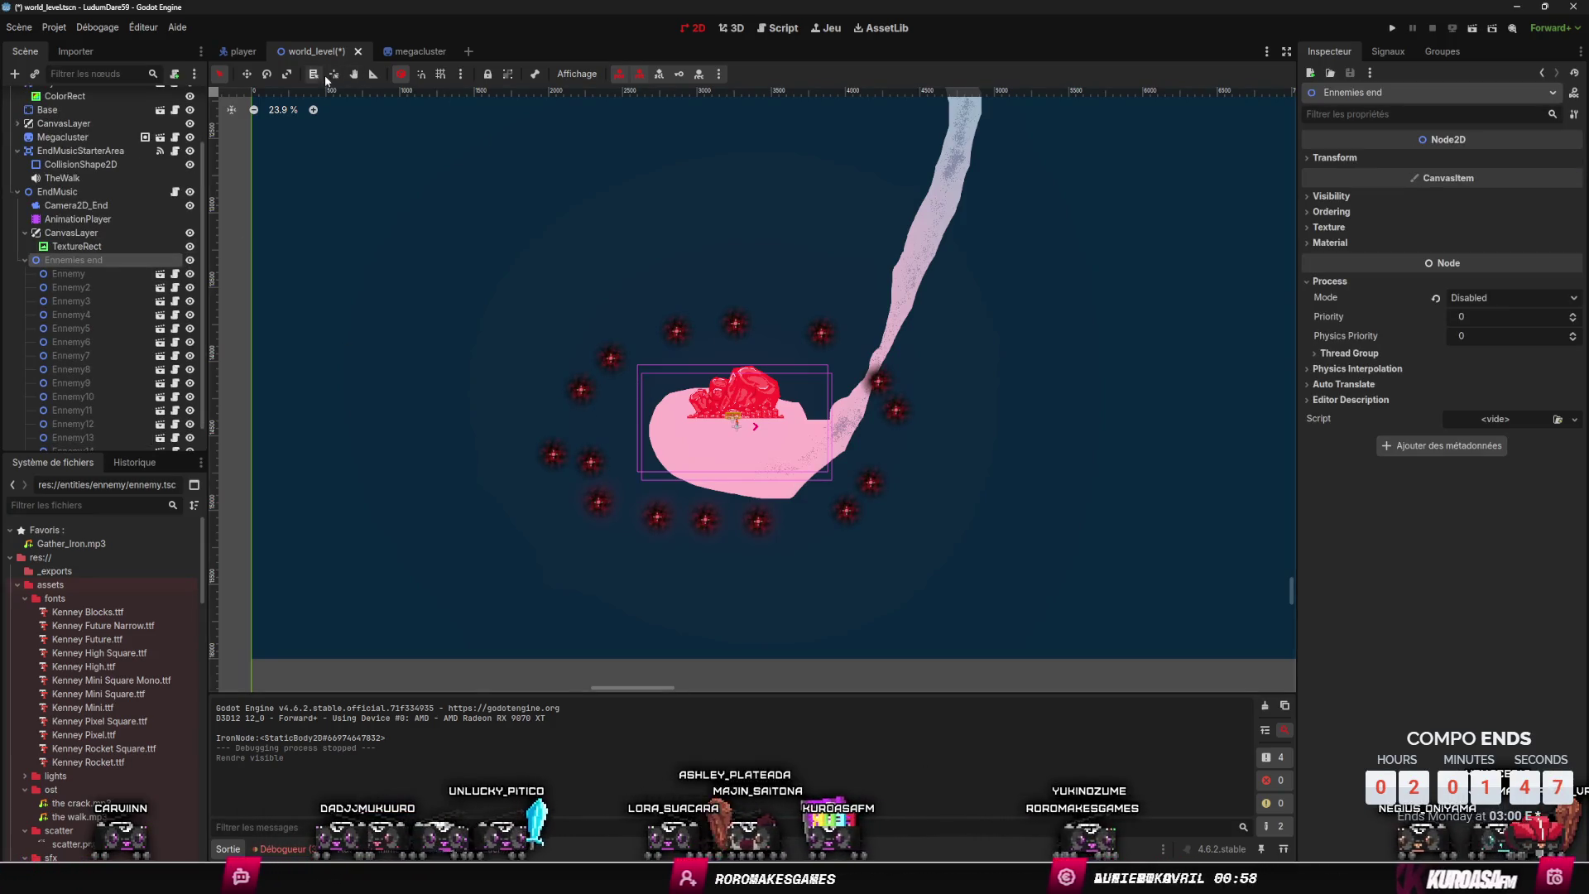
mouse_move(632, 306)
left_mouse_down()
mouse_move(588, 288)
mouse_move(577, 305)
mouse_move(607, 273)
mouse_move(603, 224)
mouse_move(614, 493)
mouse_move(359, 593)
left_mouse_up()
key("ctrl+z")
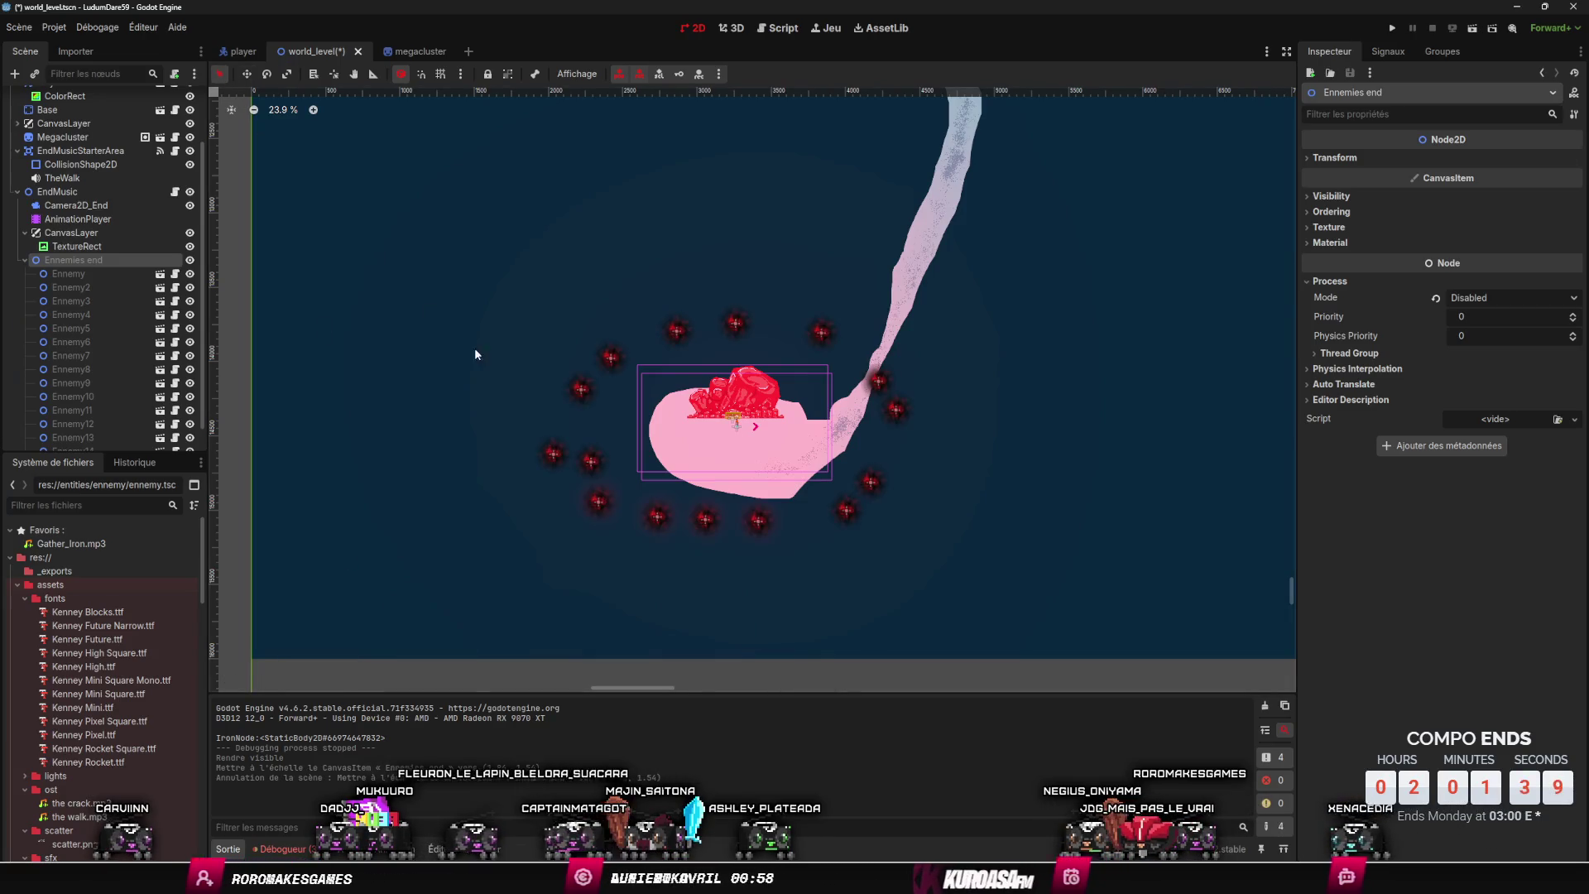
- Drag Ennemy13 through Ennemy5 outward from the crystal around its top and right side
left_click_drag(619, 365, 563, 259)
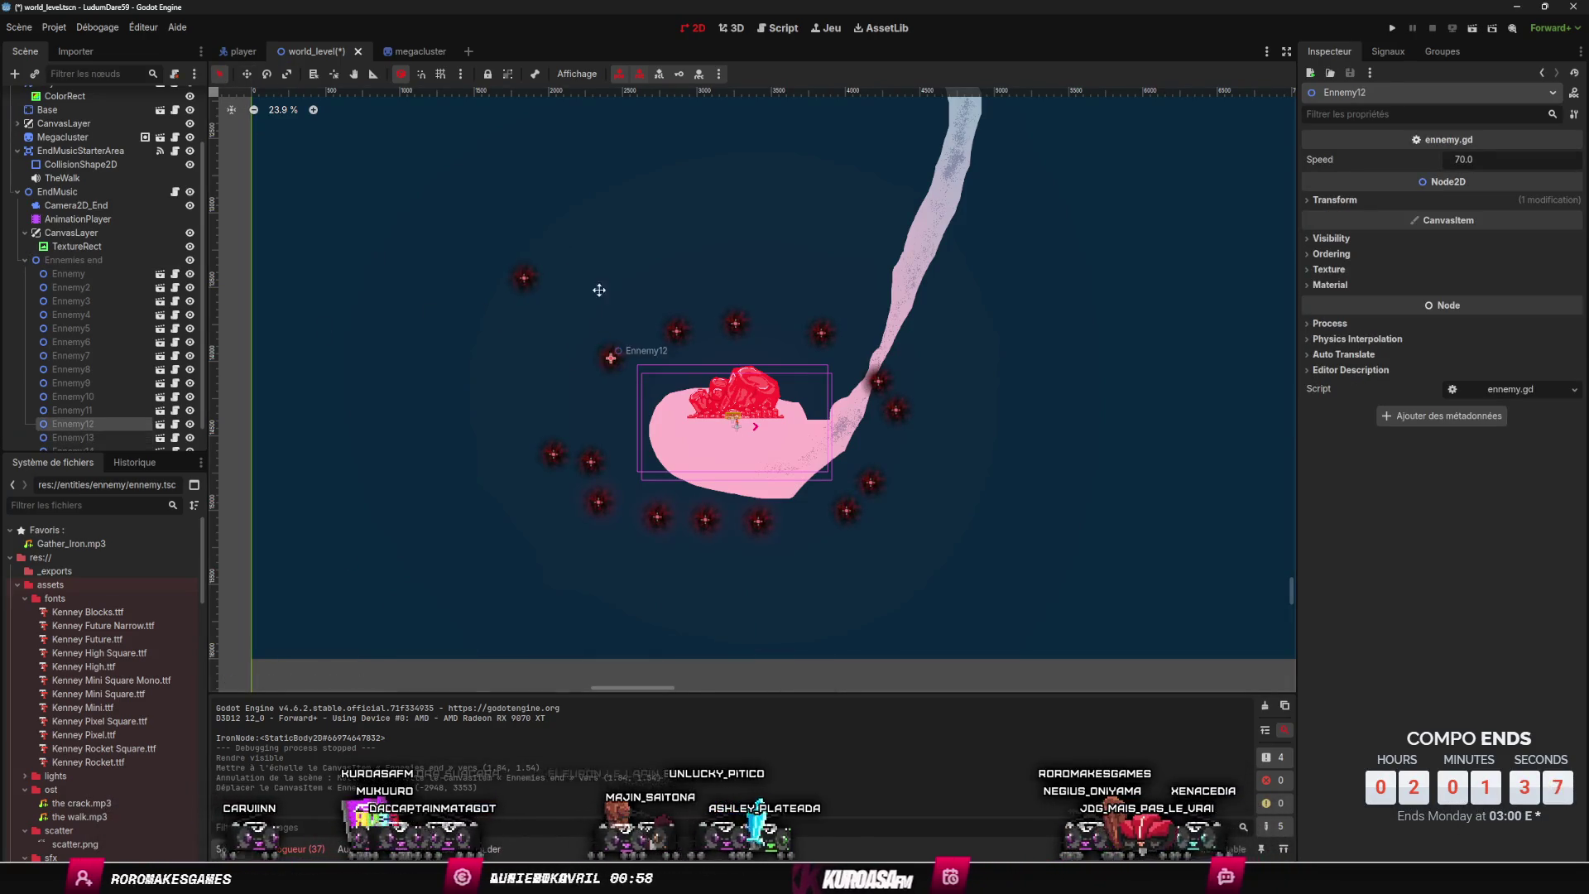
left_click_drag(676, 332, 719, 207)
left_click_drag(736, 325, 854, 185)
left_click_drag(823, 333, 1024, 264)
mouse_move(909, 392)
left_mouse_down()
mouse_move(1068, 361)
mouse_move(1015, 500)
left_mouse_up()
left_click_drag(869, 483, 975, 569)
left_click_drag(846, 508, 846, 596)
- Drag Ennemy4 through Ennemy15 outward on the left, undoing an accidental crystal move
left_click_drag(758, 519, 726, 633)
left_click_drag(705, 519, 602, 629)
mouse_move(657, 517)
left_mouse_down()
mouse_move(525, 603)
mouse_move(469, 605)
left_mouse_up()
left_click_drag(594, 509, 353, 536)
left_click_drag(543, 456, 295, 429)
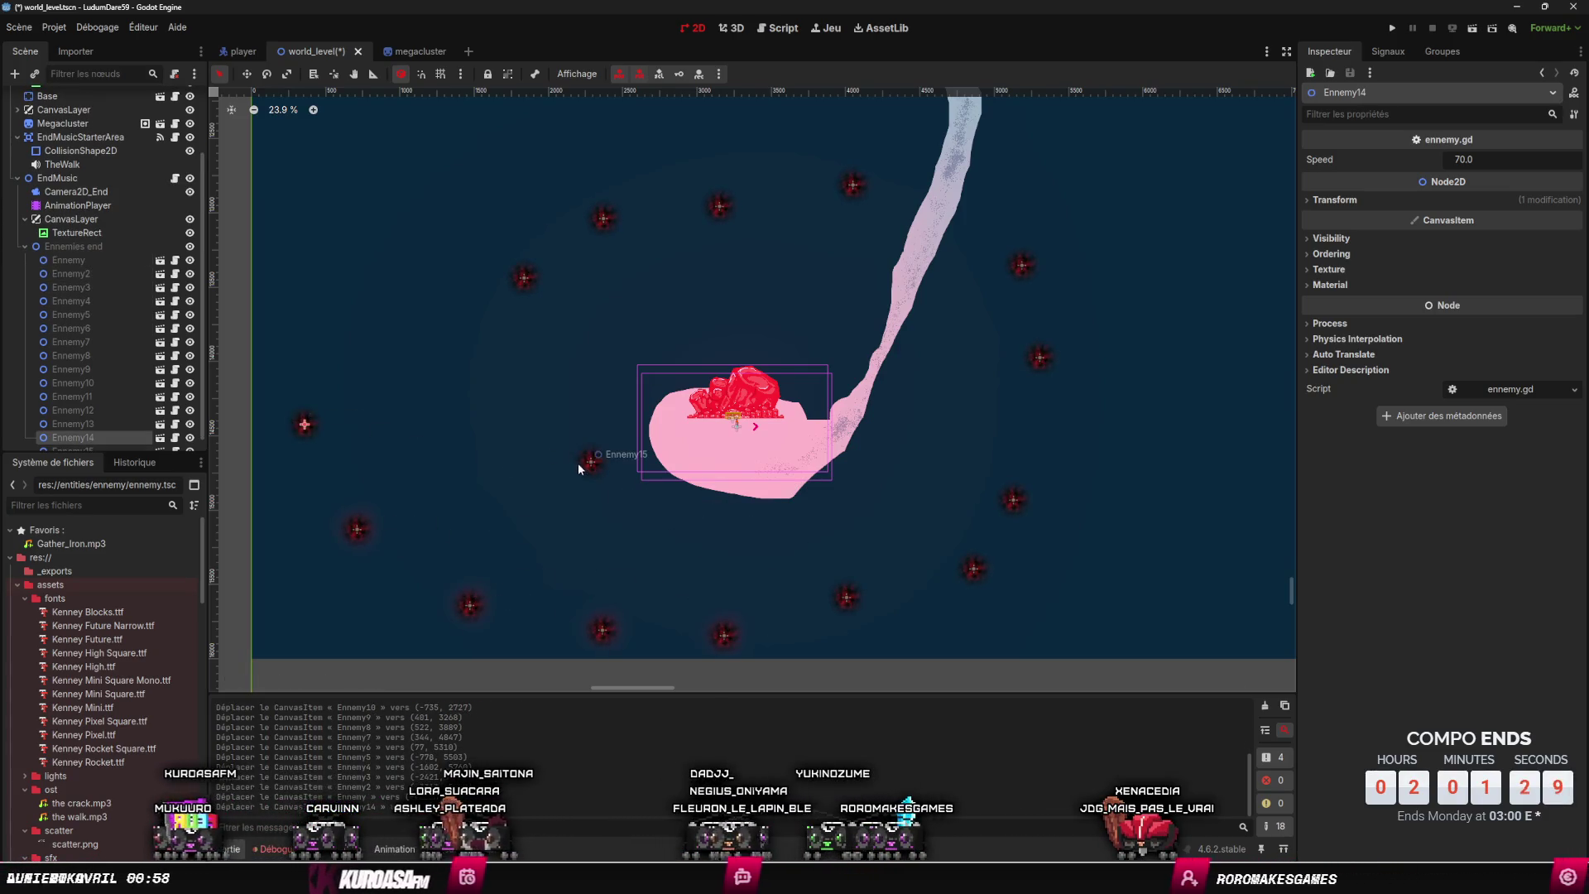
left_click_drag(578, 466, 384, 339)
mouse_move(735, 393)
left_mouse_down()
mouse_move(1100, 501)
mouse_move(960, 476)
left_mouse_up()
key("ctrl+z")
key("w")
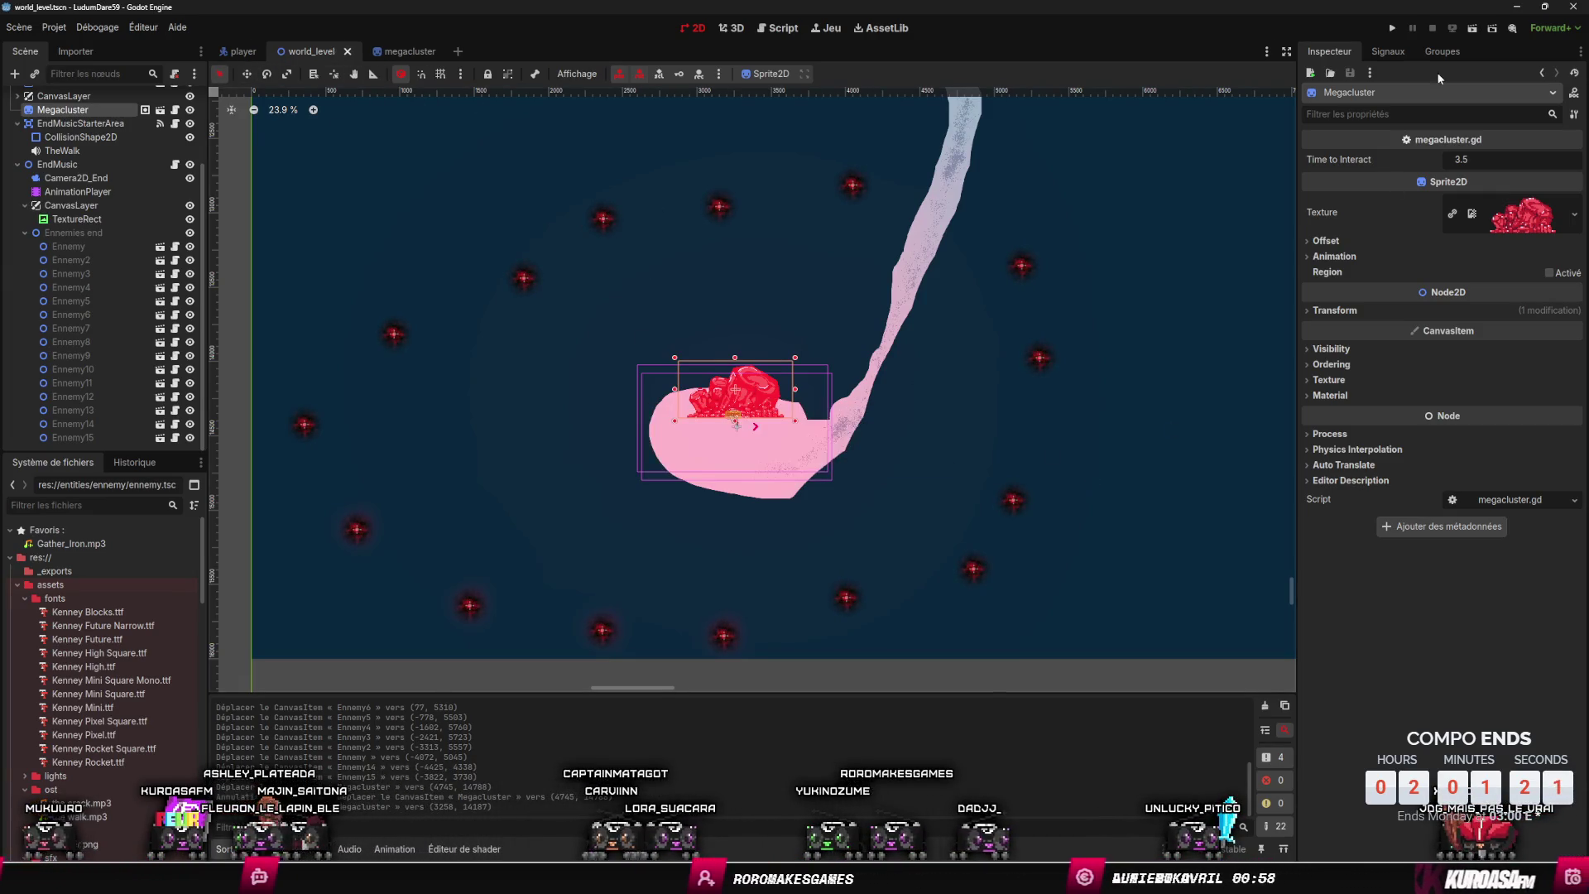
left_click(1389, 29)
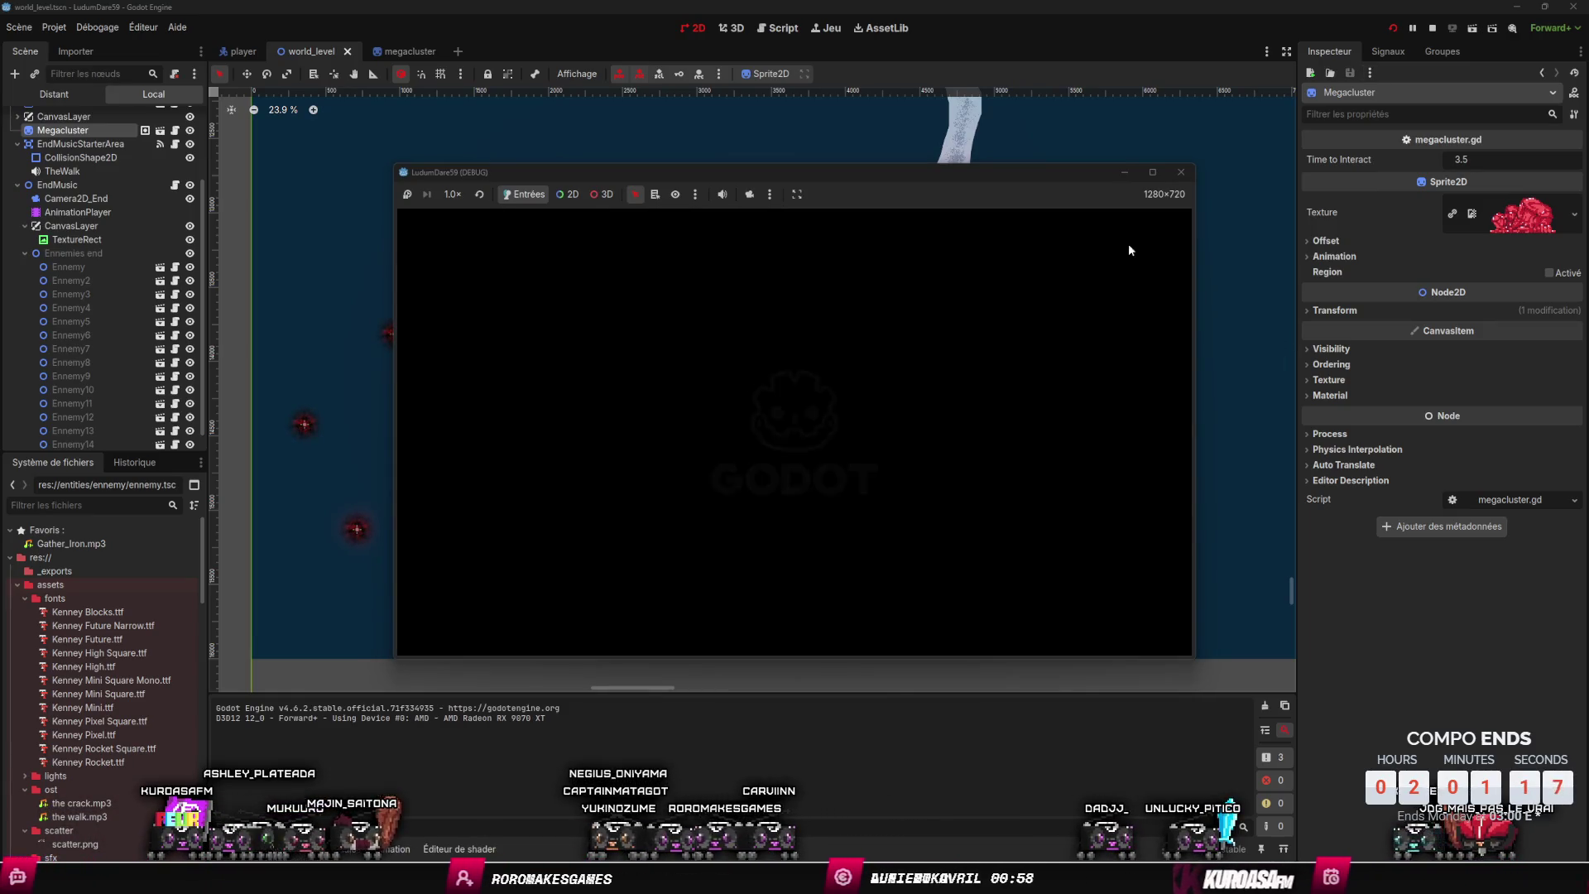
left_click(1432, 28)
left_click(1472, 30)
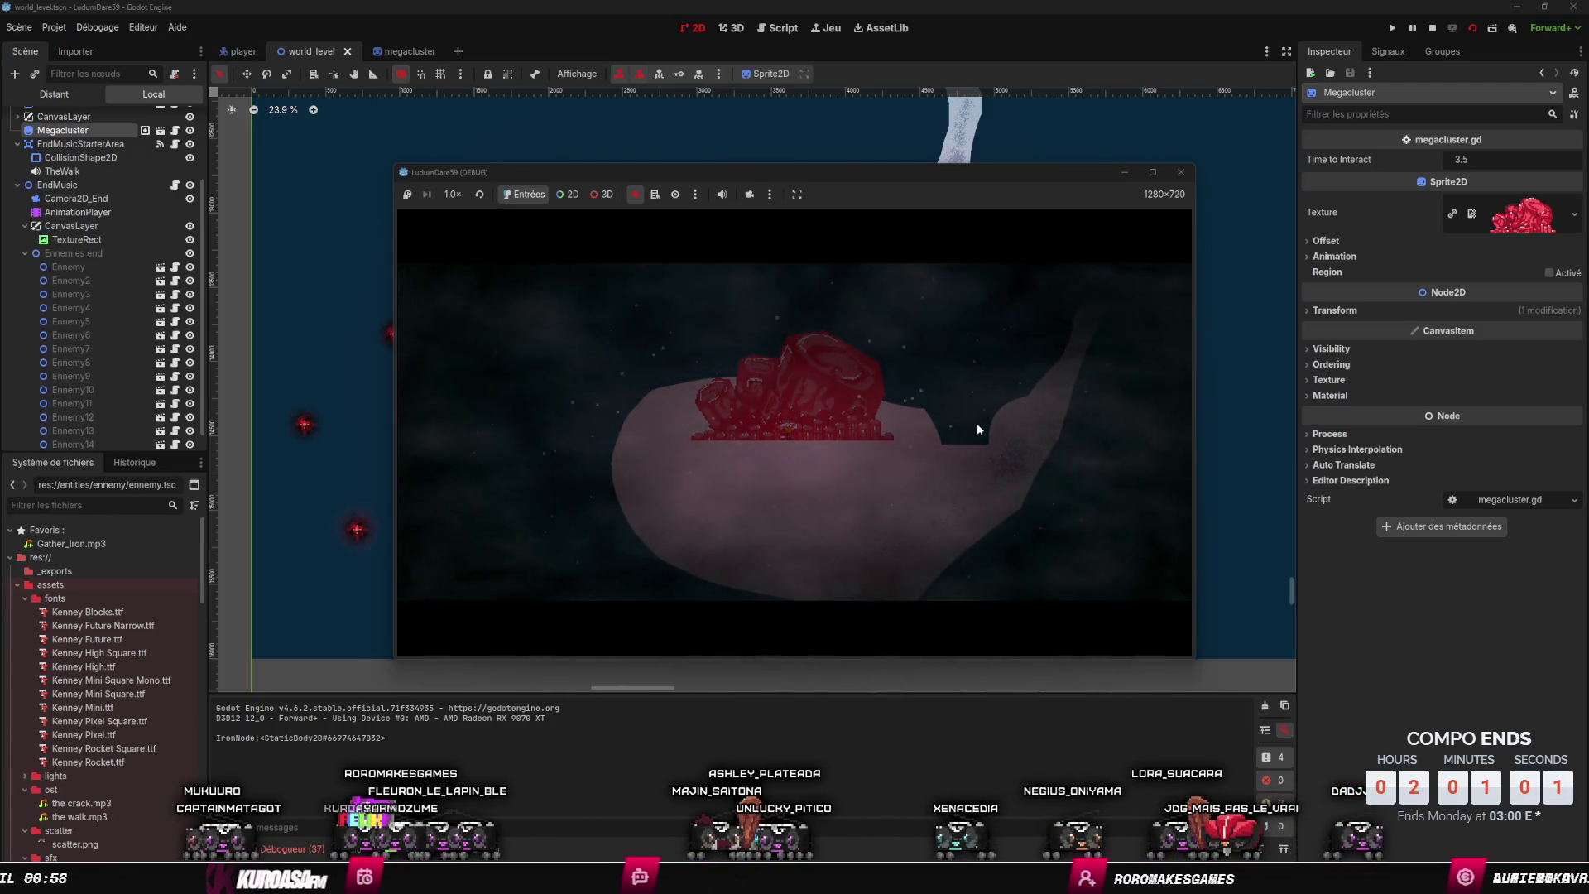
left_click(1180, 174)
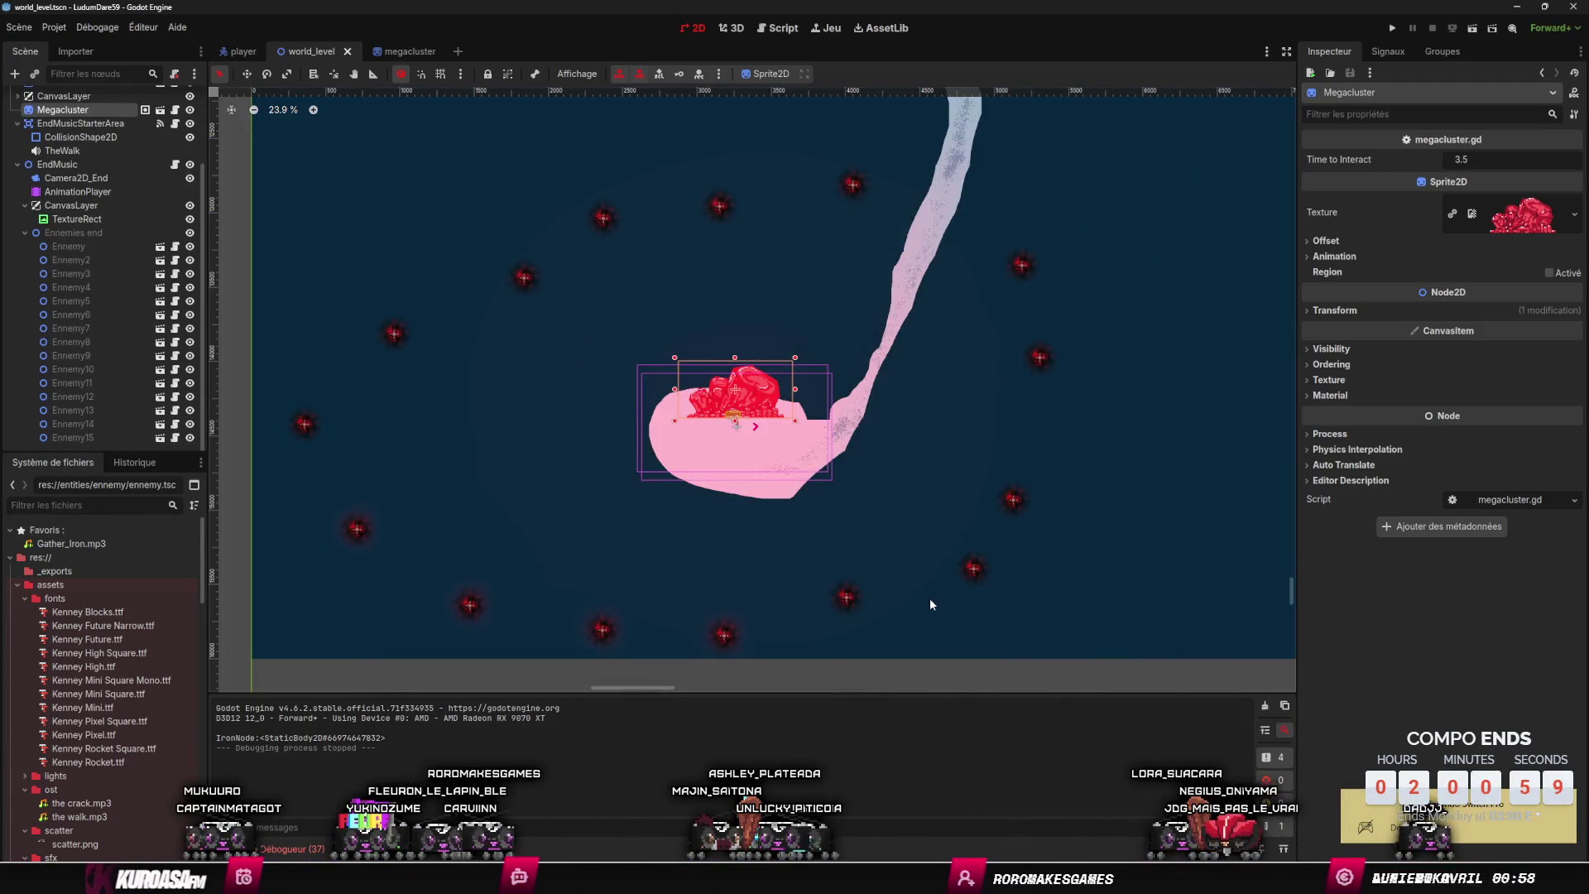
- Show the Animation editor for the CanvasLayer's AnimationPlayer
left_click(373, 848)
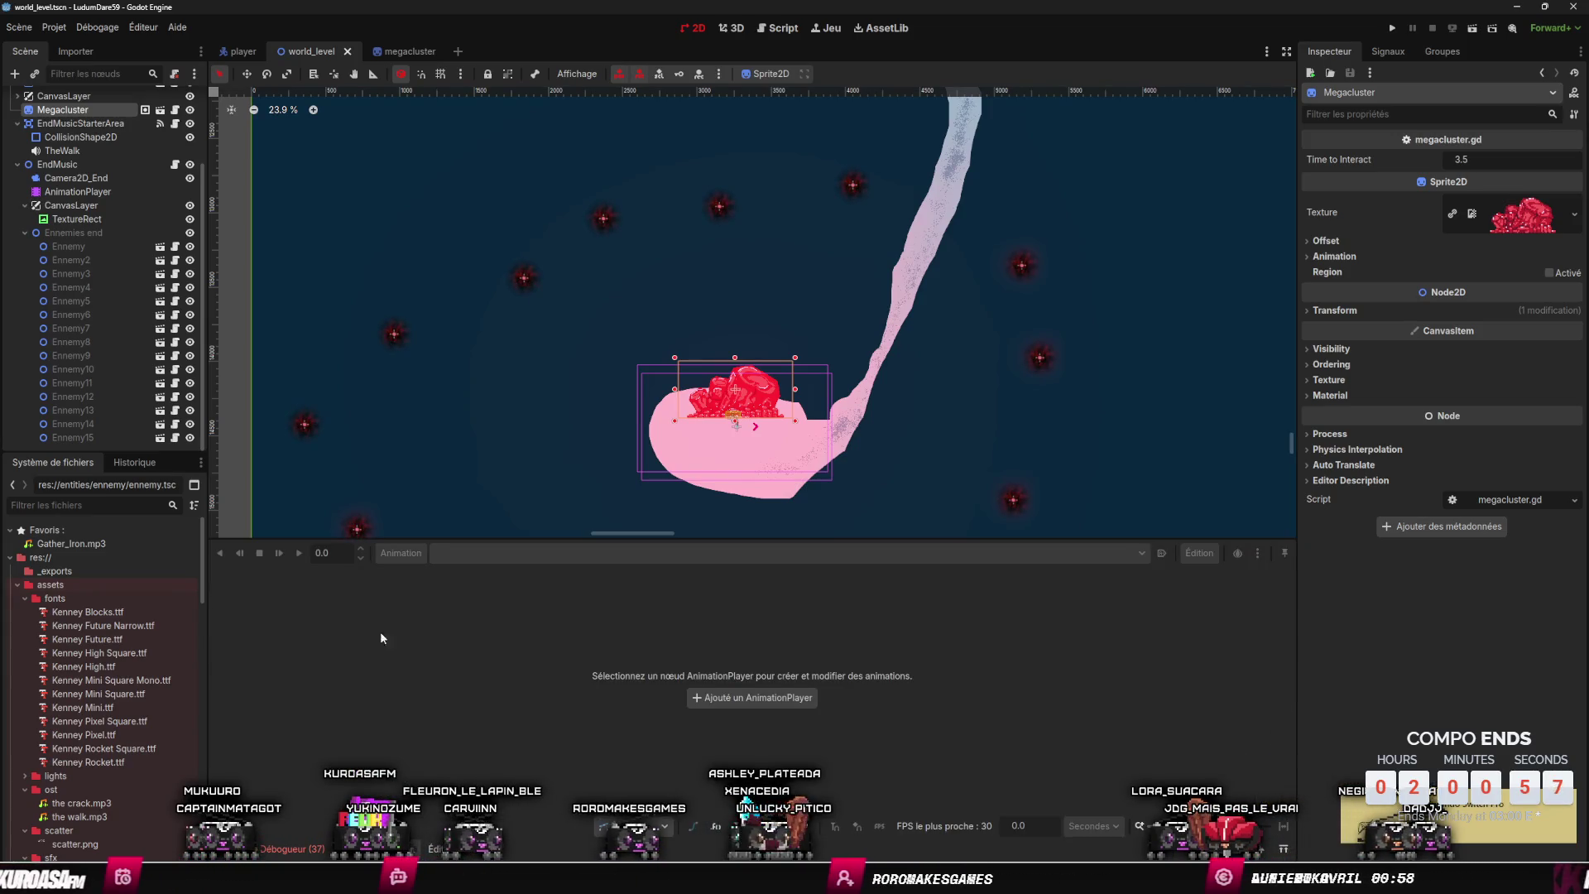
scroll(791, 403, "up", 4)
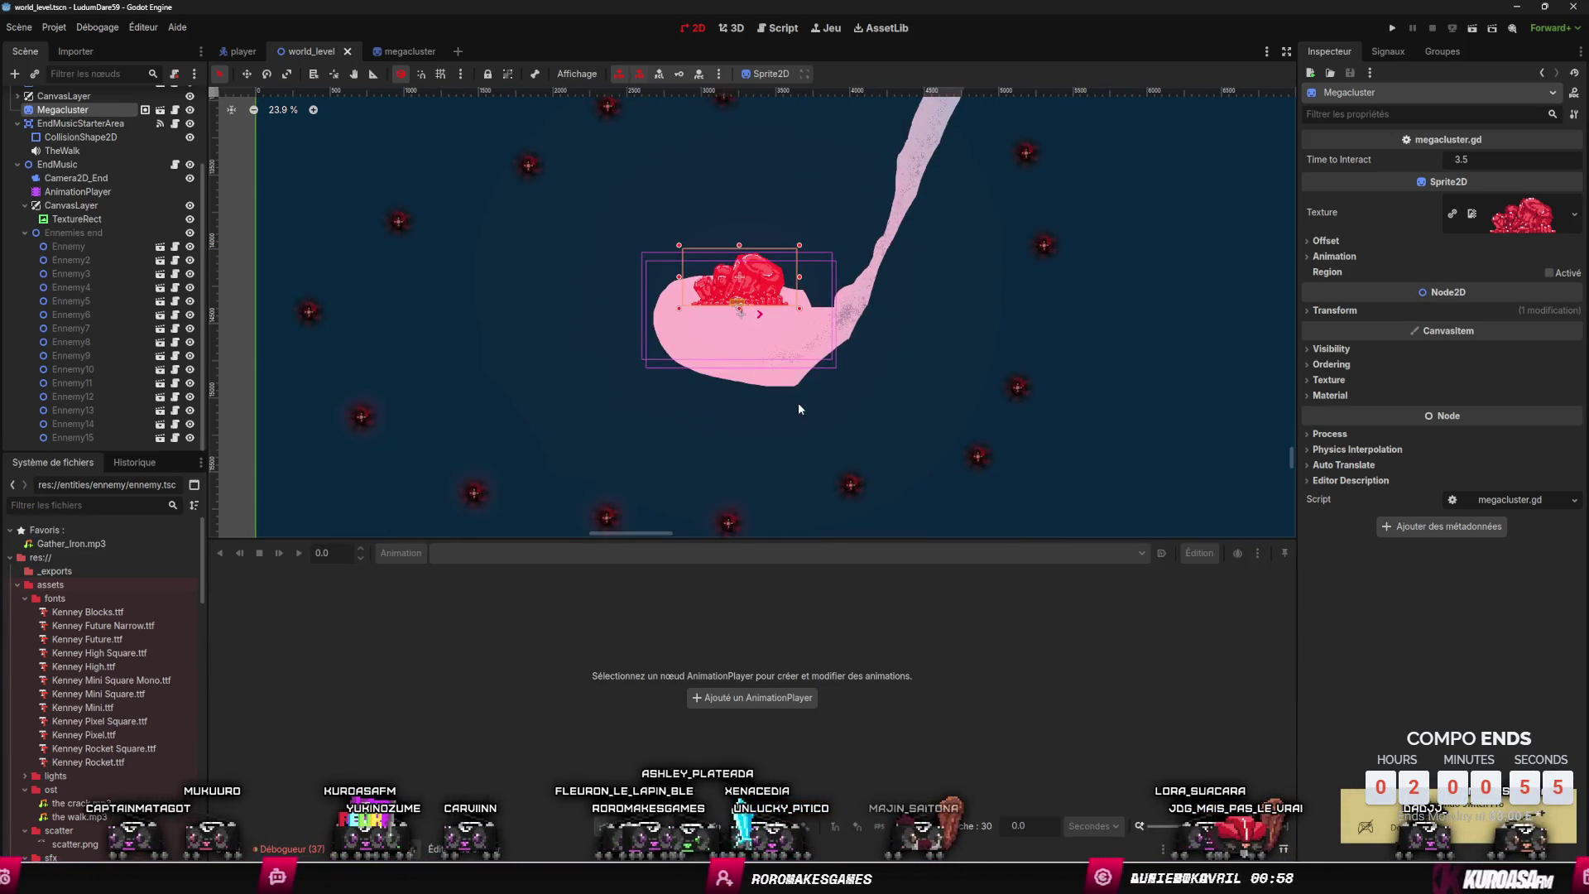
scroll(788, 403, "up", 1)
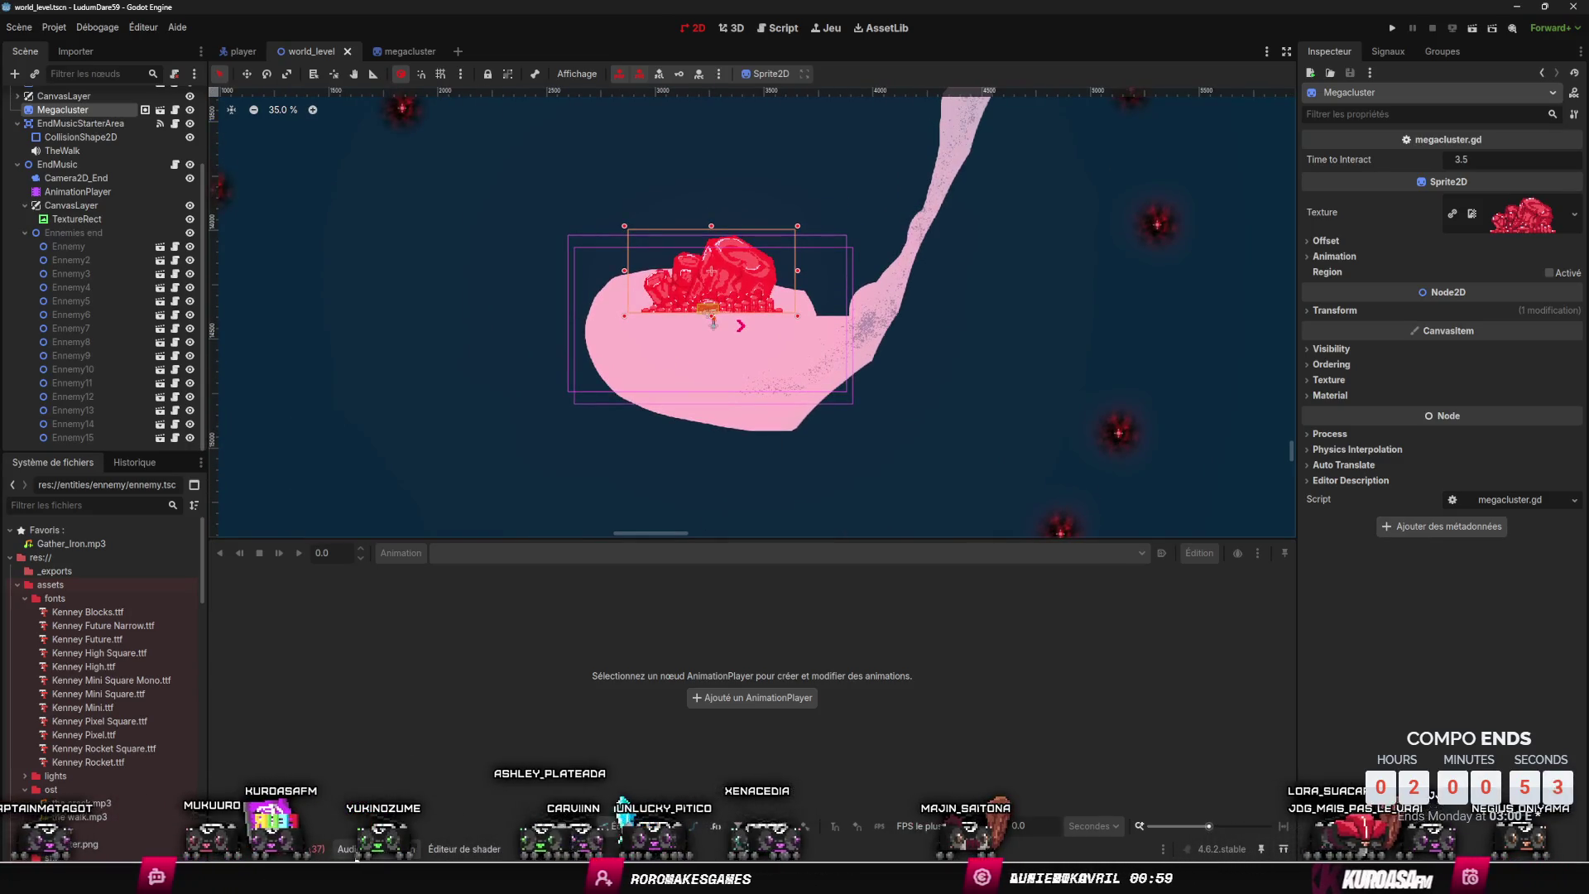
left_click(380, 848)
left_click(349, 848)
left_click(382, 849)
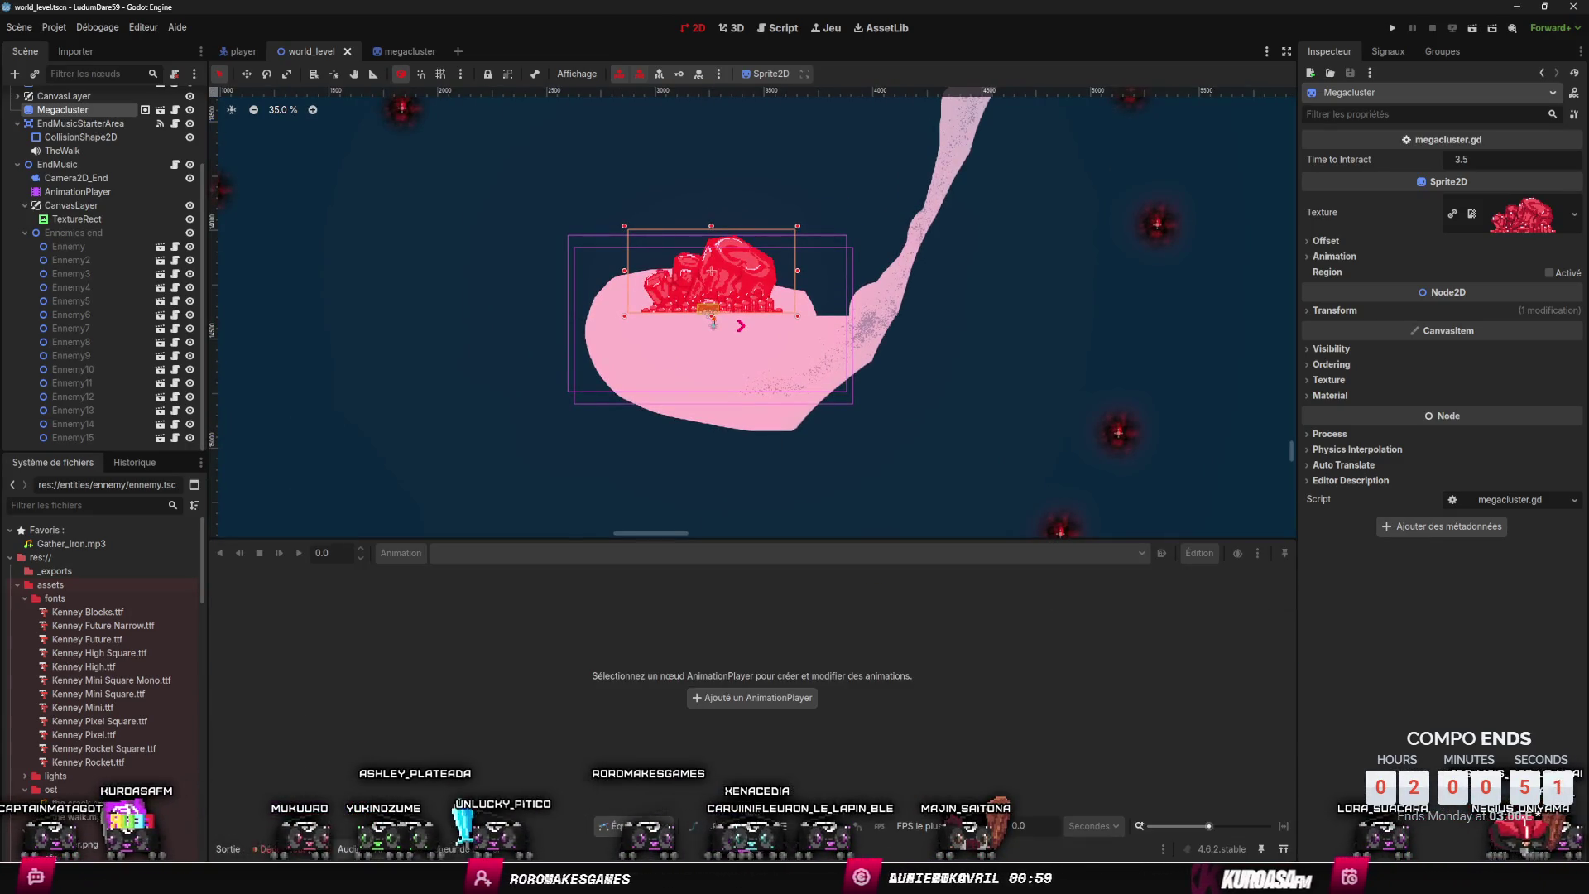
left_click(122, 201)
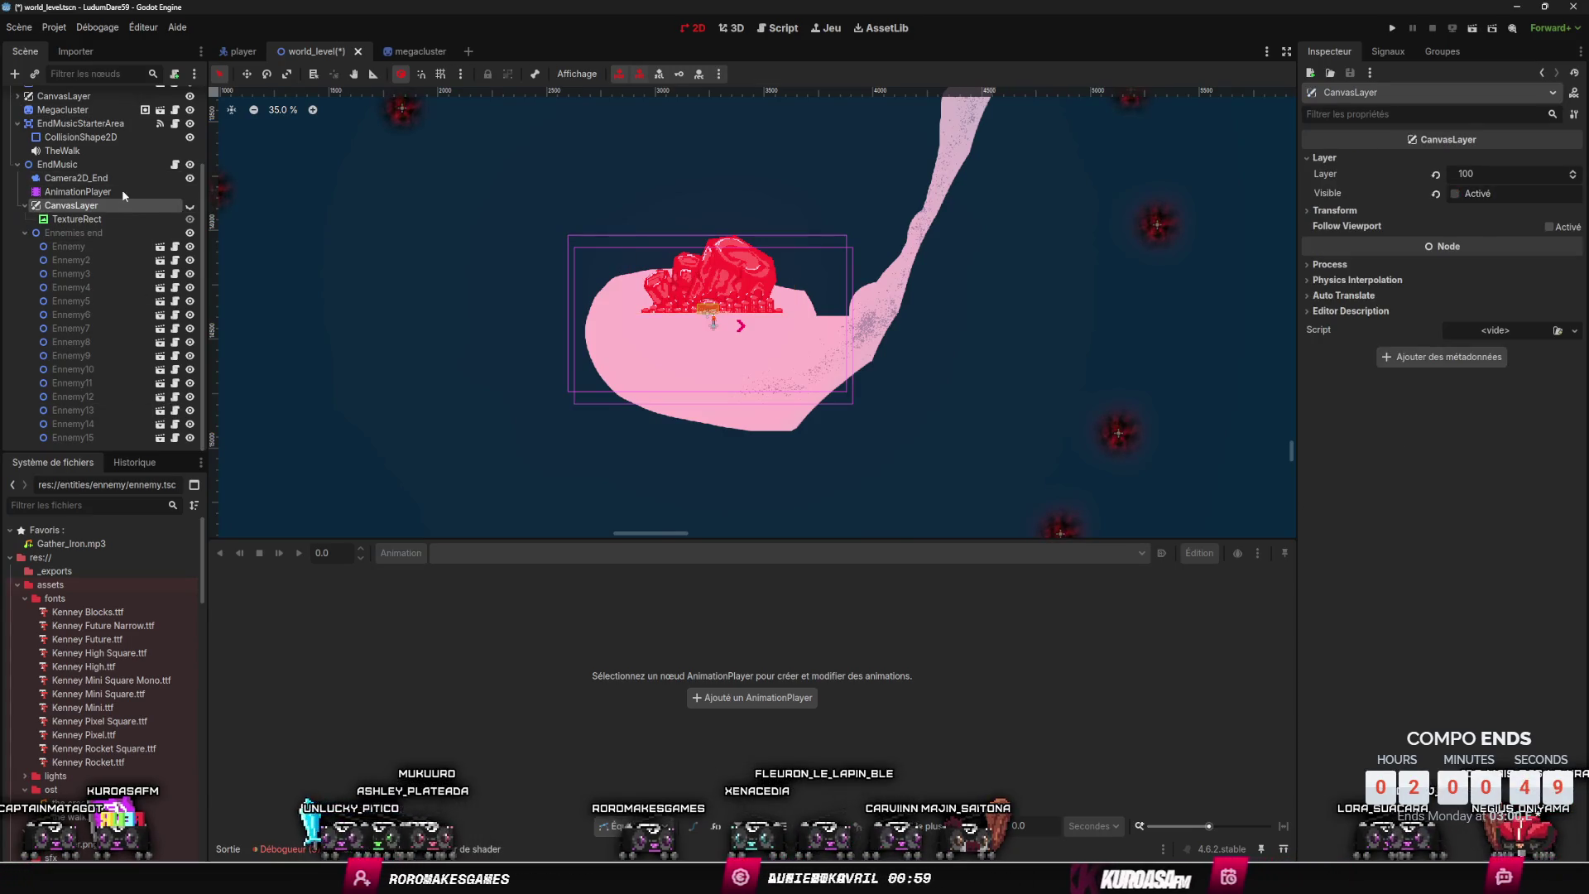
left_click(124, 191)
- Set the starting zoom keyframes to Linear handle mode
scroll(554, 668, "right", 3)
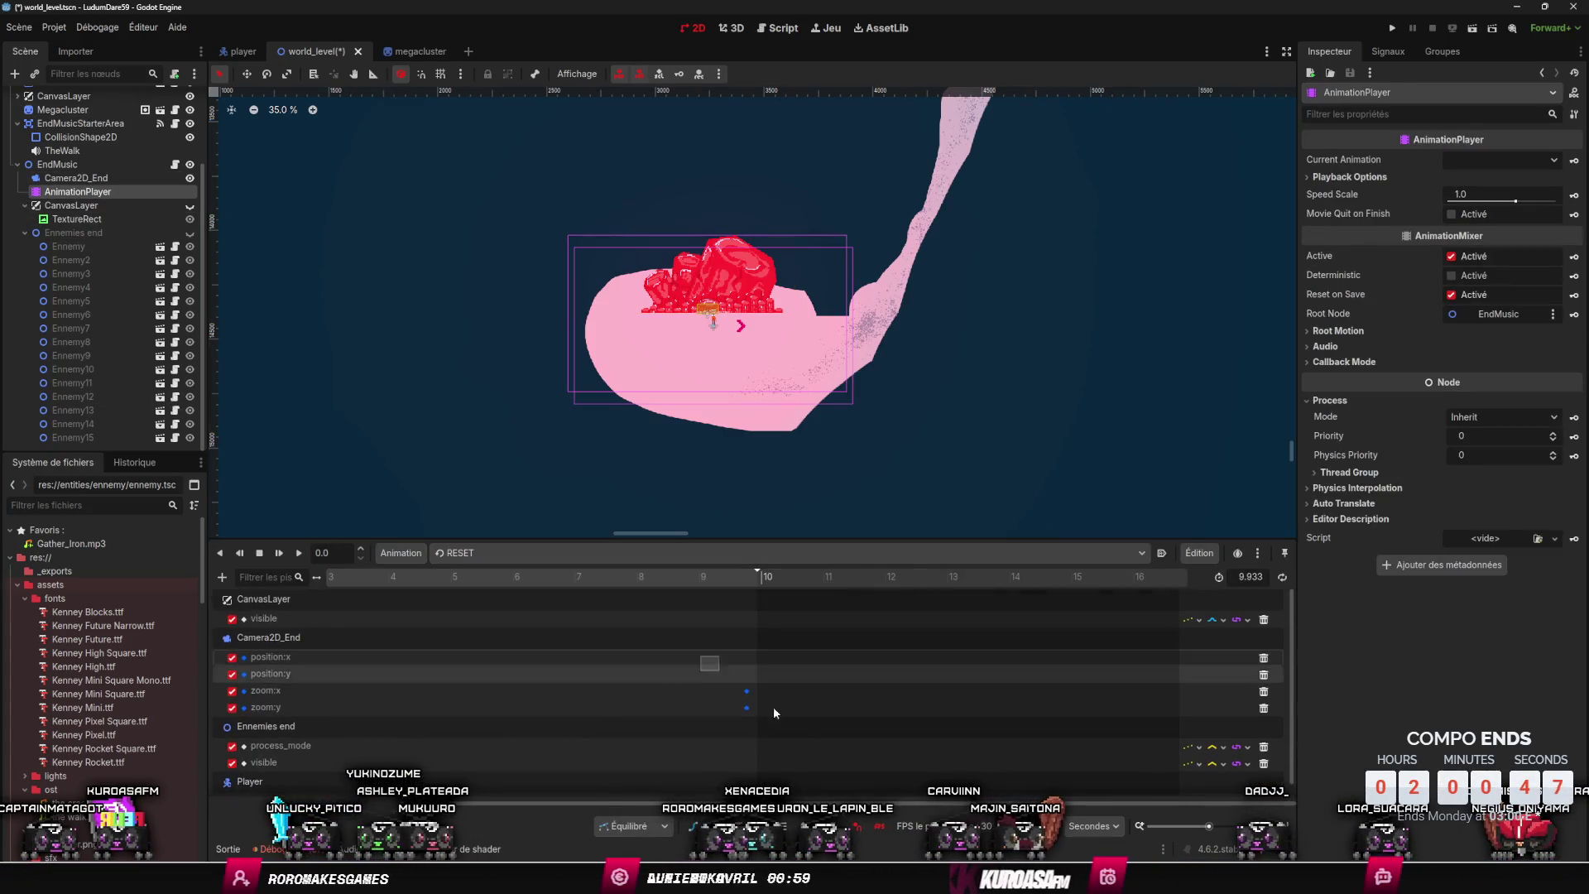
left_click_drag(763, 713, 599, 637)
scroll(600, 642, "left", 3)
left_click_drag(355, 712, 311, 675)
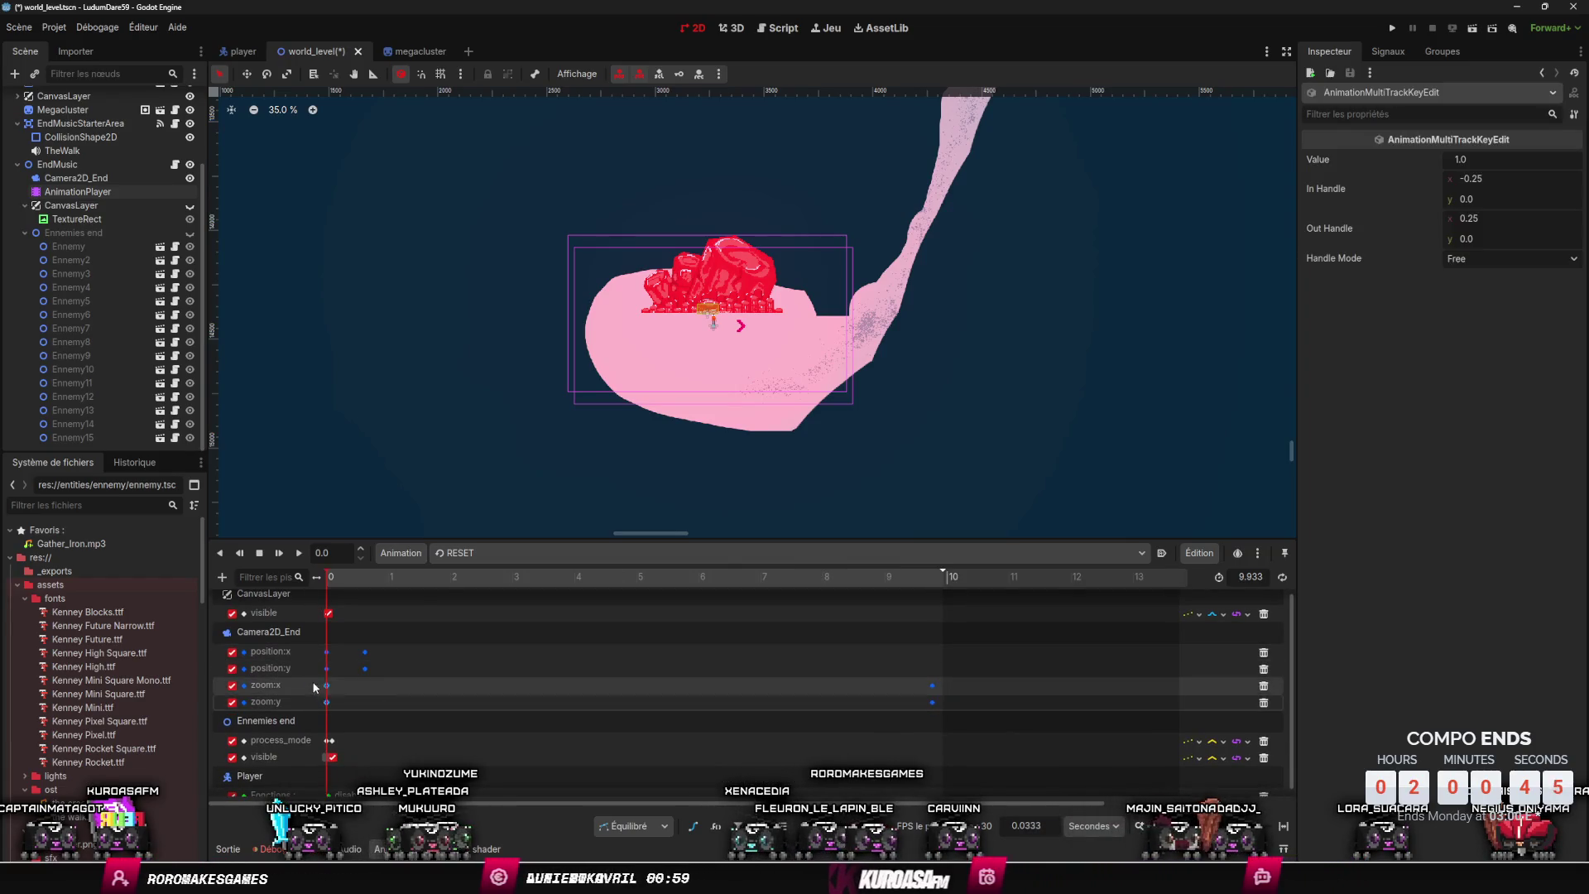
left_click(1476, 259)
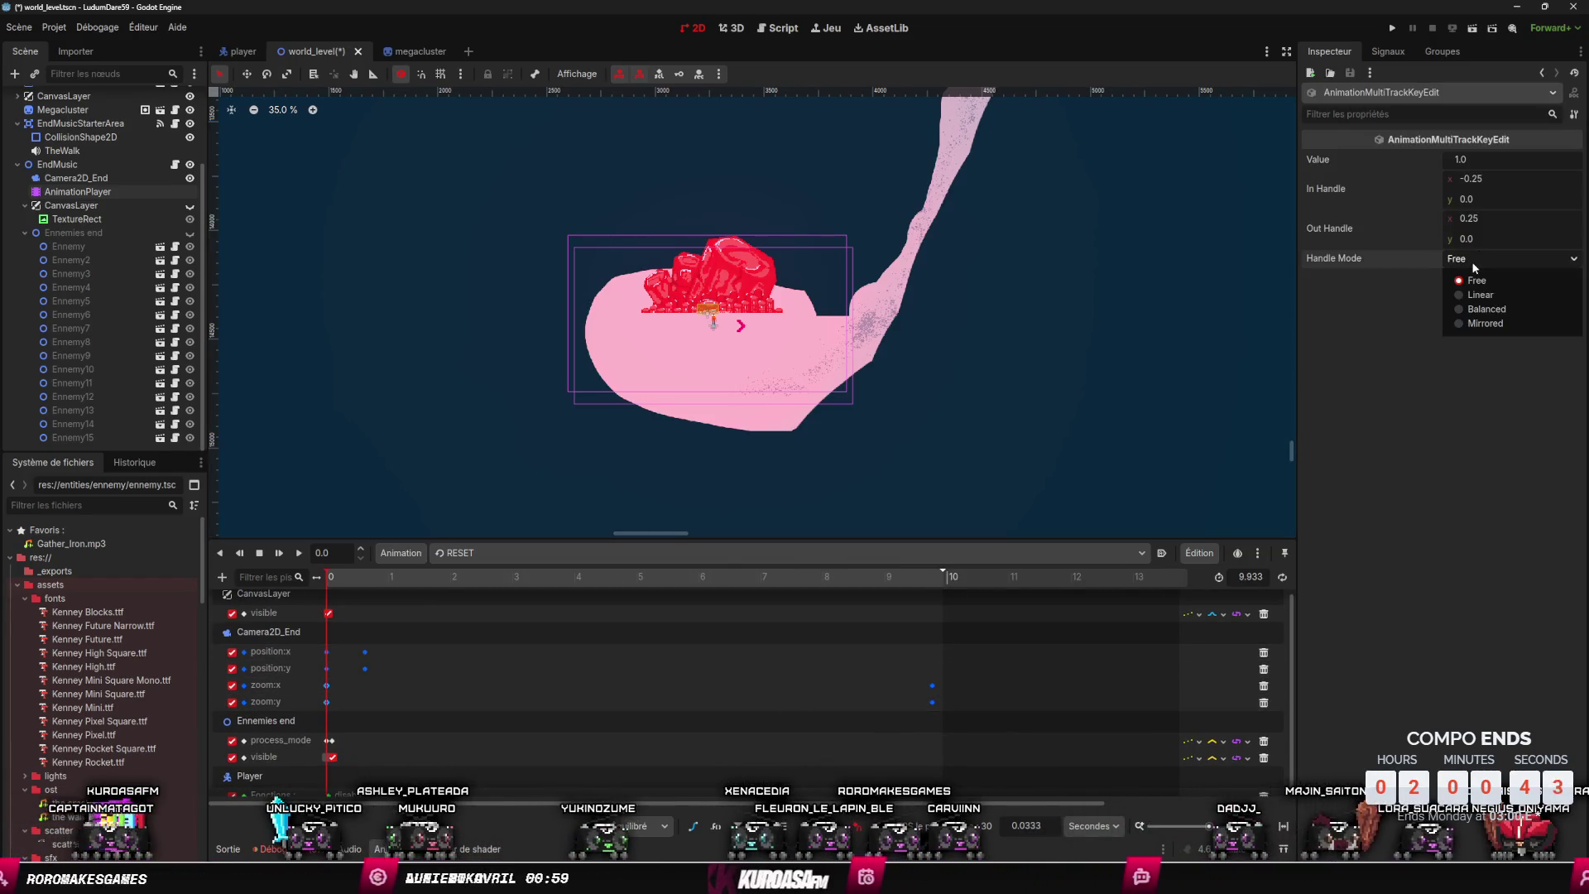
left_click(1477, 289)
- Set both the end zoom keys near 10 s and the starting keys to Balanced handles
left_click_drag(992, 701, 919, 675)
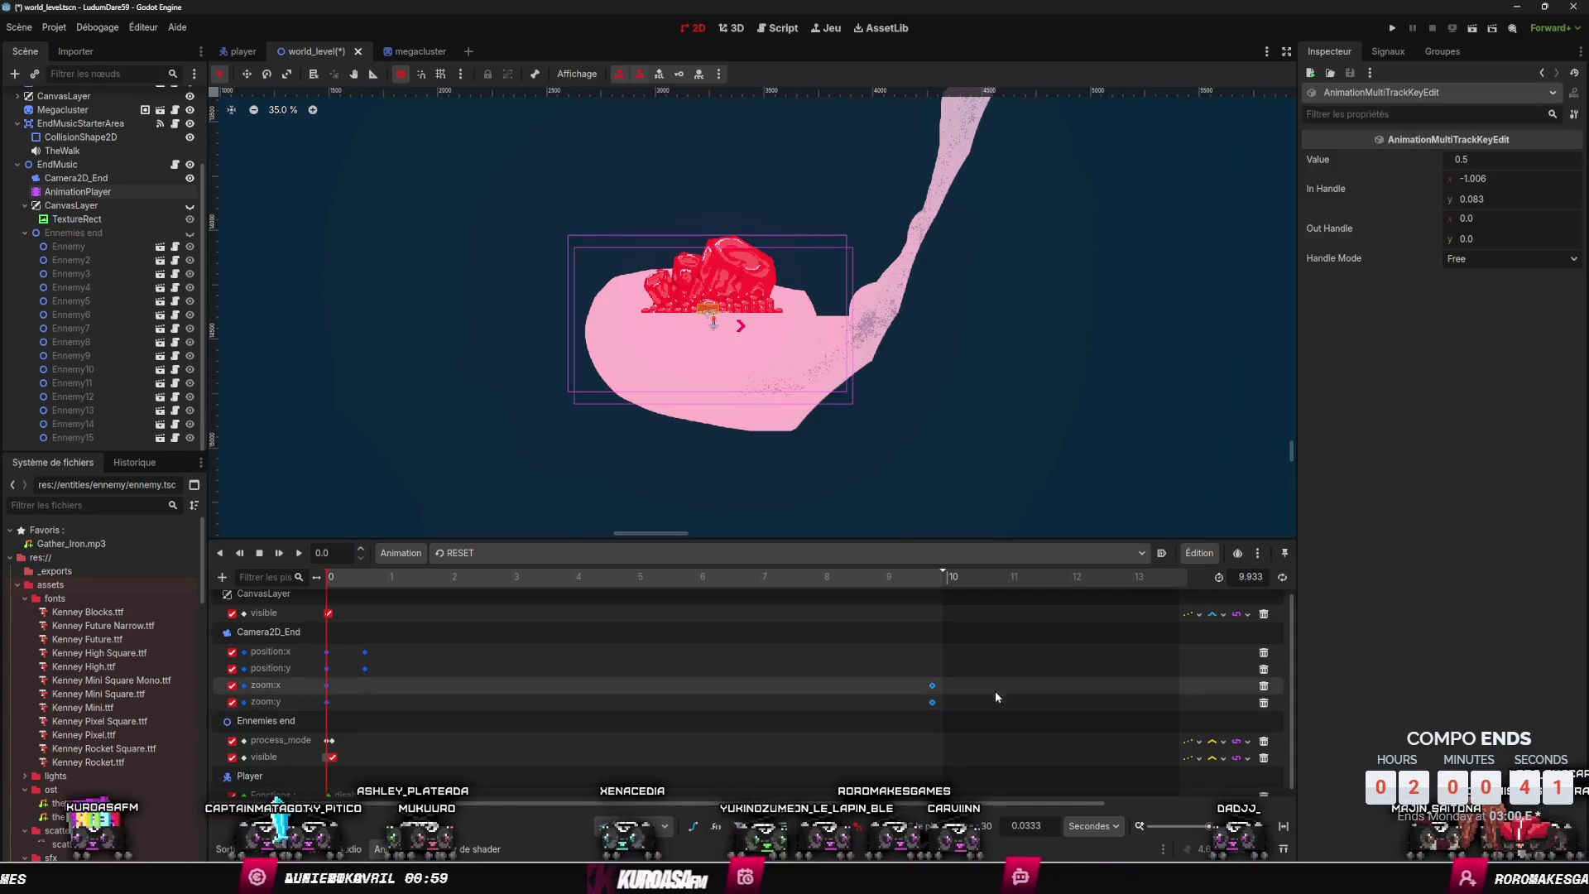
left_click(1521, 258)
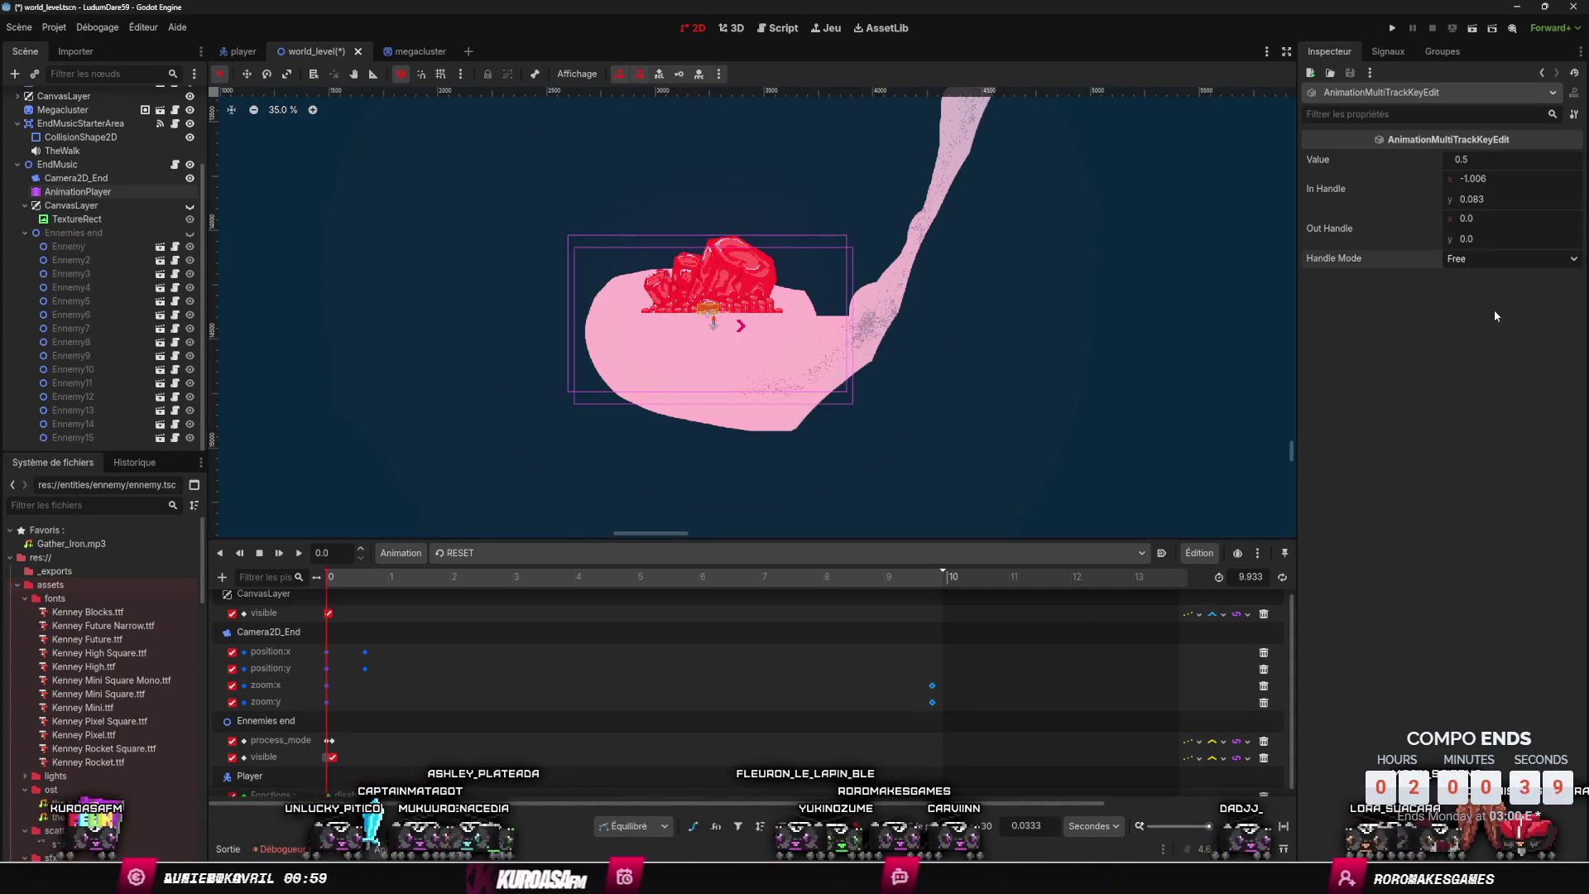
left_click(1502, 316)
left_click(1506, 258)
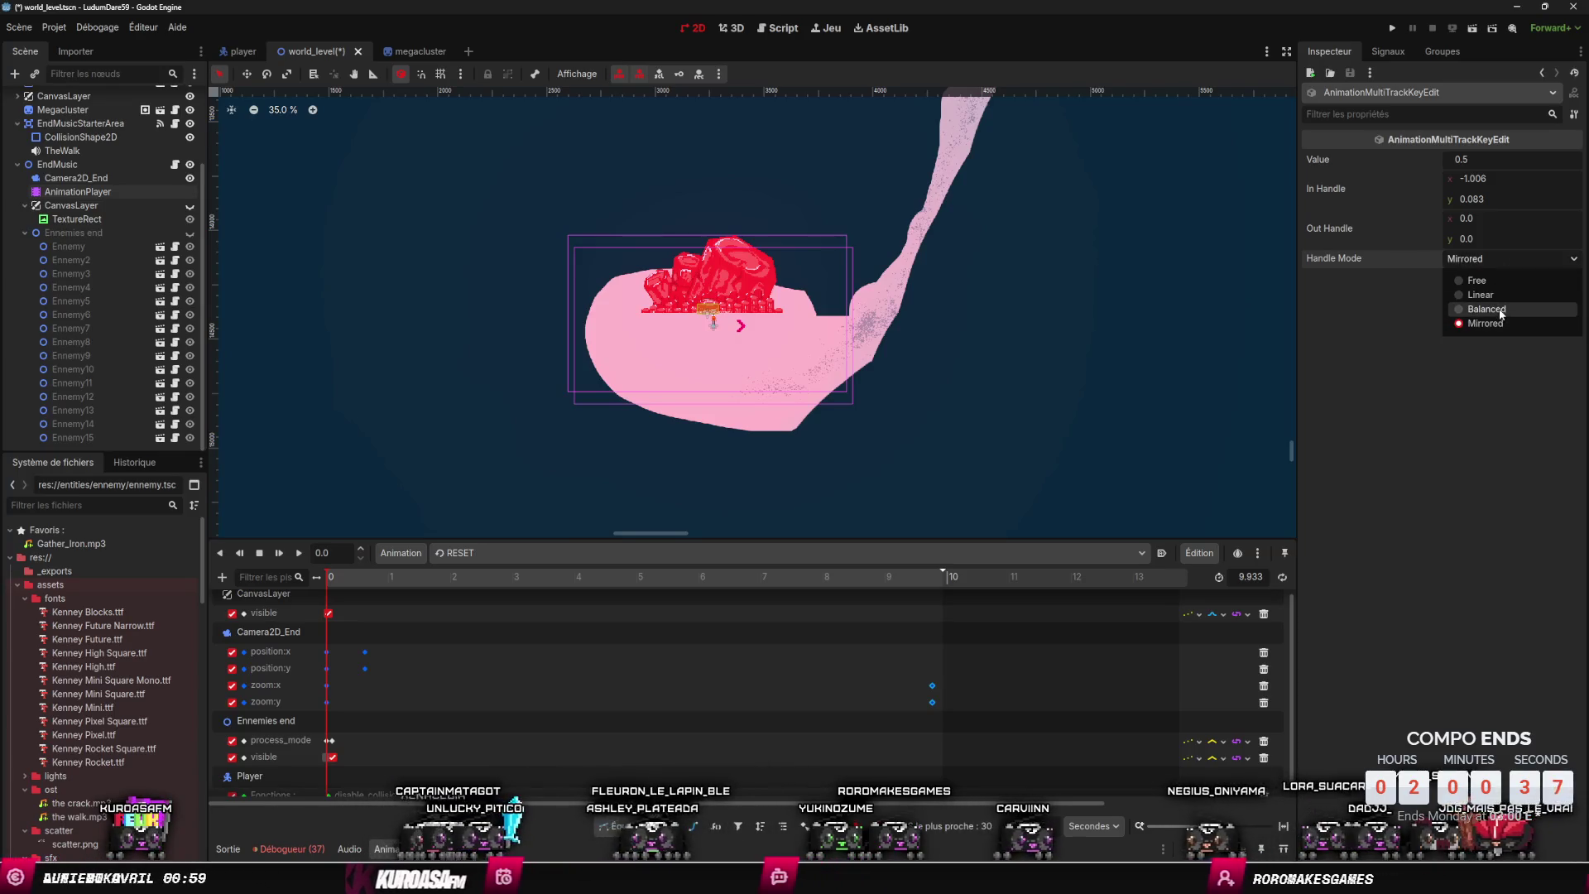
left_click(1502, 303)
mouse_move(486, 672)
left_mouse_down()
mouse_move(406, 718)
mouse_move(315, 714)
left_mouse_up()
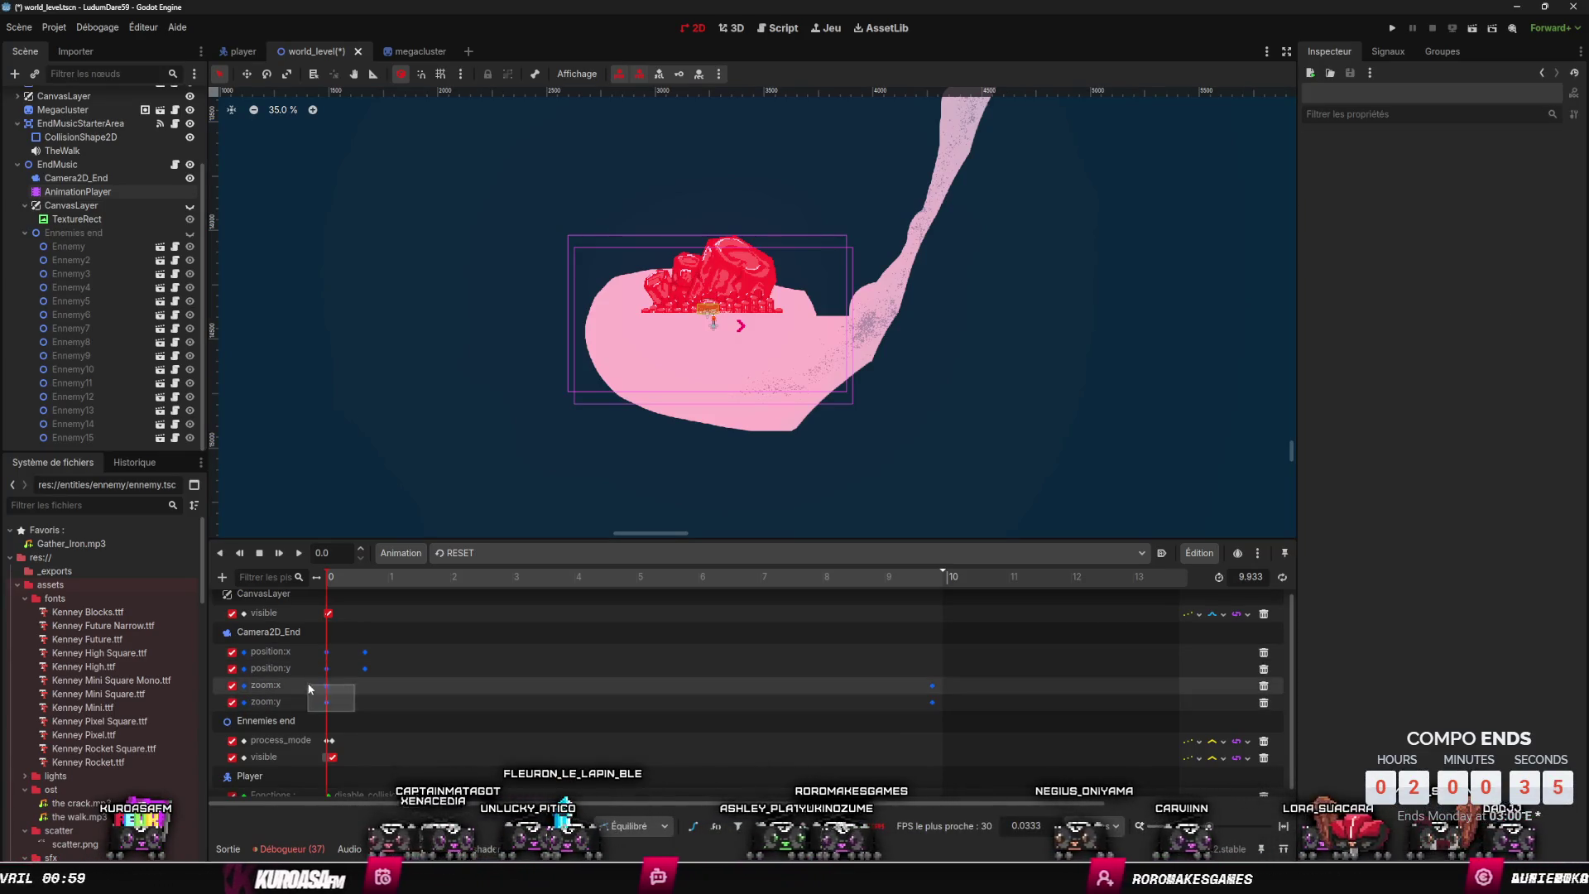
left_click(1511, 259)
left_click(1482, 308)
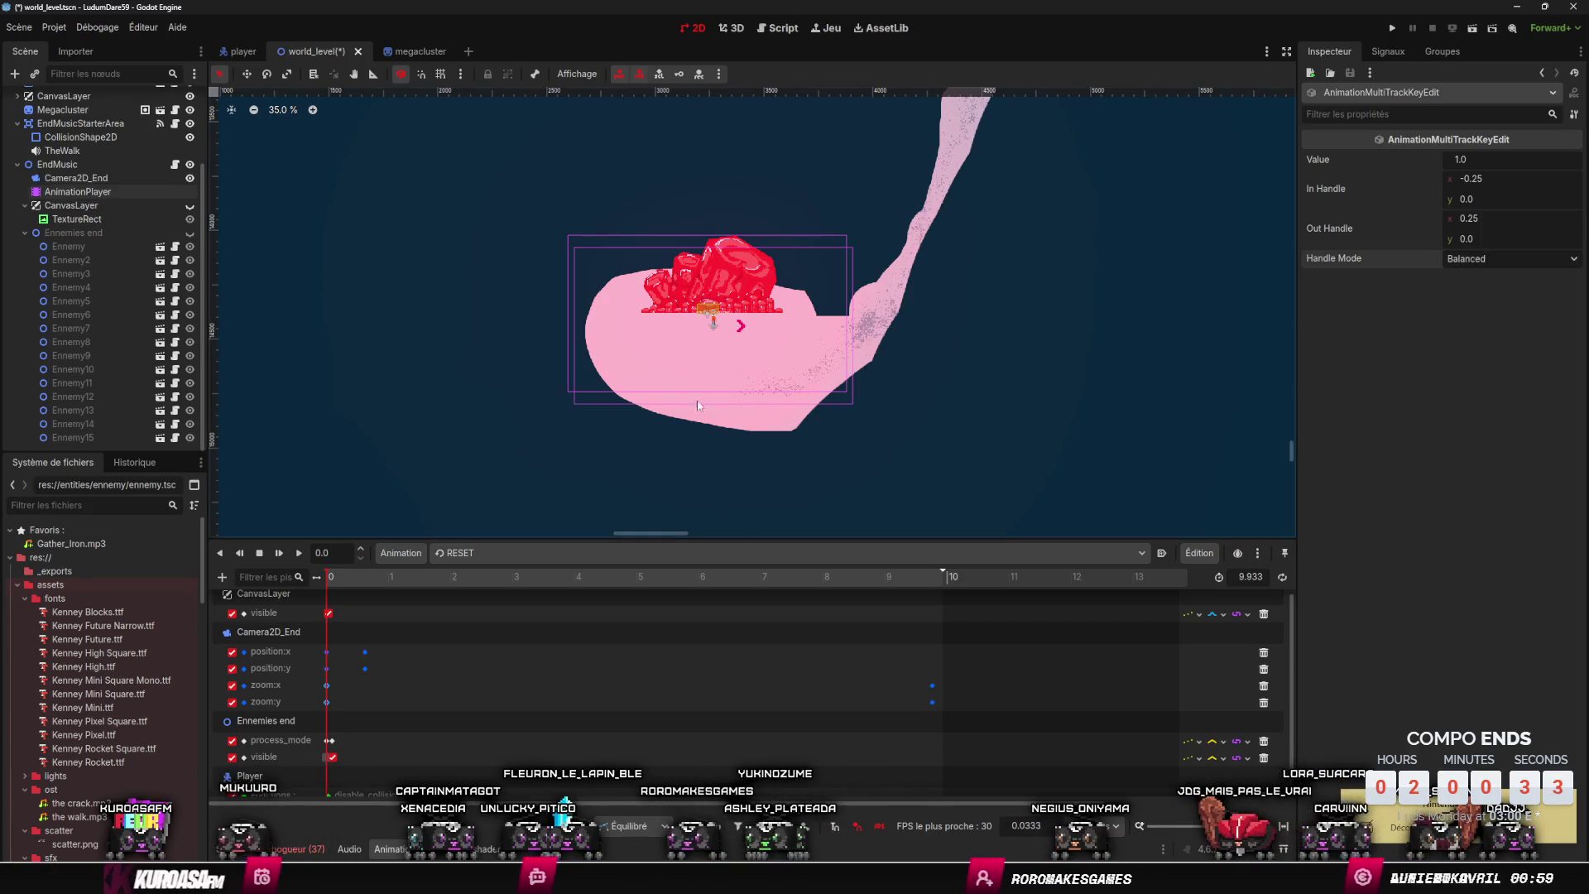
- Preview the cinematic, test reshaping the end-key easing, undo it, and save the scene
left_click(298, 553)
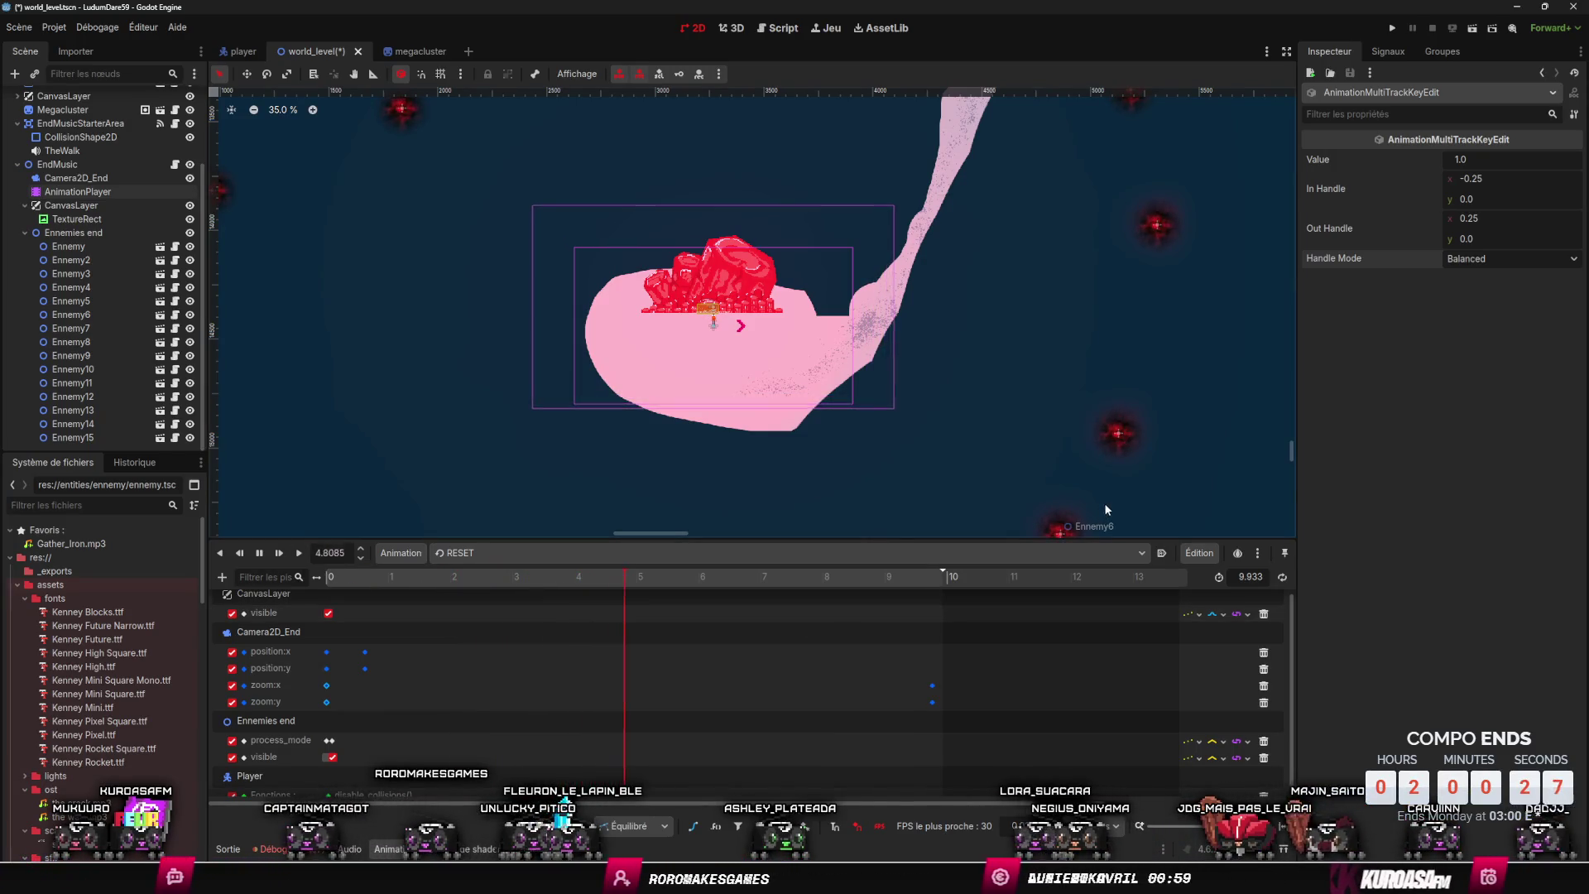
left_click(932, 686)
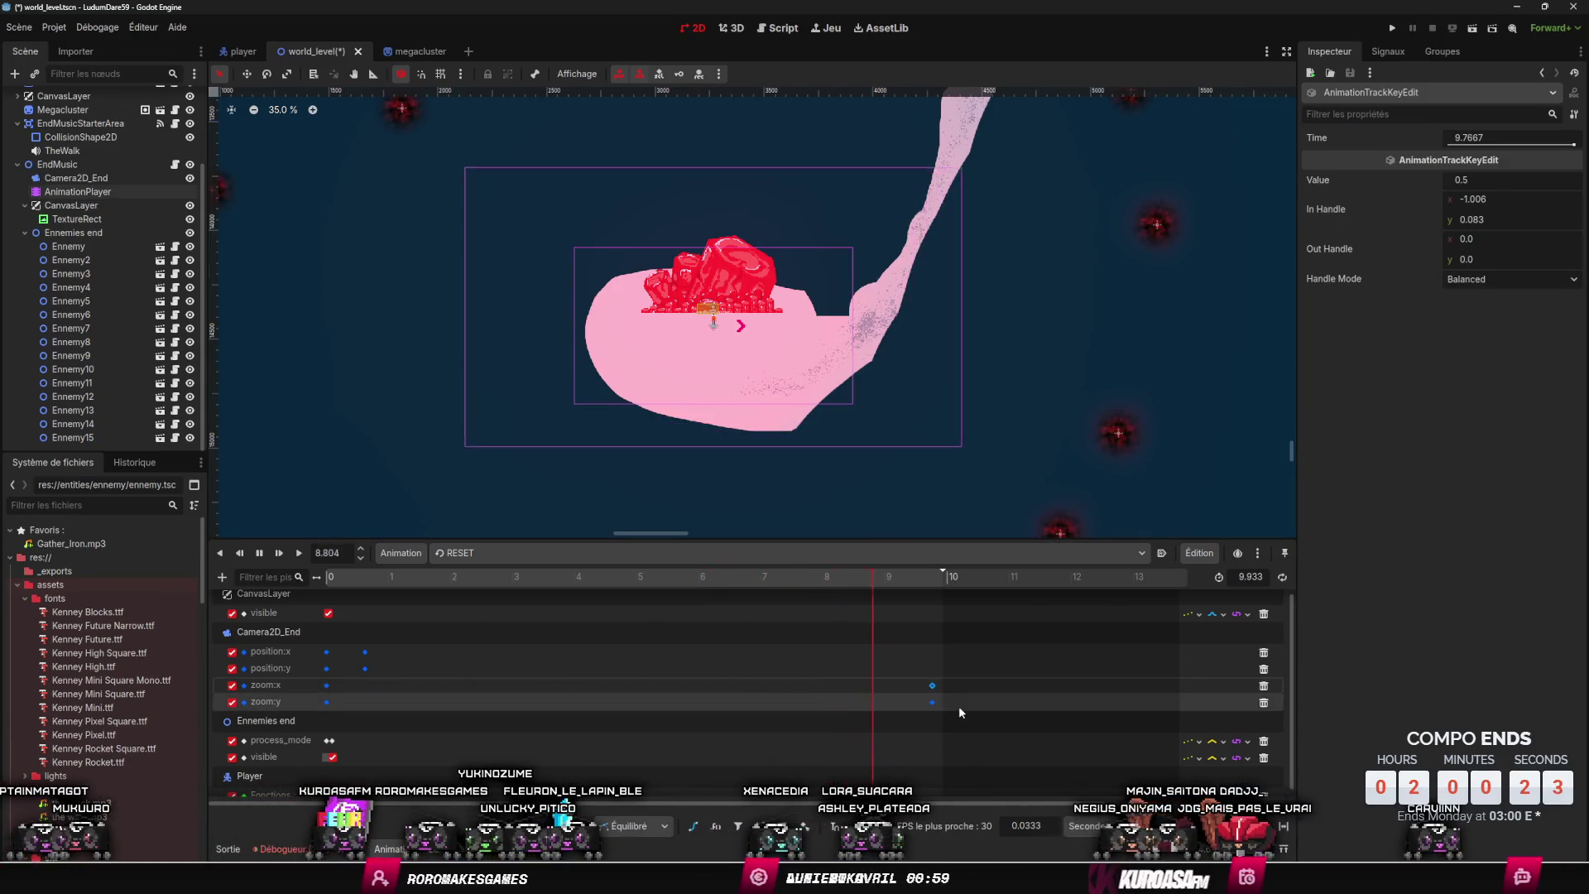
left_click_drag(962, 703, 920, 677)
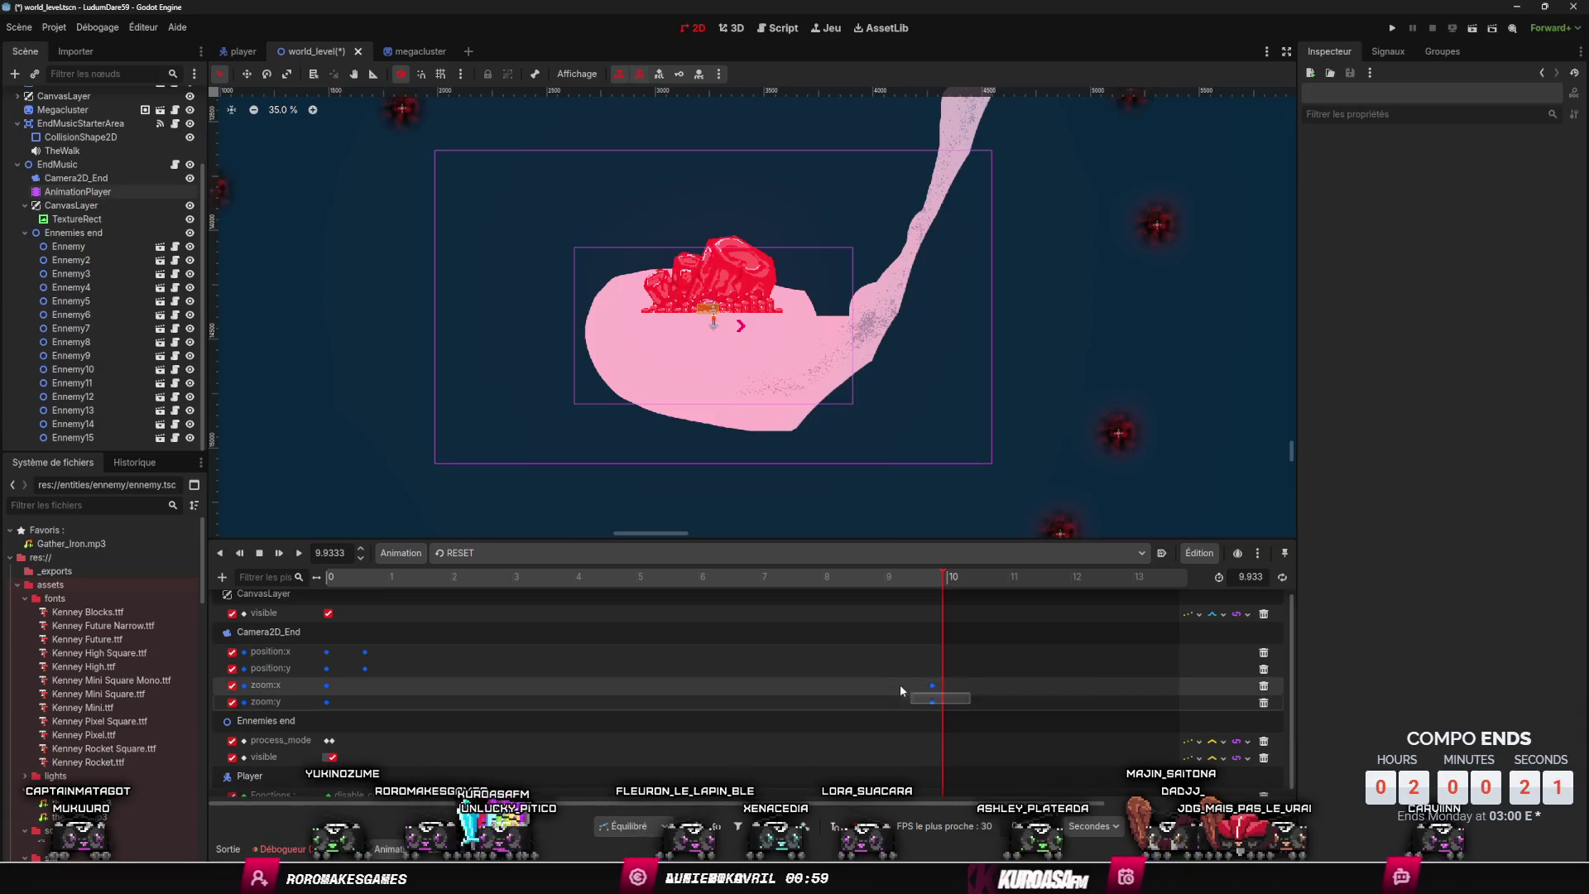
left_click_drag(1471, 240, 1515, 240)
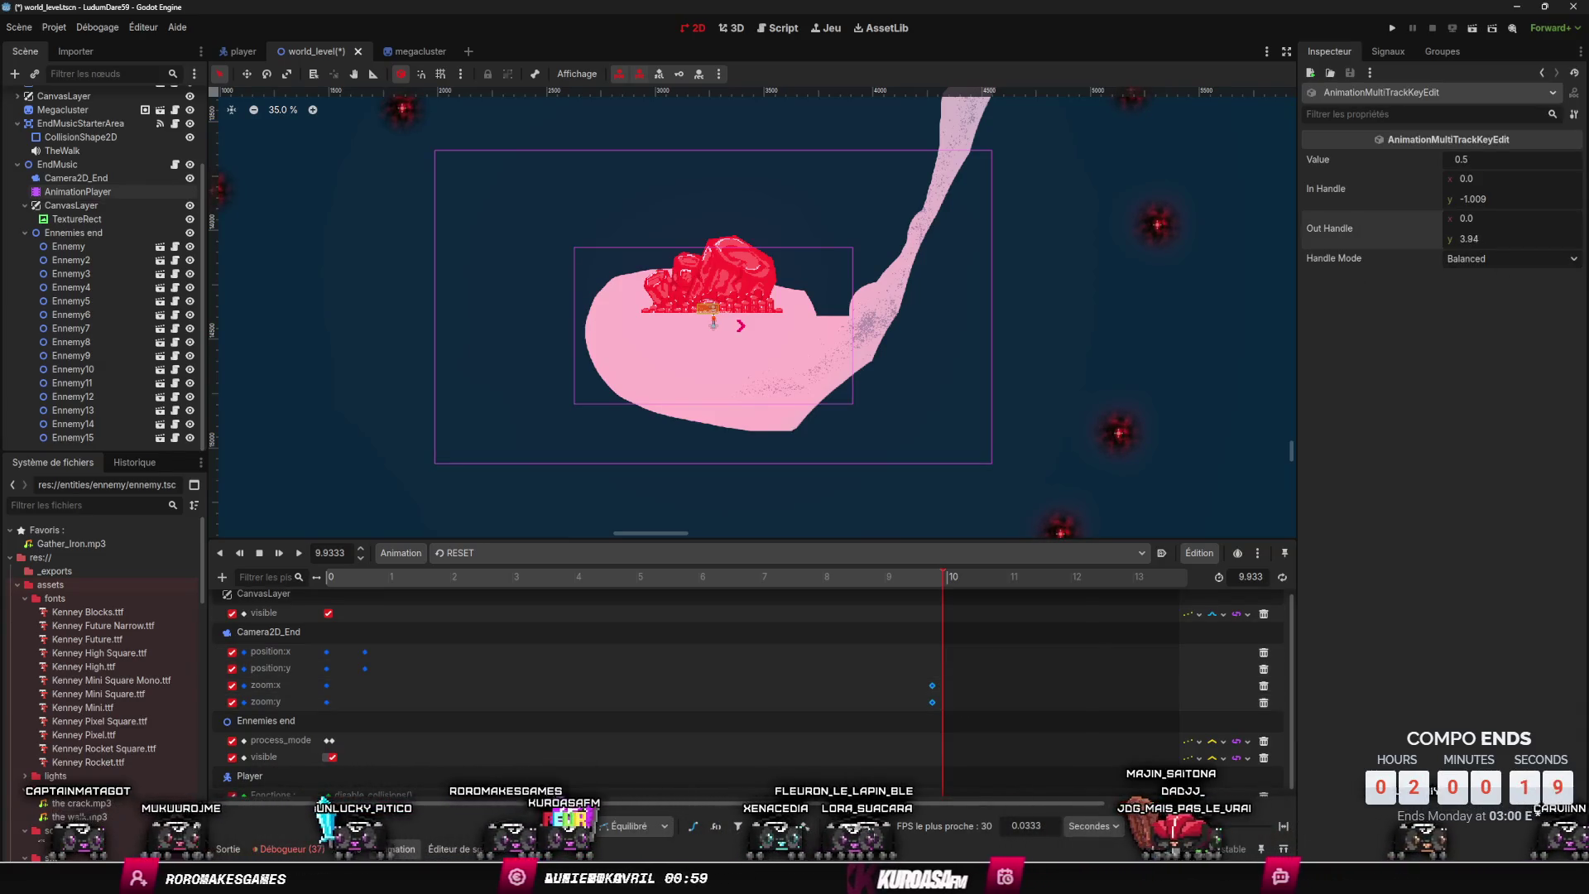
mouse_move(942, 579)
left_mouse_down()
mouse_move(936, 594)
mouse_move(1073, 624)
mouse_move(911, 580)
left_mouse_up()
key("ctrl+z")
key("ctrl+z")
key("ctrl+z")
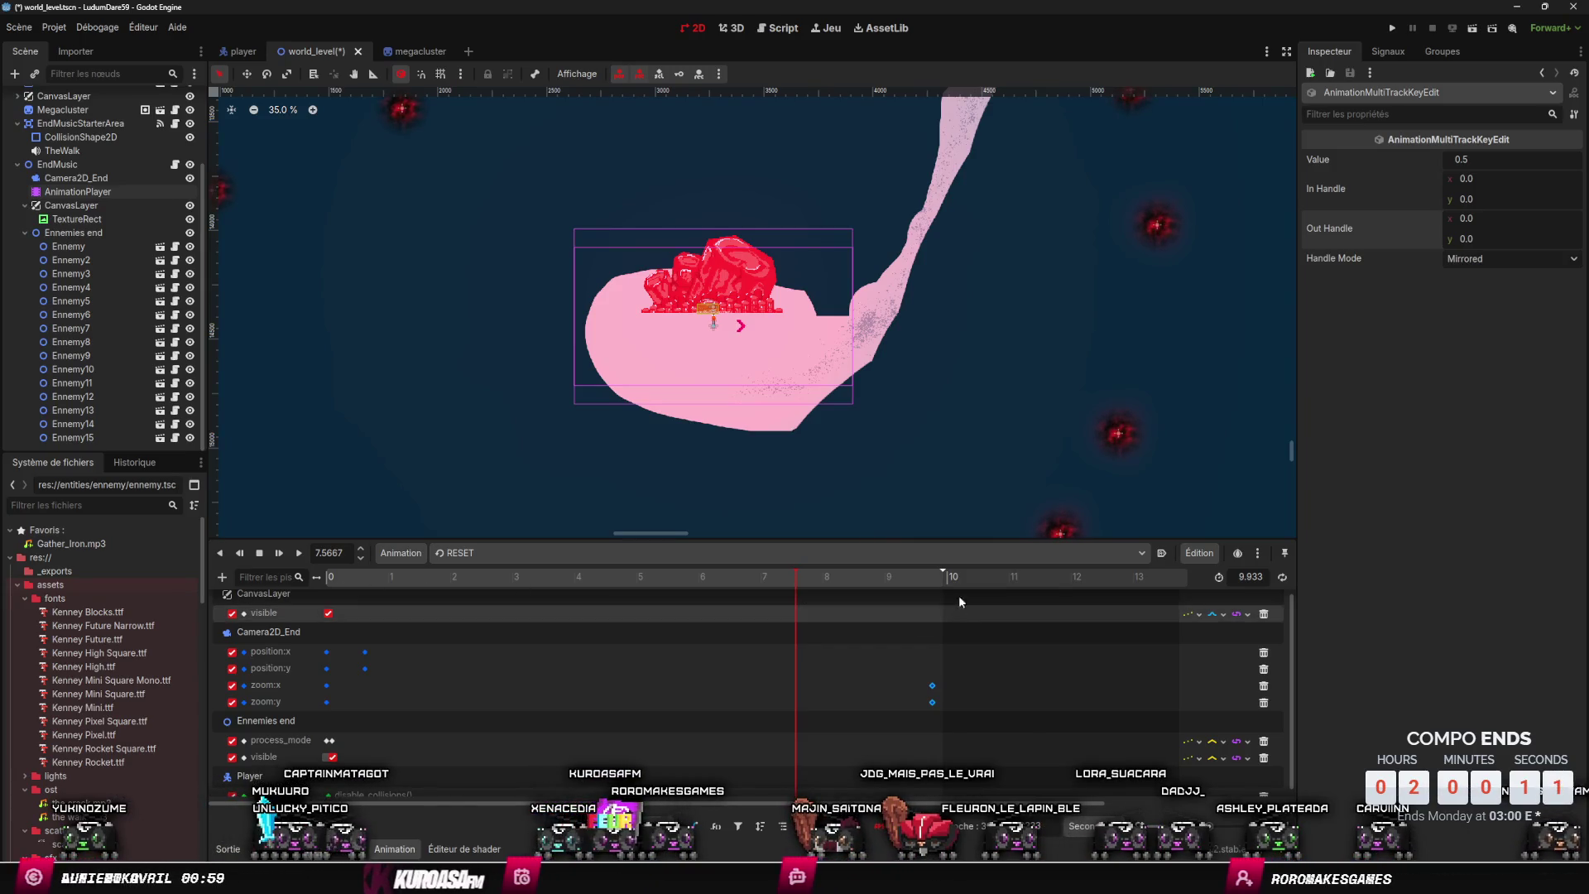
mouse_move(929, 584)
left_mouse_down()
mouse_move(770, 591)
mouse_move(925, 608)
mouse_move(290, 617)
mouse_move(793, 634)
mouse_move(489, 645)
mouse_move(905, 677)
mouse_move(295, 632)
left_mouse_up()
key("ctrl+s")
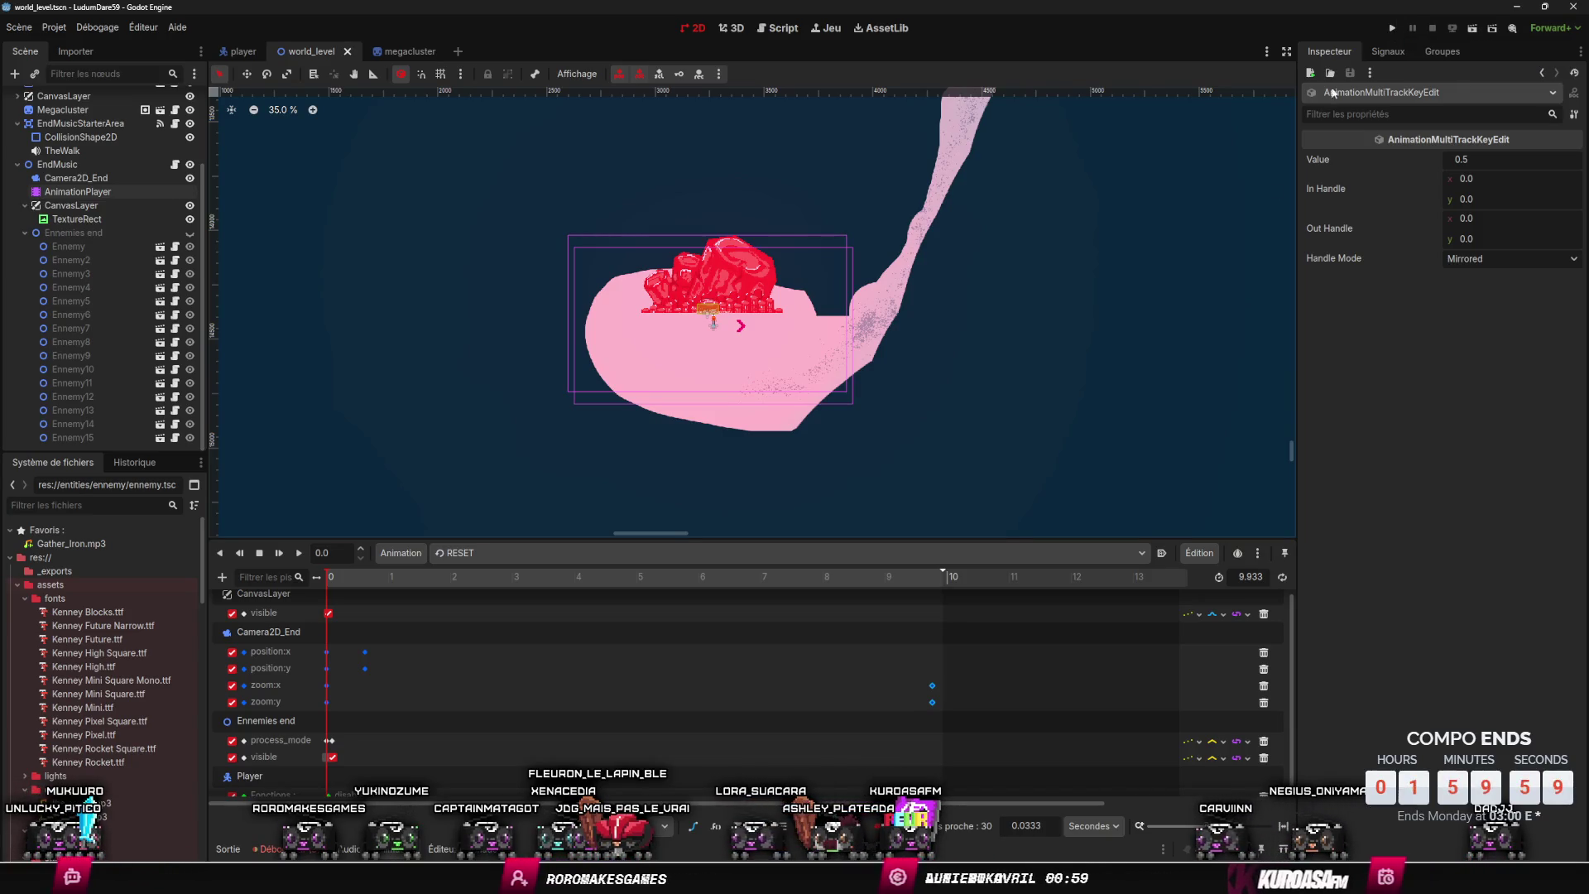
- Extend the animation to about 14.43 s and push the Camera2D_End zoom keys later
left_click(941, 579)
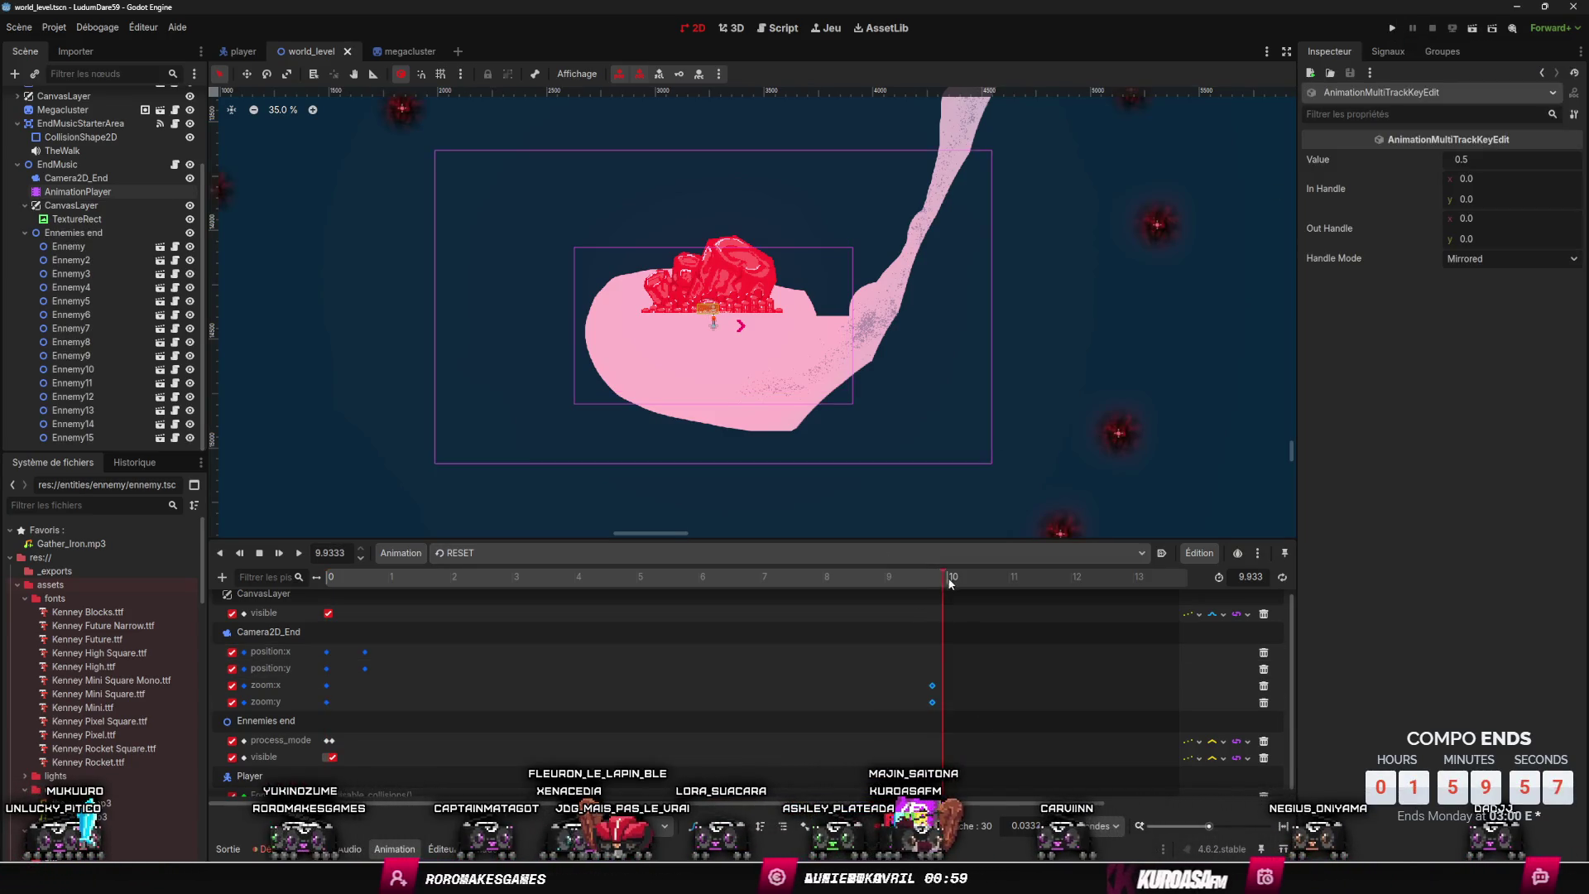
left_click_drag(943, 574, 1068, 579)
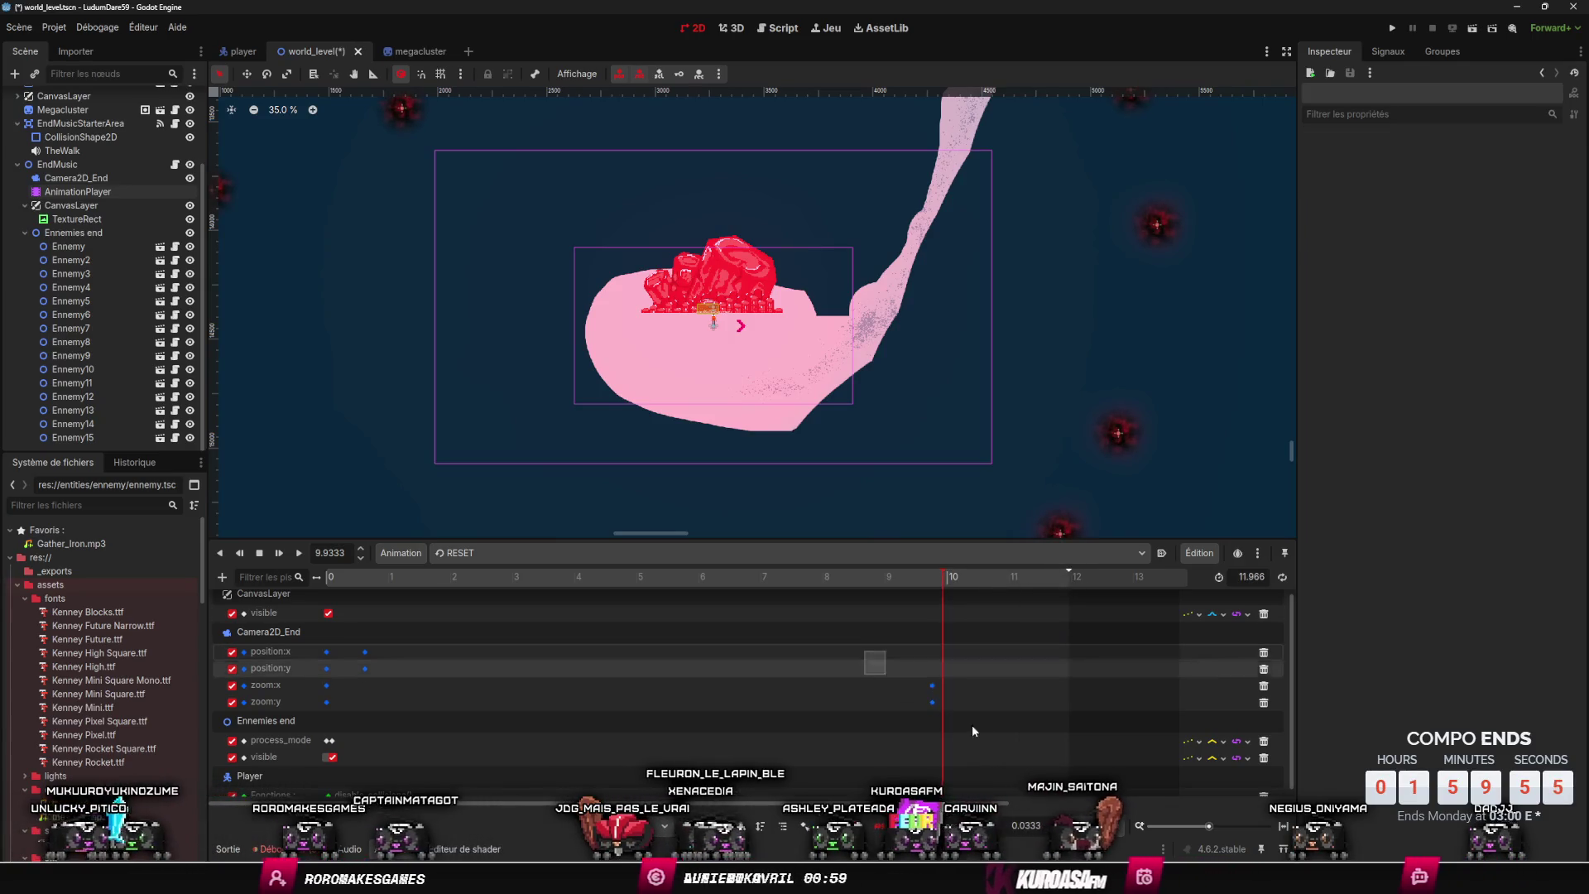
mouse_move(933, 685)
left_mouse_down()
mouse_move(1199, 687)
mouse_move(1160, 696)
left_mouse_up()
scroll(1049, 662, "down", 4)
left_click_drag(588, 574, 725, 580)
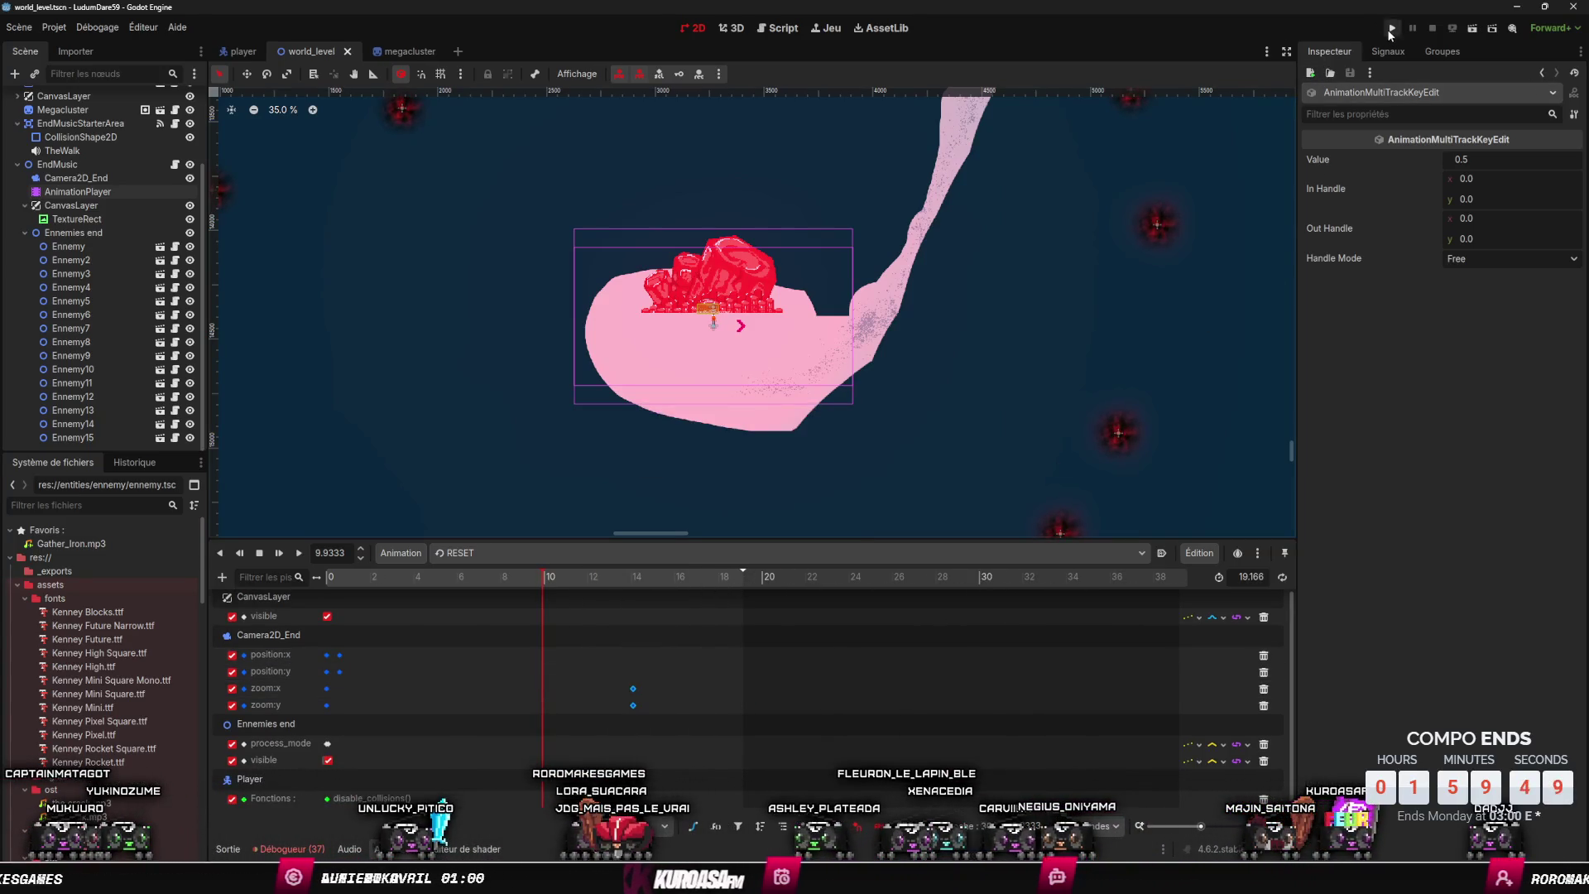
- Run the project to test the end cinematic, then restart from the current scene with F6
left_click(1392, 29)
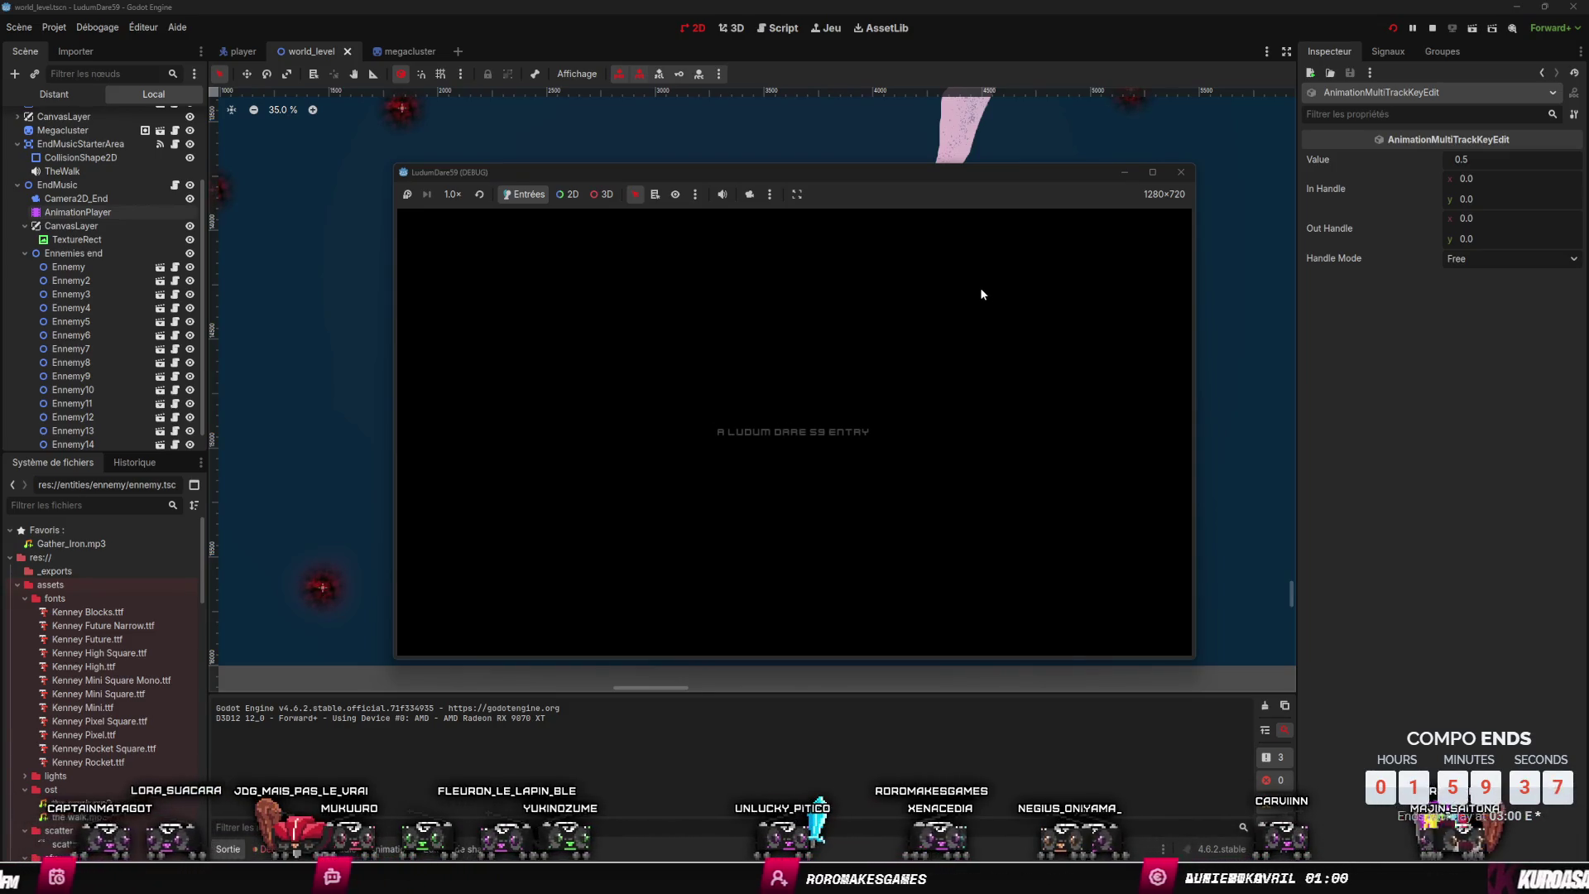
key("F6")
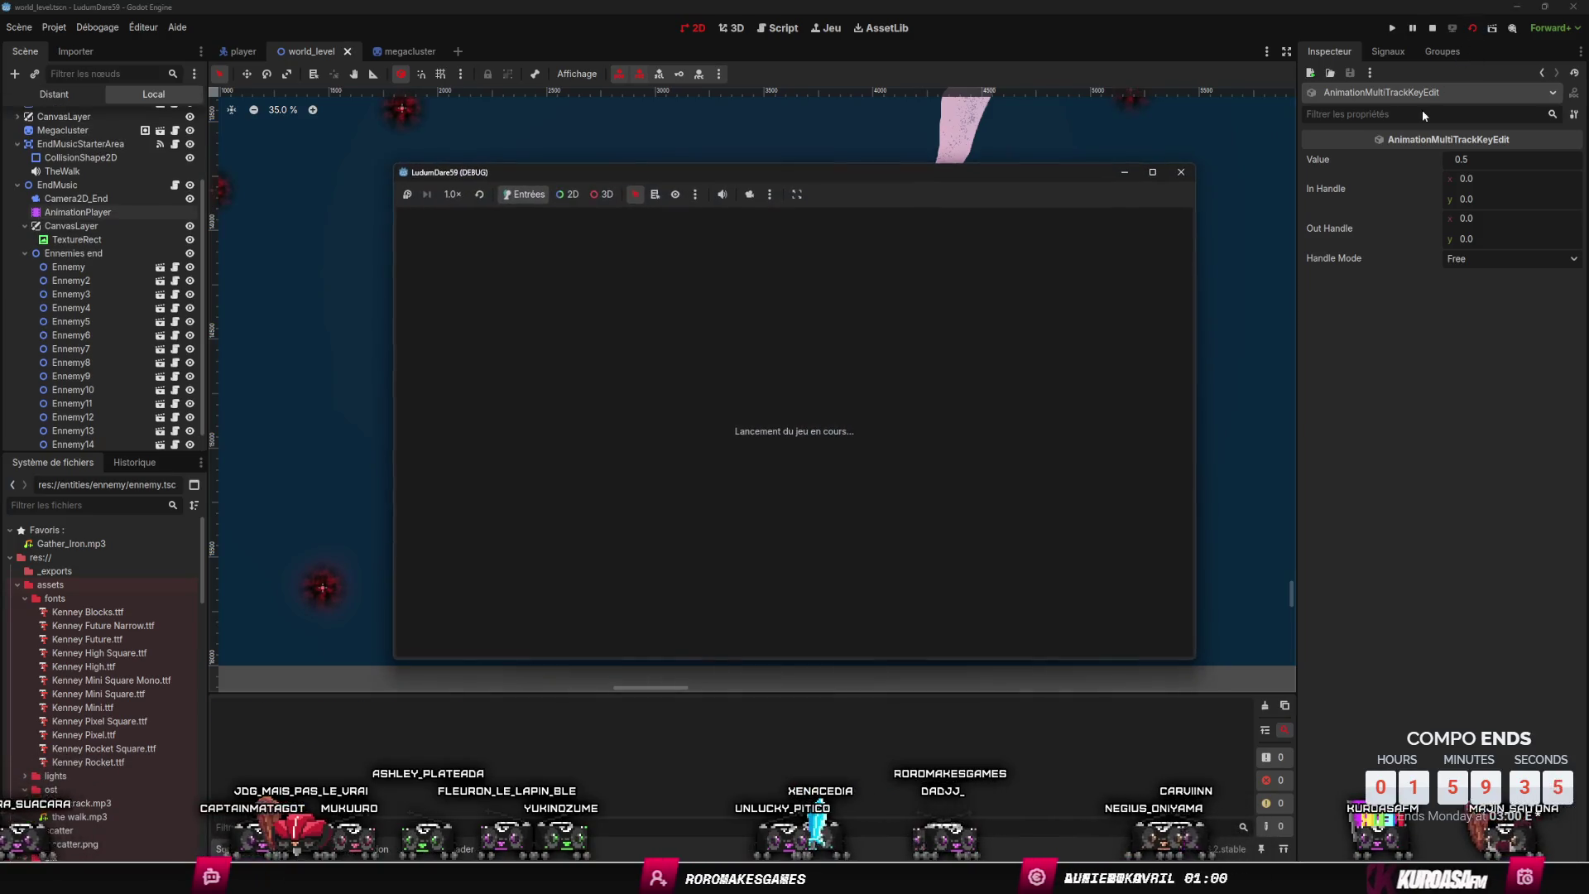
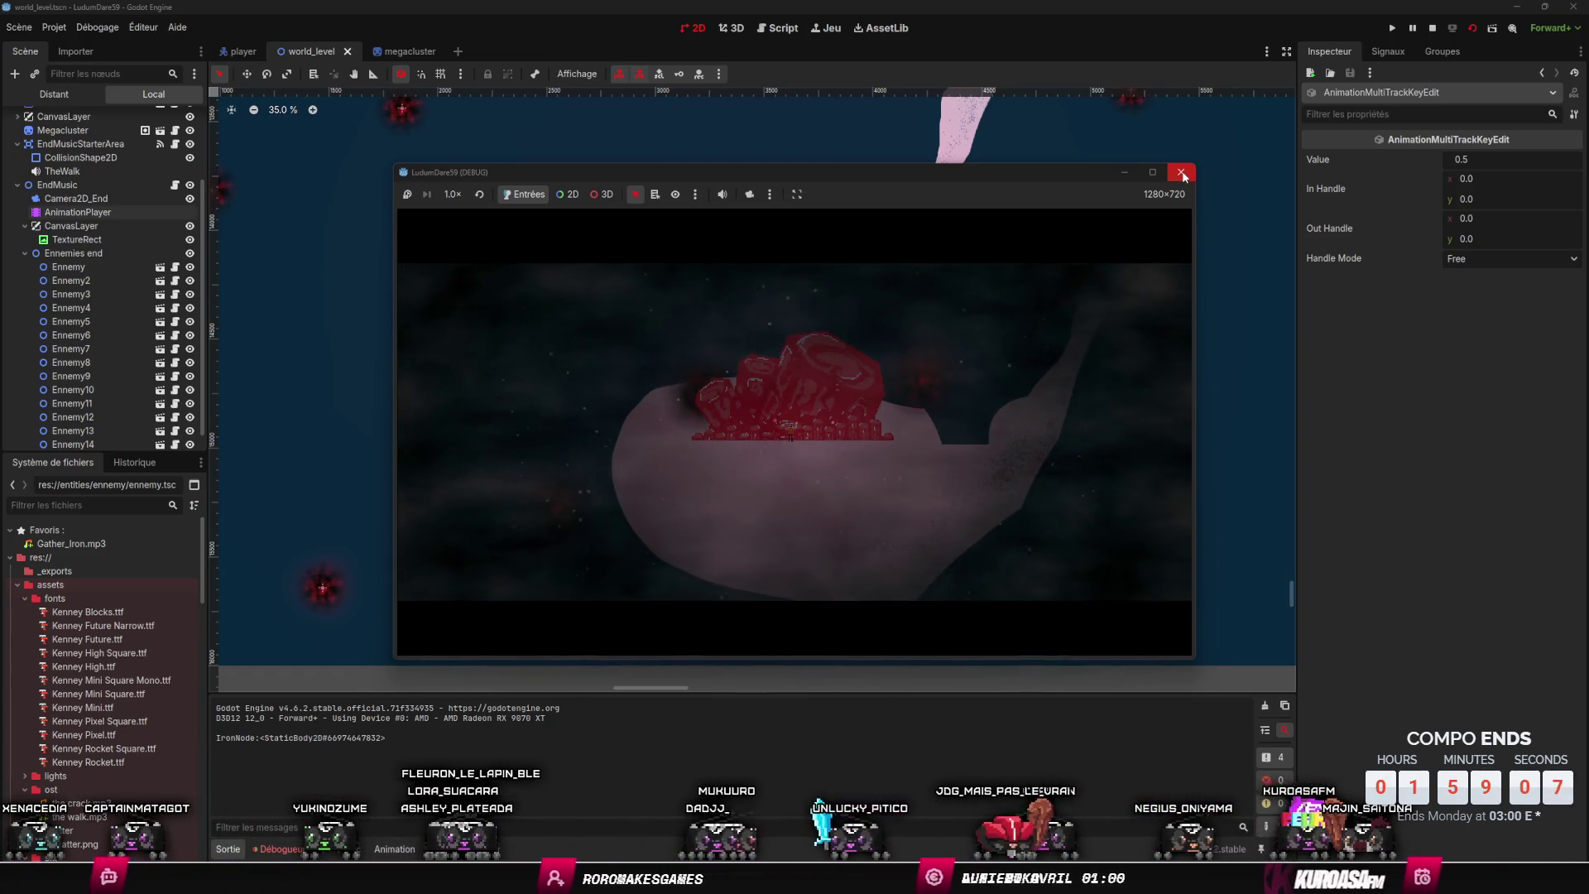
- Close the running game and frame the pink island and its scattered enemies in the 2D view
left_click(1182, 174)
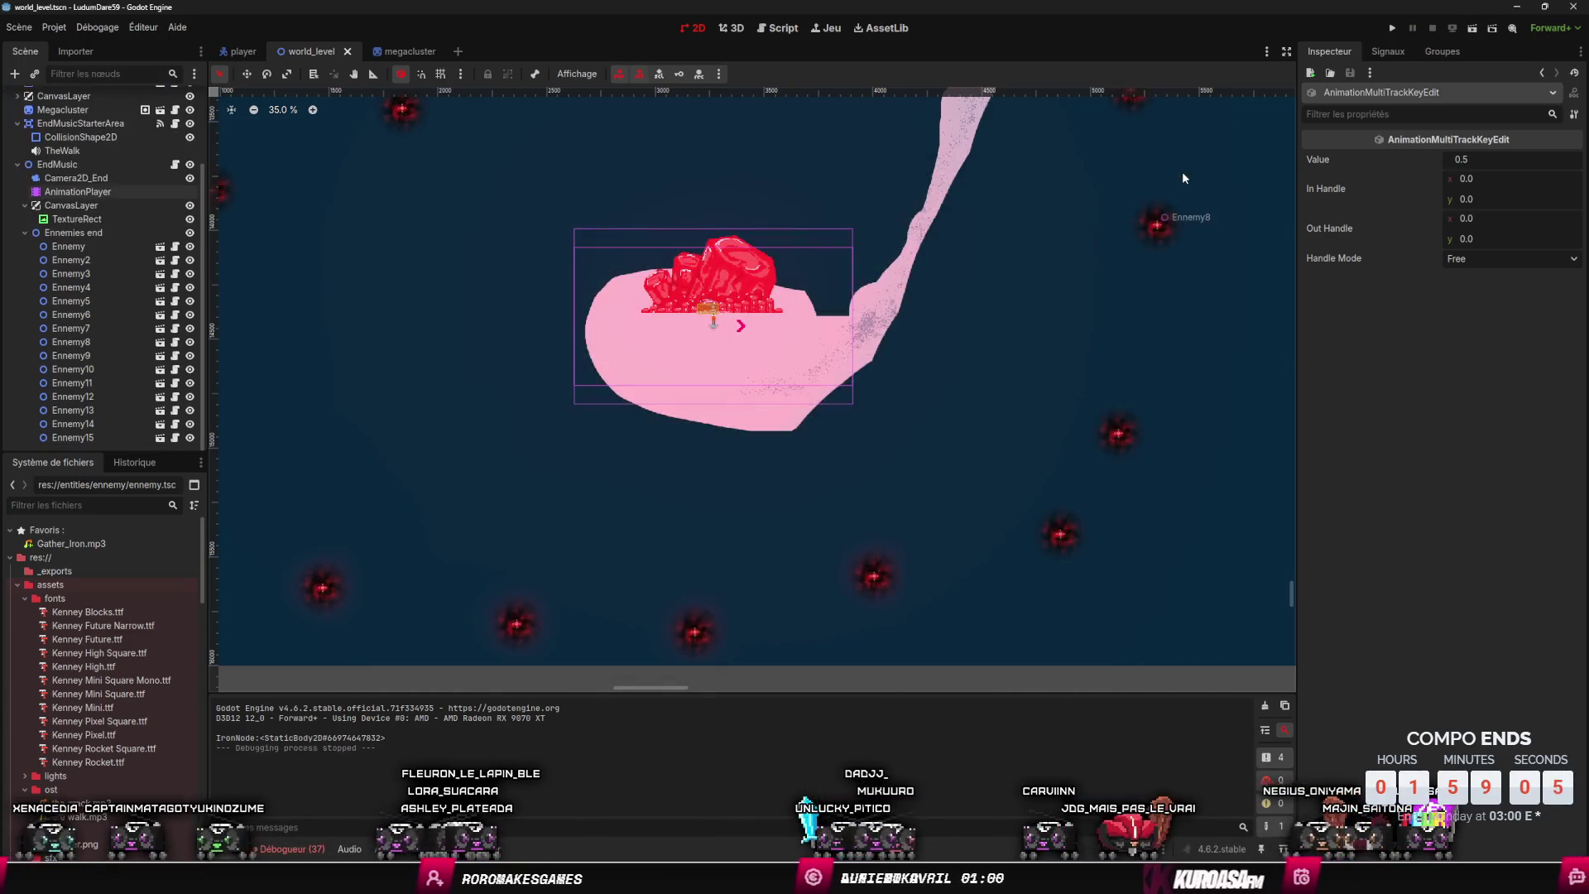
left_click_drag(1014, 235, 1041, 249)
scroll(1040, 250, "down", 4)
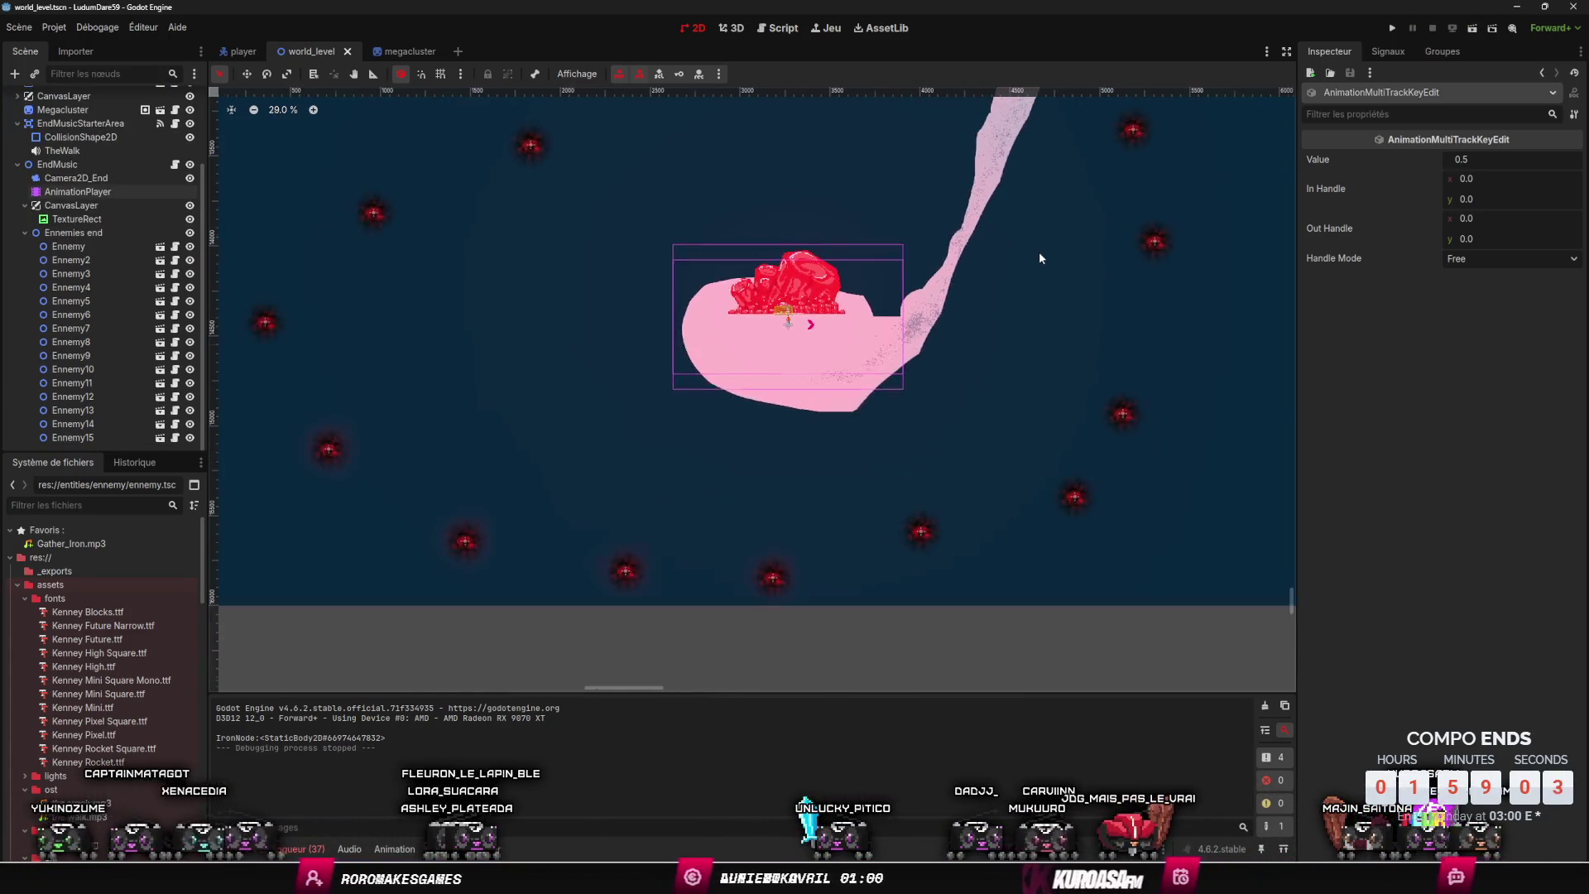
scroll(1020, 331, "up", 5)
scroll(973, 346, "down", 1)
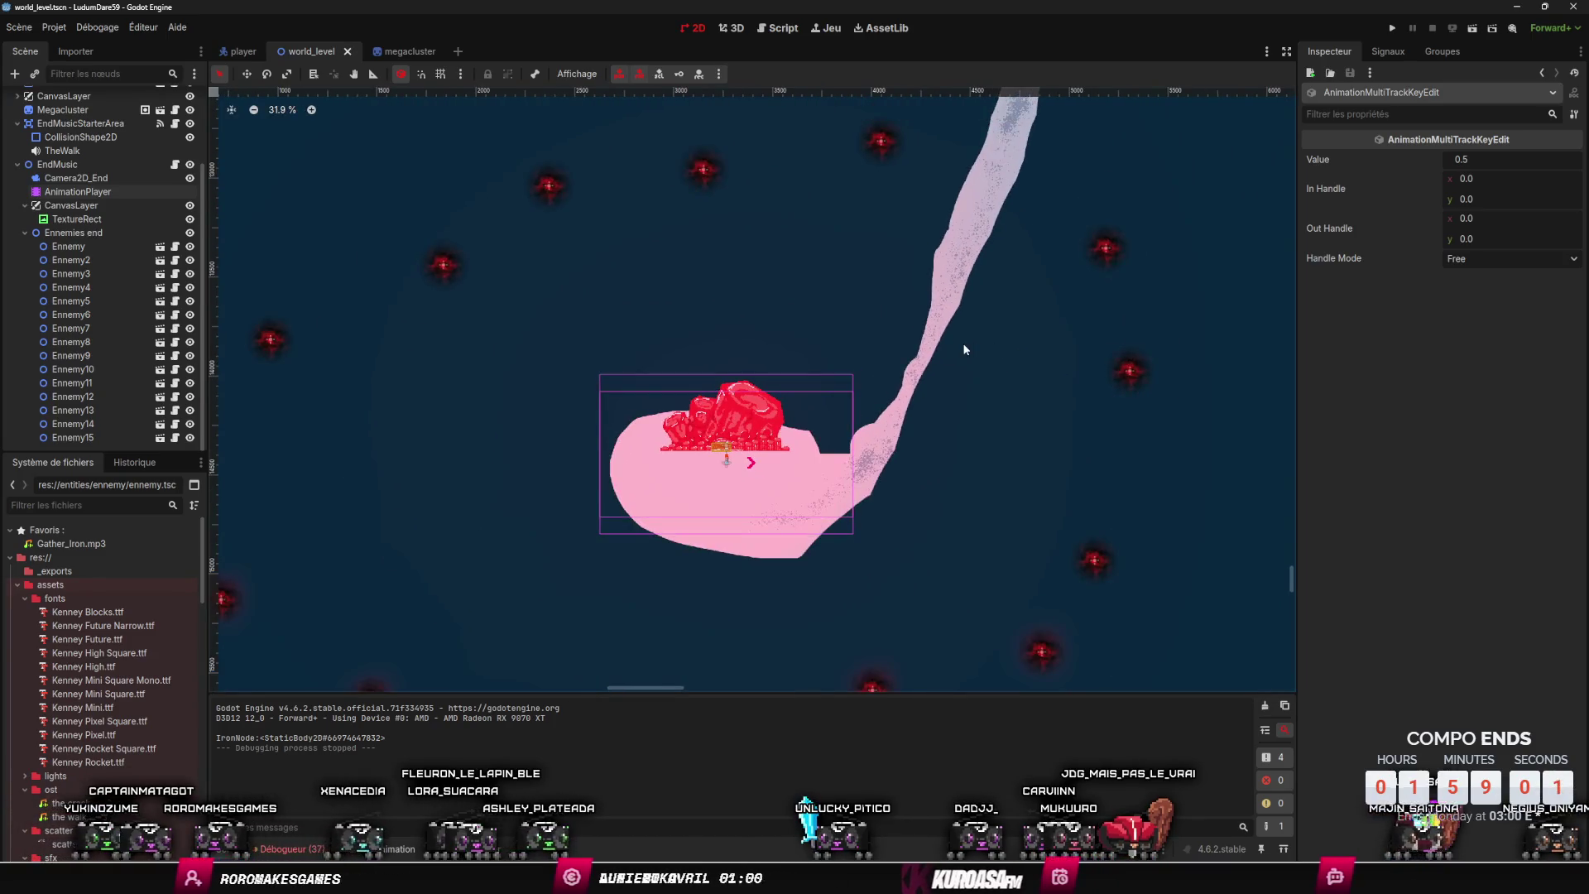
left_click_drag(965, 341, 995, 248)
scroll(828, 369, "up", 2)
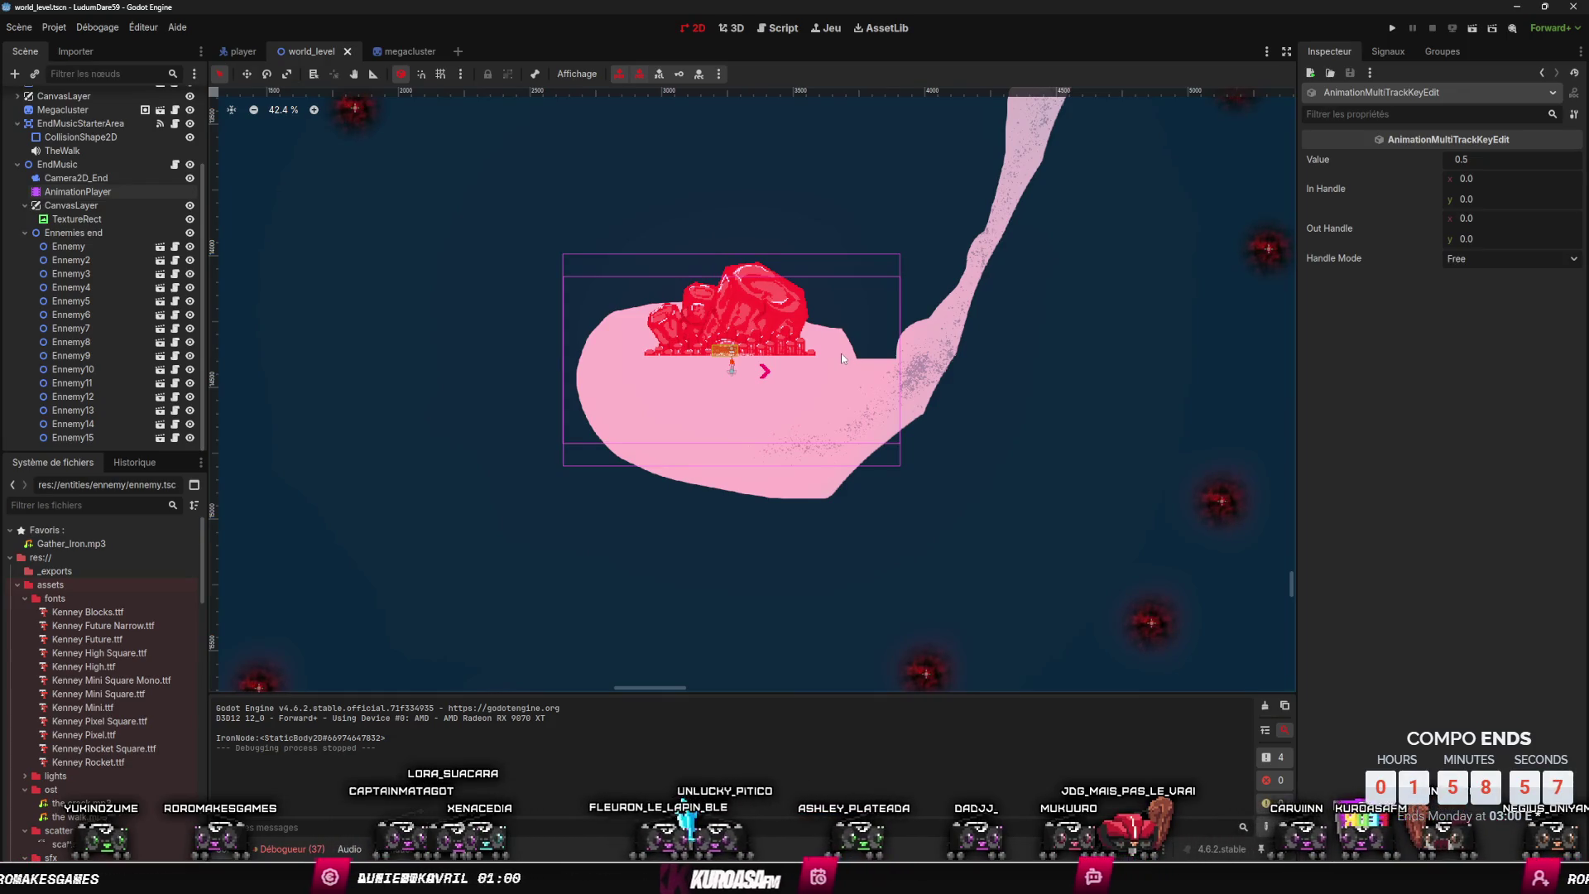
scroll(842, 358, "down", 1)
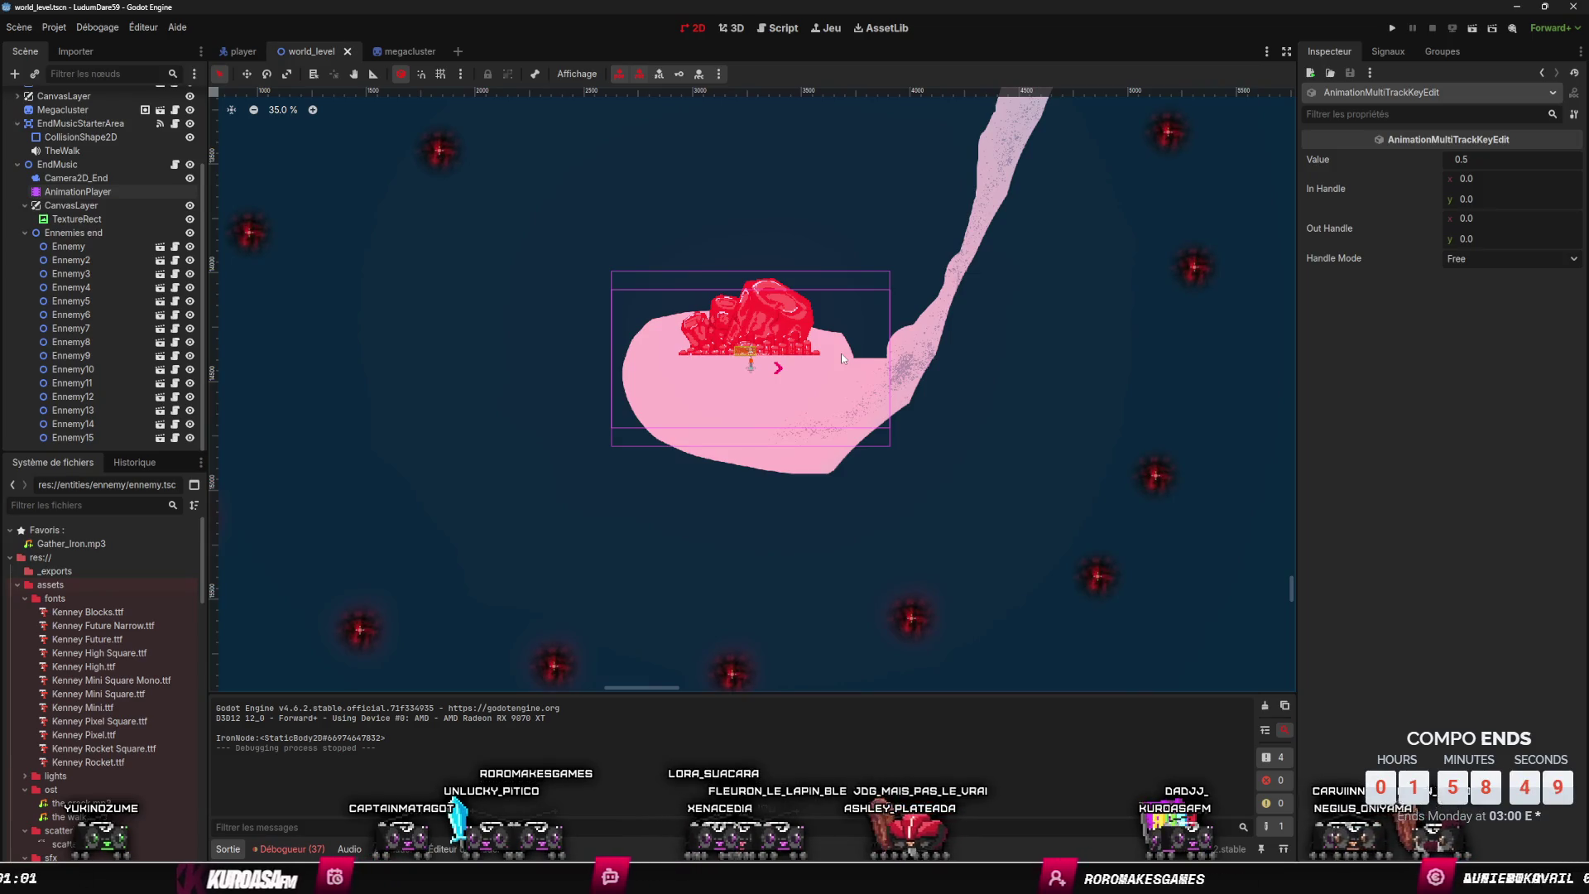
scroll(707, 374, "down", 4)
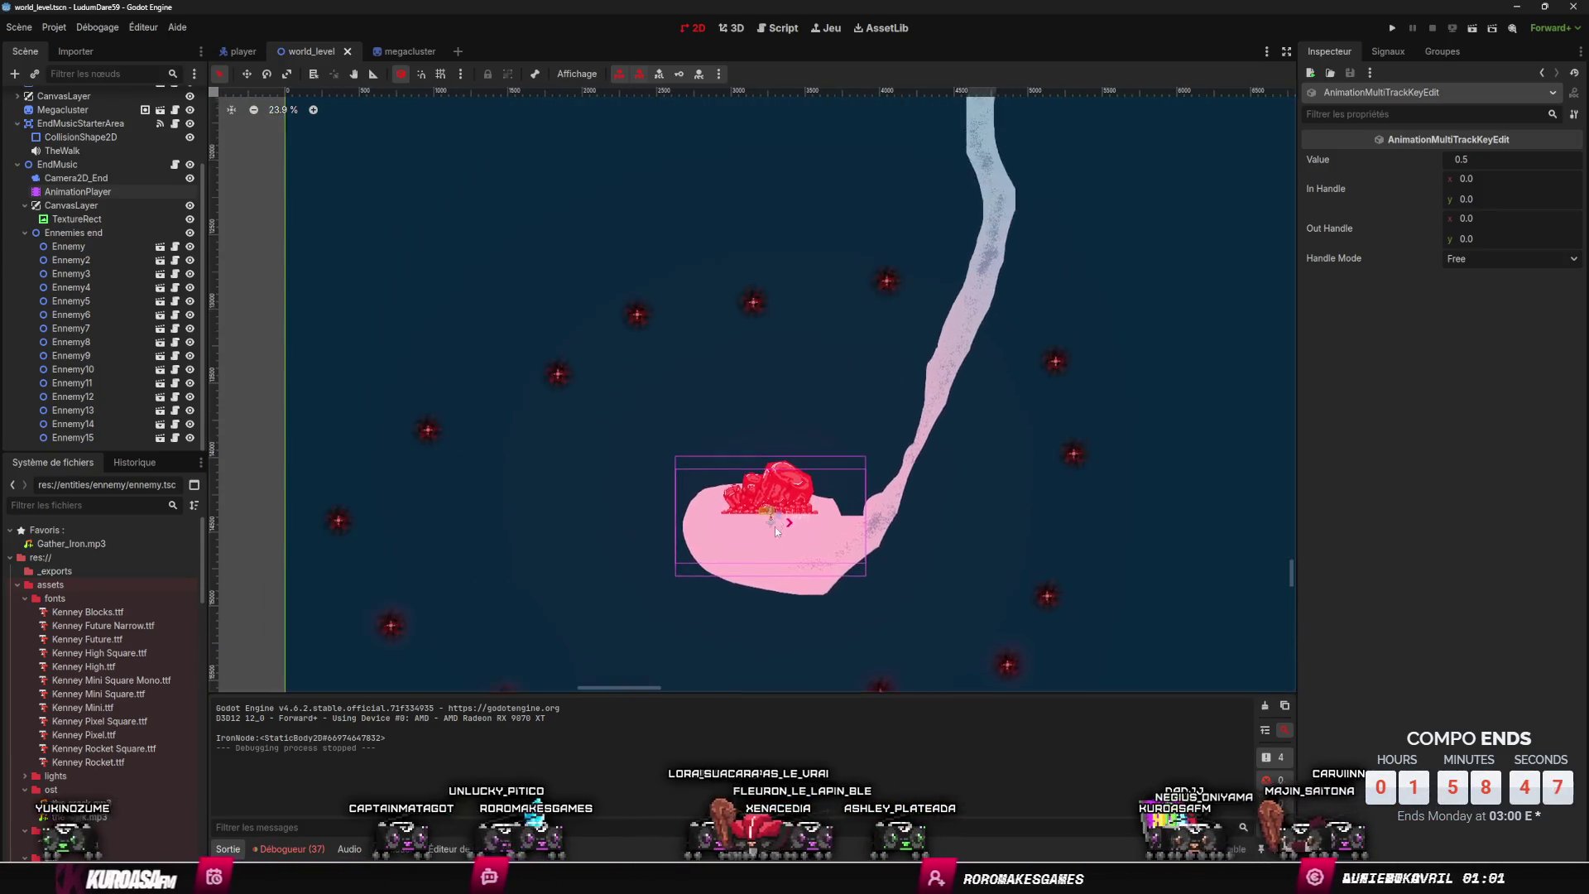
scroll(782, 489, "up", 2)
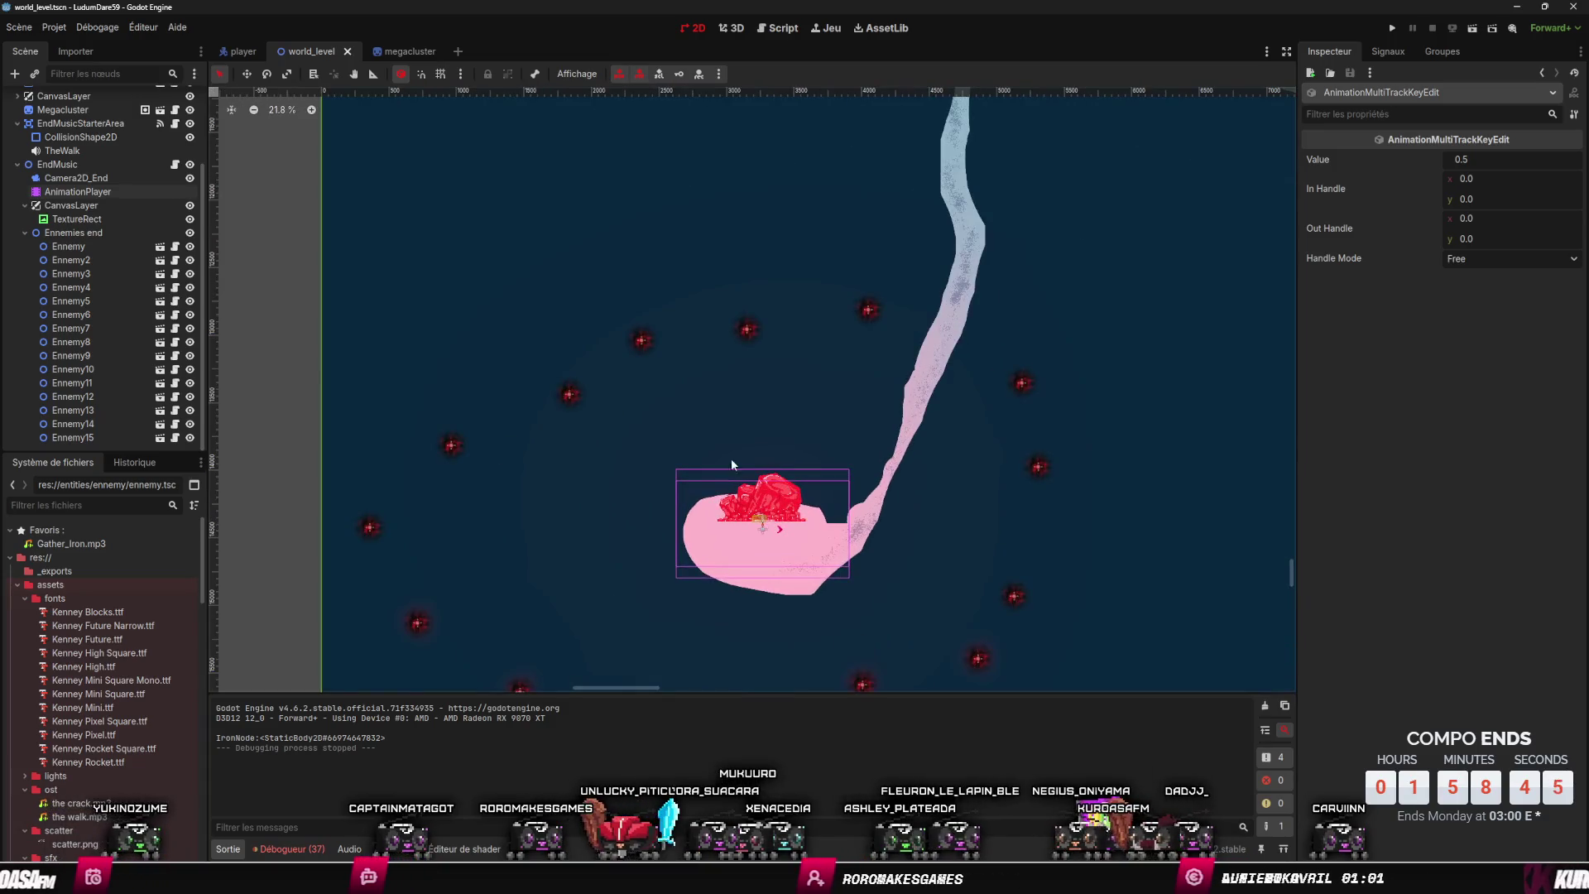
- Drag Ennemy15, Ennemy14, Ennemy, Ennemy2, Ennemy3 and Ennemy4 into an even ring around the island
left_click_drag(448, 443, 515, 454)
left_click_drag(370, 526, 539, 509)
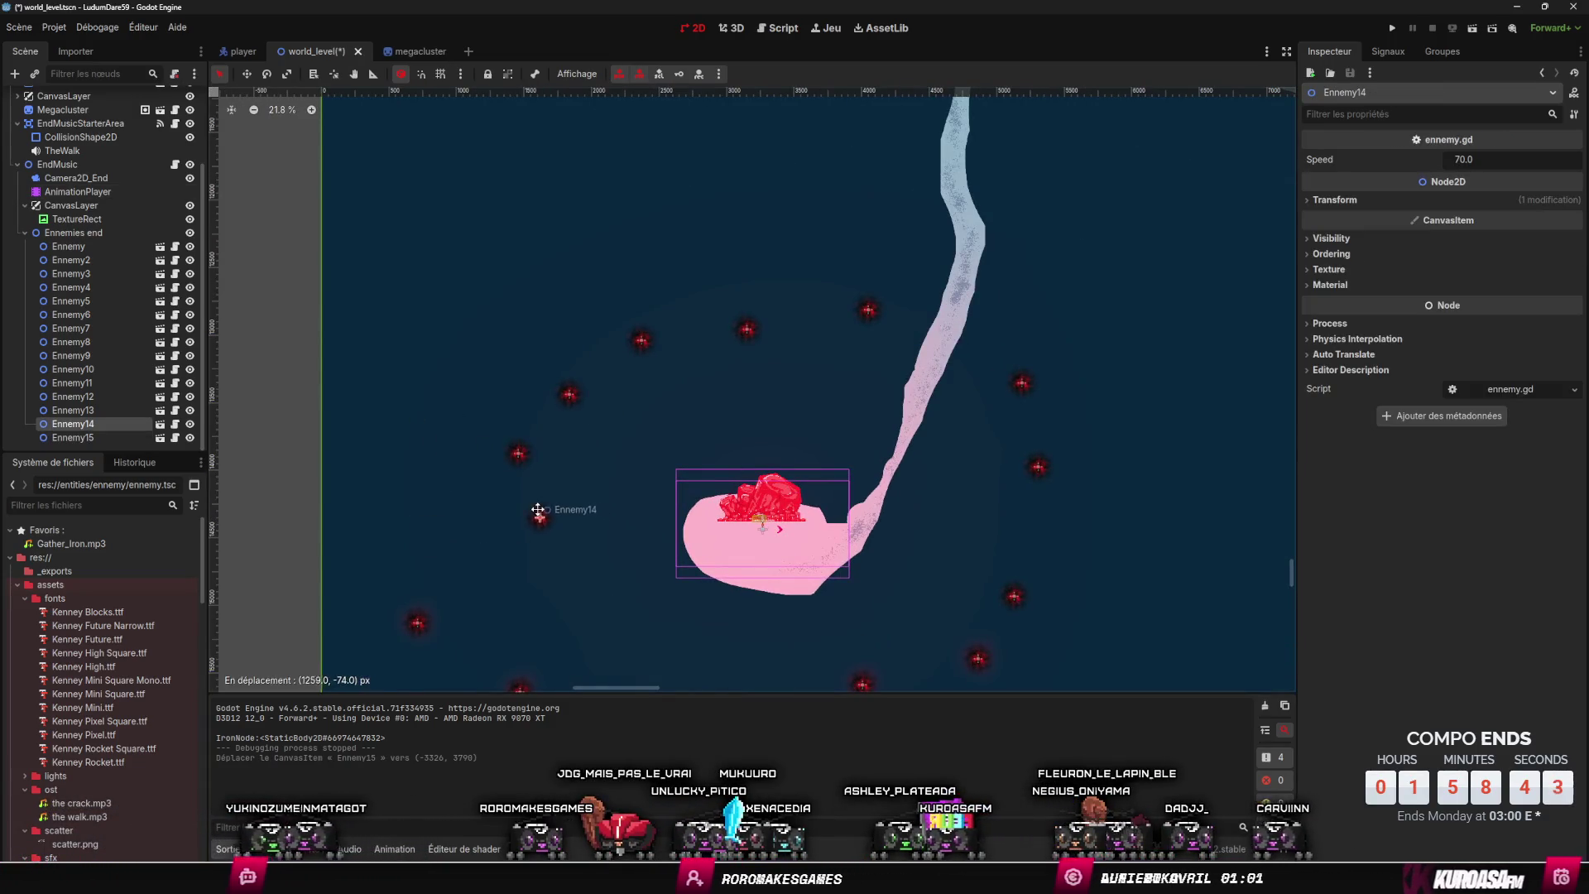
mouse_move(419, 620)
left_mouse_down()
mouse_move(529, 603)
mouse_move(558, 560)
left_mouse_up()
scroll(528, 583, "down", 2)
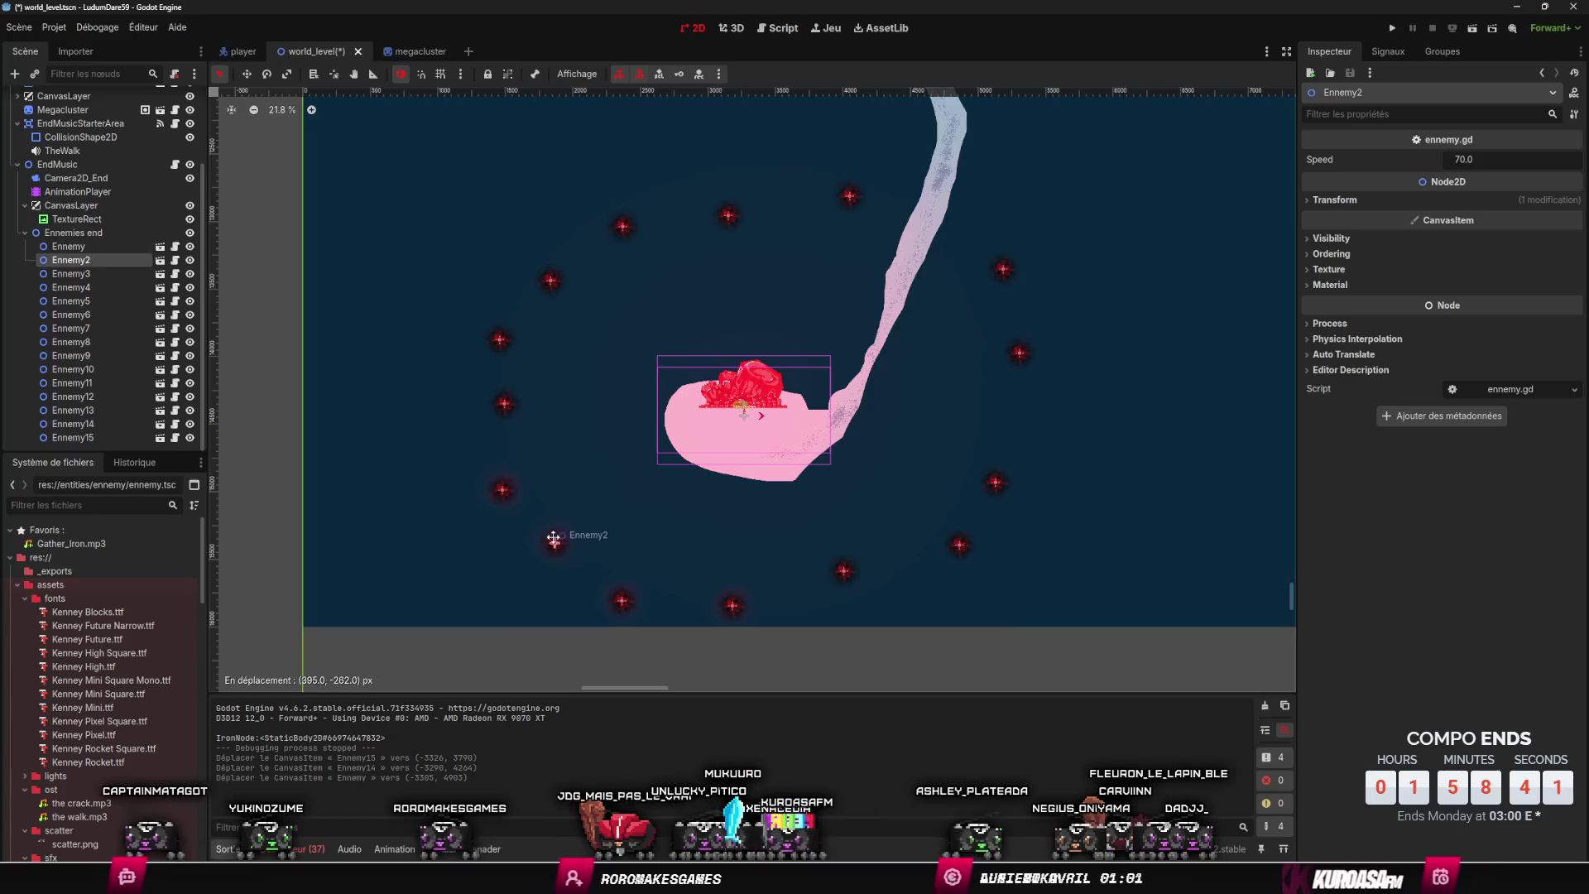
left_click_drag(614, 609, 607, 583)
left_click_drag(729, 609, 703, 582)
- Save the world_level scene and bring up the animation timeline
key("ctrl+s")
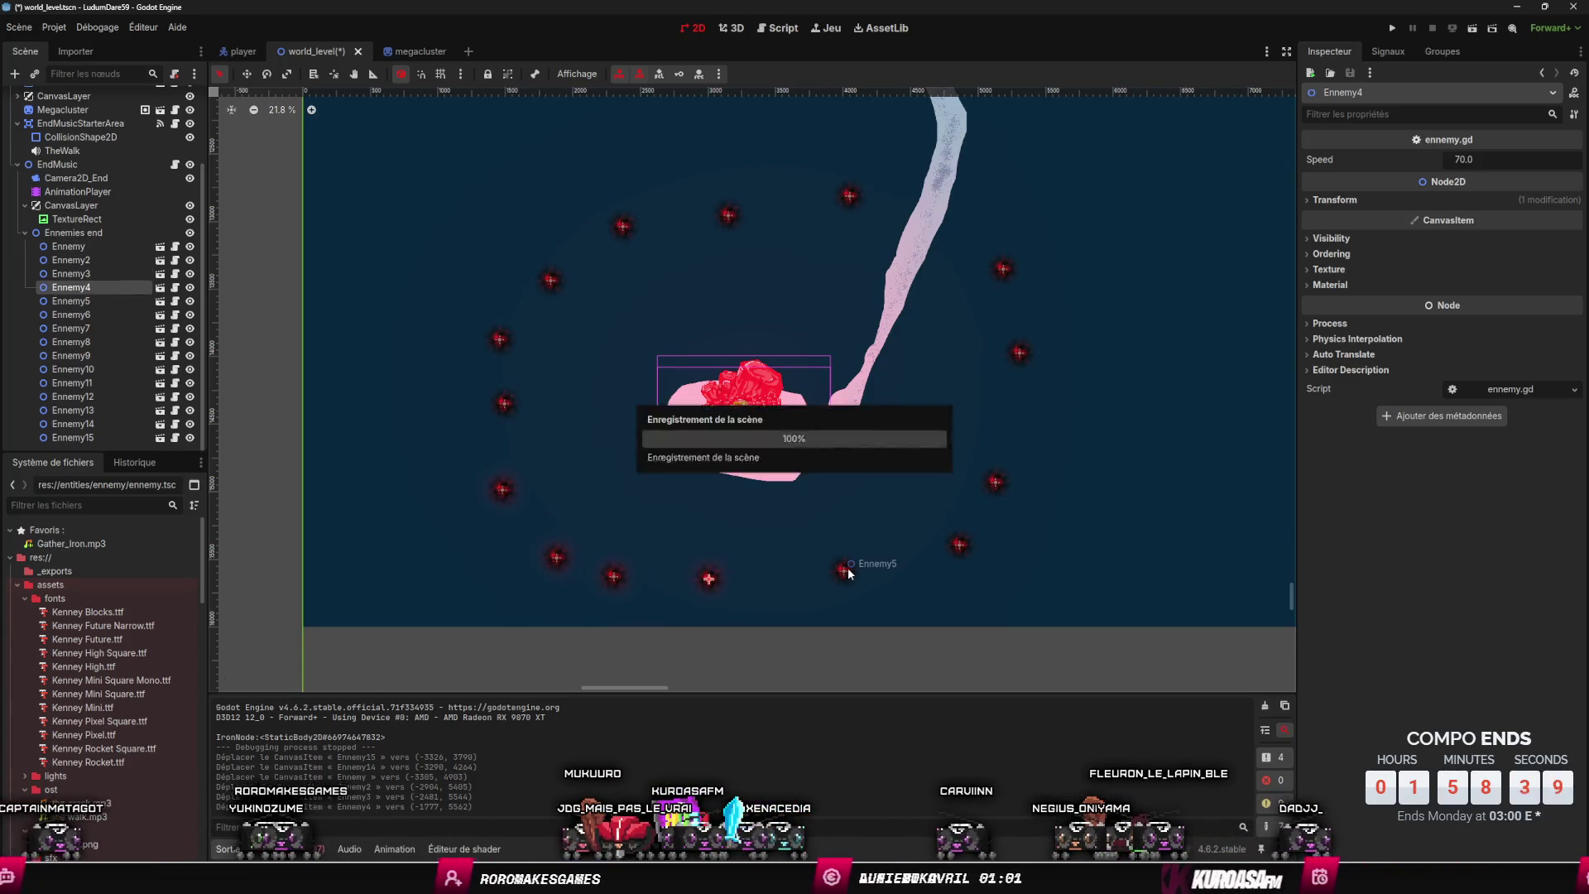
scroll(737, 557, "up", 2)
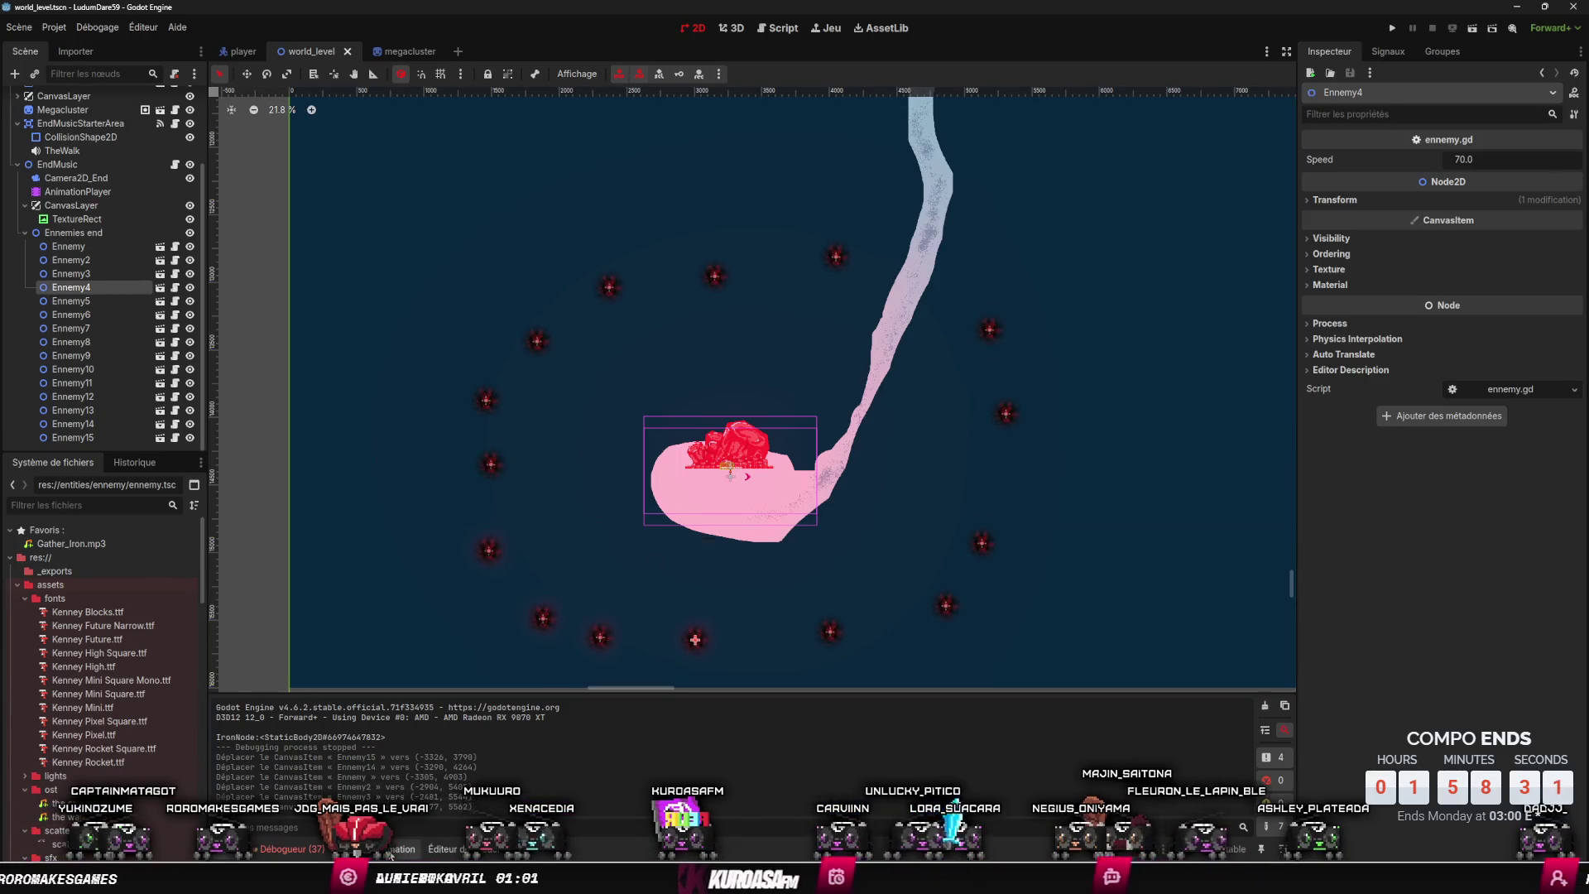
key("alt+n")
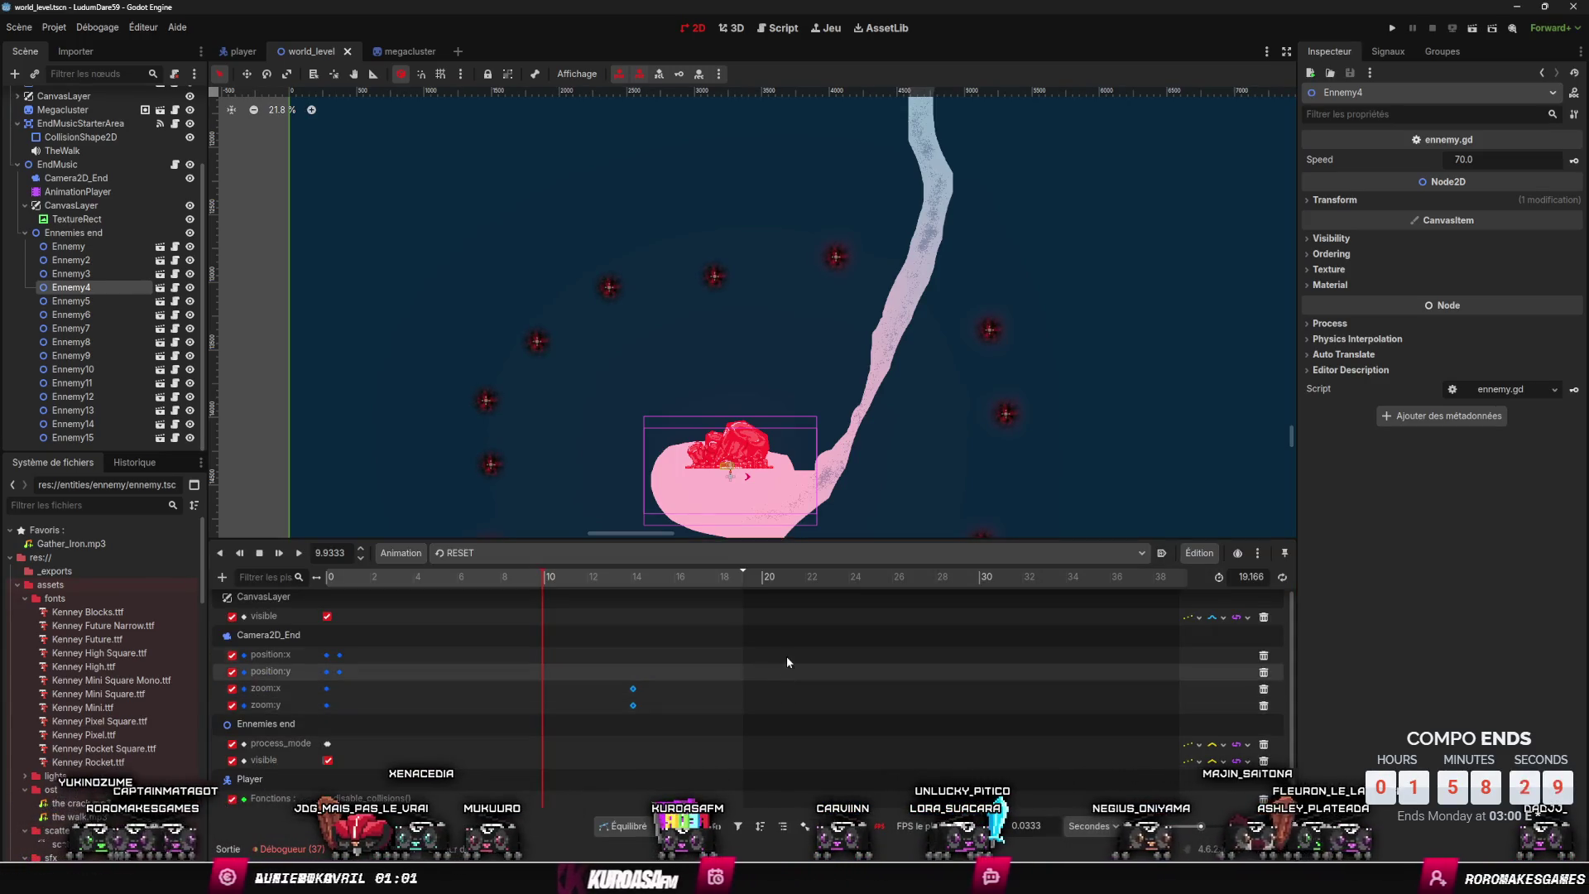
- Select the Camera2D_End zoom keys and scrub the end animation to preview the camera zoom
scroll(781, 669, "up", 1)
scroll(781, 669, "down", 1)
left_click(633, 688)
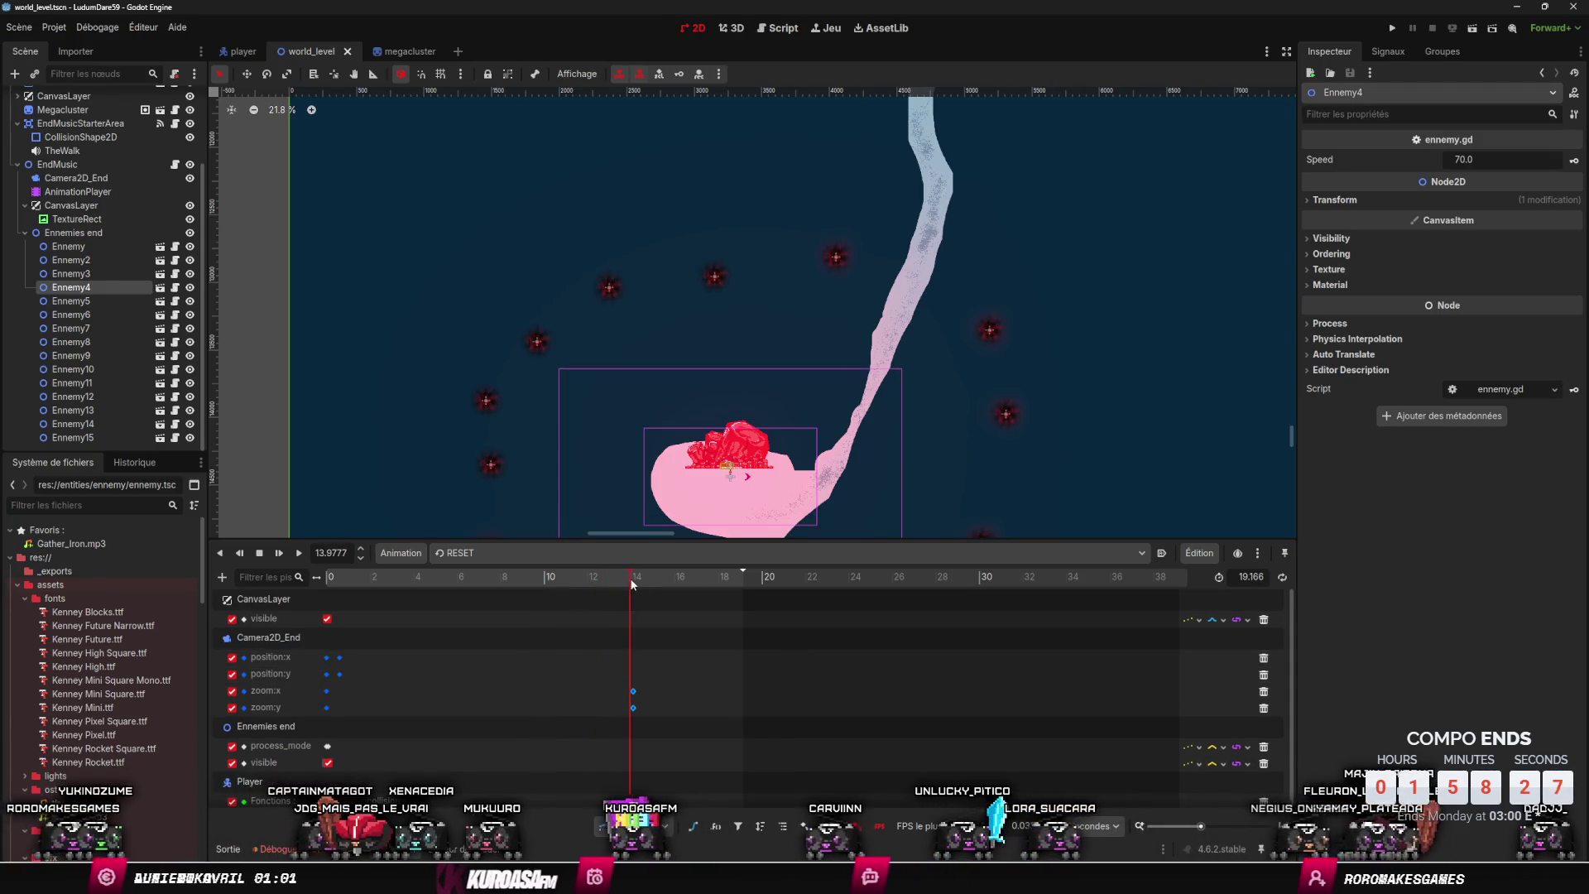
left_click(715, 705)
mouse_move(623, 580)
left_mouse_down()
mouse_move(498, 592)
mouse_move(673, 619)
mouse_move(555, 616)
left_mouse_up()
right_click(155, 206)
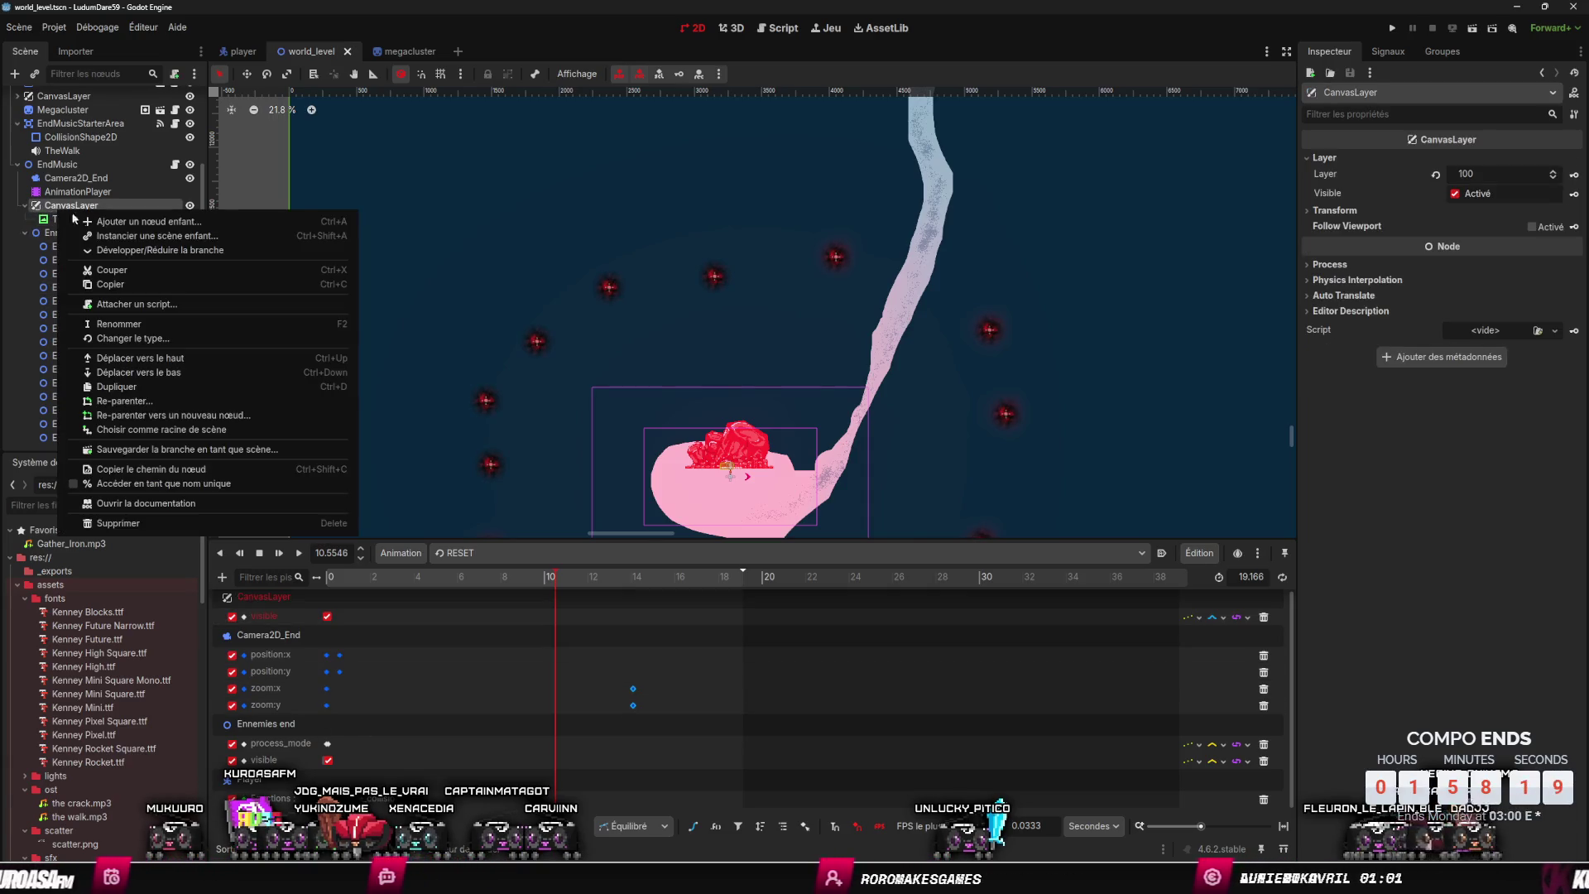
- Add a ColorRect child under CanvasLayer and set its Transform size to 1280 x 720
left_click(155, 221)
type("color")
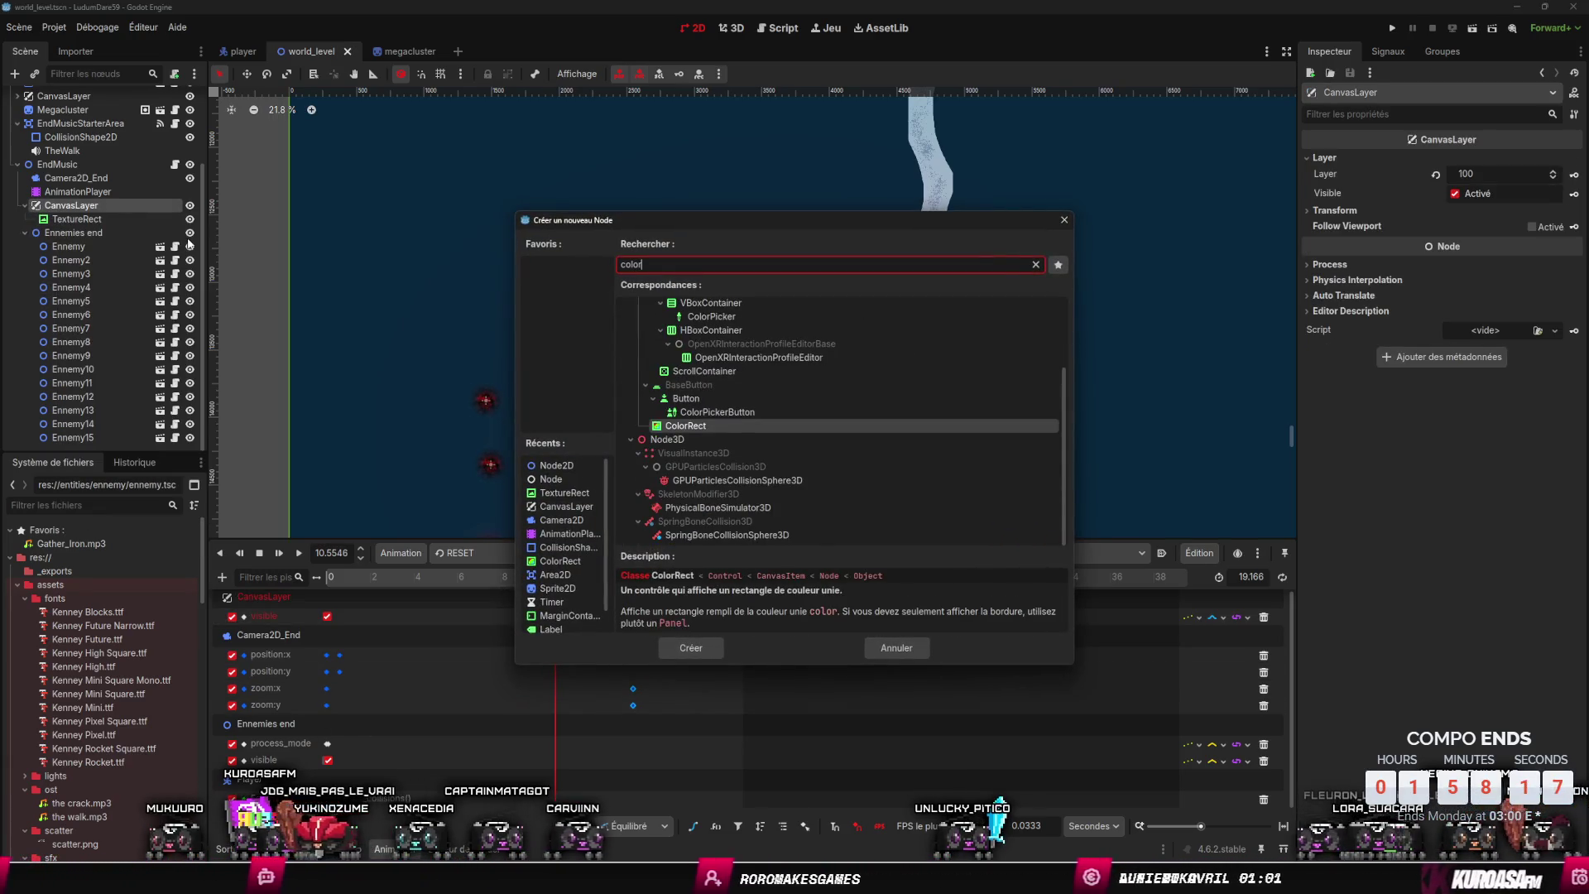
key("Return")
scroll(1062, 149, "down", 2)
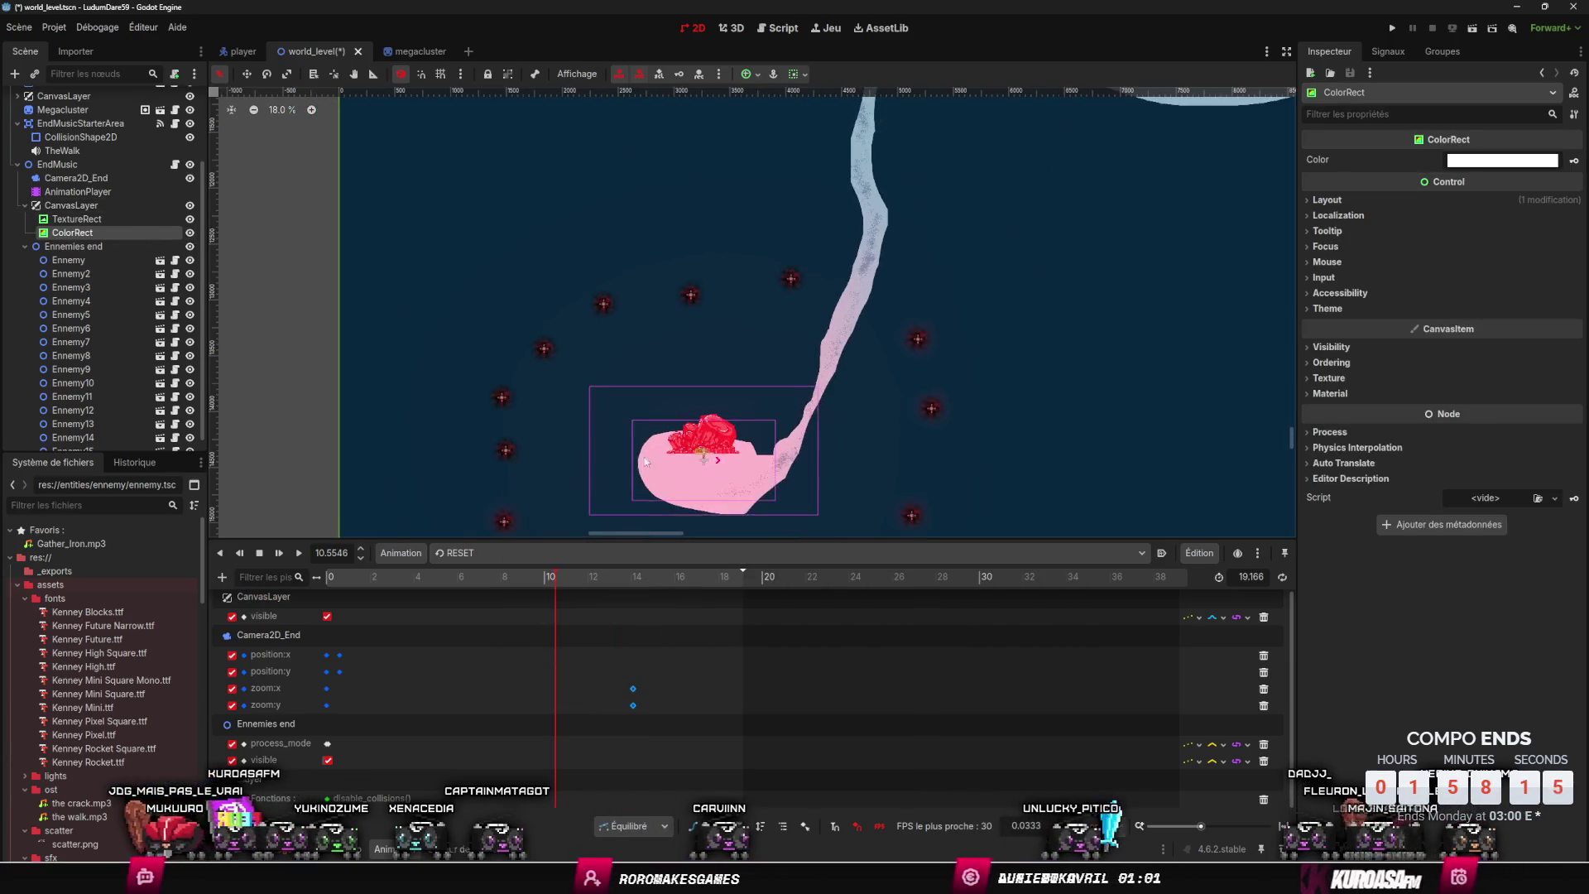
left_click(1309, 201)
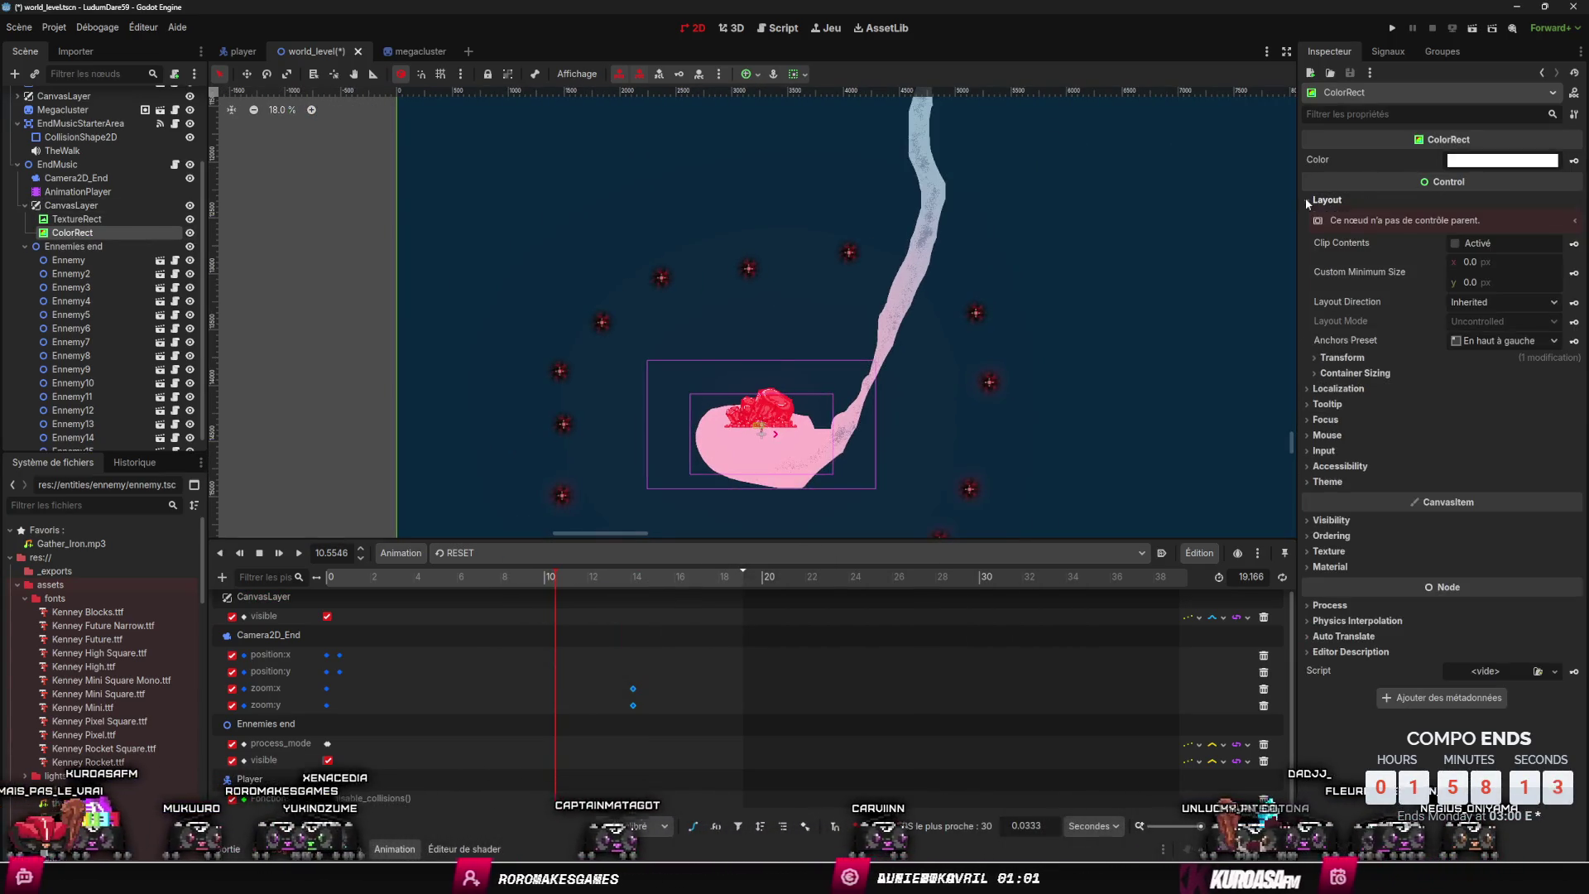
left_click(1340, 358)
left_click(1494, 375)
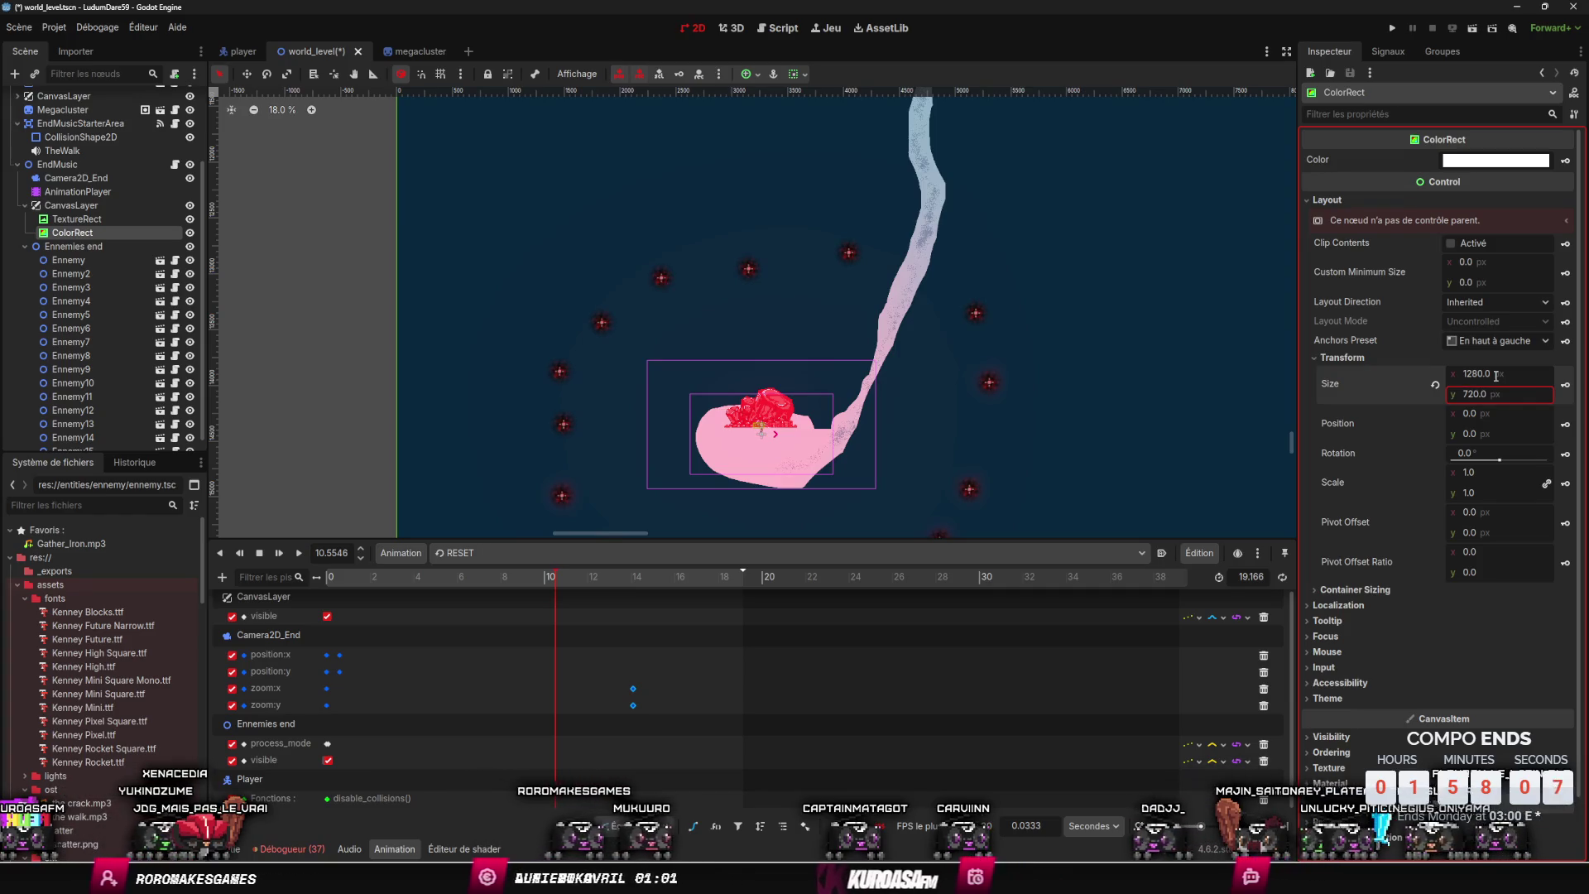
- Make the ColorRect black and key its Modulate at alpha 0 on a new track at 11.3333 s
left_click(1499, 160)
left_click_drag(1563, 296, 1565, 358)
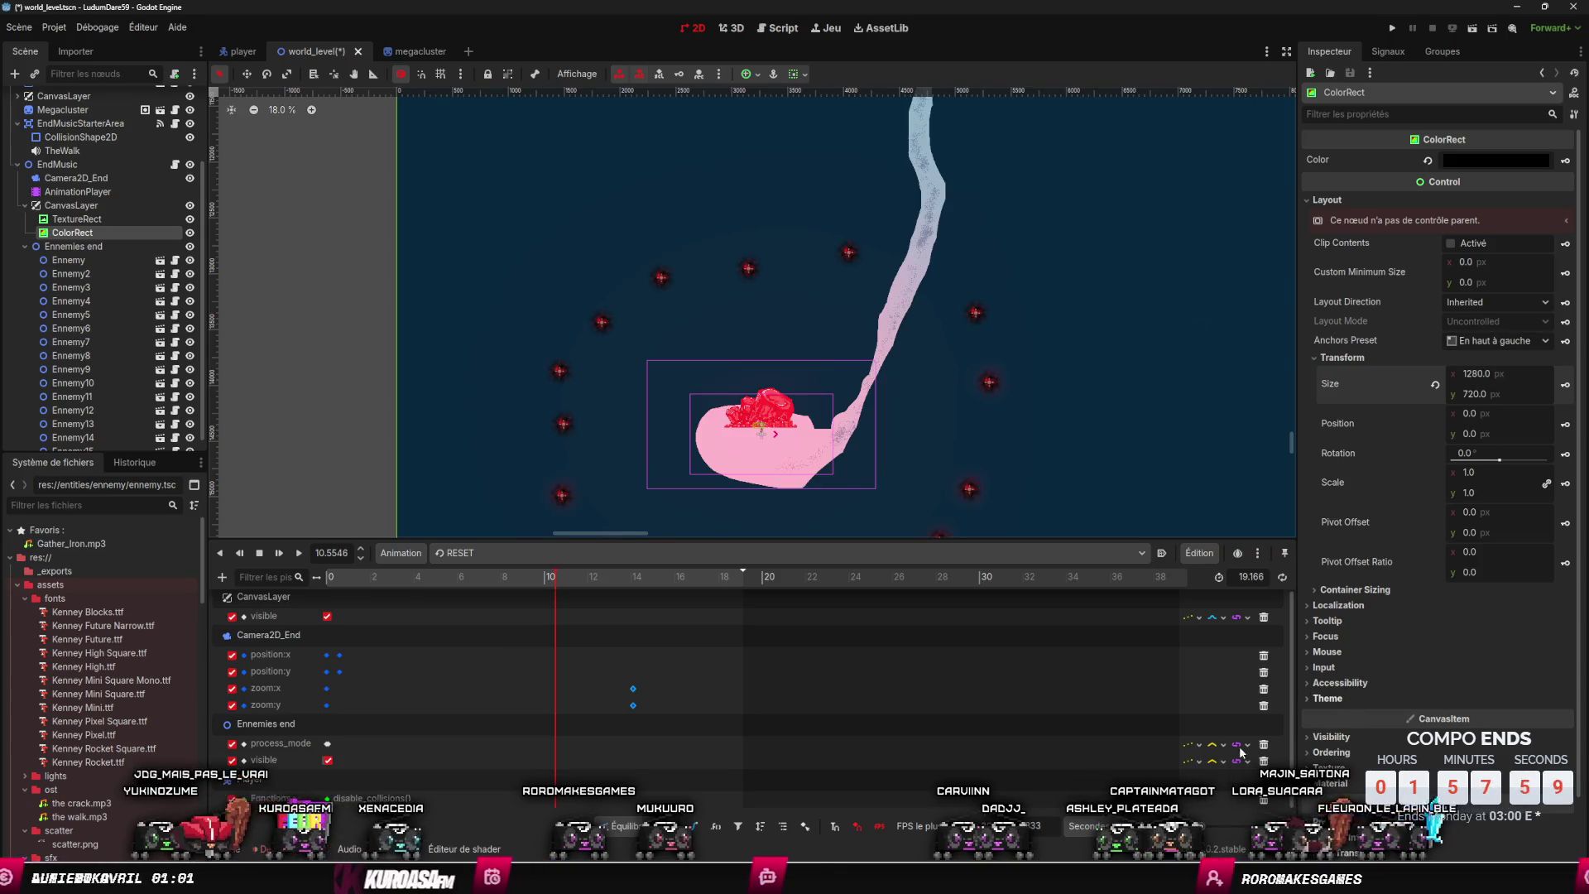
left_click(1388, 738)
left_click(1498, 771)
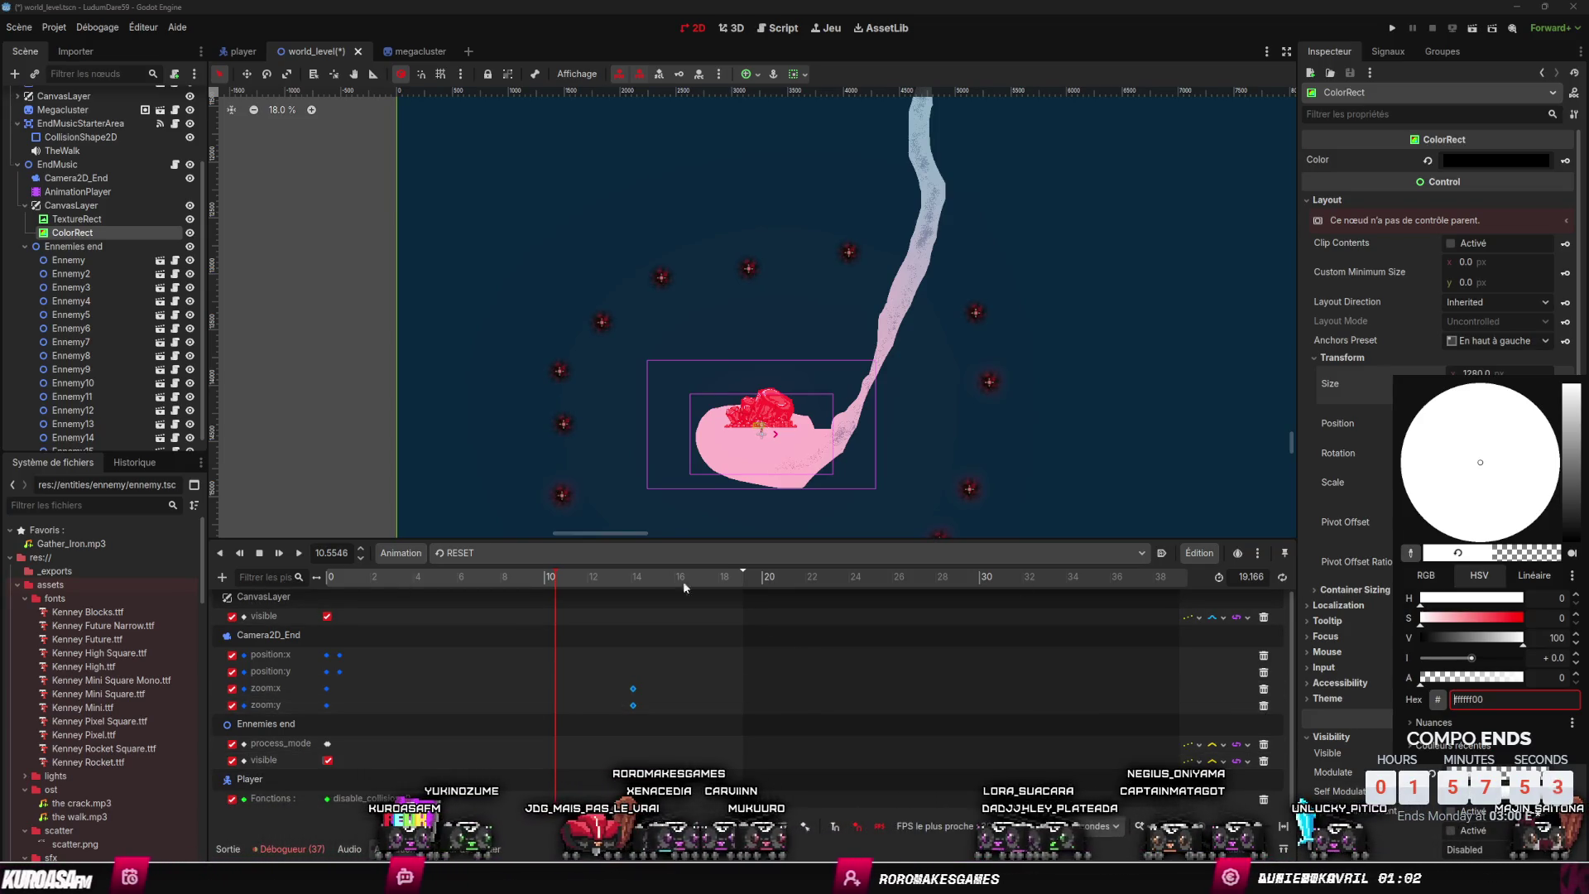
left_click(1379, 726)
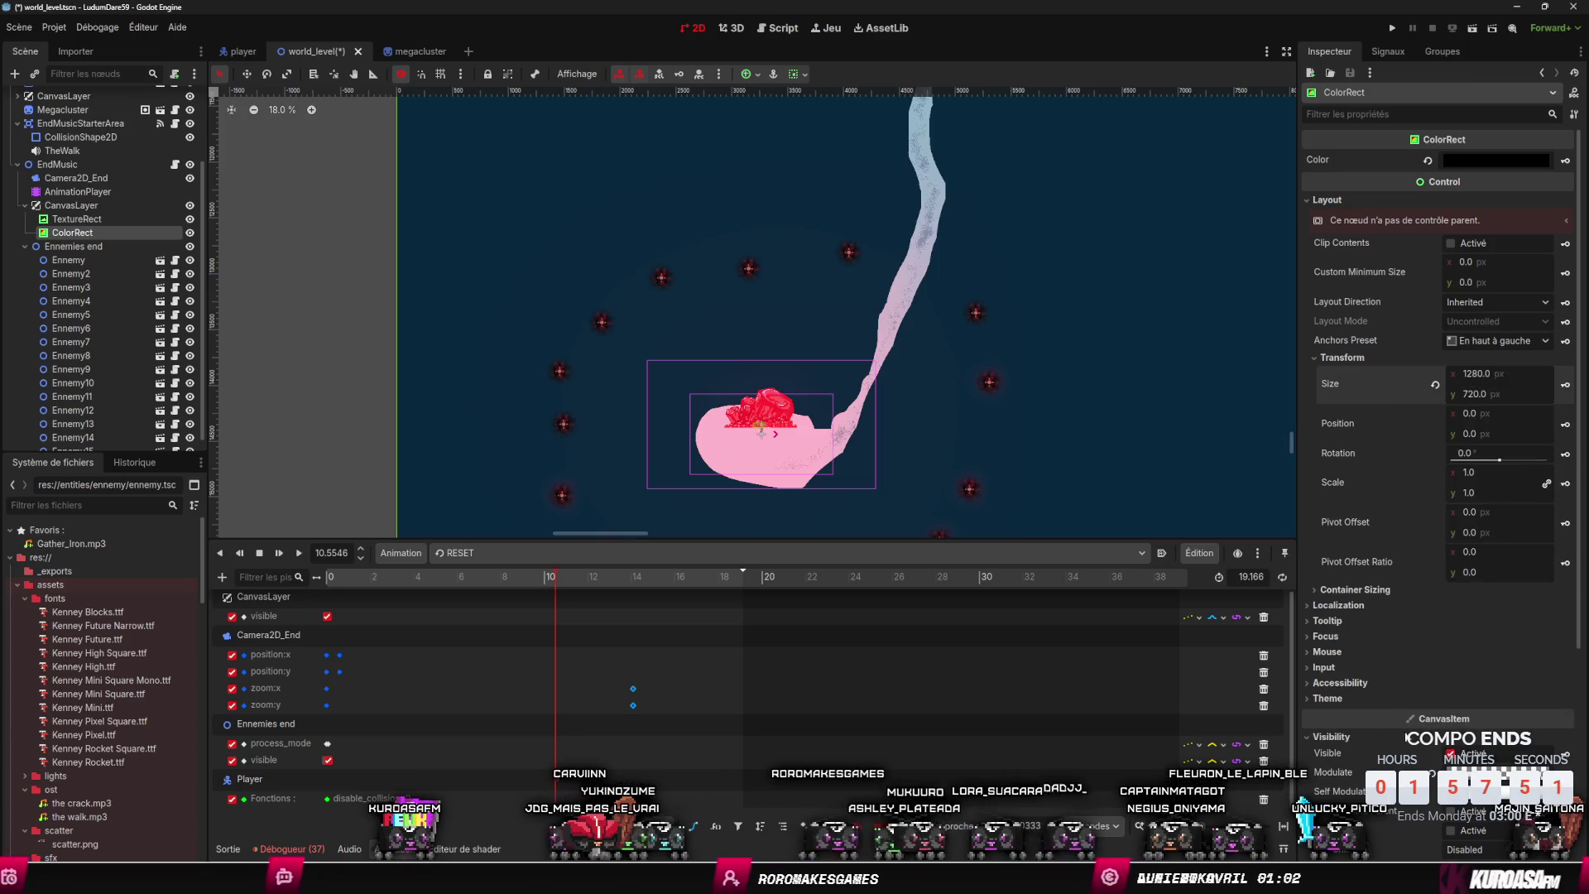
left_click(1565, 771)
left_click(717, 483)
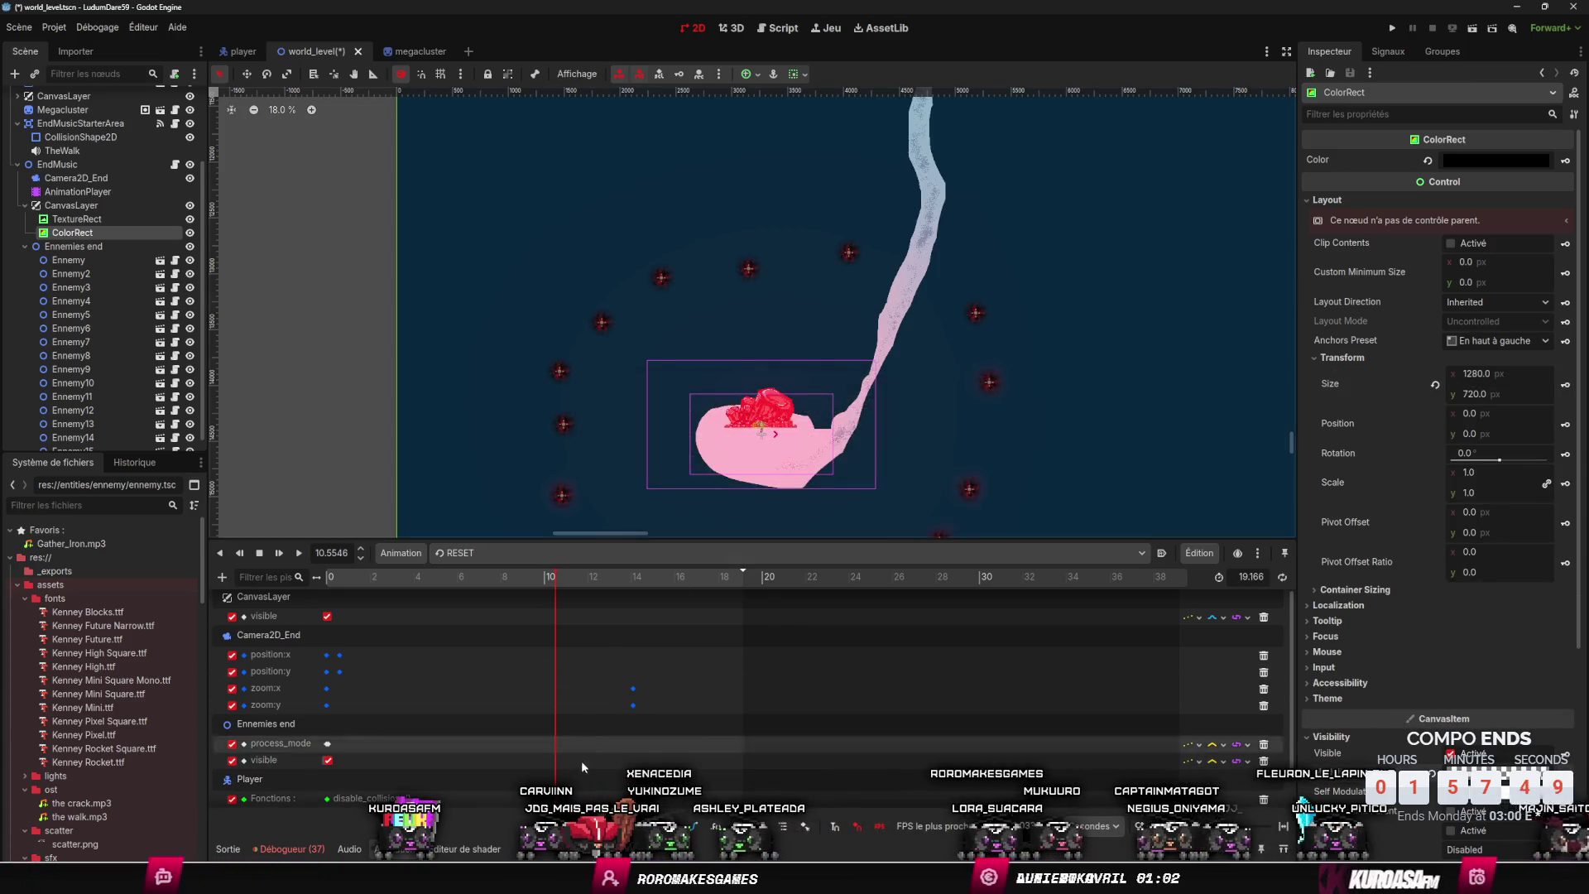
left_click(574, 796)
- At about 14 s, set the ColorRect Modulate to opaque white ffffffff
left_click(634, 578)
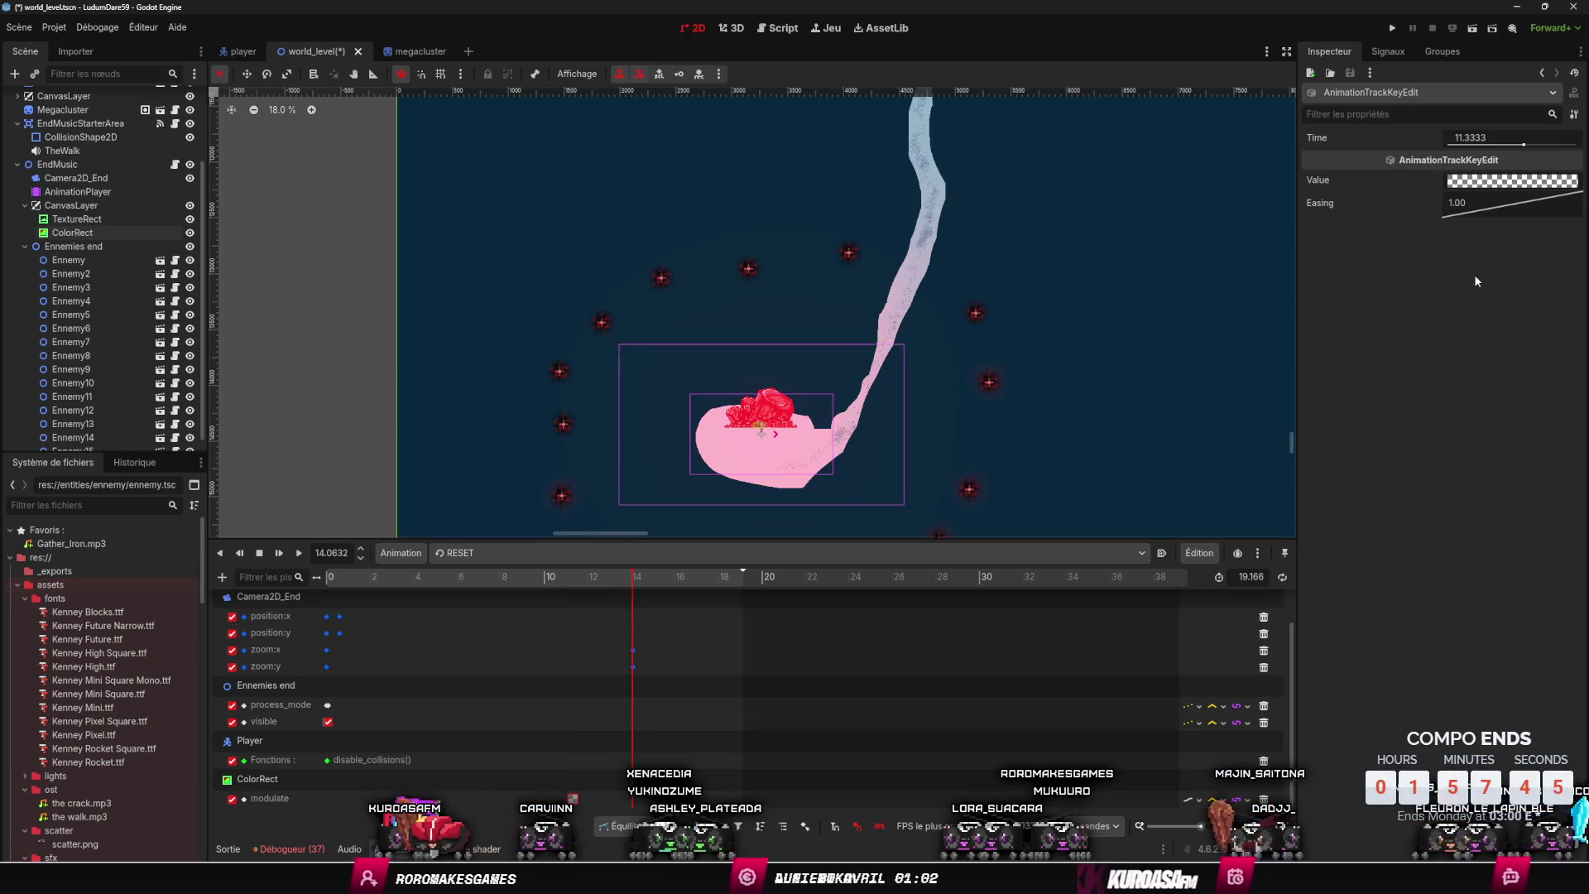
left_click(1512, 180)
left_click(1497, 492)
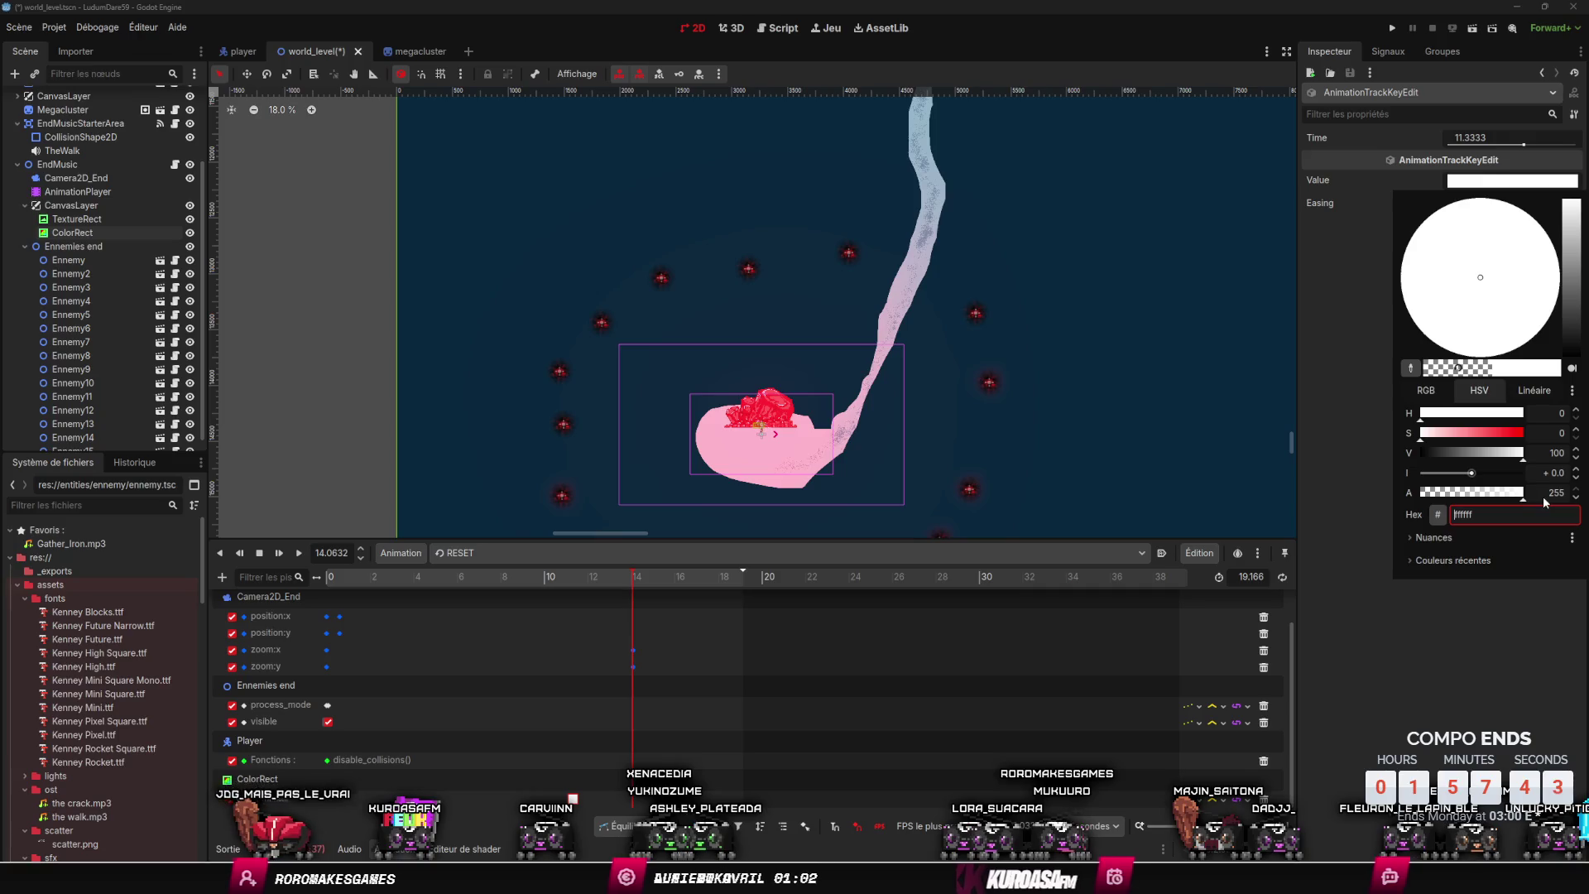
left_click(1543, 666)
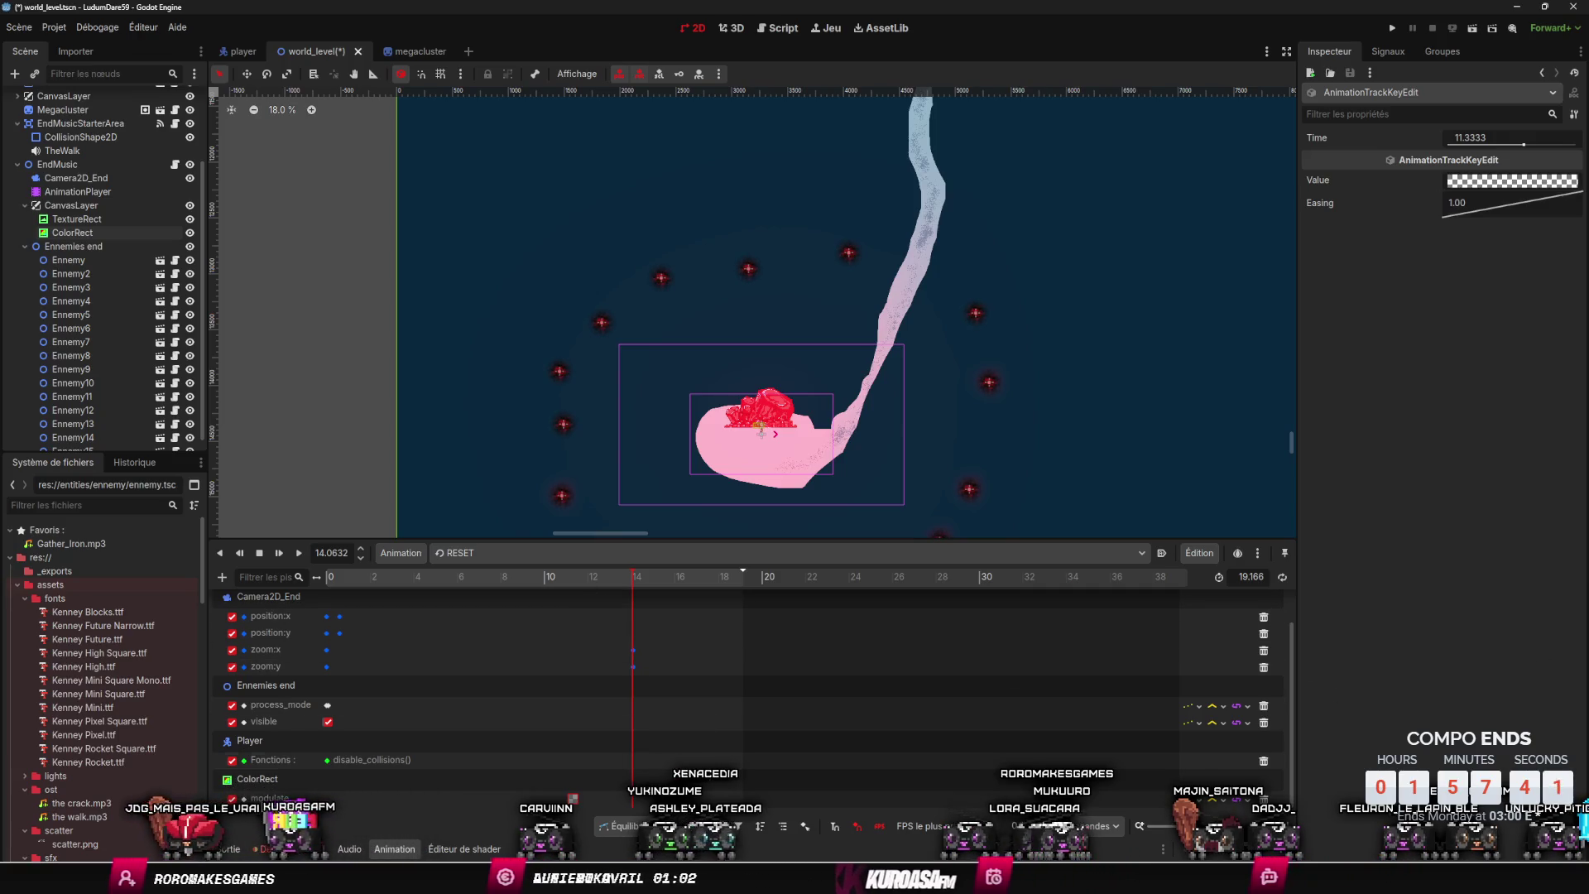
left_click(91, 234)
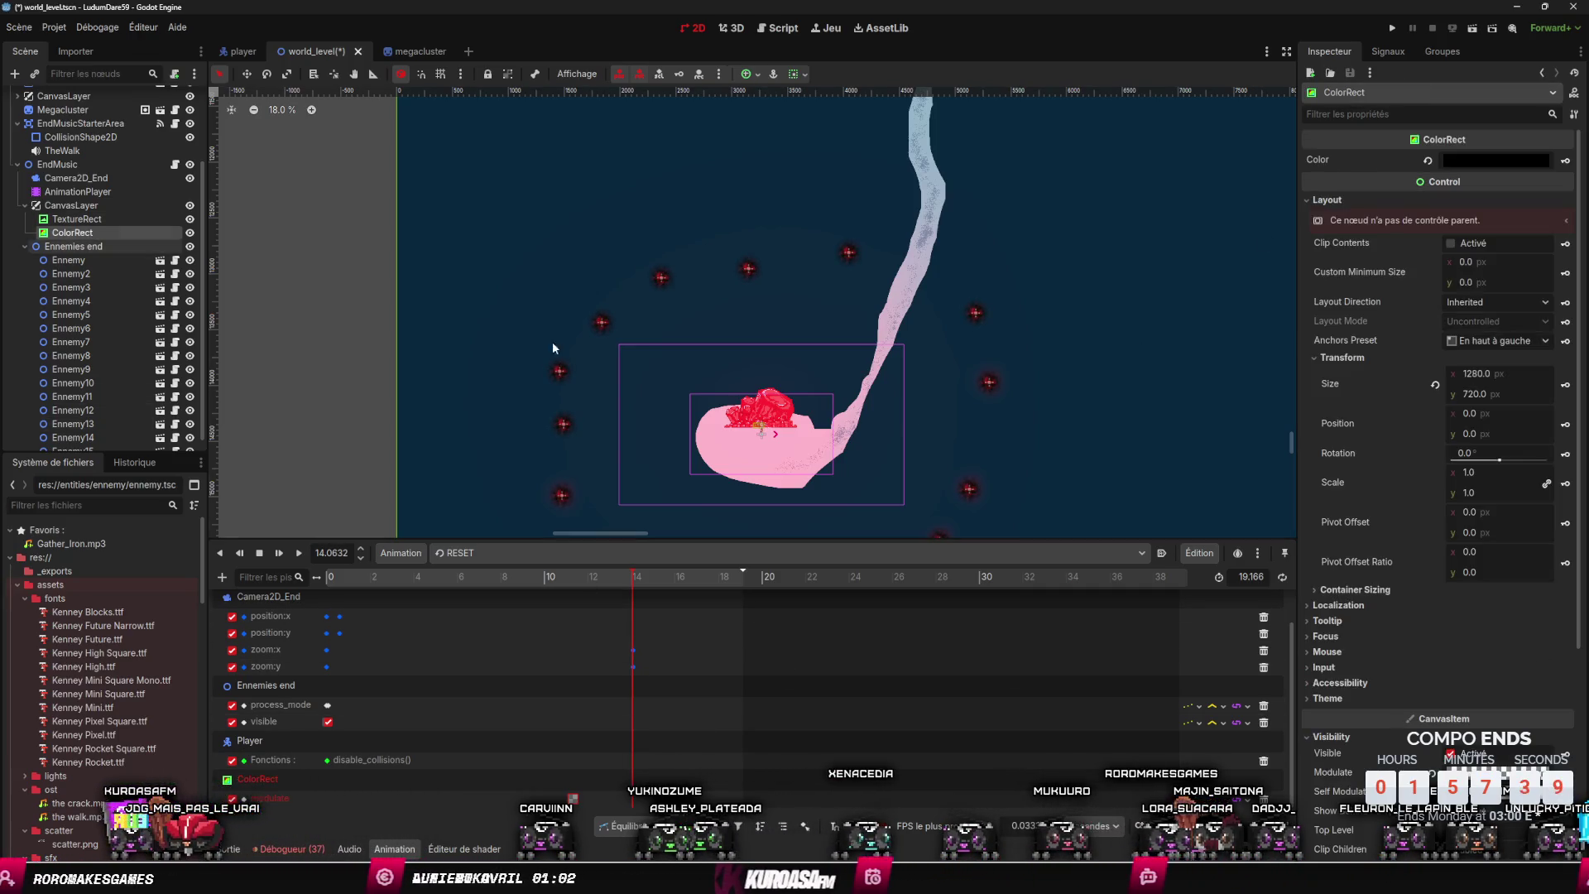
scroll(1397, 589, "down", 5)
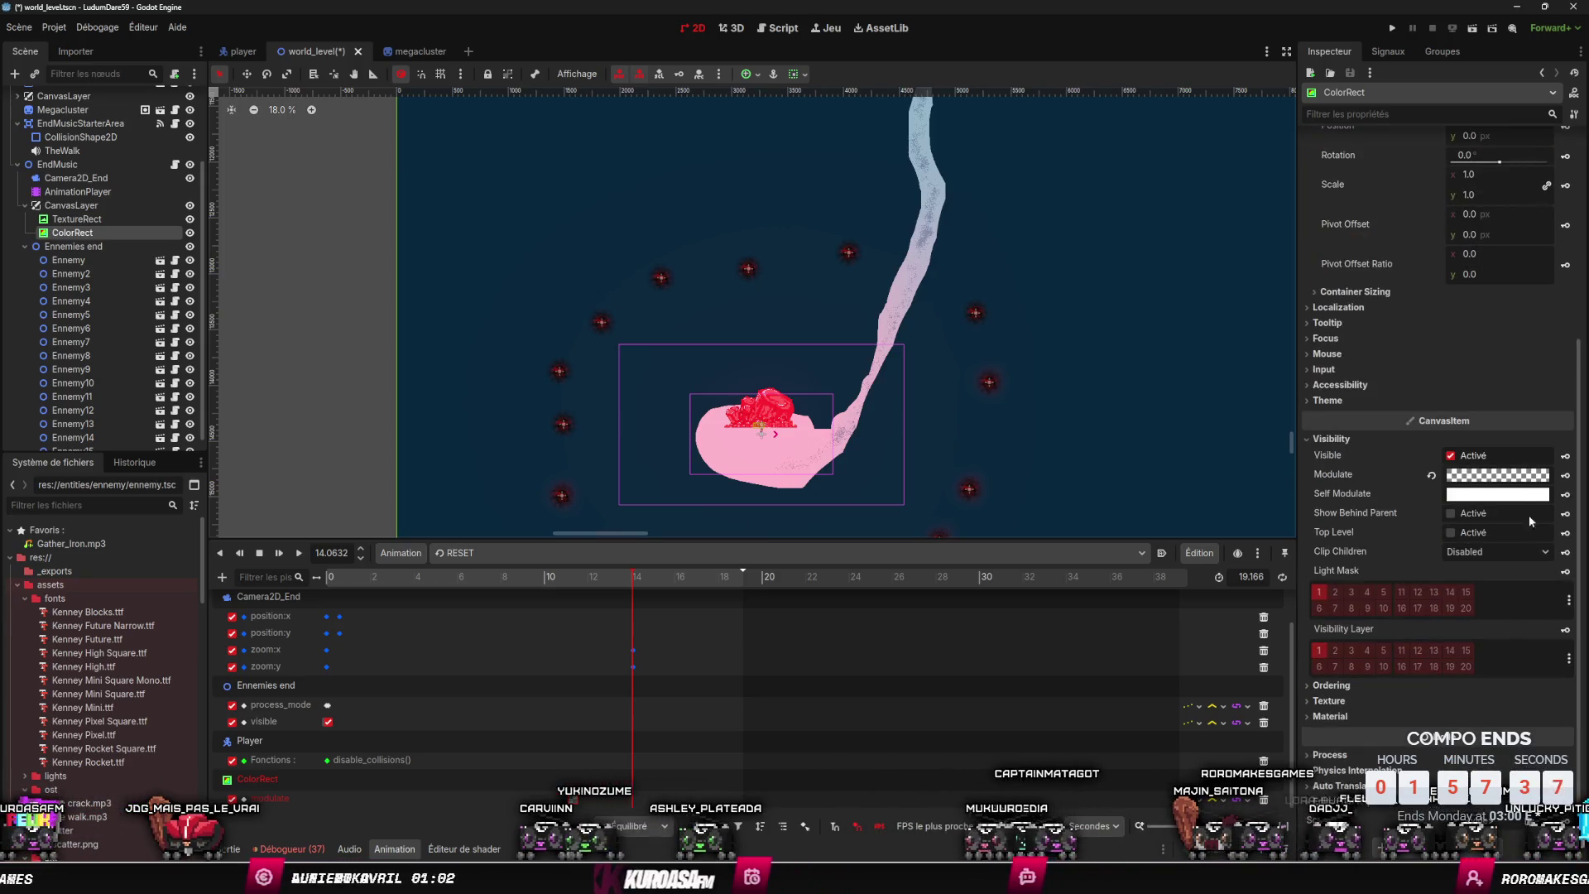
left_click(1519, 475)
type("ffffffff")
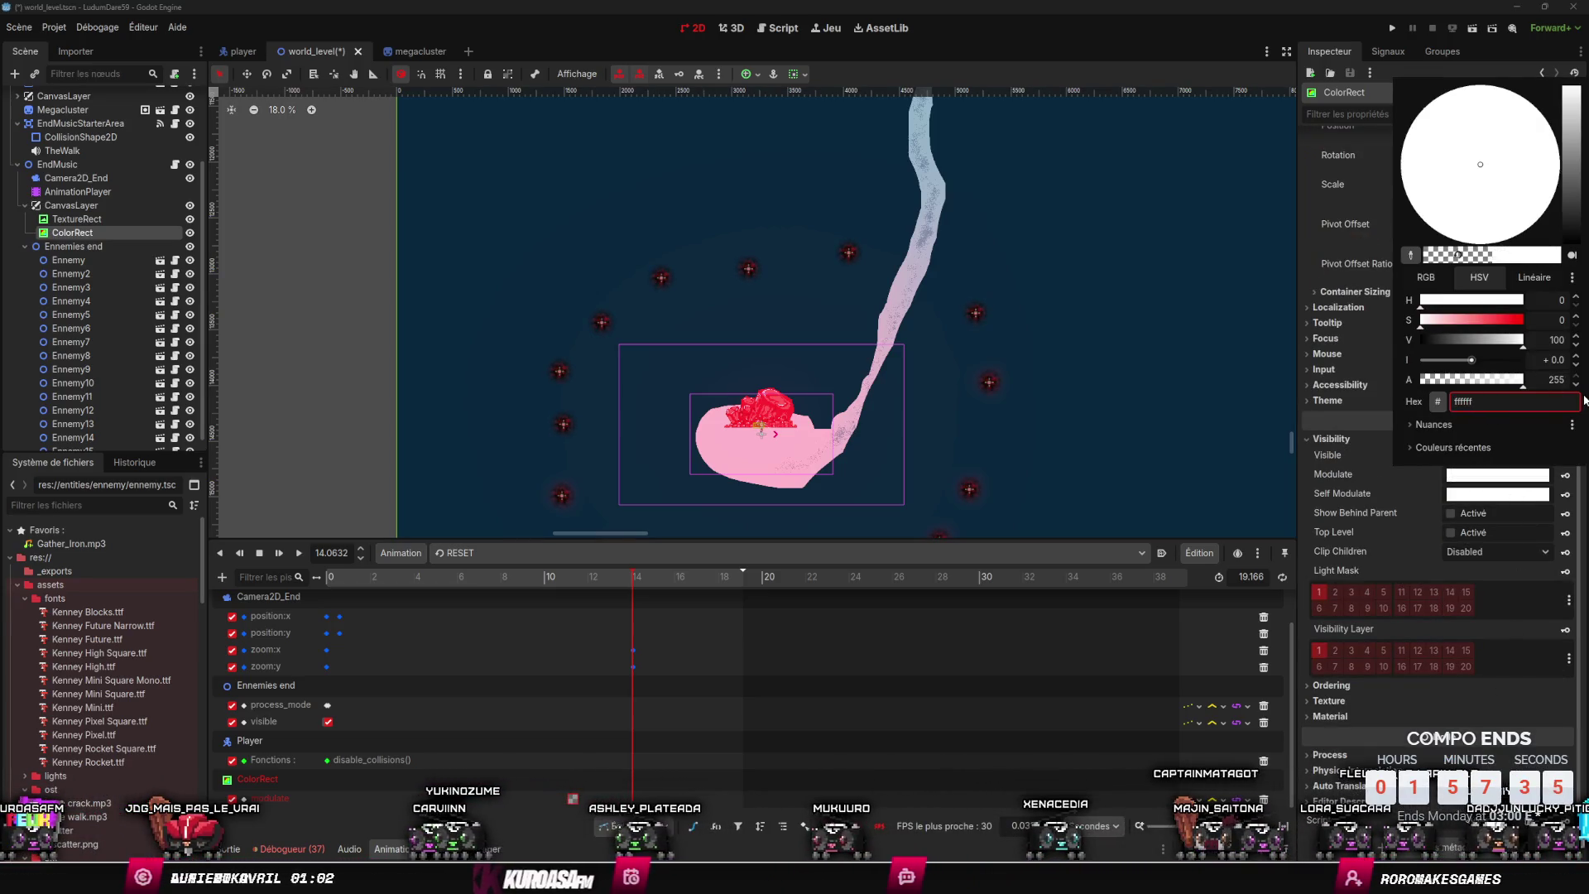
key("Escape")
- Save world_level and scrub the timeline from about 11 s to preview the fade
left_click(603, 582)
key("ctrl+s")
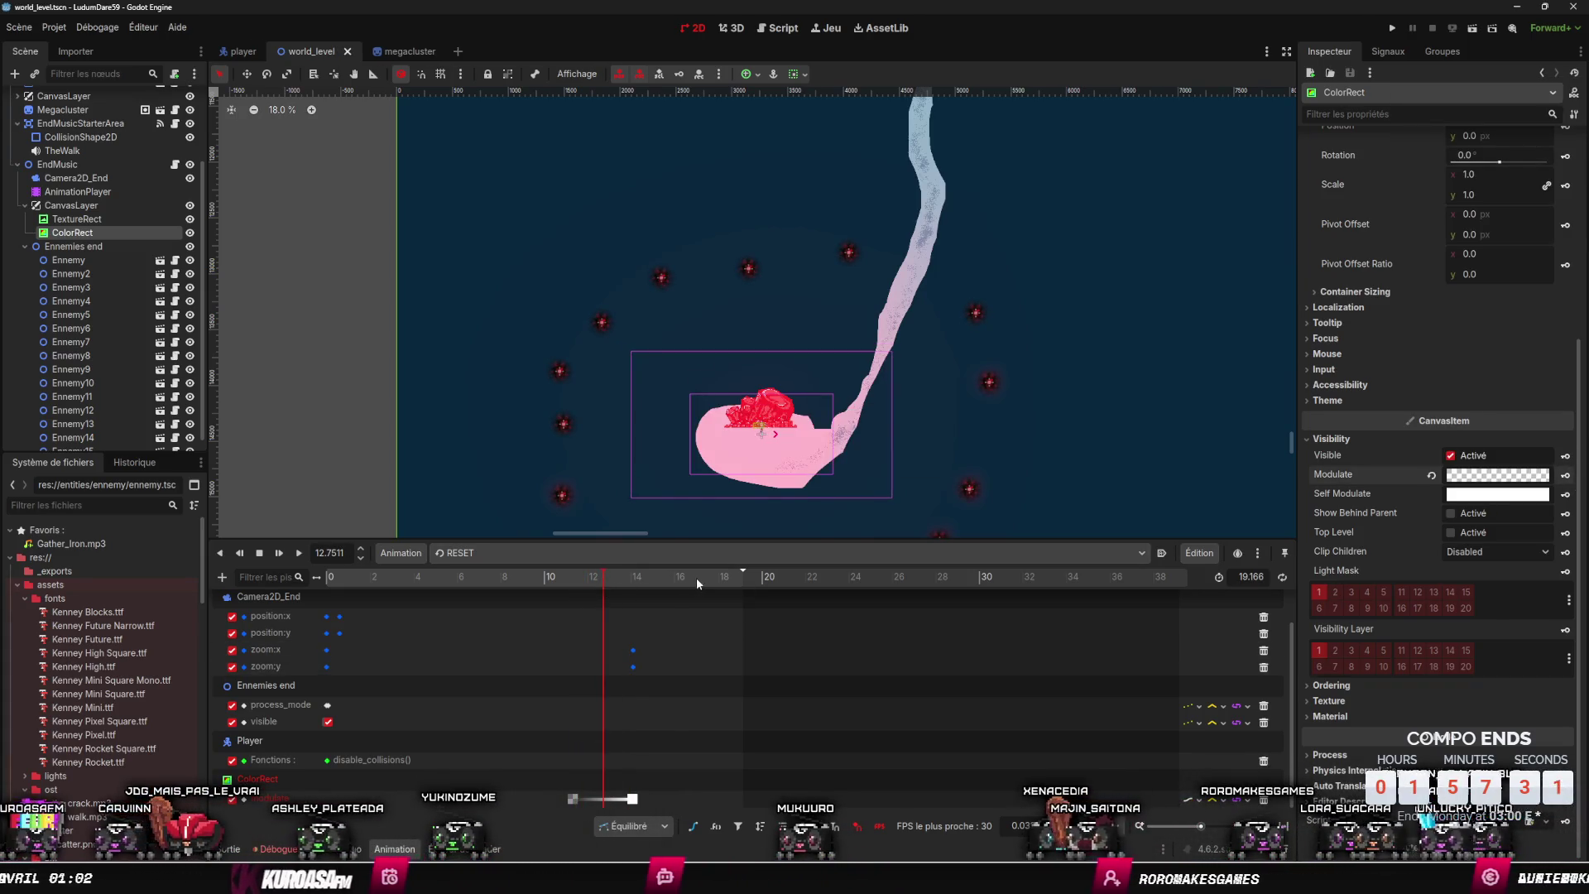
left_click(568, 582)
left_click_drag(555, 582, 729, 599)
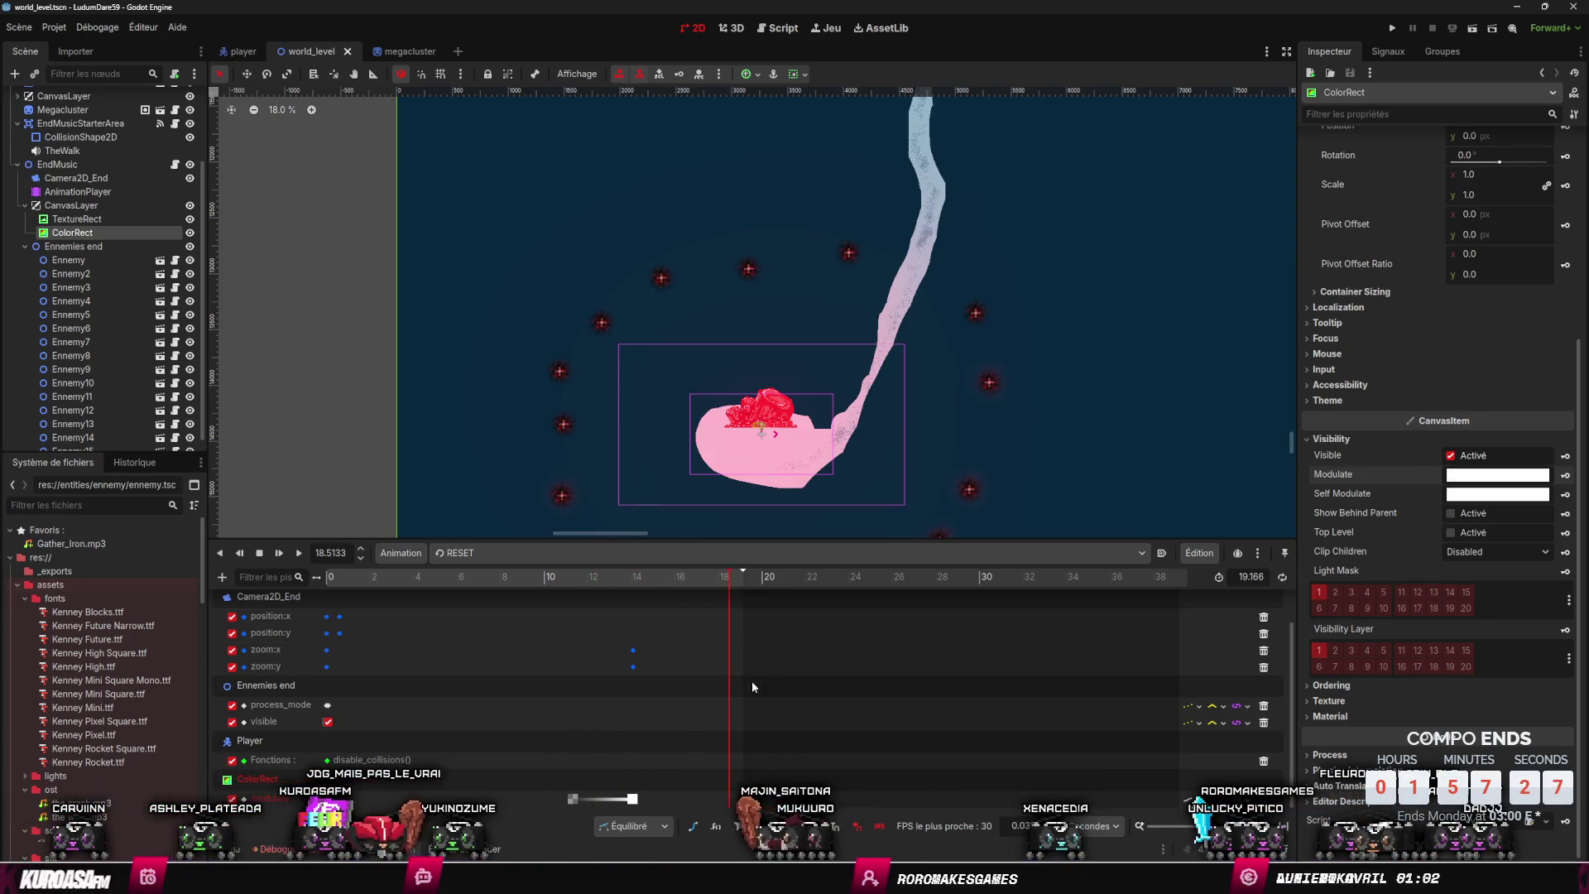
scroll(91, 342, "up", 3)
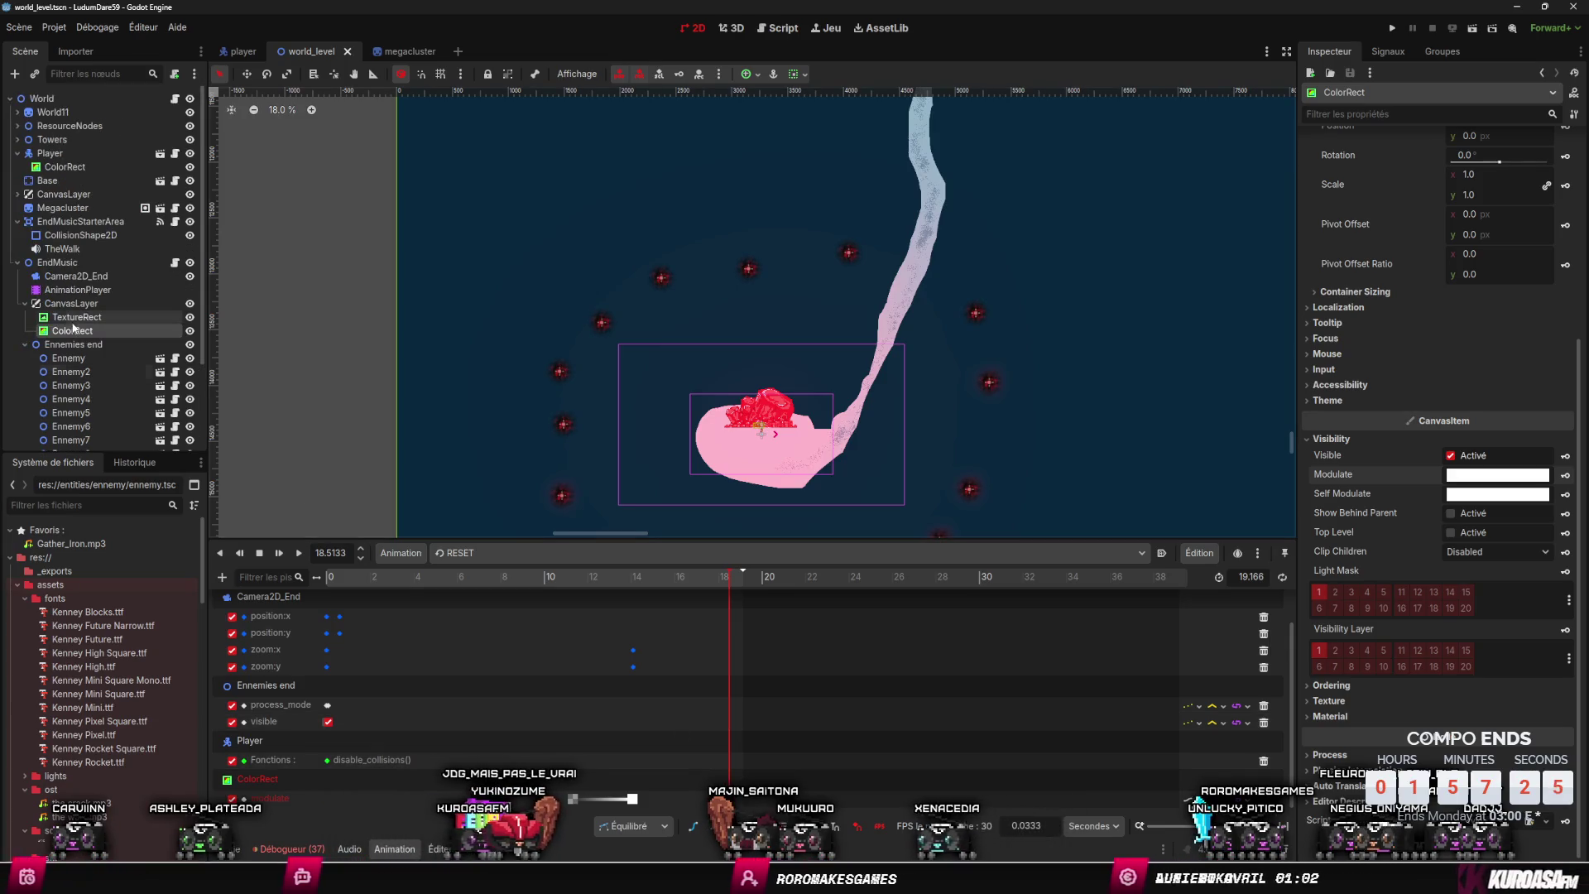